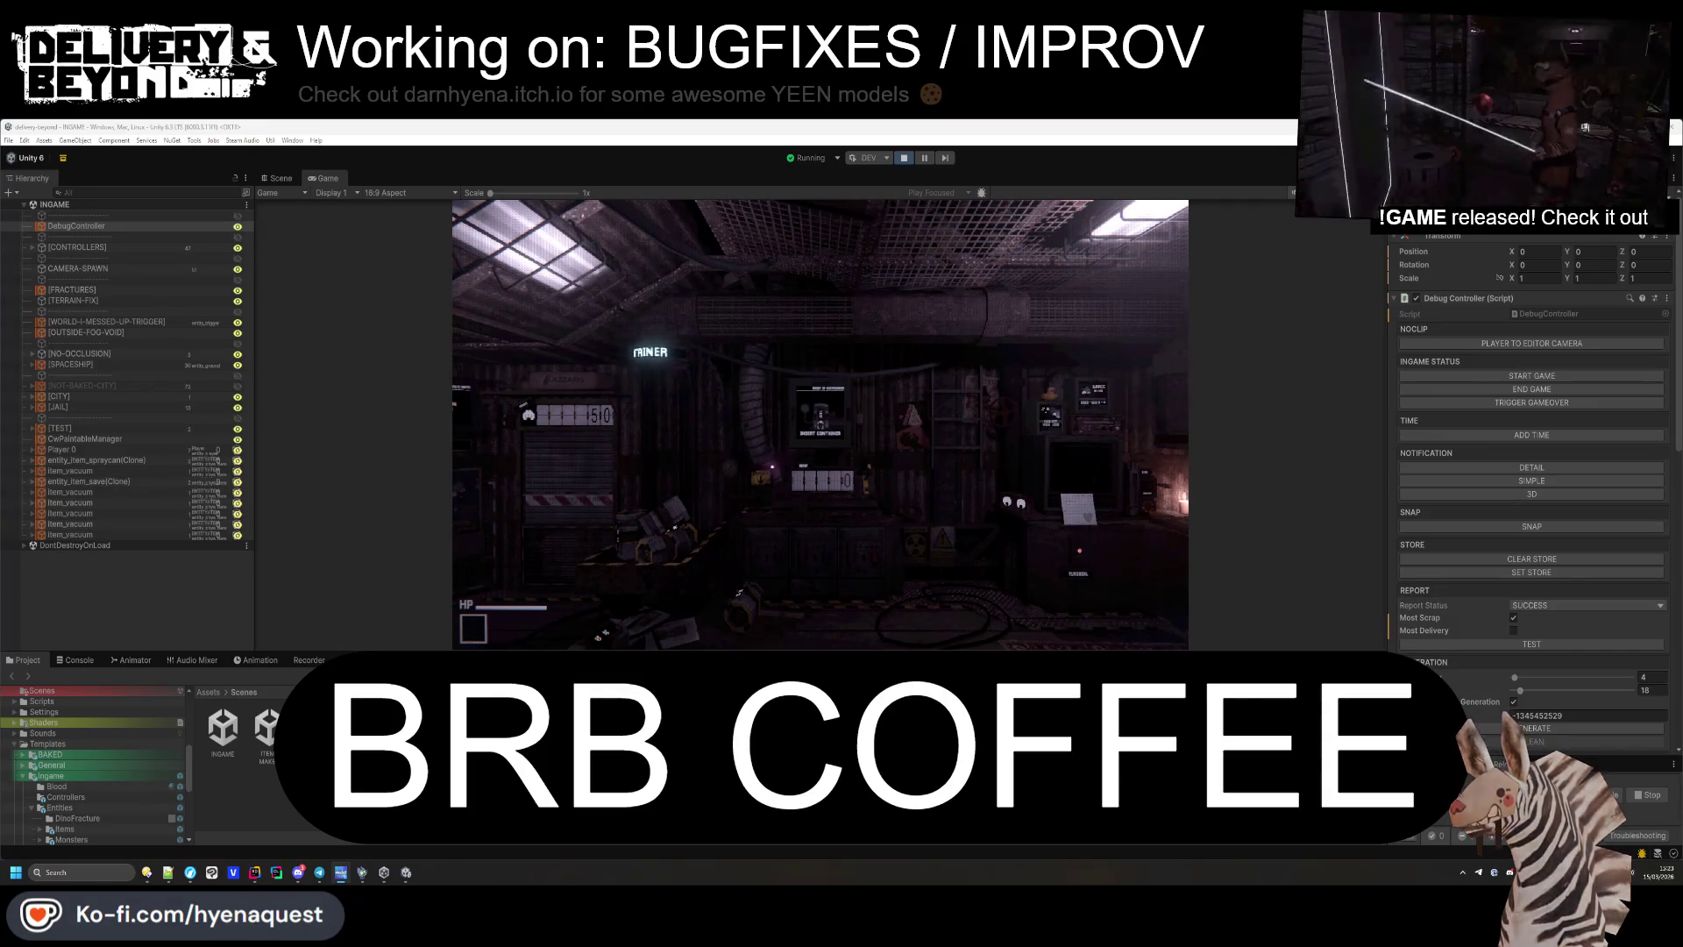
Open and close the in-game pause menu, clear the debug controller selection, and resume play.
key(Escape)
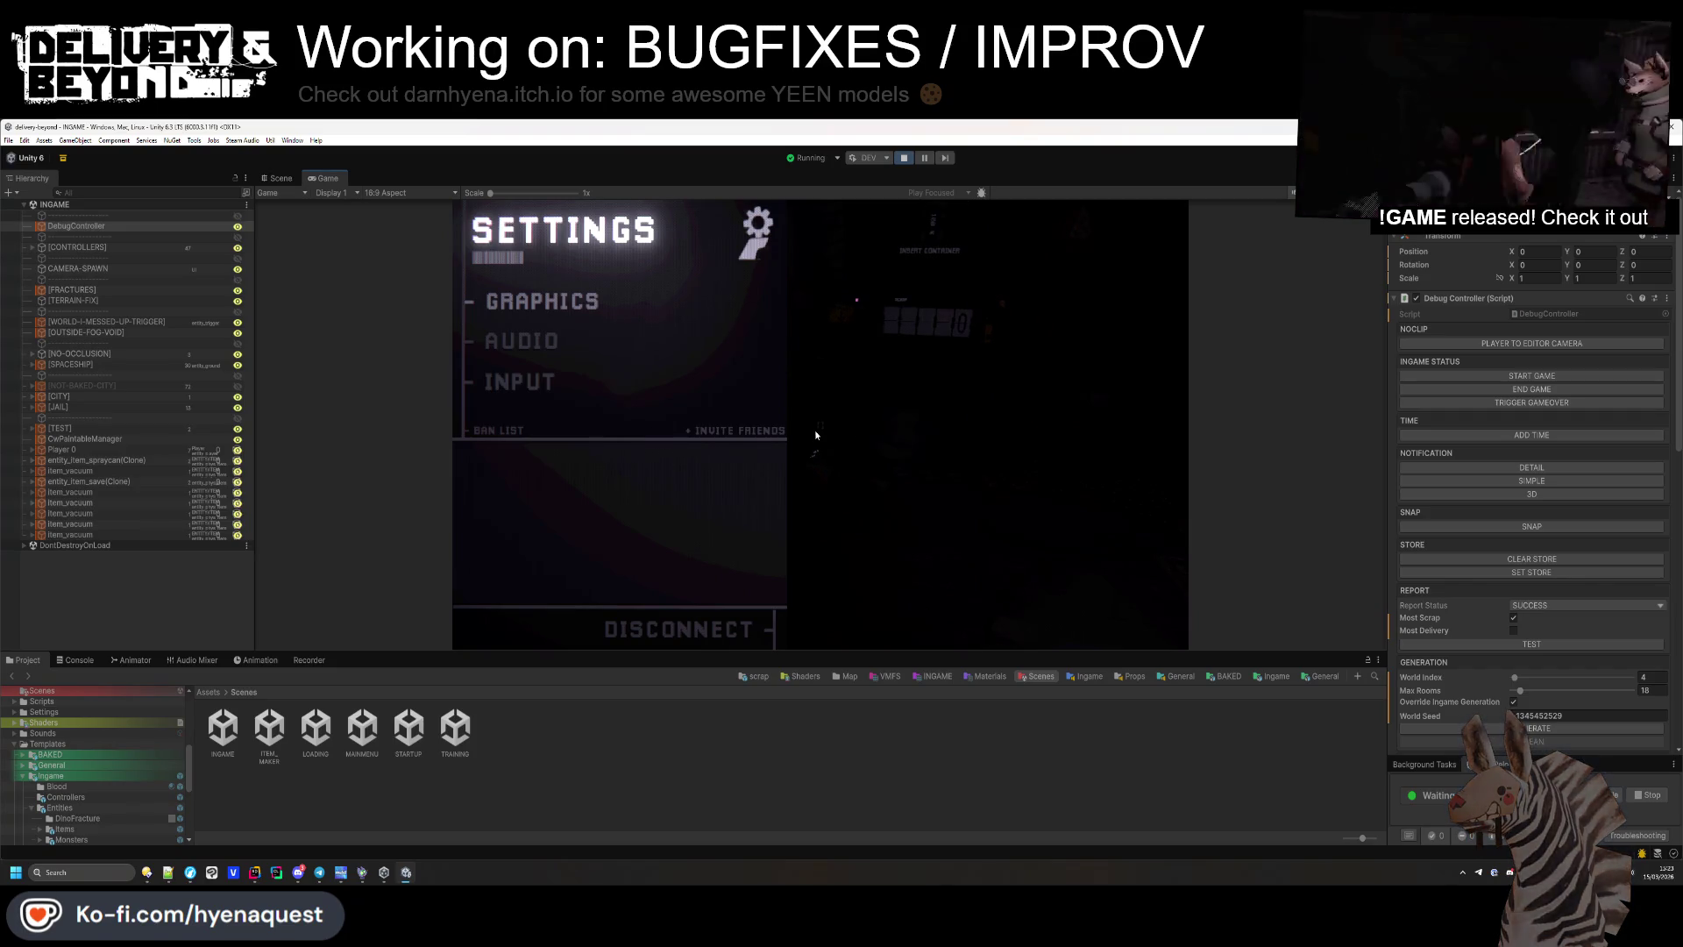
key(Escape)
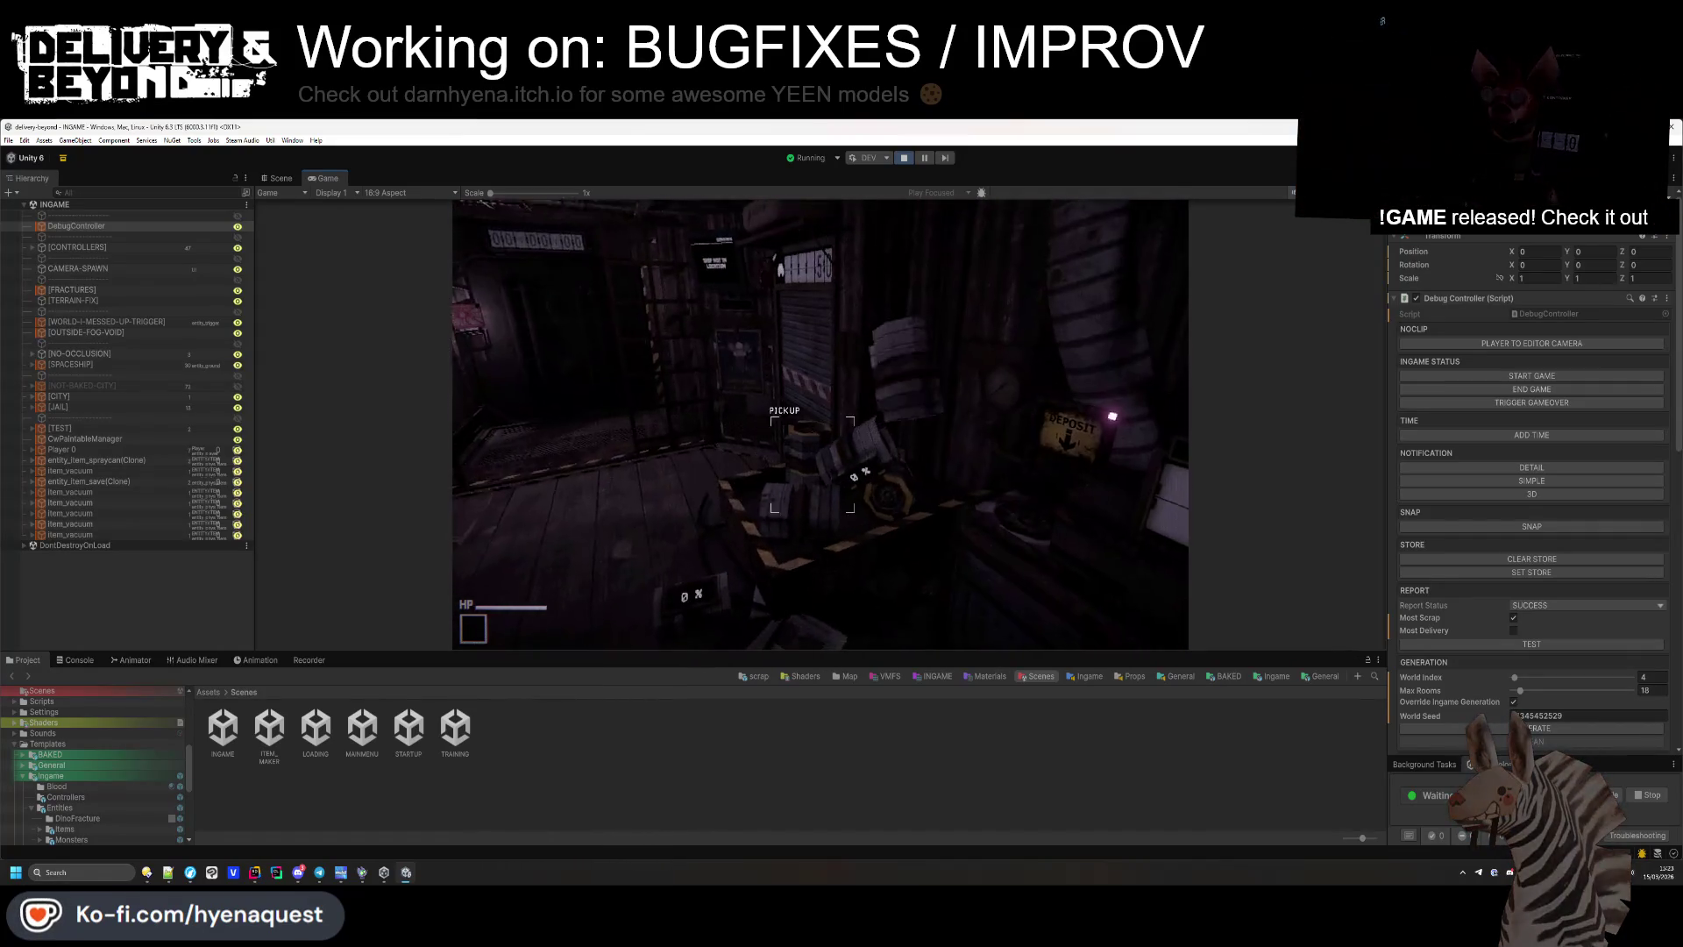
click(687, 765)
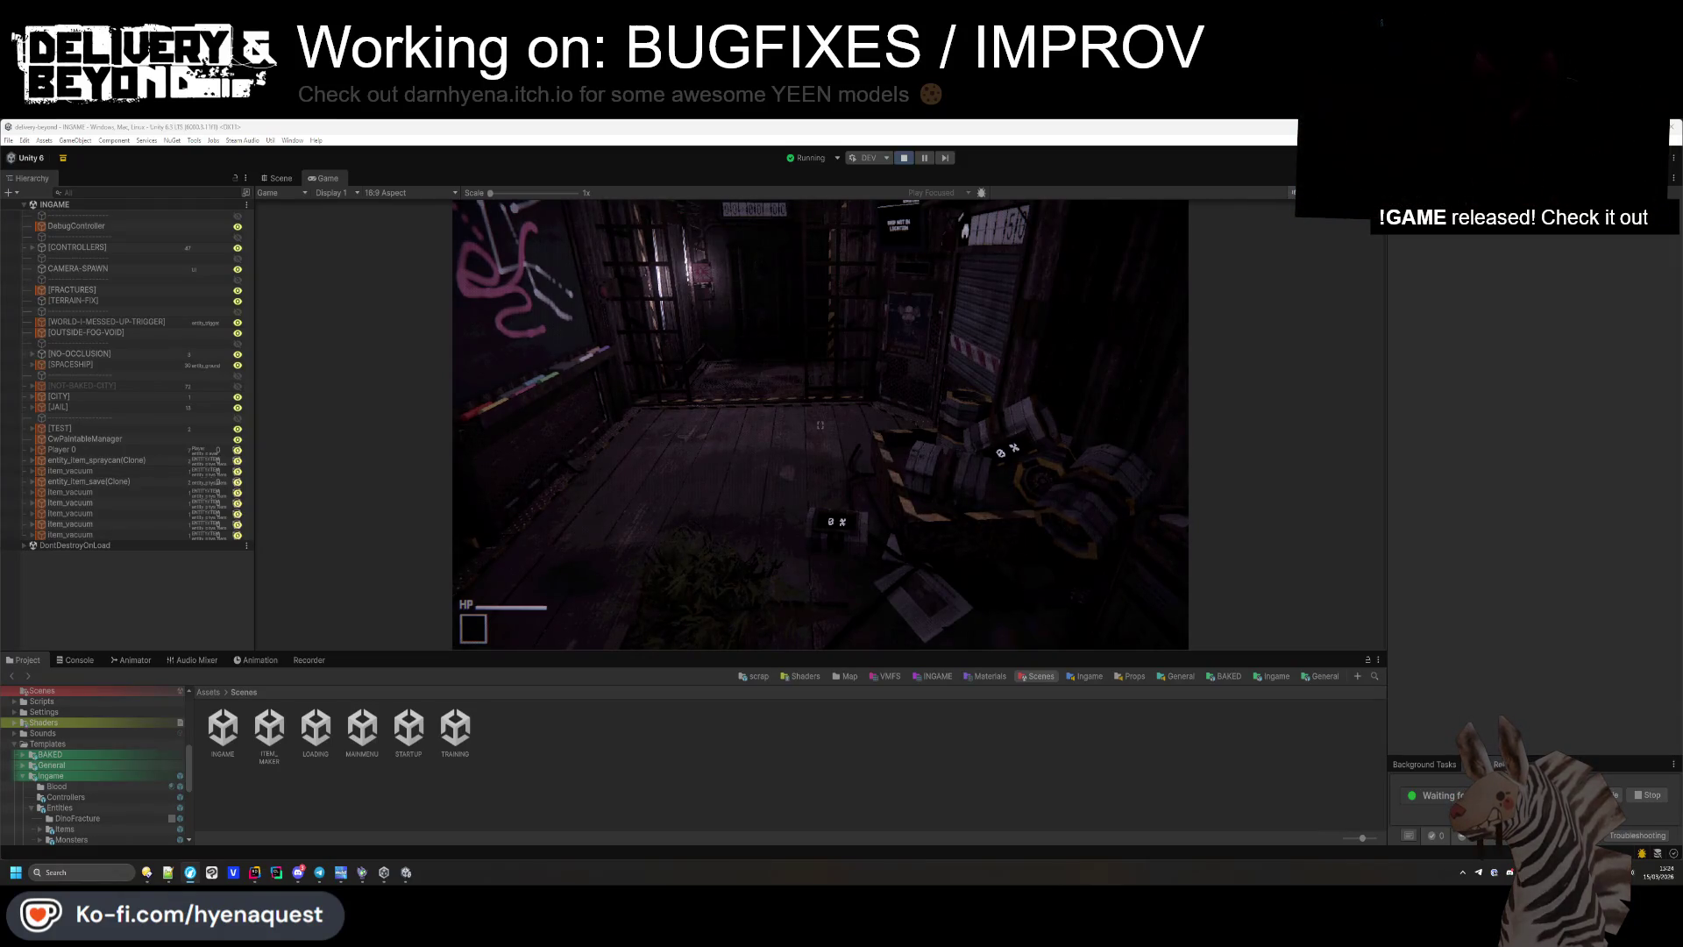
click(1051, 521)
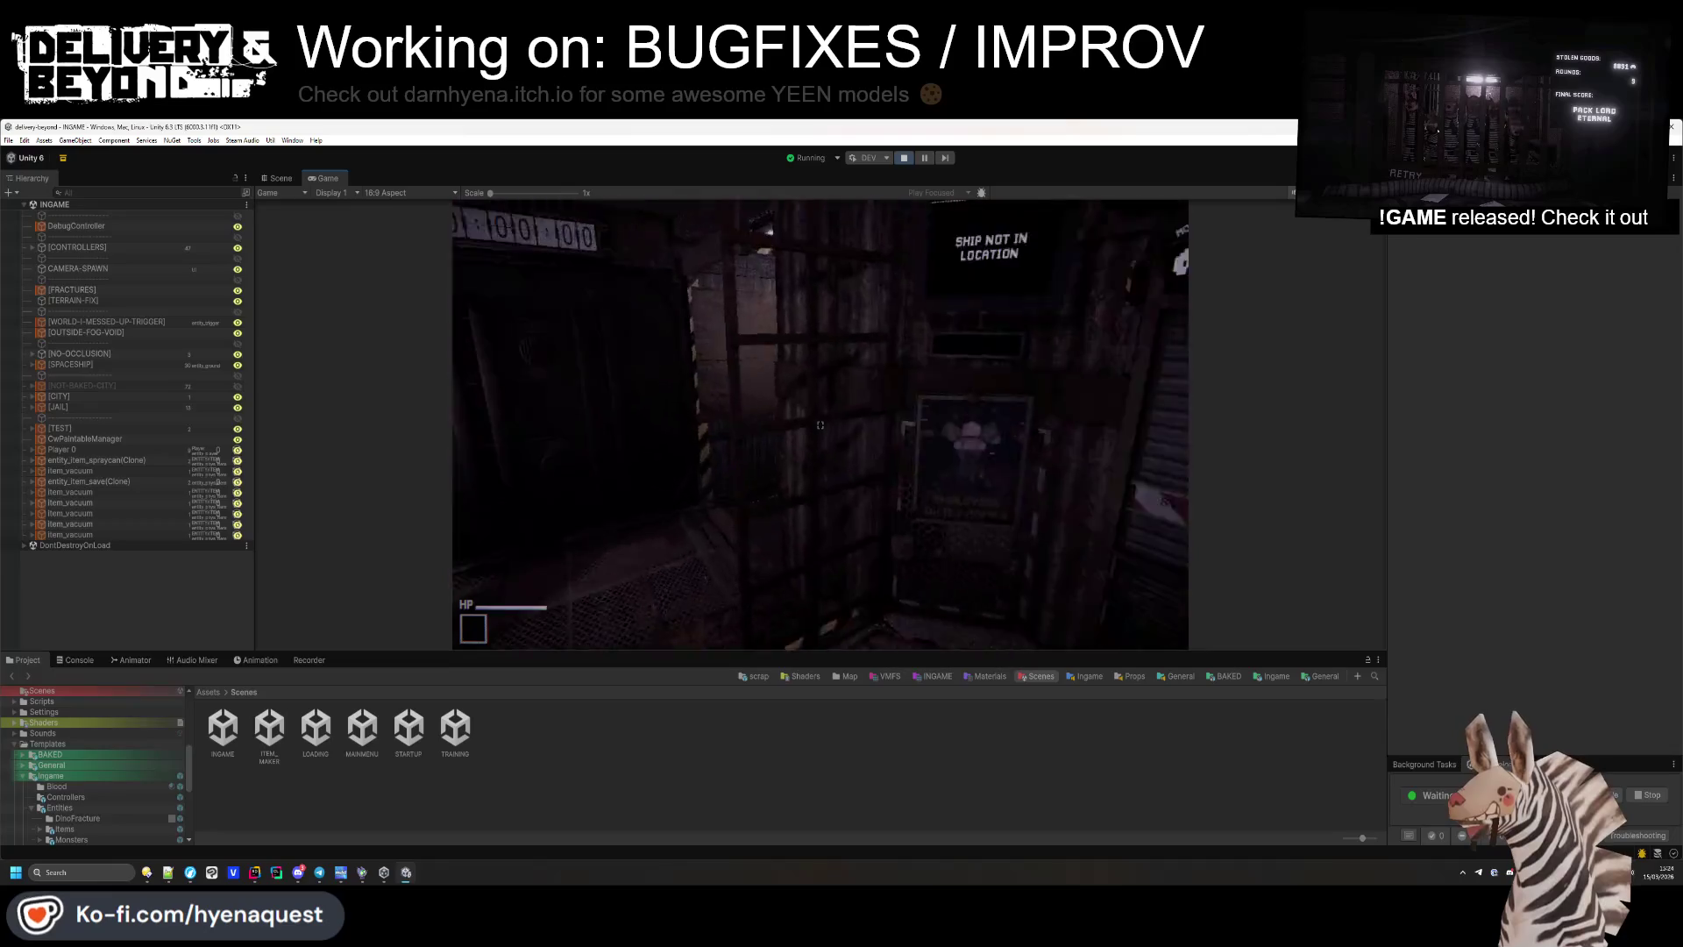
Walk the player past the scrap machine, caged elevator and dark corridor, then switch to the TODO notes.
key(w)
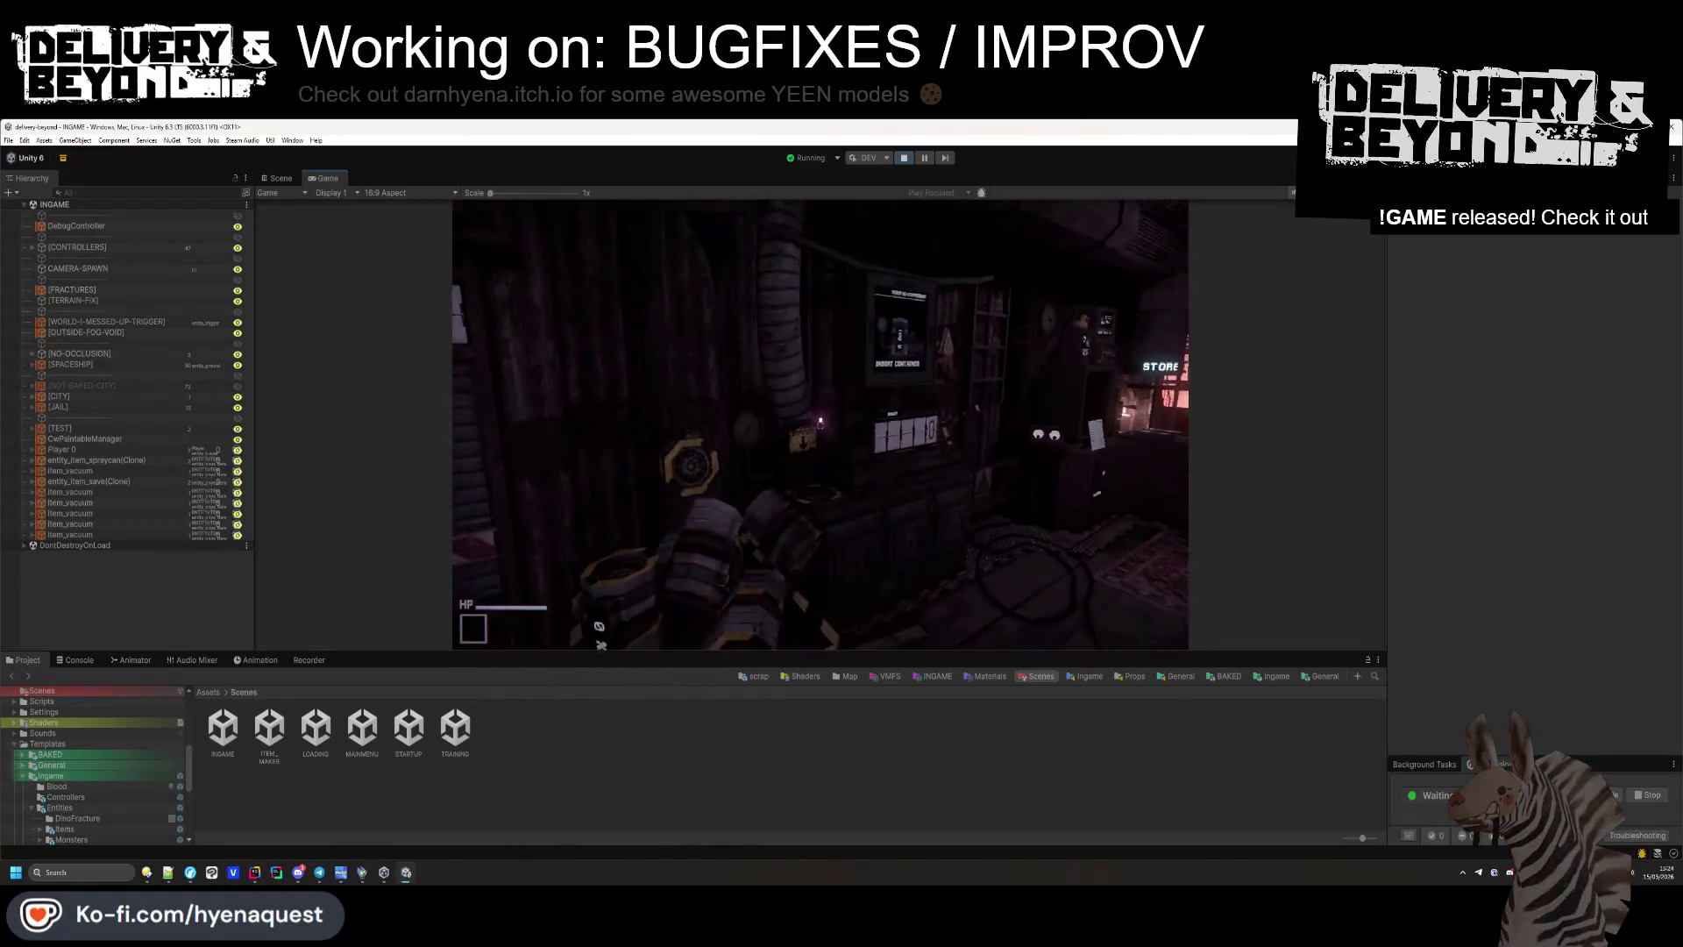
key(w)
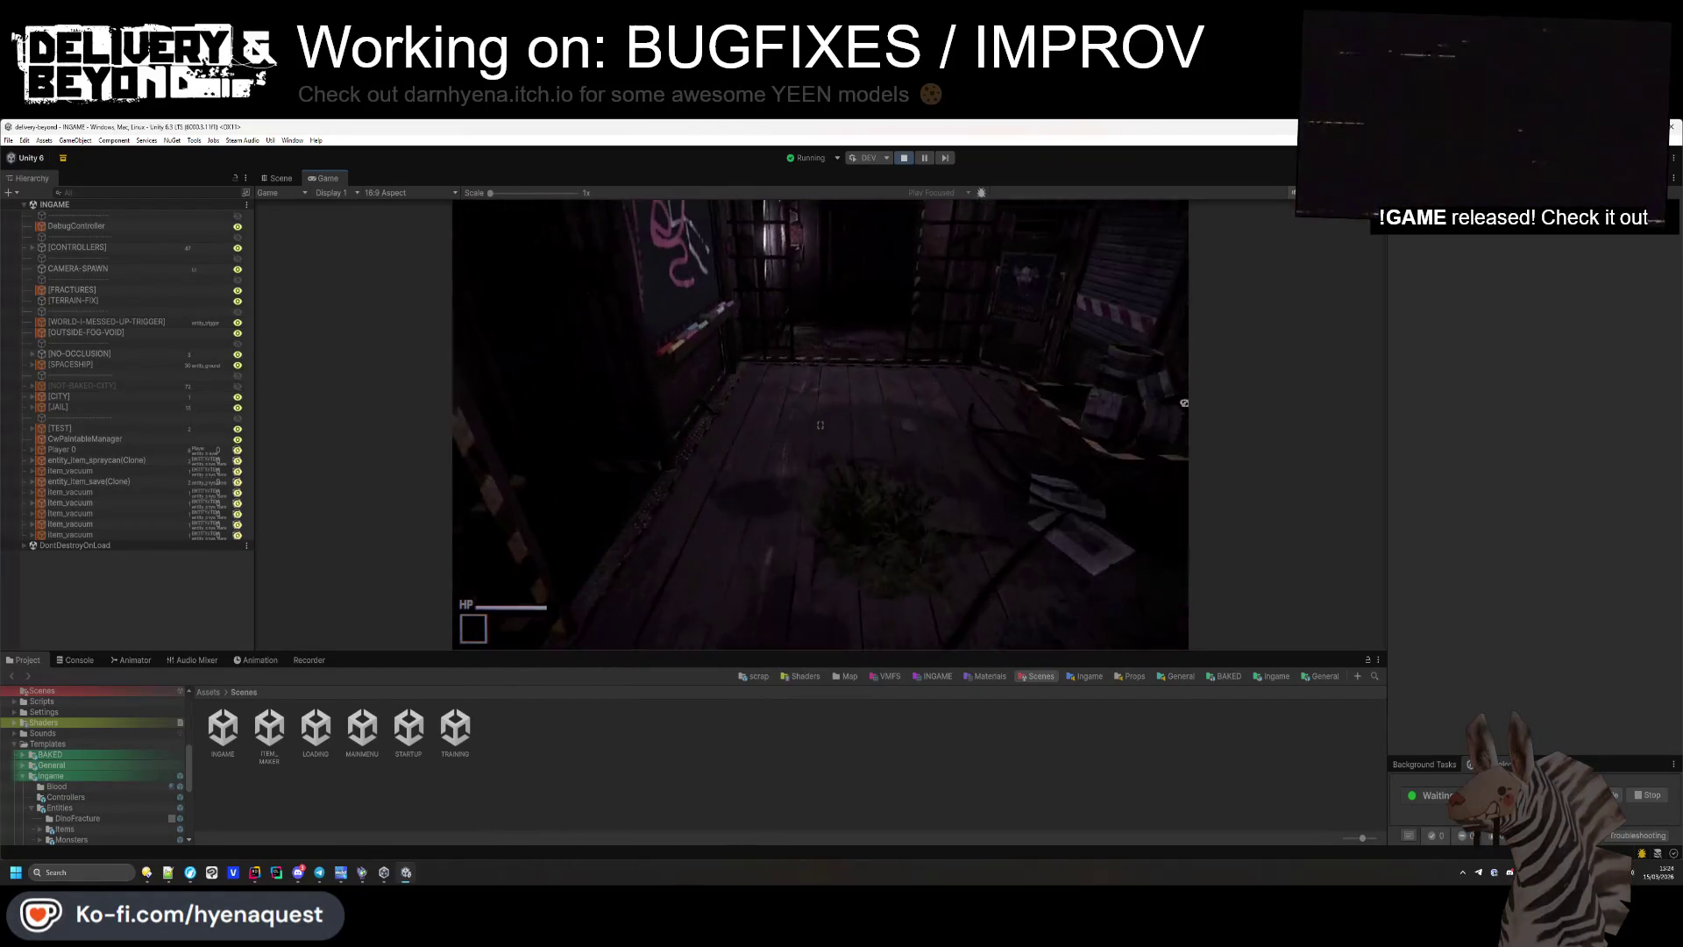
key(w)
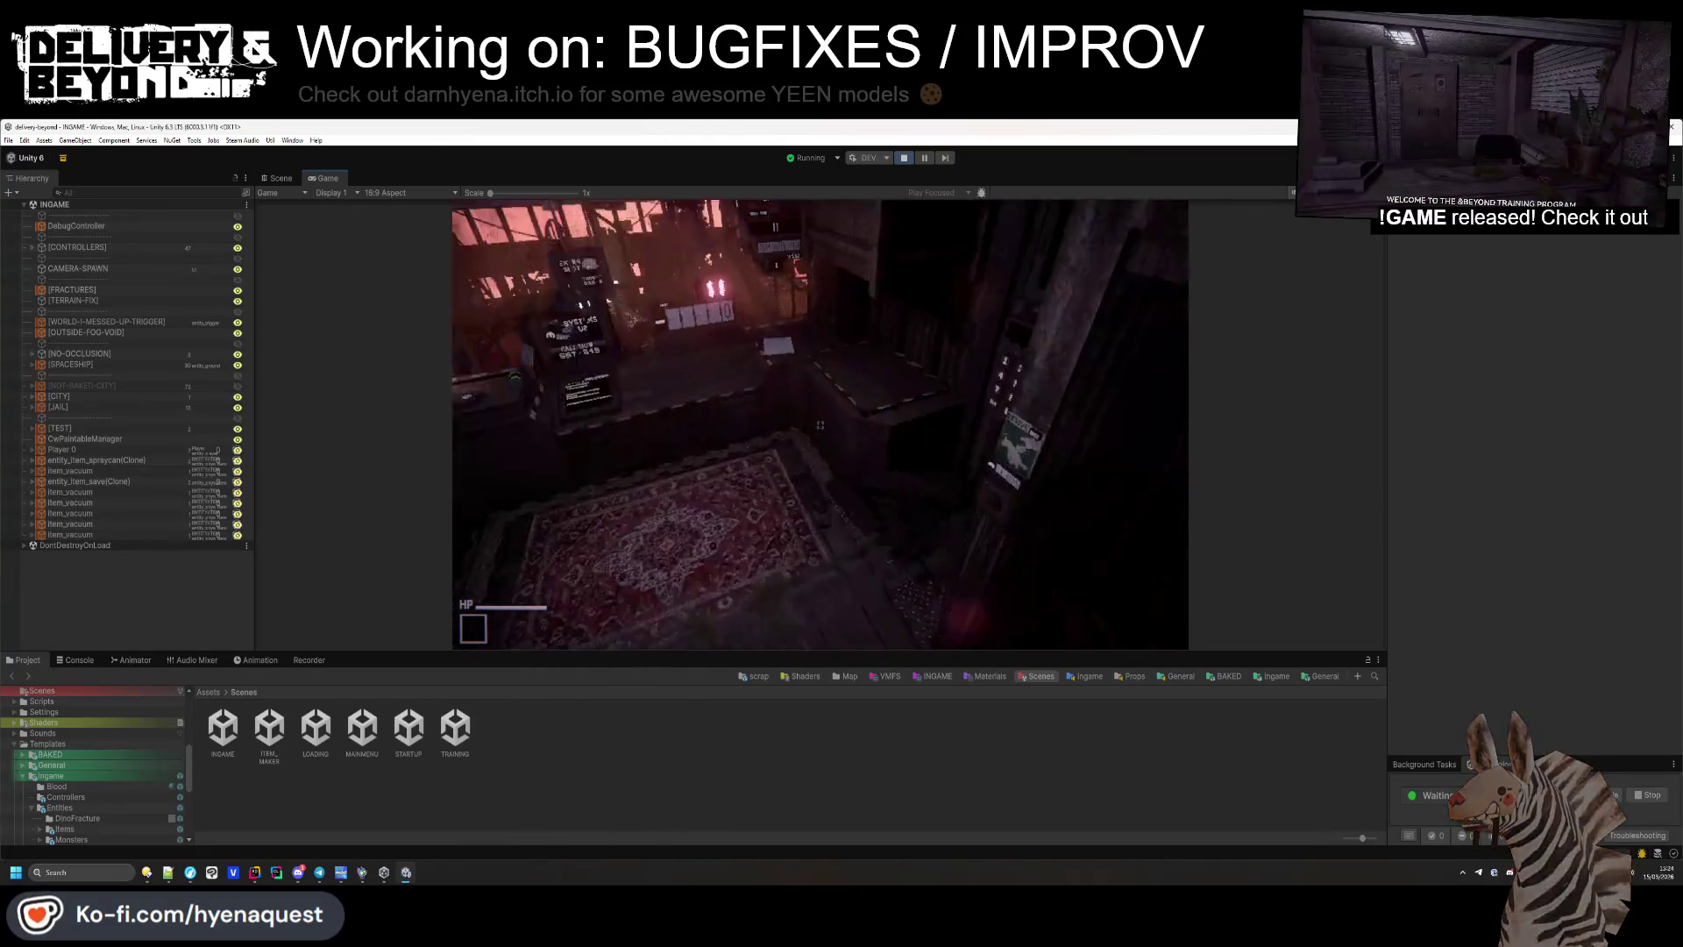
key(w)
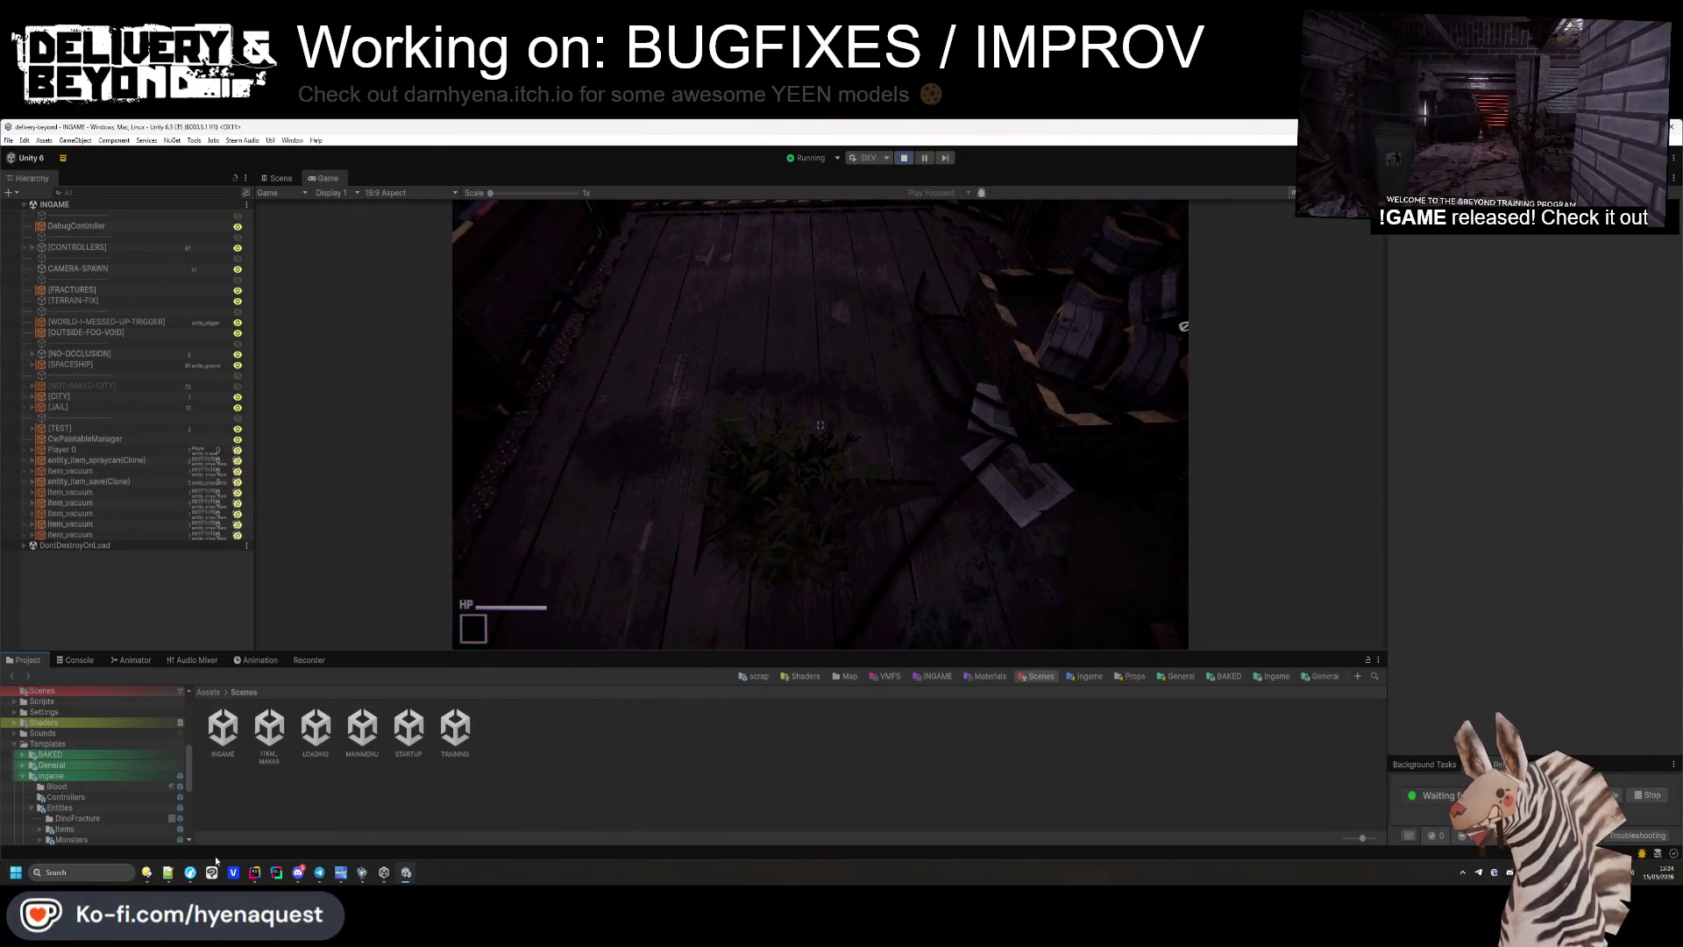
key(alt+Tab)
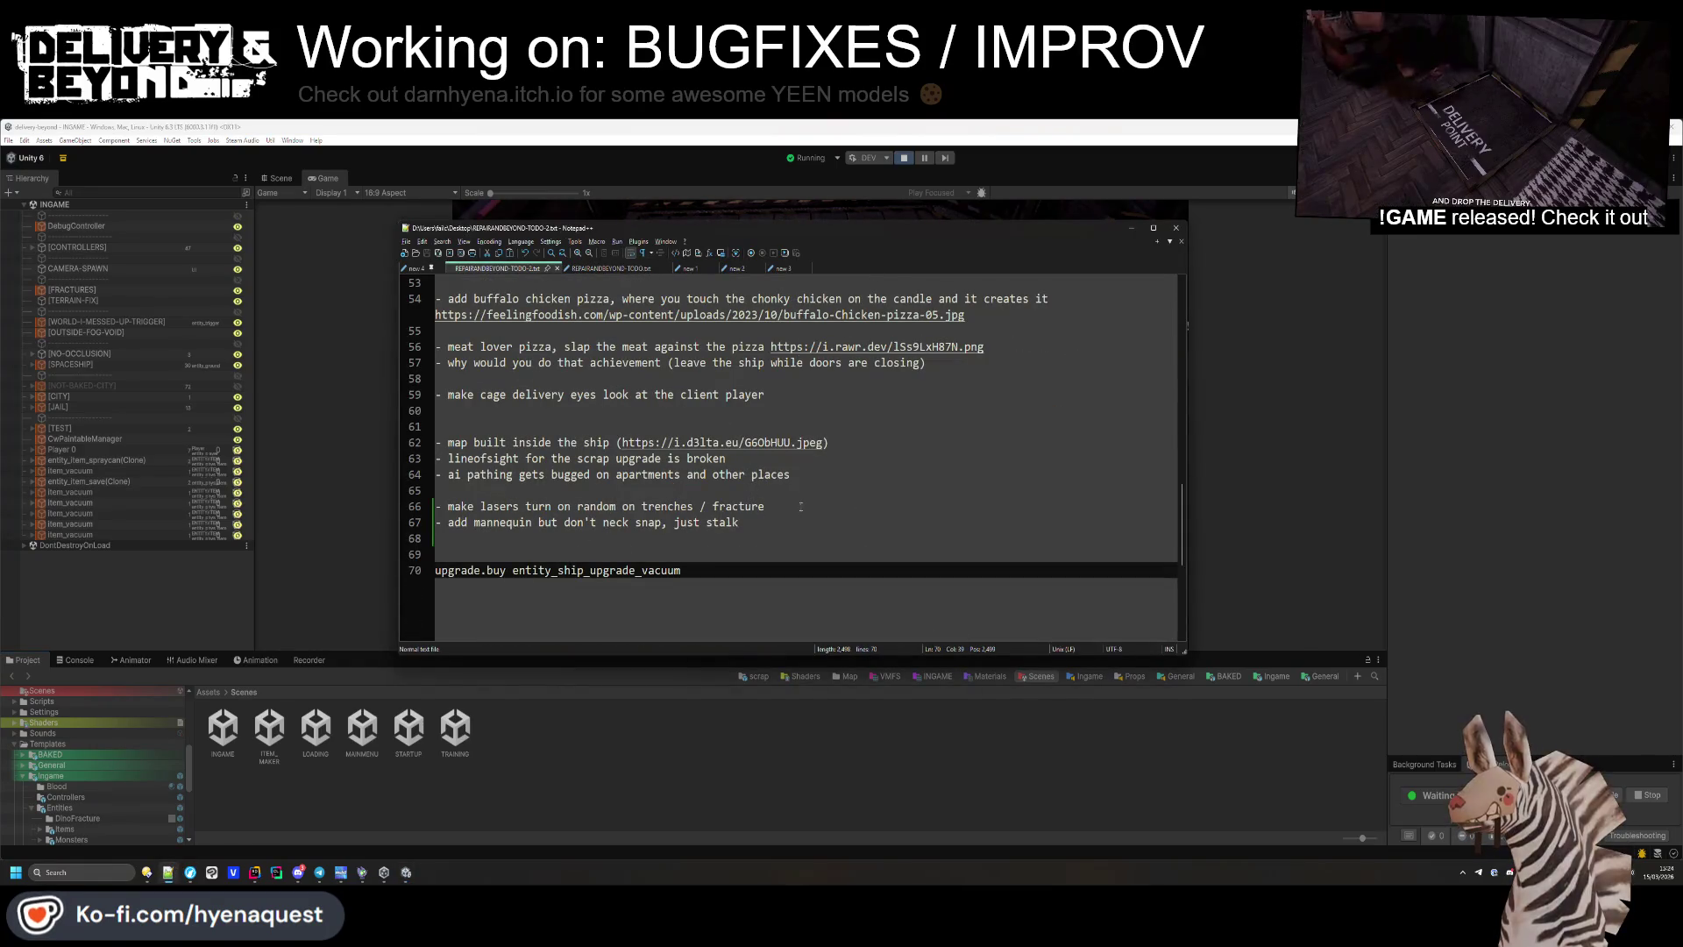
click(802, 482)
Move the blank line so it sits below the 'map built…' note in the TODO file.
key(Up)
key(Up)
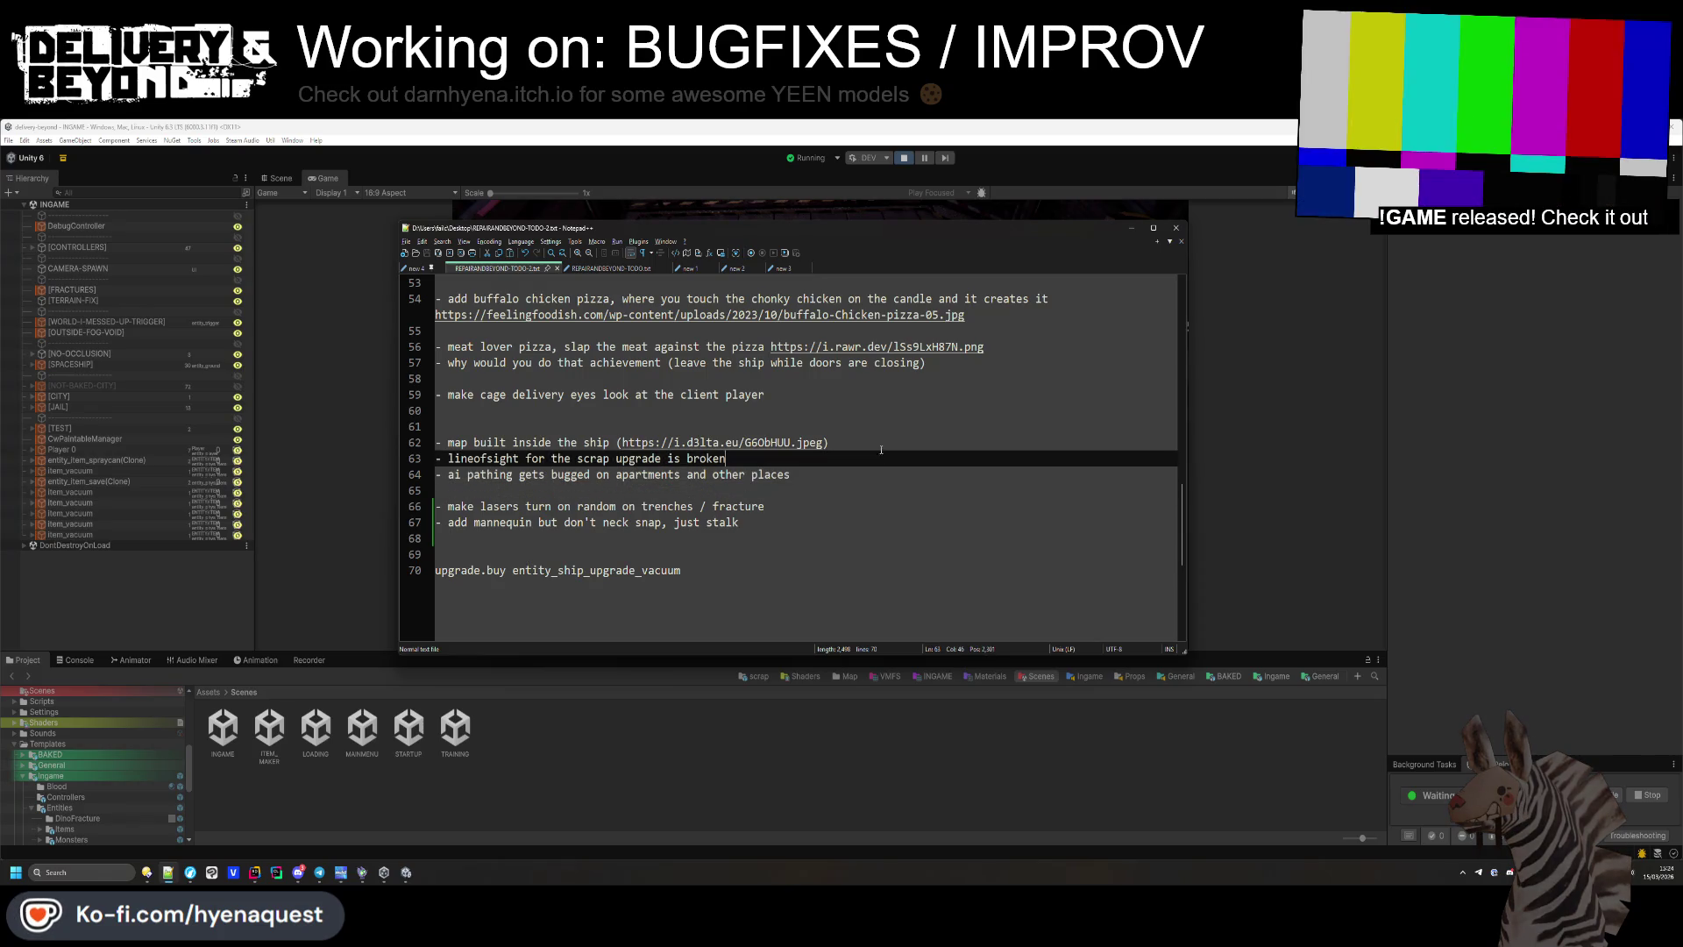
key(End)
key(Return)
key(Up)
key(Up)
key(Up)
key(BackSpace)
key(Down)
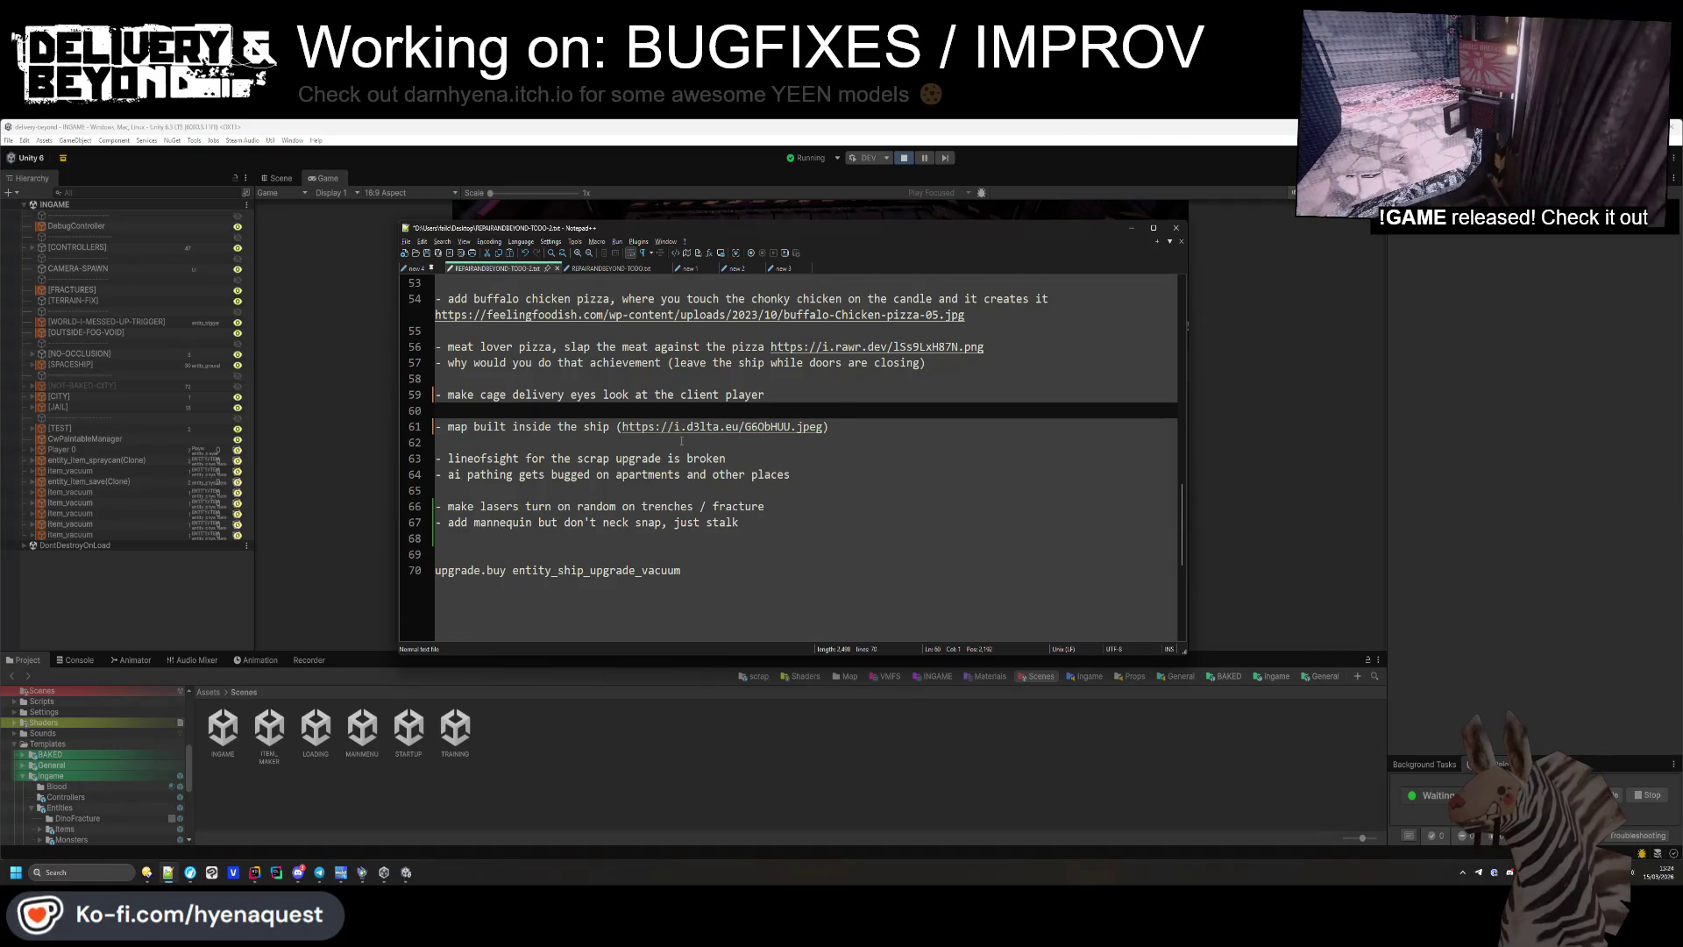
scroll(682, 441, up, 3)
scroll(670, 469, down, 3)
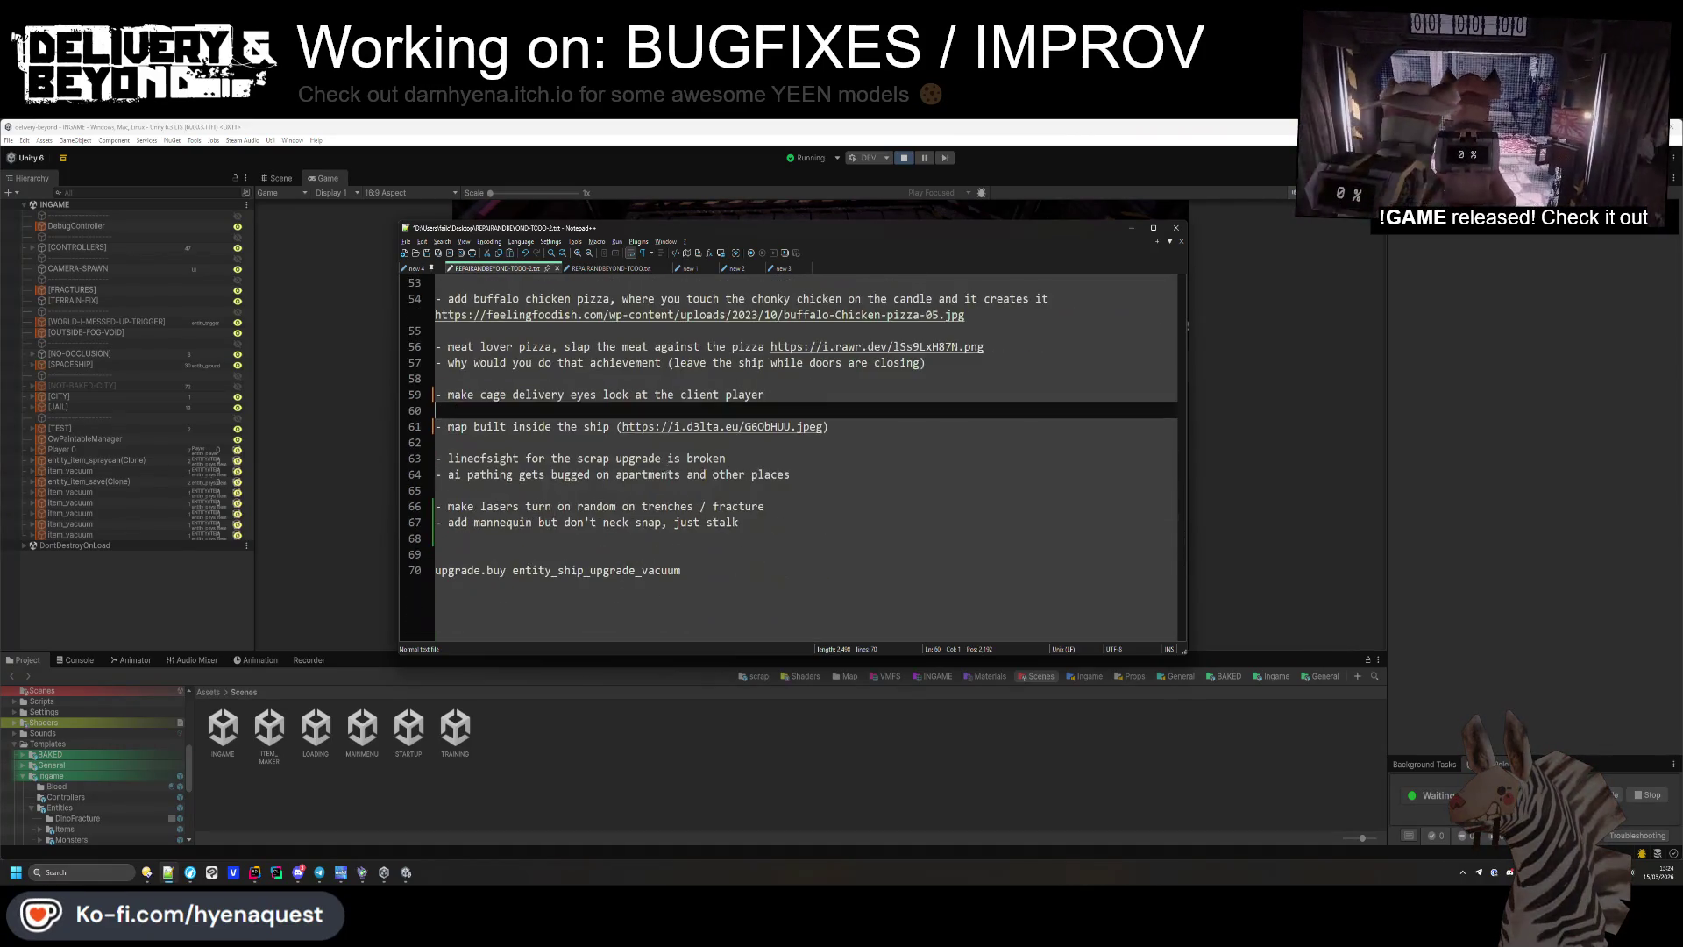
Add 'bawbaw is a bit broken' under the ai pathing note, save, and stop play mode.
drag(448, 459, 722, 458)
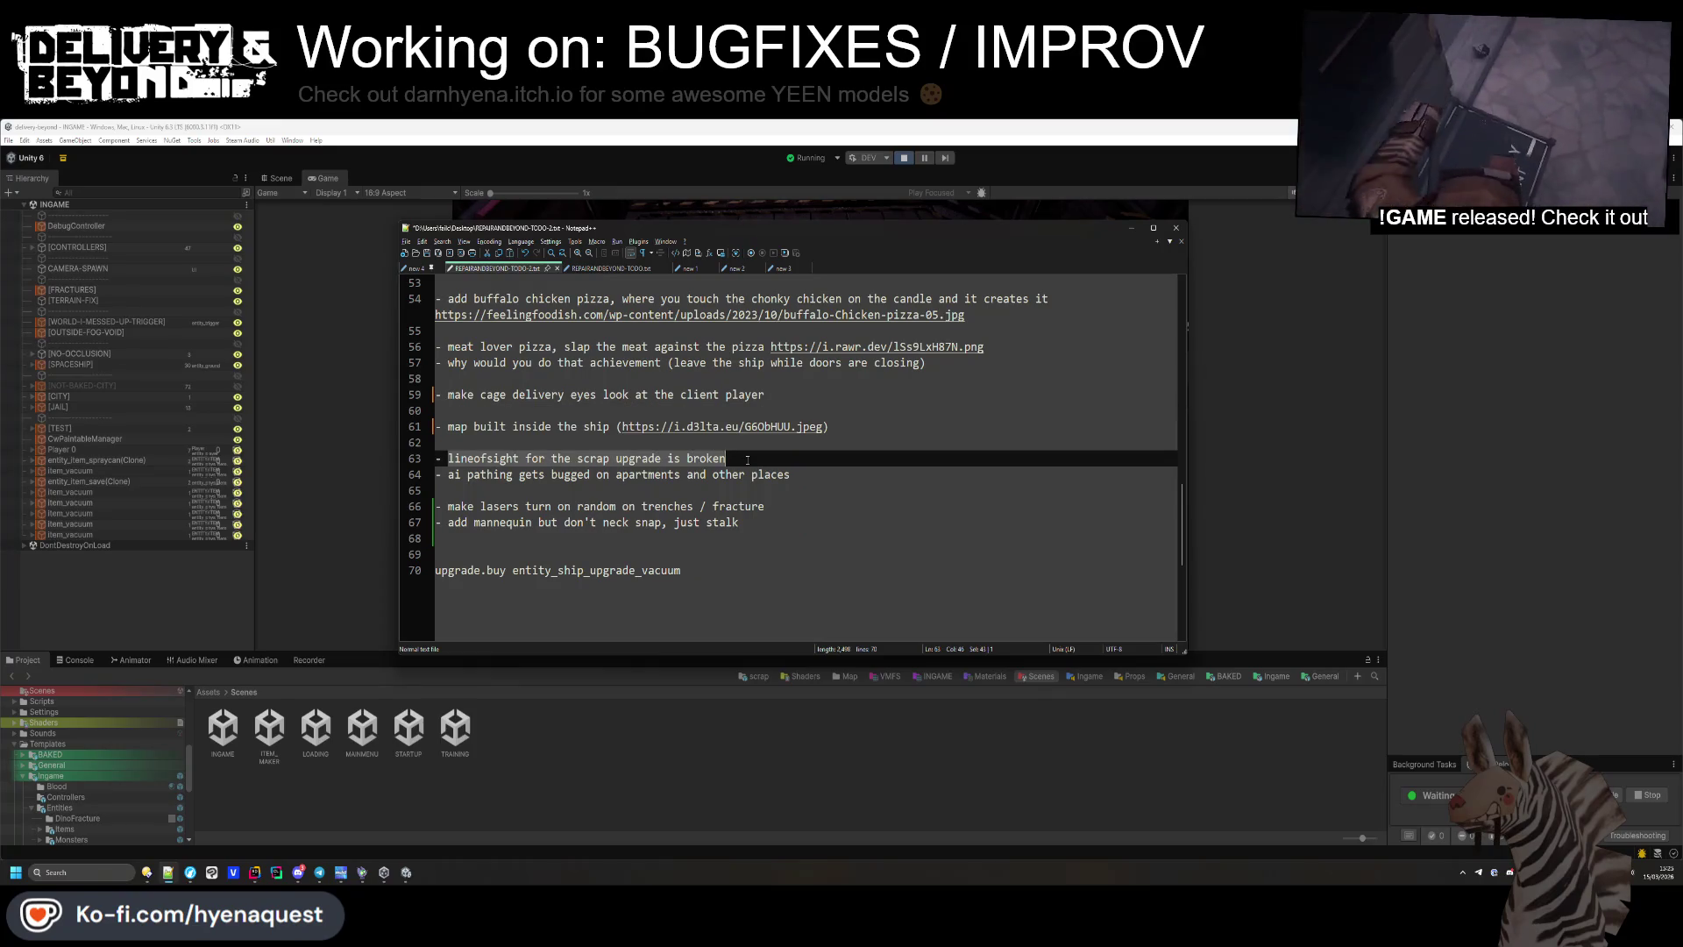
click(880, 485)
key(Return)
key(Up)
text(bawbaw is a bit broken)
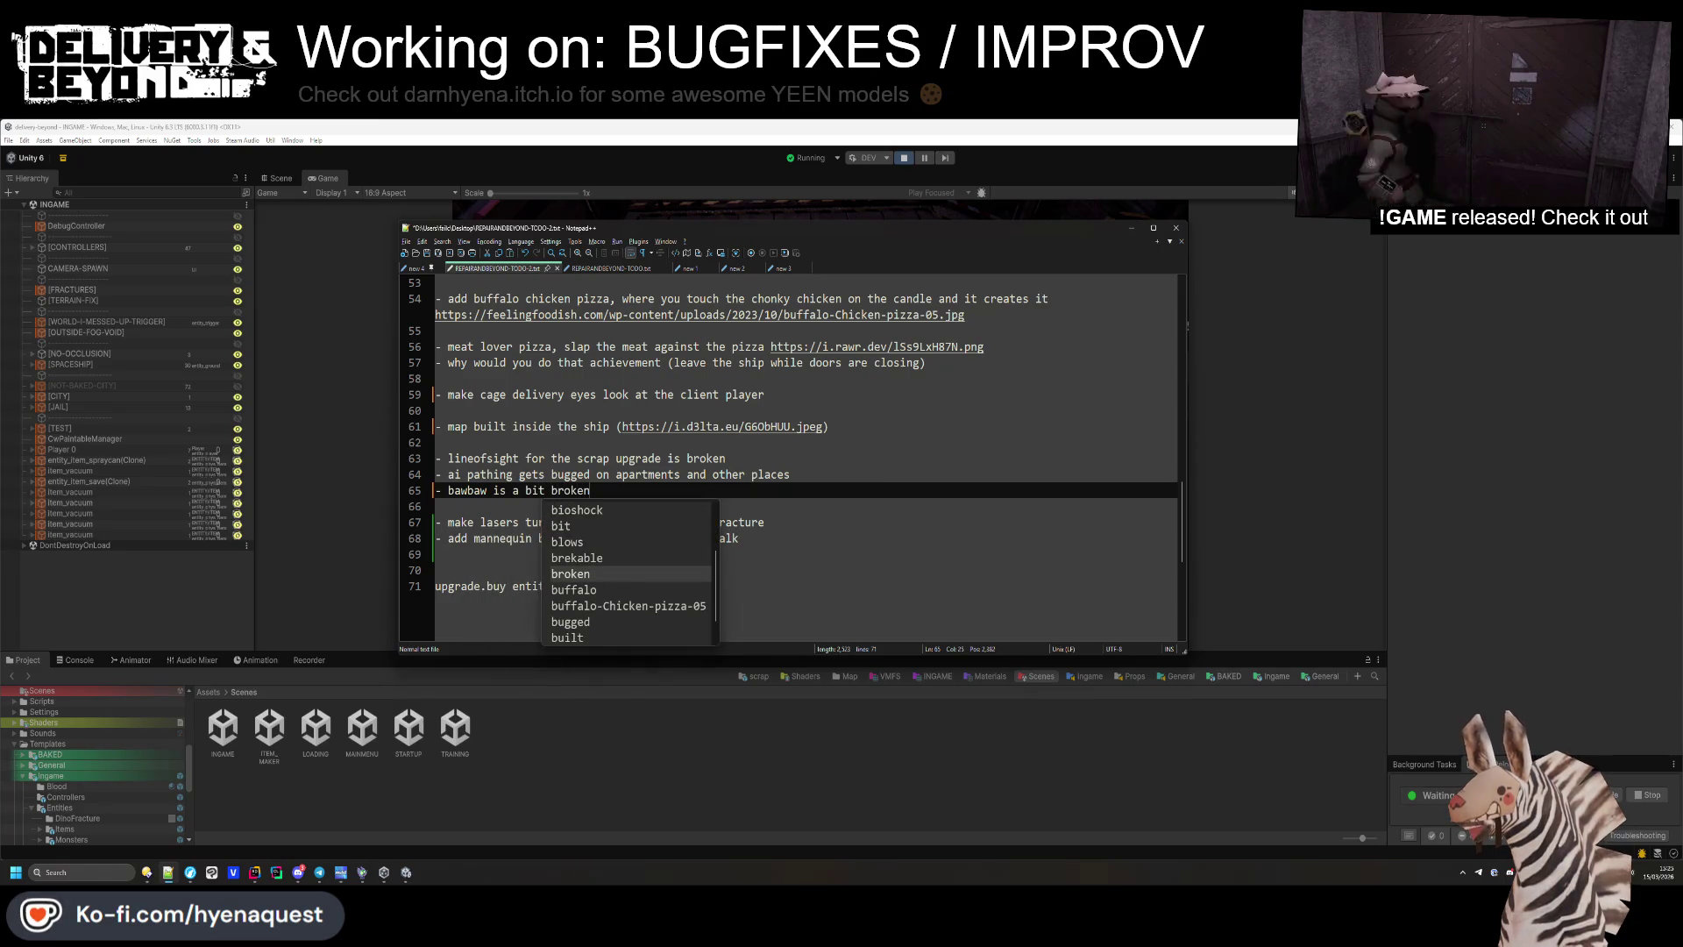
key(ctrl+s)
key(alt+Tab)
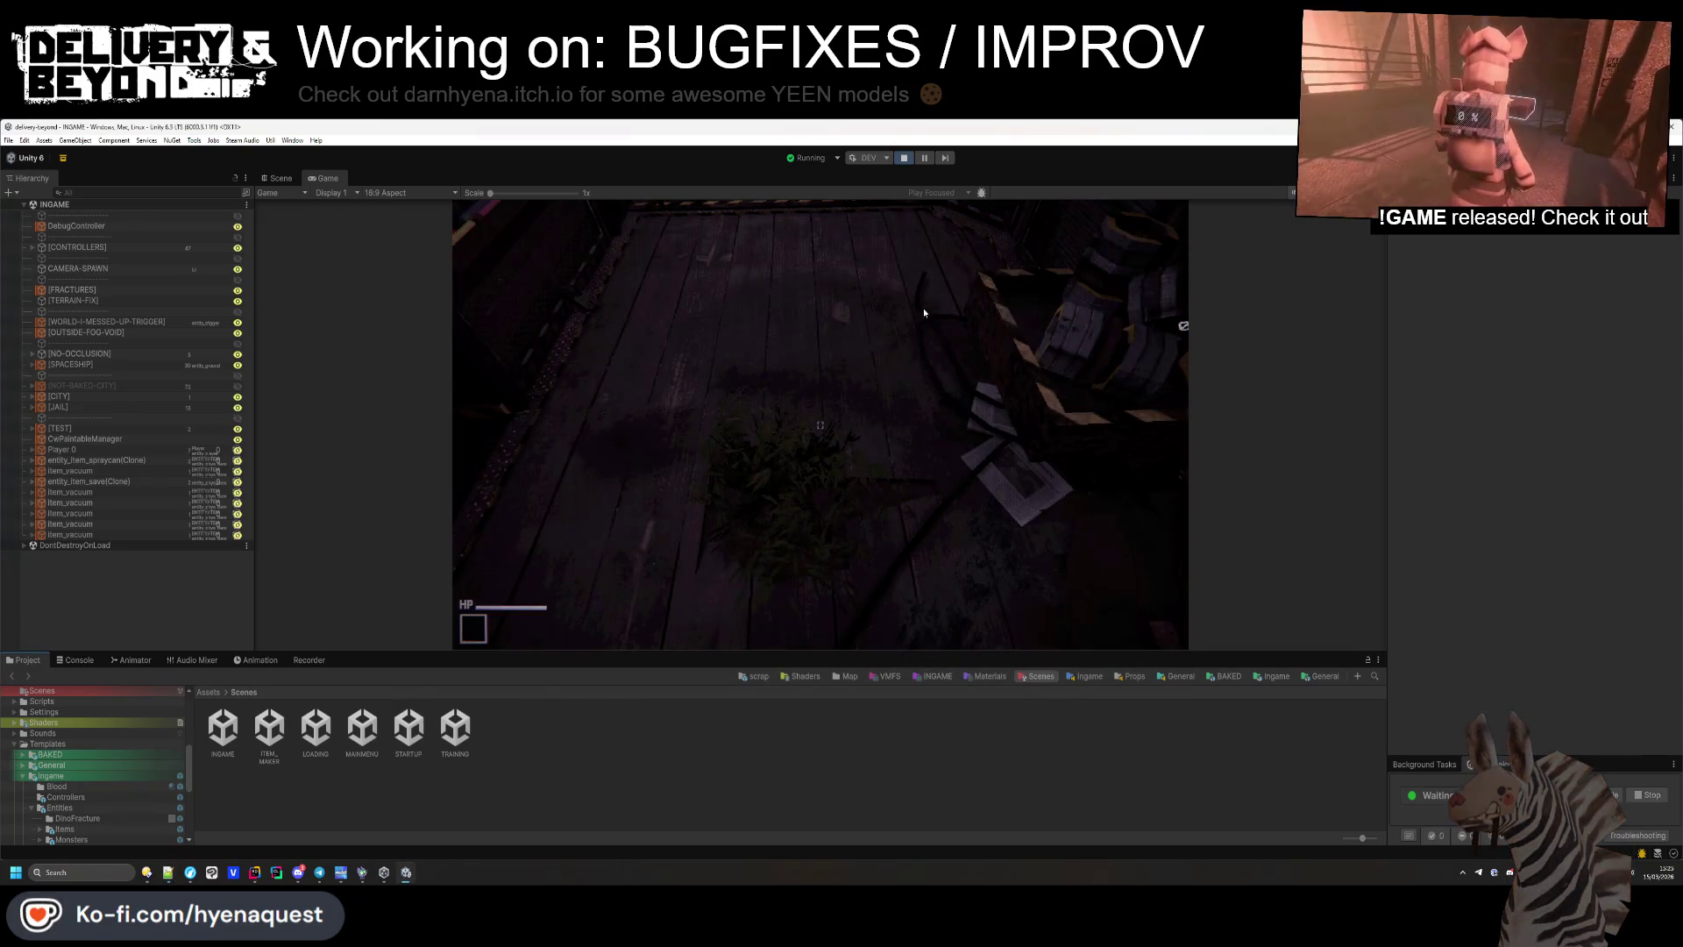
click(903, 158)
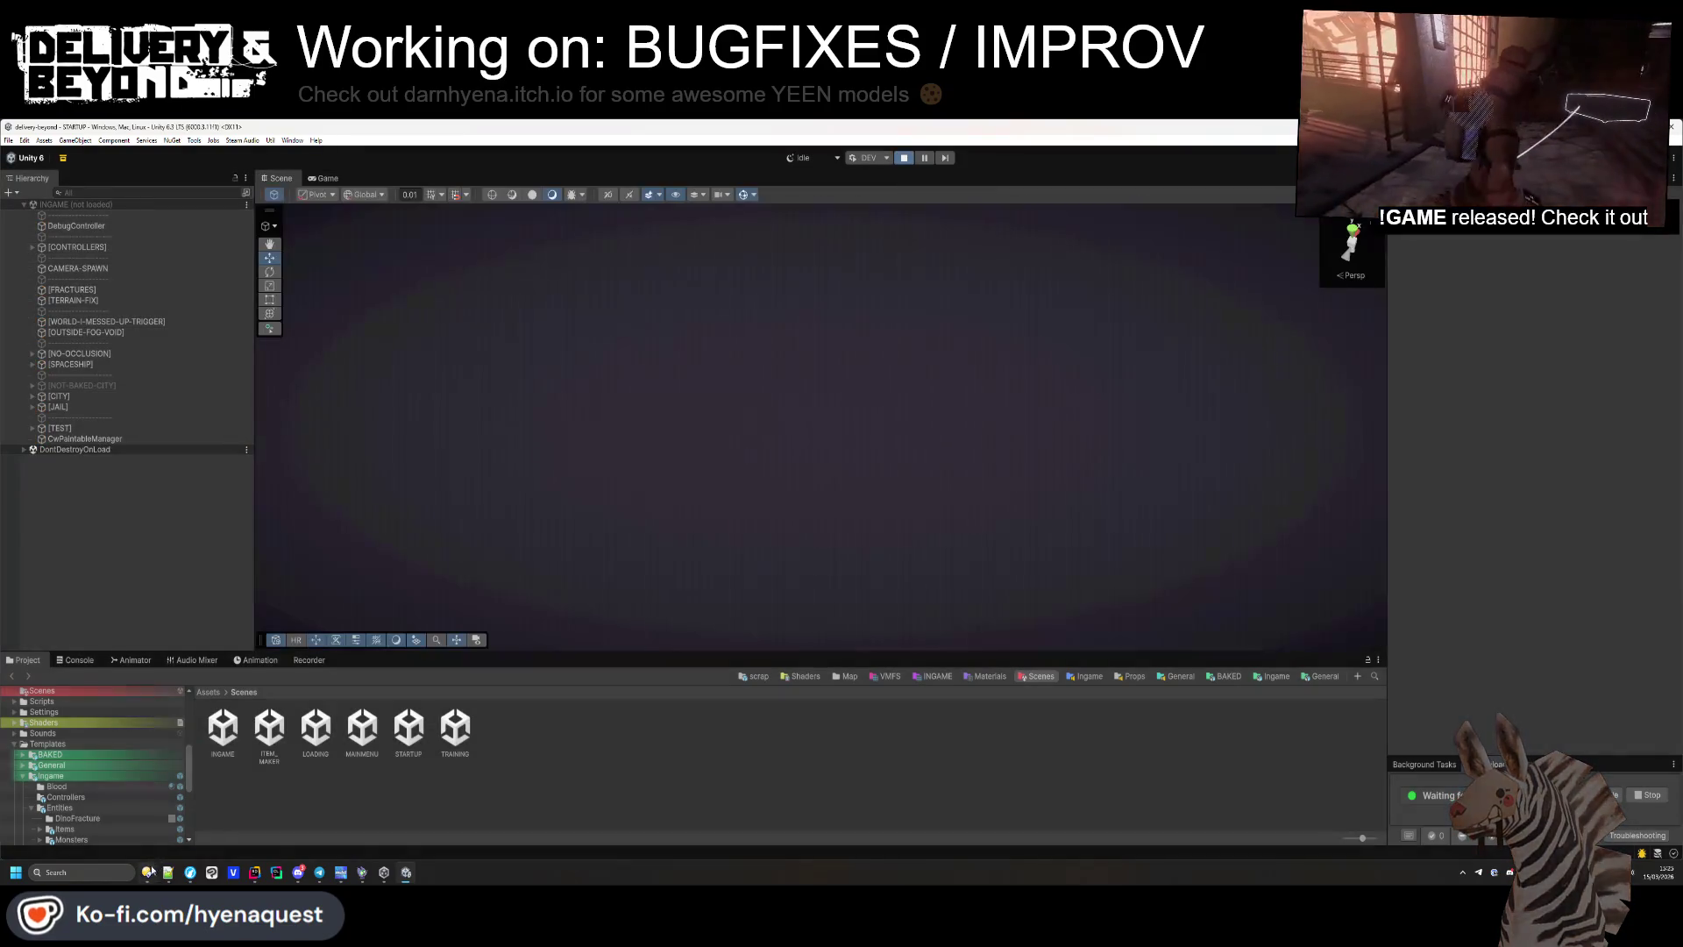
Start a git commit on master from the delivery-beyond project folder.
key(super+d)
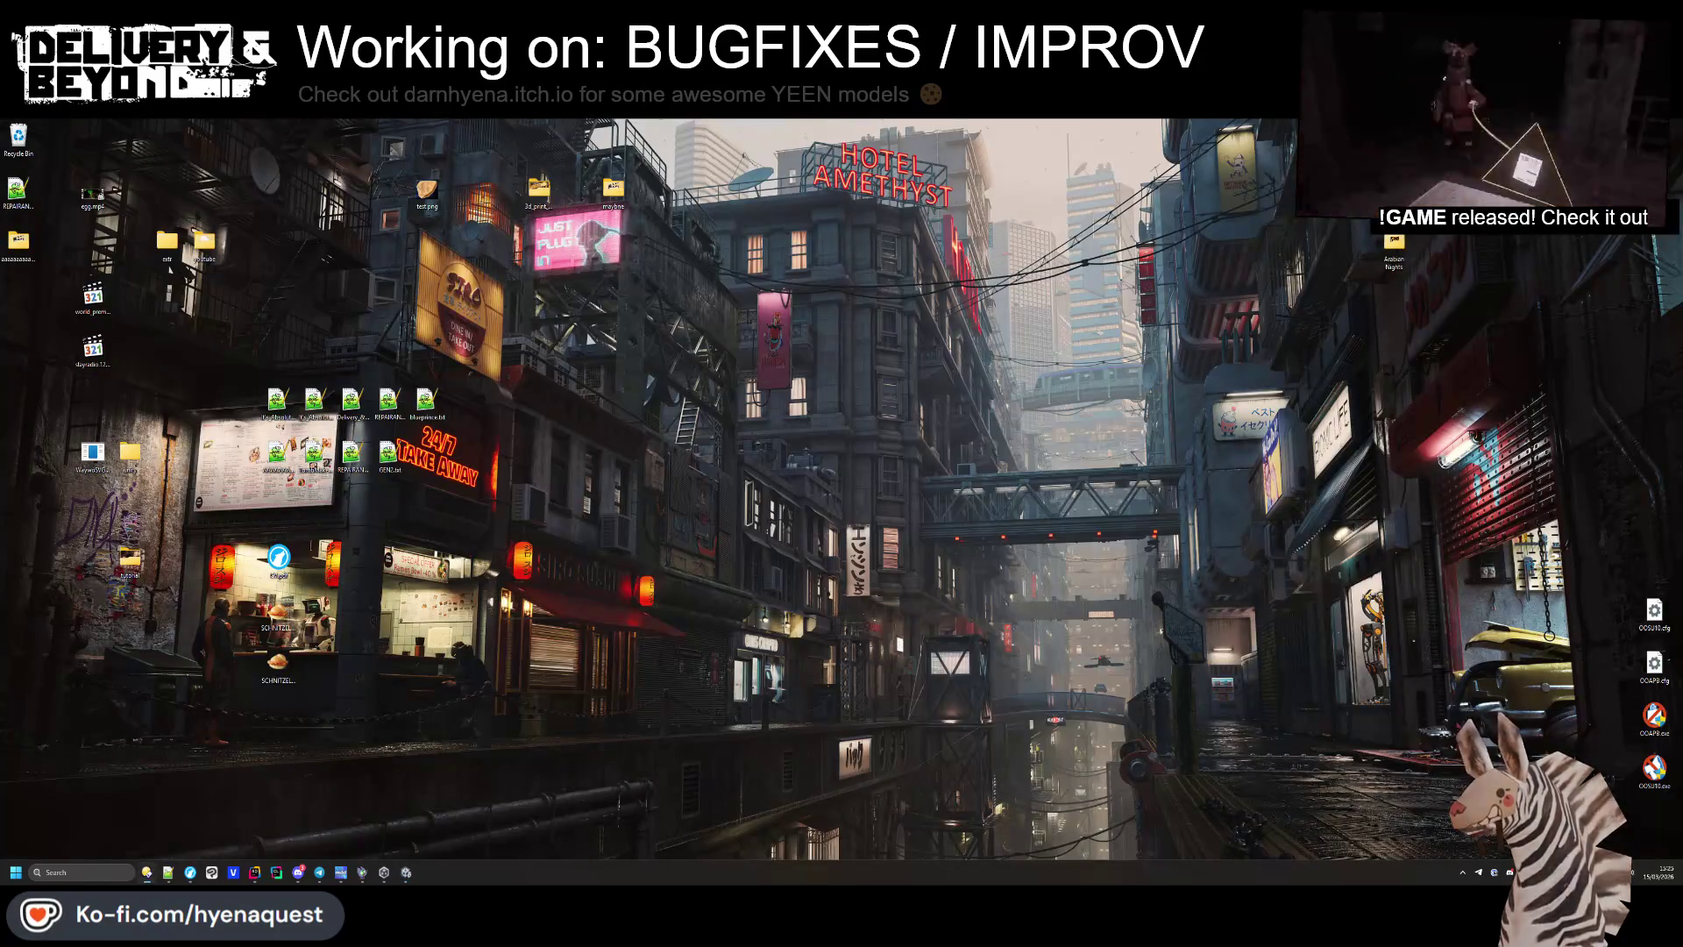
key(super+d)
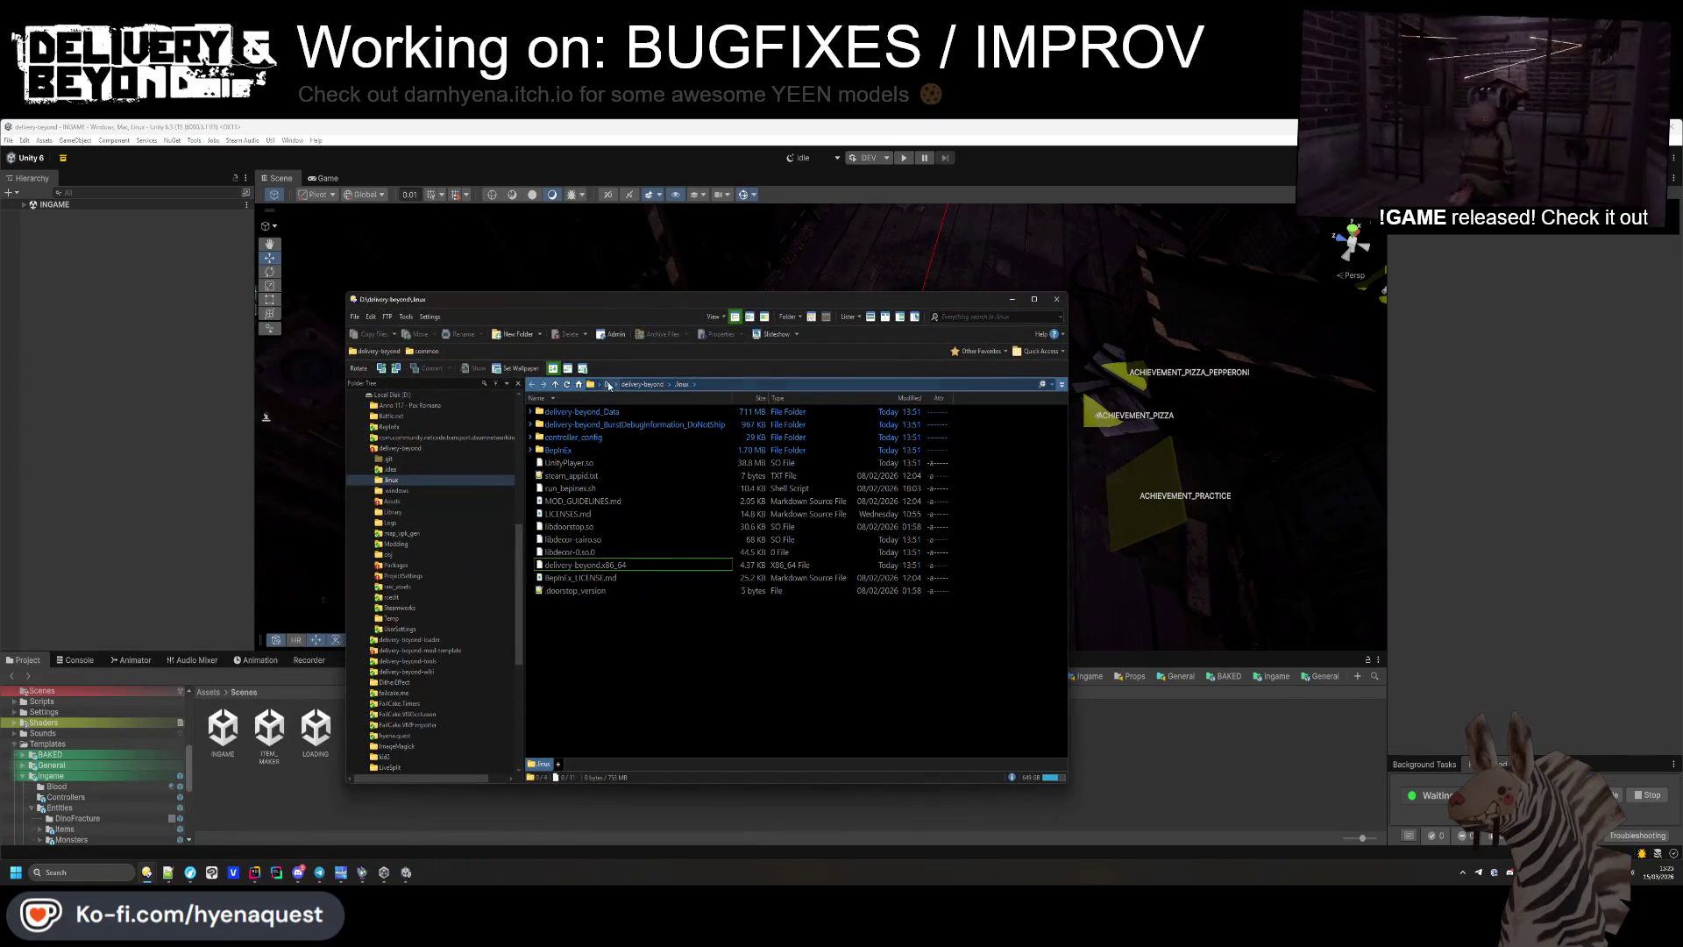
double_click(614, 446)
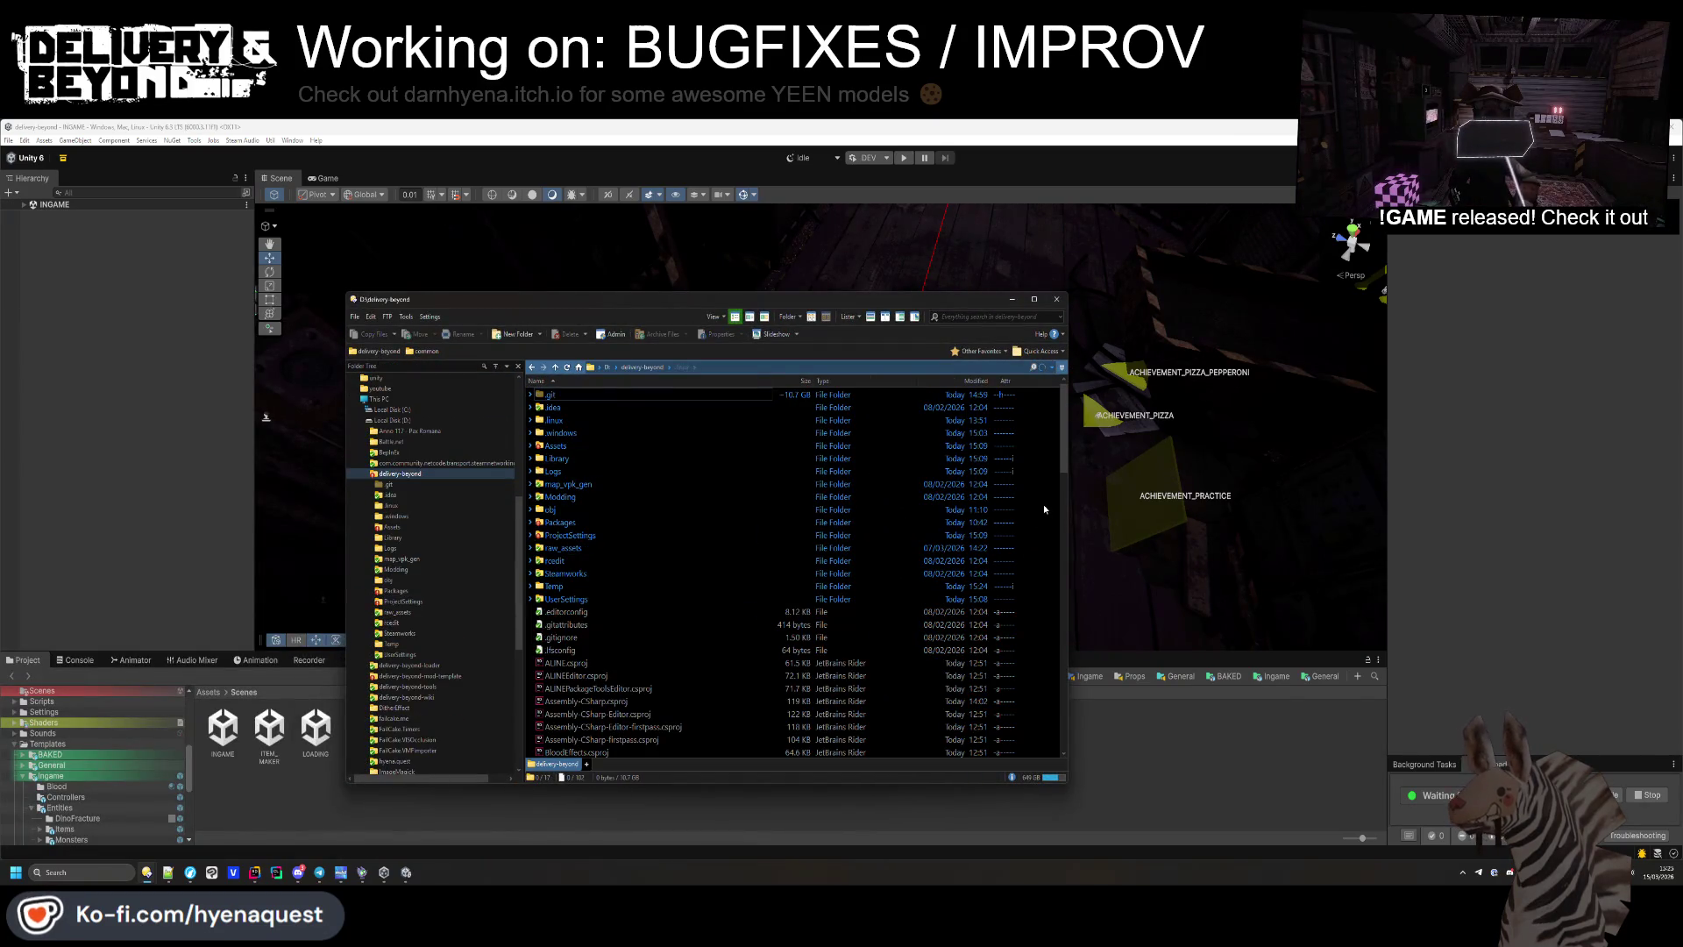
right_click(1043, 504)
click(1088, 741)
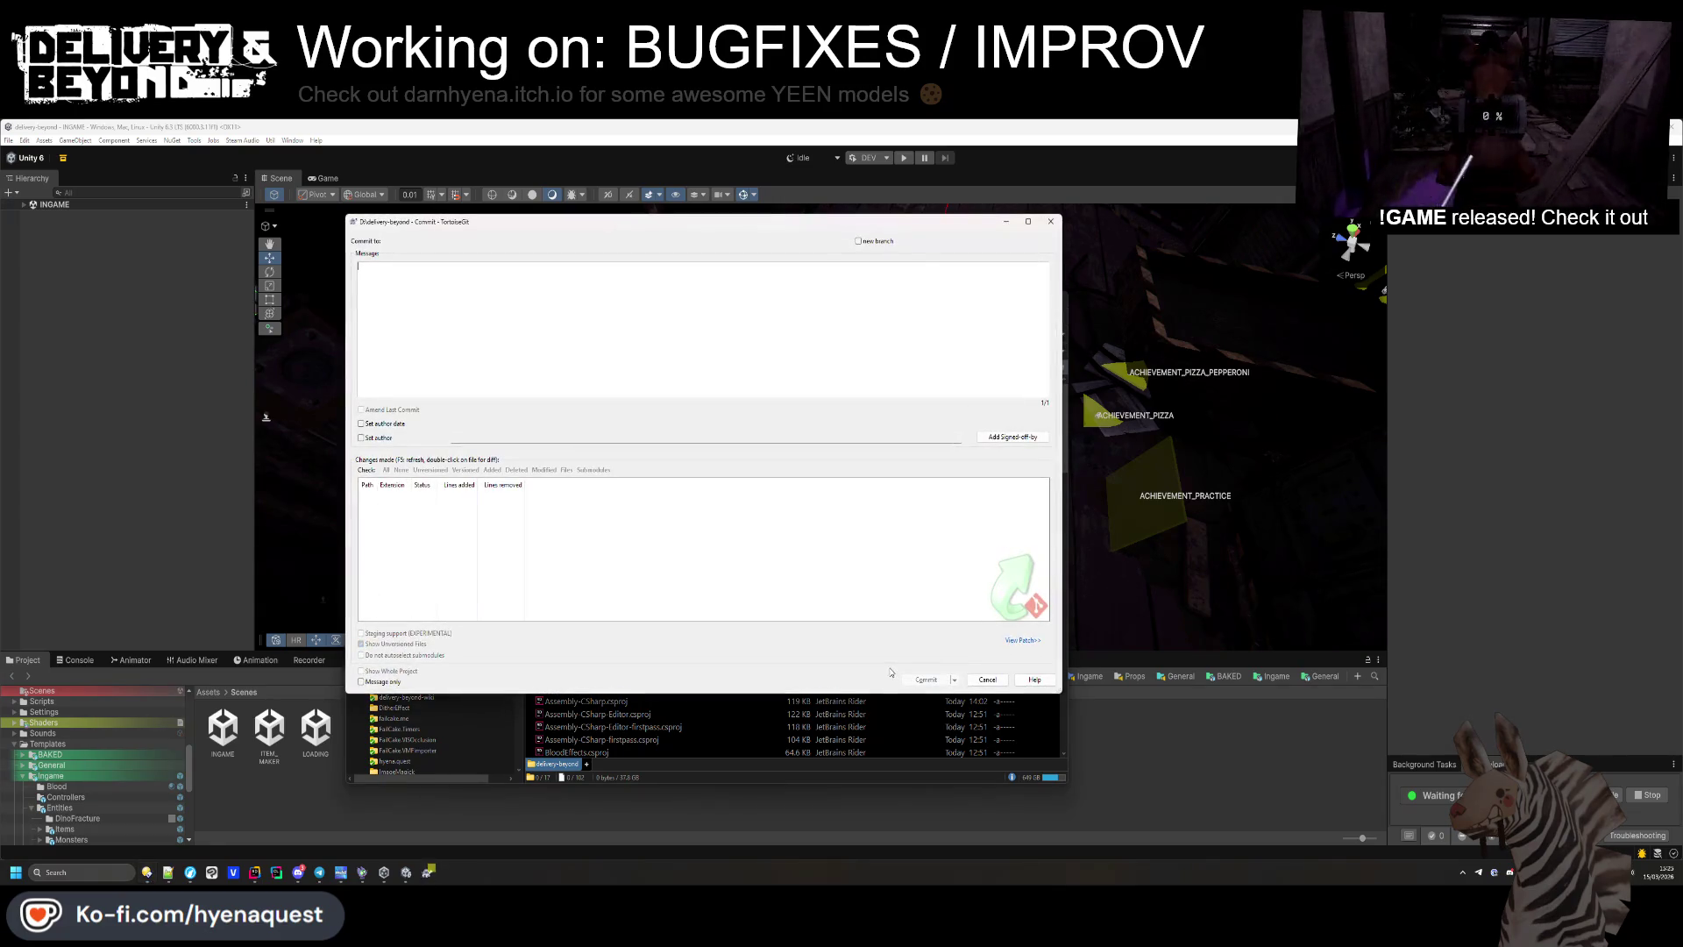
Write commit message lines about the player tracker glitch effect and moving lasers on the city layout.
text(- Fixeds)
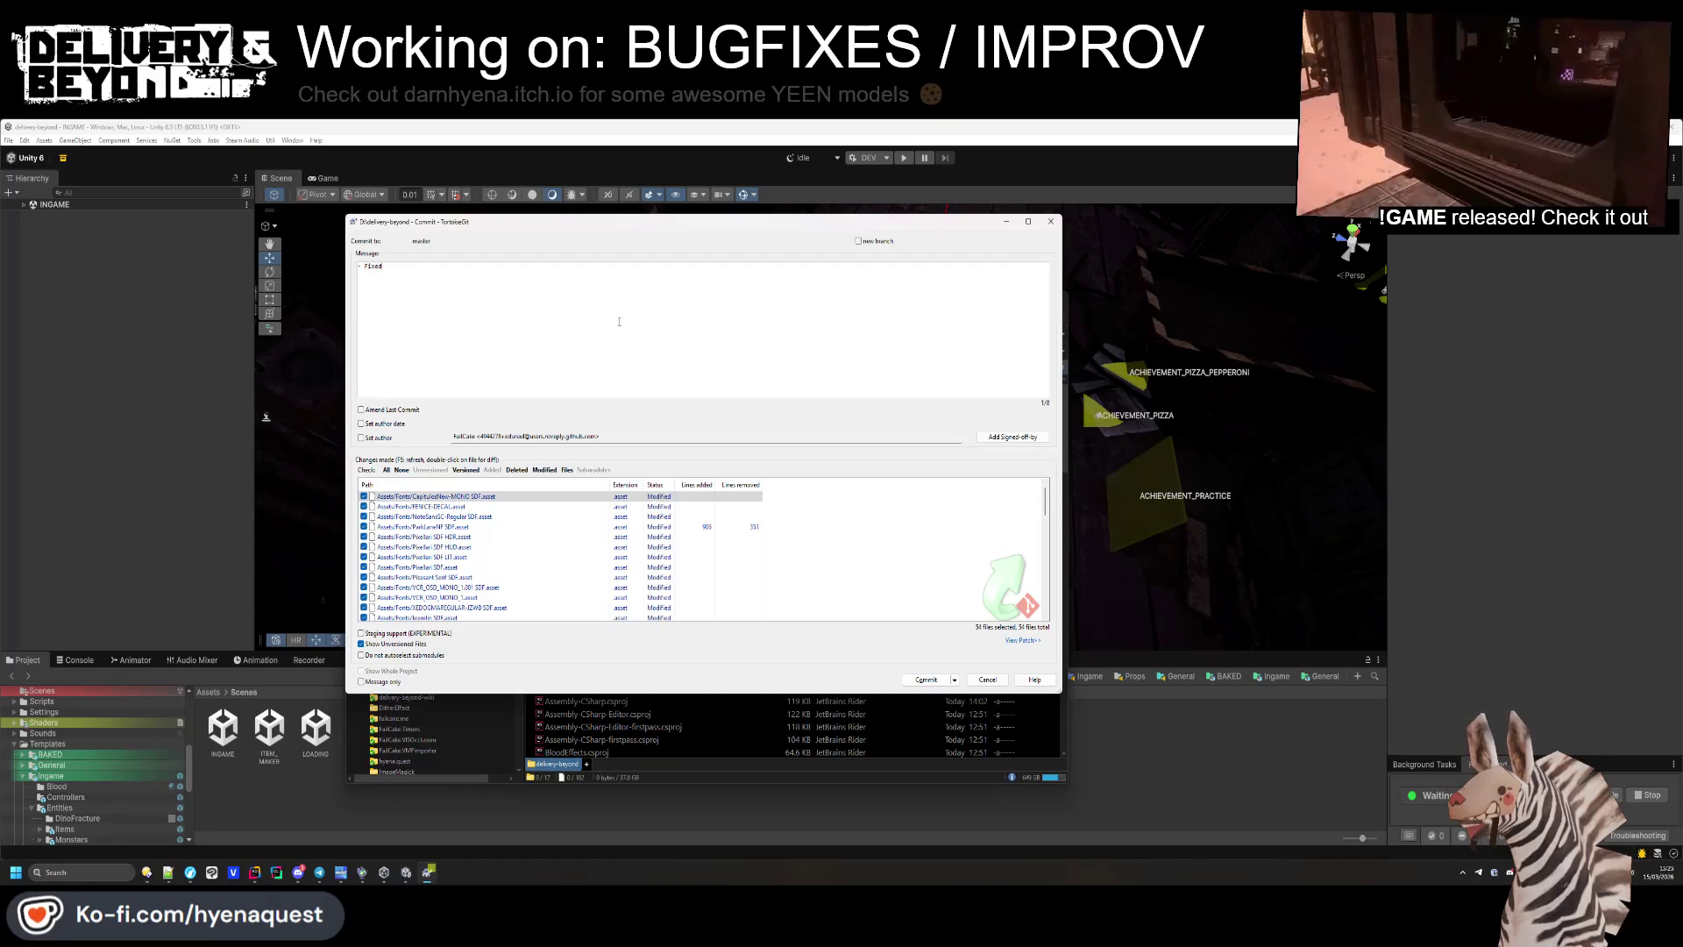
scroll(539, 565, down, 7)
key(BackSpace)
key(BackSpace)
key(BackSpace)
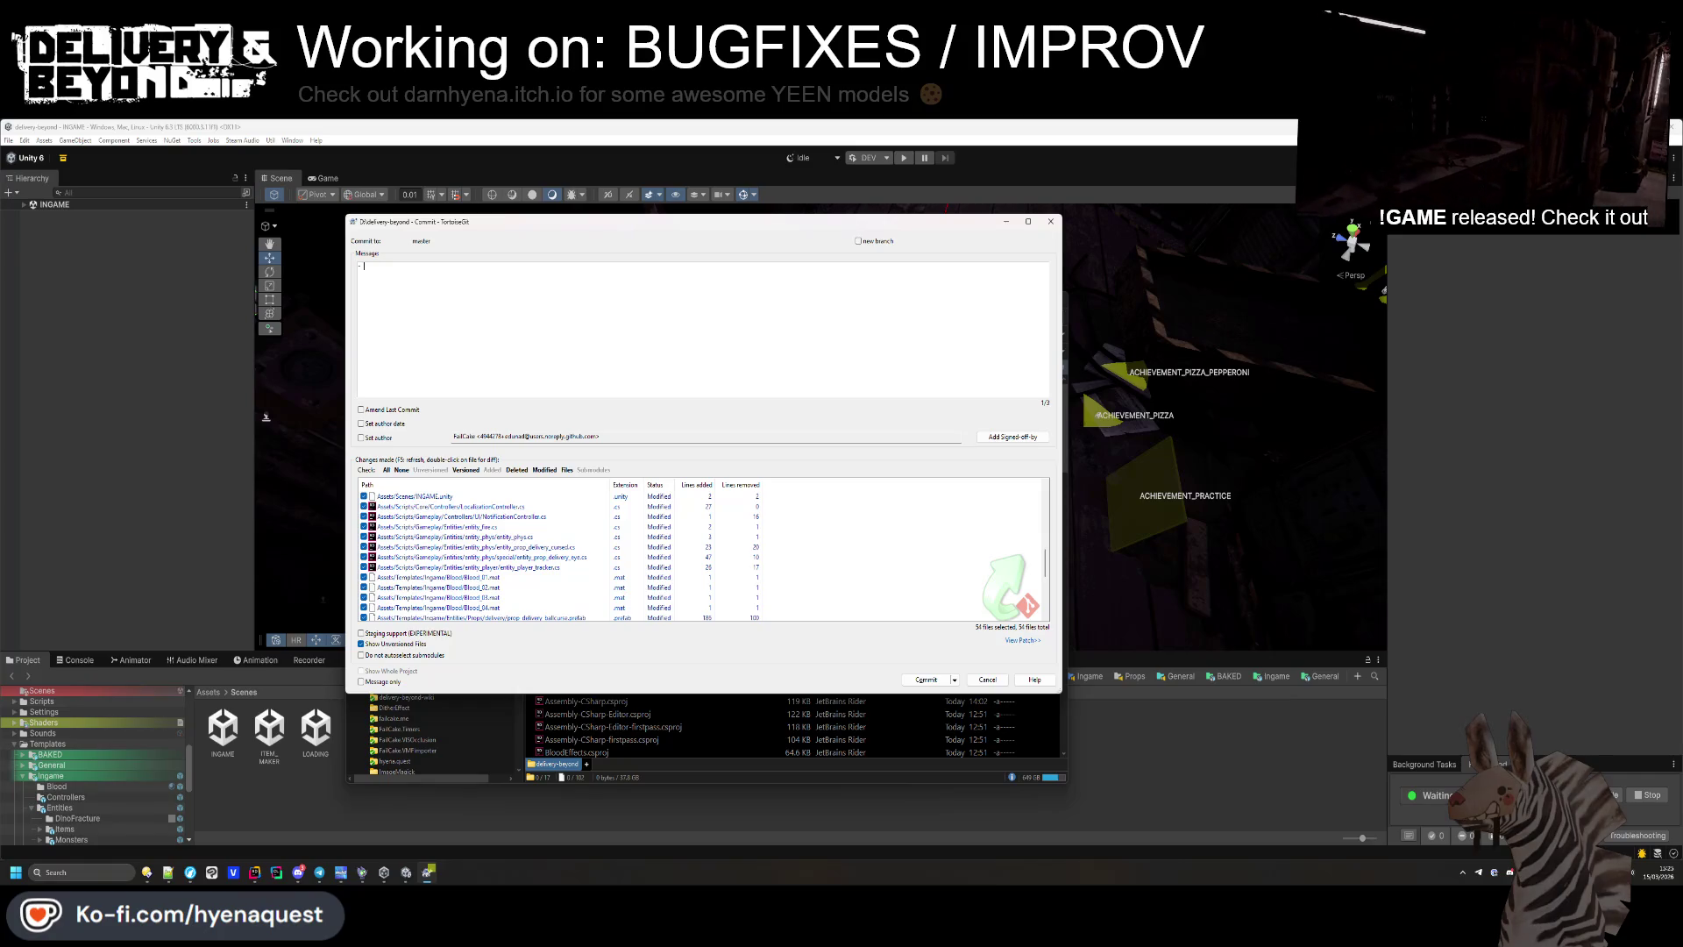
text(Improved pla)
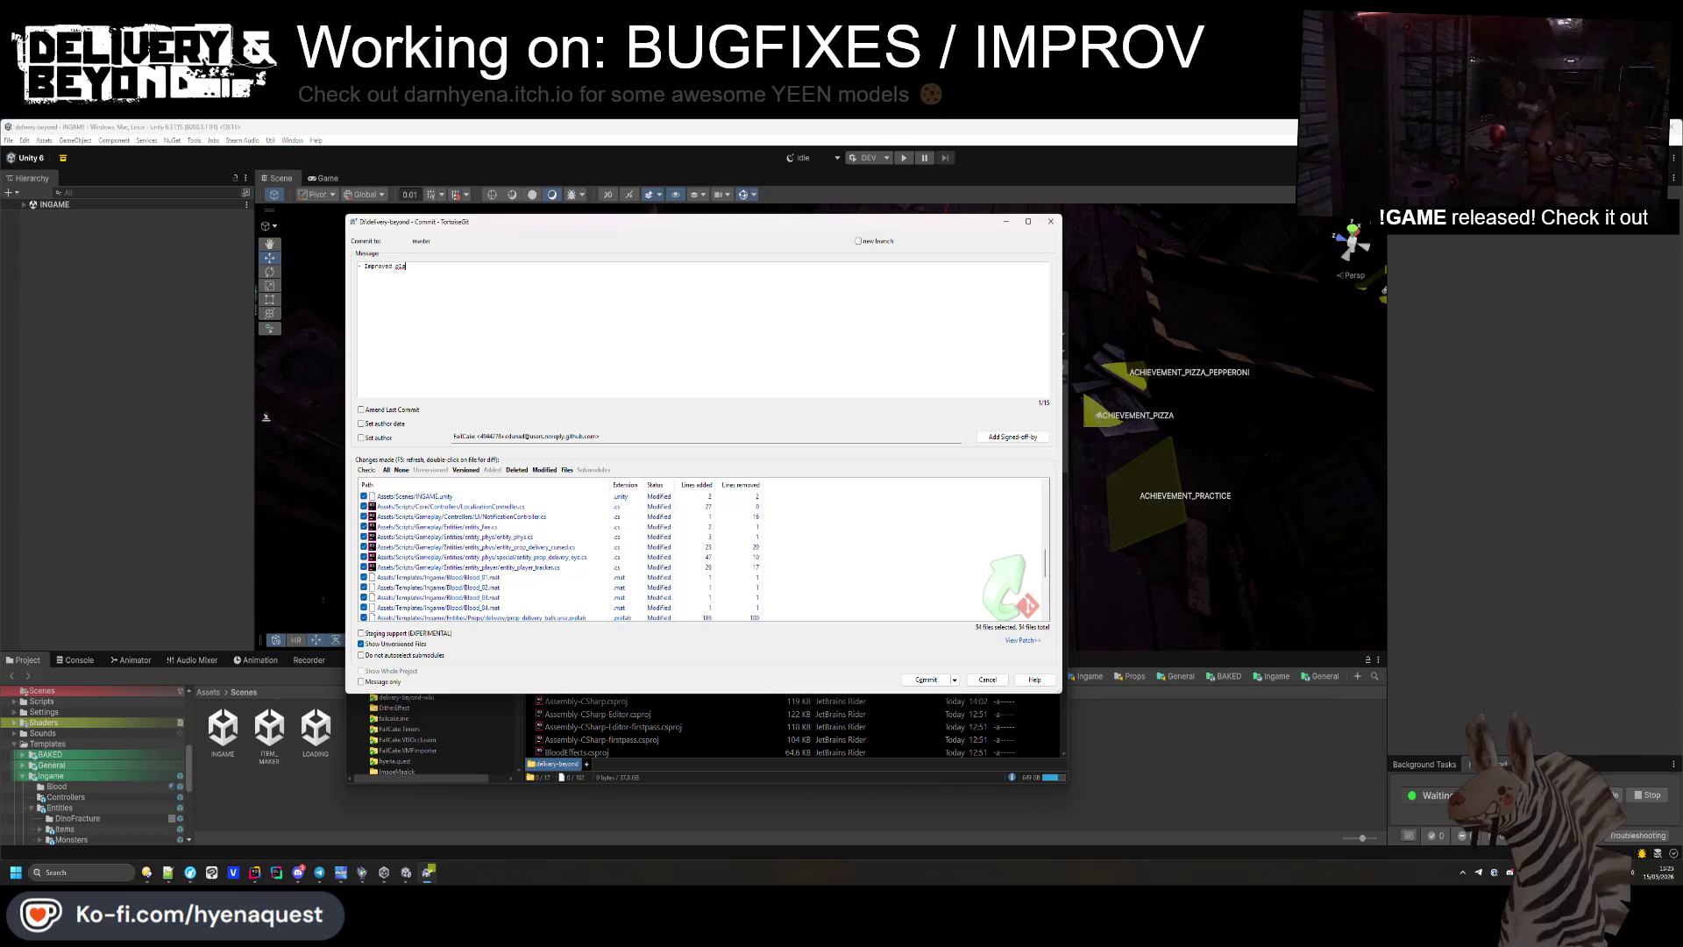
text(yer tracker glitch effect)
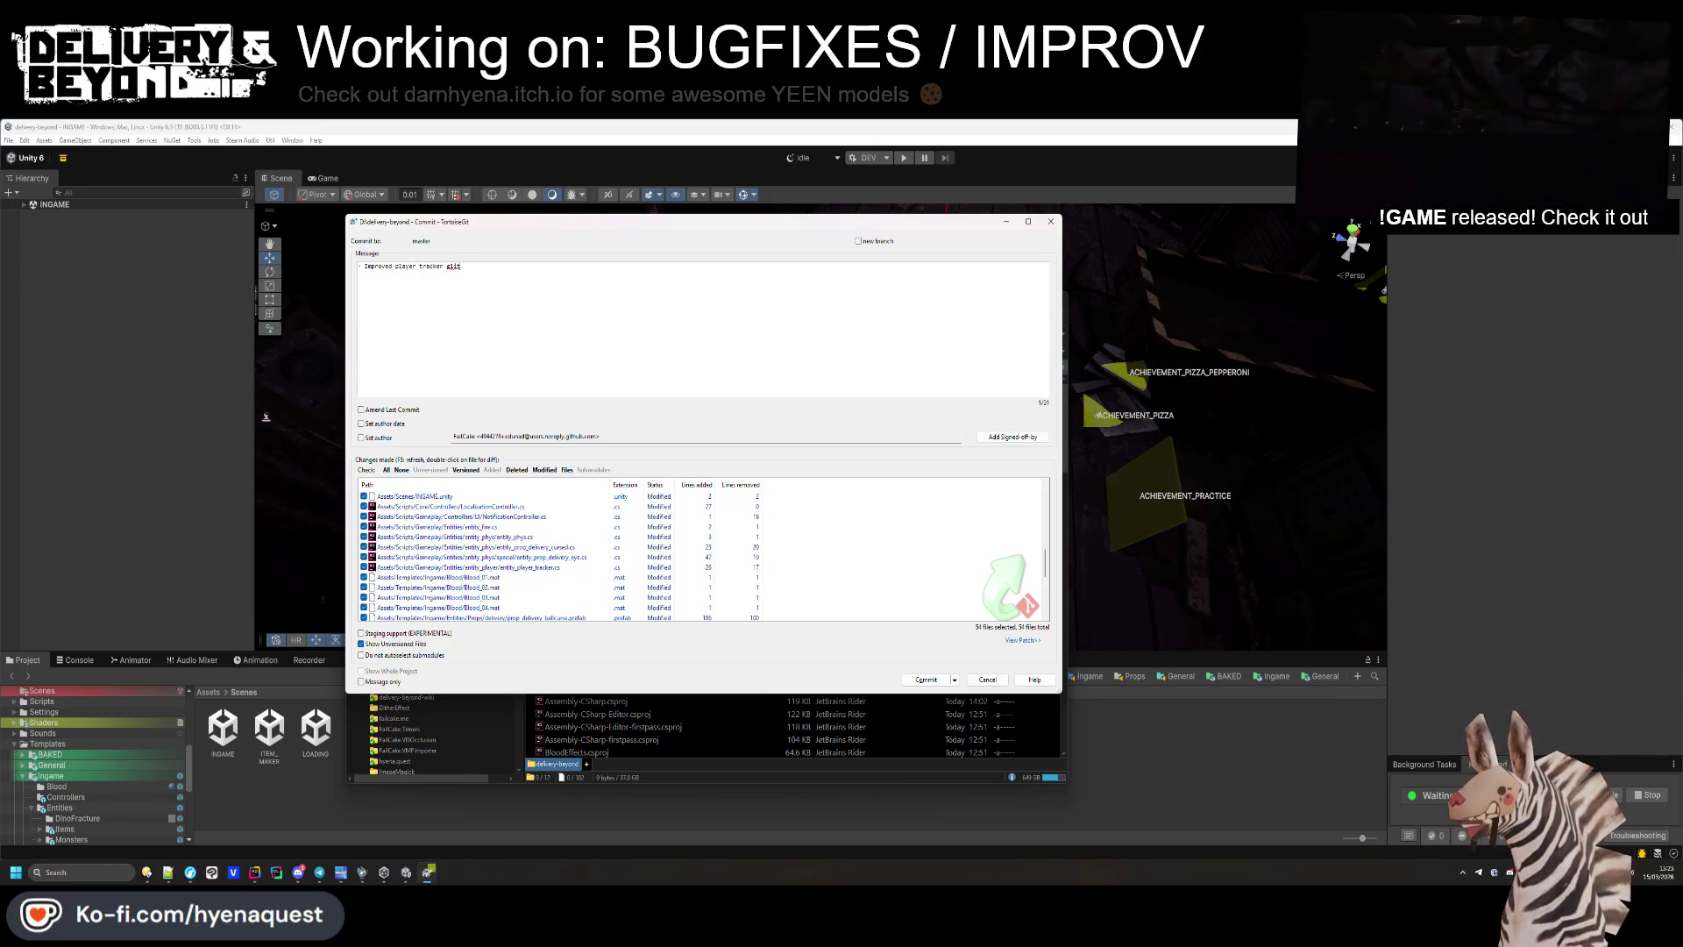
key(Return)
text(- )
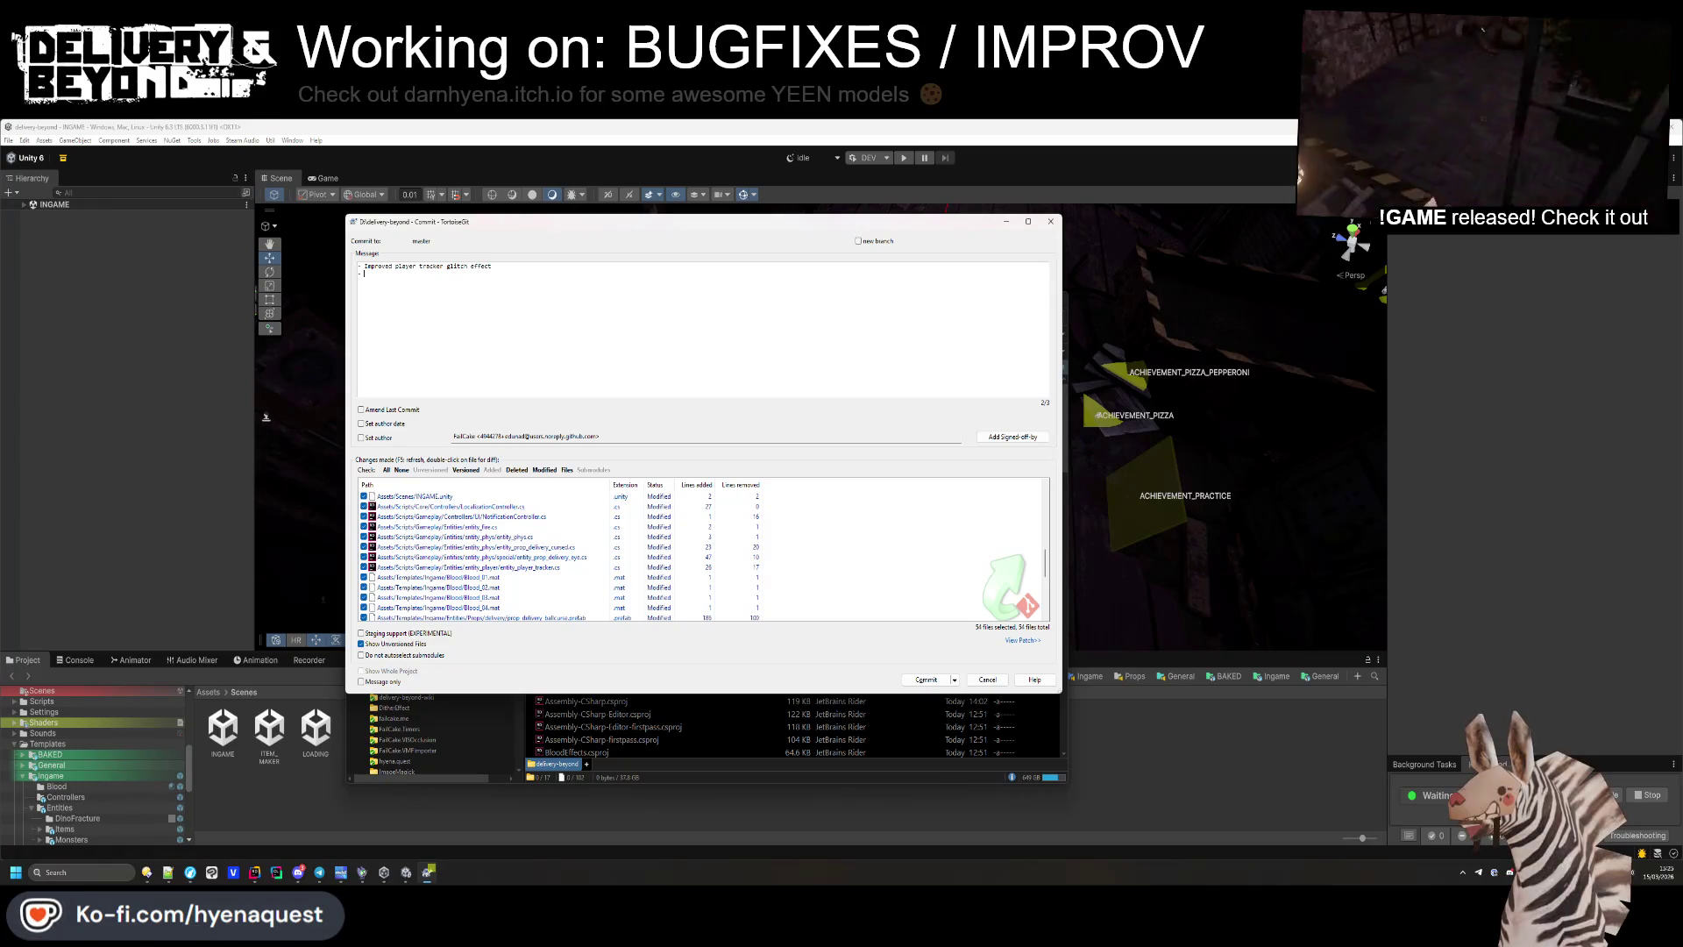
text(Moved lasers on )
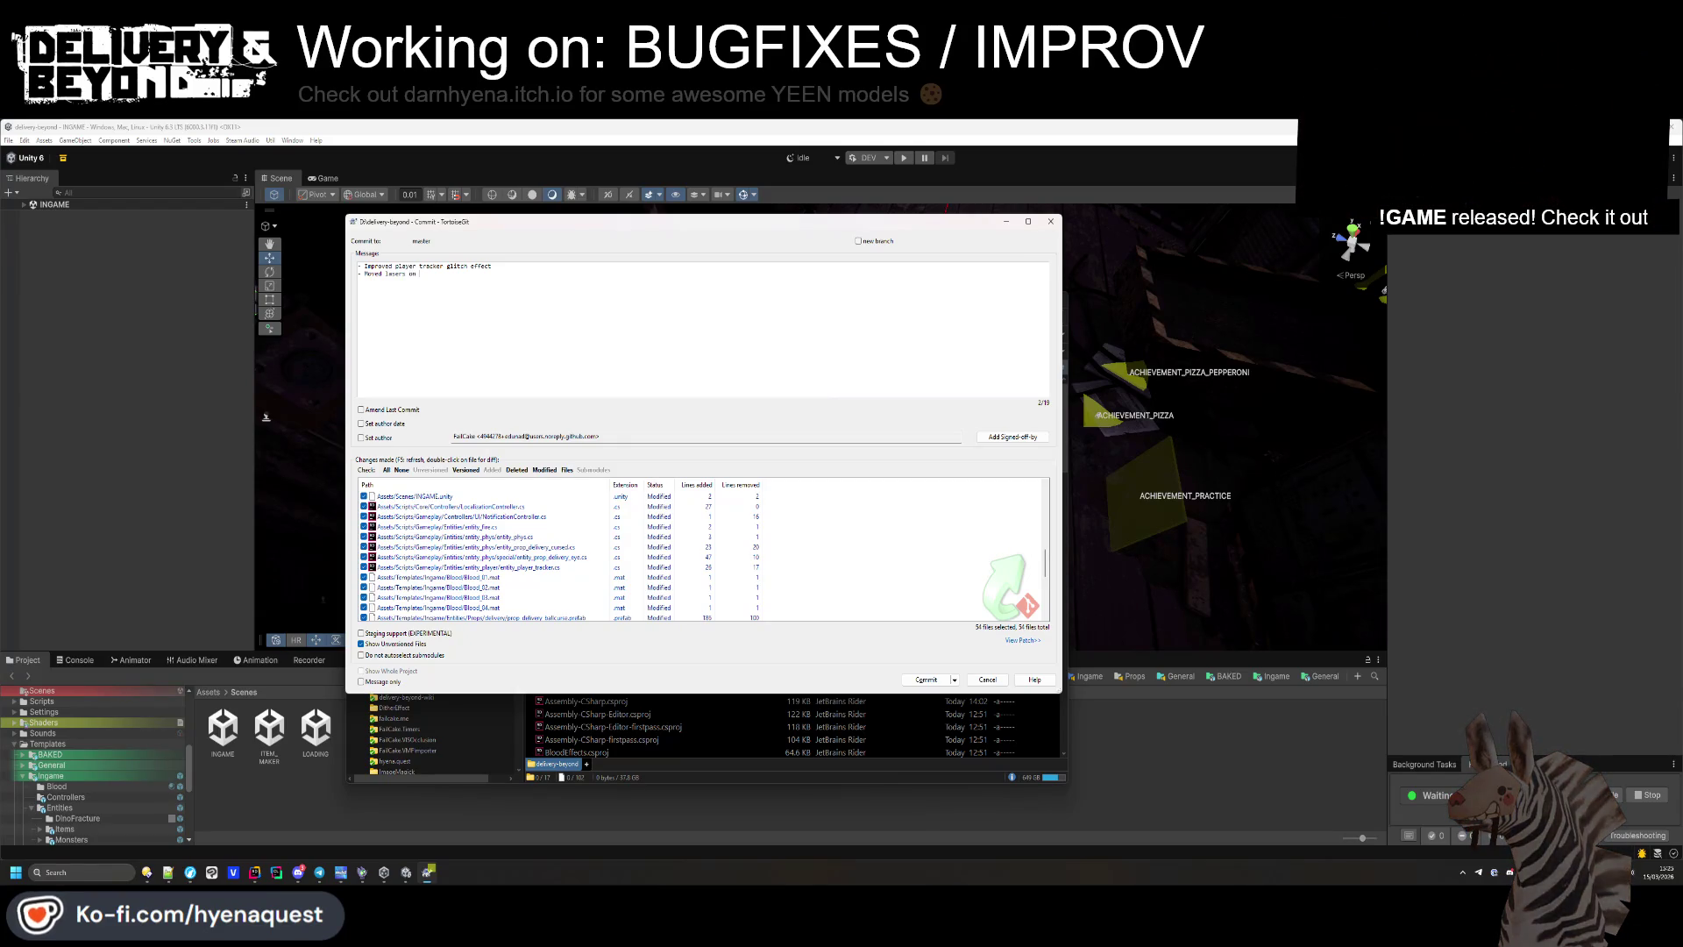
text(city layouit)
key(BackSpace)
key(BackSpace)
text(t)
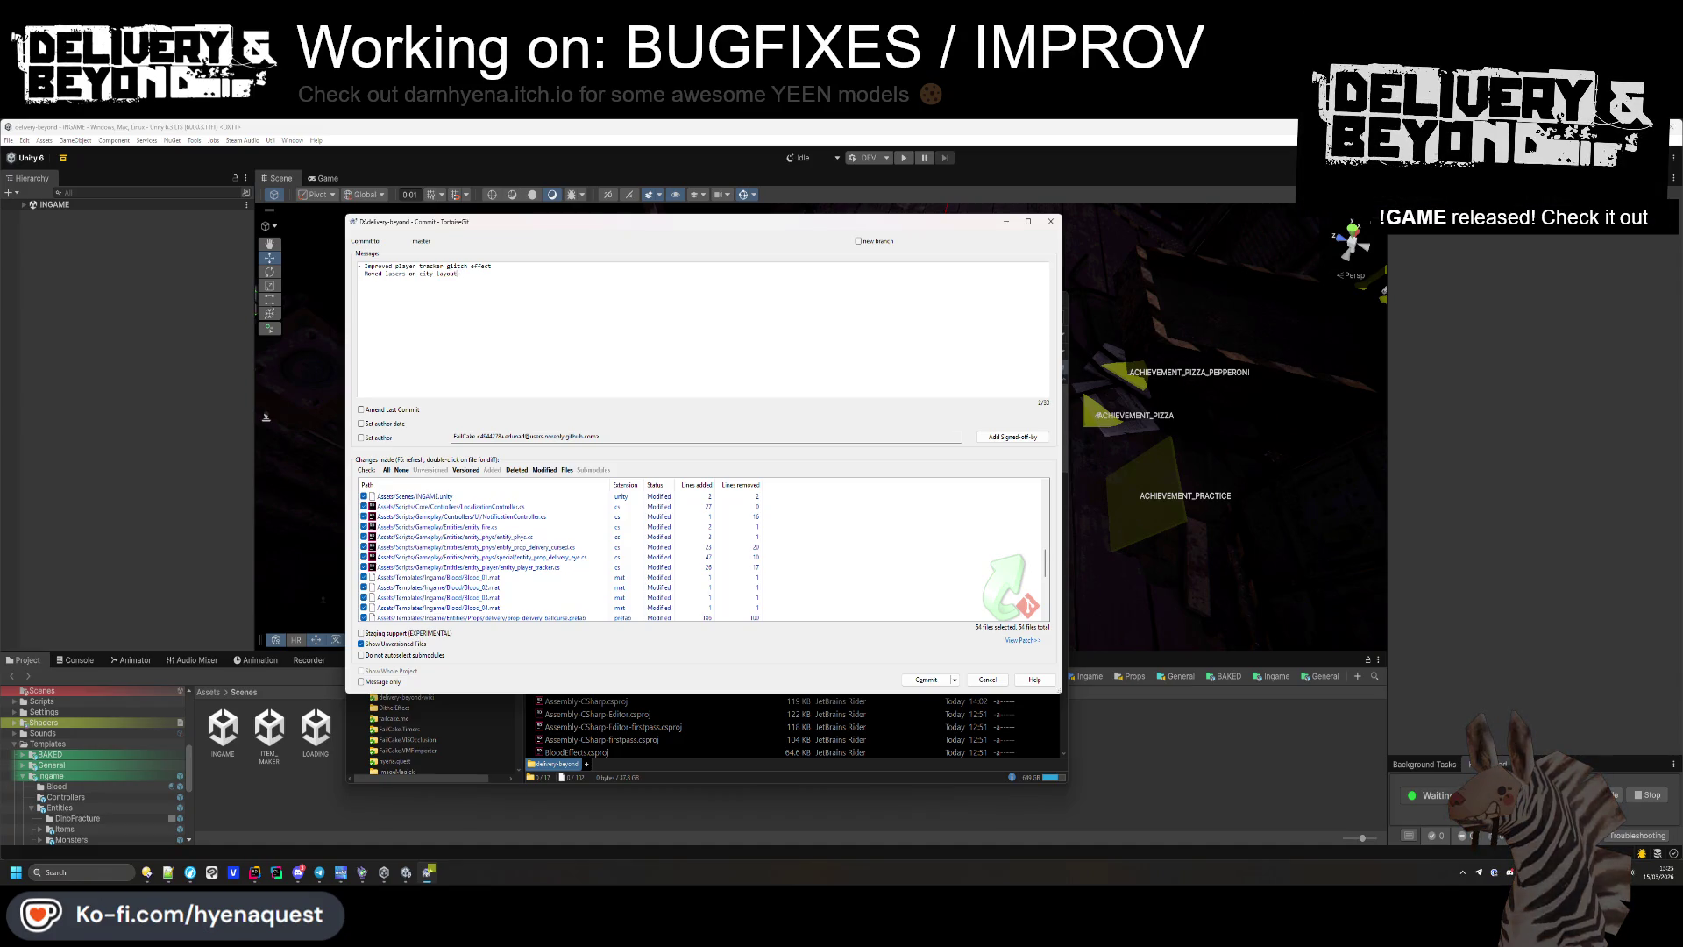
Add lines for the Unity version update and 'Added input inside the ork delivery', then commit.
key(Return)
text(- )
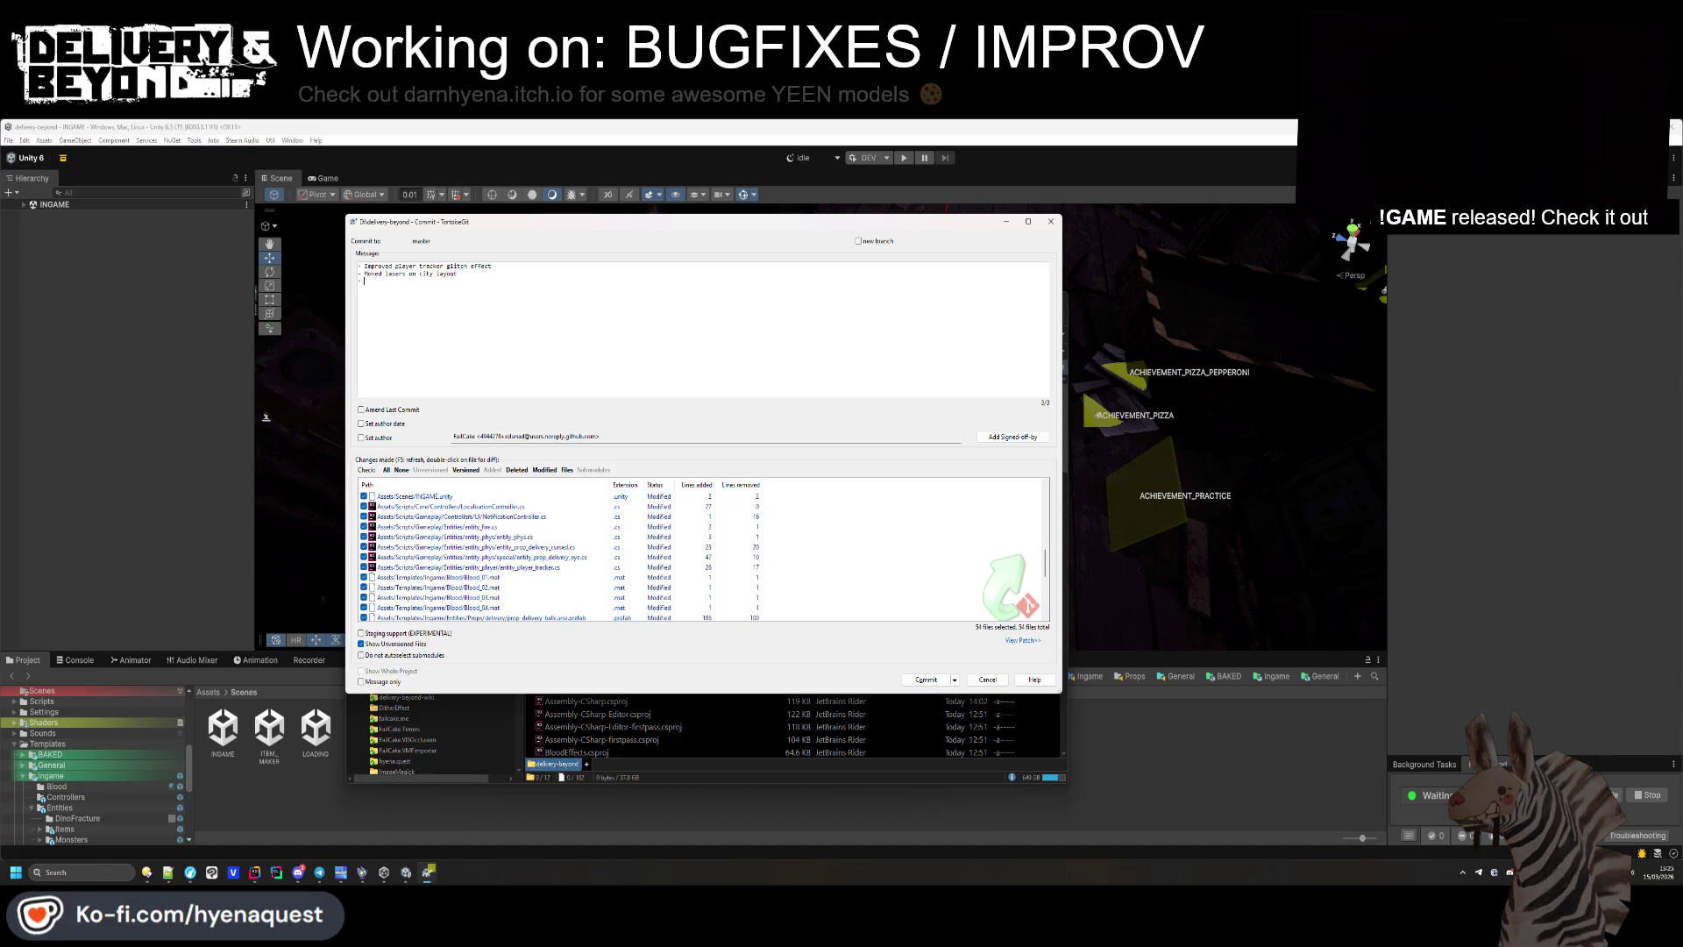
text(U pdted)
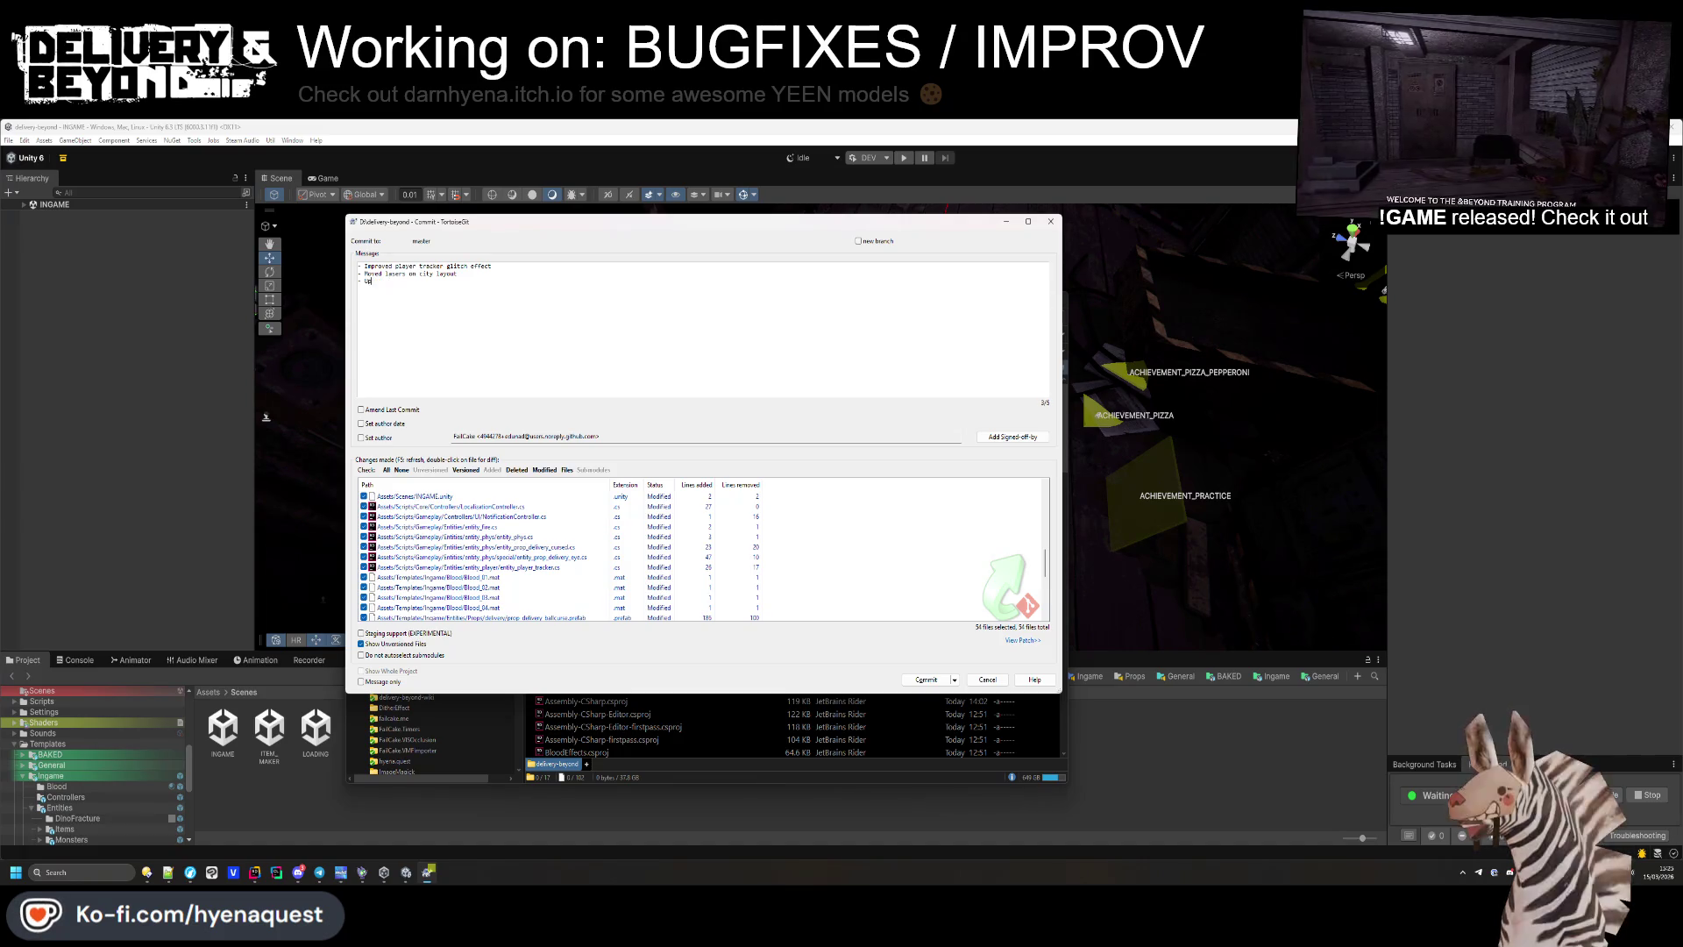
text( unity version)
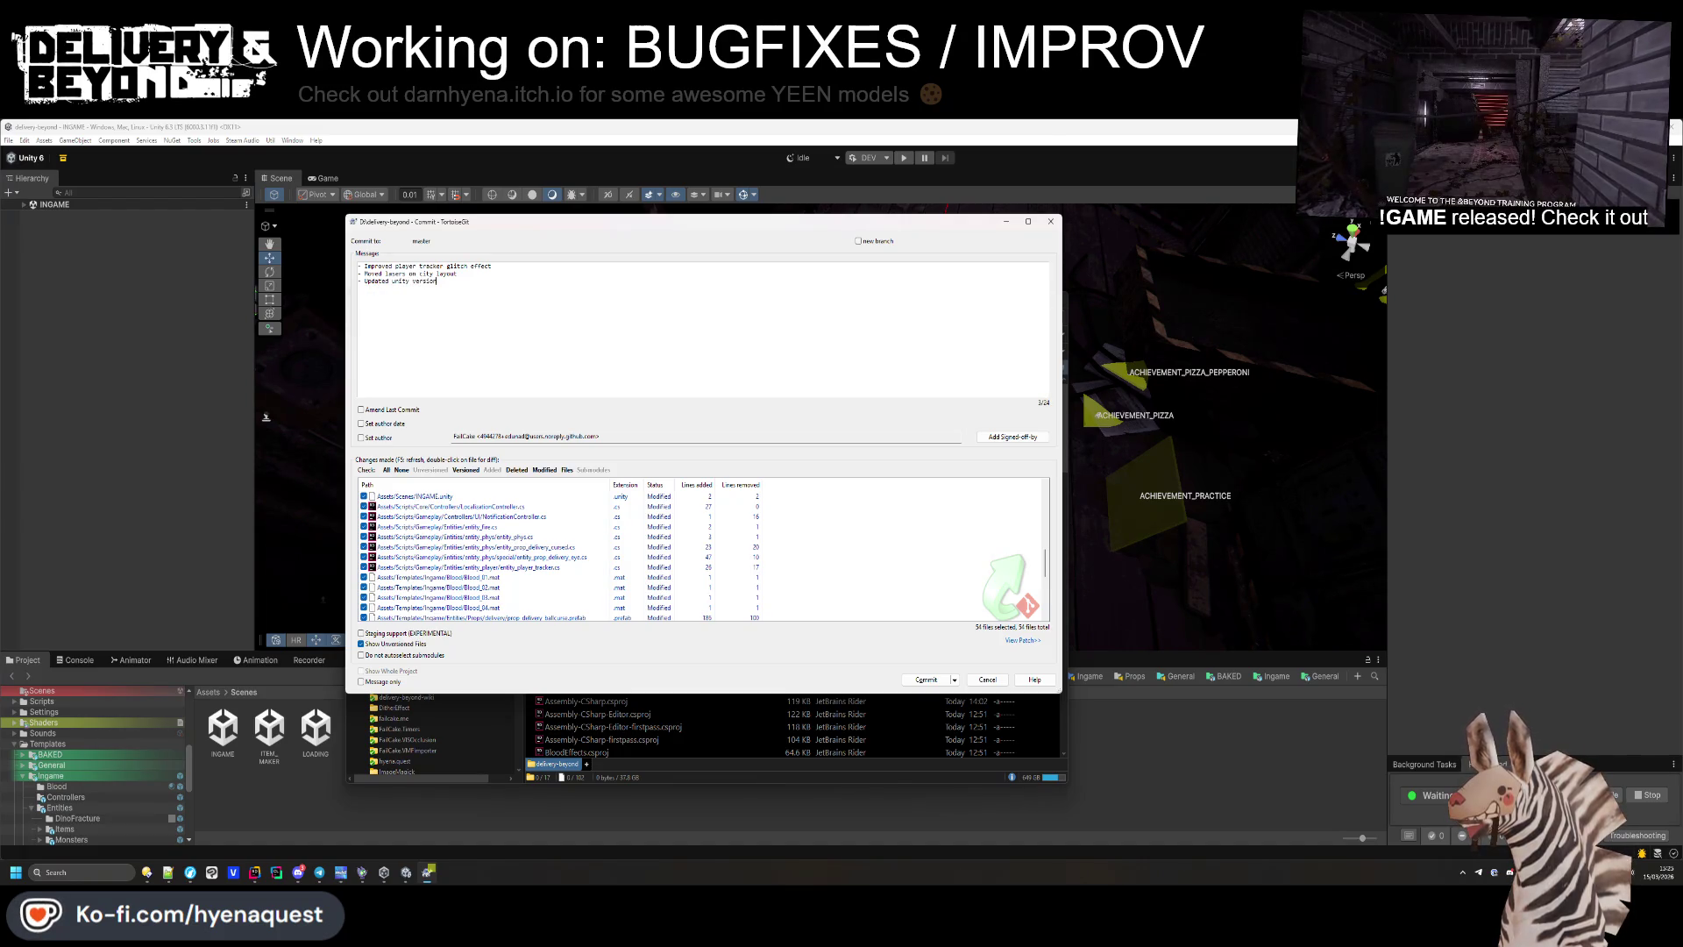
scroll(492, 531, up, 5)
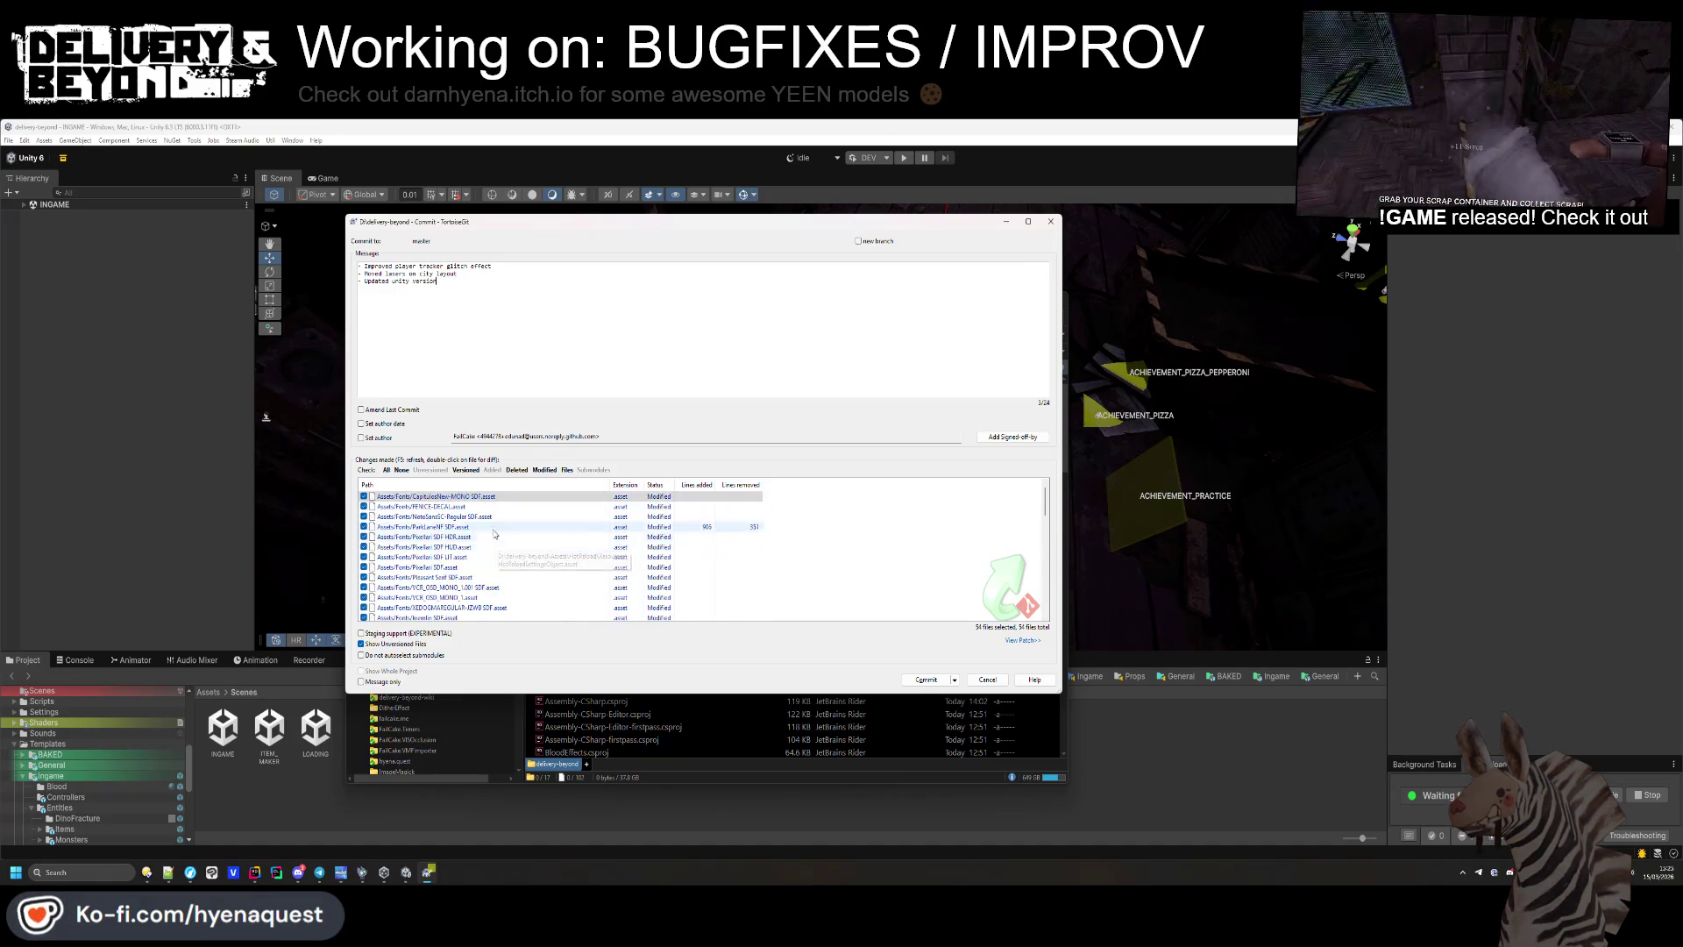
key(Return)
text(- r)
text(dded )
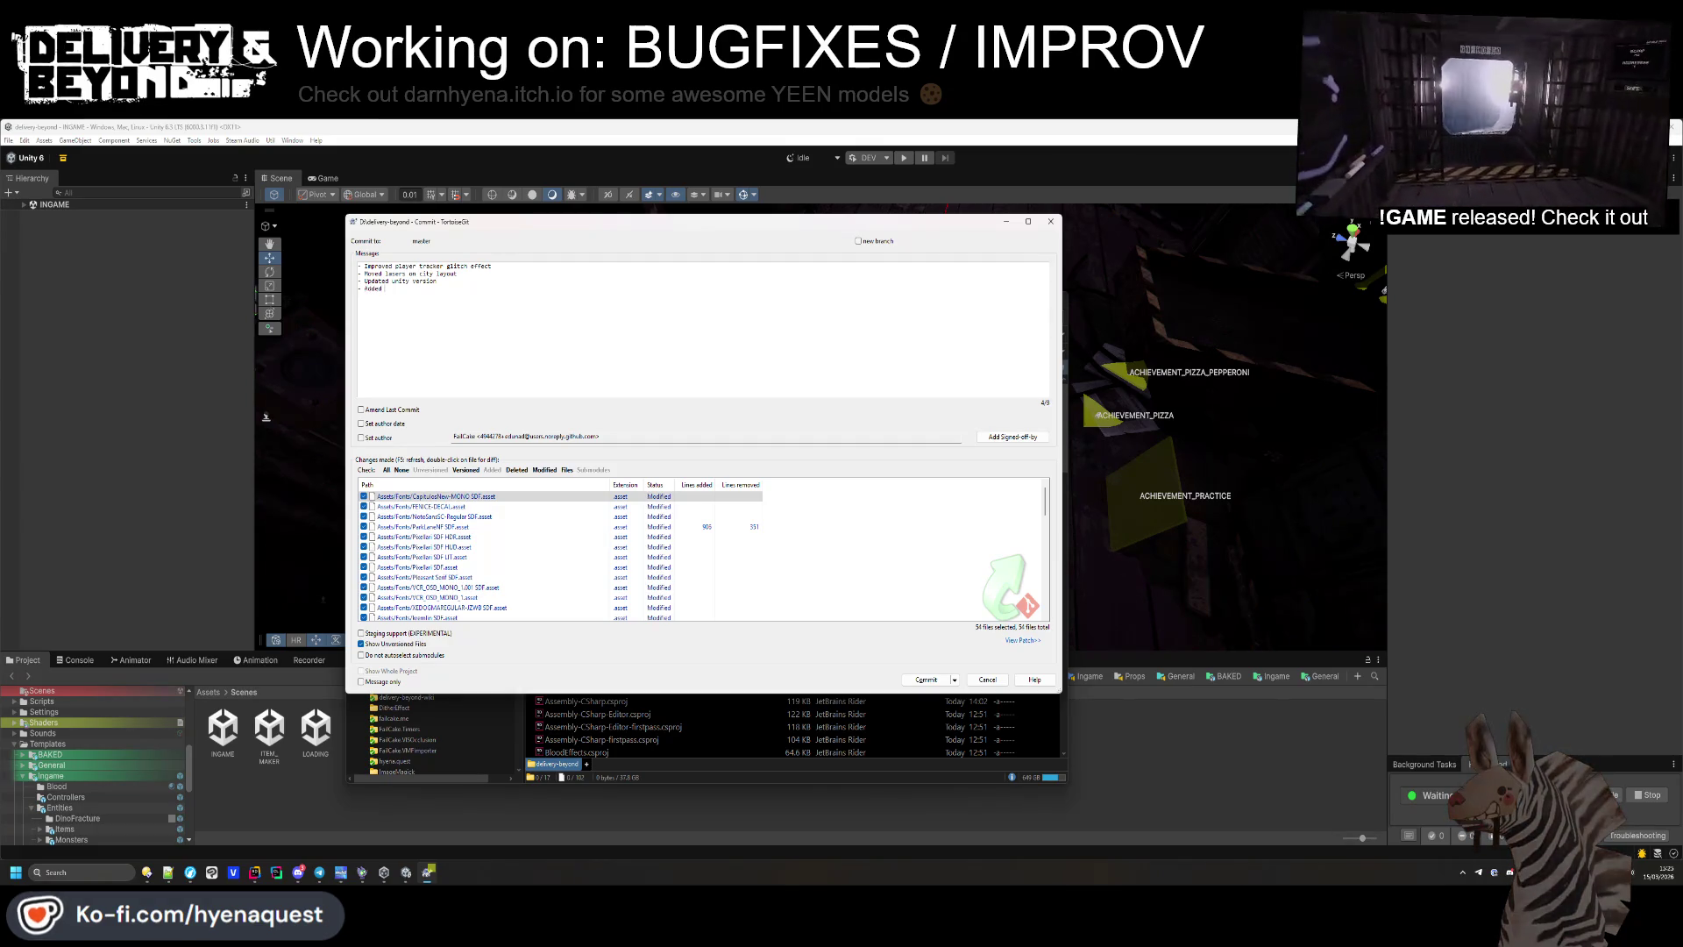
text(input inside the )
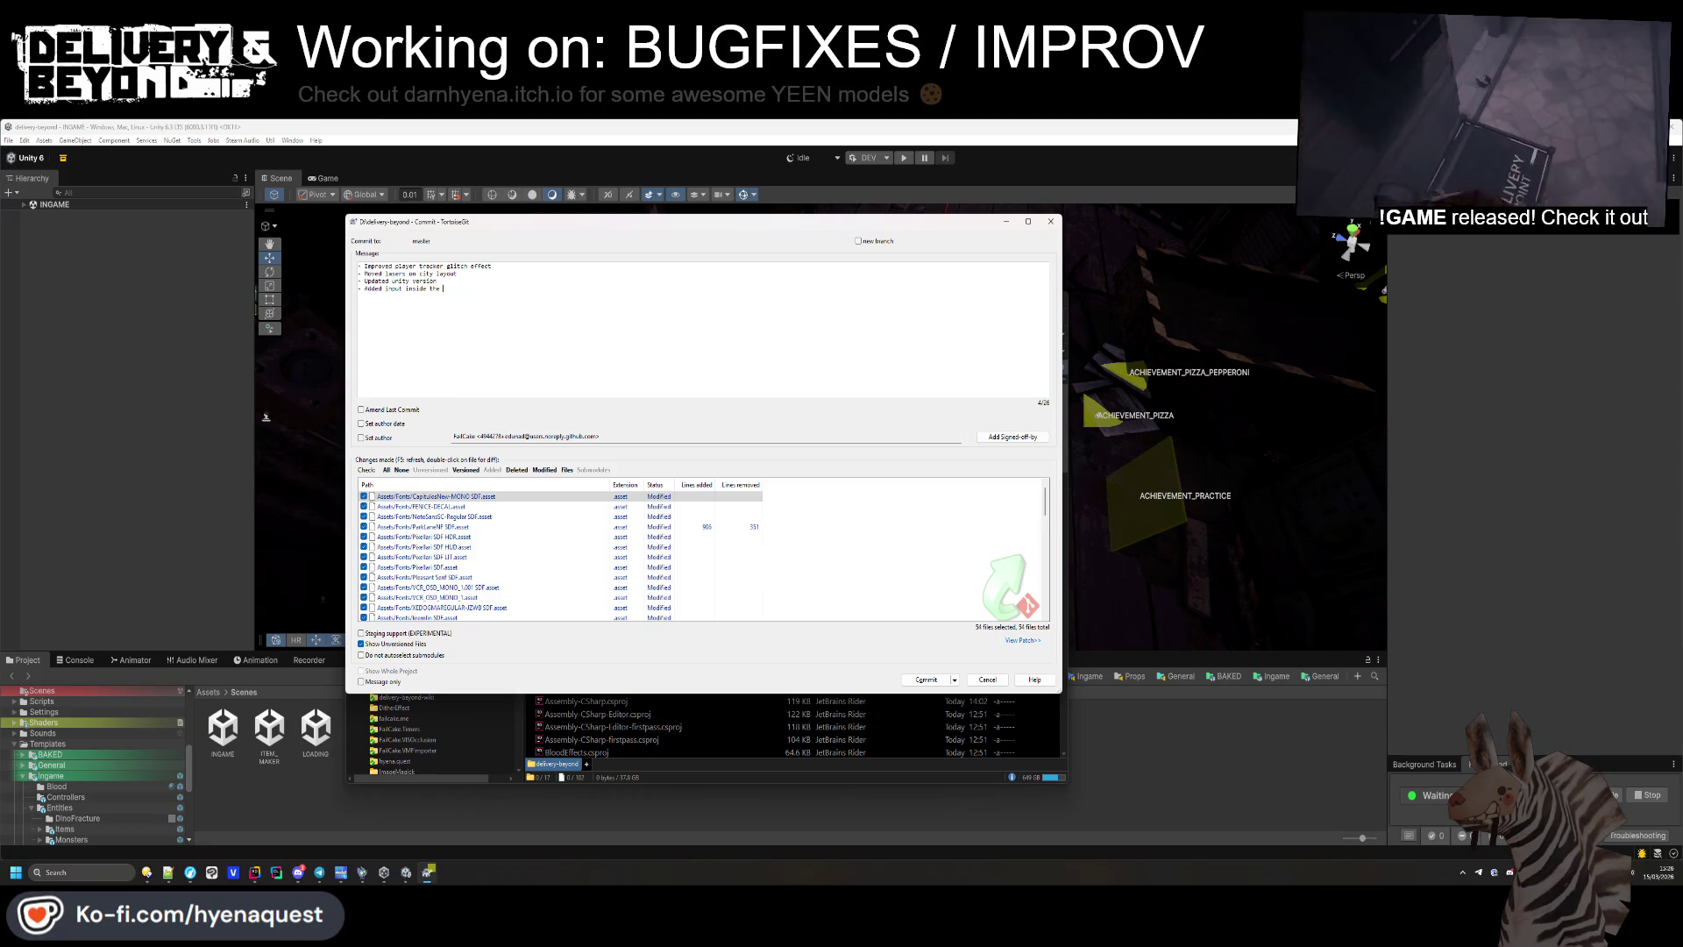
text(obje)
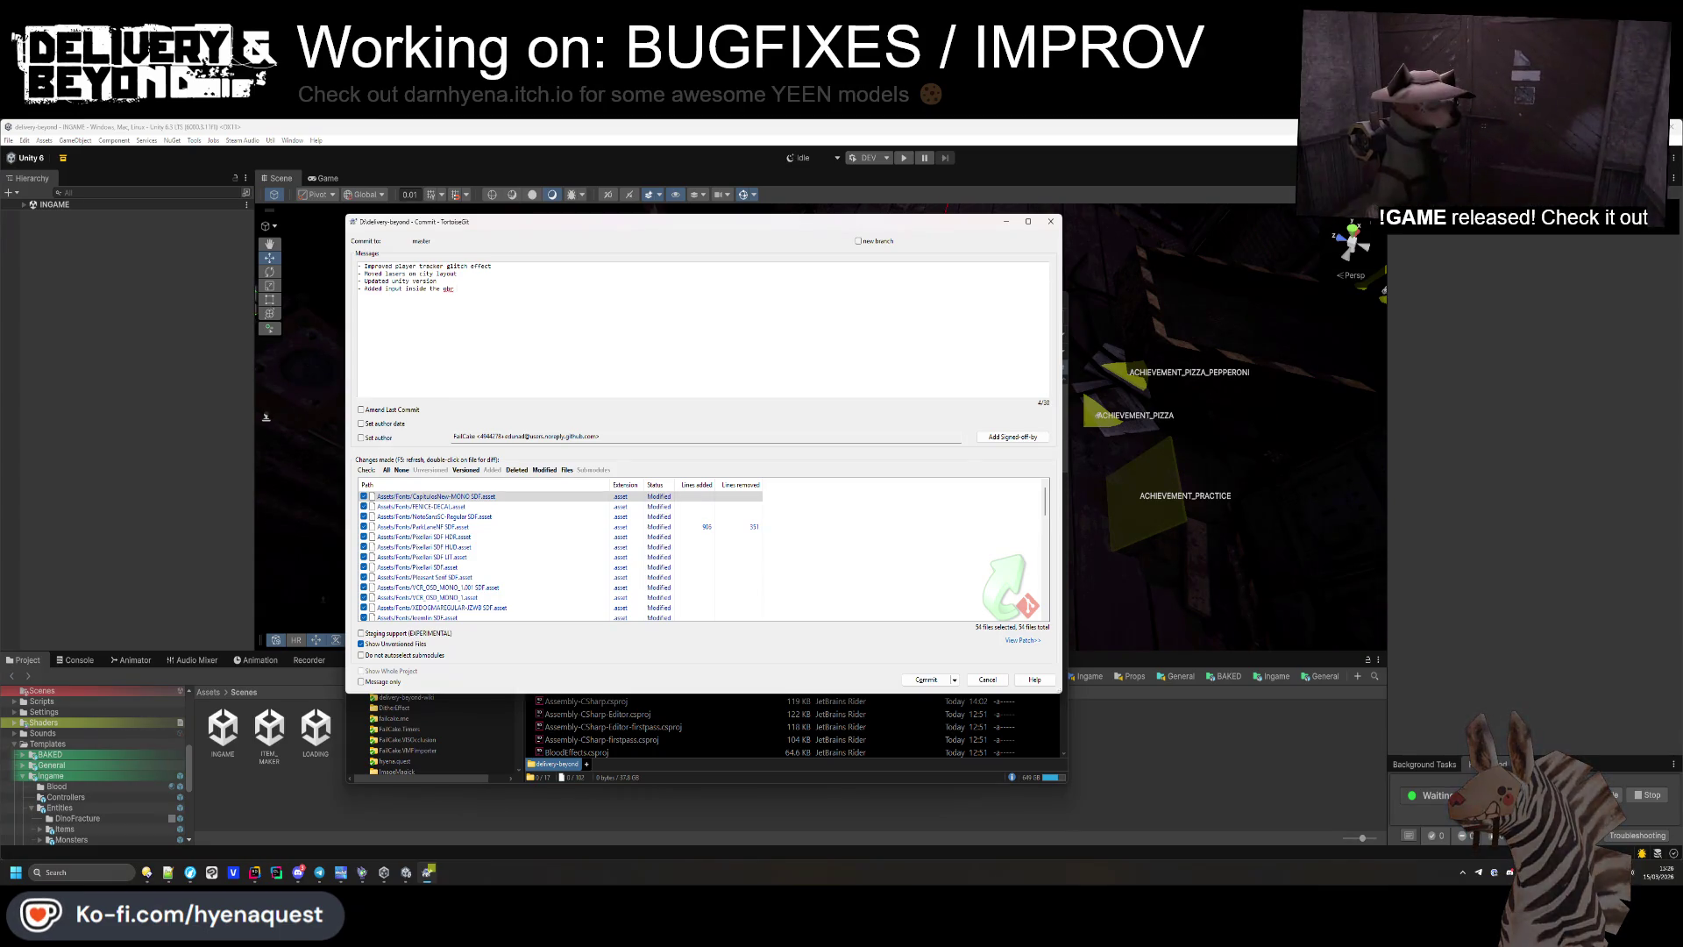
text(b delivery)
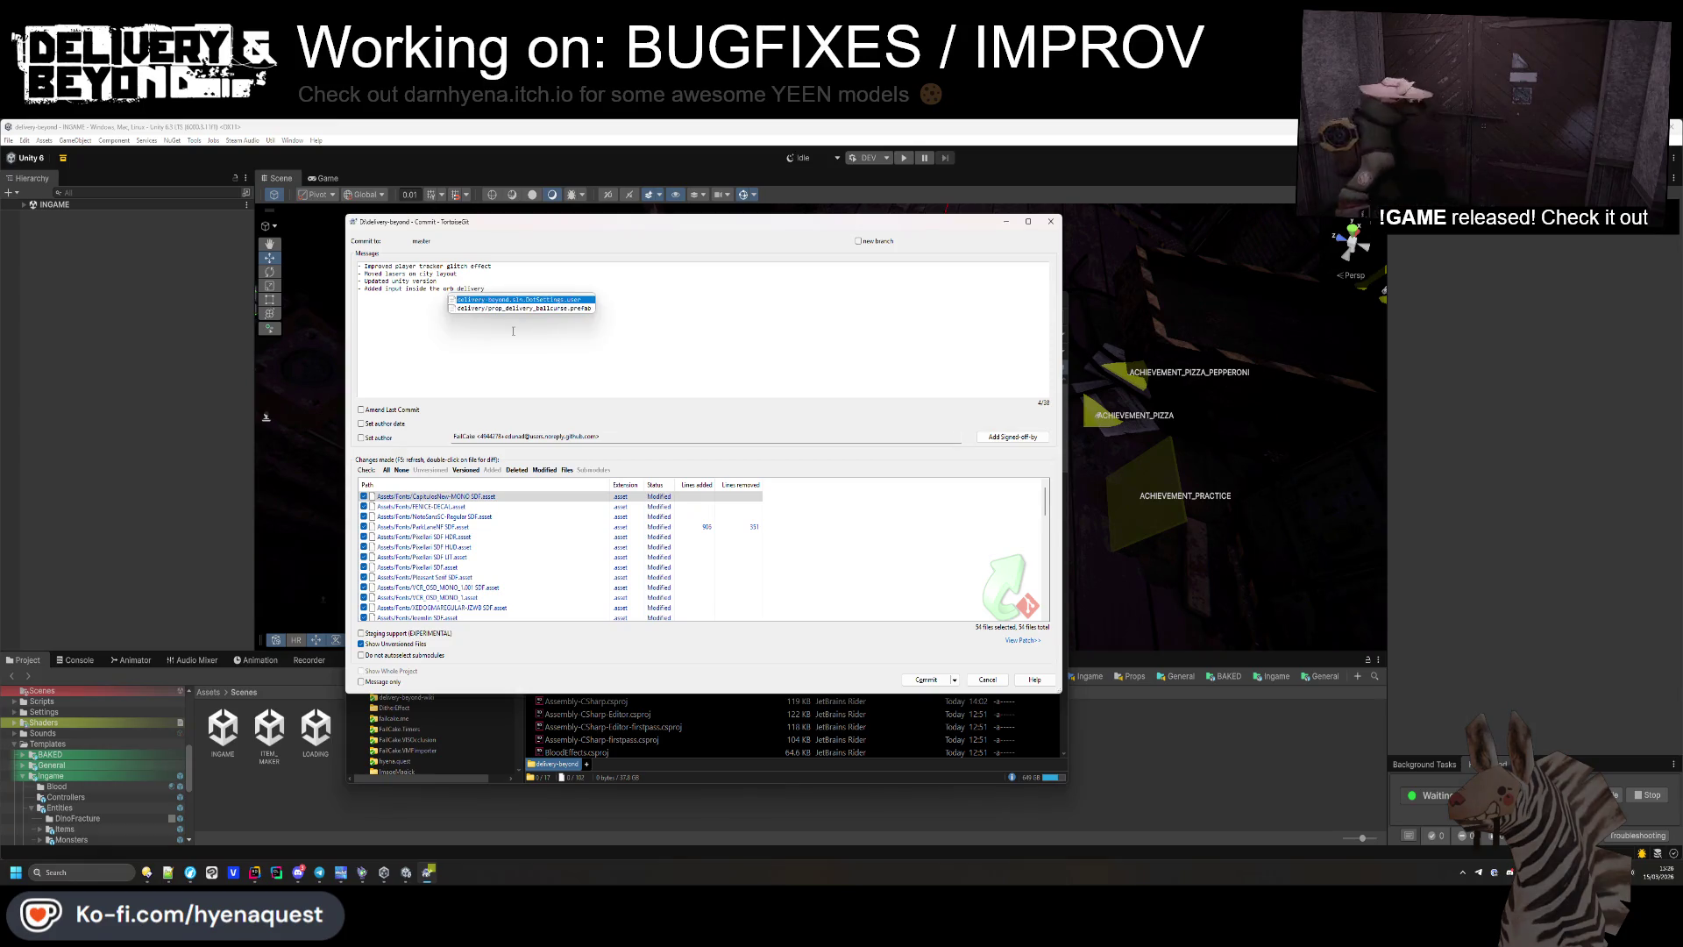
key(ctrl+Return)
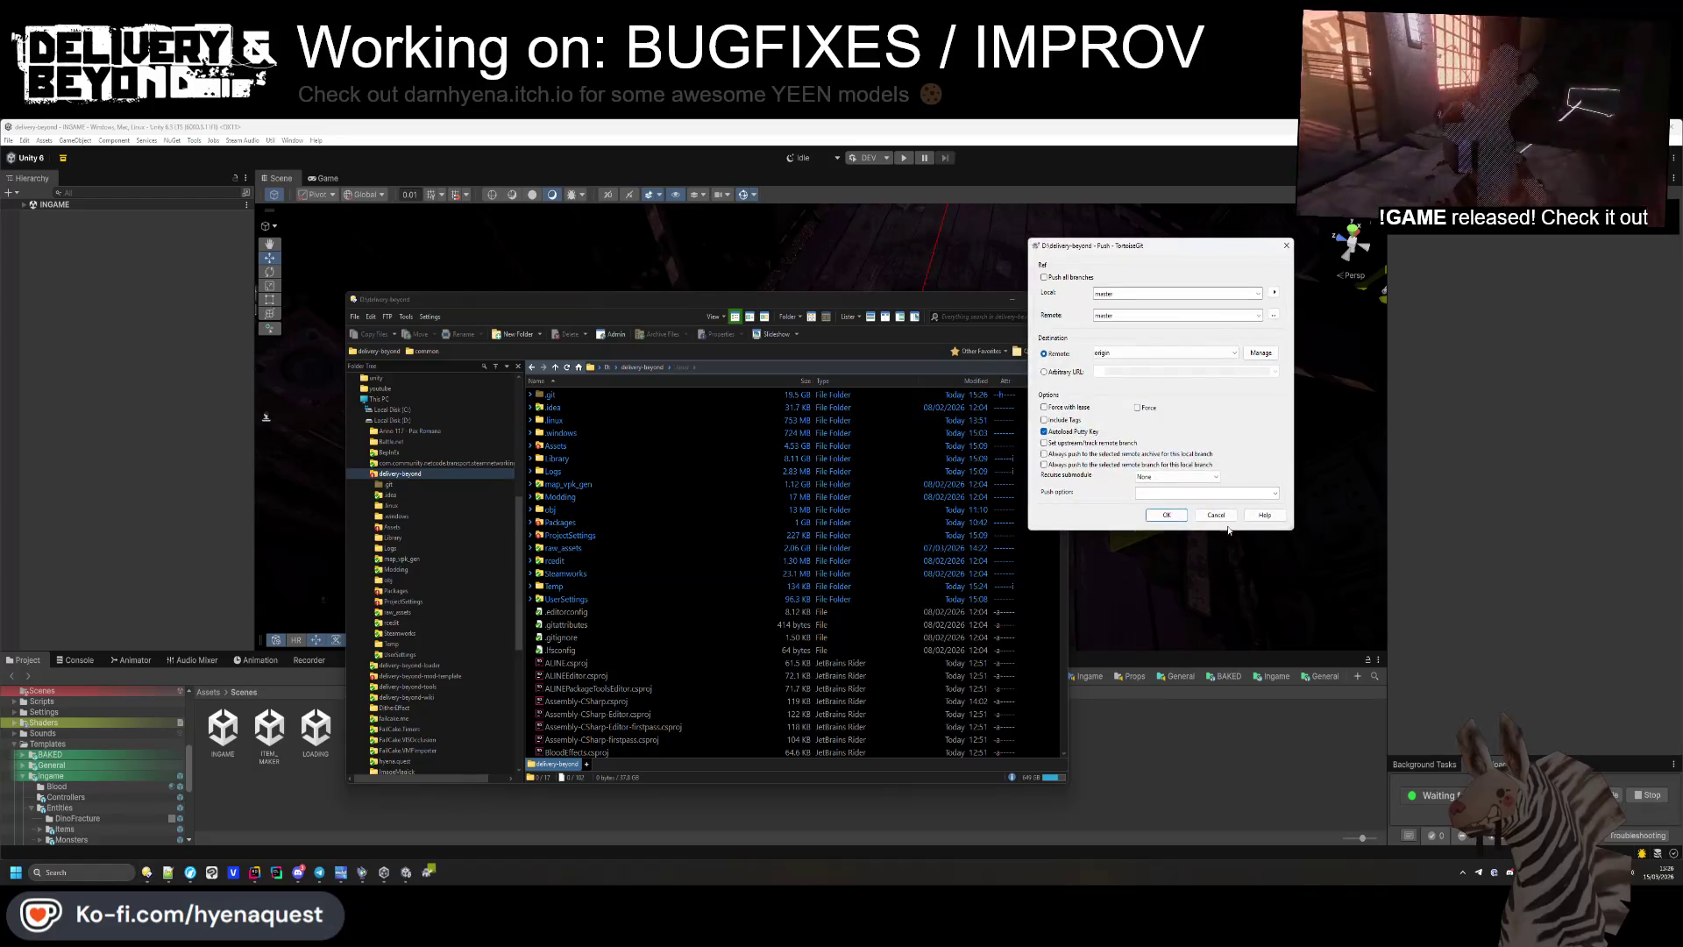
Confirm the push to origin master and close the finished progress window.
click(1164, 517)
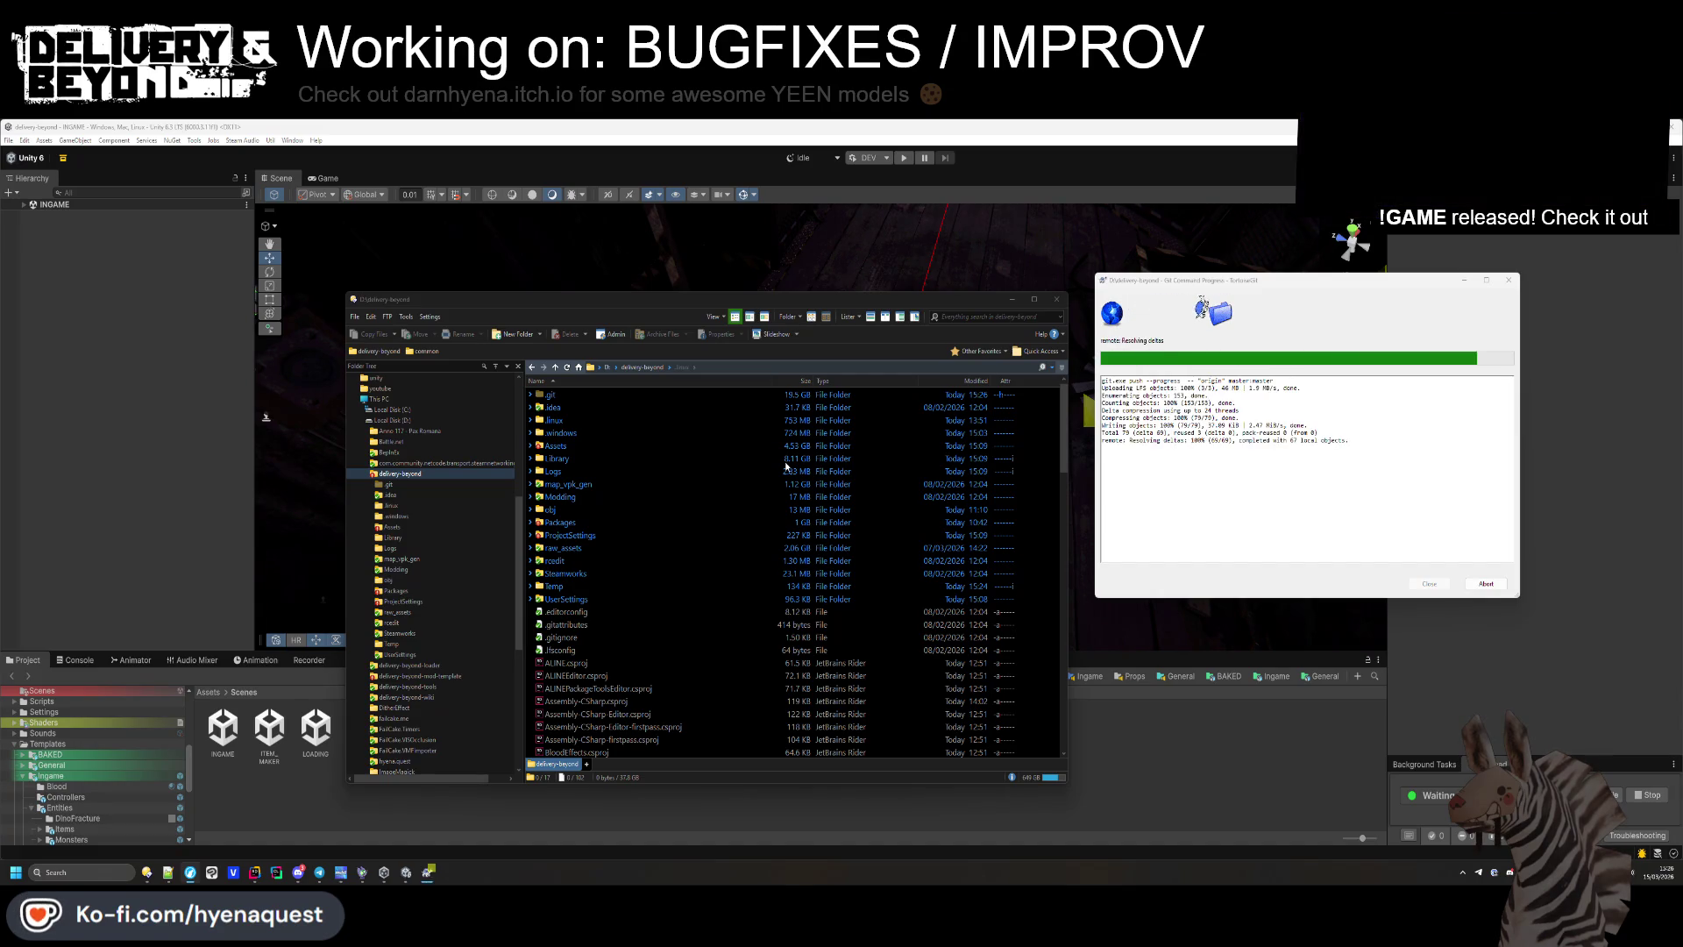
click(1429, 583)
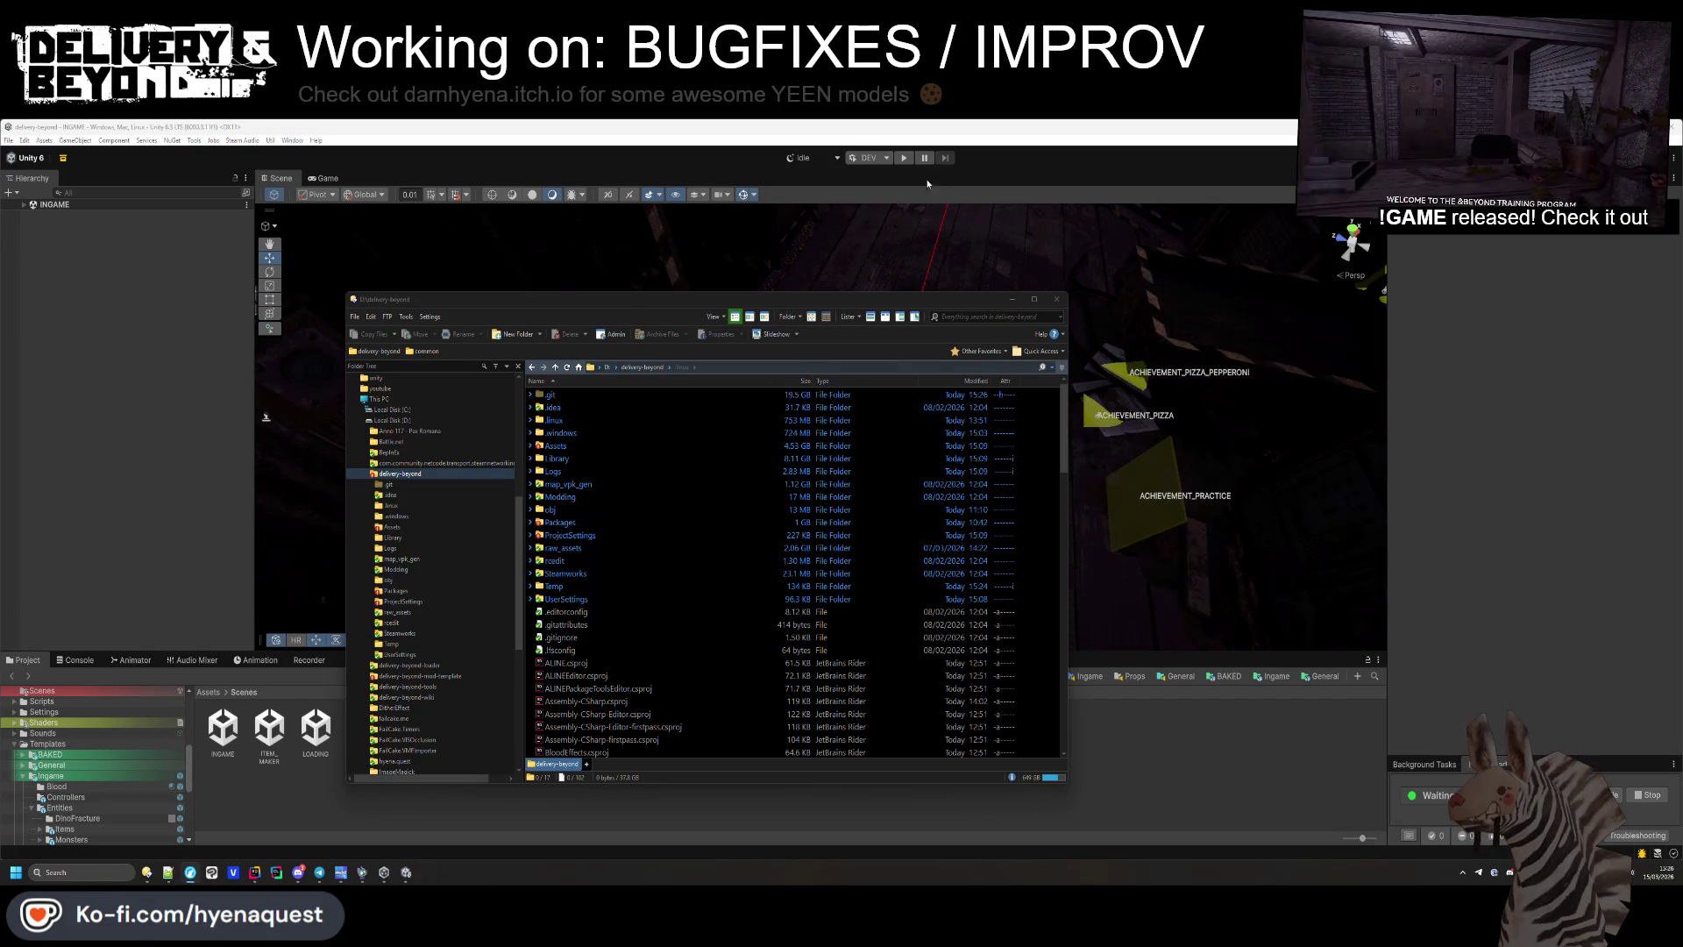
Open the package warnings list, review the A* Pathfinding Project package details, then close it.
drag(861, 345, 649, 386)
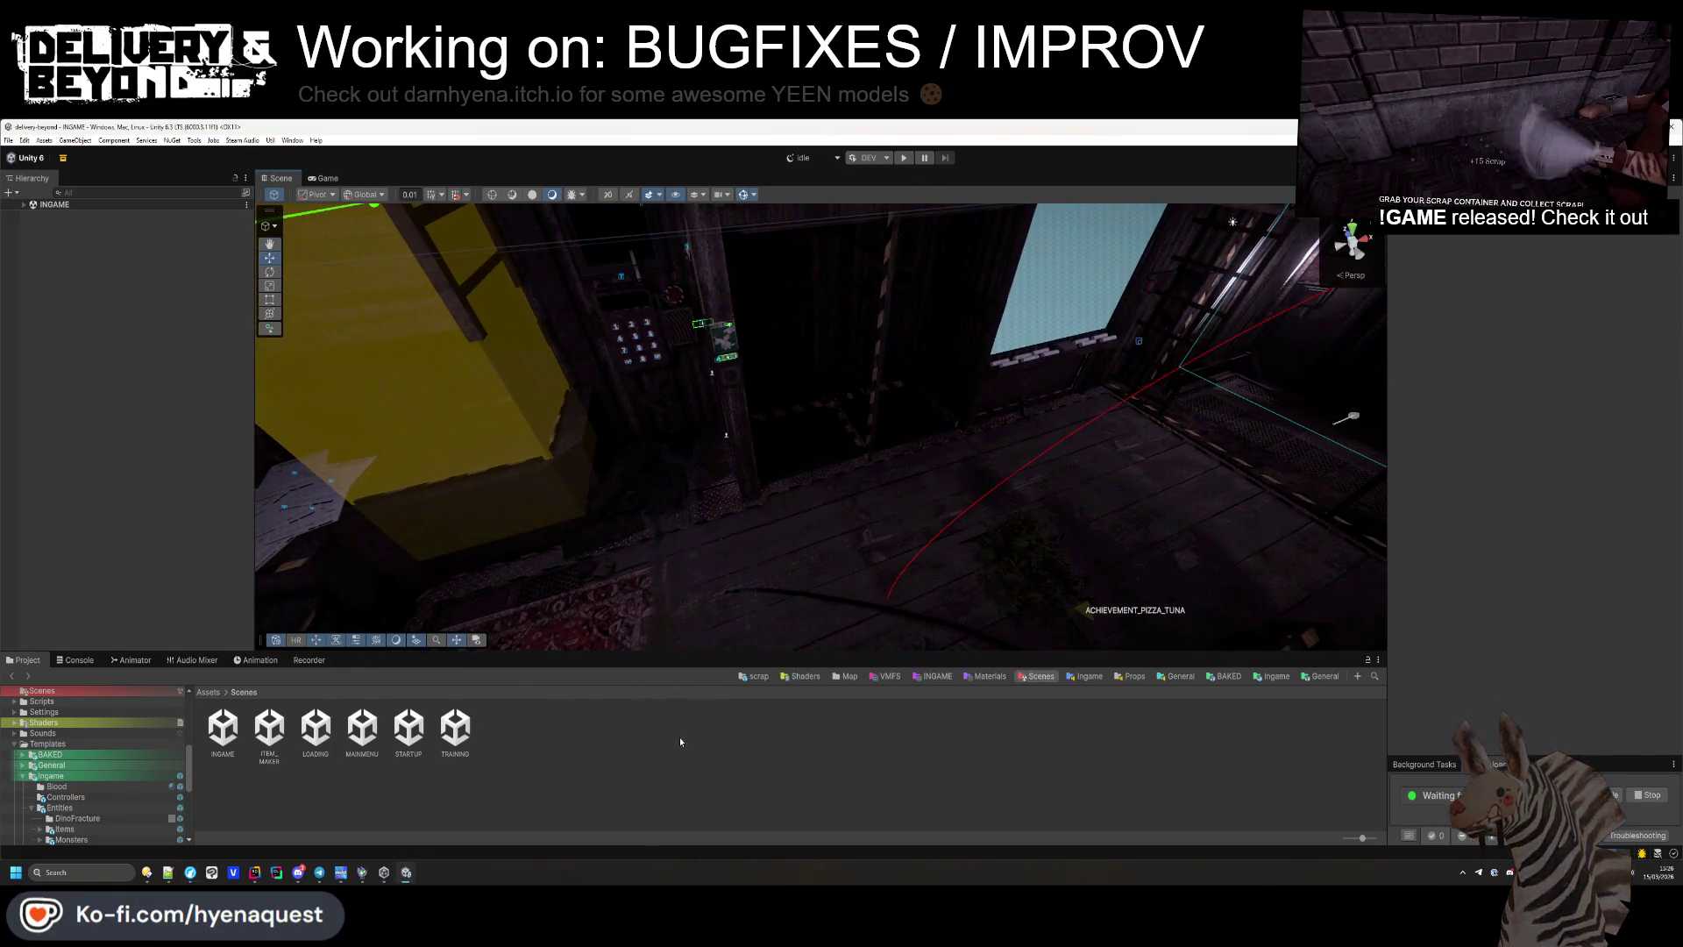
click(63, 158)
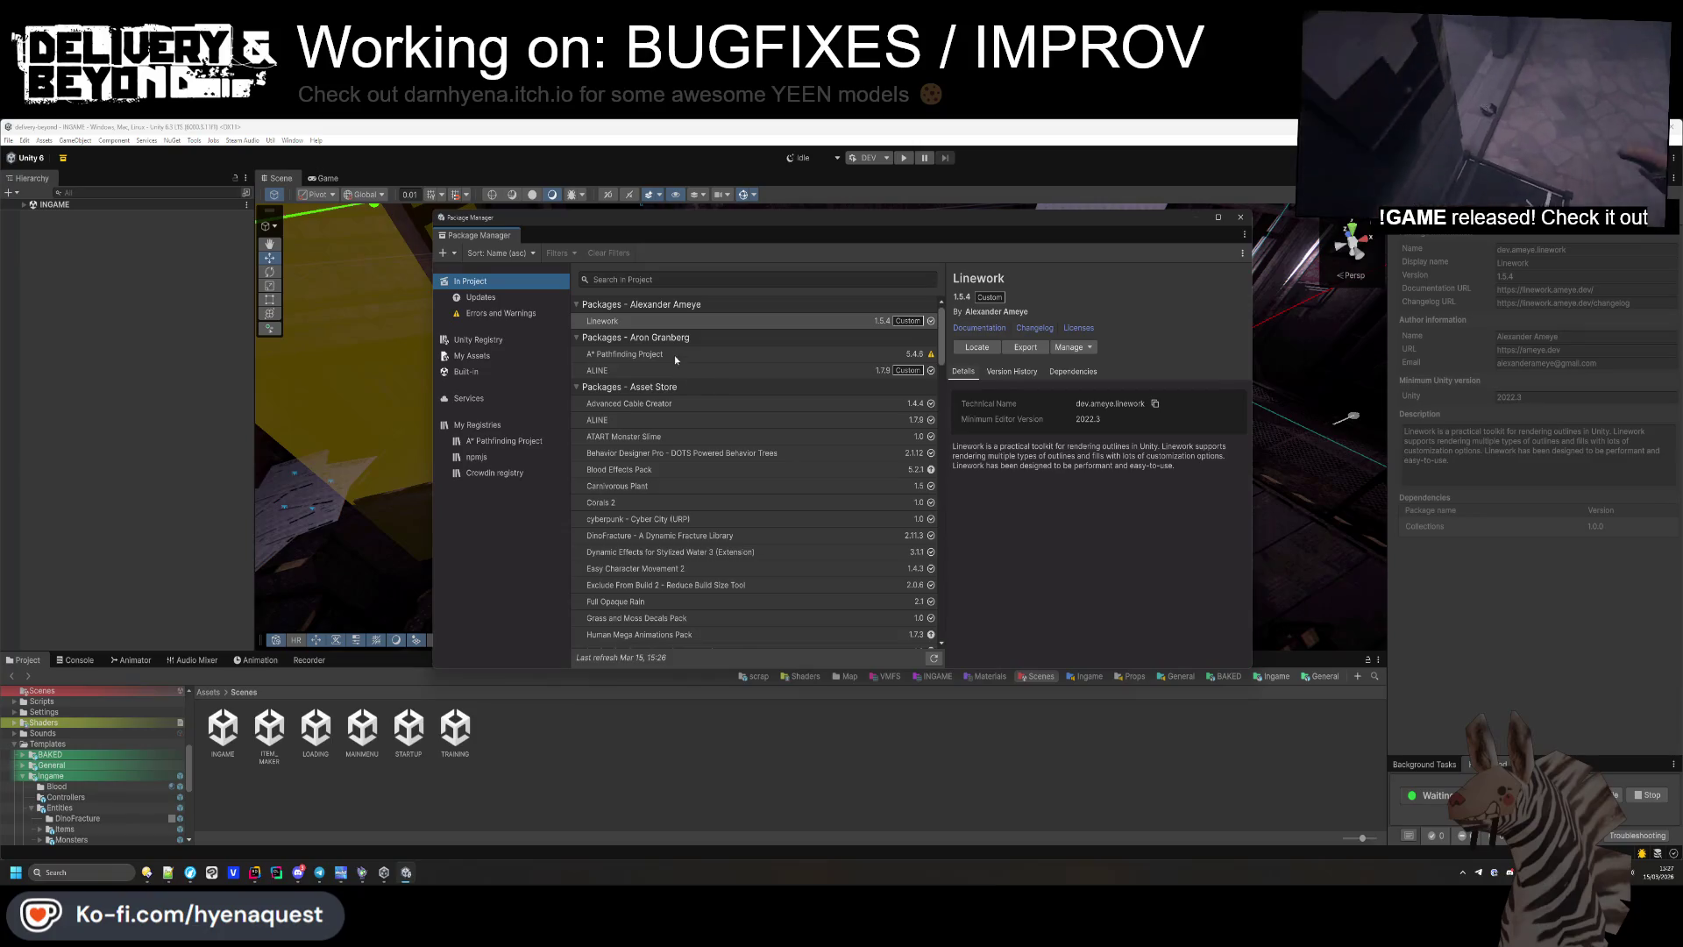
click(674, 355)
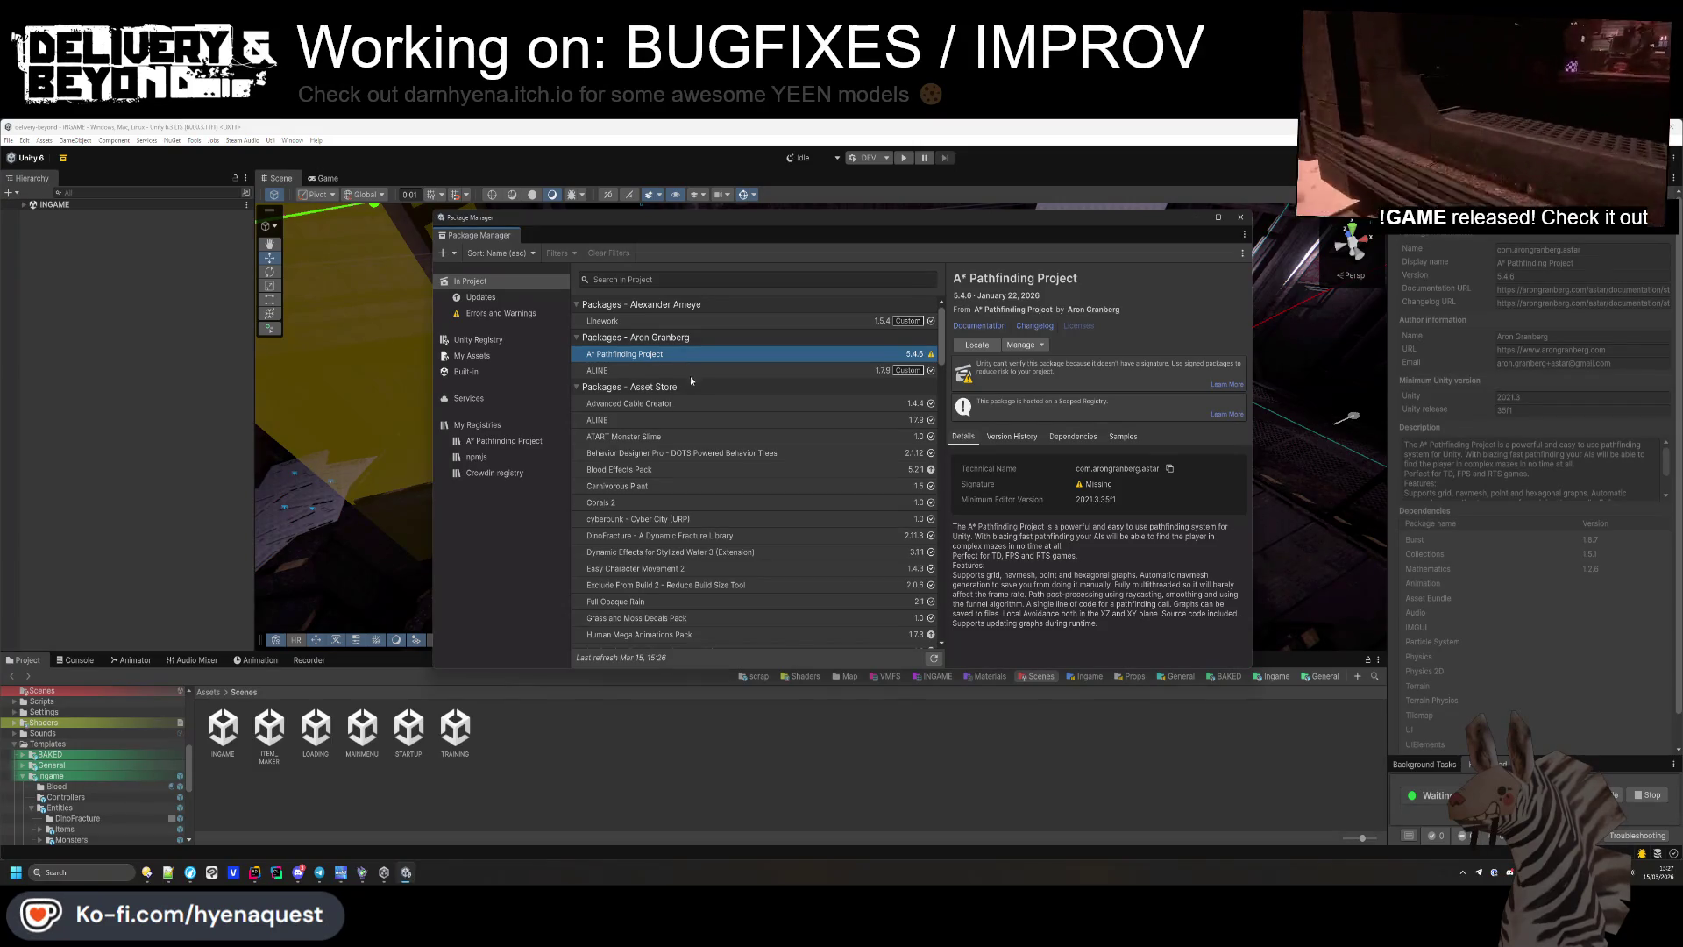
click(1240, 213)
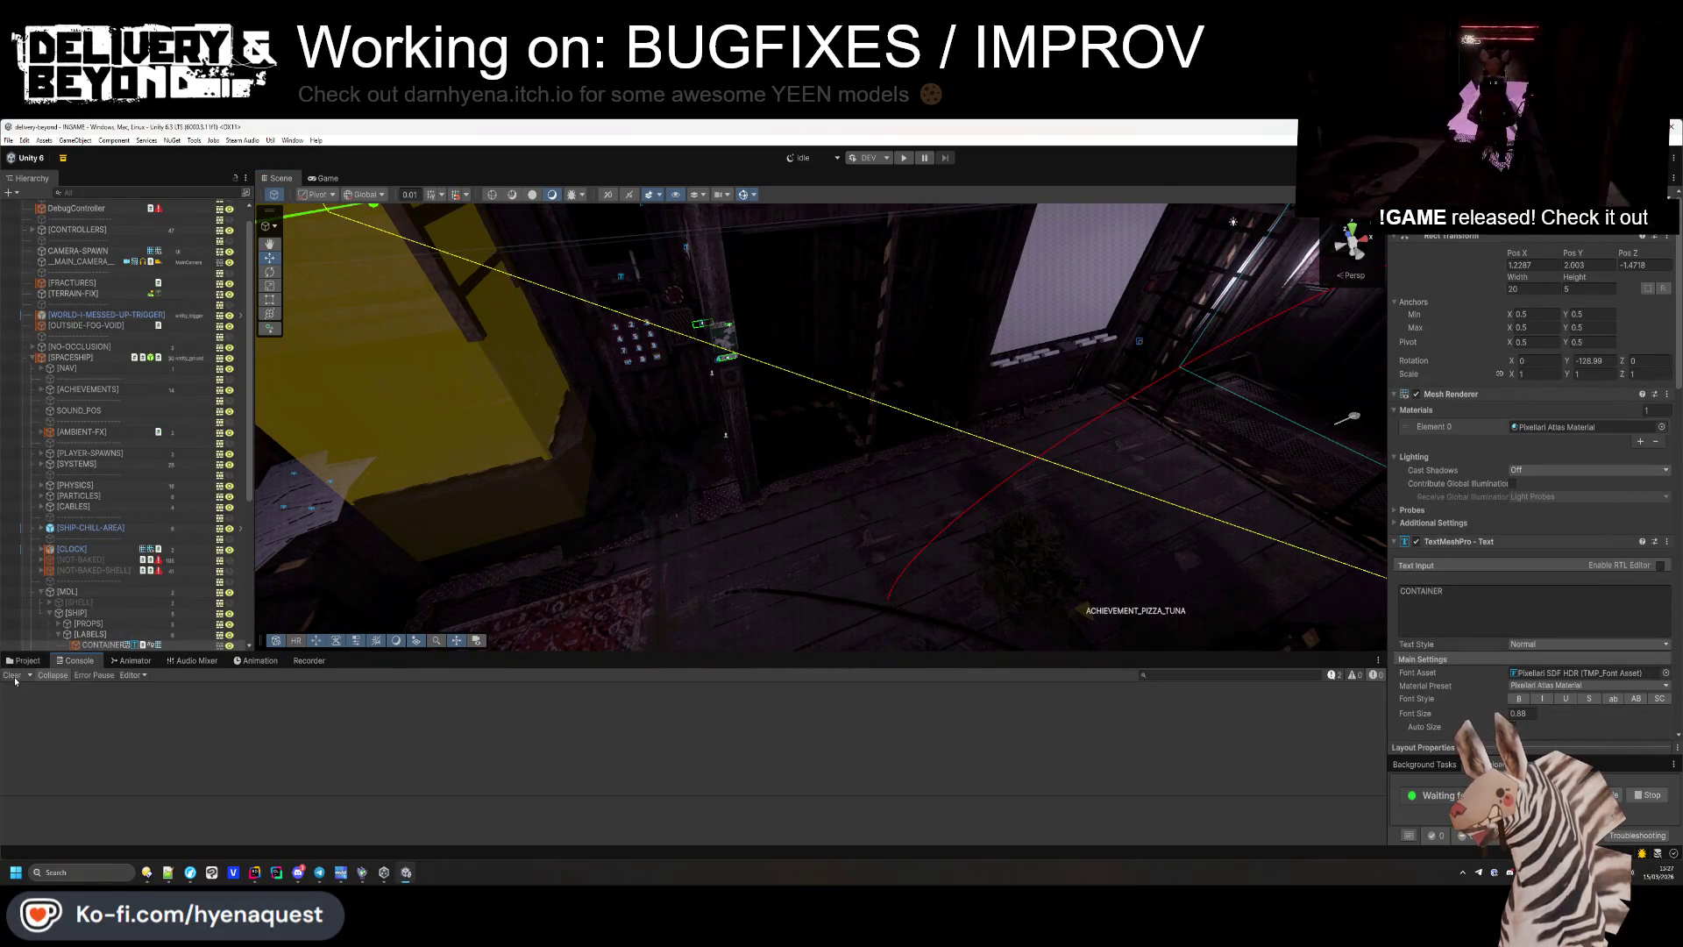
Collapse [SPACESHIP], expand [CONTROLLERS], and select MapController in the hierarchy.
click(1101, 640)
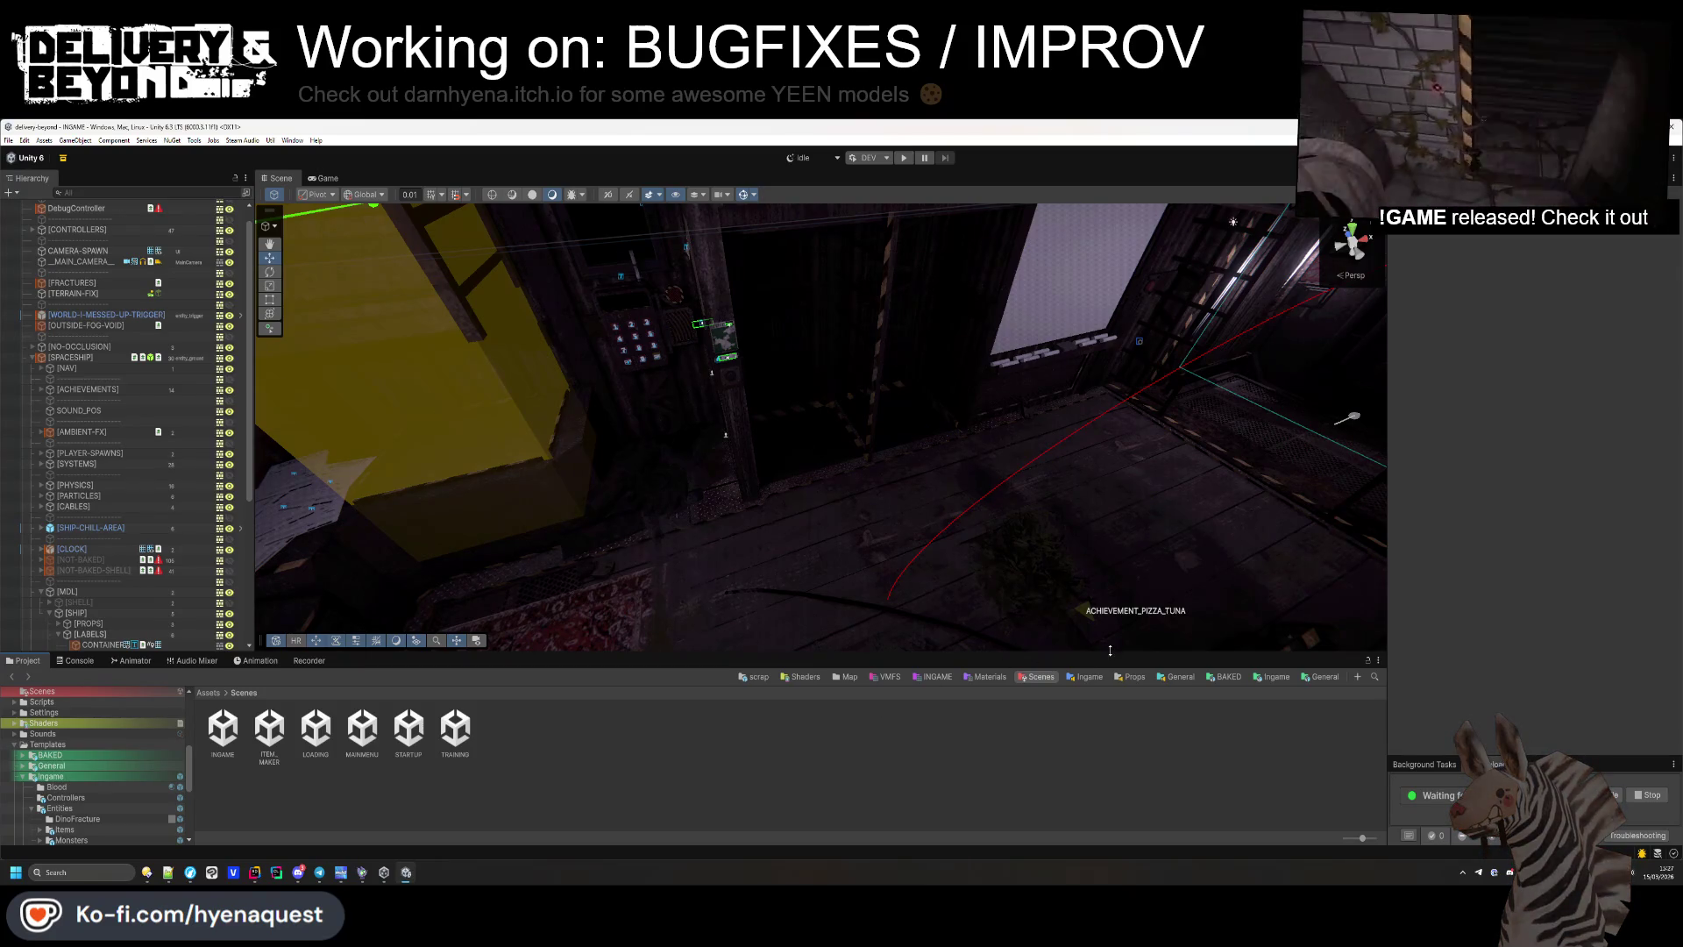
drag(1110, 653, 1110, 654)
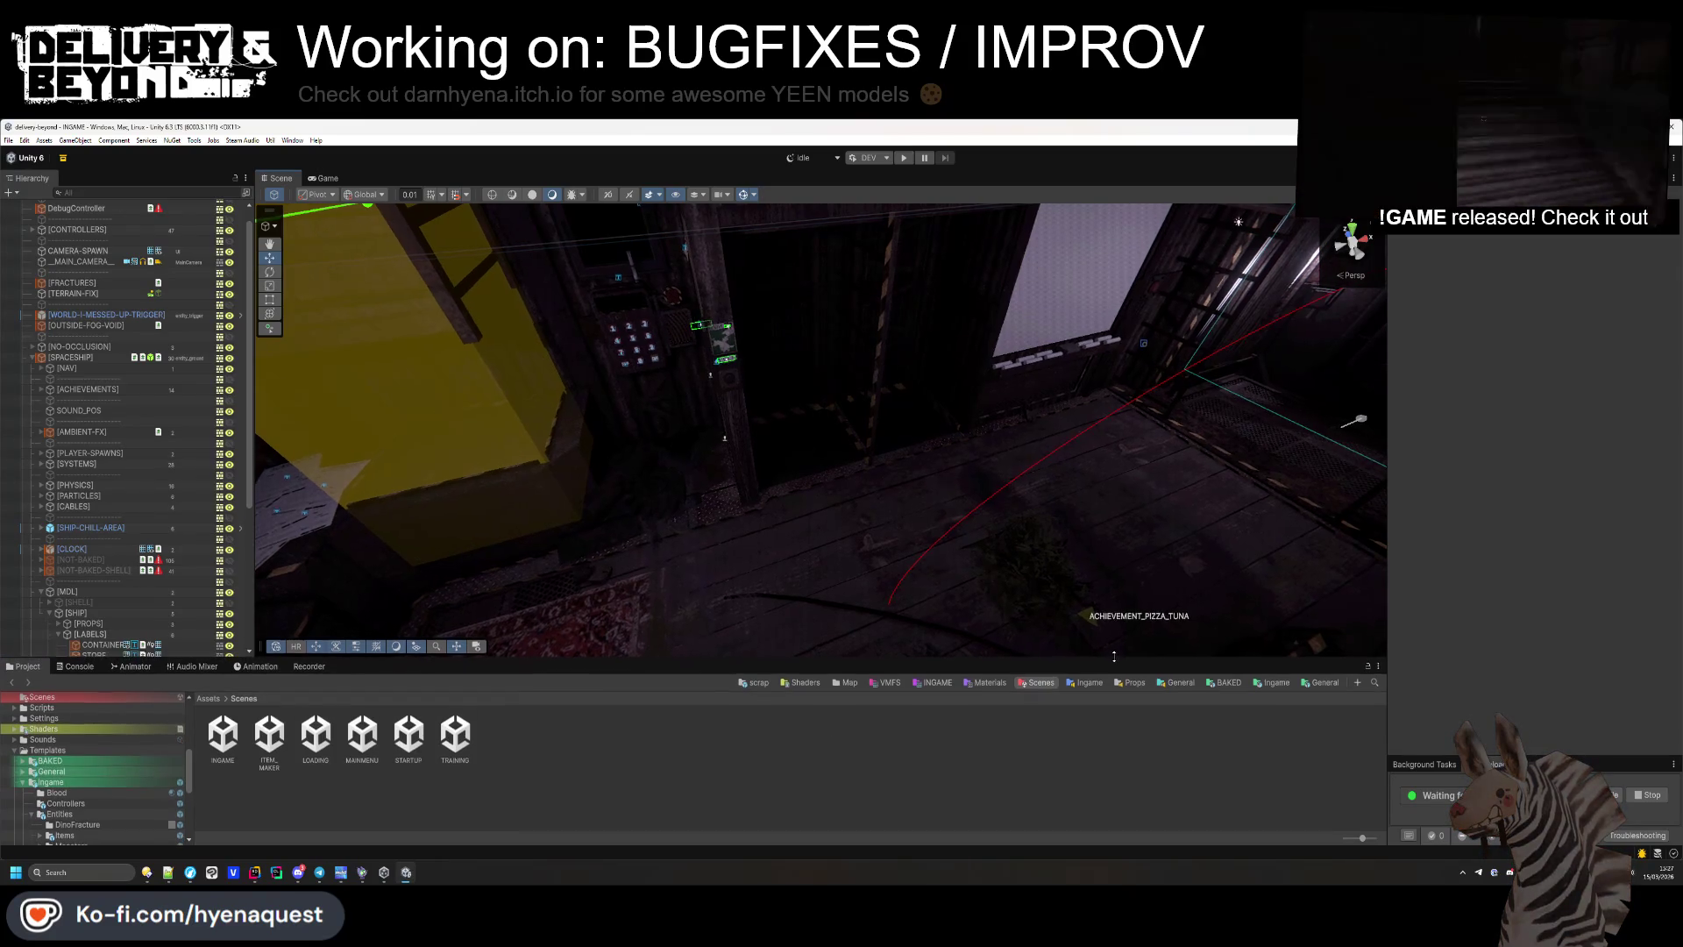
click(33, 357)
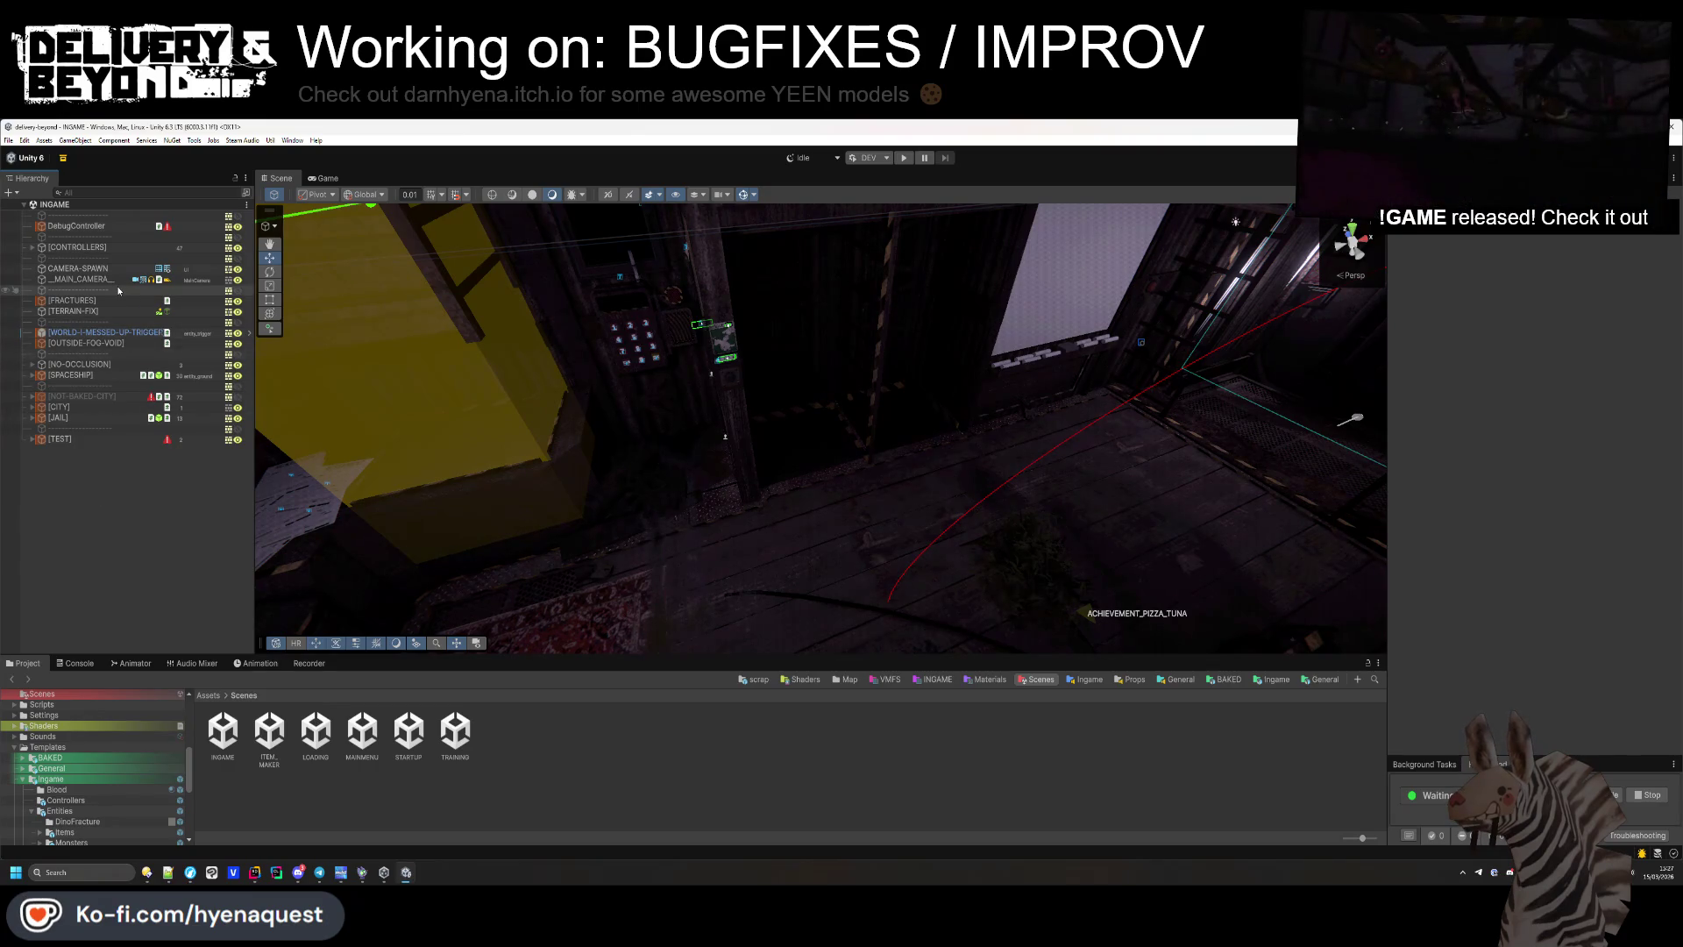
click(32, 247)
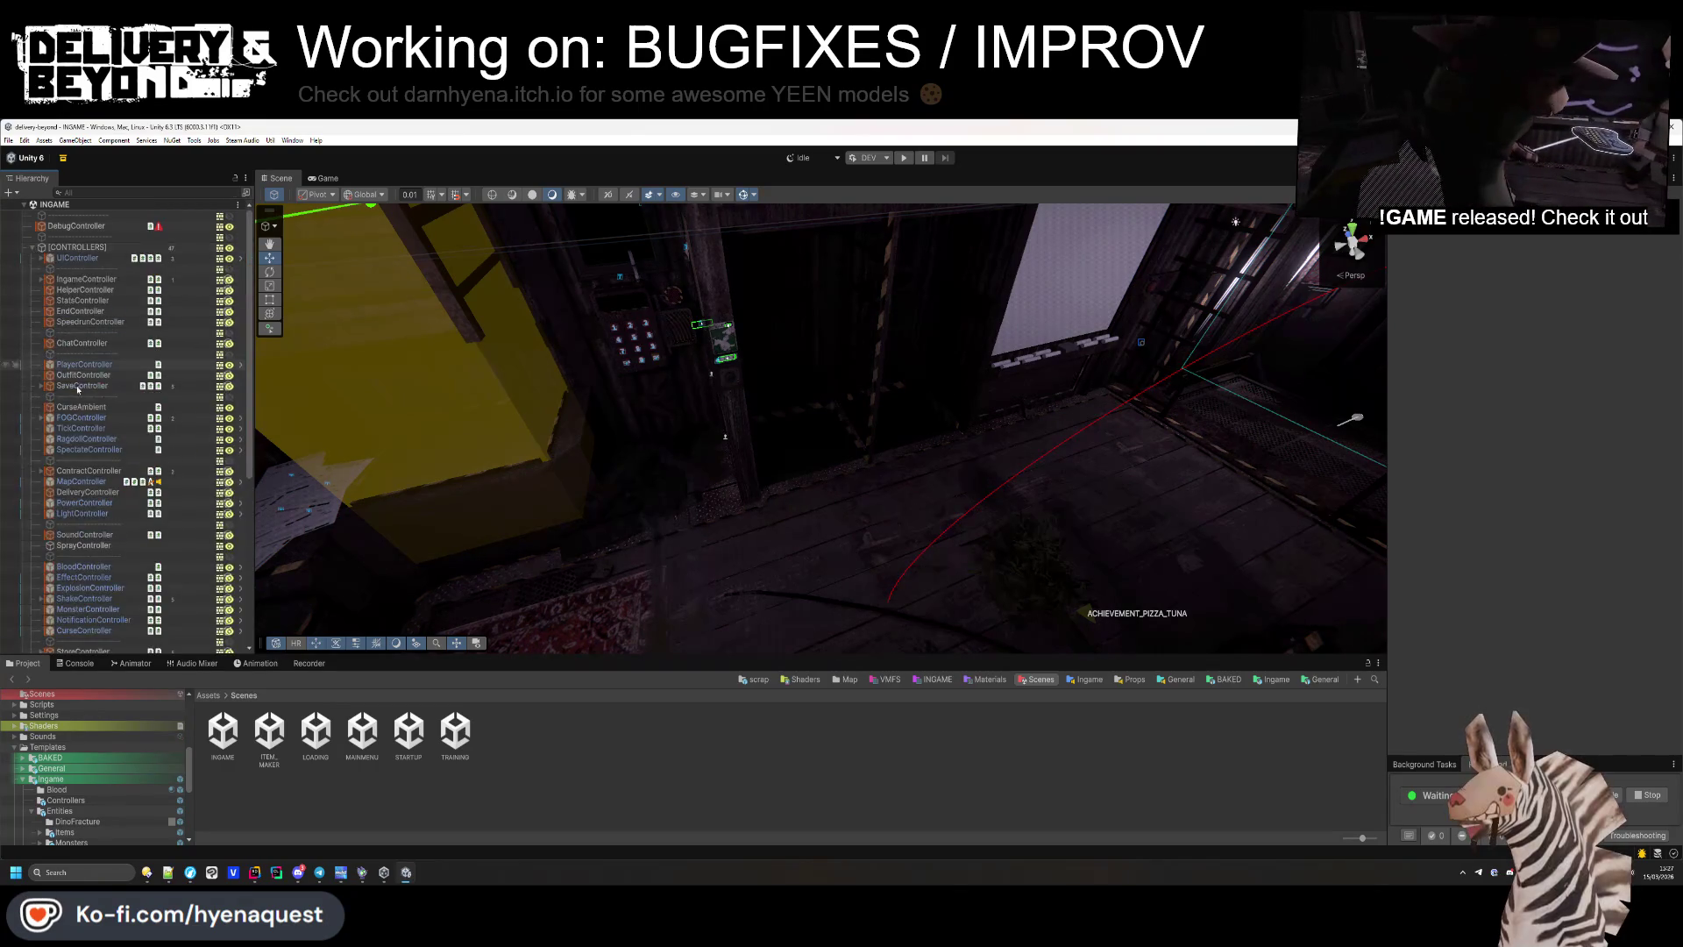
click(88, 484)
Check the AstarPath component's options, then jump to the Ingame Map templates folder.
right_click(1473, 377)
click(1482, 382)
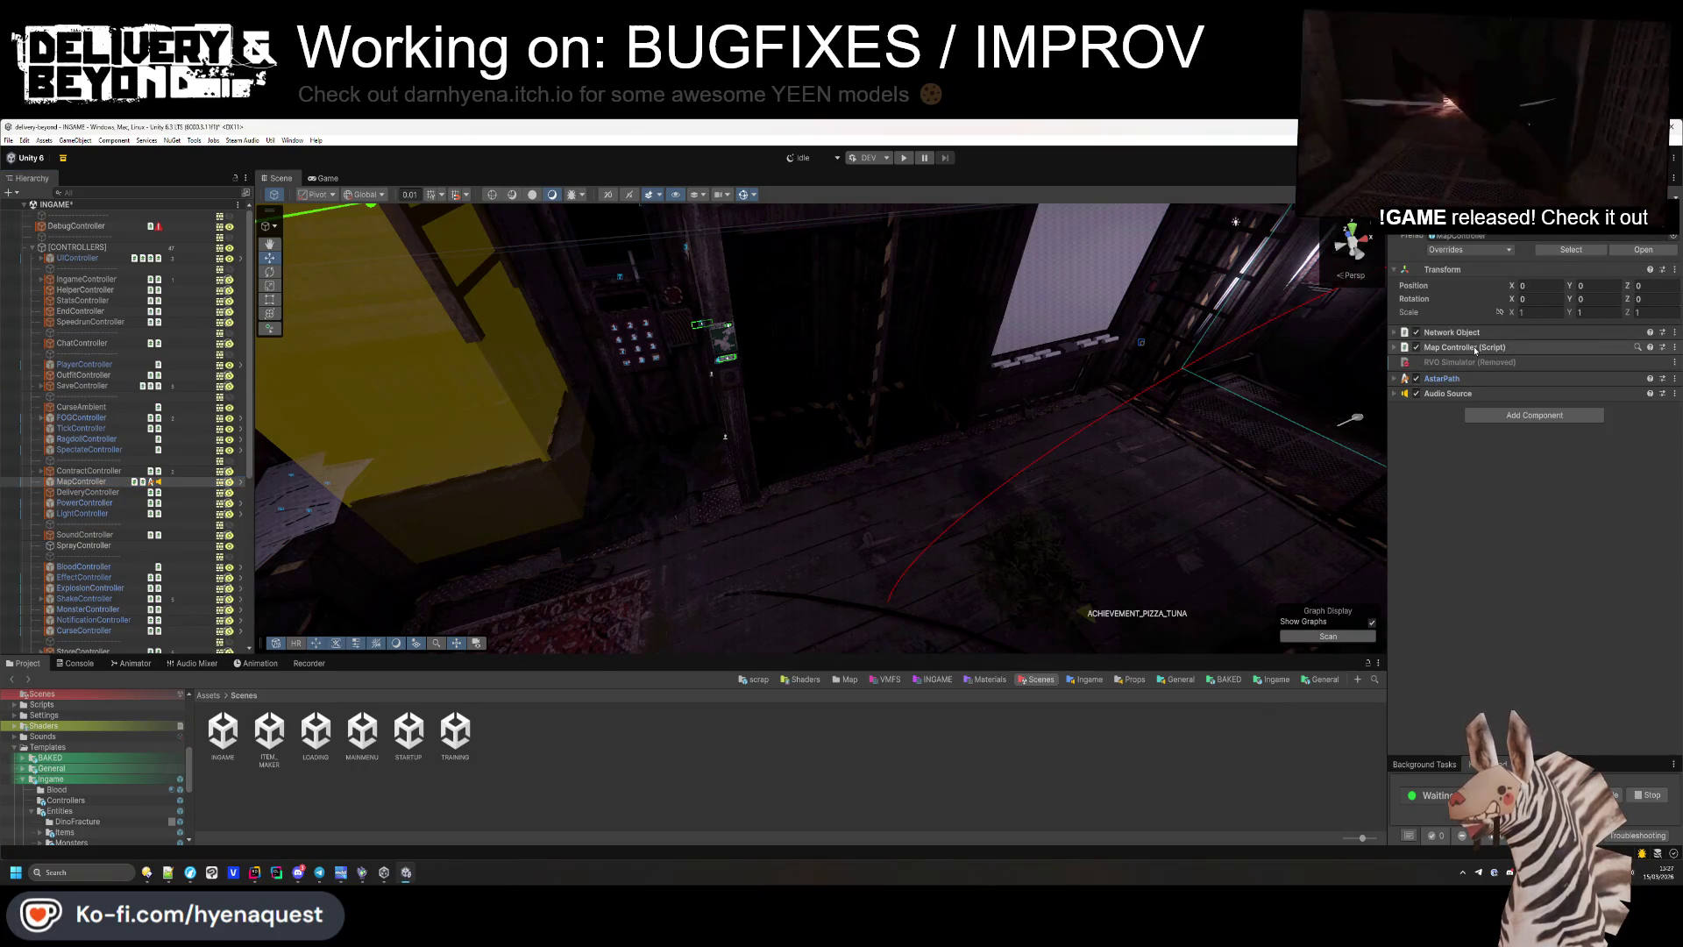
click(901, 730)
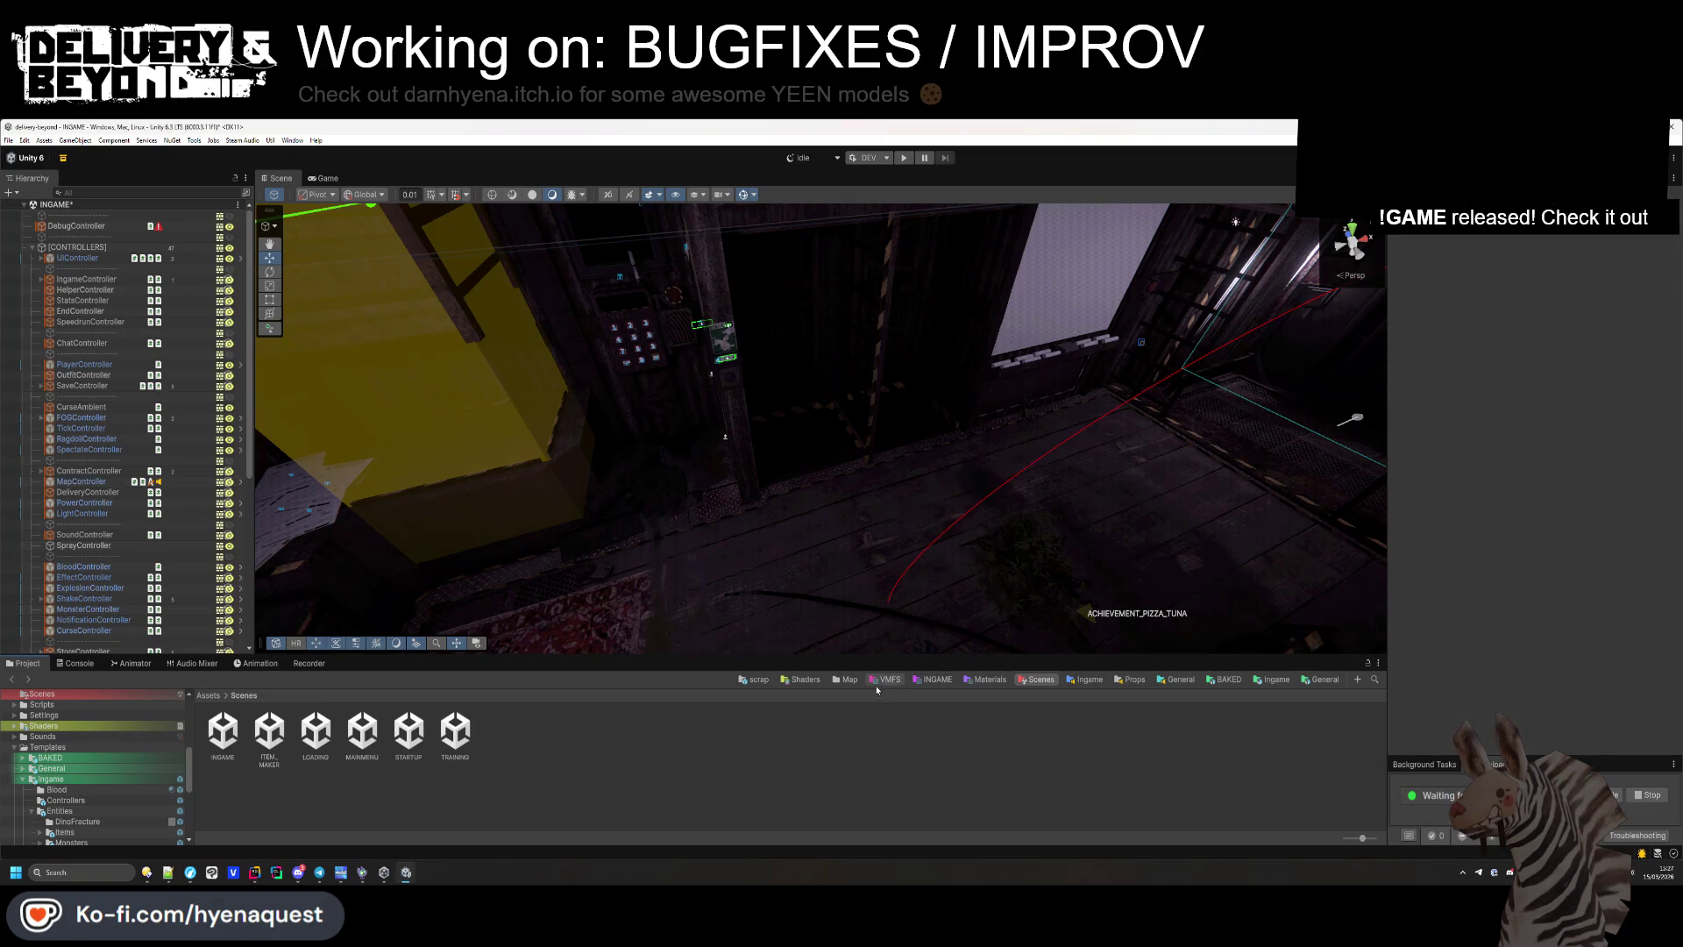
click(847, 680)
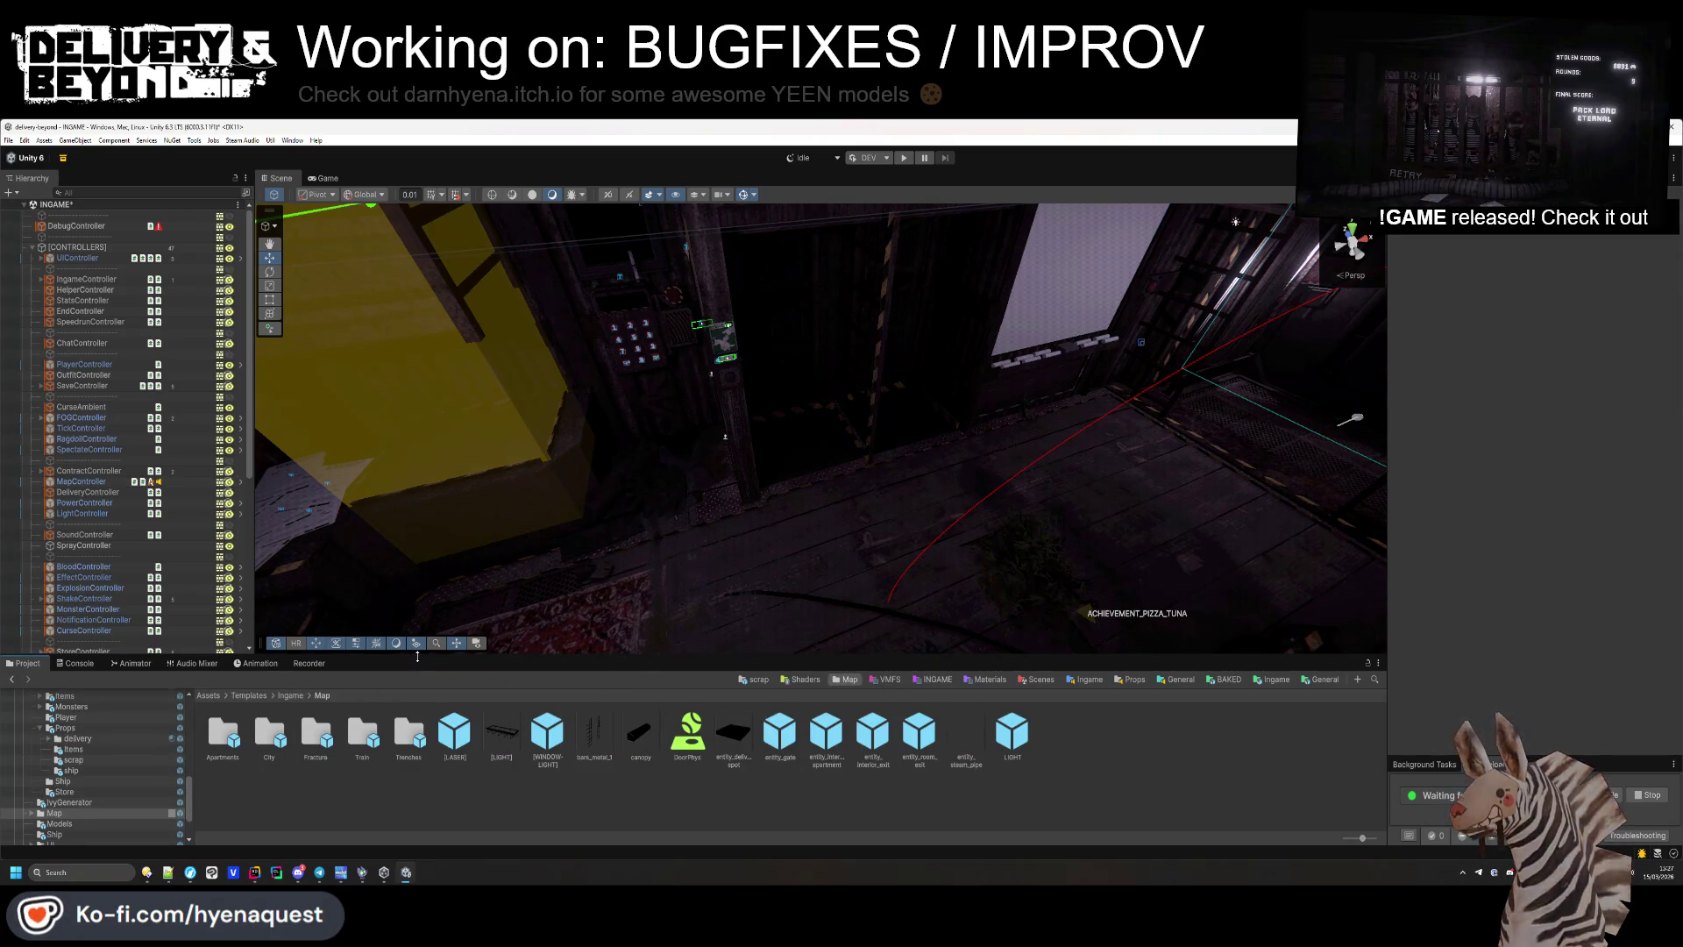
Browse the Monsters folders and inspect the chicken prefab, collapsing its Behavior Tree and Network Animator.
drag(405, 673, 407, 621)
click(1271, 626)
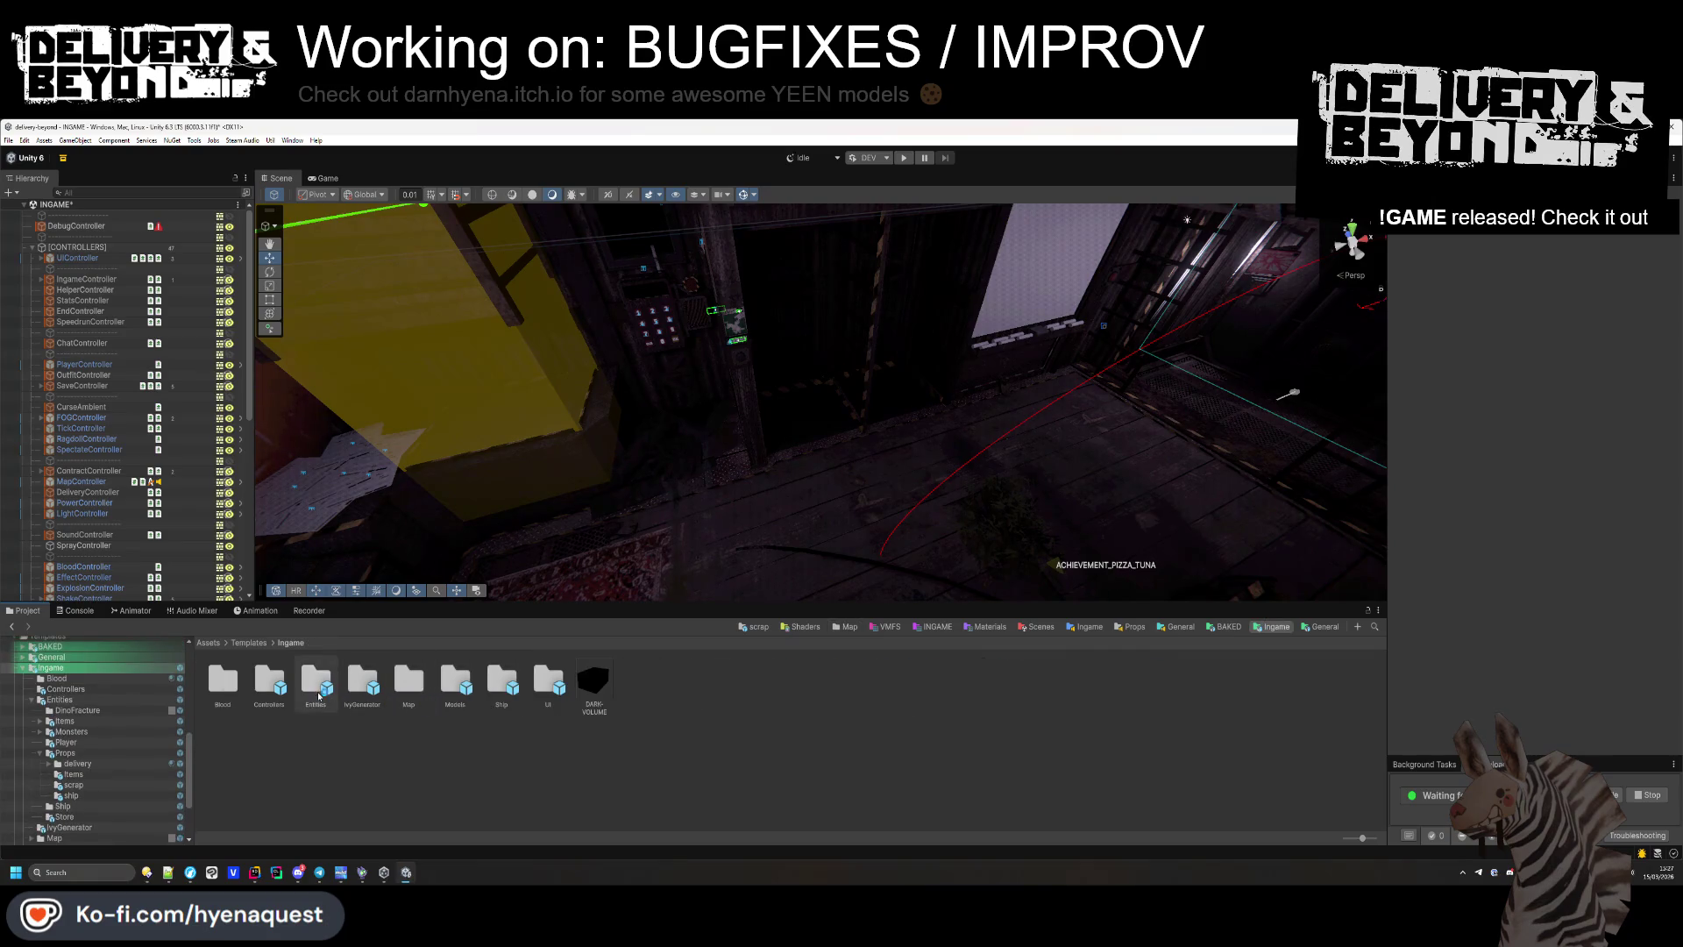
double_click(318, 688)
double_click(317, 687)
double_click(227, 690)
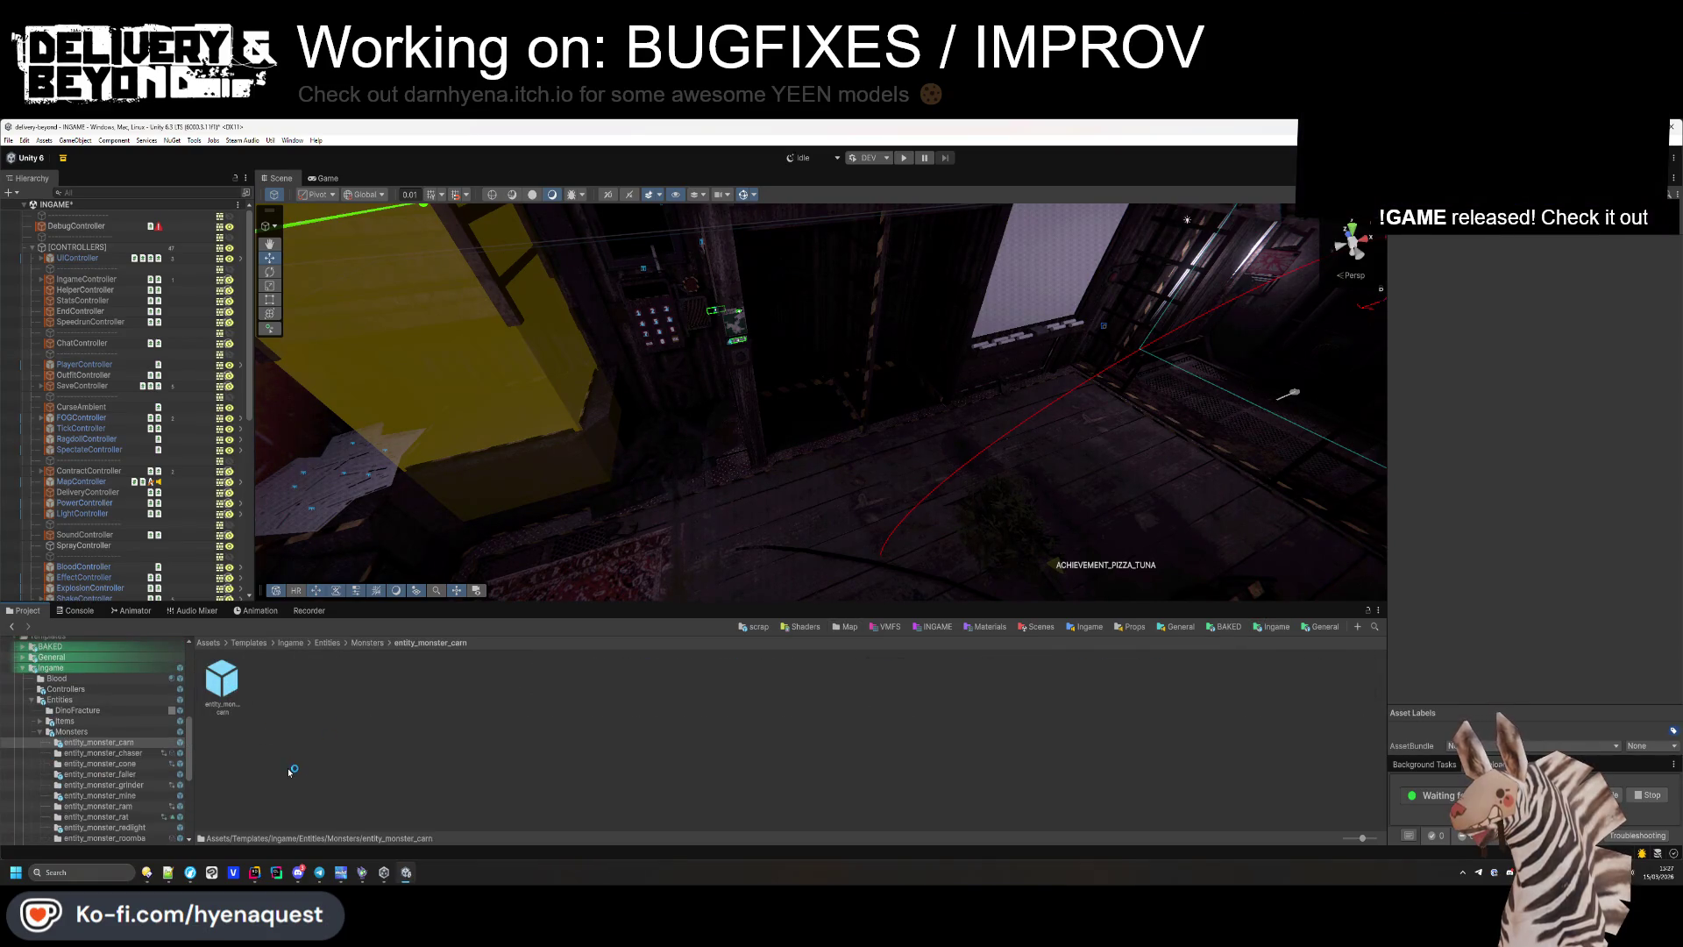
click(369, 643)
click(266, 685)
double_click(265, 685)
click(315, 682)
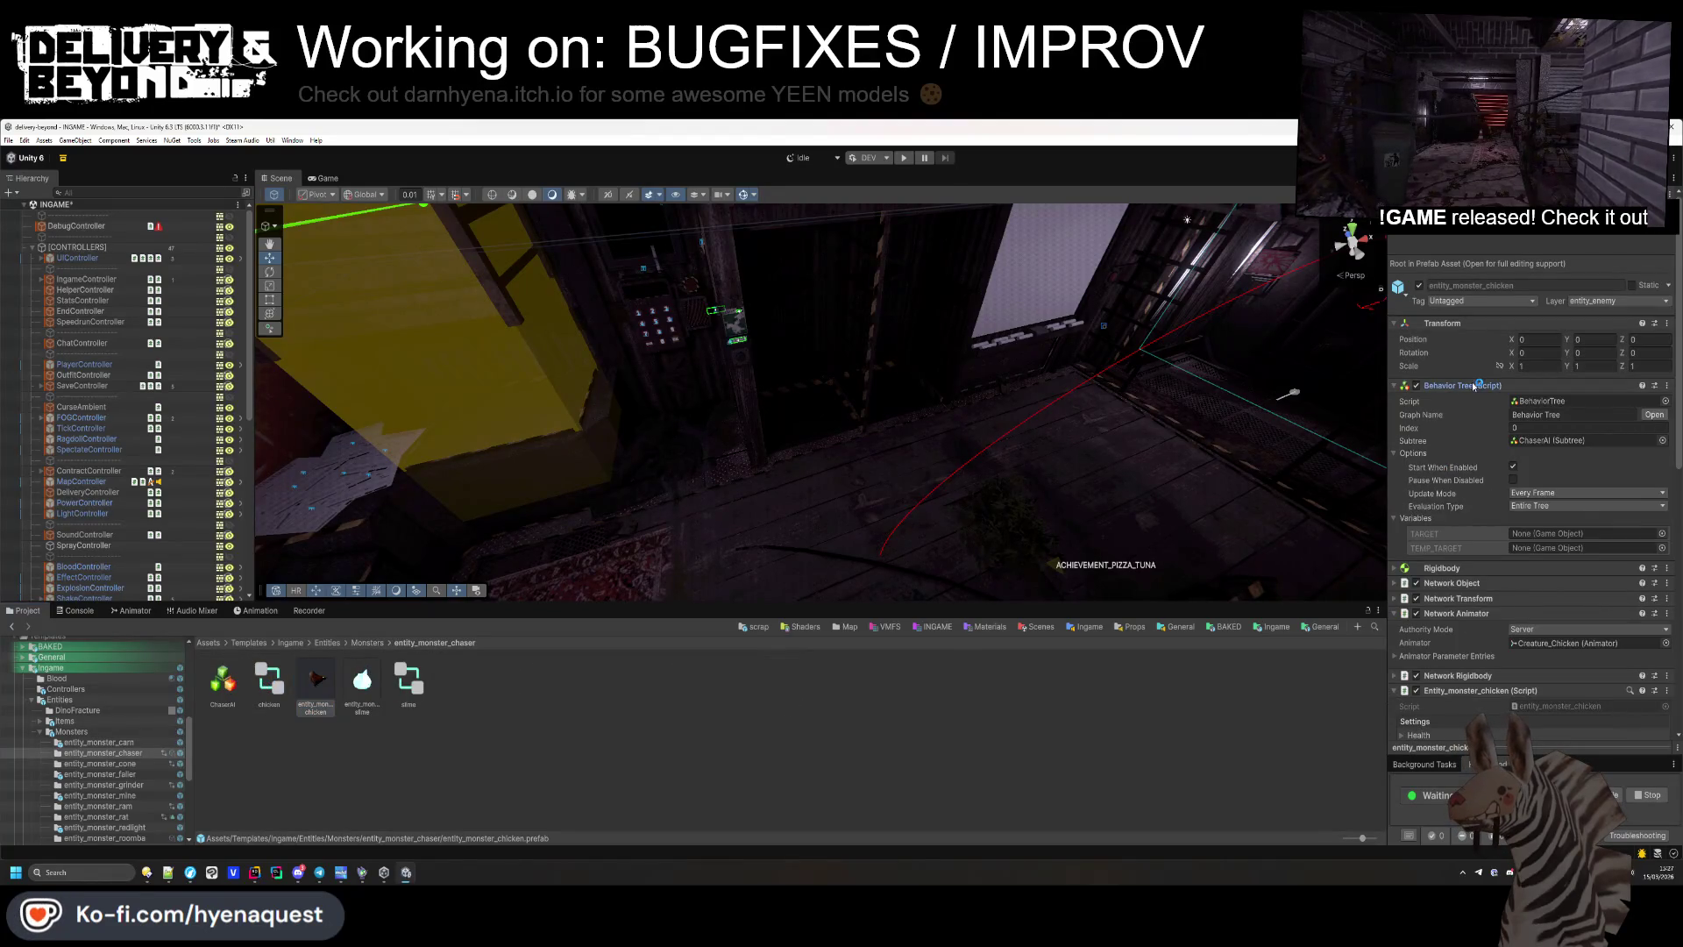
click(1459, 386)
click(1456, 445)
click(1456, 475)
scroll(1464, 500, down, 5)
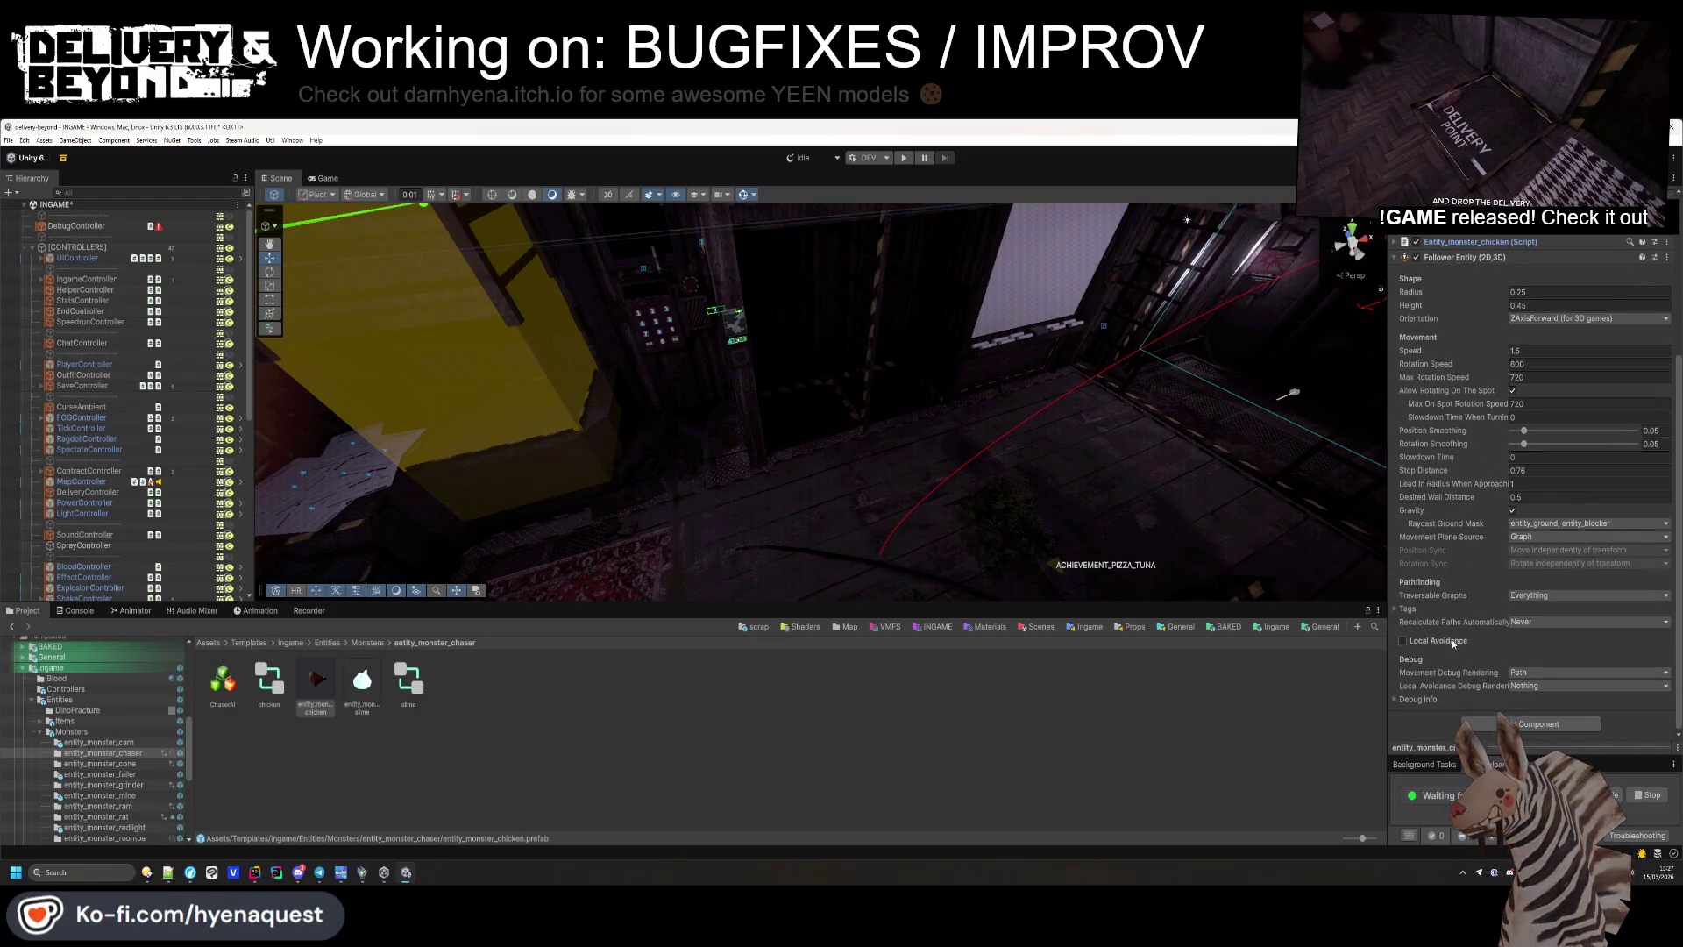
Compare the slime, faller and grinder monster prefabs' settings.
click(359, 689)
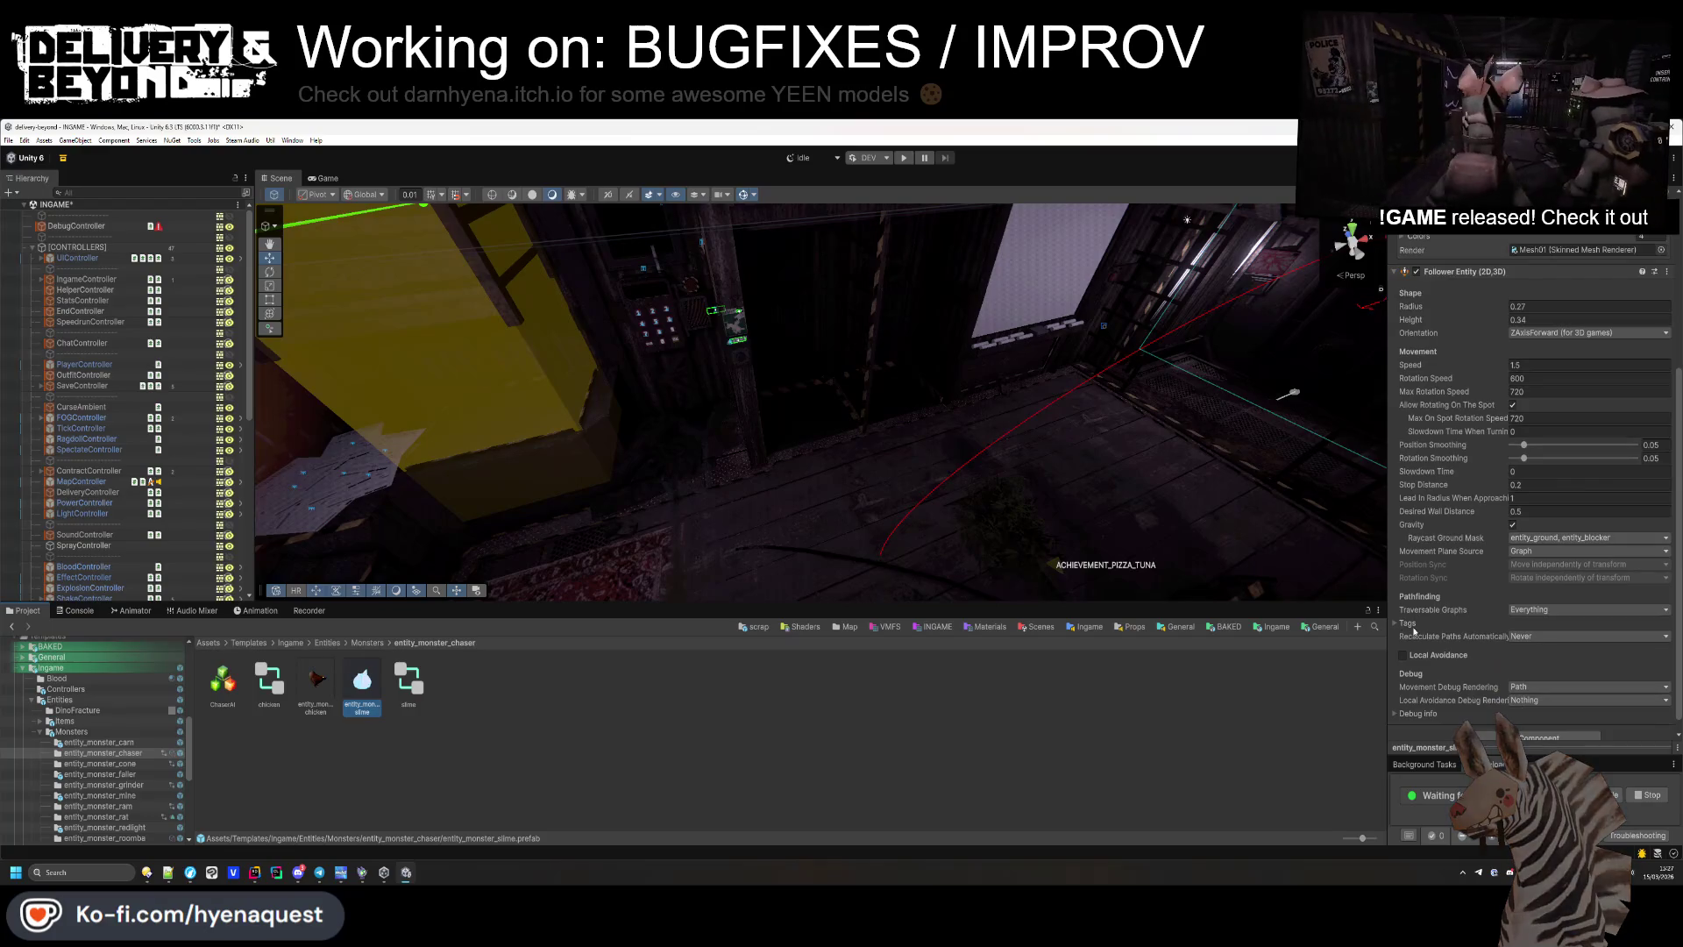
click(378, 641)
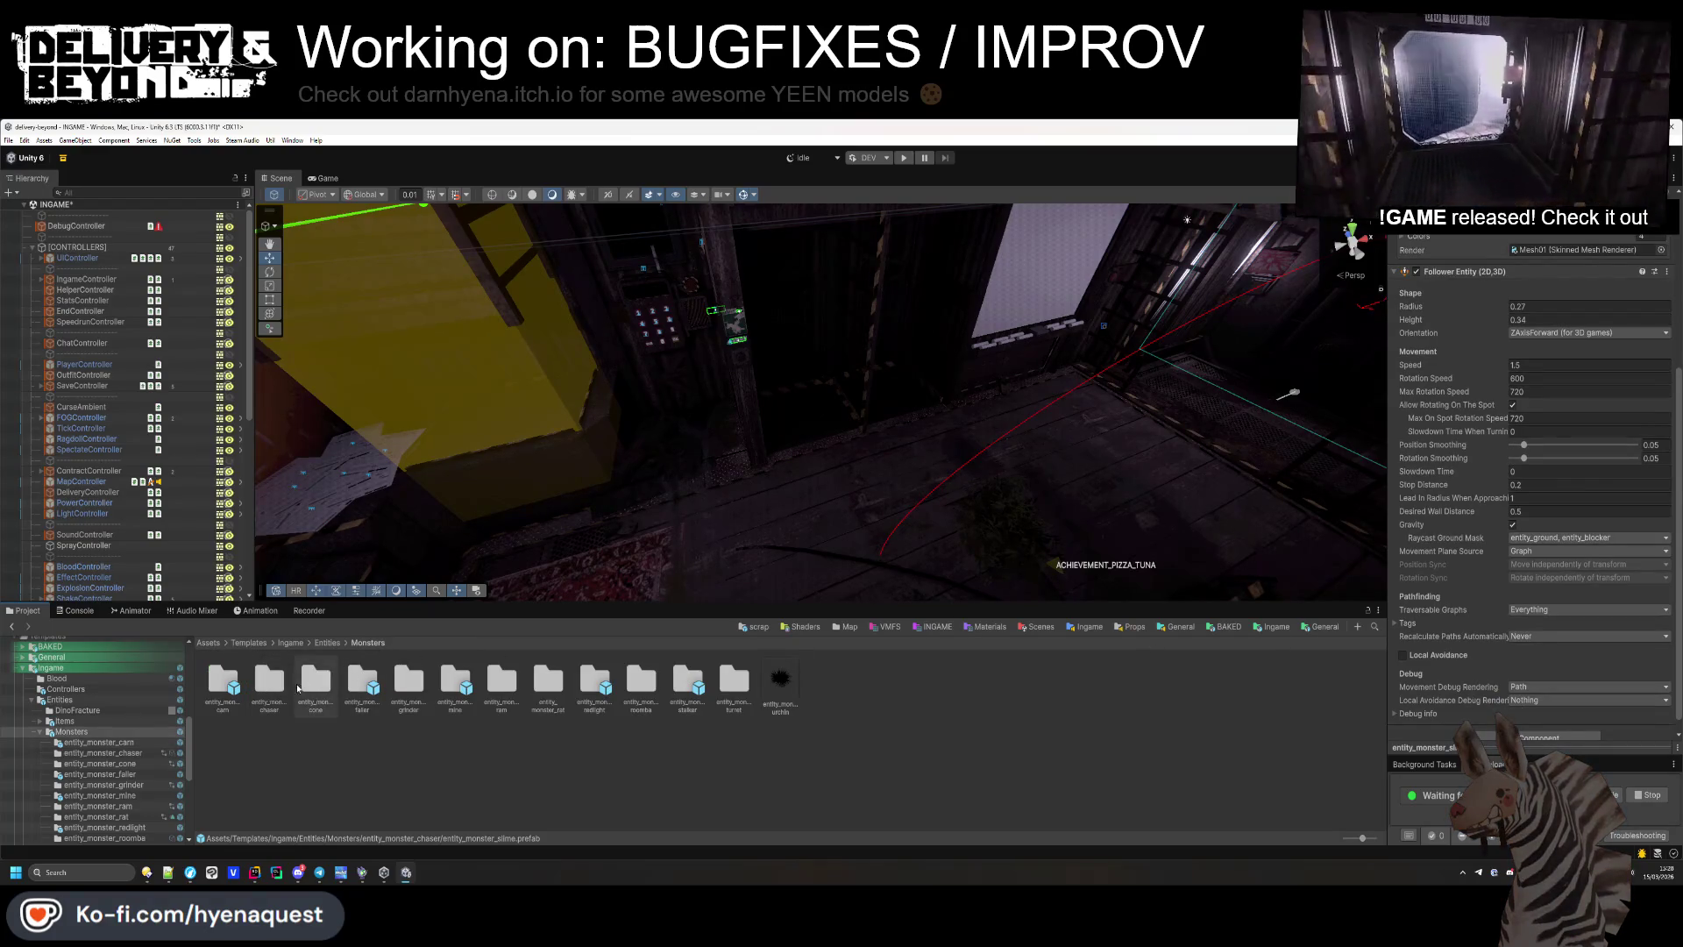
double_click(310, 687)
click(367, 642)
double_click(362, 682)
click(223, 686)
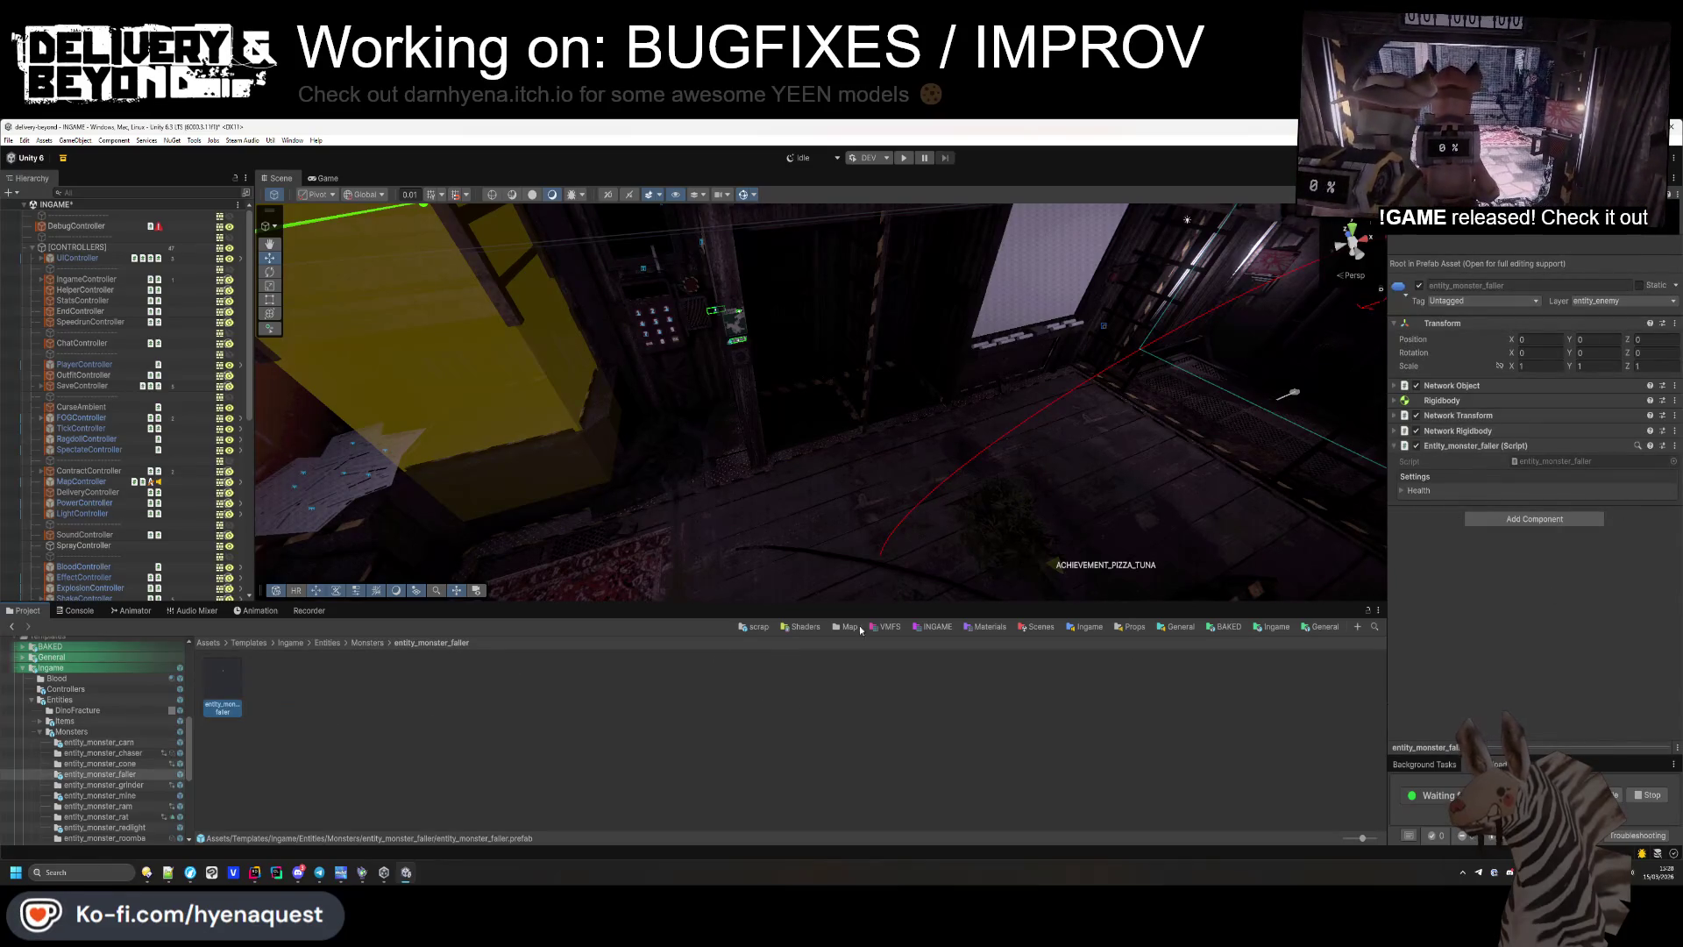
click(368, 643)
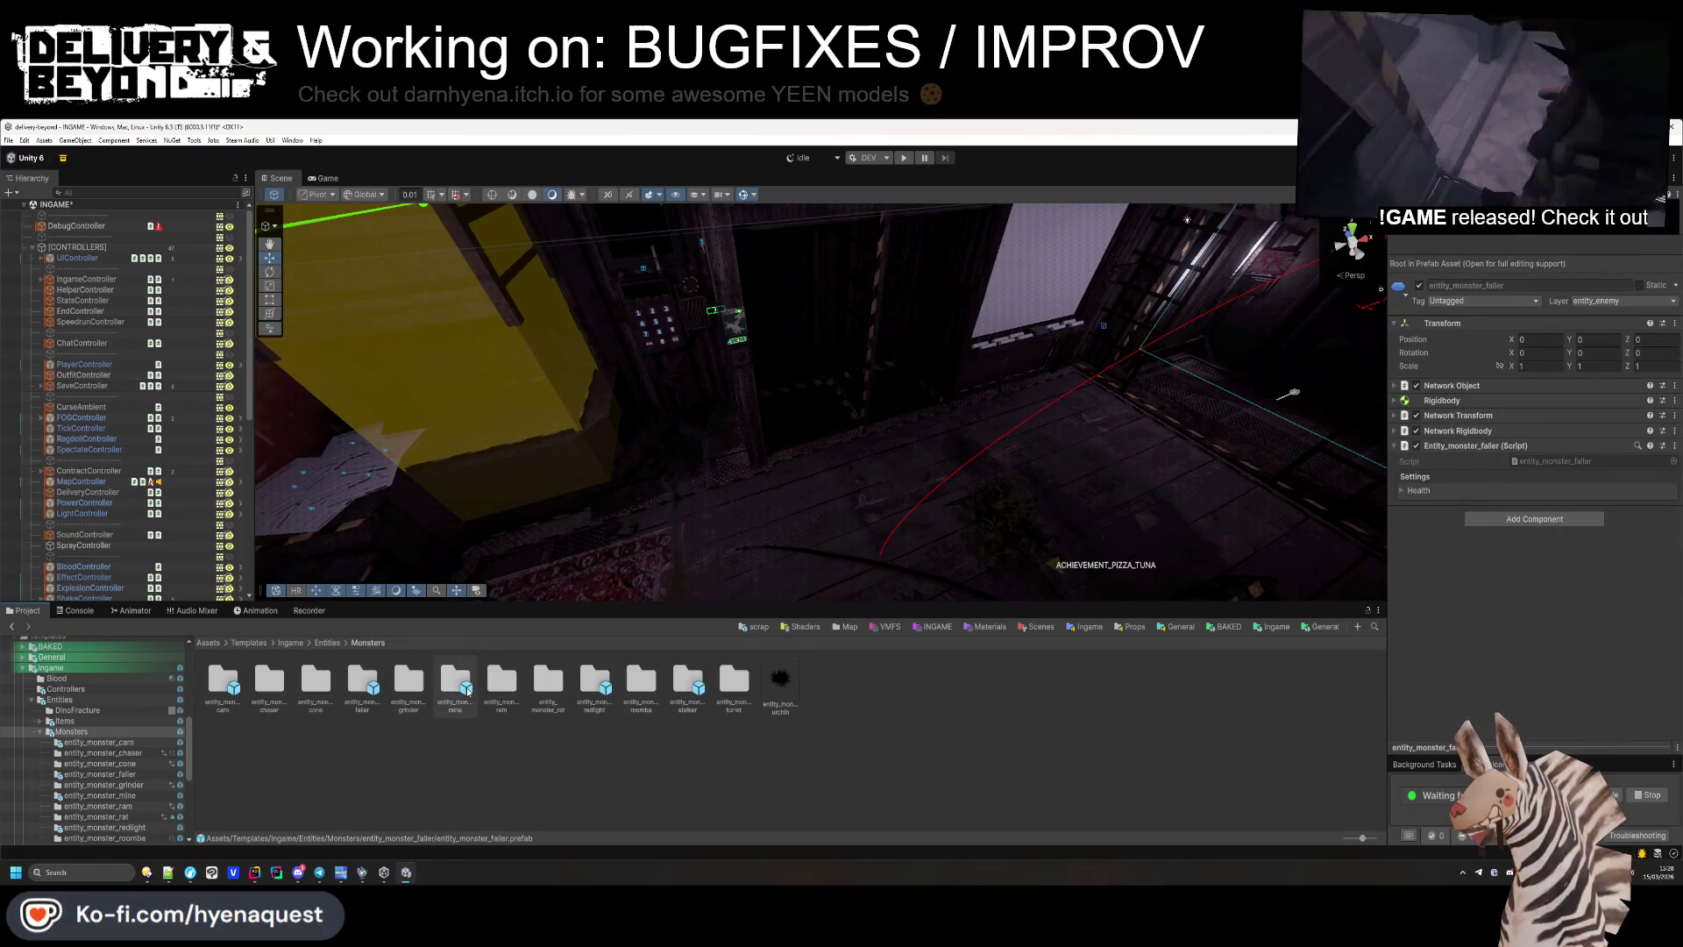
double_click(424, 687)
click(225, 684)
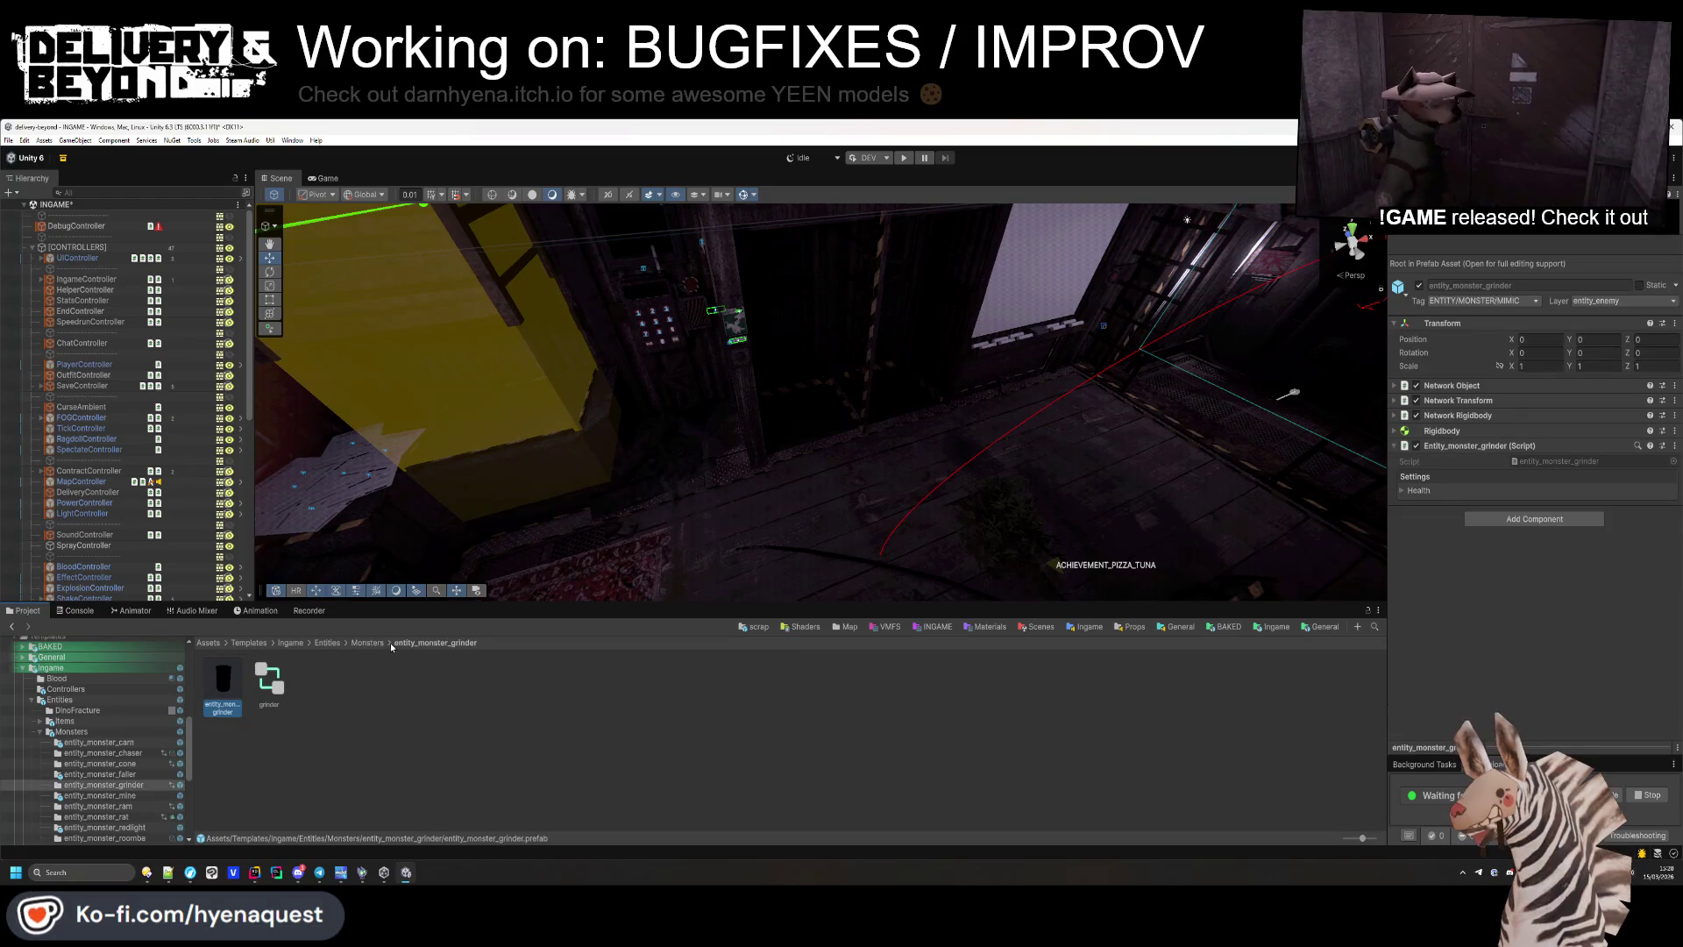
Select the entity_monster_ram prefab and review its Follower Entity (radius 0.36, speed 2, rotation 100).
click(380, 643)
double_click(501, 682)
click(223, 682)
scroll(1487, 558, down, 5)
scroll(1487, 561, down, 3)
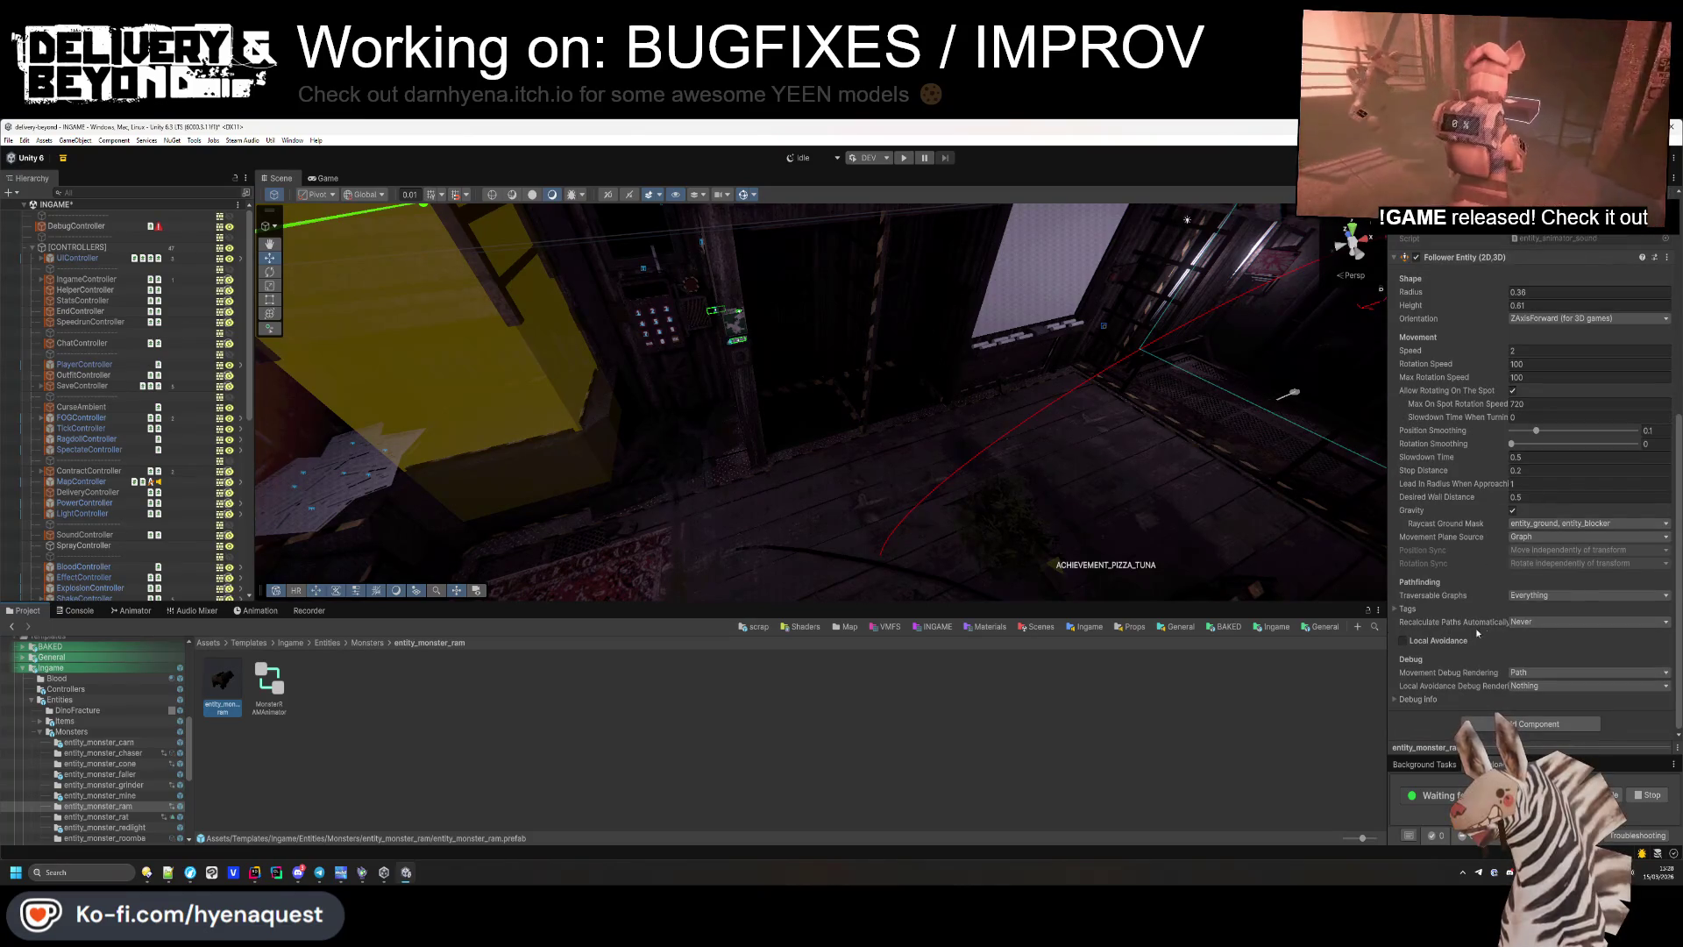
Set the ram's Recalculate Paths Automatically option to Never.
click(1539, 621)
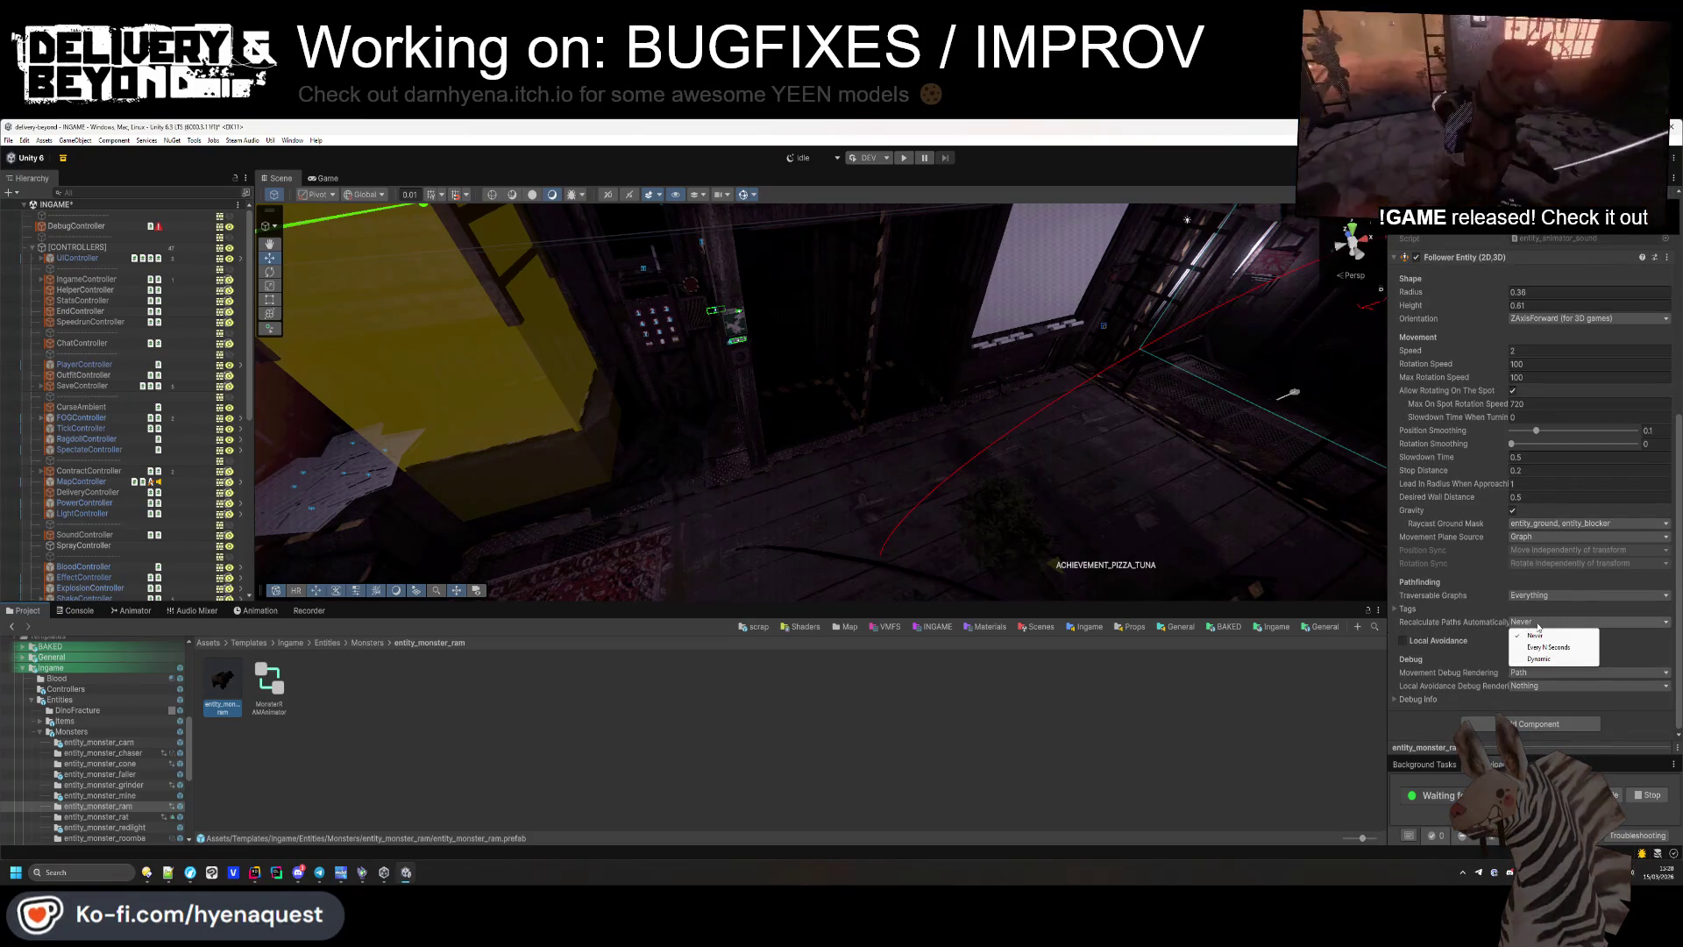
click(1537, 658)
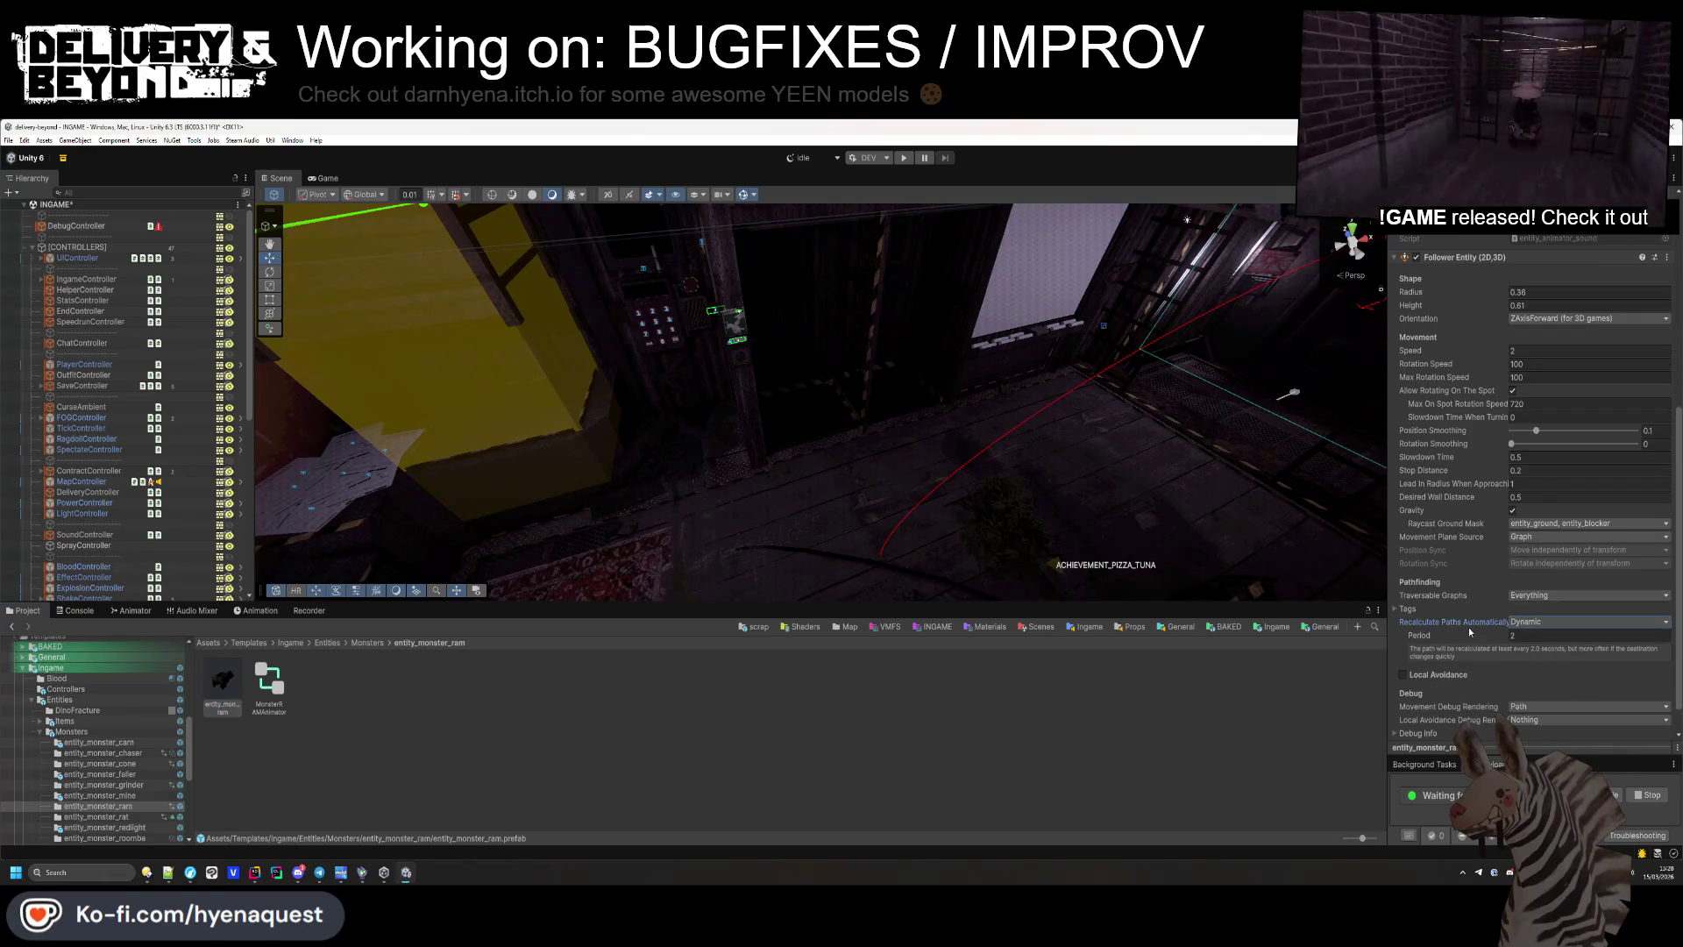
click(1564, 622)
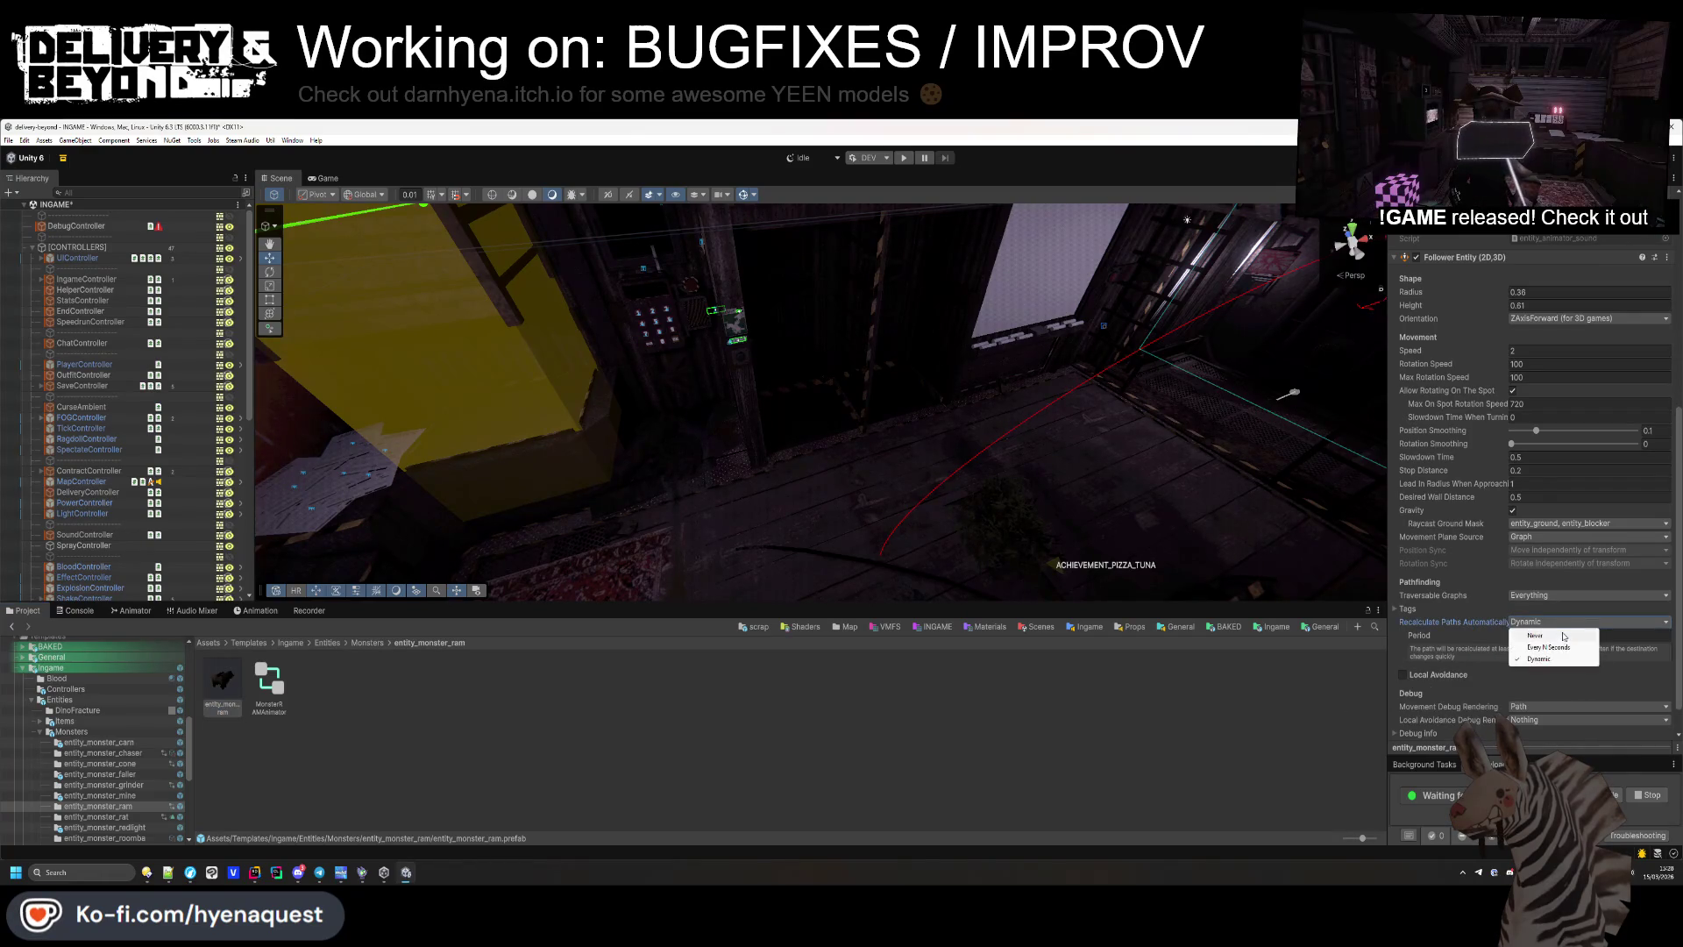
click(1543, 633)
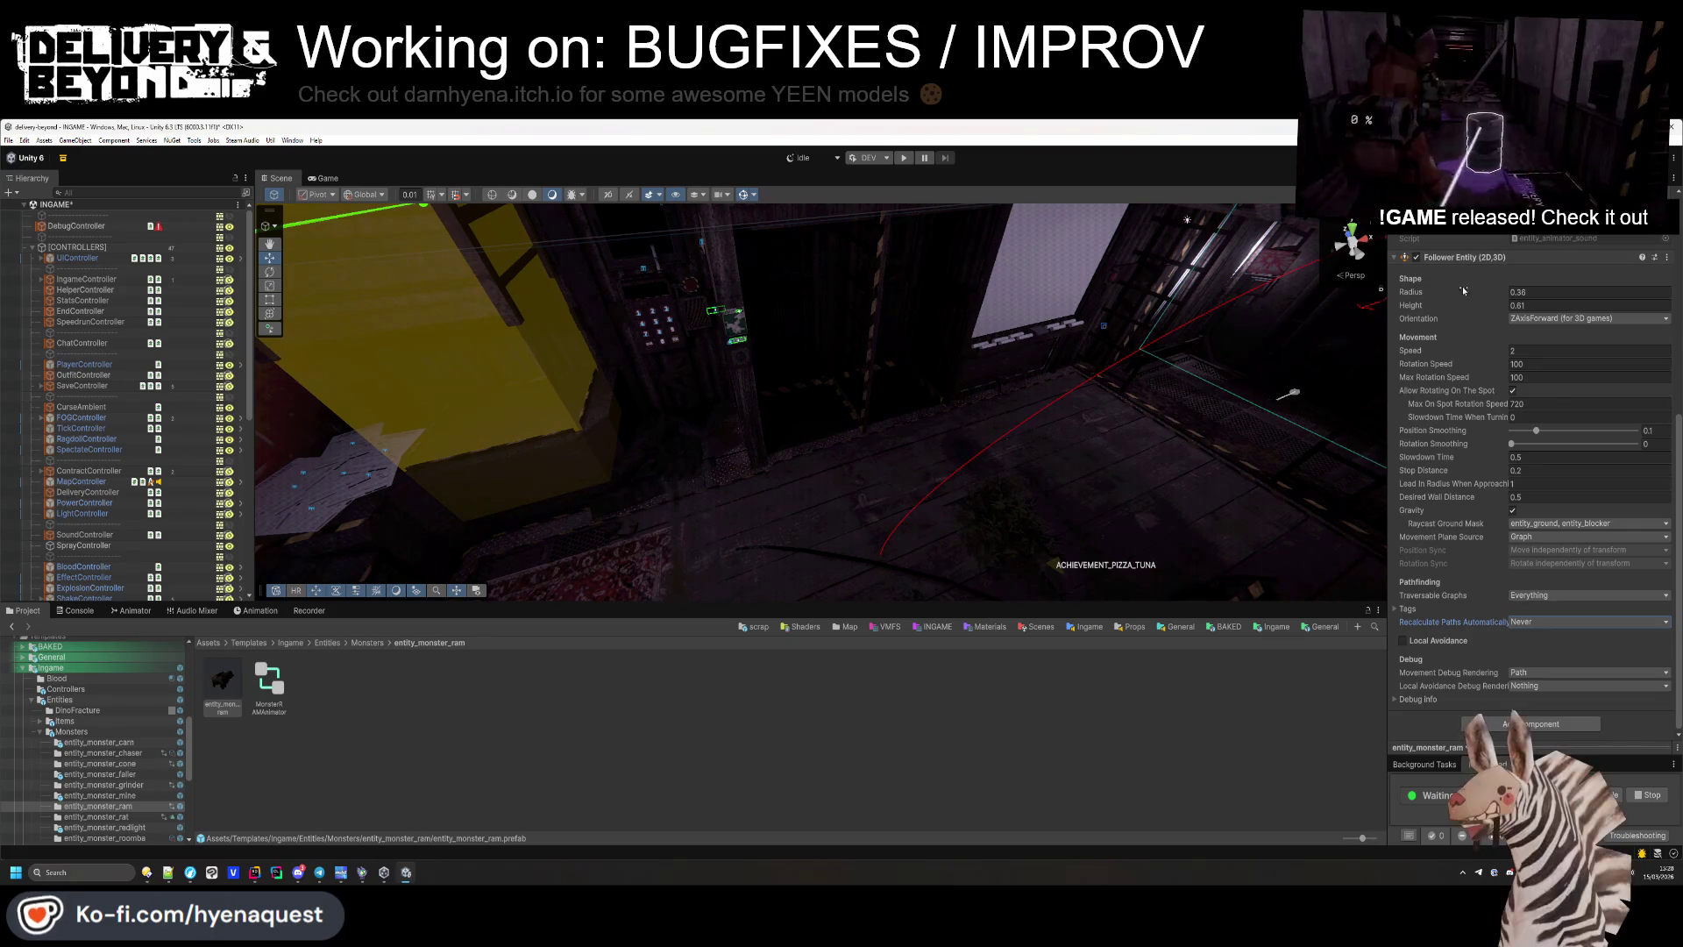
Inspect the rat folder's fanner and popper prefabs' Follower Entity settings, then return to Monsters.
click(367, 643)
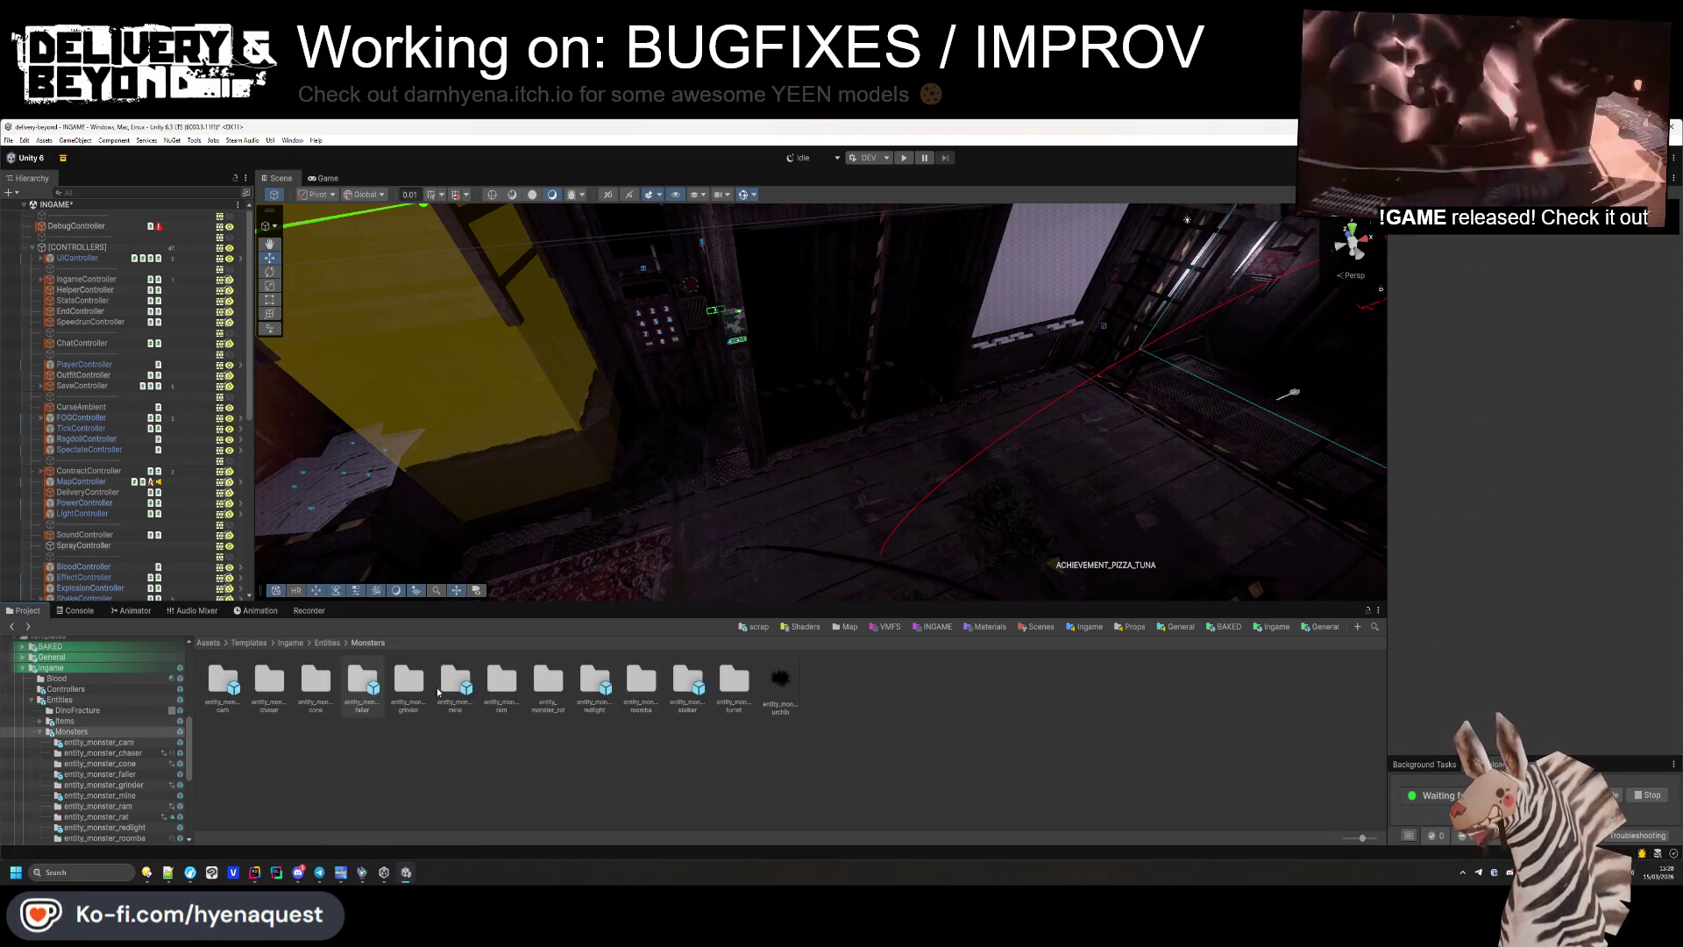
double_click(548, 679)
click(224, 681)
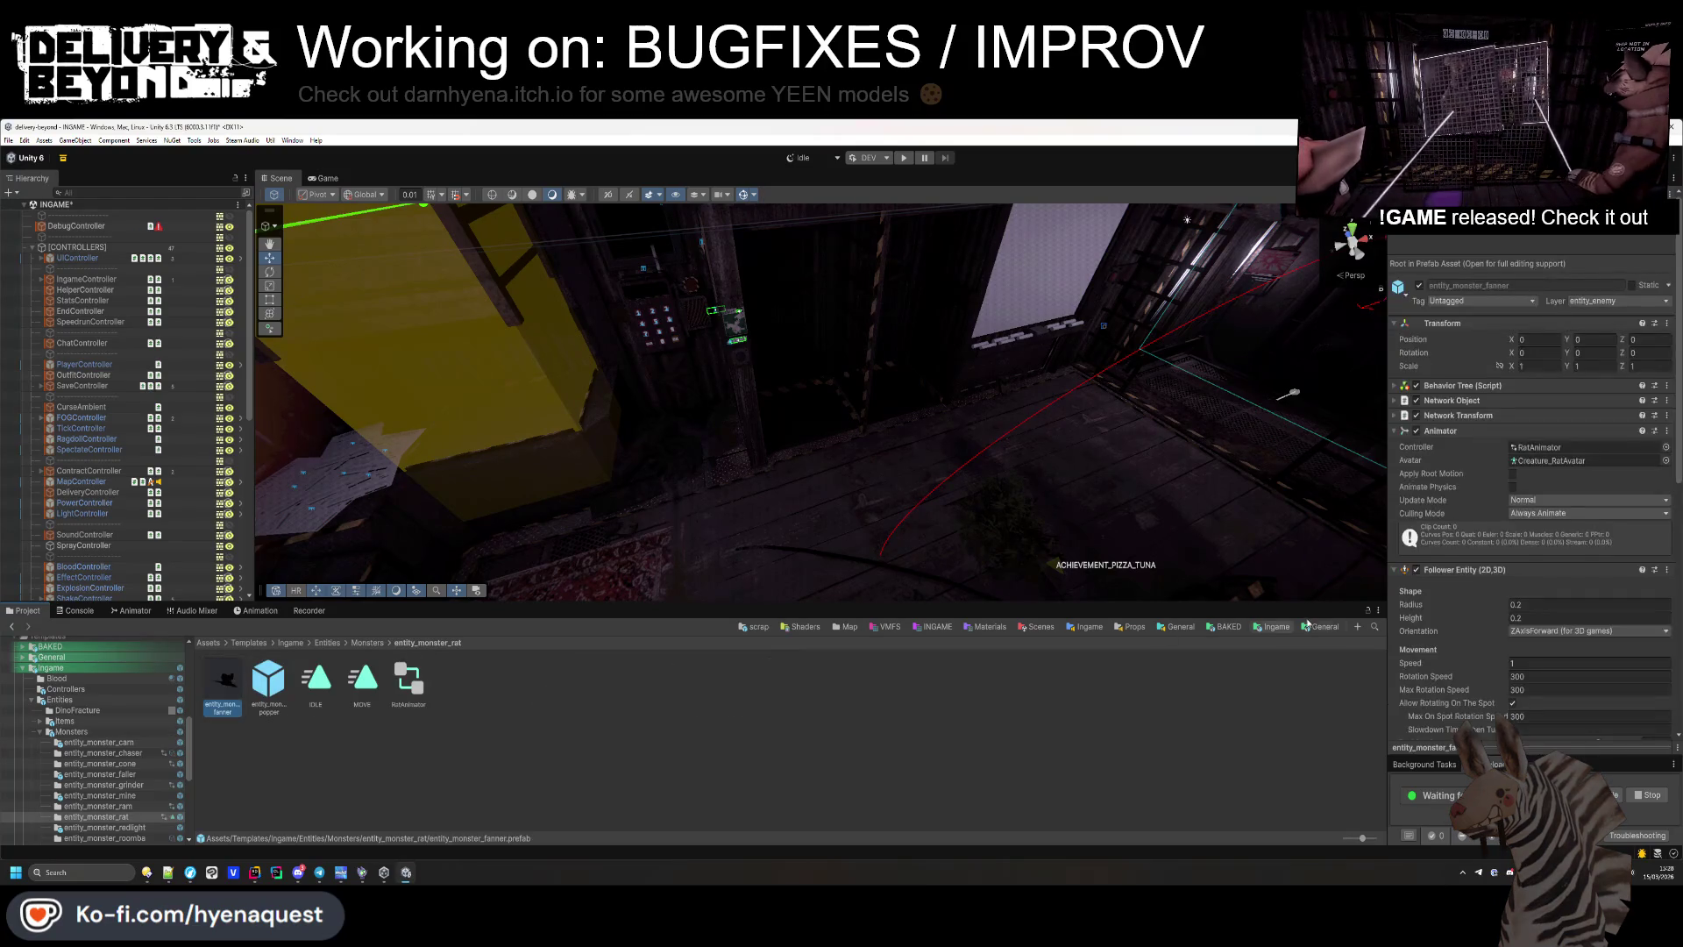
scroll(1443, 616, down, 10)
scroll(1446, 447, up, 5)
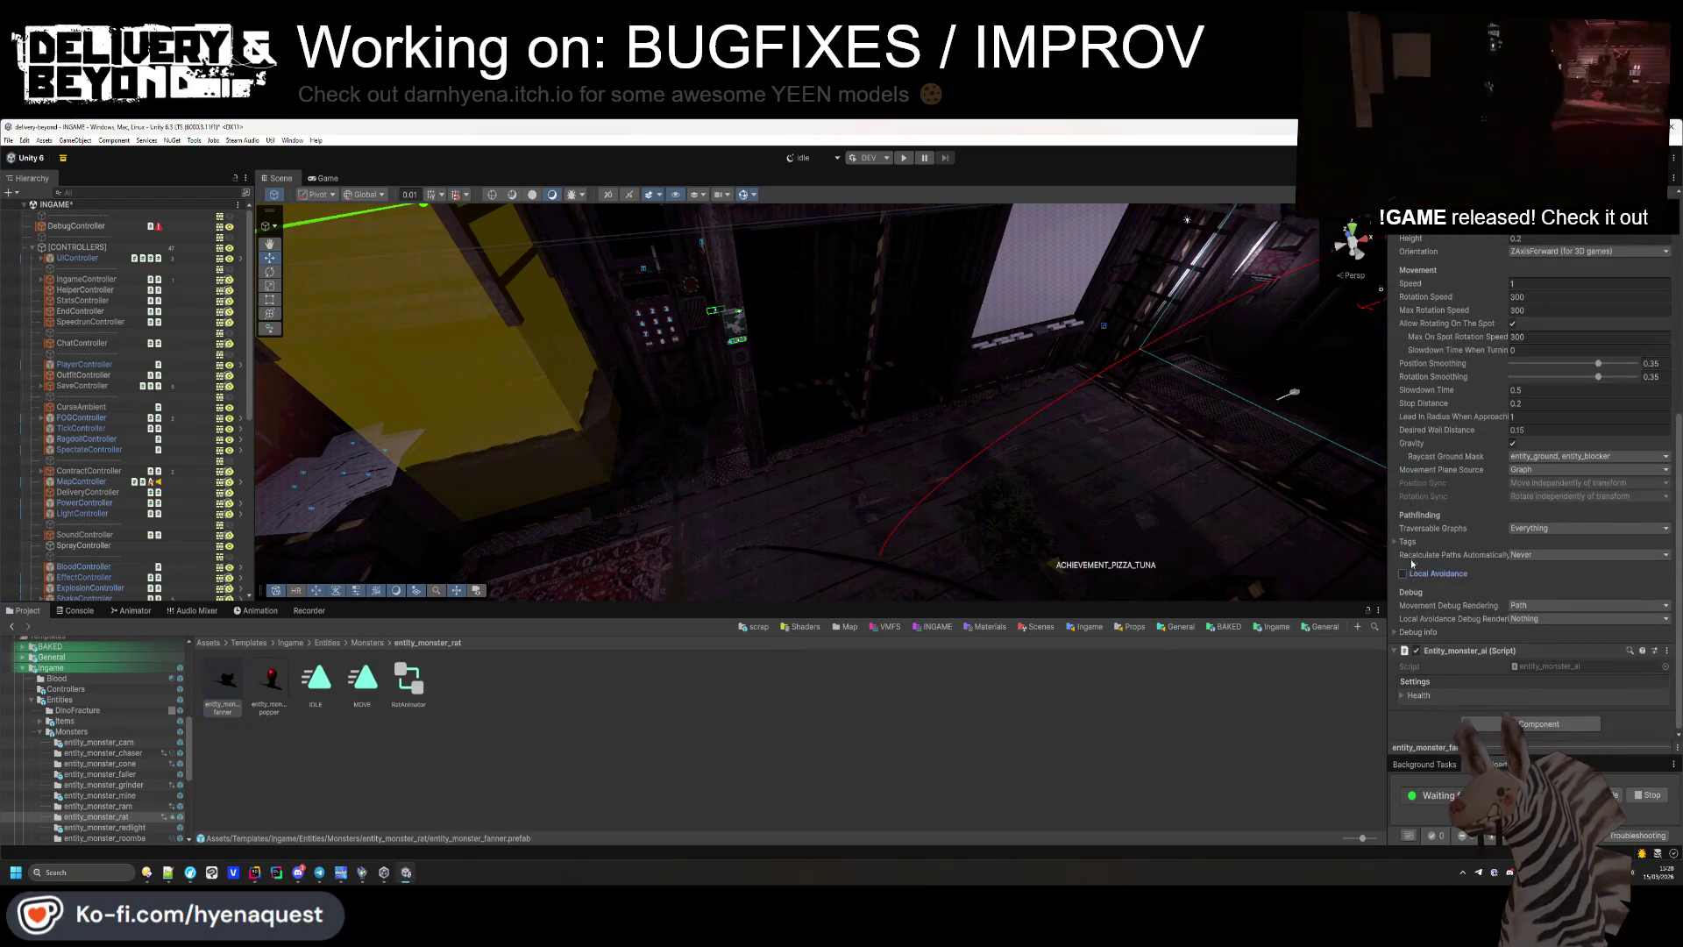
scroll(1468, 307, up, 3)
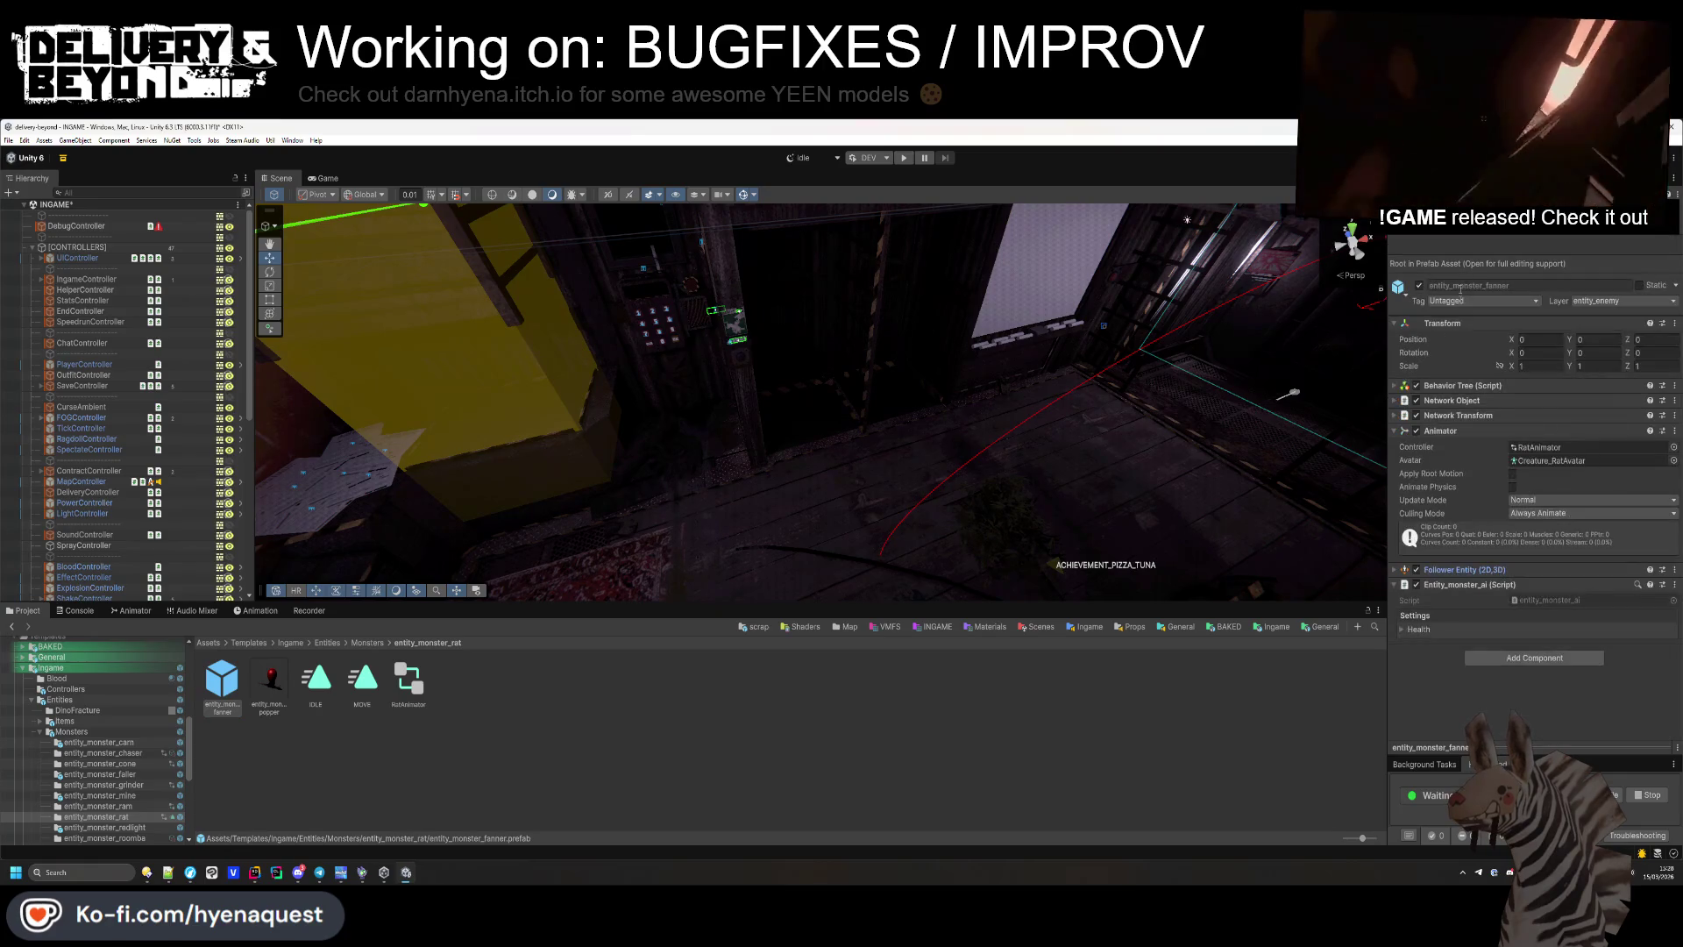
click(1446, 432)
click(270, 681)
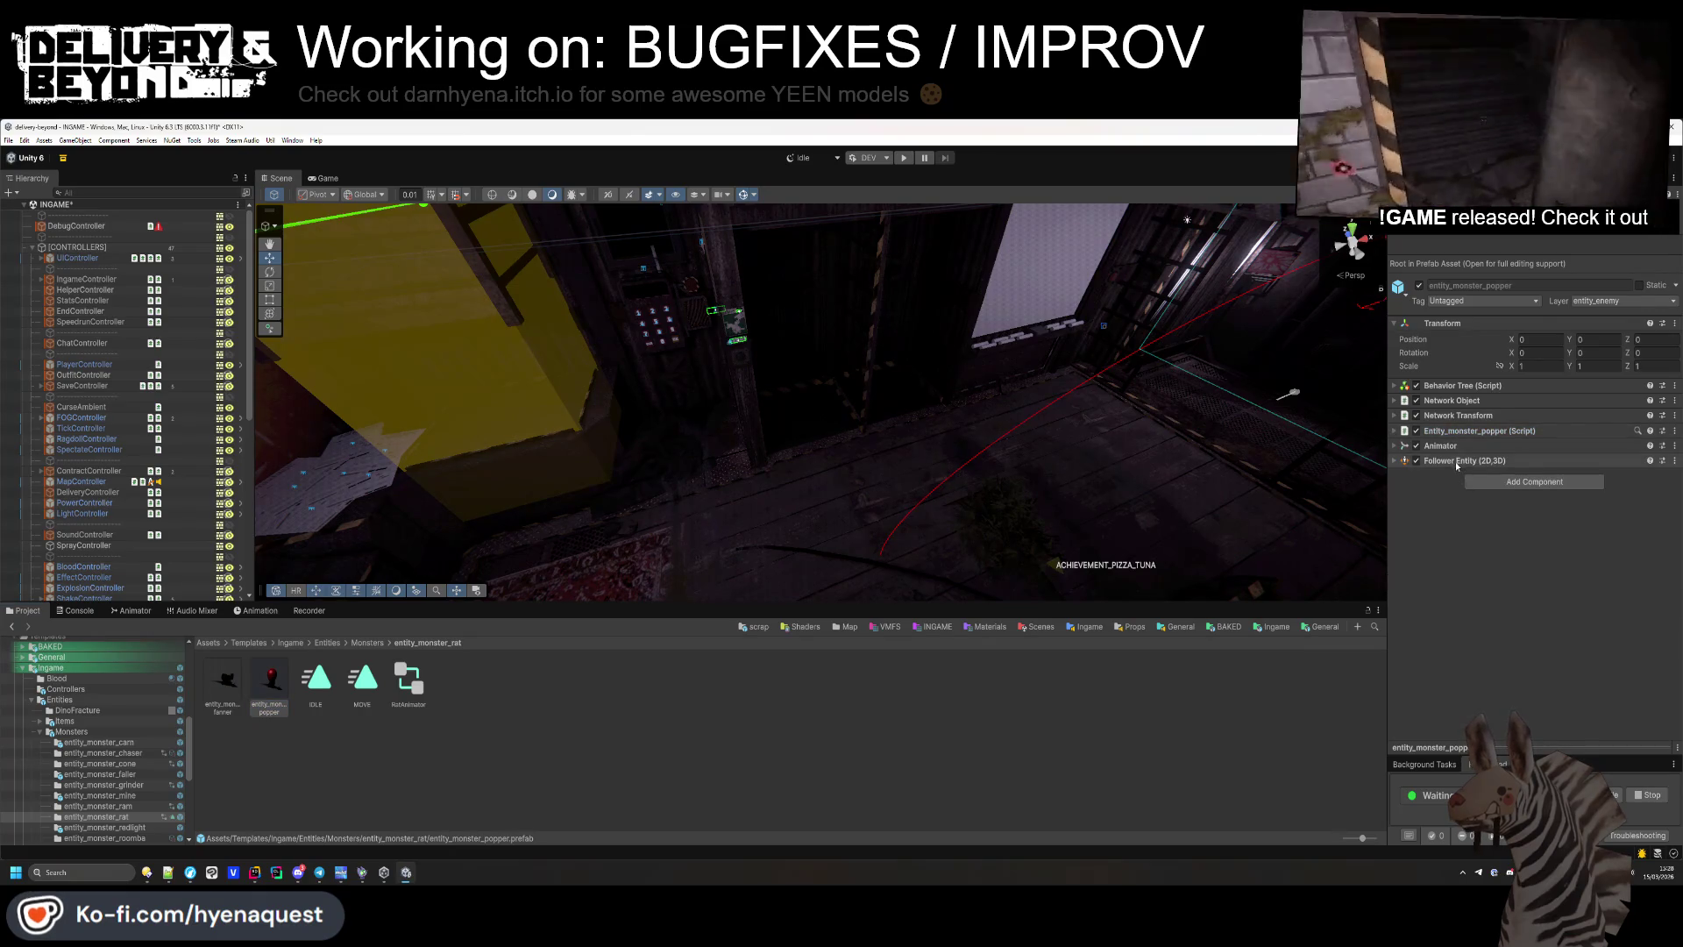
click(1457, 465)
scroll(1459, 491, down, 5)
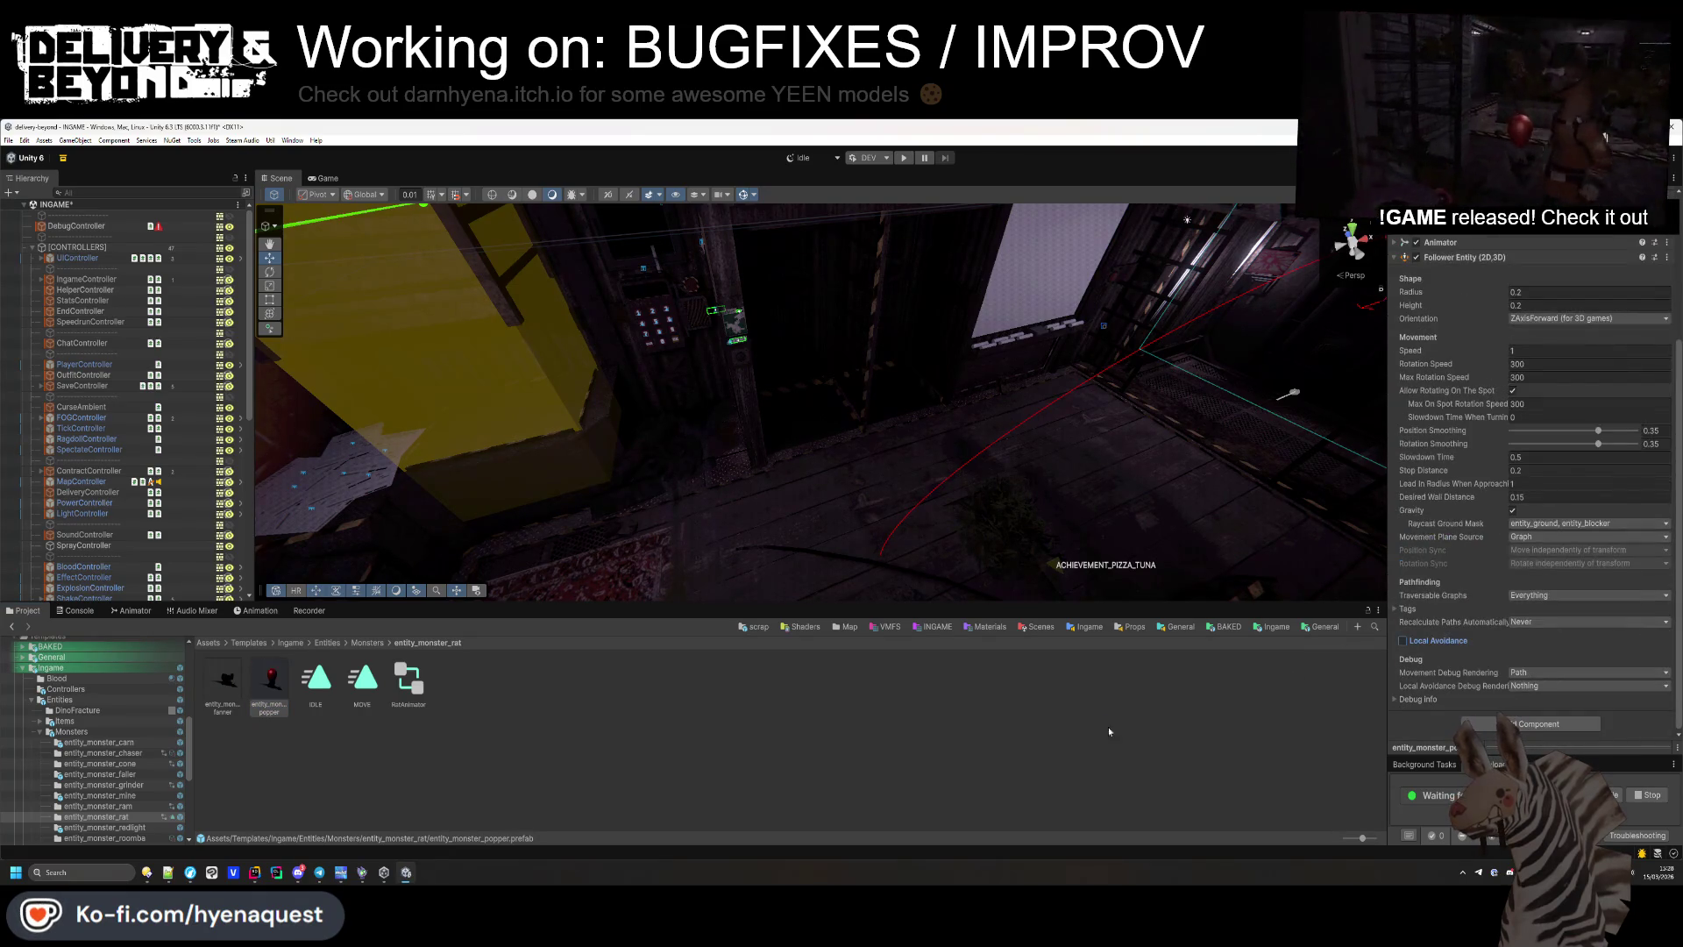
click(898, 724)
click(373, 642)
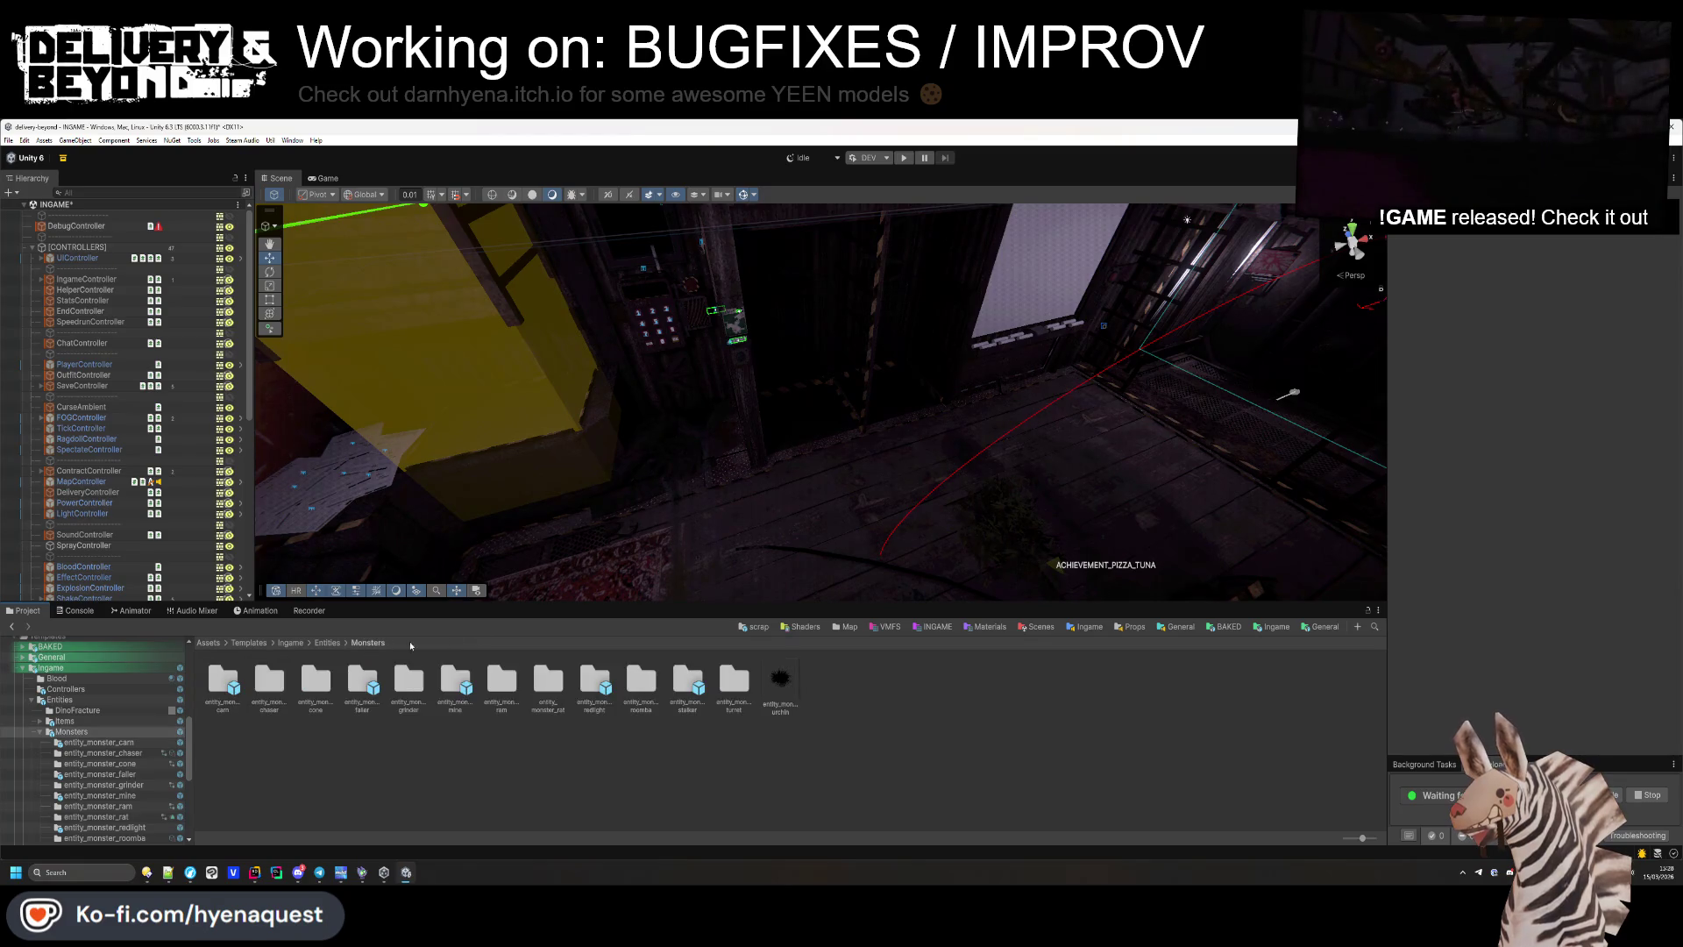
Inspect the roomba prefab and all five roomba-folder prefabs together.
double_click(641, 679)
click(229, 687)
shift+click(400, 686)
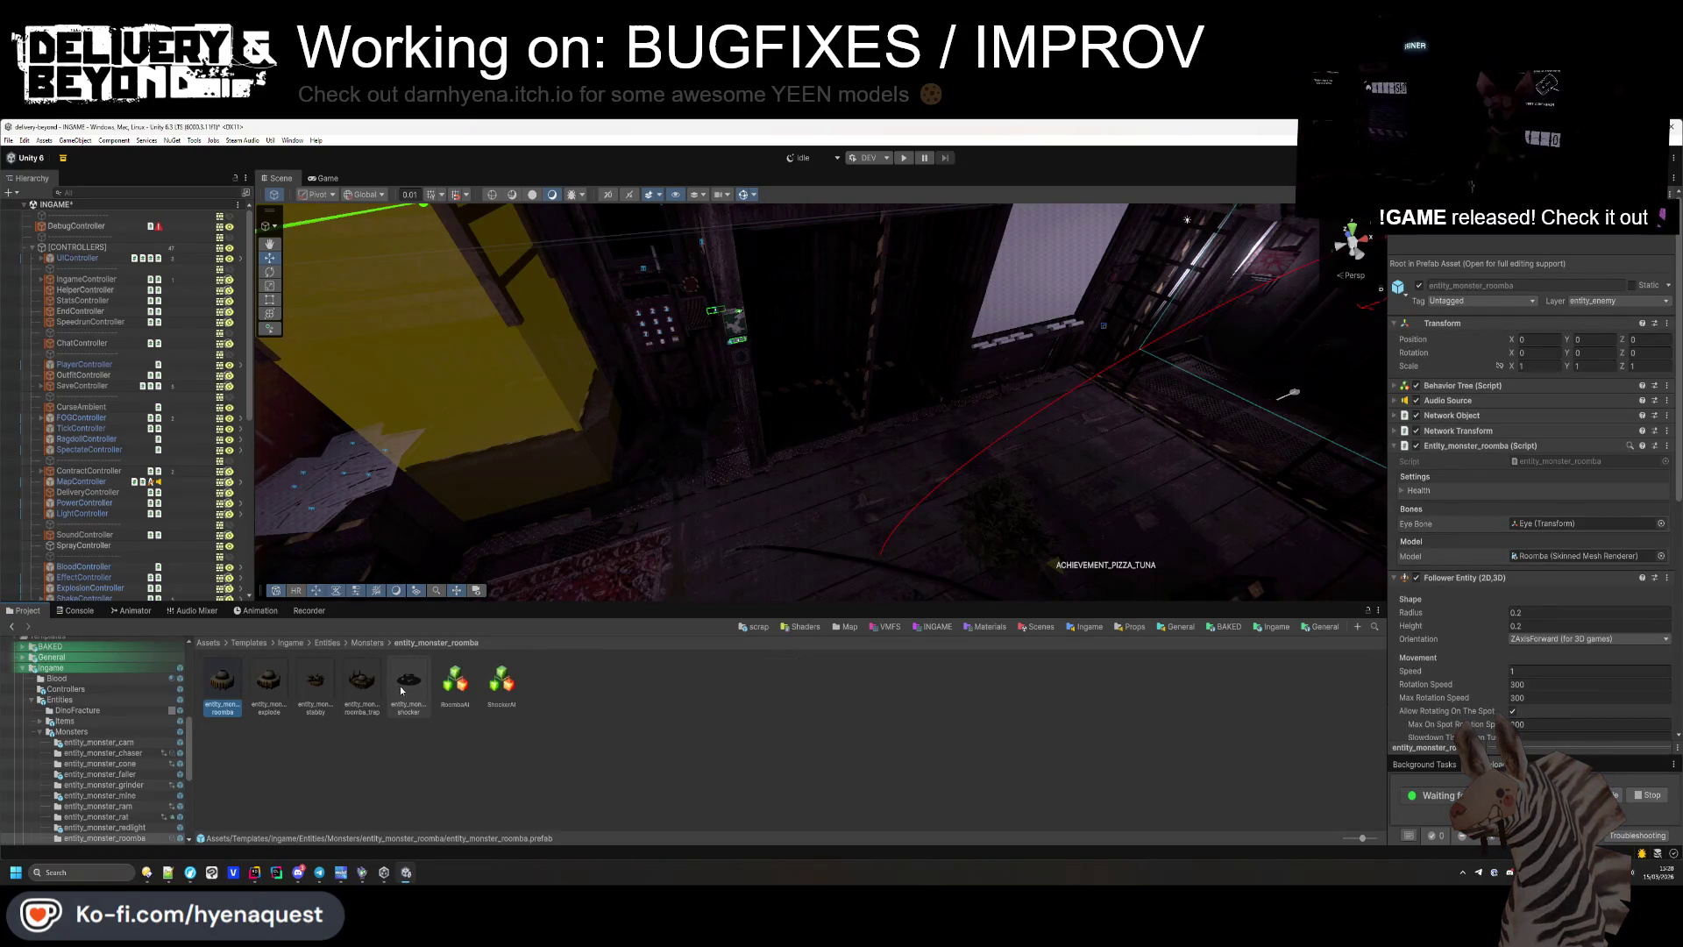
scroll(1604, 585, down, 3)
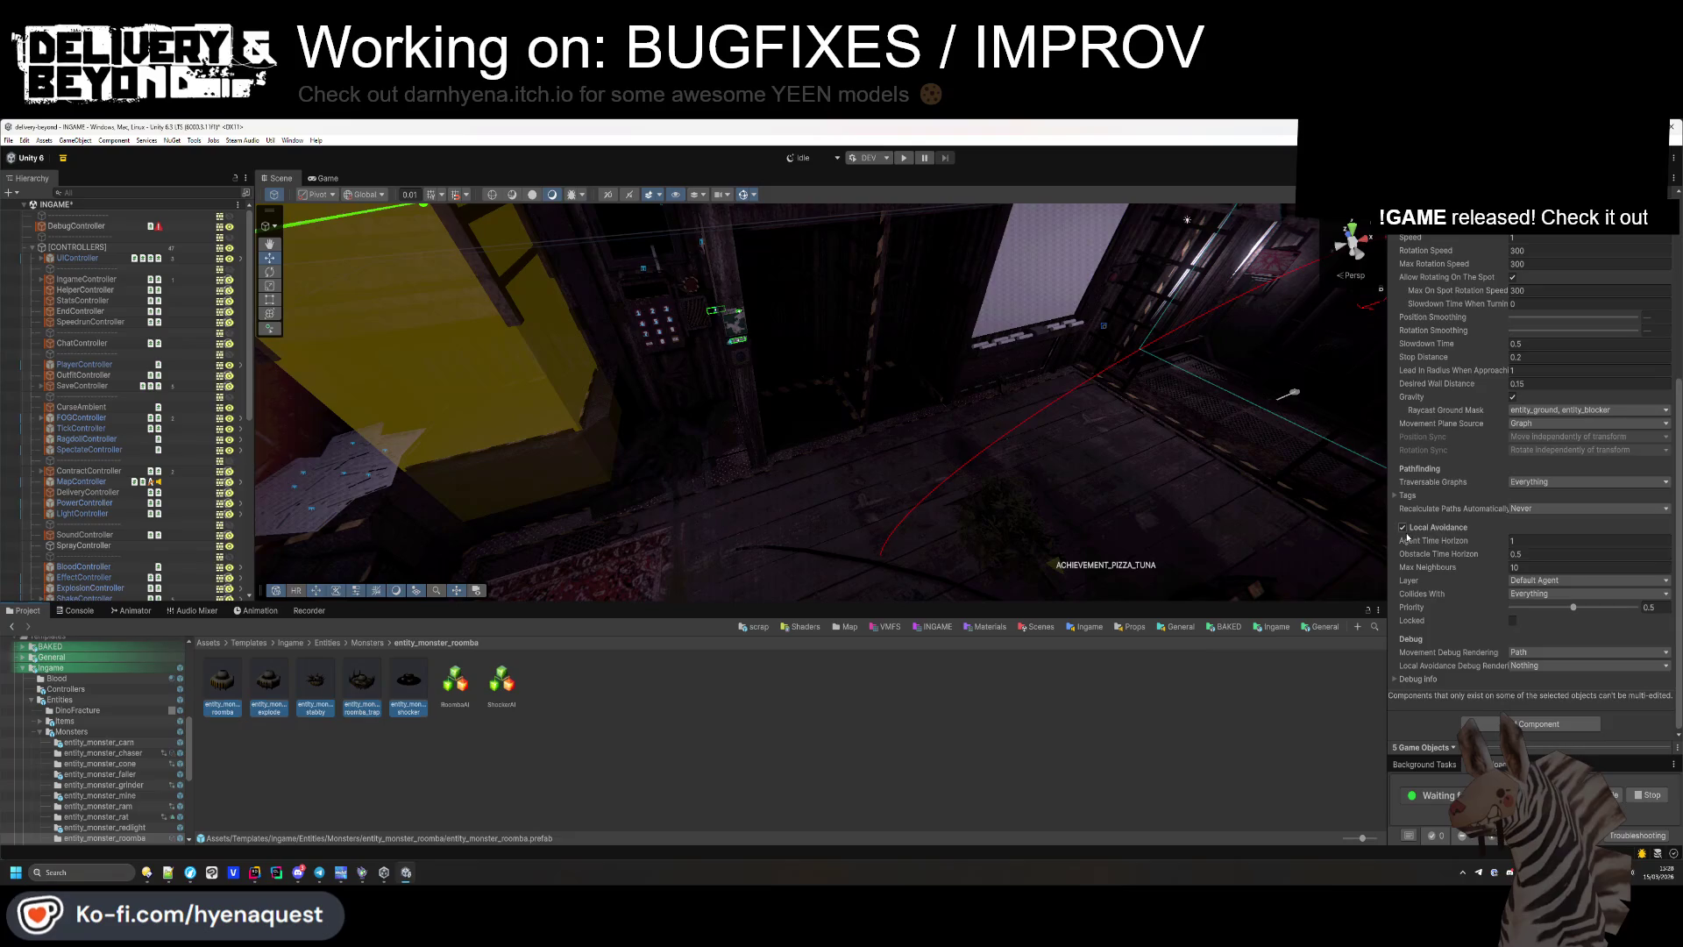
click(557, 740)
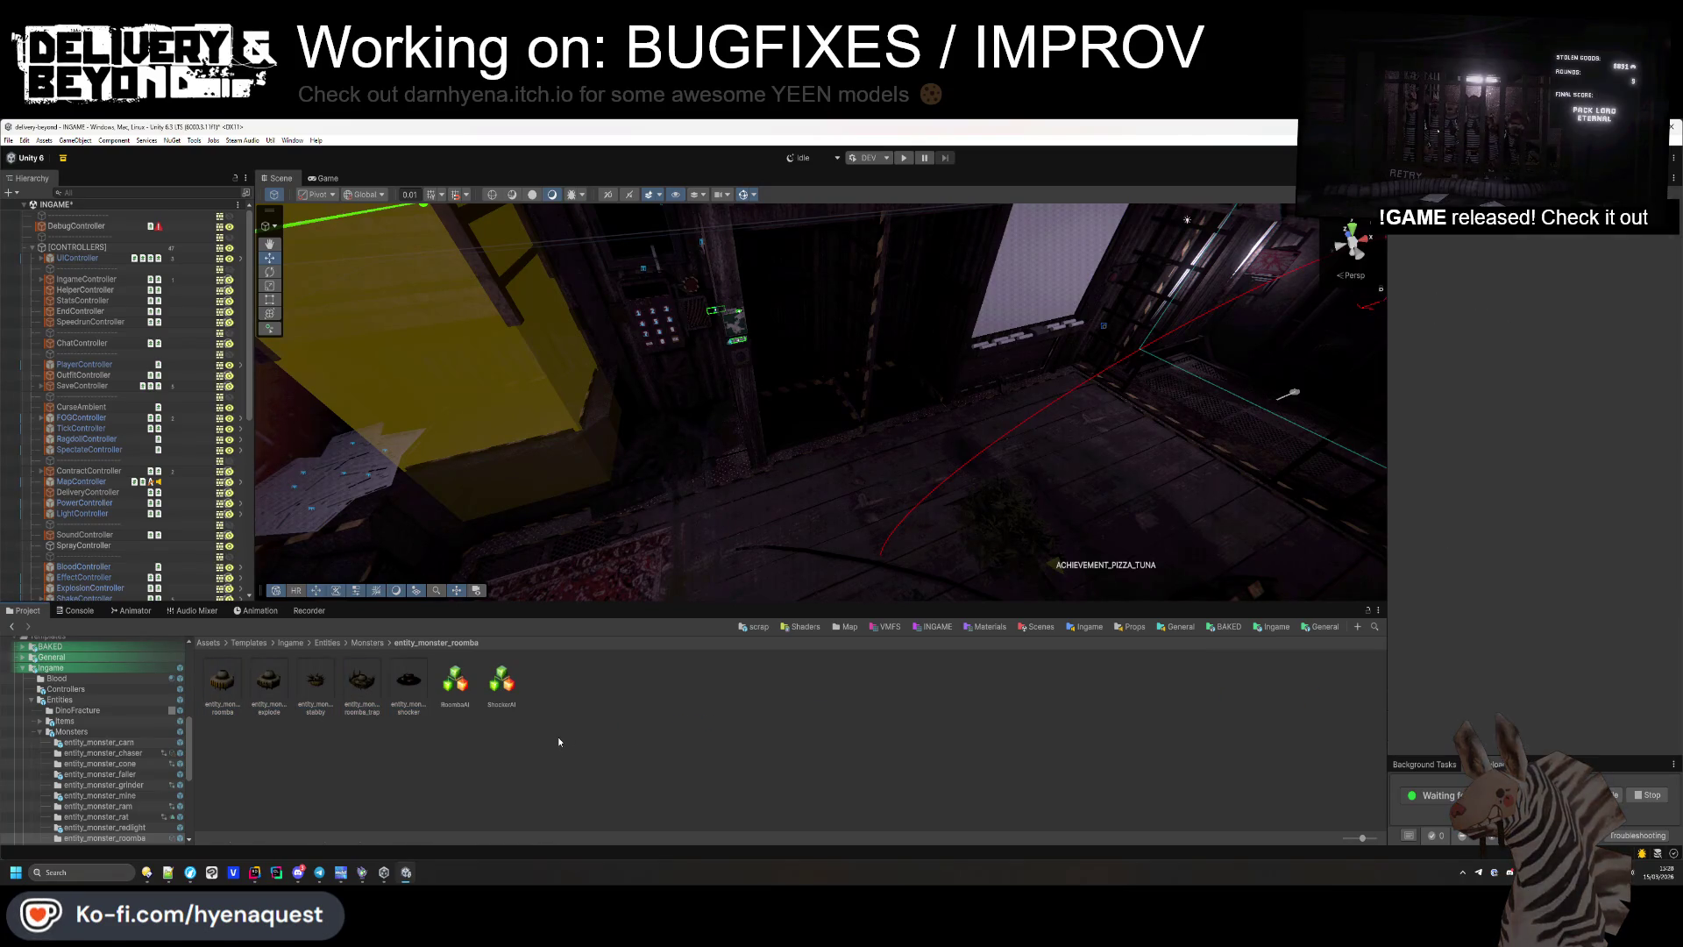
click(367, 642)
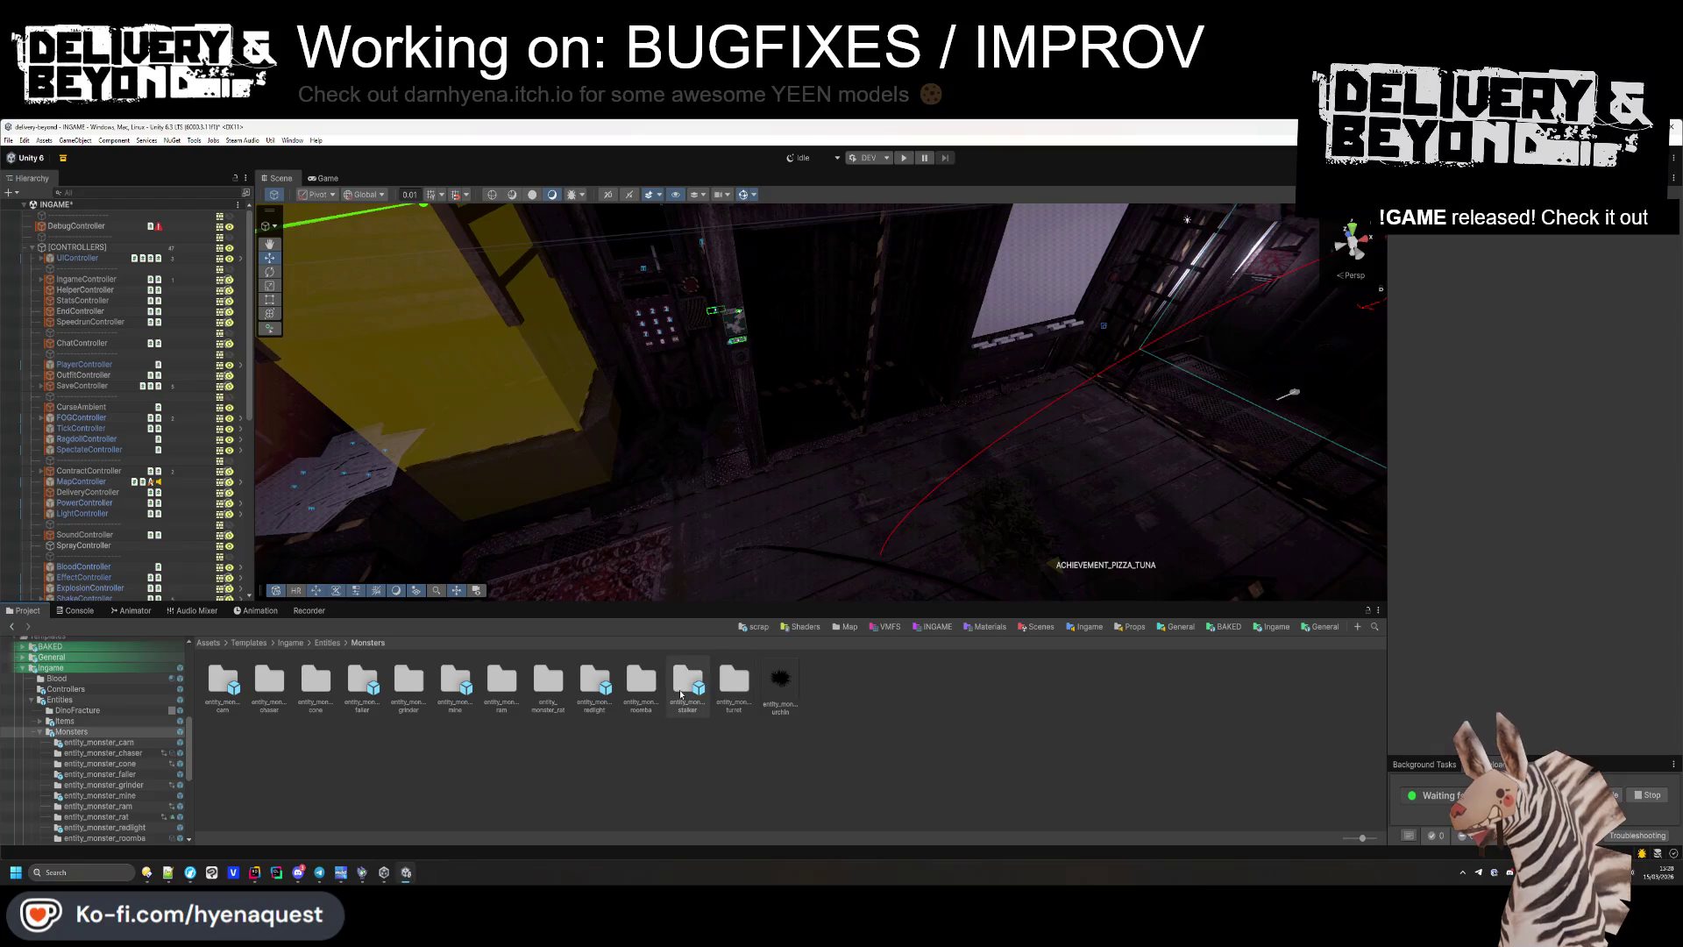
Inspect the stalker, turret and turret_ceiling monster prefabs.
double_click(684, 689)
click(222, 684)
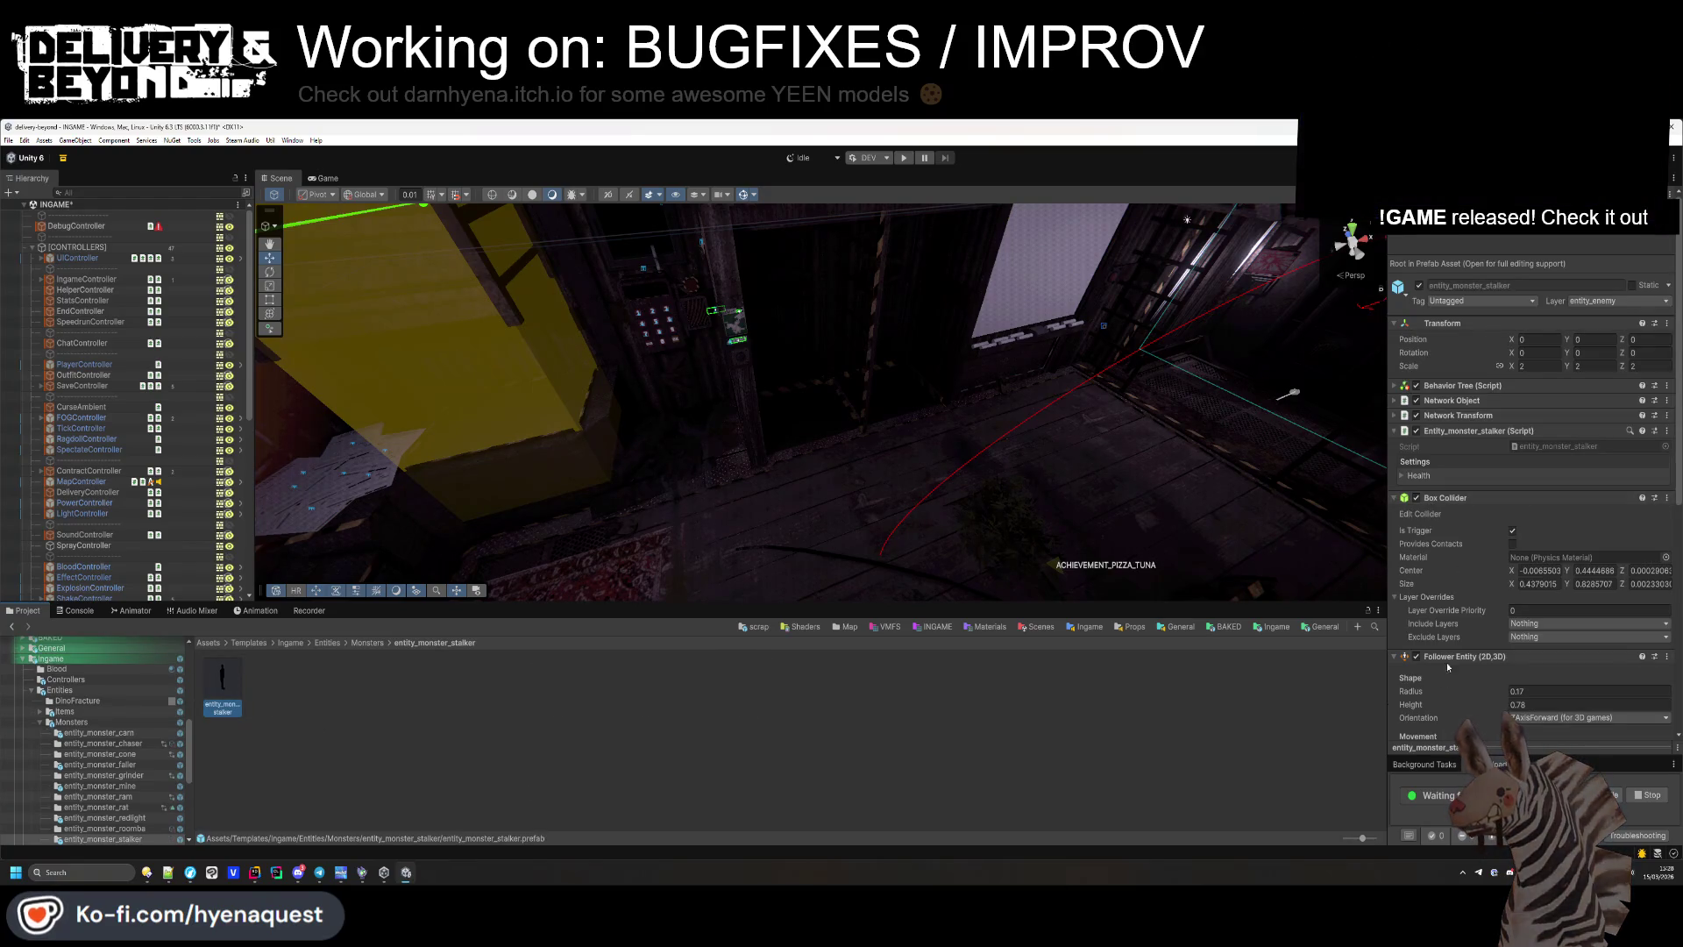
scroll(1460, 570, down, 10)
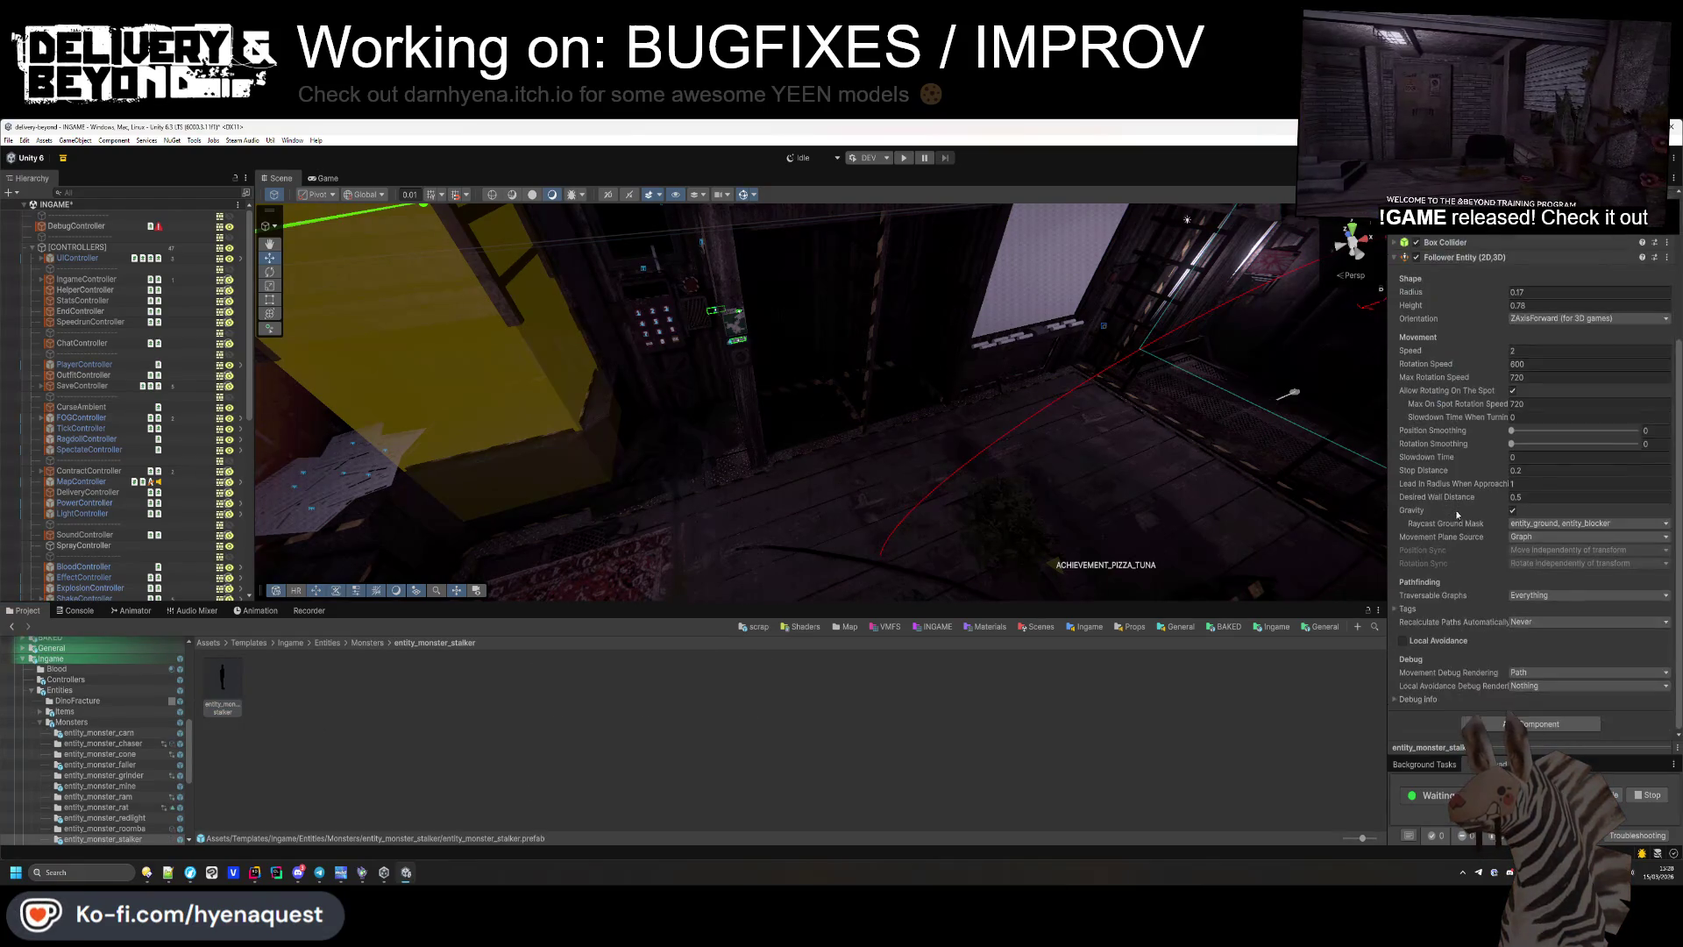
click(367, 643)
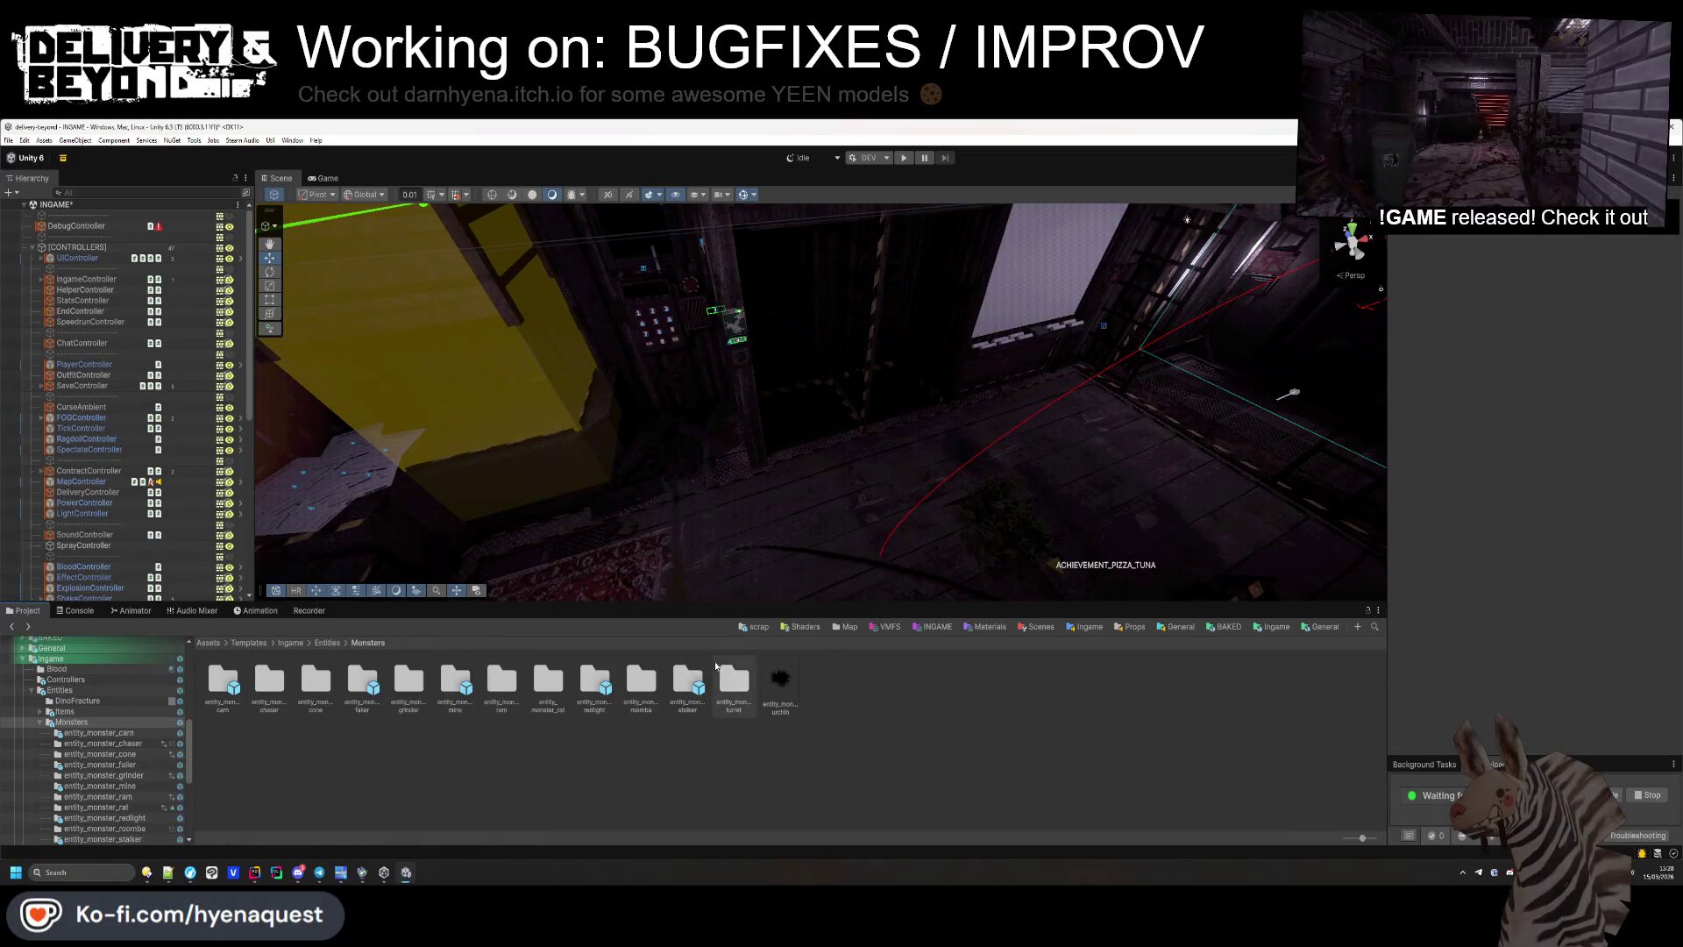
double_click(722, 680)
click(230, 688)
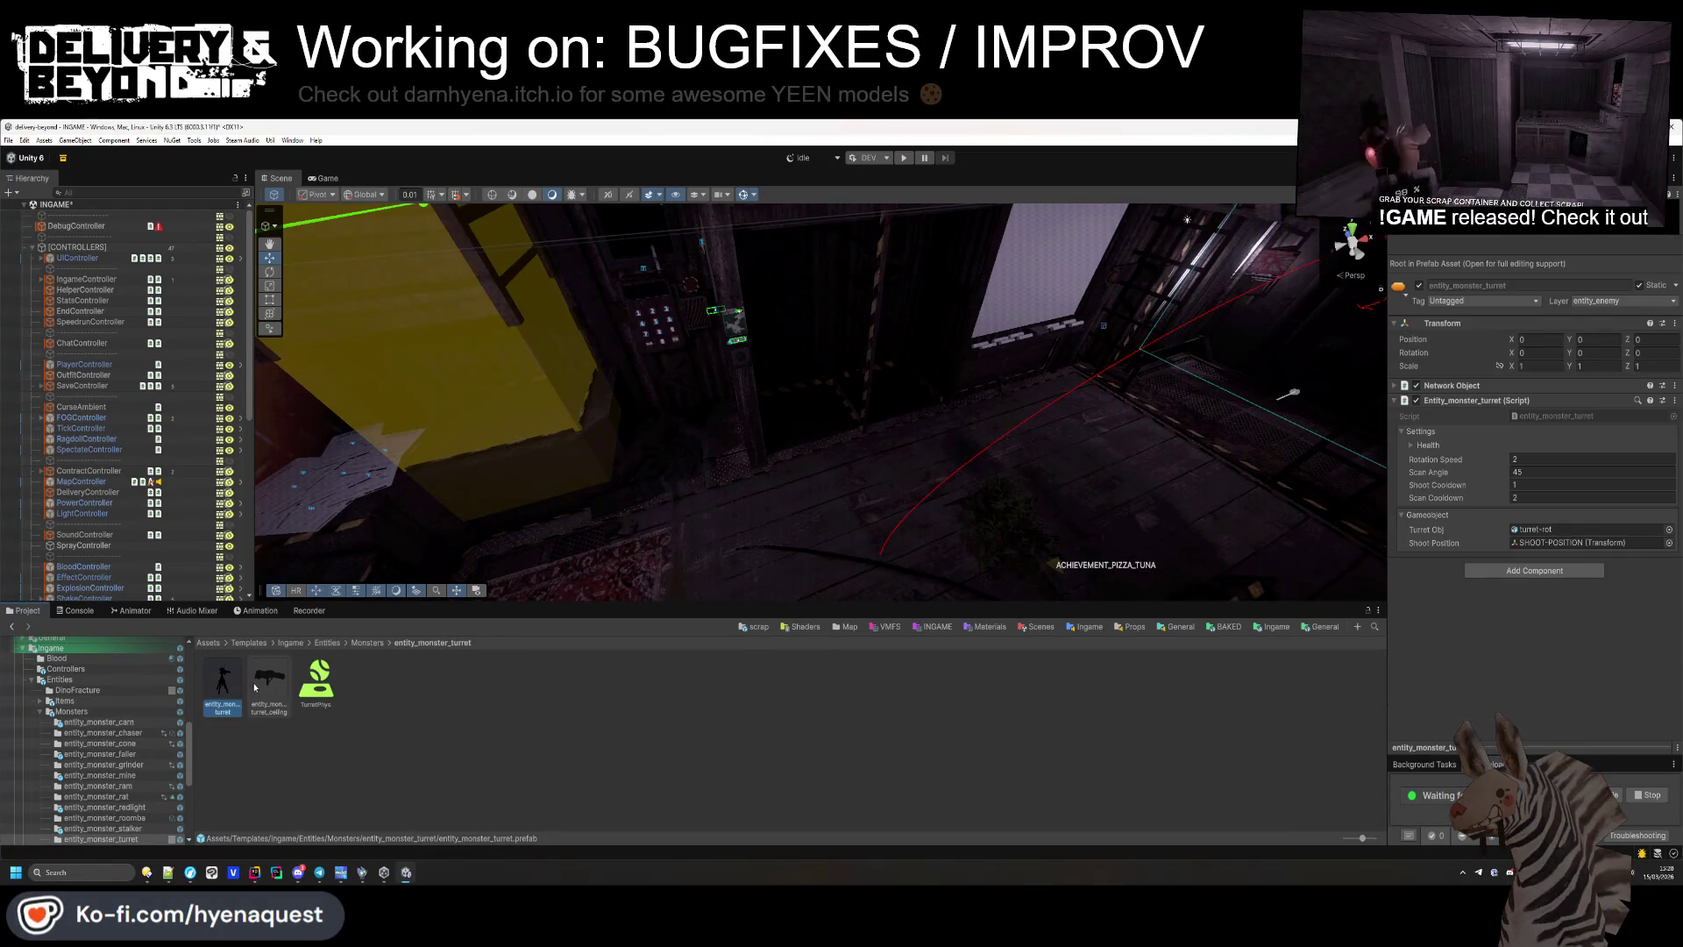
click(263, 684)
click(368, 642)
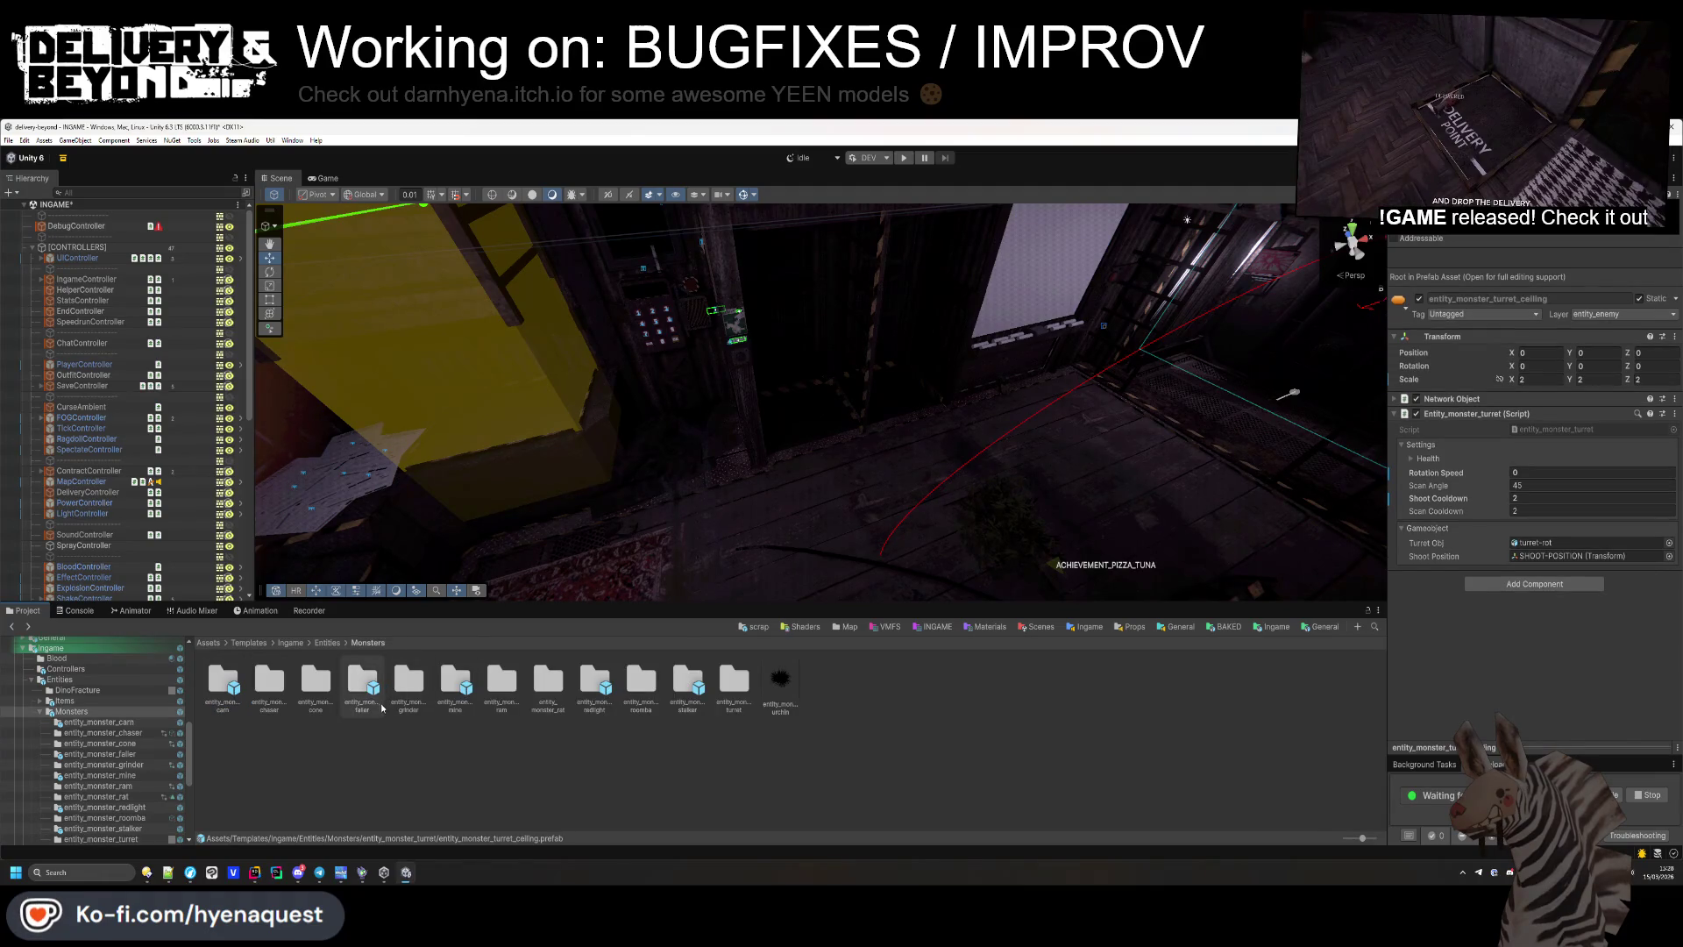
Open the entity_monster_ram prefab for editing and its script in the code editor.
double_click(370, 701)
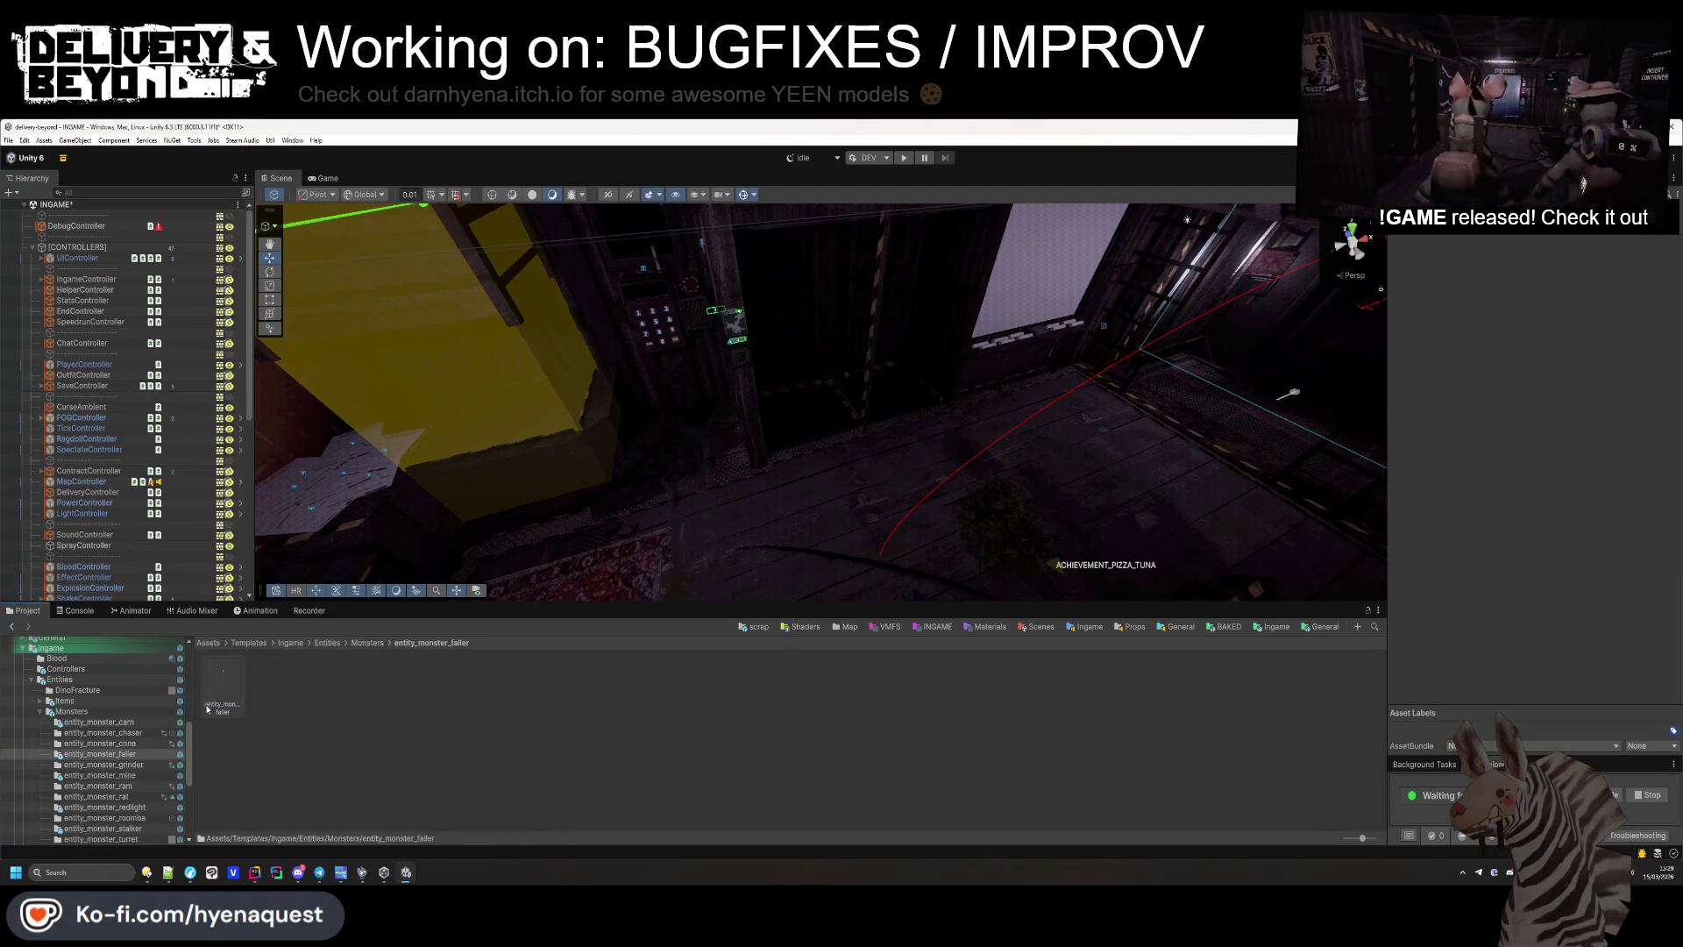
key(BackSpace)
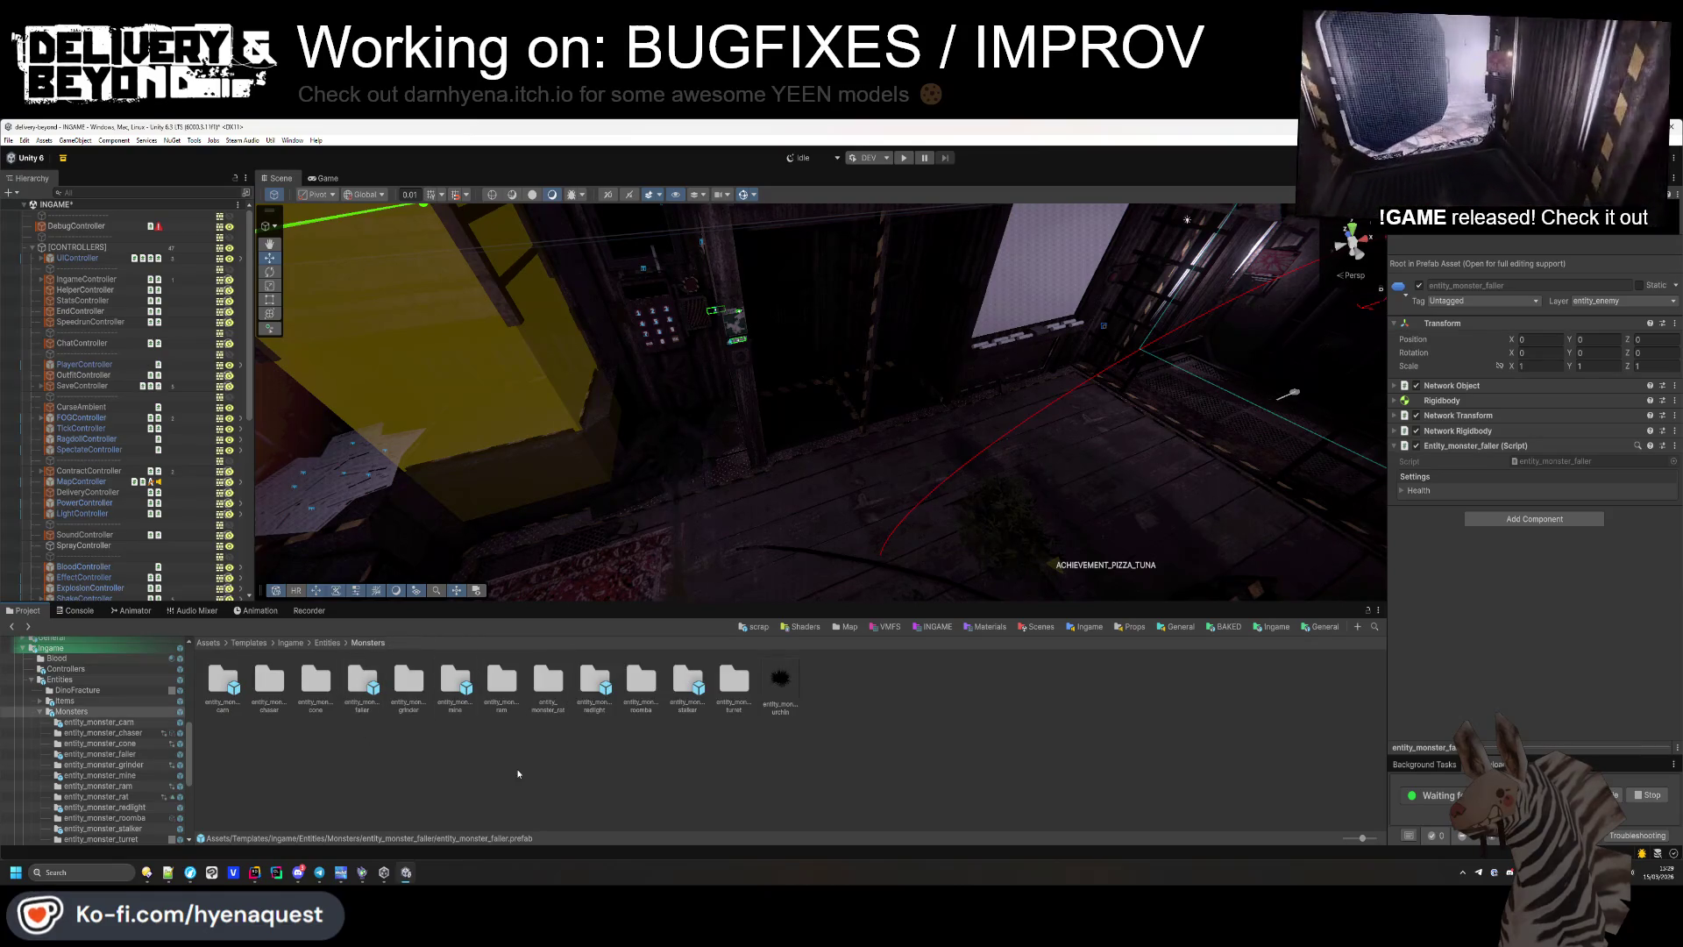
click(513, 696)
double_click(513, 695)
double_click(235, 692)
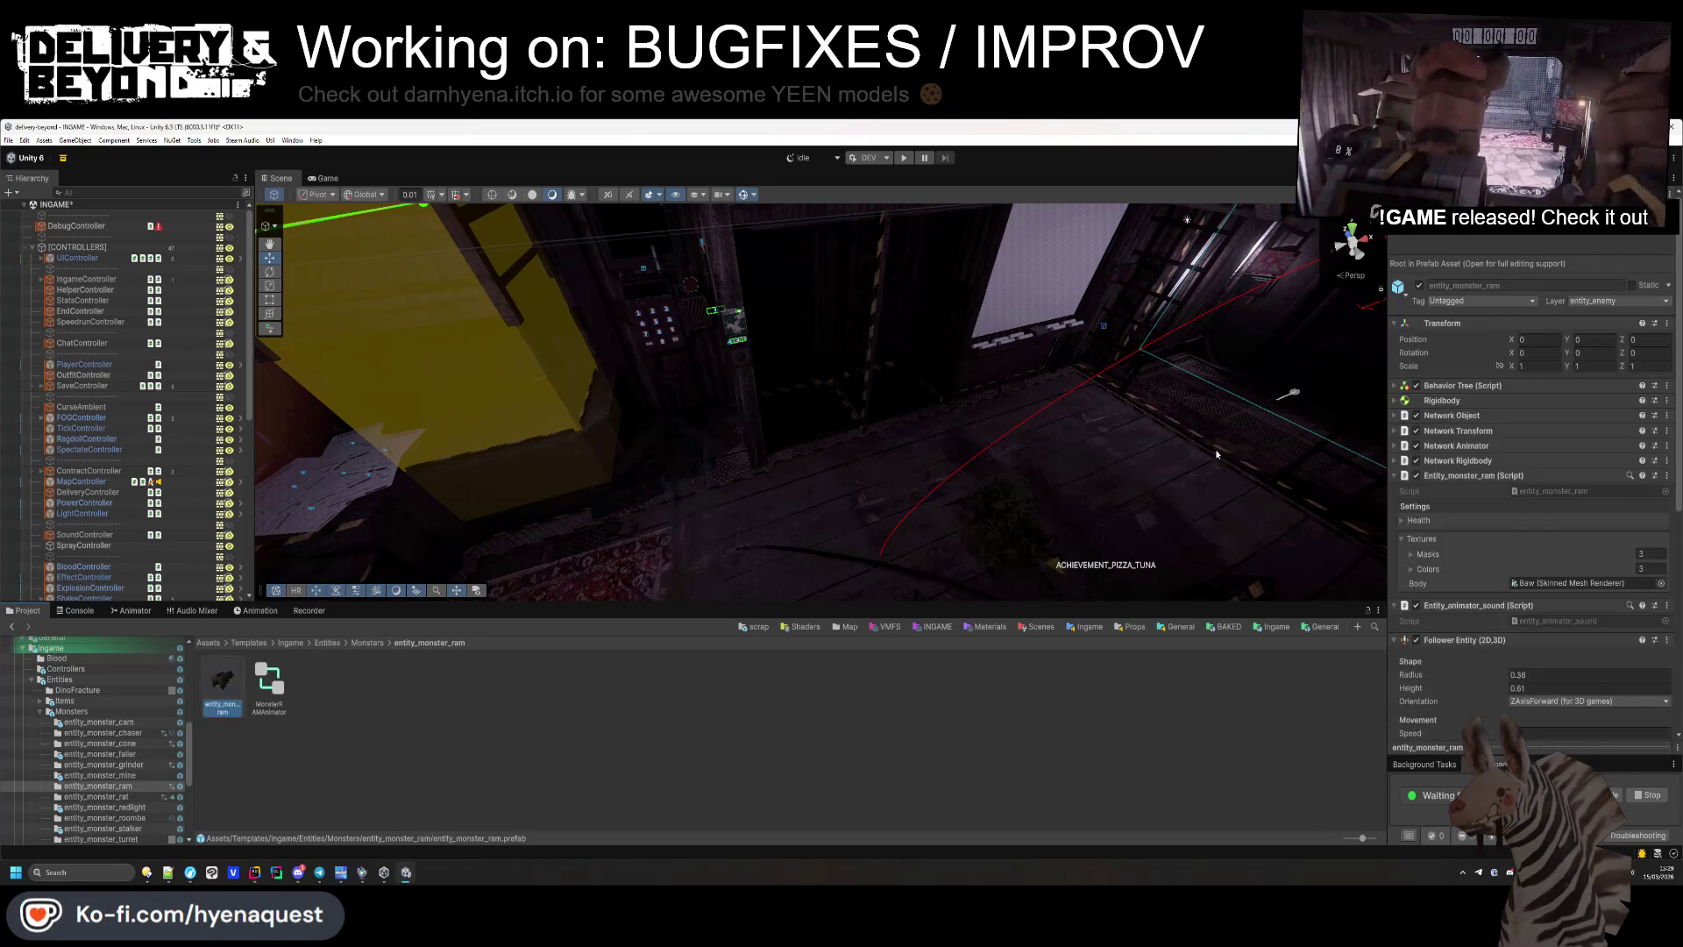
double_click(1566, 403)
Scroll through the ram movement code in entity_monster_ram.cs, then return to Unity.
scroll(764, 484, down, 10)
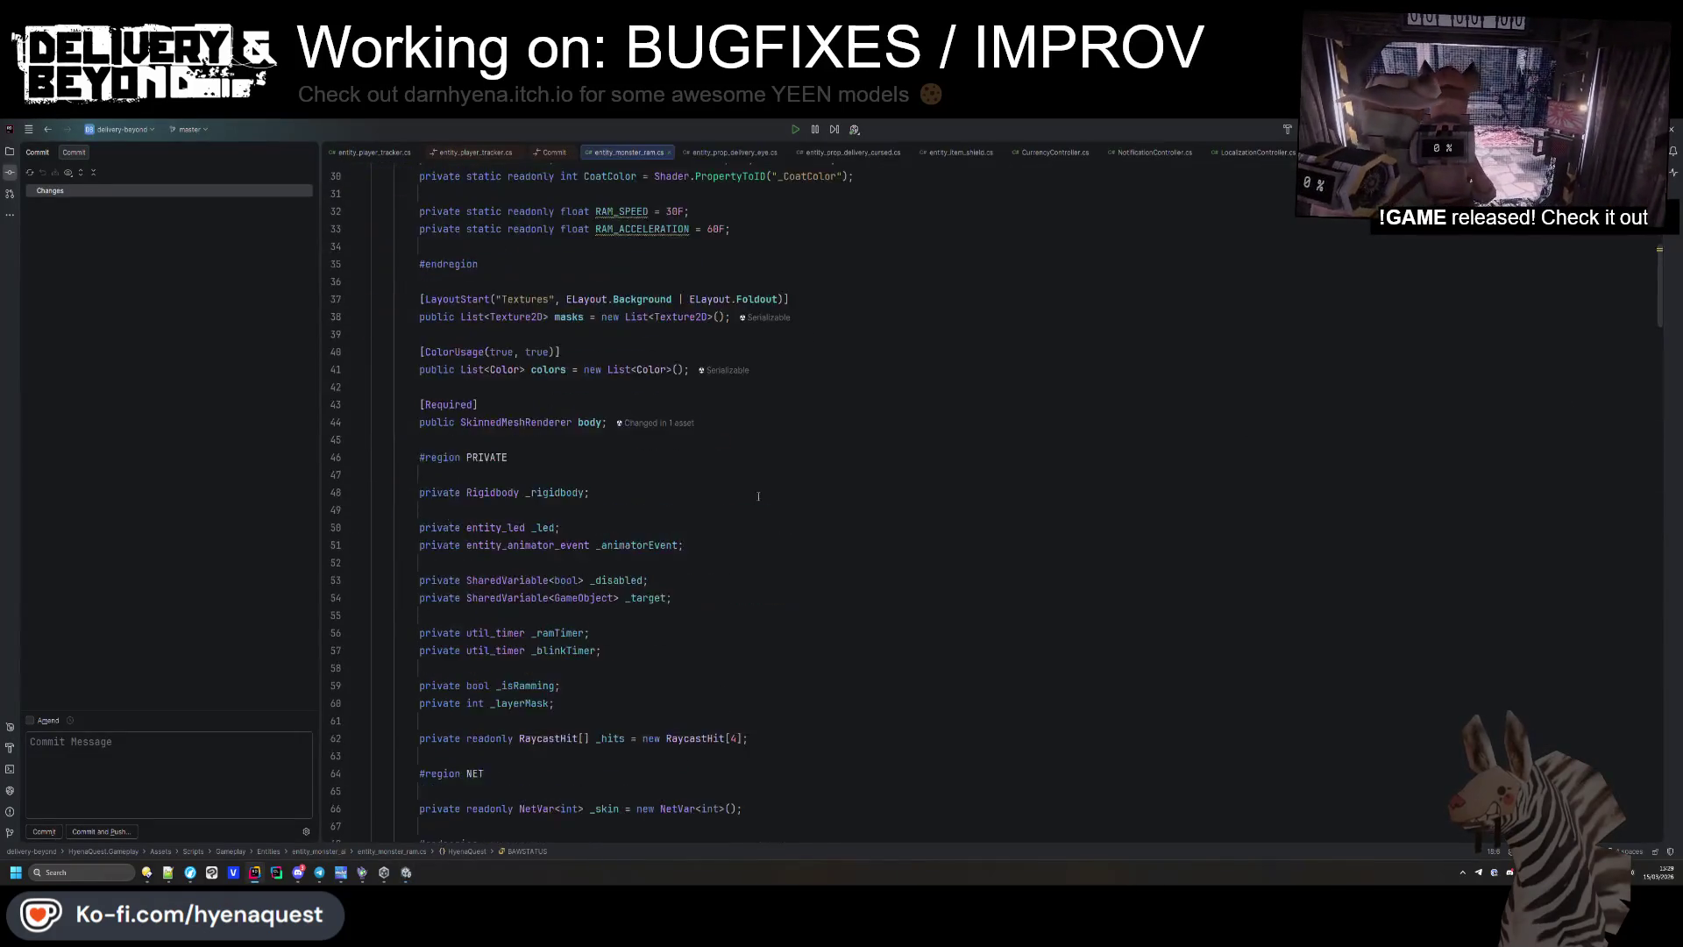
scroll(763, 484, down, 10)
scroll(763, 484, up, 3)
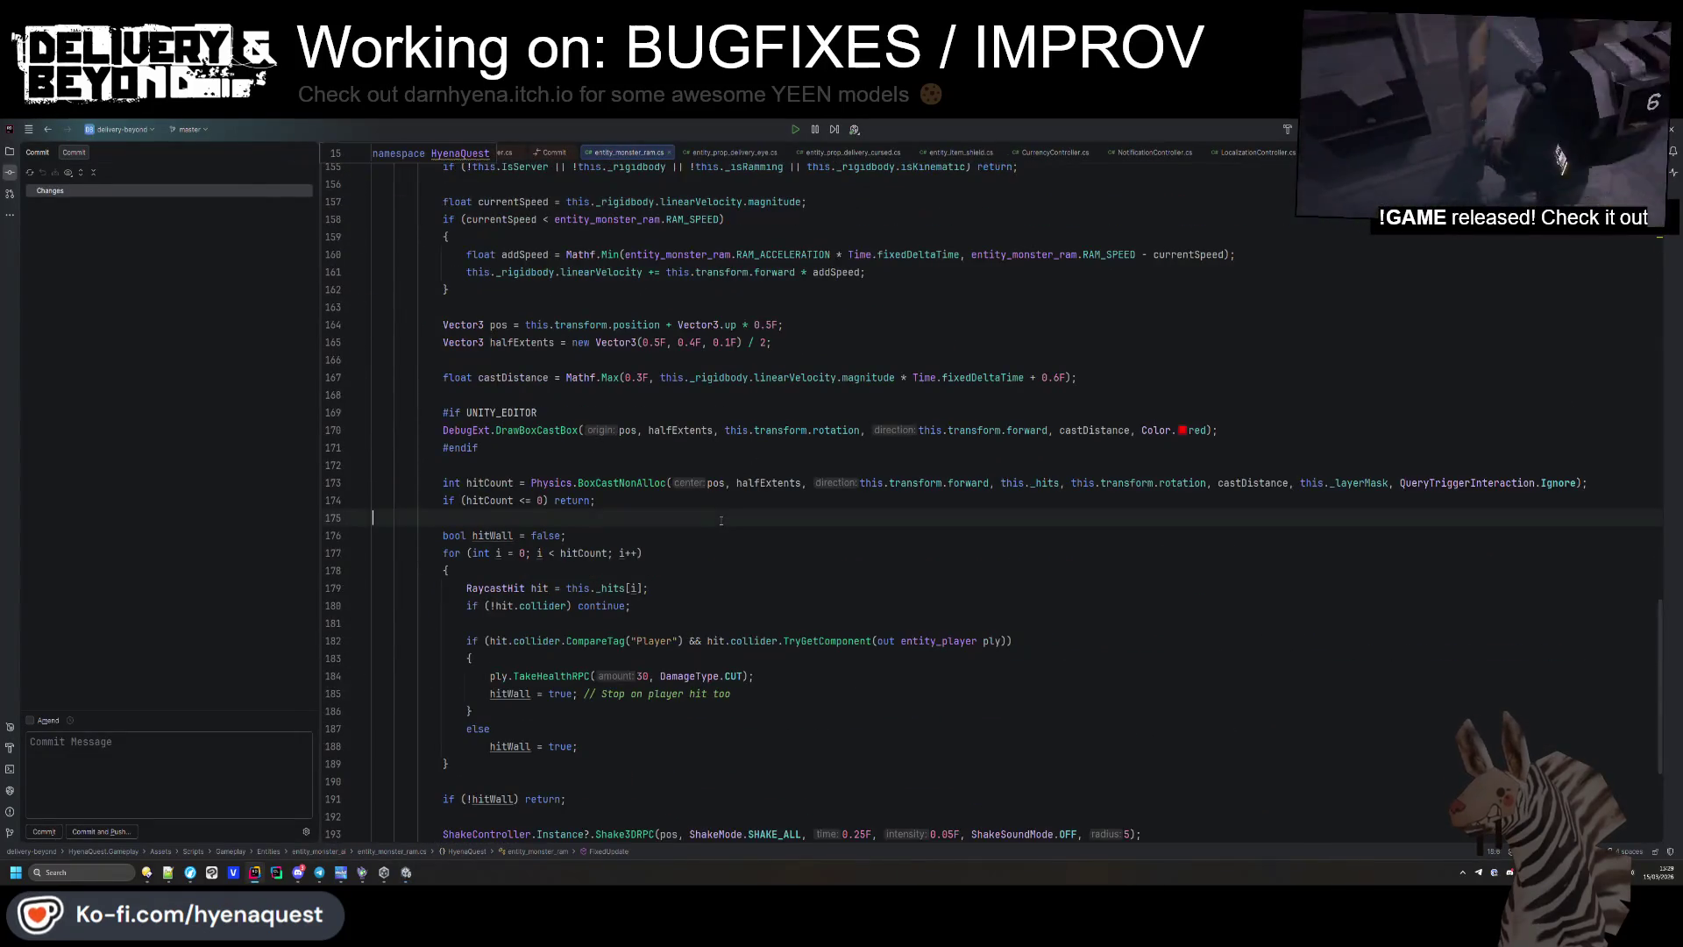
key(alt+Tab)
Orbit around the ram model and collapse its script and Follower Entity components.
mouse_move(688, 491)
mouse_down()
mouse_move(902, 500)
mouse_move(1007, 556)
mouse_move(964, 379)
mouse_move(987, 442)
mouse_move(939, 492)
mouse_move(957, 266)
mouse_move(640, 397)
mouse_up()
click(1453, 391)
click(1461, 436)
Select and frame the Baw mesh under Creature_Baw, trying a Capsule Collider radius of 0.42, then about 0.36.
click(80, 233)
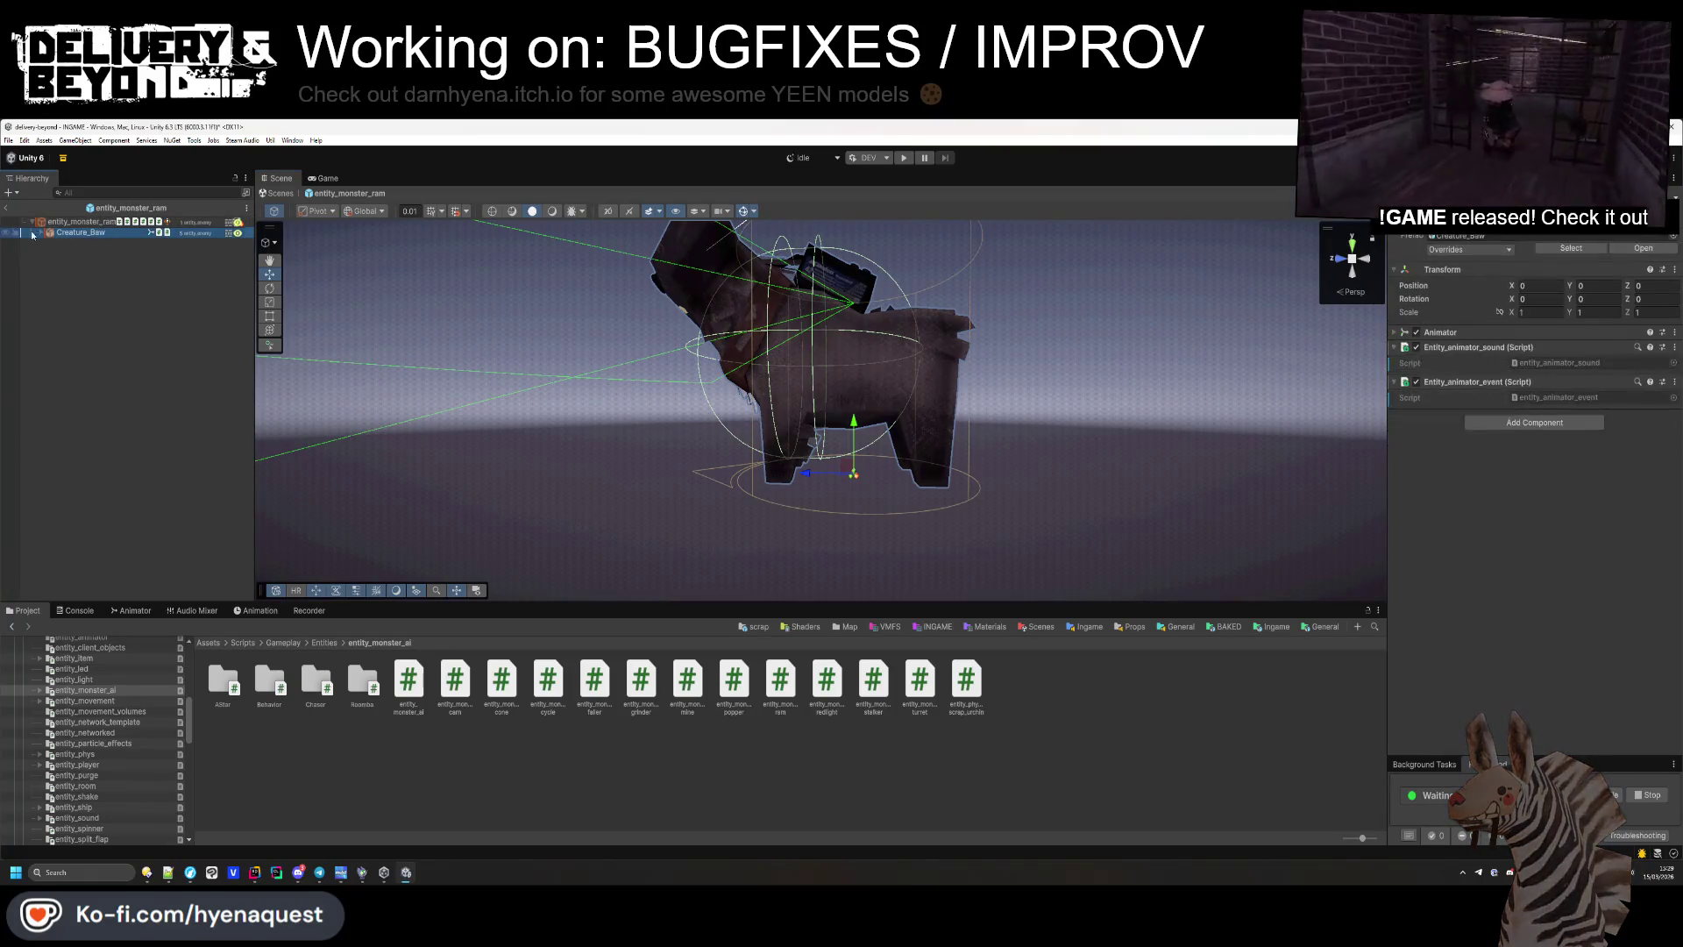
click(41, 232)
click(83, 253)
double_click(72, 243)
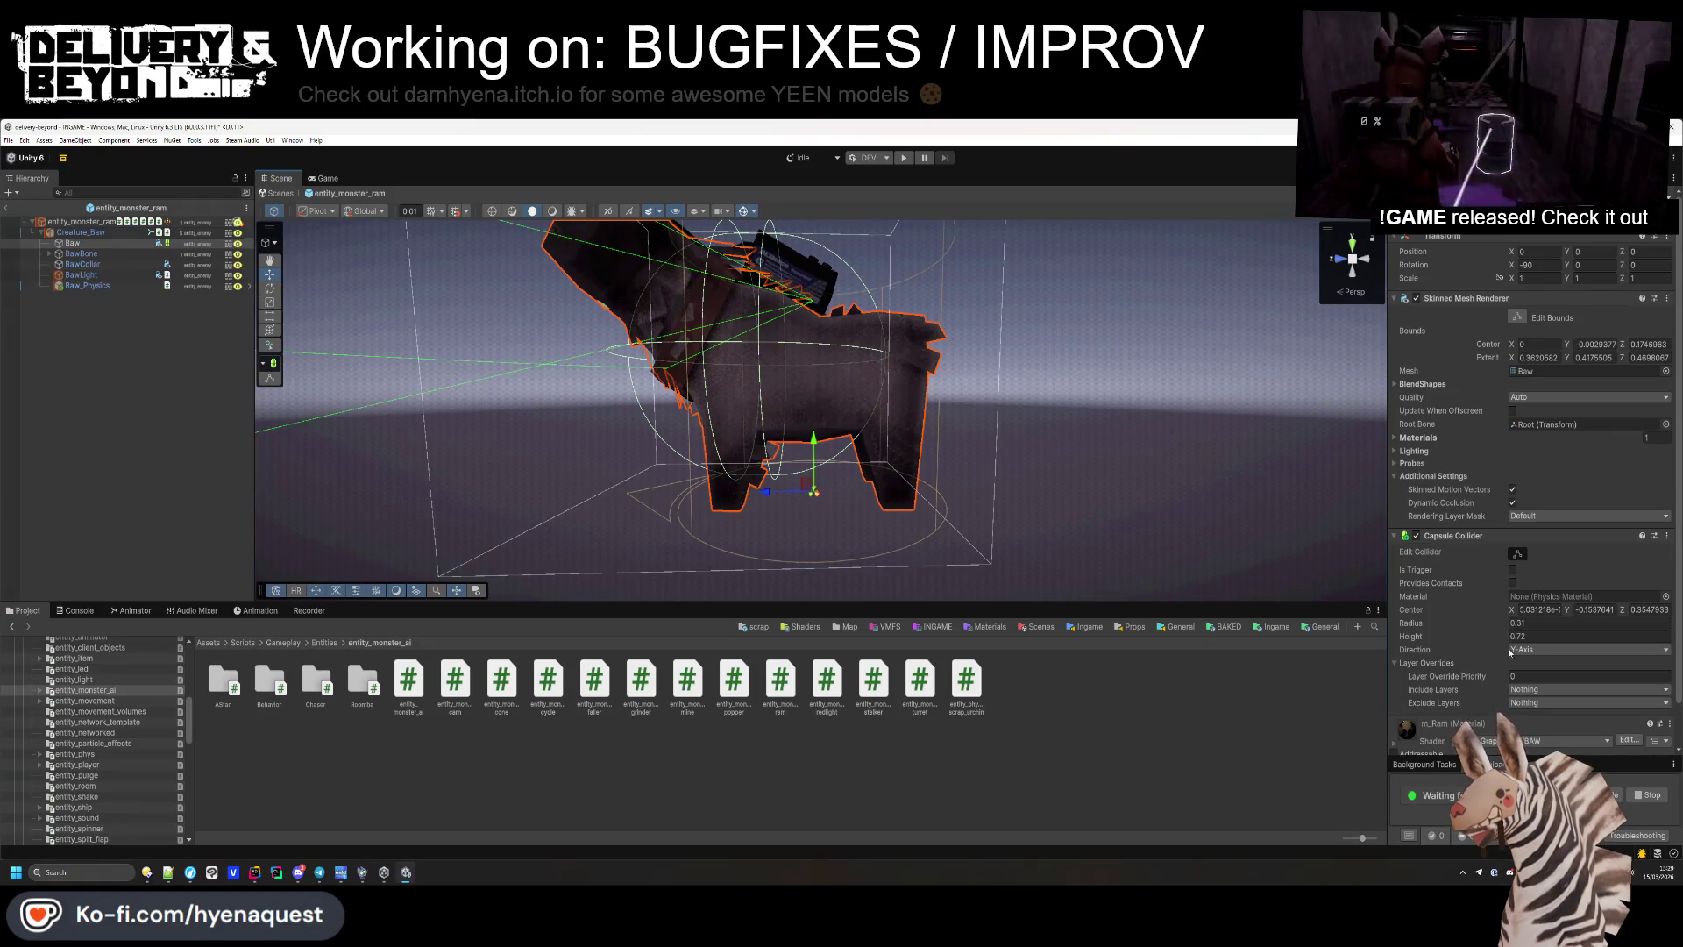
click(1513, 624)
text(0.42)
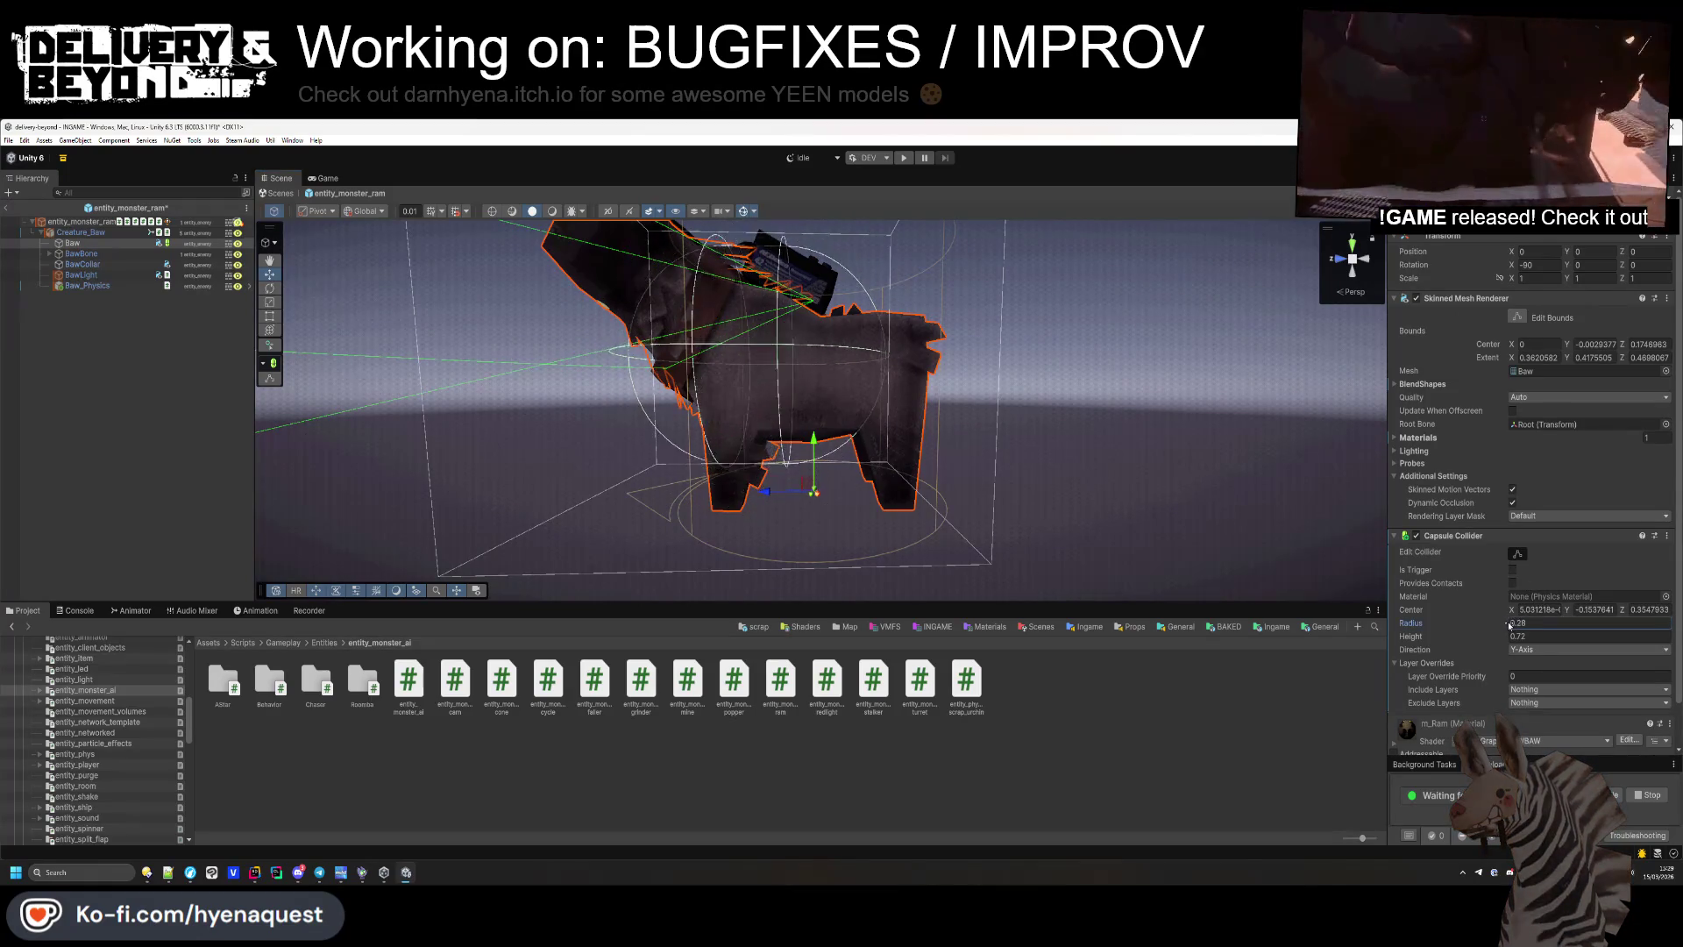
drag(1509, 624, 1512, 626)
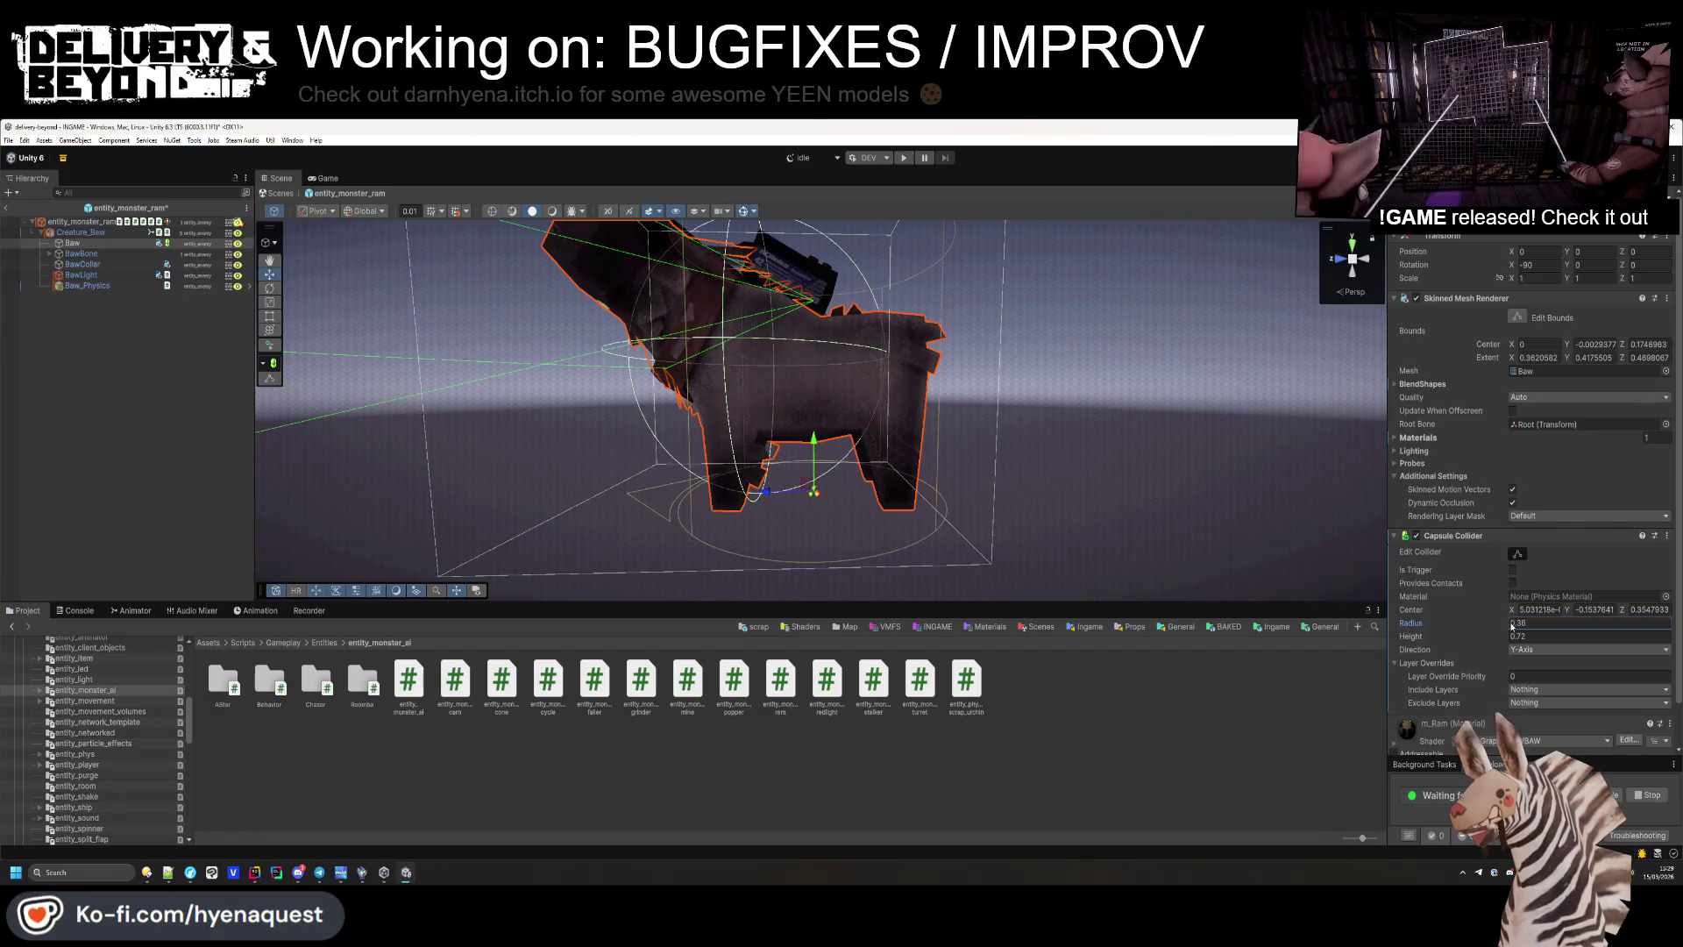
Raise the Capsule Collider height to 0.91 and inspect it close to the ram's base.
mouse_move(815, 526)
mouse_down()
mouse_move(827, 590)
mouse_move(886, 459)
mouse_move(947, 473)
mouse_up()
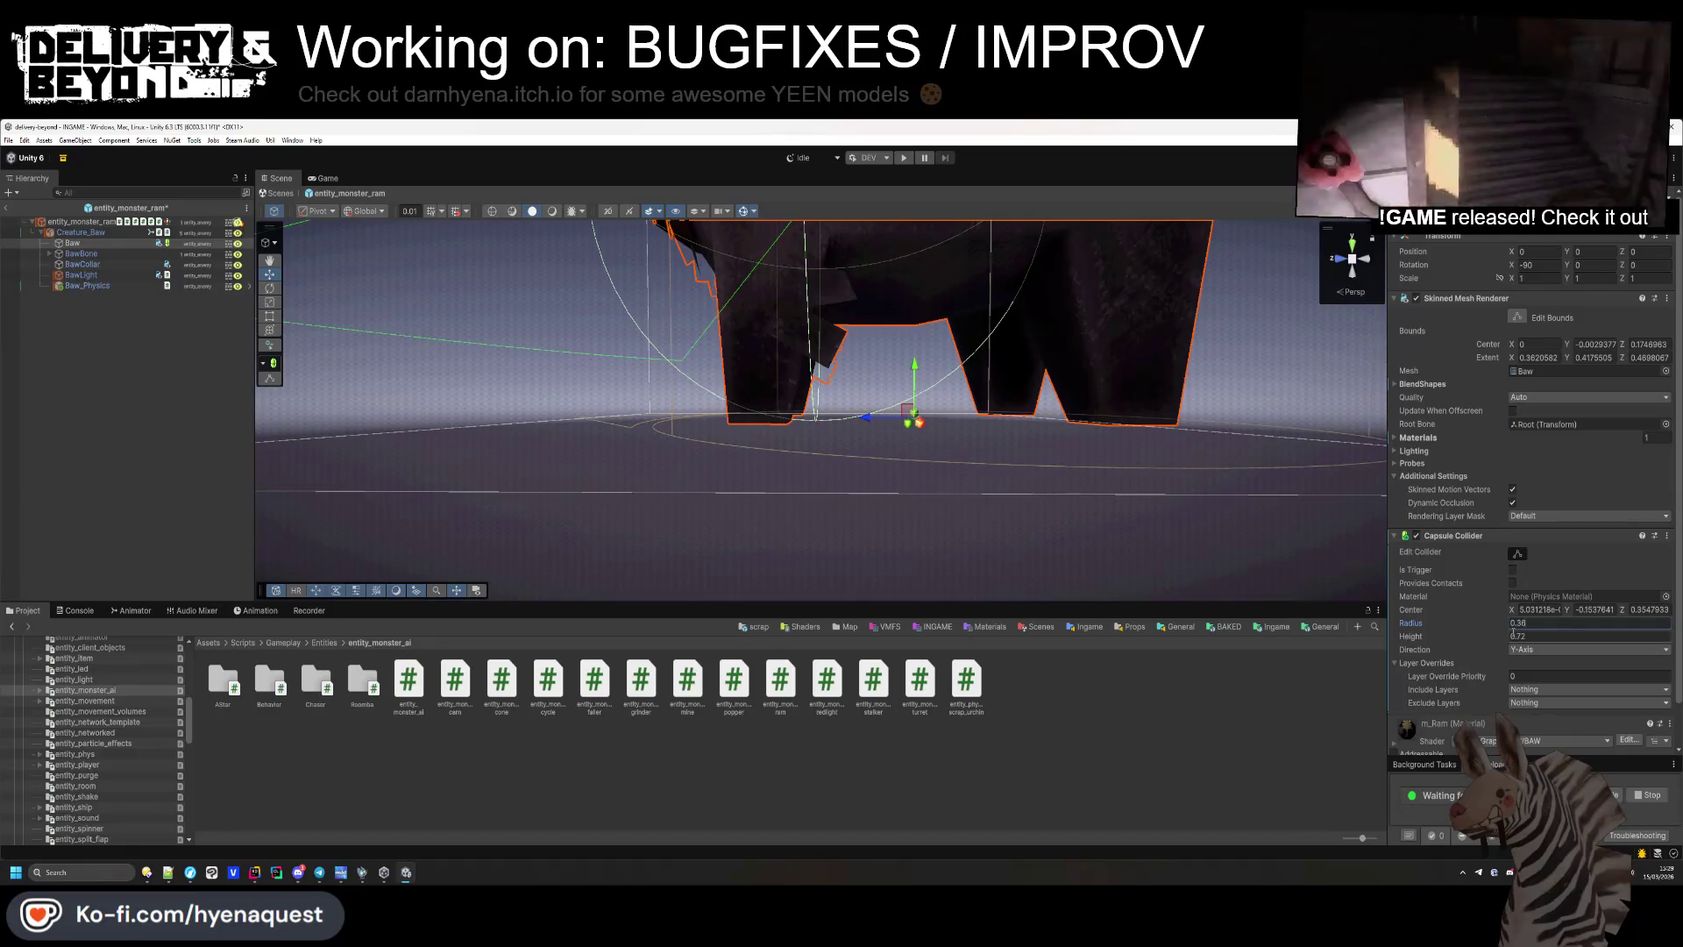
text(0.91)
key(Return)
mouse_move(1096, 526)
mouse_down()
mouse_move(1156, 566)
mouse_move(1129, 545)
mouse_up()
scroll(1155, 565, down, 5)
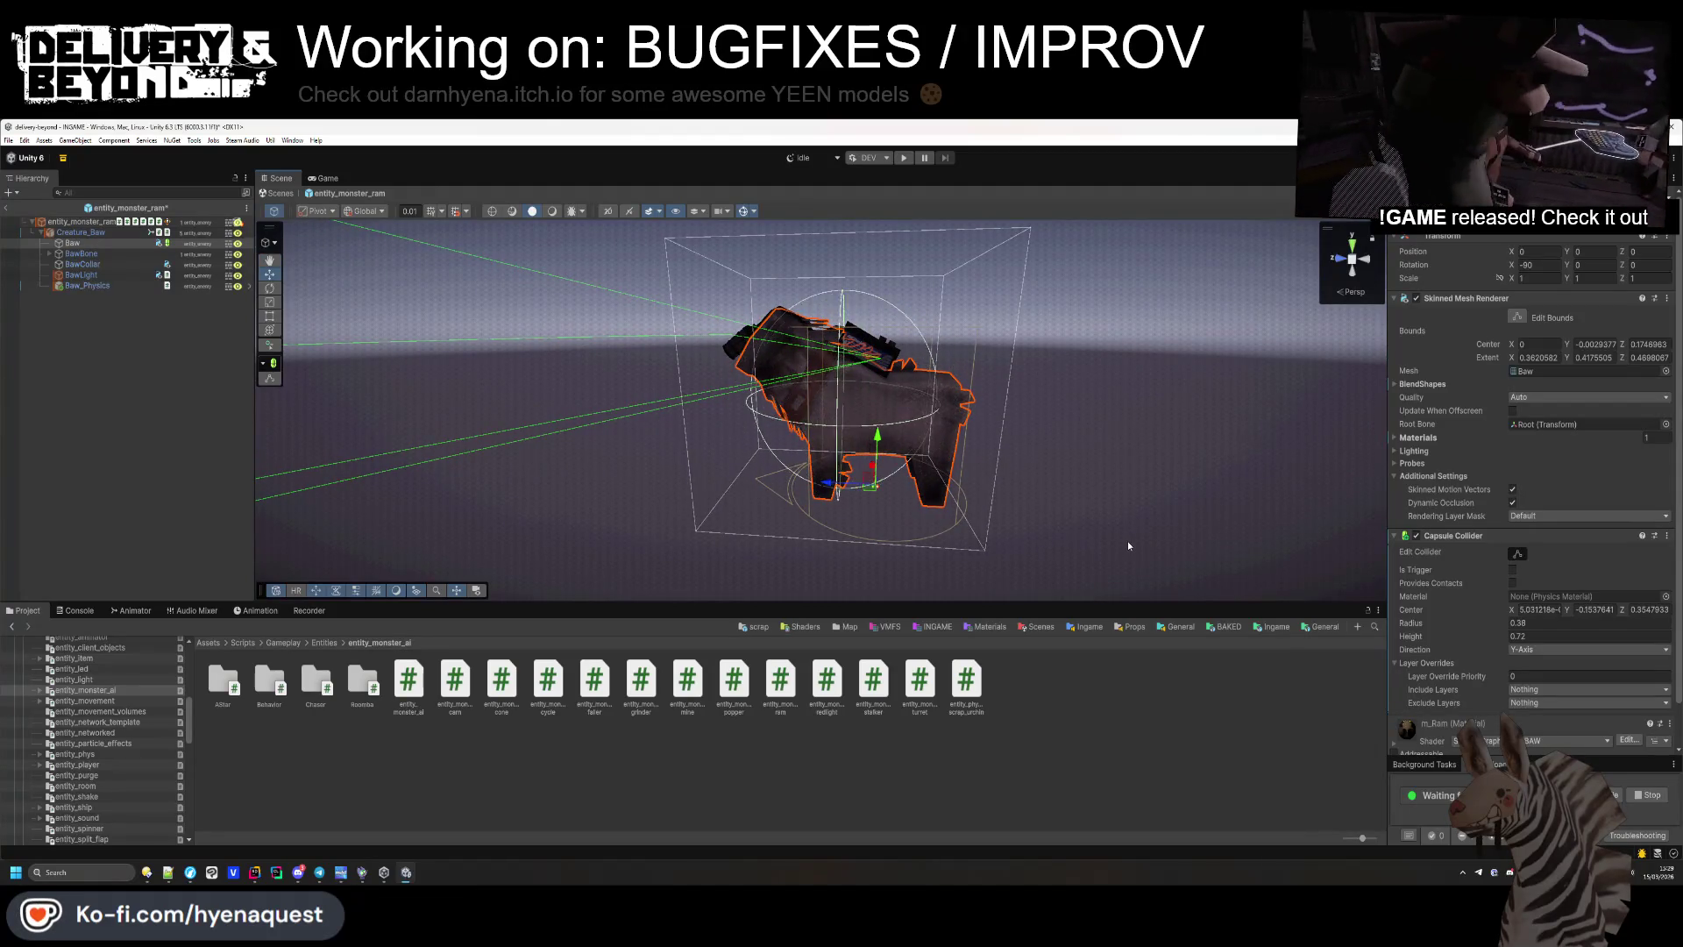
Reselect and frame Baw, settle the collider at radius 0.31 and height 0.72, and collapse its components.
click(719, 457)
click(69, 243)
mouse_move(474, 385)
mouse_down()
mouse_move(504, 404)
mouse_move(500, 421)
mouse_move(570, 438)
mouse_move(801, 466)
mouse_move(839, 373)
mouse_up()
key(f)
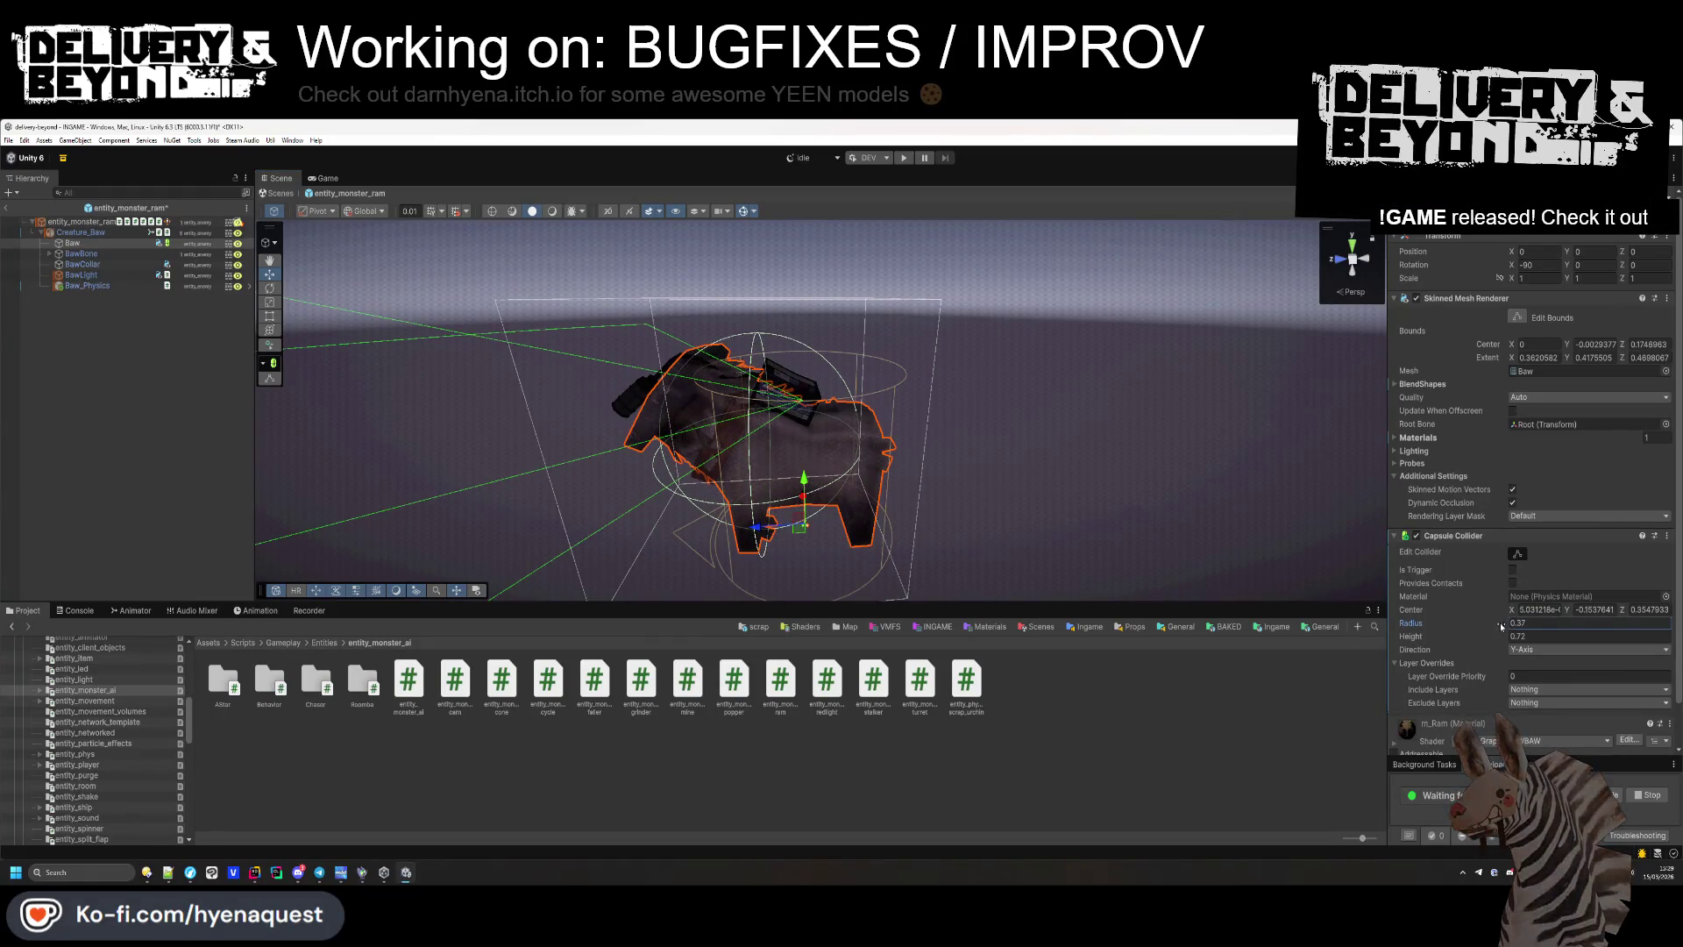
drag(1499, 636, 1498, 640)
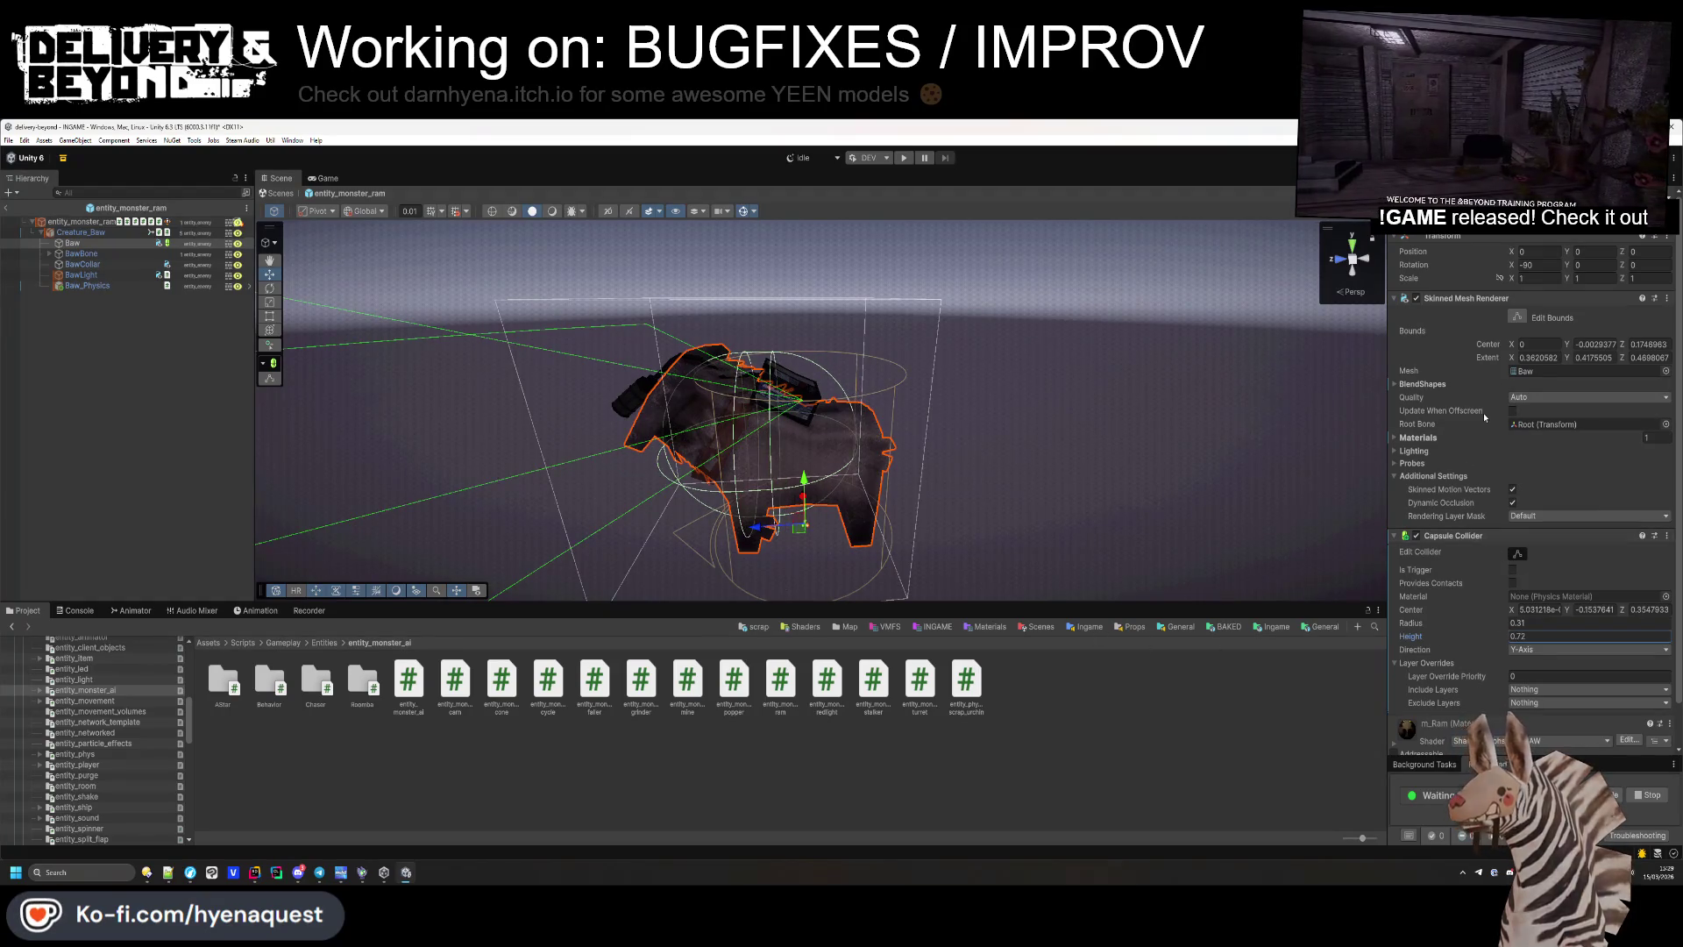
click(1490, 298)
click(1492, 312)
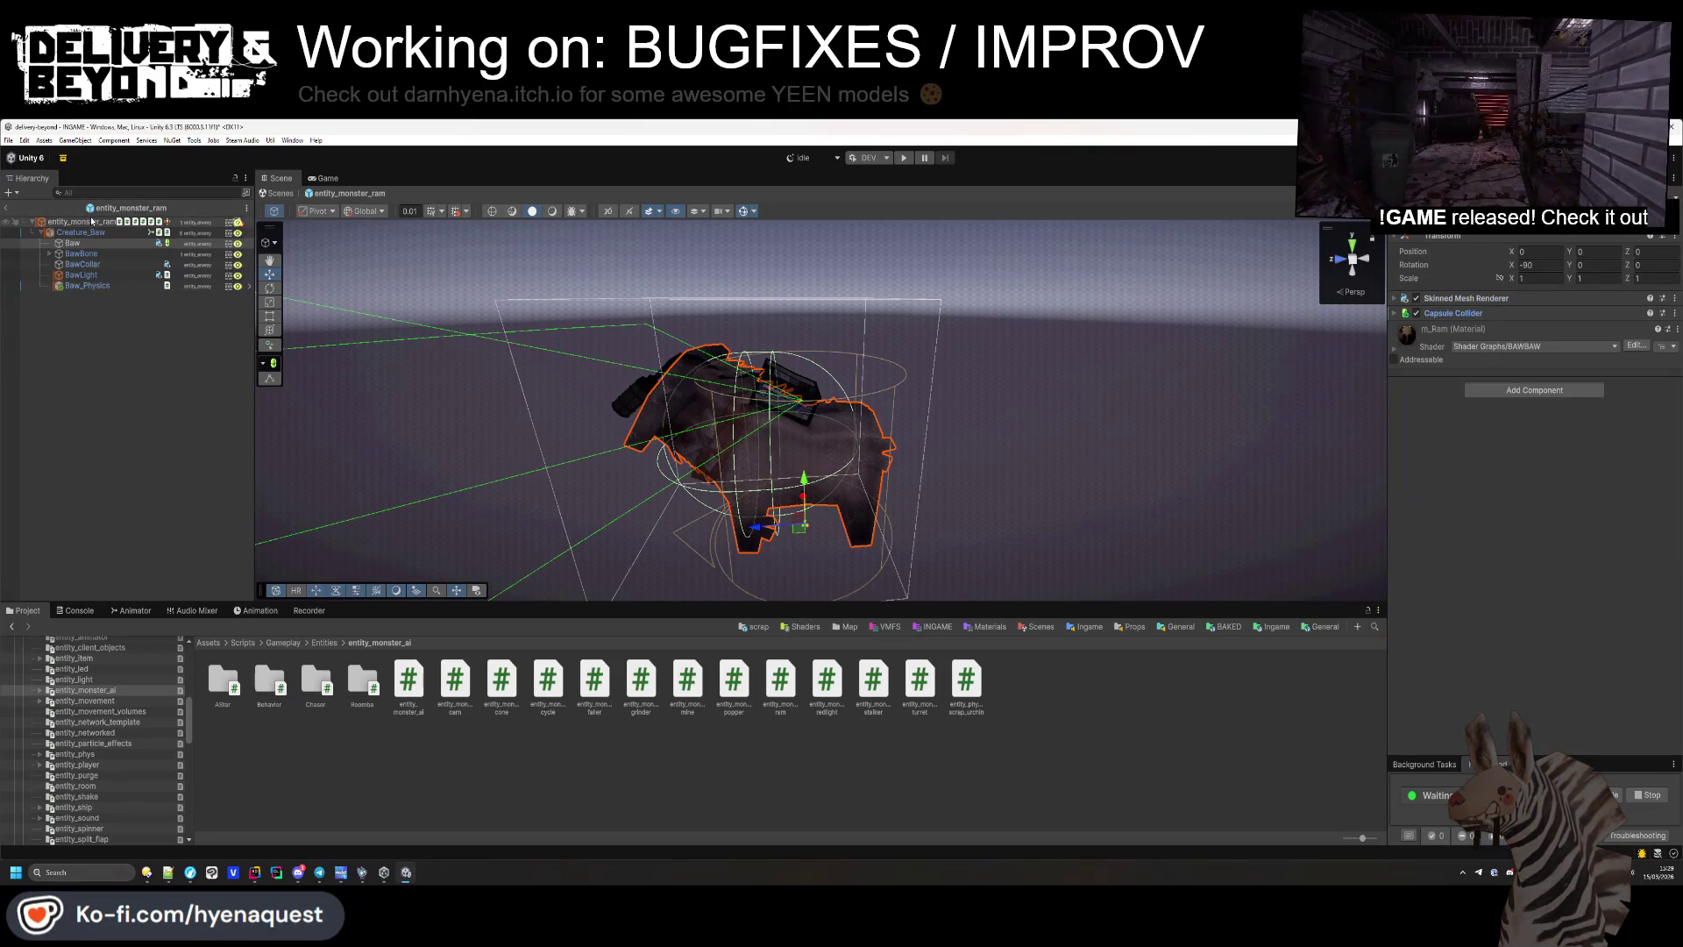
Set the entity_monster_ram root's Rigidbody Collision Detection to Continuous Dynamic and expand its script settings.
click(93, 221)
click(1430, 315)
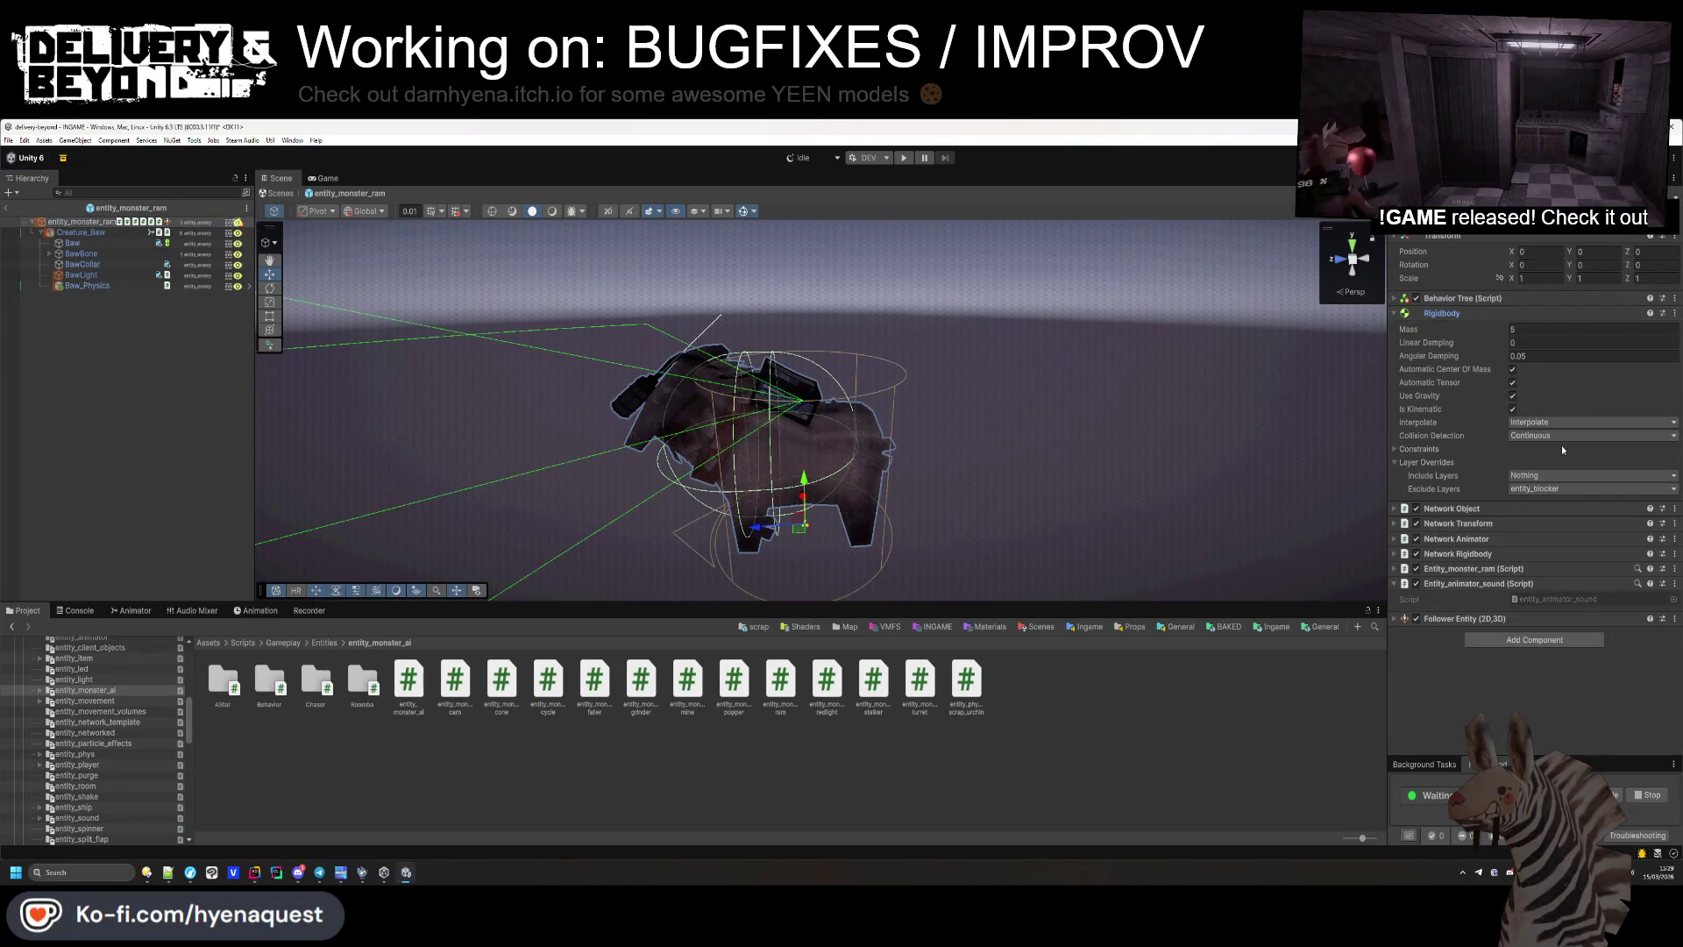
click(1555, 474)
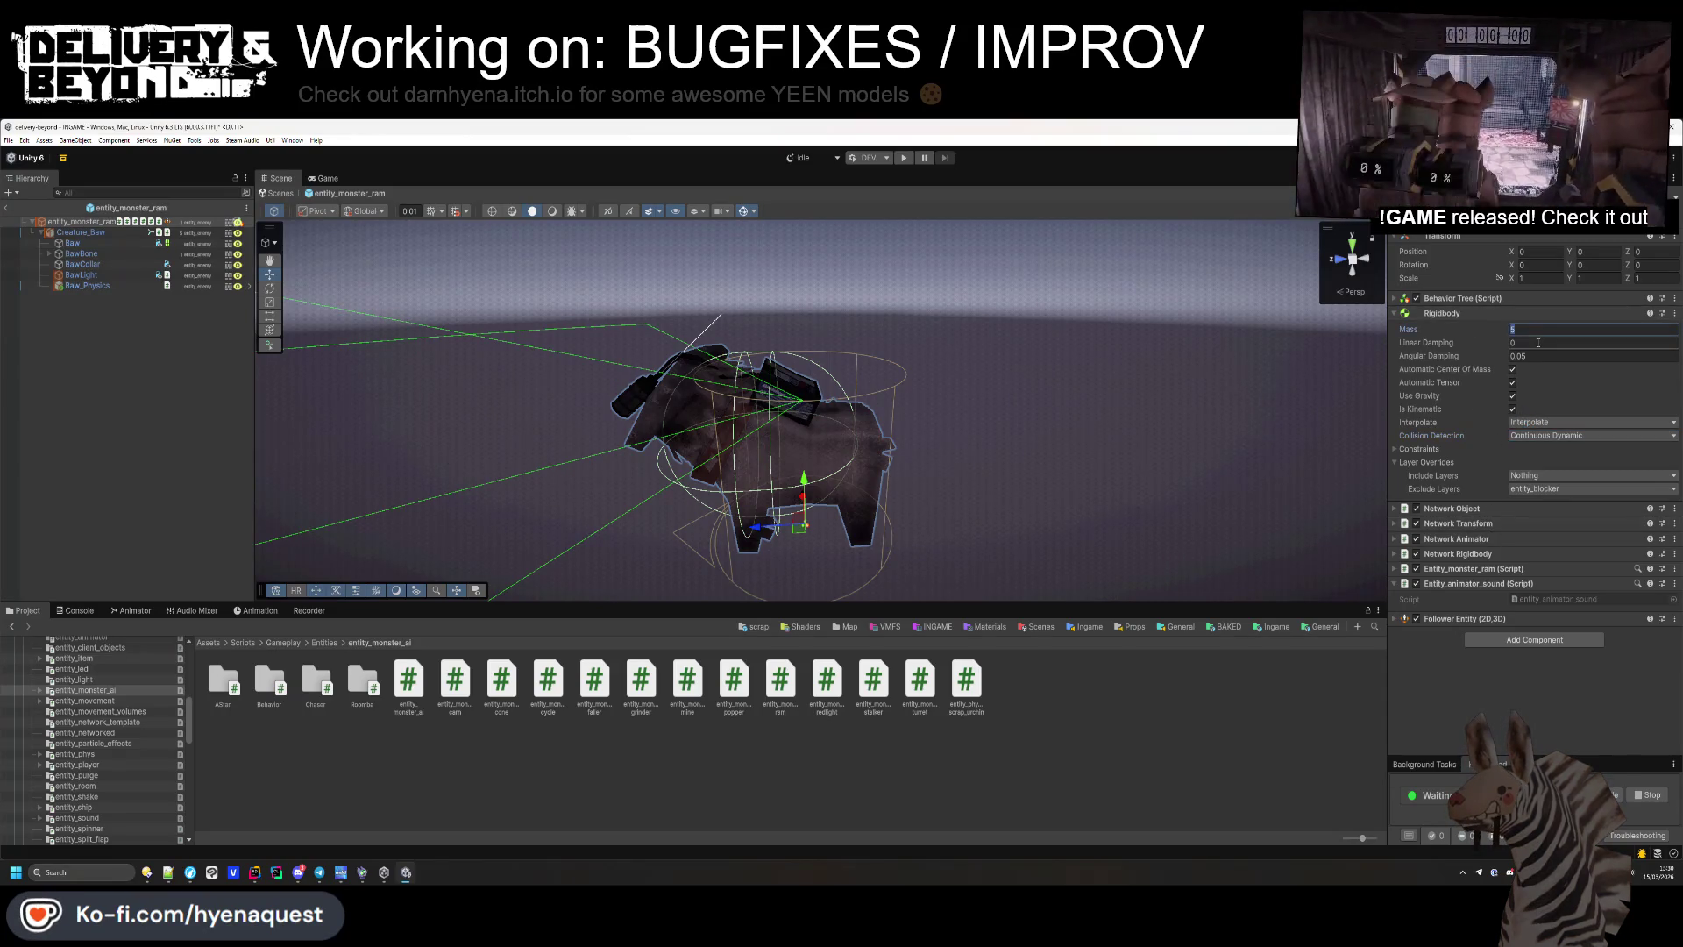
text(10)
click(1473, 317)
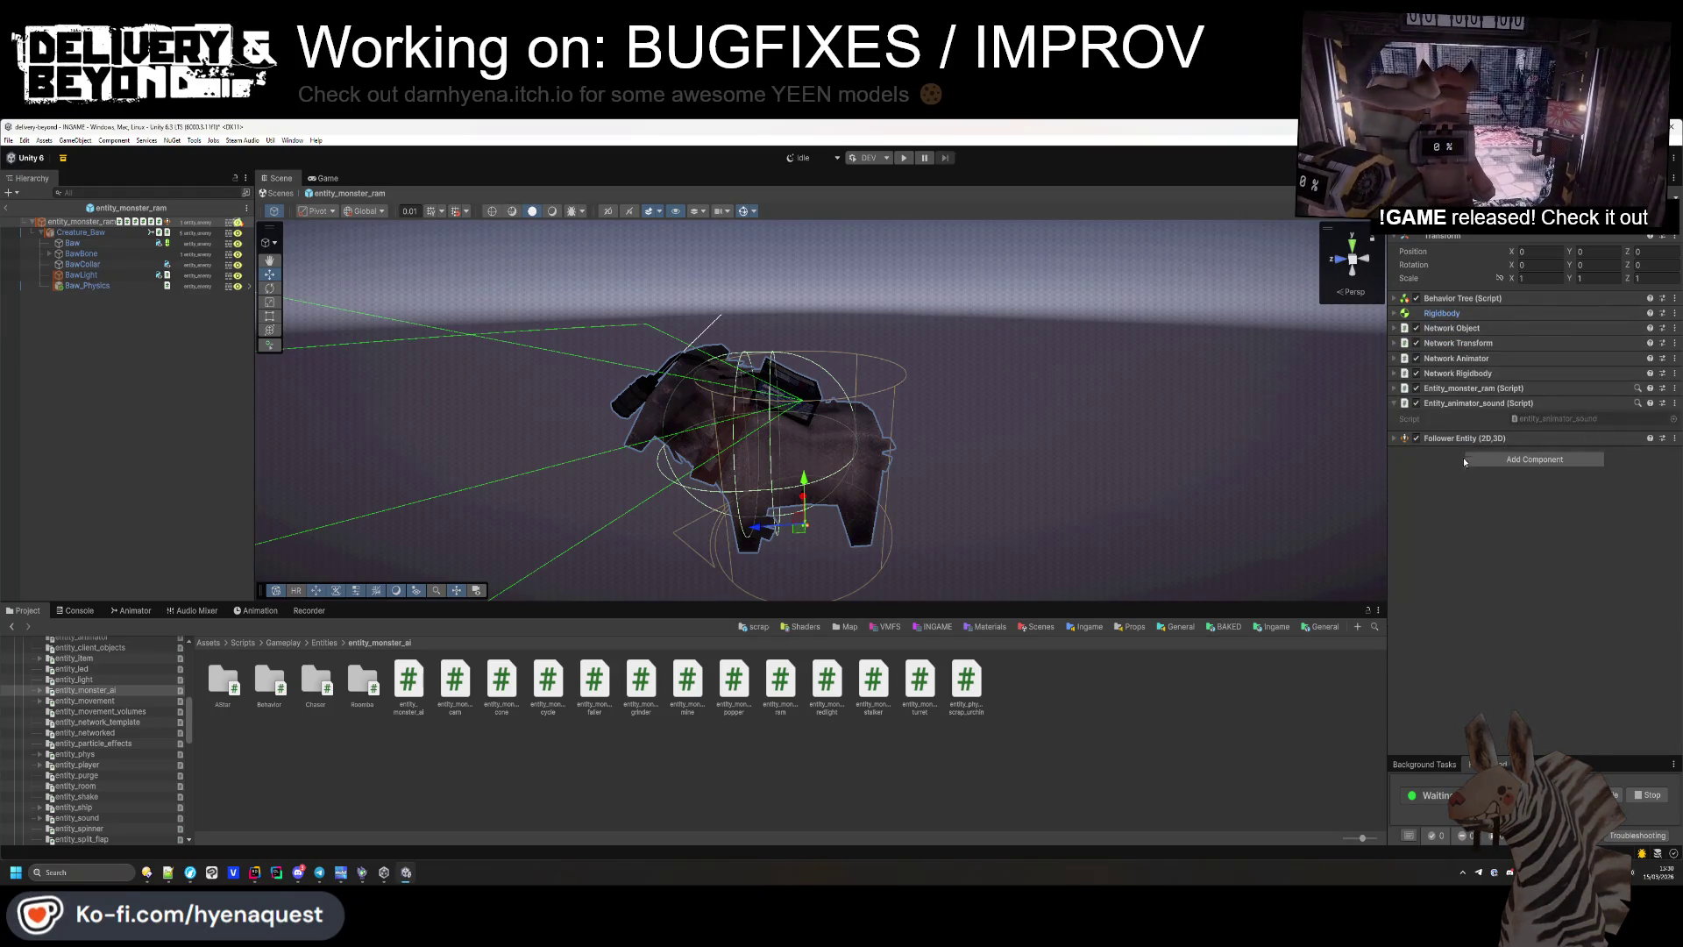
click(1478, 402)
click(1491, 388)
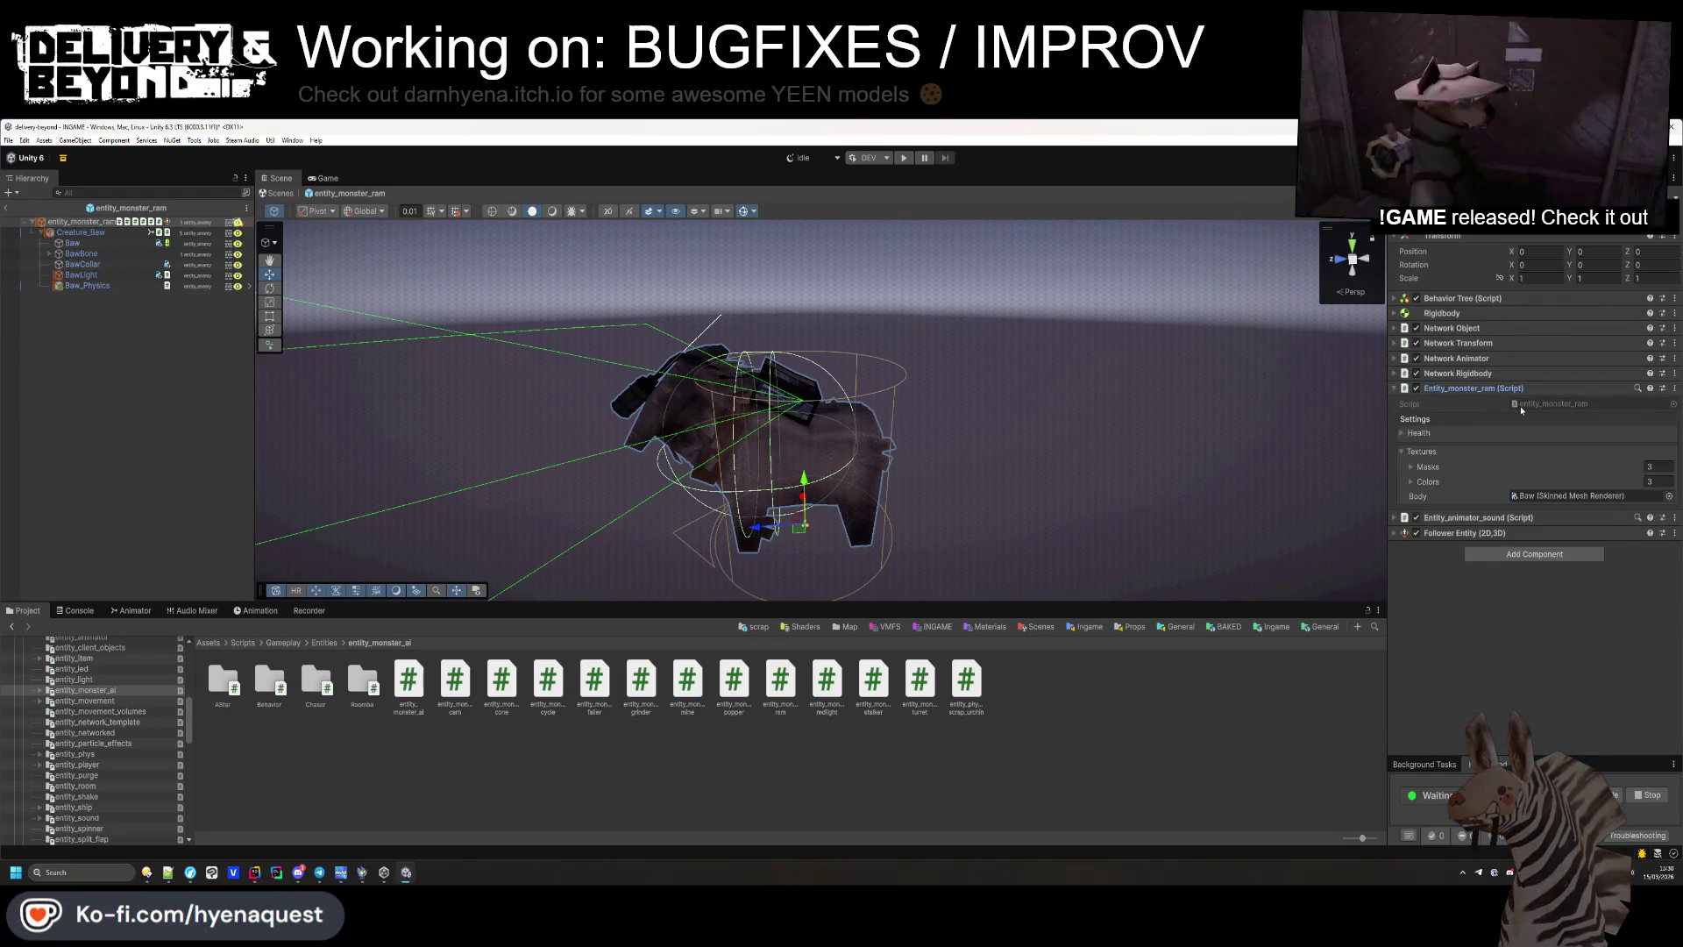
Open entity_monster_ram.cs in Rider and browse the PRIVATE region down to the ResetPath call.
double_click(1523, 419)
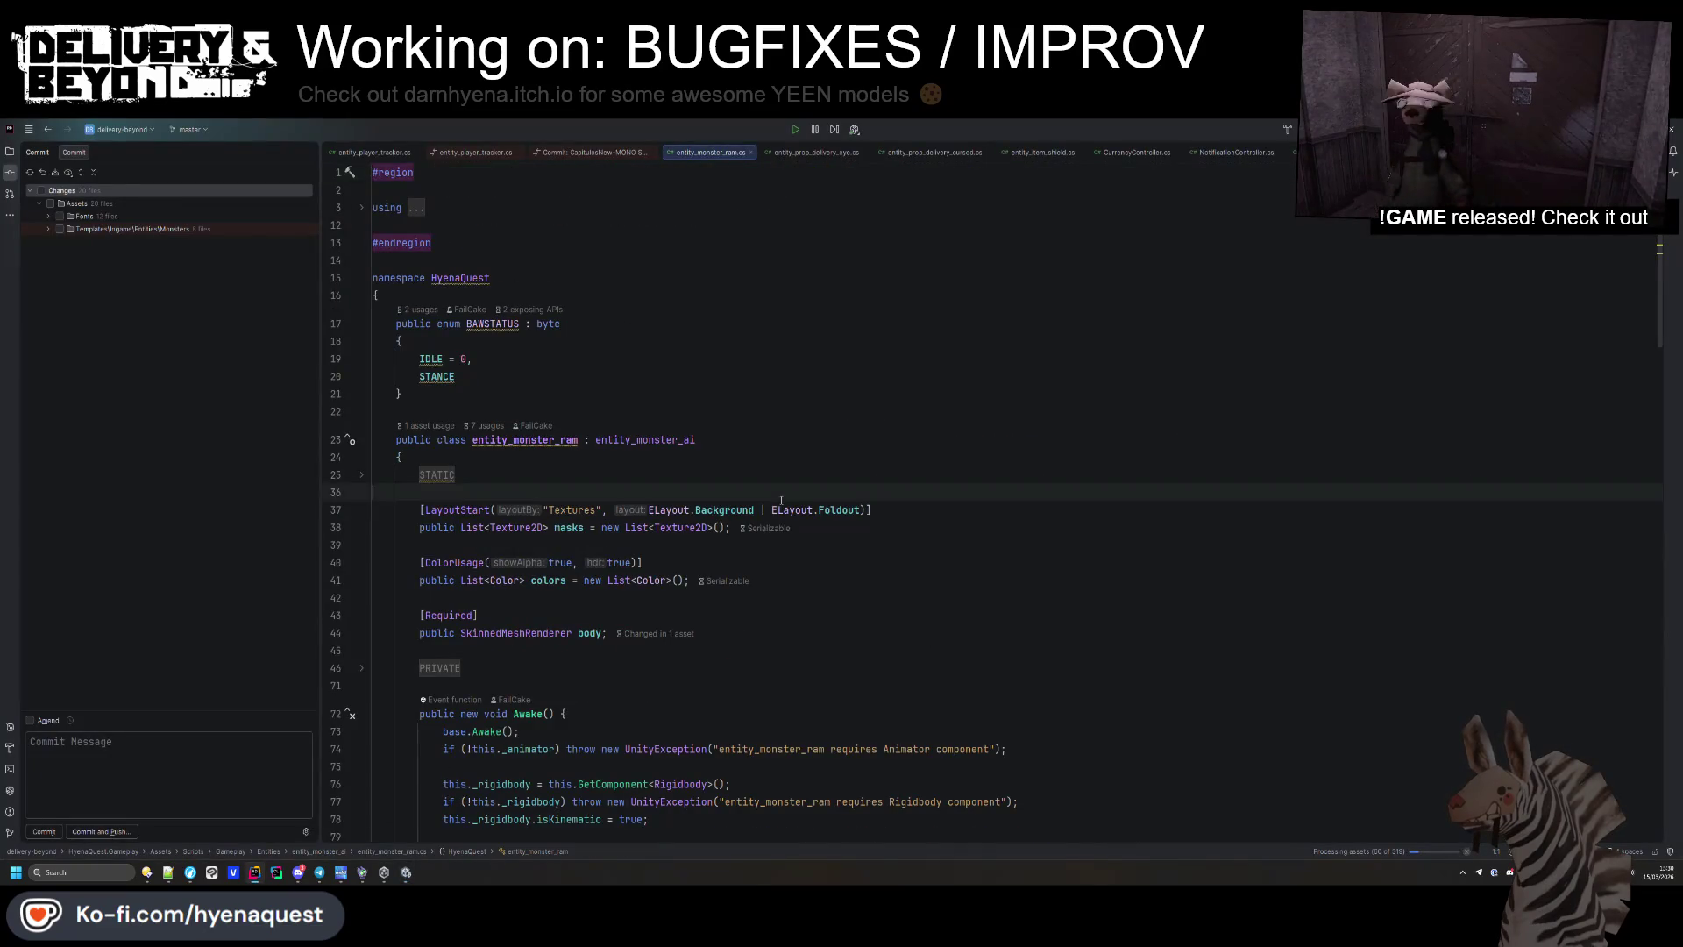
scroll(877, 491, down, 10)
scroll(746, 495, down, 15)
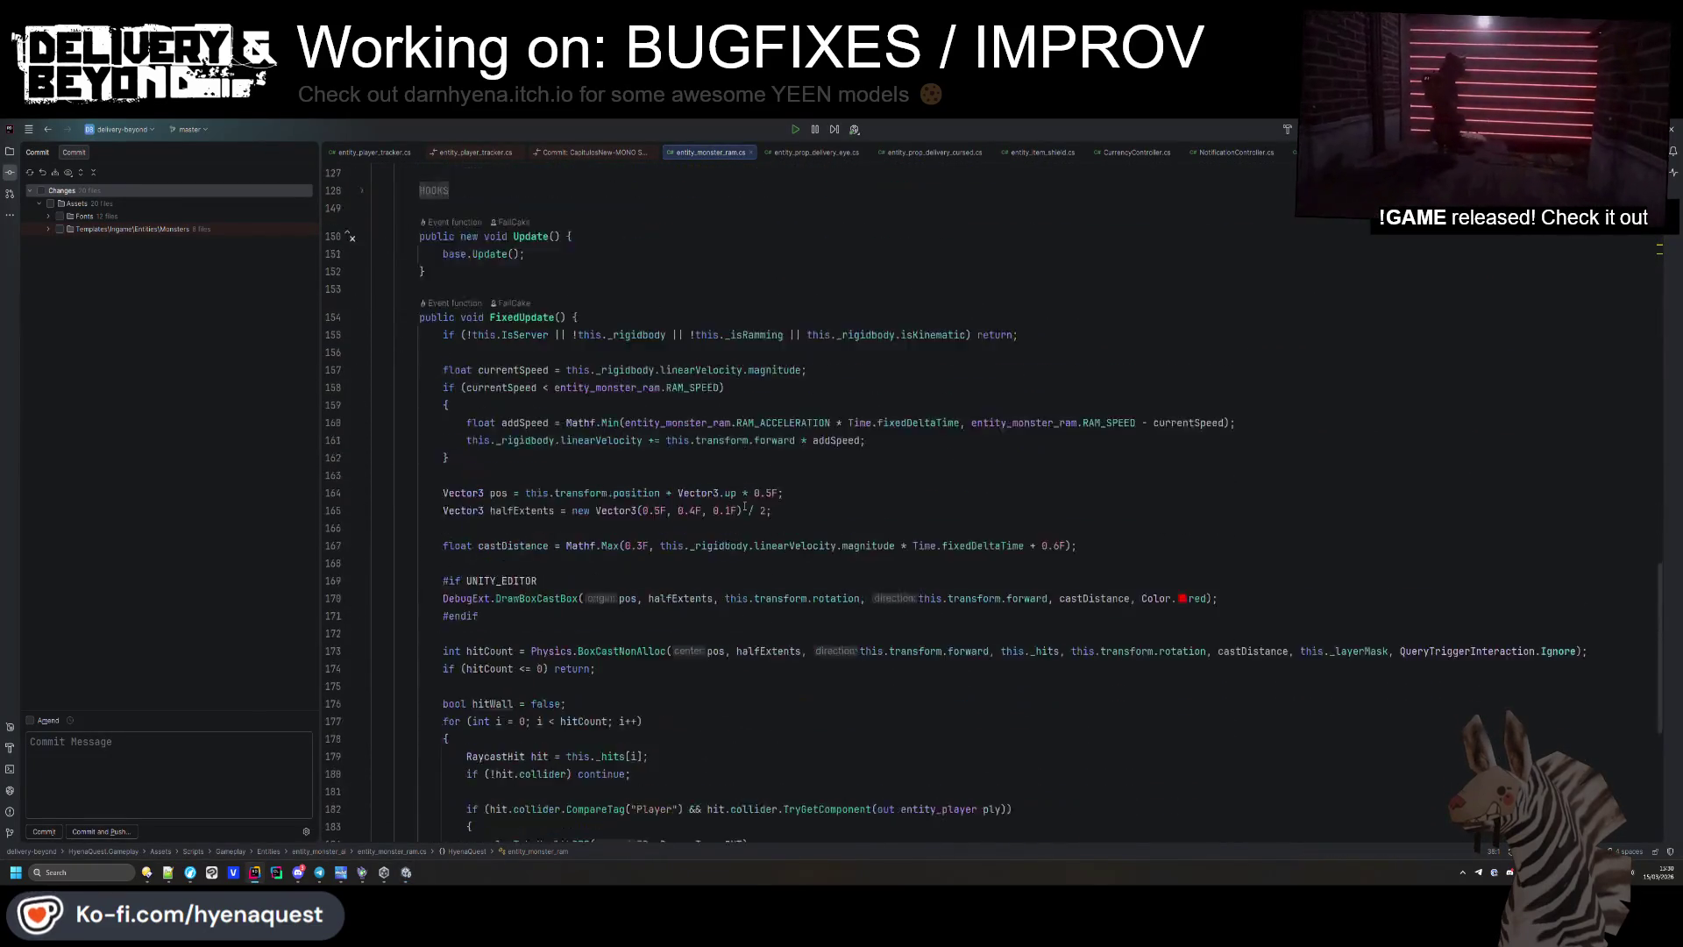
click(454, 669)
scroll(526, 631, down, 5)
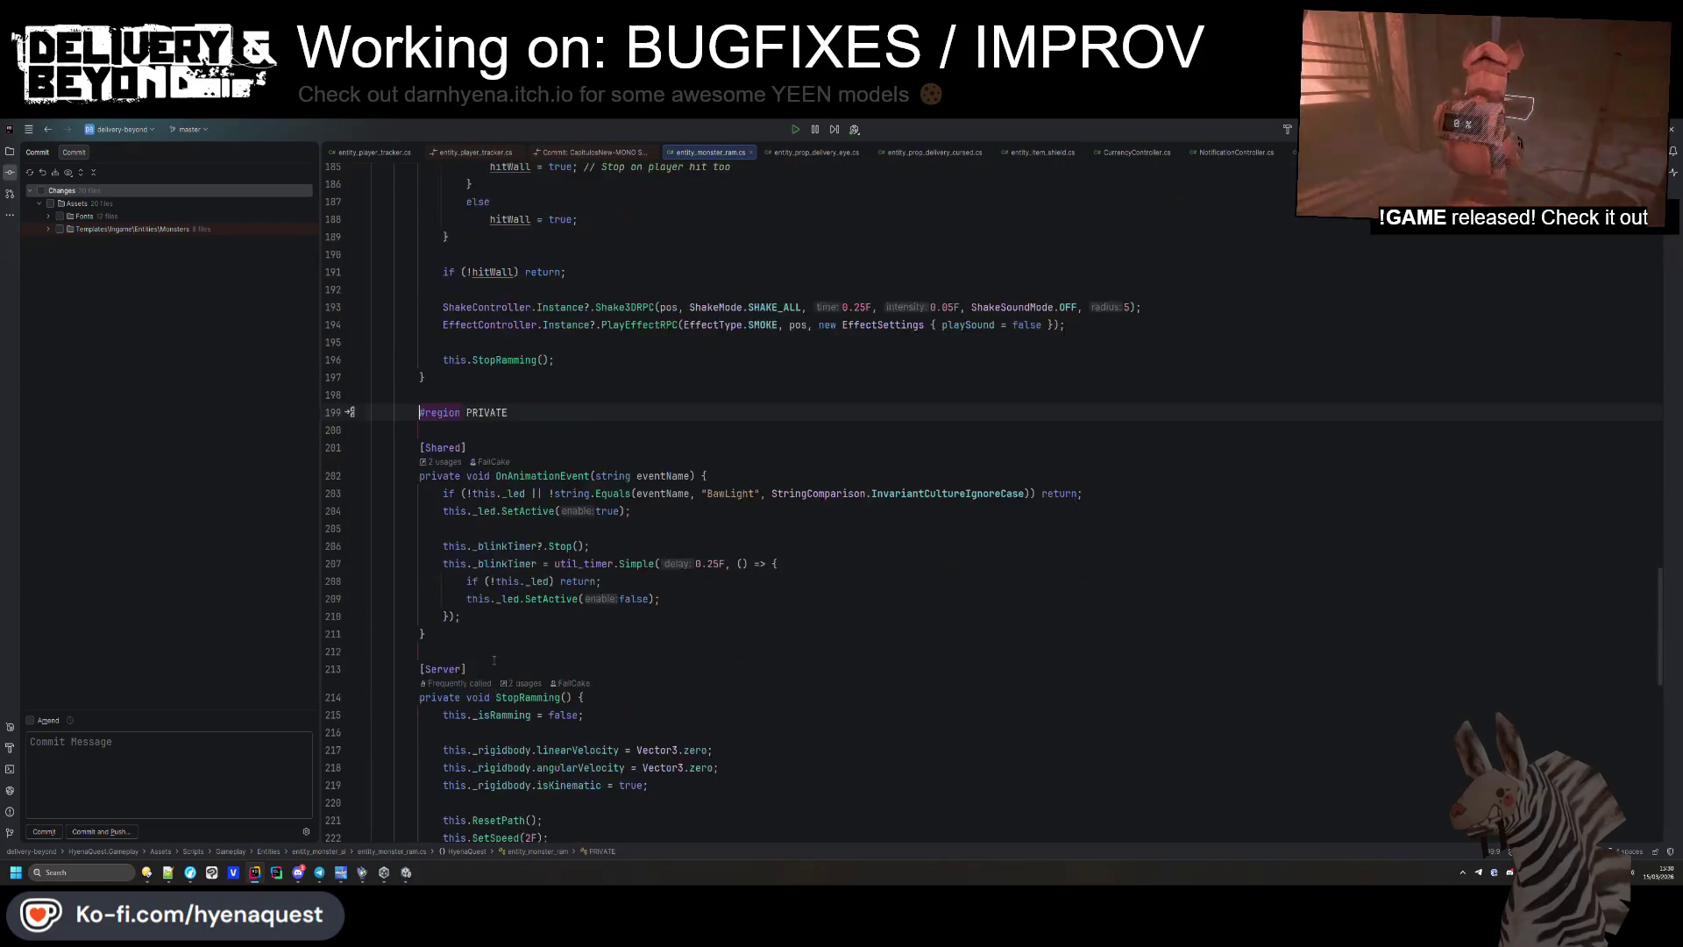
scroll(535, 539, down, 2)
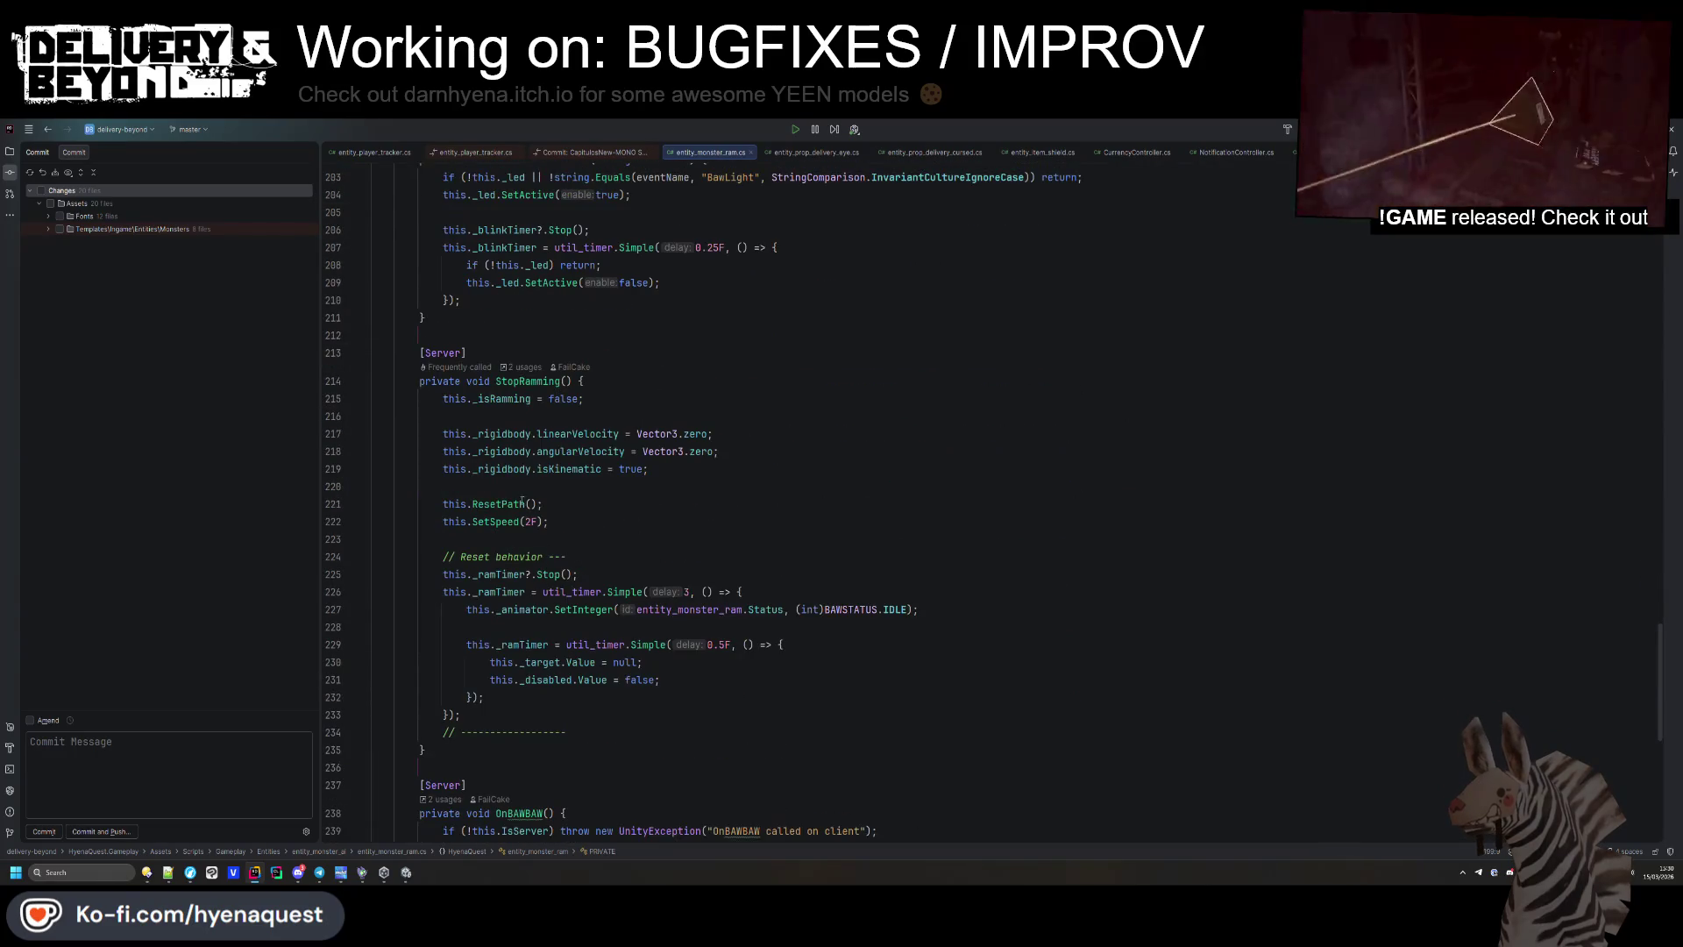
double_click(502, 504)
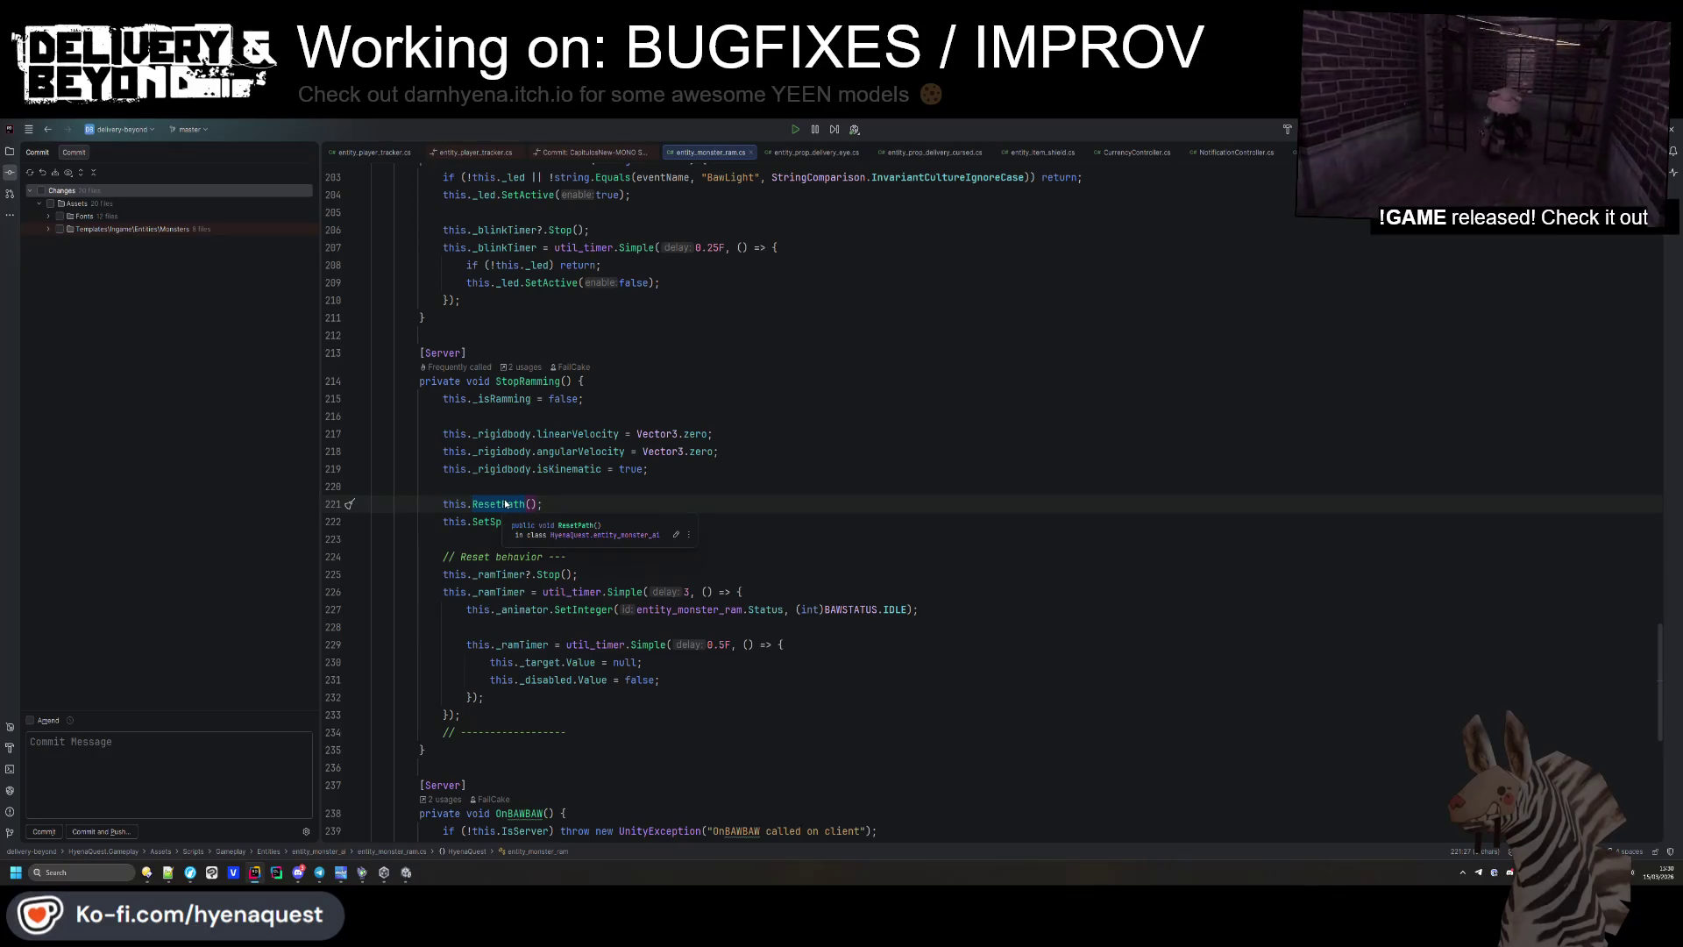
scroll(505, 504, down, 10)
Rename the APPEARANCE region to SKIN and review the surrounding code.
click(437, 709)
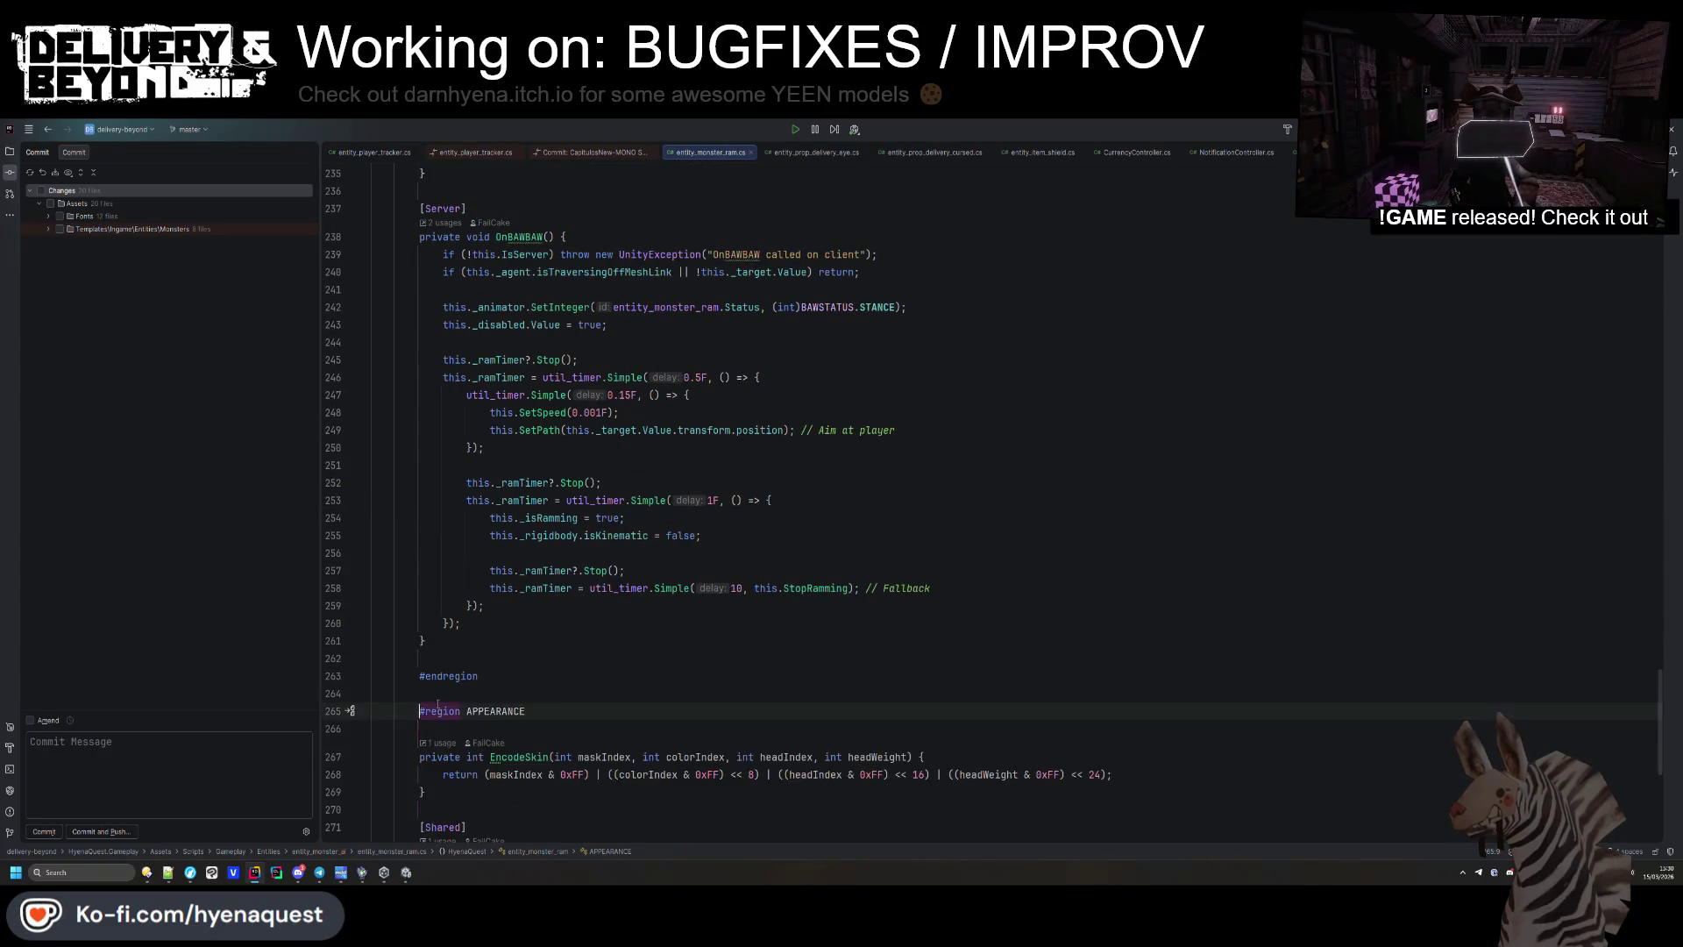
scroll(443, 701, down, 5)
scroll(451, 693, up, 7)
scroll(465, 675, down, 3)
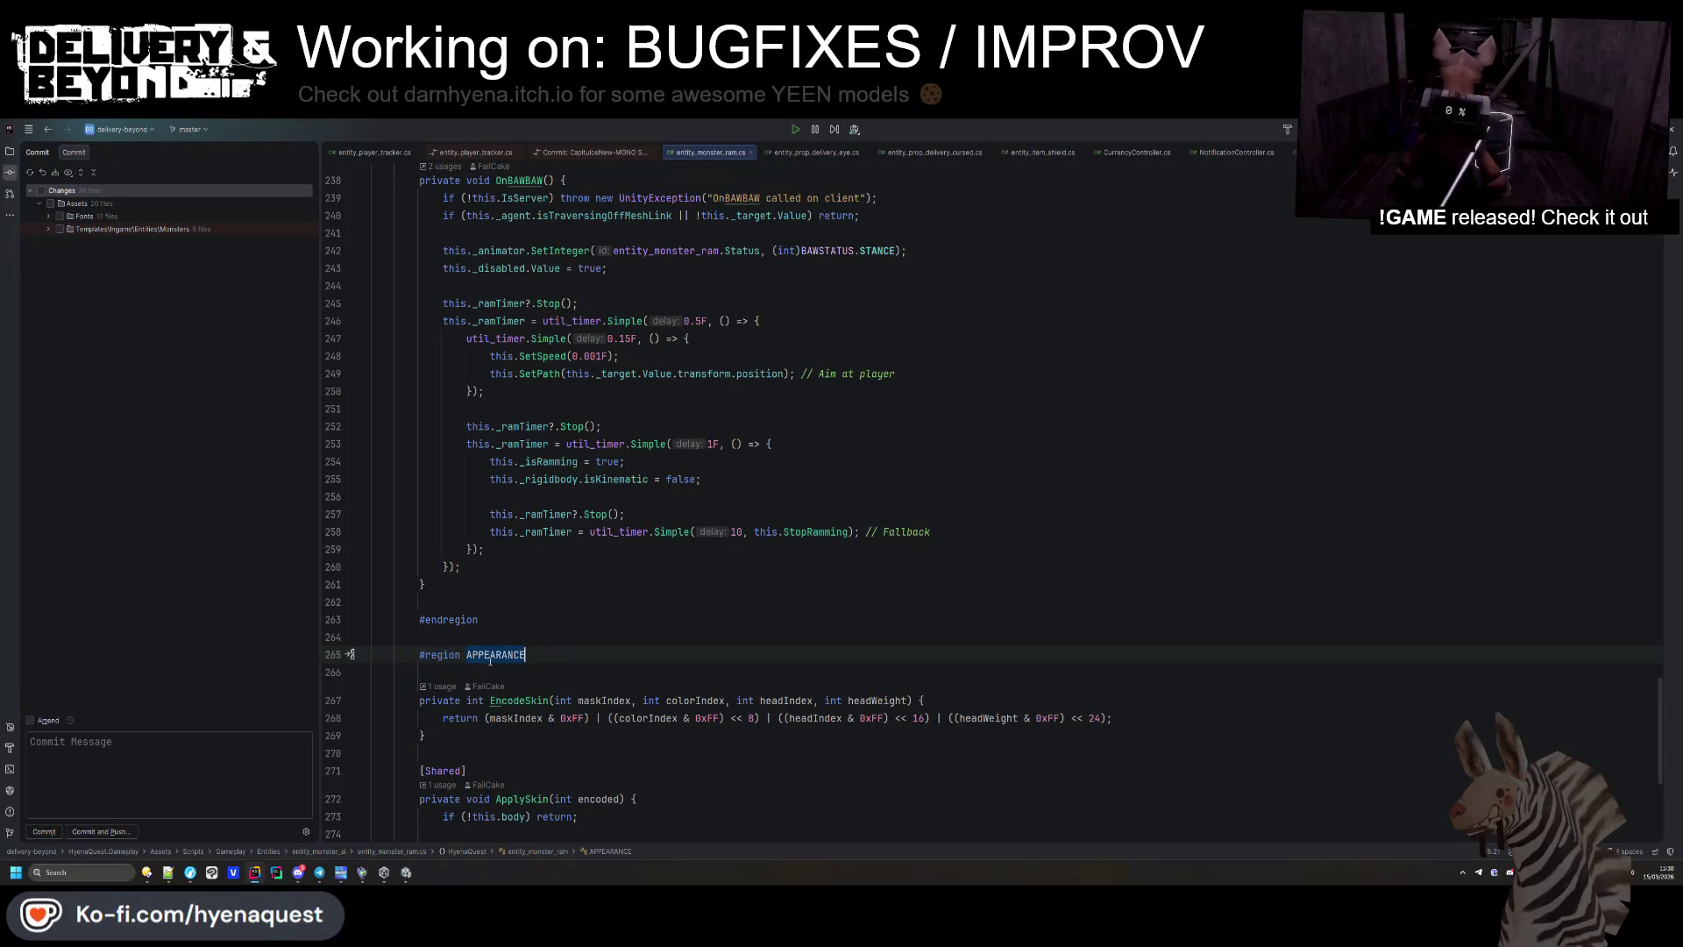
scroll(559, 572, up, 10)
click(558, 571)
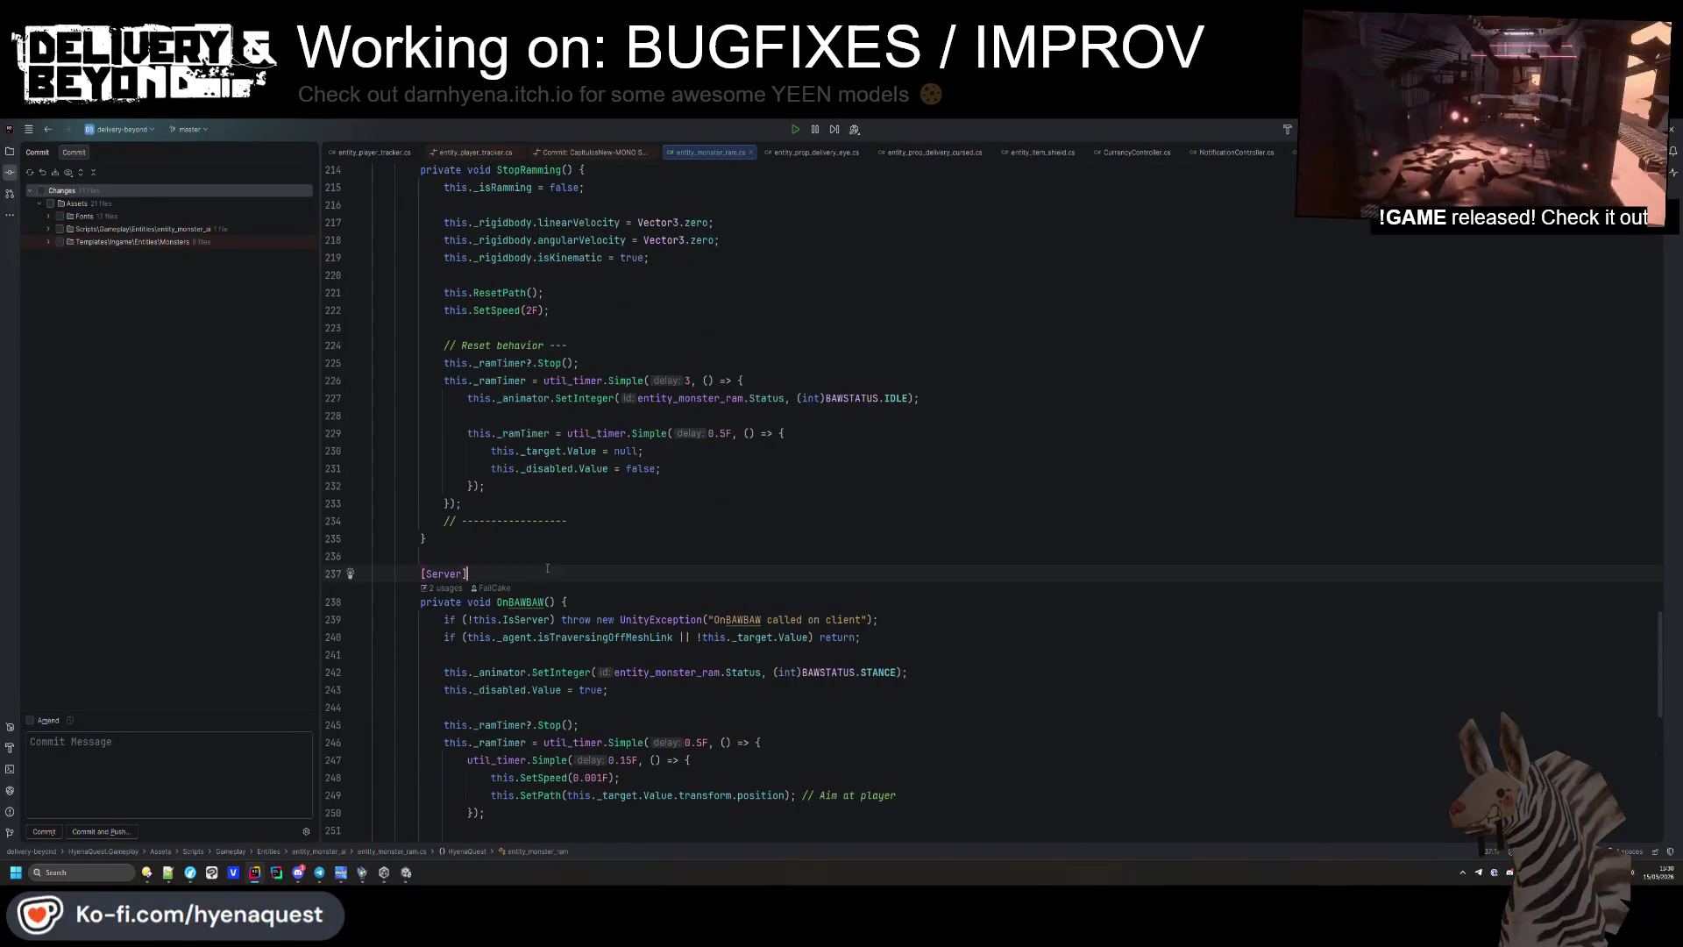
key(ctrl+z)
scroll(492, 488, down, 7)
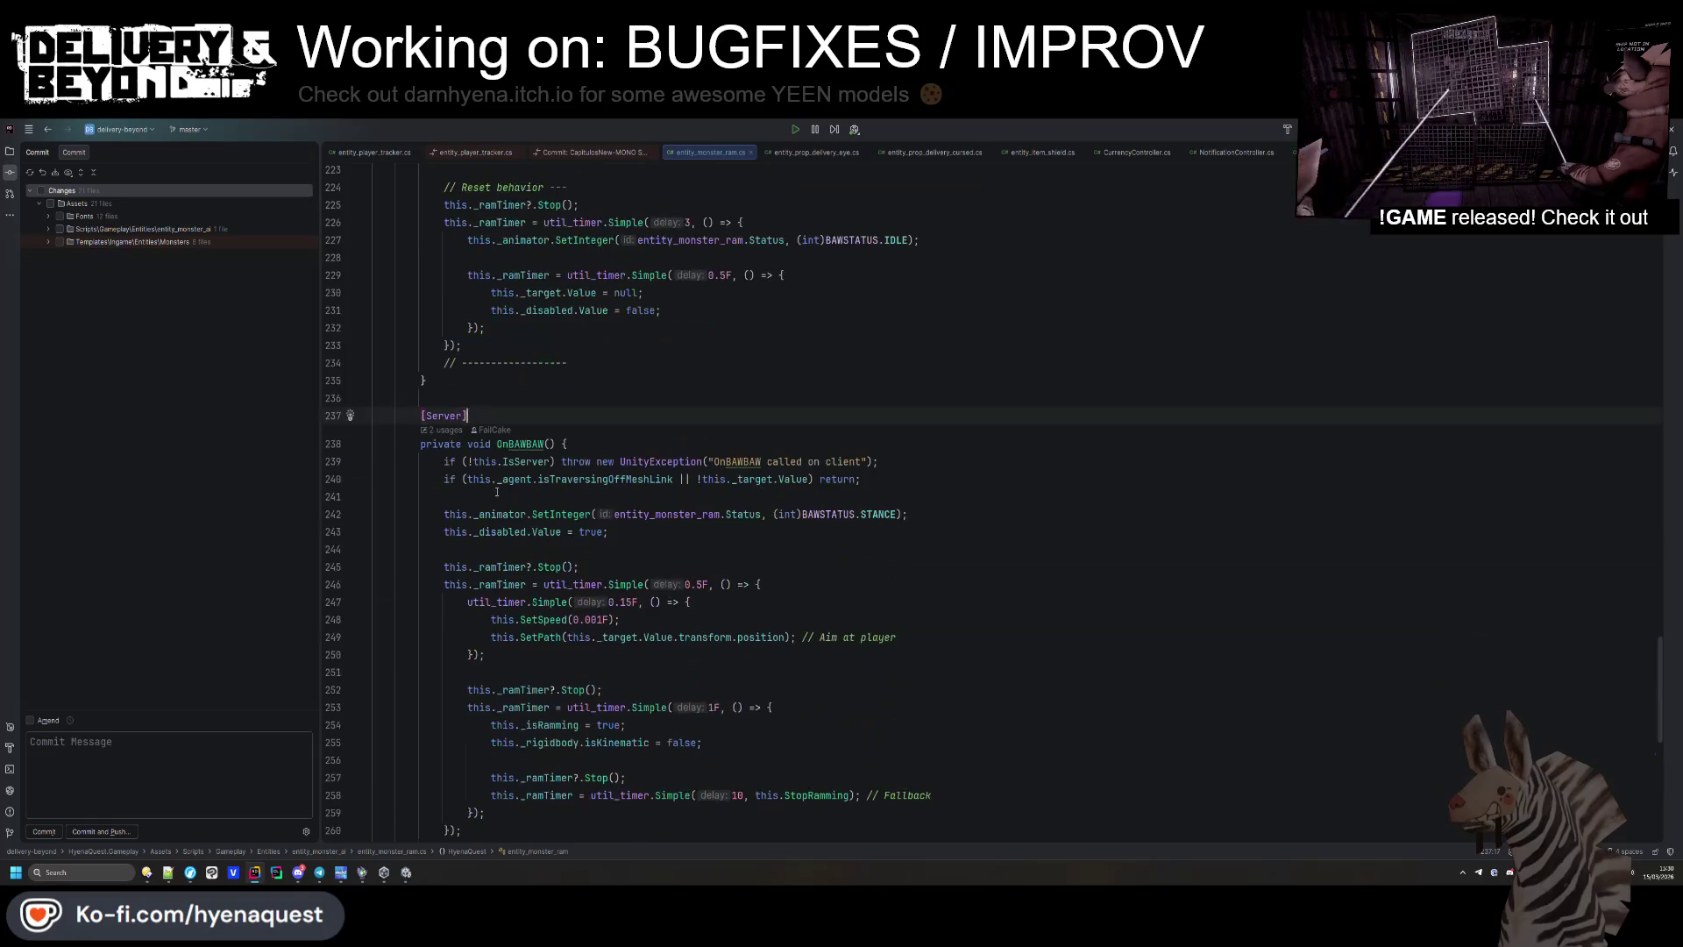
scroll(530, 537, down, 1)
scroll(528, 508, up, 8)
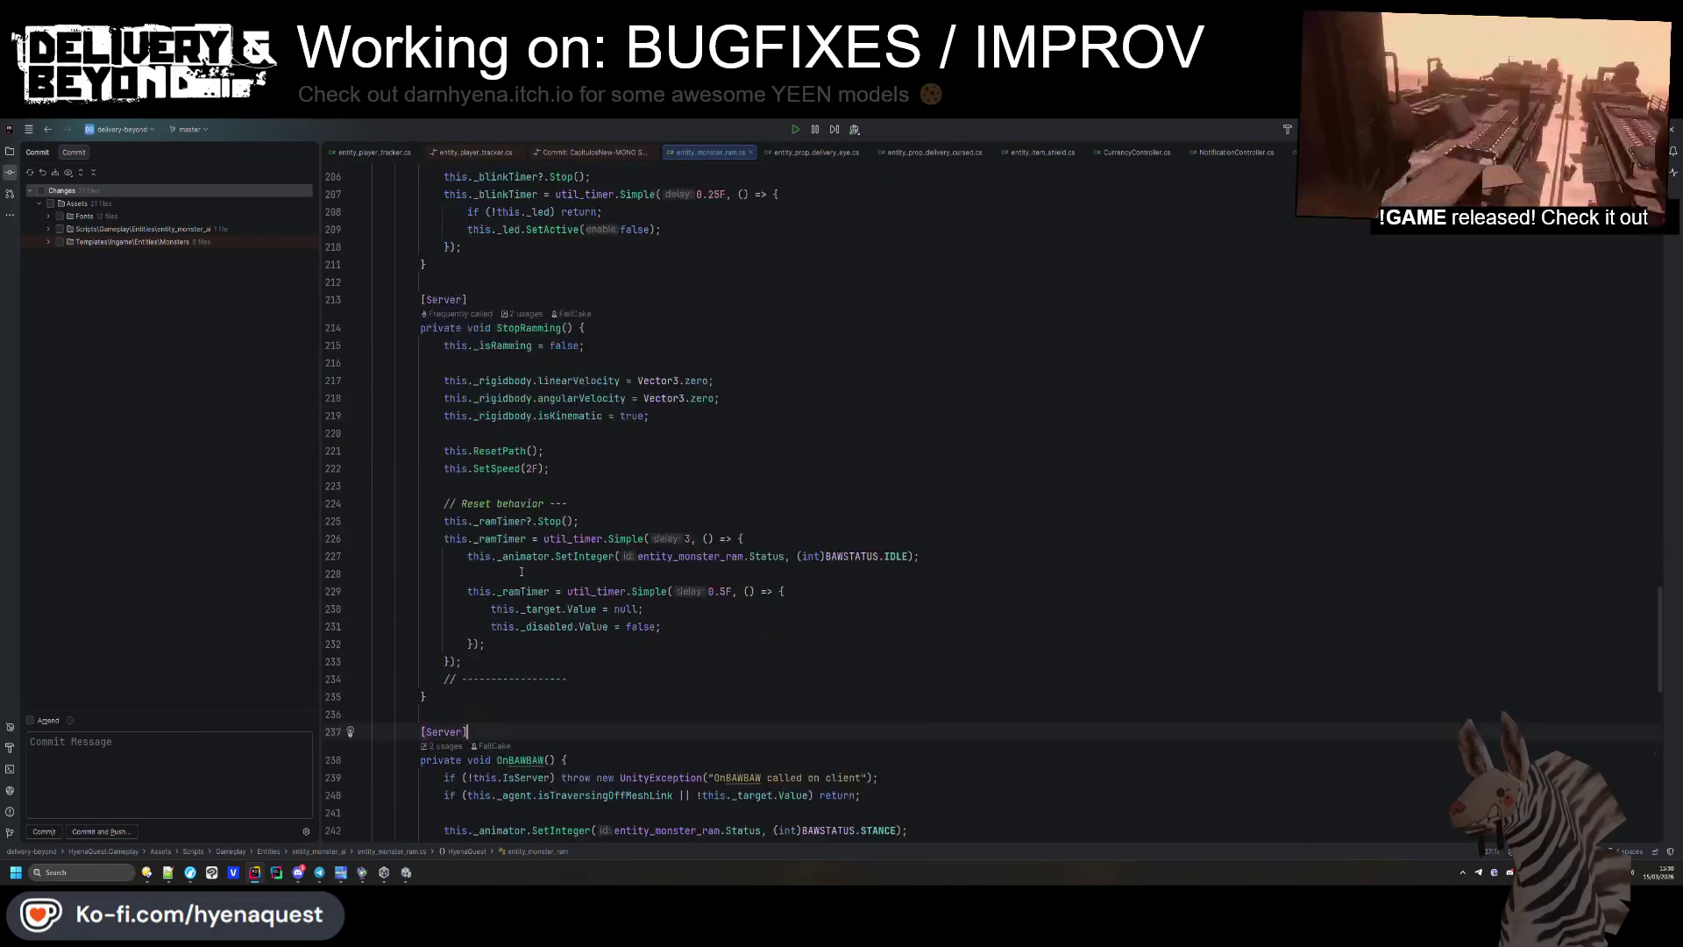
click(528, 503)
scroll(535, 505, up, 15)
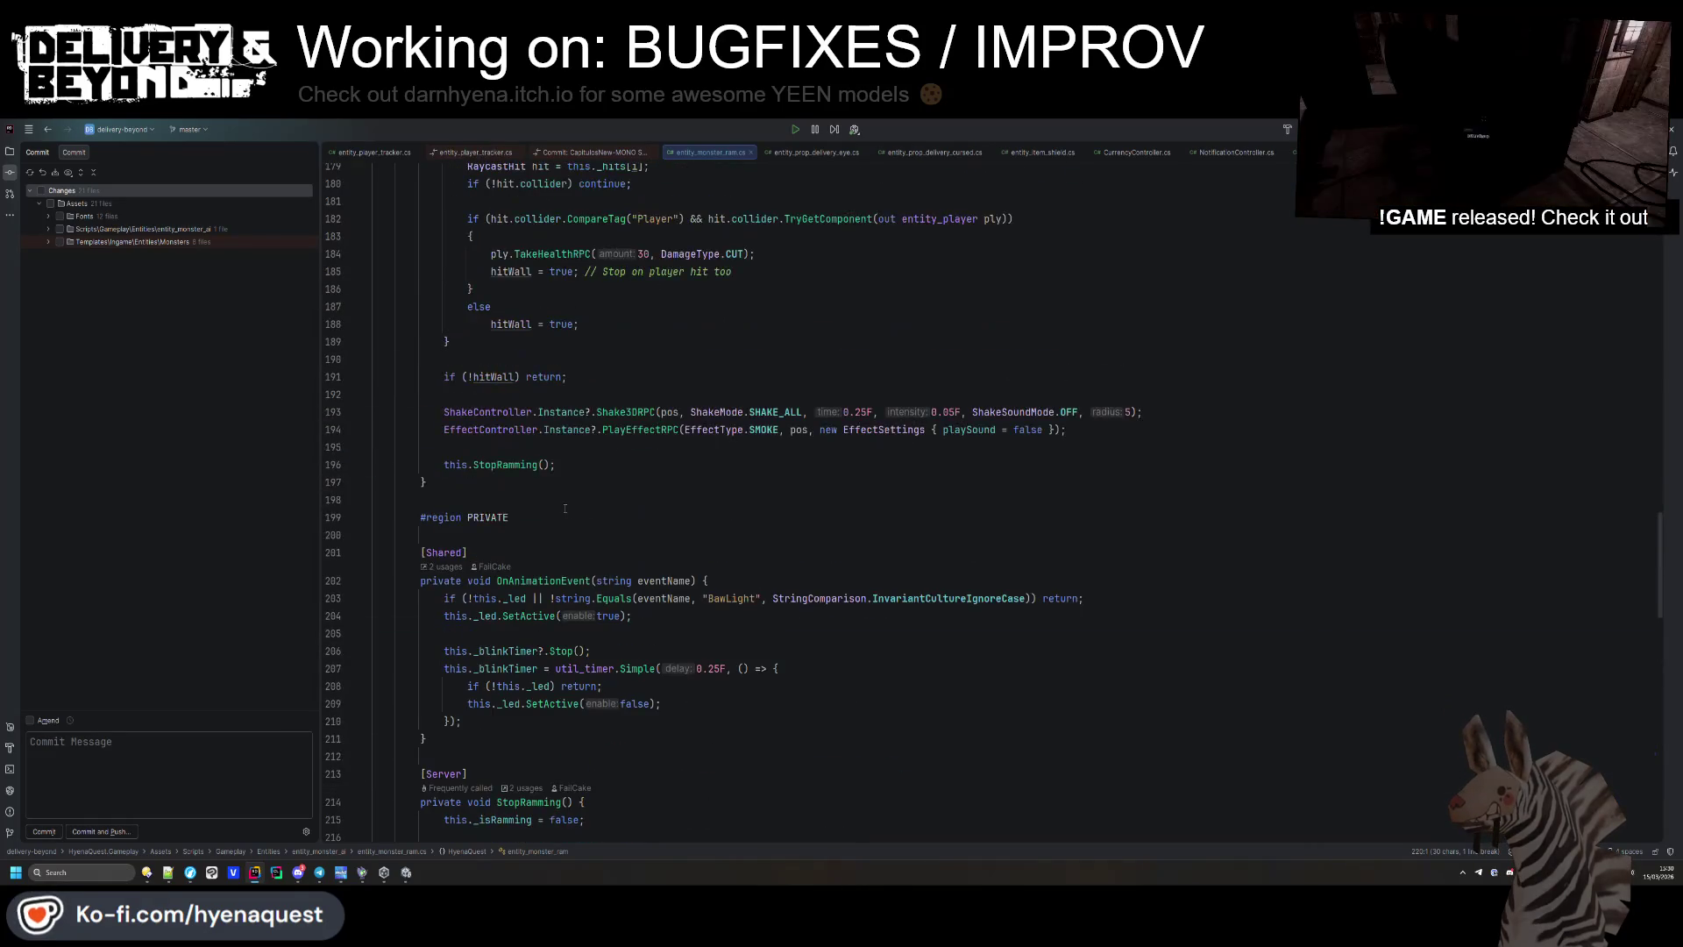
scroll(565, 506, up, 6)
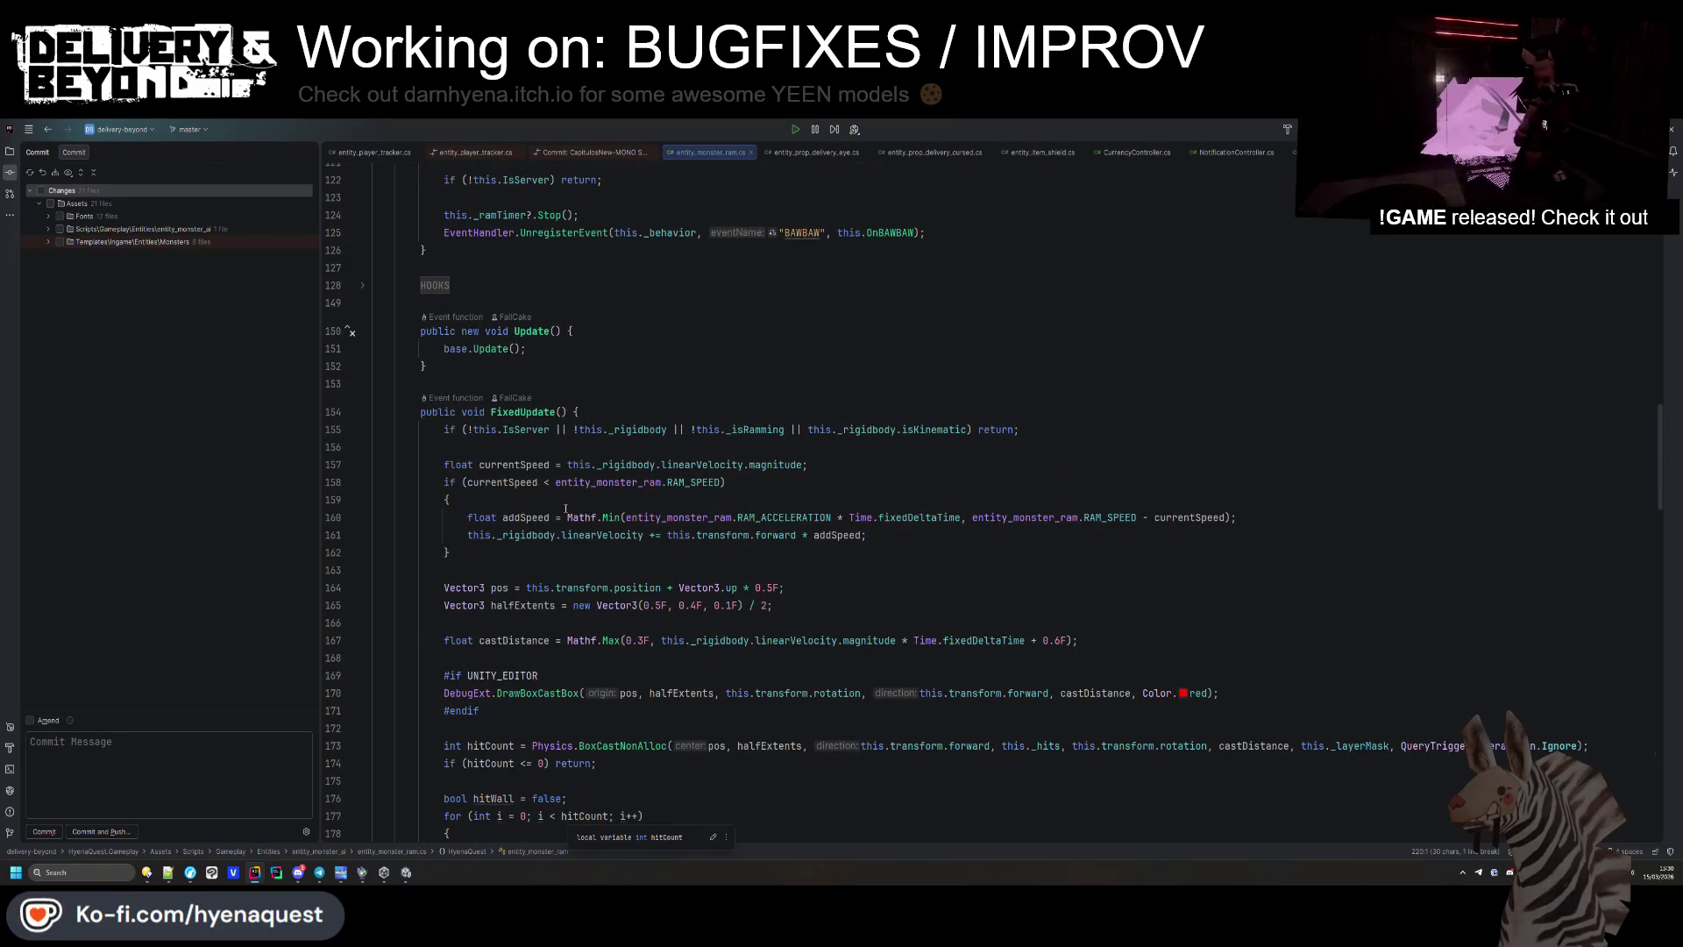
scroll(566, 508, down, 20)
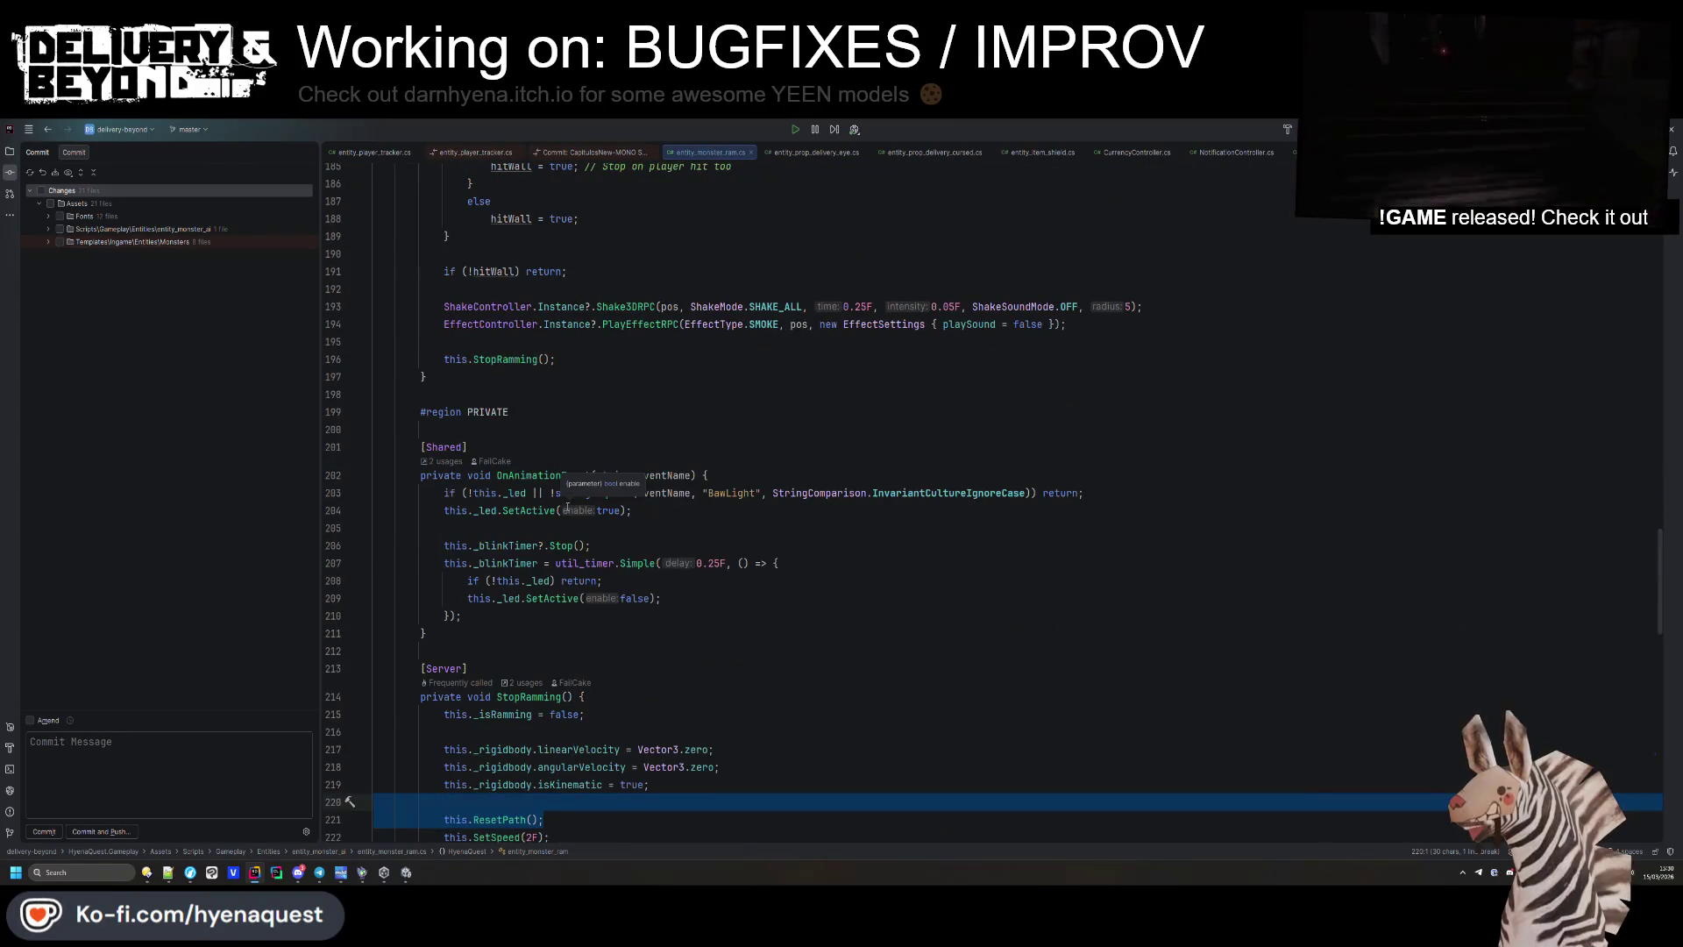
scroll(567, 508, down, 8)
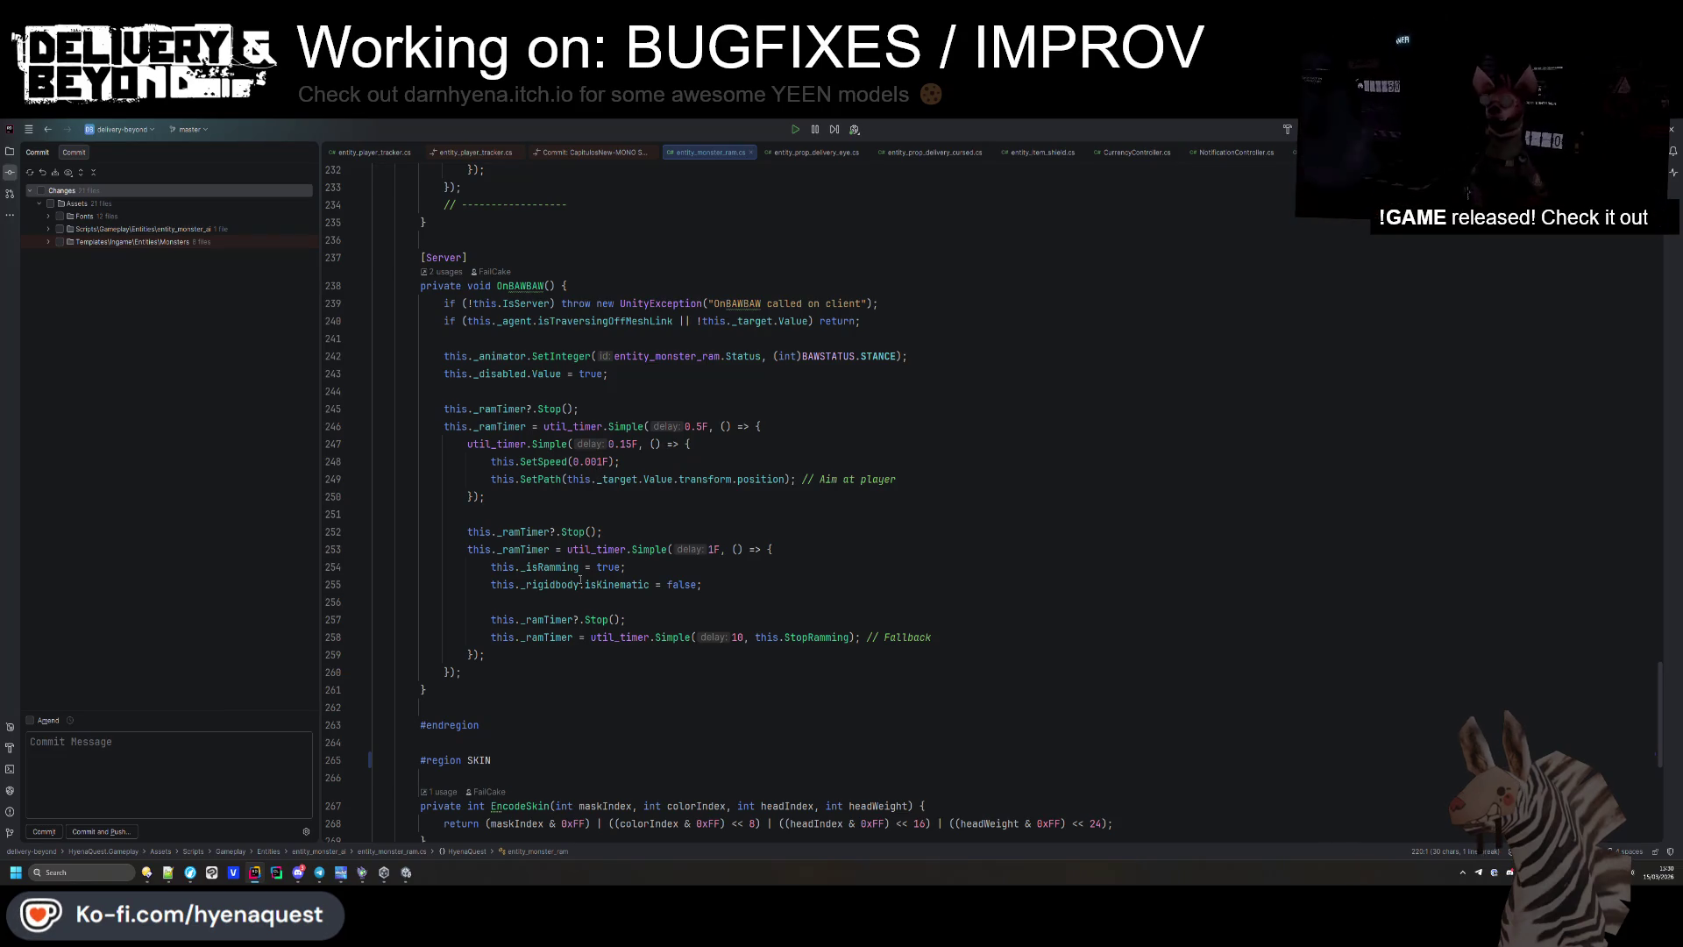
Search the file for the _disabled field and jump to its first occurrence.
double_click(513, 375)
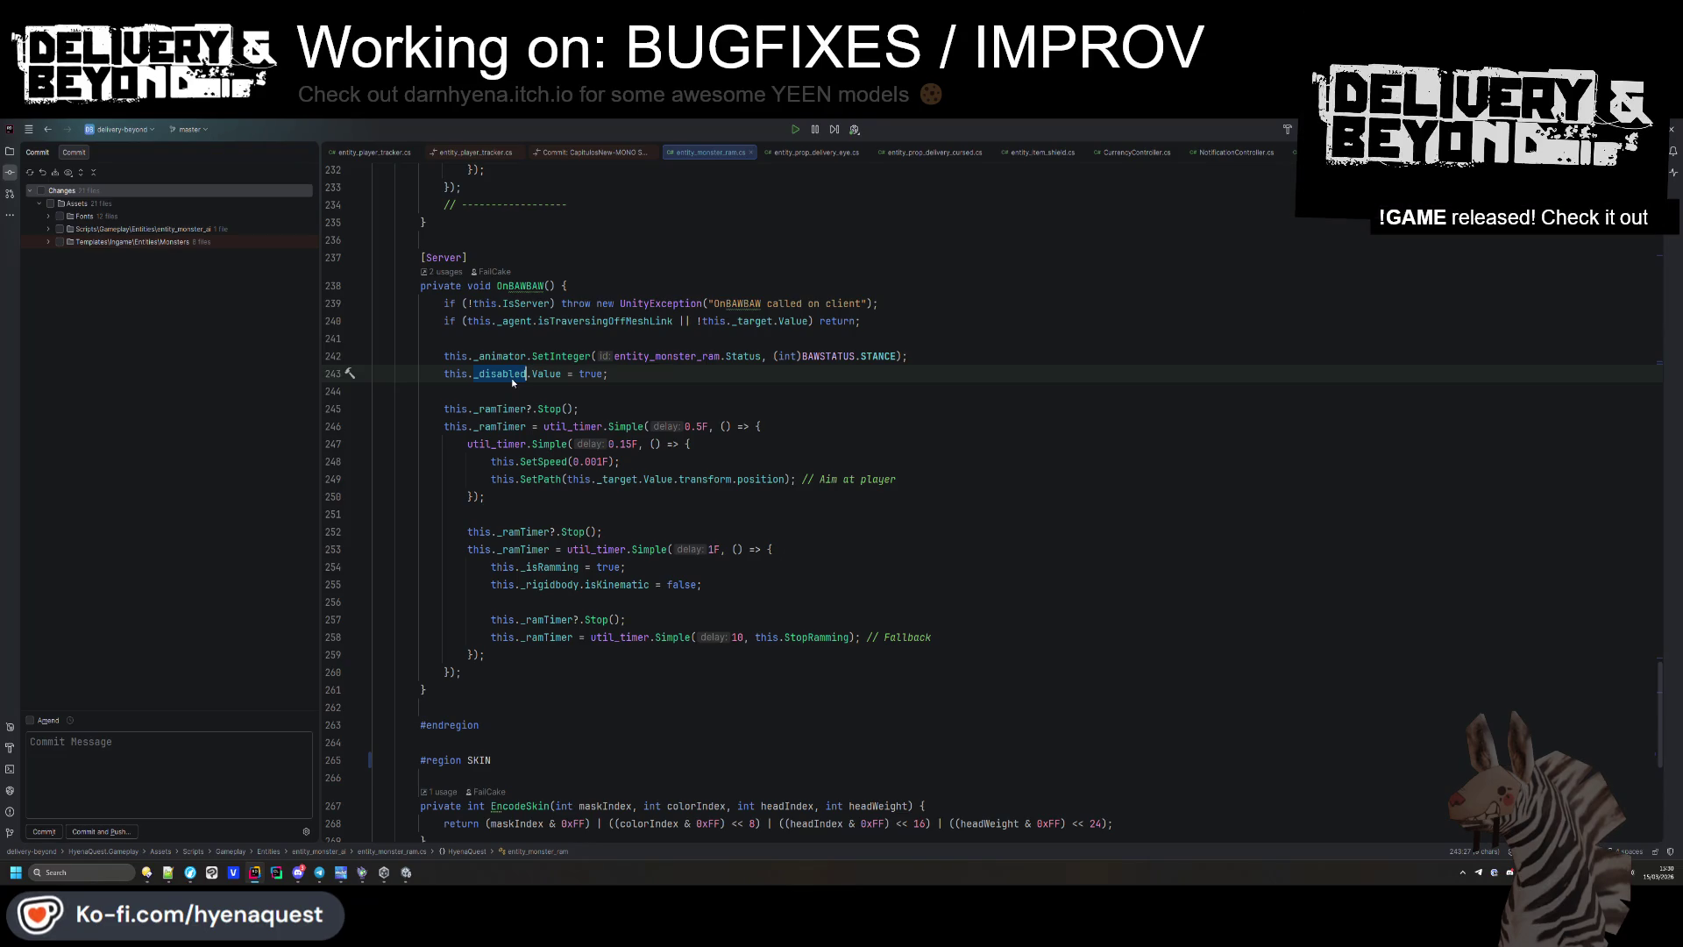
mouse_move(512, 377)
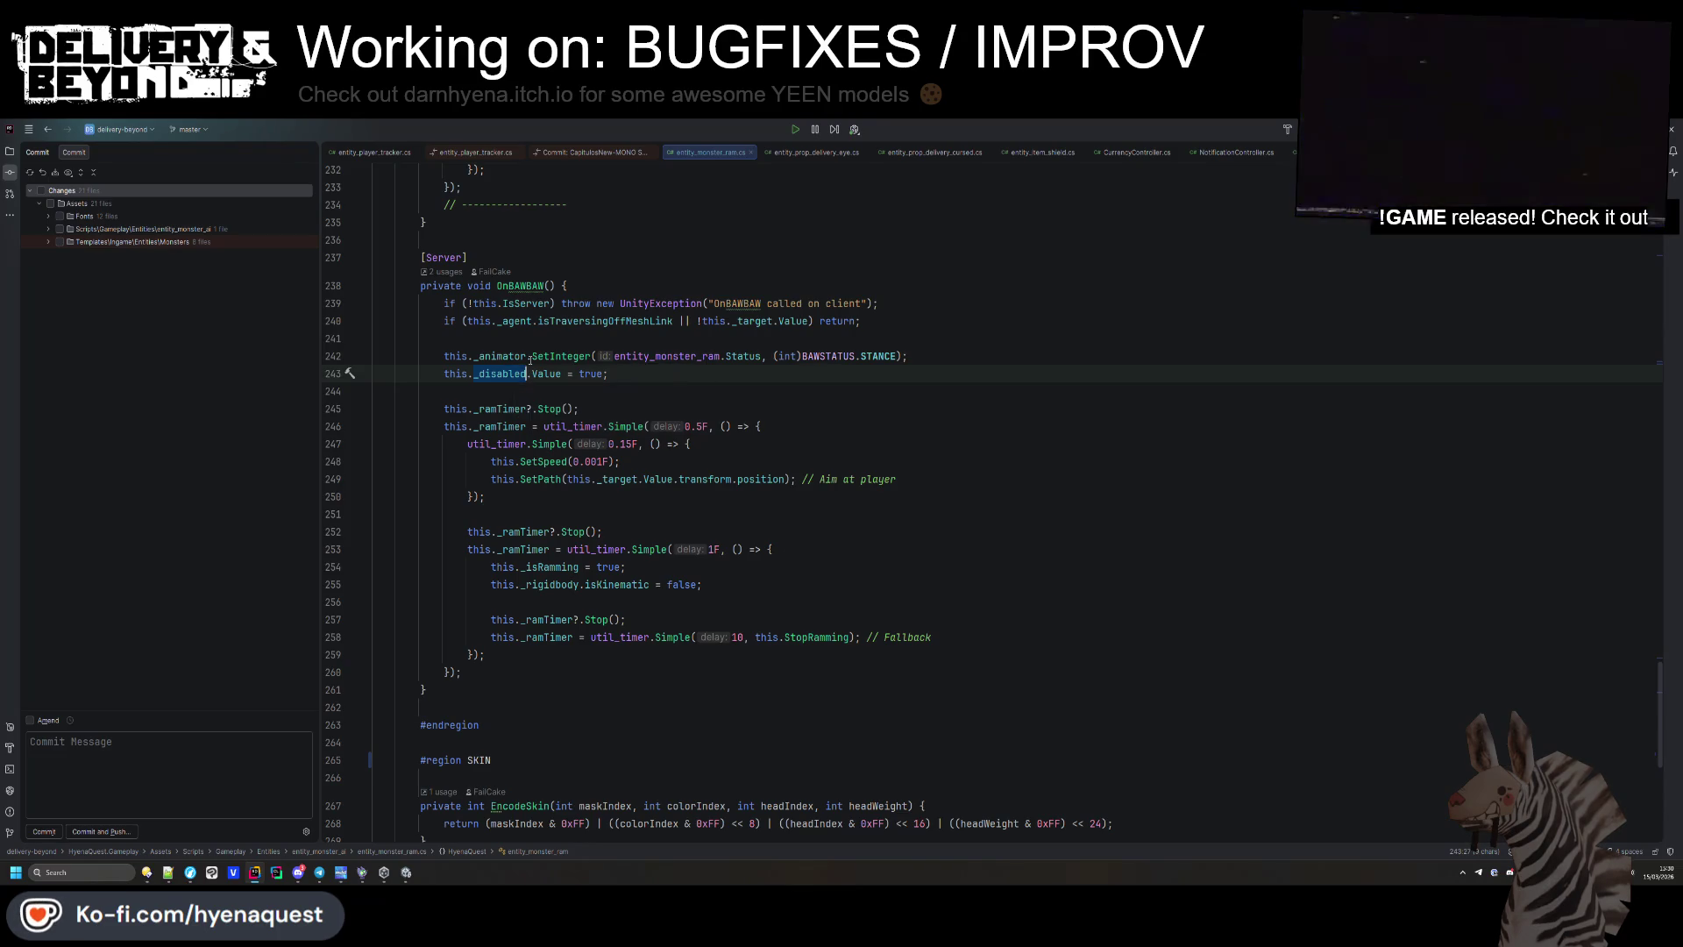
key(ctrl+f)
key(Return)
key(Return)
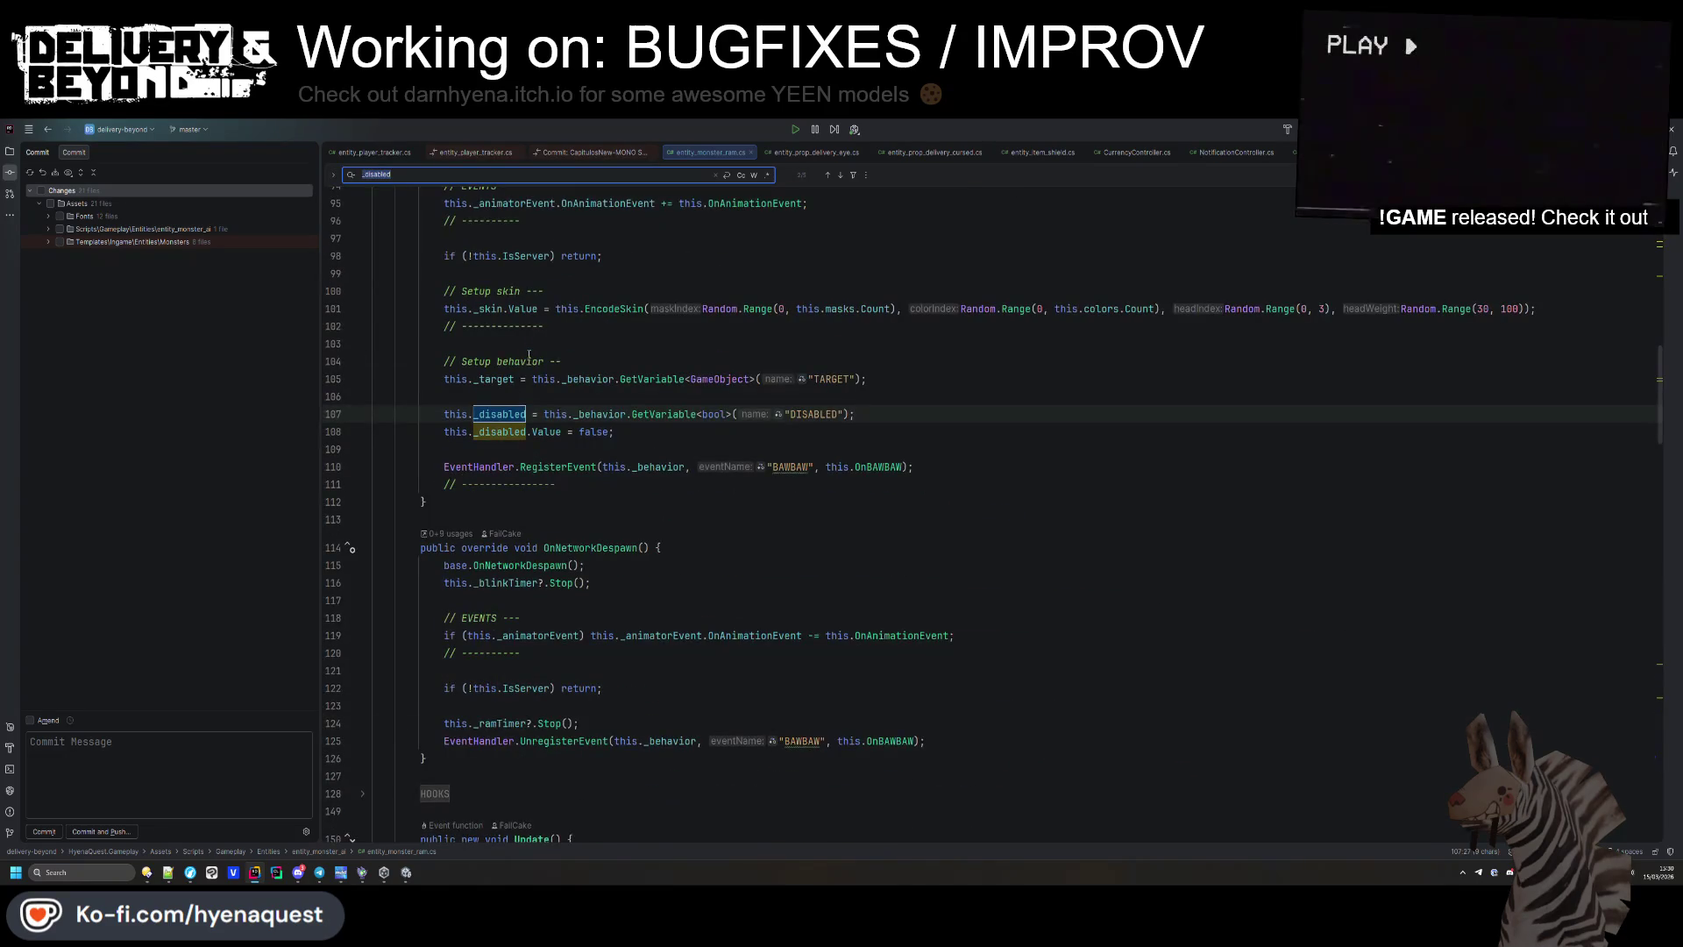
Step through the _disabled matches, check SetPath's declaration, then select the ramming timer block (lines 251–259).
key(Return)
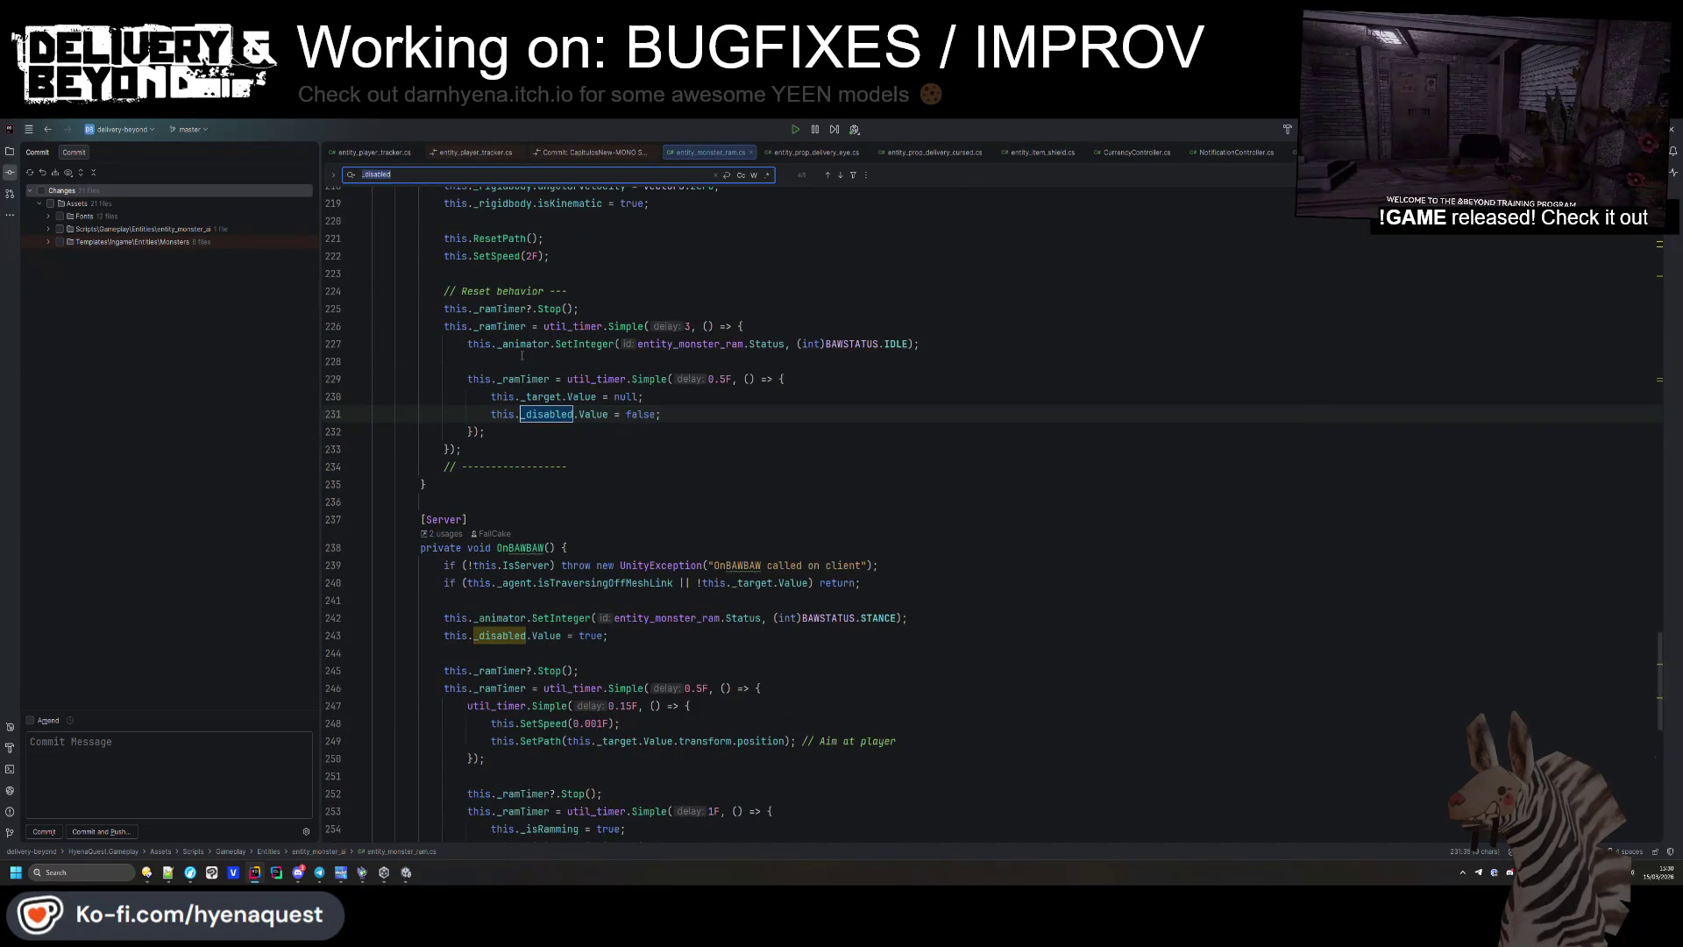
key(Return)
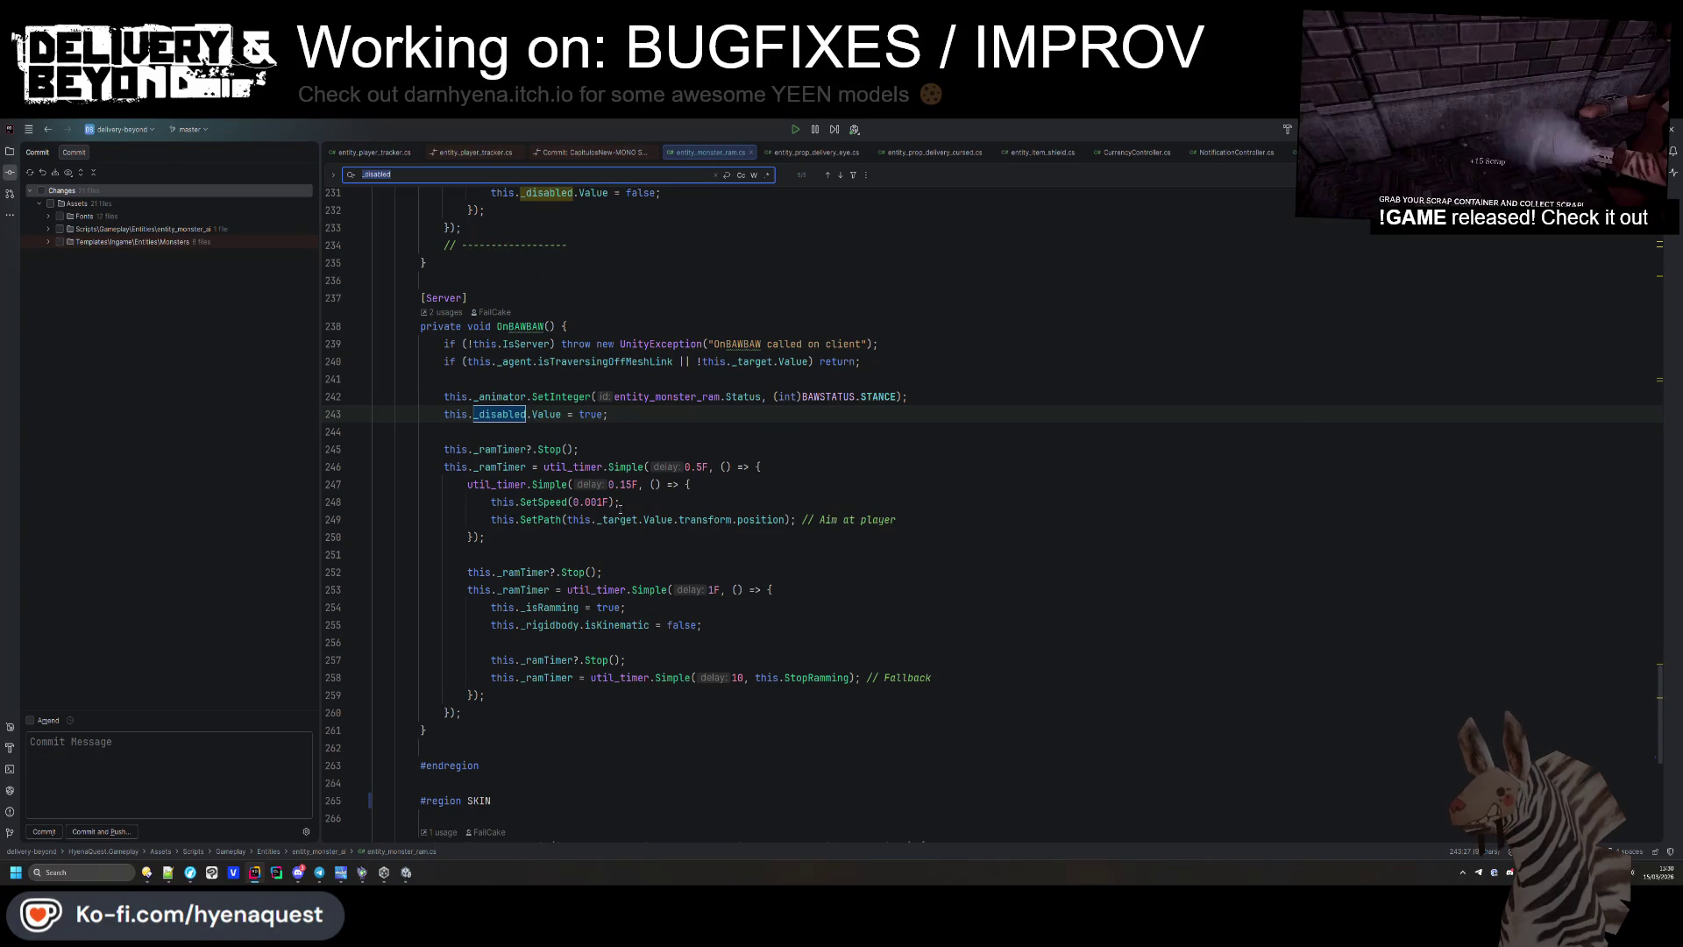
click(549, 519)
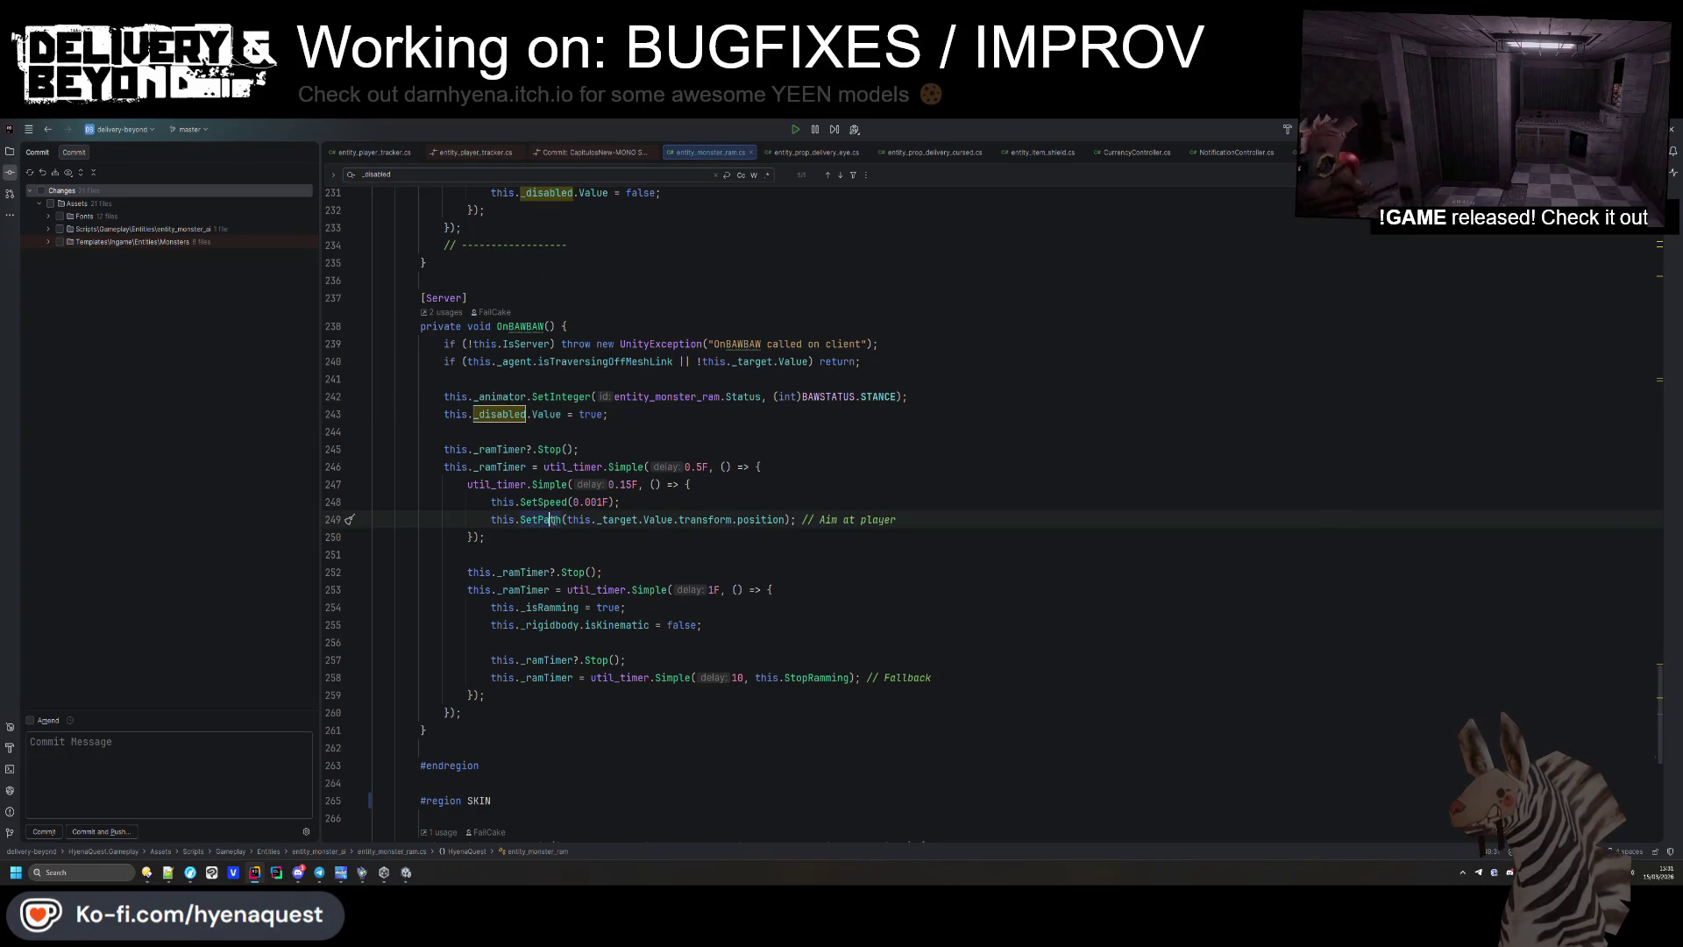
ctrl+click(550, 519)
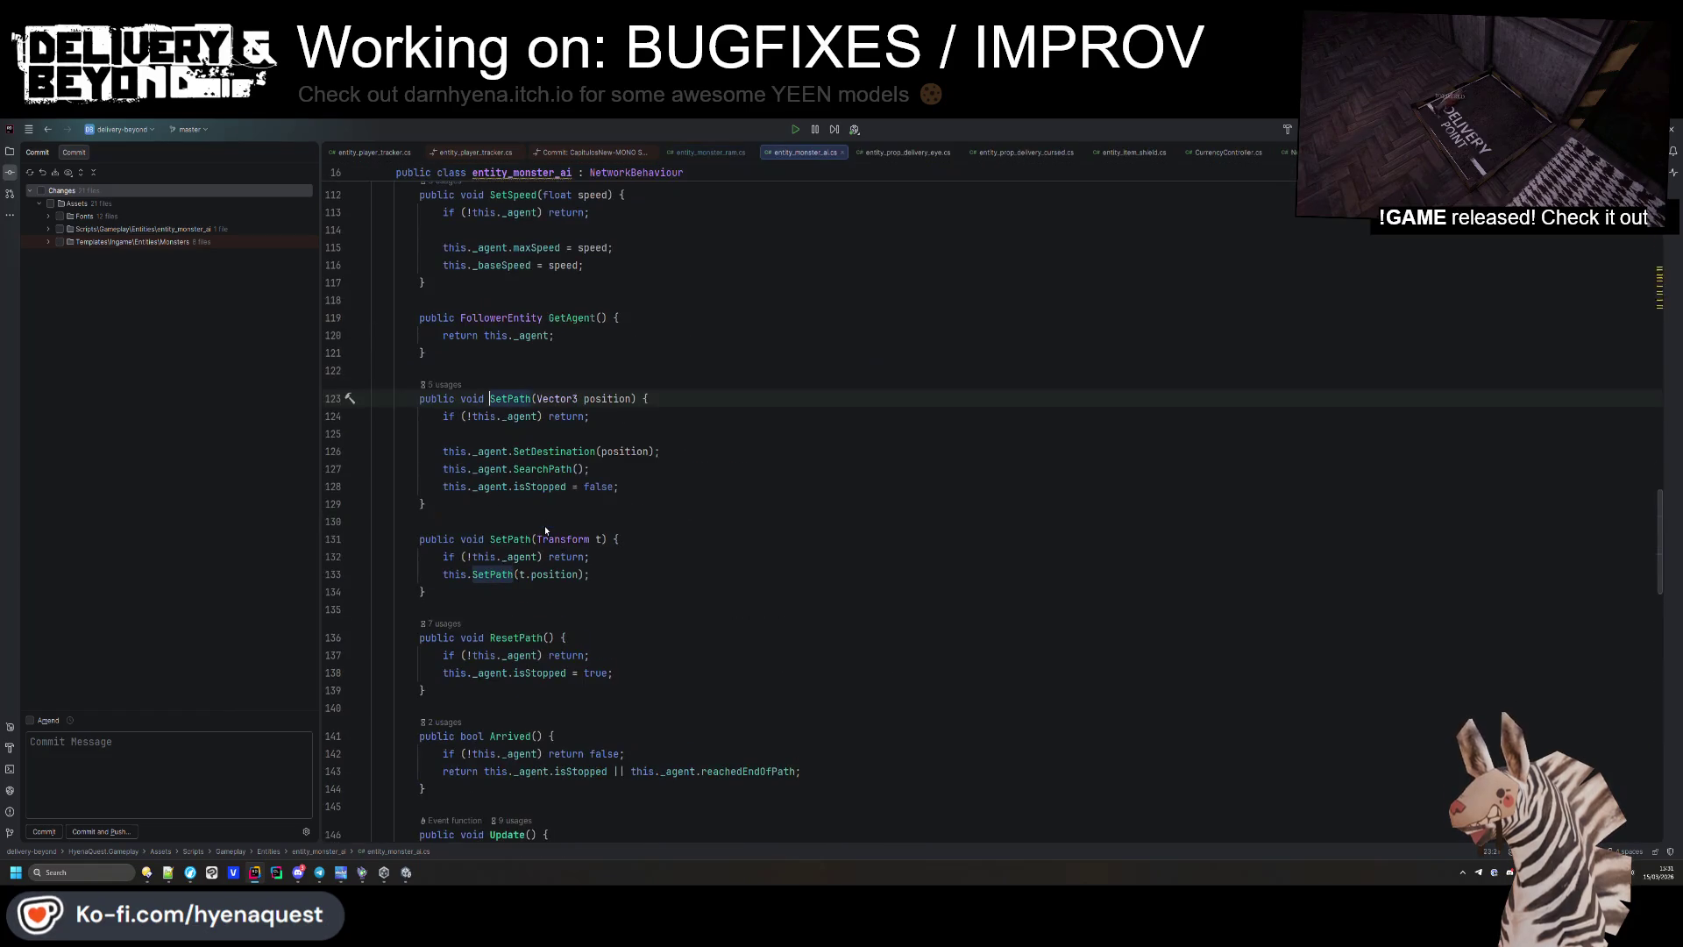
key(ctrl+alt+Left)
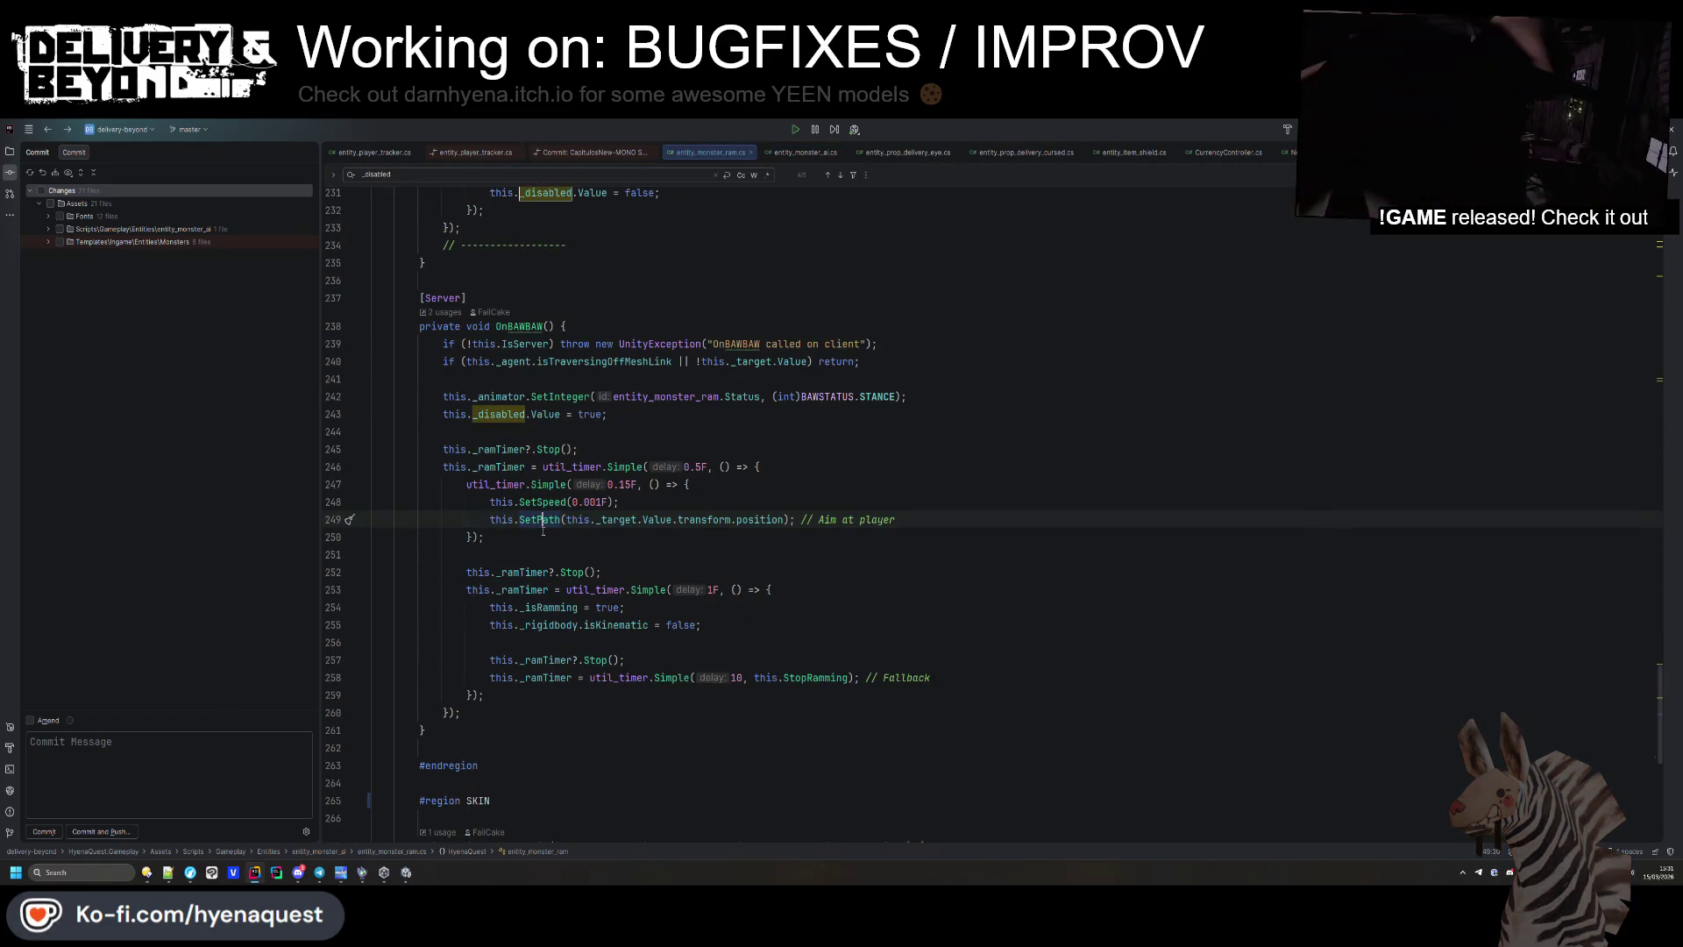
mouse_move(589, 589)
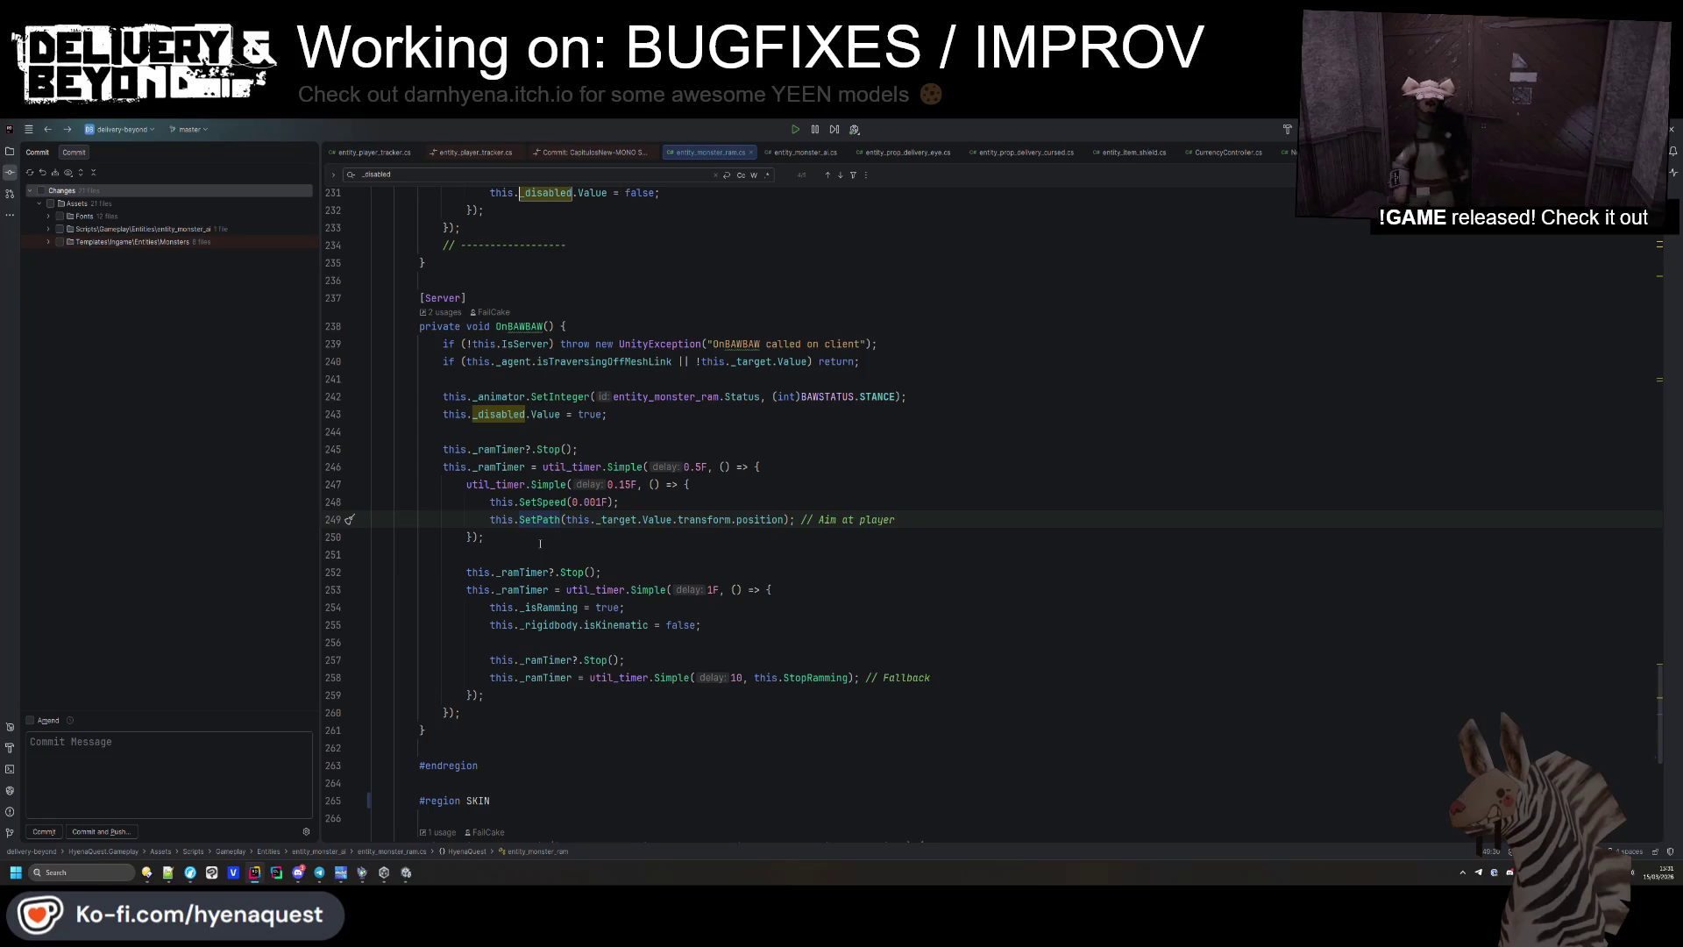
drag(498, 703, 590, 549)
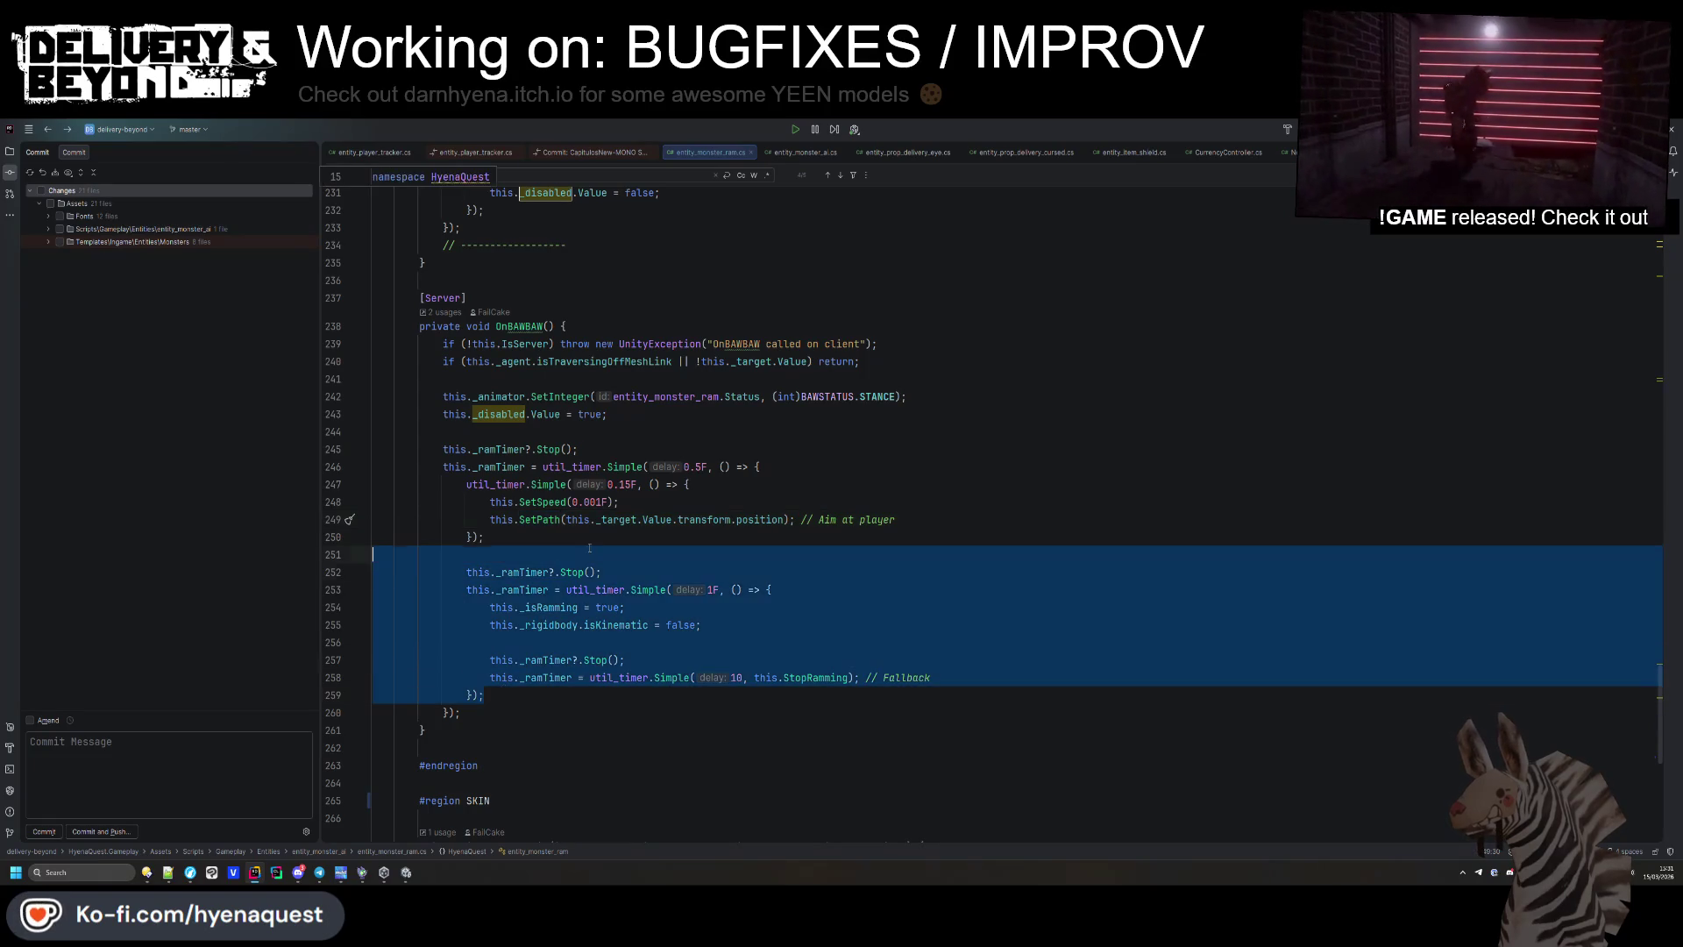
Move the ramming timer block into the 0.15F callback and add a _ramTimer stop to the 0.5F callback.
key(ctrl+x)
click(899, 520)
key(Return)
key(ctrl+v)
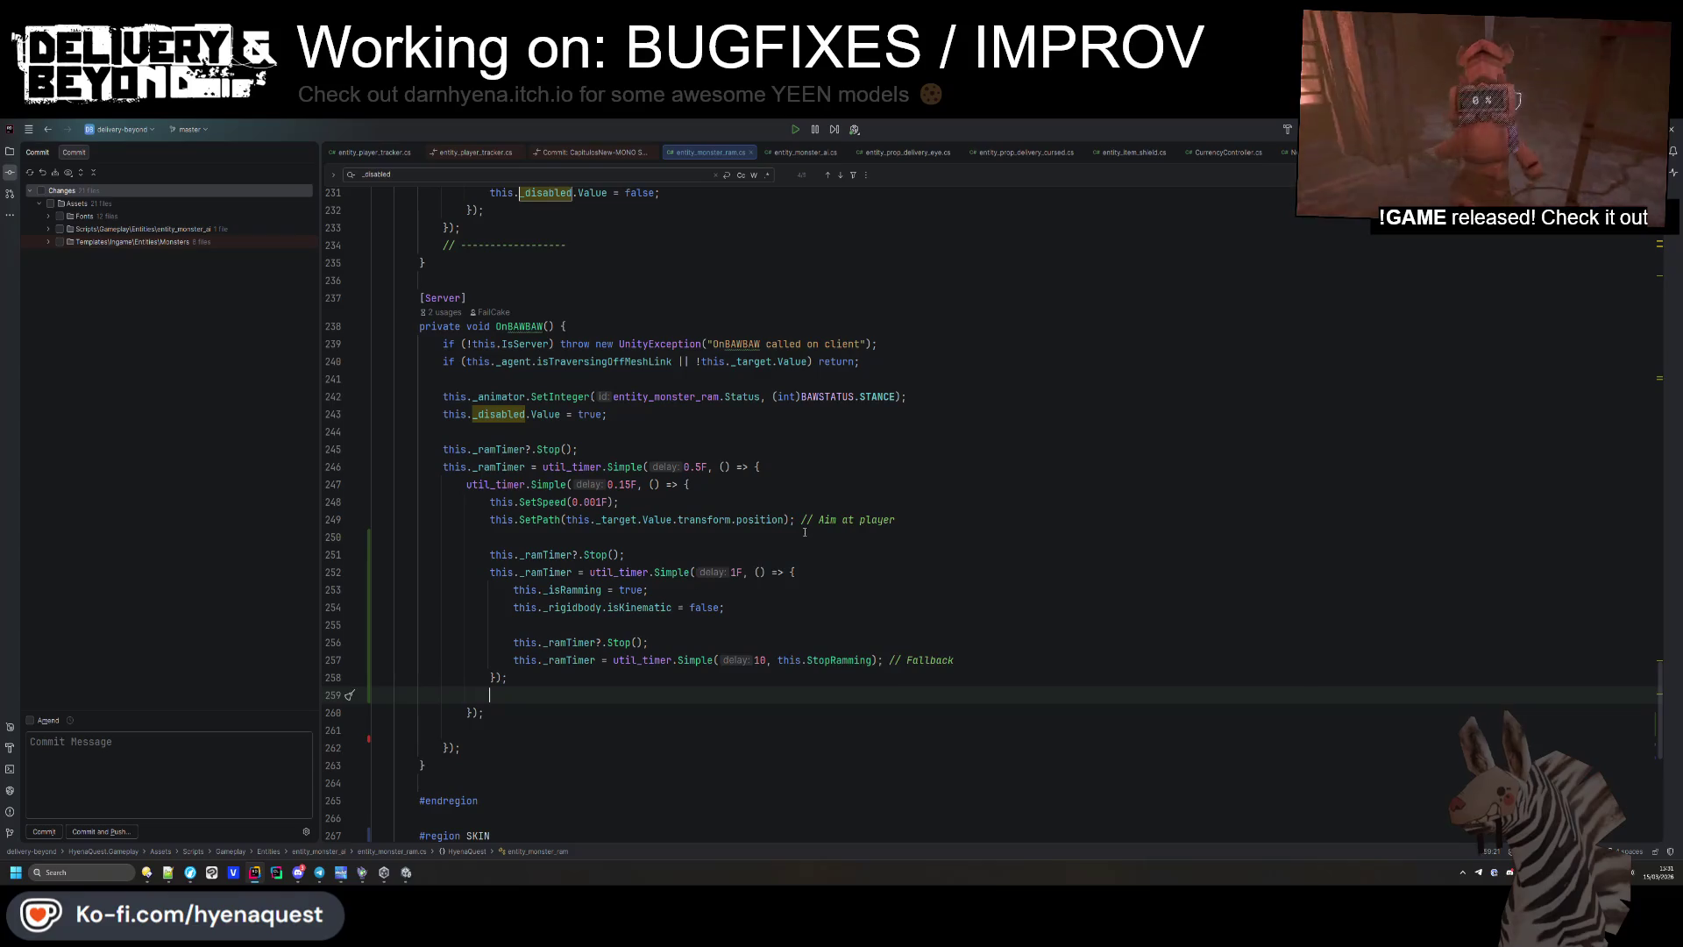
triple_click(597, 554)
key(ctrl+c)
click(772, 466)
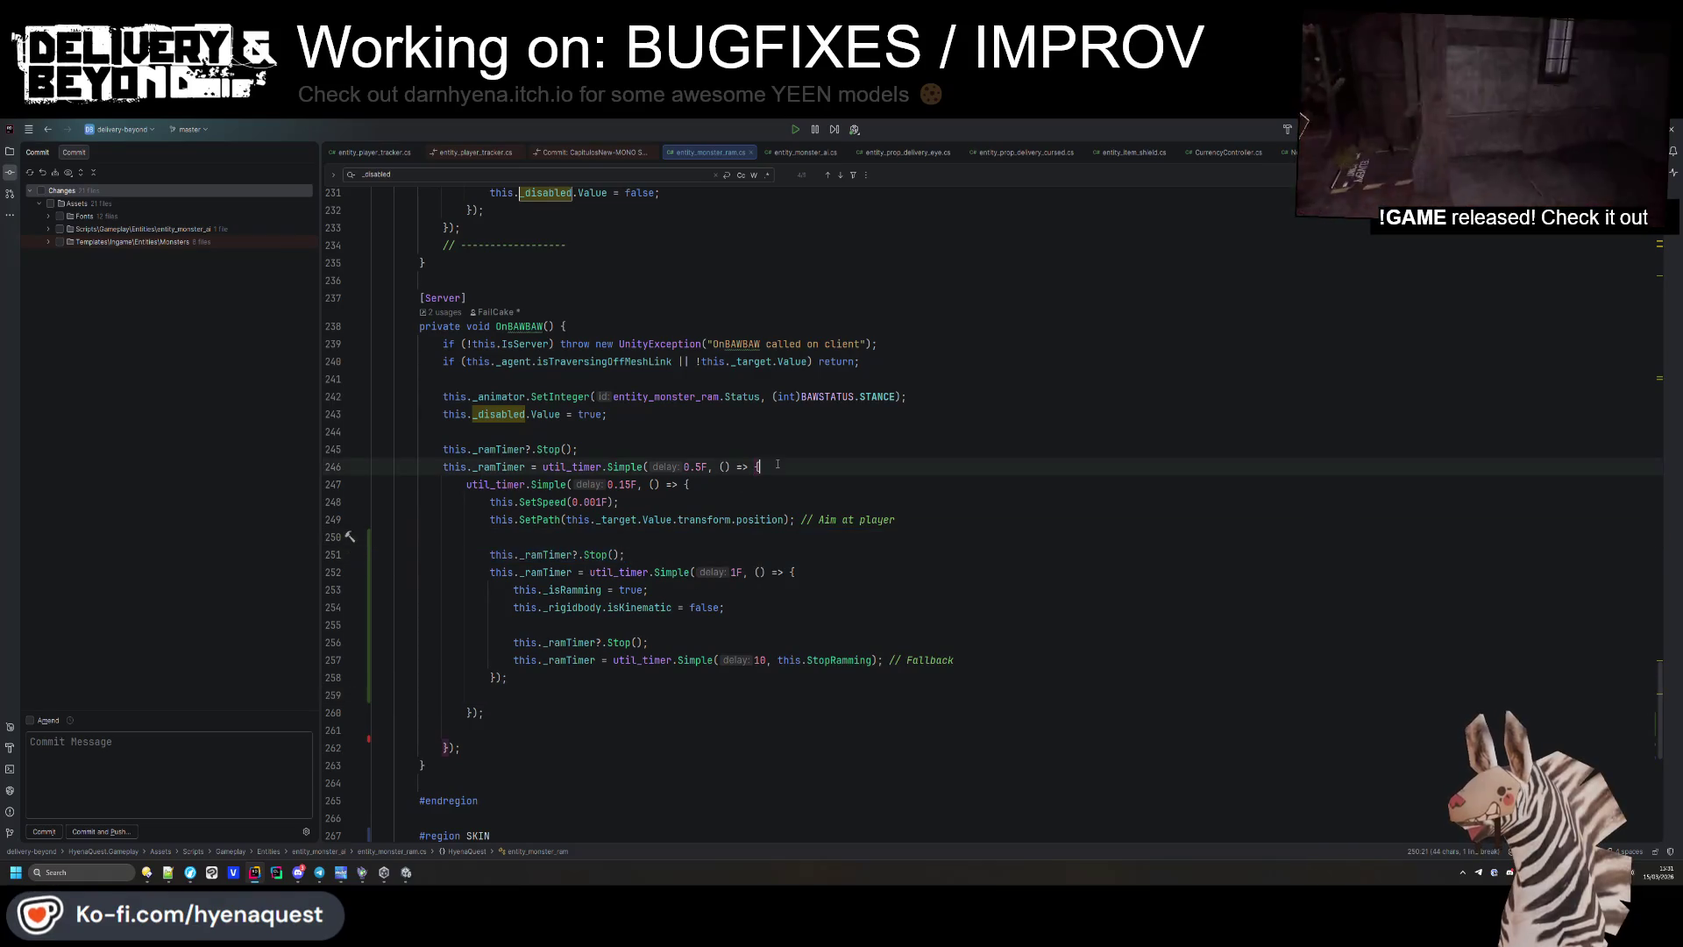
key(Return)
key(ctrl+v)
Assign the inner timer to this._ramTimer and change its delay from 1F to 0.85F.
click(467, 501)
text(this._ramTimer =)
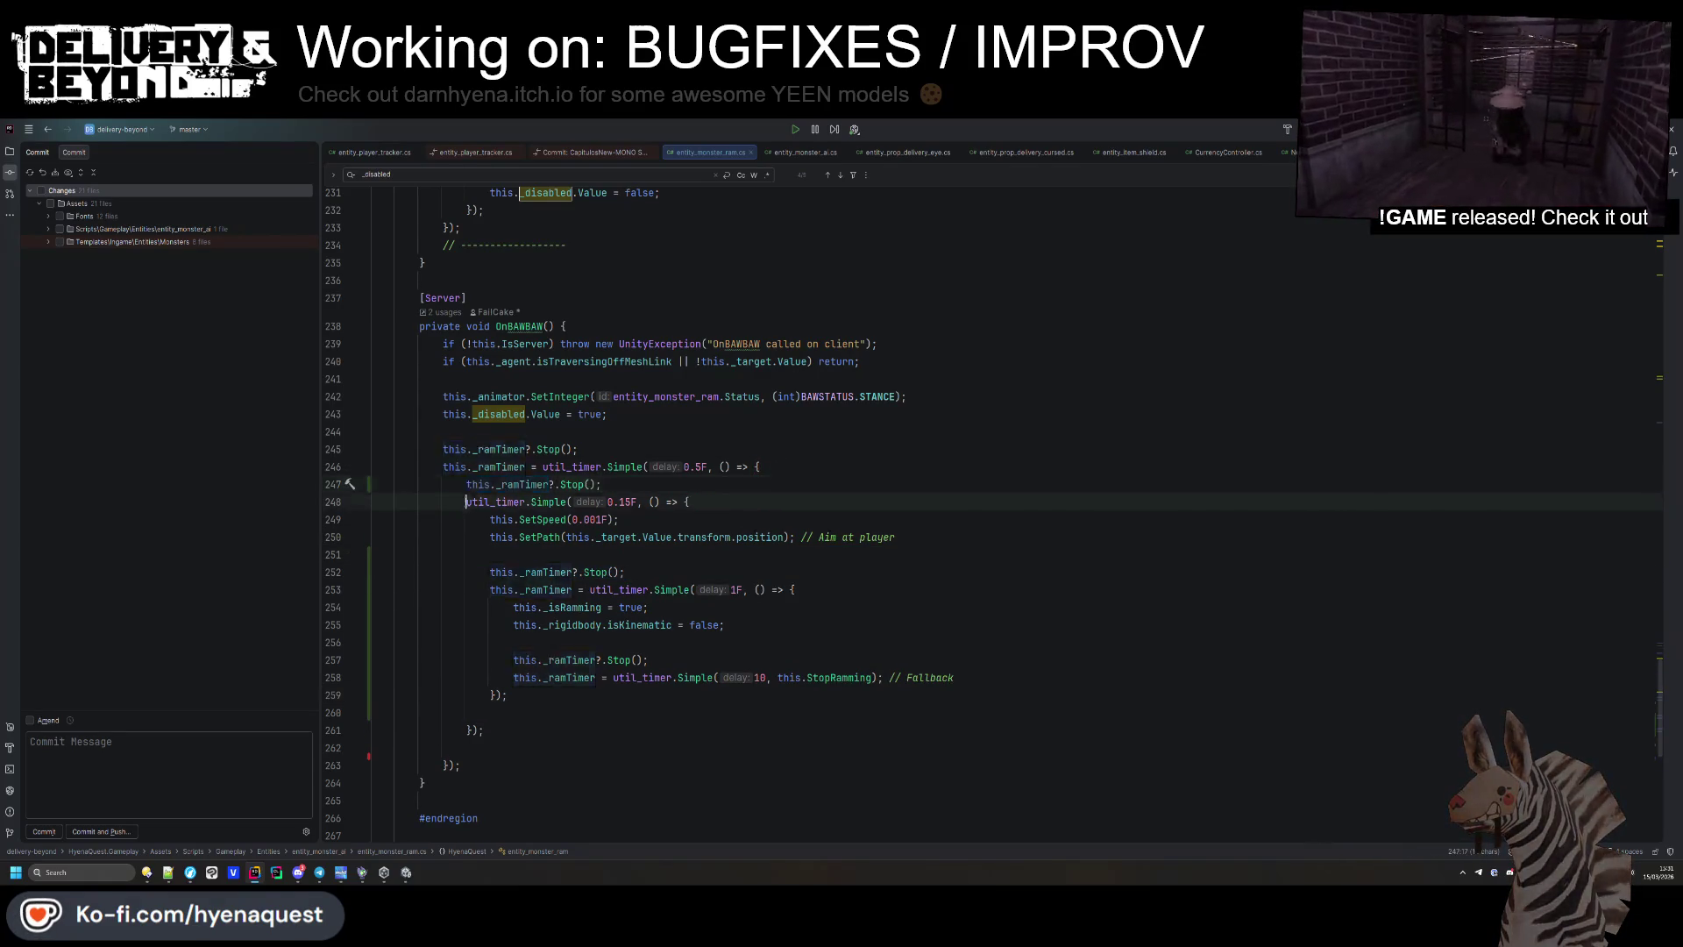
key(Escape)
click(607, 572)
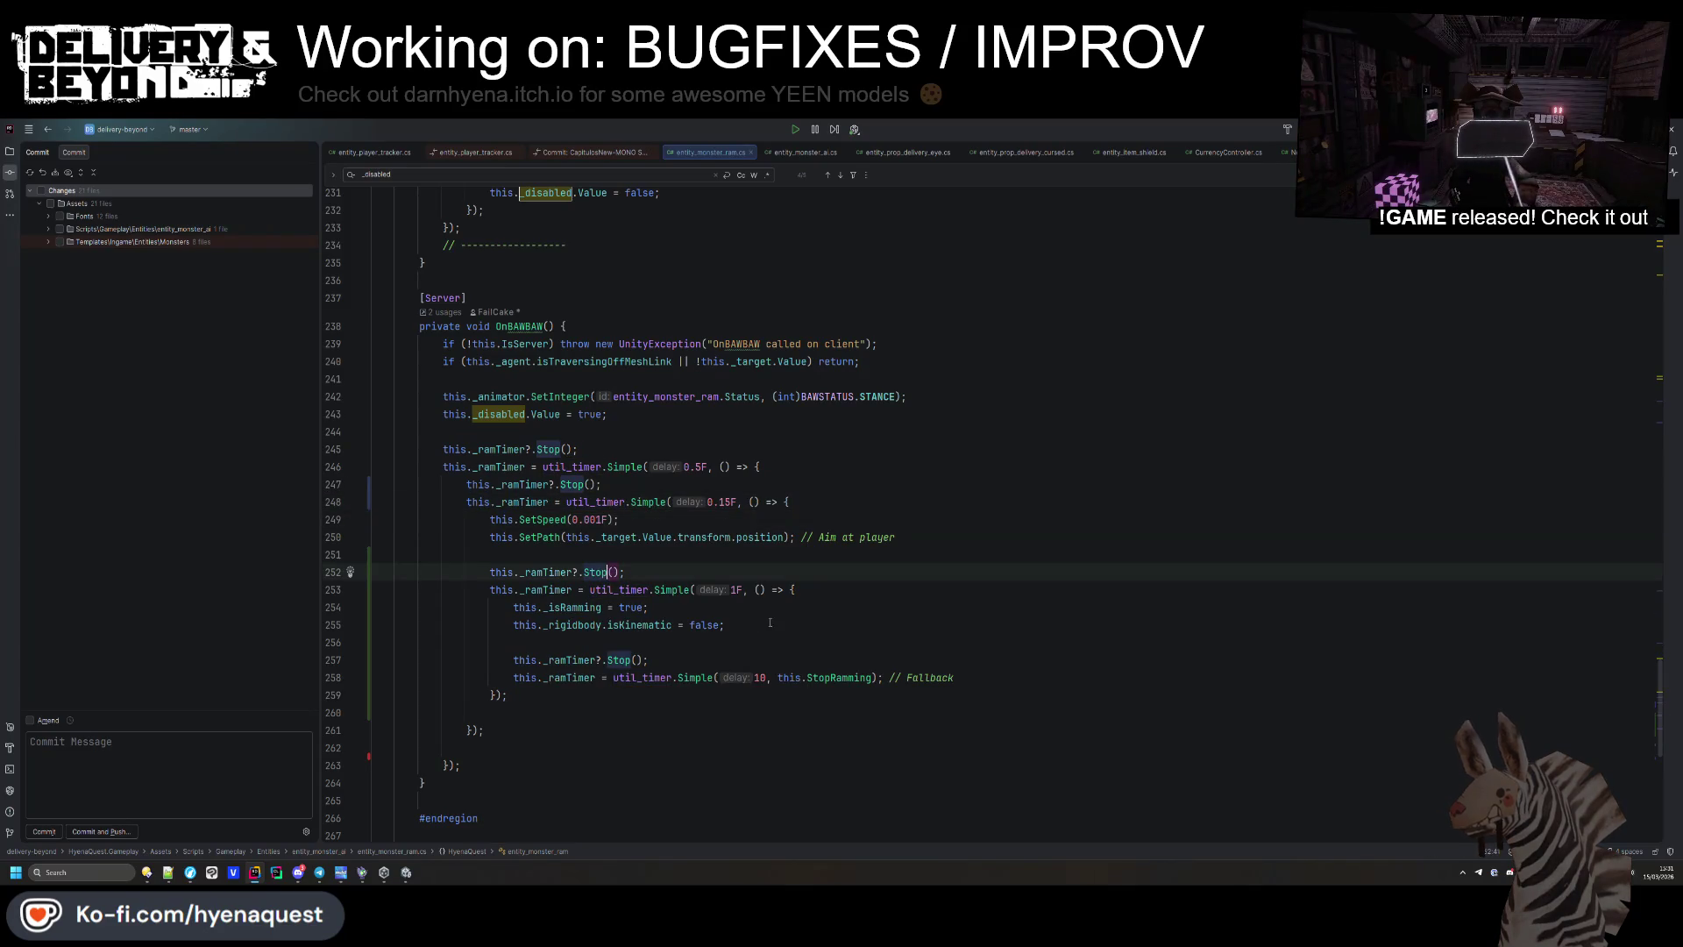
click(733, 589)
click(744, 589)
text(0d)
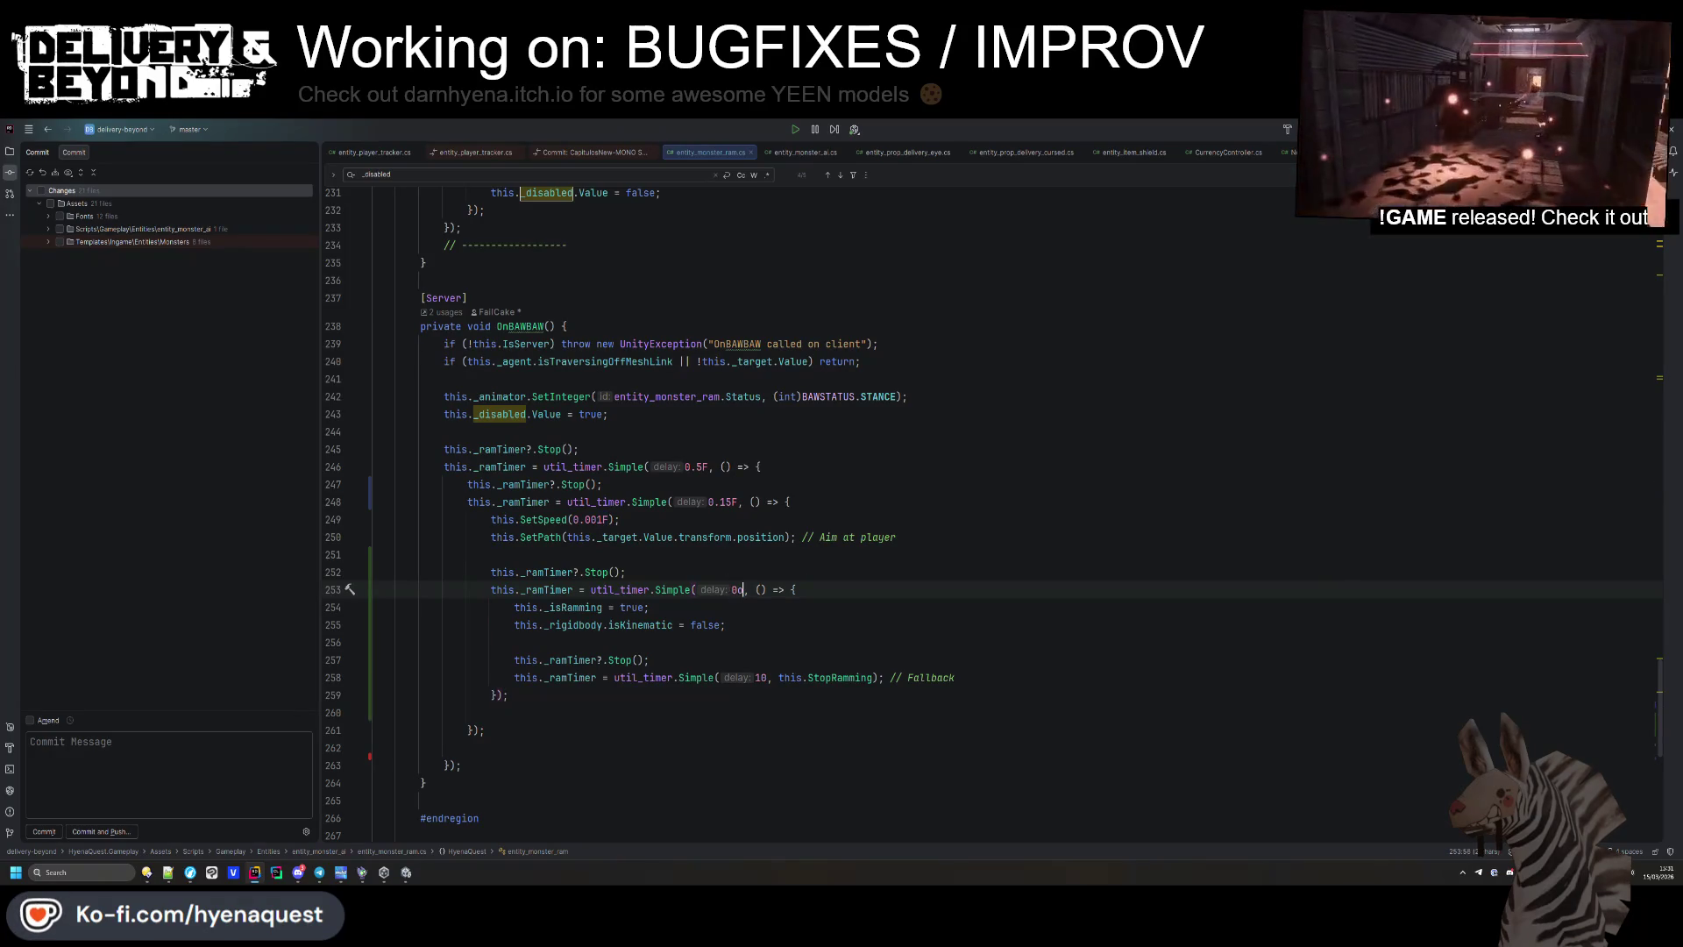
text(.85F)
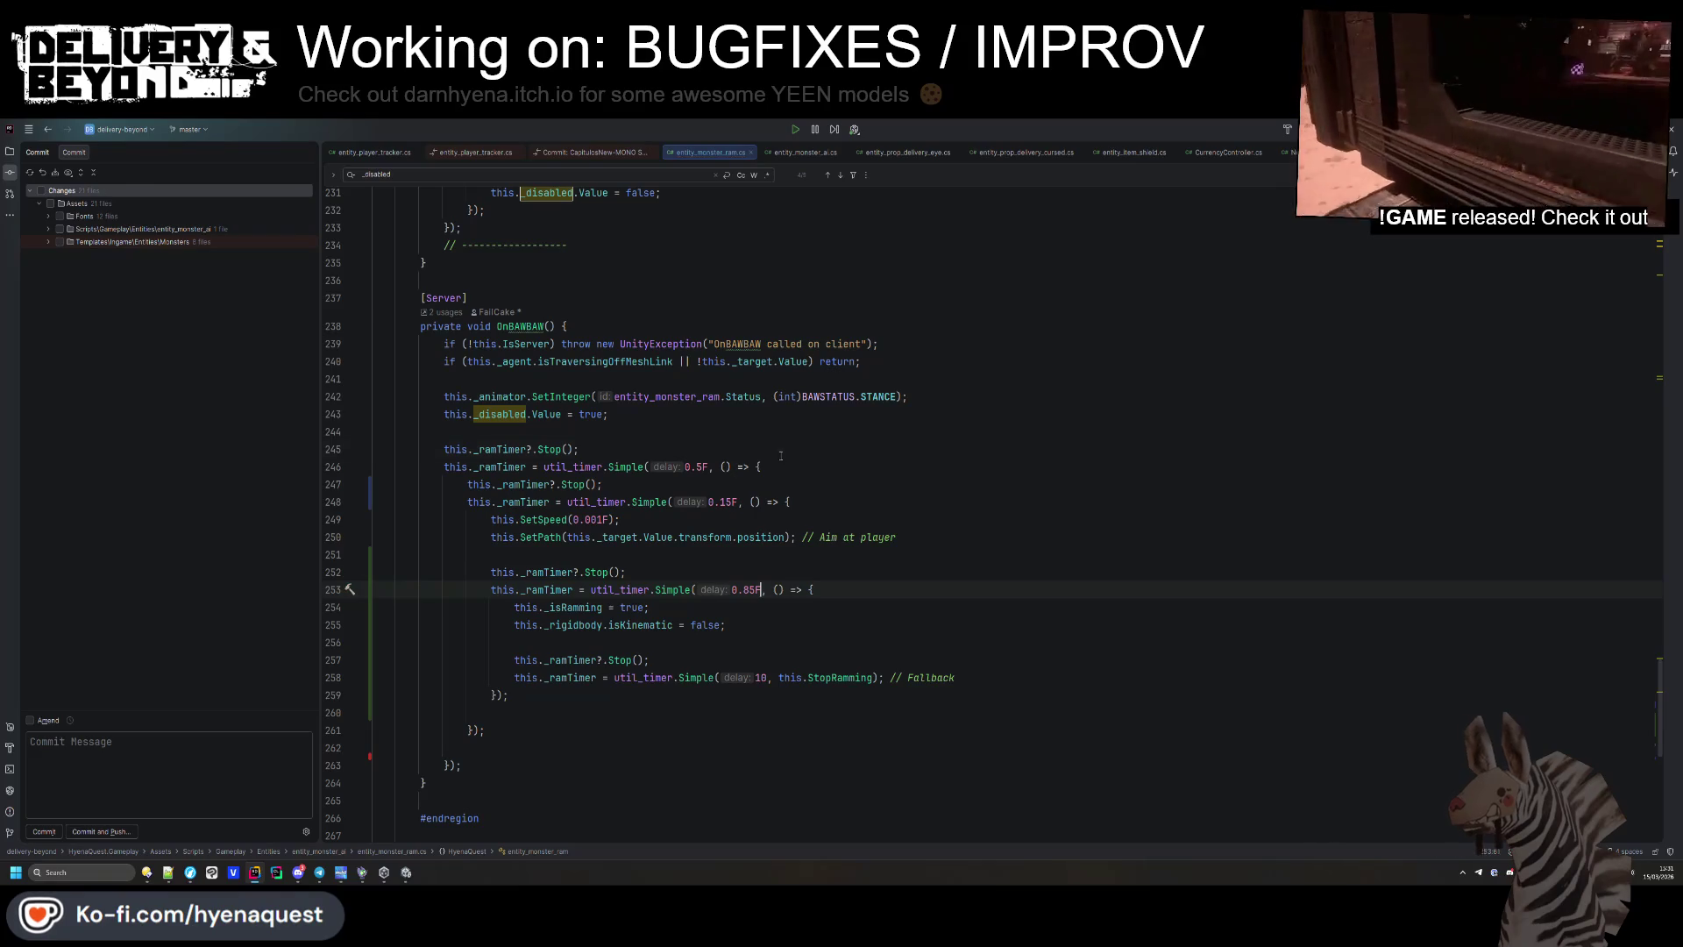
Add a this.StopRamming() call inside the 0.85F timer callback.
scroll(780, 455, down, 2)
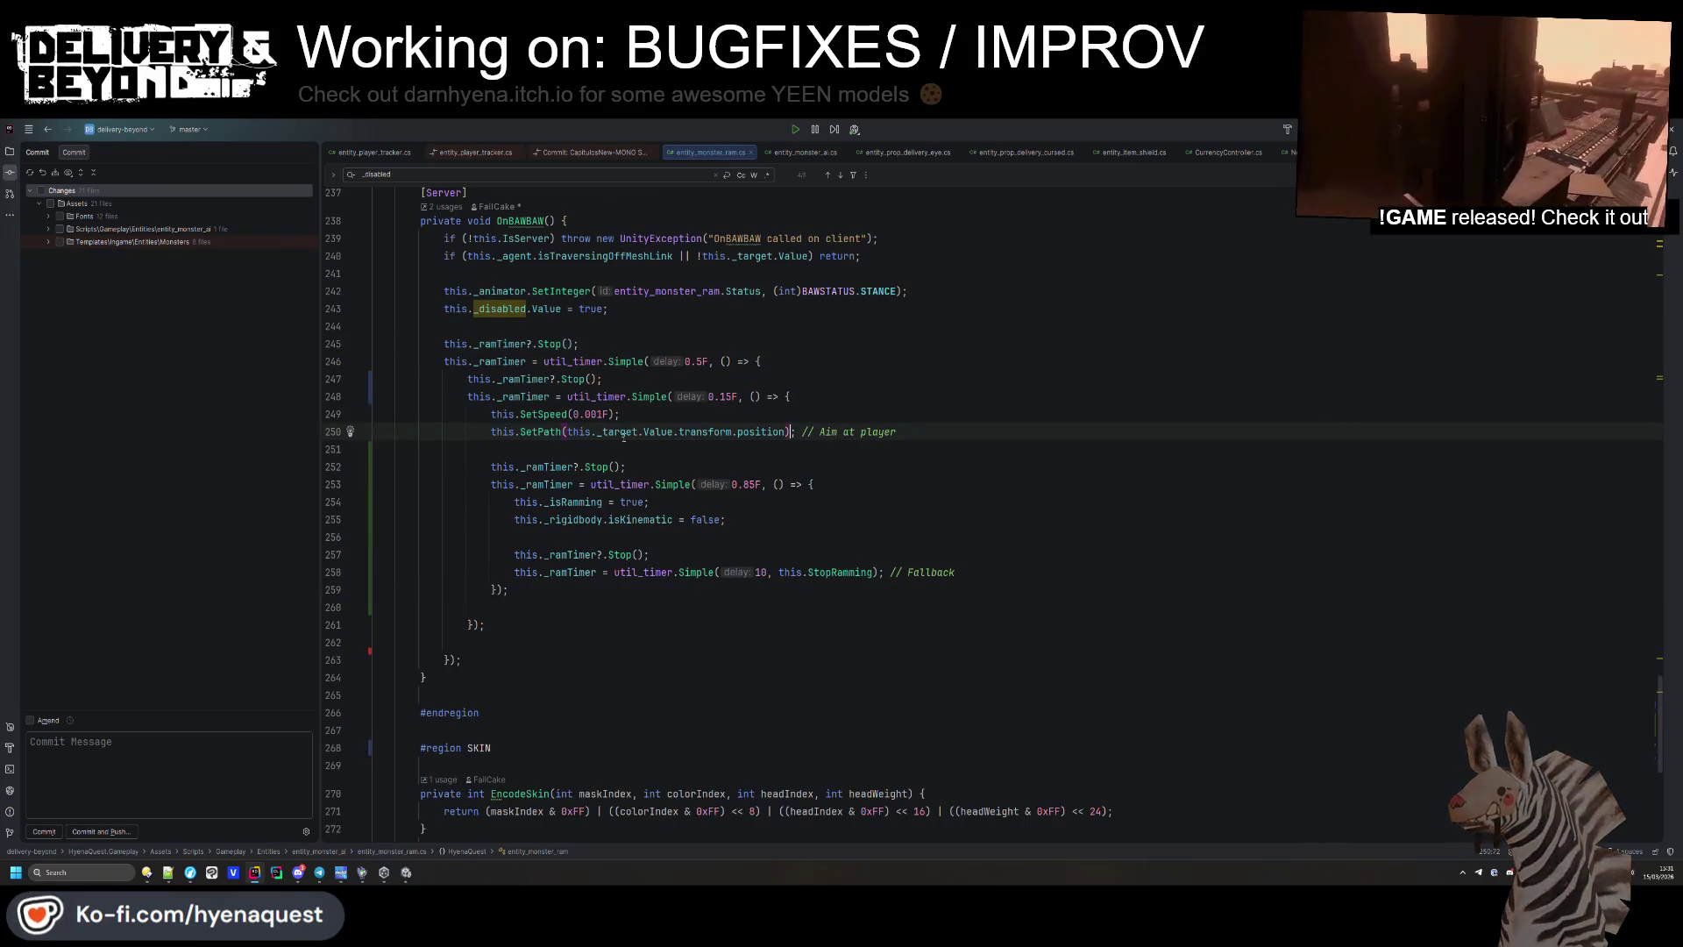
click(863, 399)
key(Return)
key(ctrl+z)
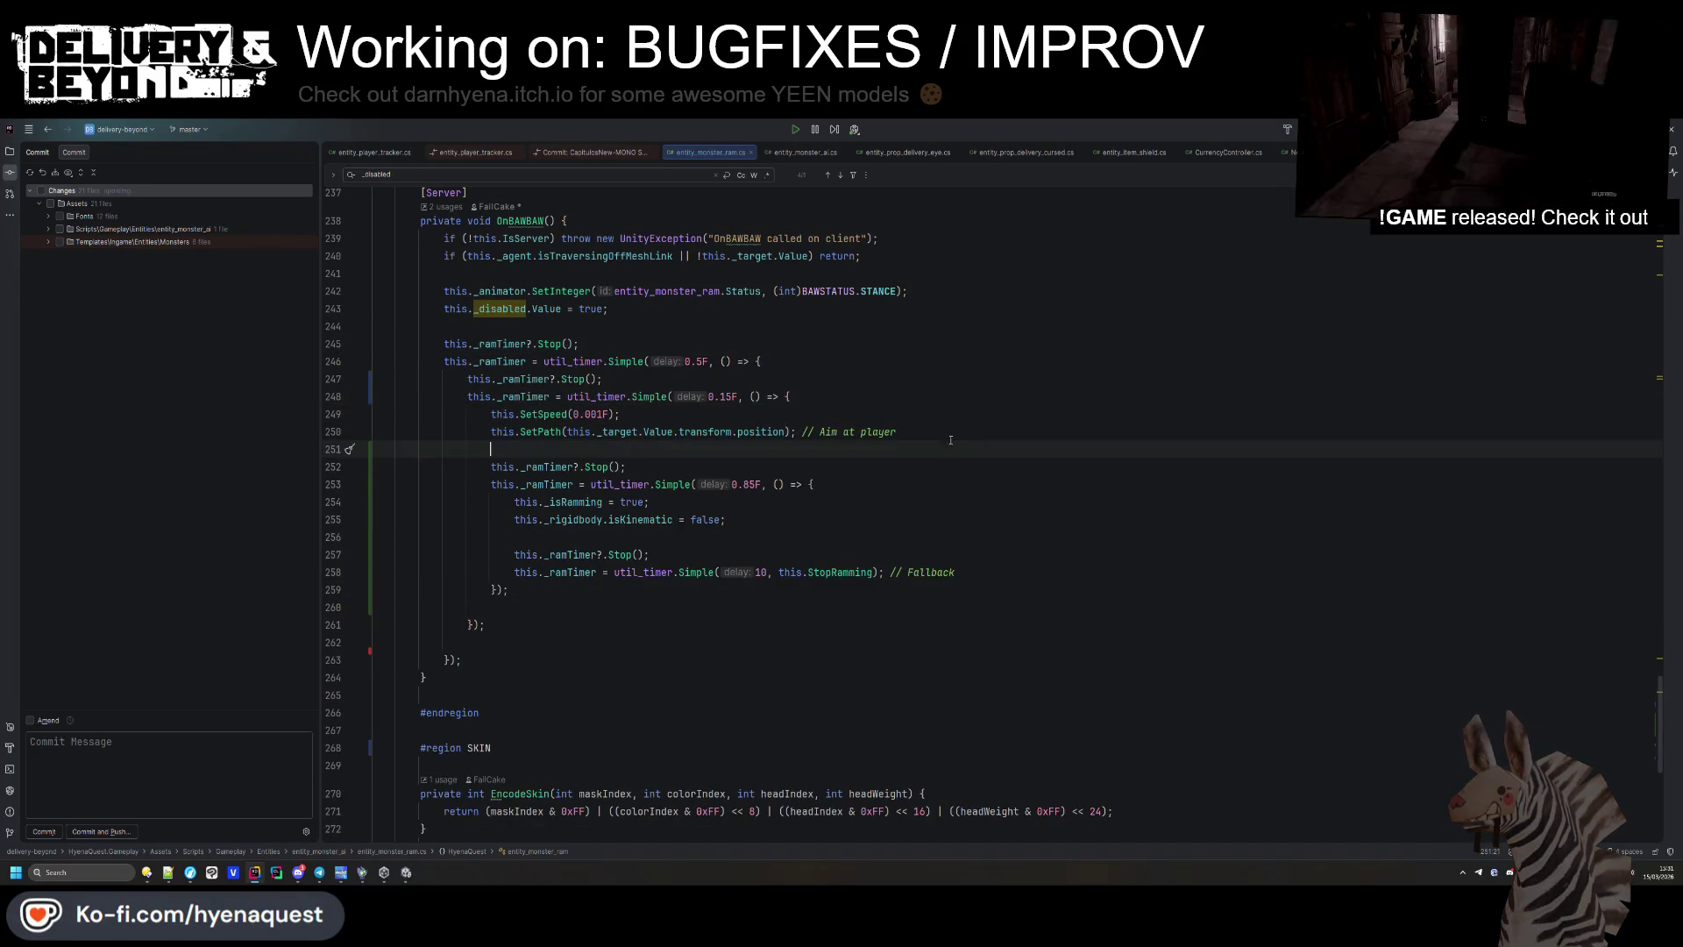
triple_click(883, 438)
key(ctrl+c)
click(825, 483)
key(Return)
key(Return)
key(ctrl+v)
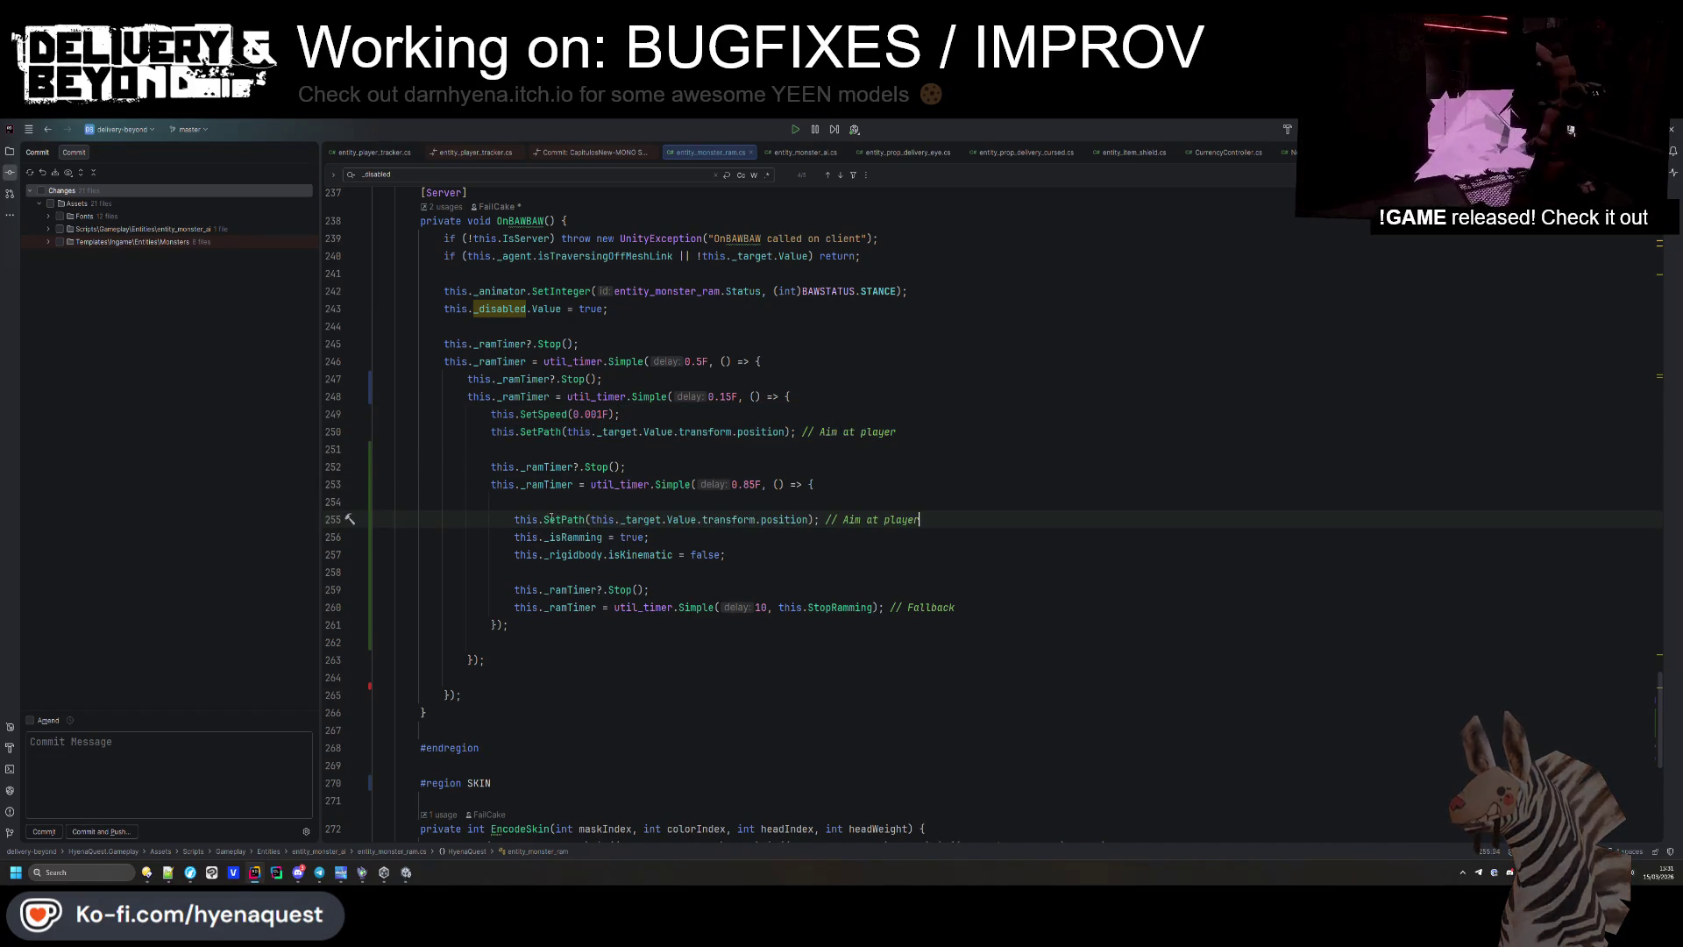
key(shift+Home)
text(this.stop)
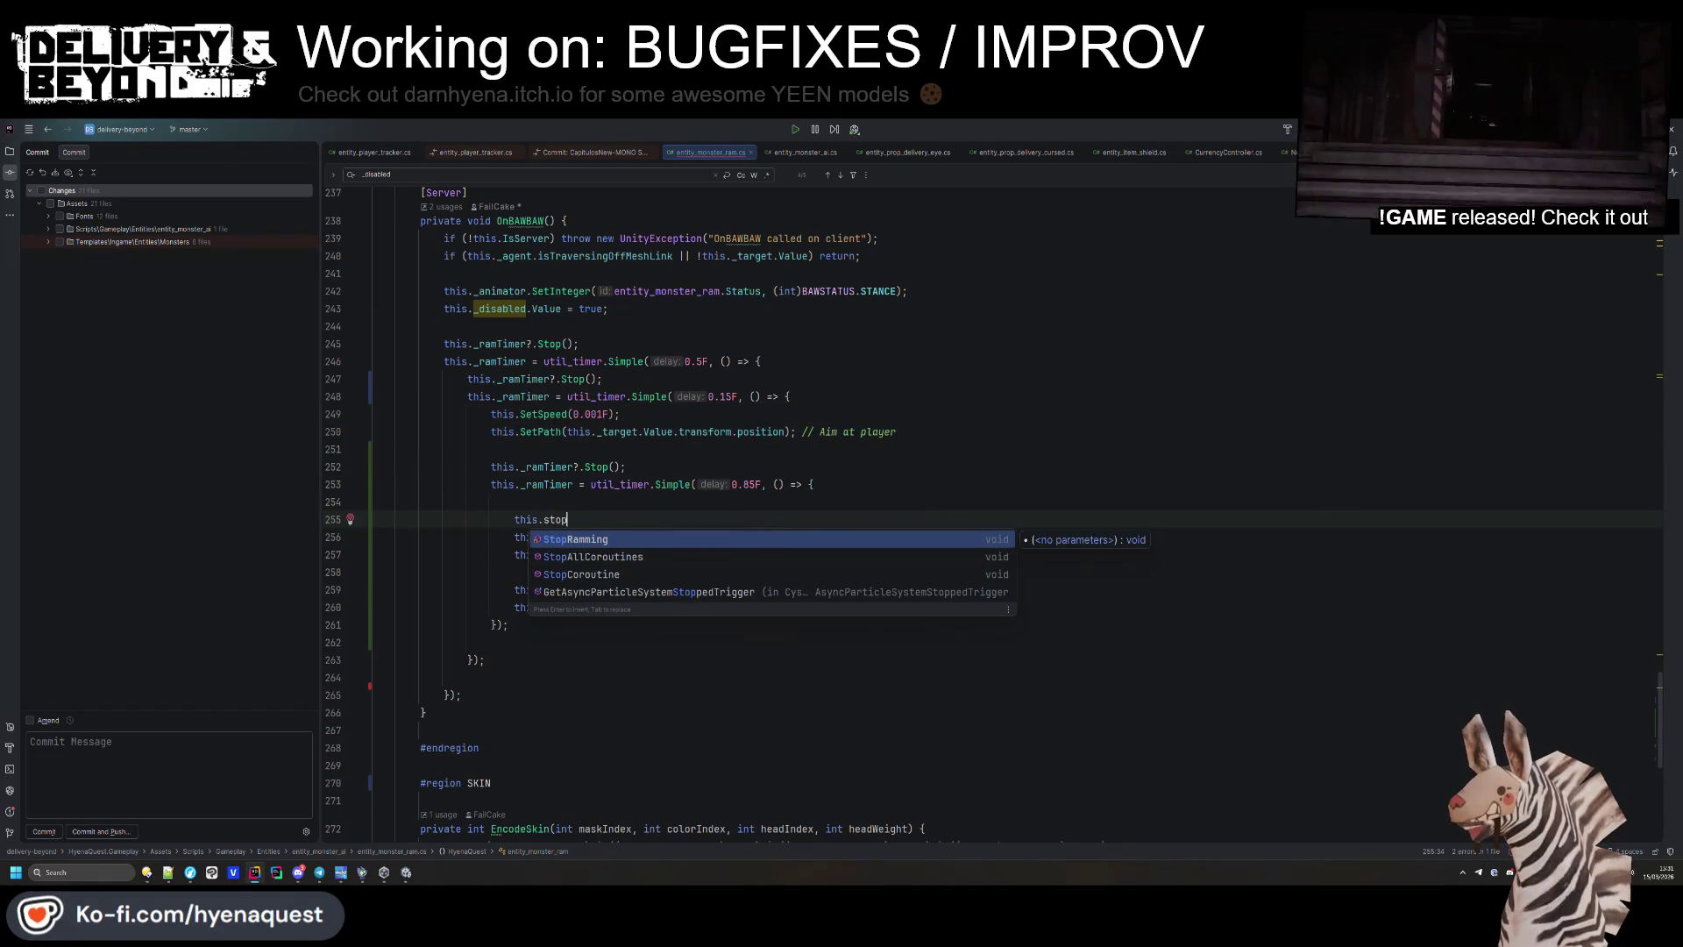
key(Return)
key(Return)
key(Up)
key(Up)
key(BackSpace)
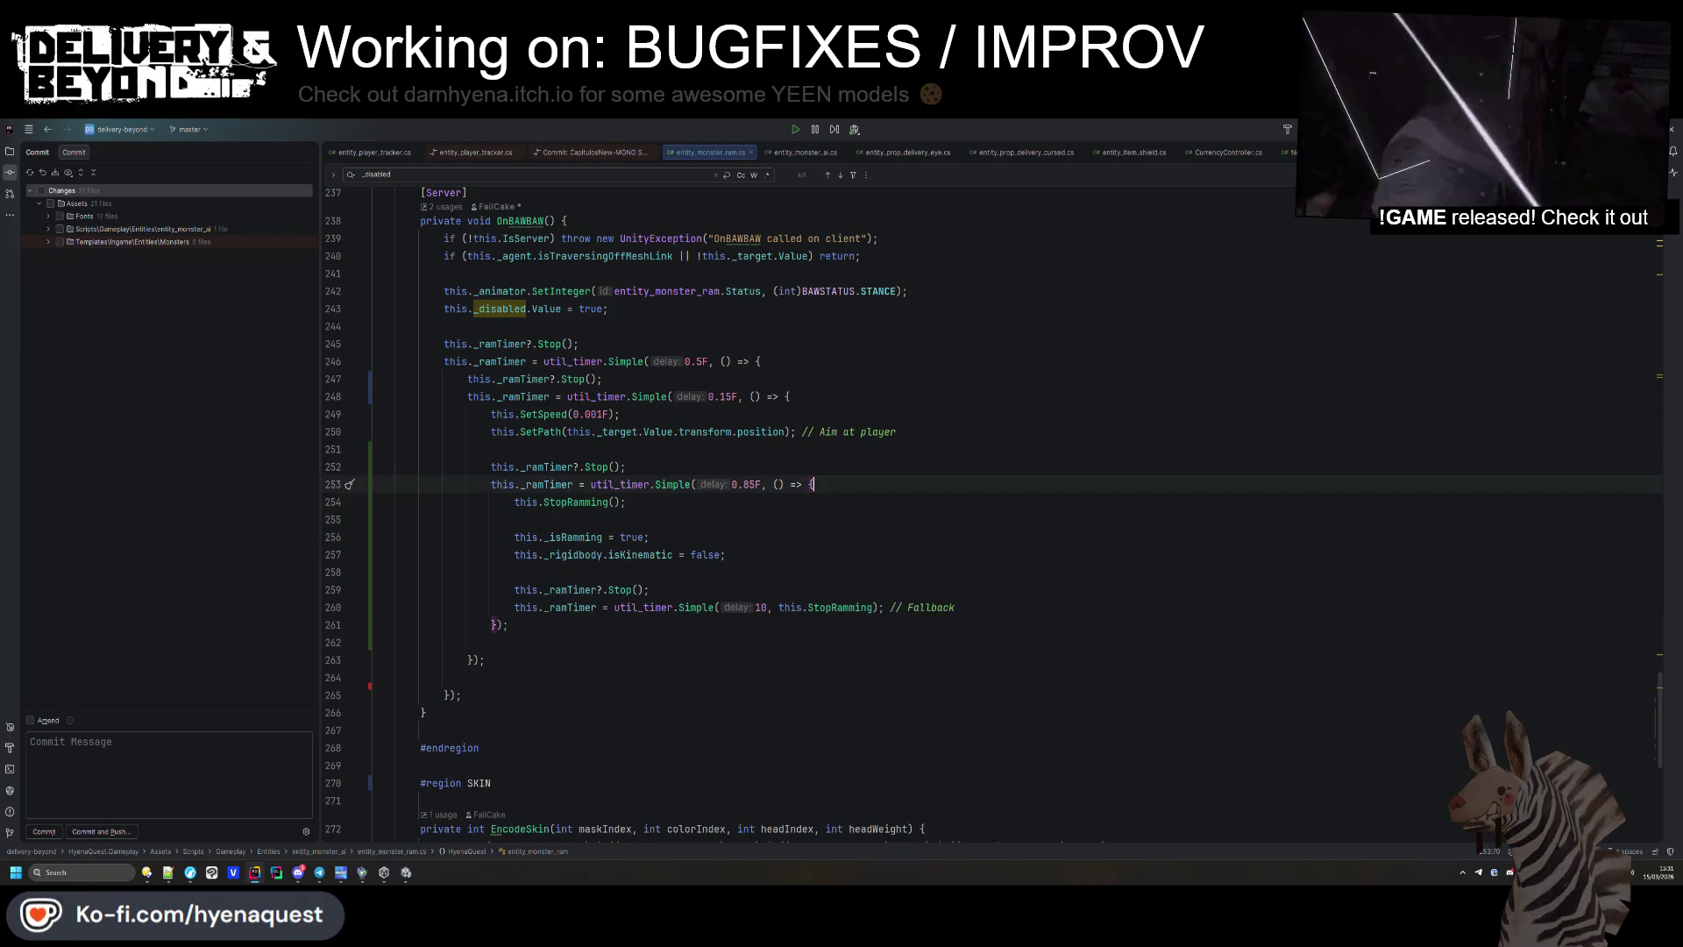
Add a this.ResetPath() call in that callback before ramming.
ctrl+click(570, 501)
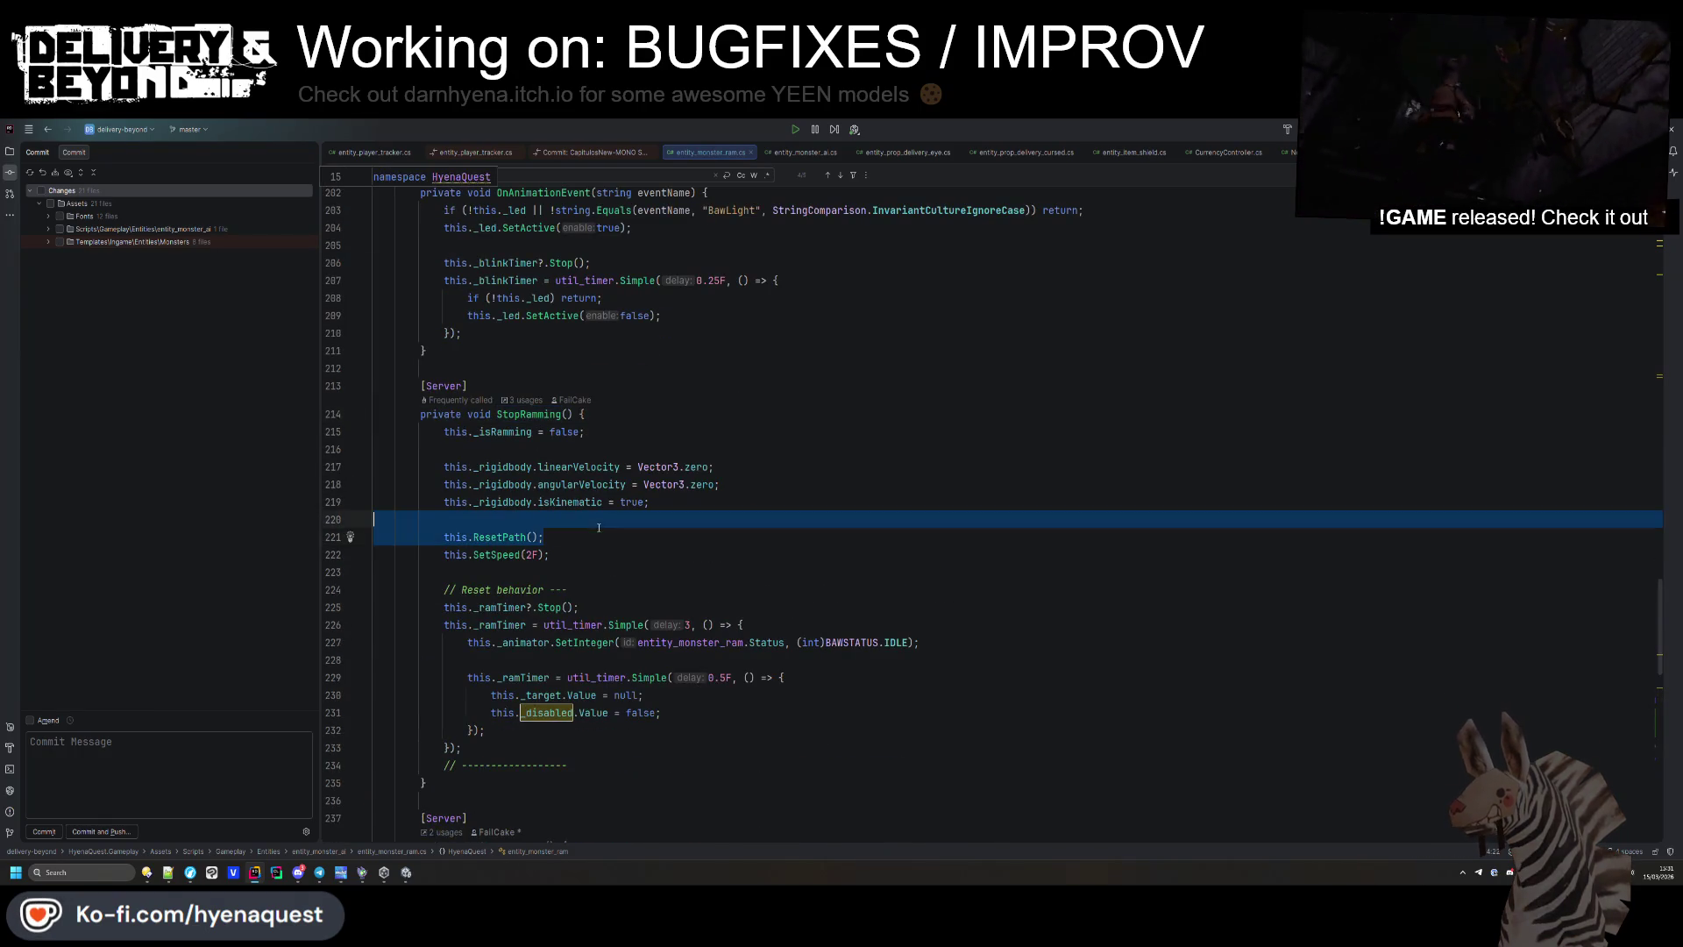
key(ctrl+alt+Left)
text(this.ResetPath)
key(Return)
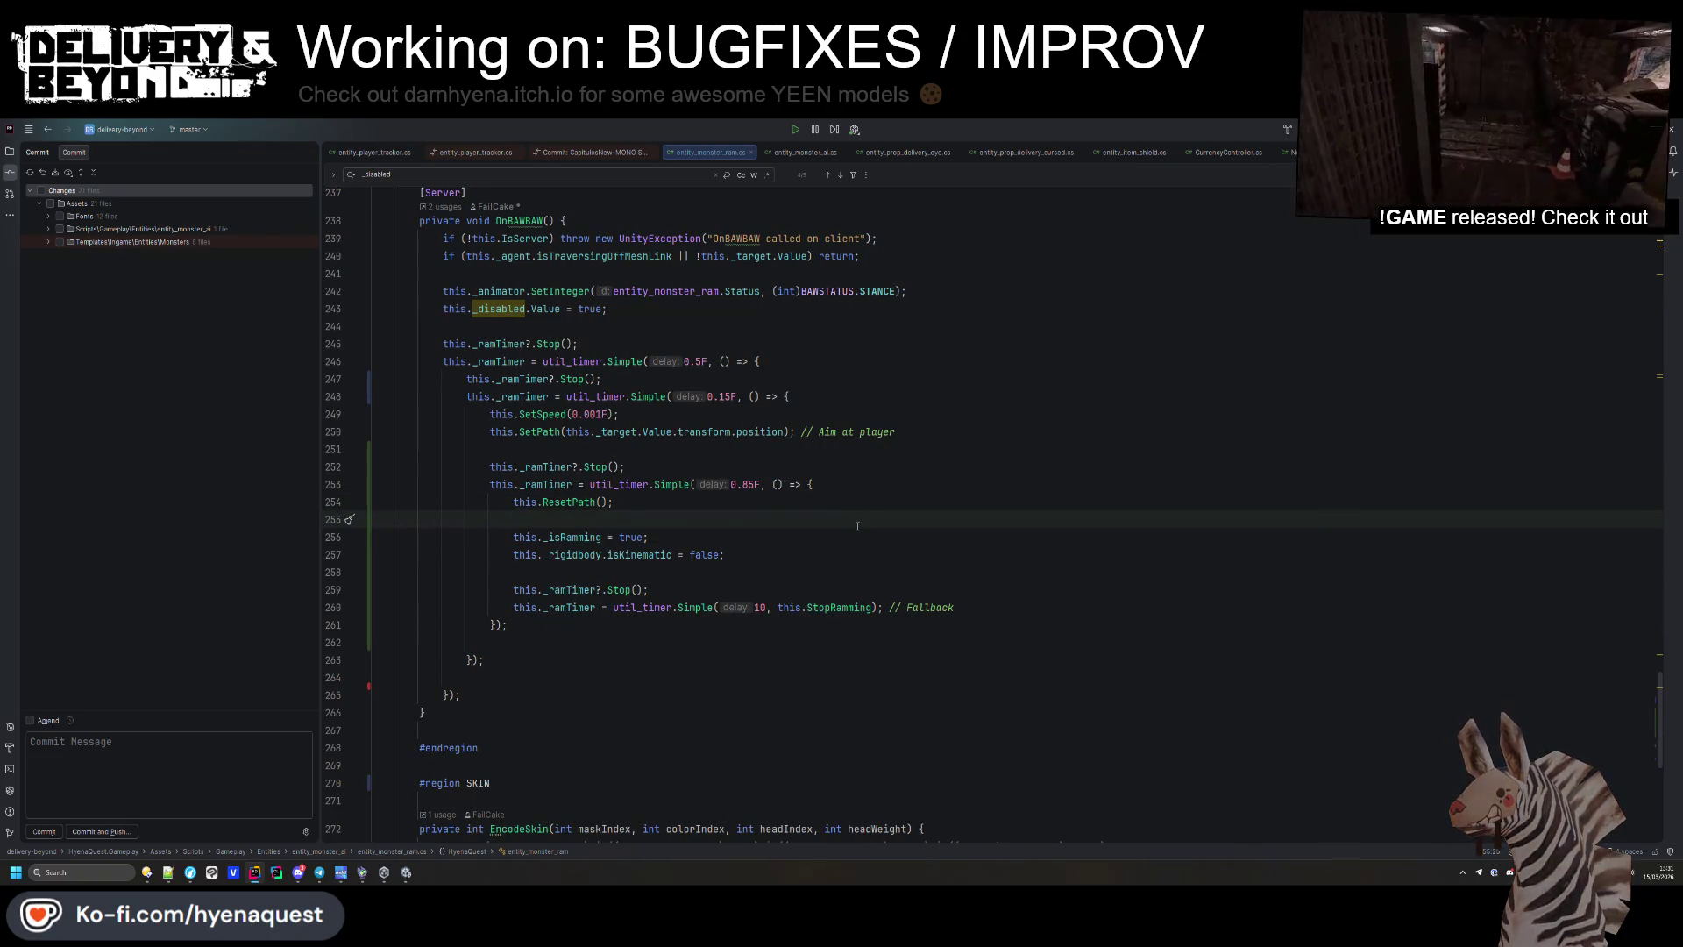
Raise castDistance's Mathf.Max minimum from 0.3F to 0.4F and return to Unity.
scroll(857, 526, up, 5)
scroll(738, 620, up, 20)
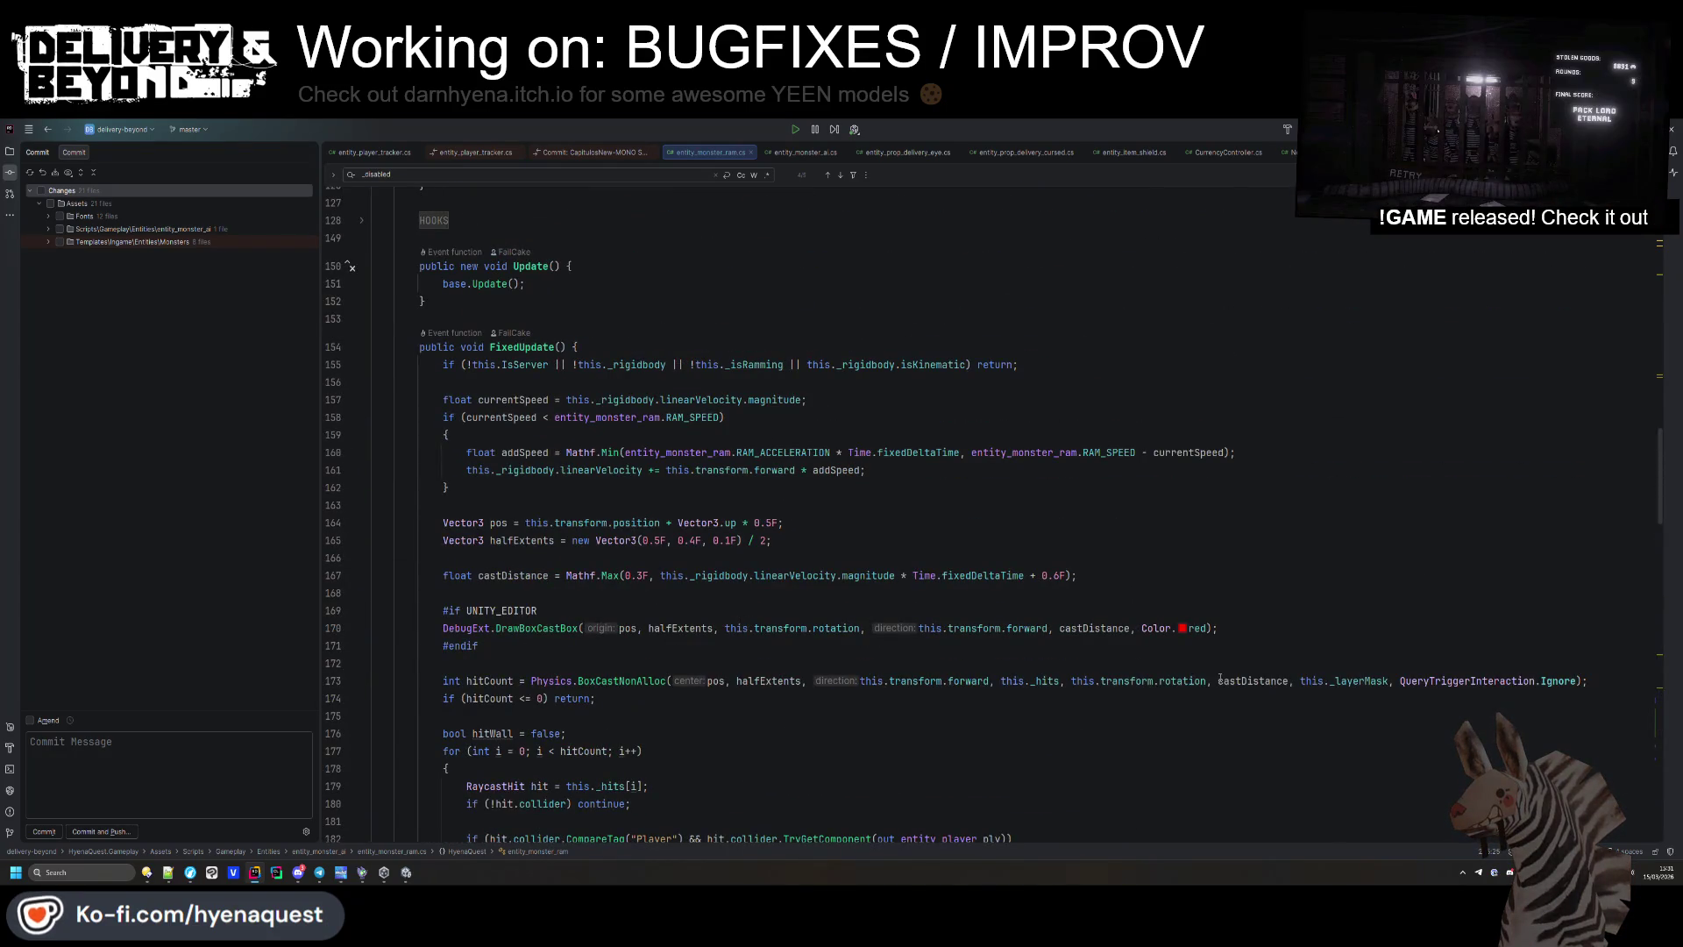
click(1252, 681)
click(639, 575)
text(4)
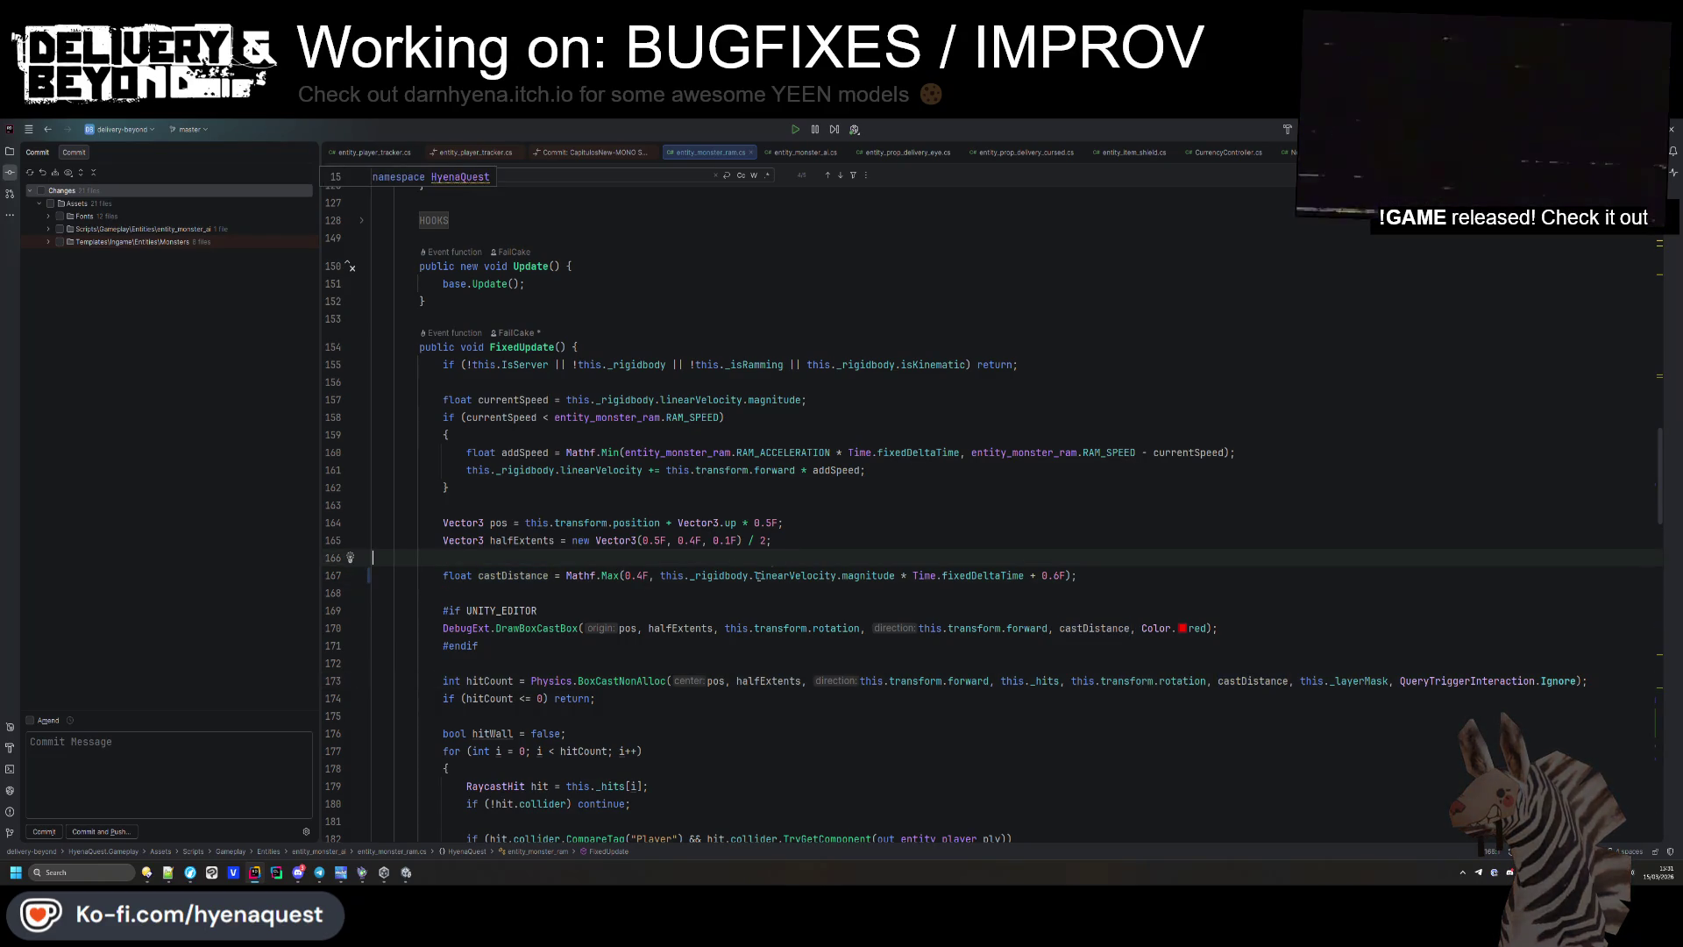
key(alt+Tab)
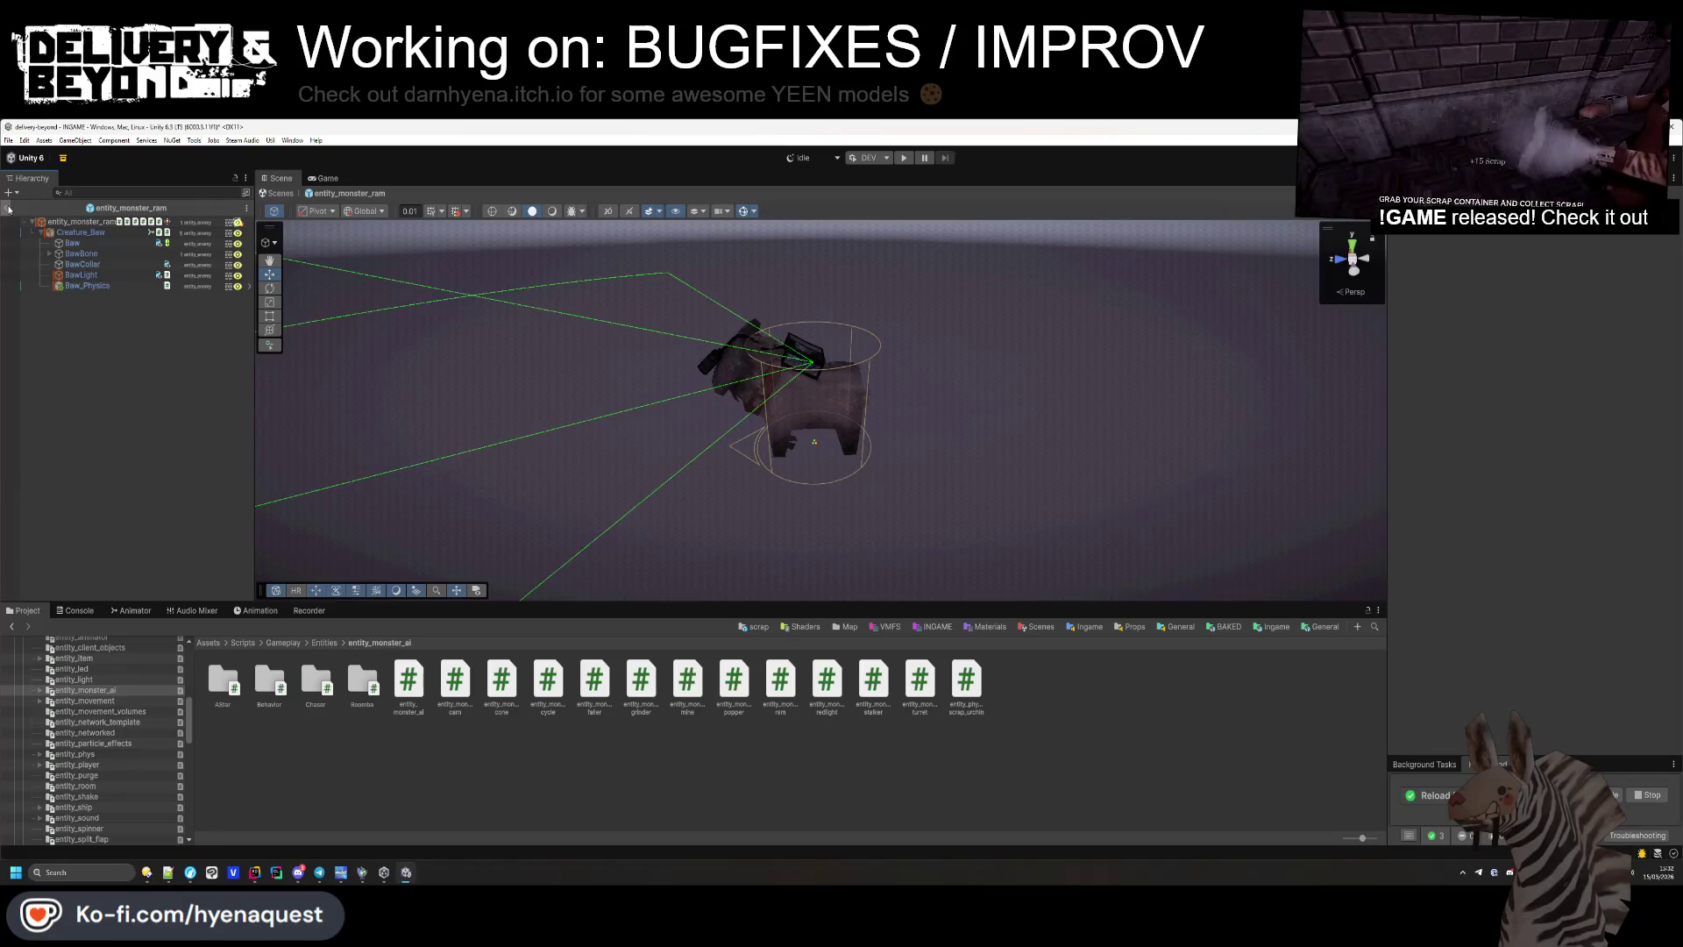
Inspect the ram's BawCollar and BawLight parts from close orbit views.
click(92, 265)
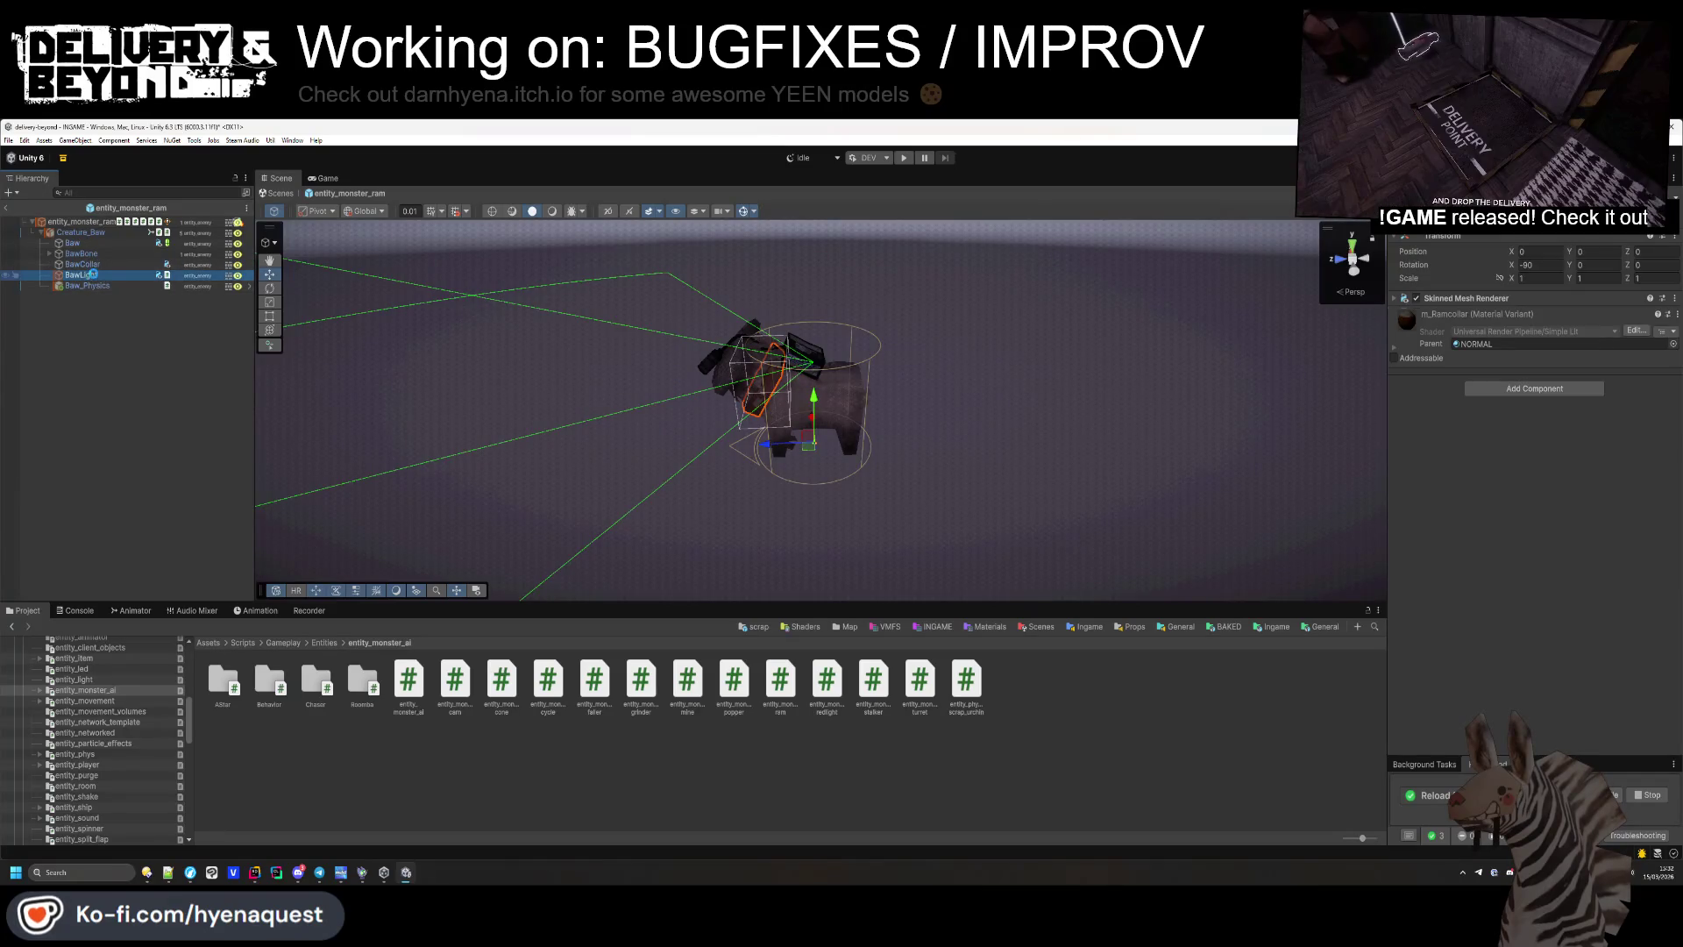
mouse_move(473, 368)
mouse_down()
mouse_move(676, 327)
mouse_move(617, 327)
mouse_move(526, 274)
mouse_move(1046, 346)
mouse_move(982, 377)
mouse_move(1475, 299)
mouse_up()
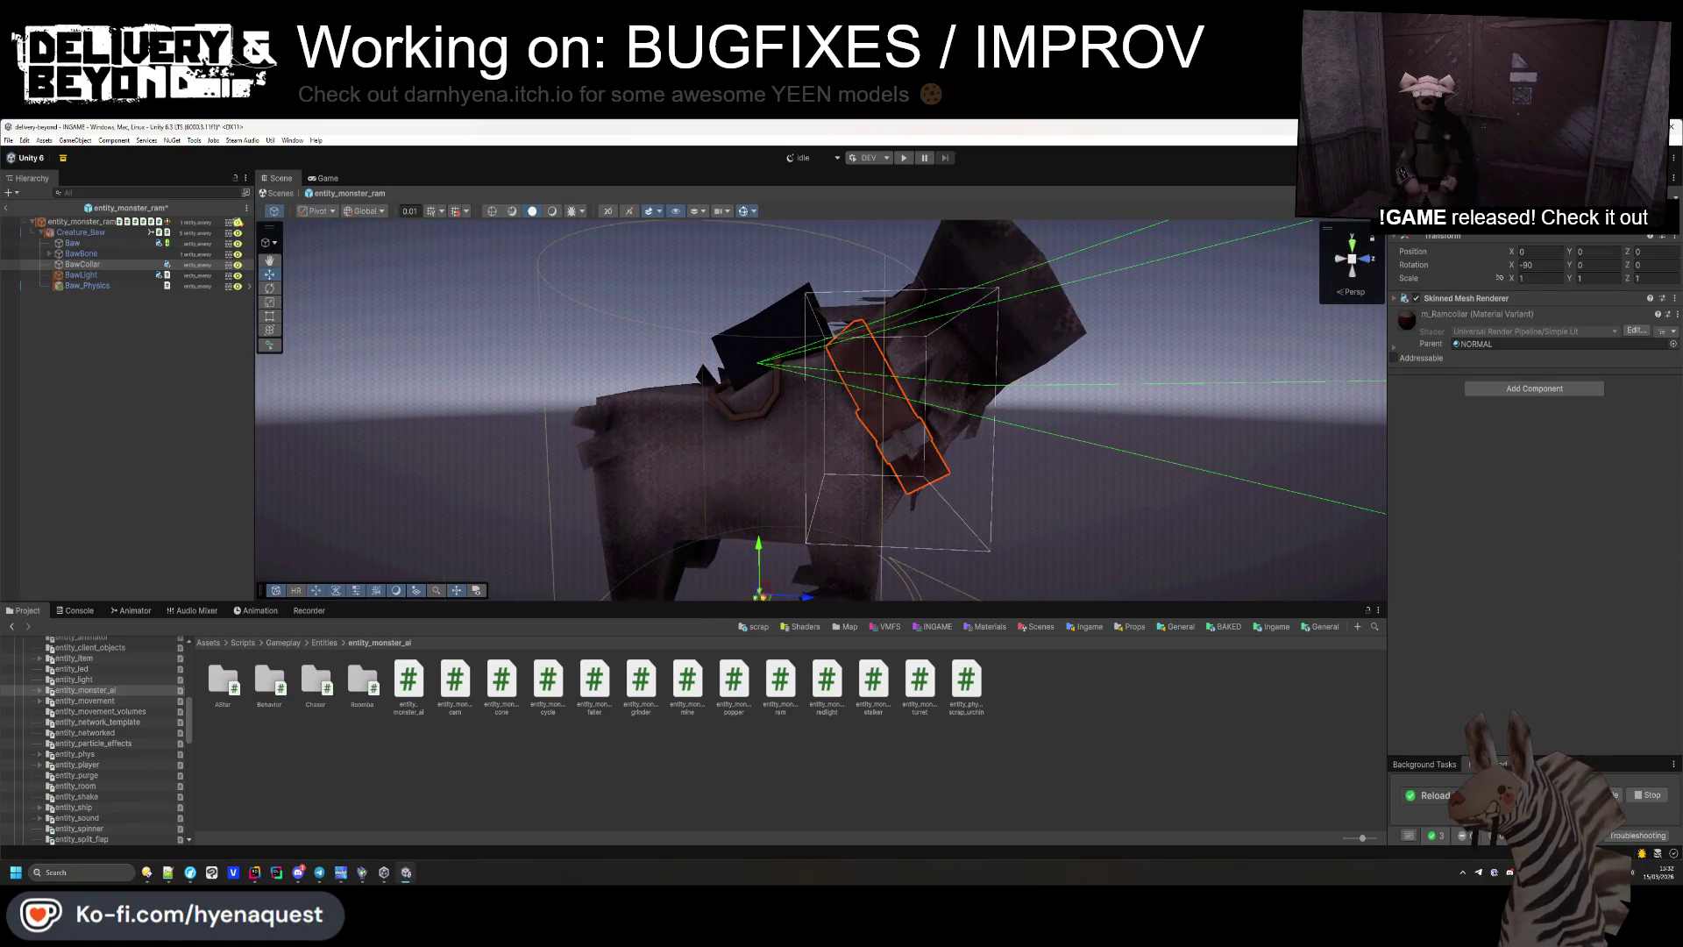
click(81, 274)
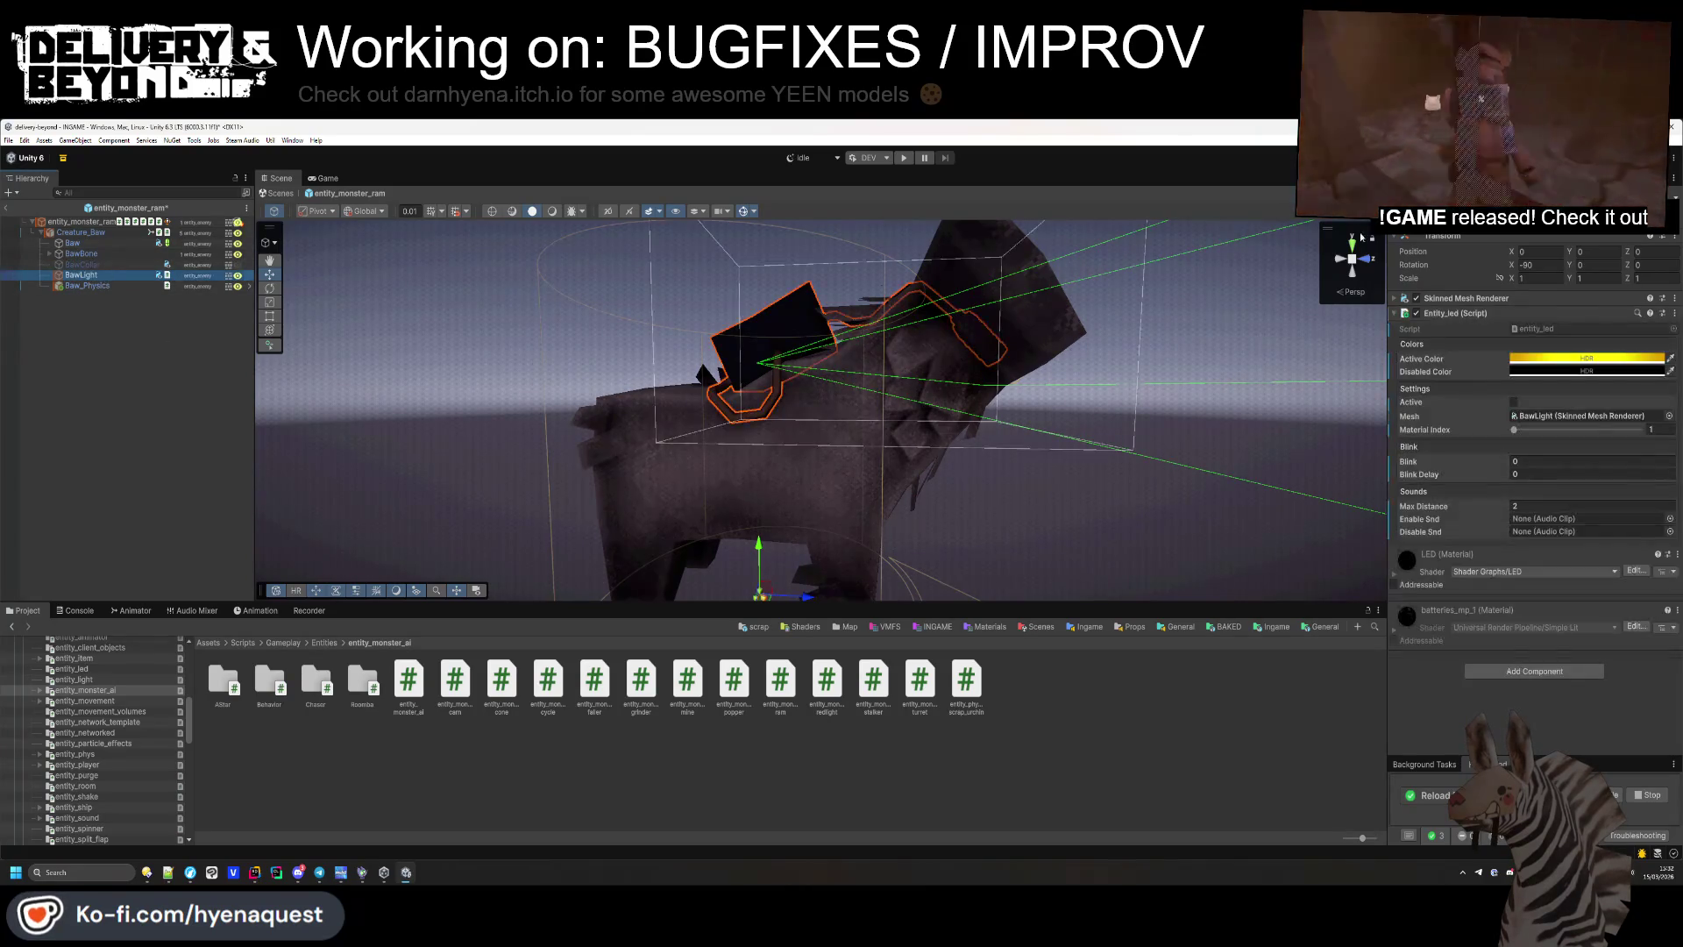
mouse_move(771, 412)
mouse_down()
mouse_move(789, 386)
mouse_move(772, 439)
mouse_move(780, 419)
mouse_move(555, 403)
mouse_move(1068, 486)
mouse_move(668, 473)
mouse_move(762, 526)
mouse_up()
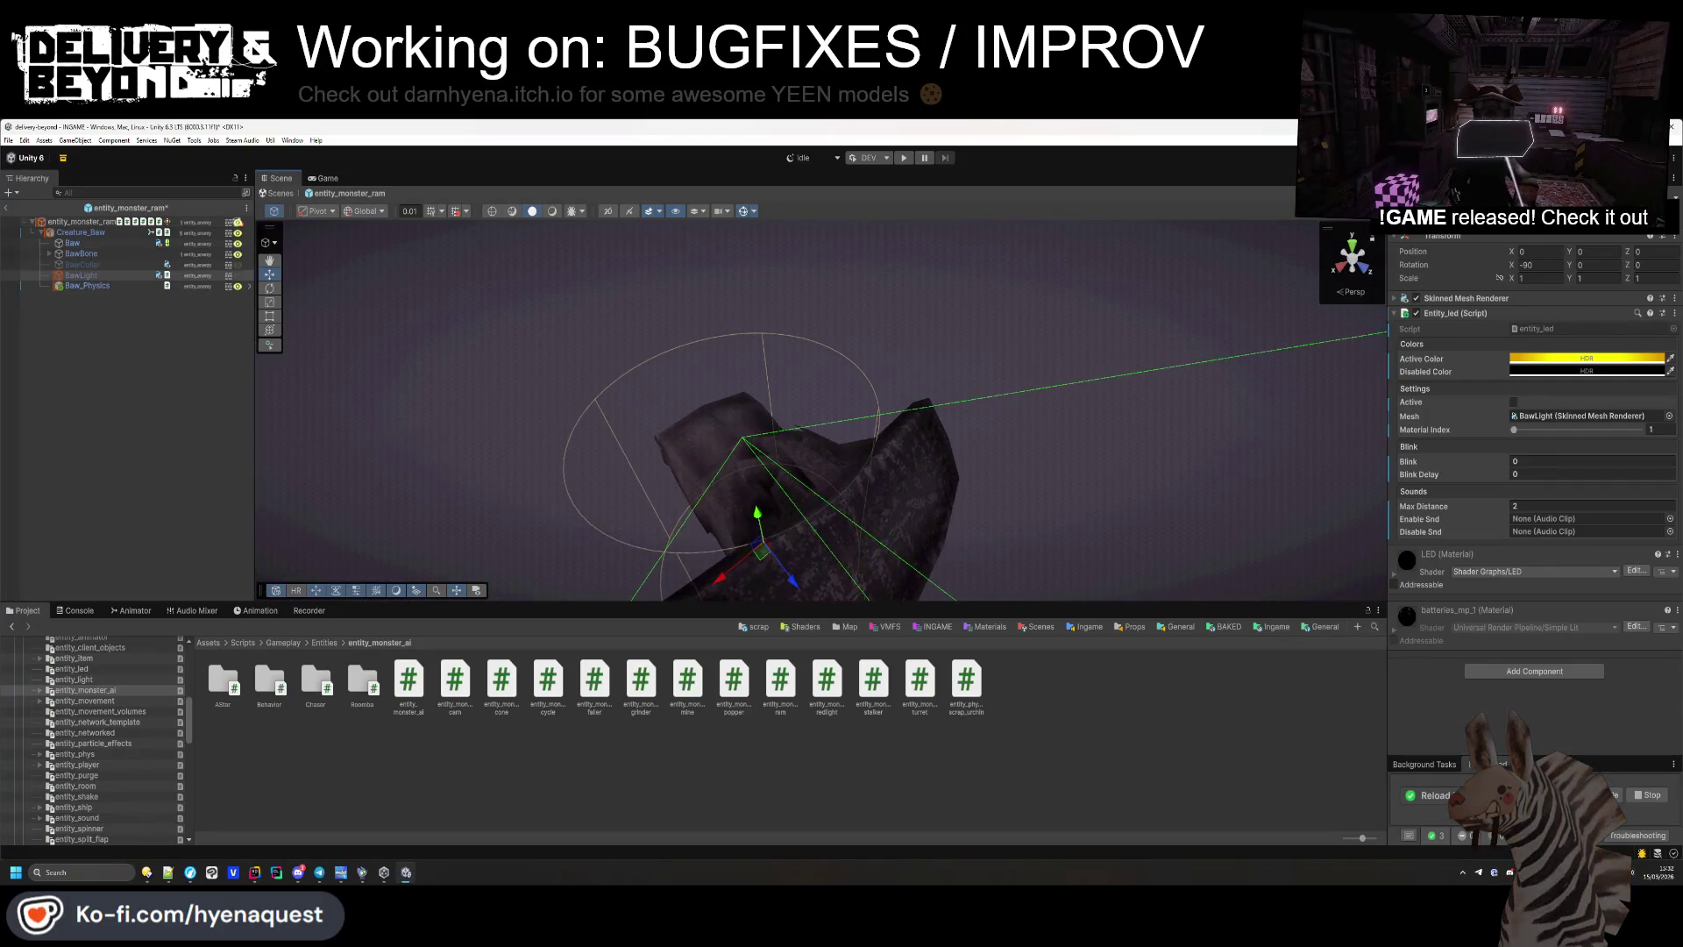
click(763, 526)
click(82, 264)
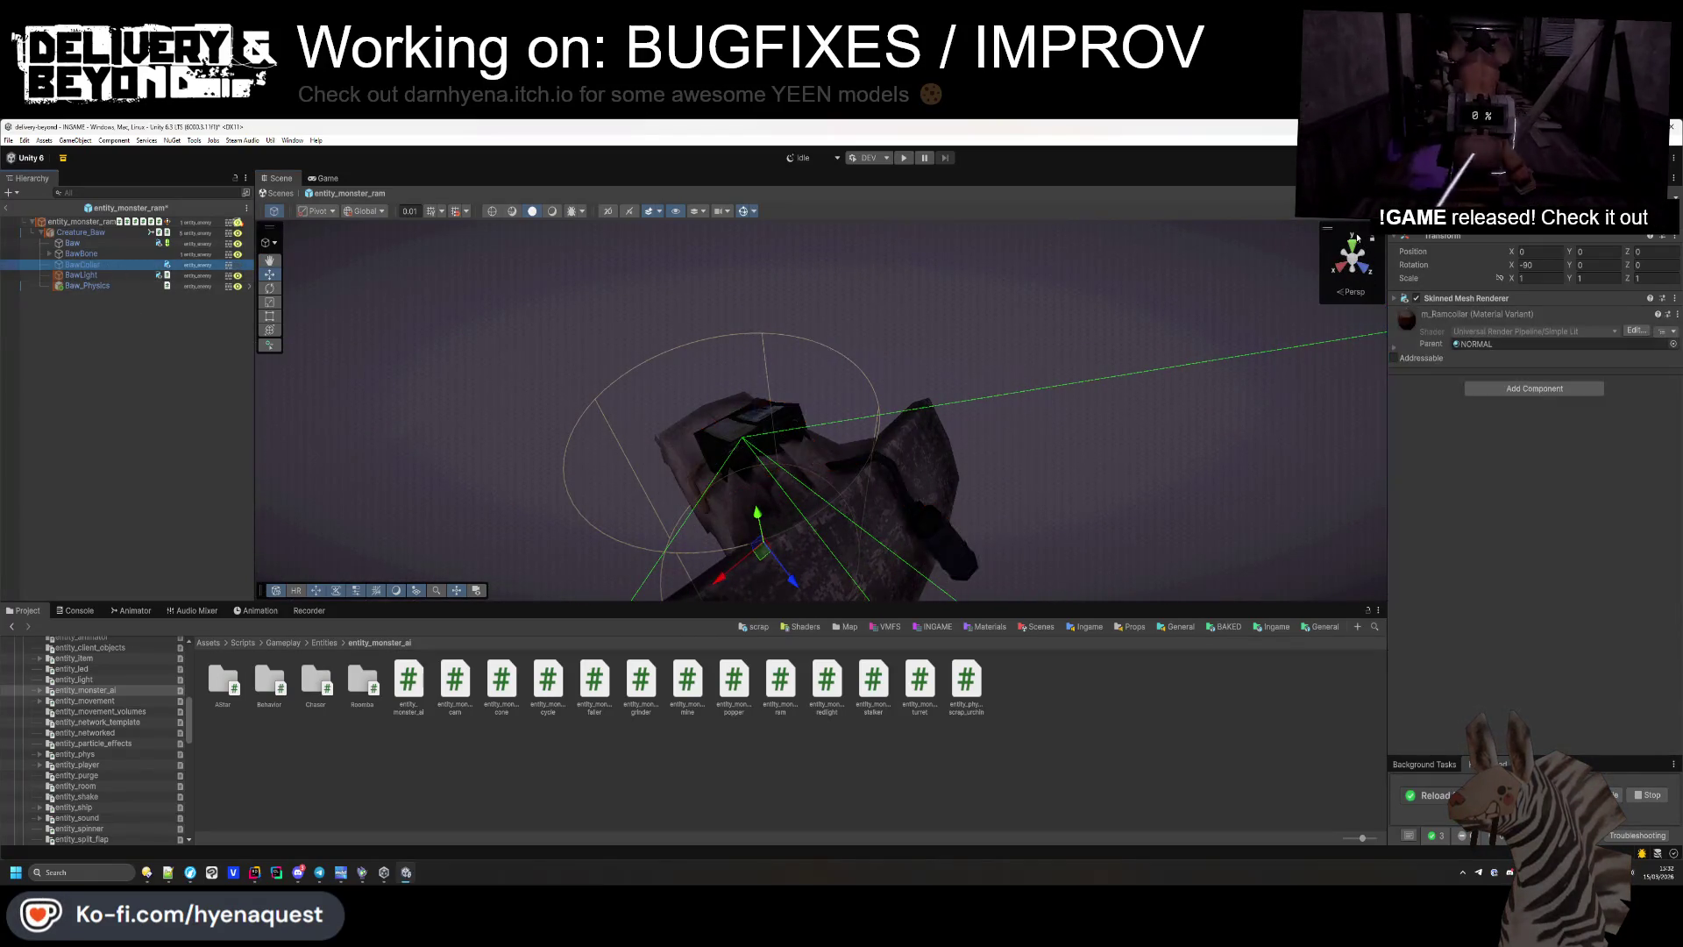
mouse_move(614, 491)
mouse_down()
mouse_move(508, 488)
mouse_move(768, 518)
mouse_move(498, 429)
mouse_up()
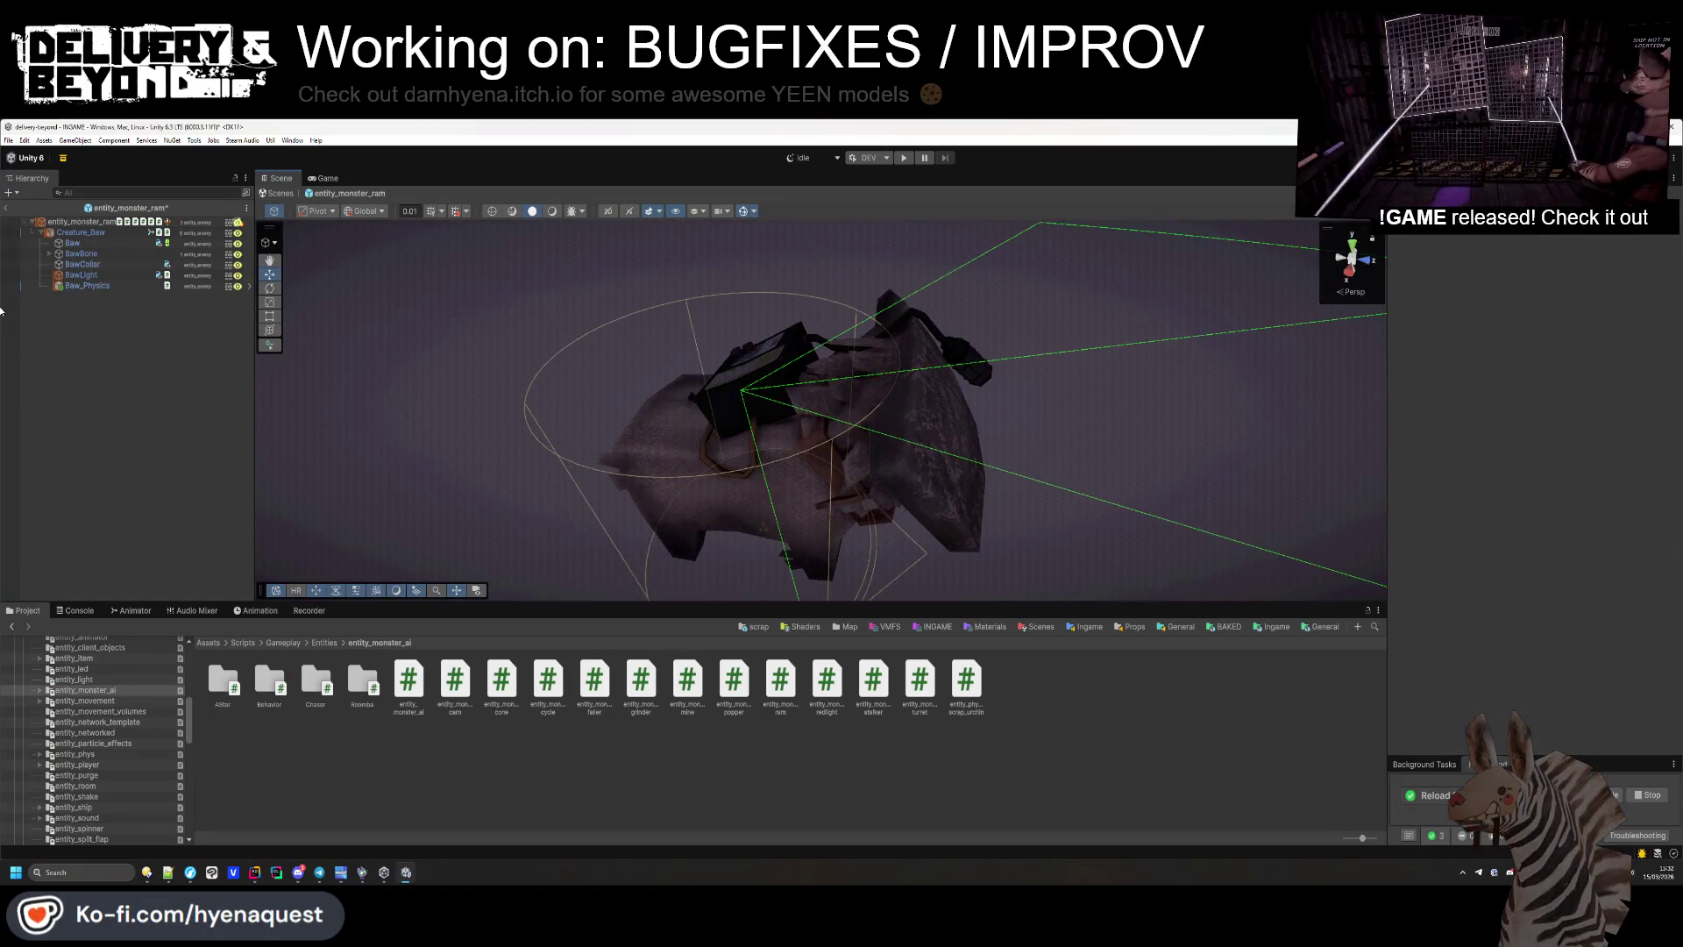
Check the ram root's Colors and Masks lists, then exit the prefab to the INGAME scene.
click(98, 223)
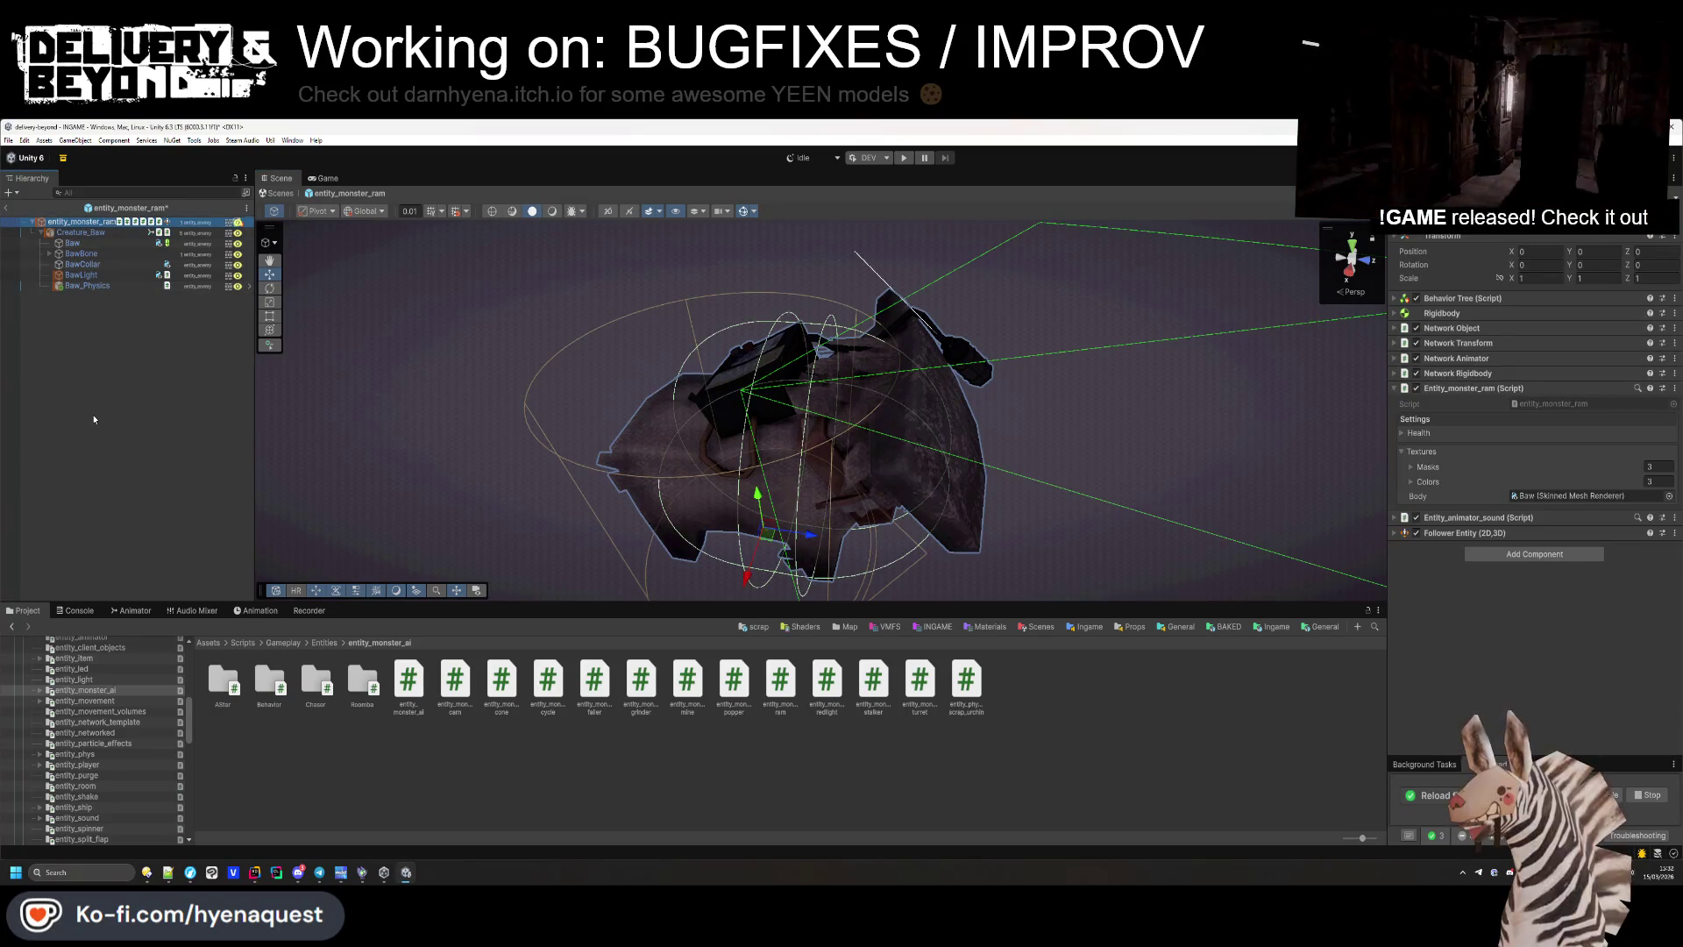
click(1446, 482)
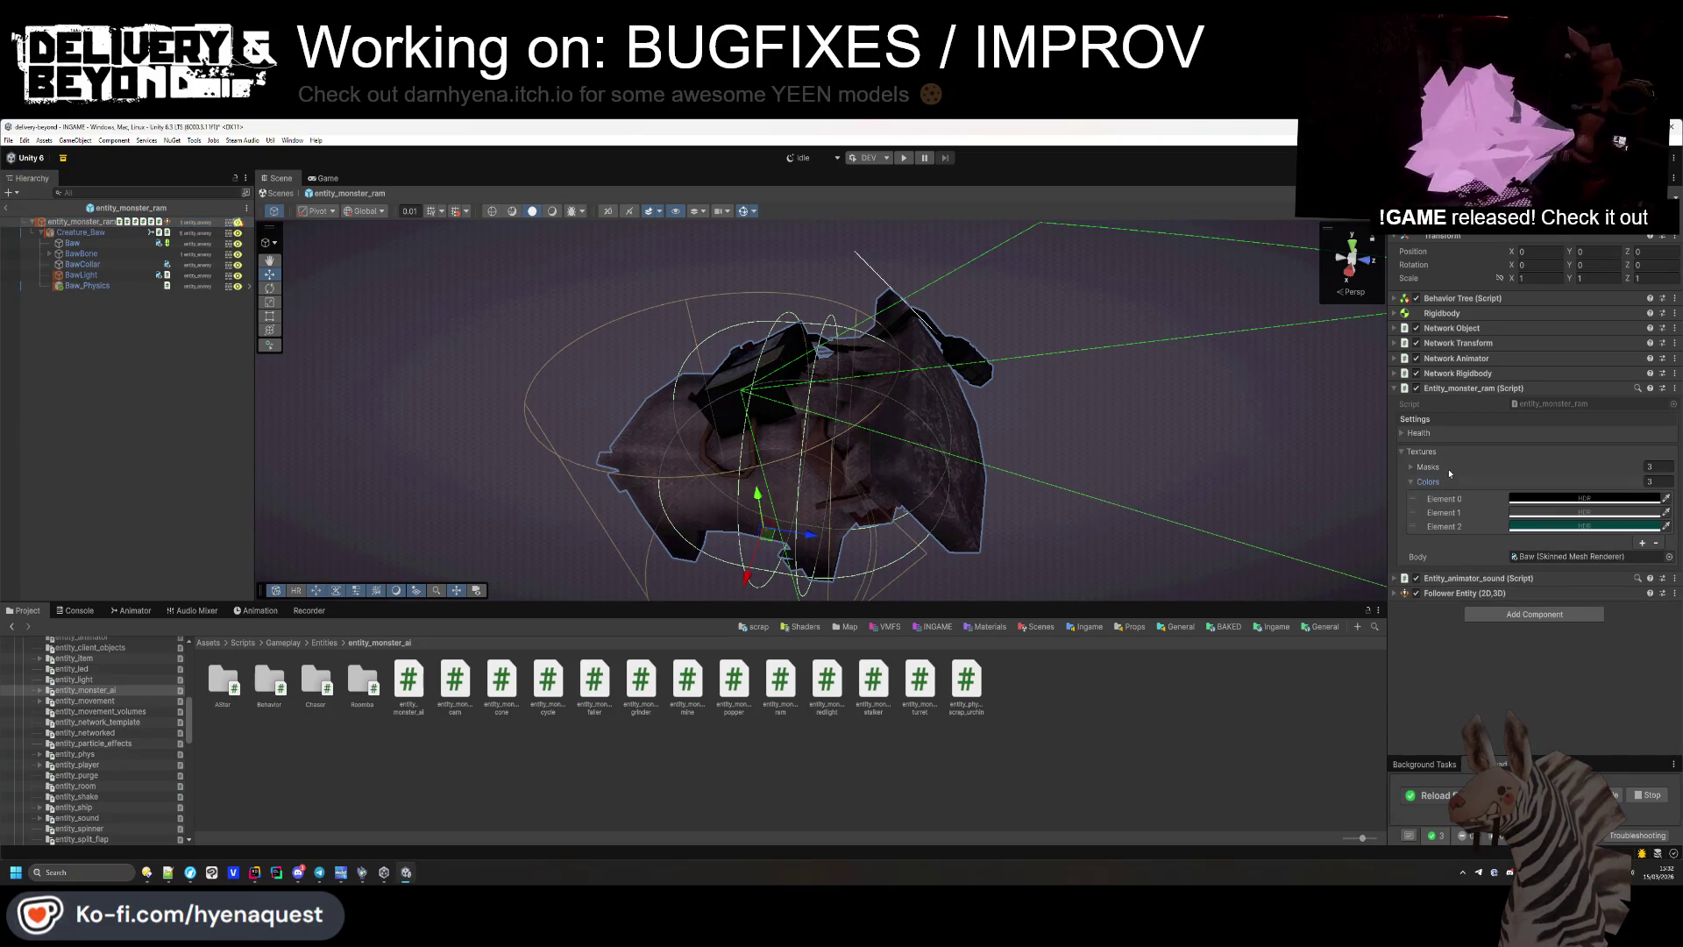
click(1447, 470)
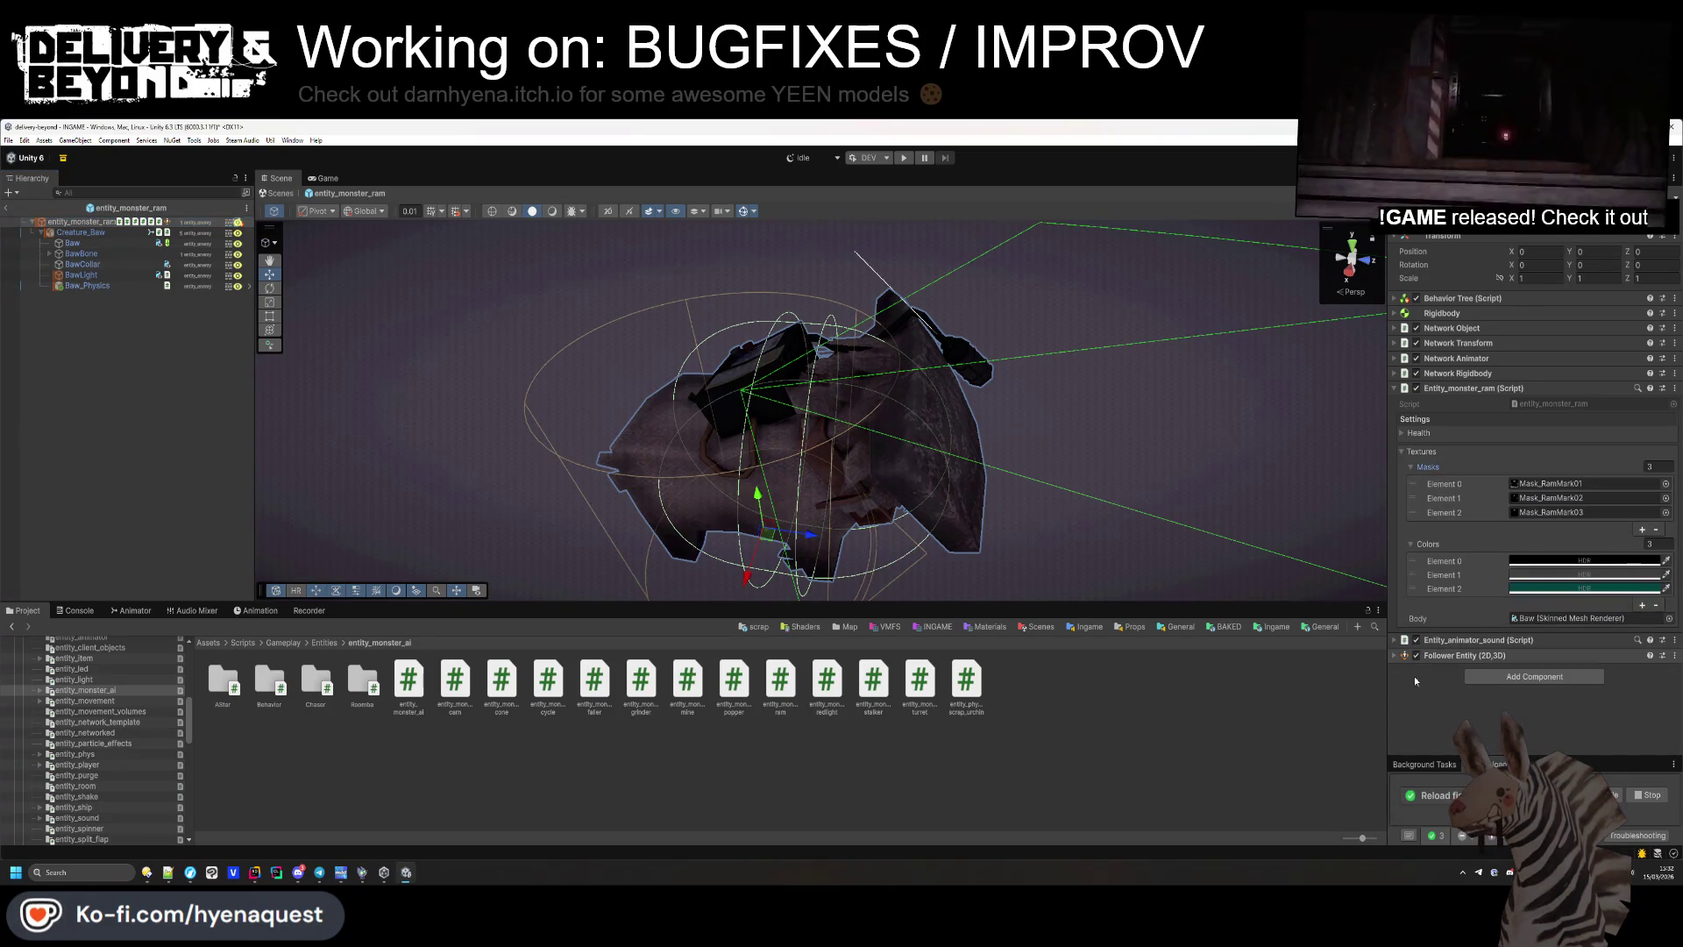
click(1450, 447)
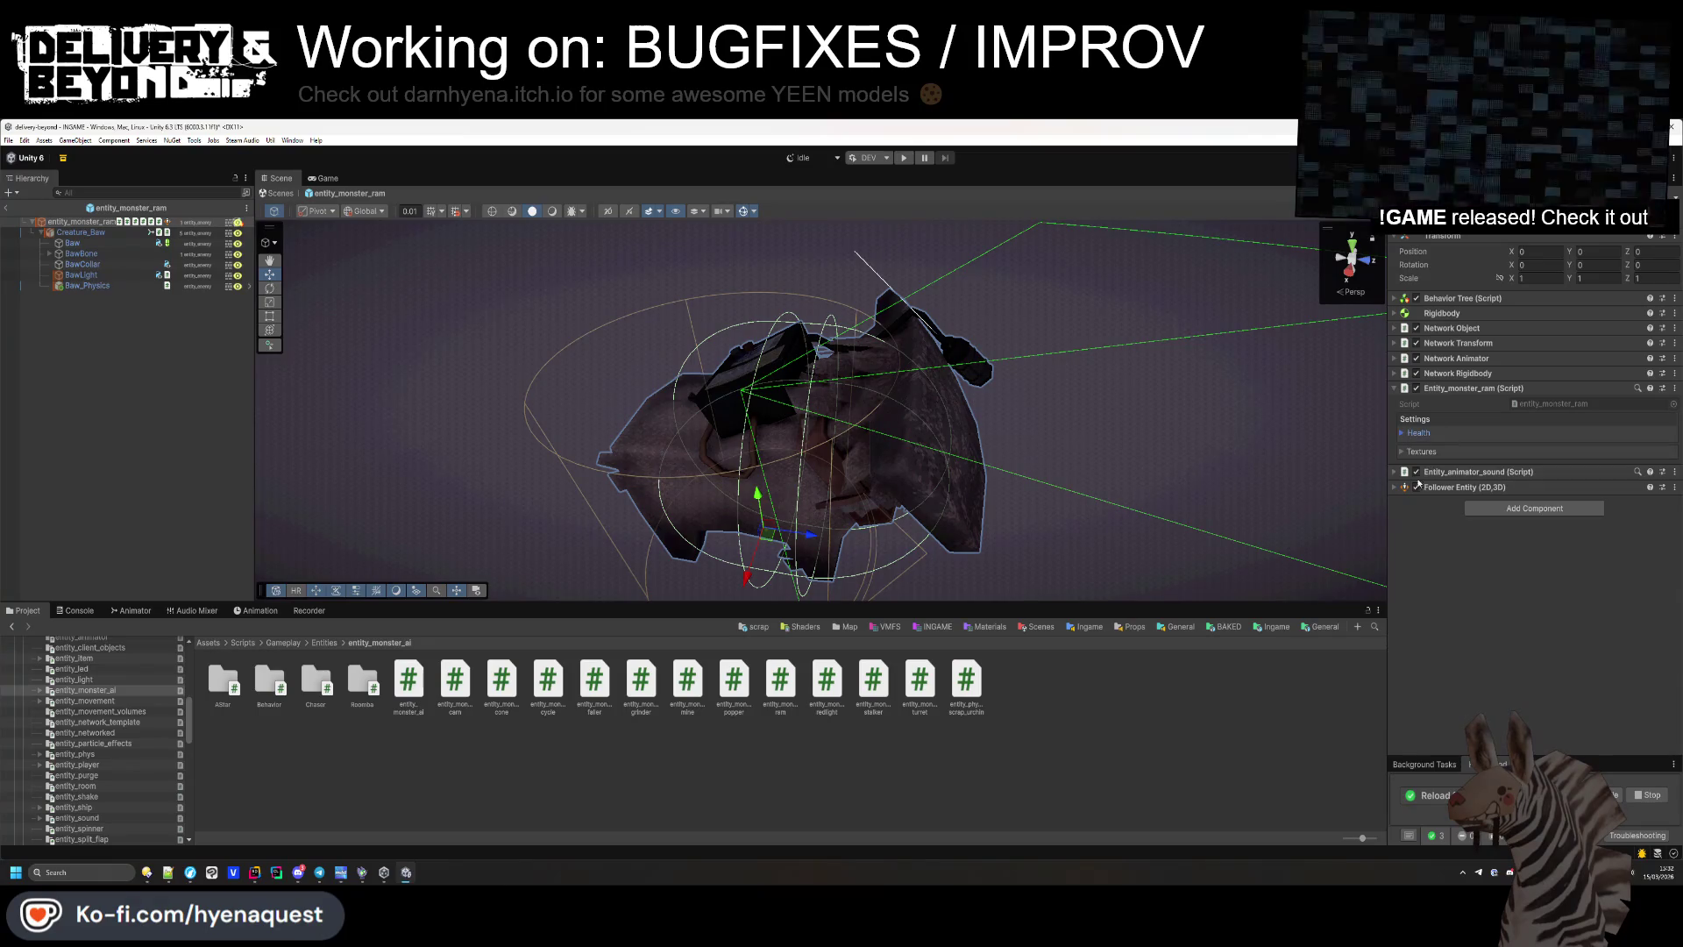
click(194, 505)
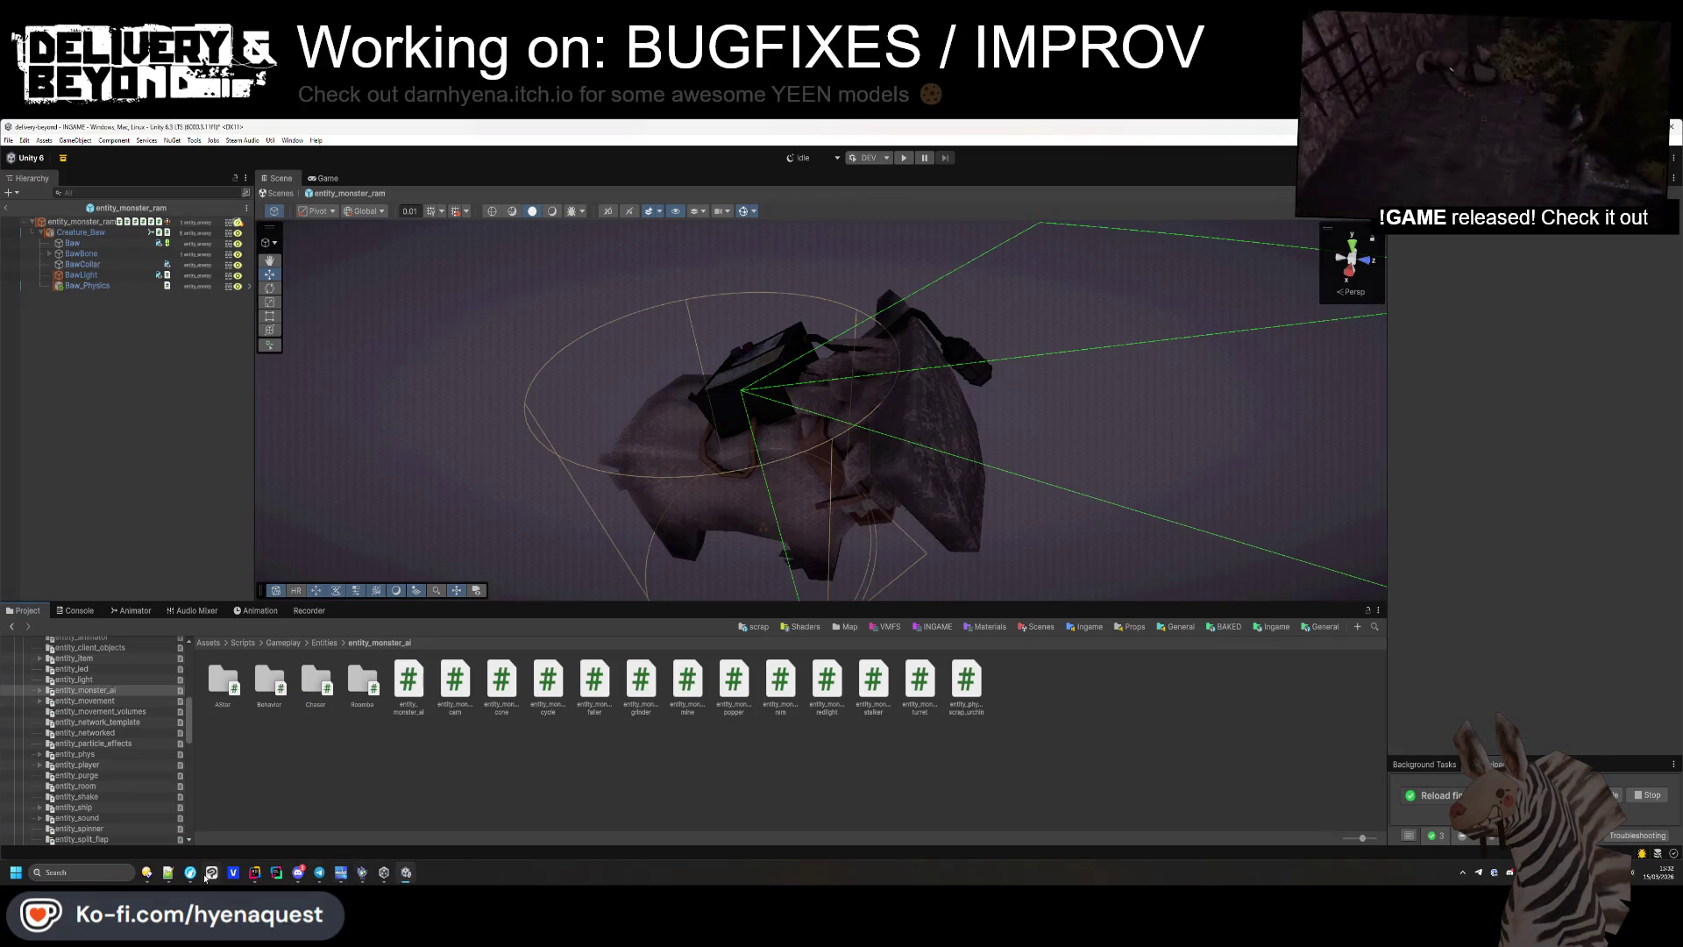
click(7, 209)
scroll(558, 511, up, 3)
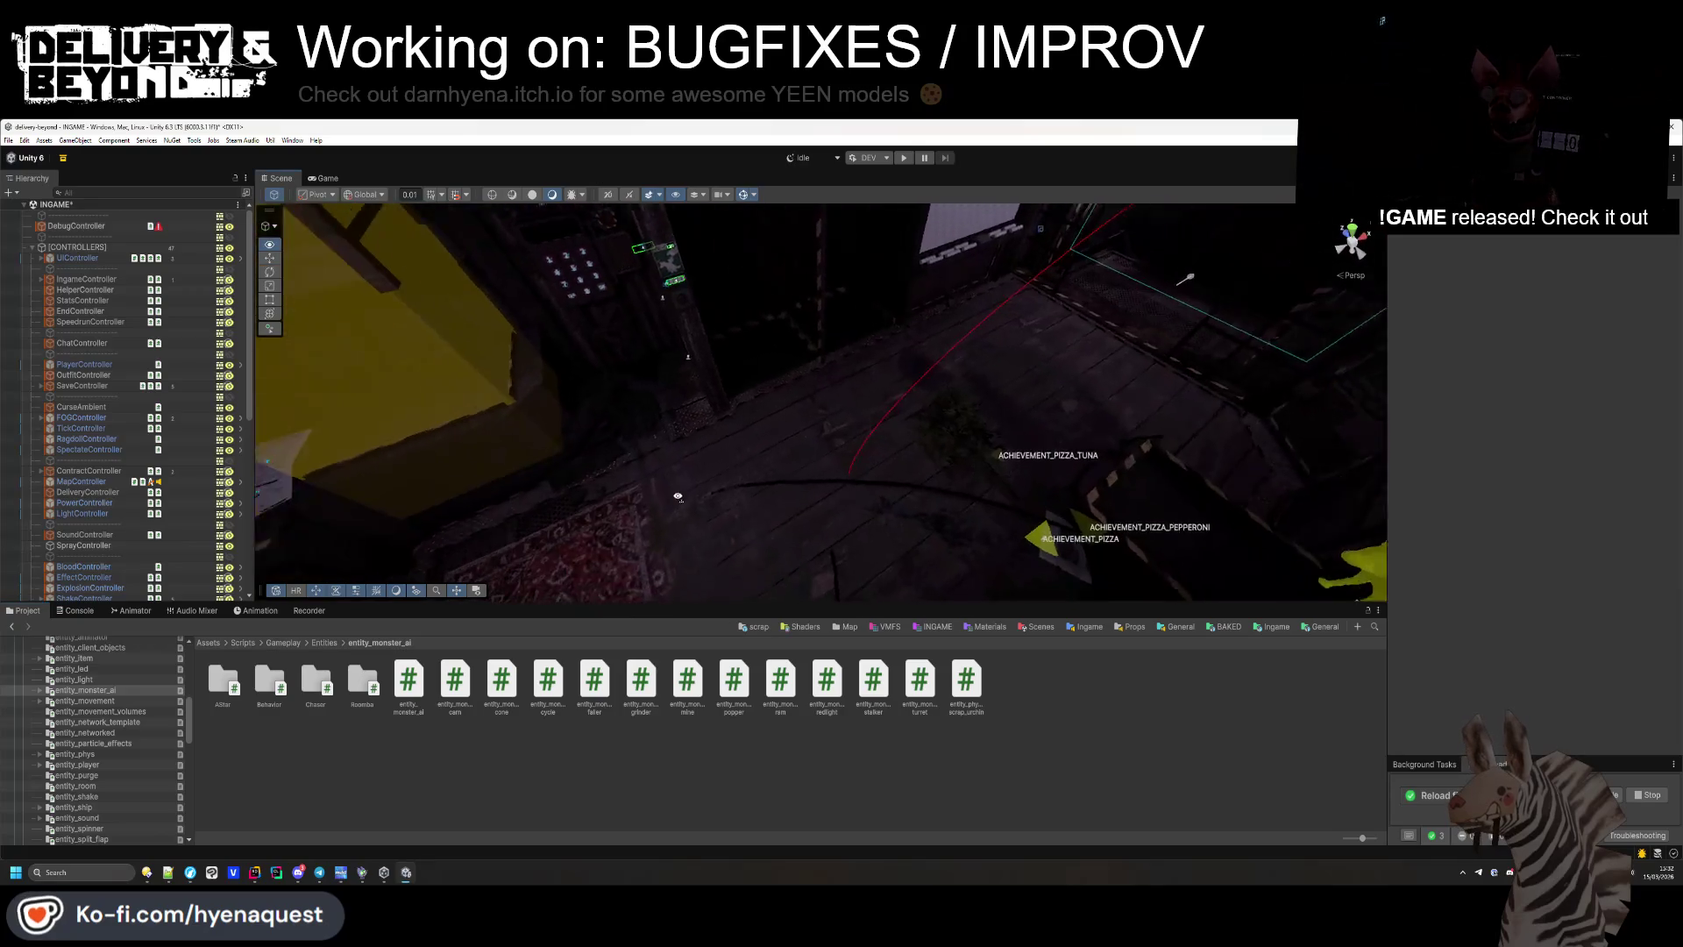
Start Play mode, resume from the pause menu, enlarge the game view and show console output.
click(903, 160)
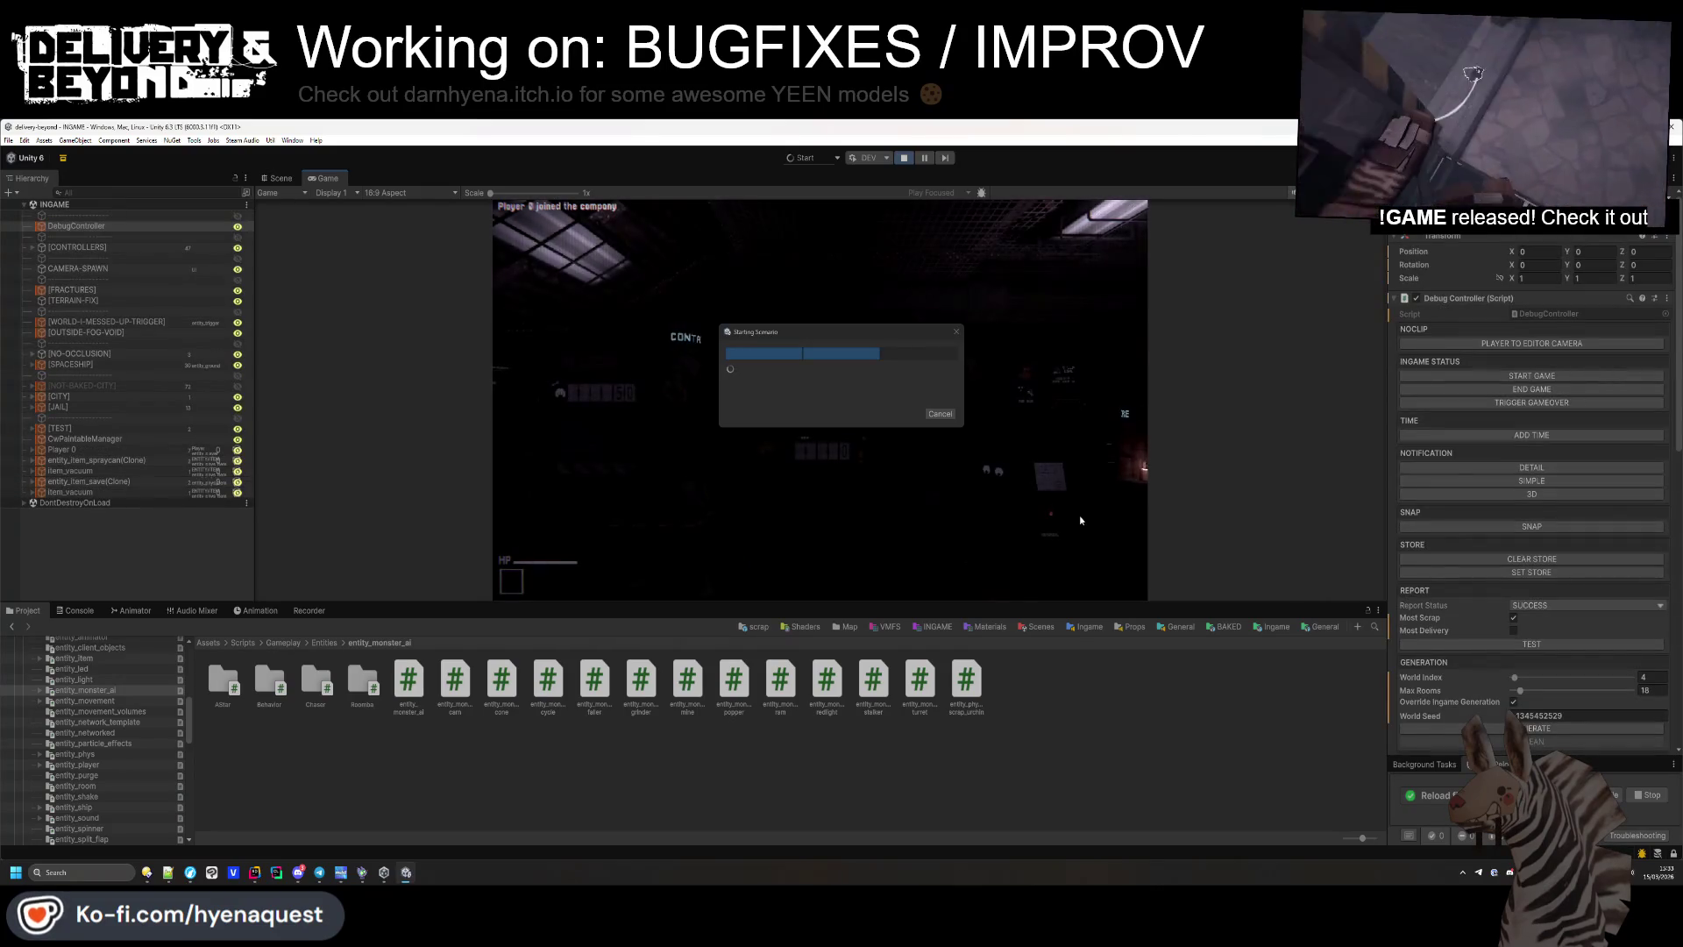
key(Escape)
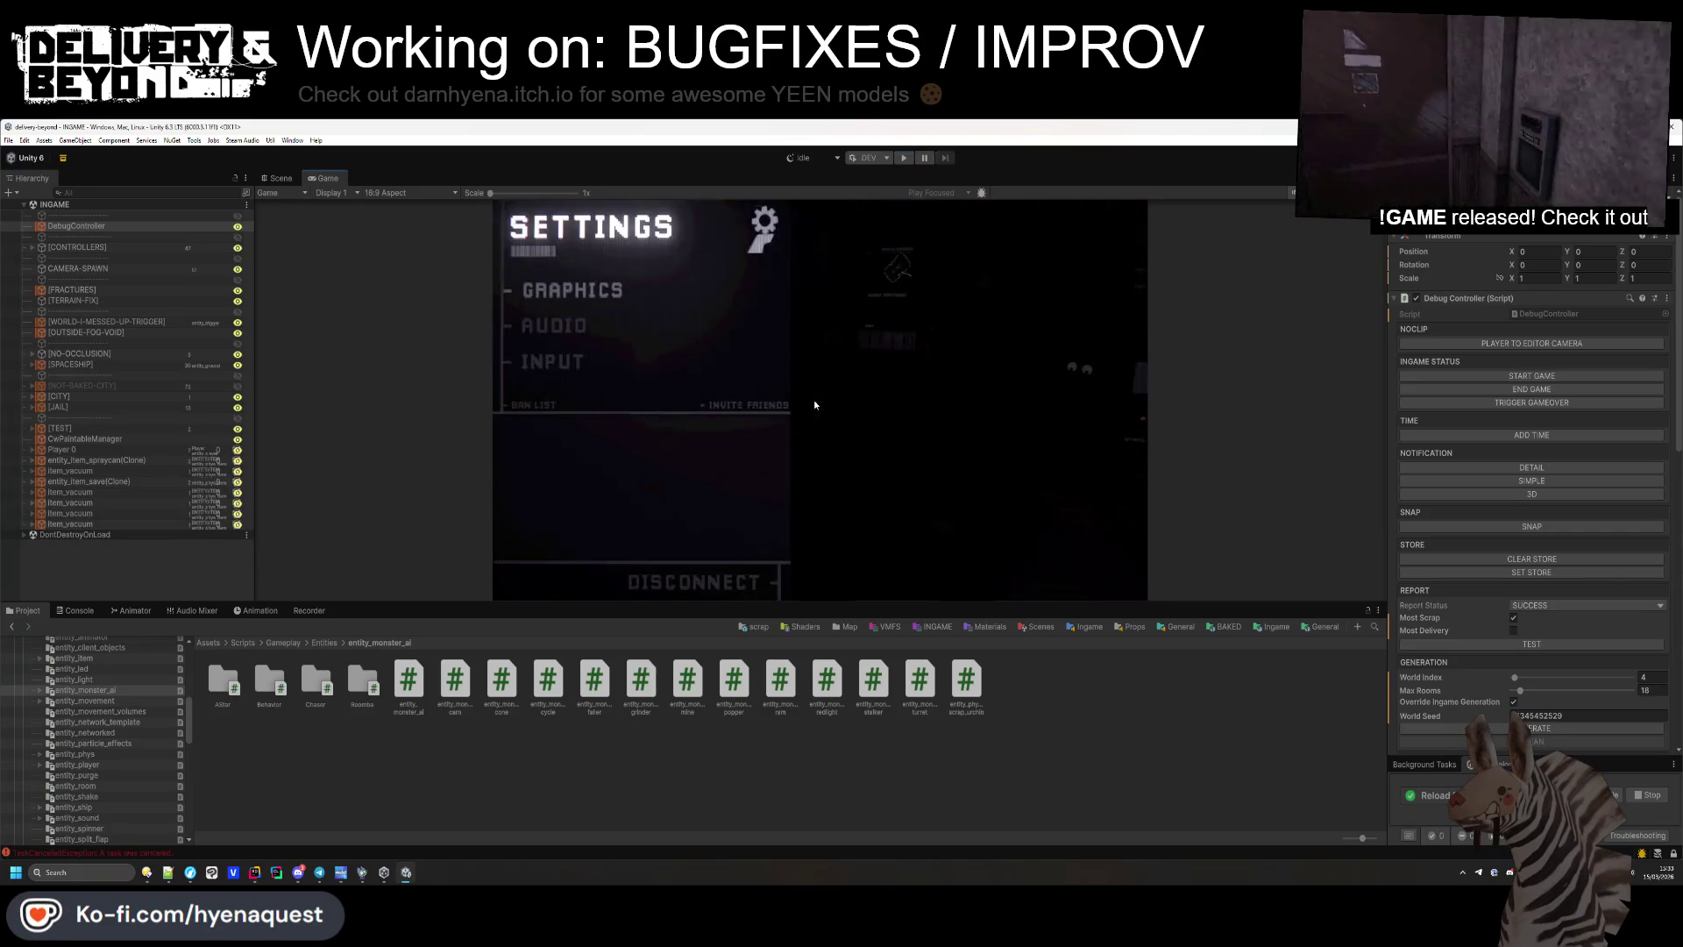
key(ctrl+p)
drag(824, 605, 820, 708)
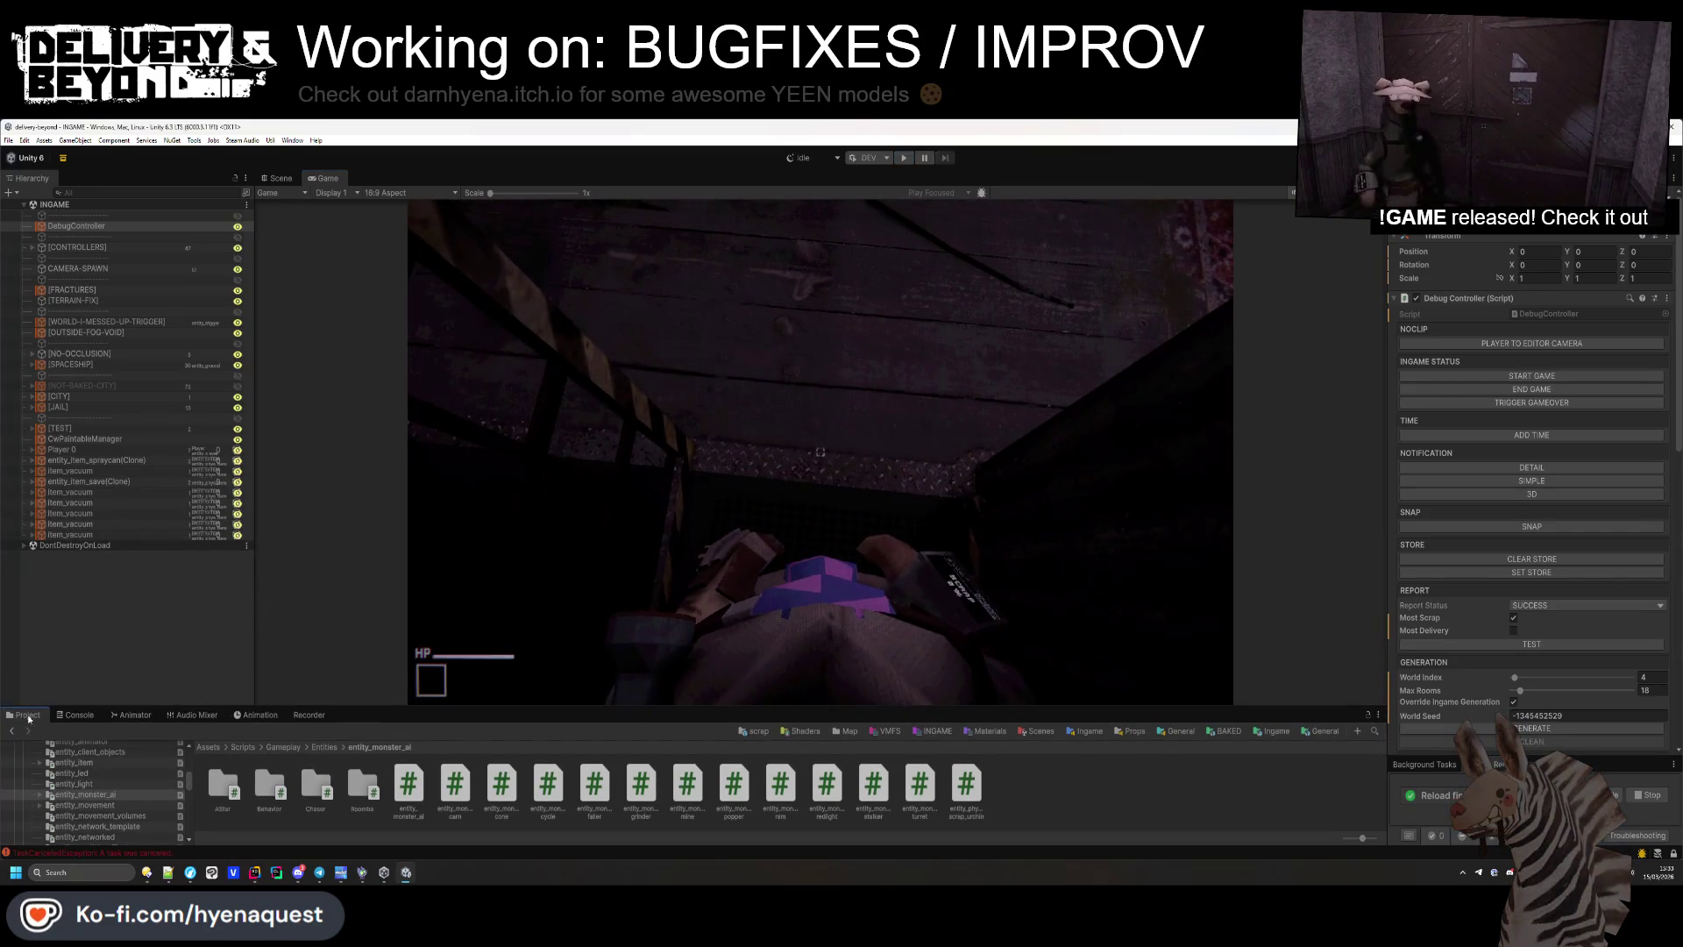
click(76, 714)
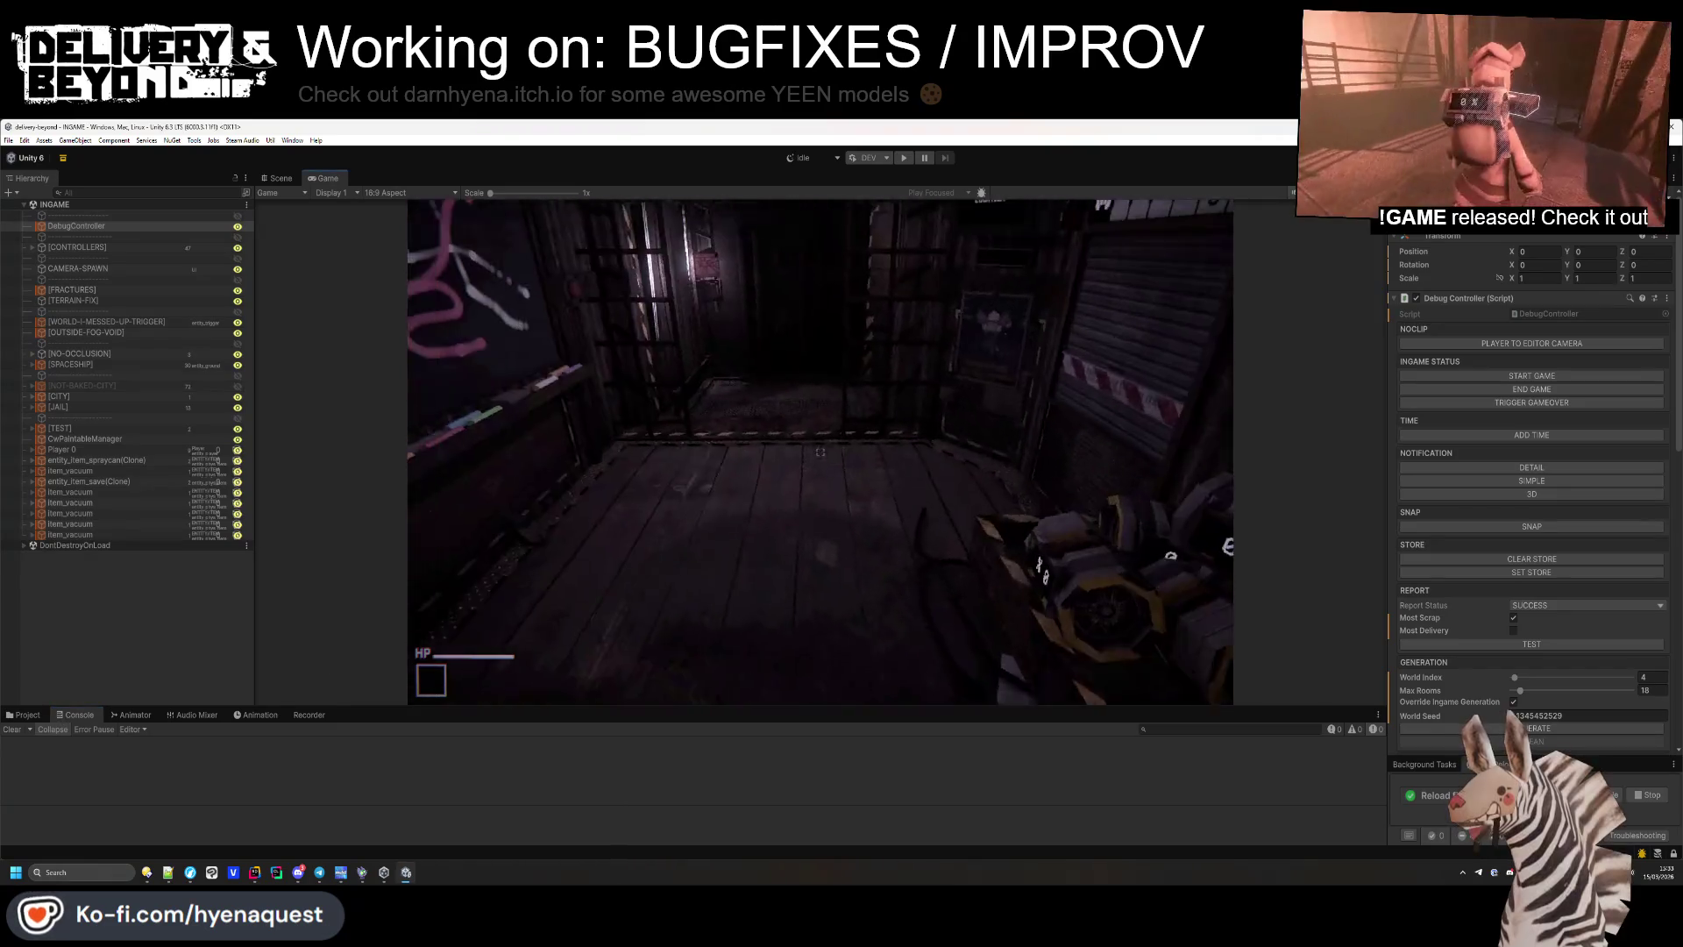
Set the generation World Index to 0 and open the in-game debug console.
key(super)
scroll(1556, 637, down, 2)
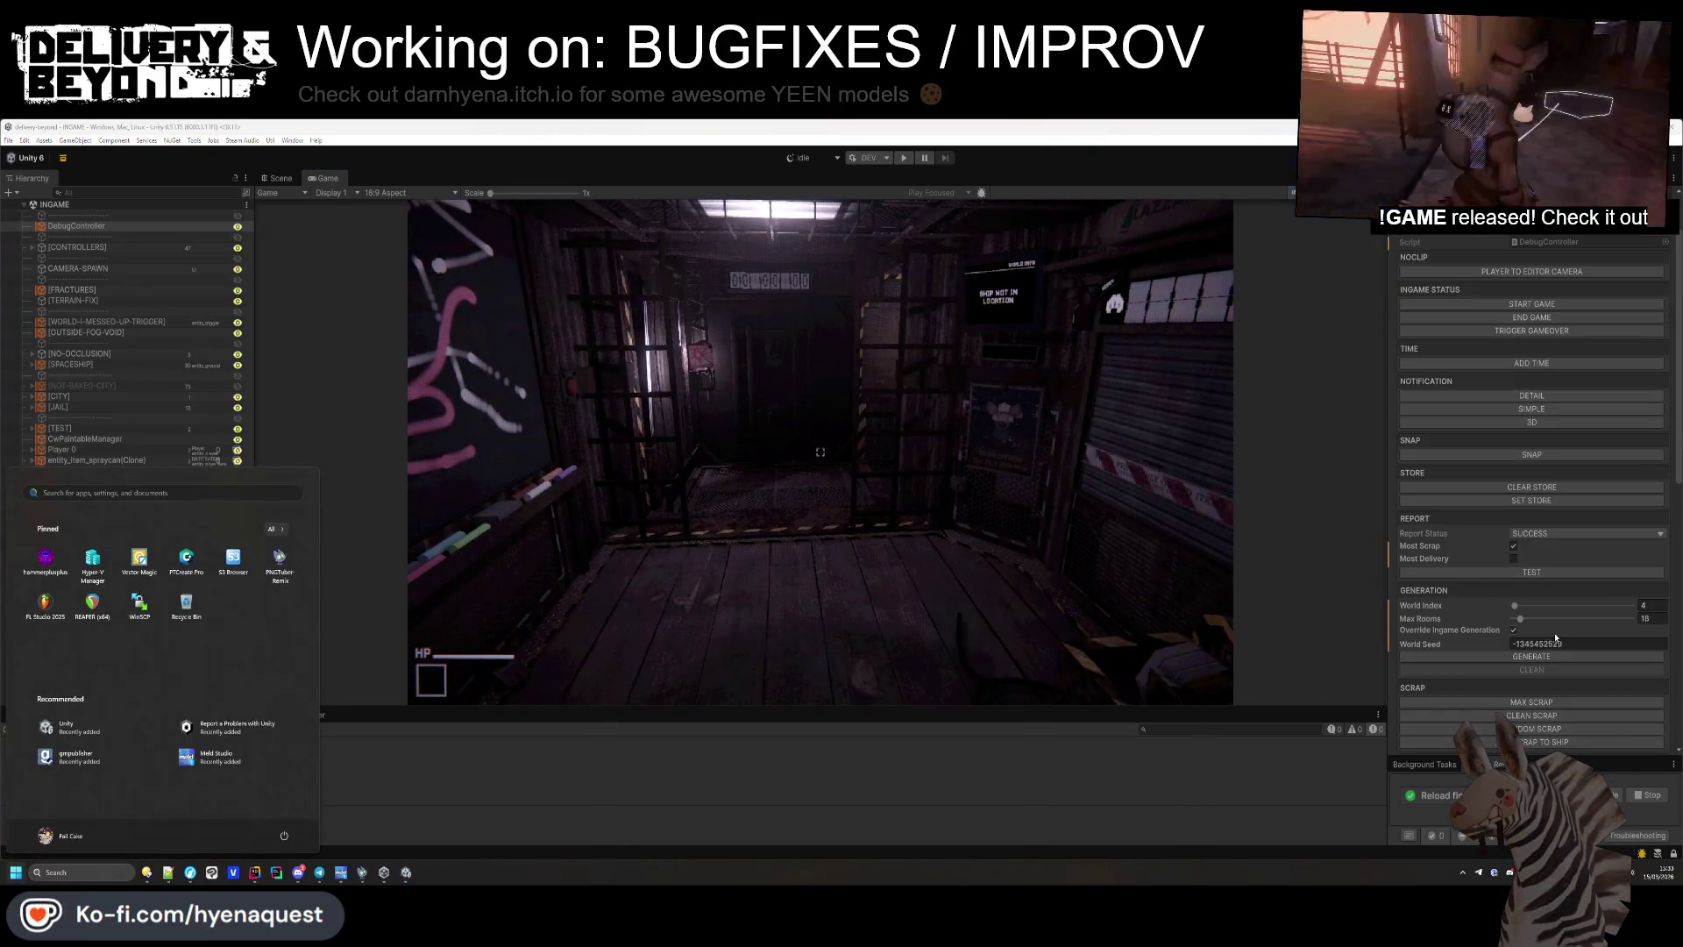
click(1653, 605)
text(0)
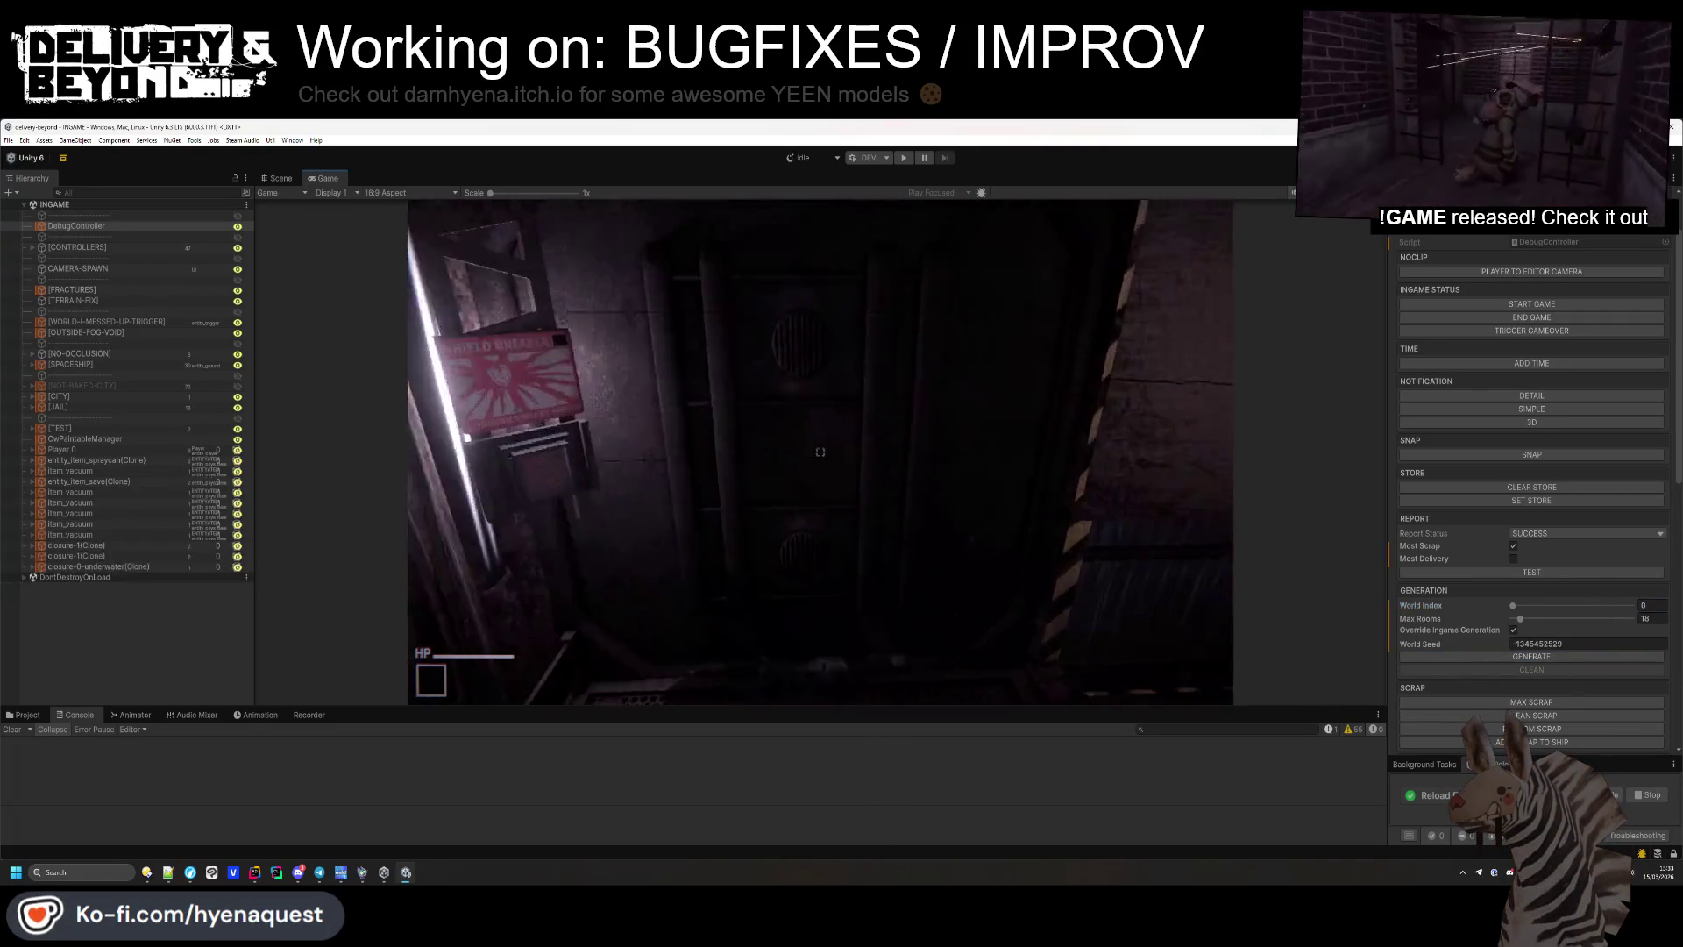
key(super)
scroll(1439, 606, down, 12)
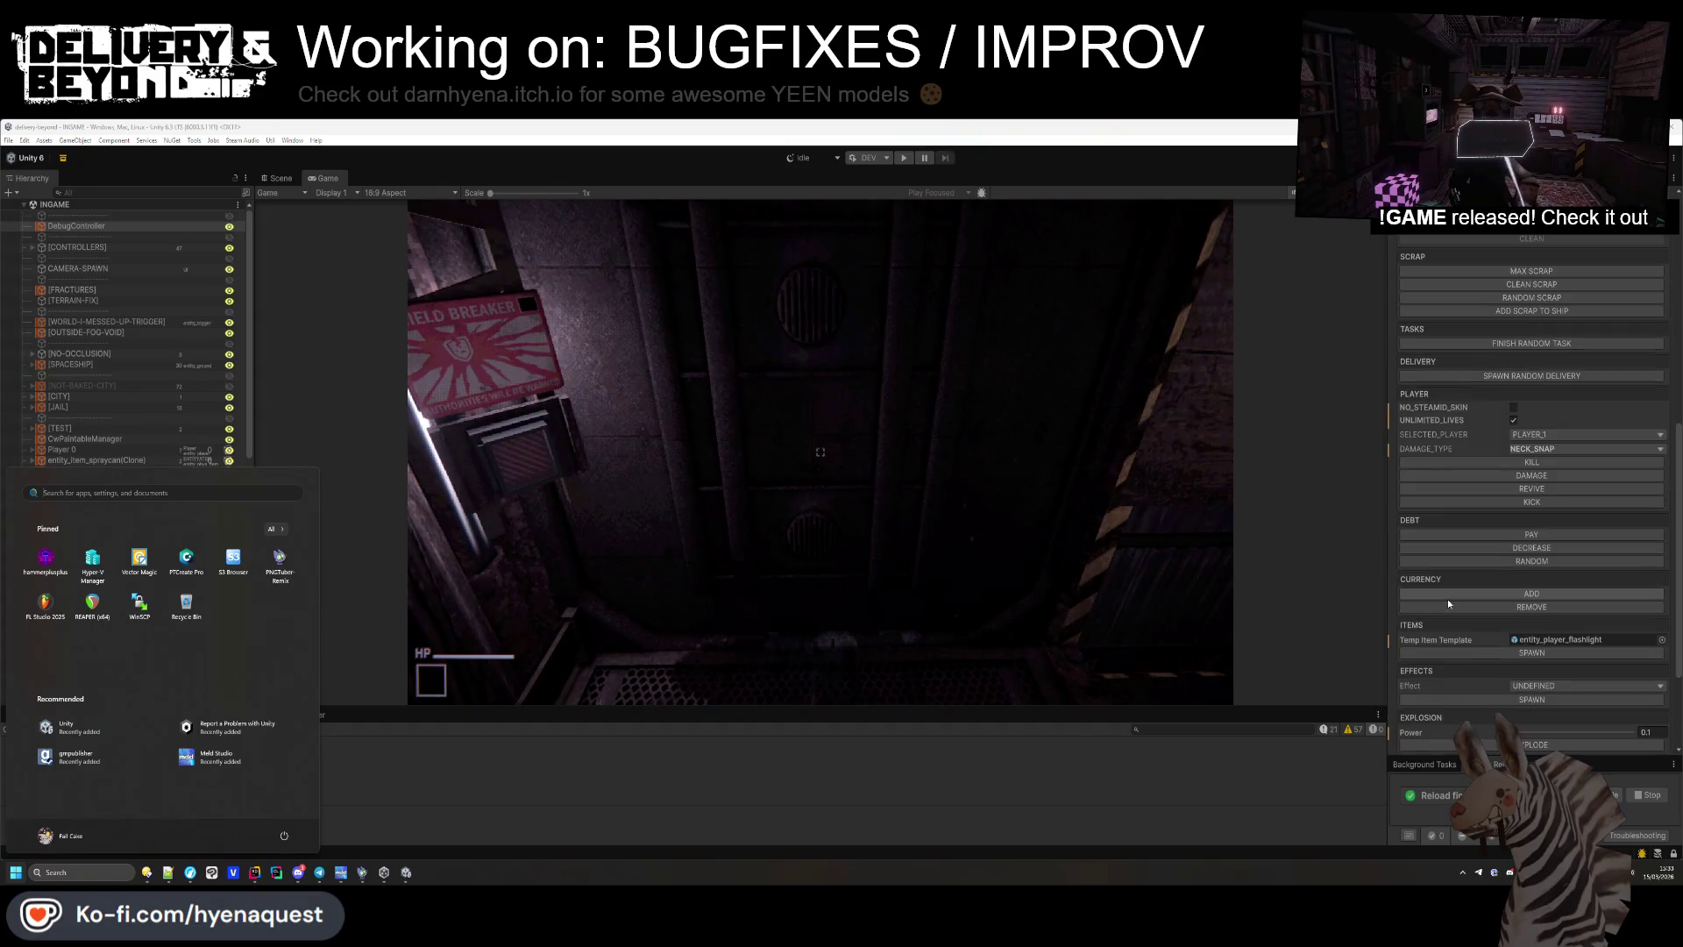
scroll(1448, 598, down, 2)
click(1393, 582)
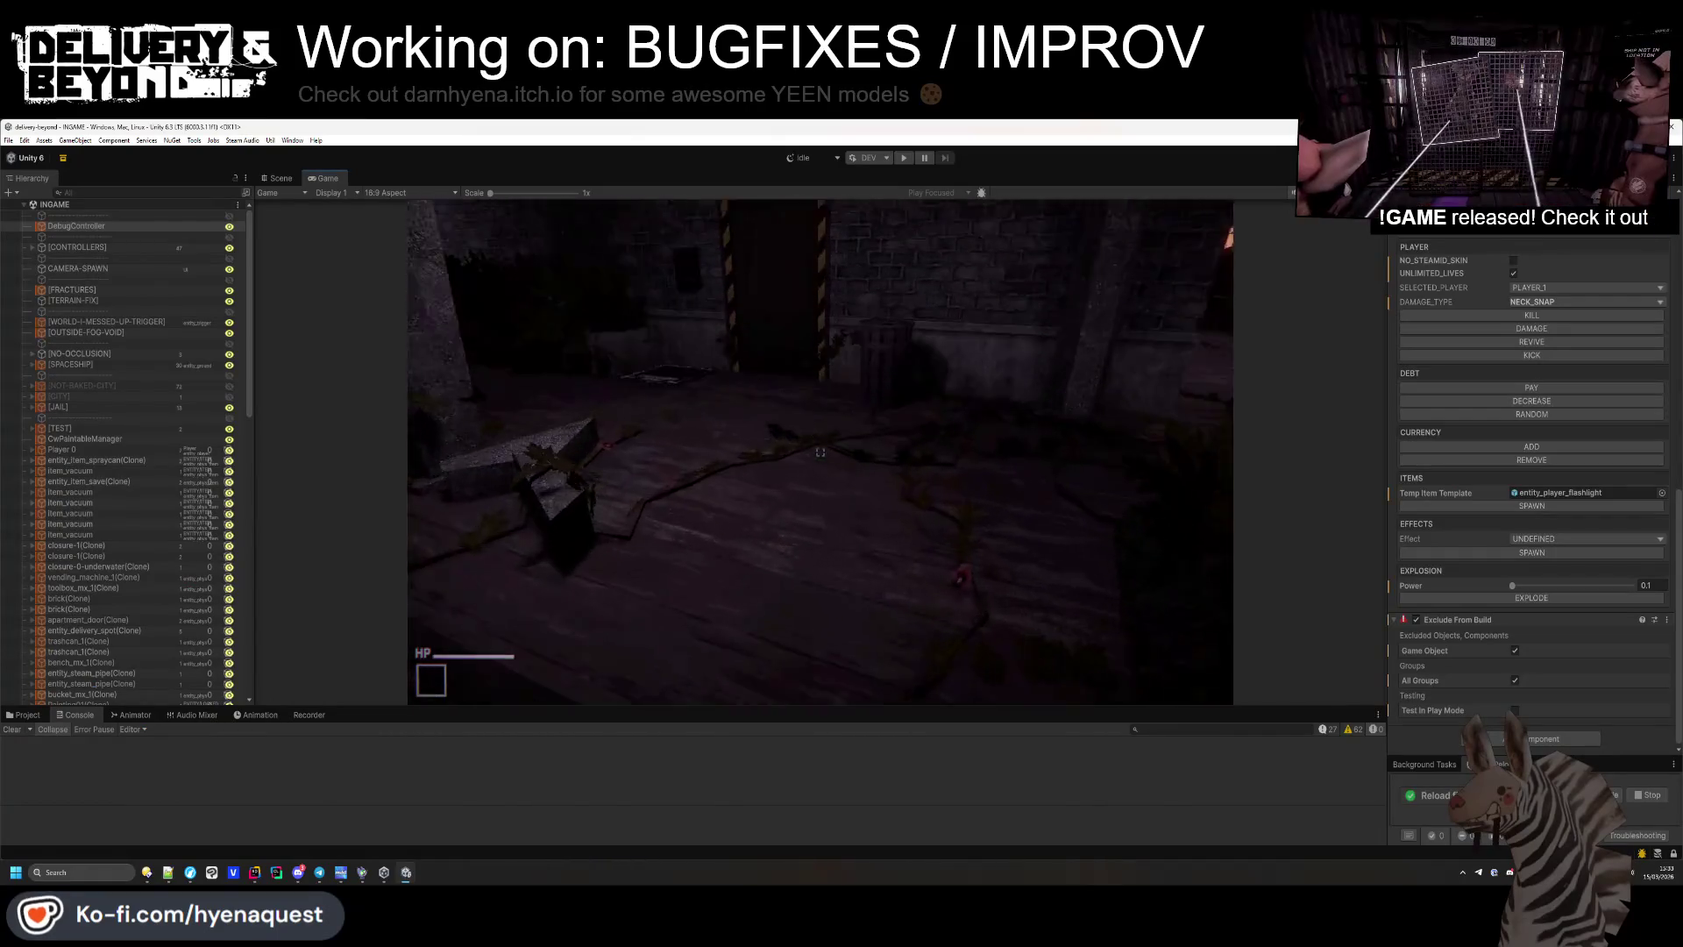
key(grave)
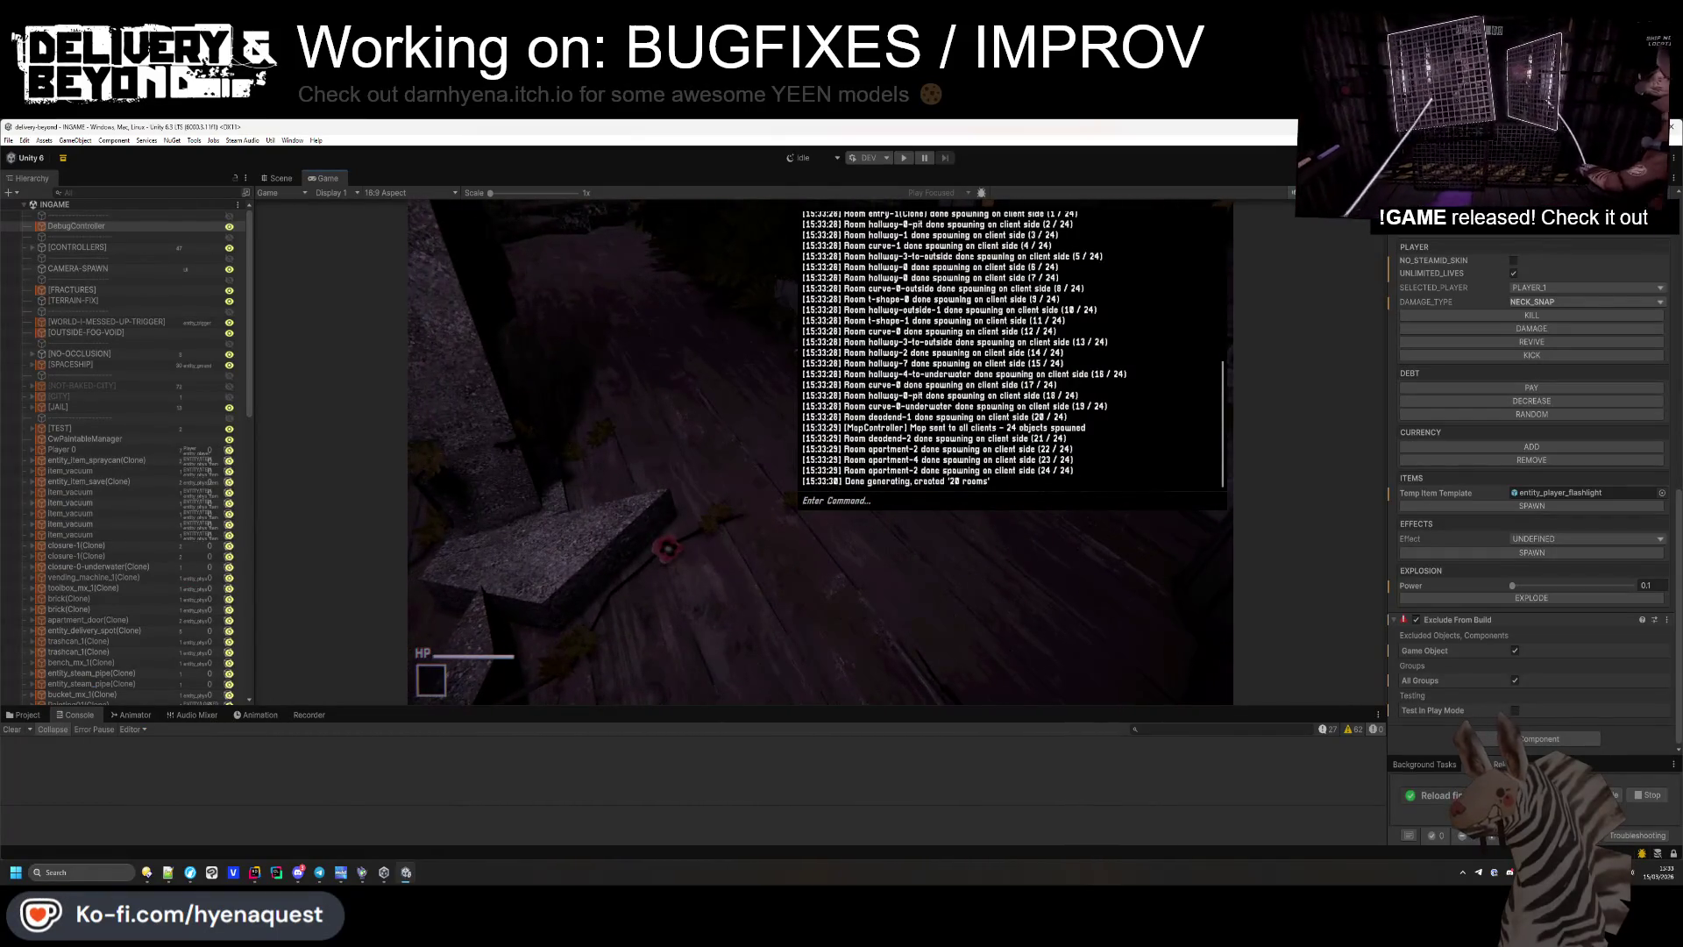
In Notepad++'s REPAIRANDBEYOND-TODO.txt, select the 'monster.spawn entity_monster_ram' line, then return to the game.
mouse_move(169, 875)
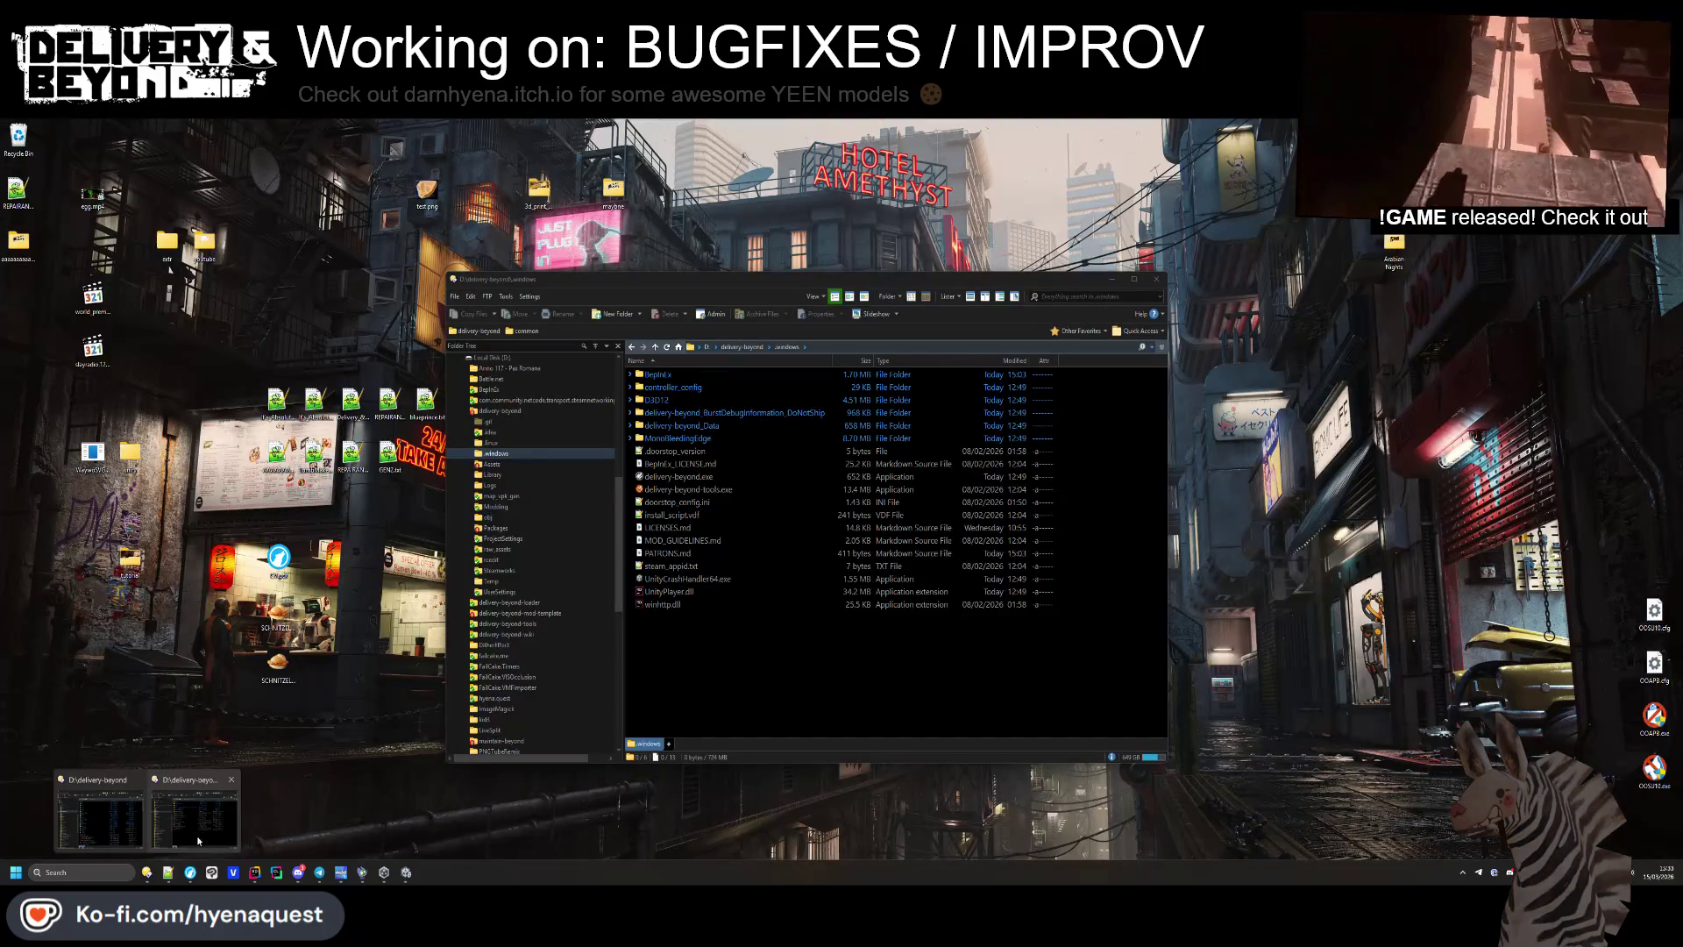
click(175, 872)
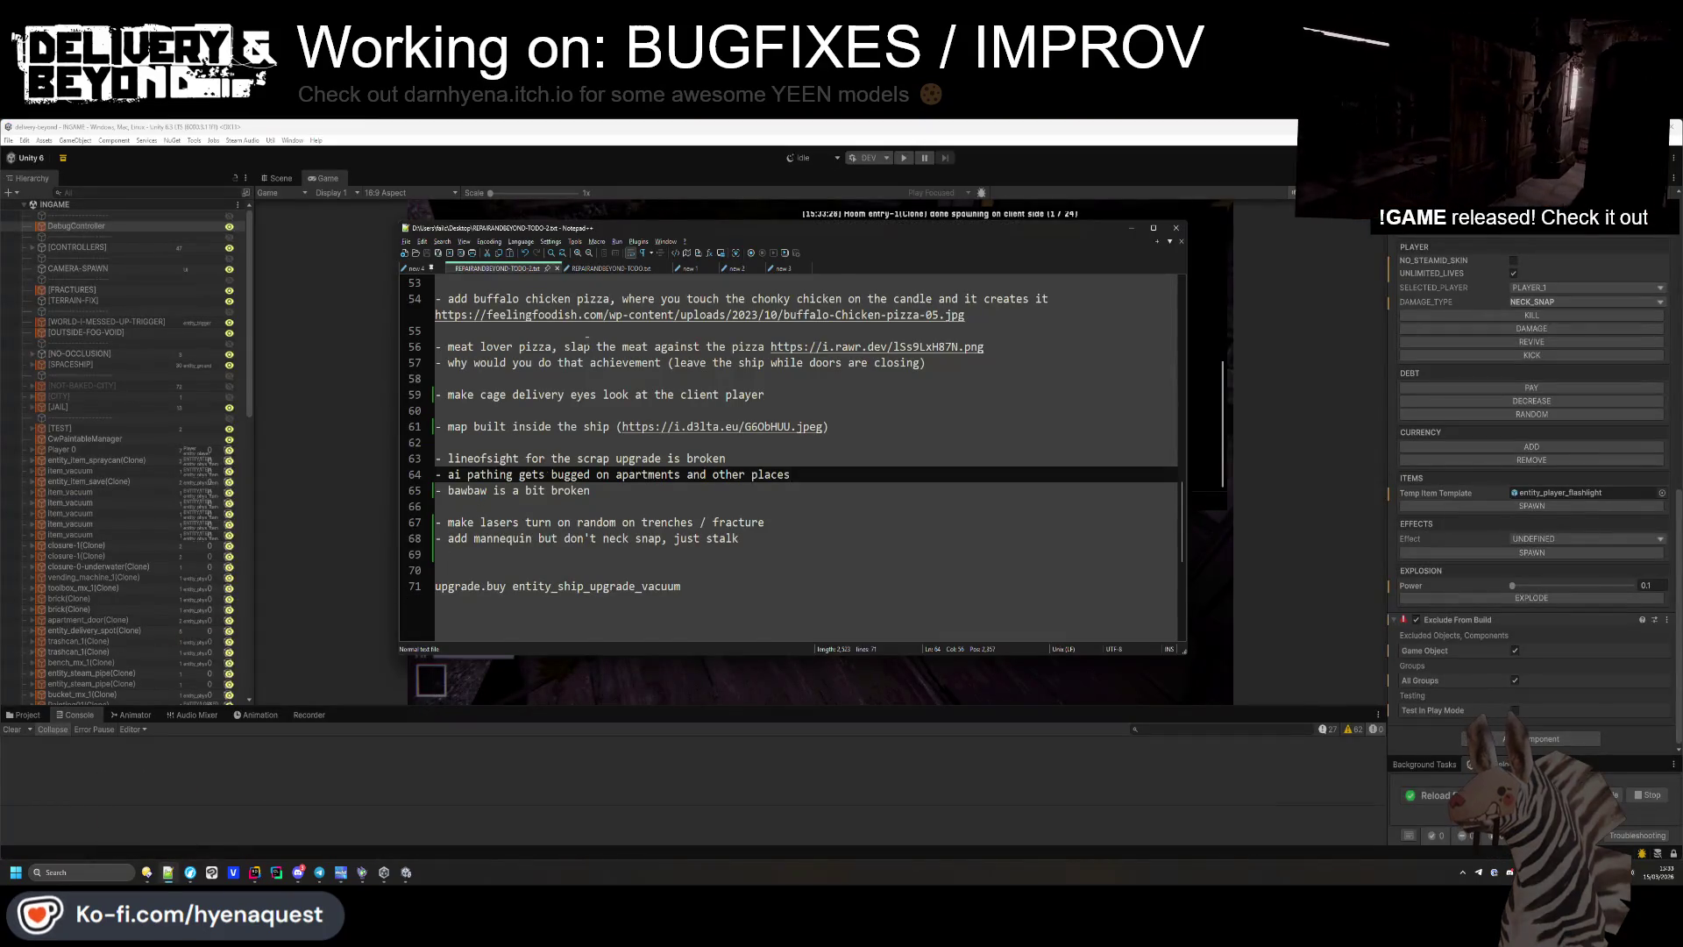
scroll(591, 330, up, 5)
scroll(591, 331, down, 8)
key(ctrl+Tab)
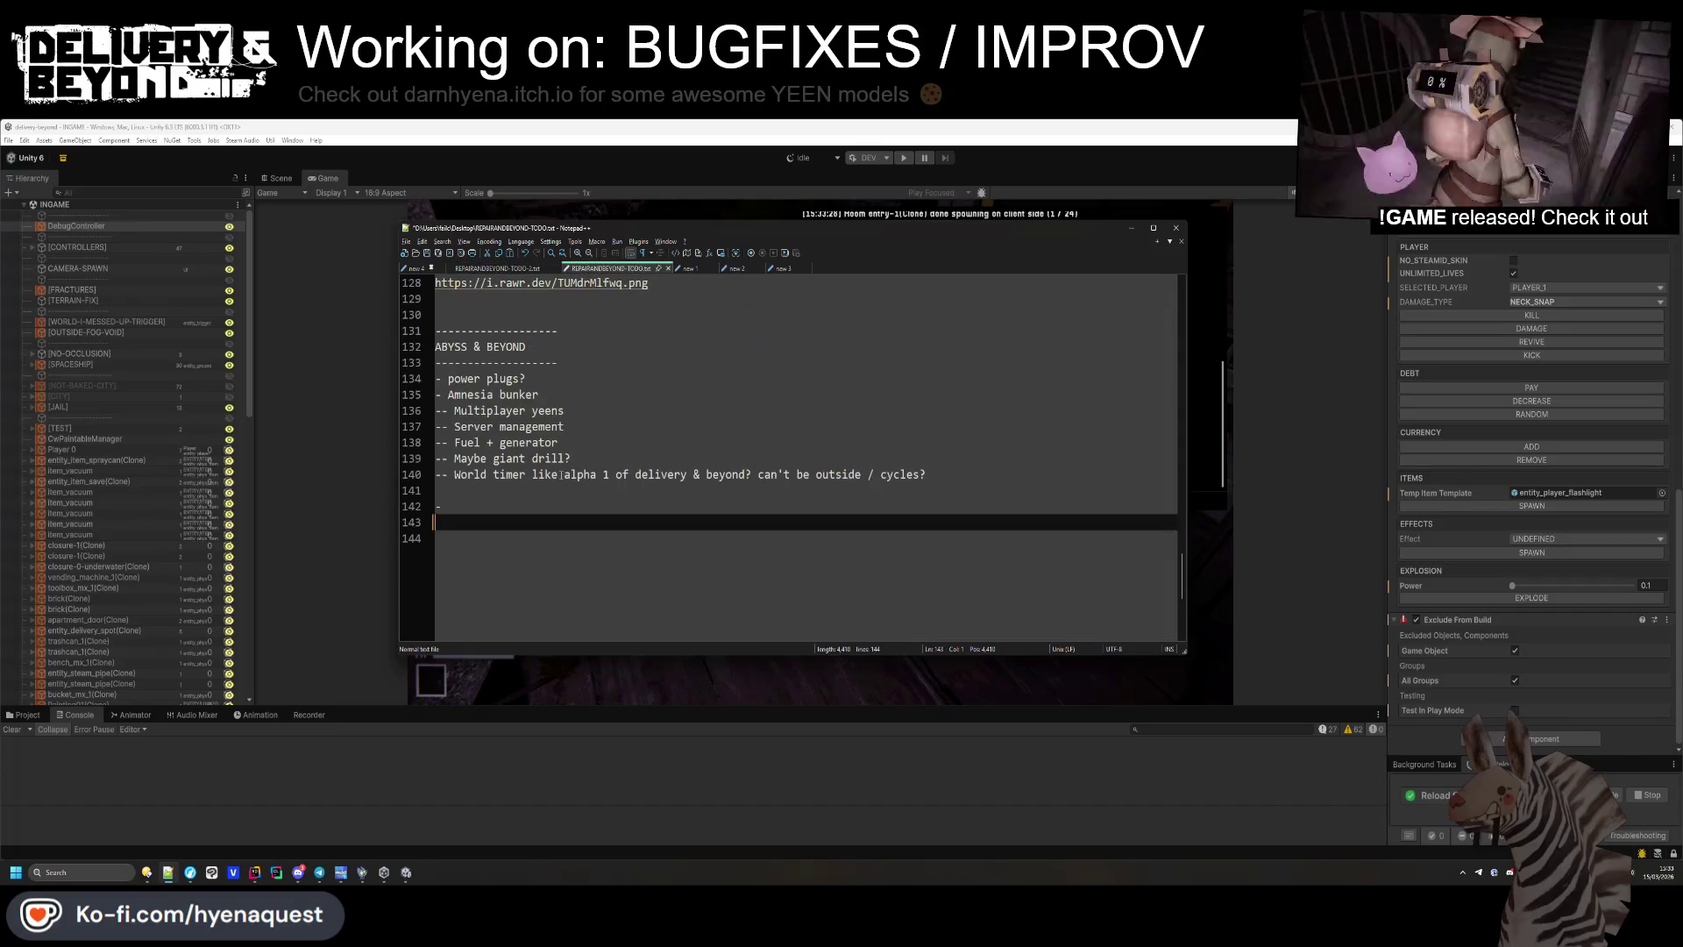
scroll(562, 475, up, 11)
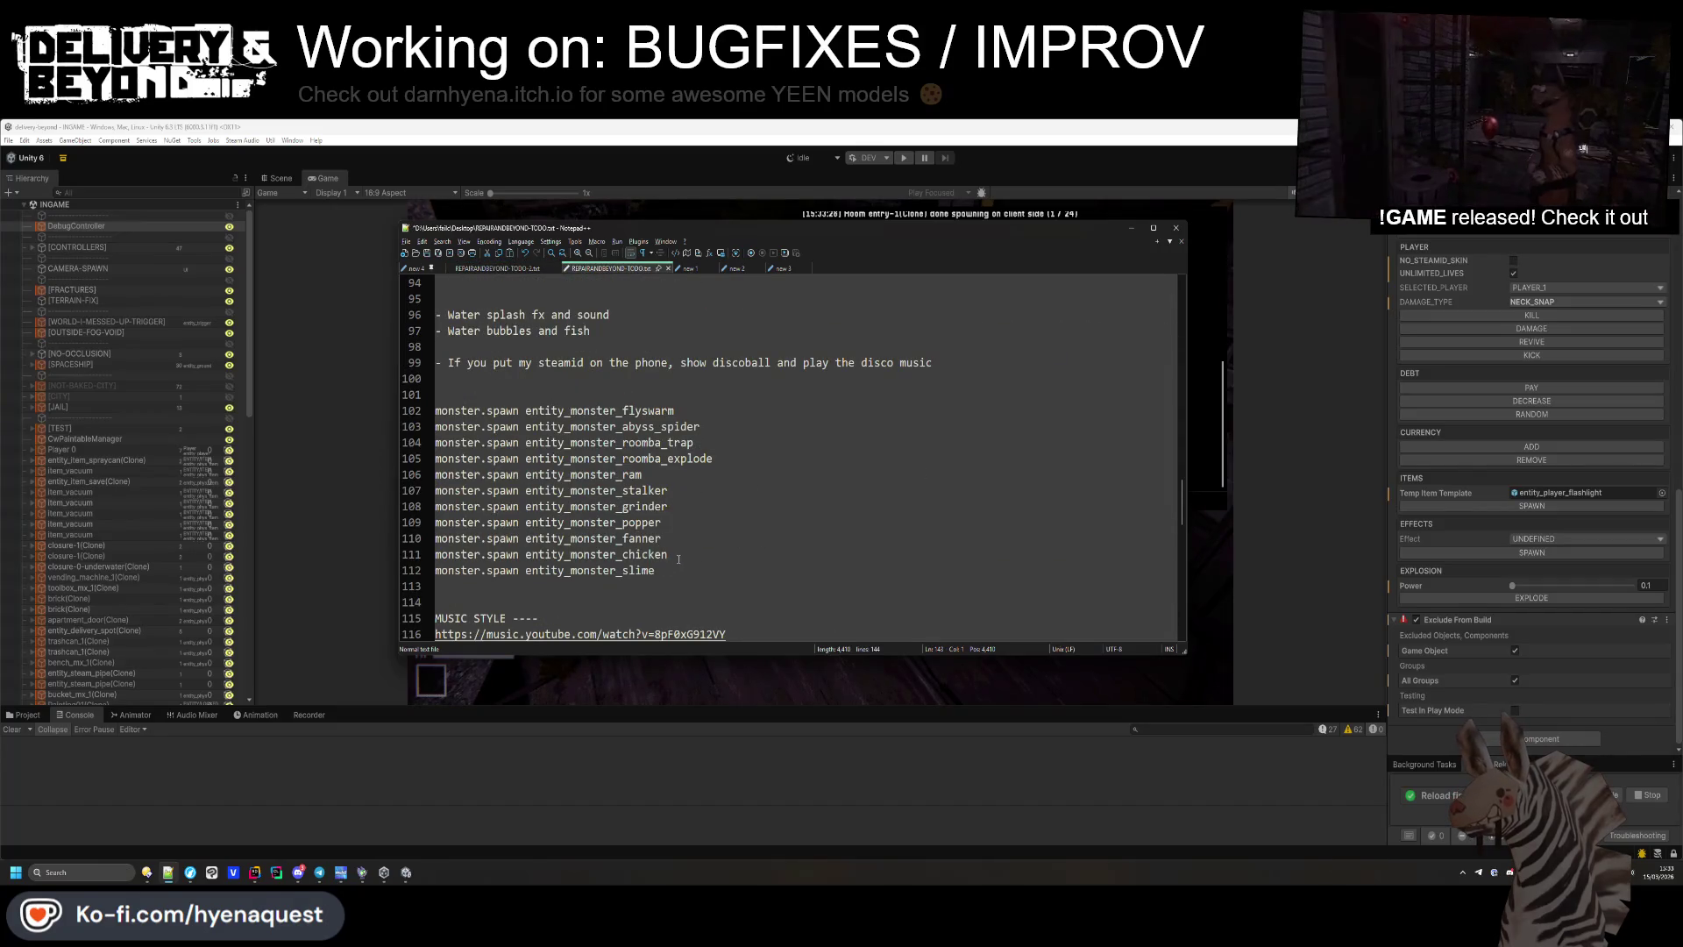
triple_click(661, 475)
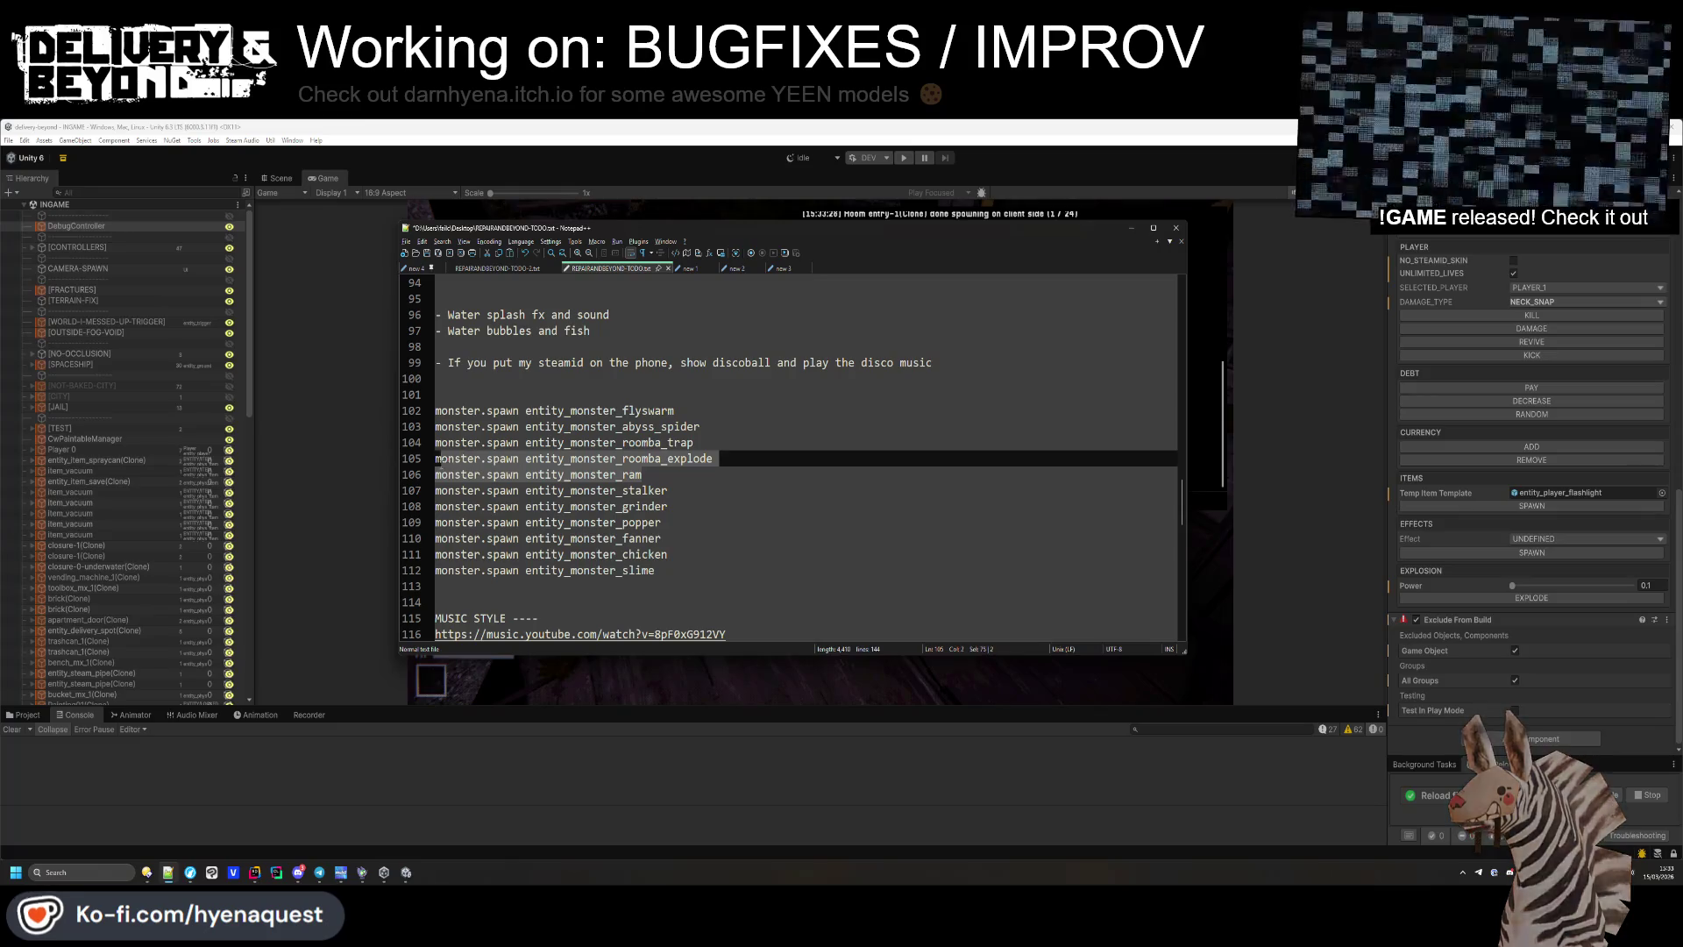
click(853, 694)
Run 'monster.spawn entity_monster_ram' in the game console, then view the level in the Scene view.
text(monster.spawn entity_monster_rem)
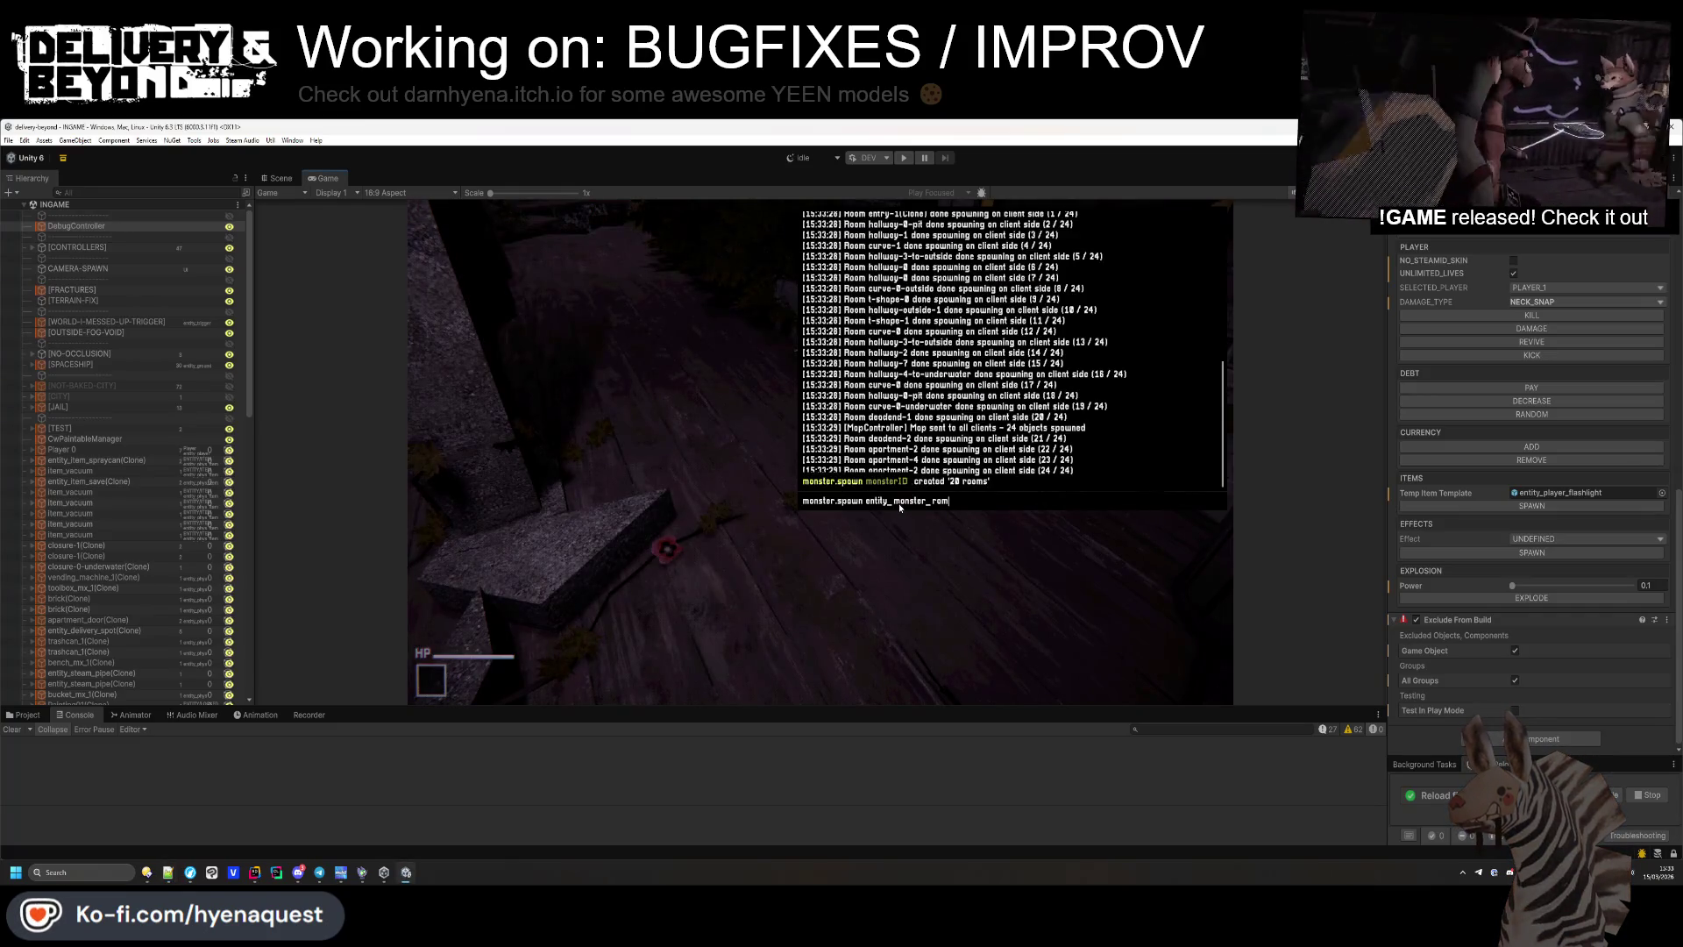
key(Return)
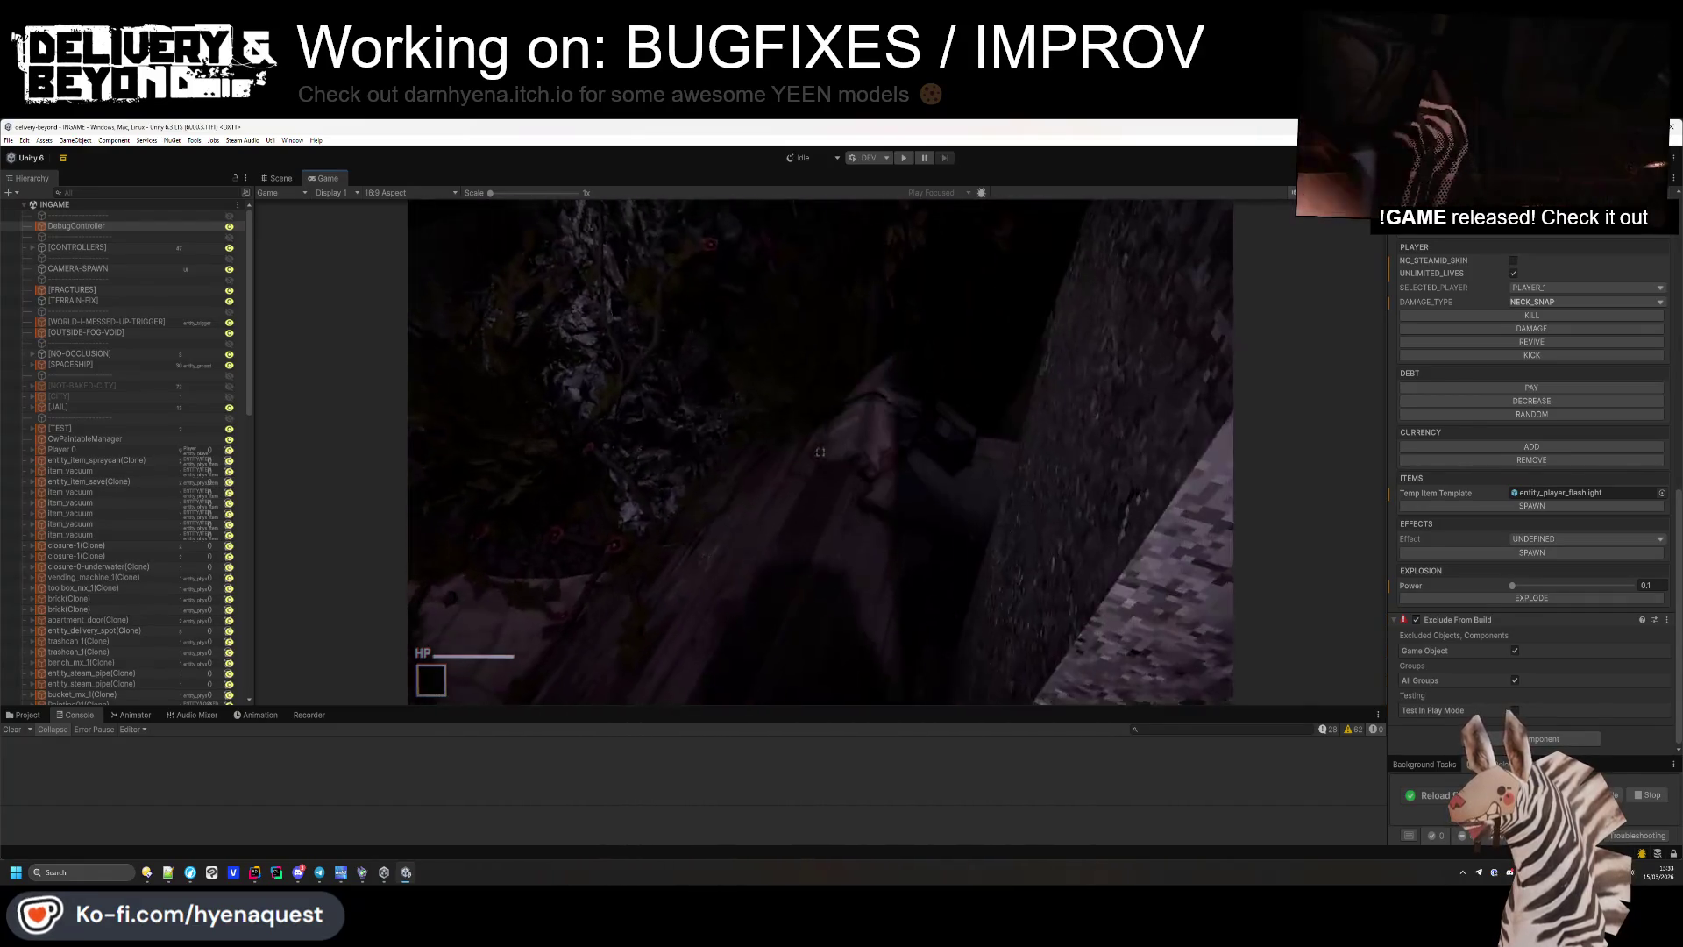
key(super)
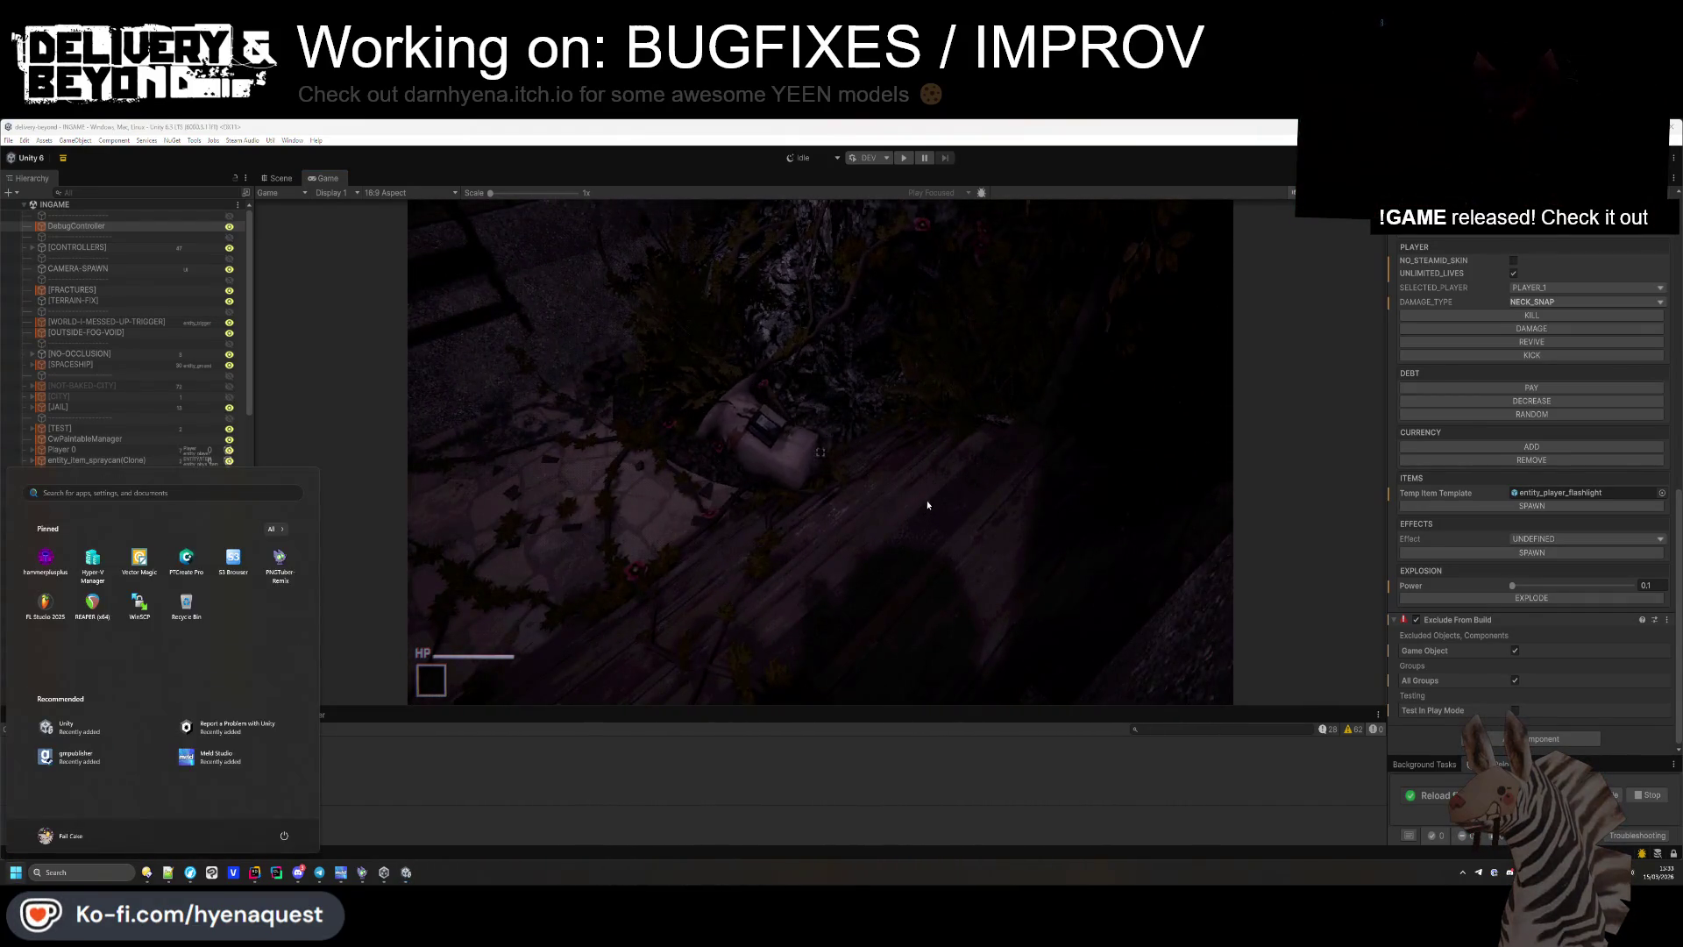
click(281, 178)
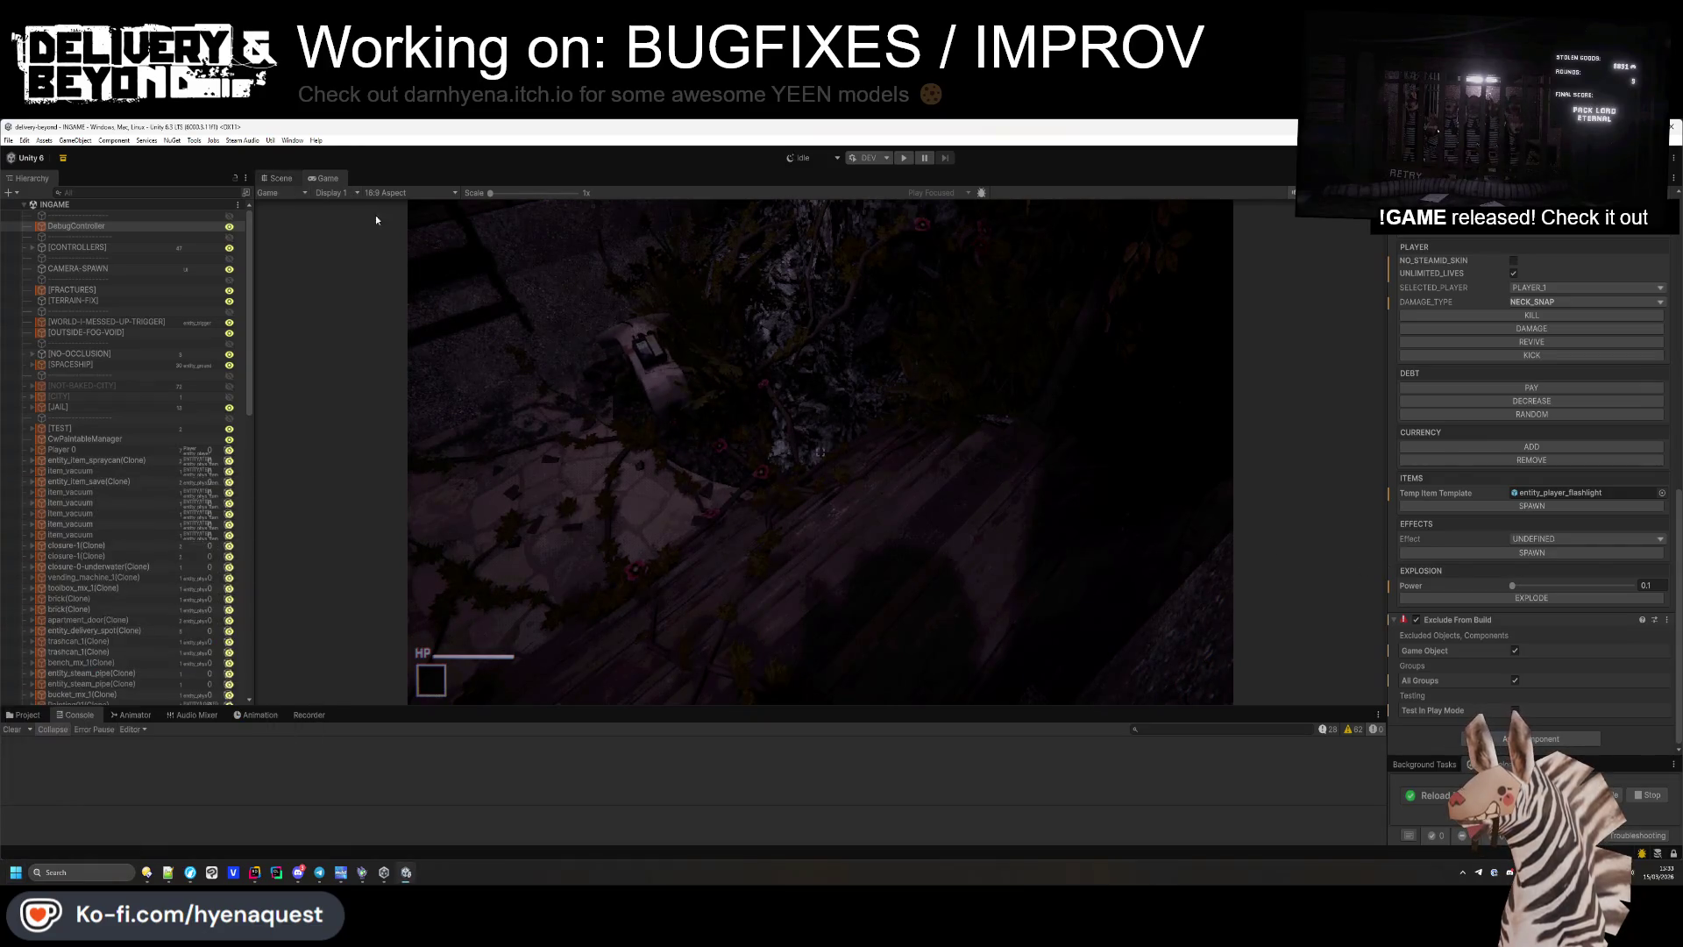
Select and frame the spawned entity_monster_ram (Clone), collapsing its Rigidbody and script panels.
key(w)
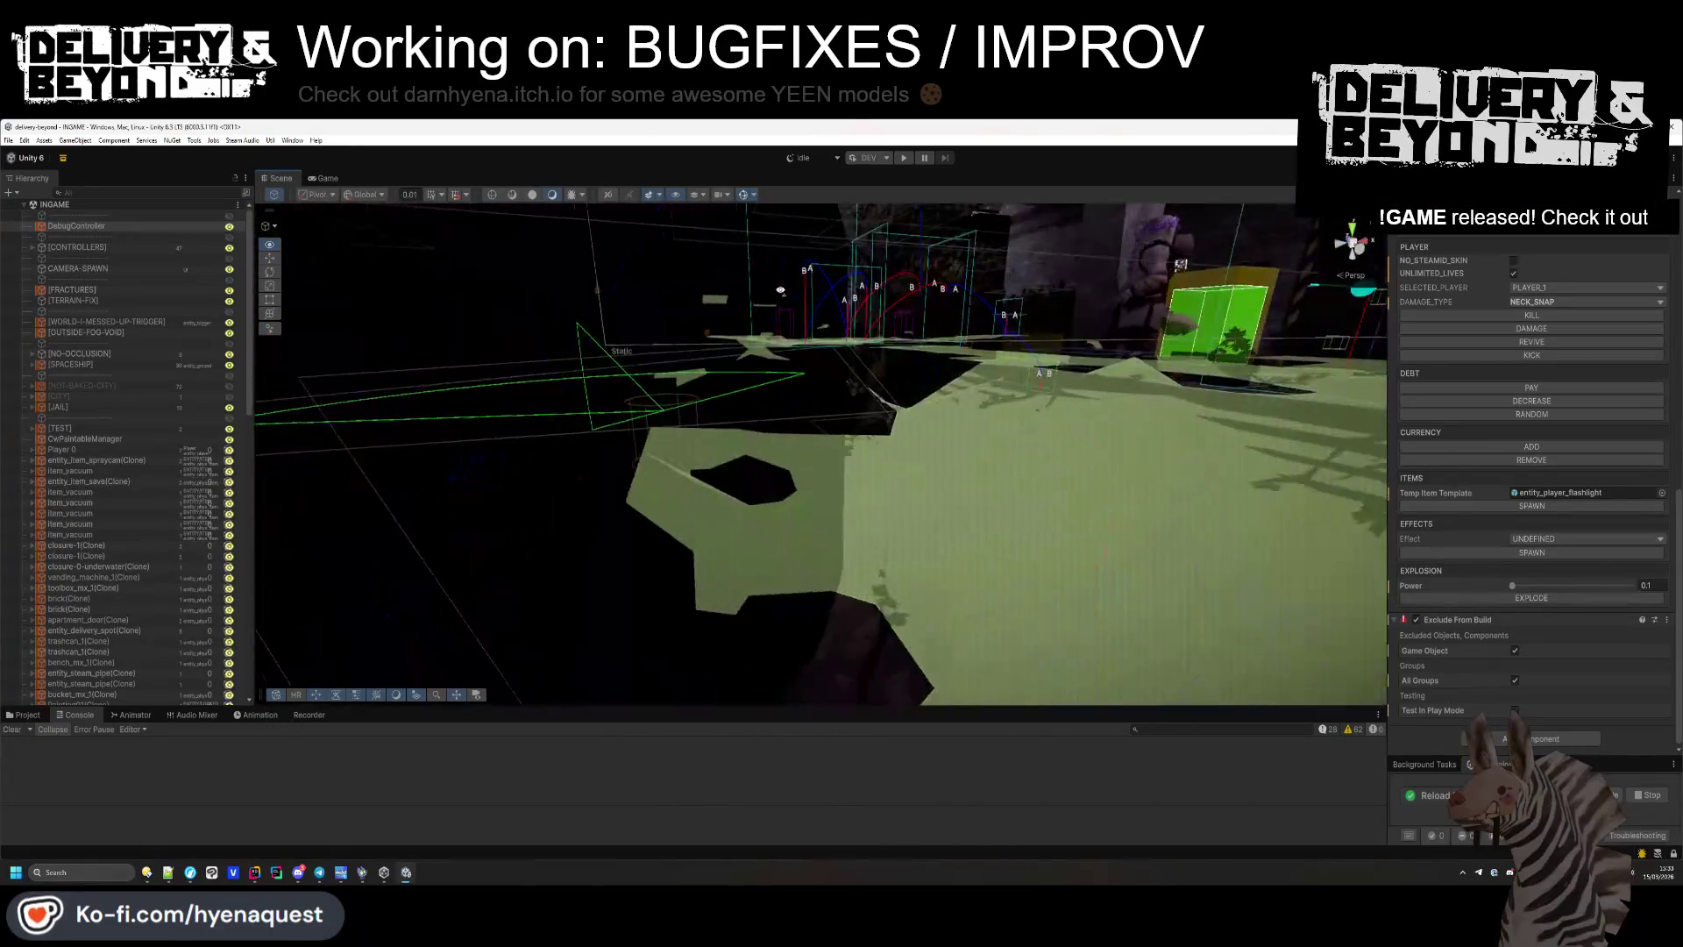
click(711, 487)
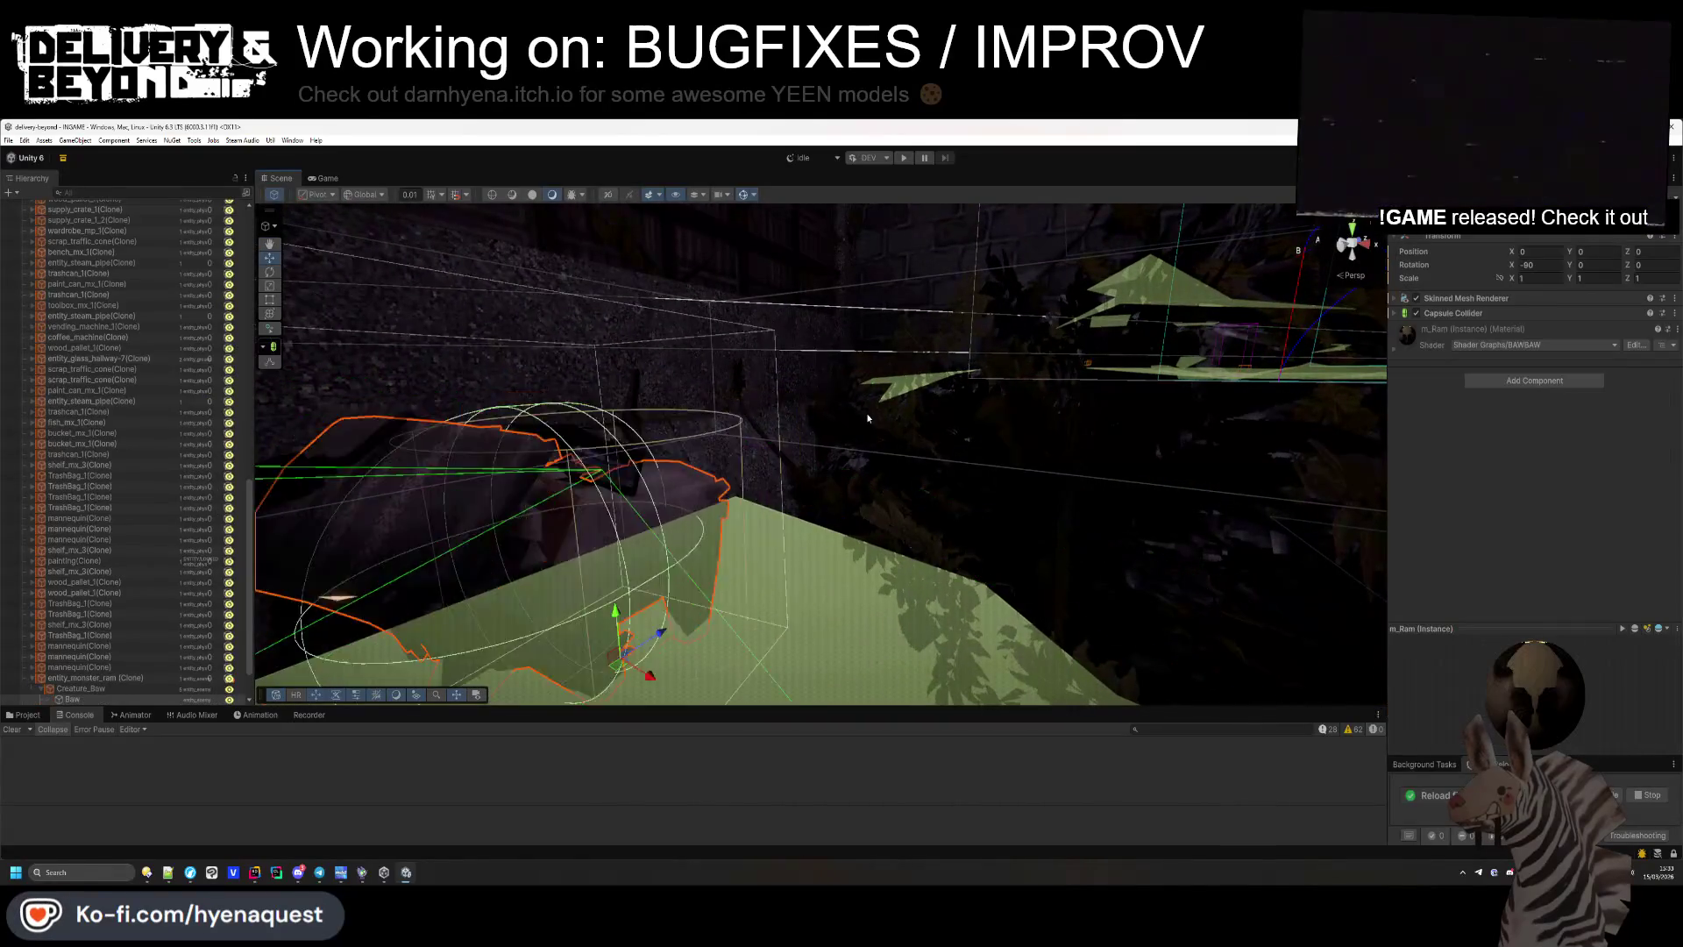
key(f)
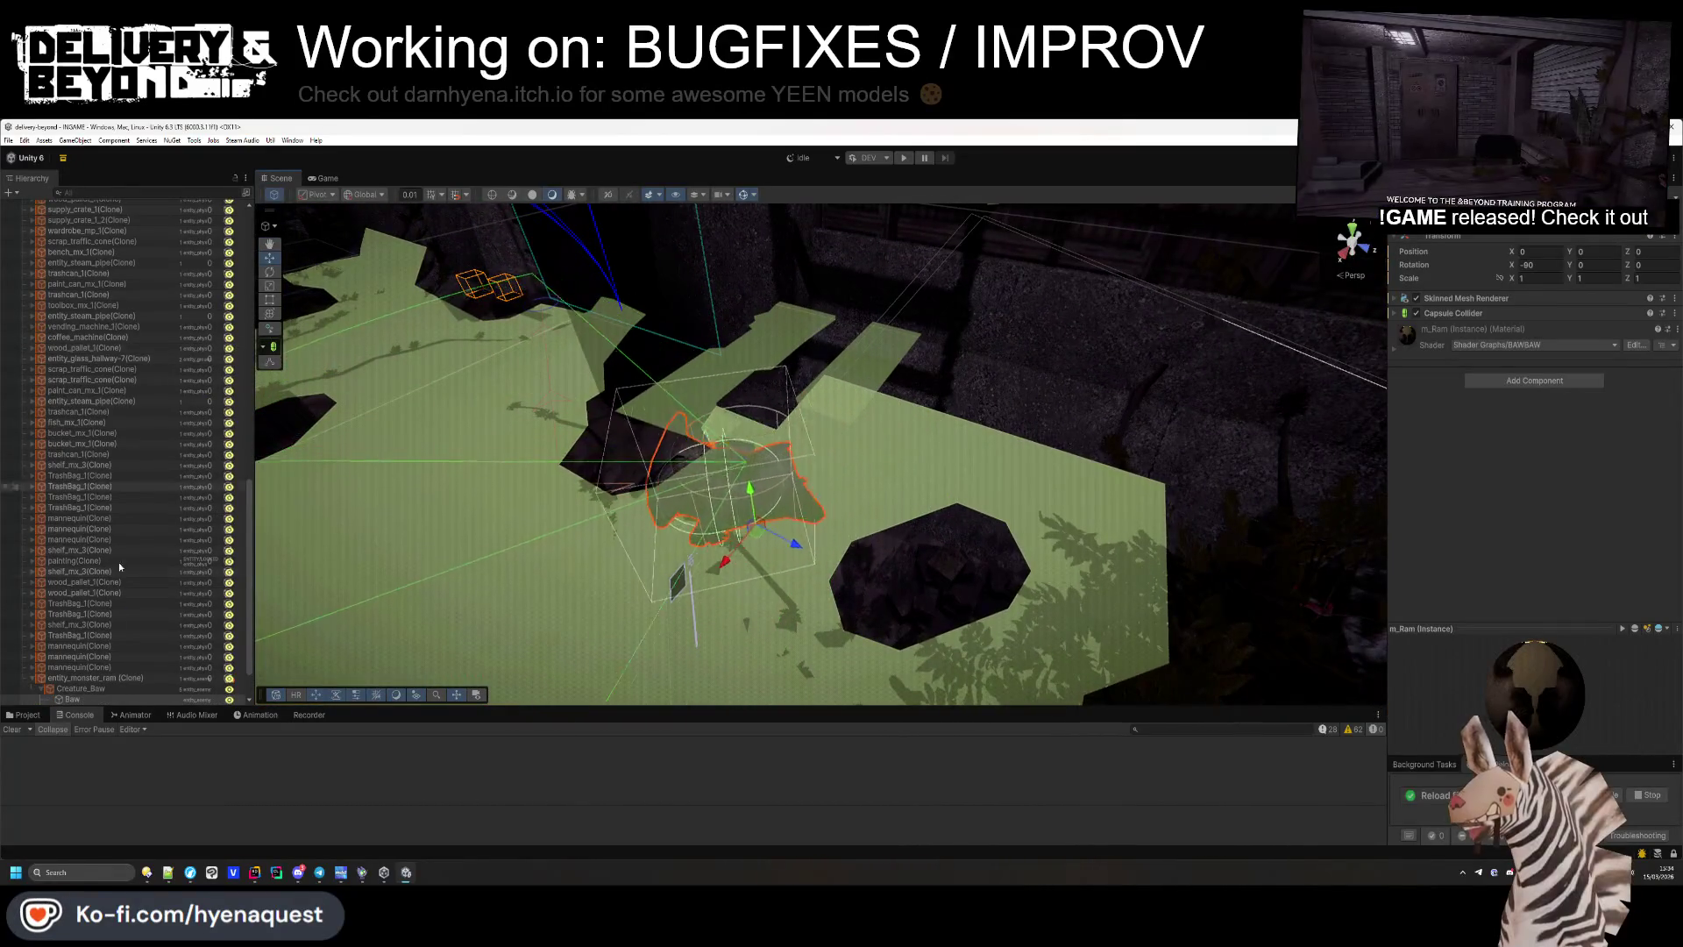
click(98, 678)
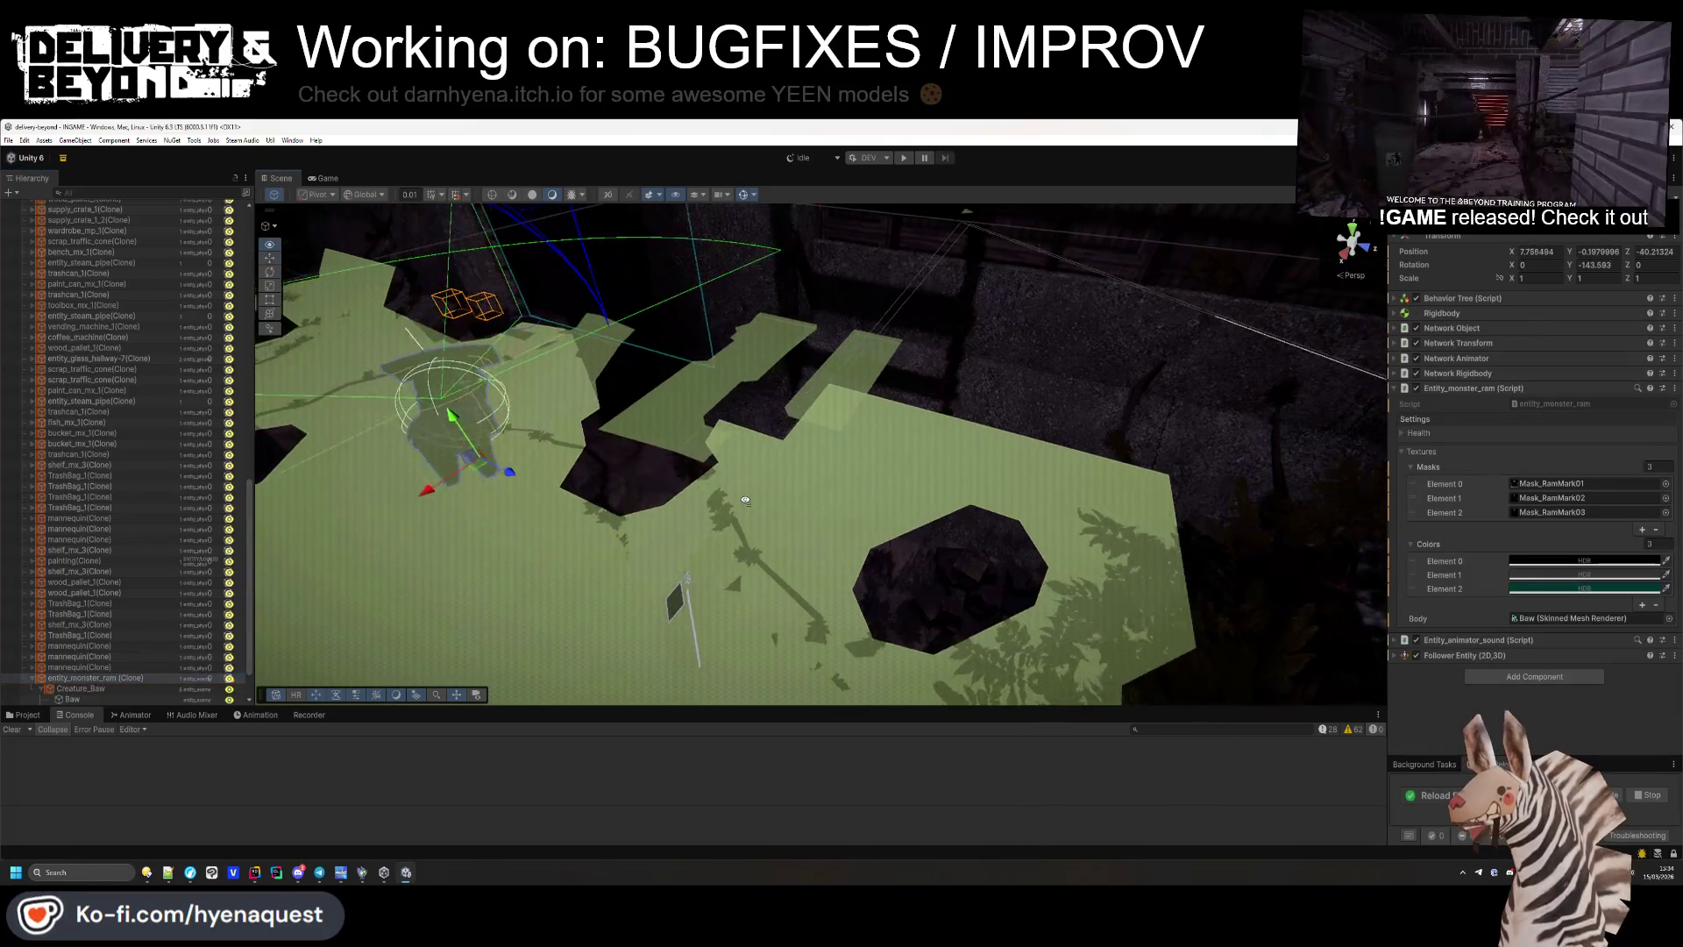
click(1455, 313)
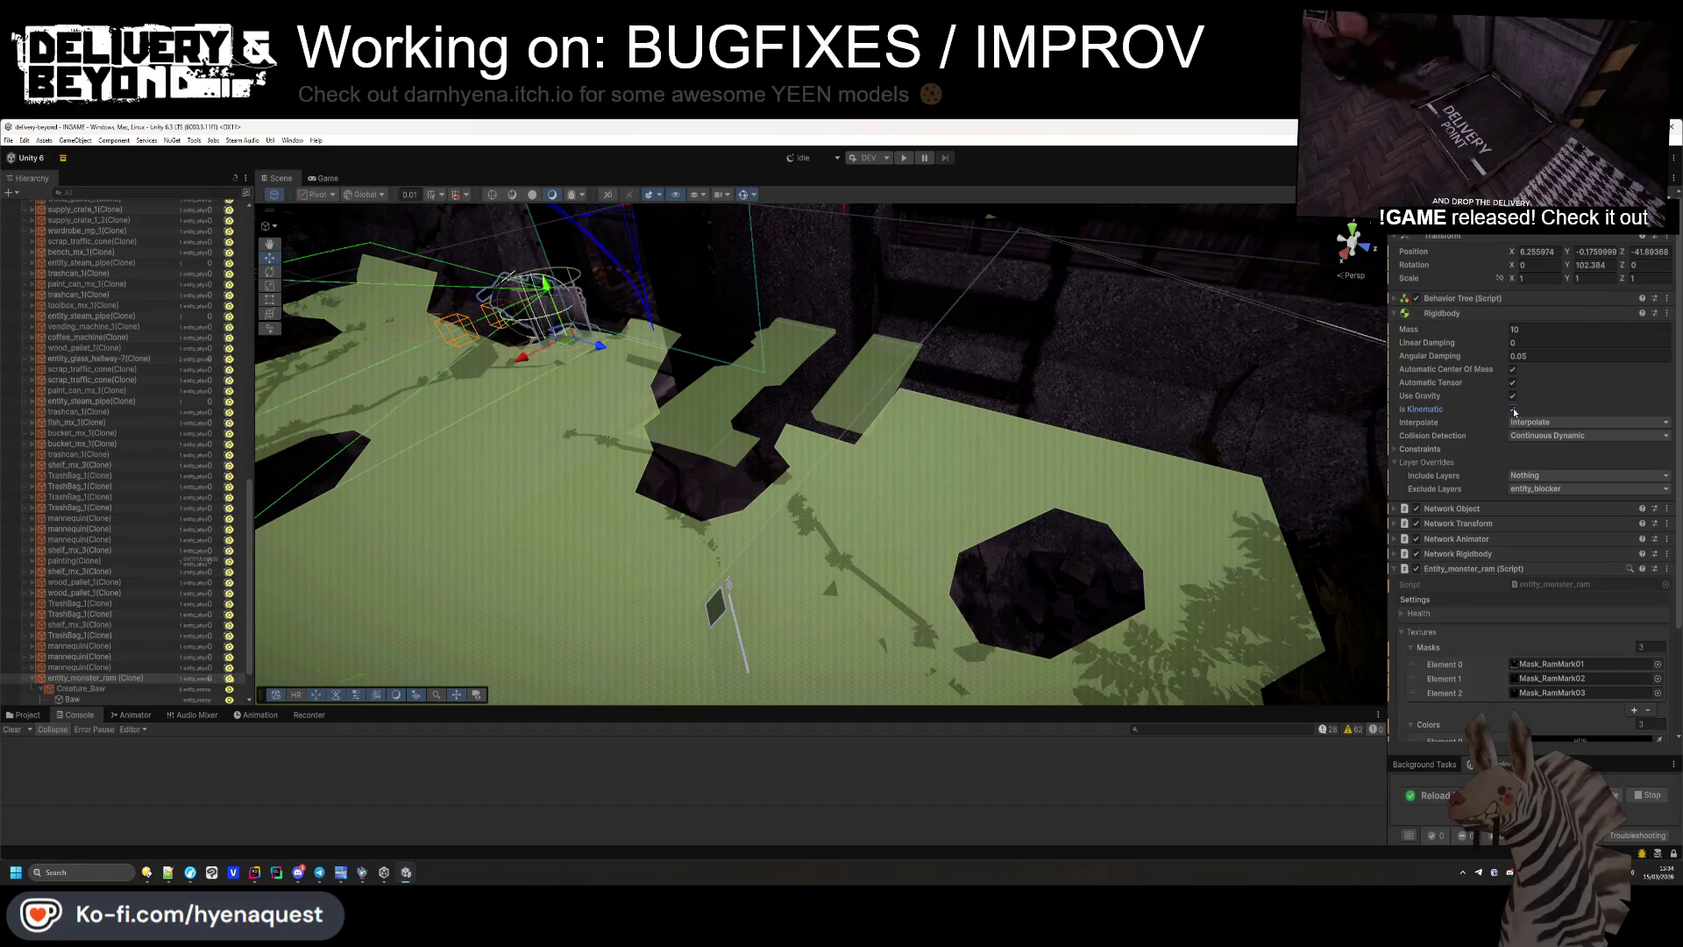
click(1485, 315)
click(1473, 388)
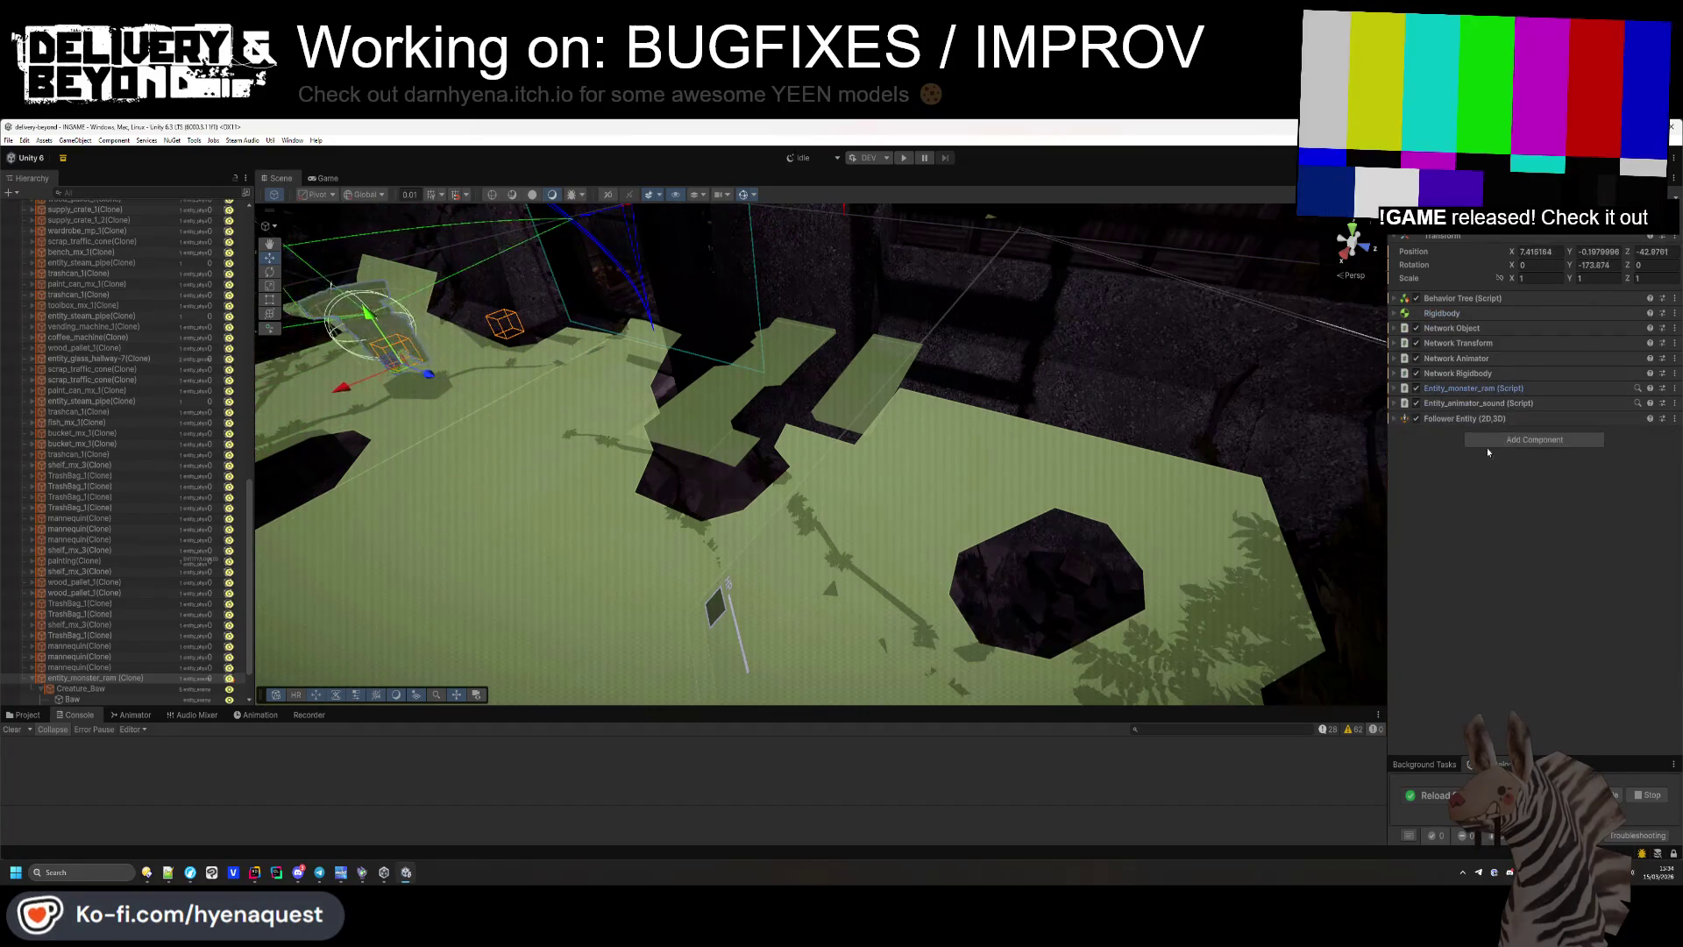
Enter 0.3 for the ram's Follower Entity Rotation Smoothing, then go back to the Game view.
click(1483, 420)
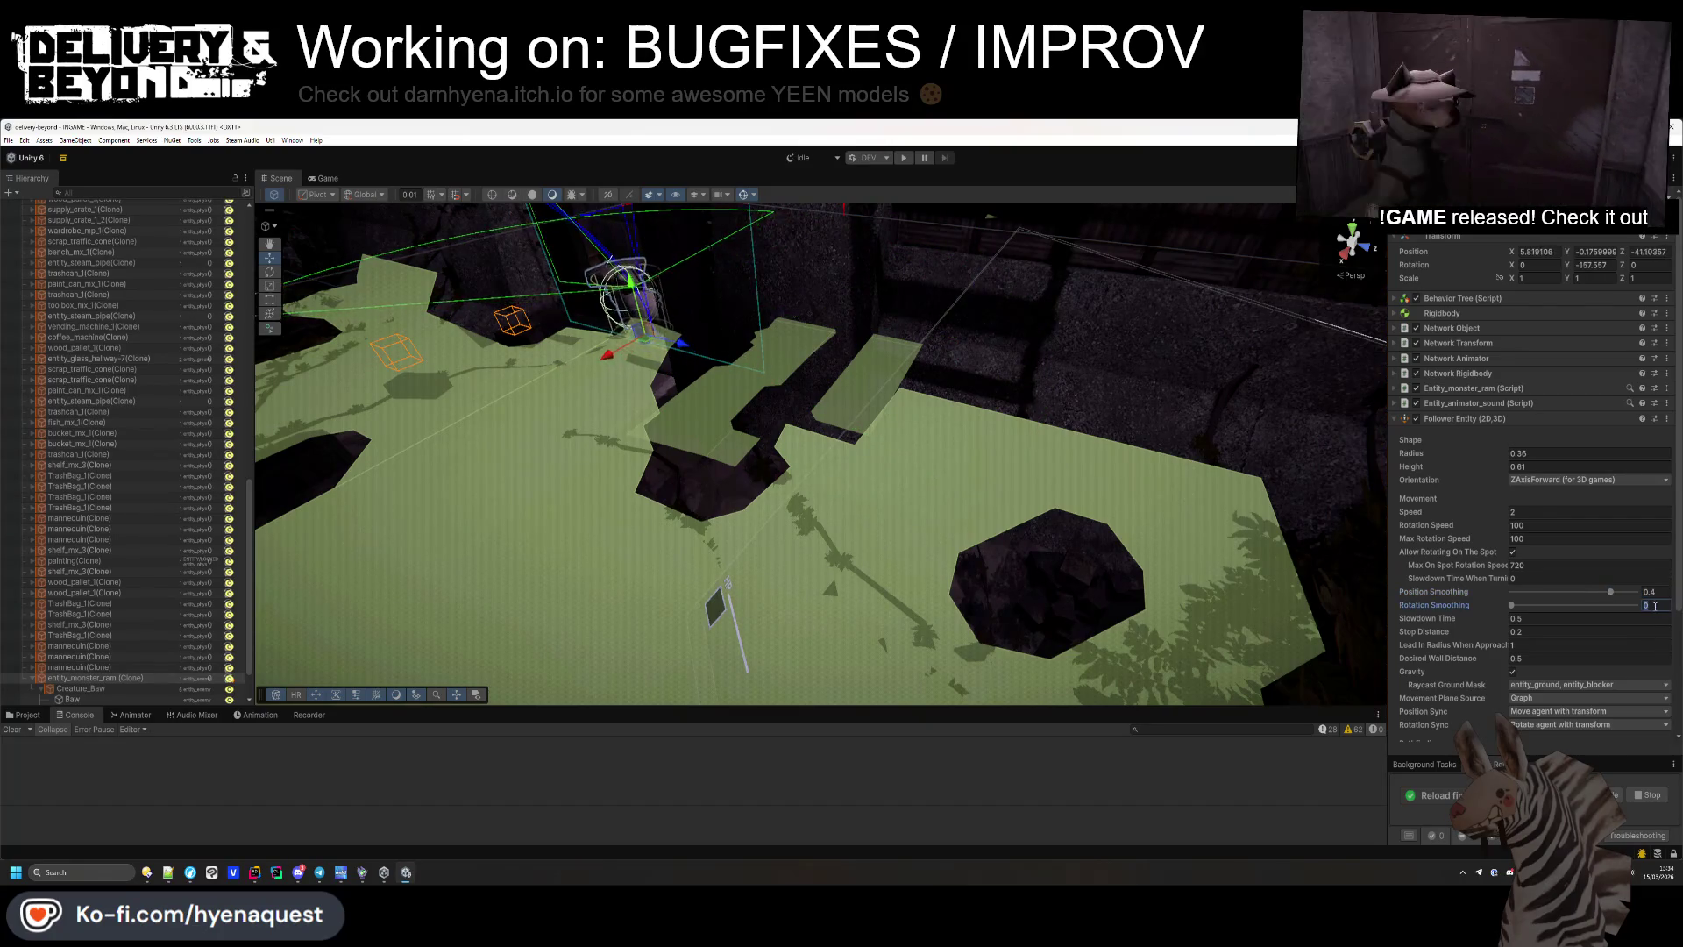
text(.3)
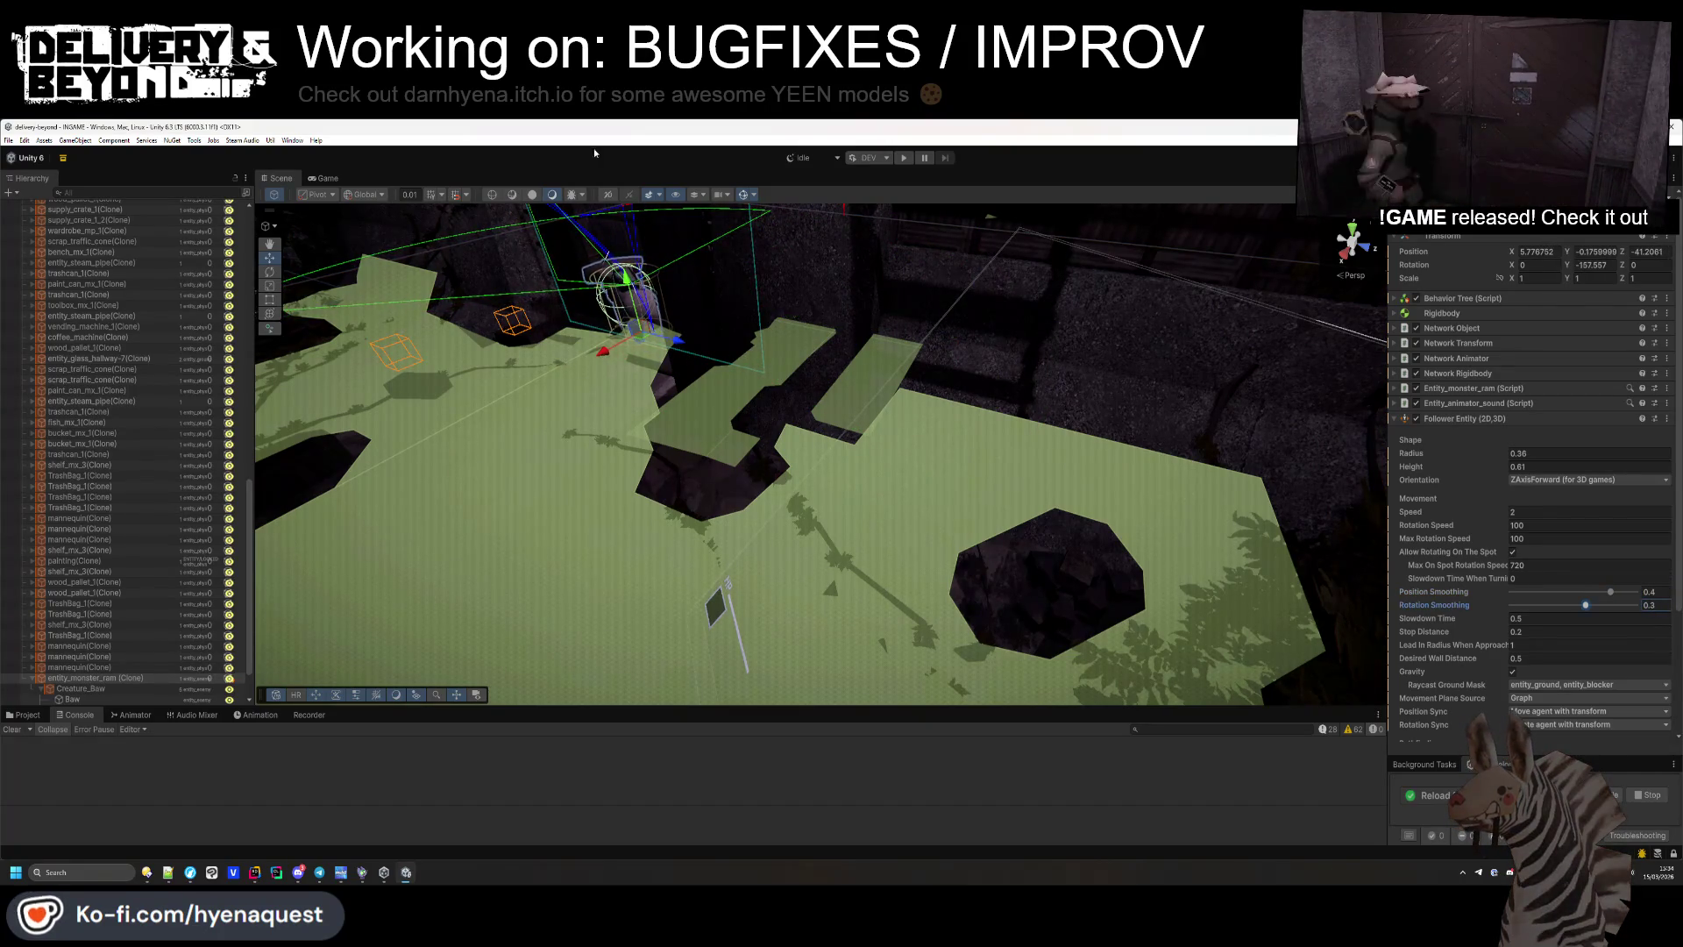
click(324, 178)
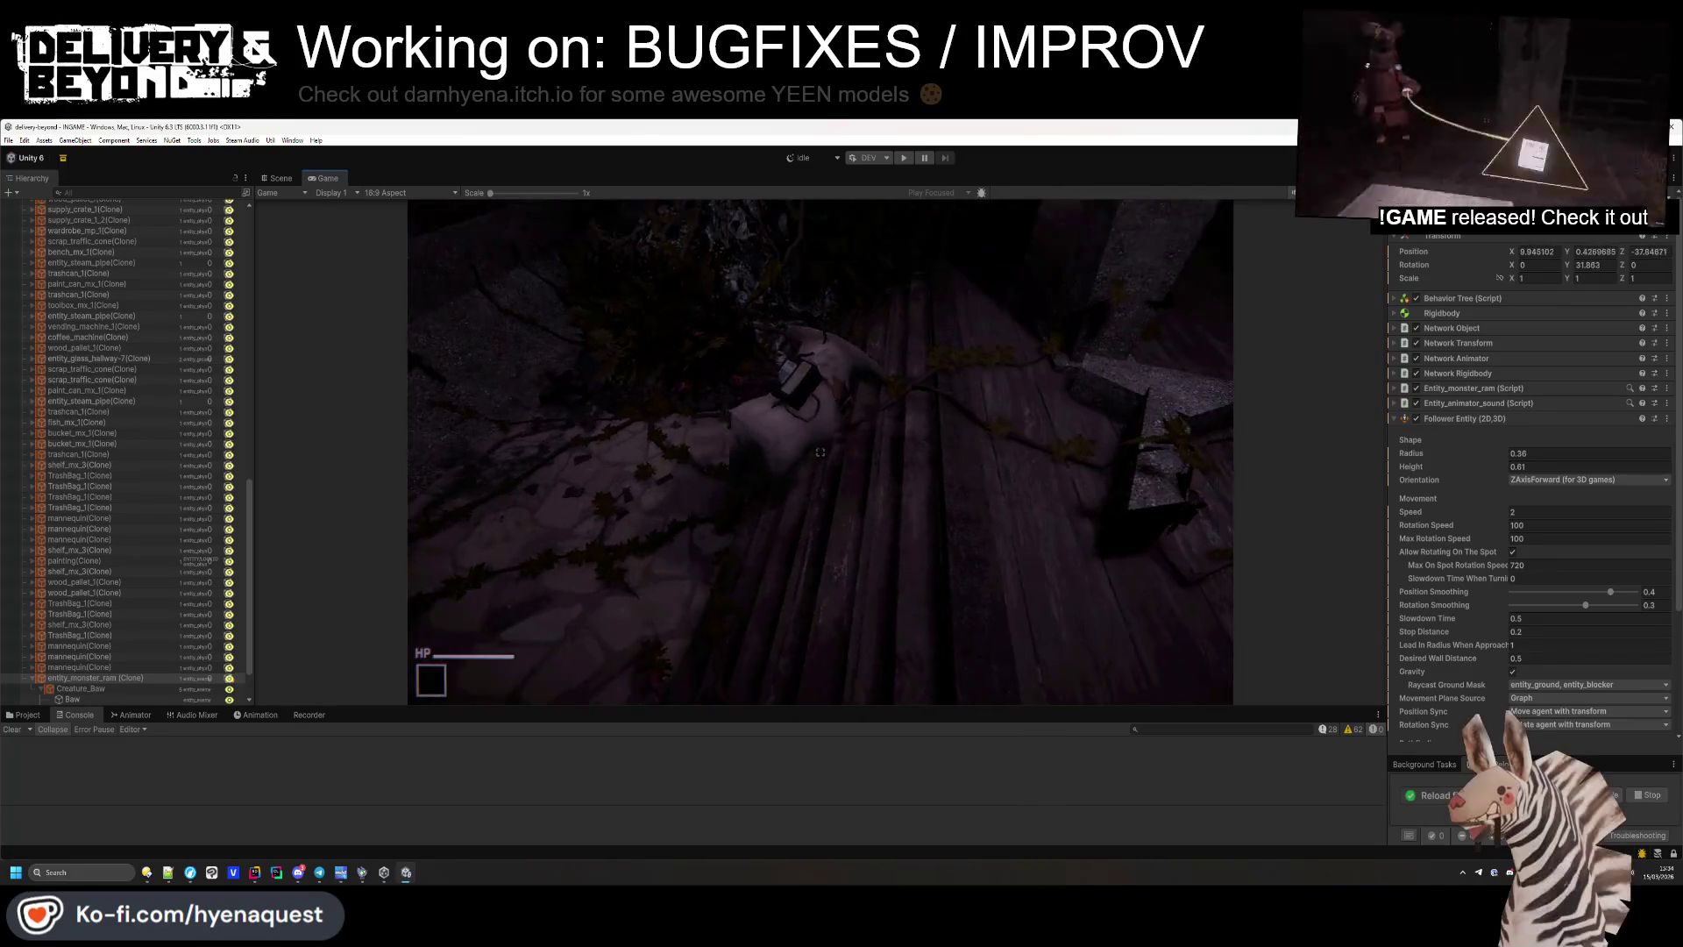
key(super)
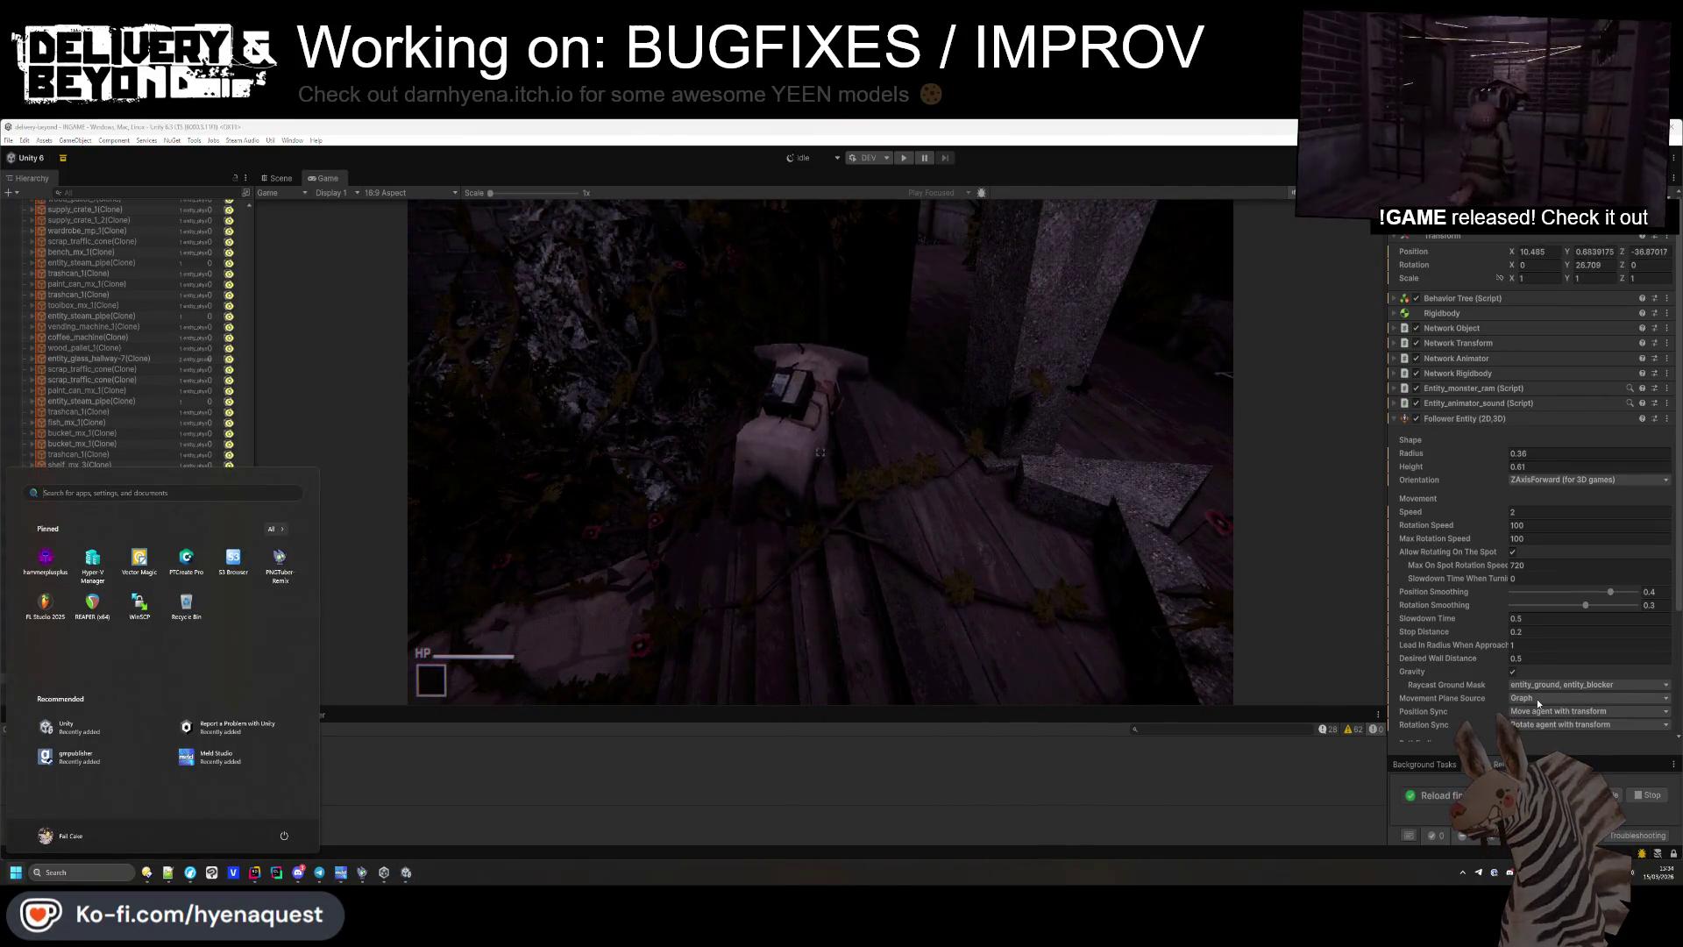
click(1602, 698)
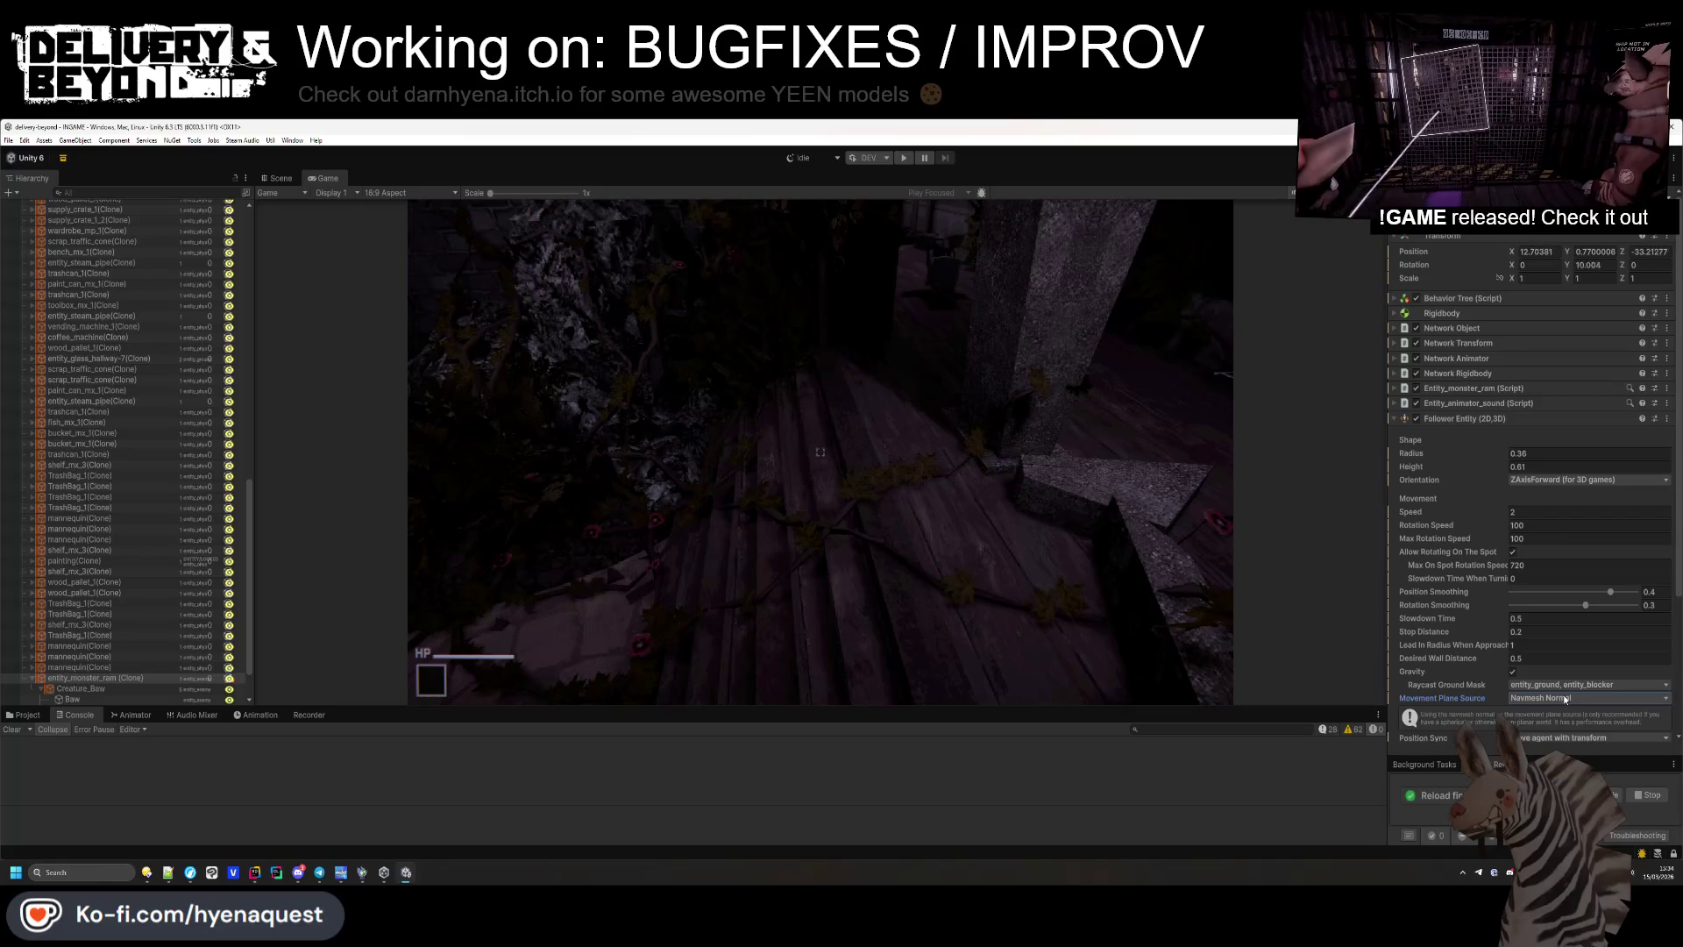
click(1564, 694)
click(1564, 712)
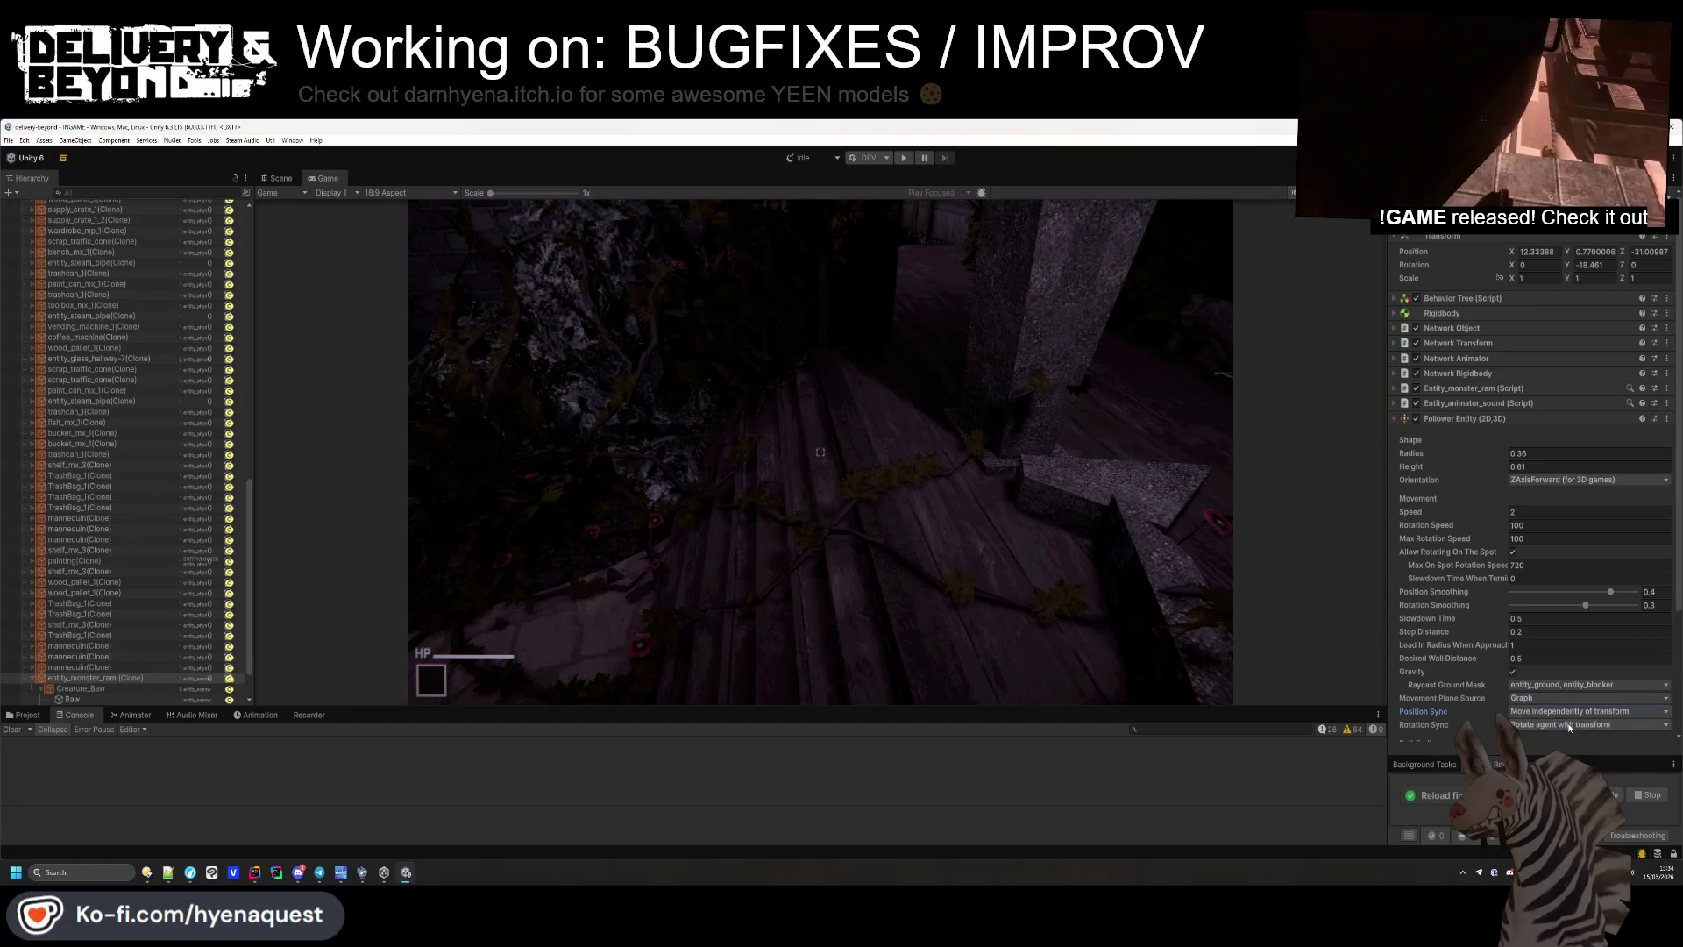
key(super)
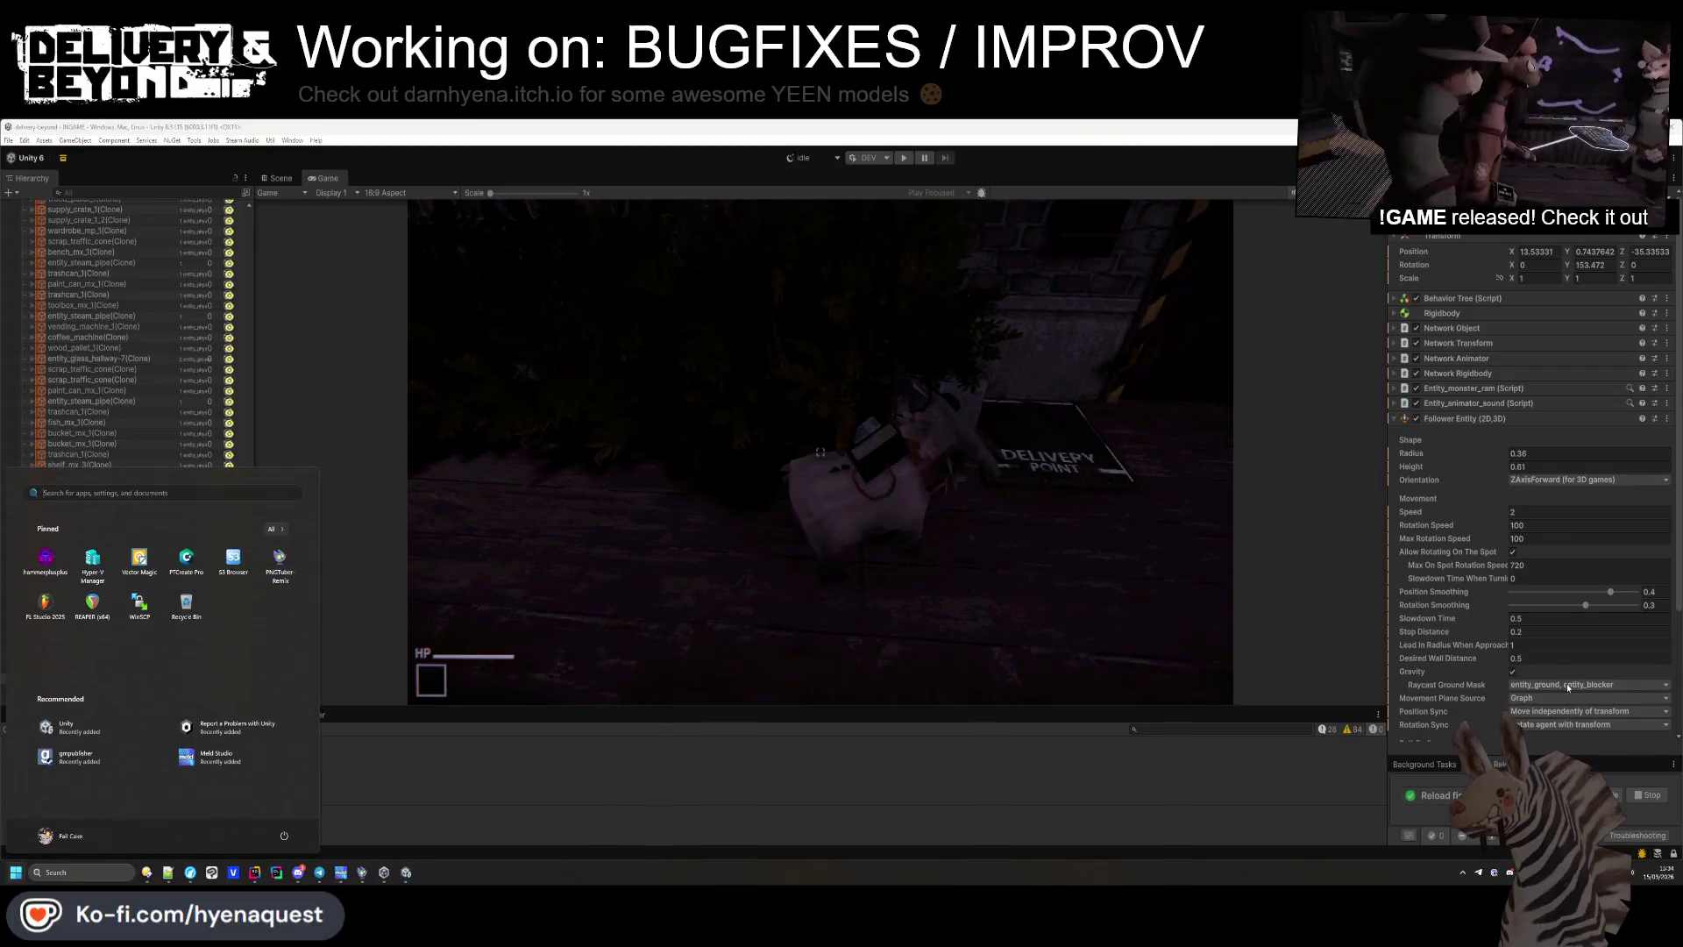
click(1552, 713)
click(1545, 741)
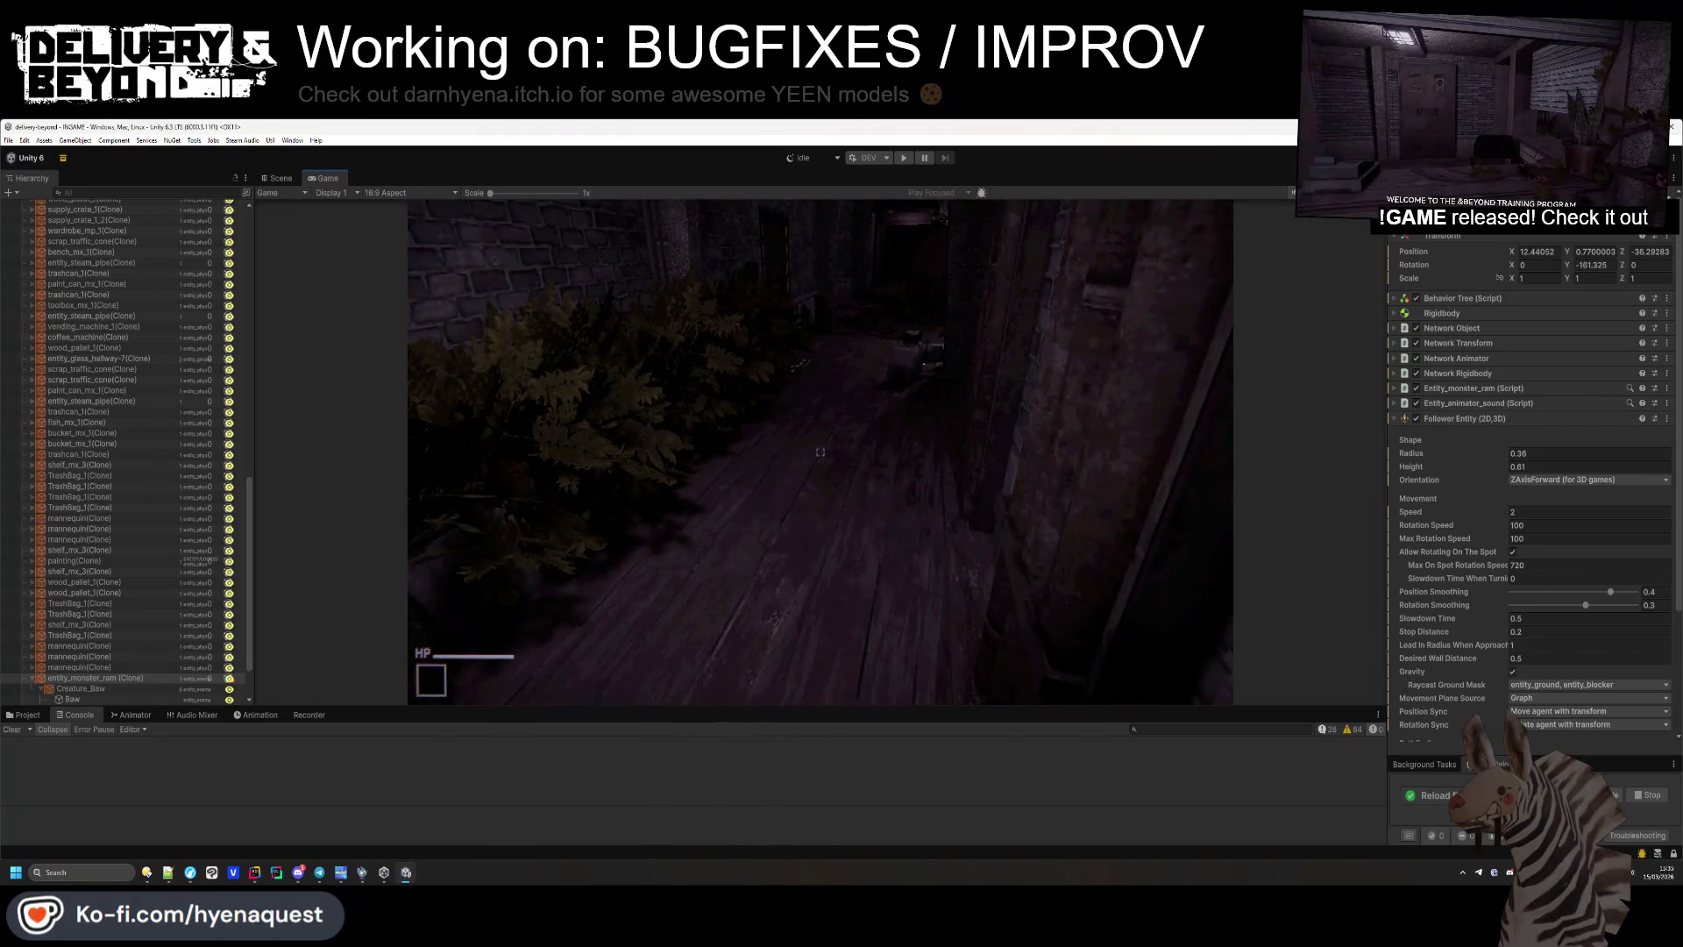
Drag the ram's Position Smoothing up to 0.5, then down to nearly zero.
key(super)
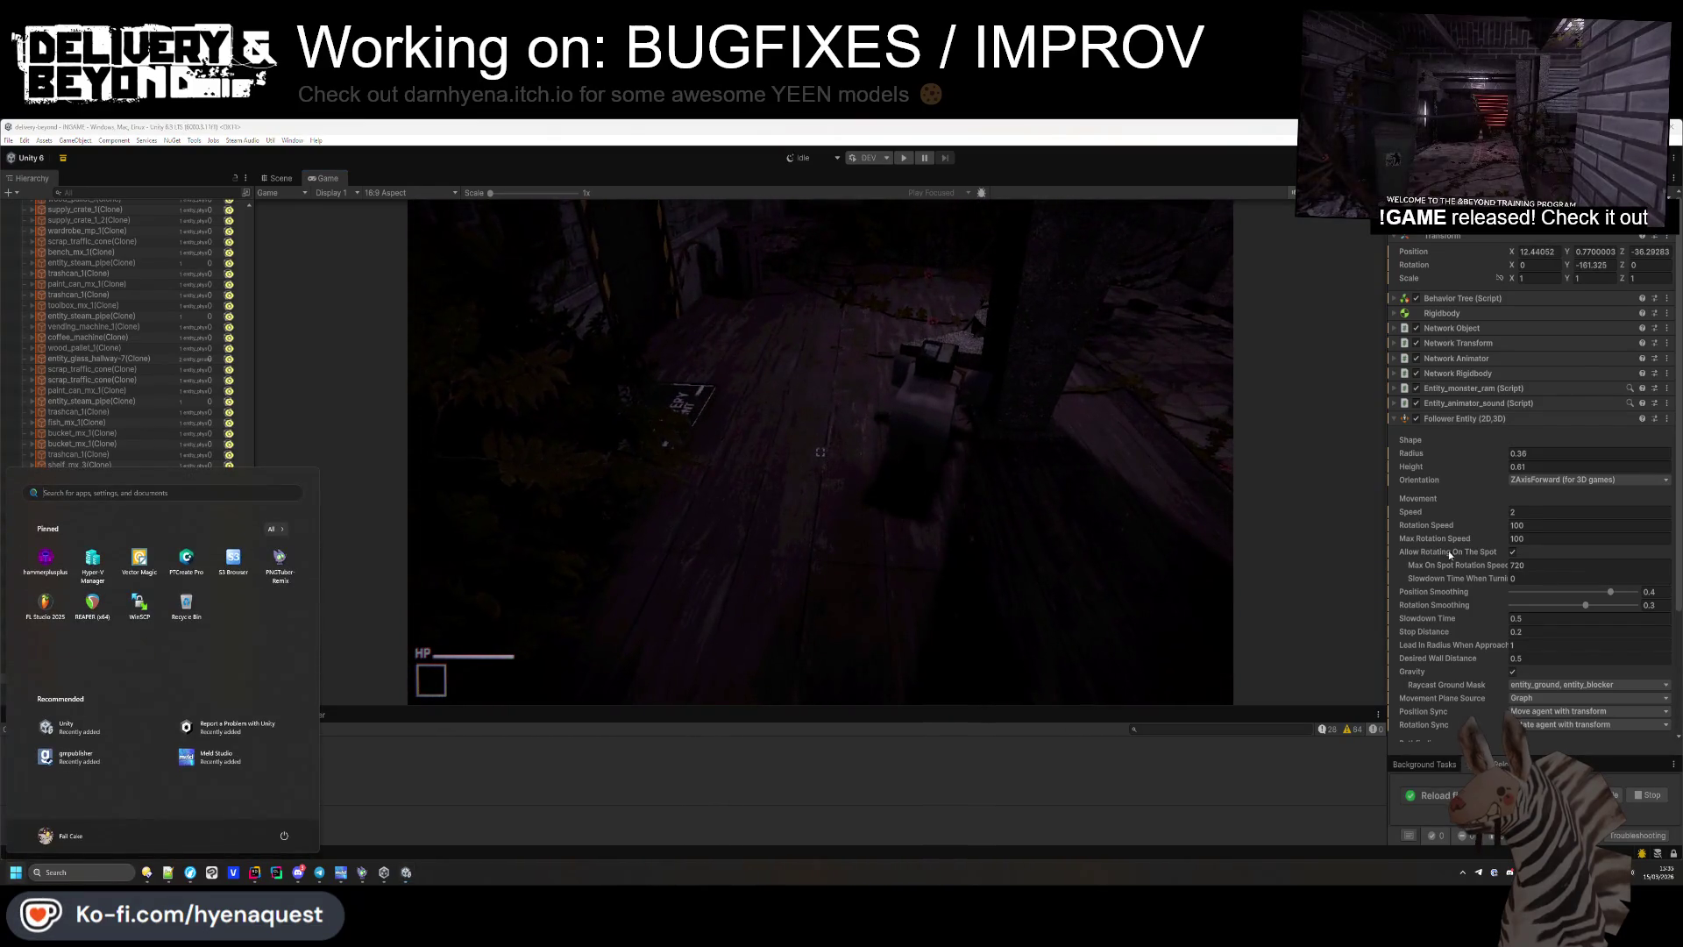
drag(1622, 598, 1635, 592)
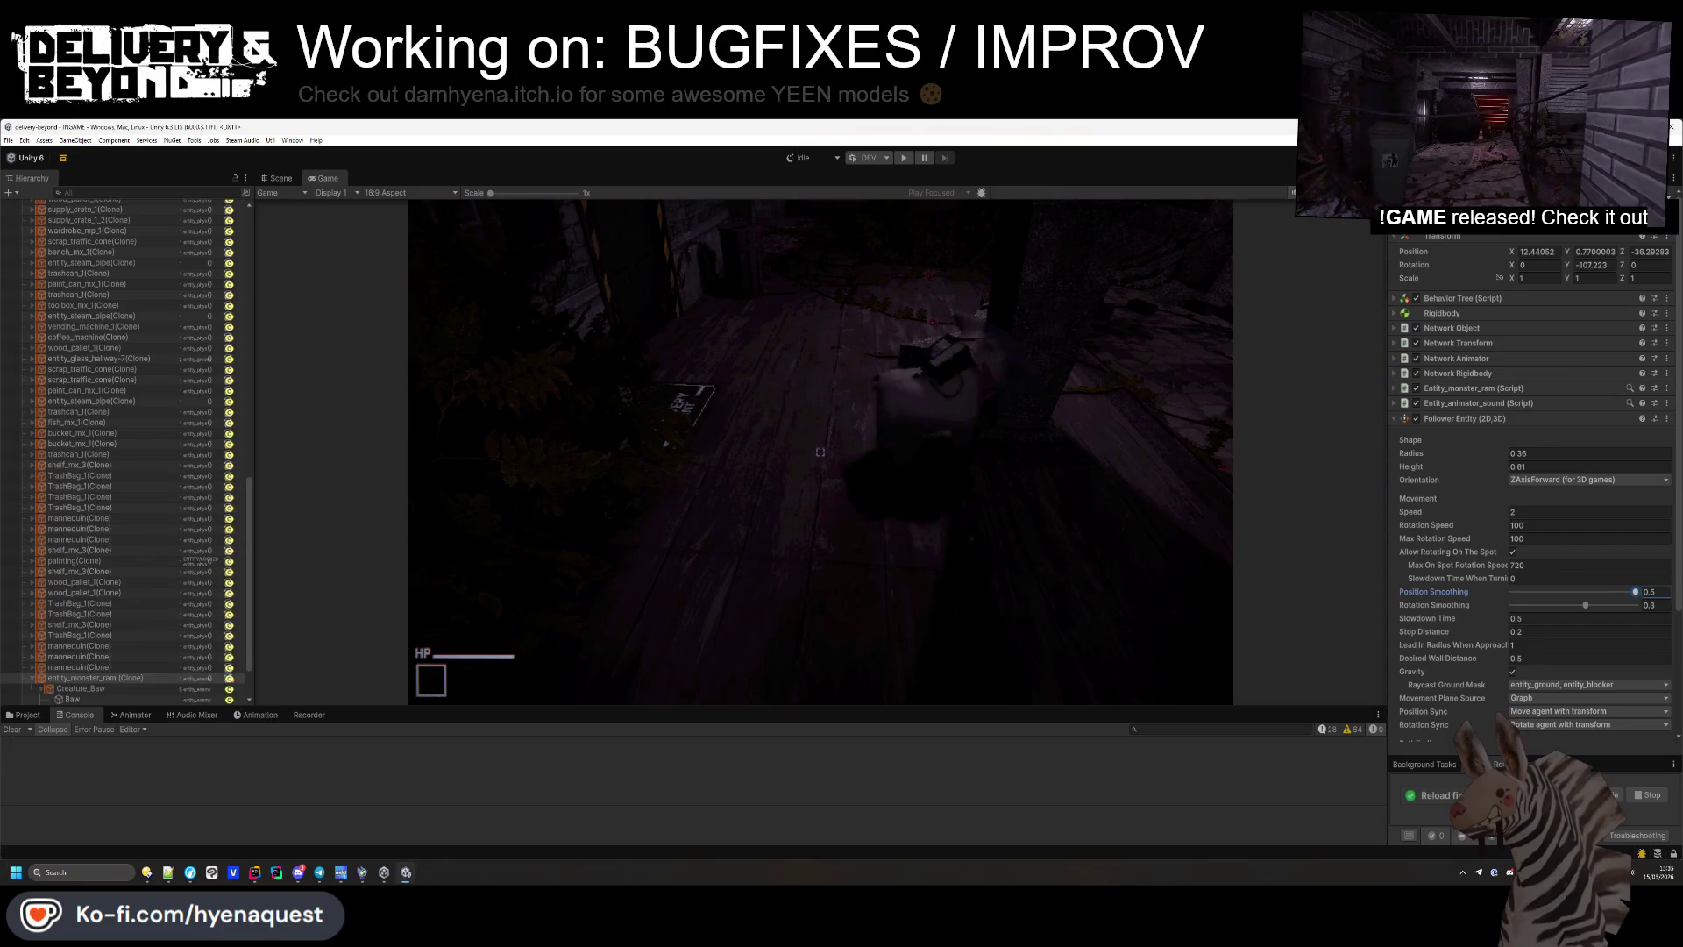
click(950, 492)
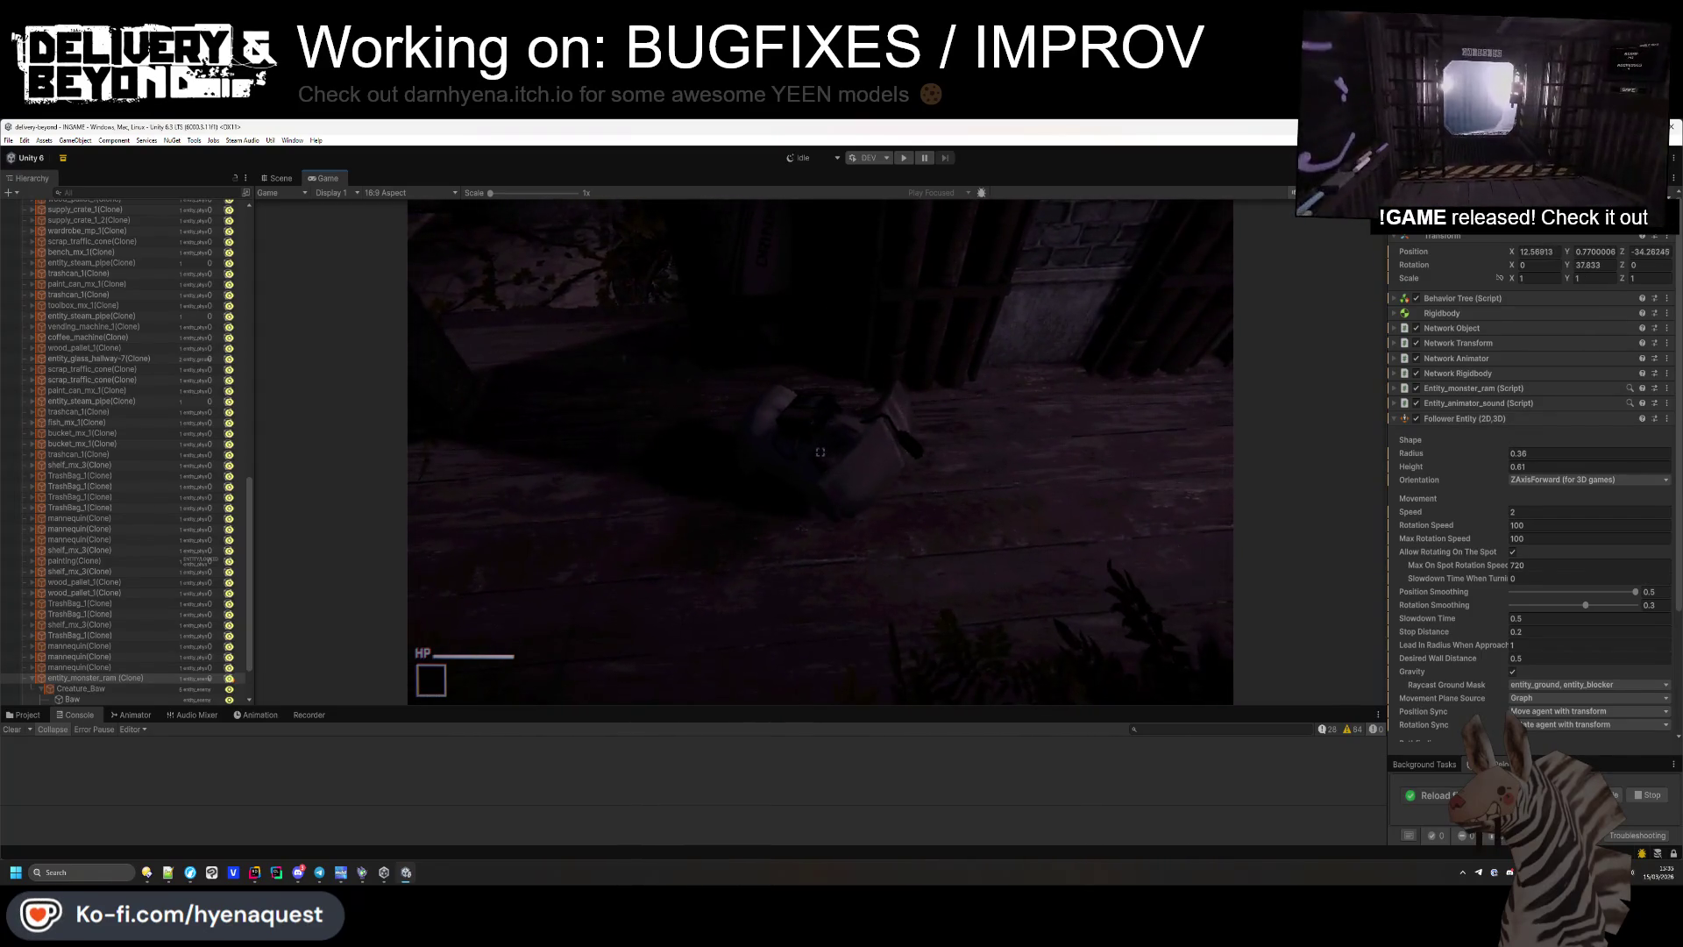
drag(1635, 592, 1526, 593)
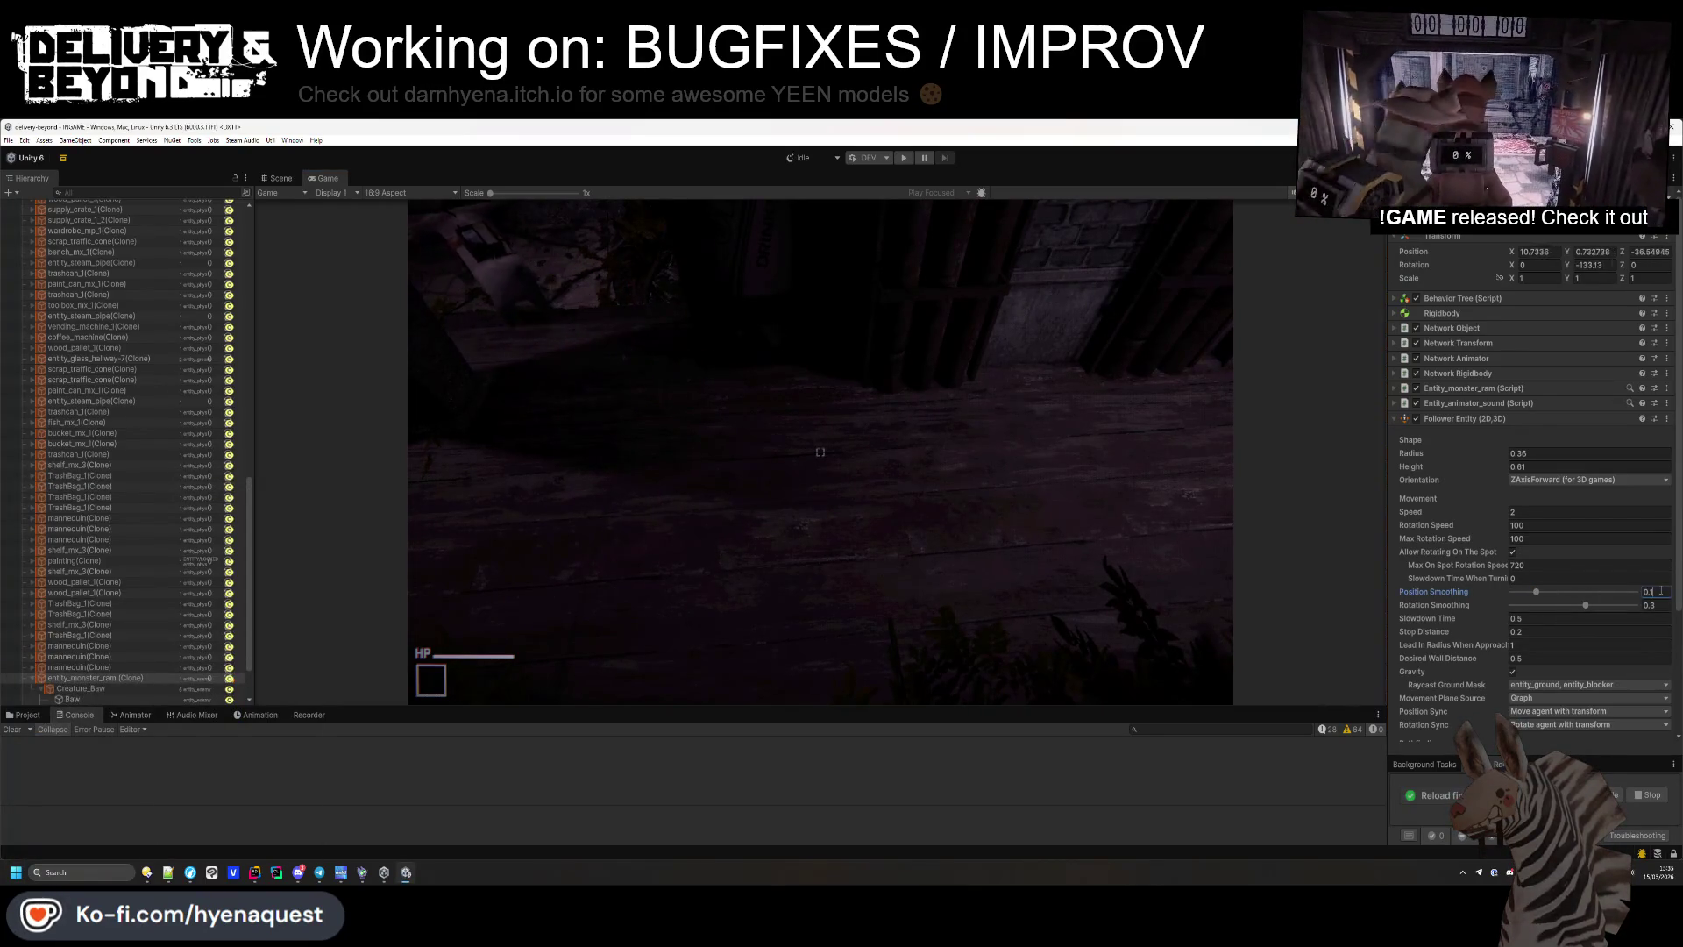
click(1513, 312)
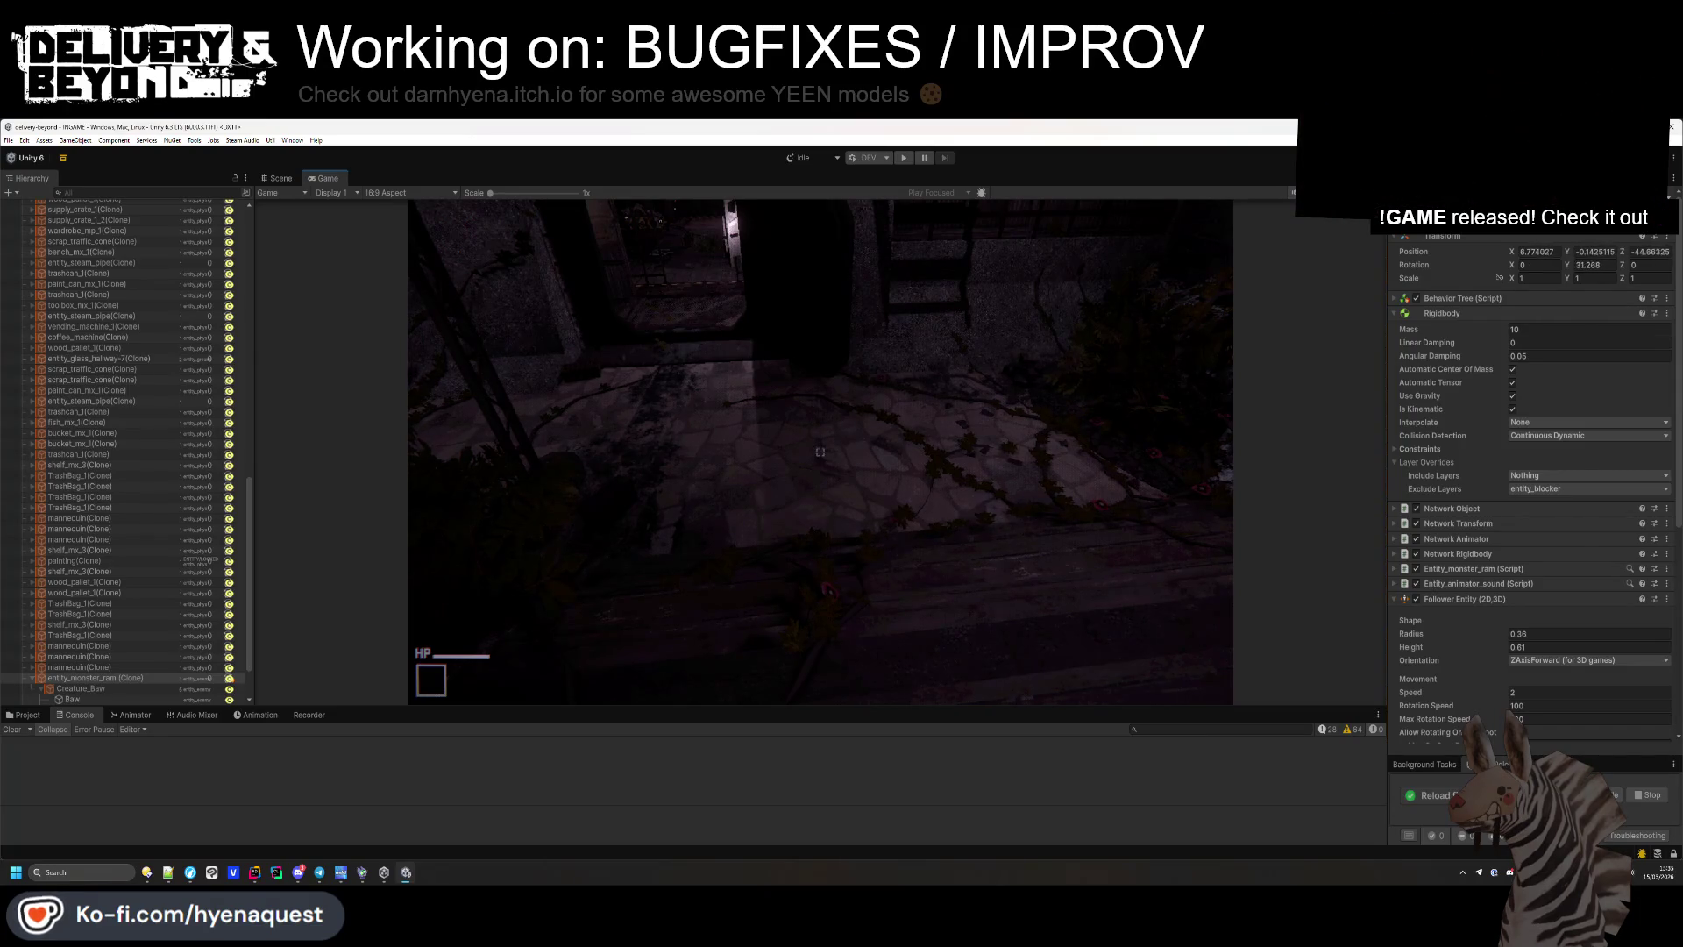
Leave the game and choose 'Stop and Recompile' so play mode ends.
key(Escape)
key(alt+Tab)
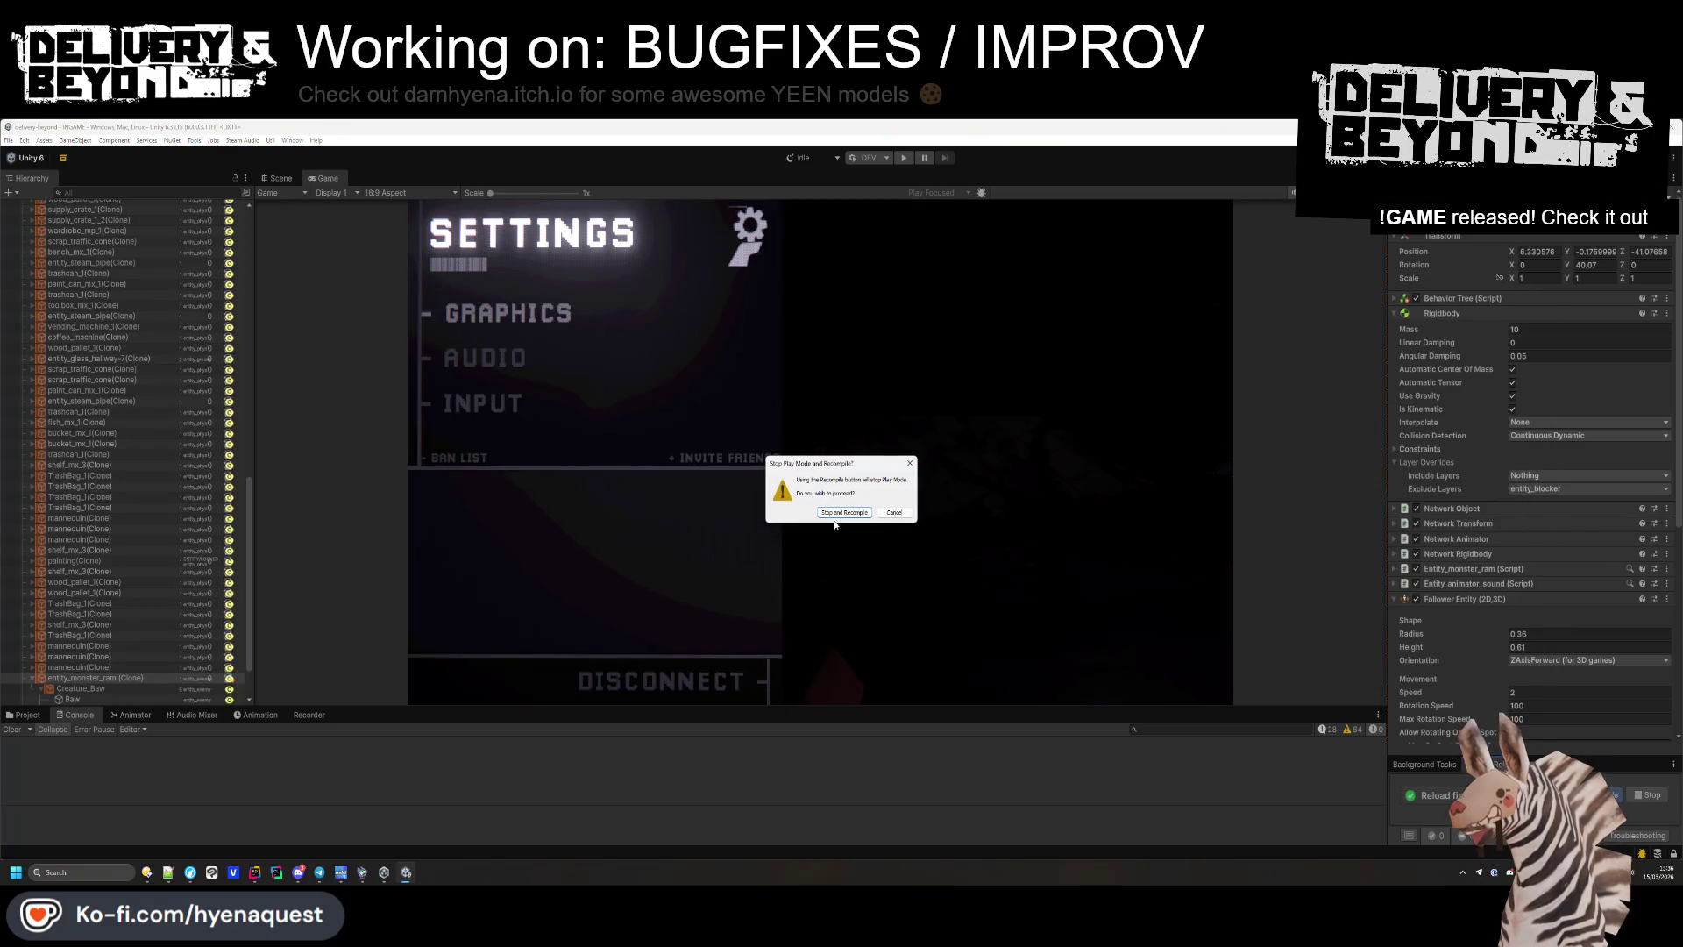
click(841, 512)
key(alt+Tab)
Scroll entity_monster_ram.cs, then switch to entity_monster_ai.cs and search it for 'inter'.
scroll(580, 498, down, 20)
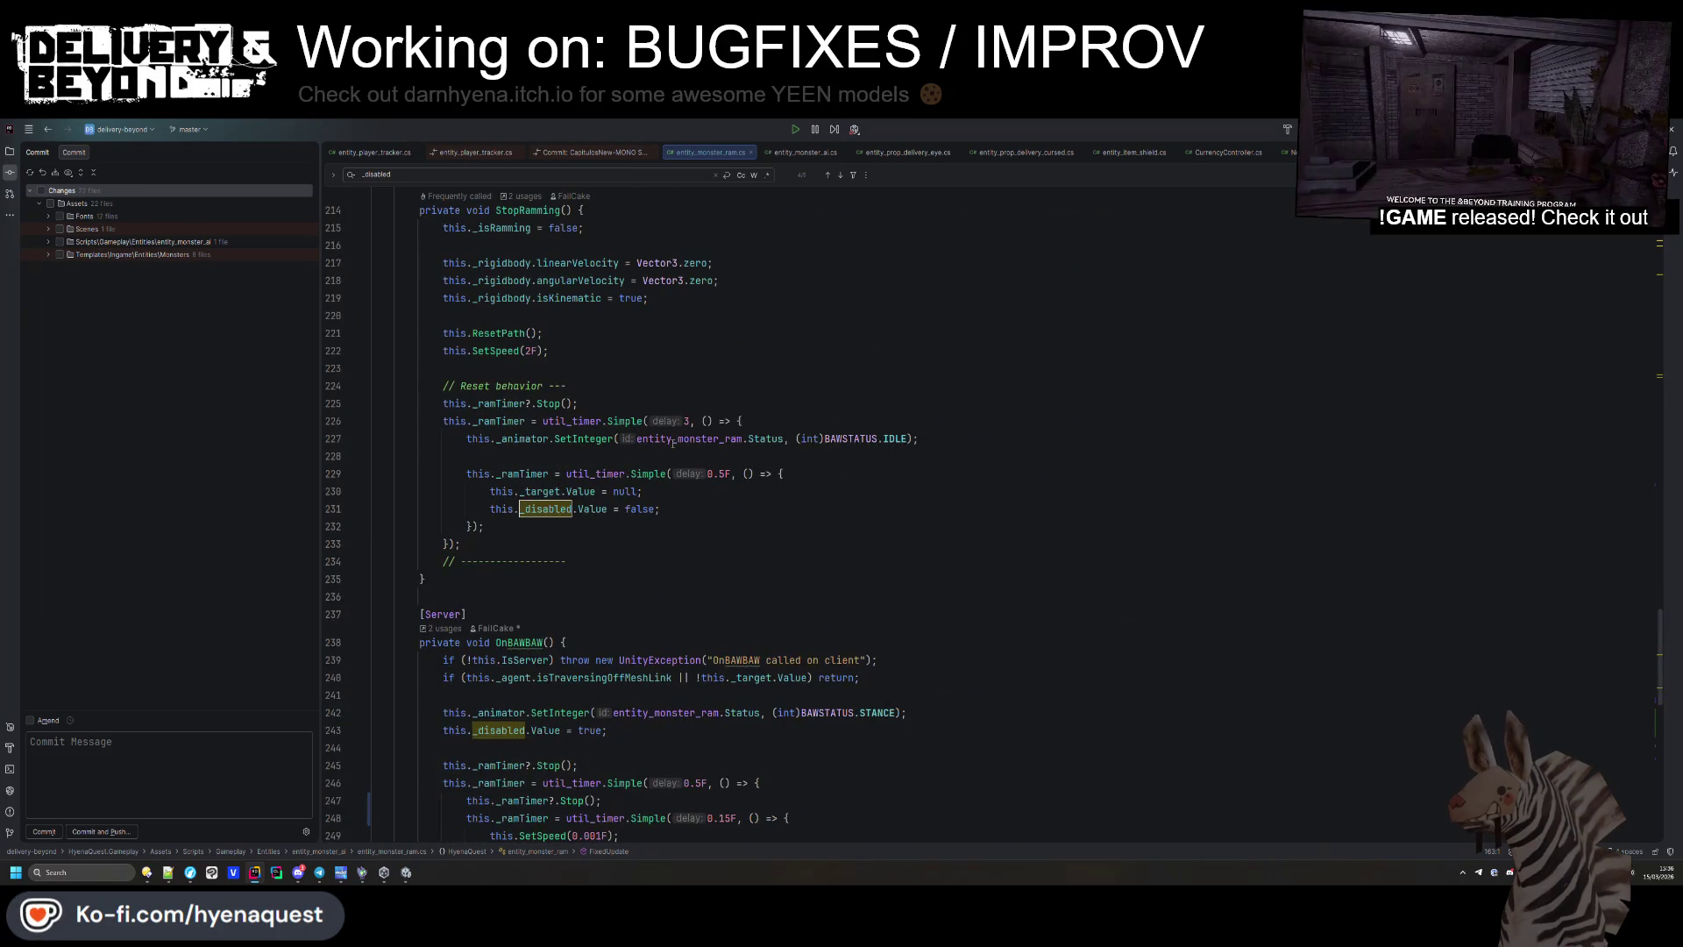
key(alt+Right)
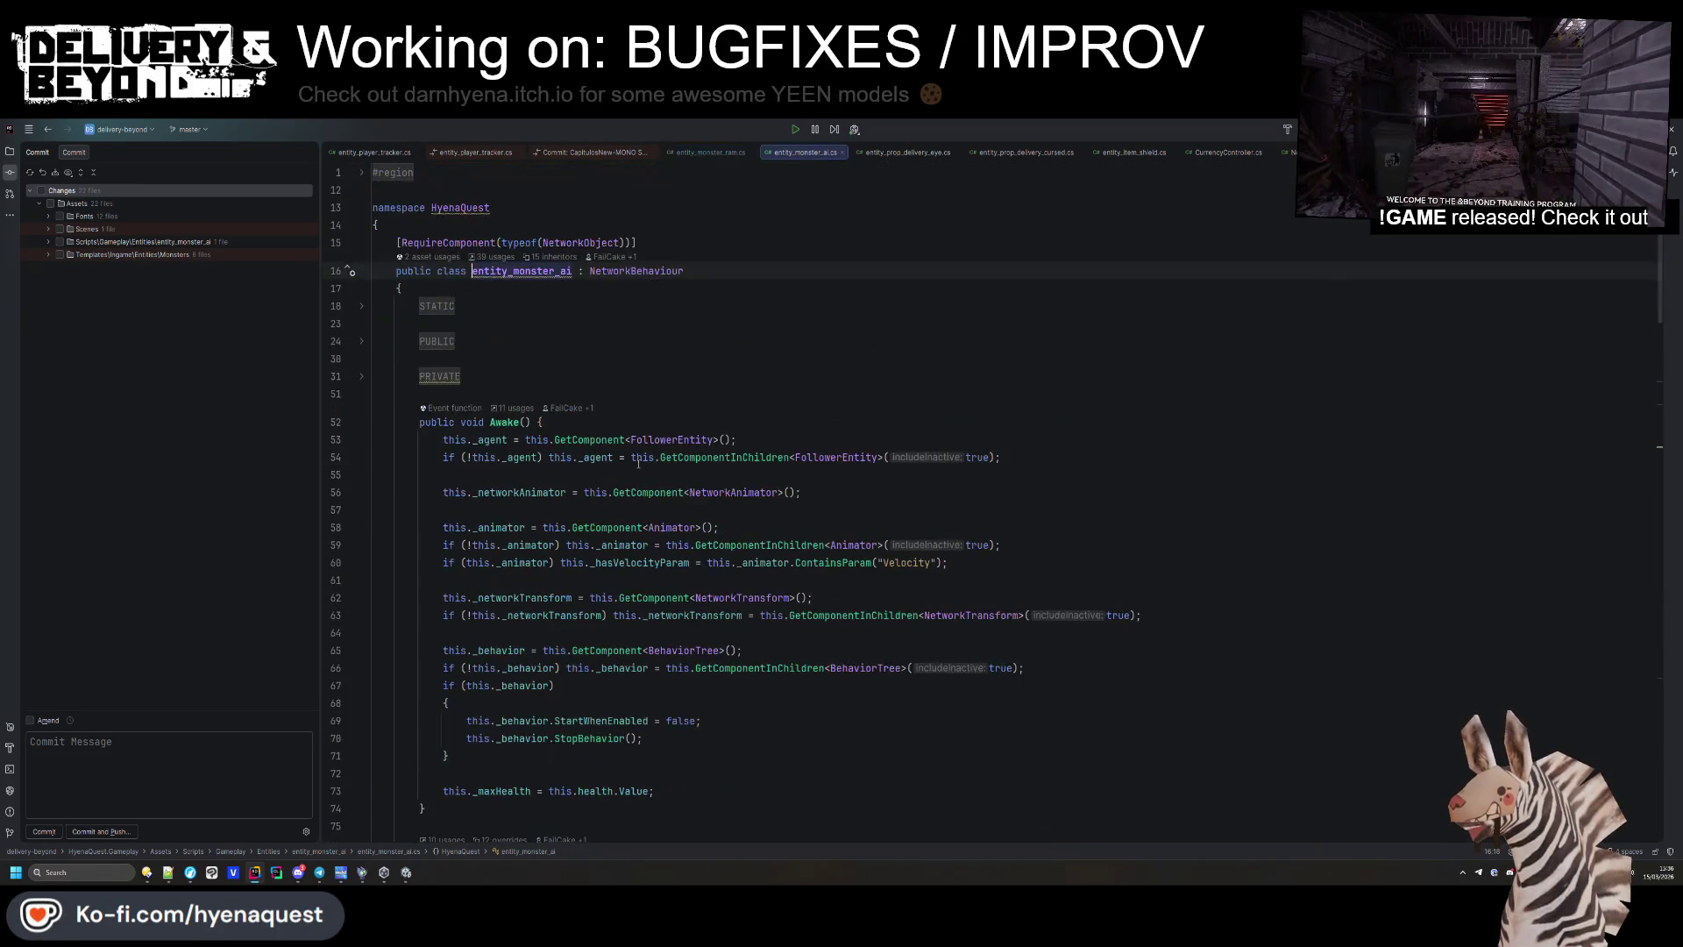
scroll(633, 483, down, 6)
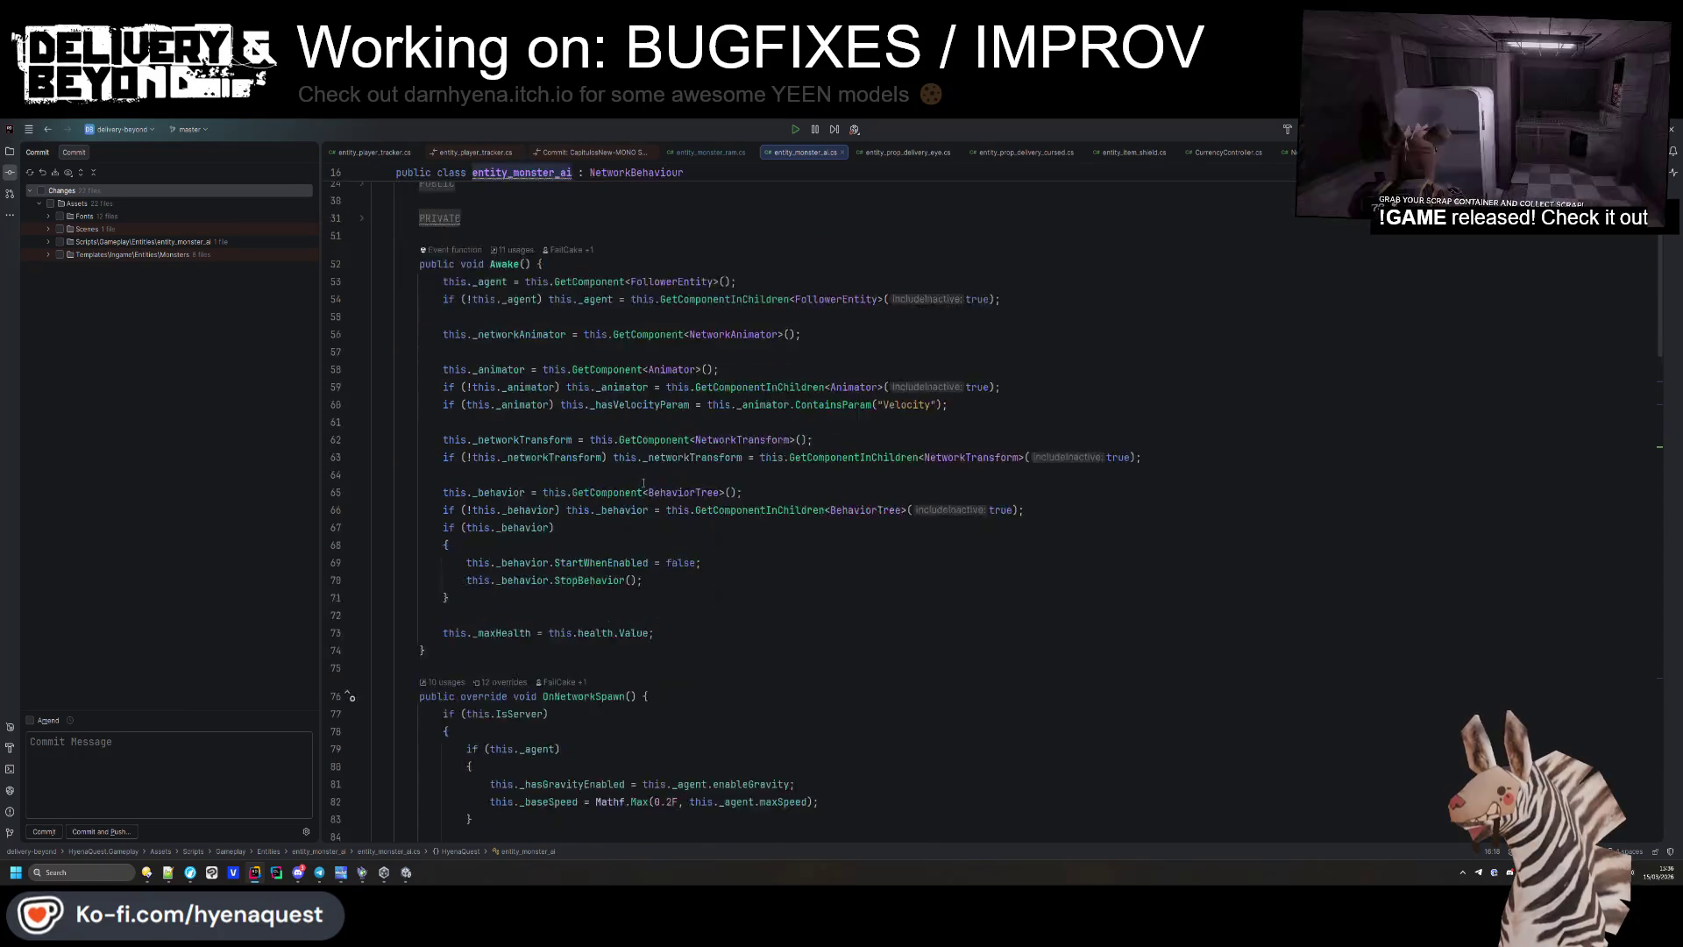
scroll(640, 479, down, 6)
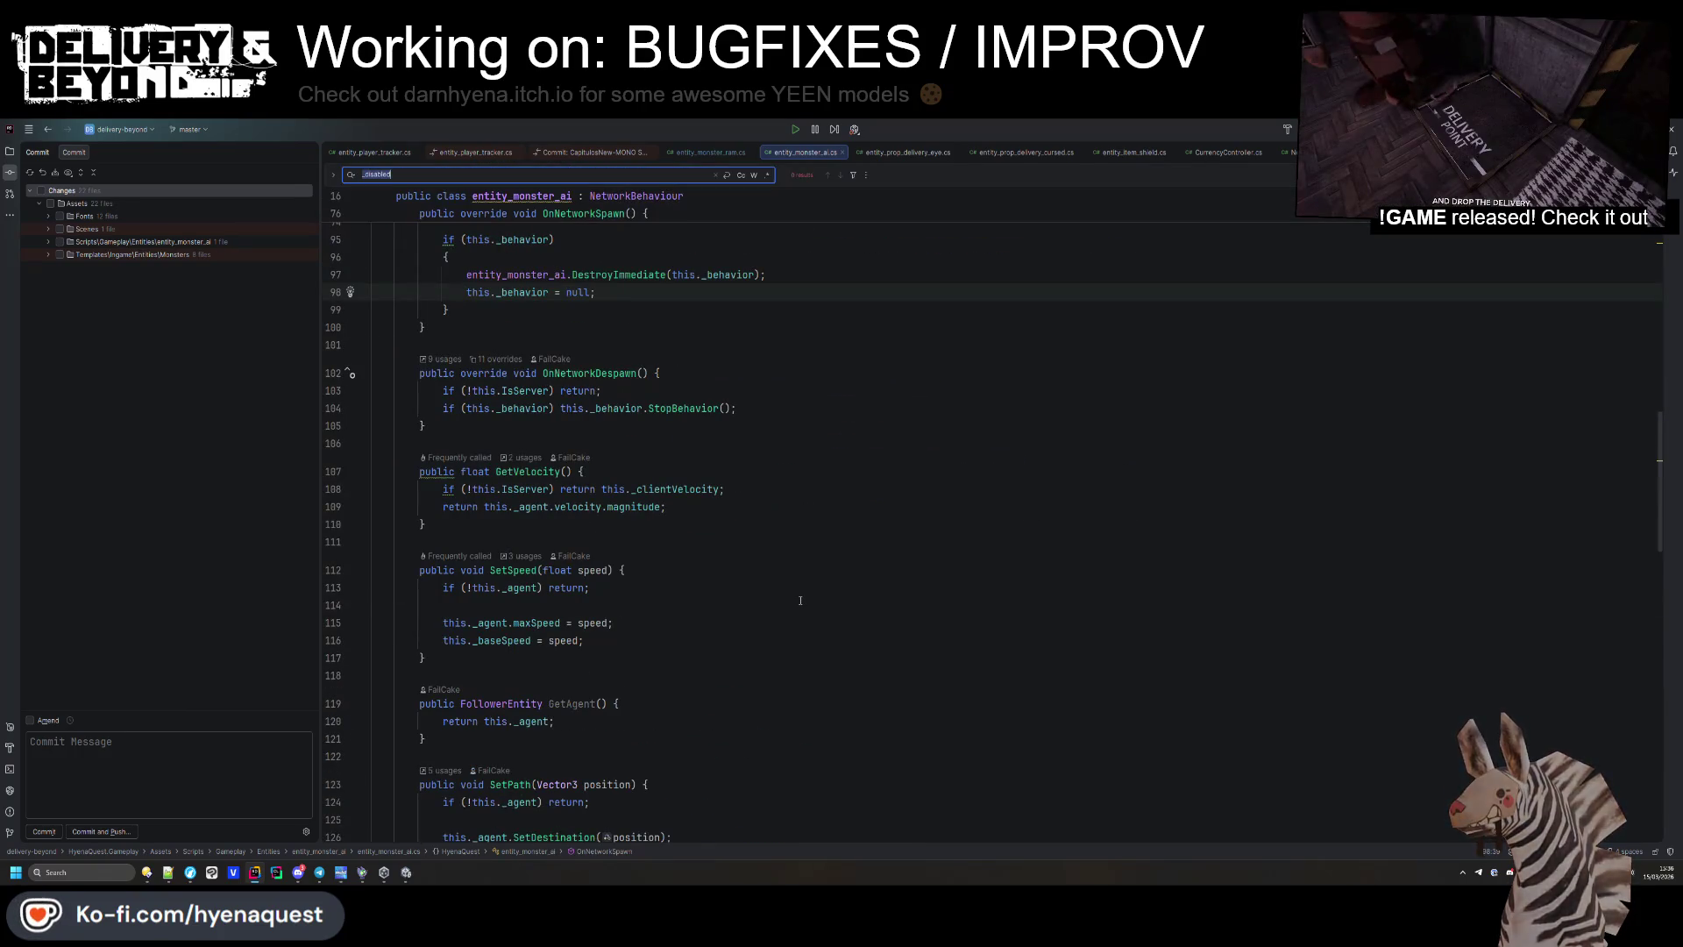
key(ctrl+f)
text(inter)
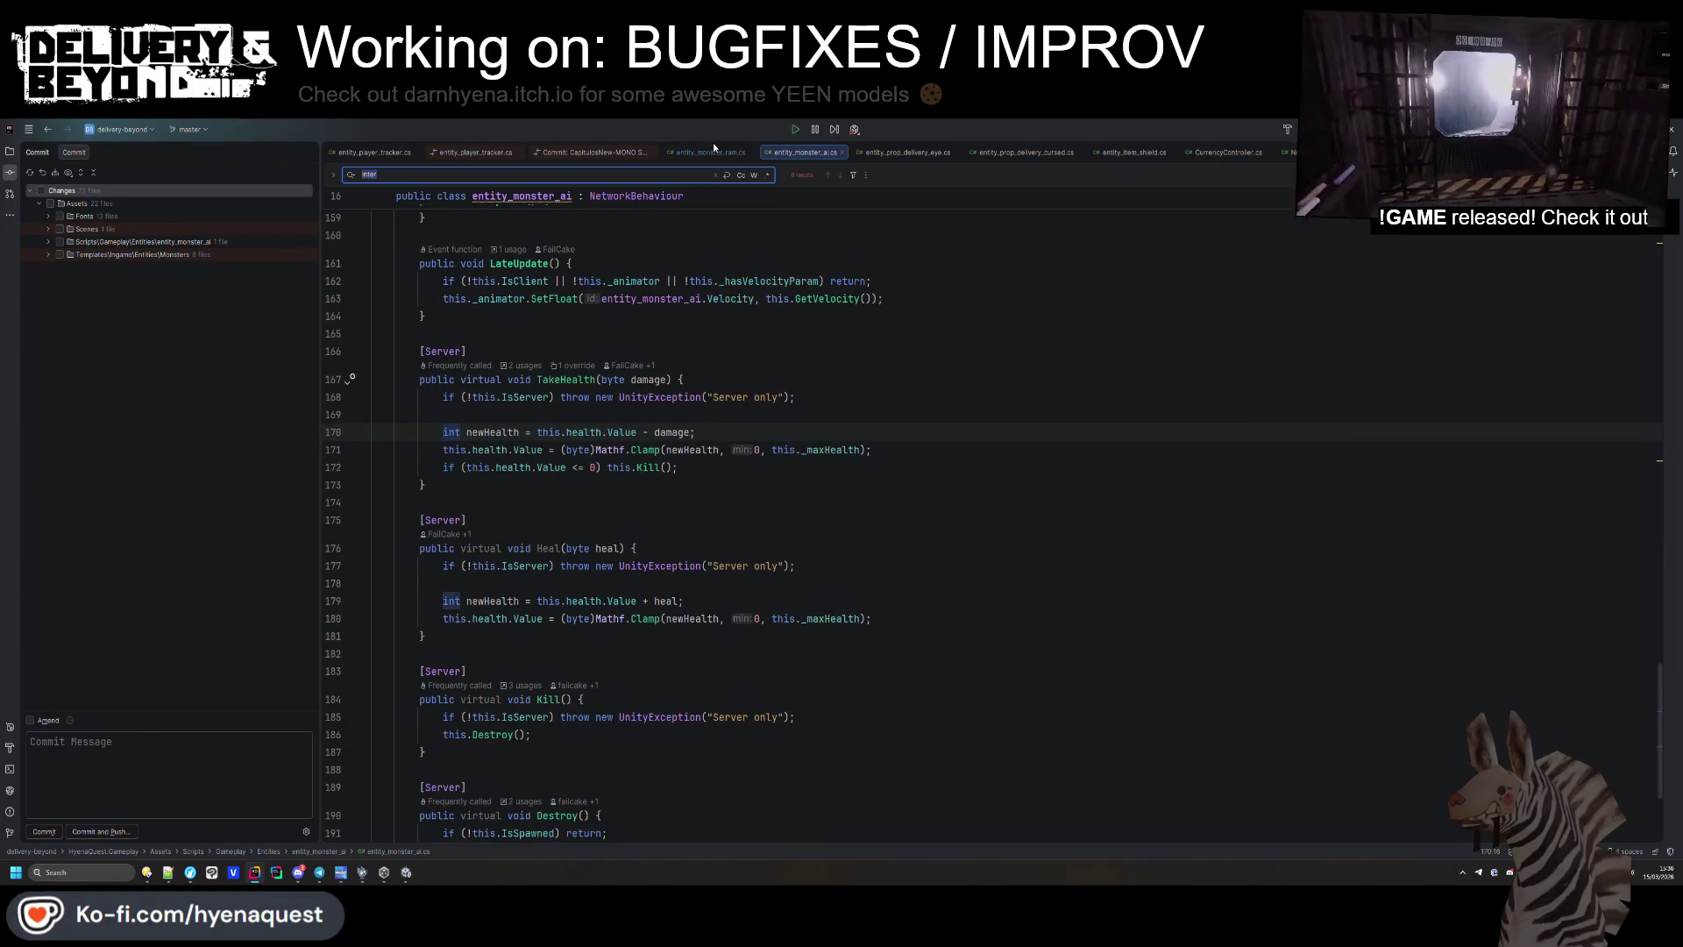
Search entity_monster_ram.cs for 'interp', then return to the Unity editor.
click(711, 151)
text(interc)
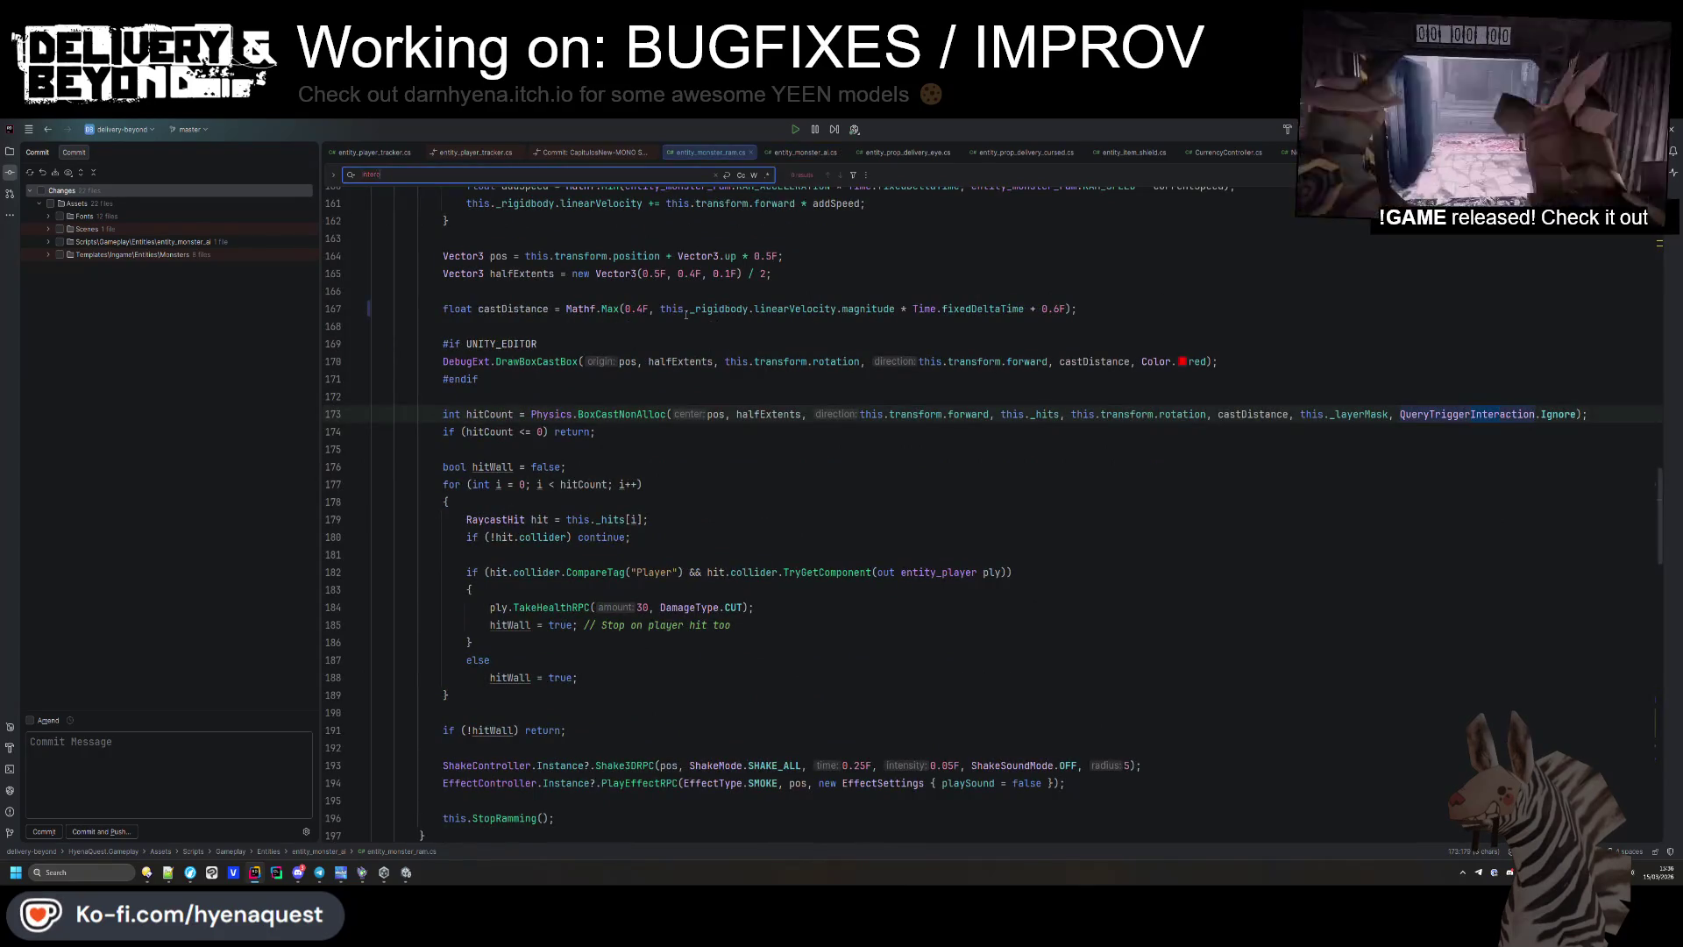
text(p)
key(BackSpace)
key(BackSpace)
key(BackSpace)
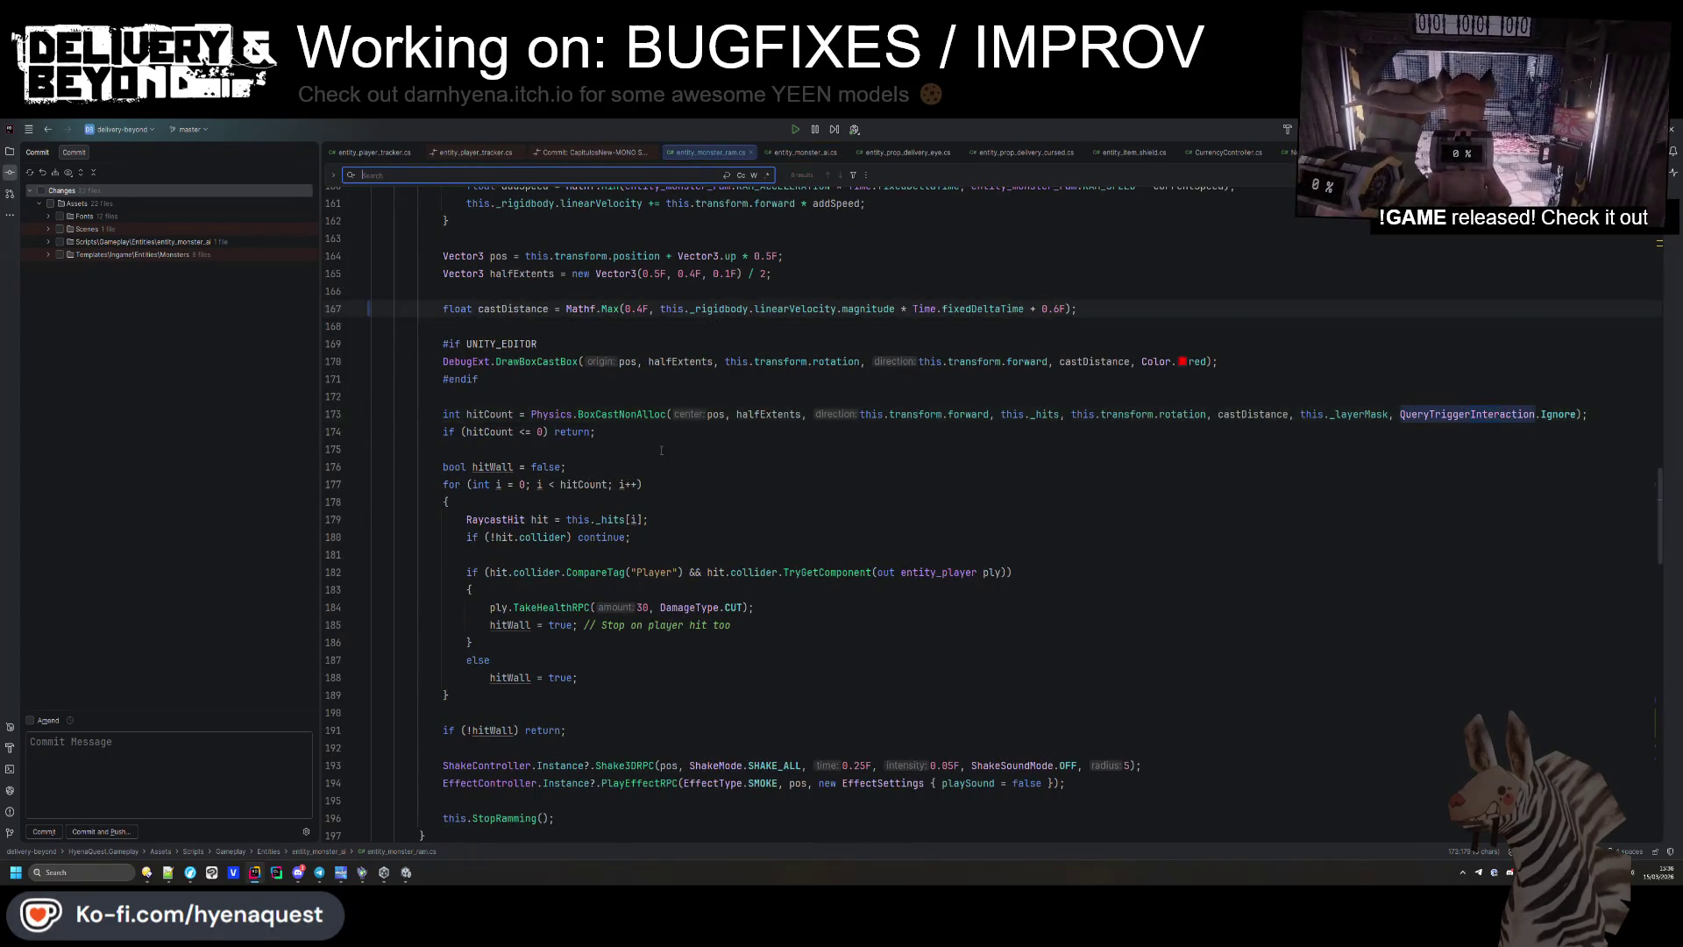
scroll(686, 314, down, 20)
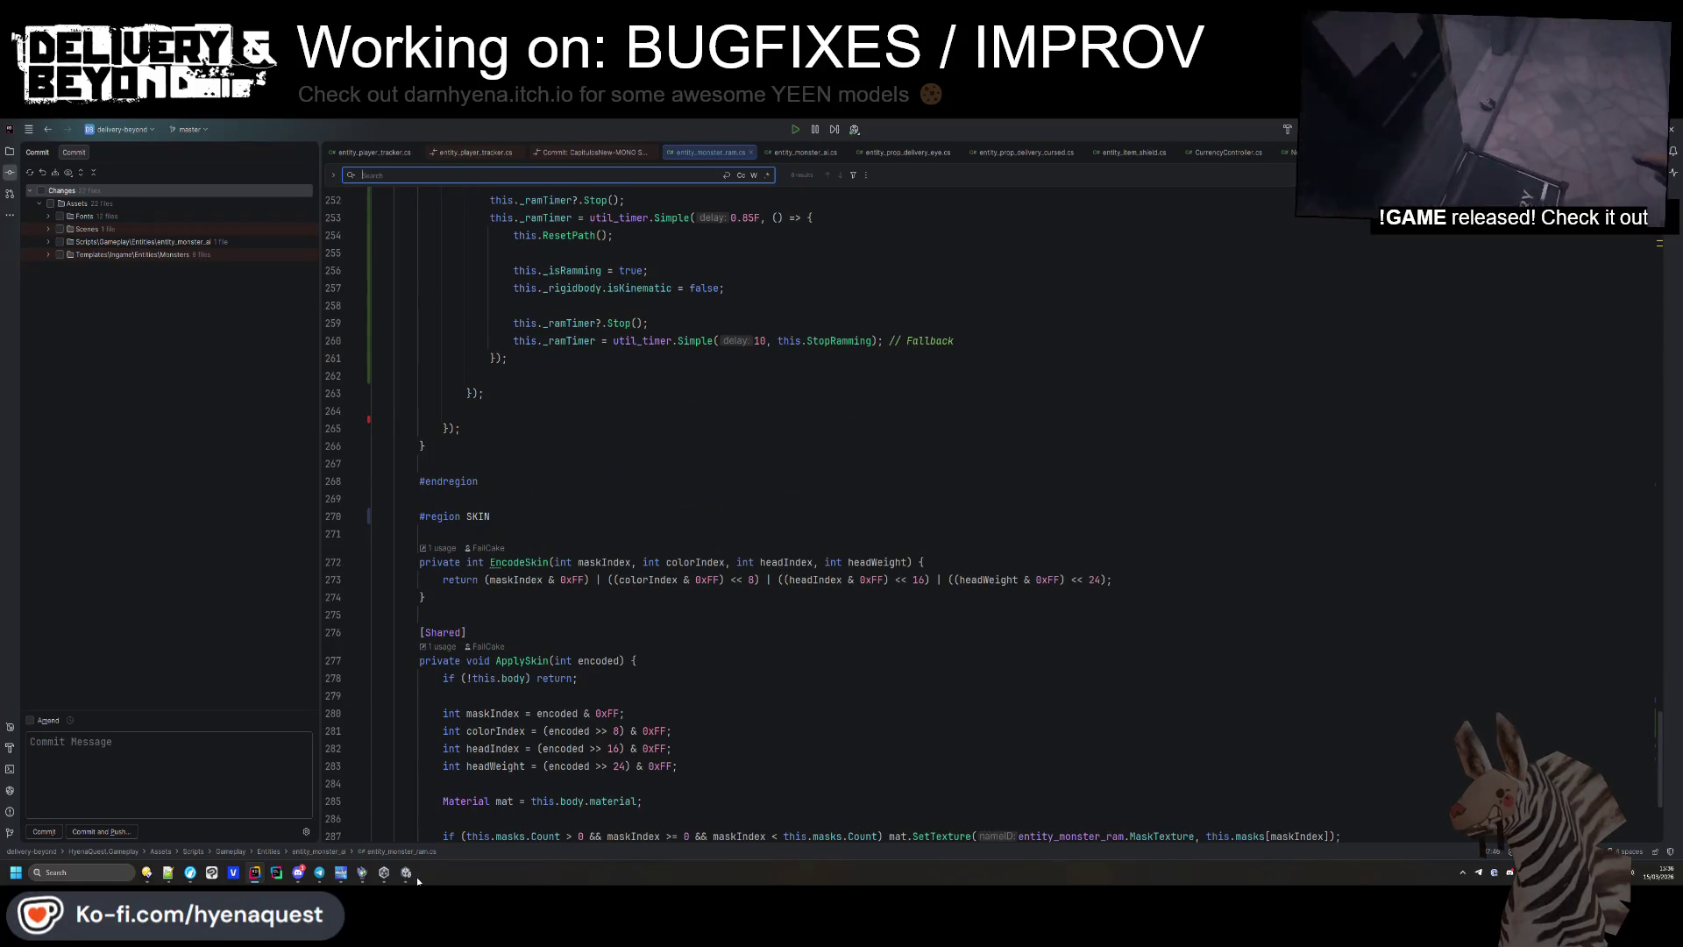
click(406, 872)
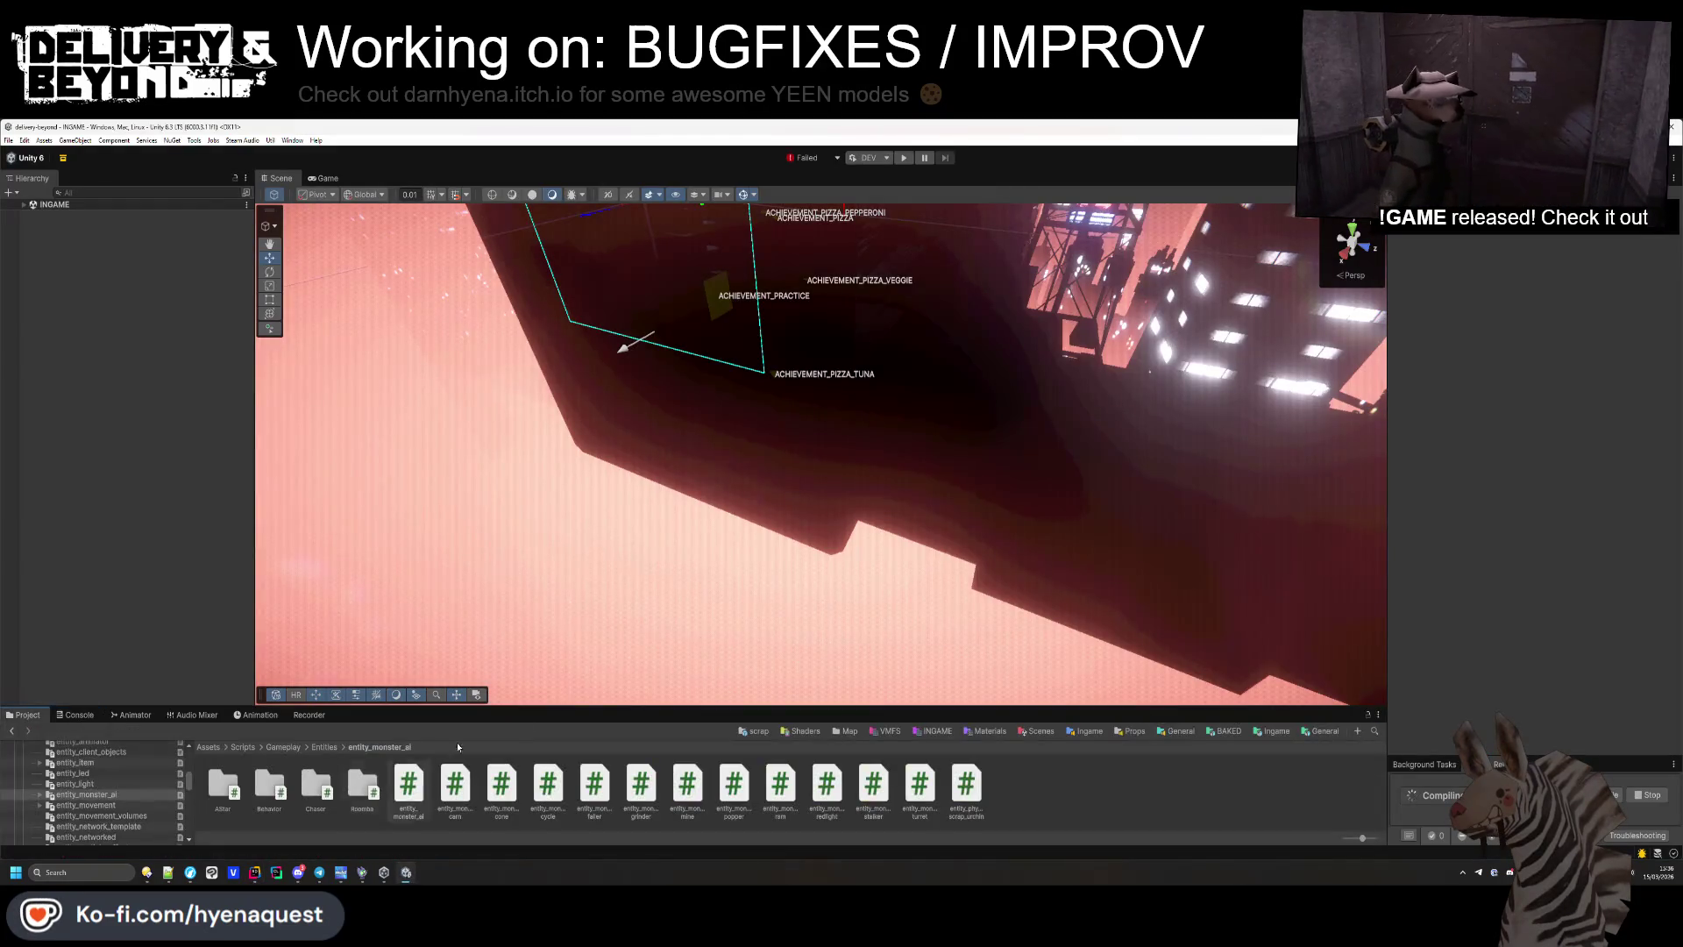
Enlarge the project browser and navigate to Templates/Ingame/Entities/Monsters.
drag(566, 707, 566, 607)
click(324, 647)
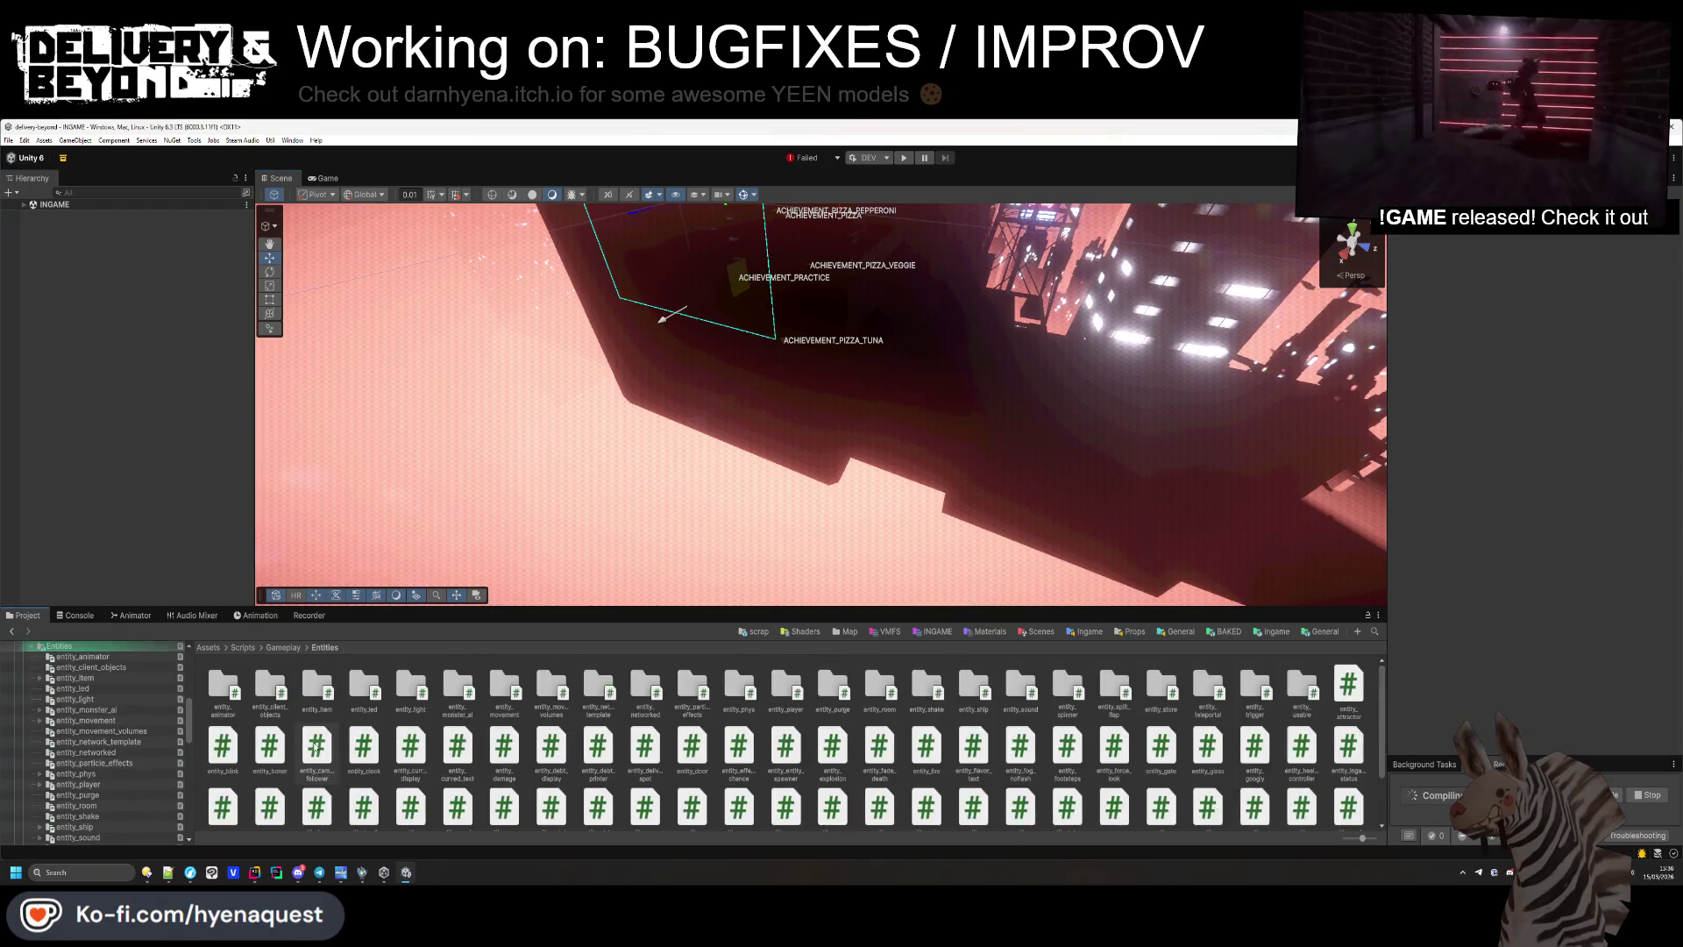
click(1272, 631)
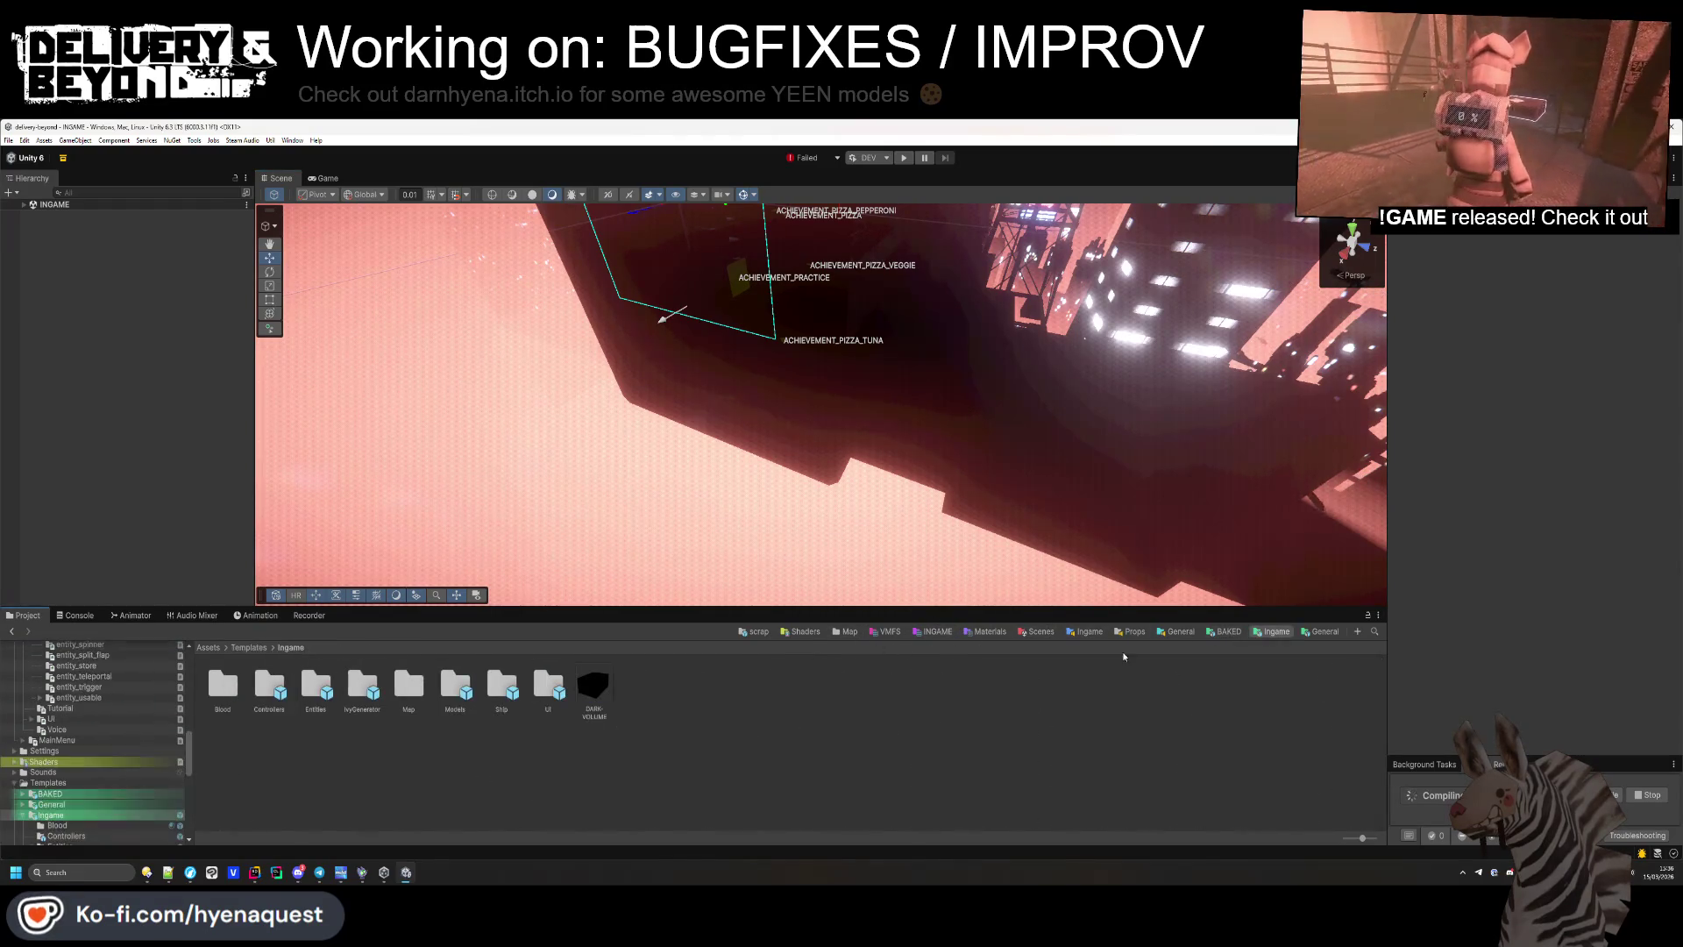
double_click(313, 677)
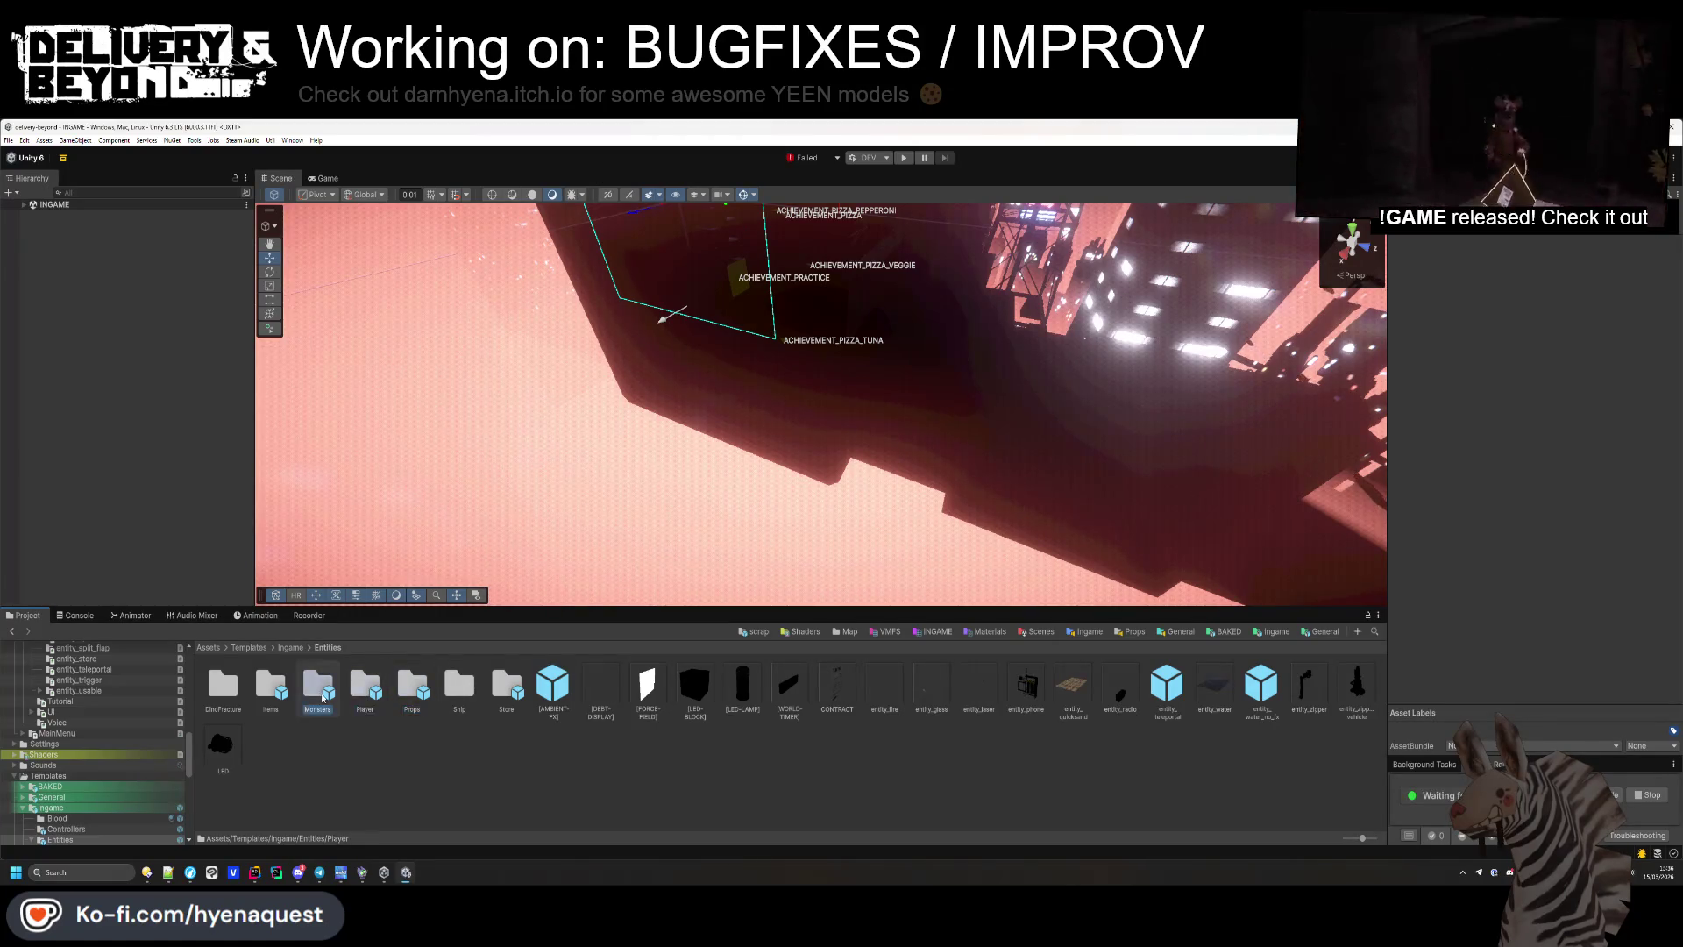
double_click(317, 685)
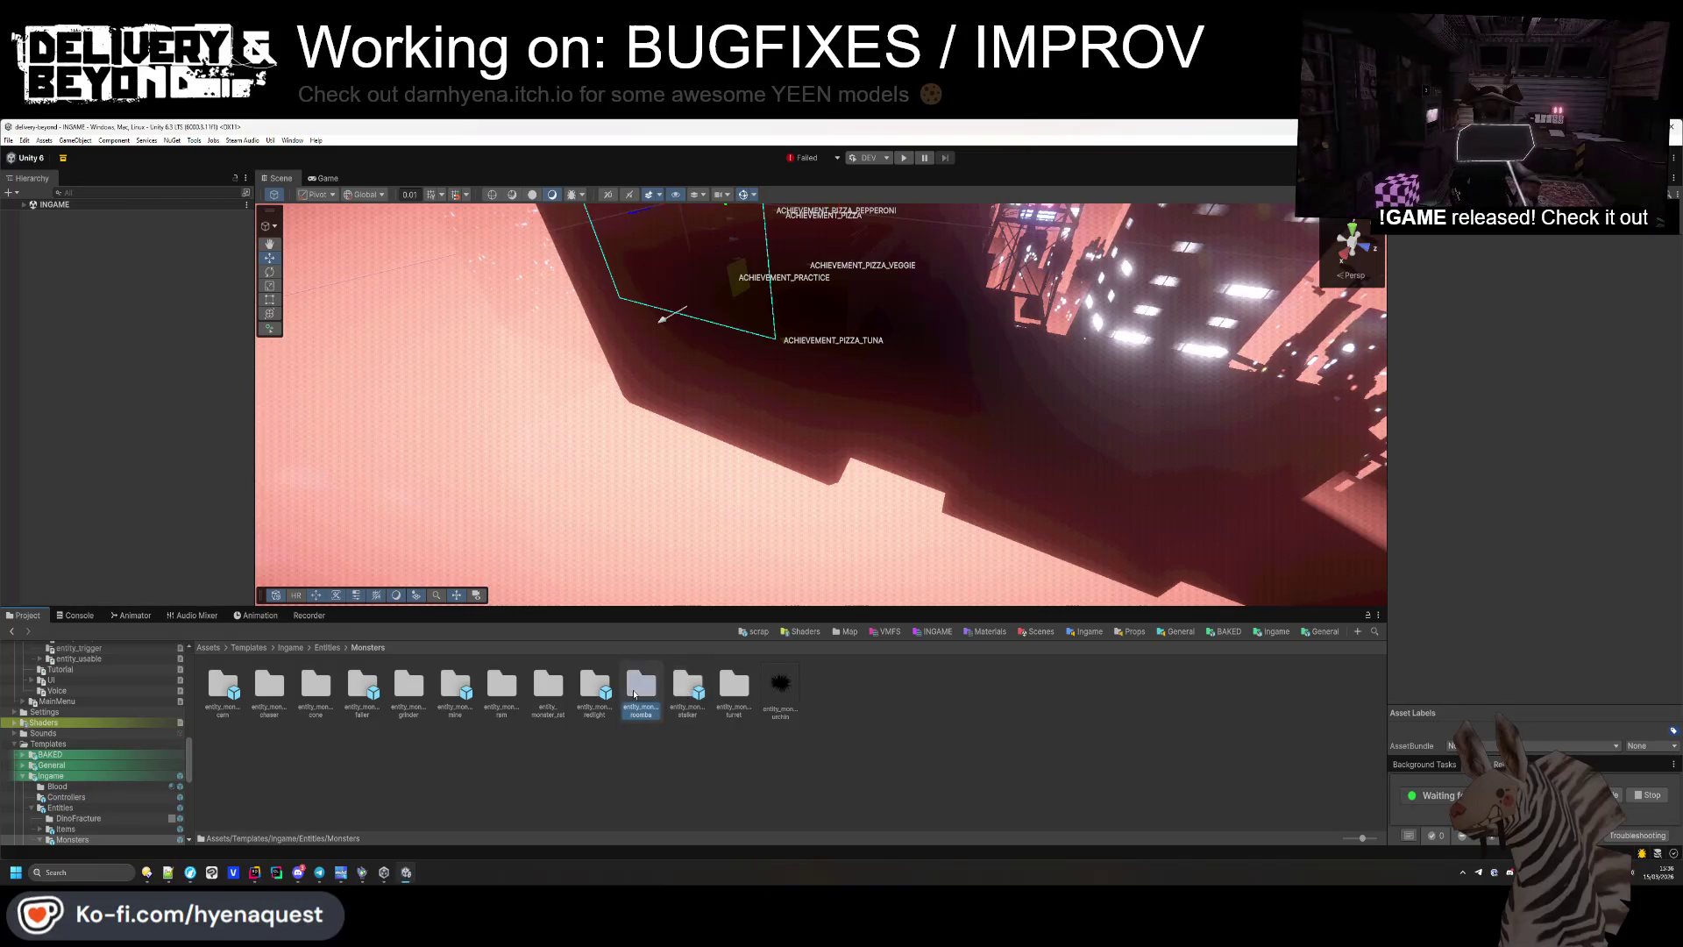
Inspect the stabby and plain roomba prefabs, then open the entity_monster_ram folder.
double_click(640, 688)
shift+click(408, 688)
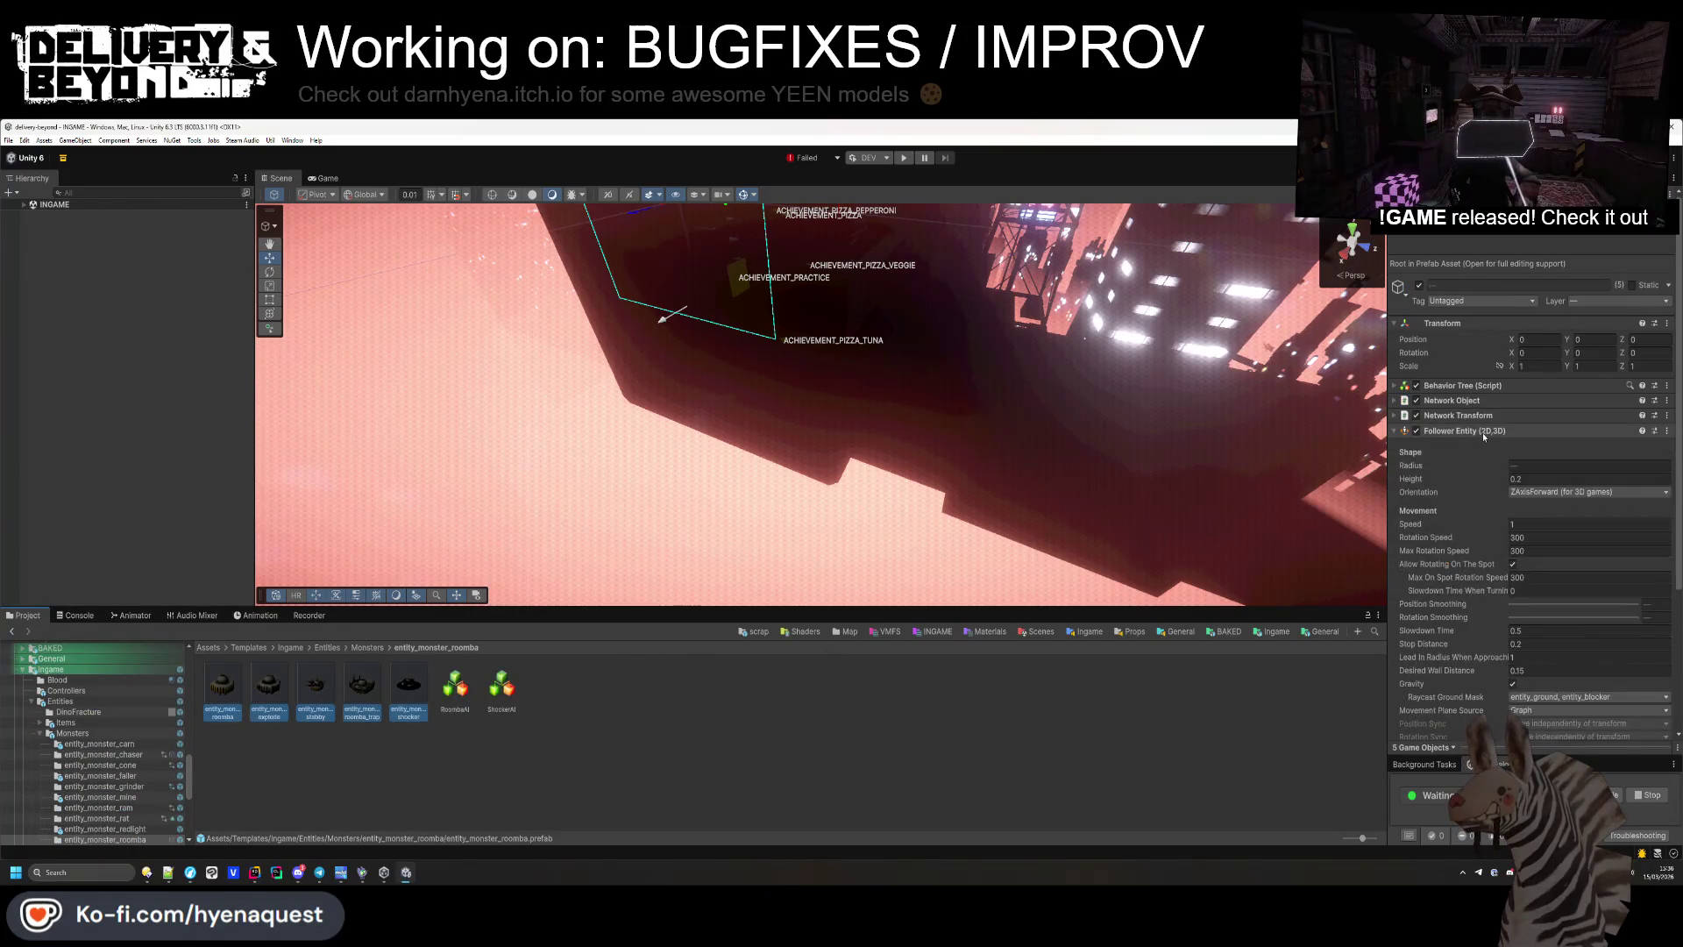
click(409, 685)
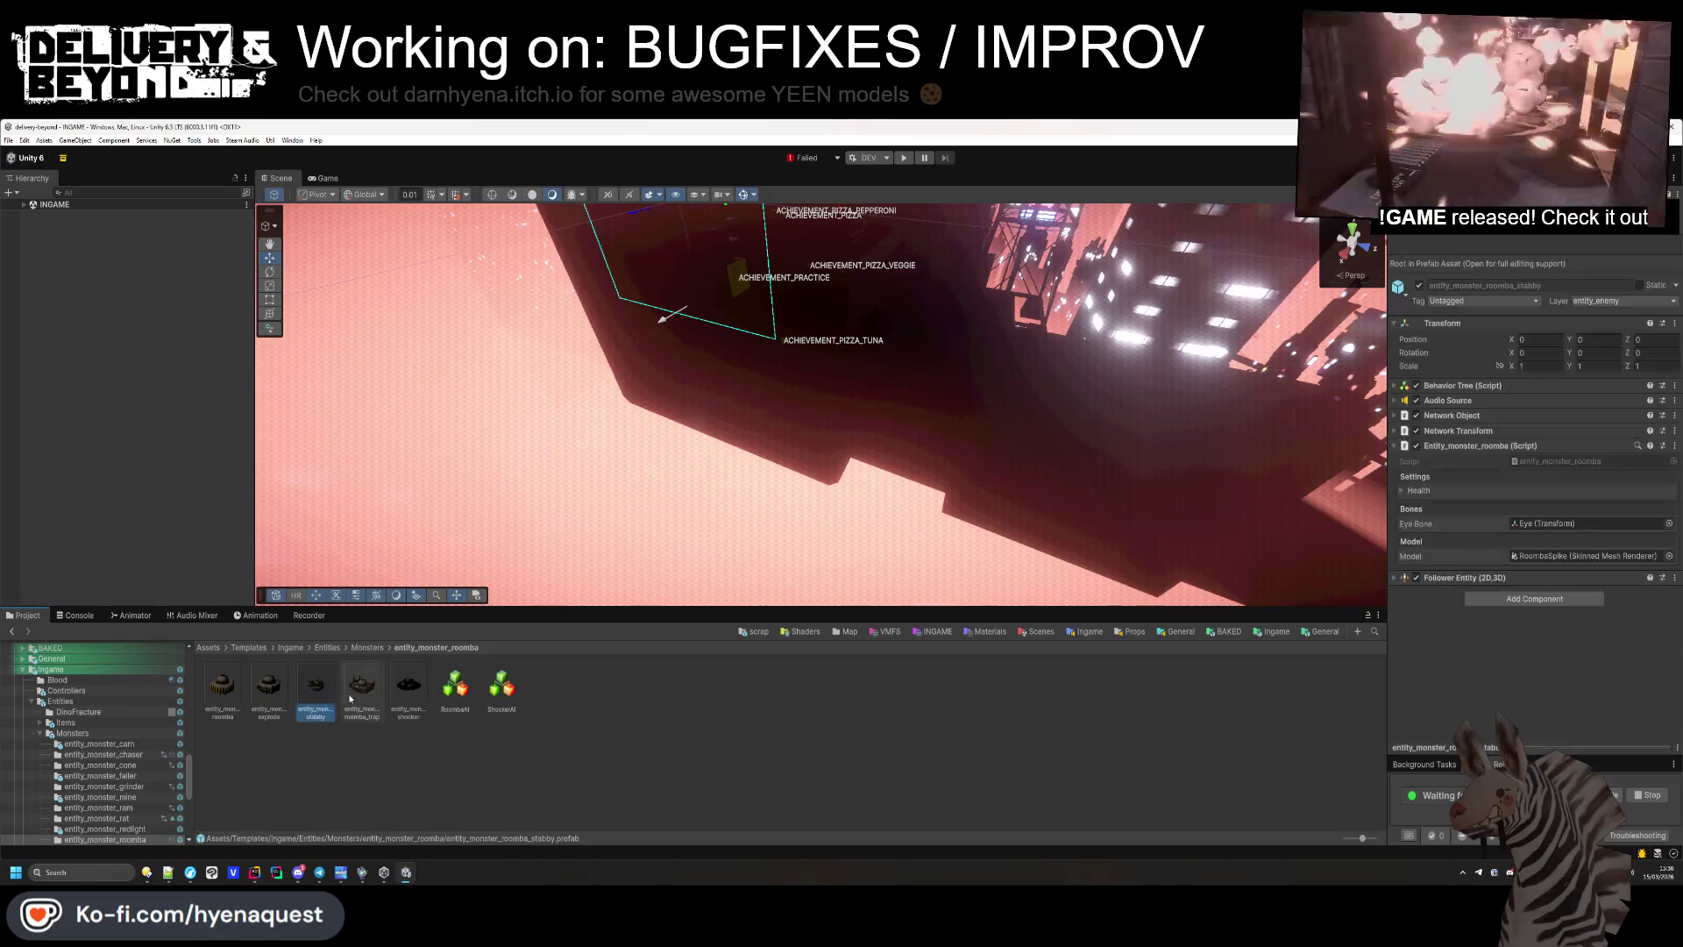
key(Left)
key(Left)
key(Left)
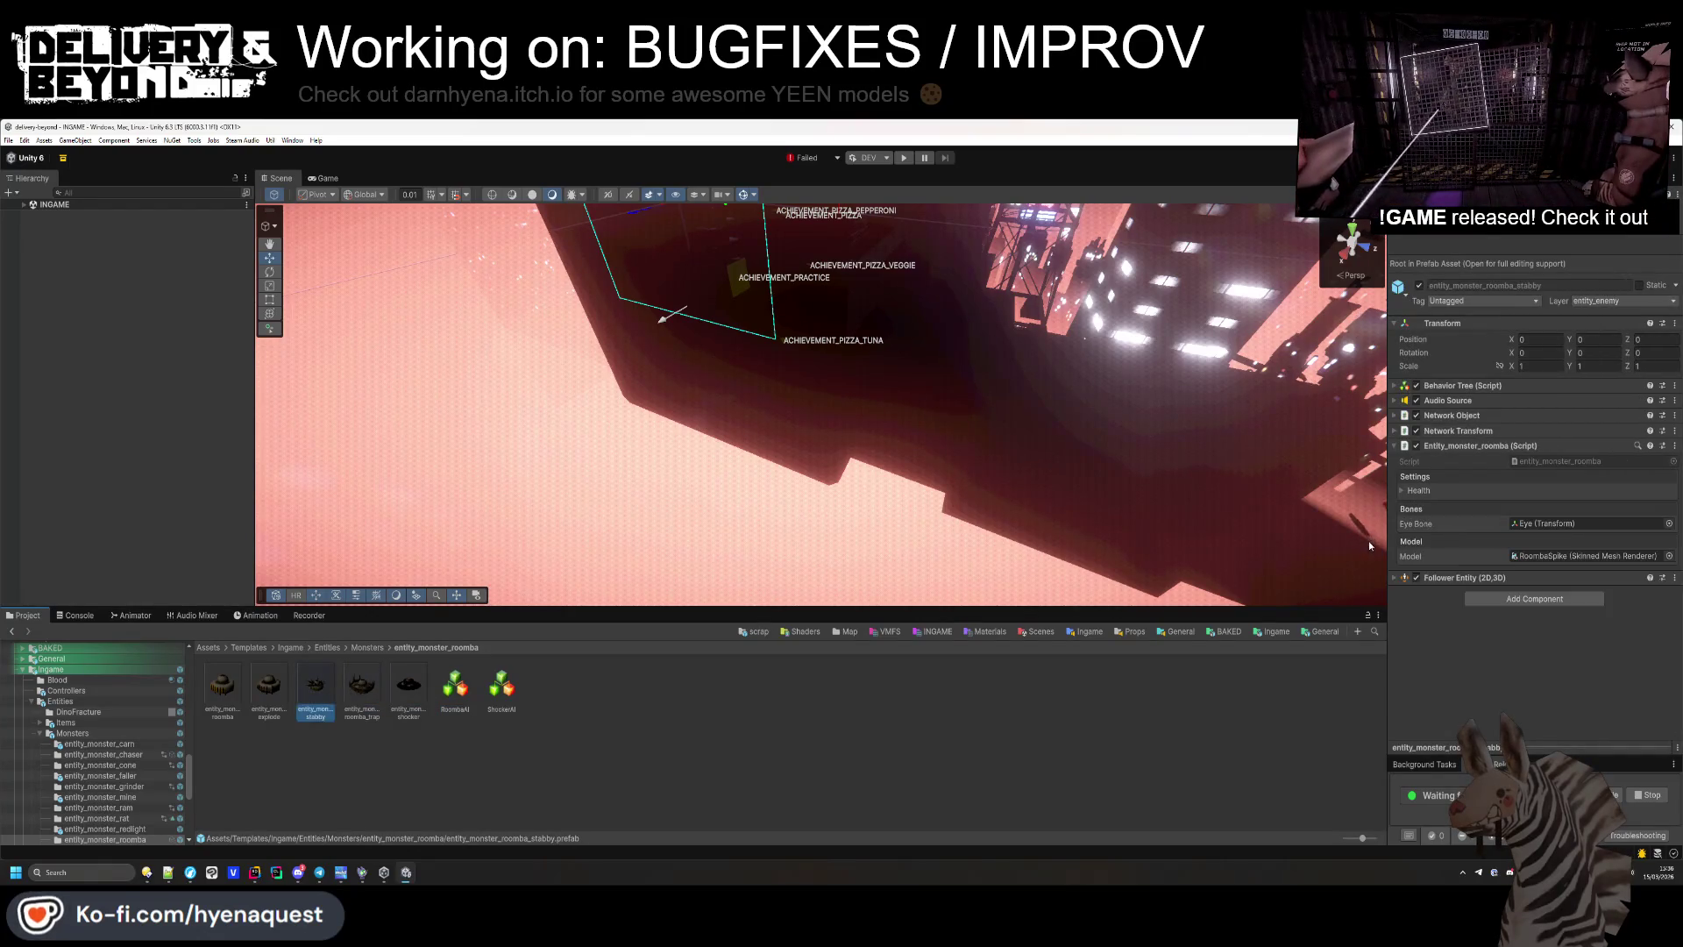
key(BackSpace)
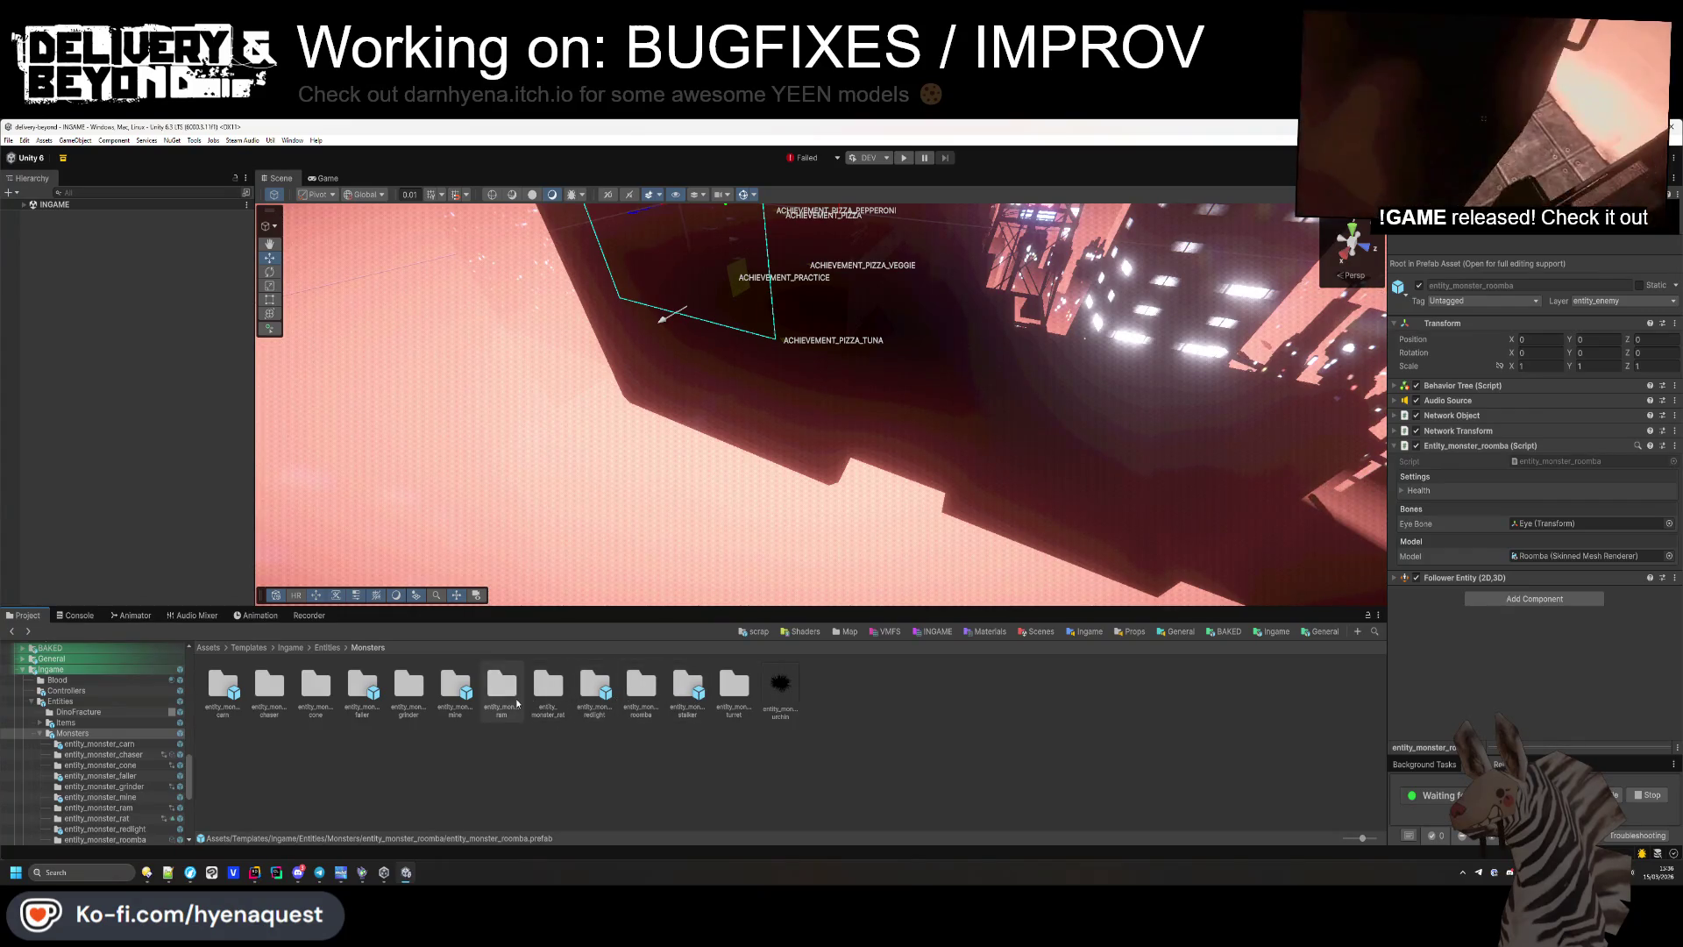
double_click(499, 691)
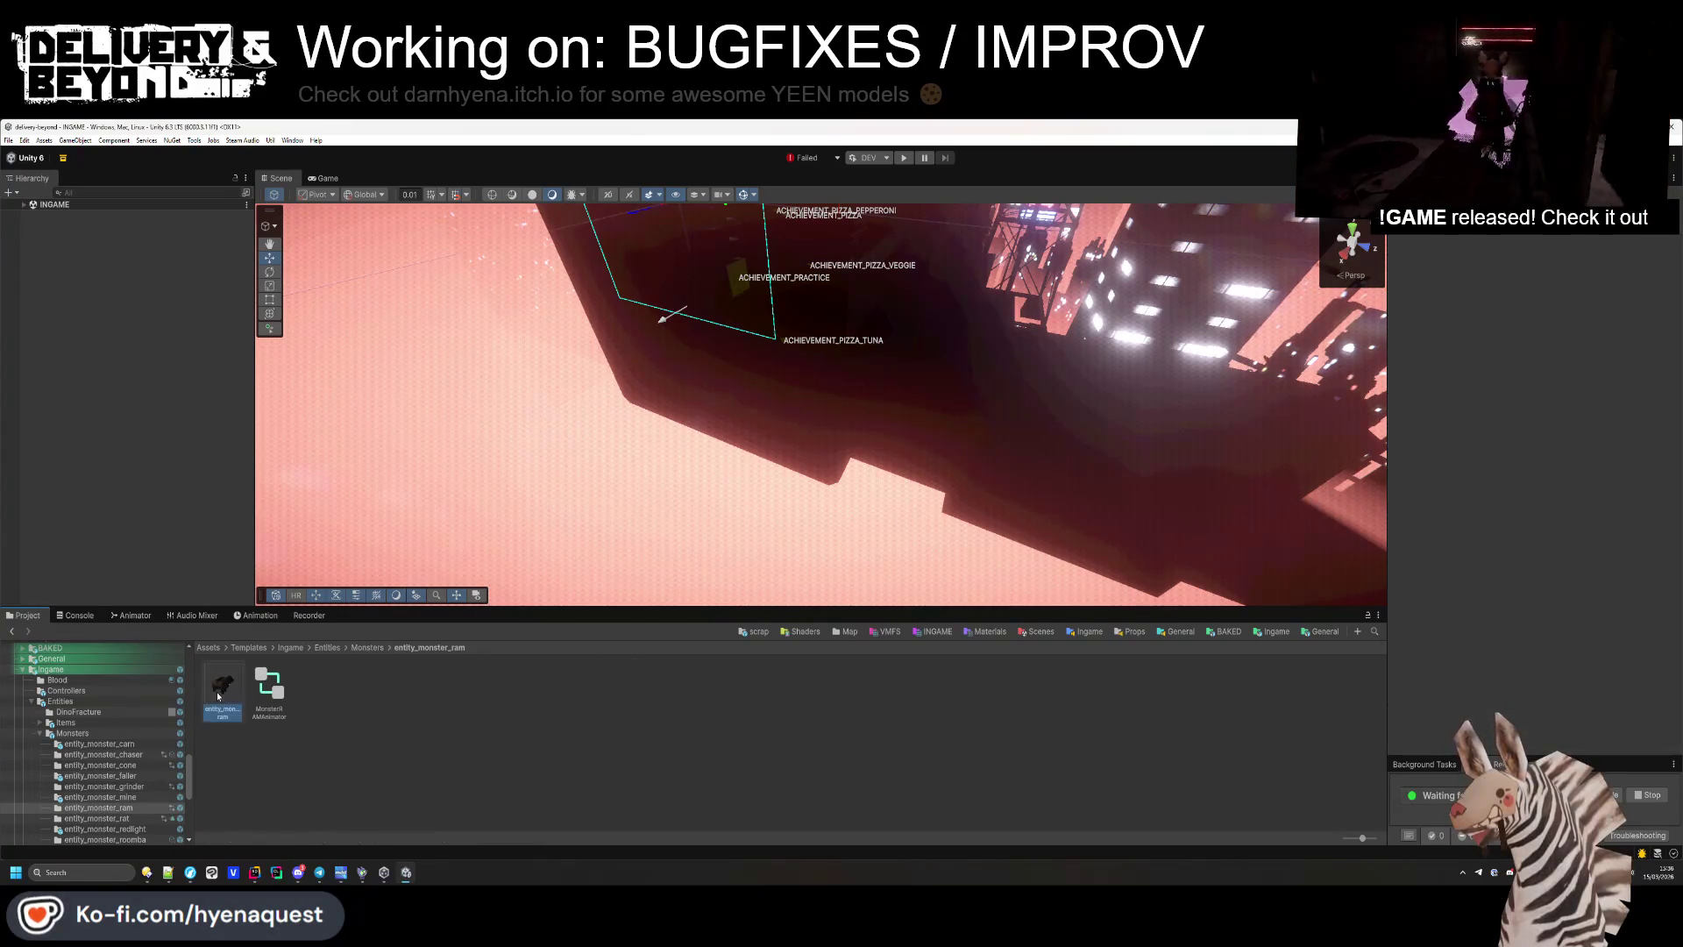
Set the entity_monster_ram prefab's Rigidbody Interpolate to None.
click(222, 685)
click(1547, 509)
click(1540, 524)
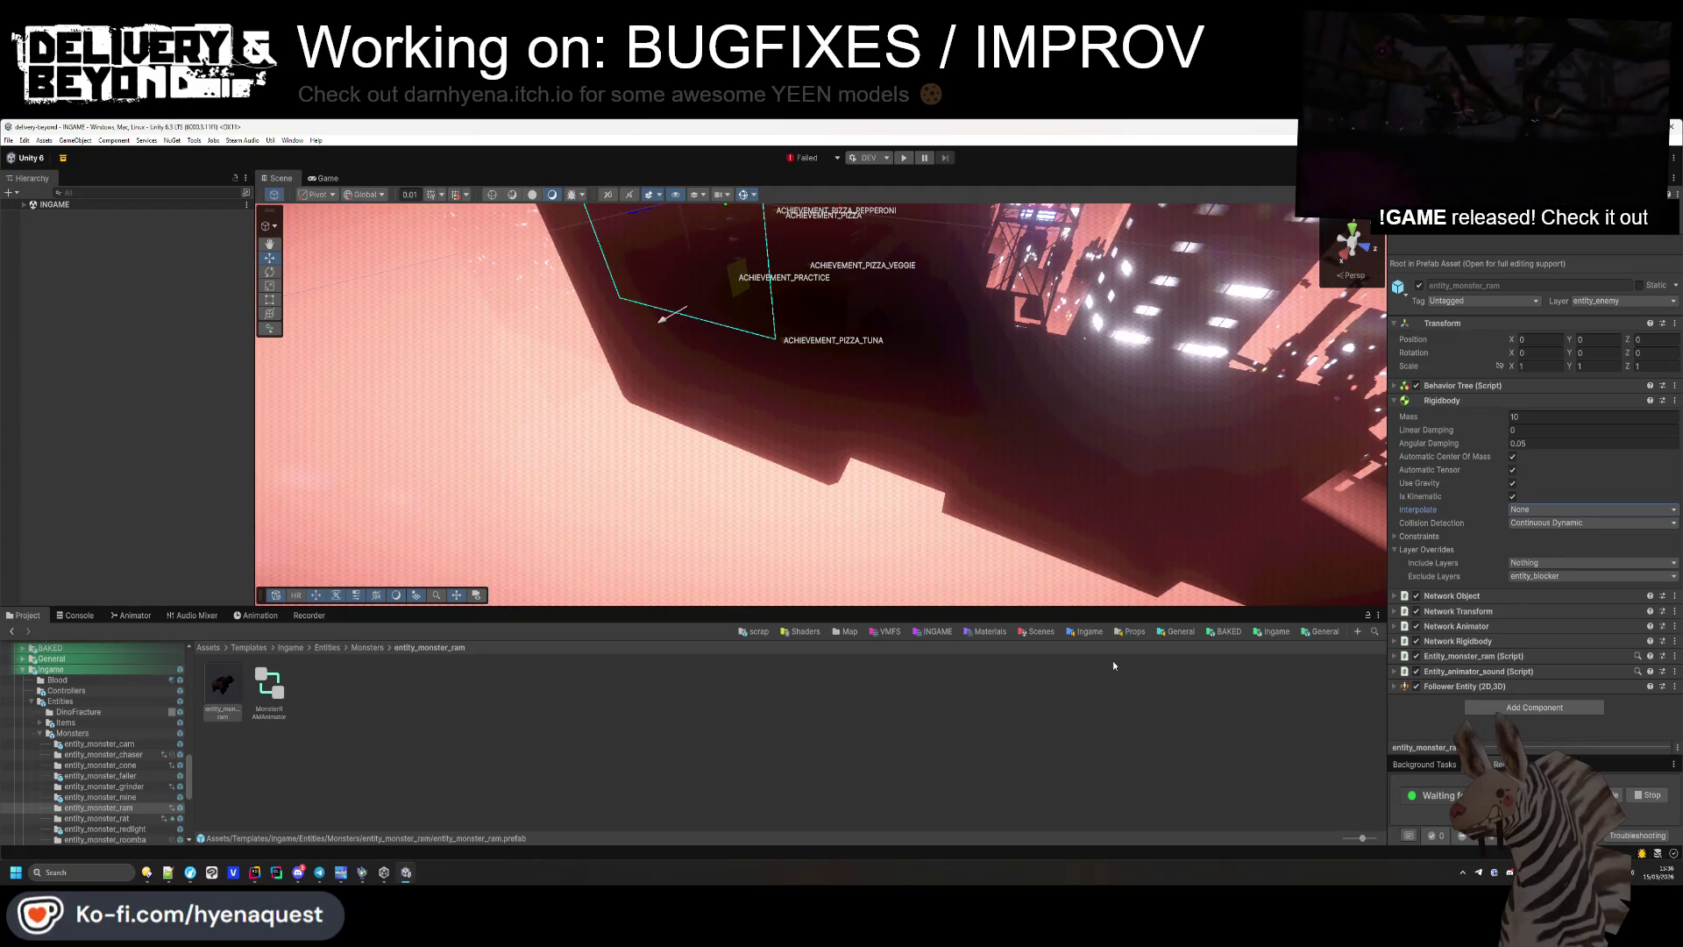
click(1482, 400)
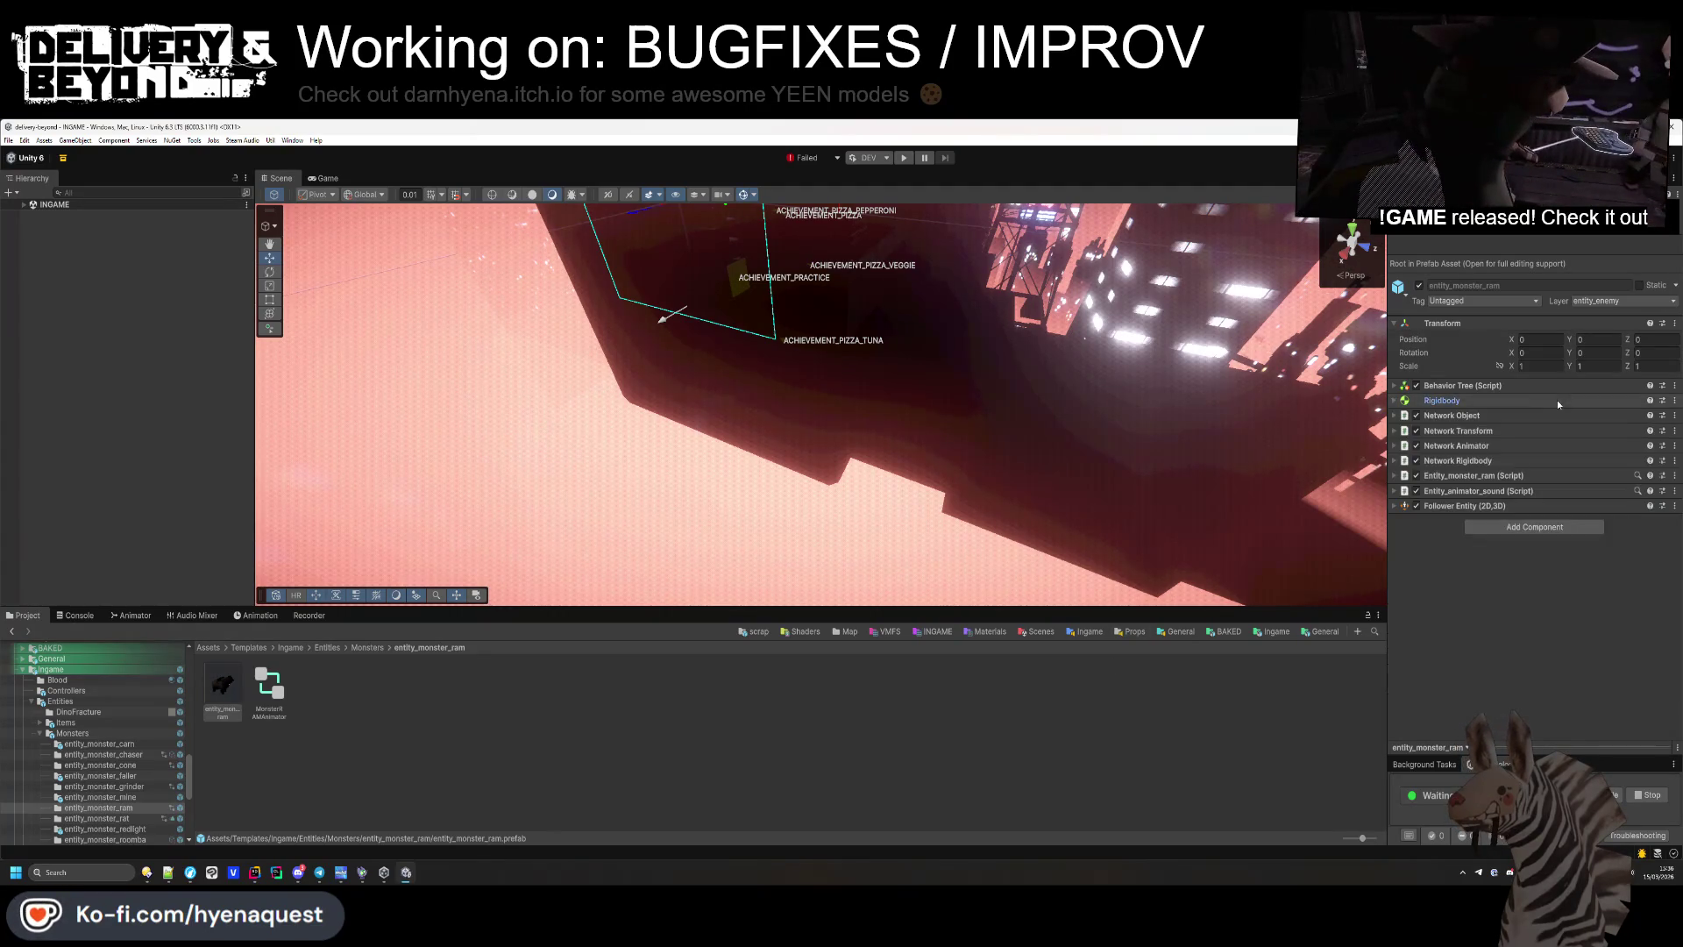
Expand and review the prefab's Follower Entity settings.
click(1495, 509)
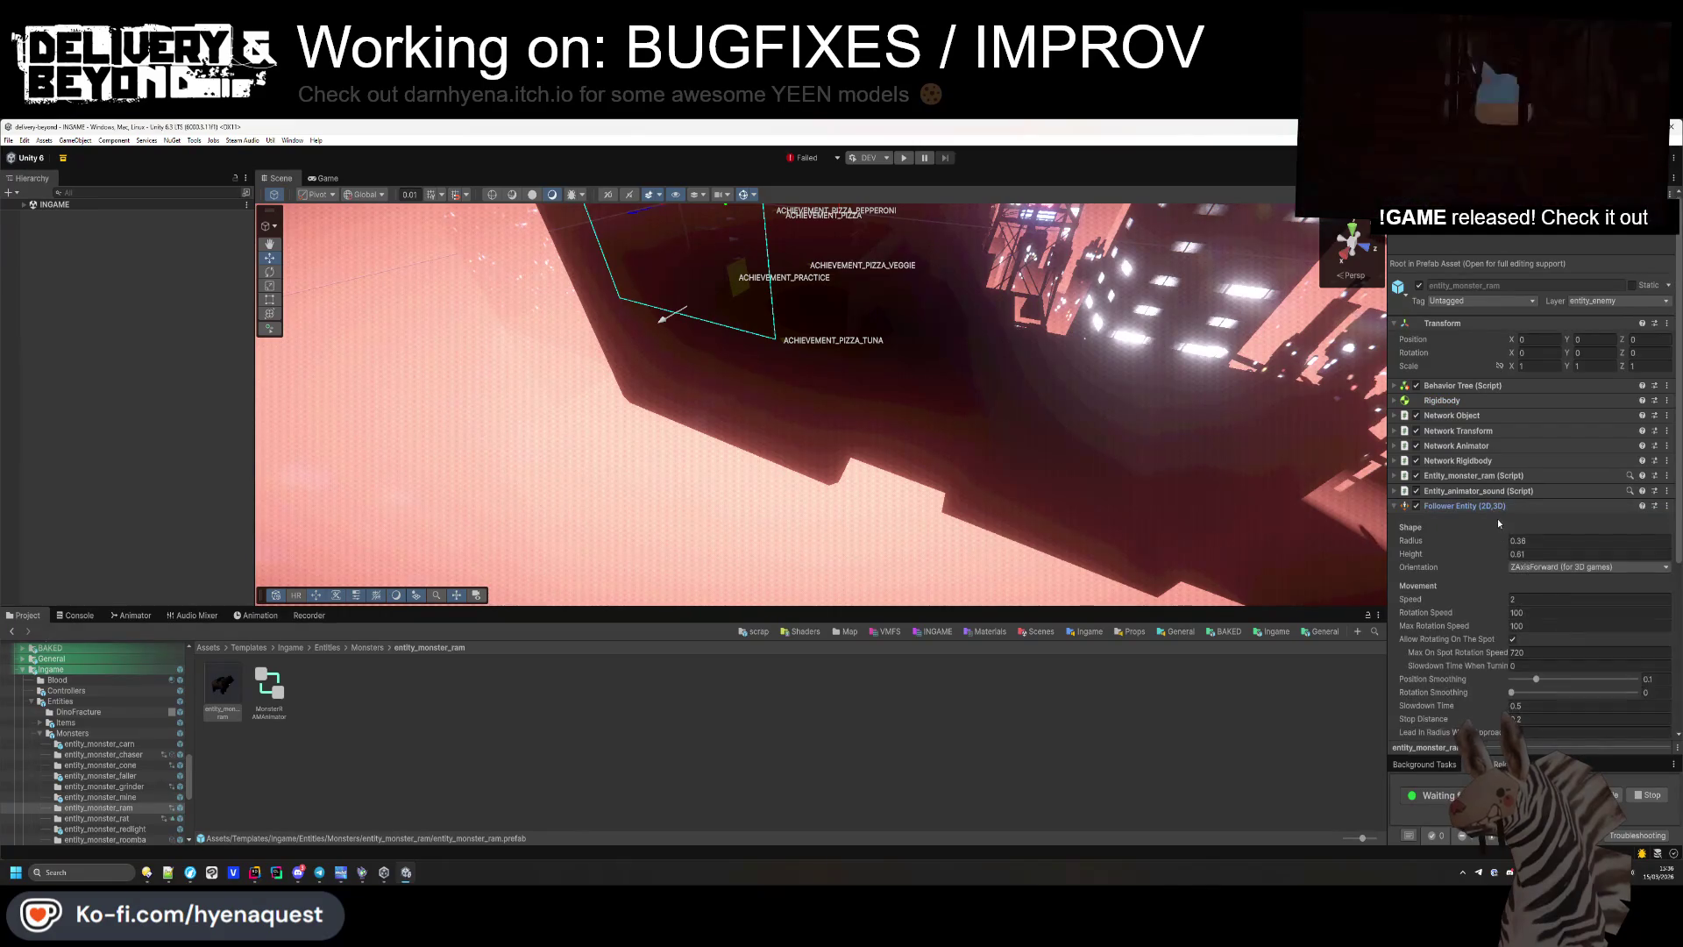
scroll(1495, 542, down, 1)
scroll(1496, 542, down, 2)
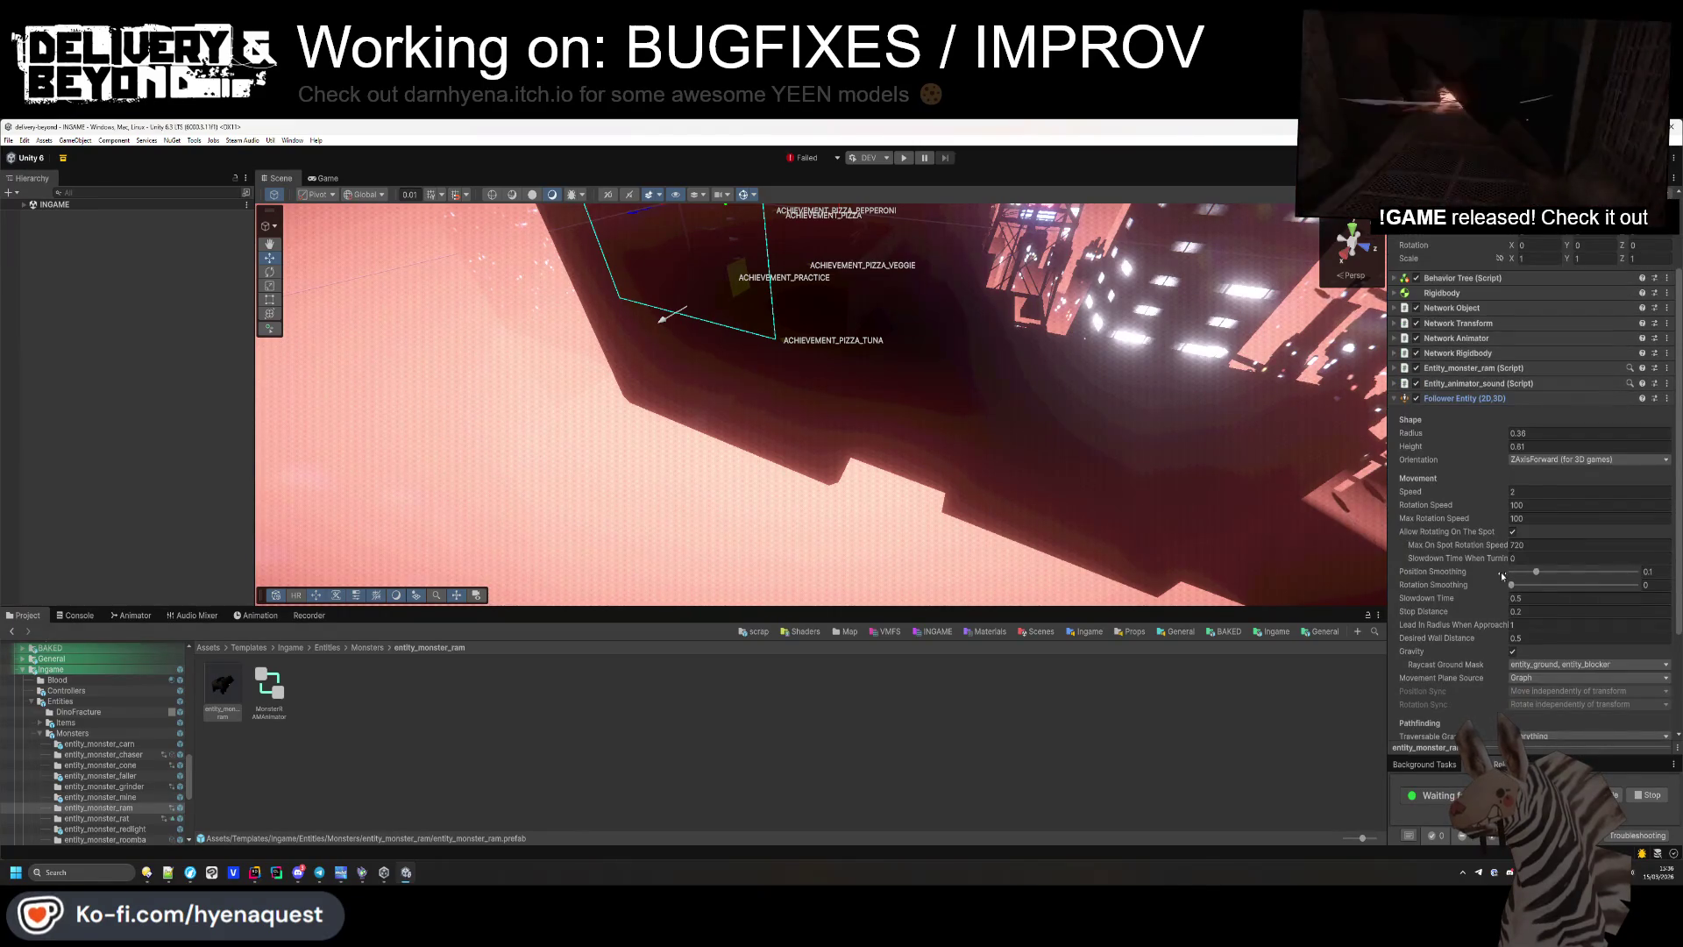
mouse_move(1498, 574)
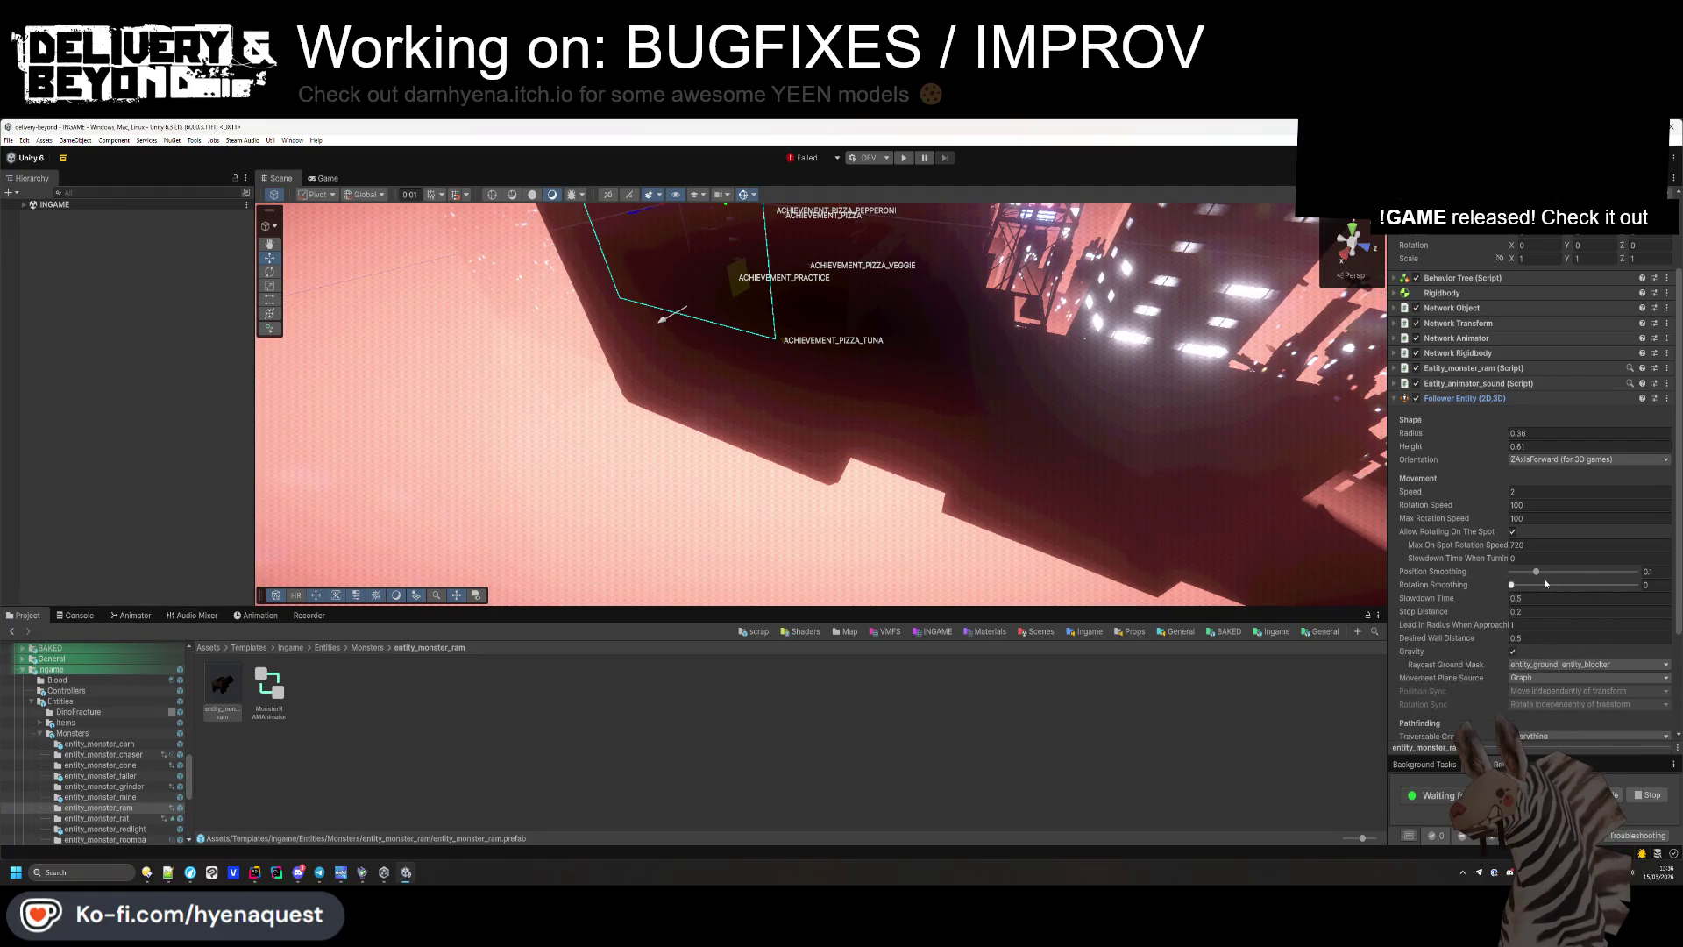
scroll(1449, 593, down, 4)
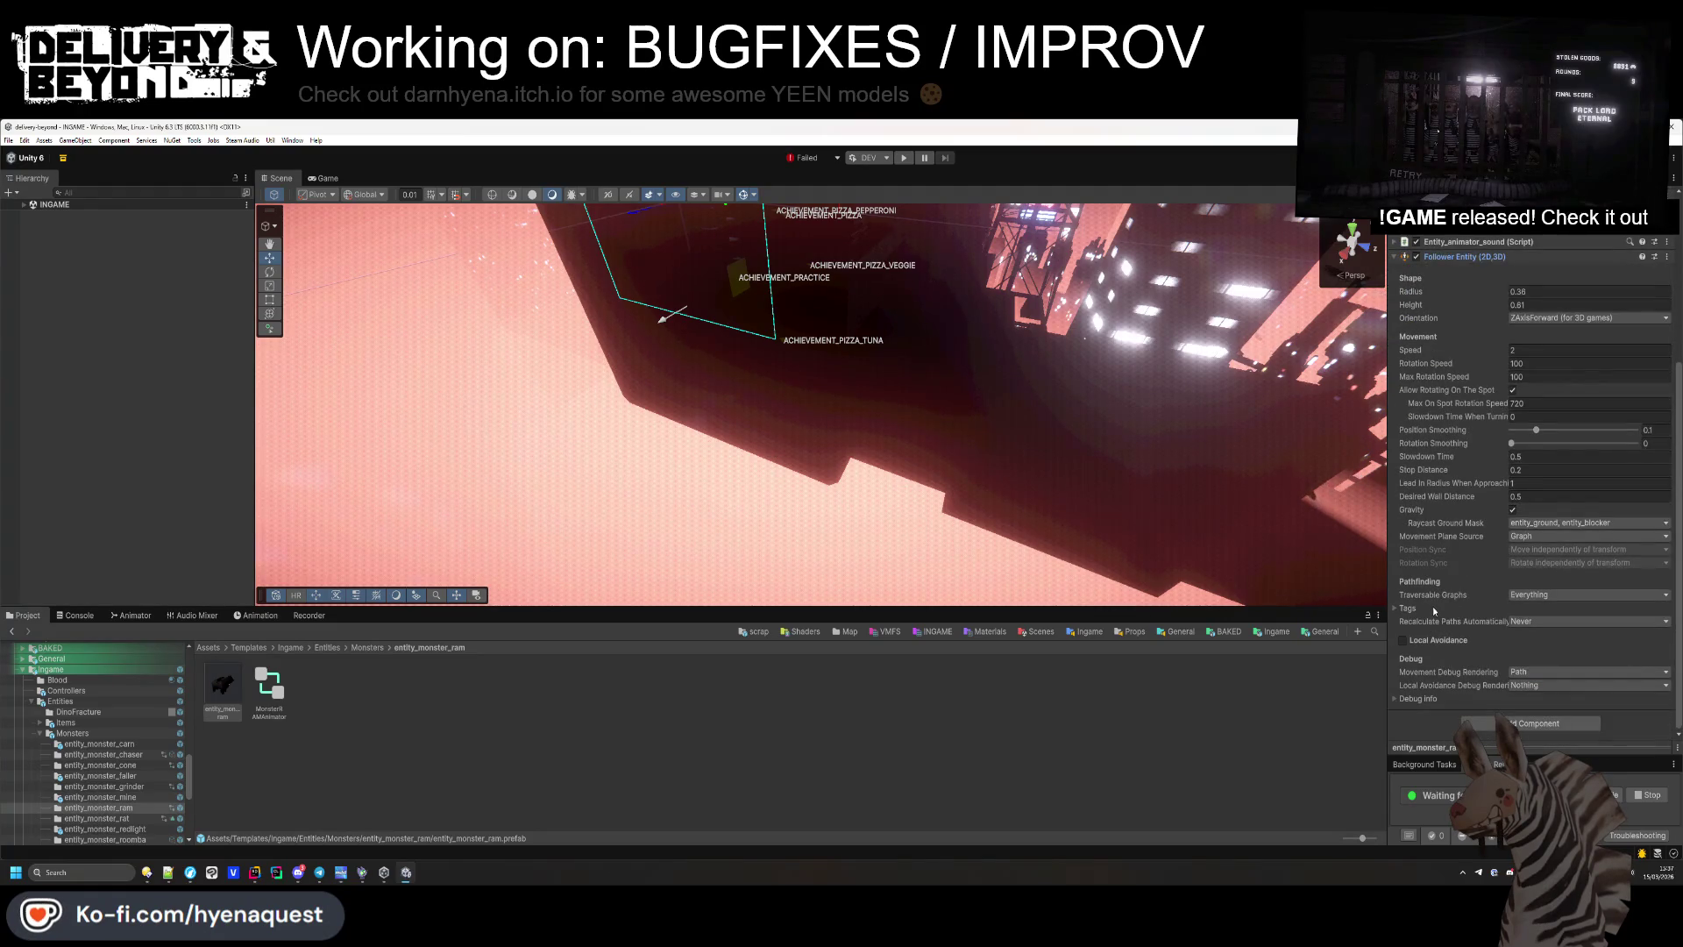
Clear the selection, go up to the Entities folder, and expand the INGAME hierarchy.
click(982, 750)
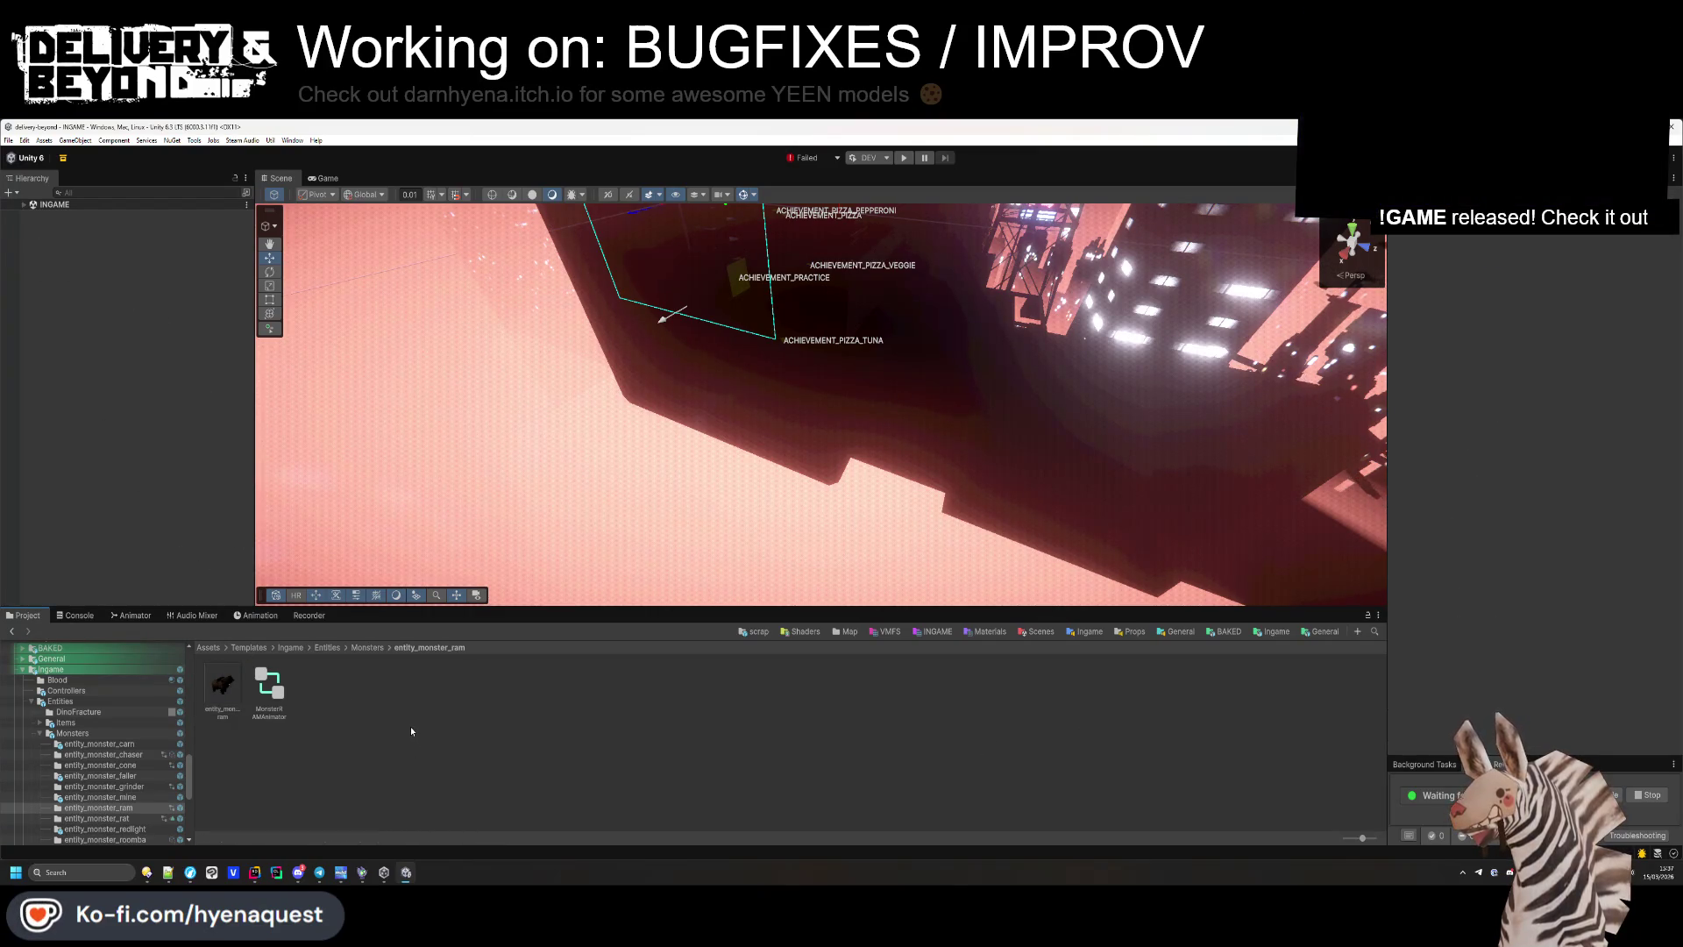
key(BackSpace)
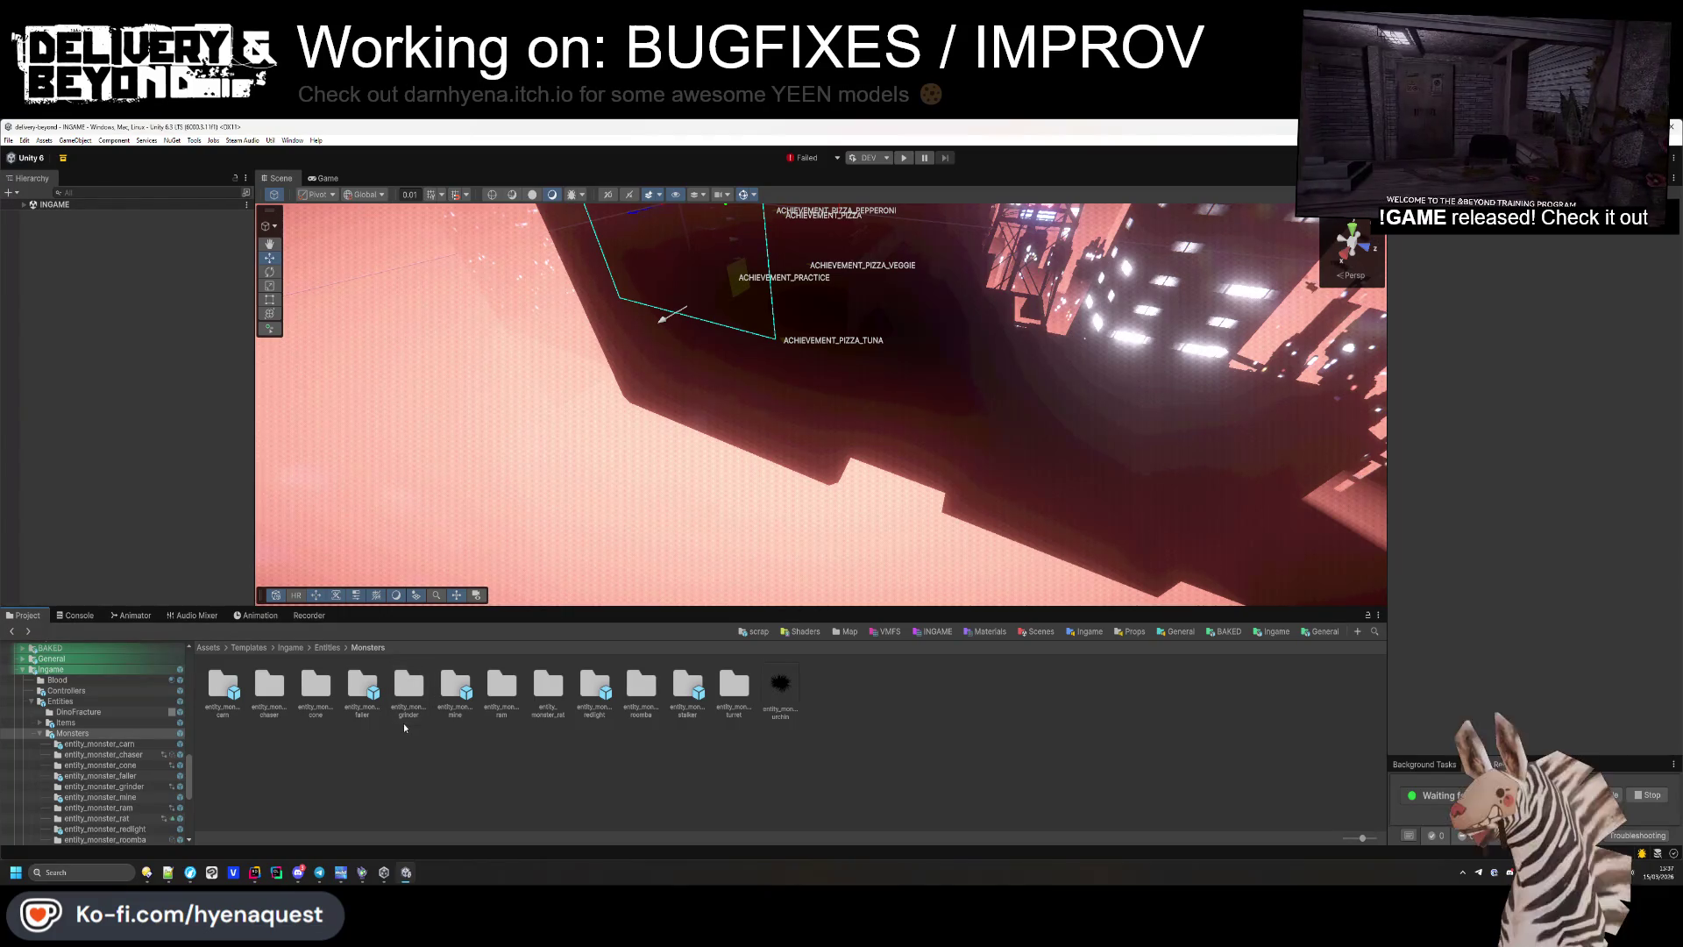
key(BackSpace)
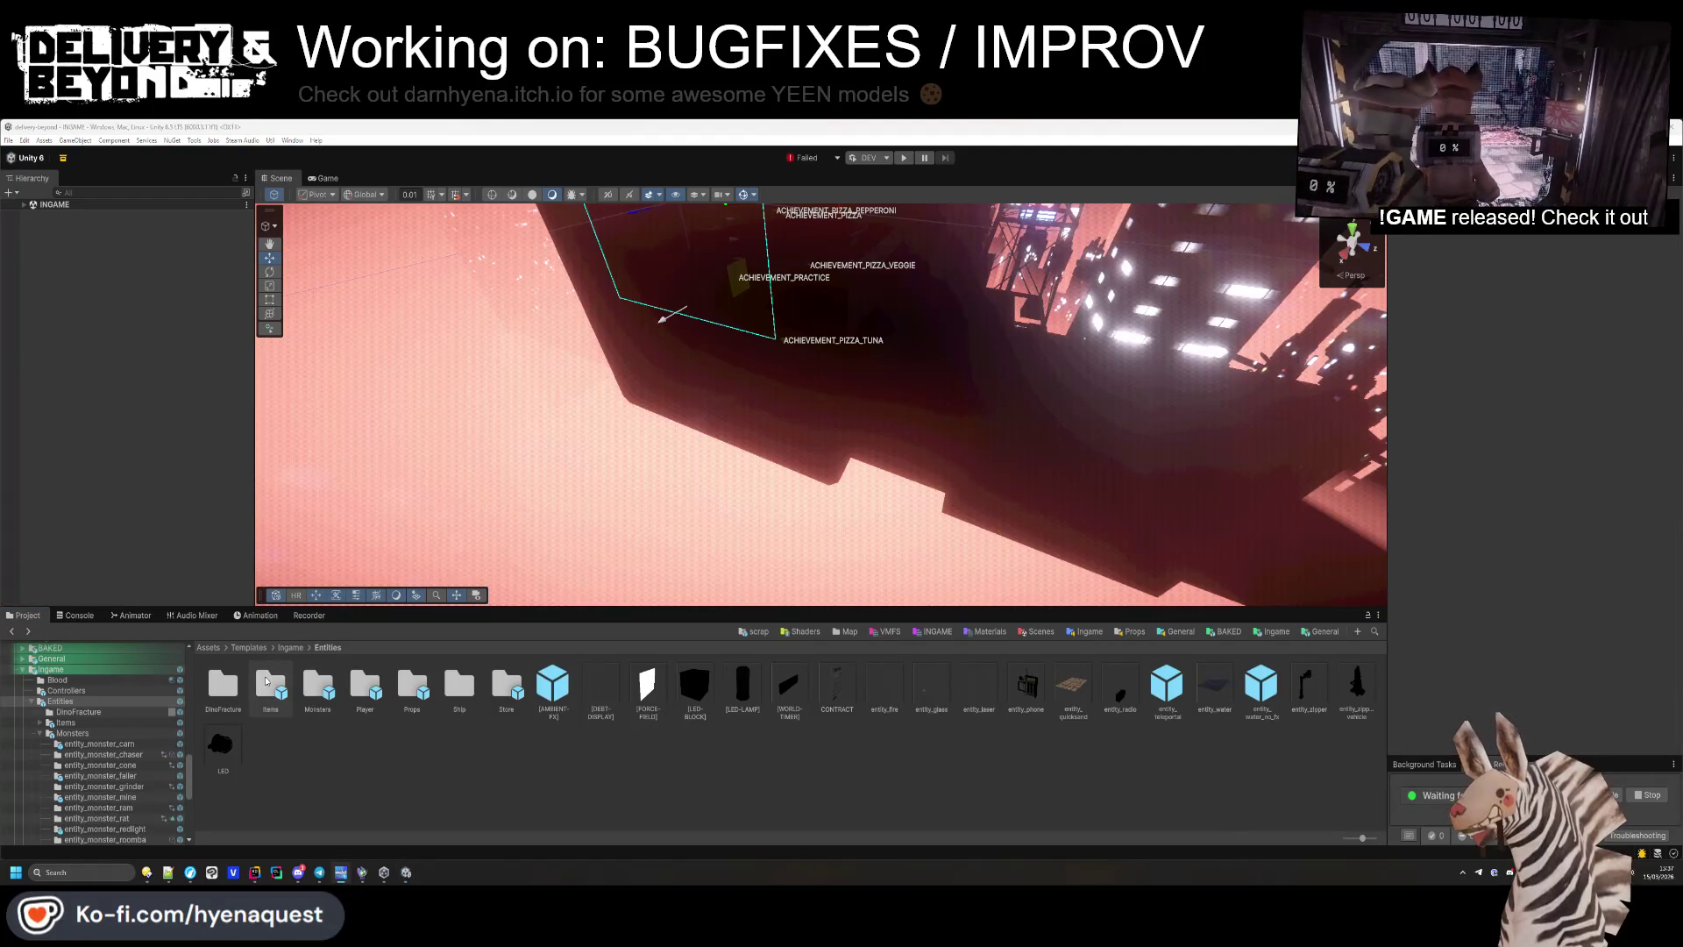
click(23, 204)
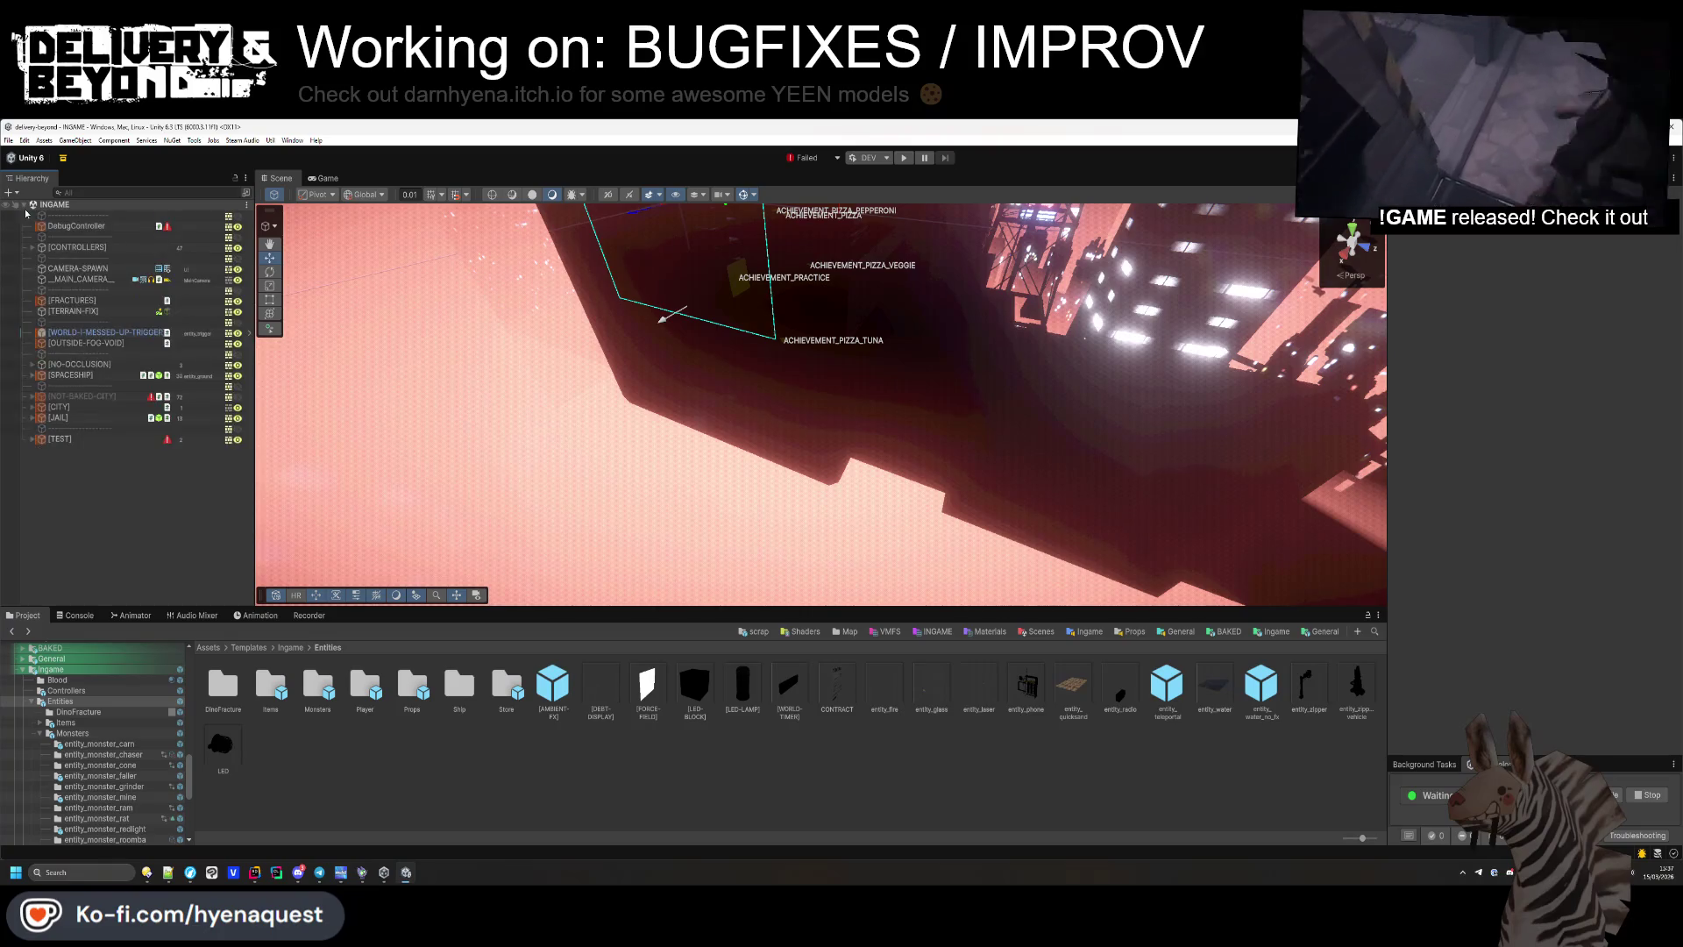
Select MapController under [CONTROLLERS] and apply all its prefab overrides.
click(31, 248)
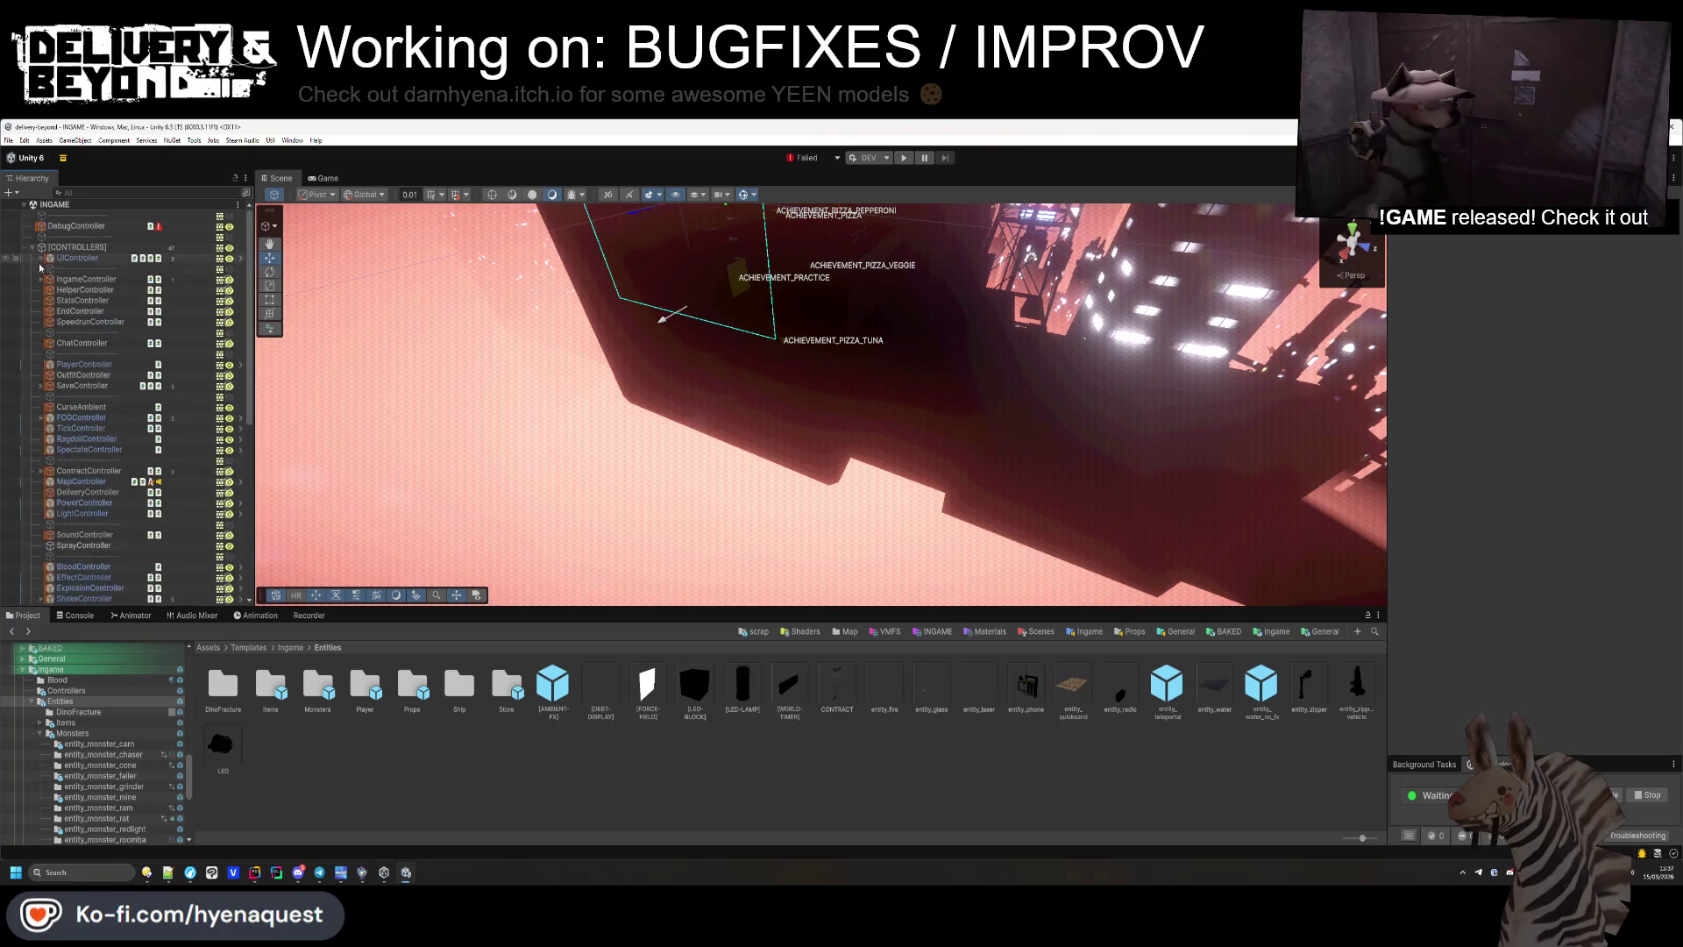
click(81, 481)
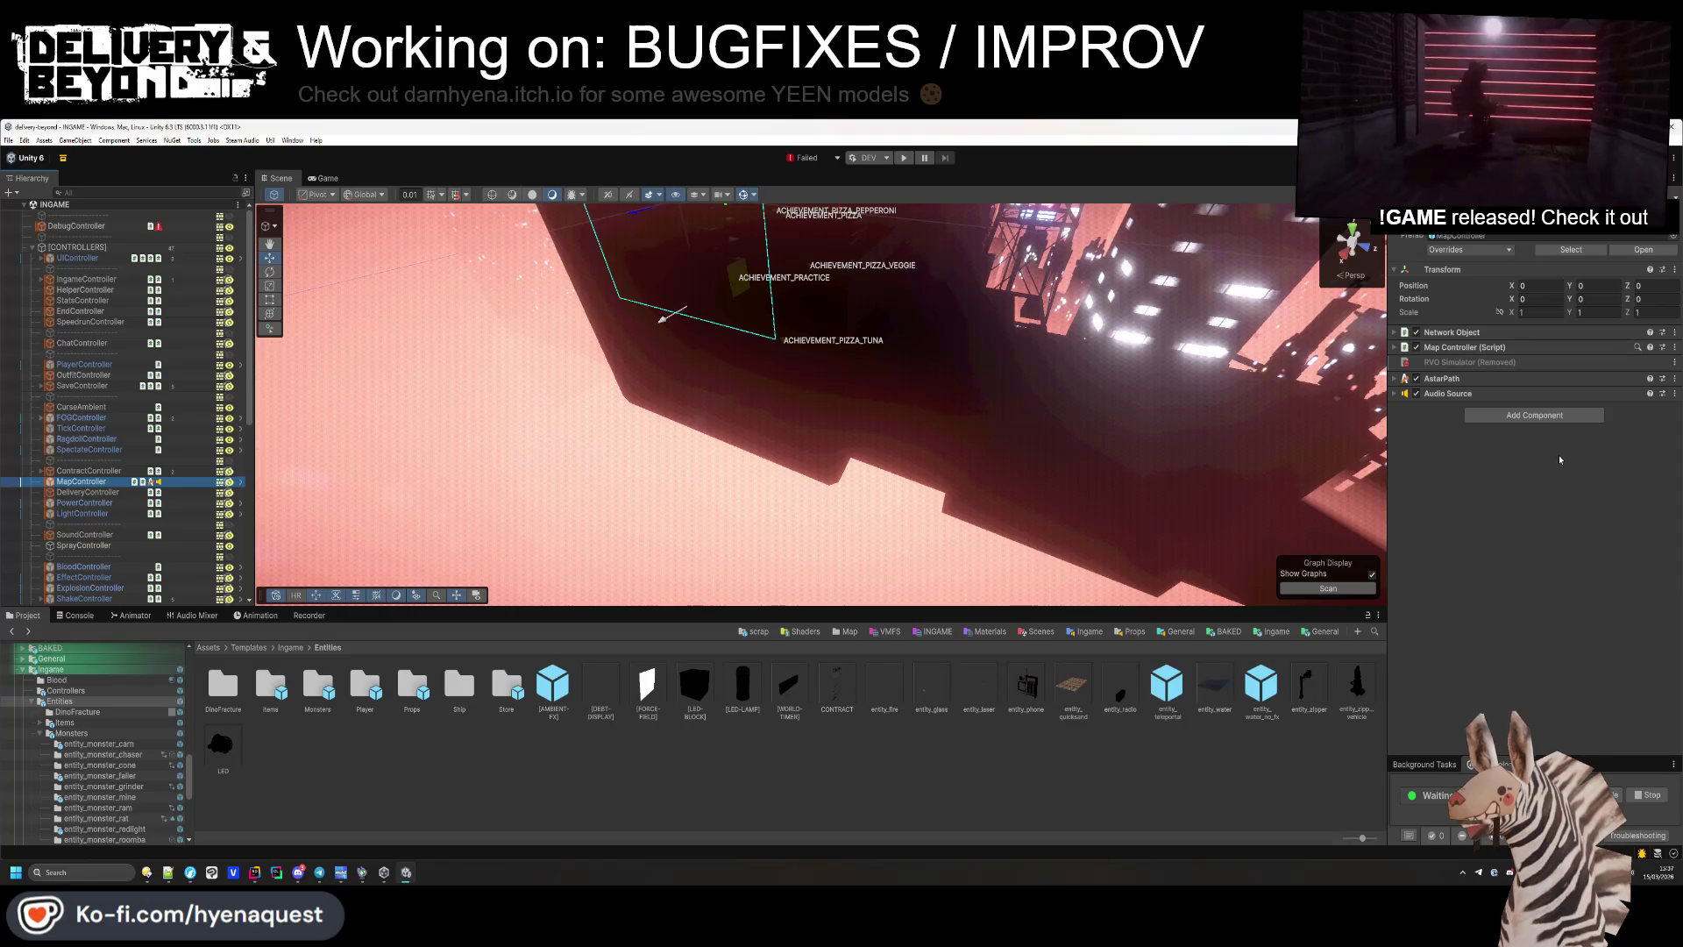
click(1494, 379)
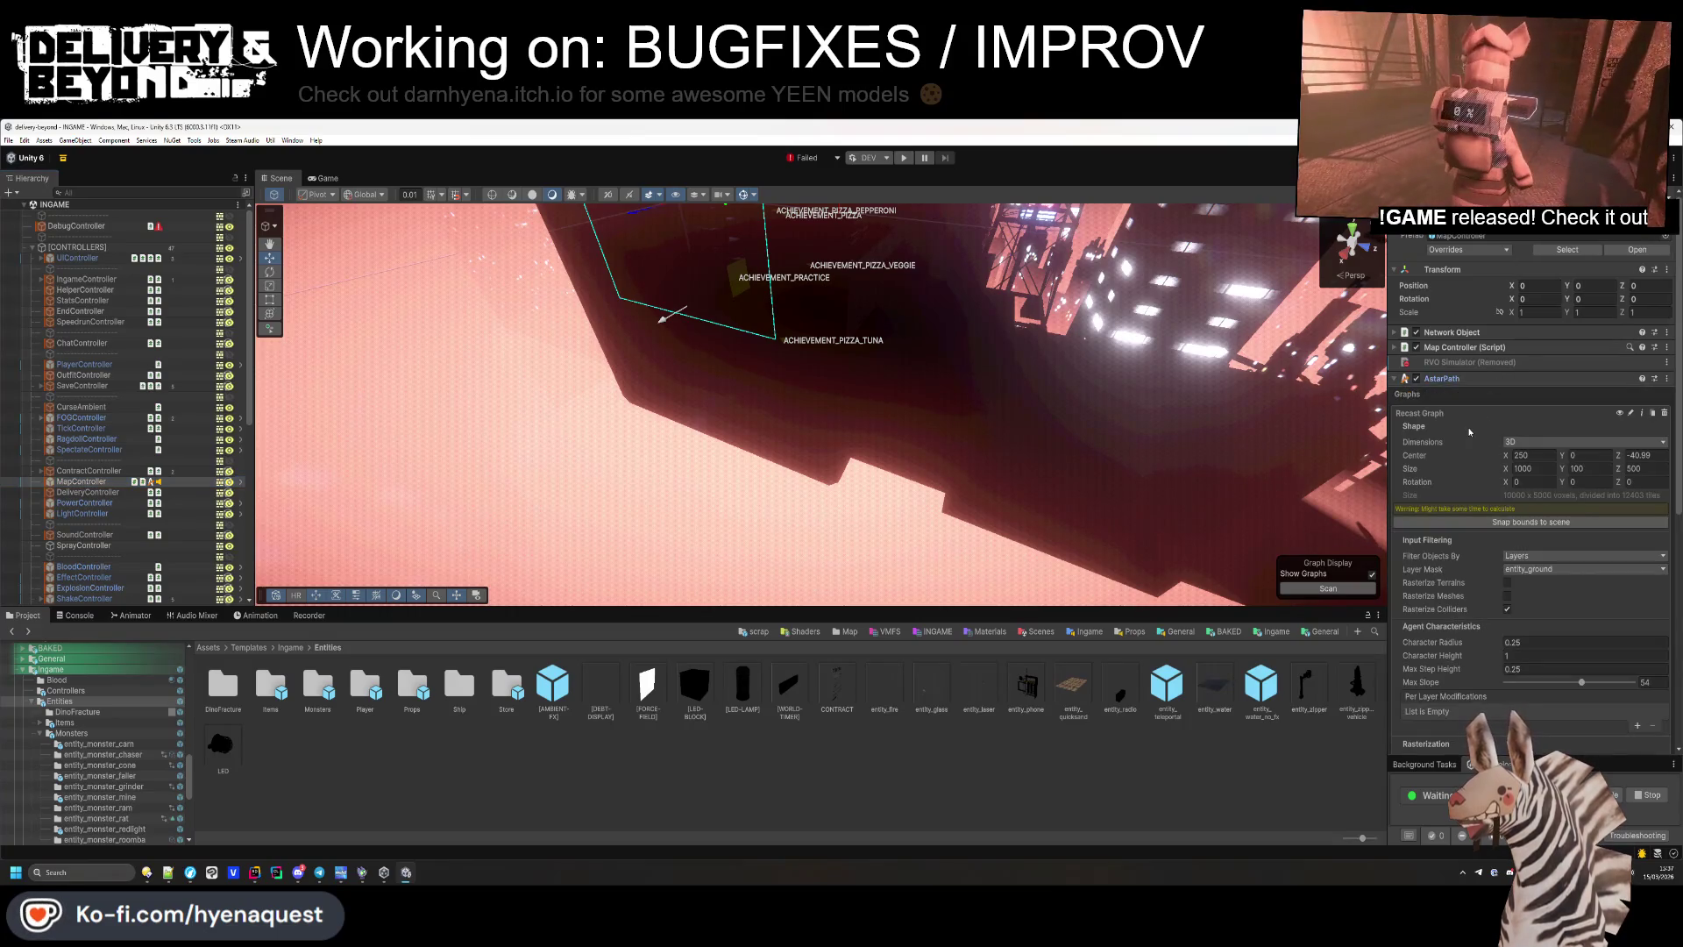
click(1486, 252)
click(1560, 369)
Scroll down the recast graph settings and keep the graph using tiles.
scroll(1507, 472, down, 3)
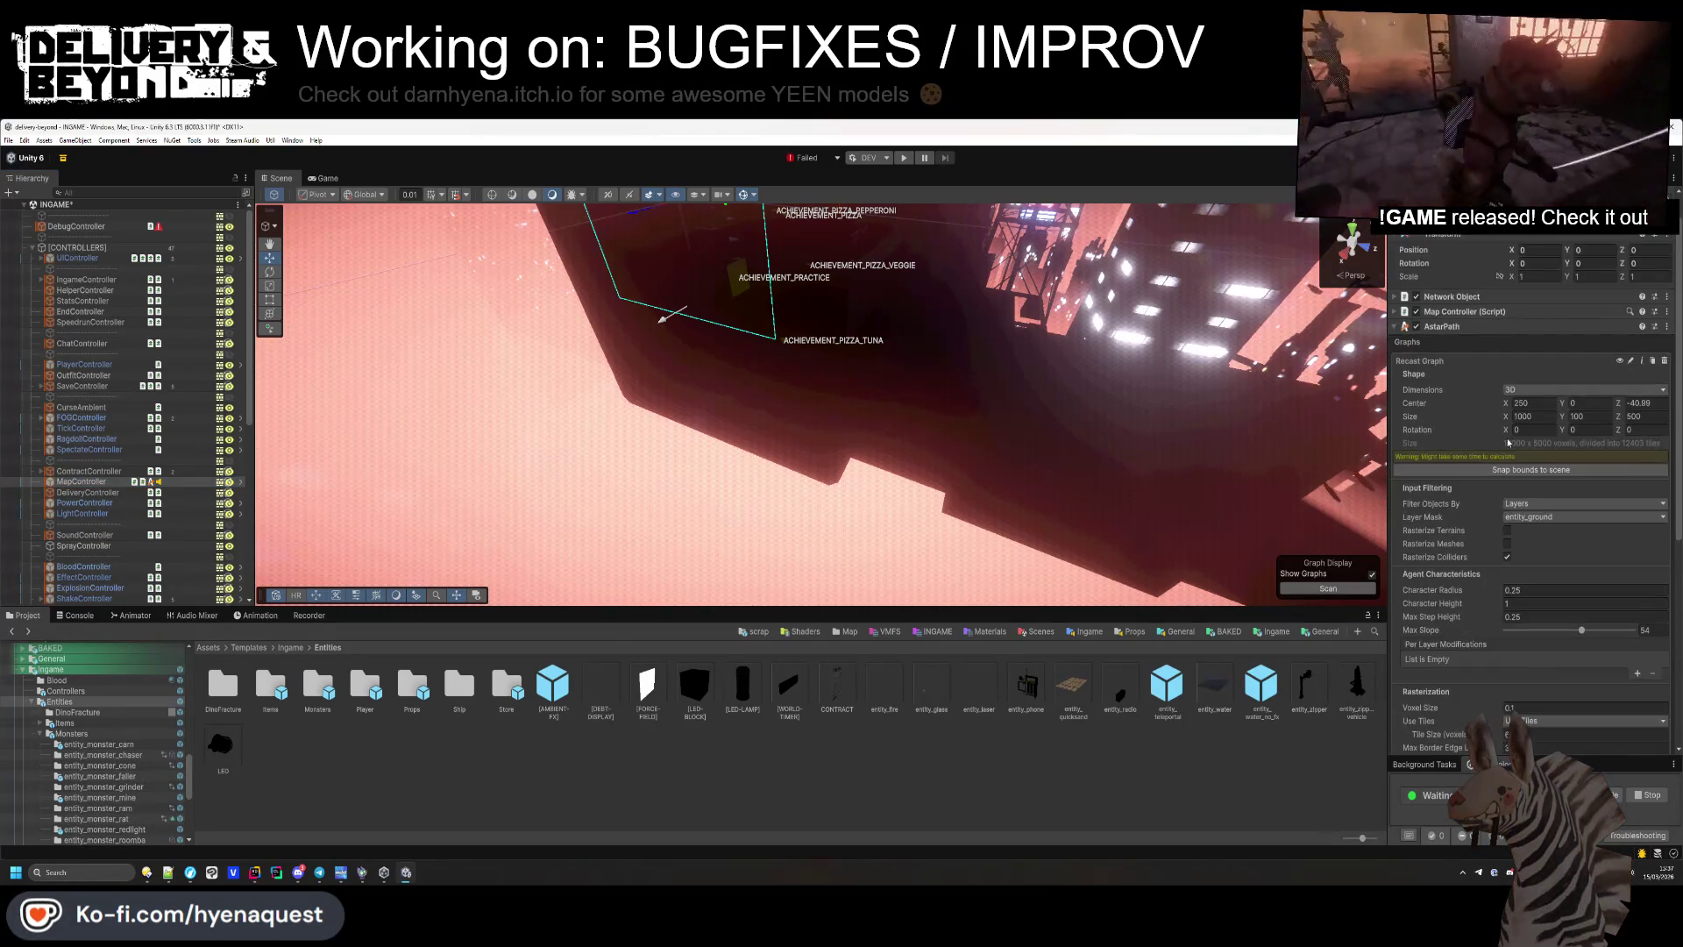
scroll(1508, 500, down, 2)
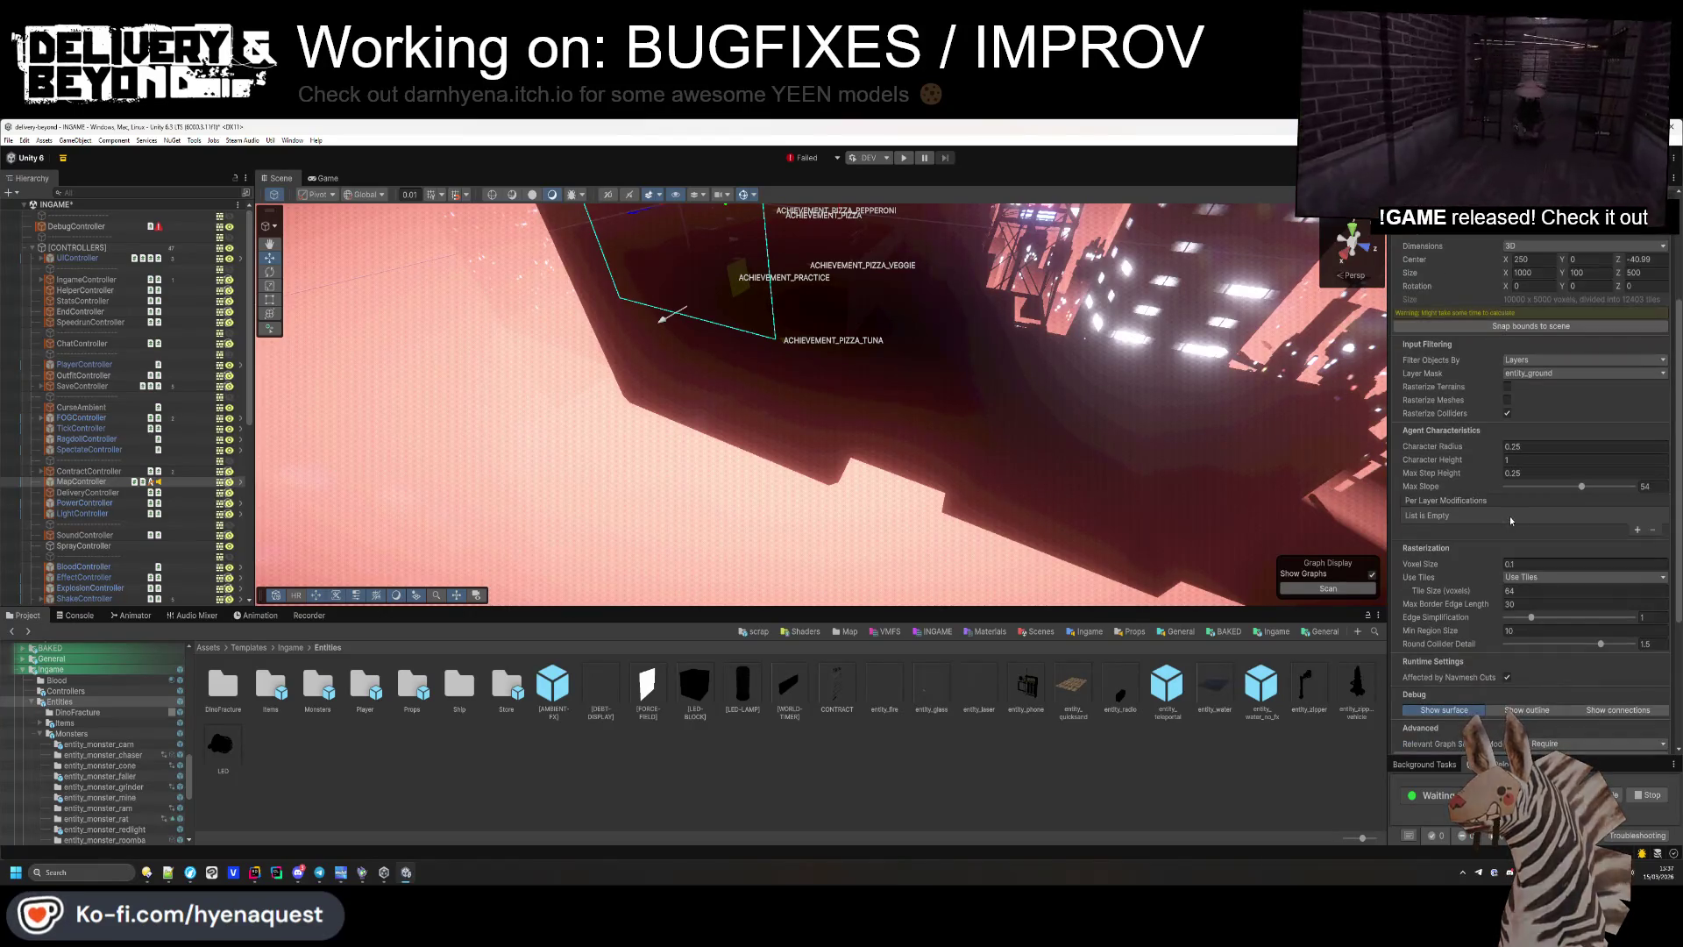
scroll(1509, 508, down, 2)
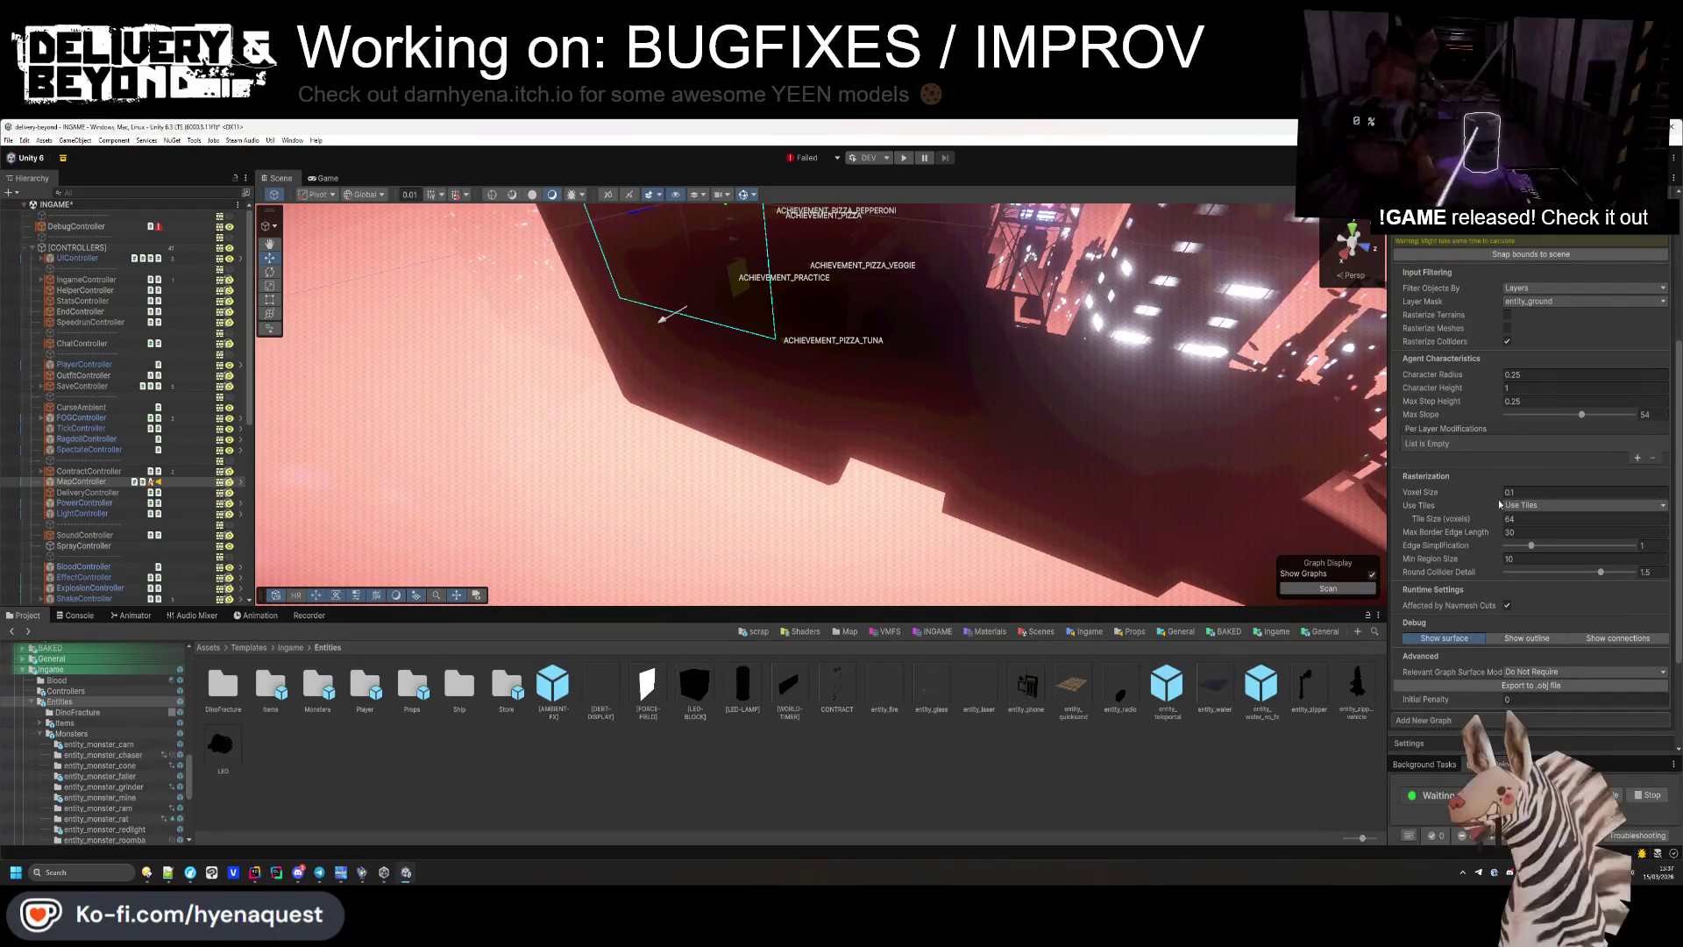
scroll(1497, 498, down, 1)
click(1513, 472)
click(1526, 482)
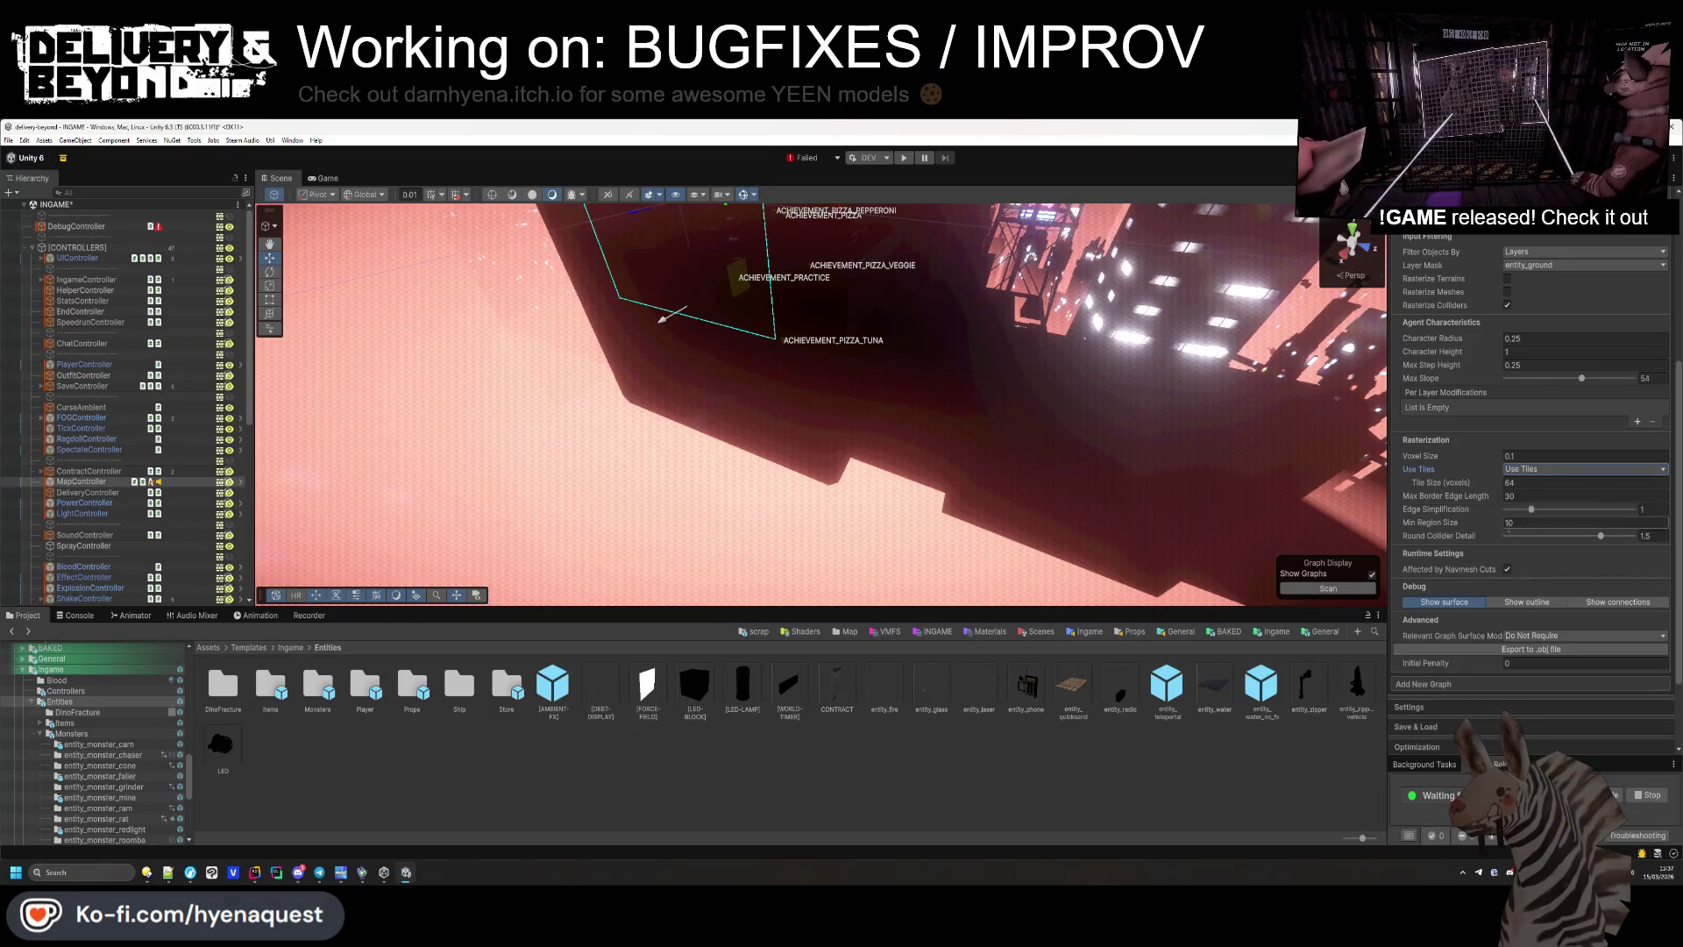
Expand the general pathfinding Settings section and bring up the thread count choices.
scroll(1502, 546, down, 2)
scroll(1502, 547, down, 1)
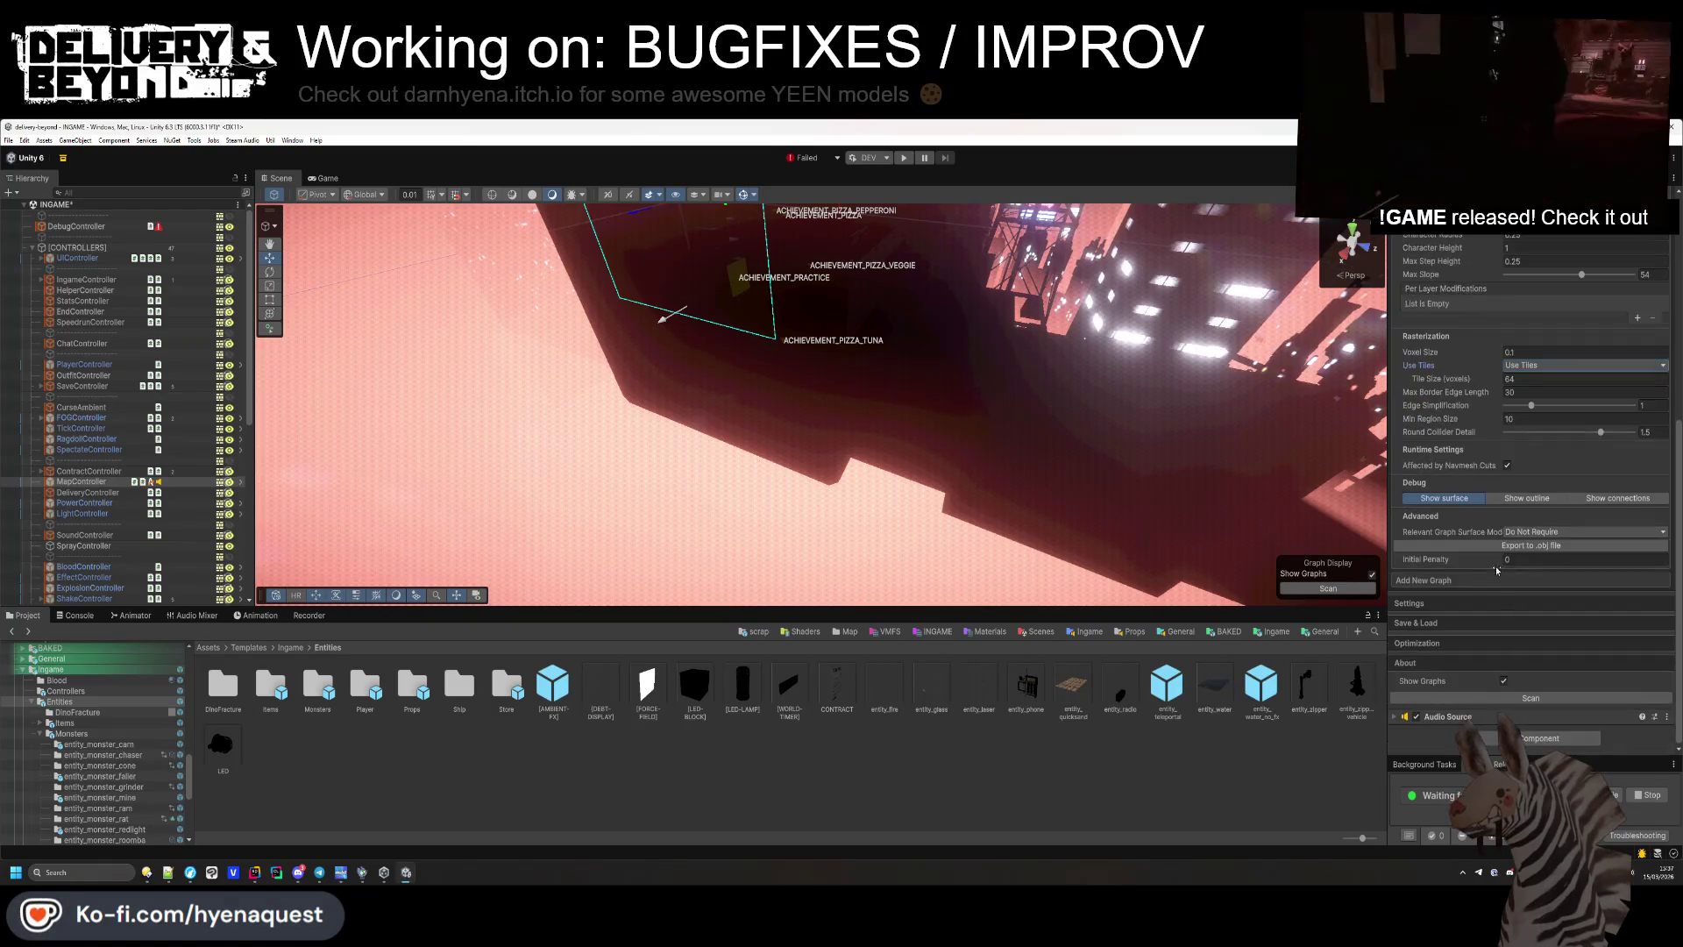
click(1476, 605)
scroll(1476, 603, down, 3)
click(1529, 527)
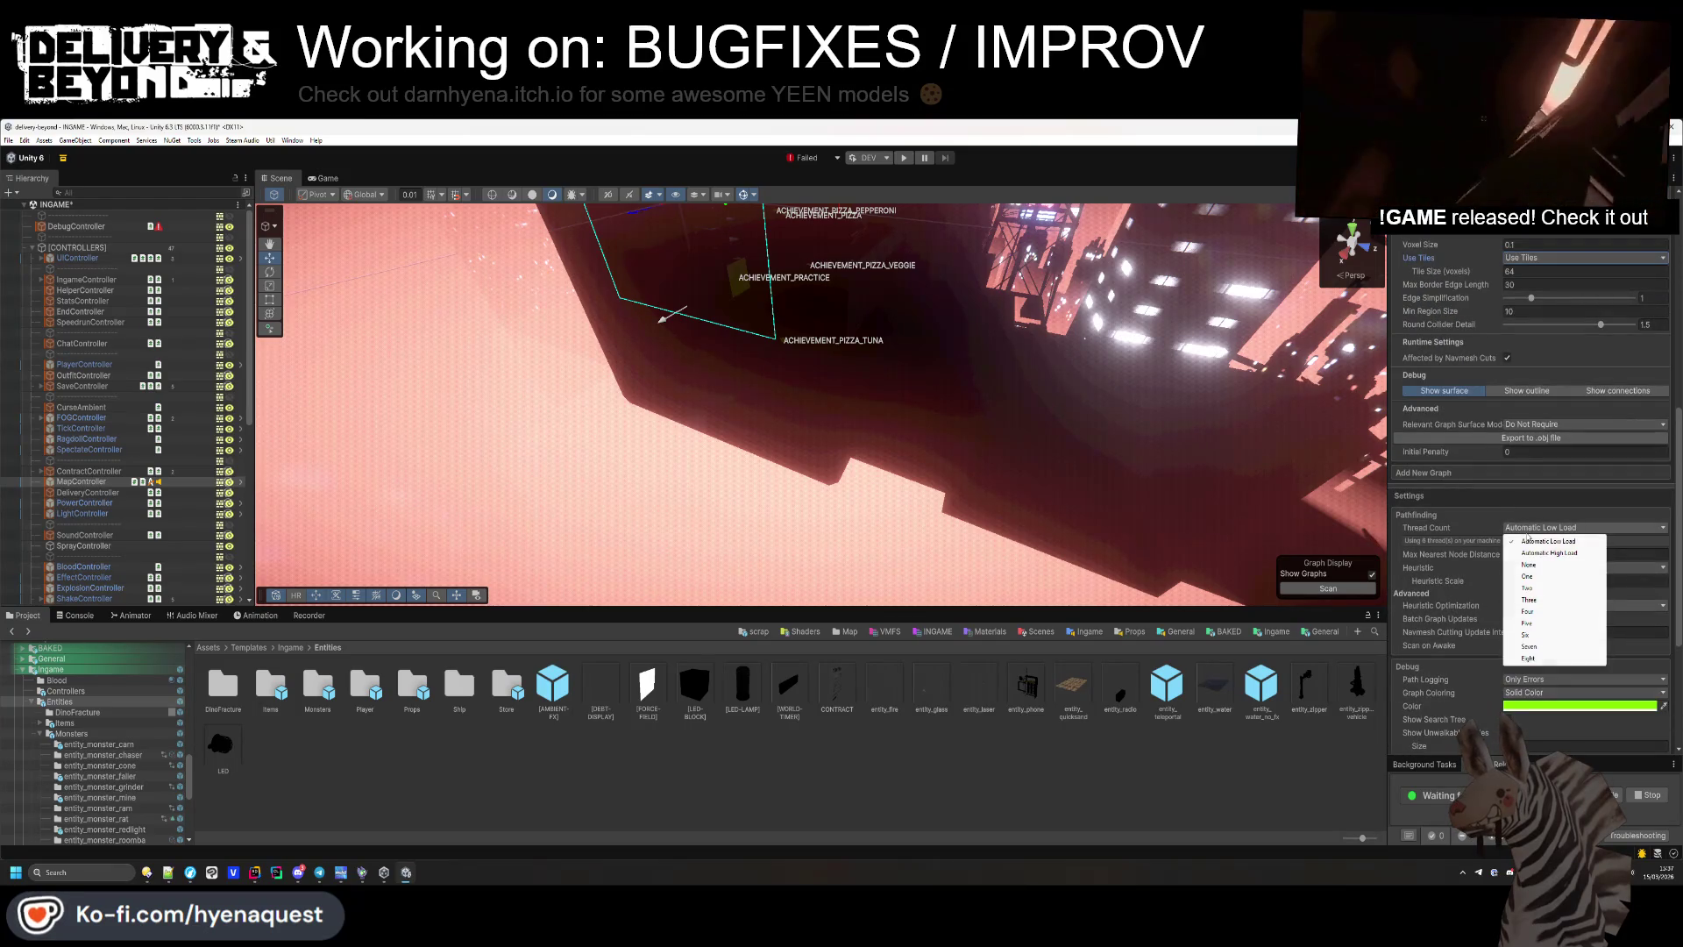
click(1534, 540)
click(1534, 527)
click(1534, 540)
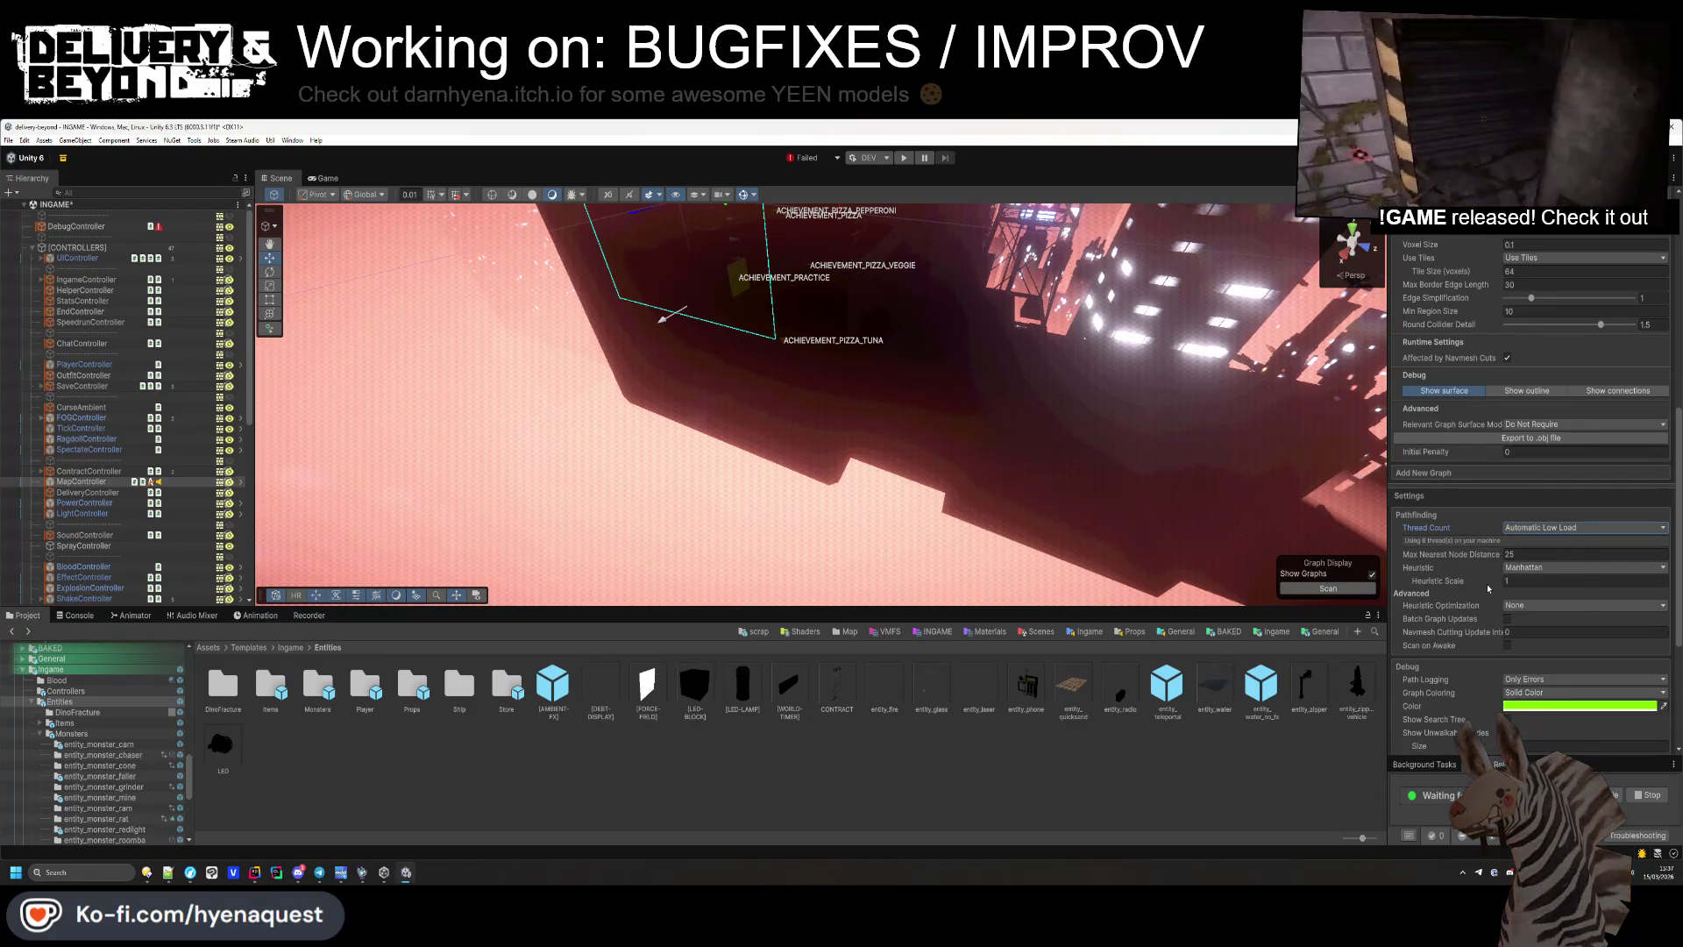
click(1515, 604)
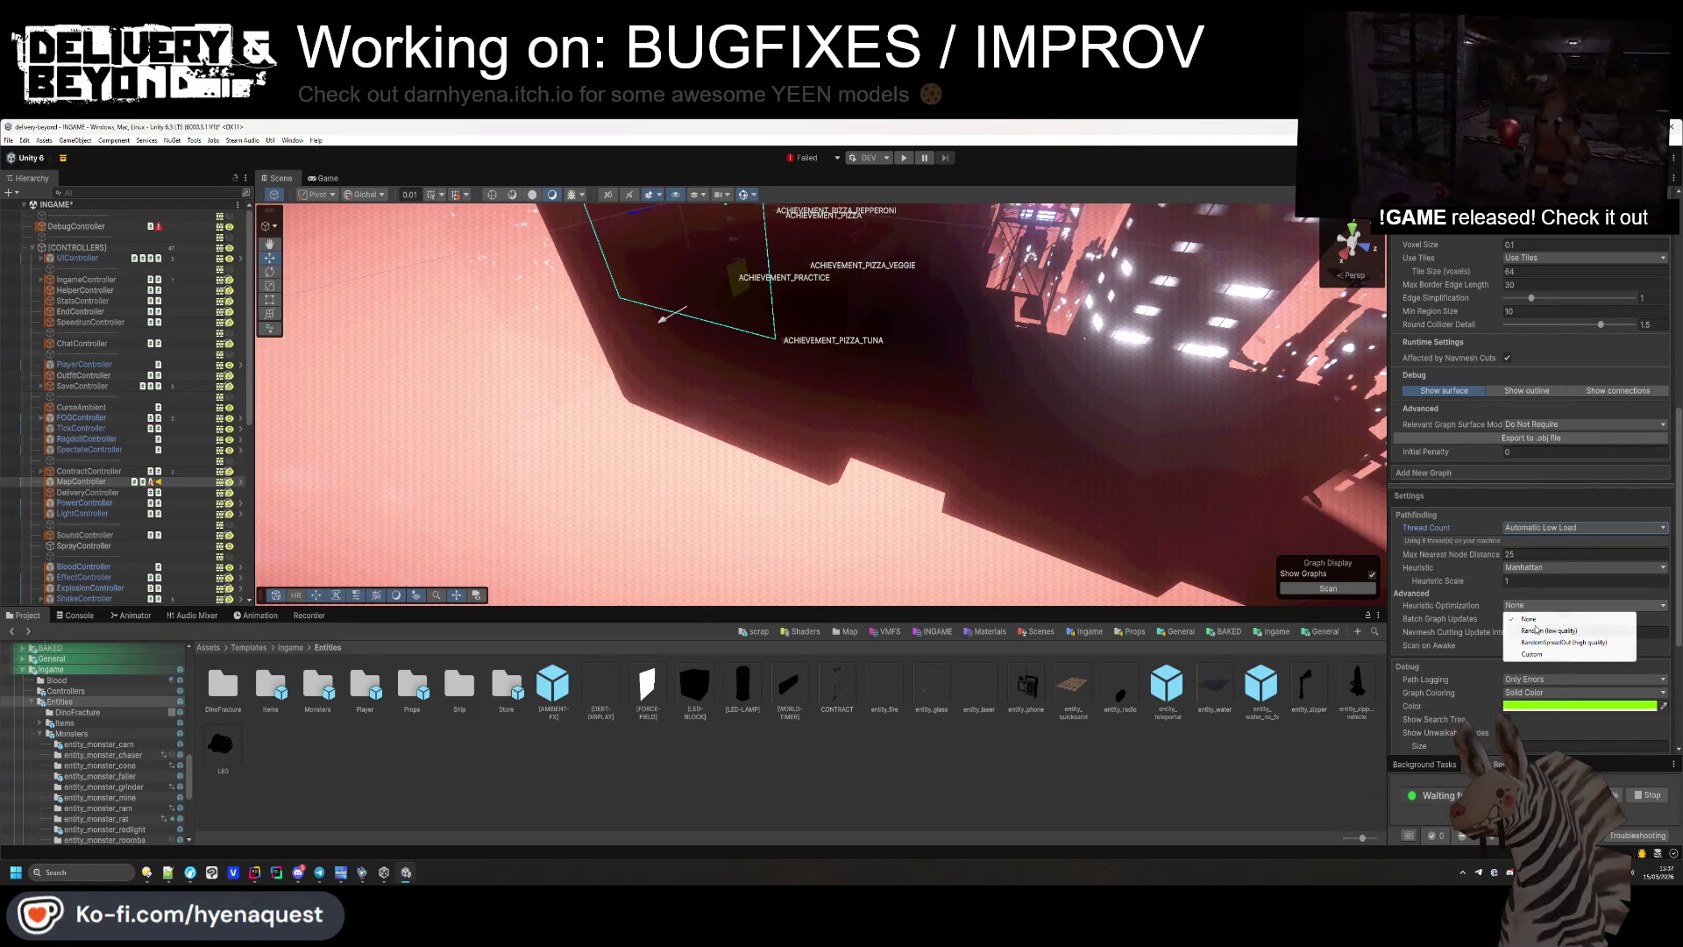
click(1542, 620)
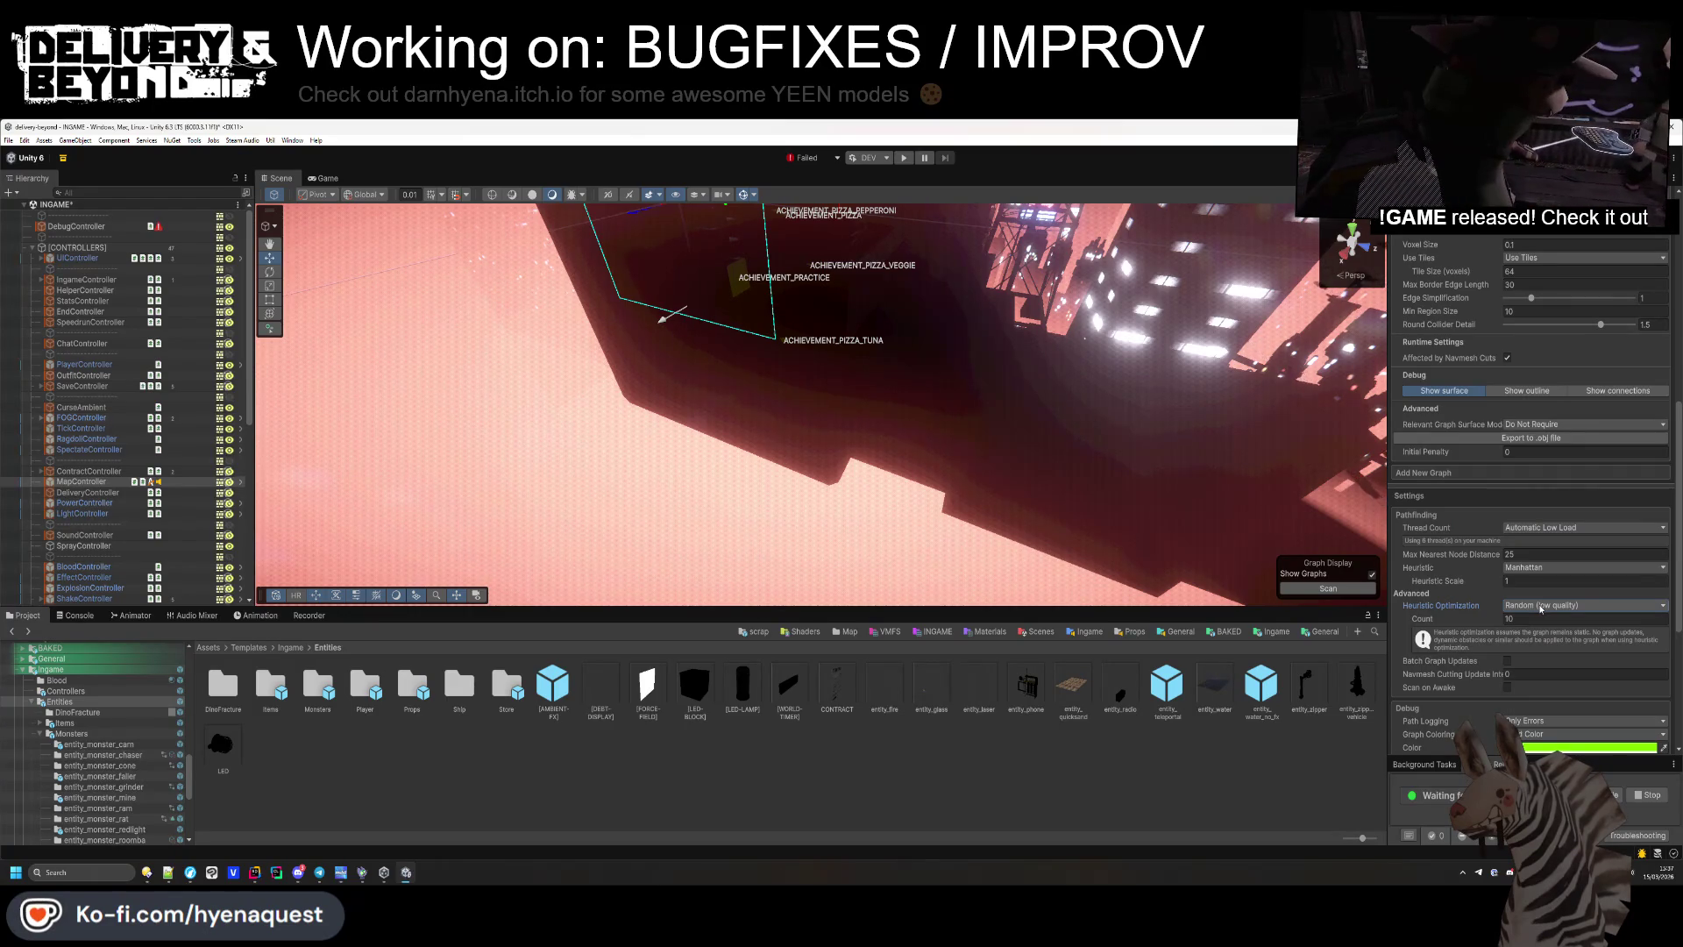
click(1541, 607)
click(1543, 643)
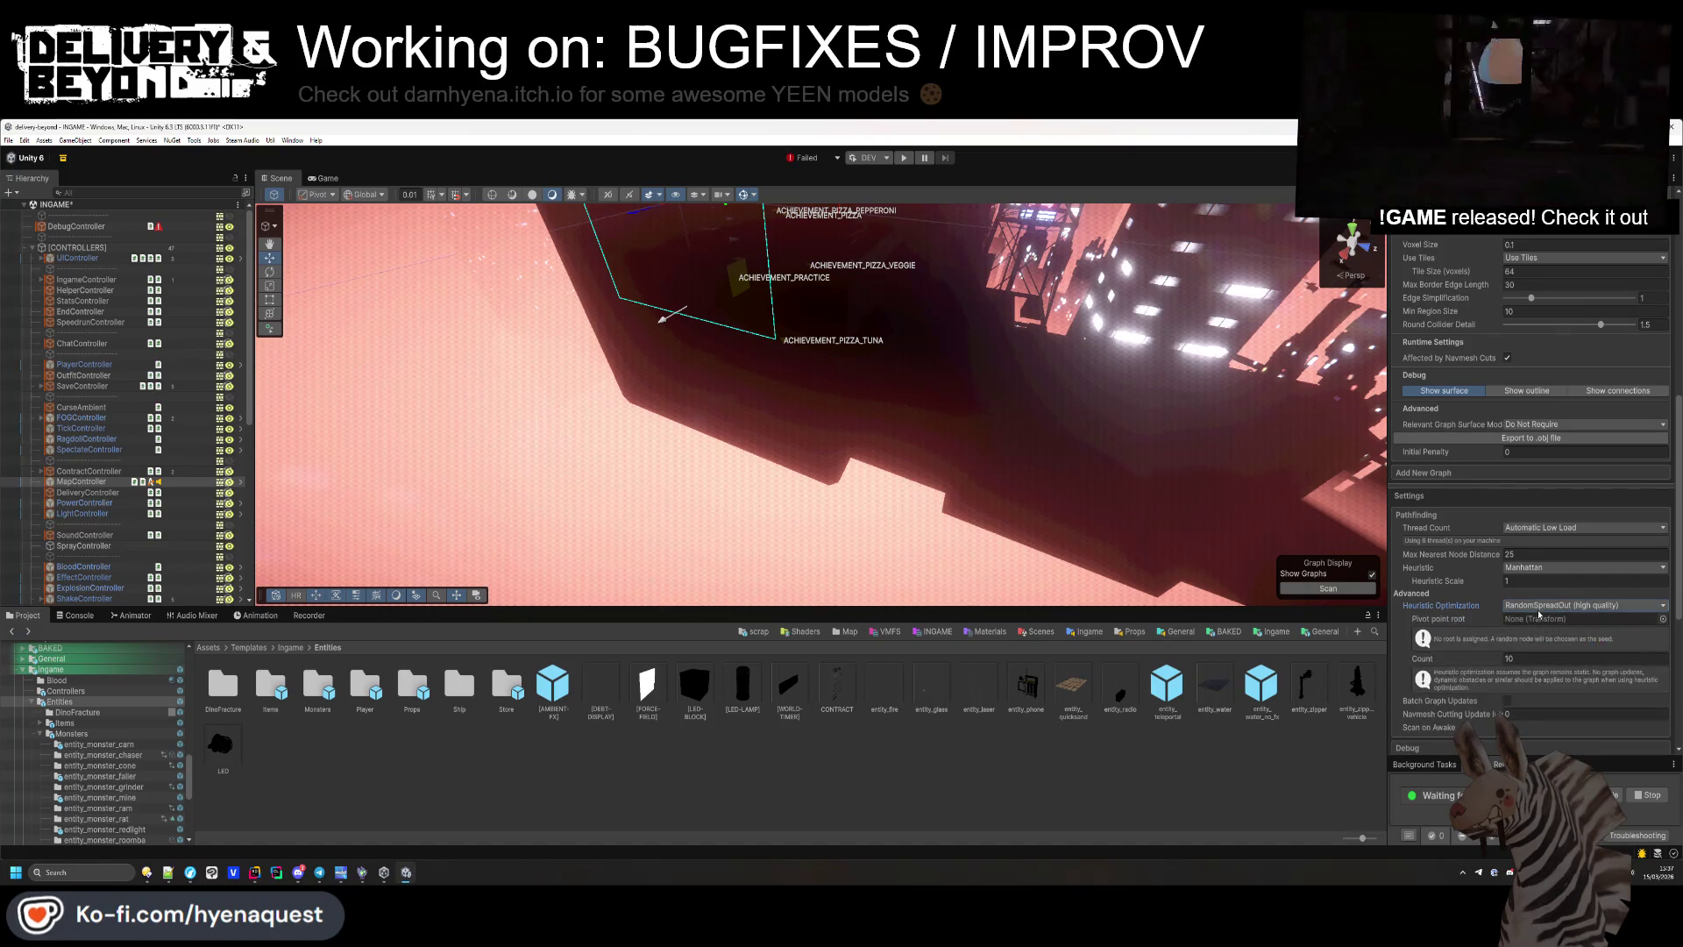
click(1537, 608)
click(1537, 622)
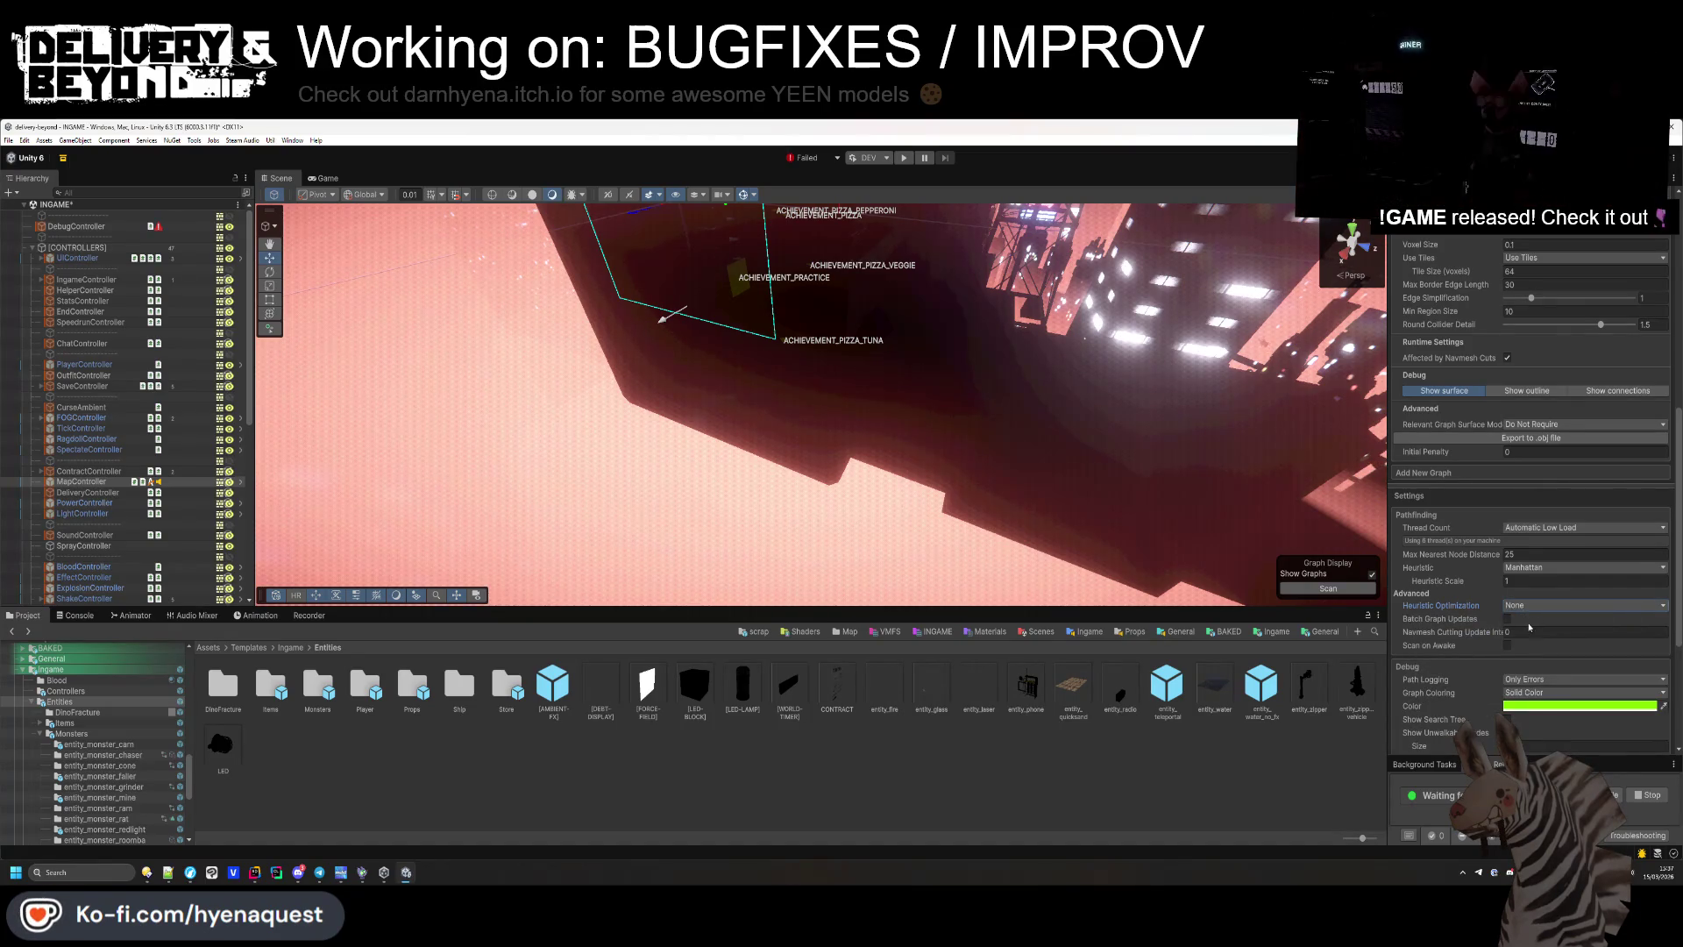
mouse_move(1458, 622)
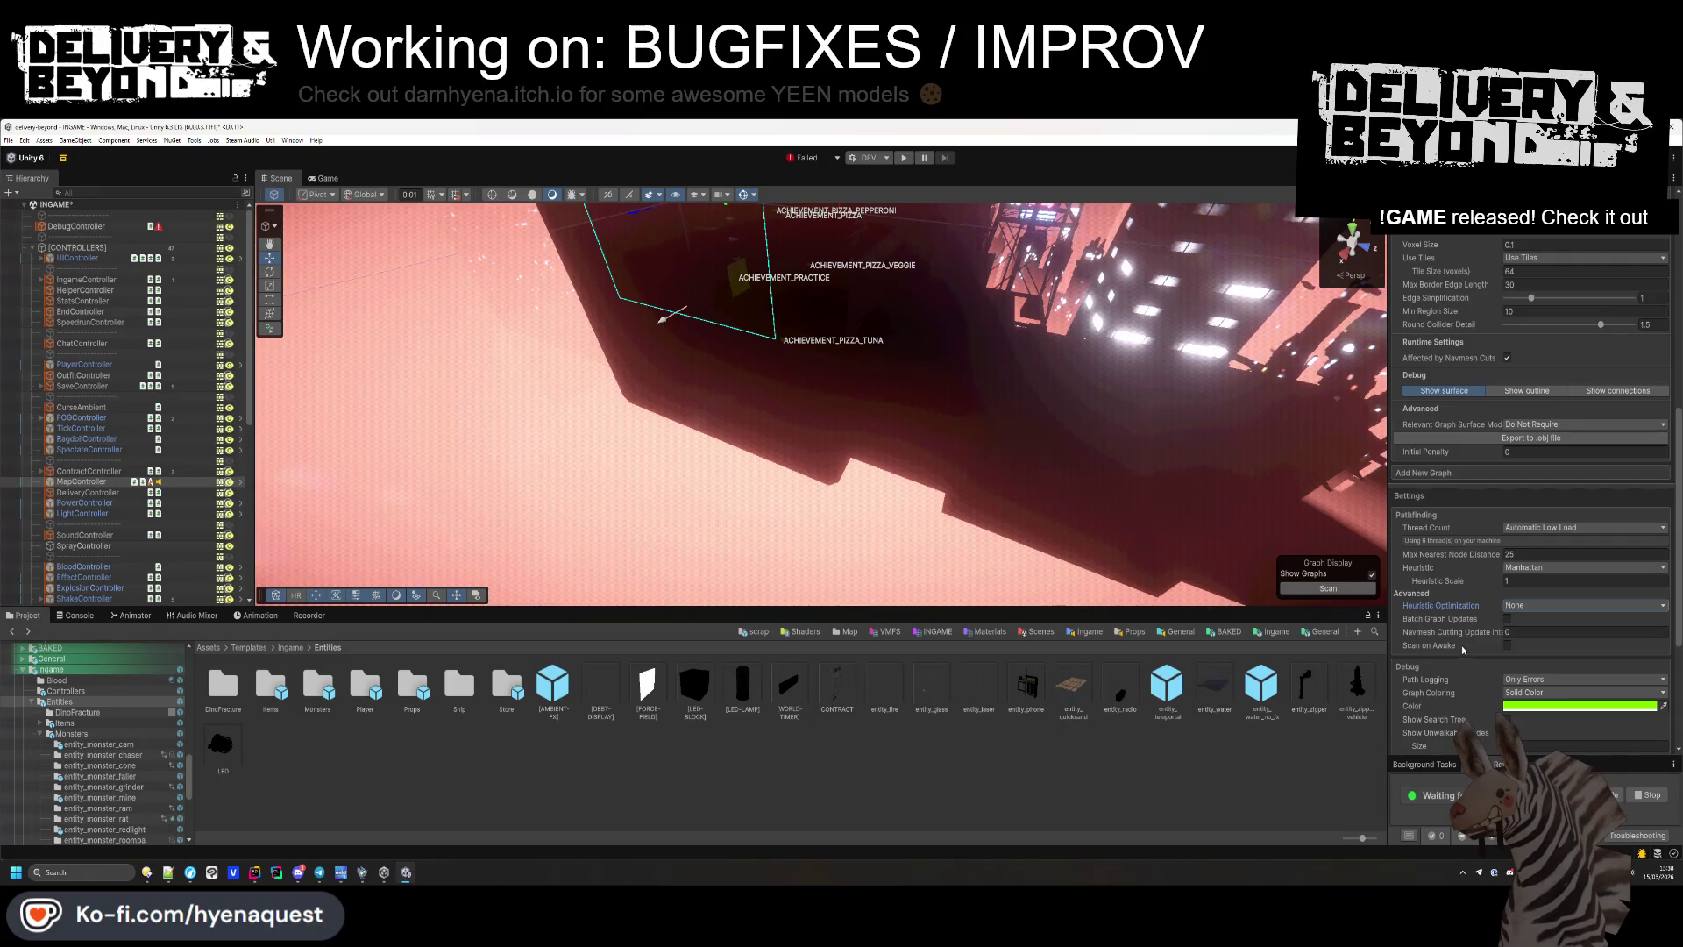
scroll(1463, 650, down, 3)
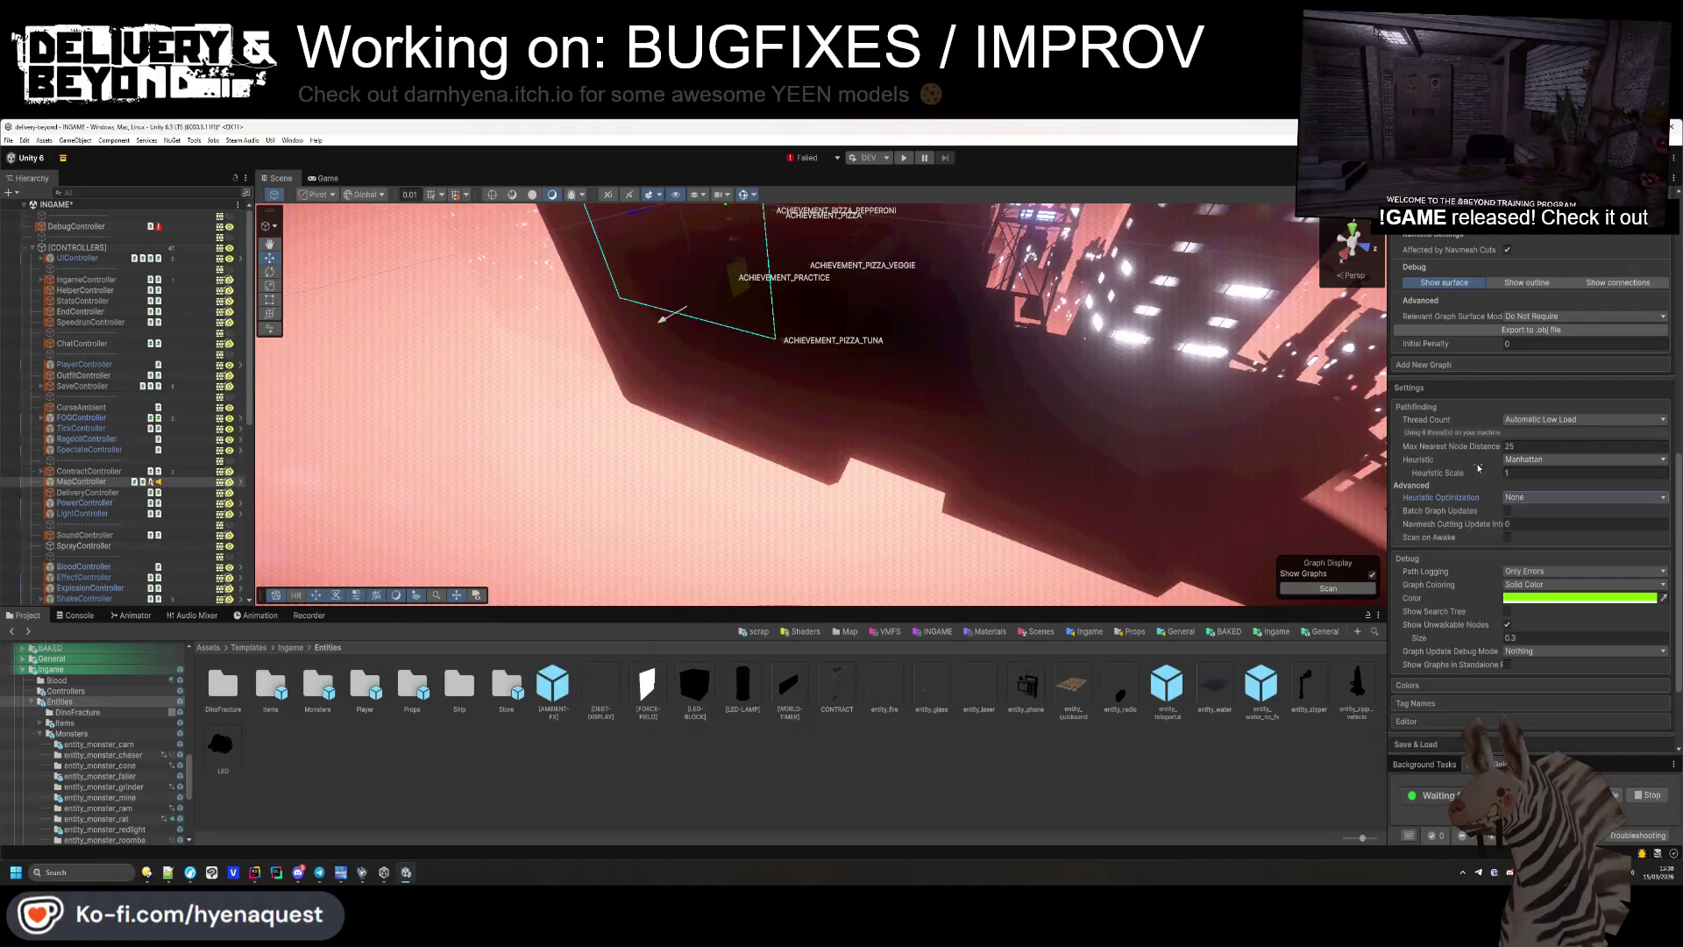
click(1527, 459)
click(1525, 486)
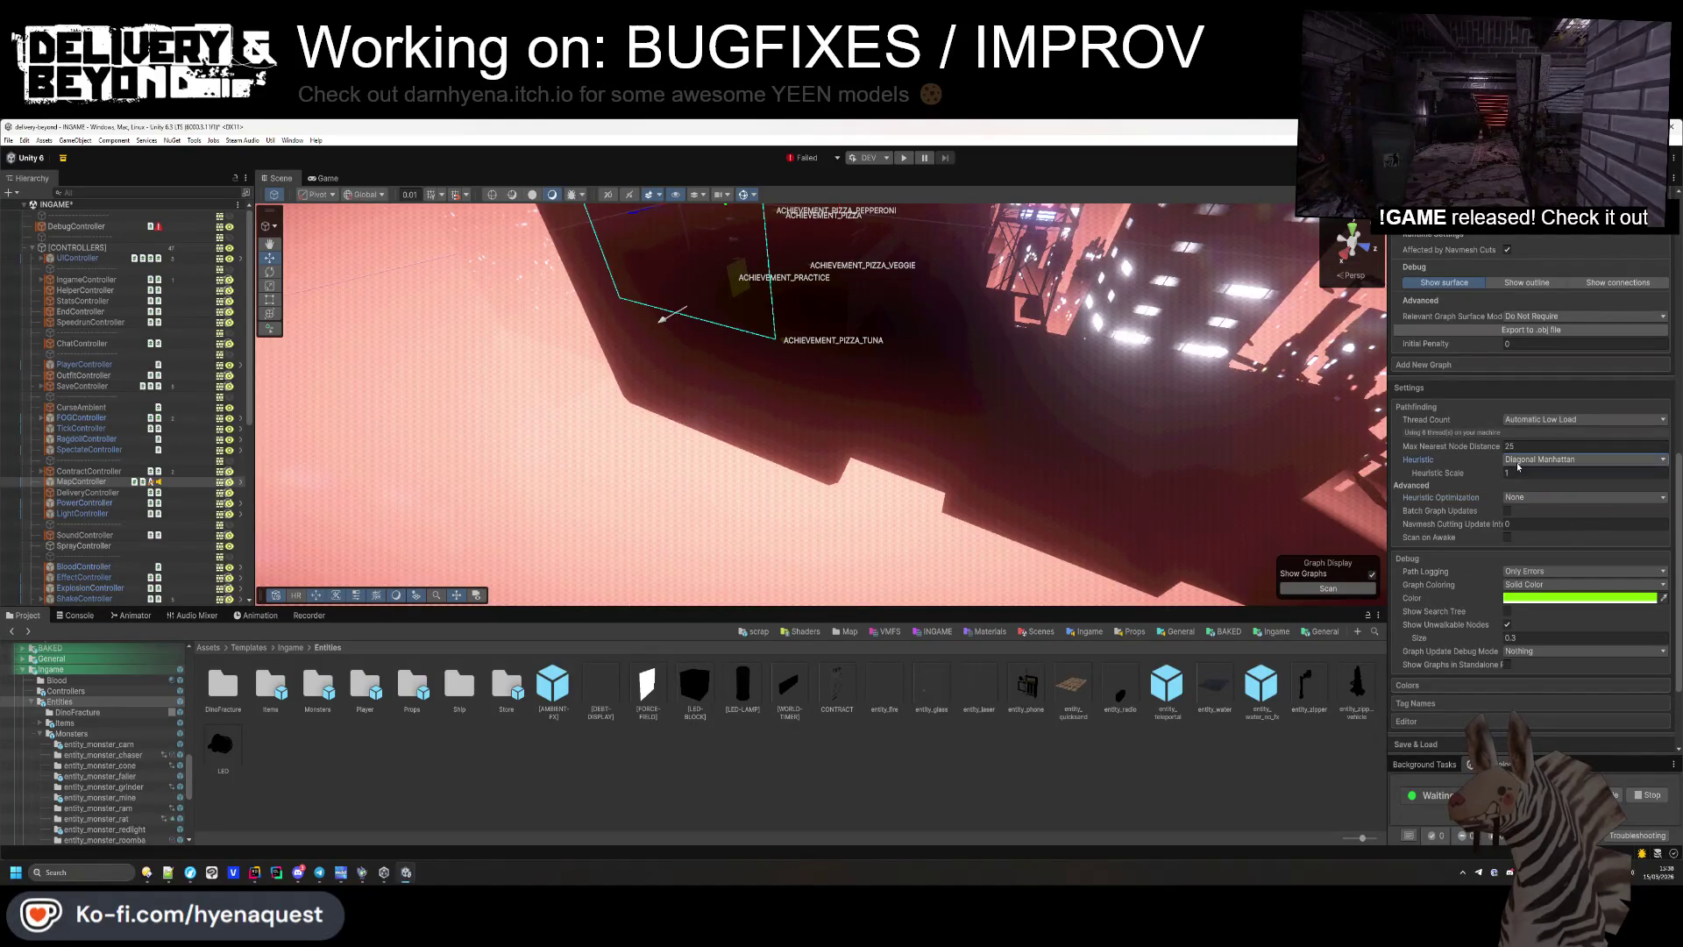
click(1519, 462)
click(1534, 496)
click(1534, 459)
click(1526, 508)
click(1534, 460)
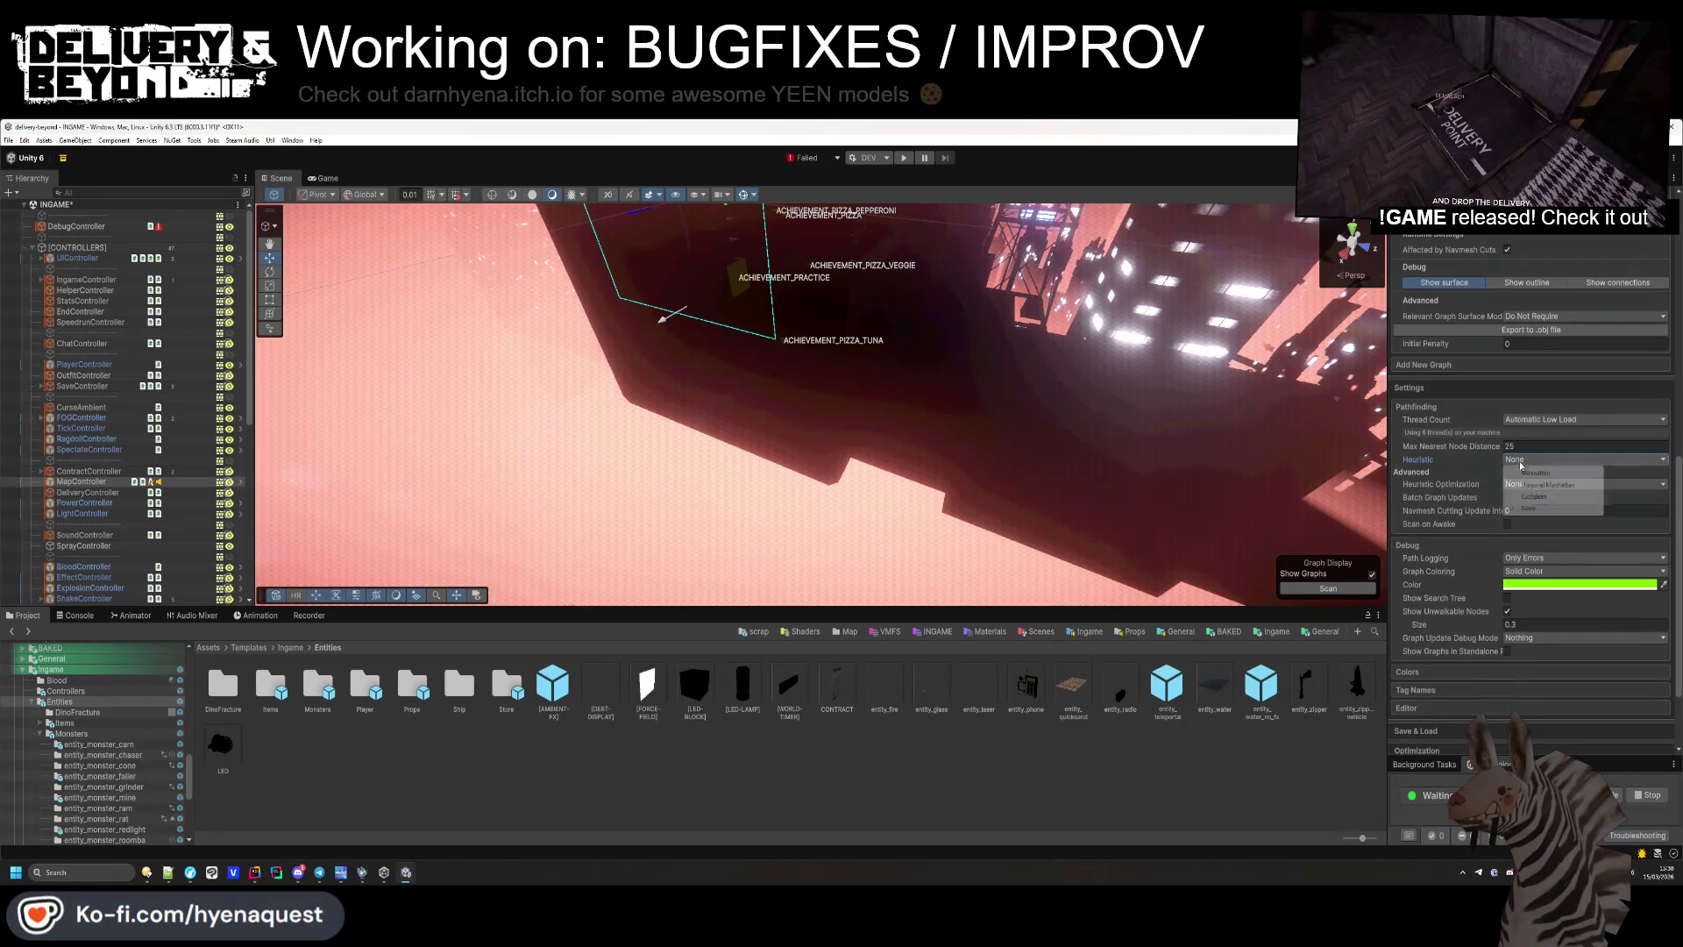
click(1526, 472)
mouse_move(1438, 445)
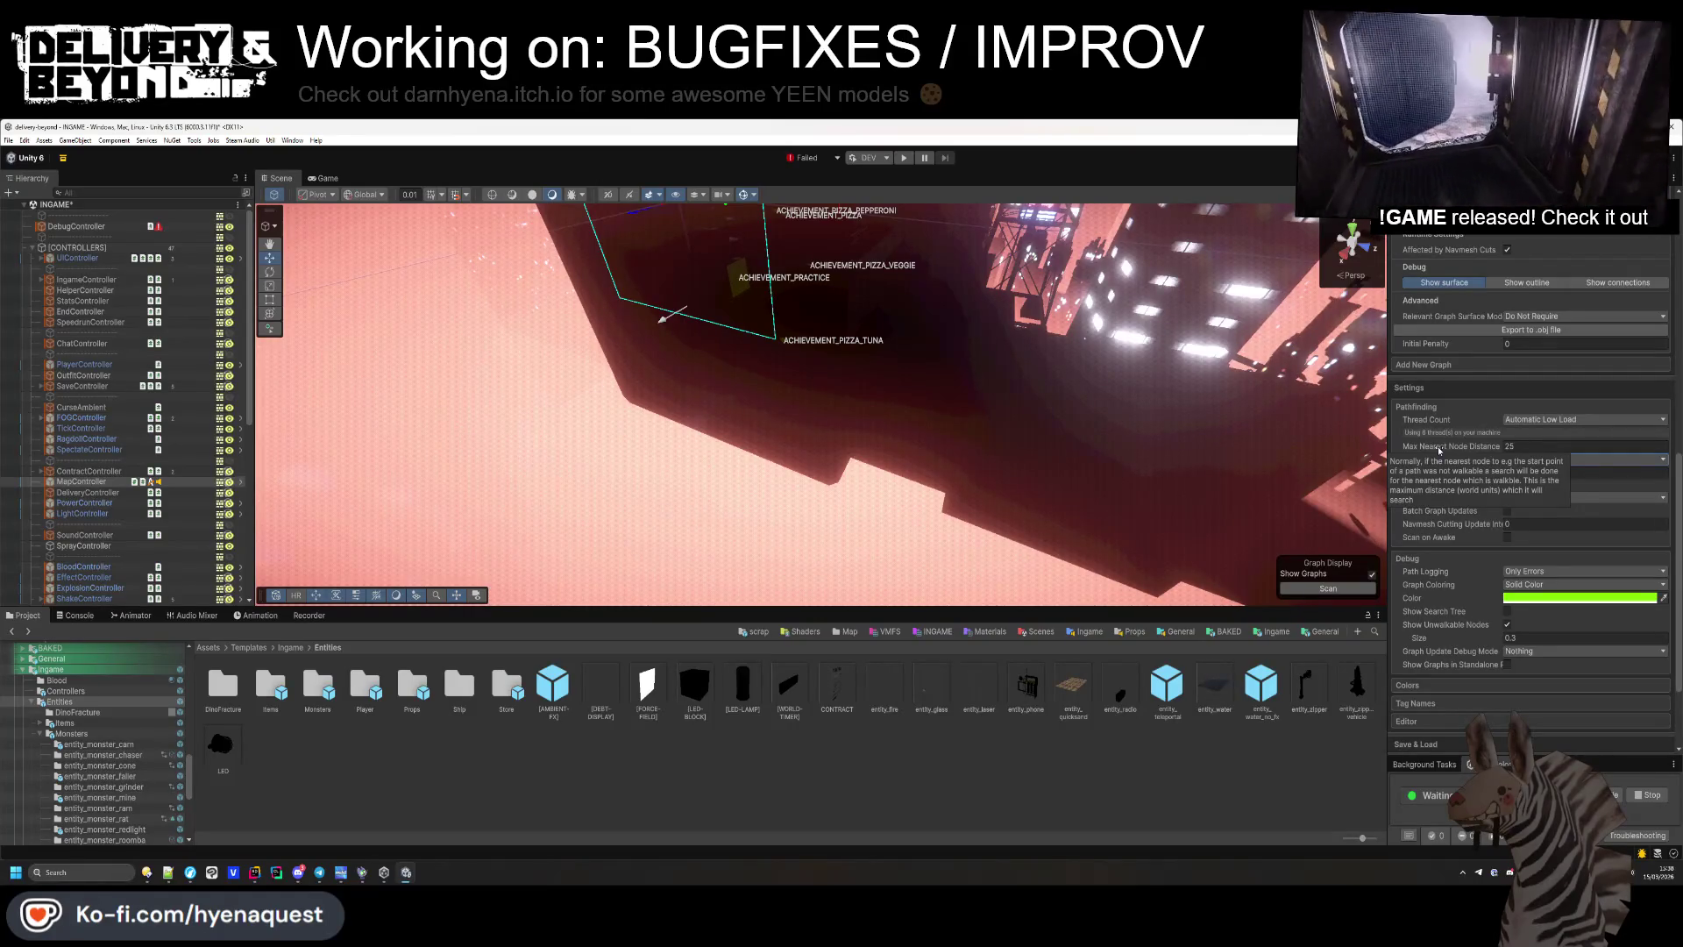
click(1541, 418)
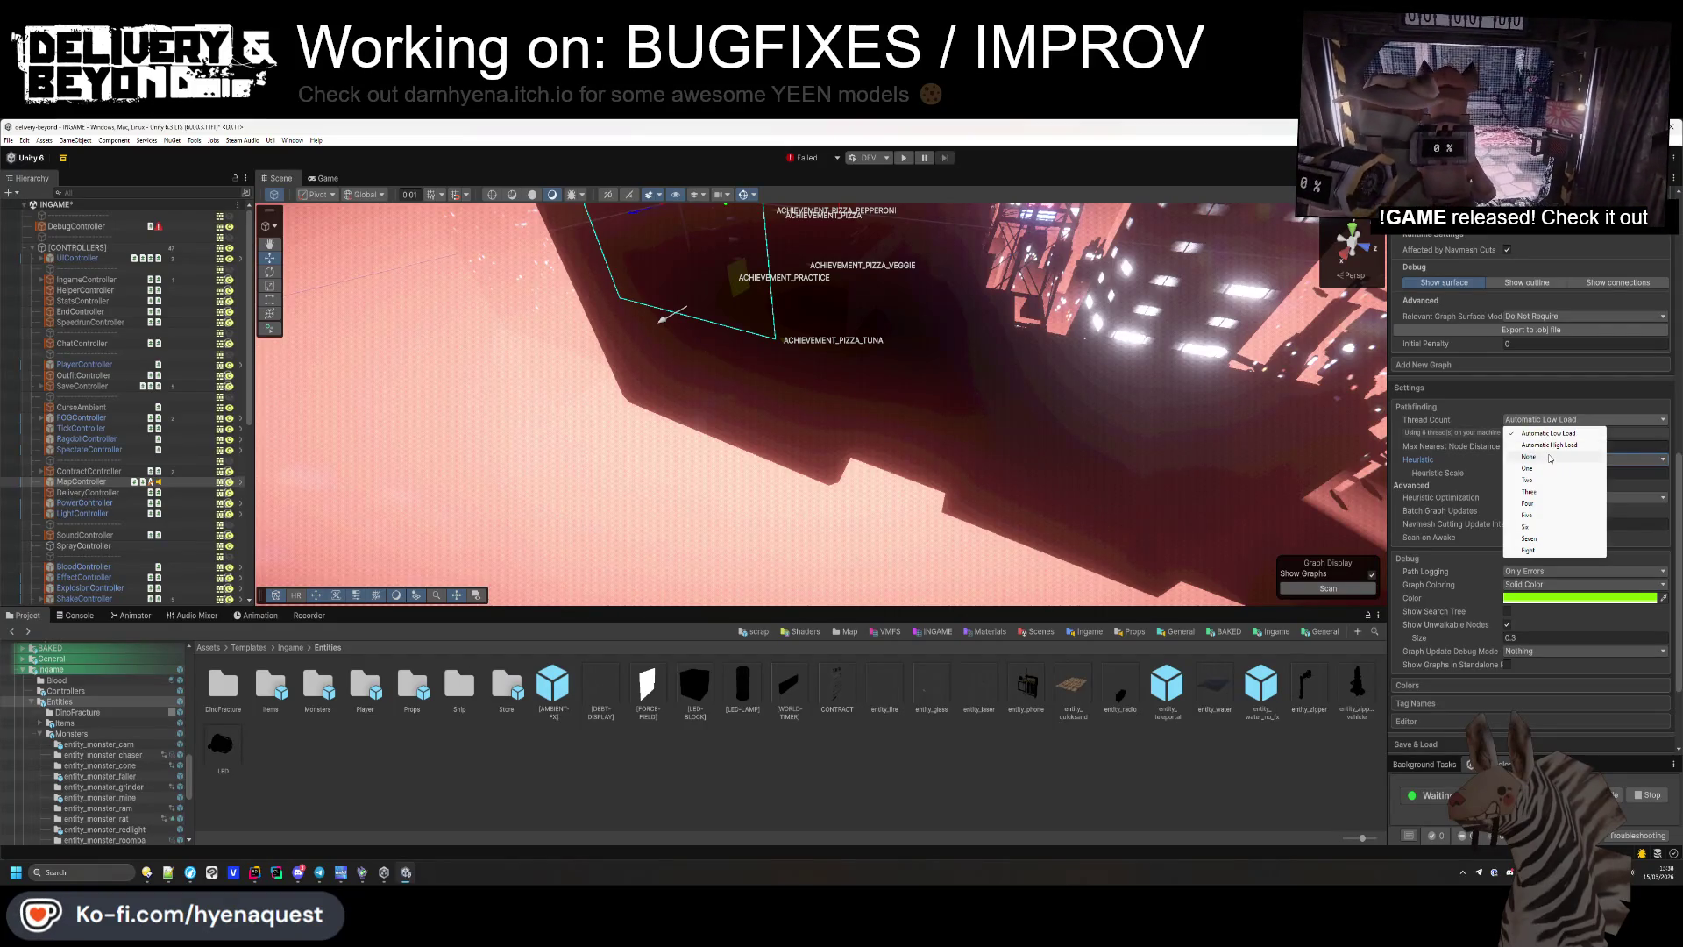
click(1549, 445)
click(1544, 421)
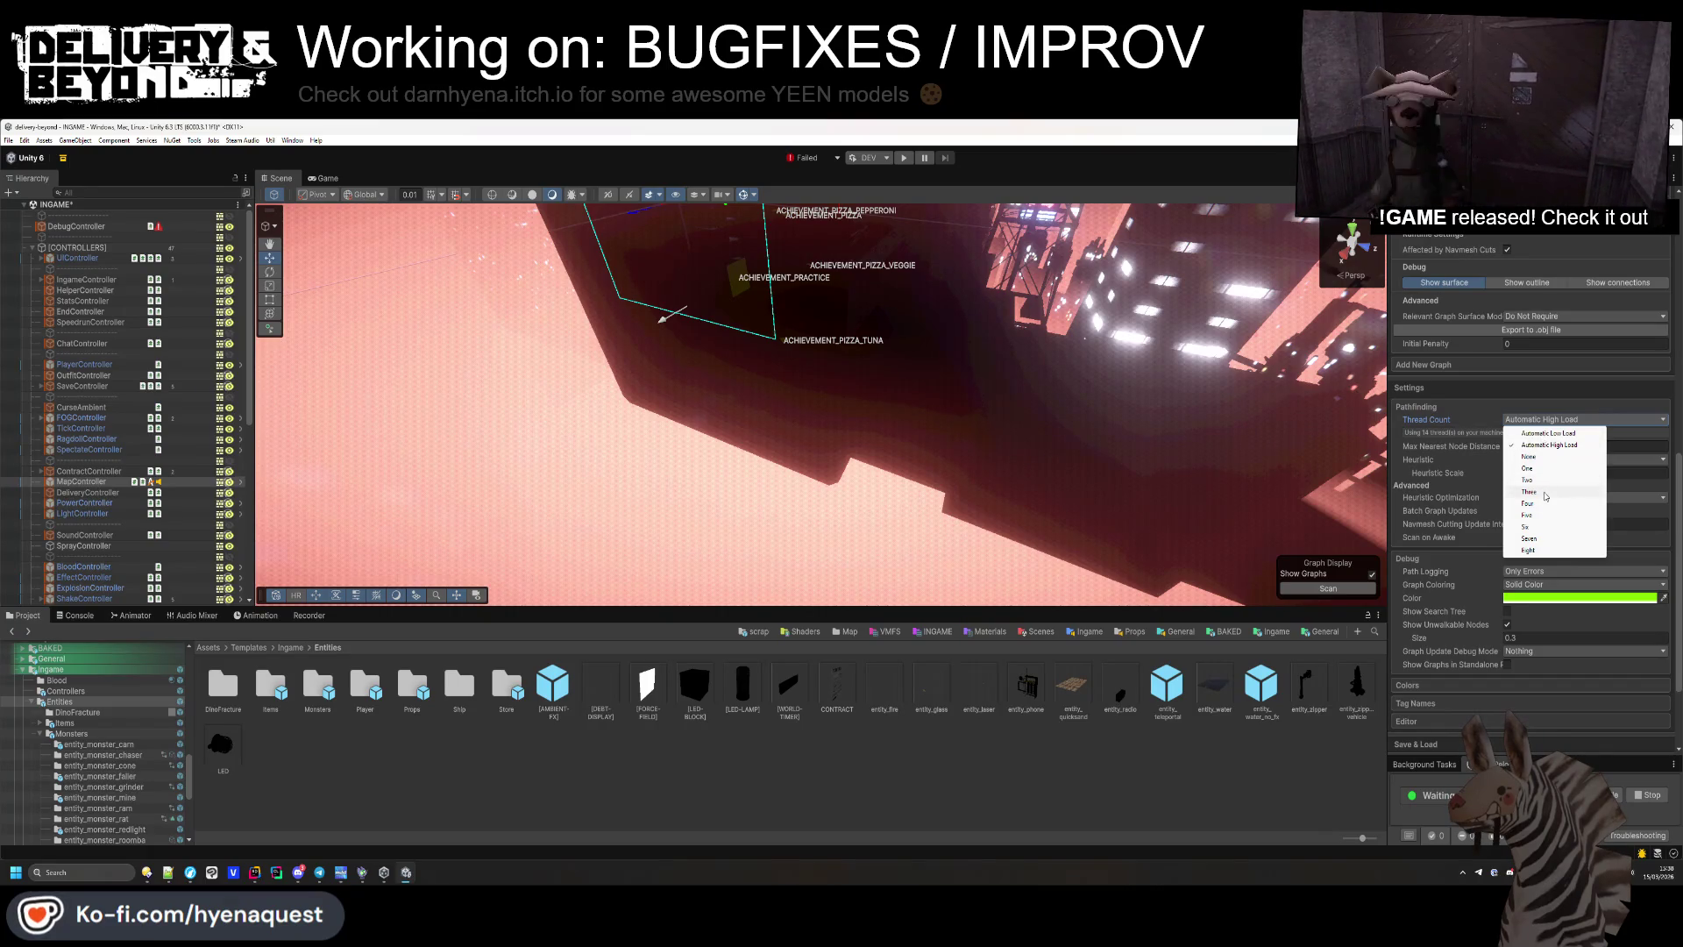
click(1548, 433)
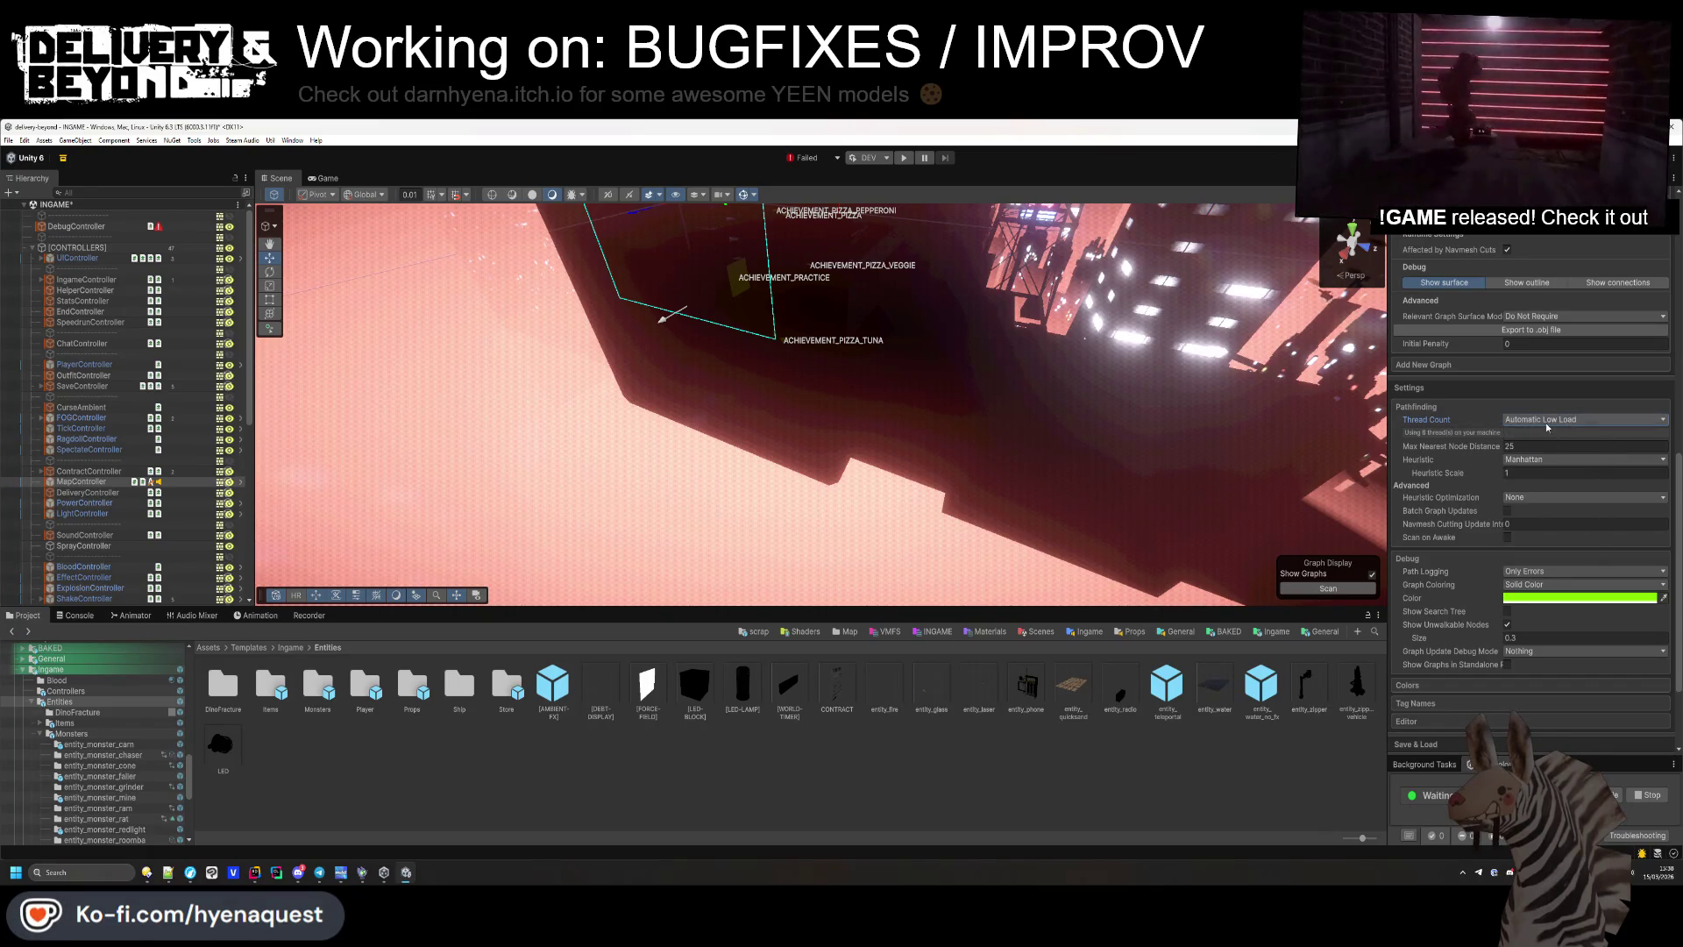
scroll(1539, 422, up, 5)
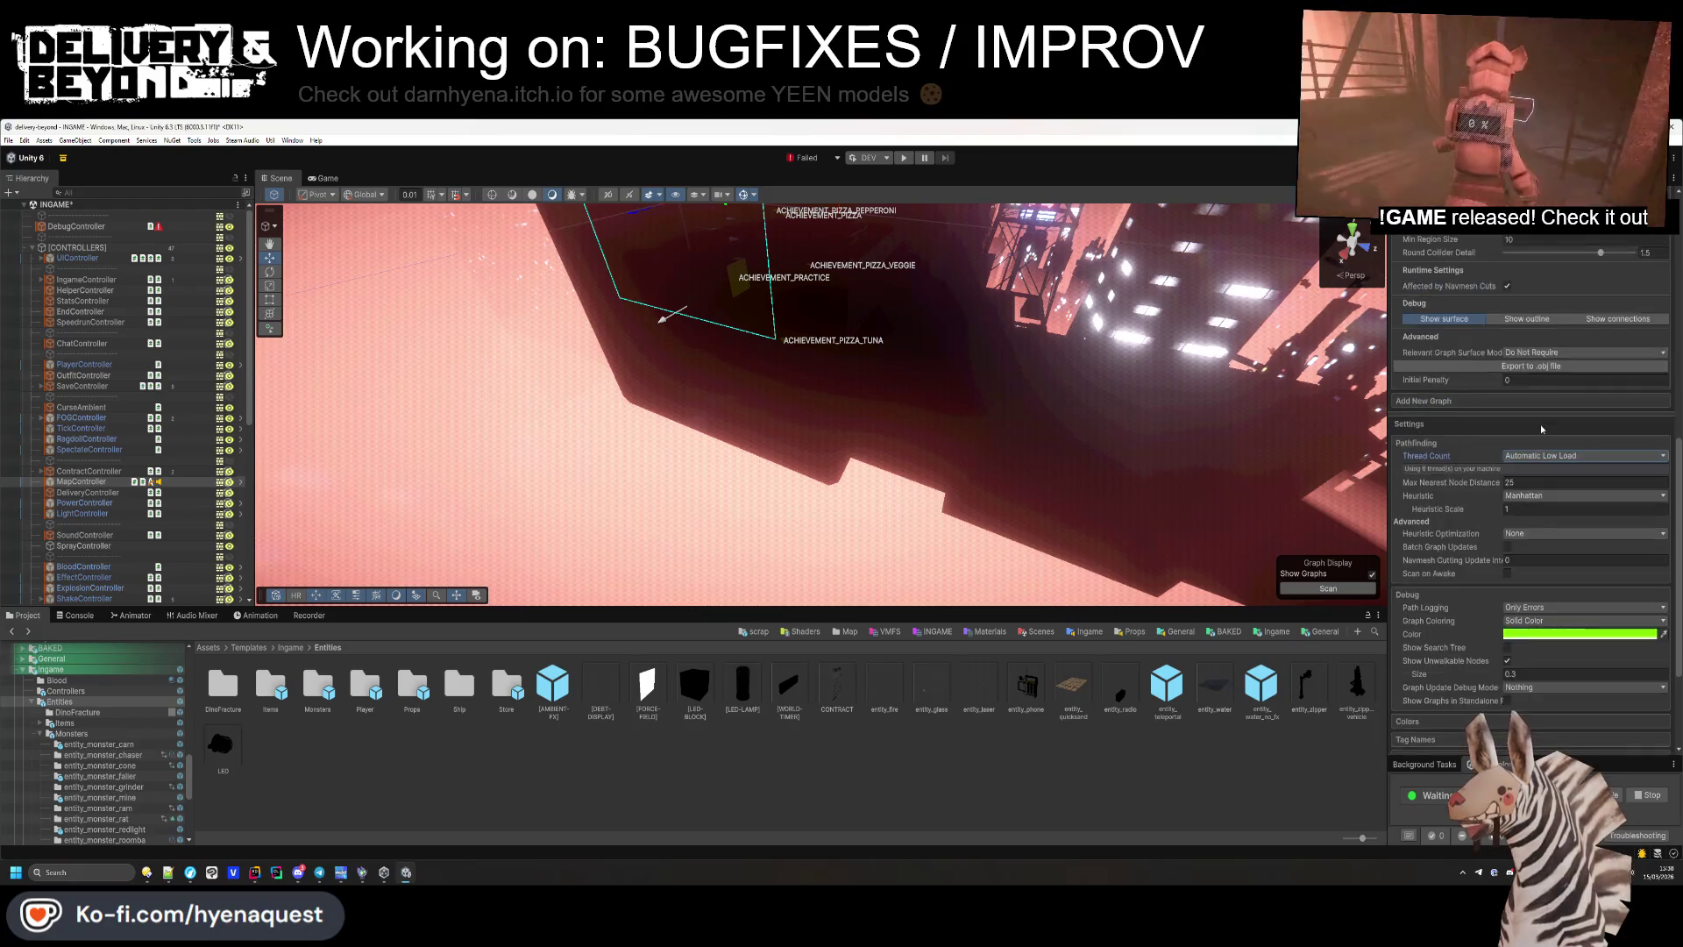
After toggling tiling off and on, set the recast graph's Use Tiles to Dont Use Tiles.
scroll(1536, 426, up, 4)
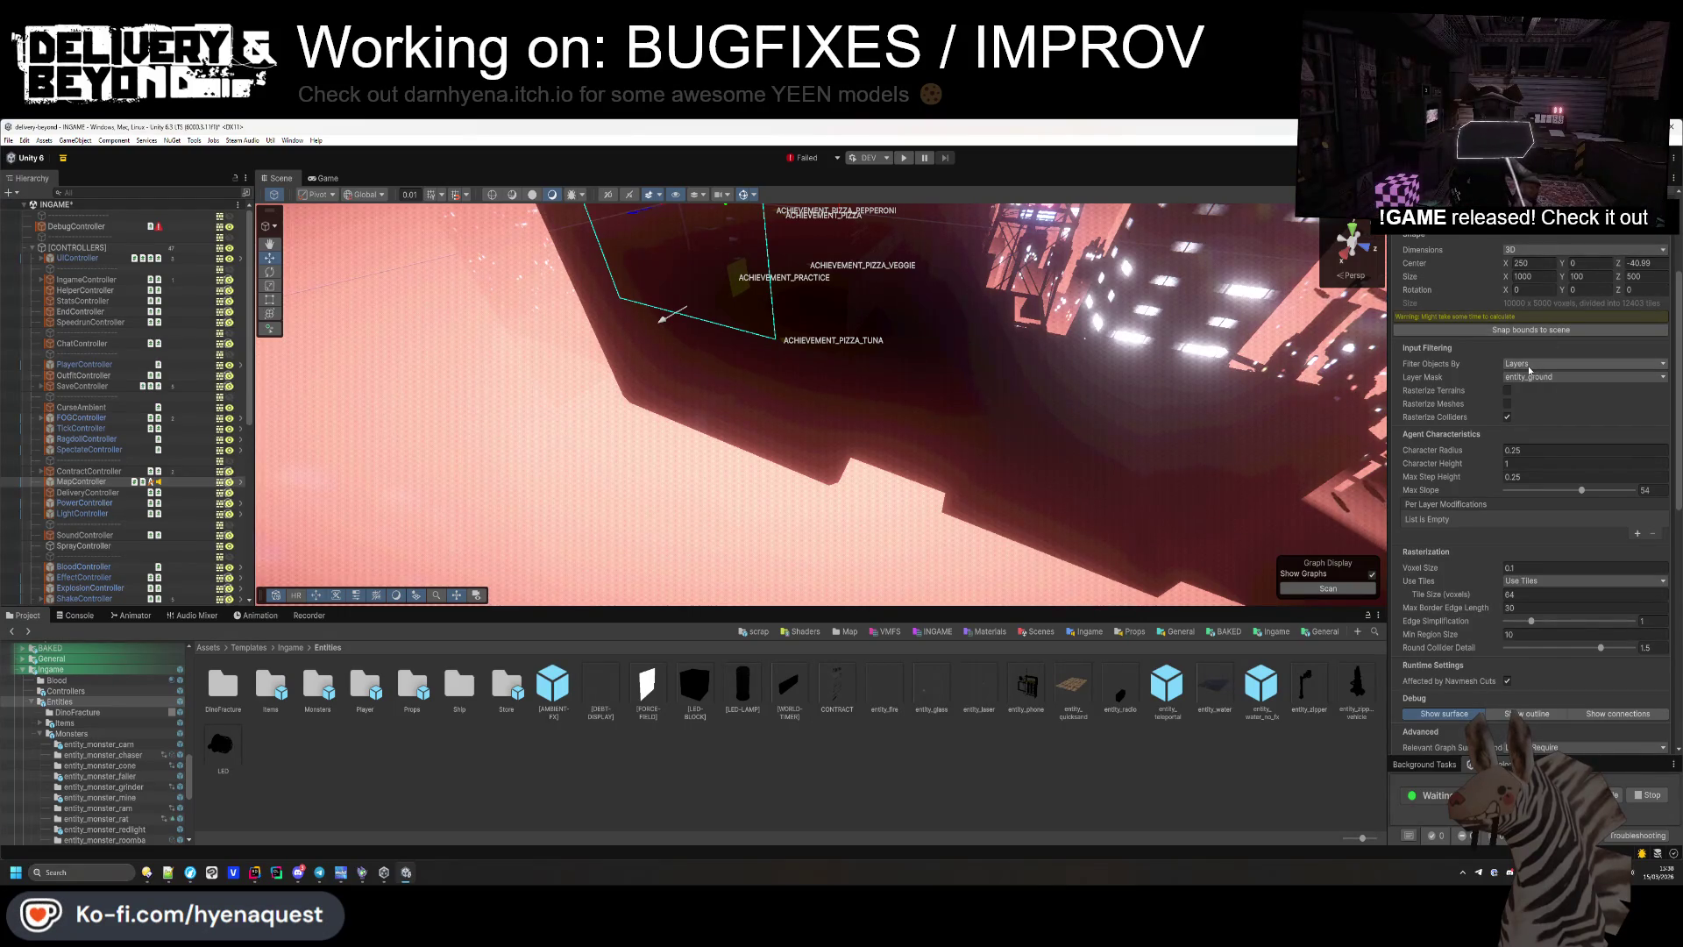
scroll(1481, 465, down, 4)
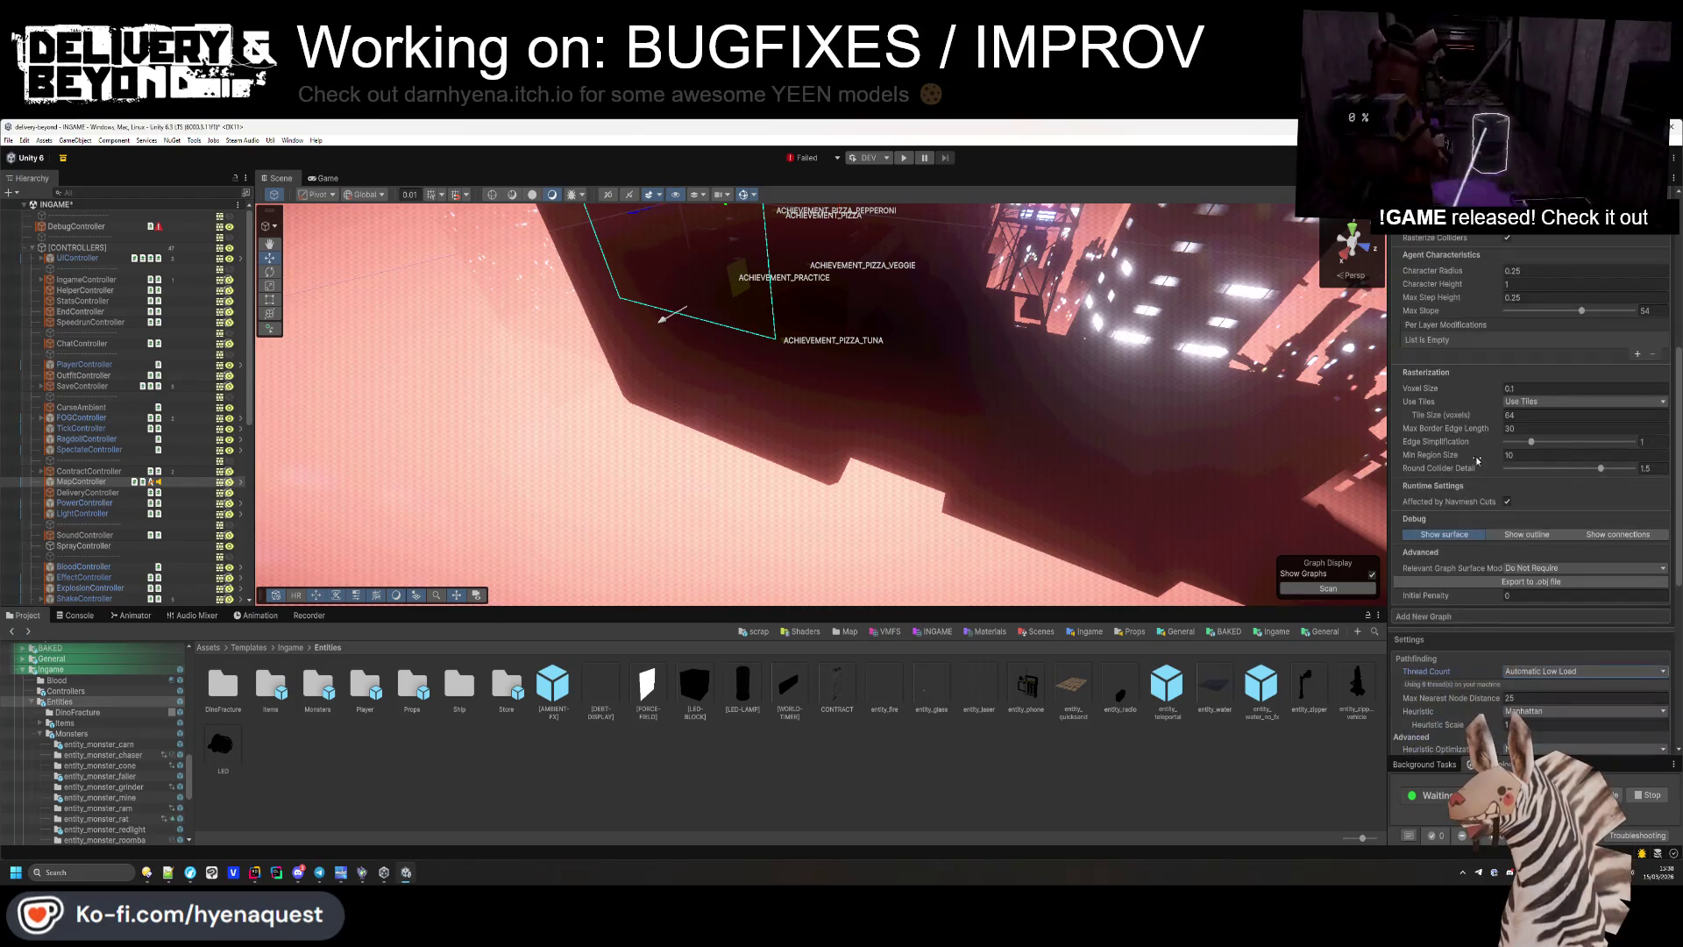
mouse_move(1469, 471)
text(1.7)
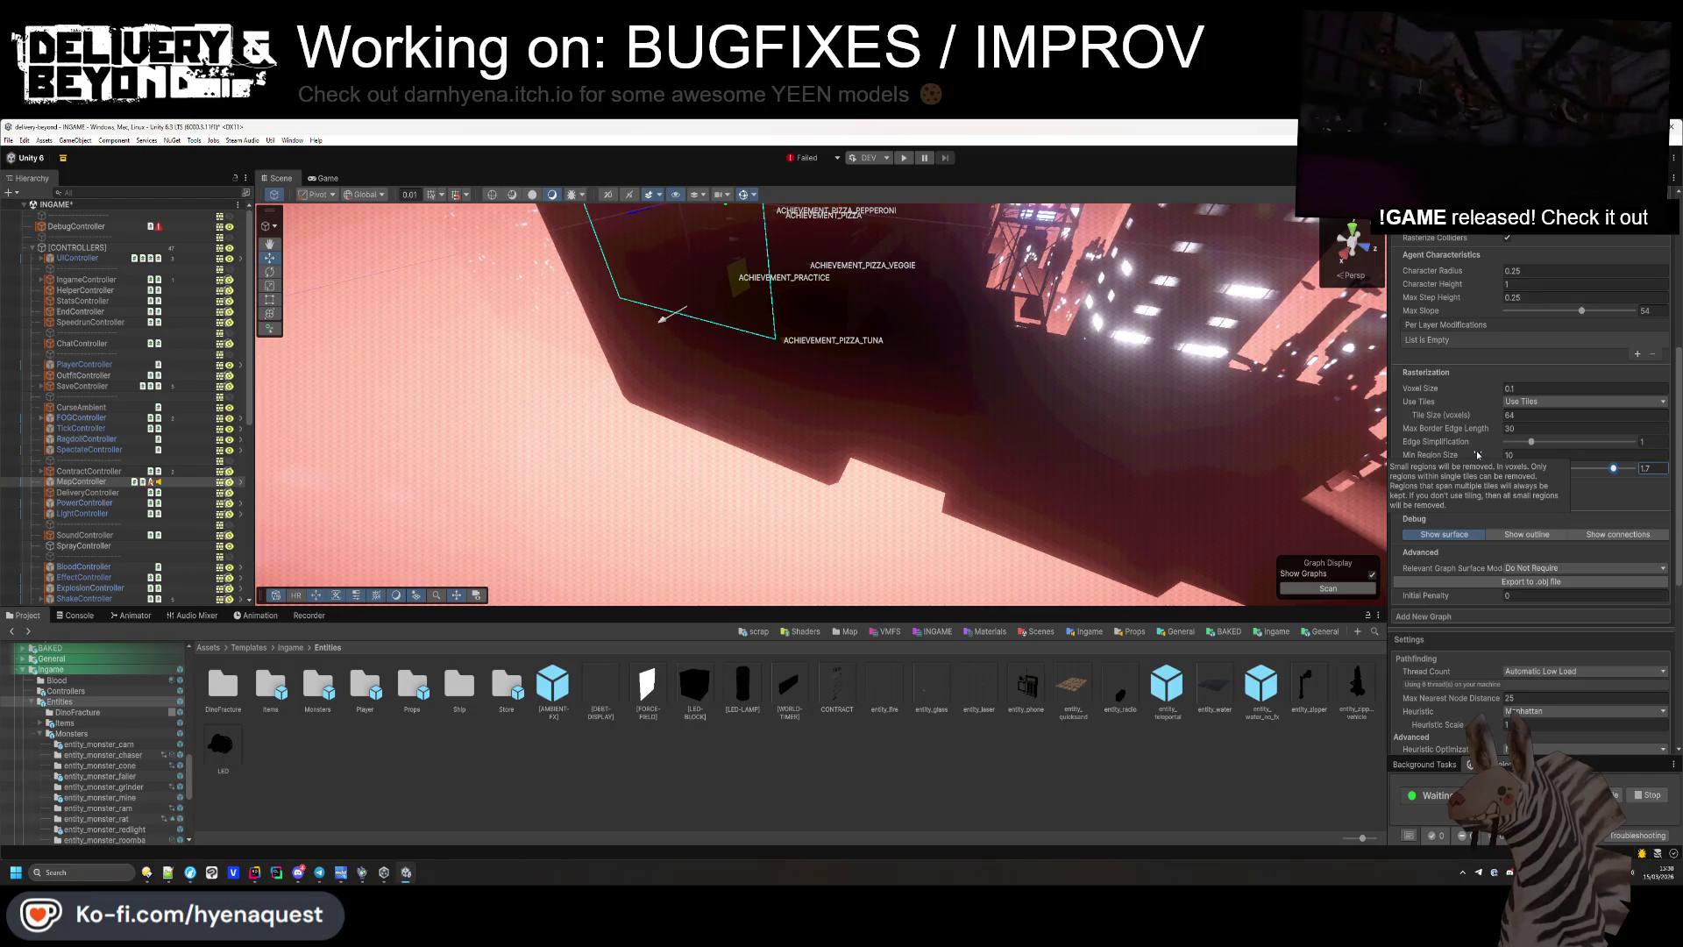
click(1532, 401)
click(1530, 417)
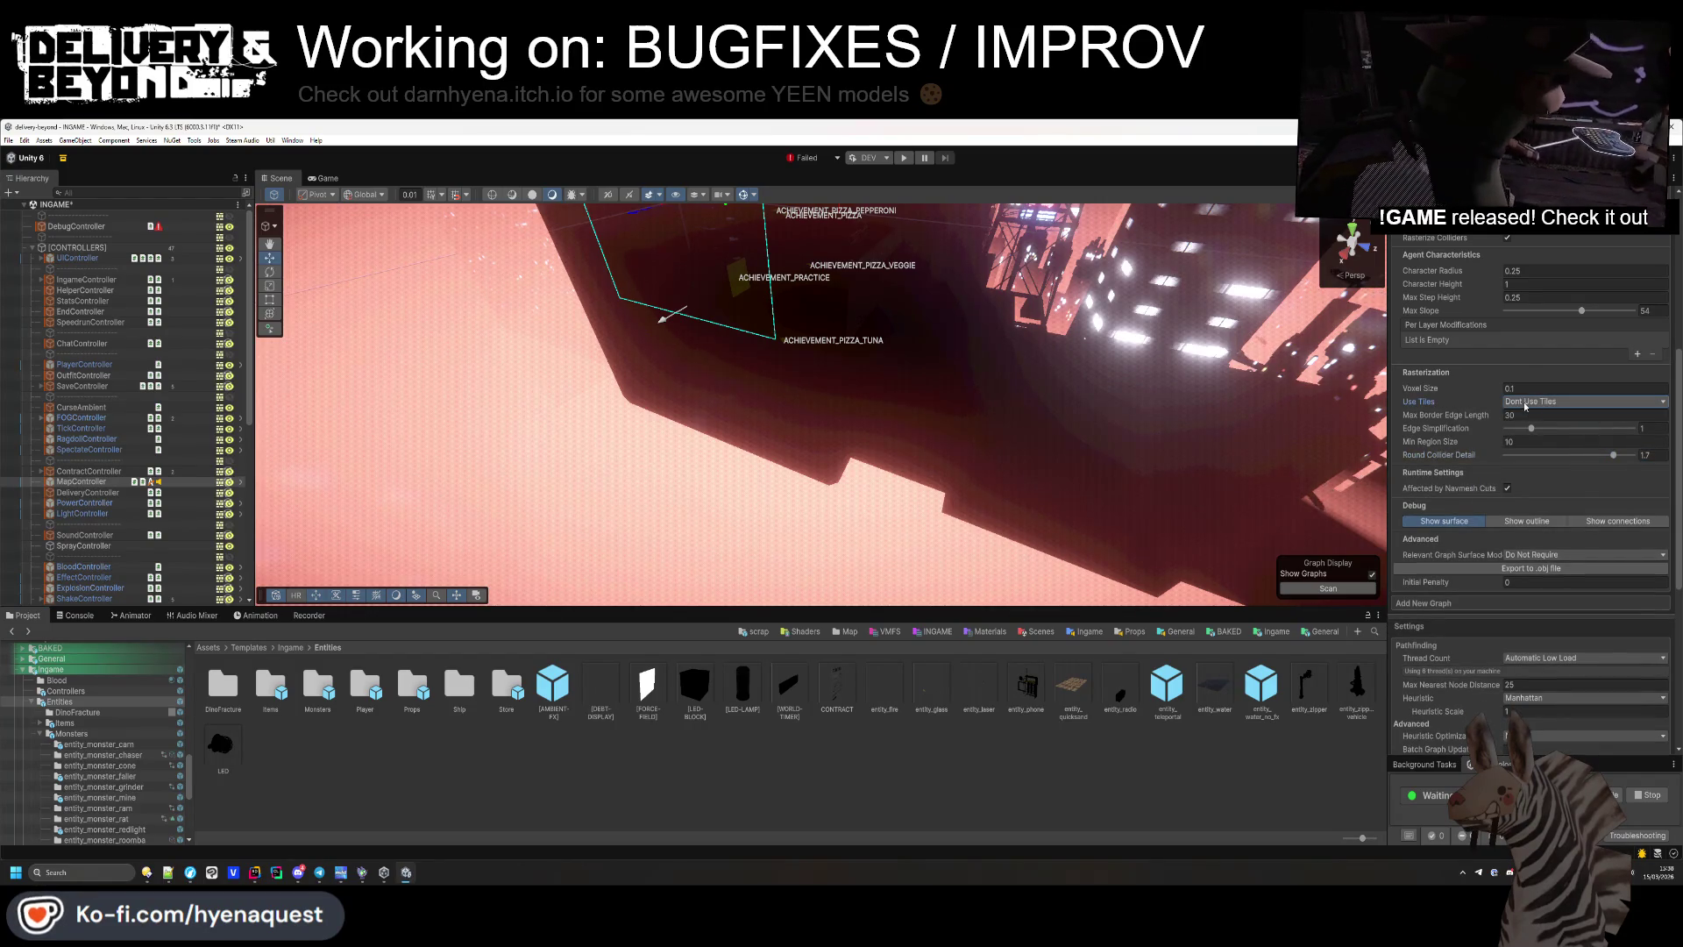
click(1525, 405)
click(1527, 410)
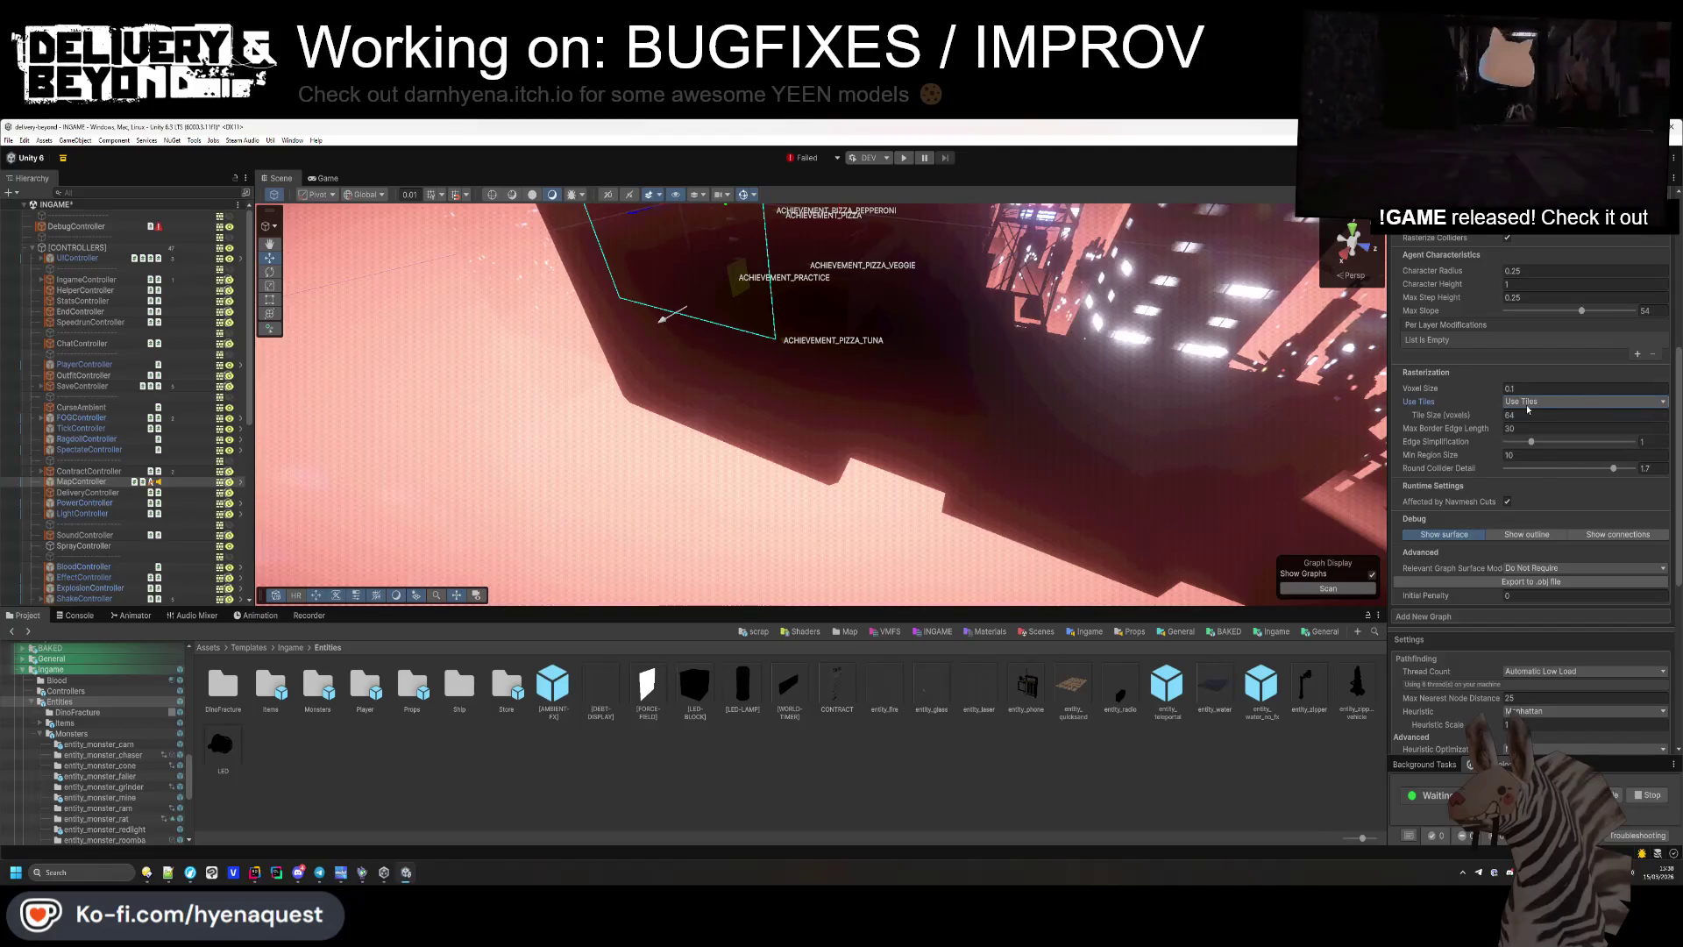
mouse_move(1465, 420)
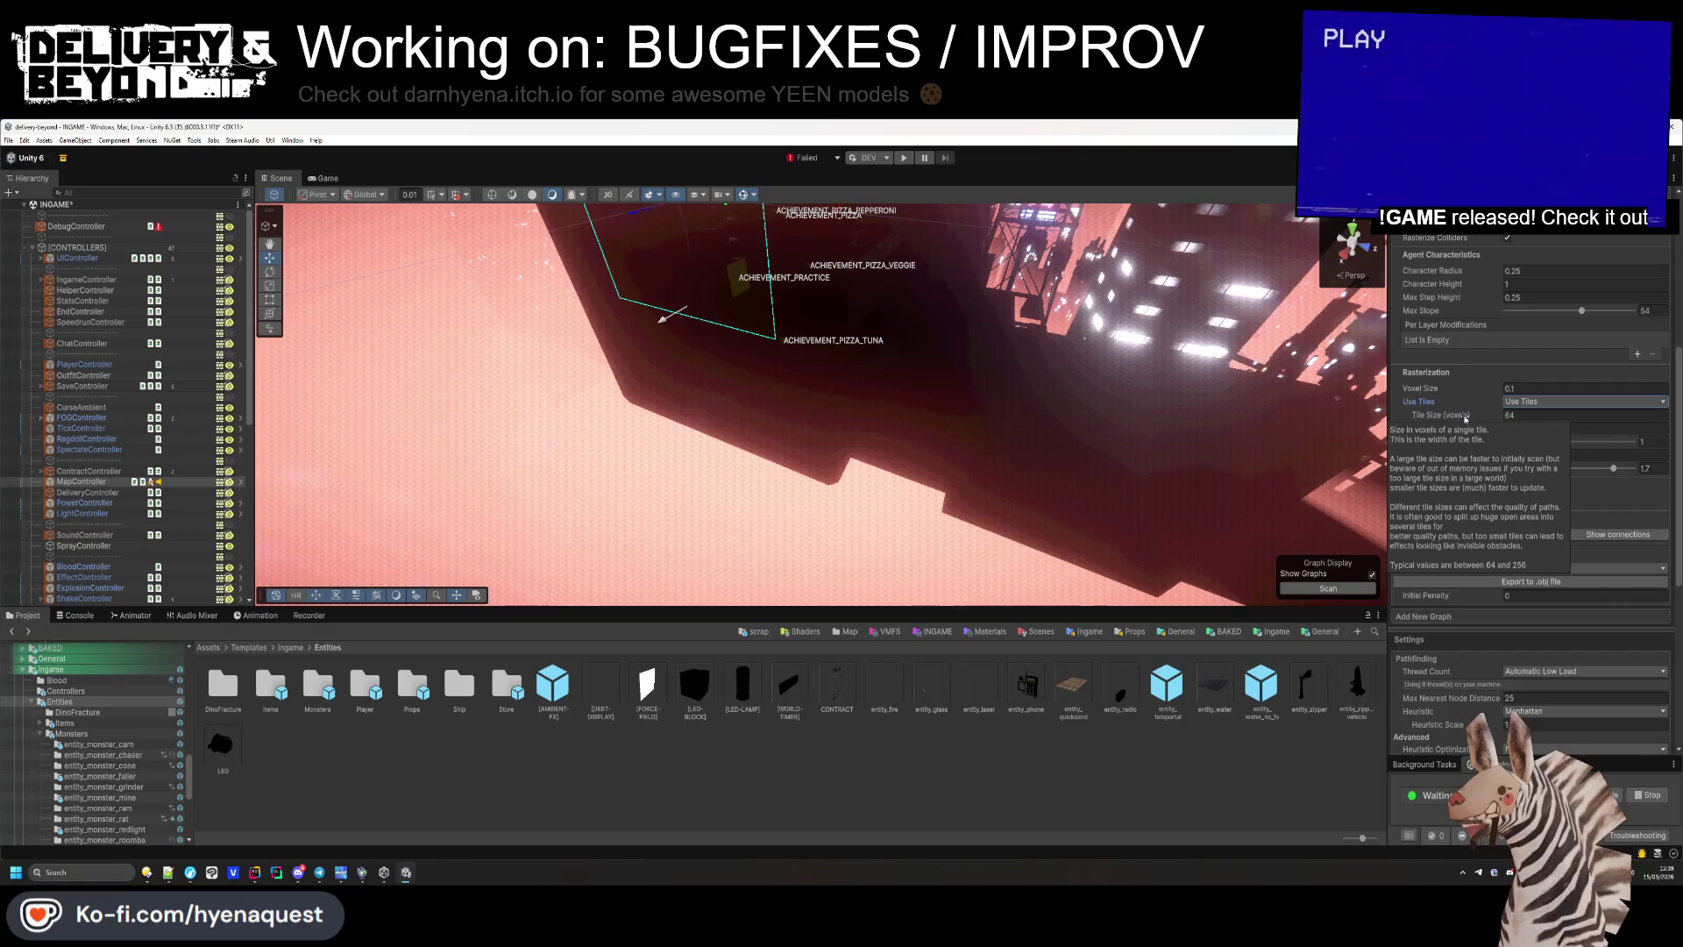
click(1514, 402)
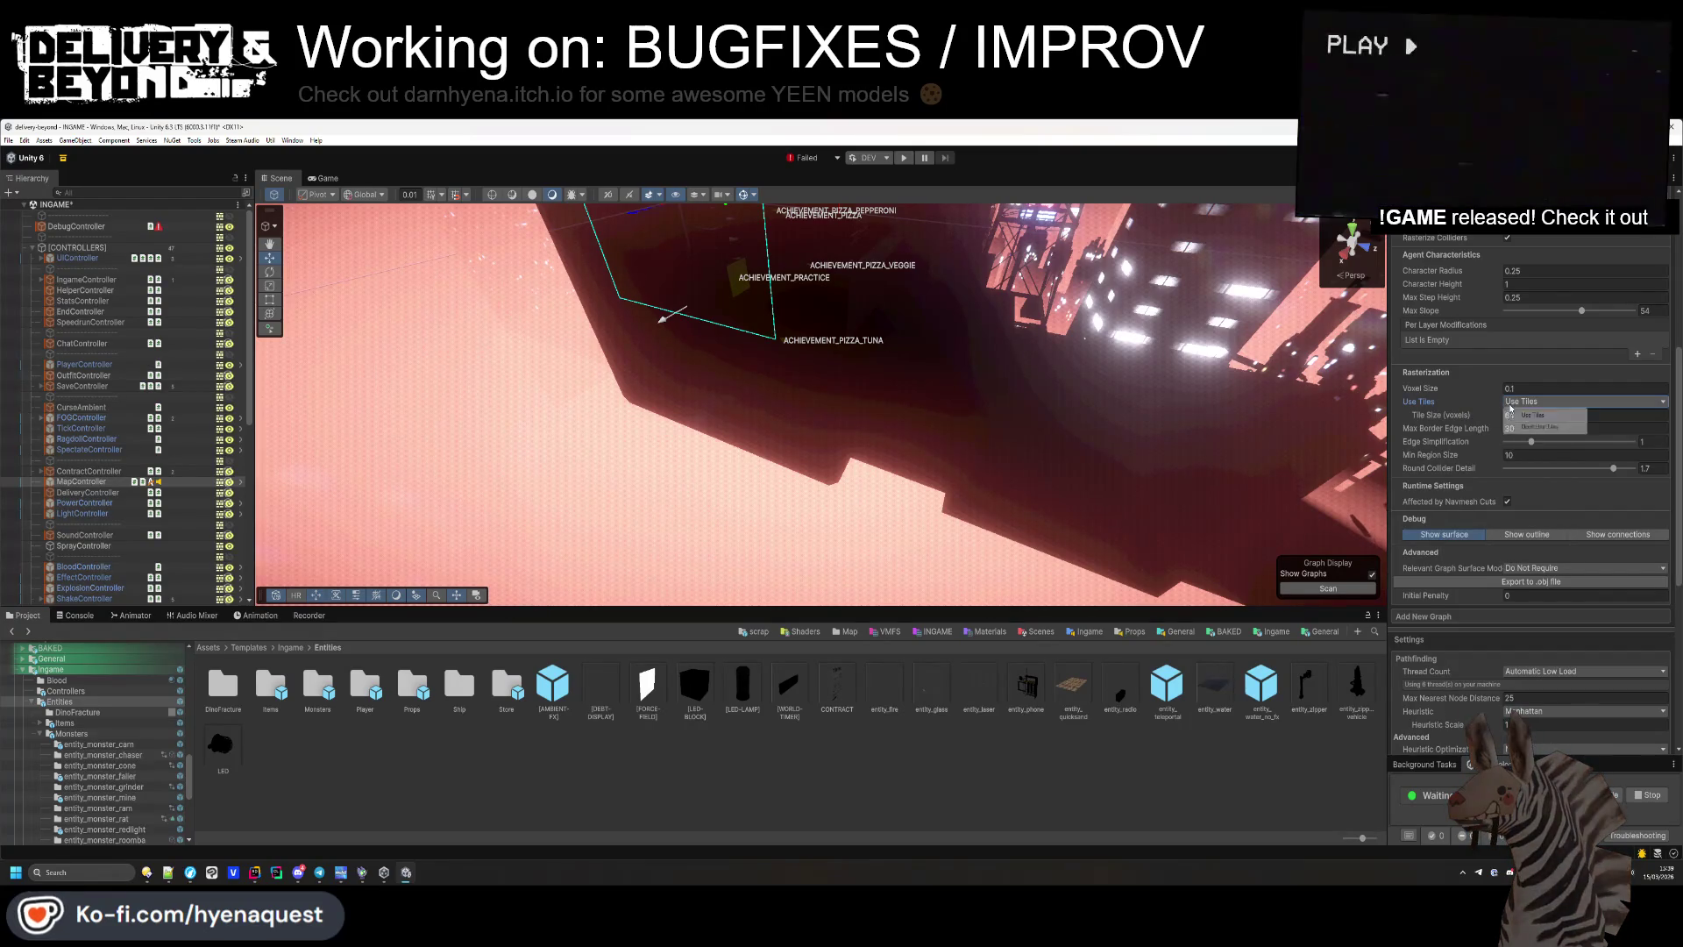
click(1515, 427)
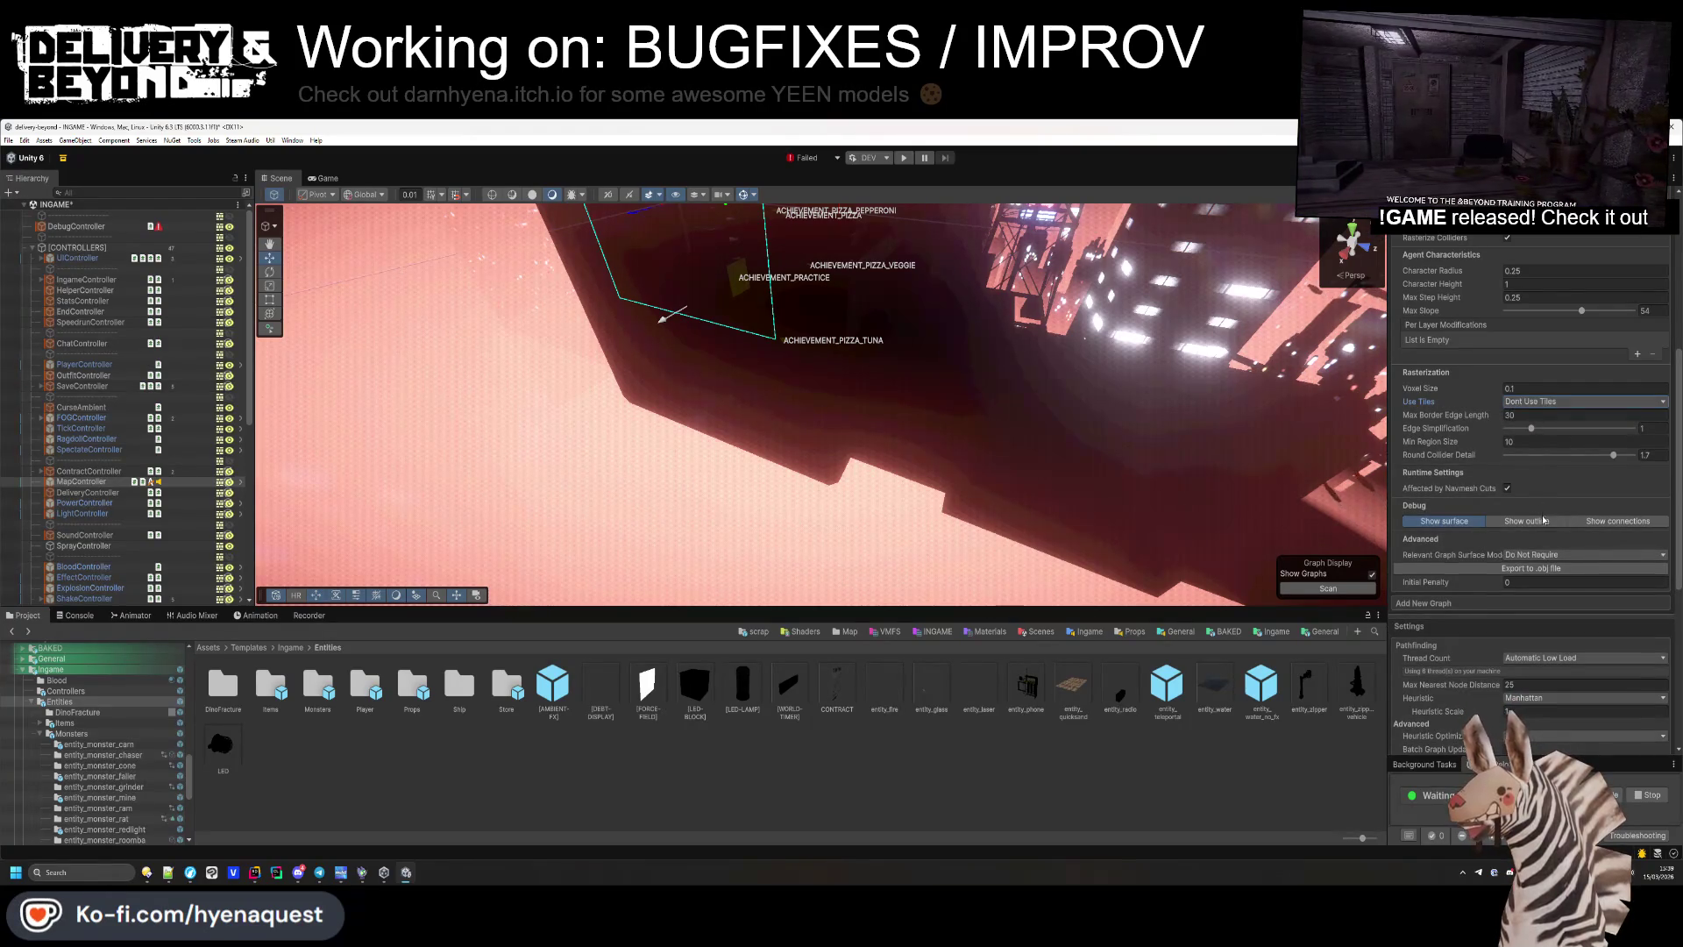
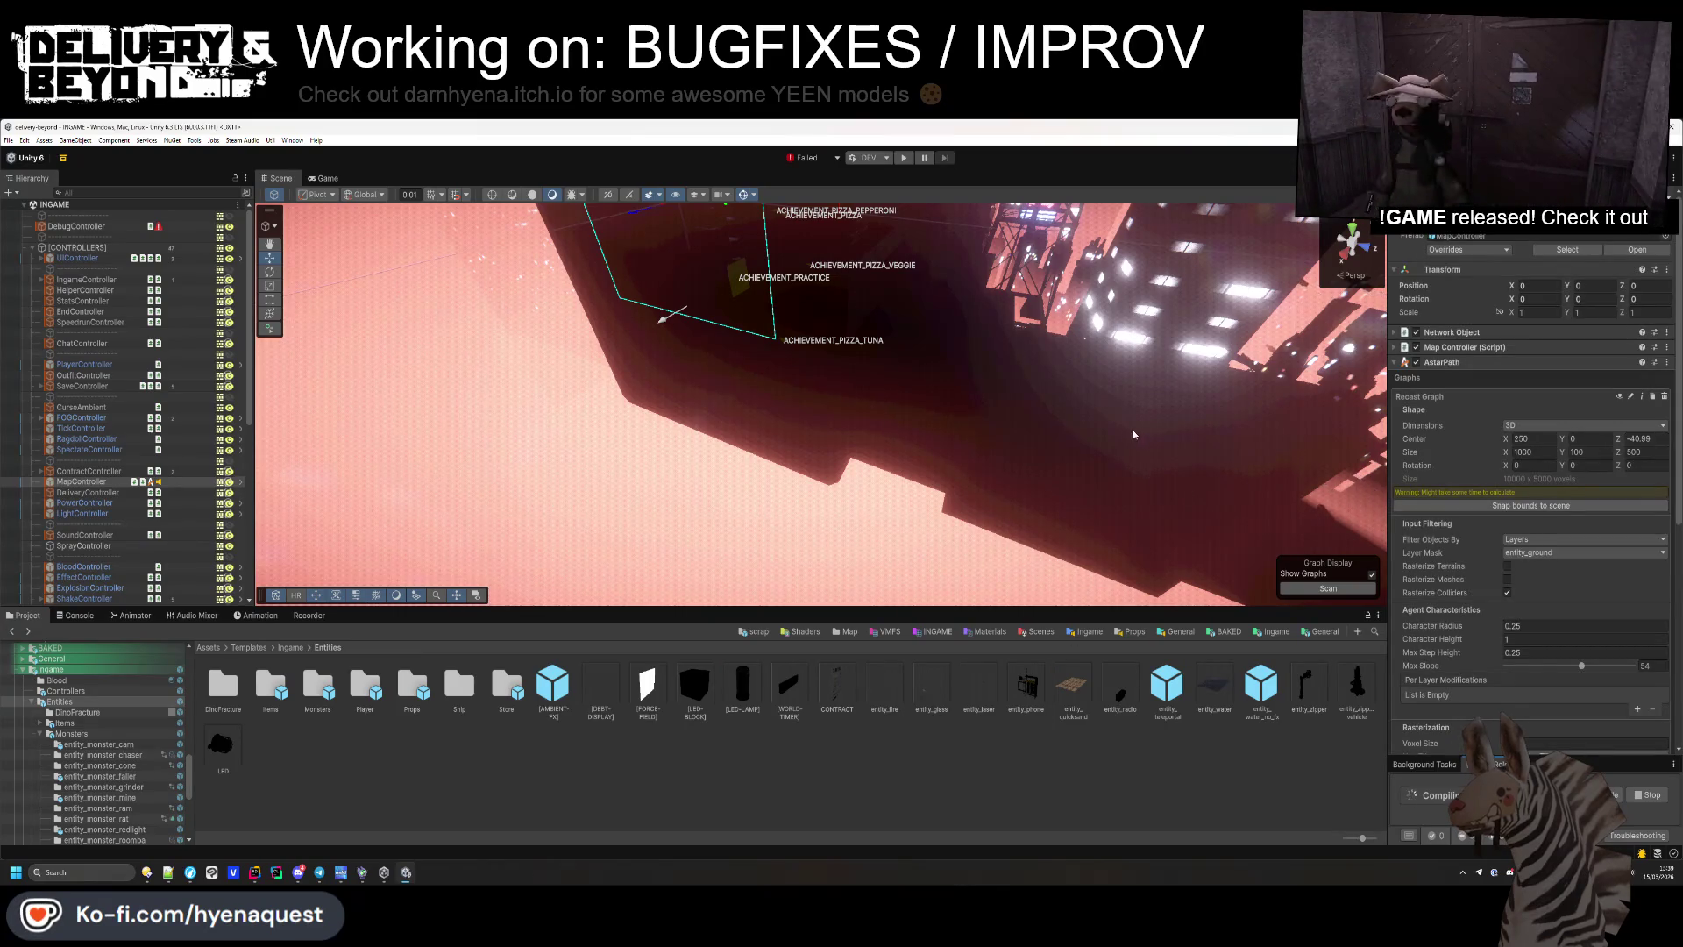
Expand the Map Controller and Network Object components, then run the game in Play mode.
click(1470, 360)
click(1476, 348)
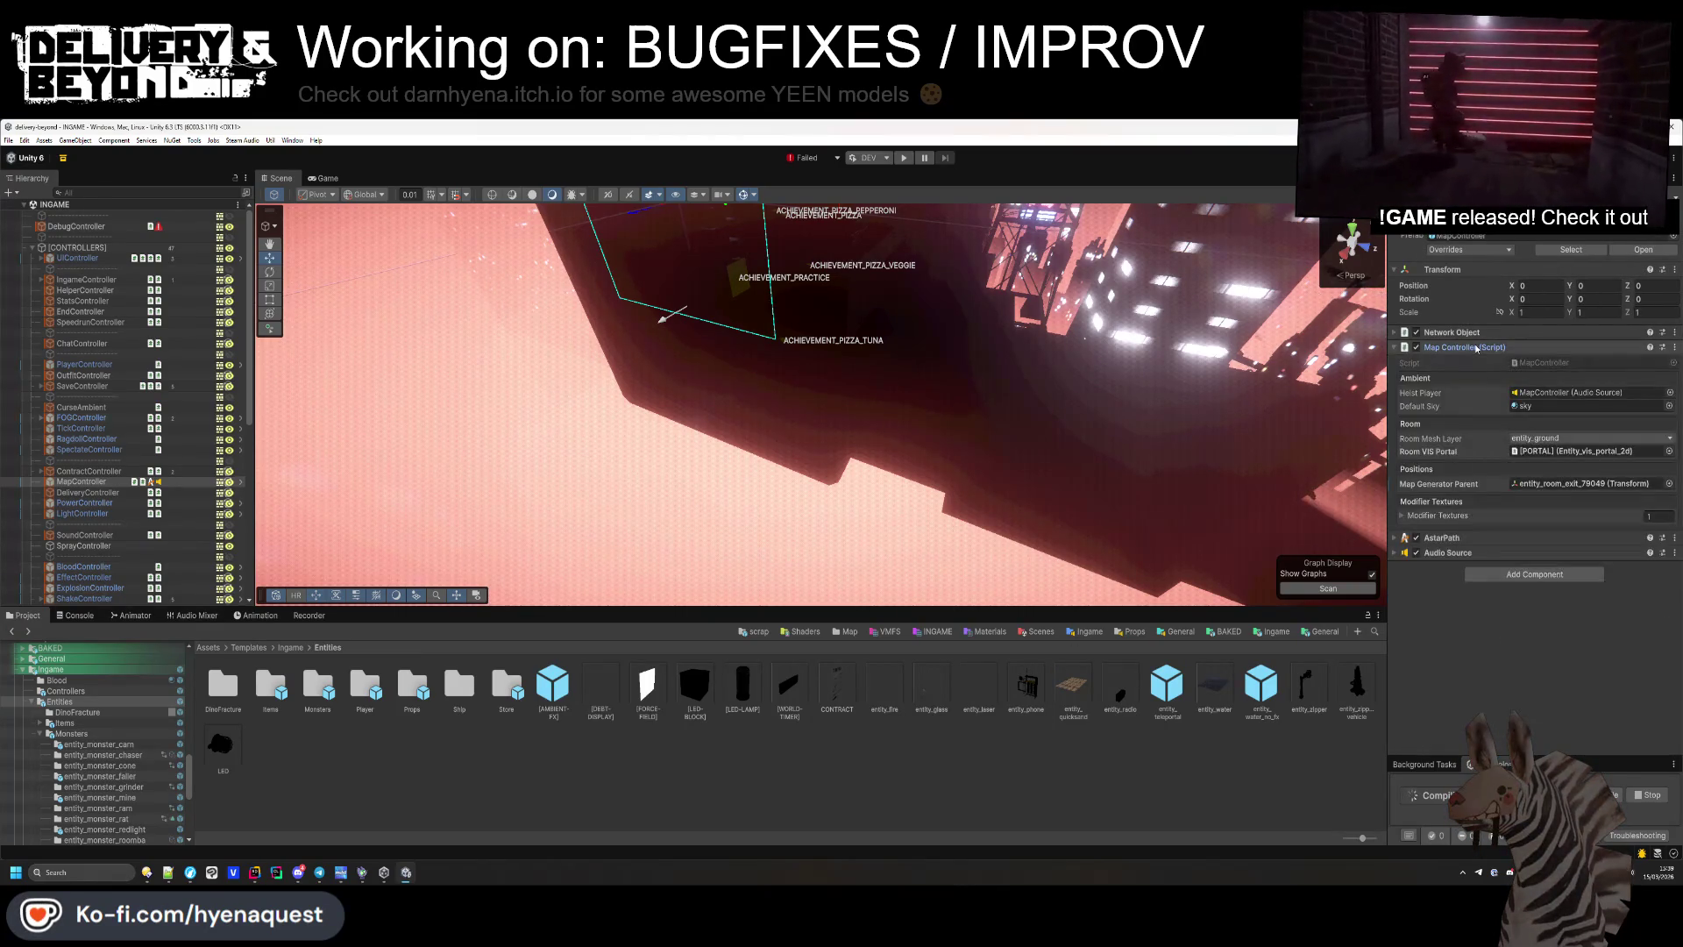
click(1477, 348)
click(1476, 333)
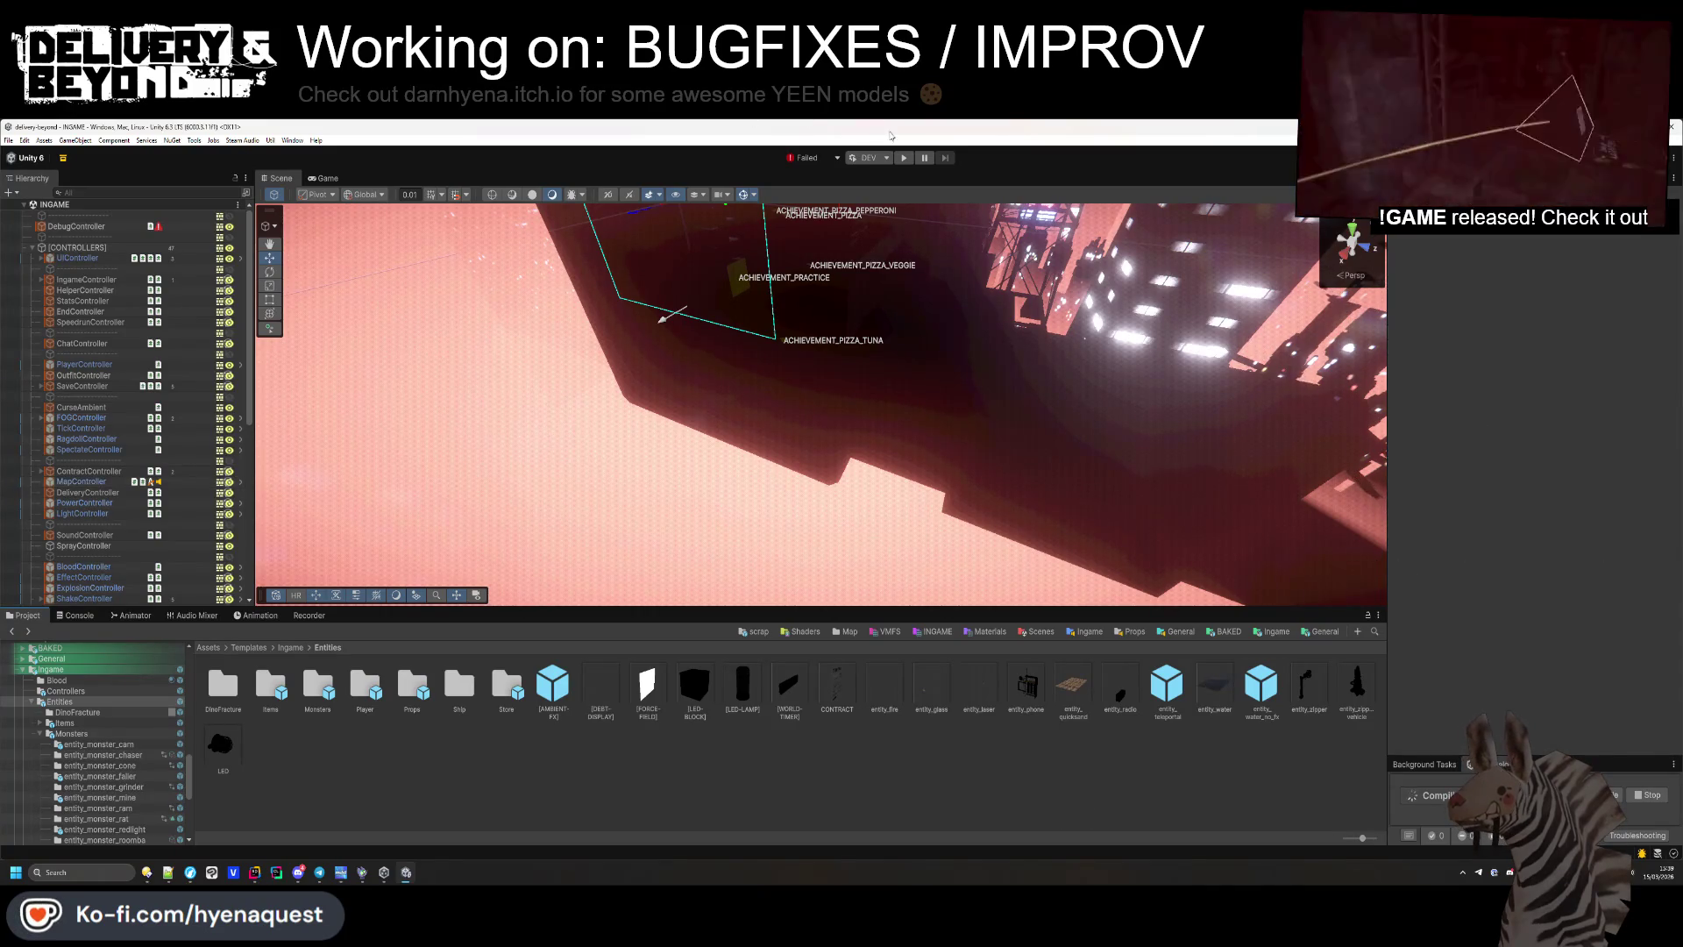
click(904, 159)
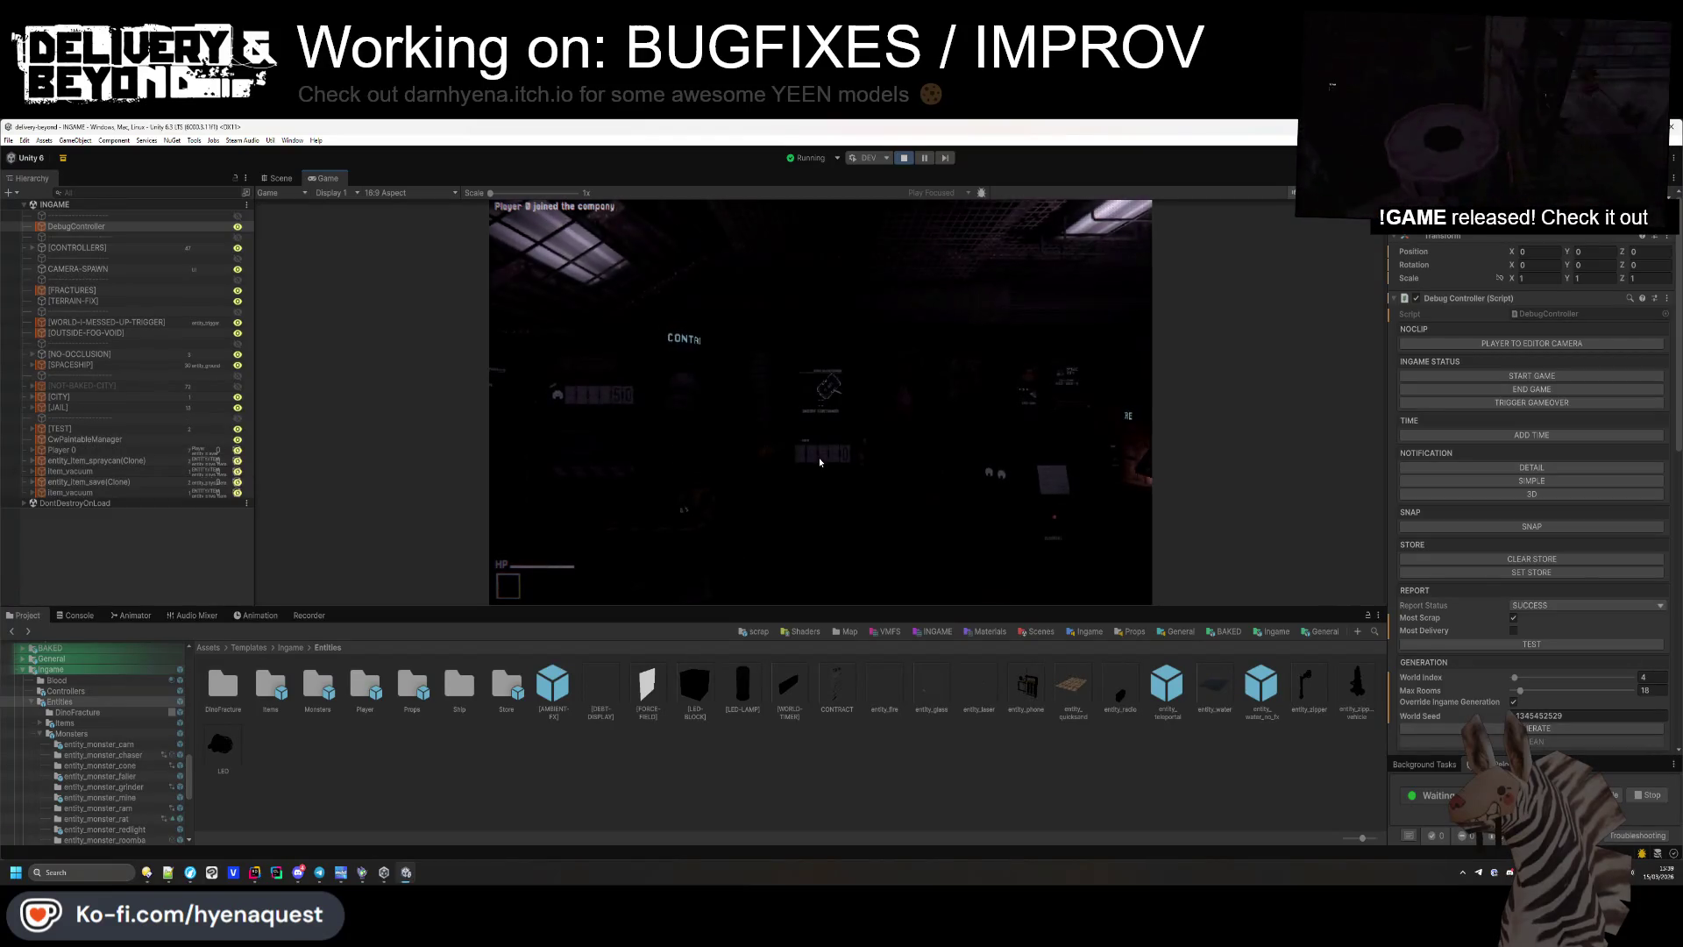
Show the Console, set DebugController's World Index to 1 and regenerate the world.
click(74, 614)
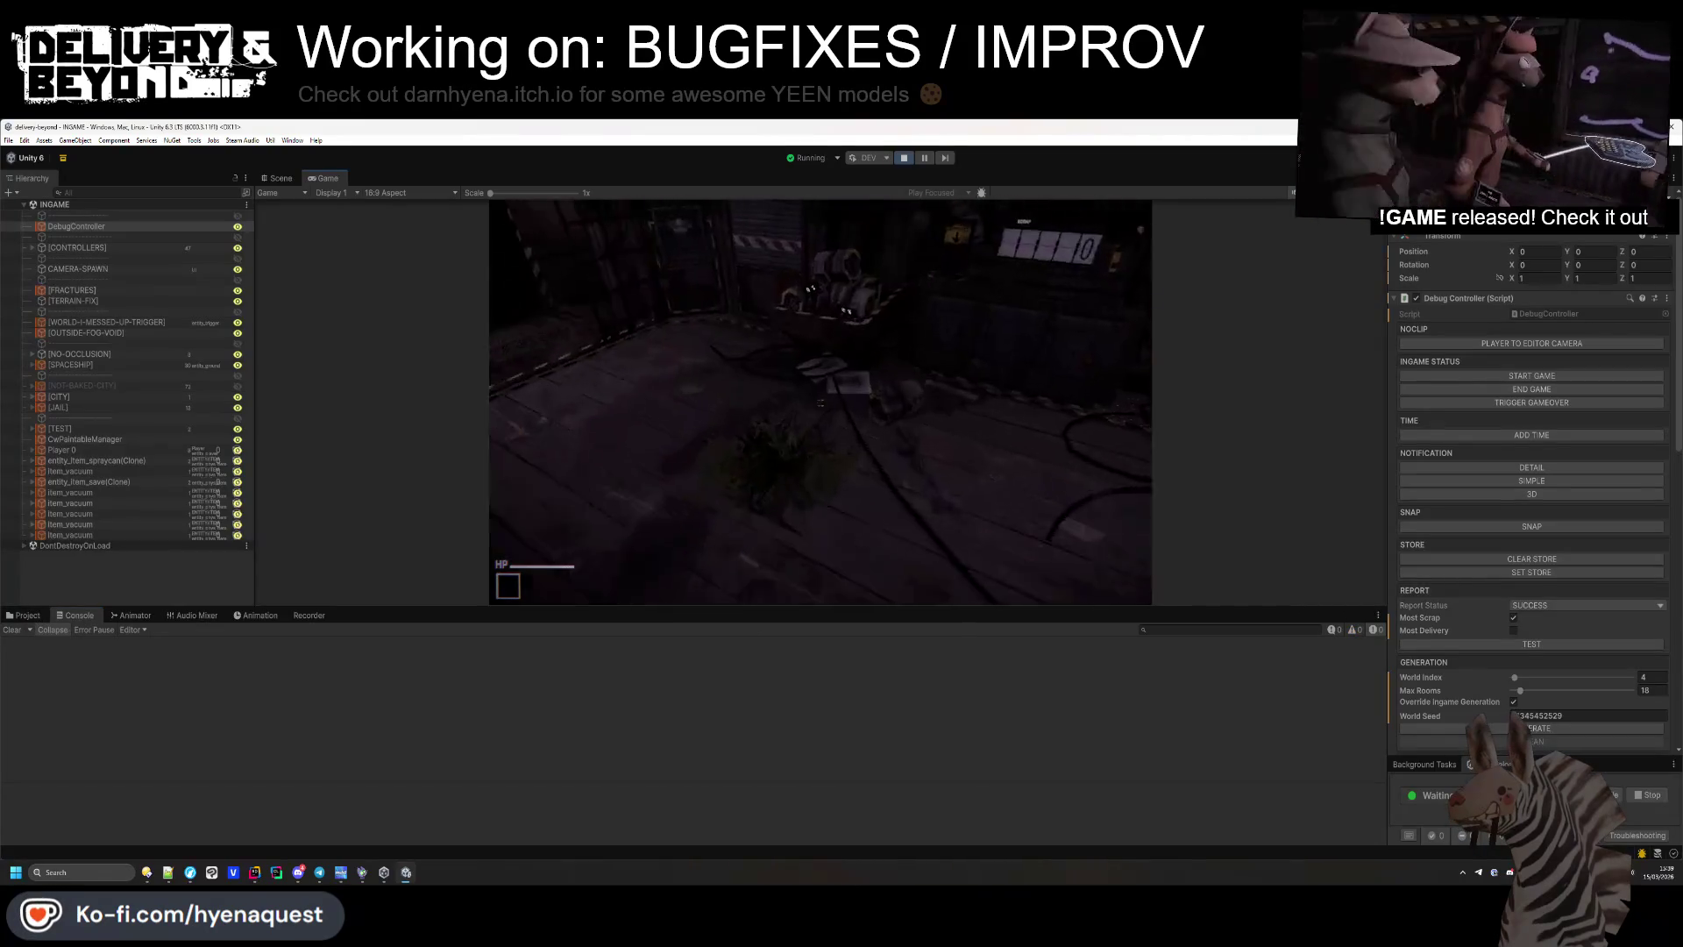
key(super)
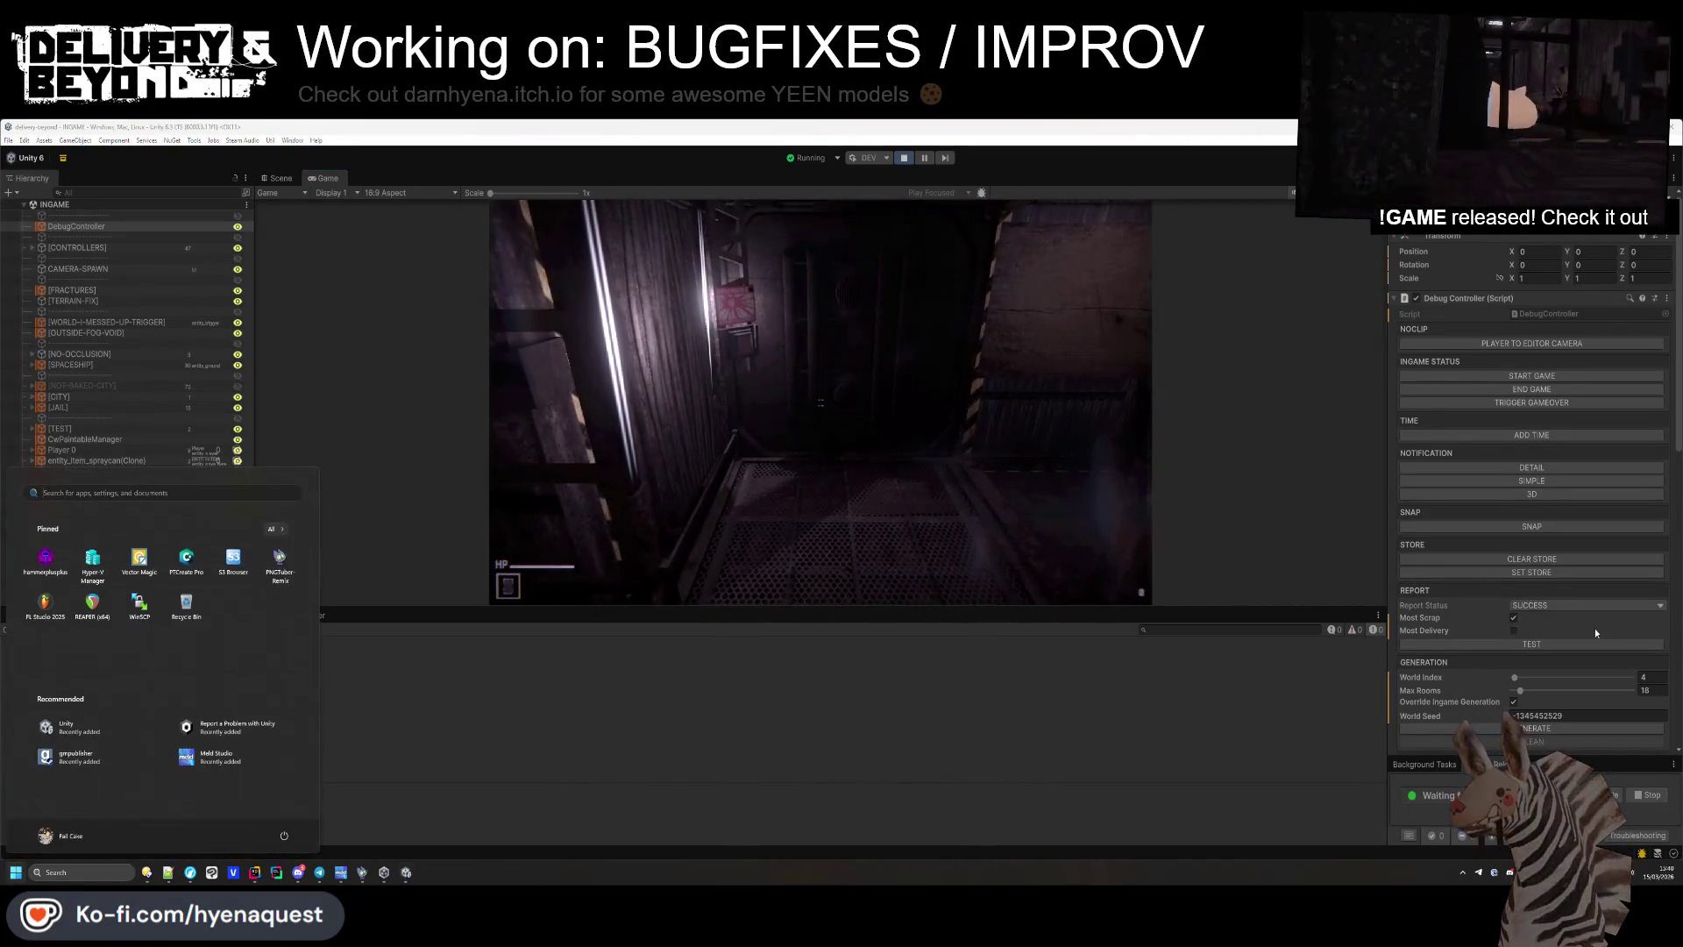
click(1646, 676)
text(1)
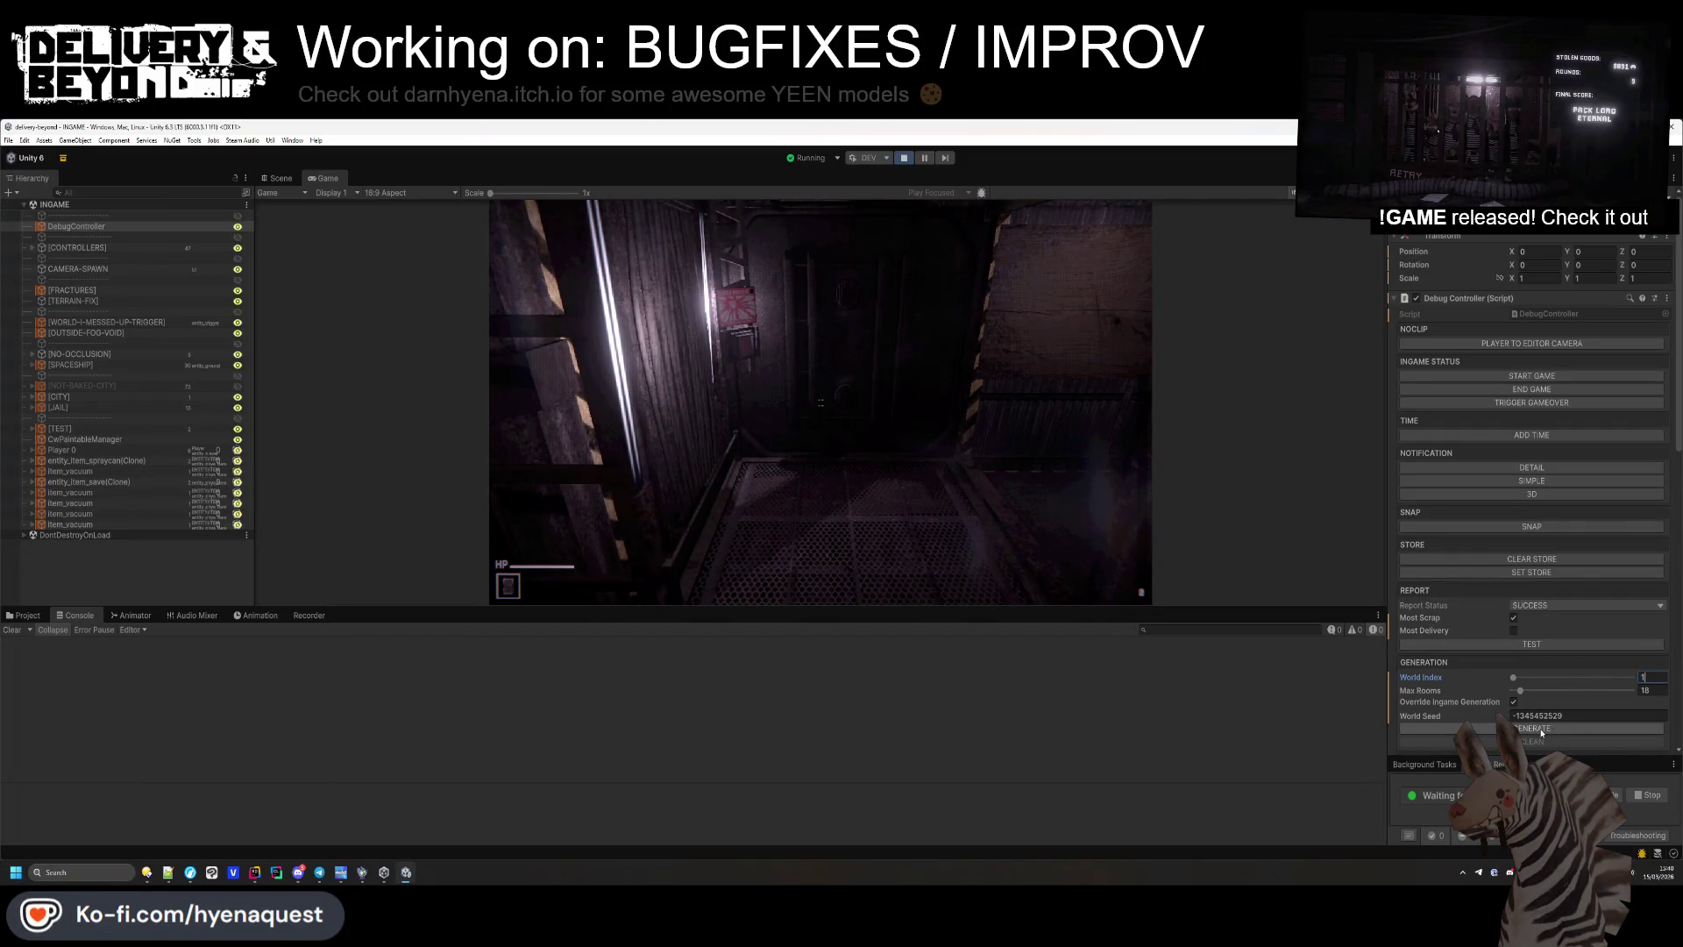
click(1541, 729)
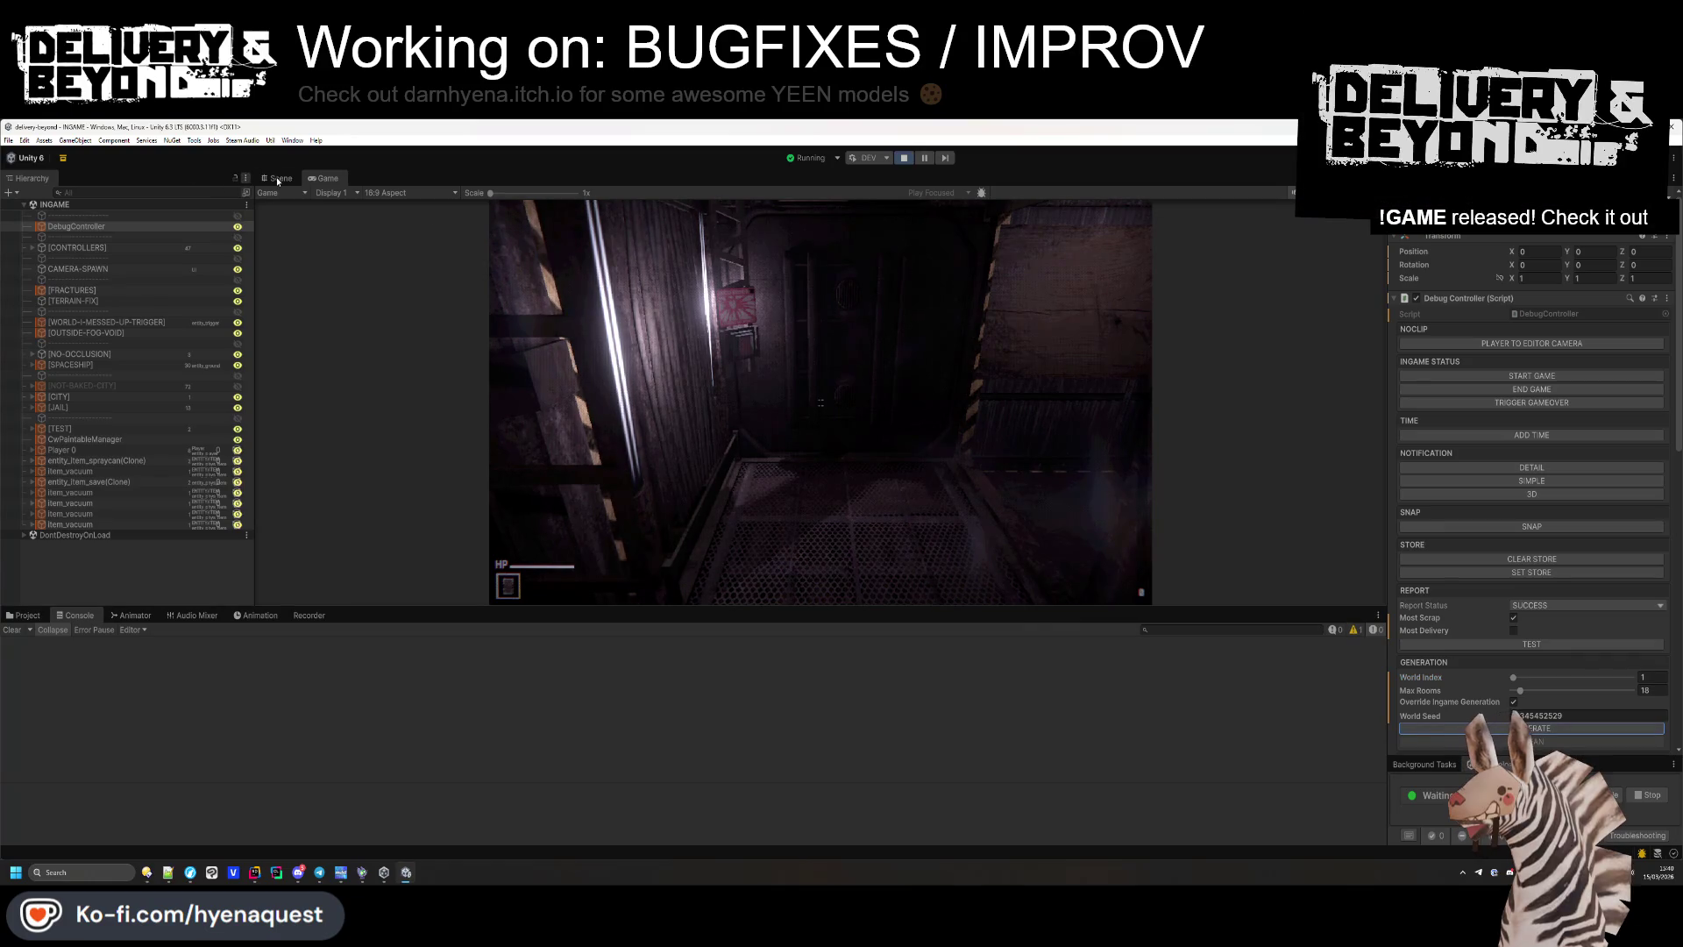
Fly the Scene camera over the new map and read the navmesh vertex-limit error.
click(280, 178)
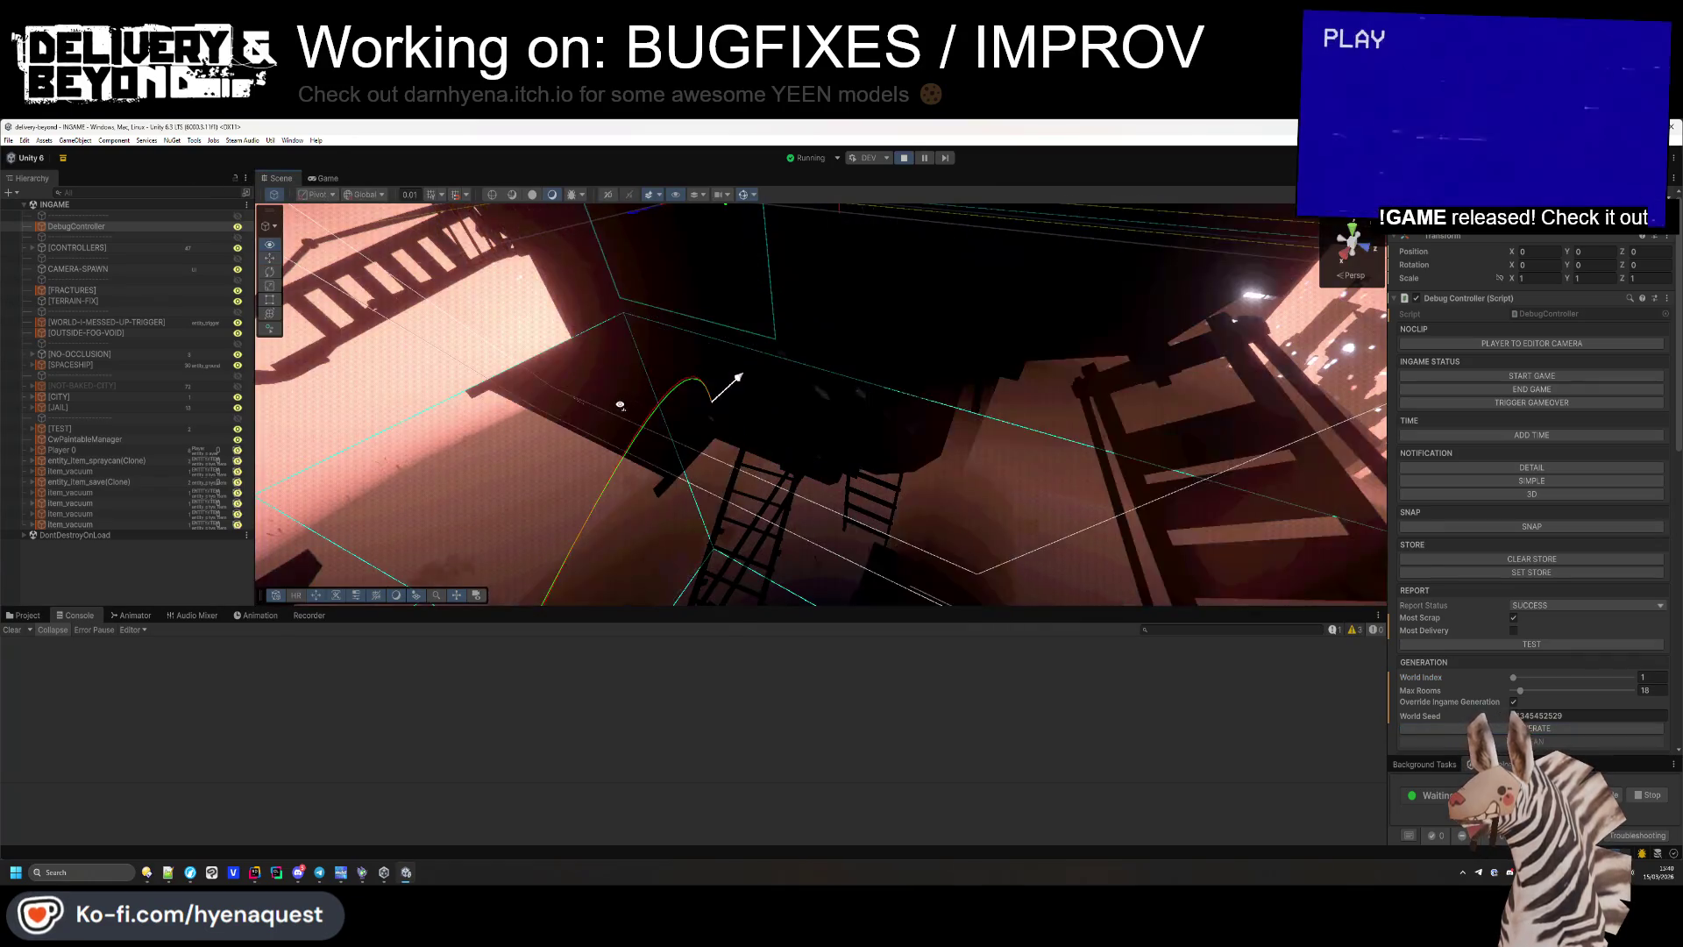
key(w)
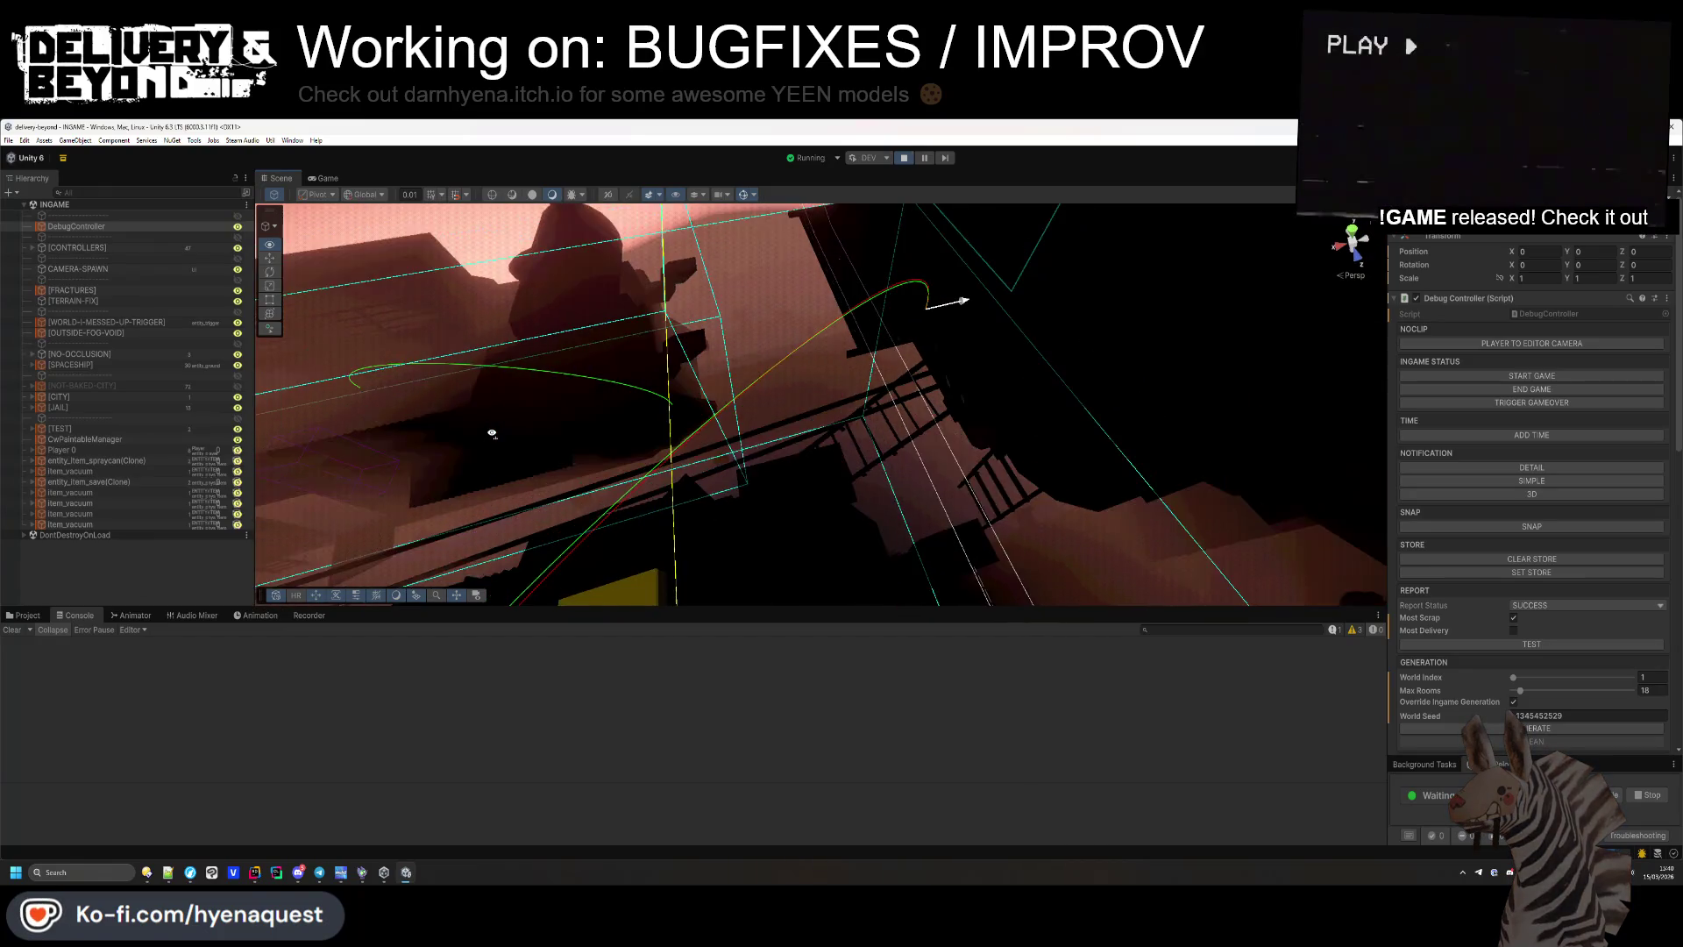
key(w)
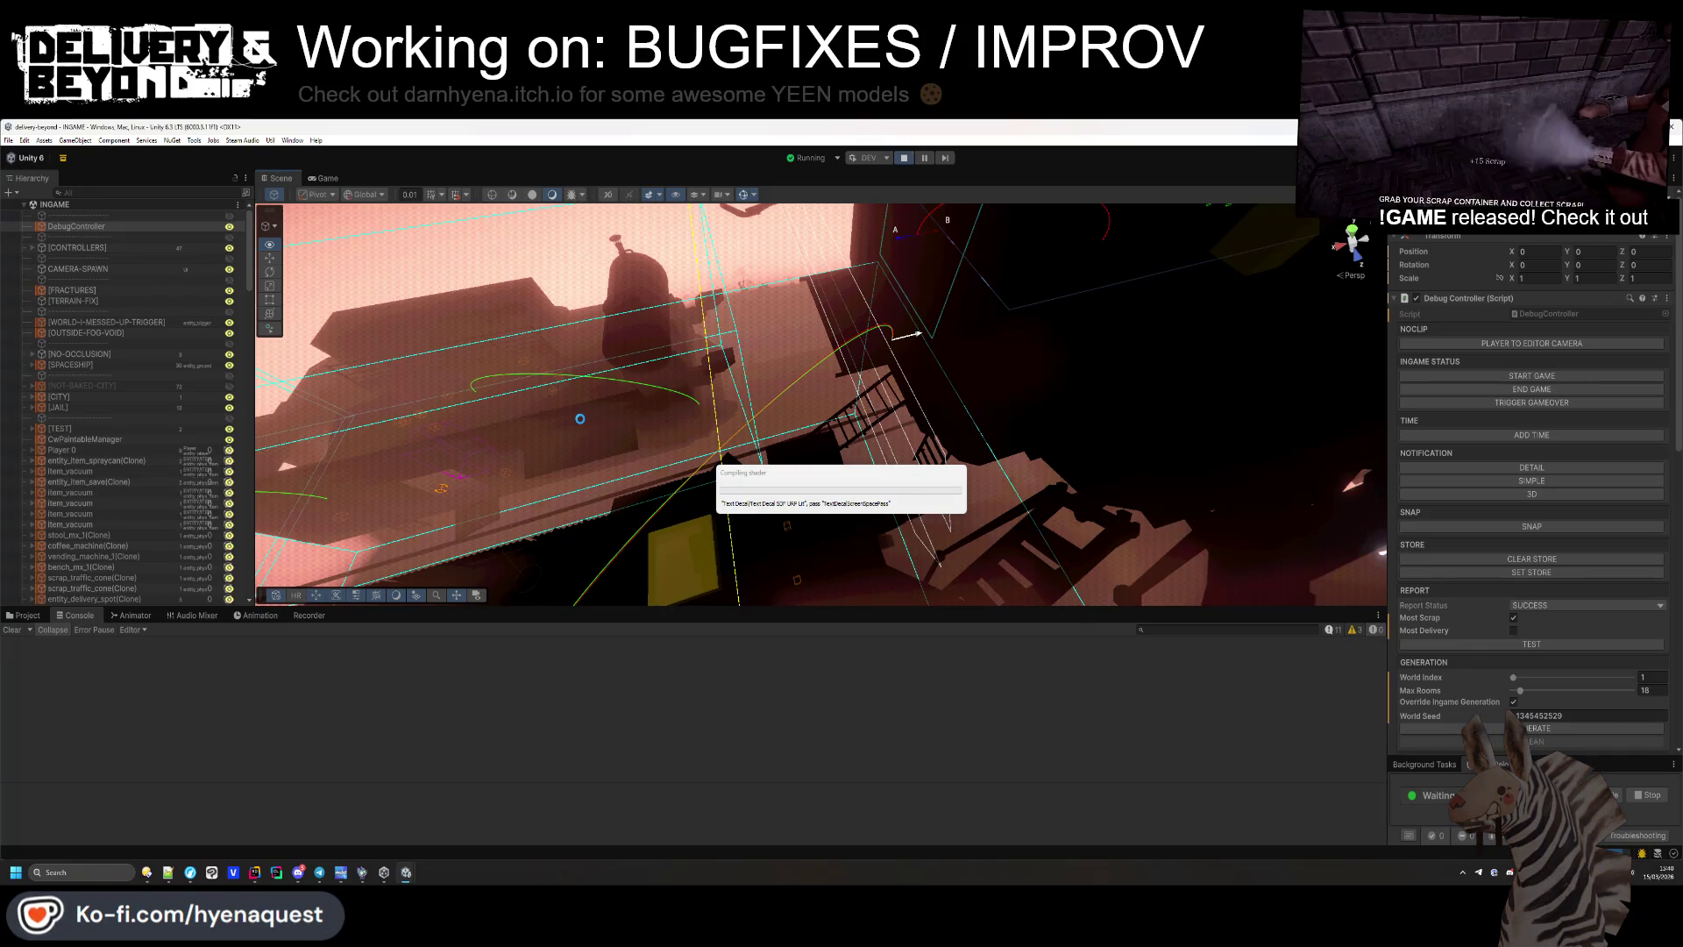
key(s)
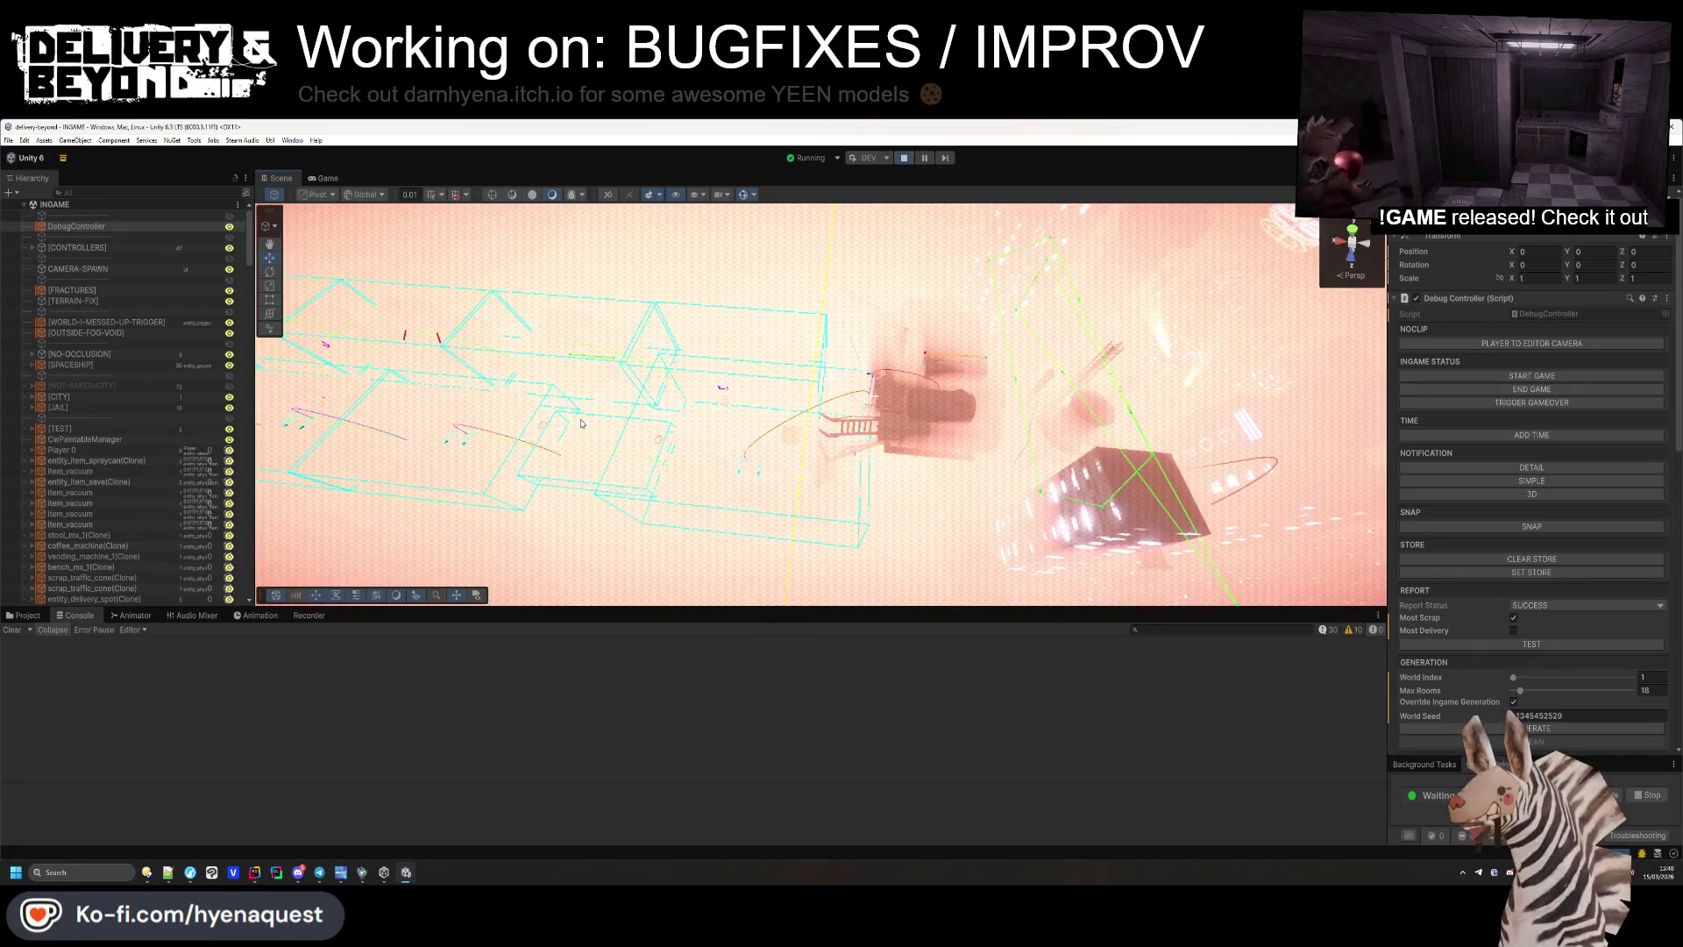
click(1329, 630)
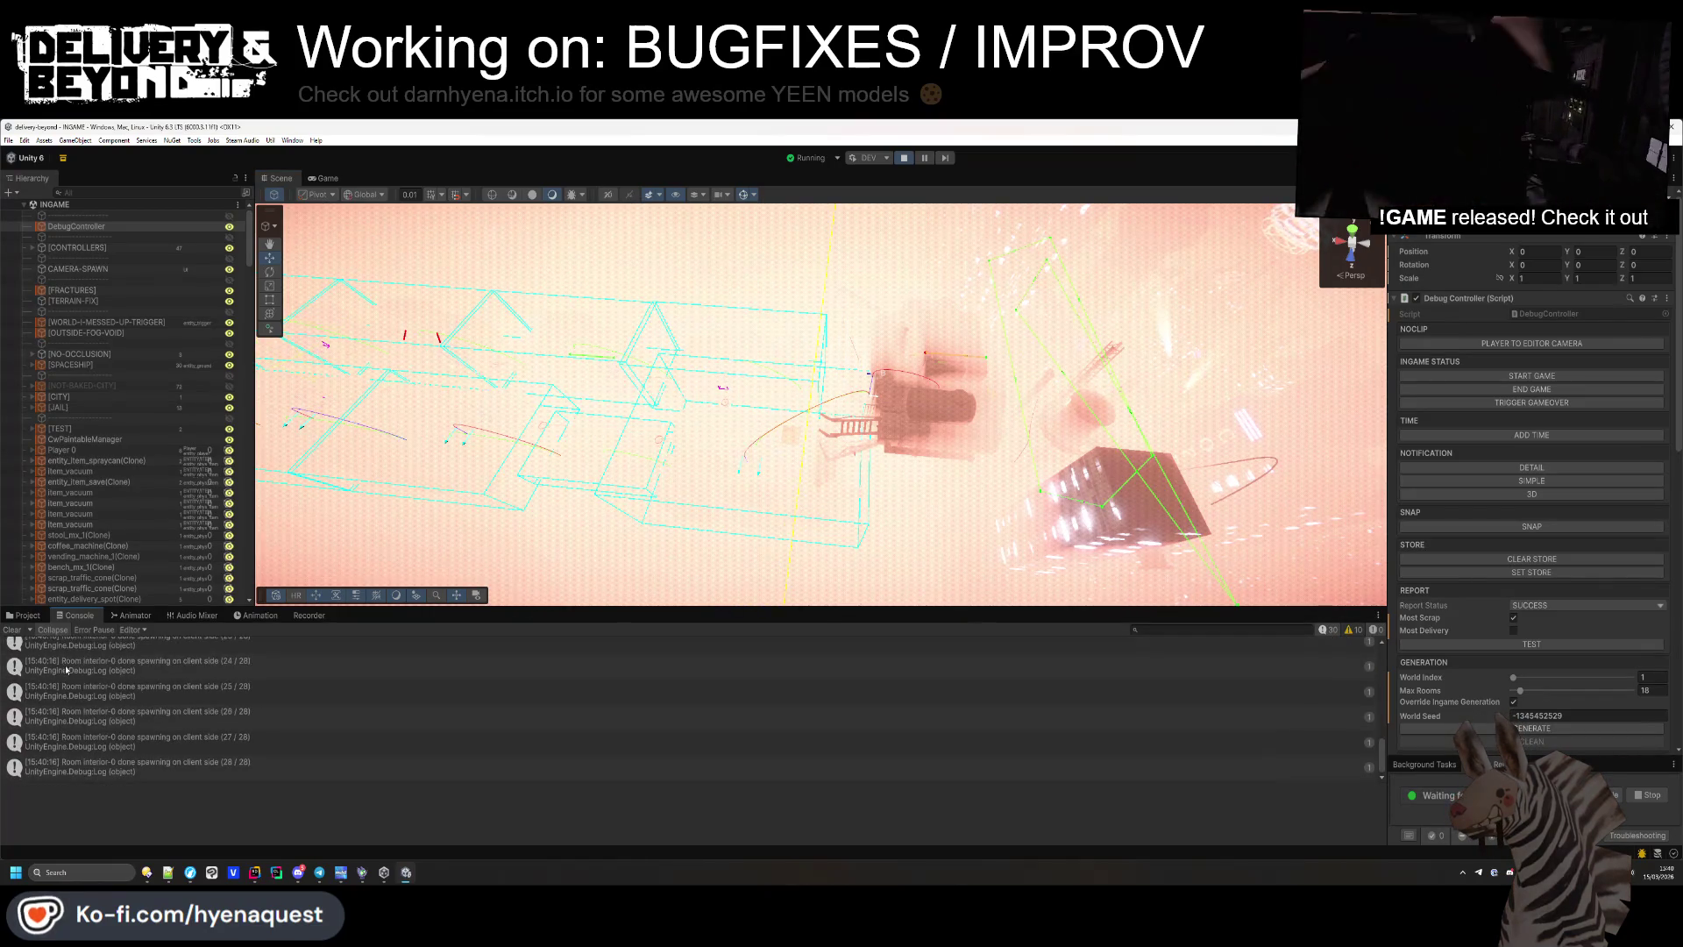
click(12, 629)
drag(647, 489, 549, 479)
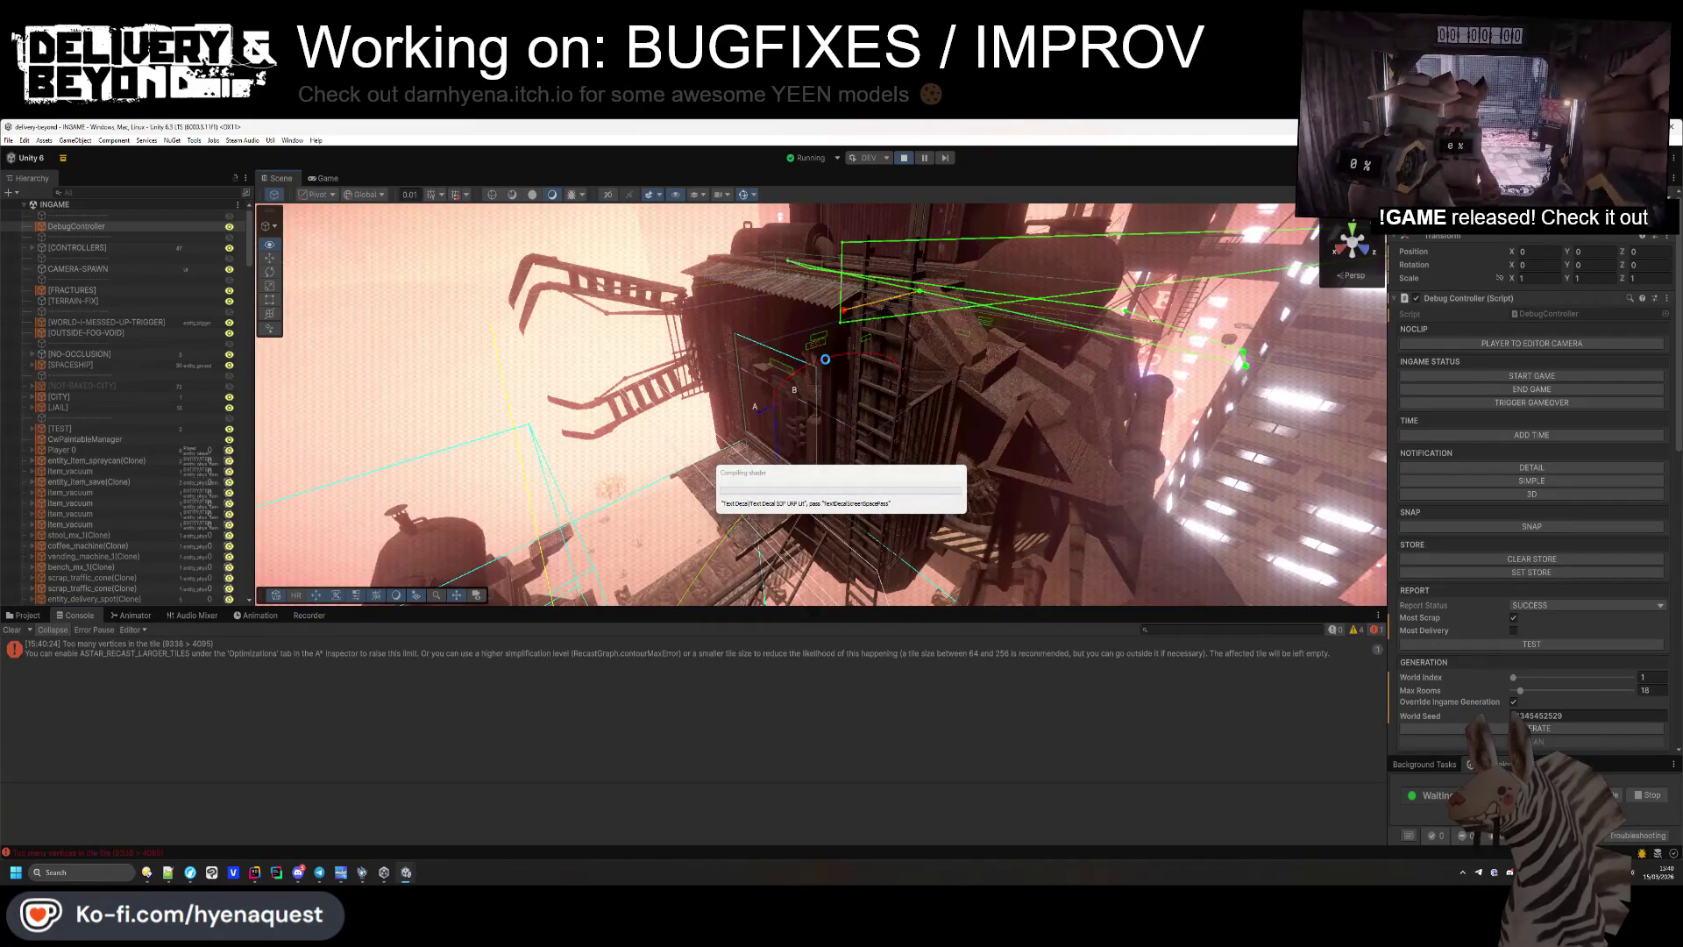
mouse_move(175, 401)
mouse_down()
mouse_move(840, 431)
mouse_move(394, 596)
mouse_up()
click(235, 652)
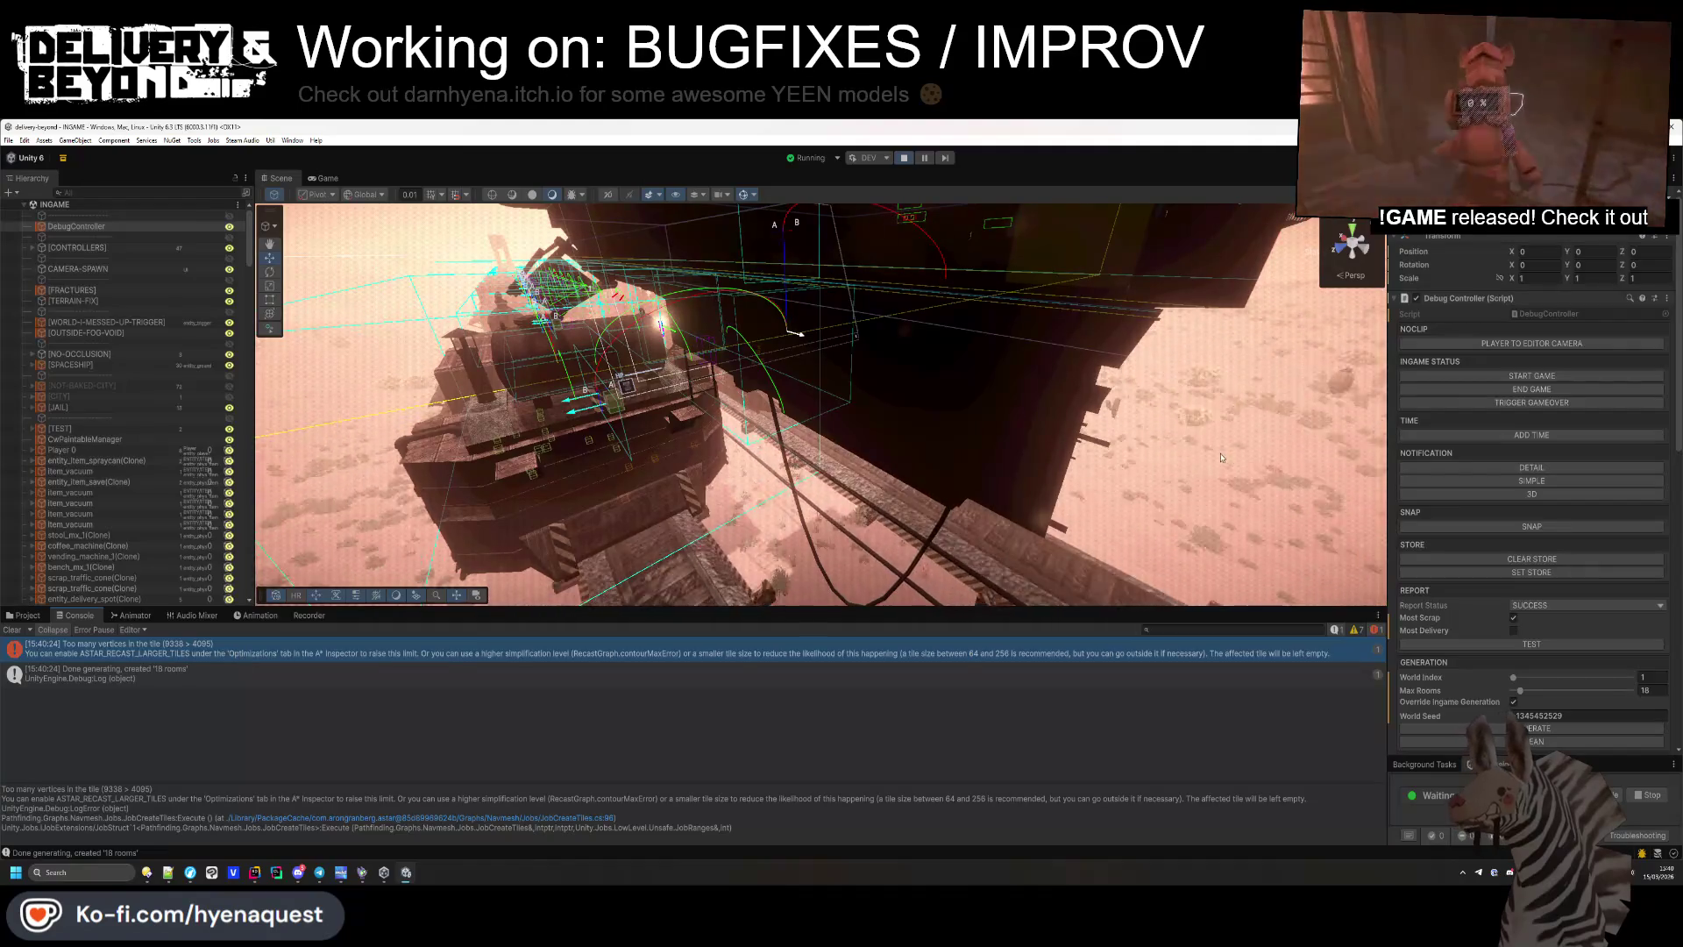
click(32, 247)
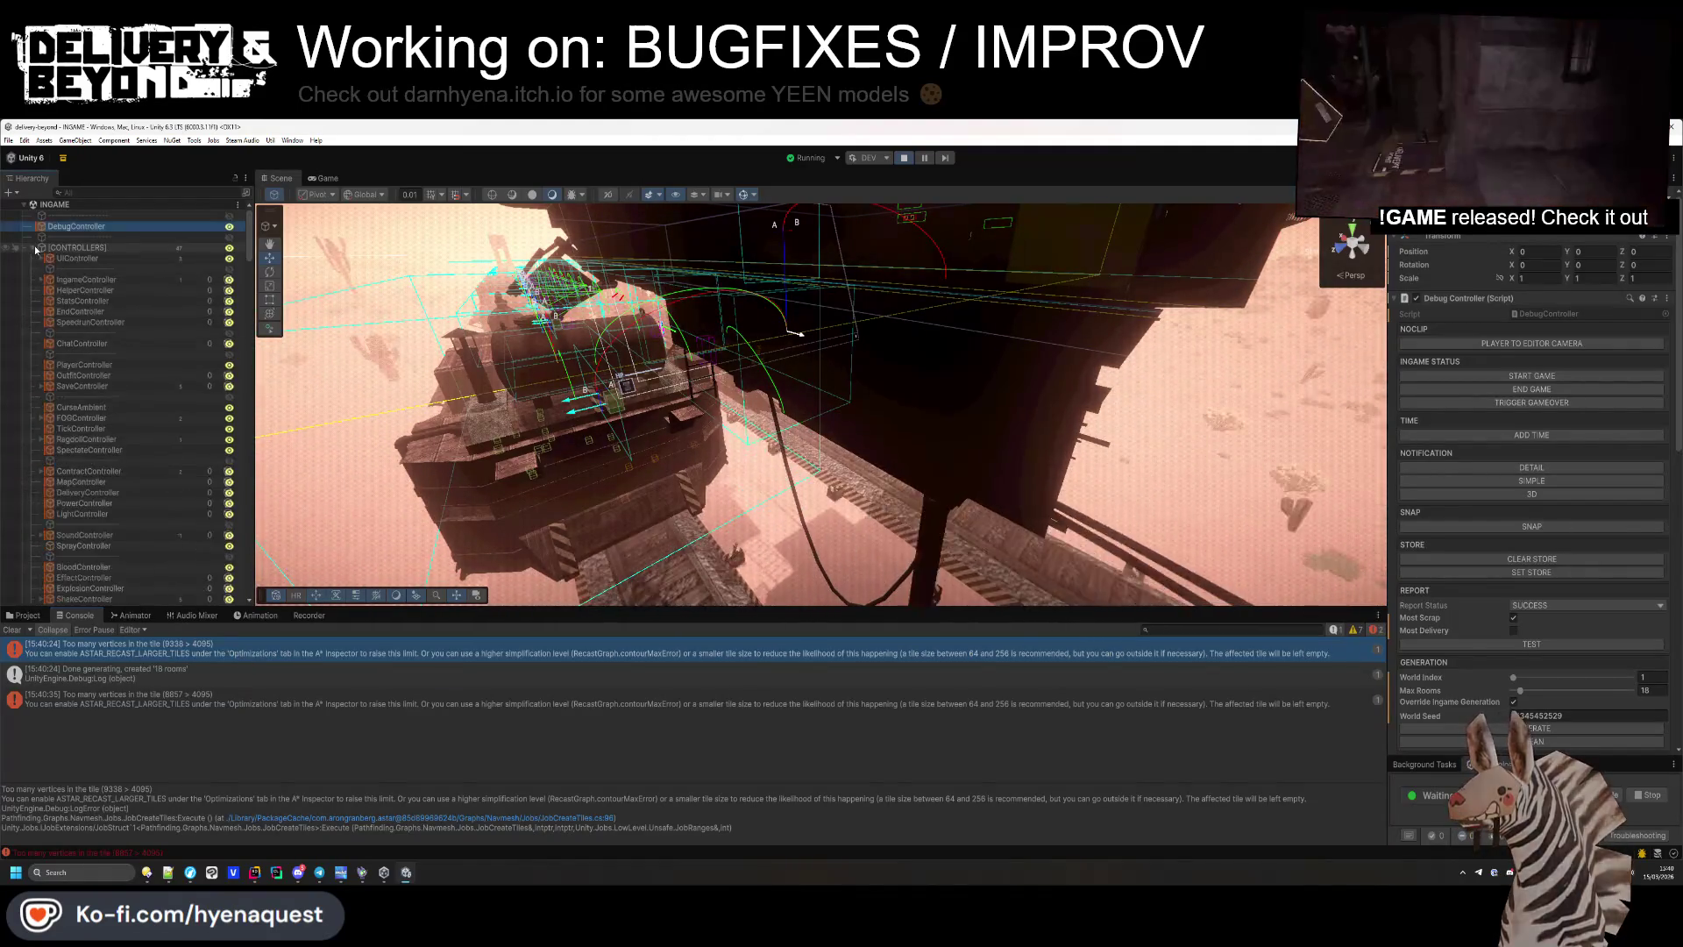
Select MapController and set the AstarPath recast graph to Use Tiles with Tile Size 32.
click(80, 481)
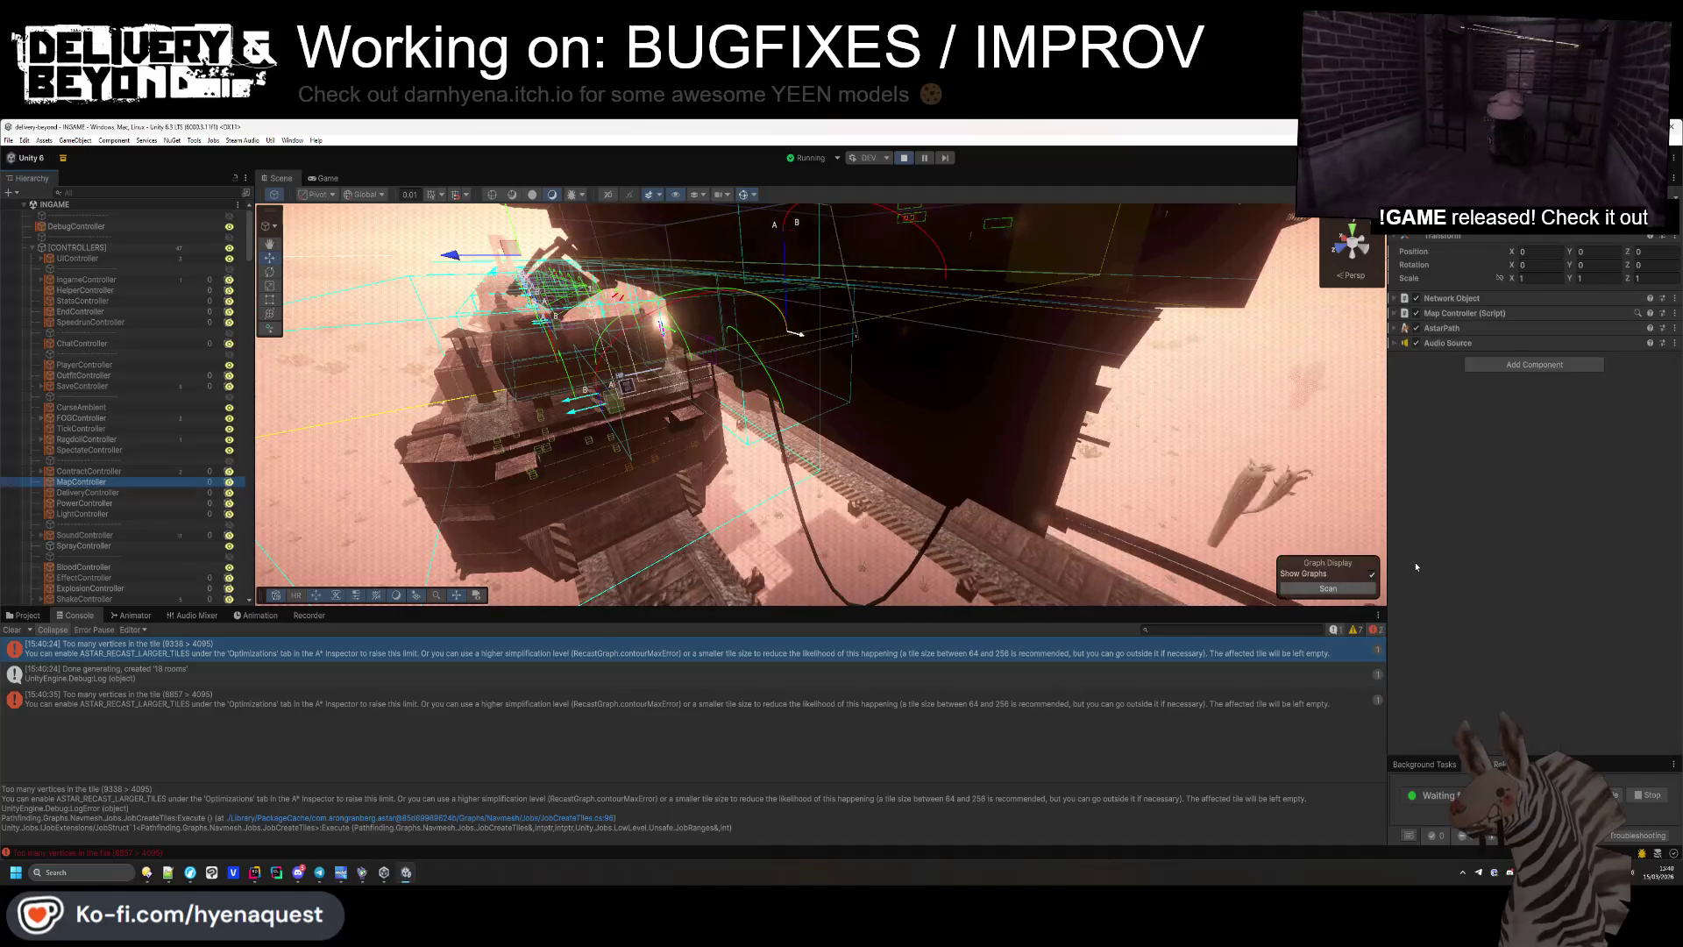
click(1460, 328)
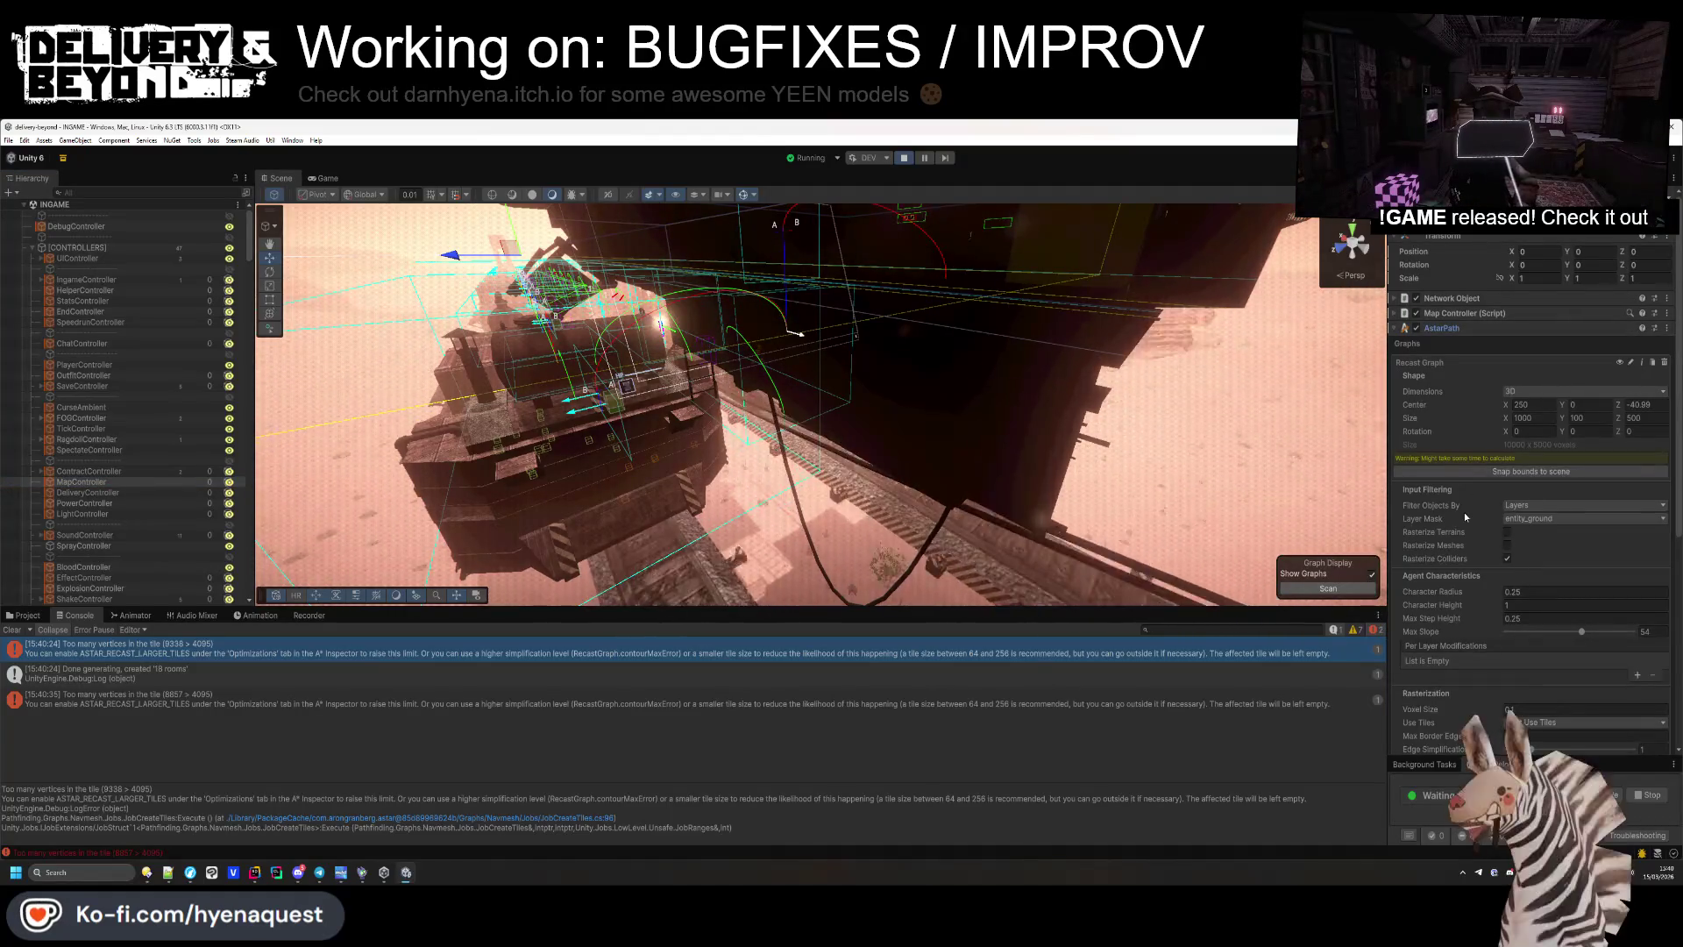
scroll(1464, 512, down, 2)
scroll(1481, 526, down, 4)
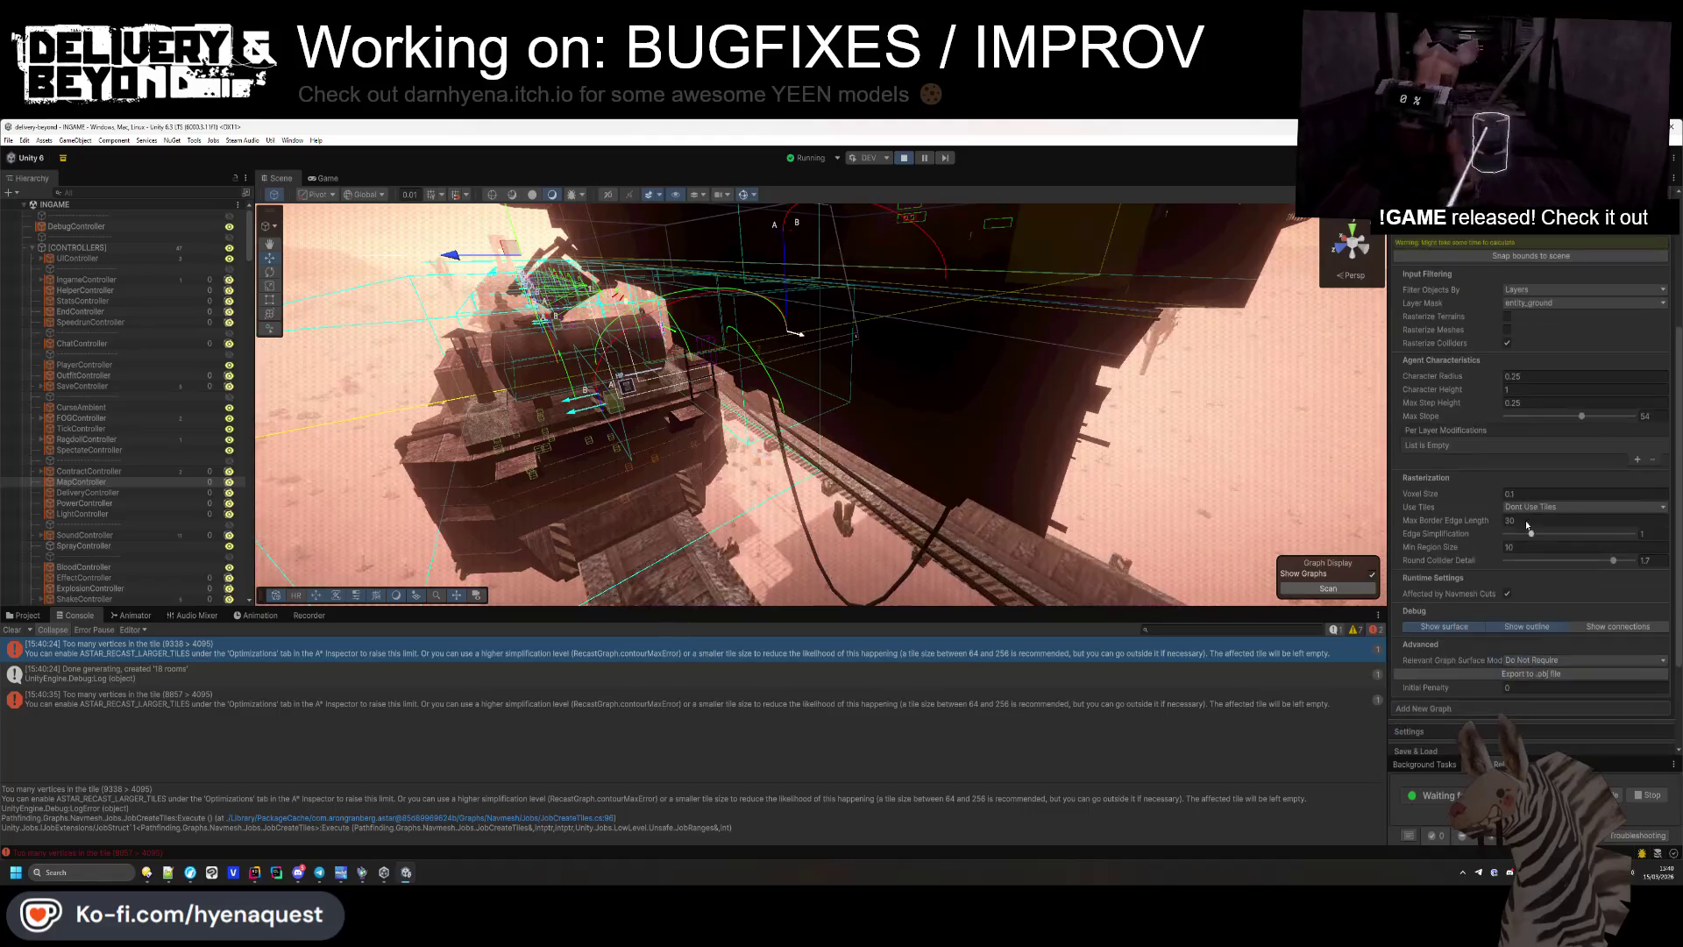
click(1534, 507)
click(1534, 521)
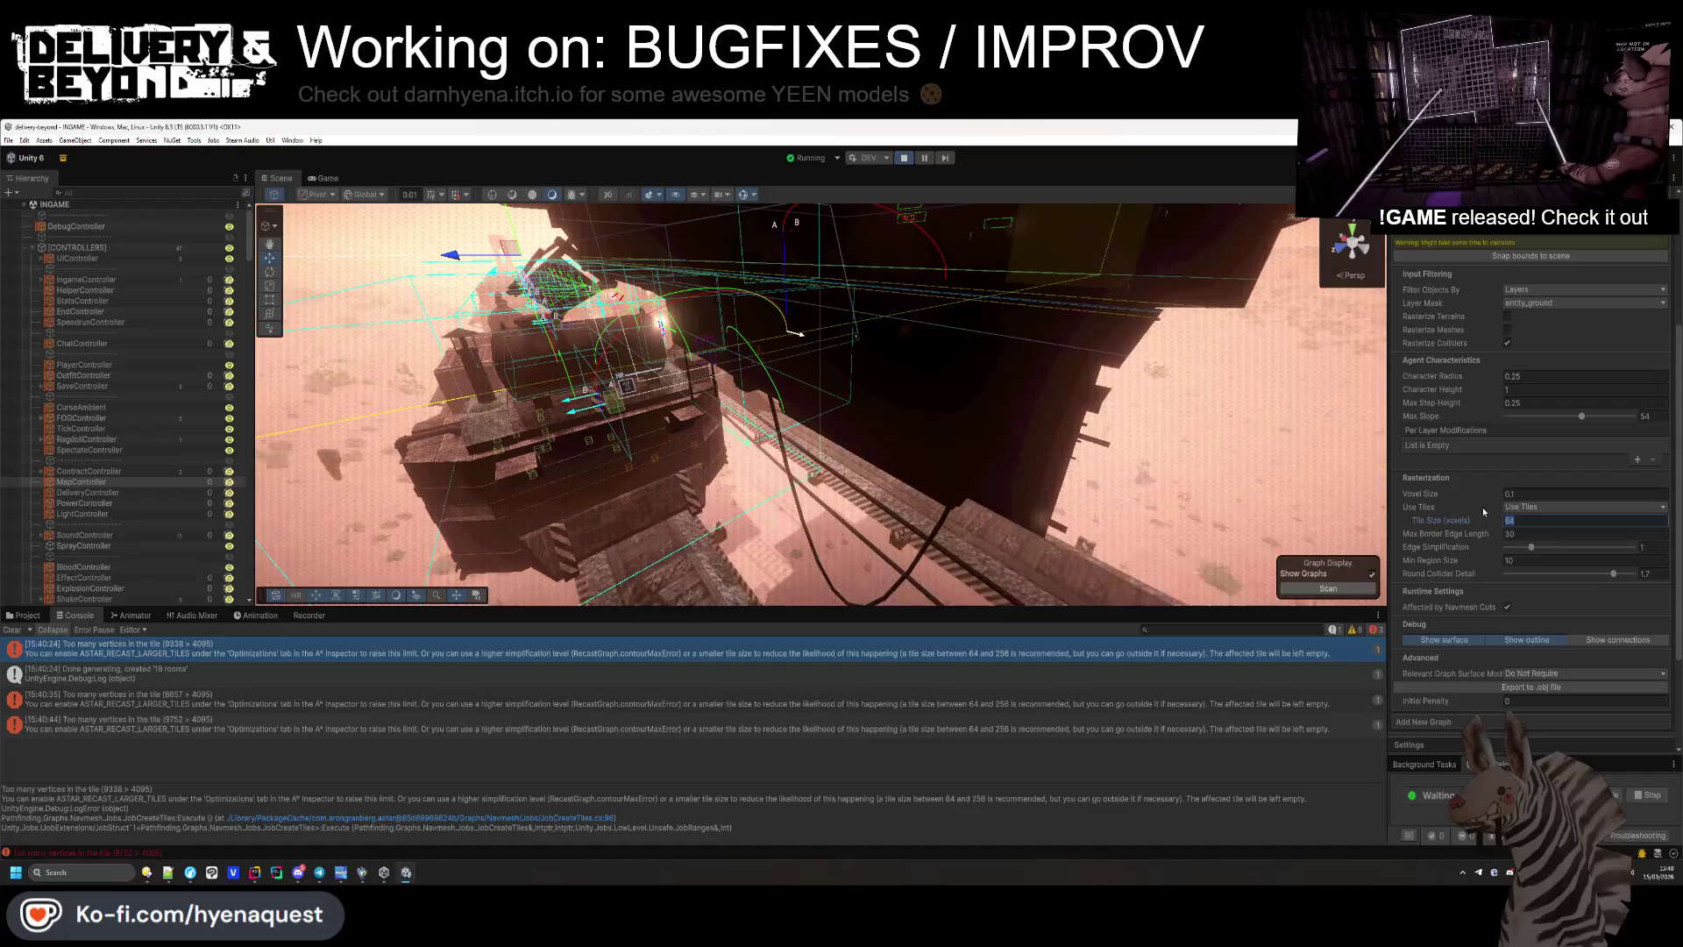
text(32)
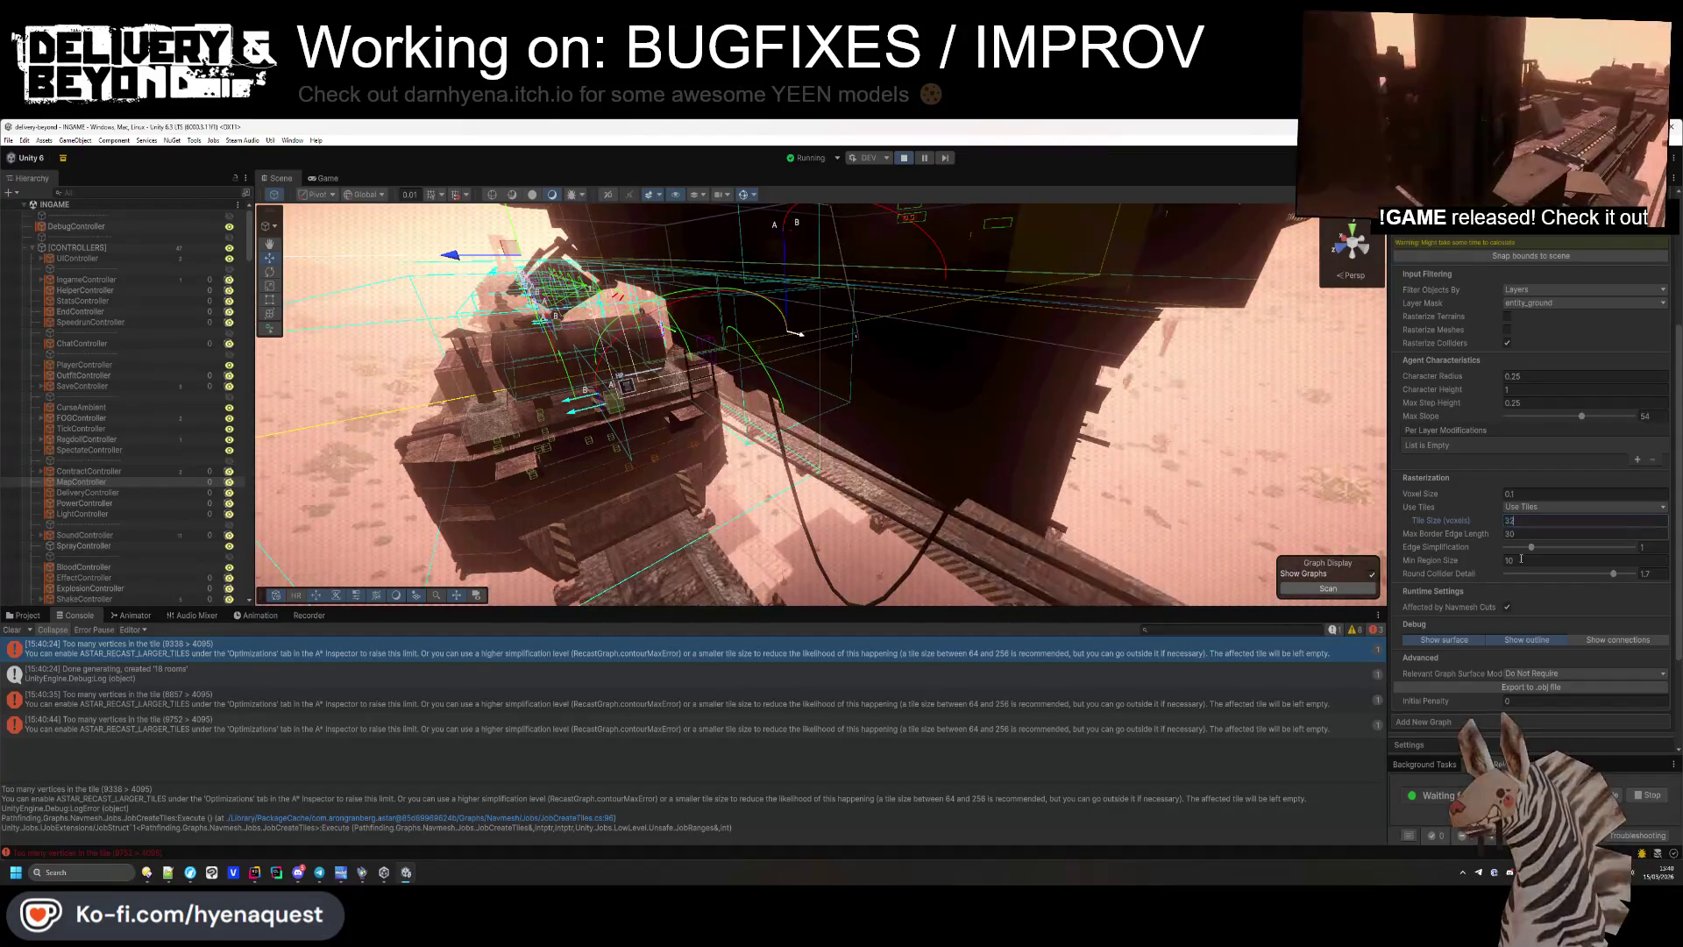
Rescan the navmesh and orbit the Scene view to inspect the green coverage.
scroll(1512, 700, down, 4)
click(1511, 700)
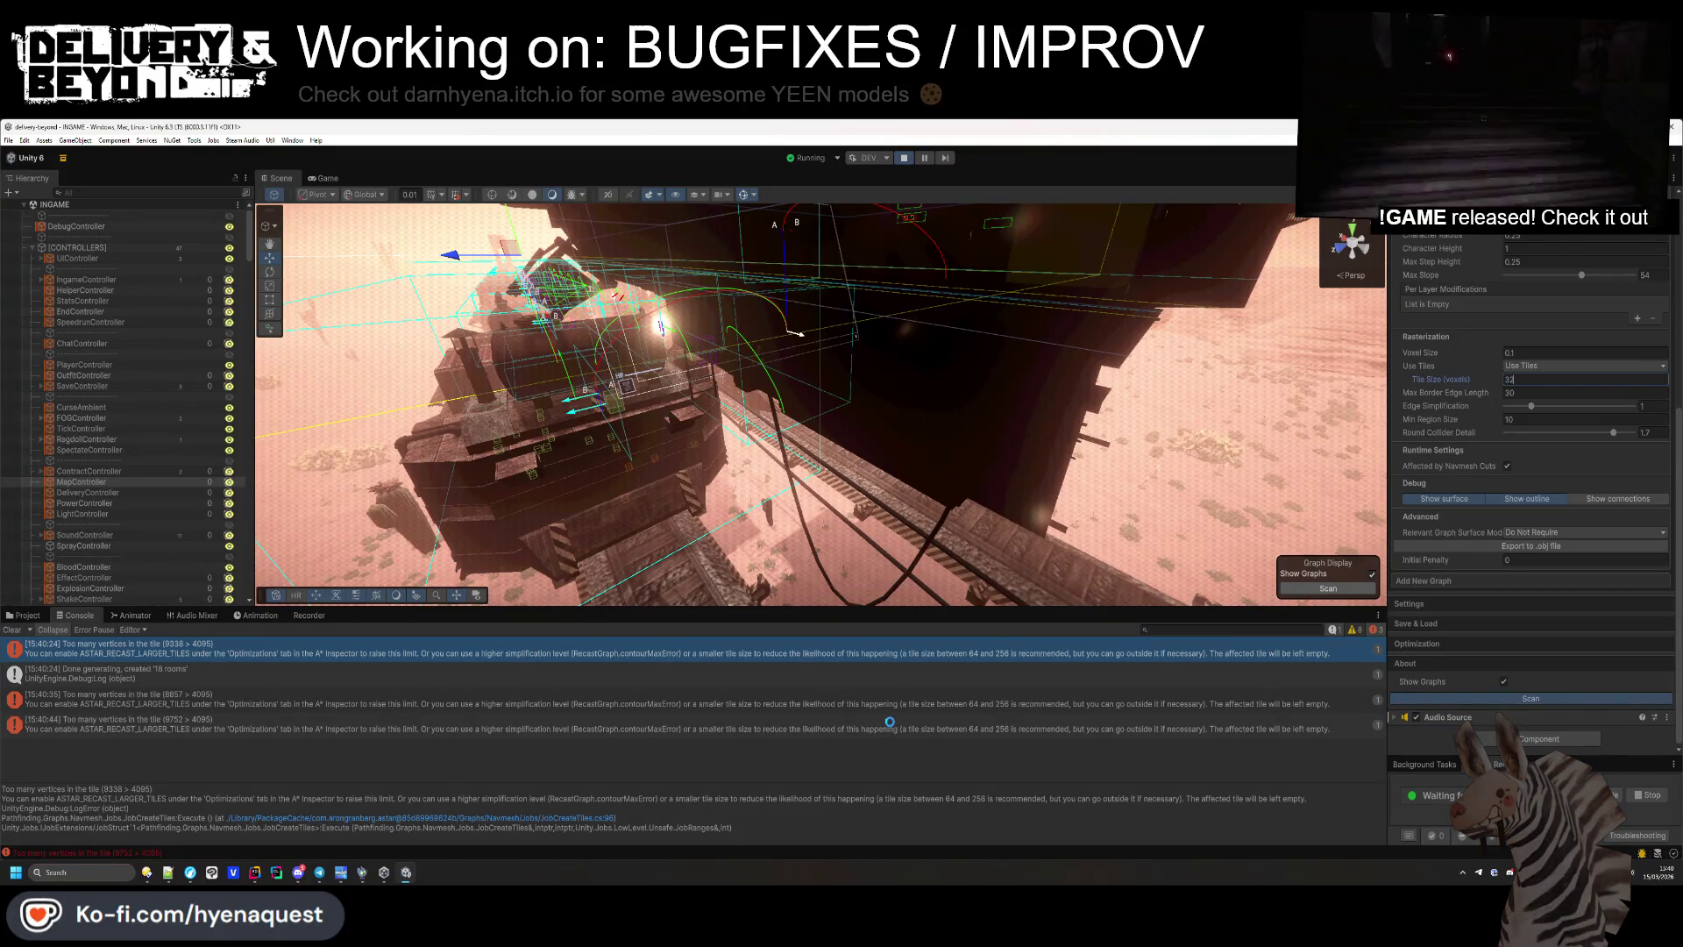
mouse_move(789, 465)
mouse_down()
mouse_move(759, 452)
mouse_move(992, 531)
mouse_move(973, 618)
mouse_up()
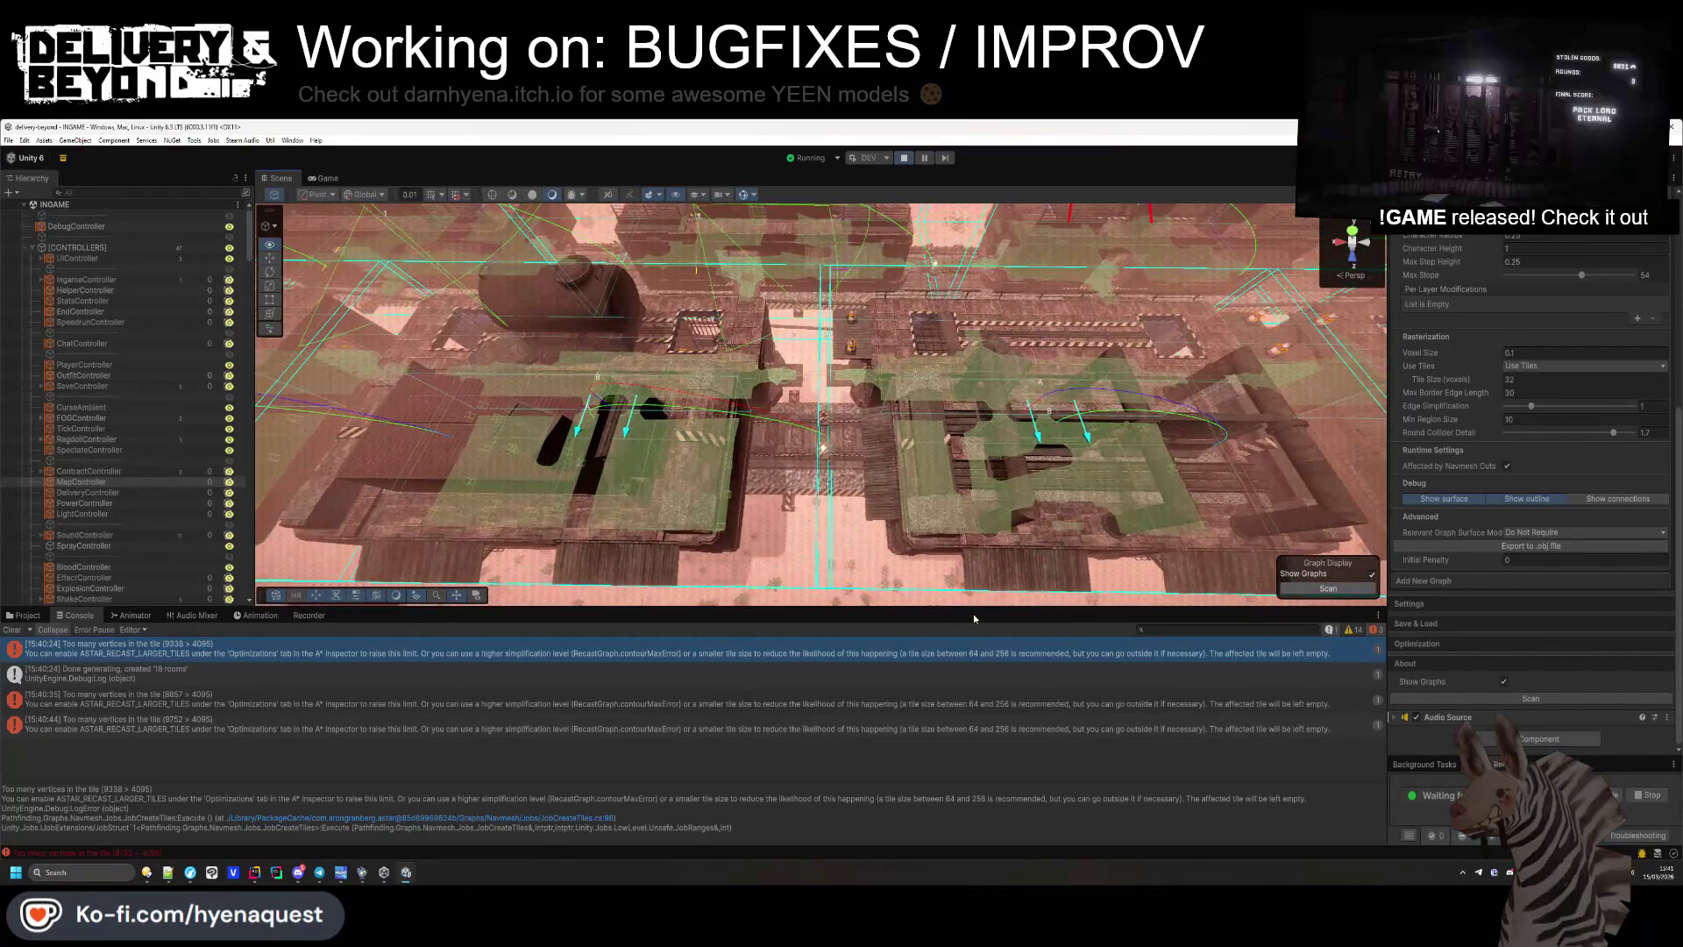
scroll(1478, 395, up, 2)
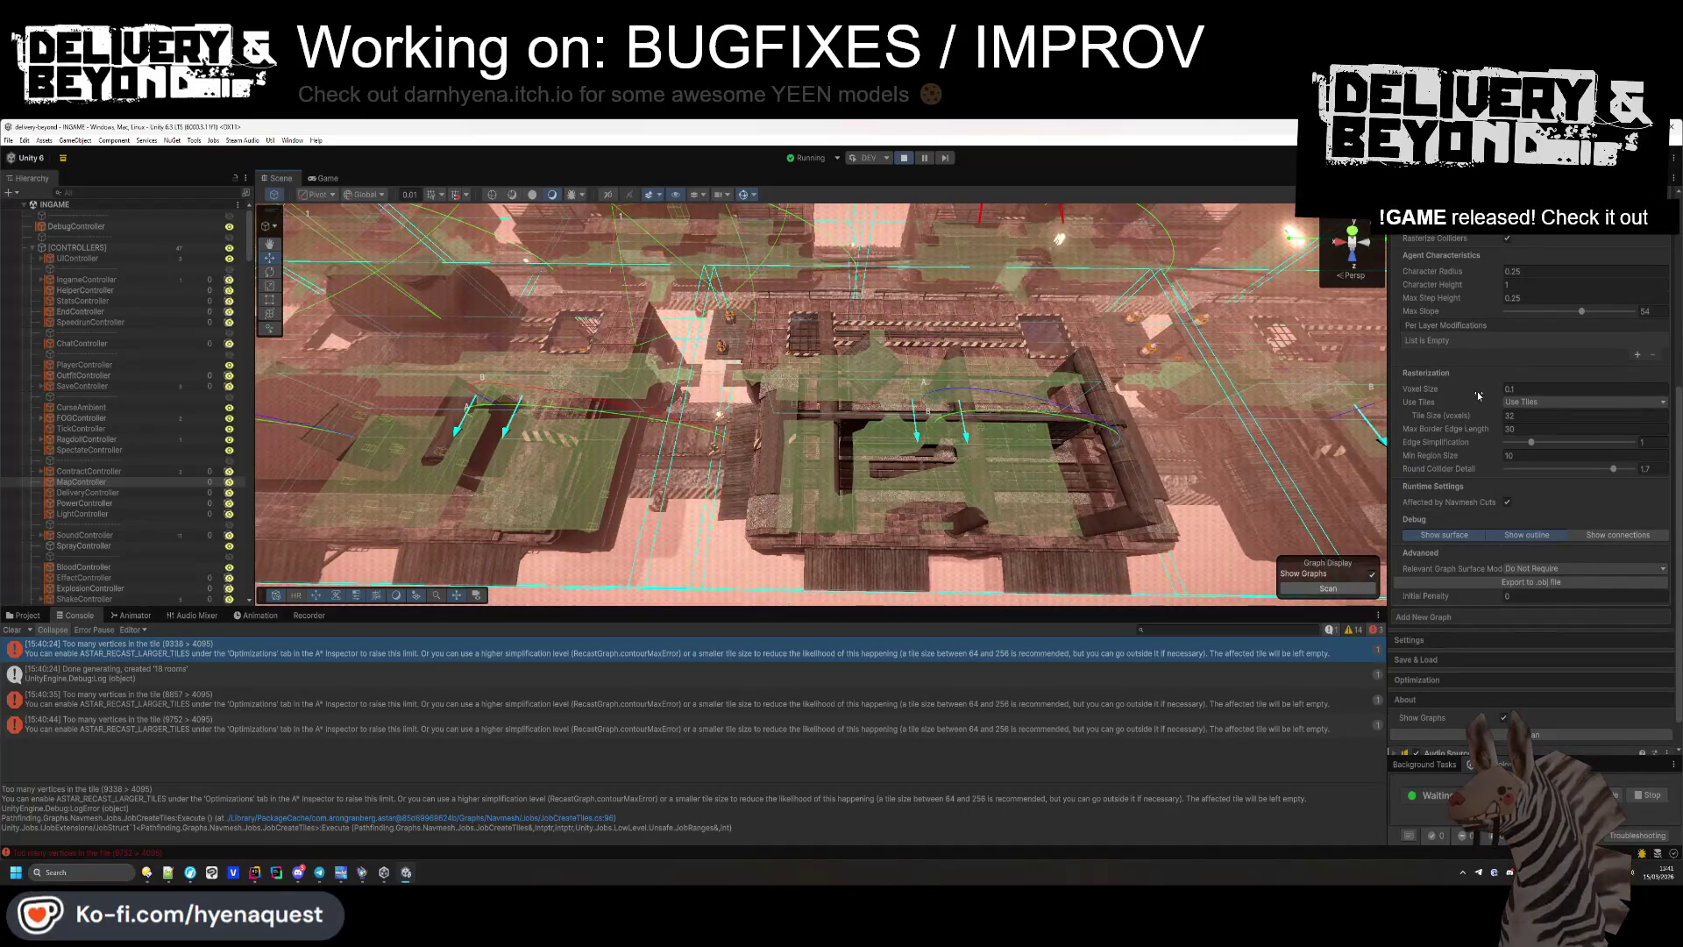
scroll(1460, 404, up, 4)
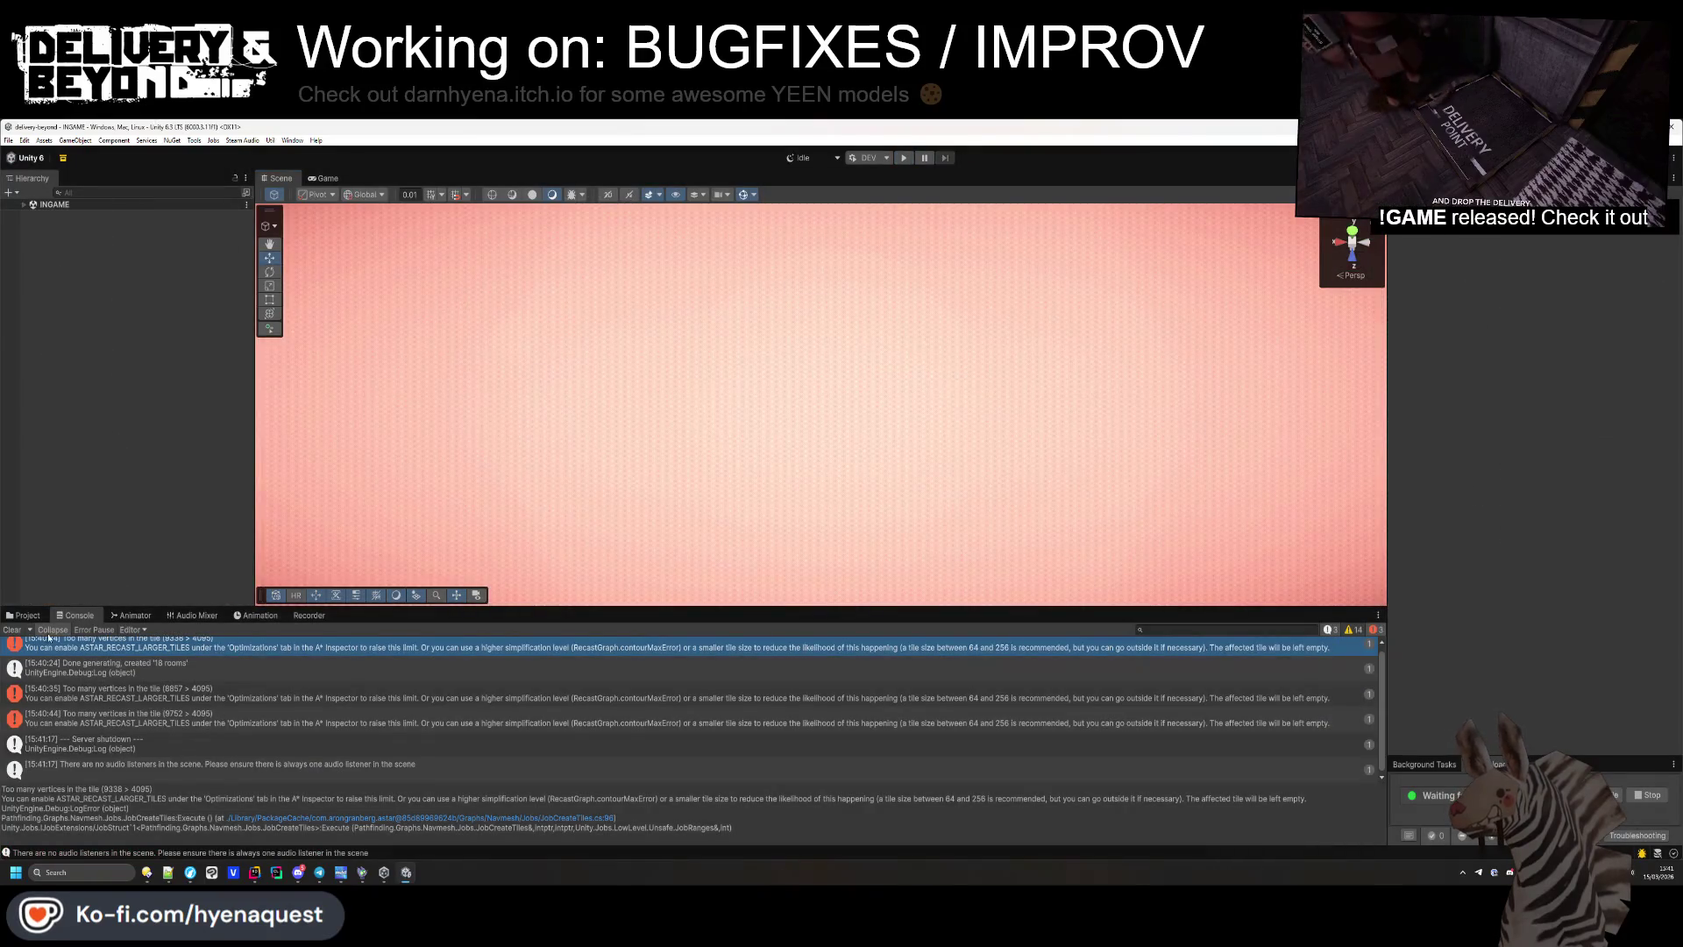
Exit Play mode and select MapController under INGAME > CONTROLLERS in the Hierarchy.
click(13, 629)
click(22, 614)
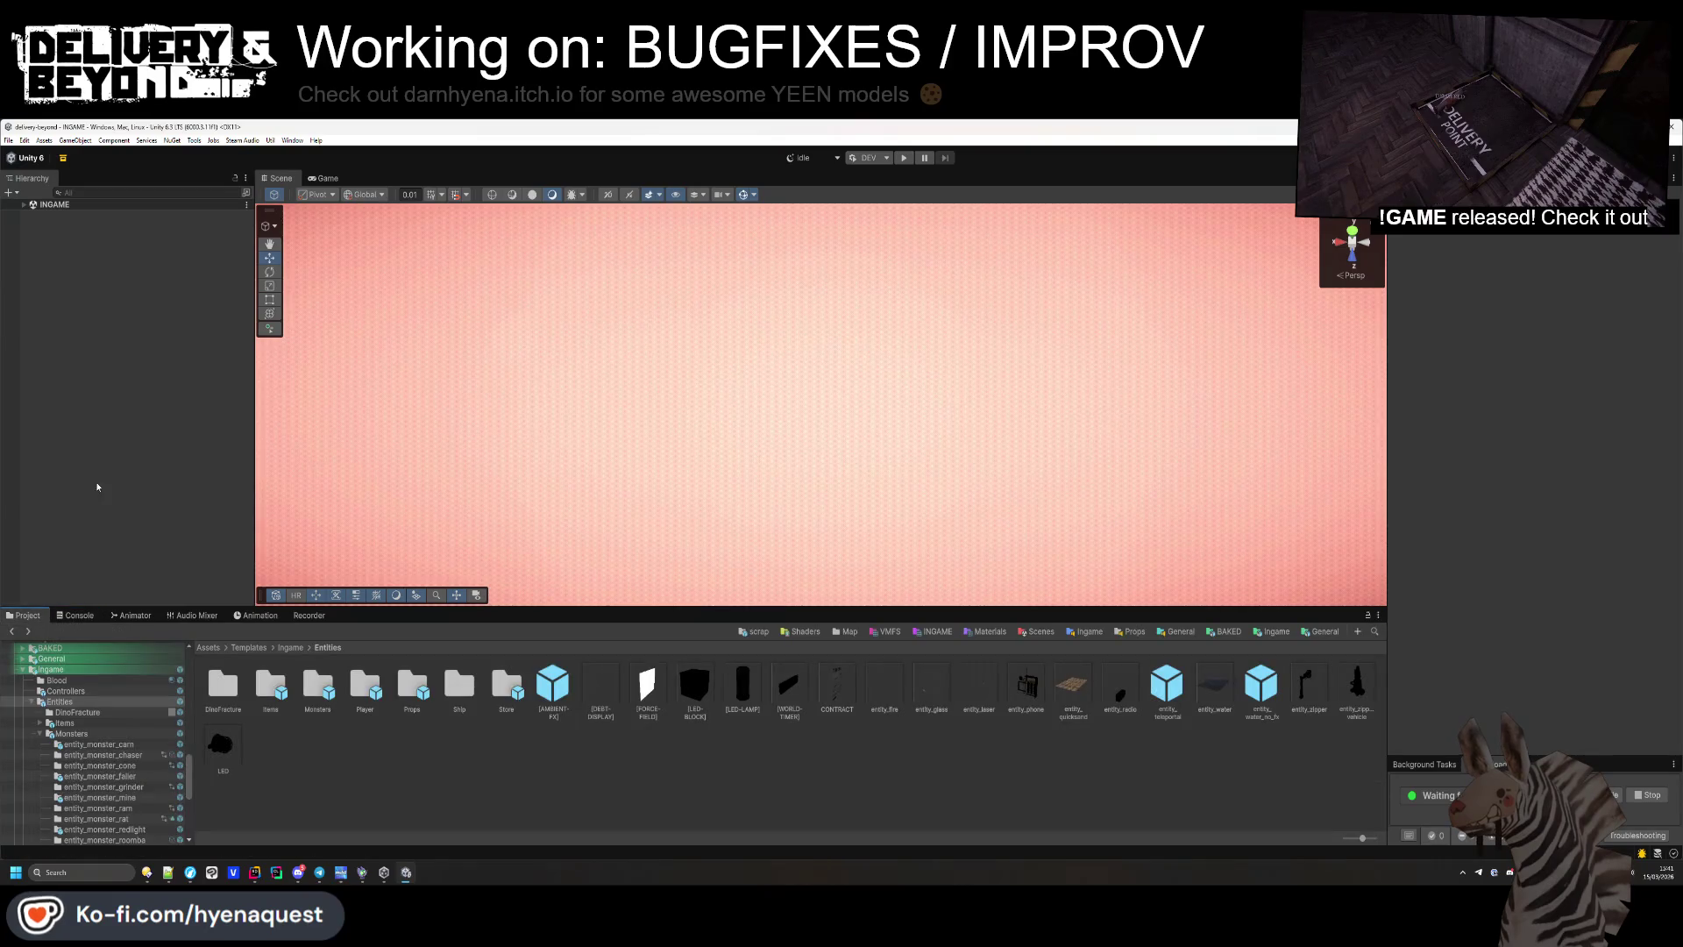
click(24, 204)
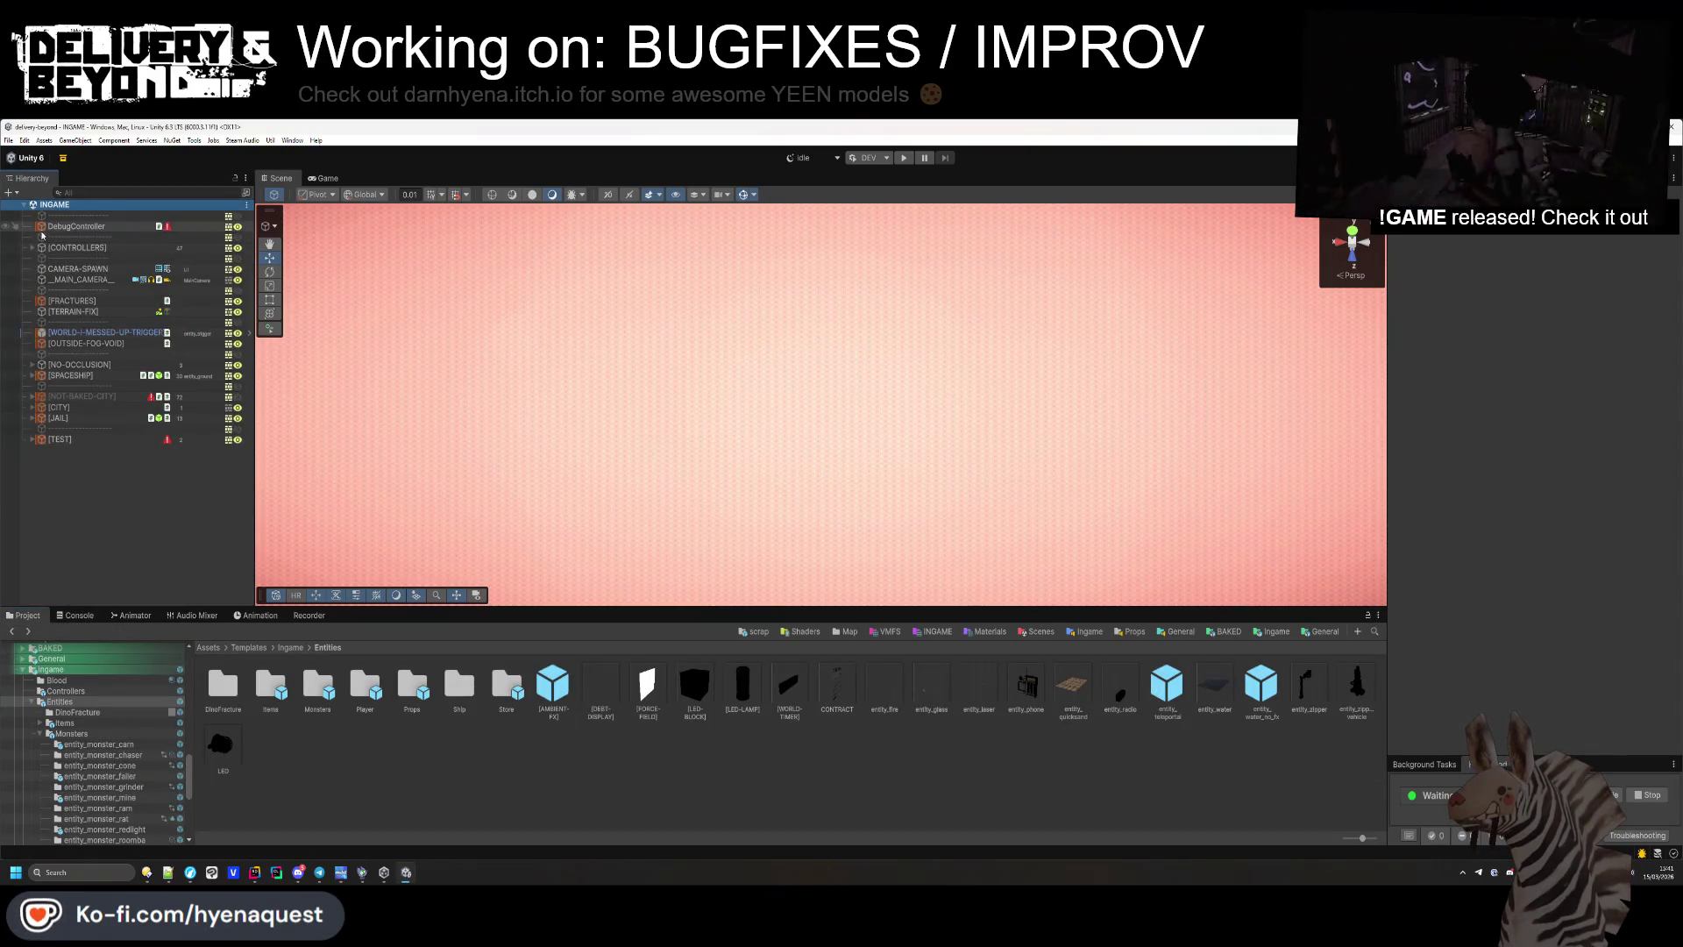
click(33, 247)
scroll(83, 379, down, 2)
click(82, 441)
scroll(1397, 506, down, 5)
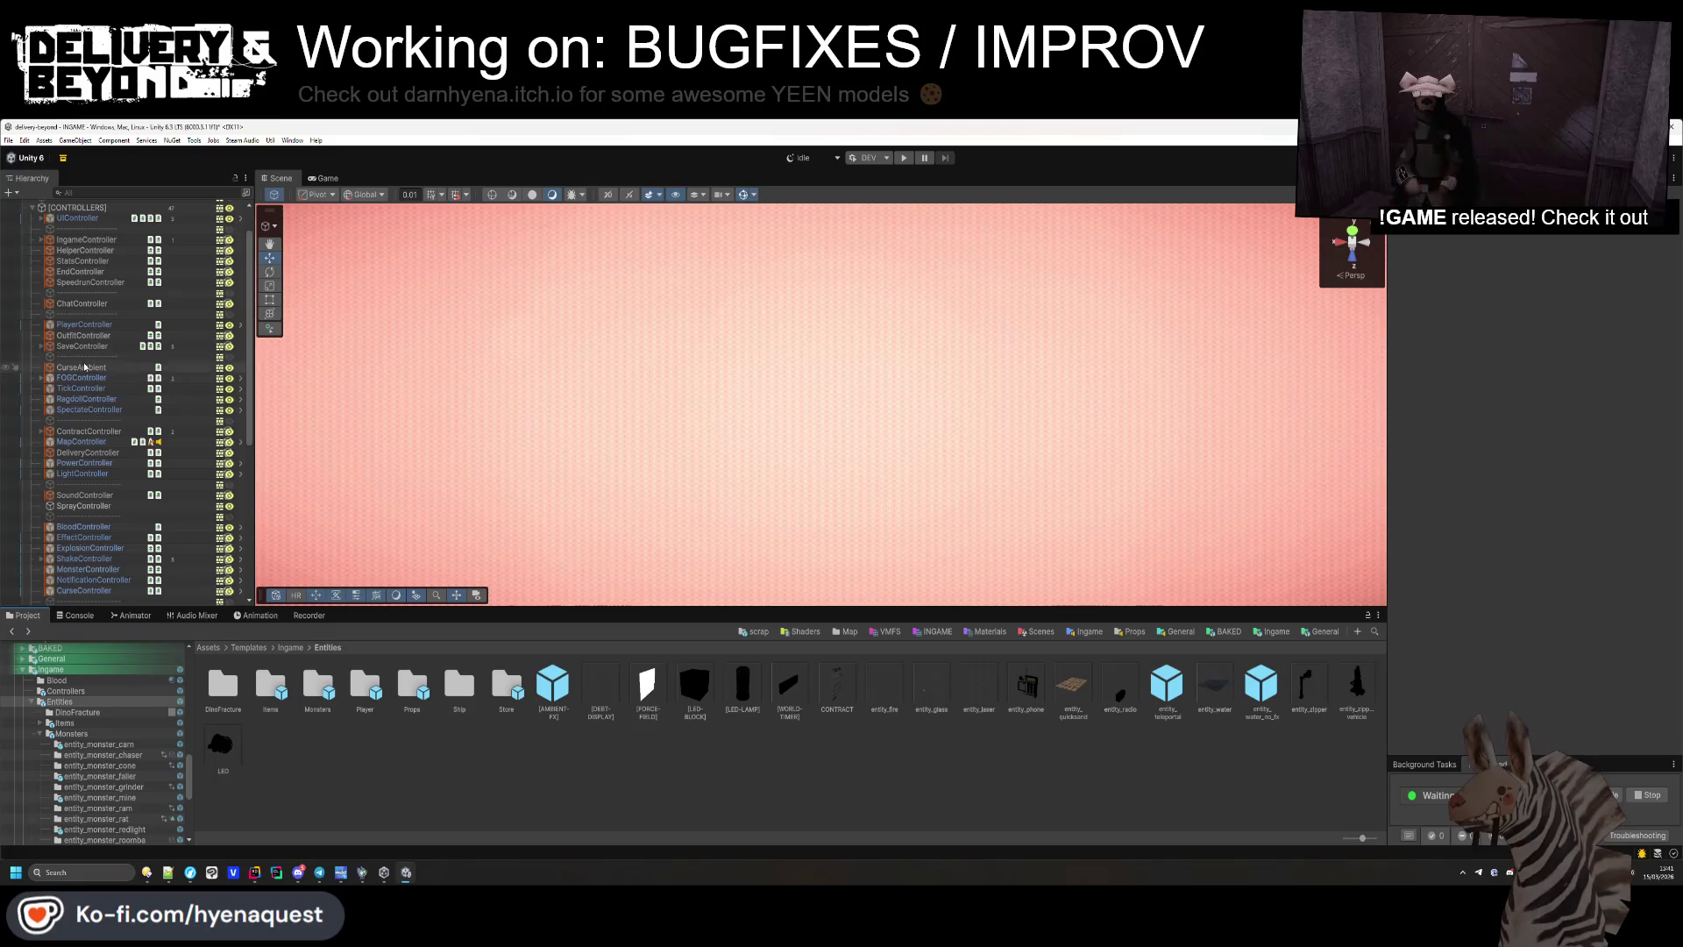
click(81, 441)
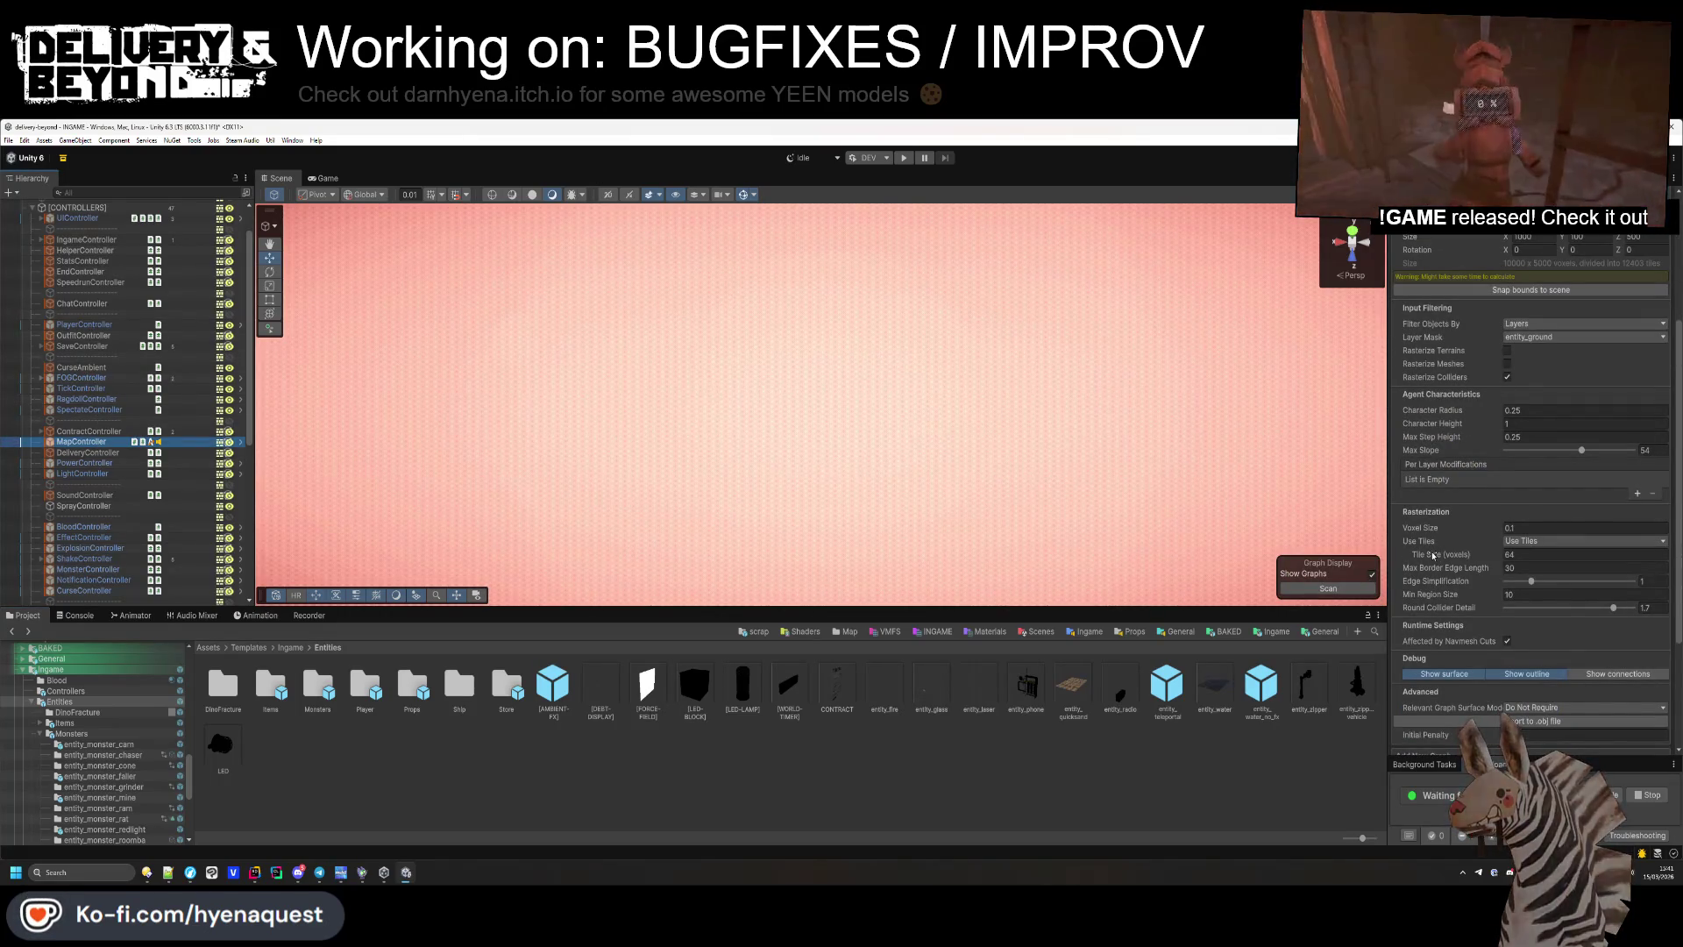
Set the recast graph's Min Region Size to 10, keeping Tile Size at 64.
mouse_move(1434, 555)
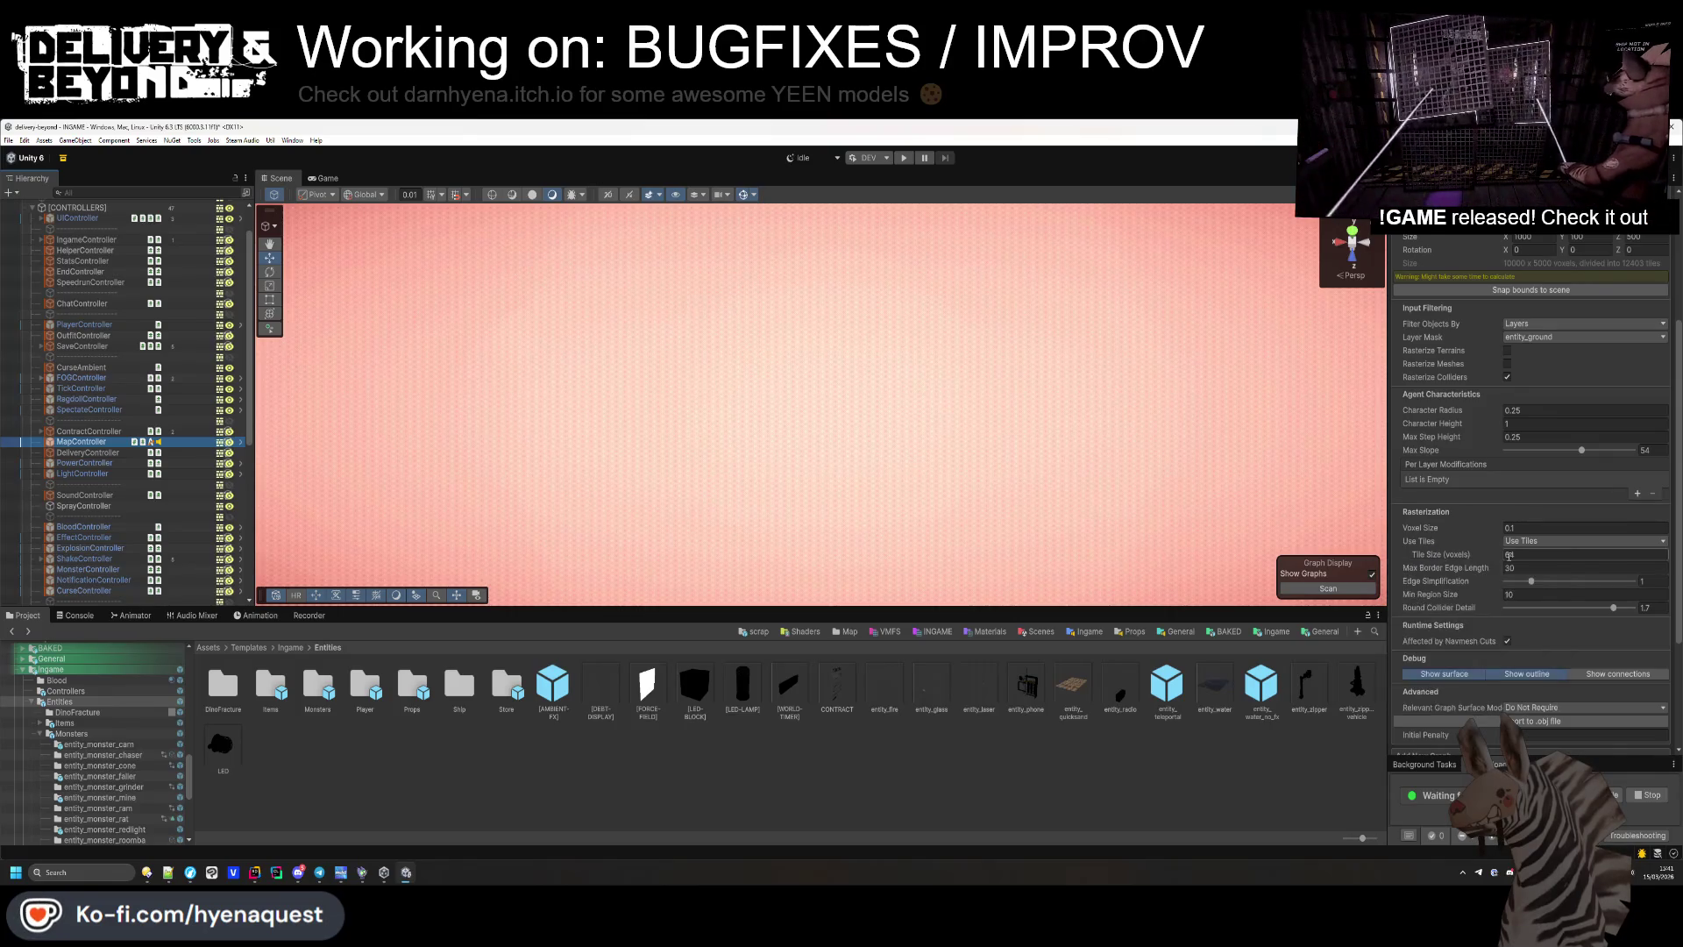
click(1516, 556)
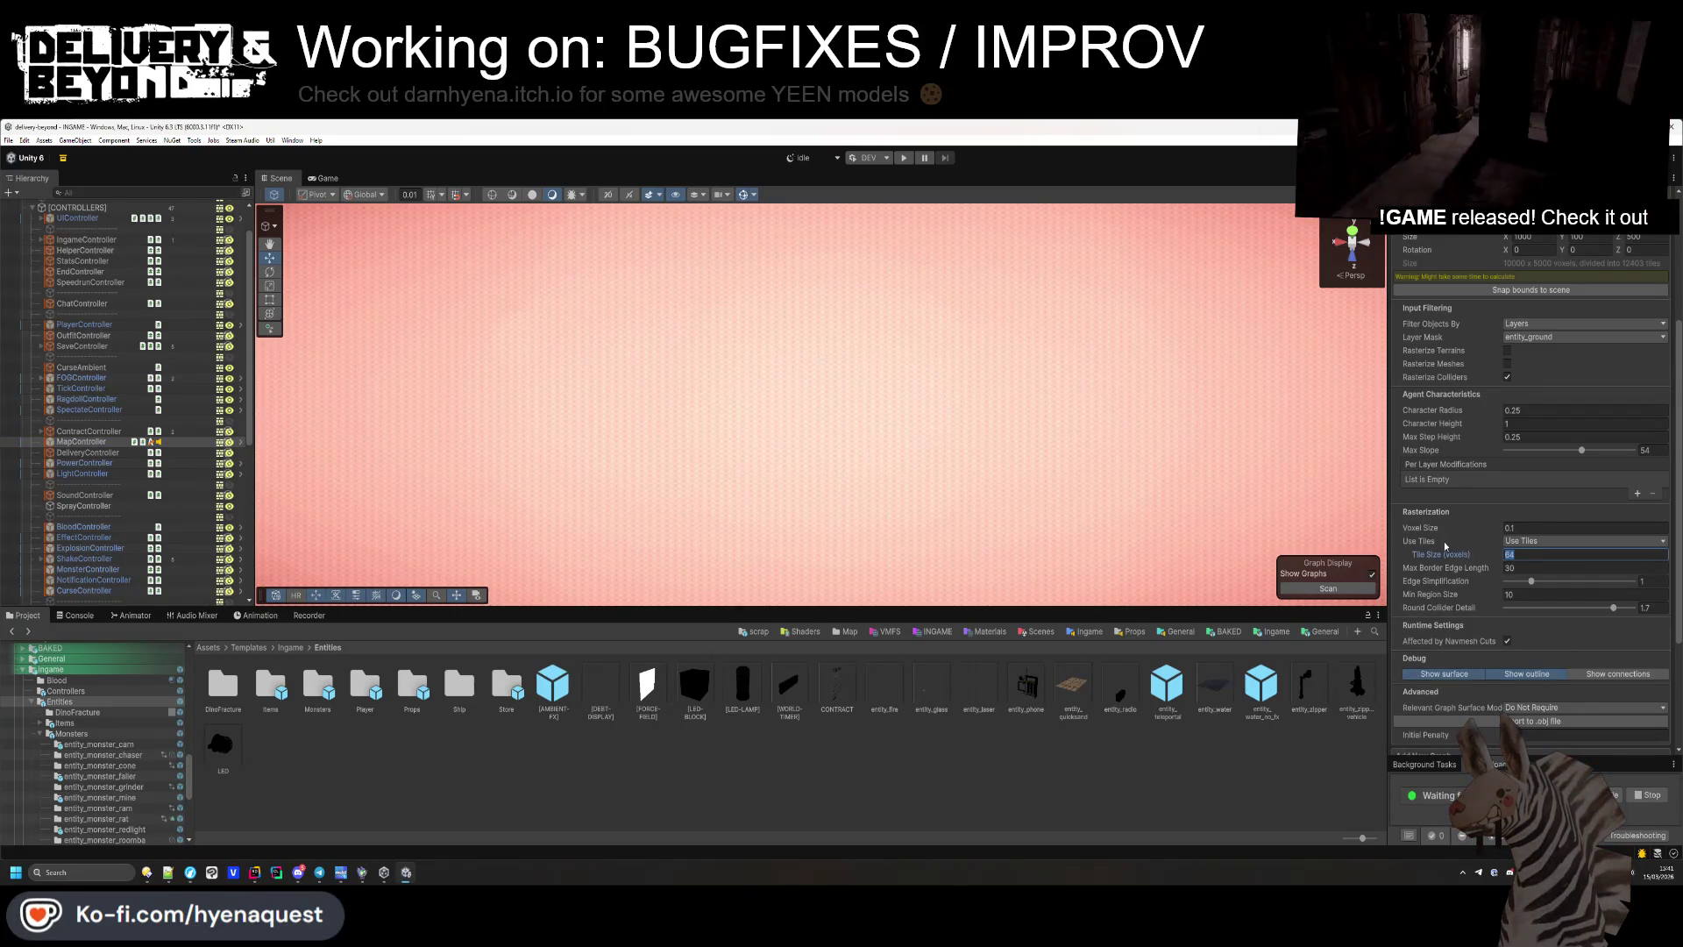
text(101)
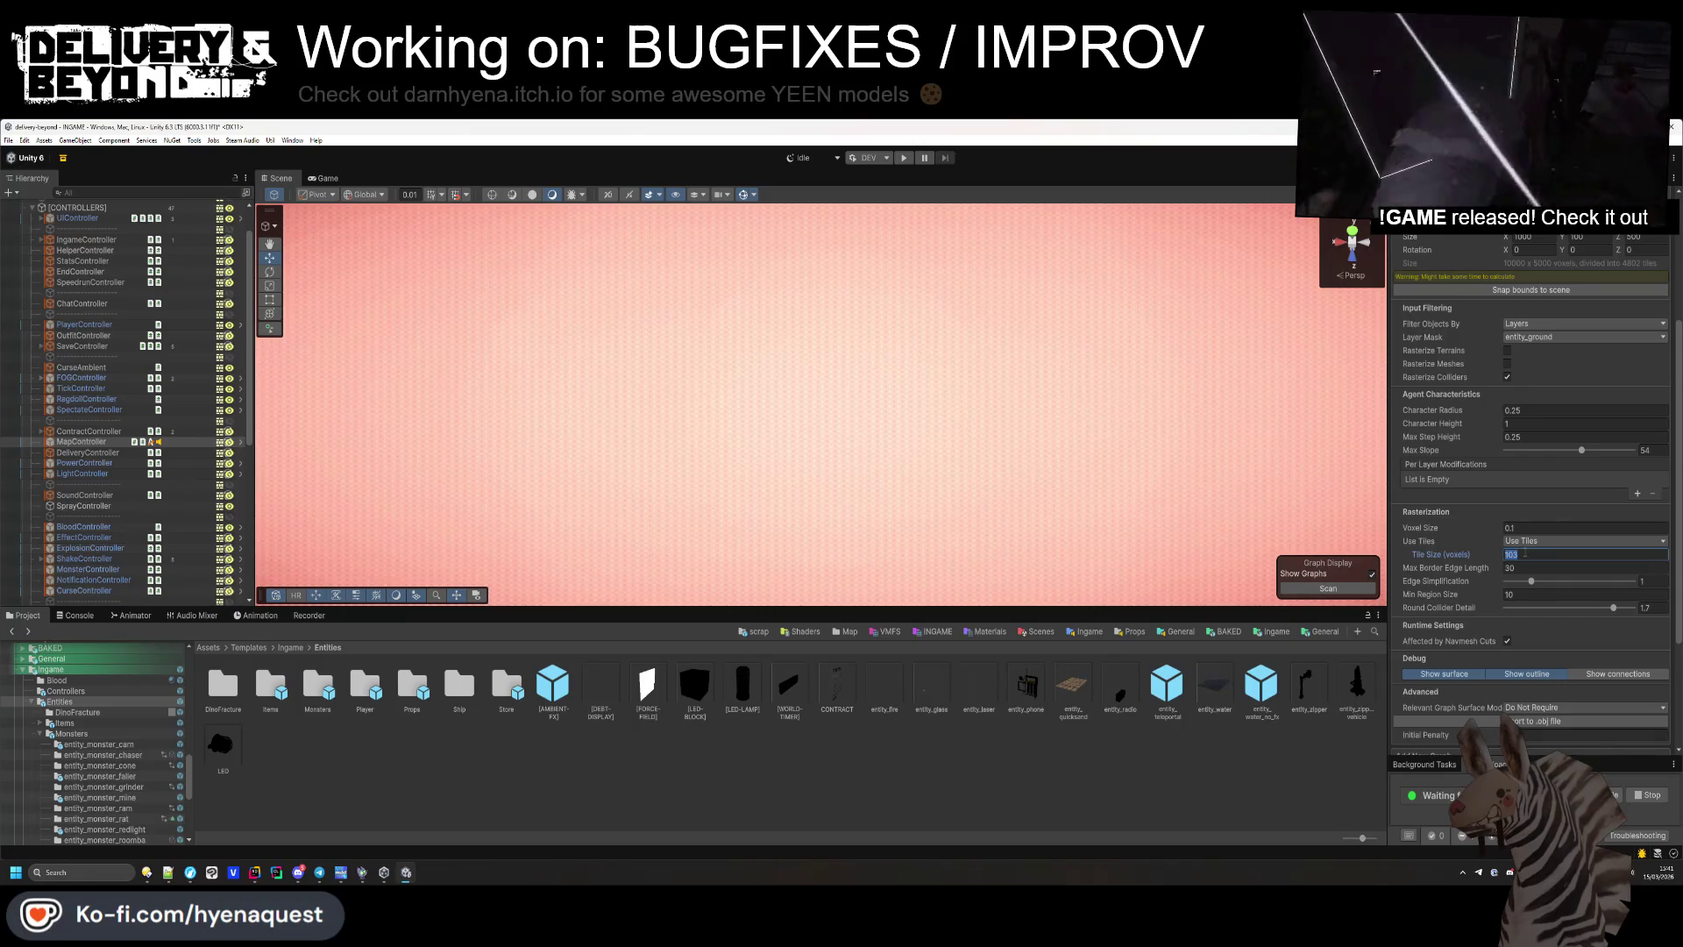
text(64)
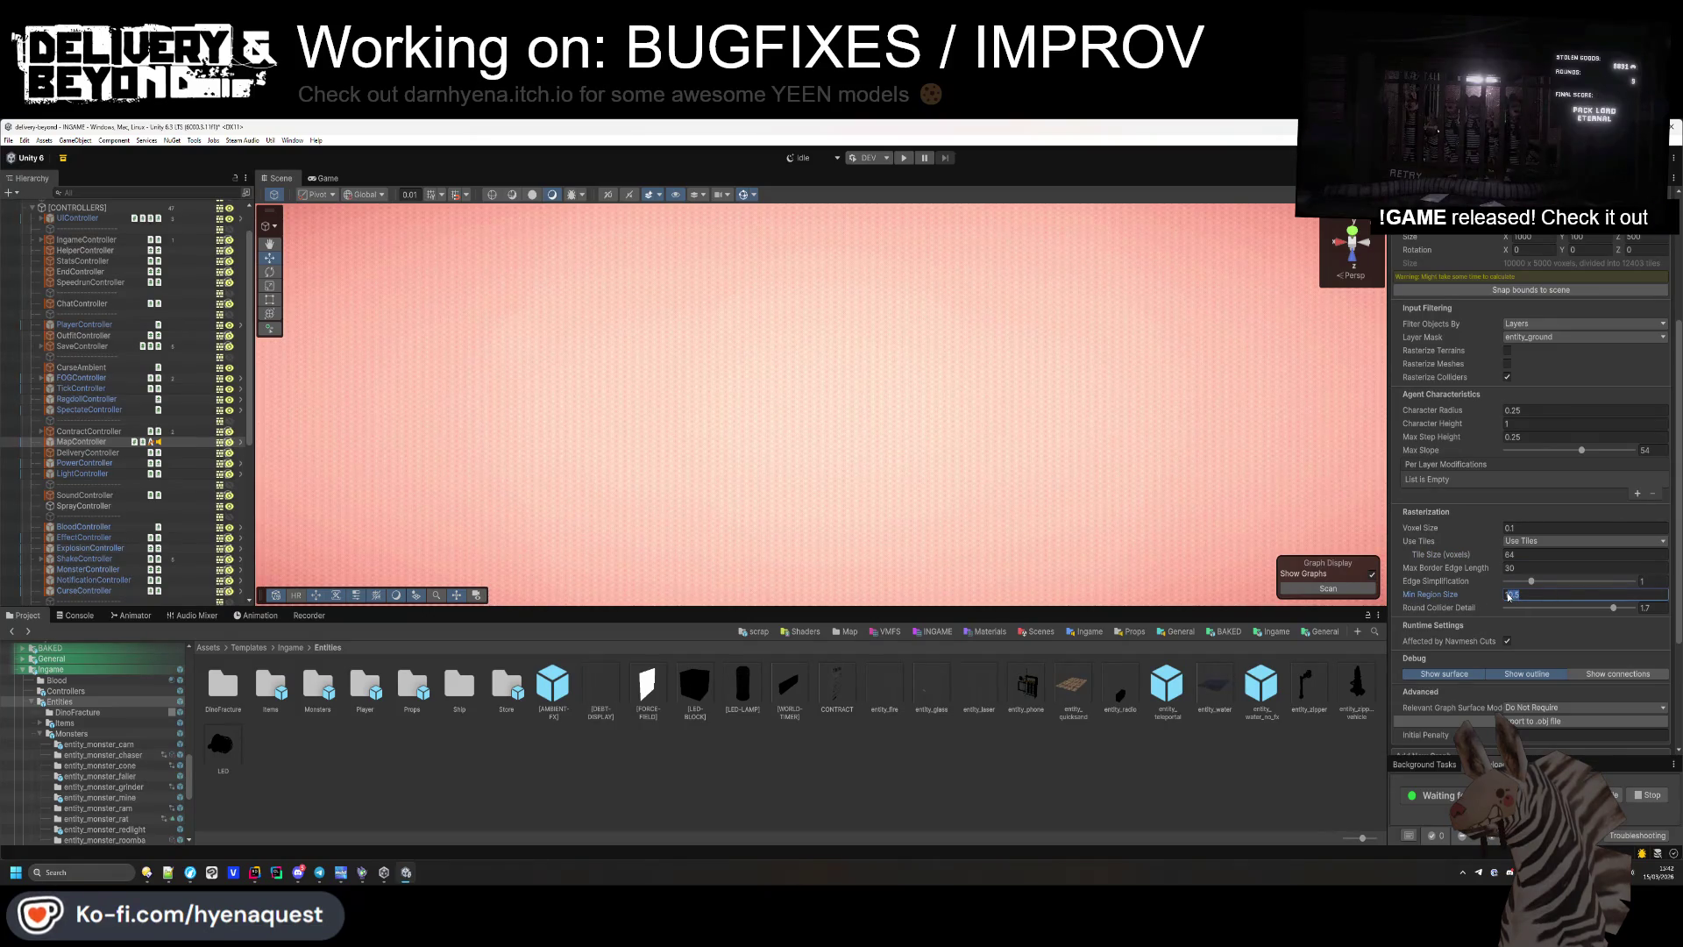
text(10)
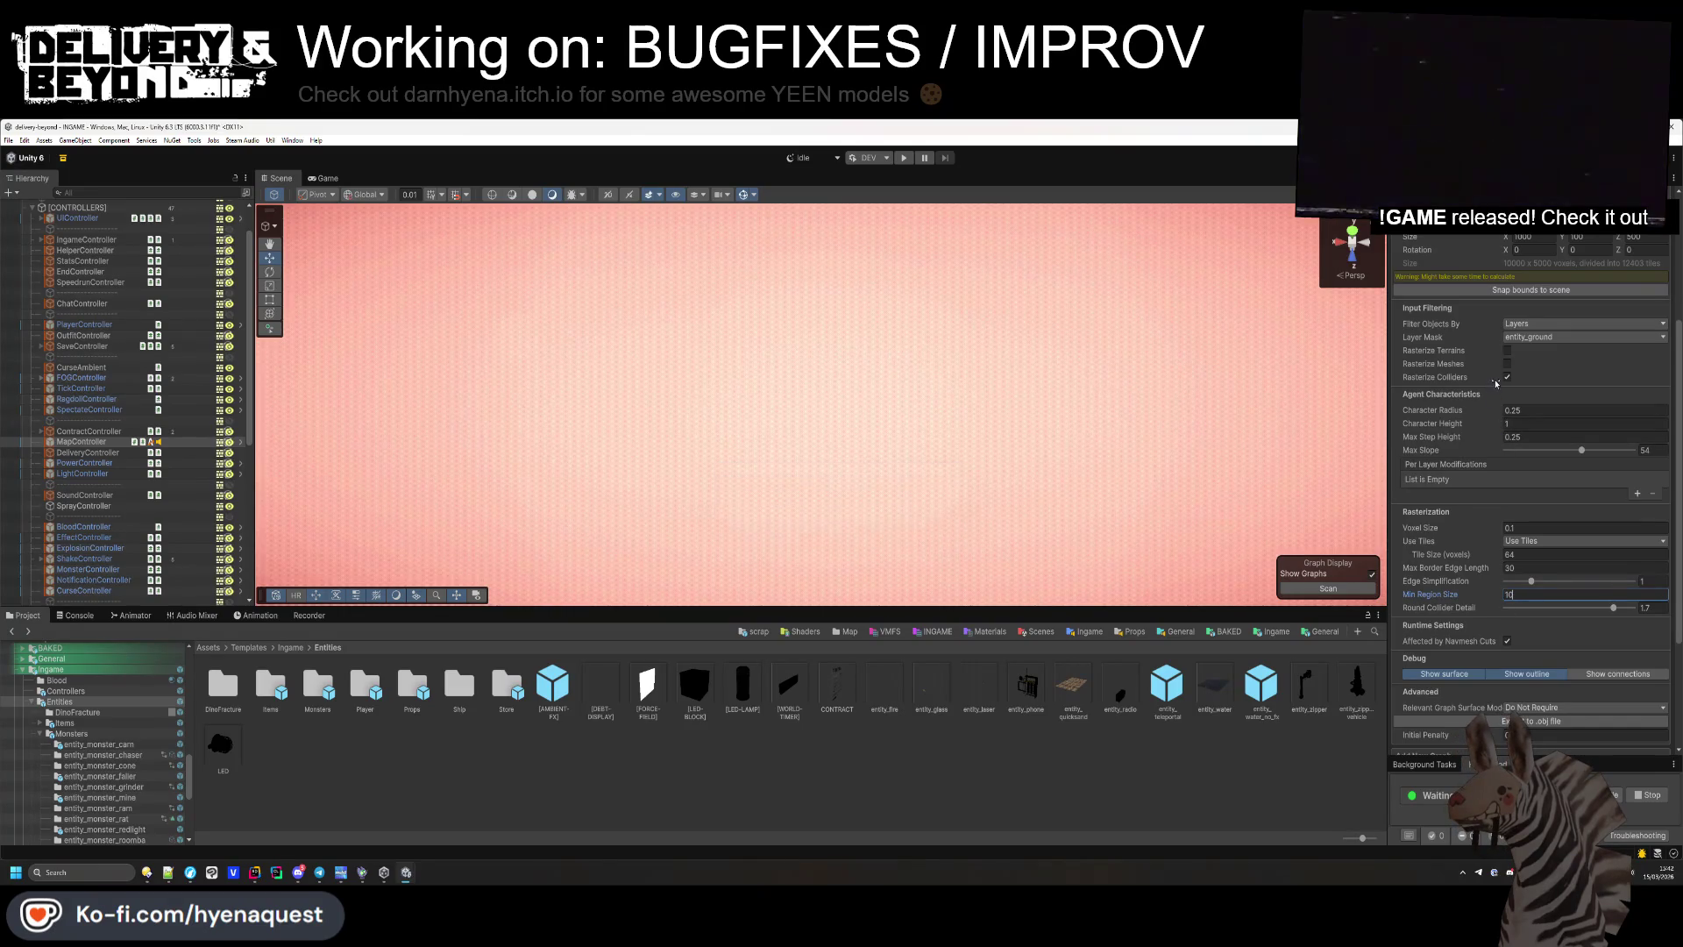
scroll(1458, 617, down, 3)
scroll(1461, 600, down, 1)
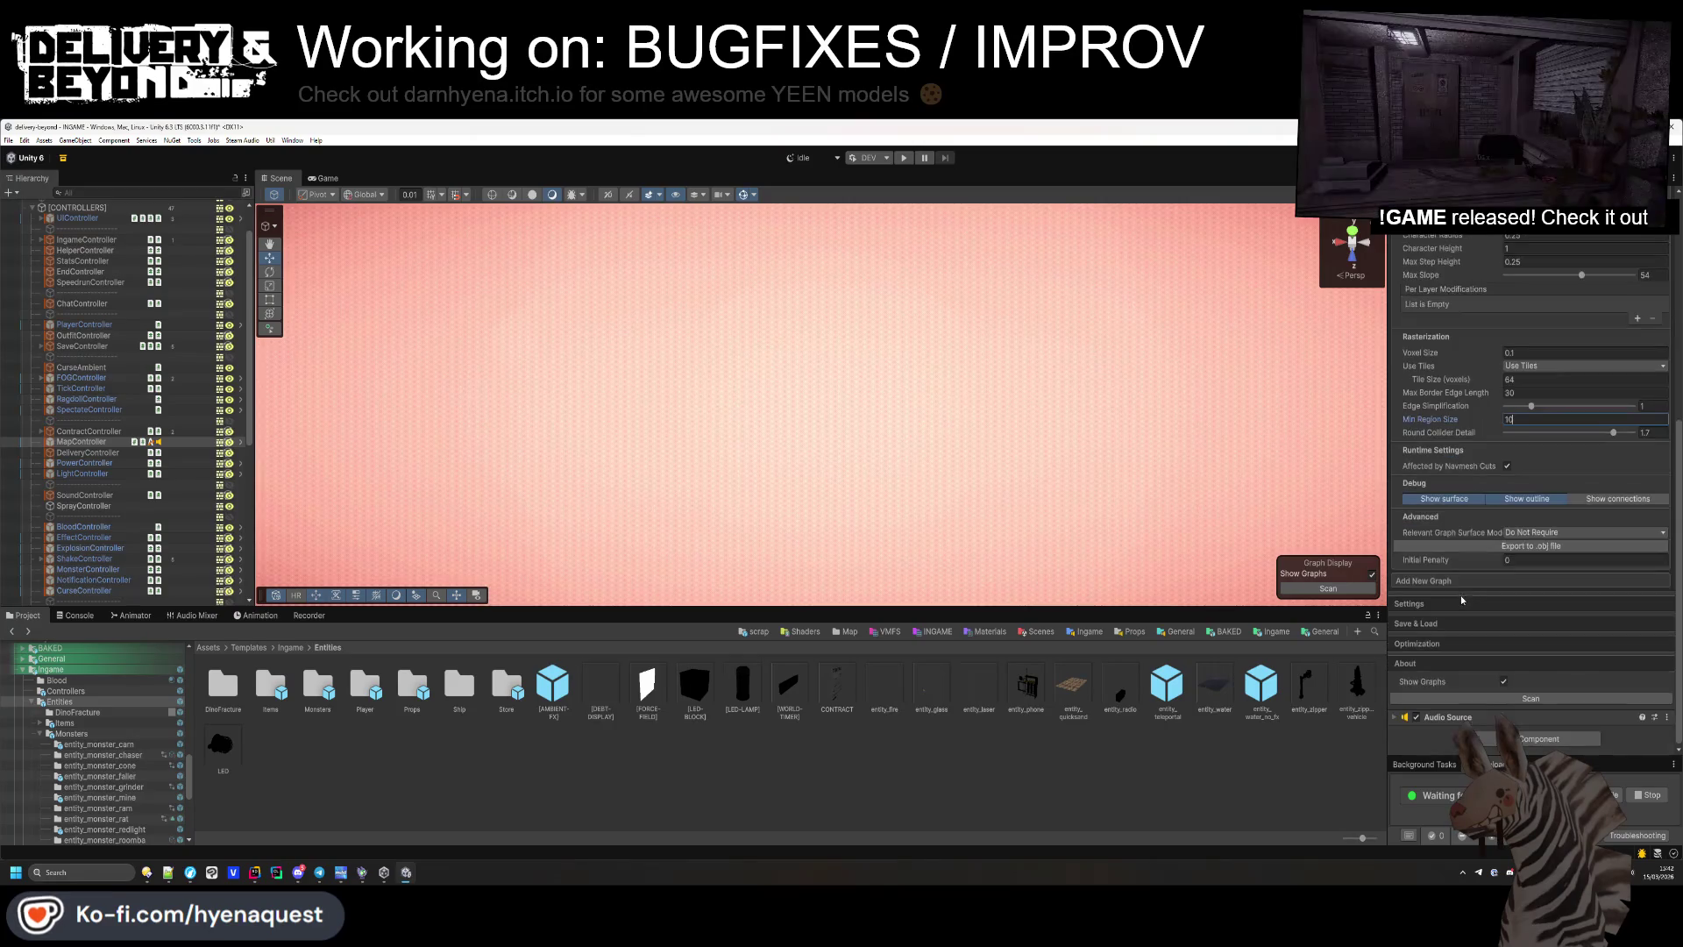
click(1435, 645)
Scroll through the ASTAR_ optimization defines, deselect AstarPath and return to Play mode.
scroll(1442, 614, down, 5)
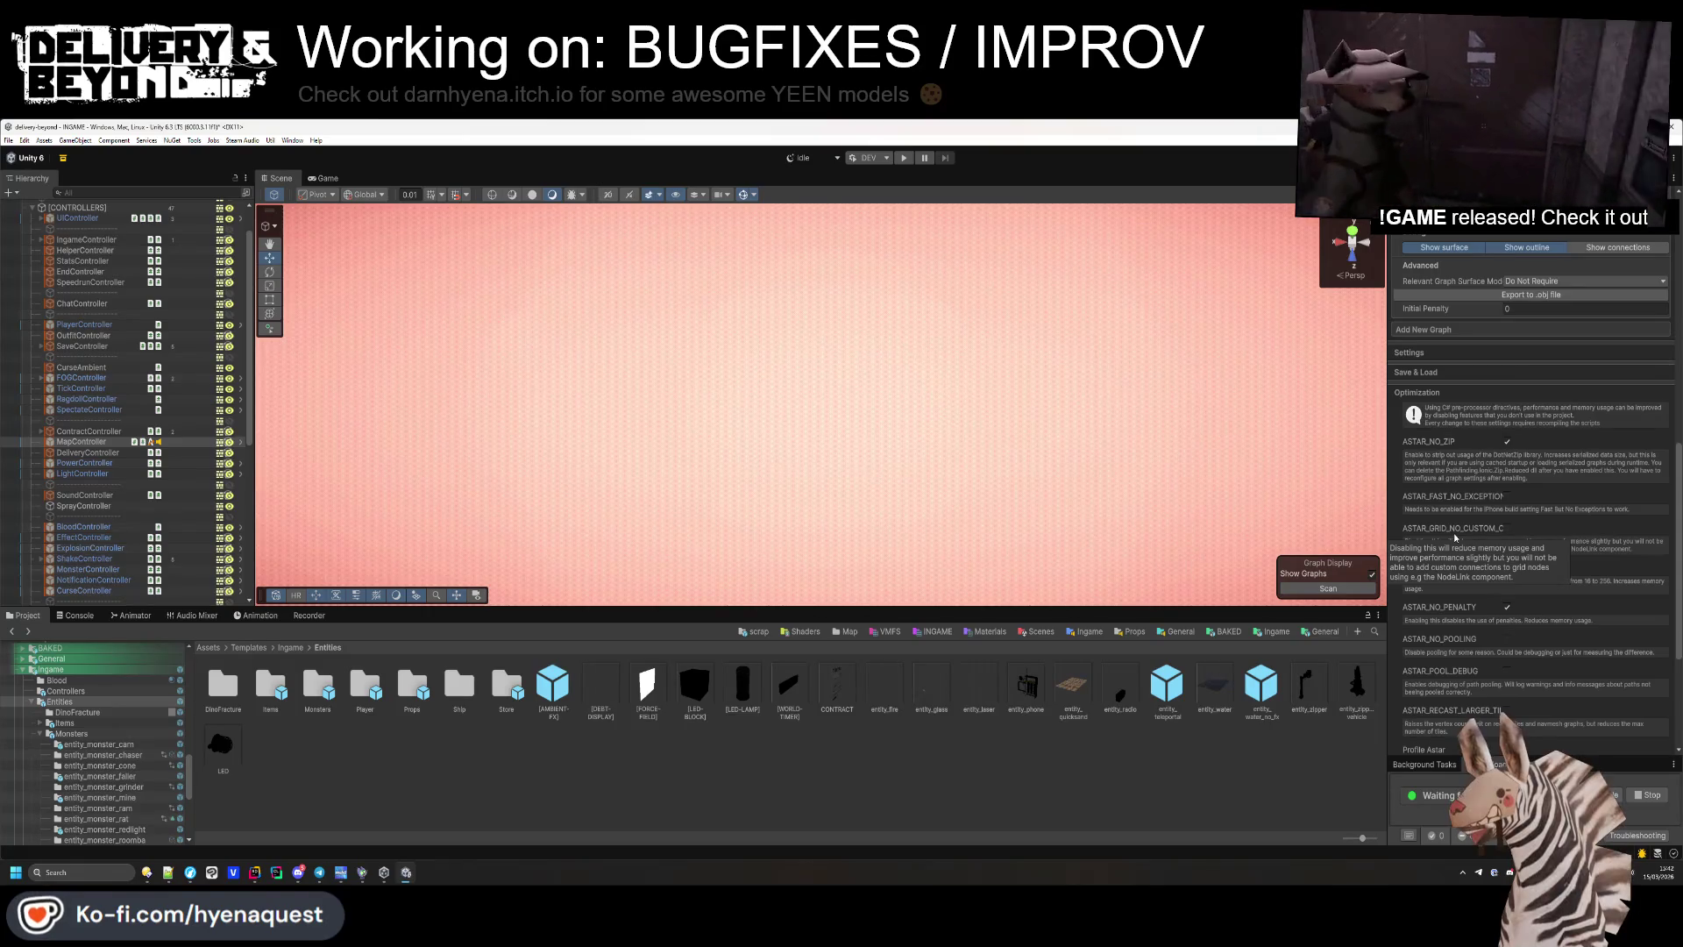
scroll(1450, 571, down, 2)
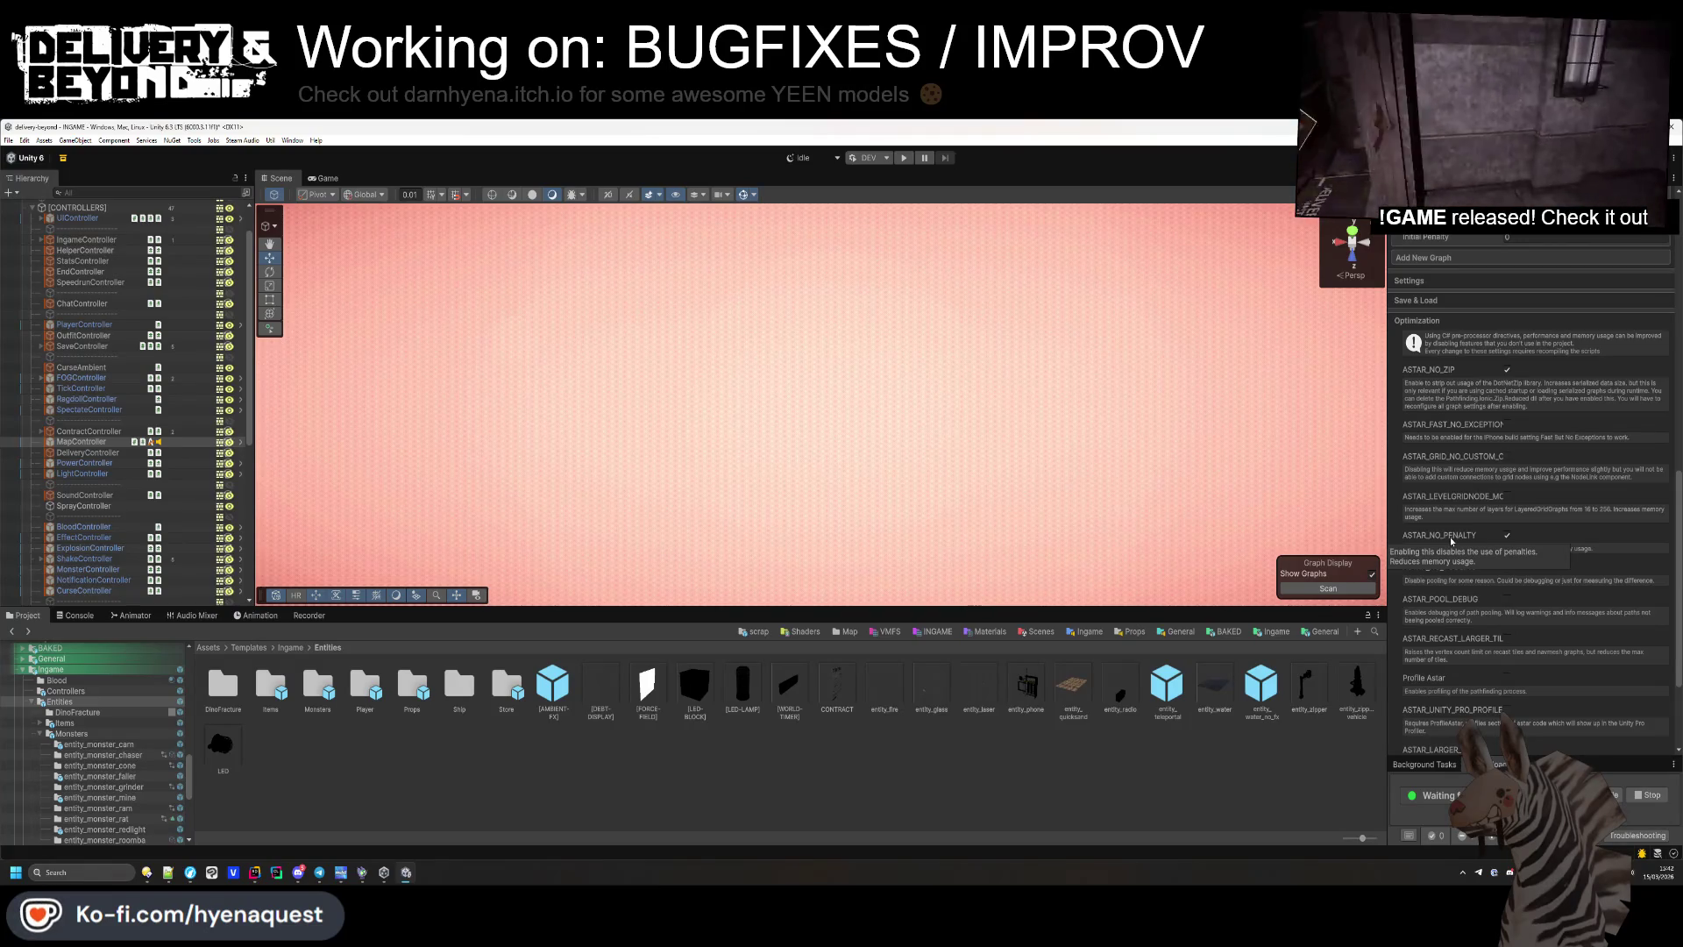
scroll(1450, 536, down, 1)
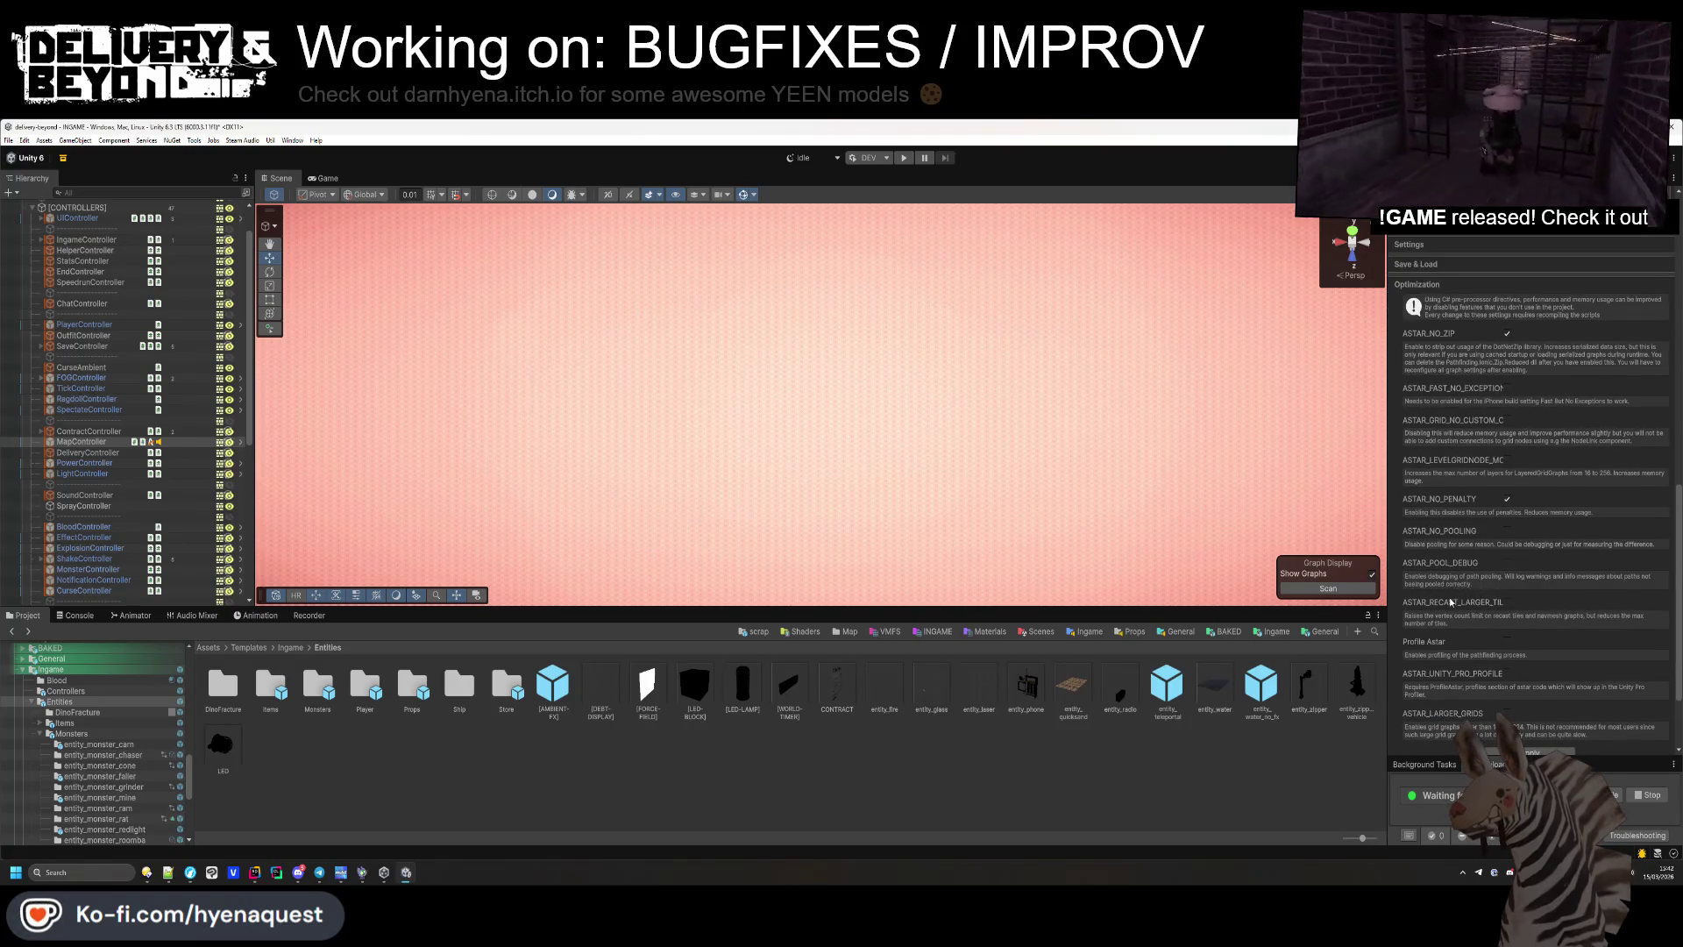
scroll(1449, 614, down, 1)
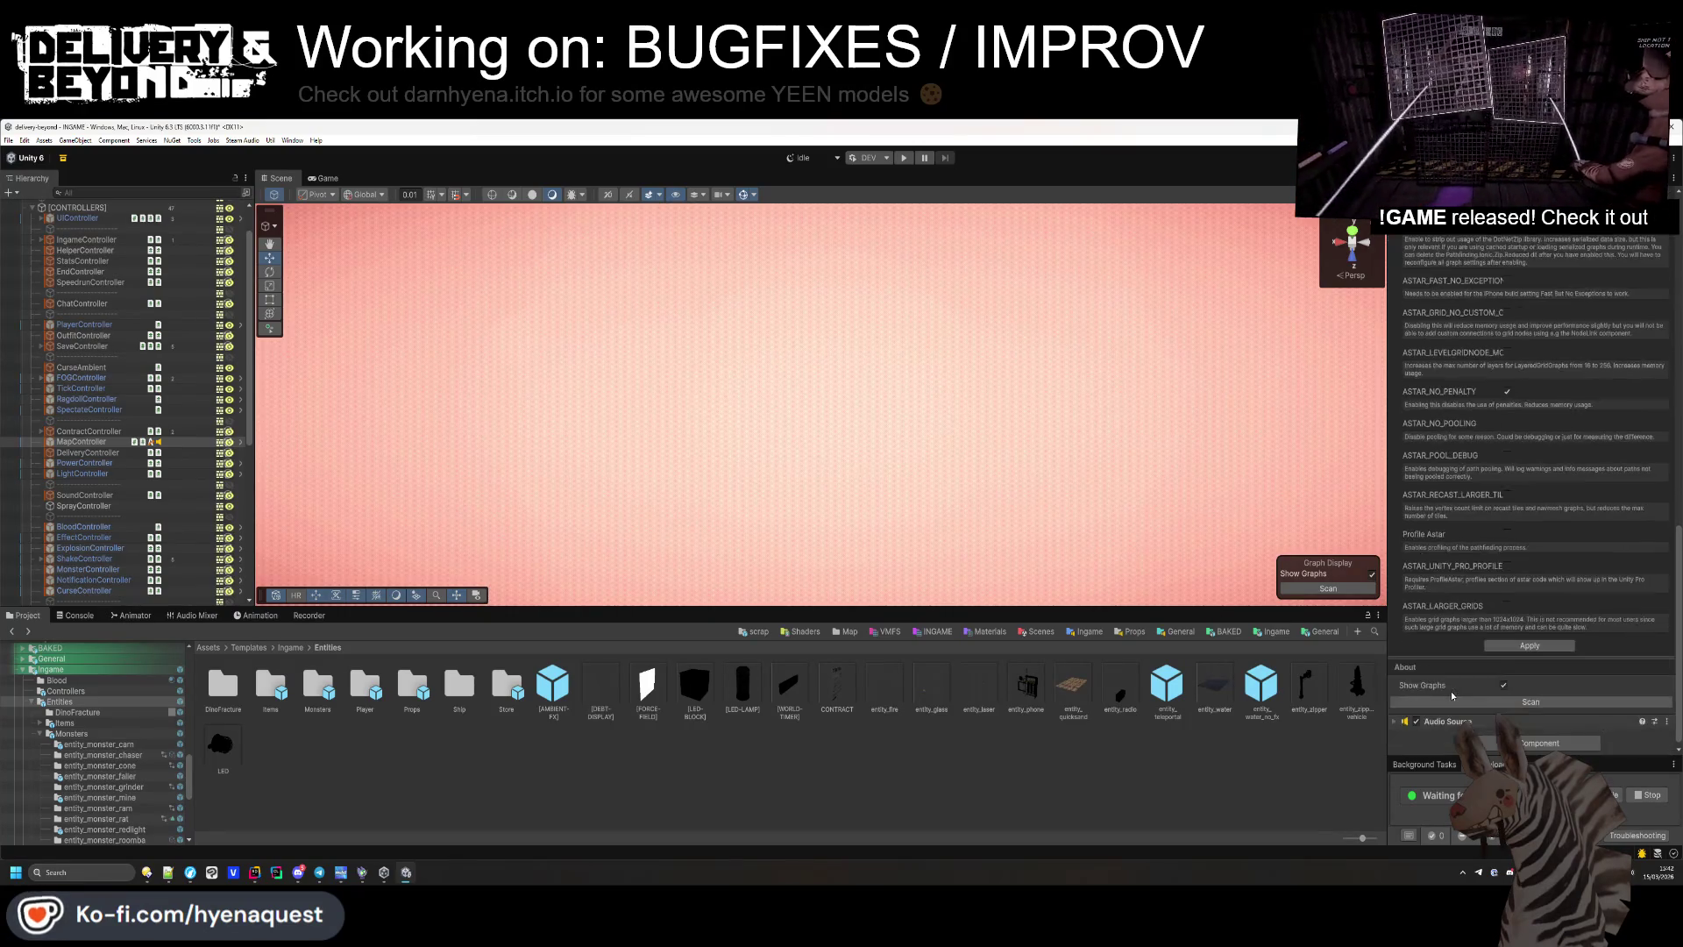
scroll(1450, 691, up, 10)
click(929, 813)
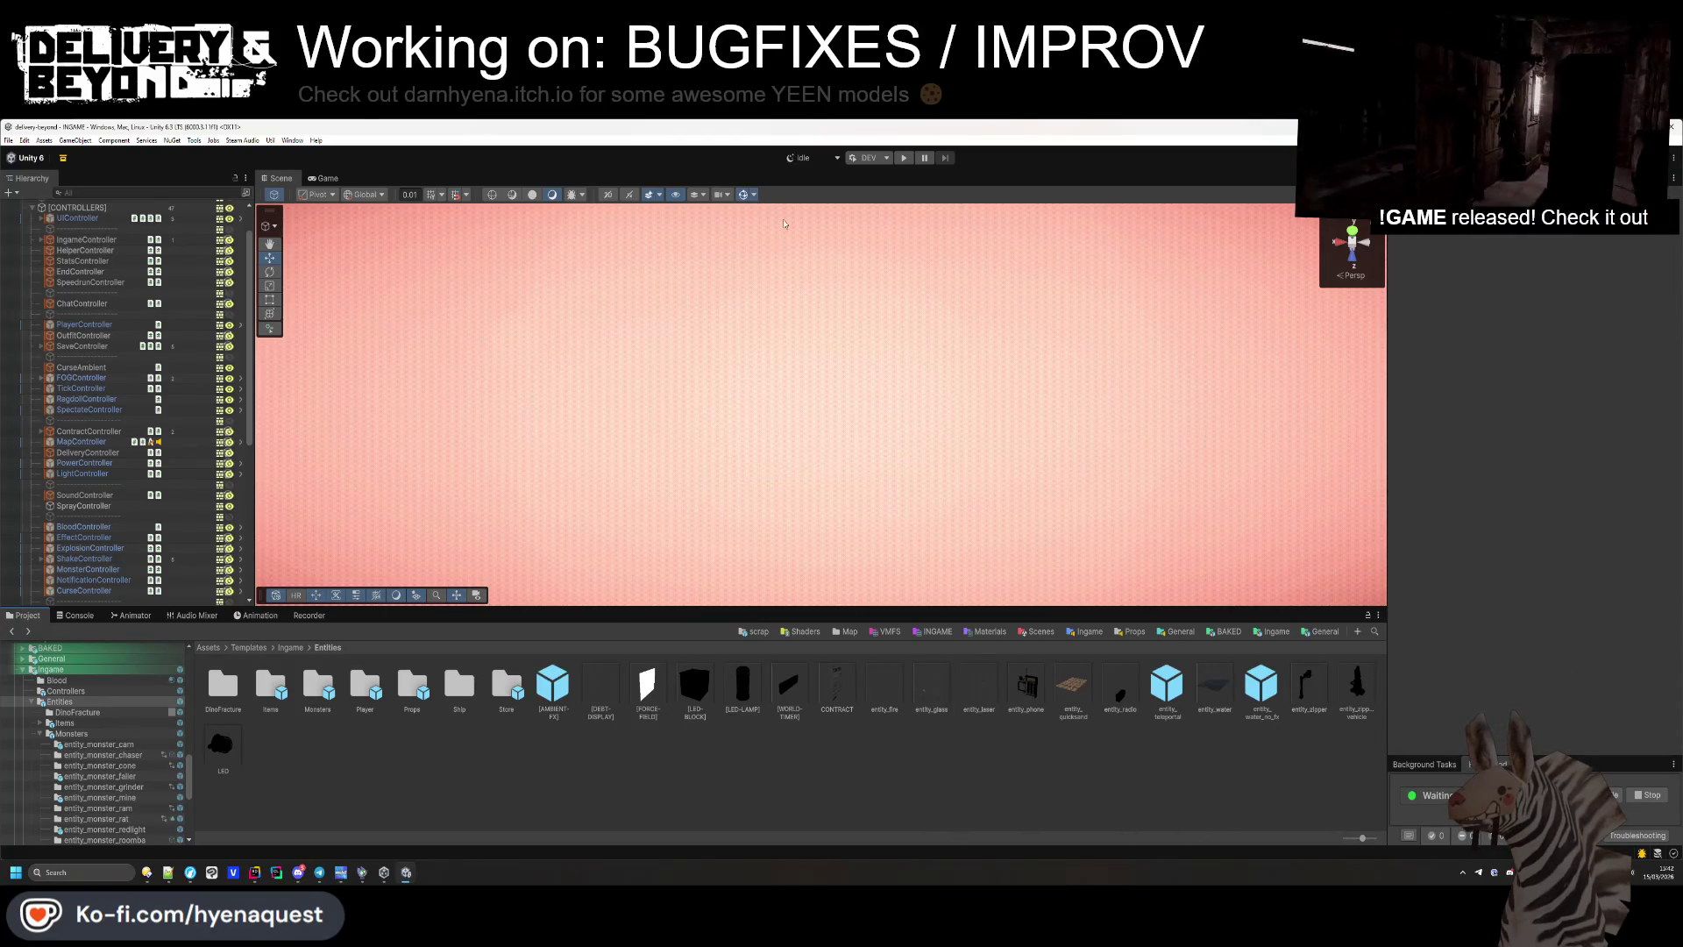
click(910, 159)
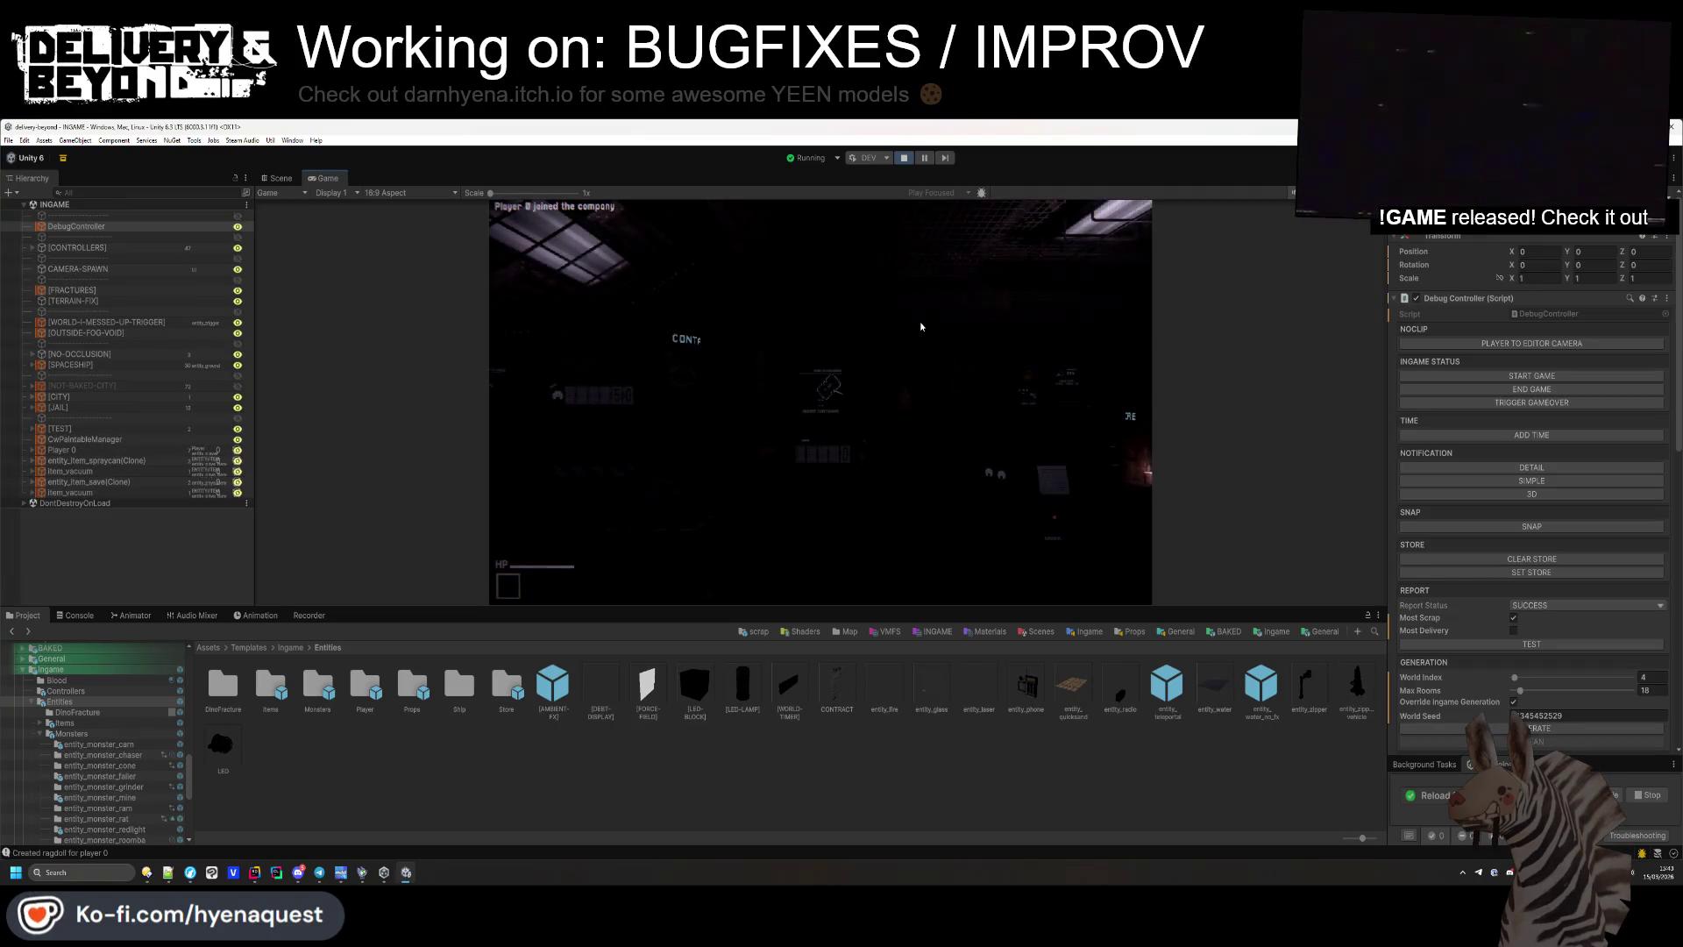
Commit World Index 1 in the Debug Controller and clear the old console messages.
click(74, 614)
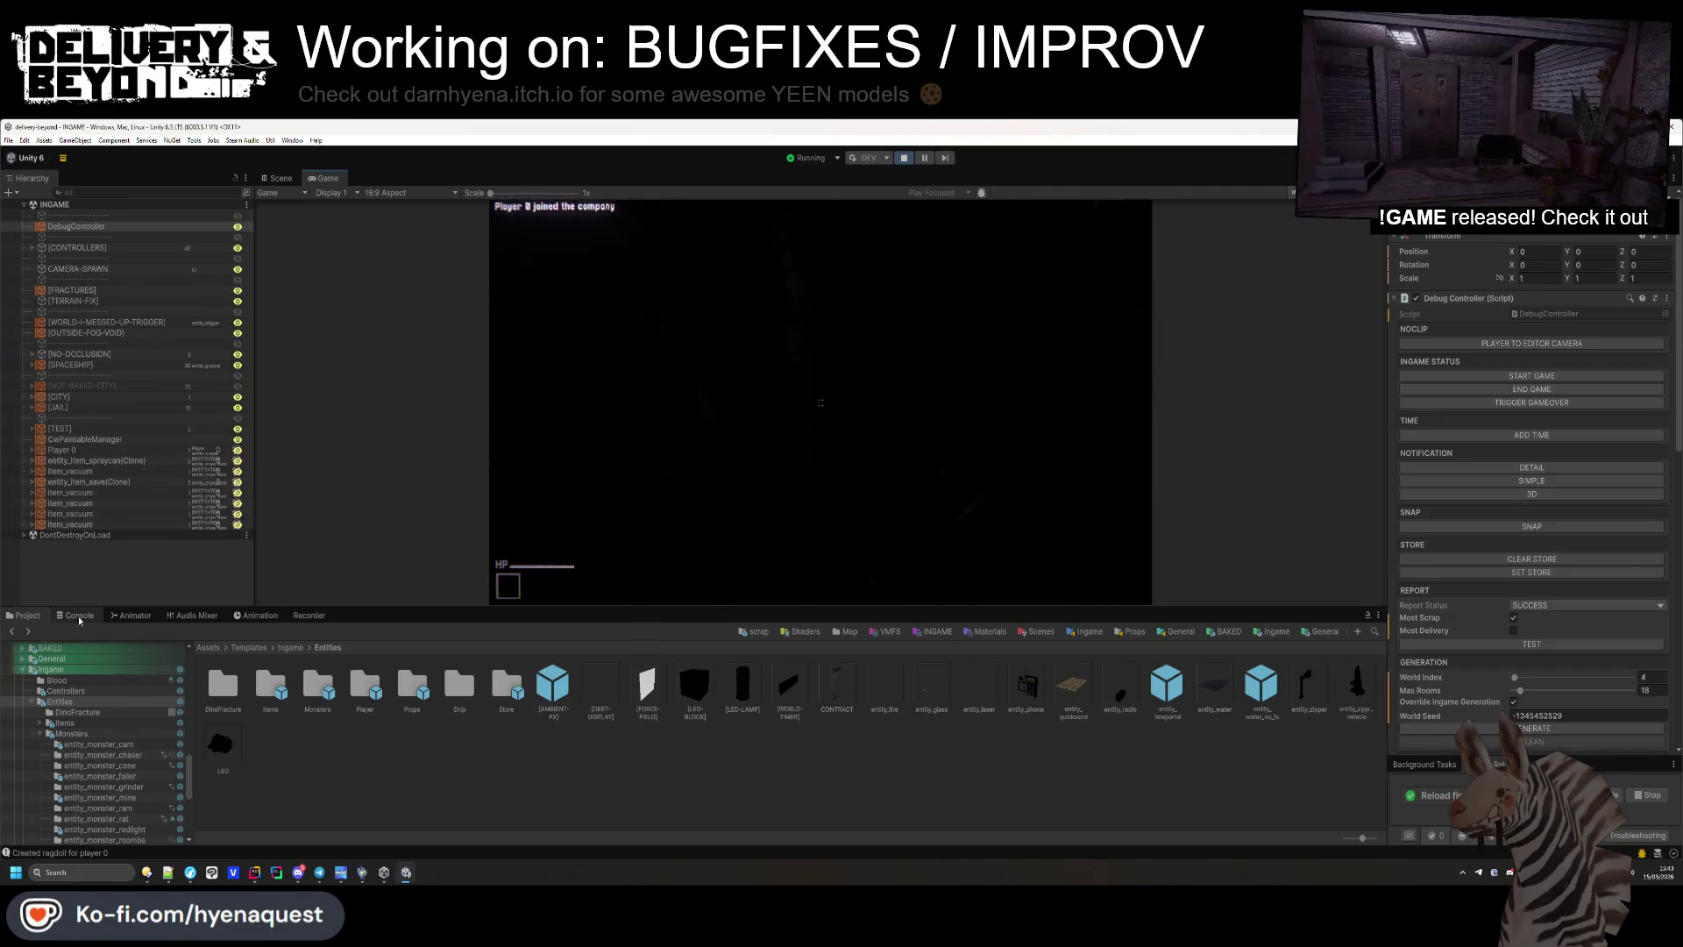
click(25, 614)
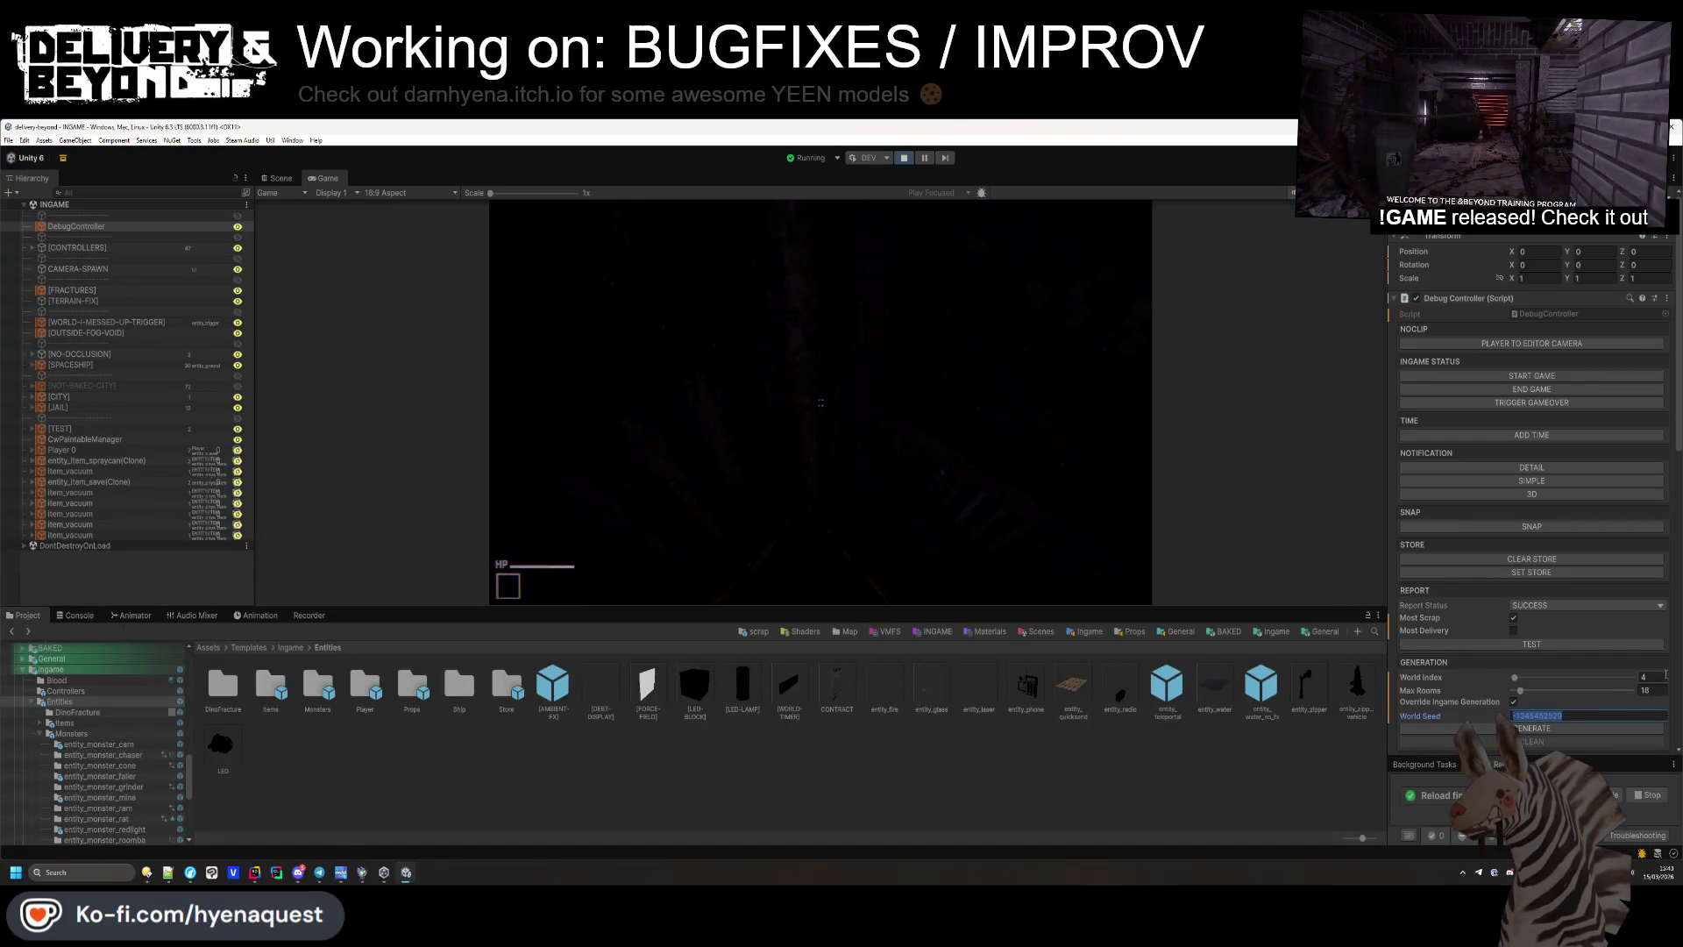
click(1569, 732)
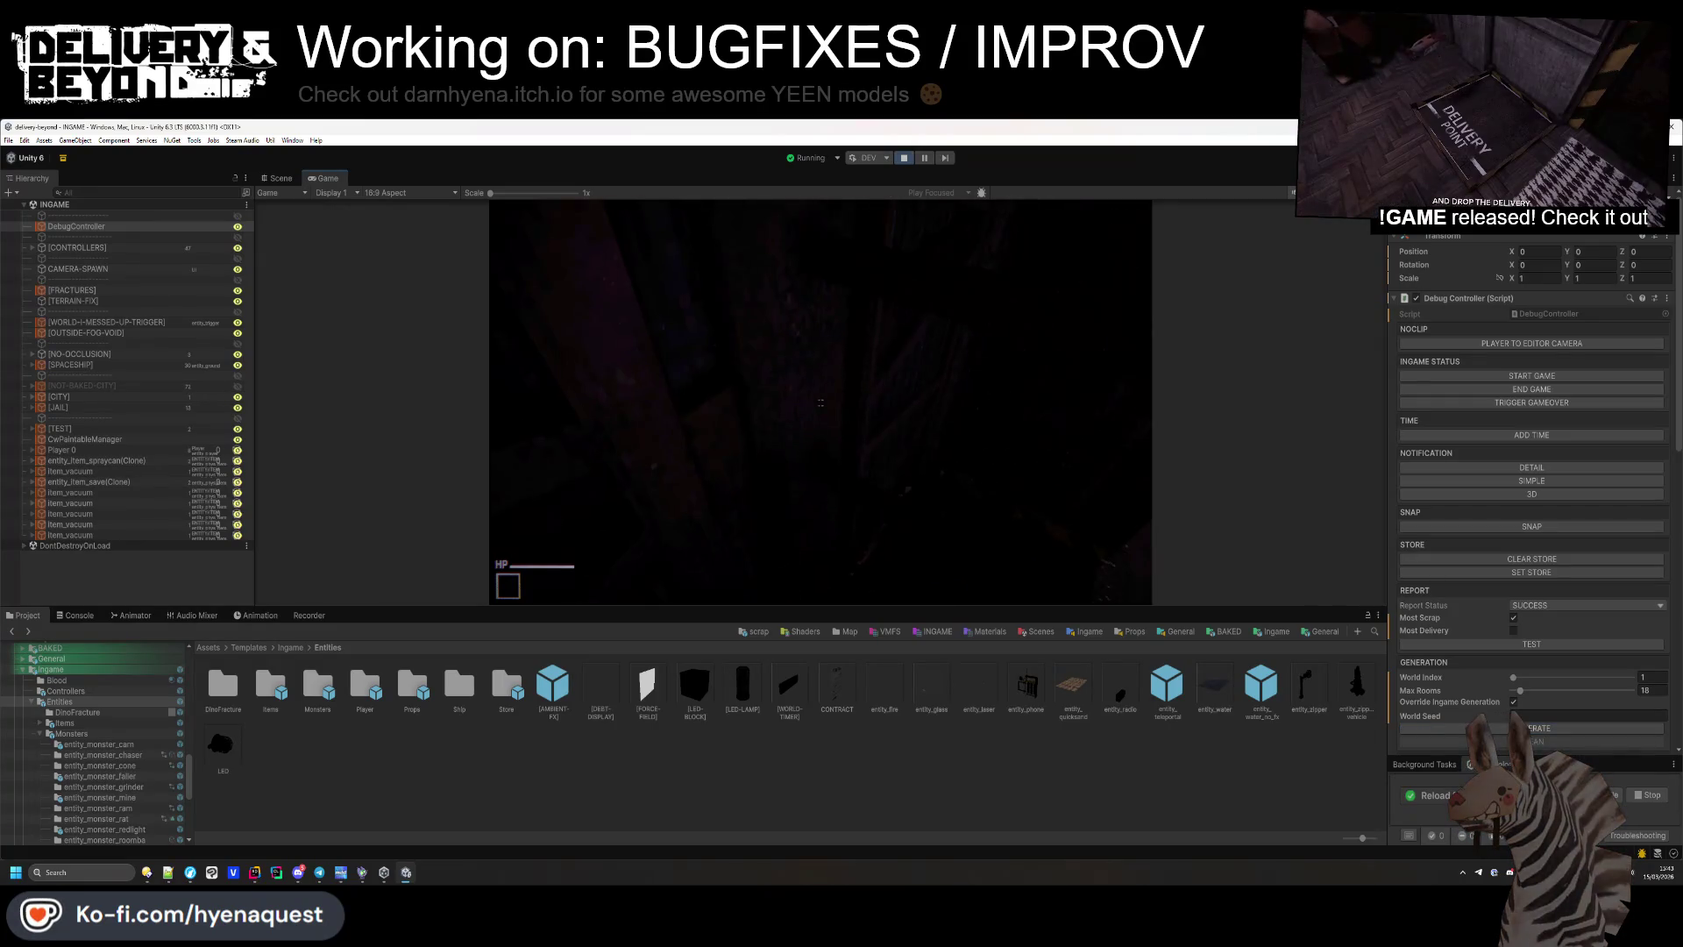
key(super)
click(387, 769)
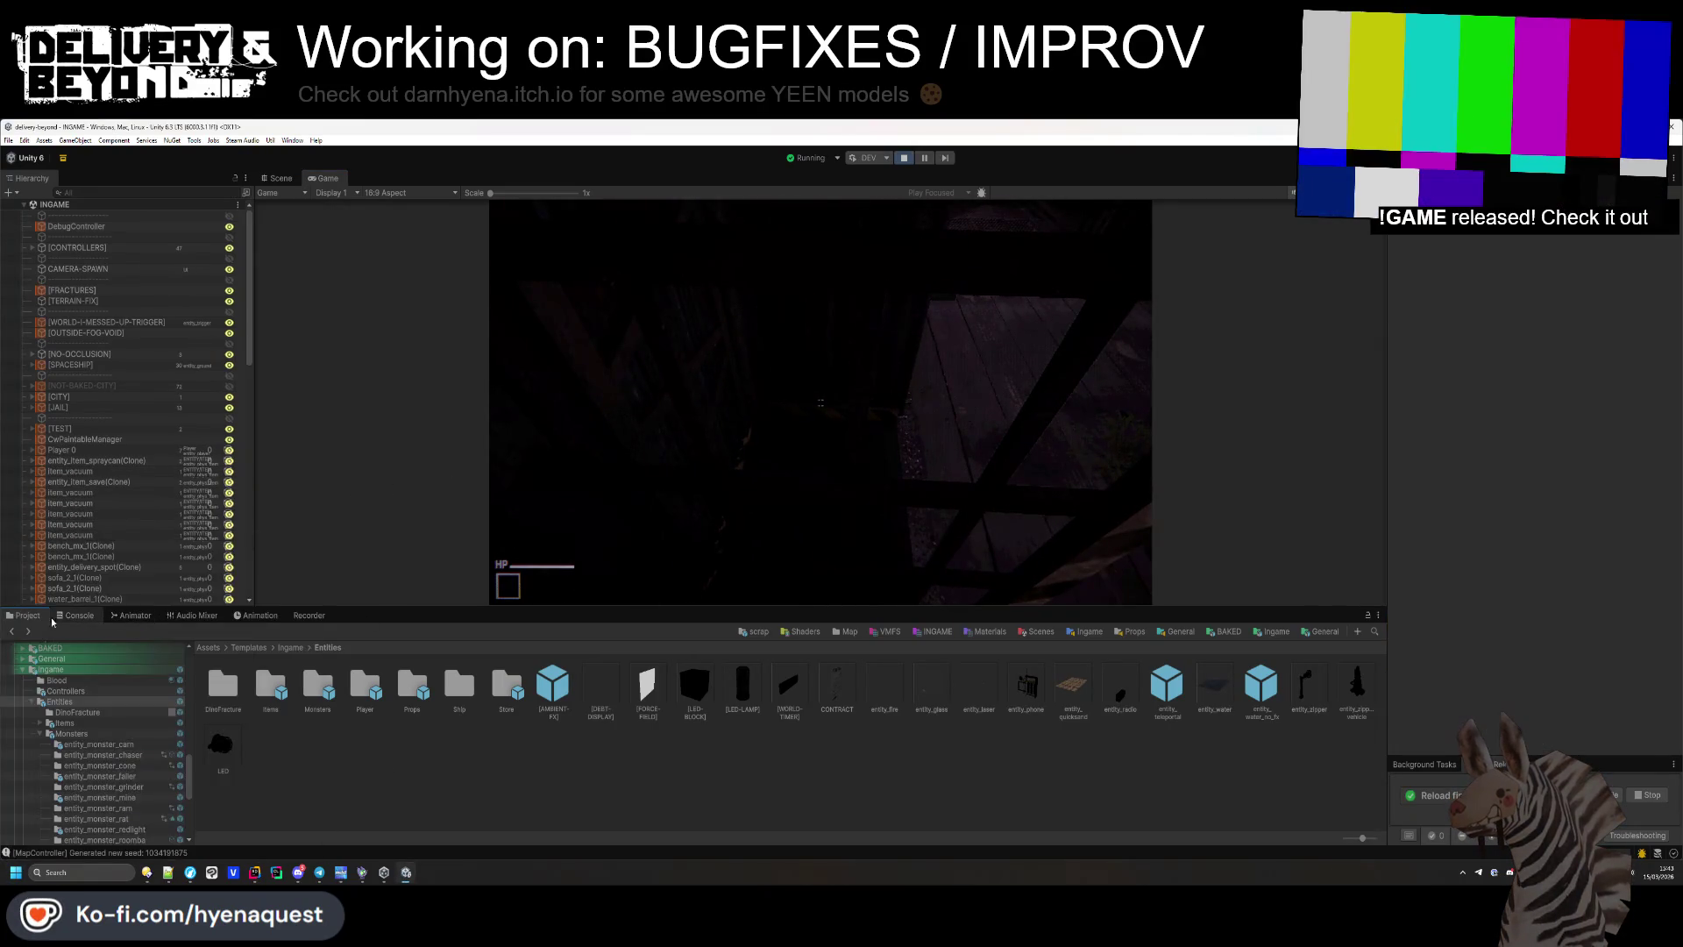
click(77, 615)
click(24, 629)
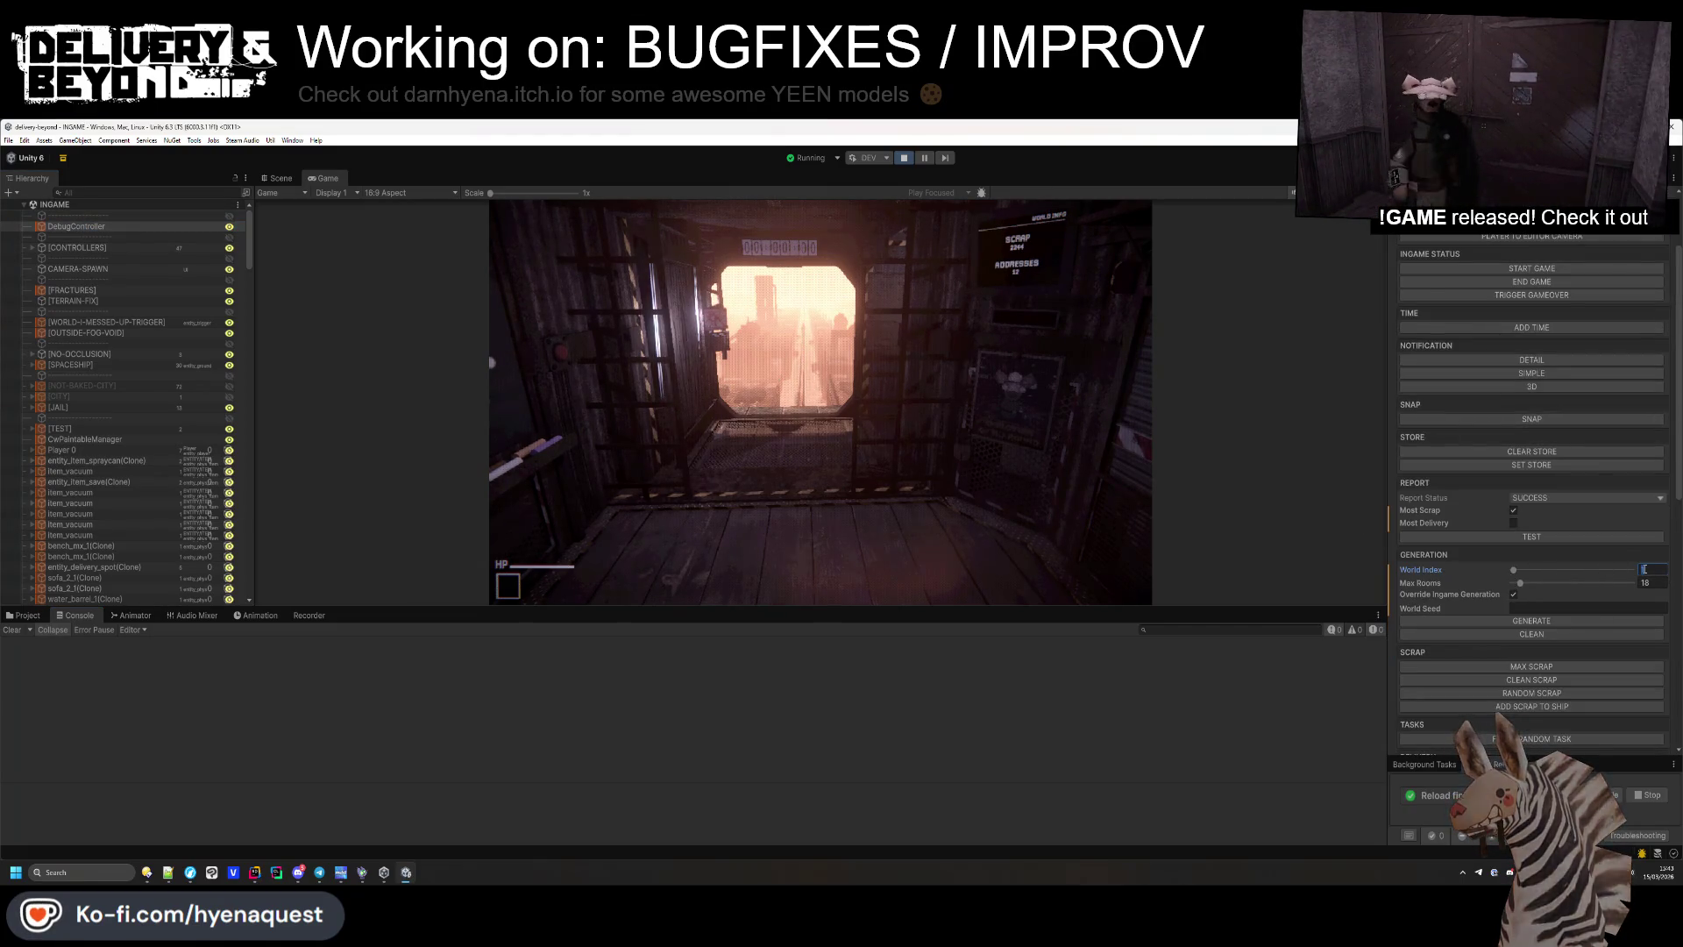
Clean and regenerate the map into 20 rooms, then view it overhead in the Scene.
click(1575, 621)
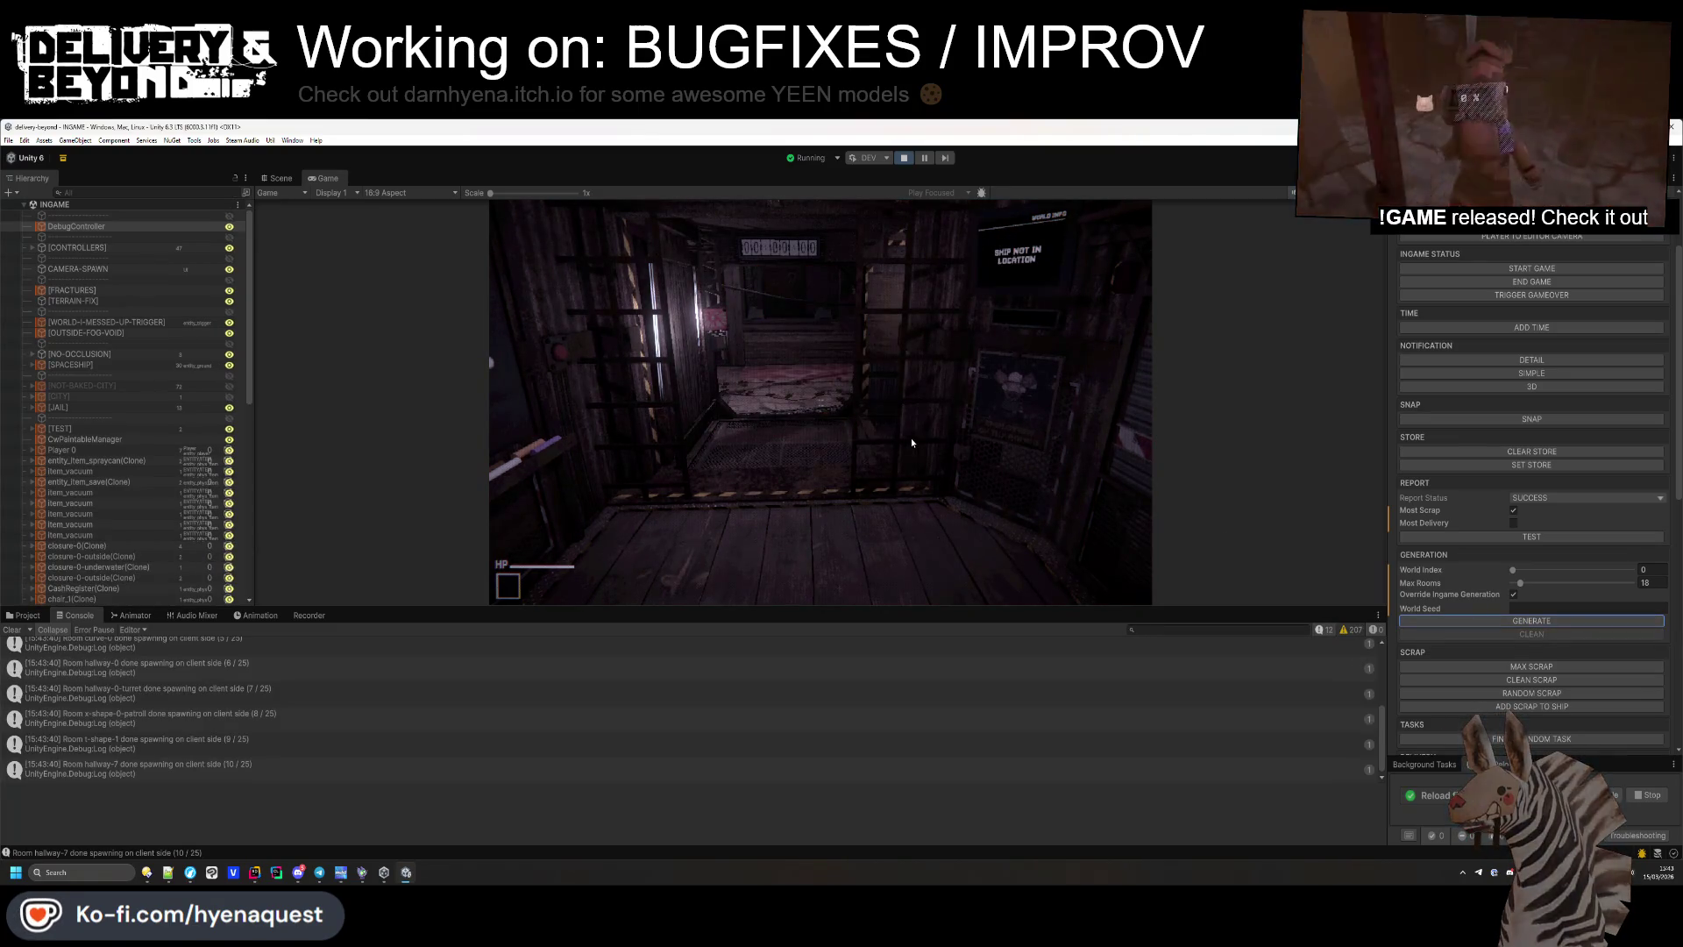
click(911, 438)
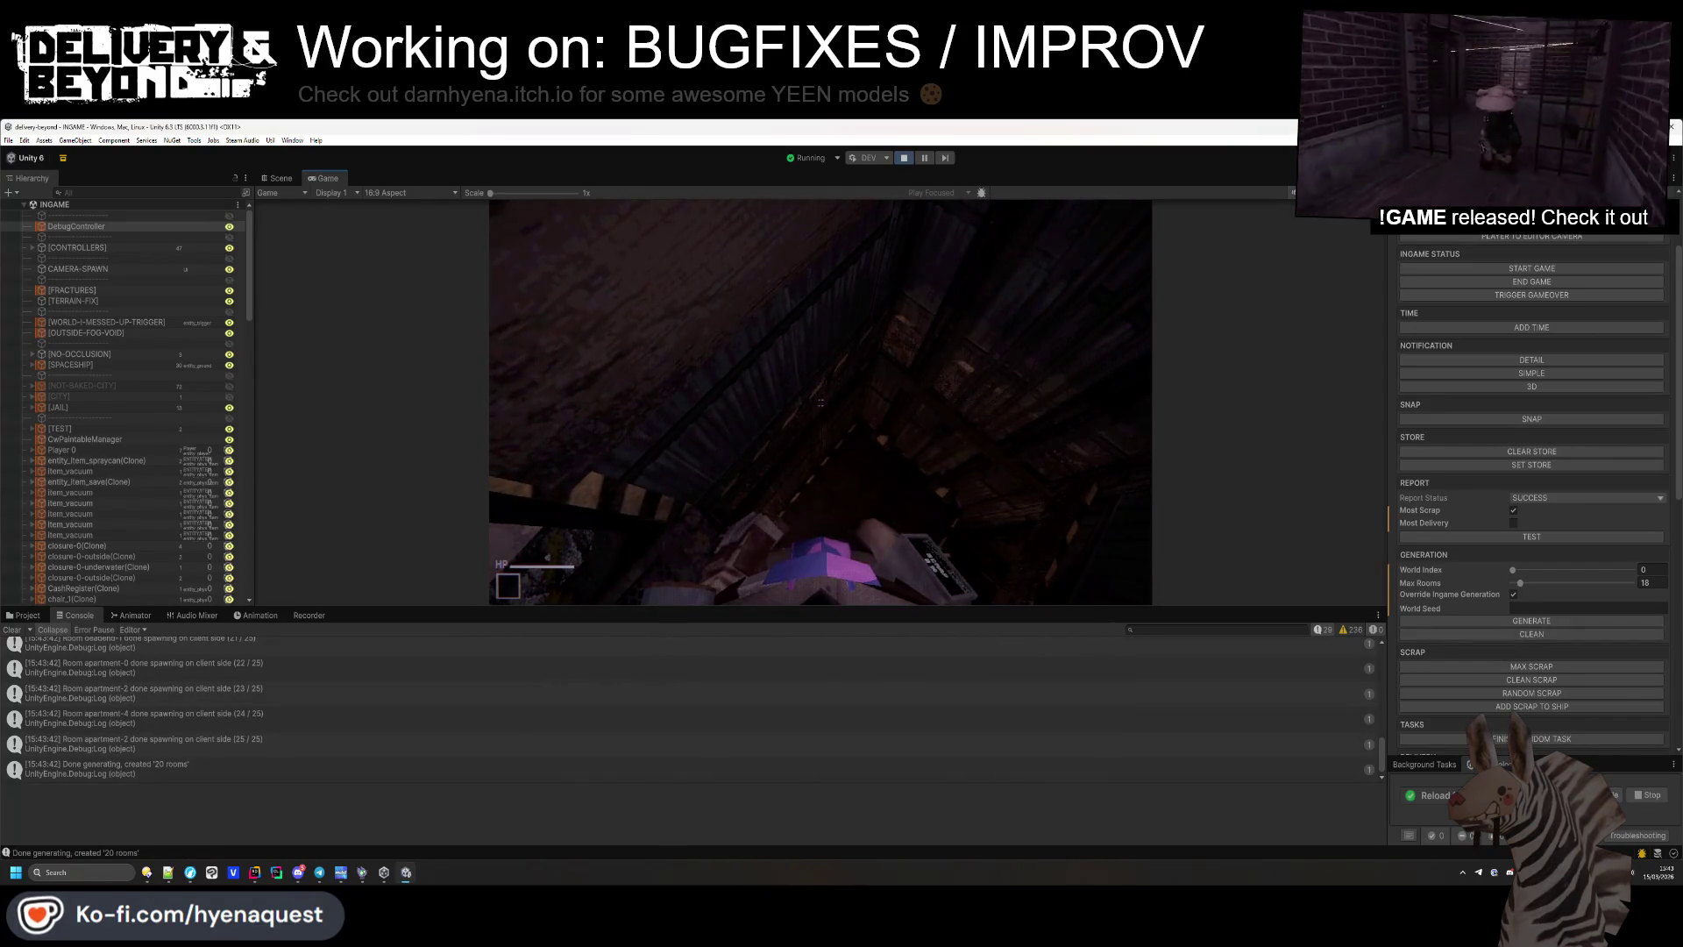
key(super)
click(281, 179)
mouse_move(677, 418)
mouse_down()
mouse_move(744, 432)
mouse_move(708, 447)
mouse_move(753, 330)
mouse_move(1047, 327)
mouse_move(759, 316)
mouse_move(738, 427)
mouse_move(628, 216)
mouse_move(746, 393)
mouse_up()
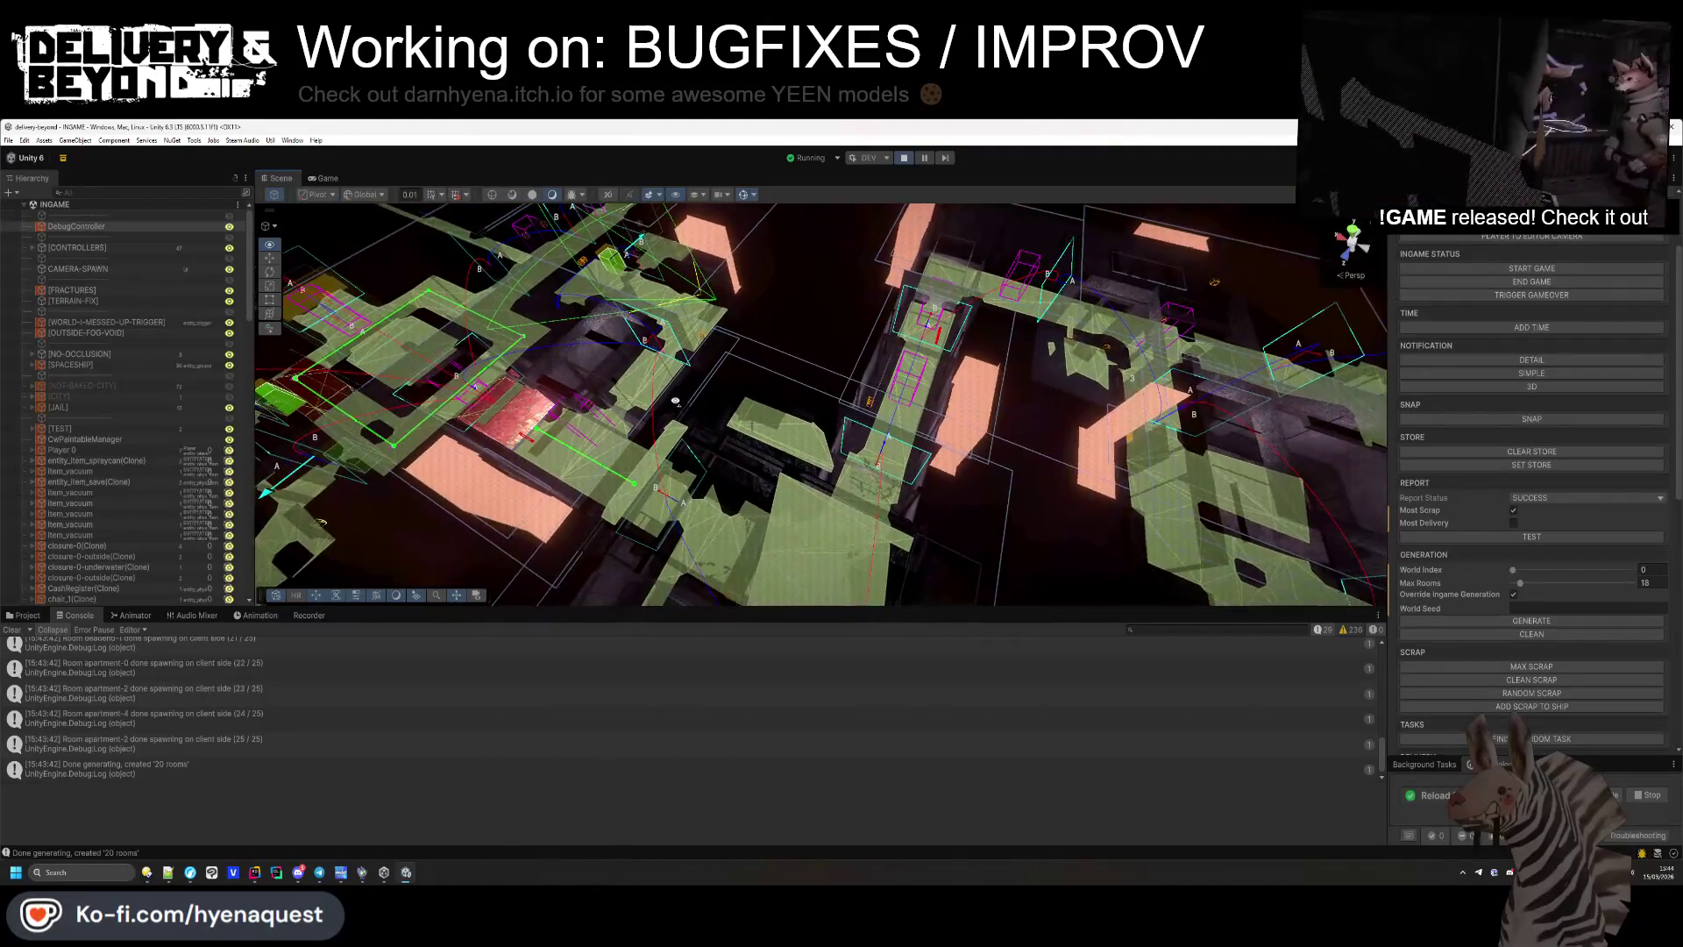
drag(343, 414, 511, 438)
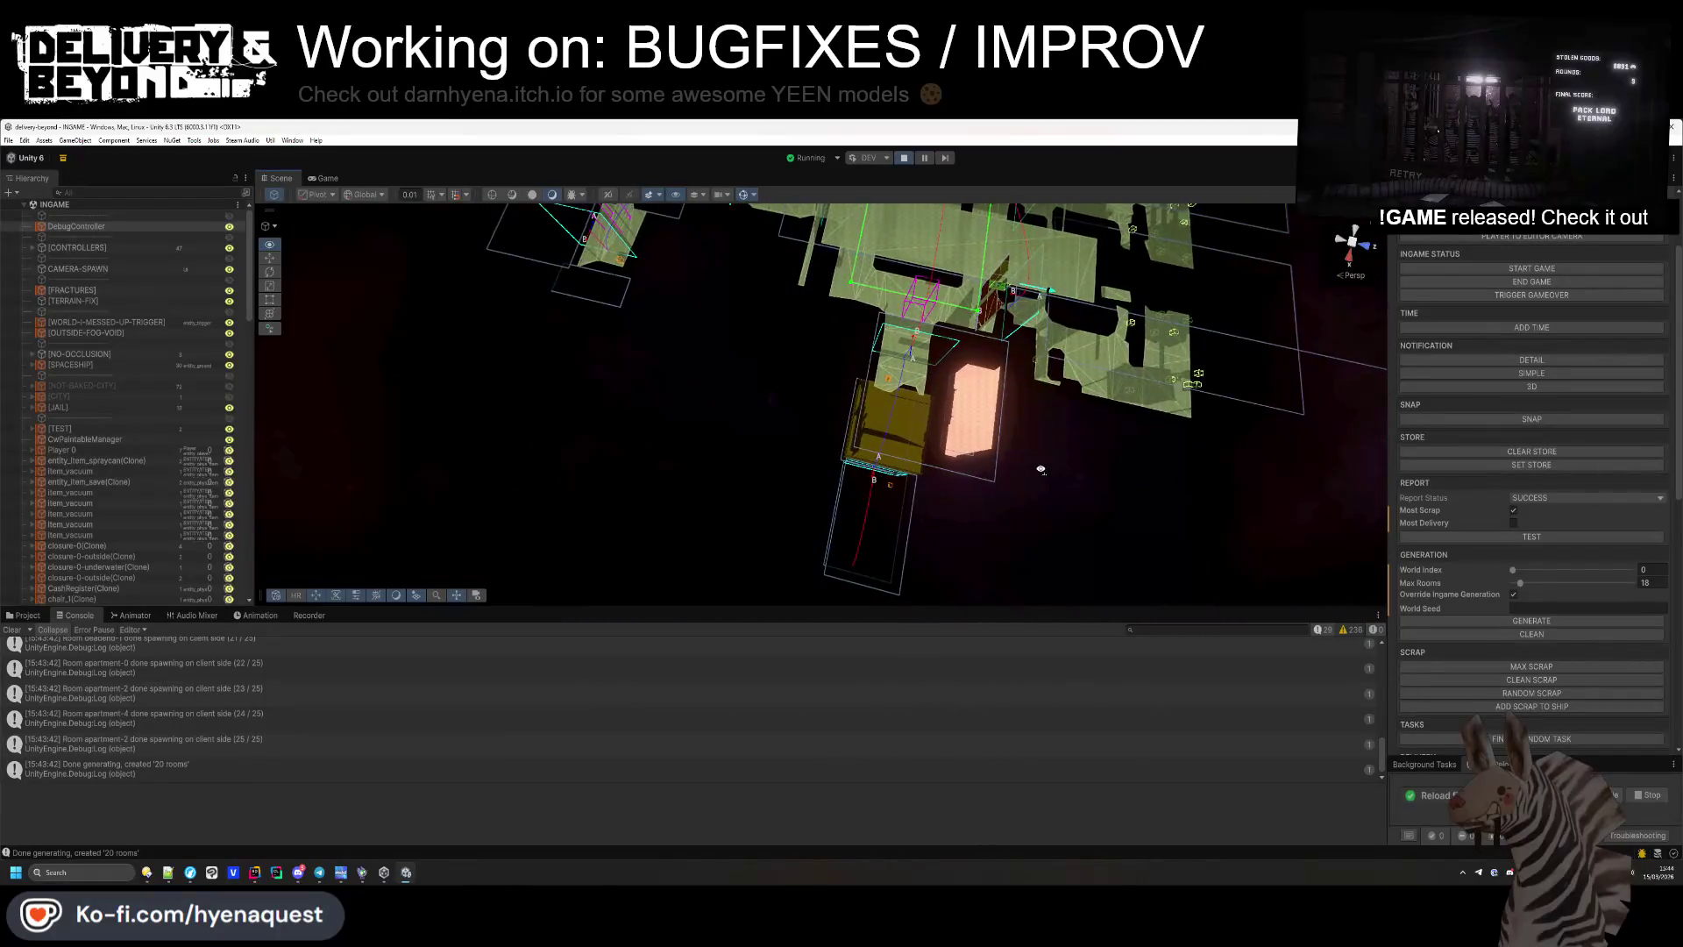
drag(827, 407, 1196, 463)
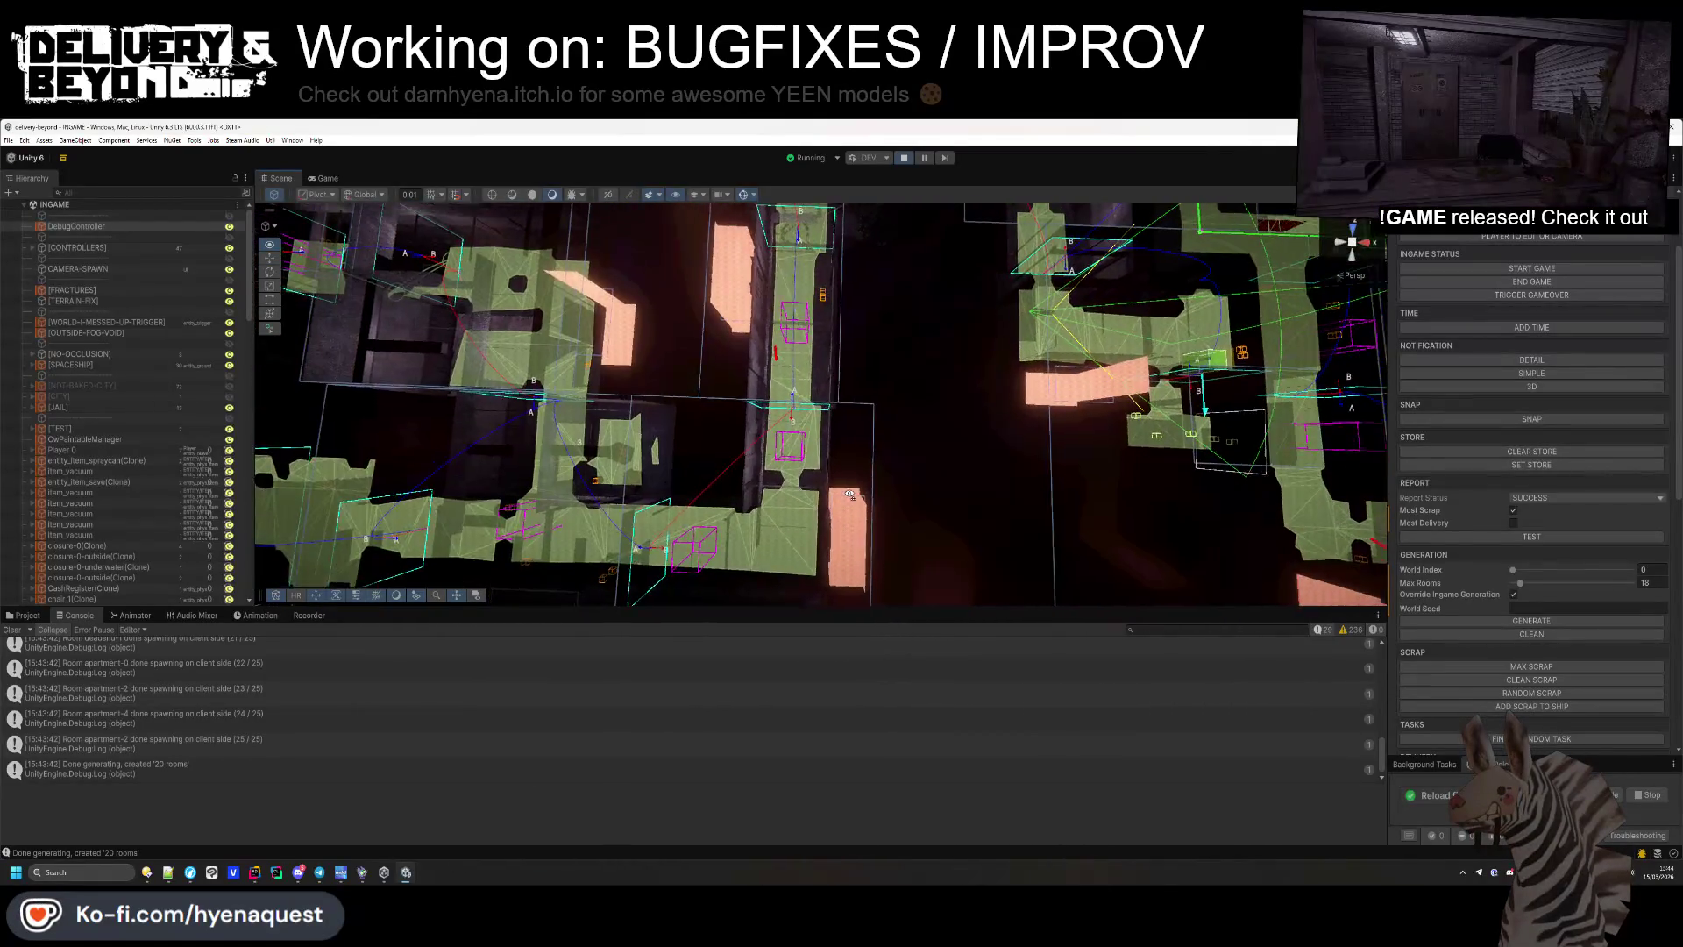
mouse_move(851, 494)
mouse_down()
mouse_move(639, 438)
mouse_move(707, 395)
mouse_move(748, 447)
mouse_move(864, 319)
mouse_move(952, 320)
mouse_move(938, 360)
mouse_move(1046, 407)
mouse_move(837, 437)
mouse_move(955, 332)
mouse_move(764, 296)
mouse_up()
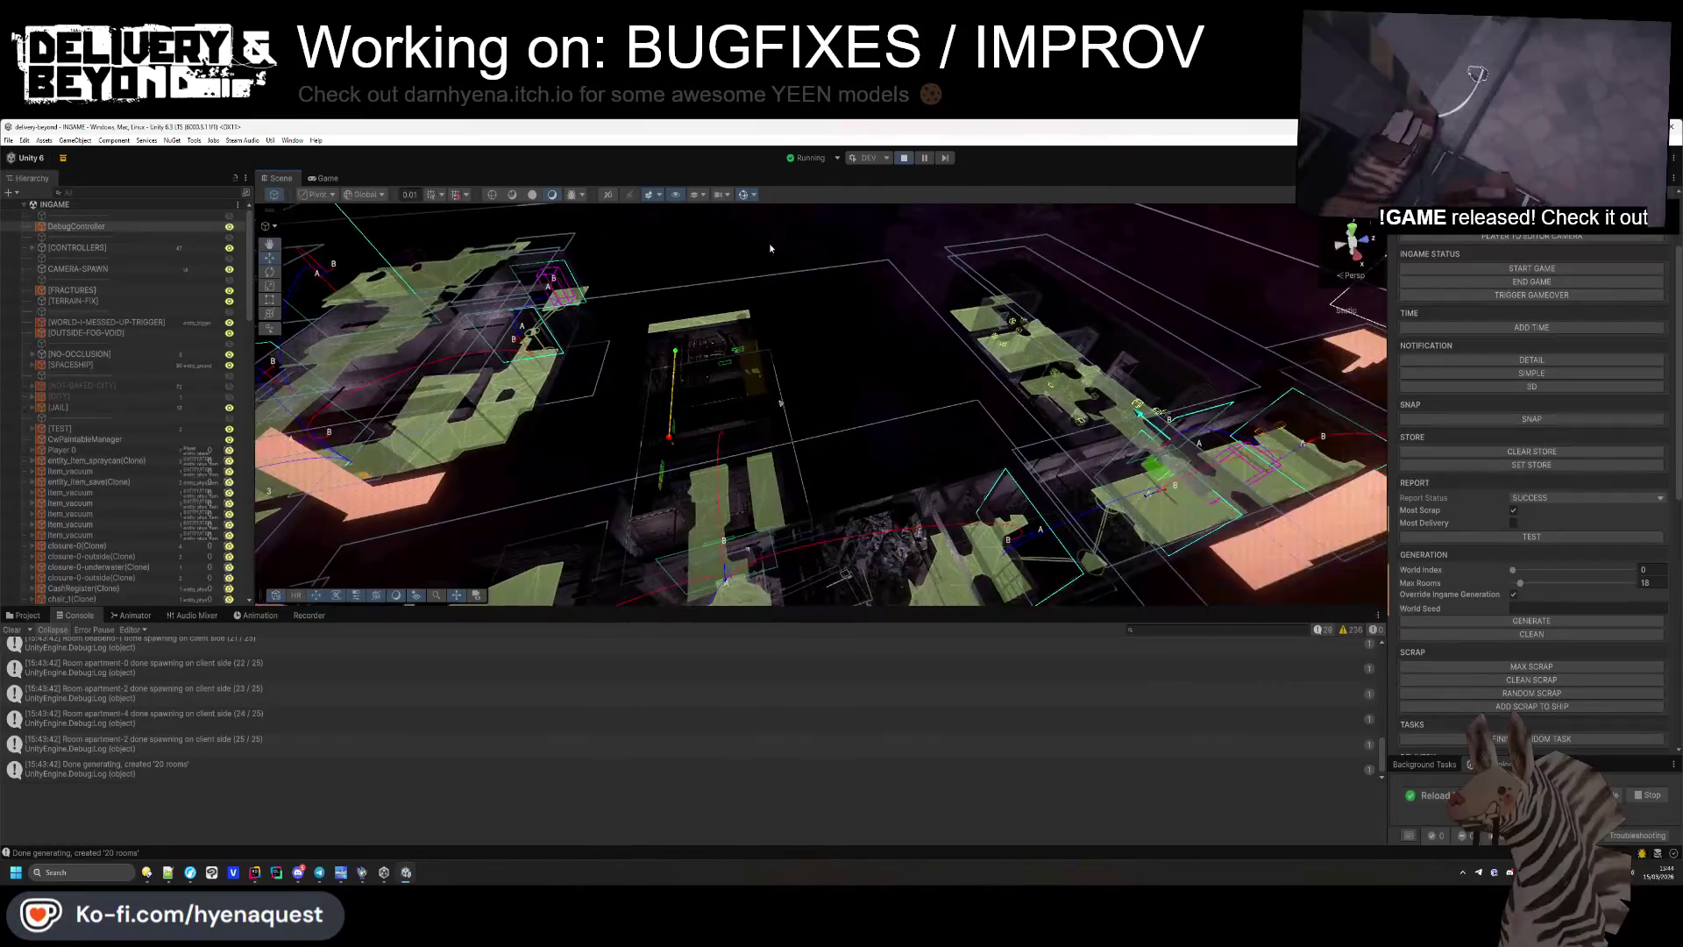
click(903, 159)
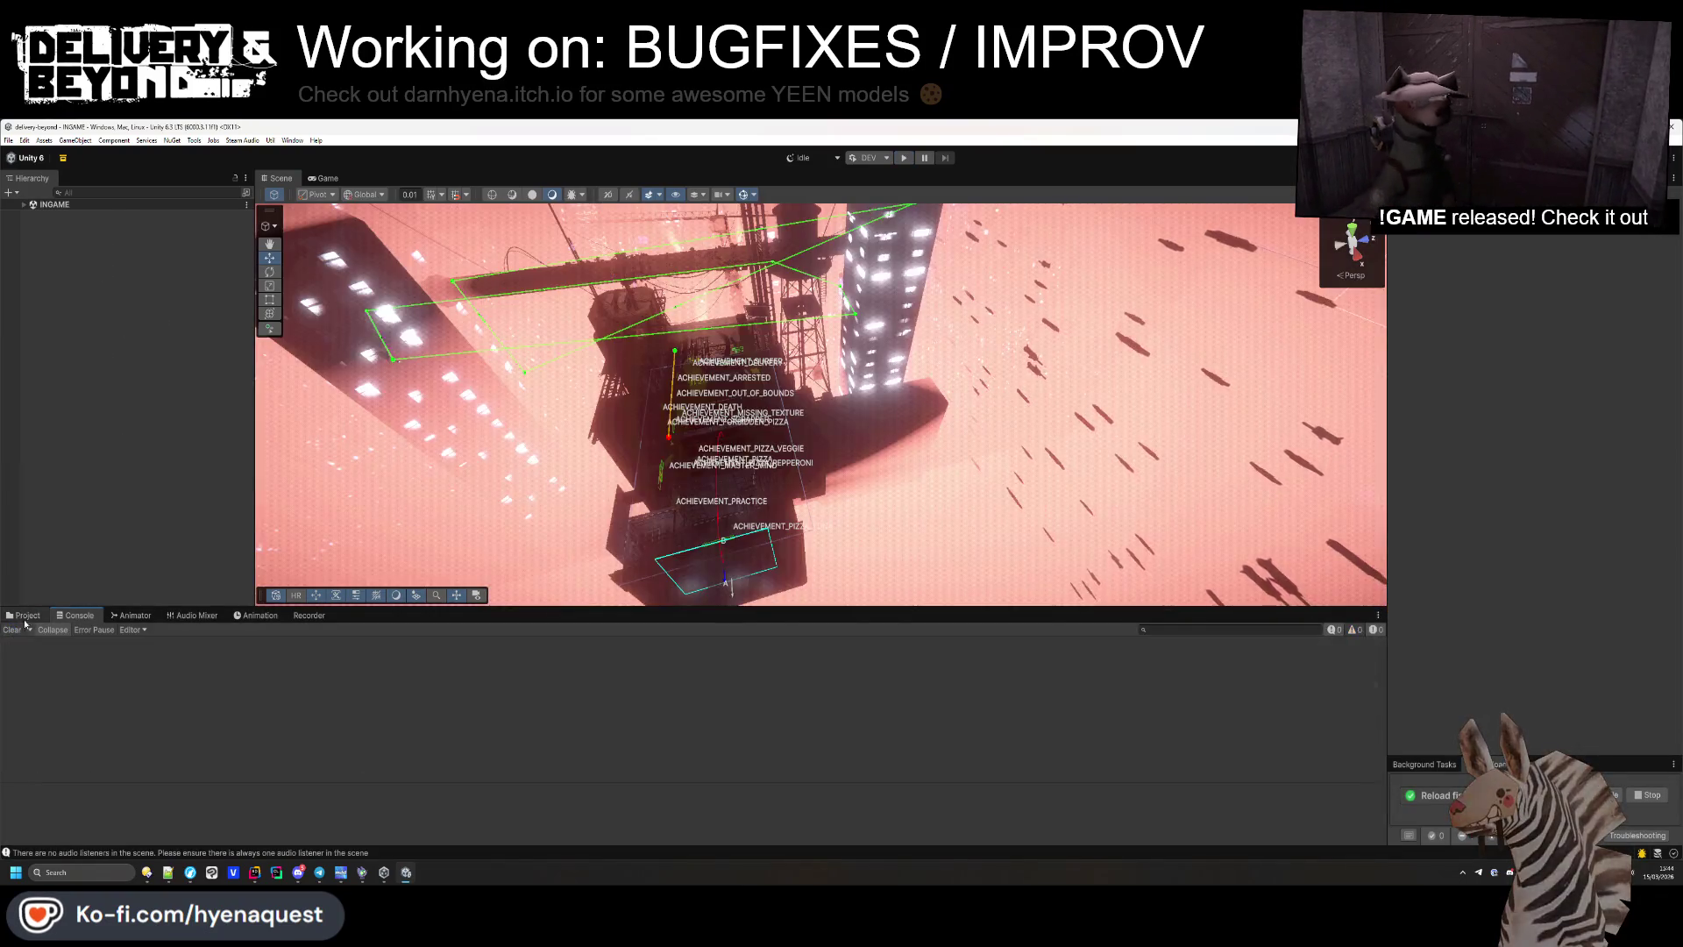
Select the spaceship's NAV > IGNORE navmesh cut and set its height to 6.8.
click(24, 615)
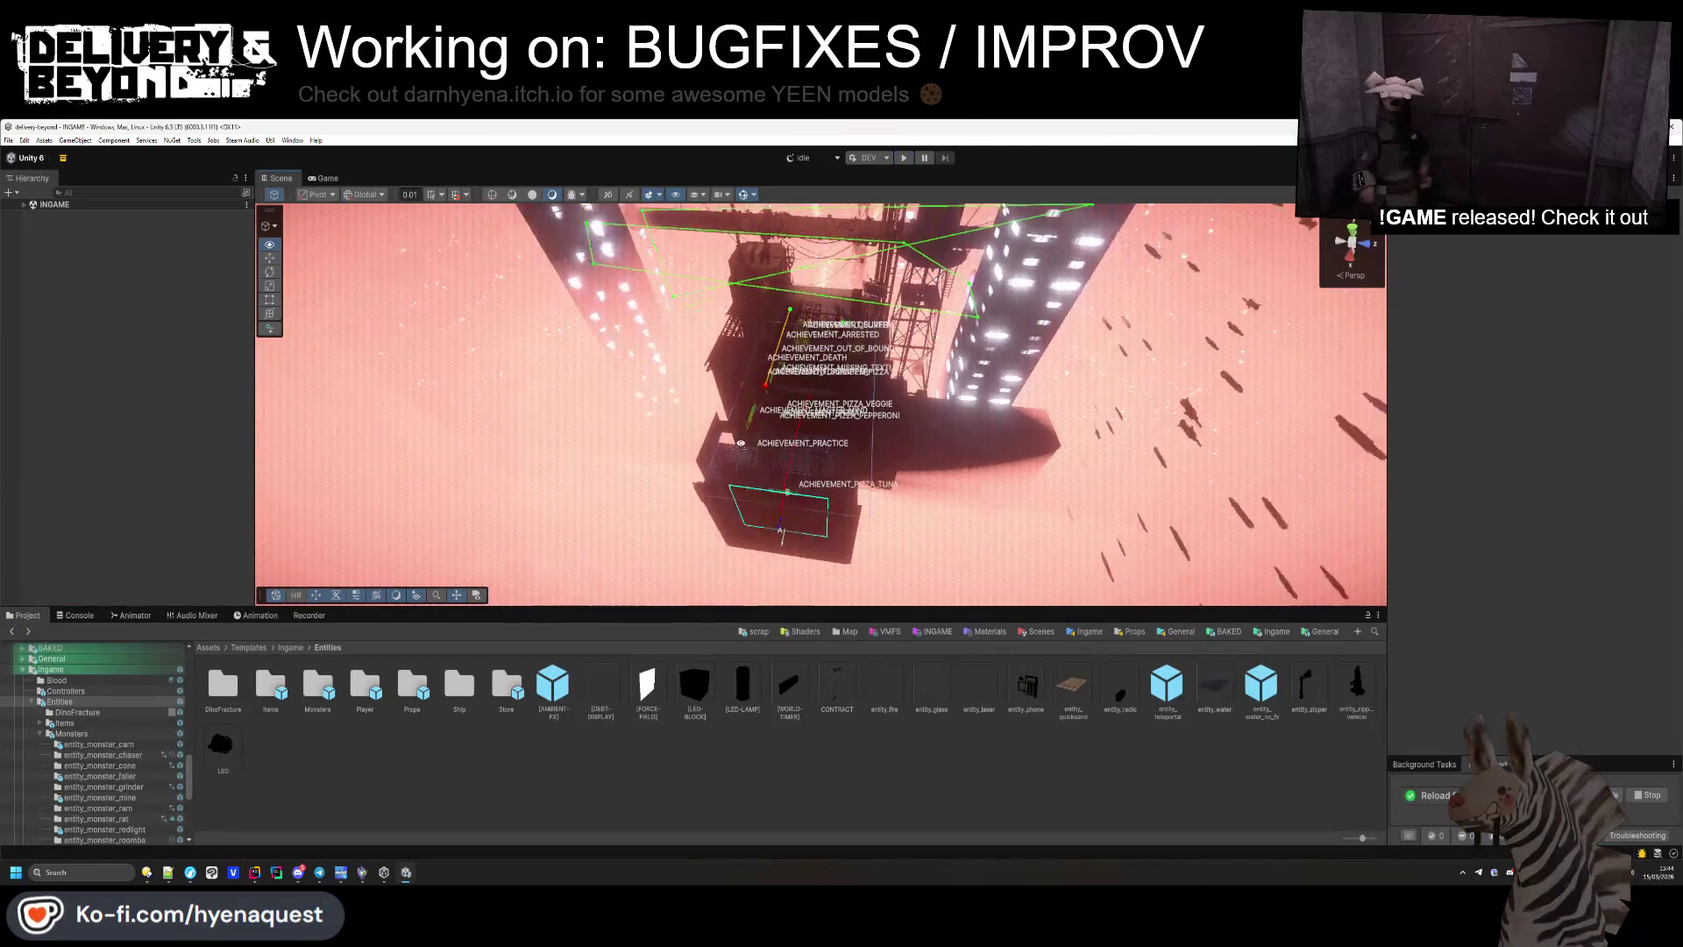
drag(780, 448, 543, 394)
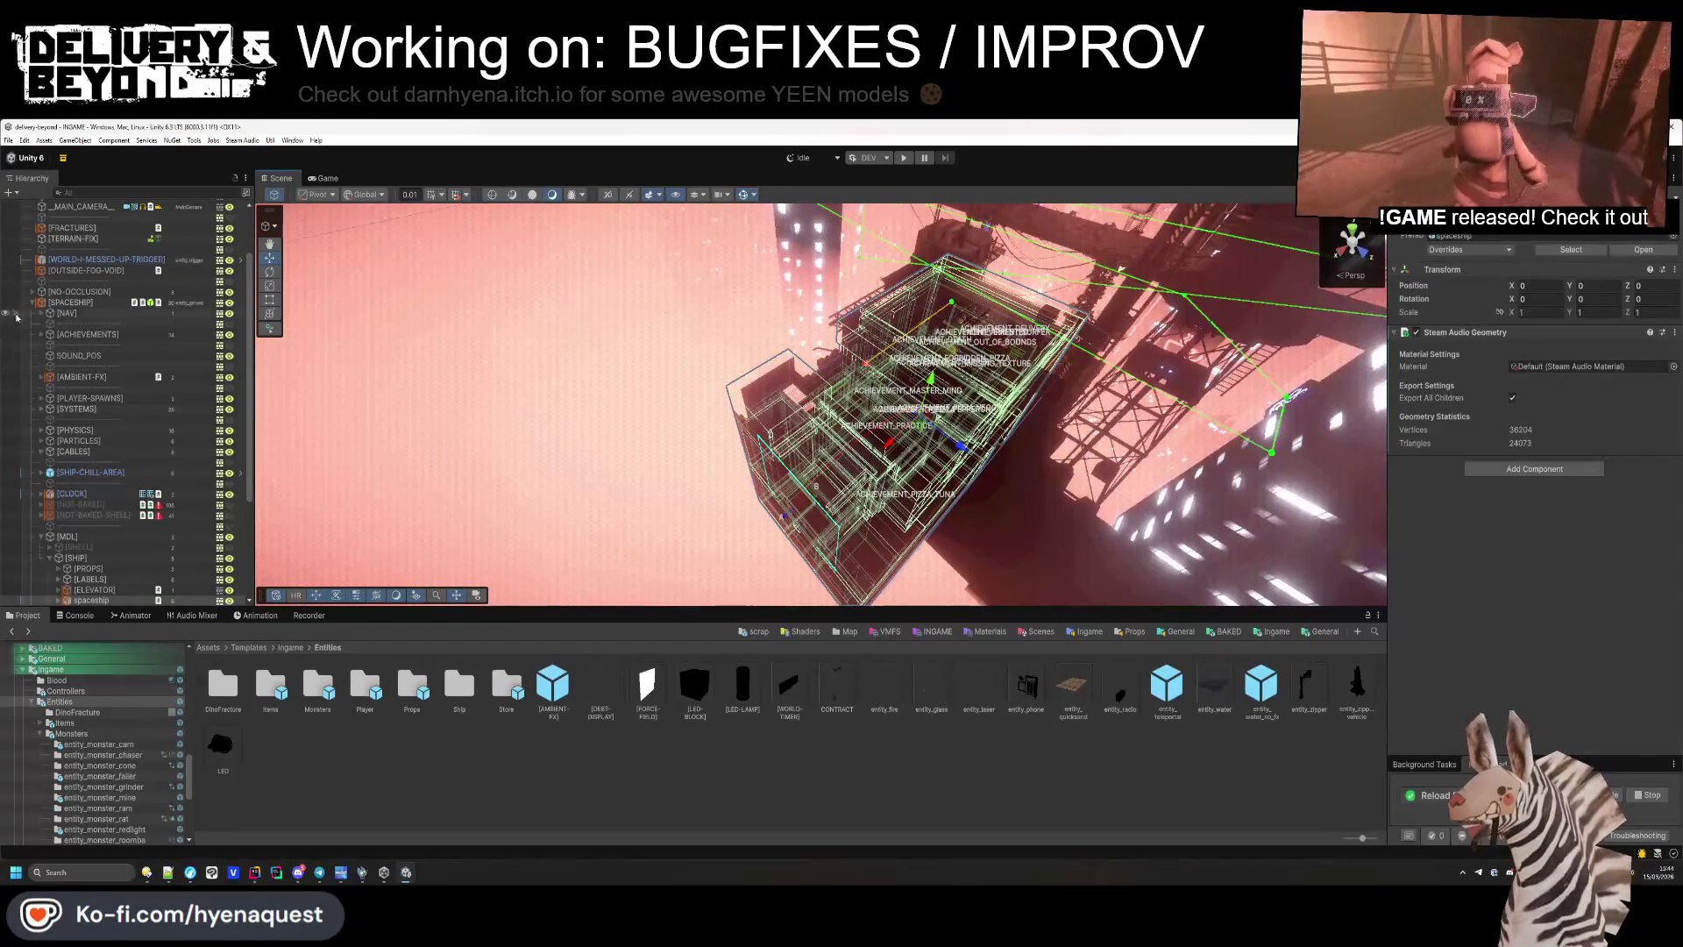
click(41, 313)
click(79, 323)
mouse_move(754, 412)
mouse_down()
mouse_move(885, 423)
mouse_move(714, 284)
mouse_move(693, 294)
mouse_up()
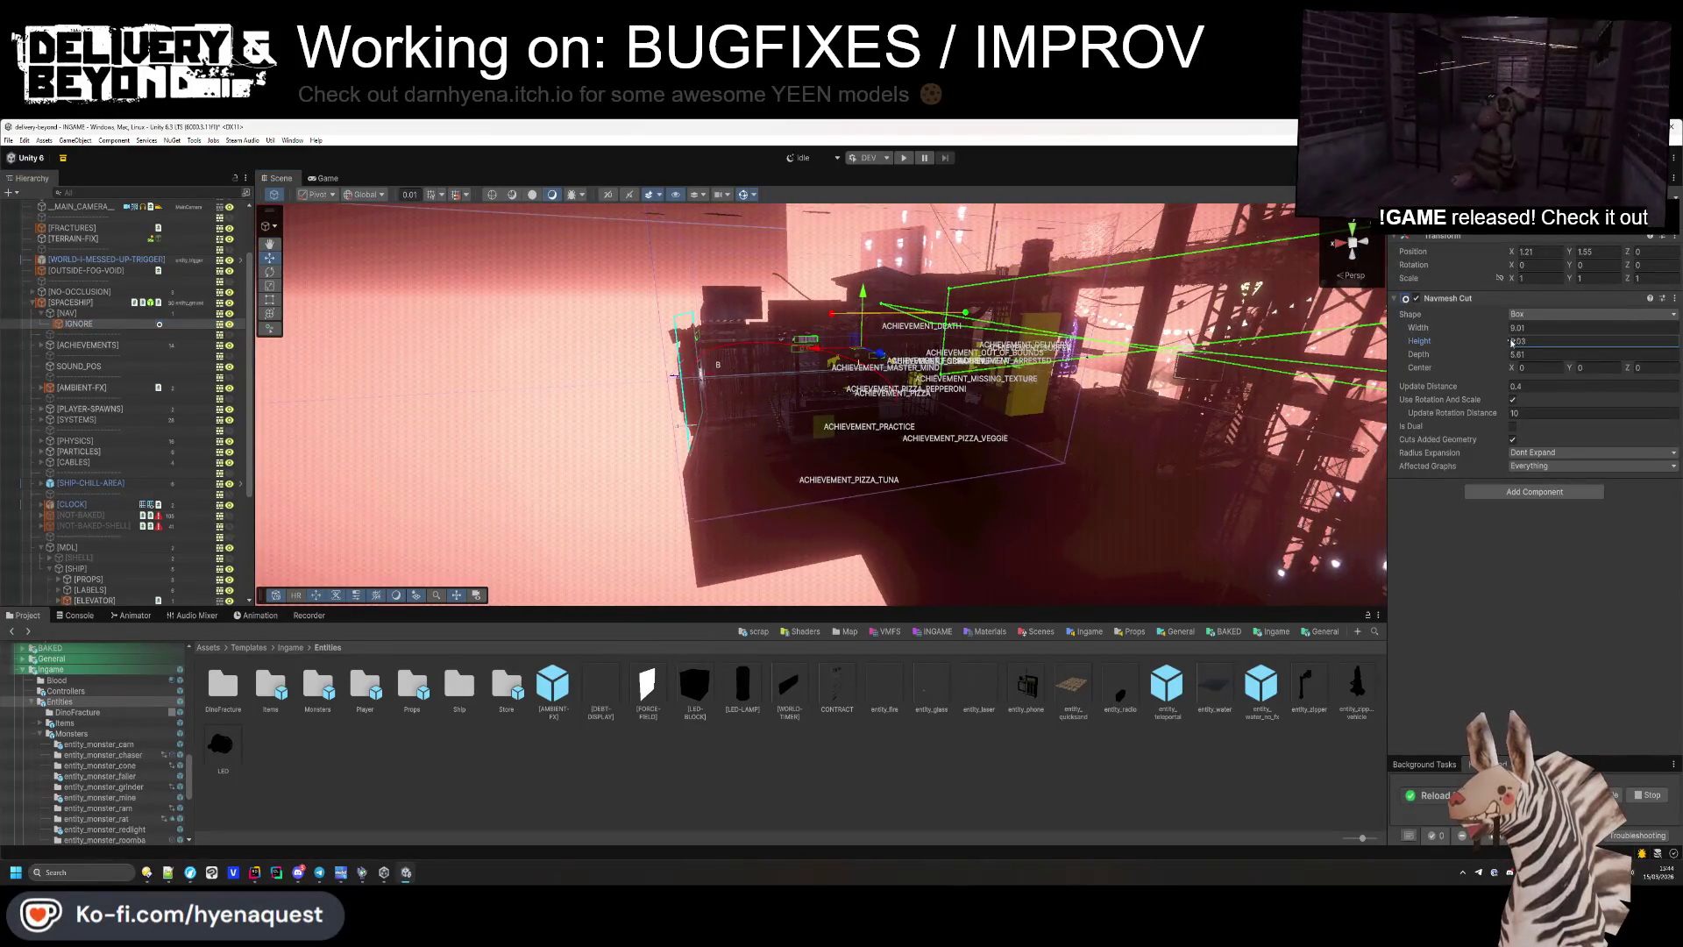
text(.08)
key(Return)
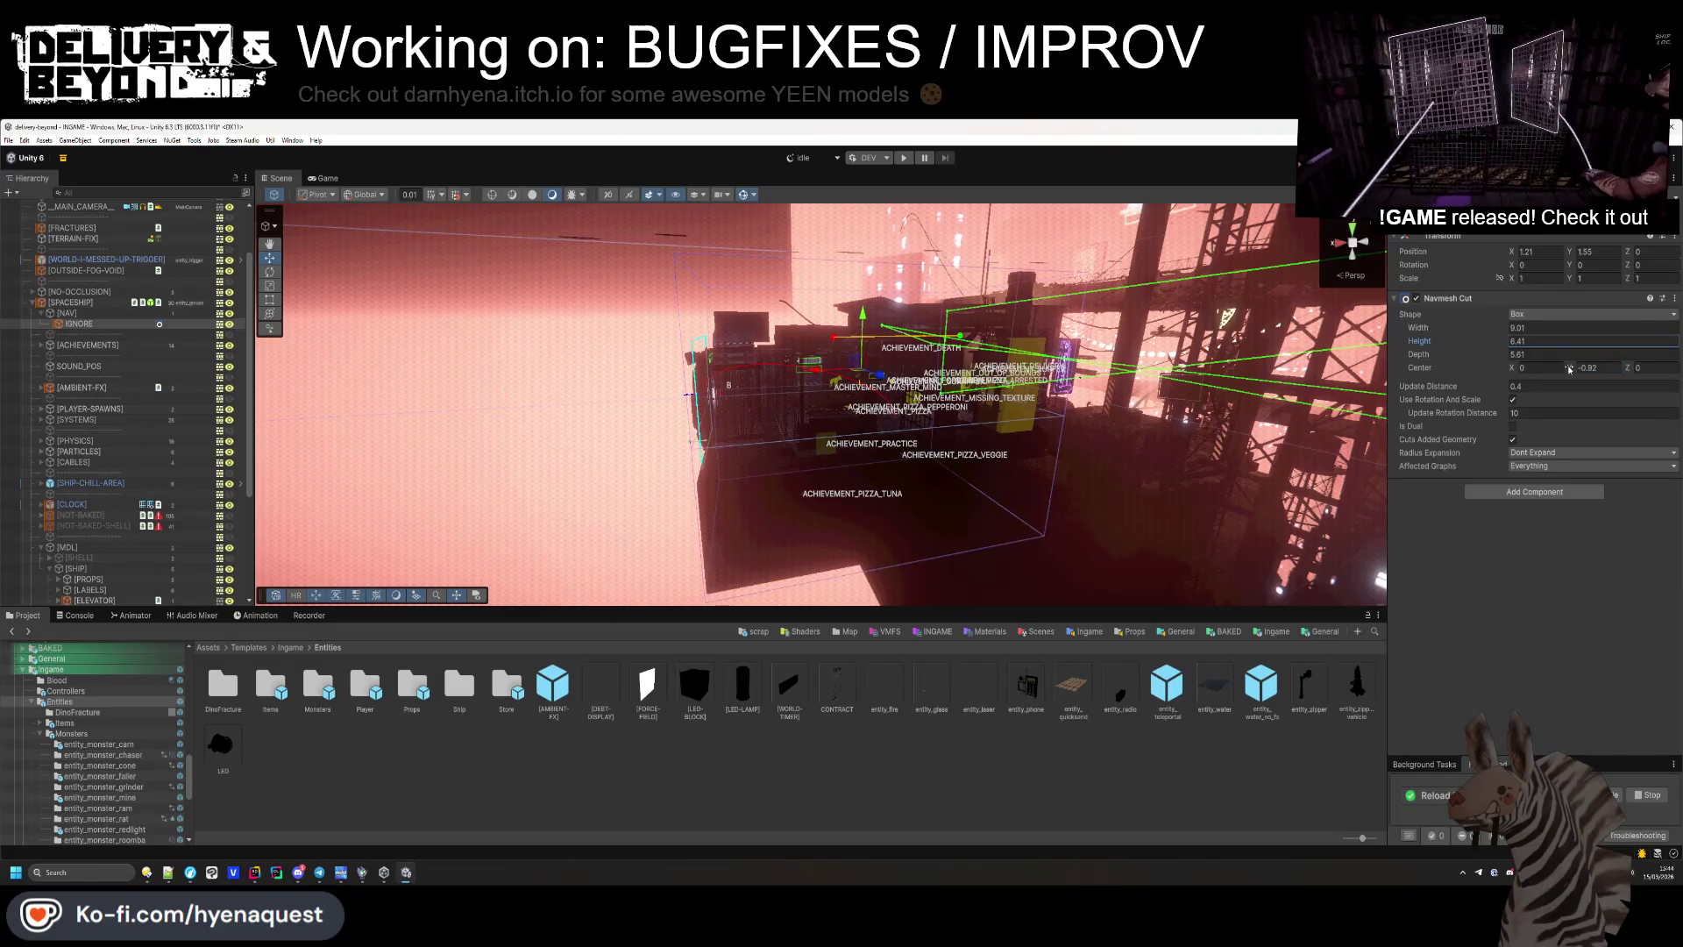
mouse_move(1228, 491)
mouse_down()
mouse_move(1251, 529)
mouse_move(1140, 377)
mouse_up()
drag(1508, 342, 1513, 342)
key(Return)
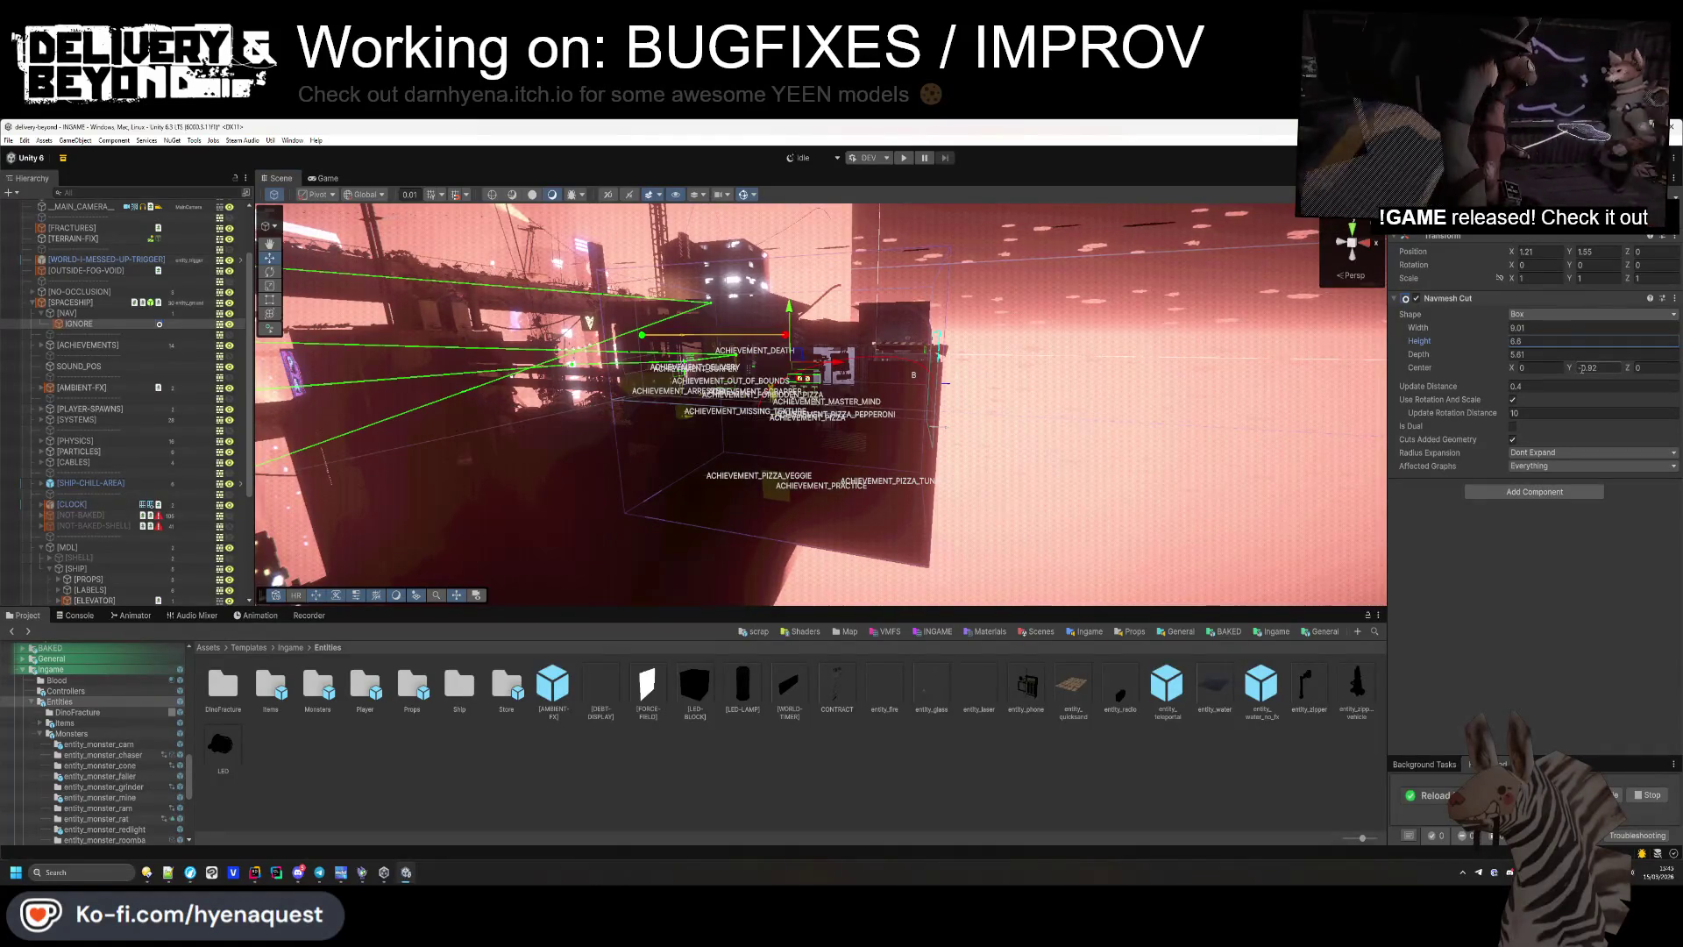
Widen the cut box to 9.88 and orbit around the ship to check coverage.
click(1578, 369)
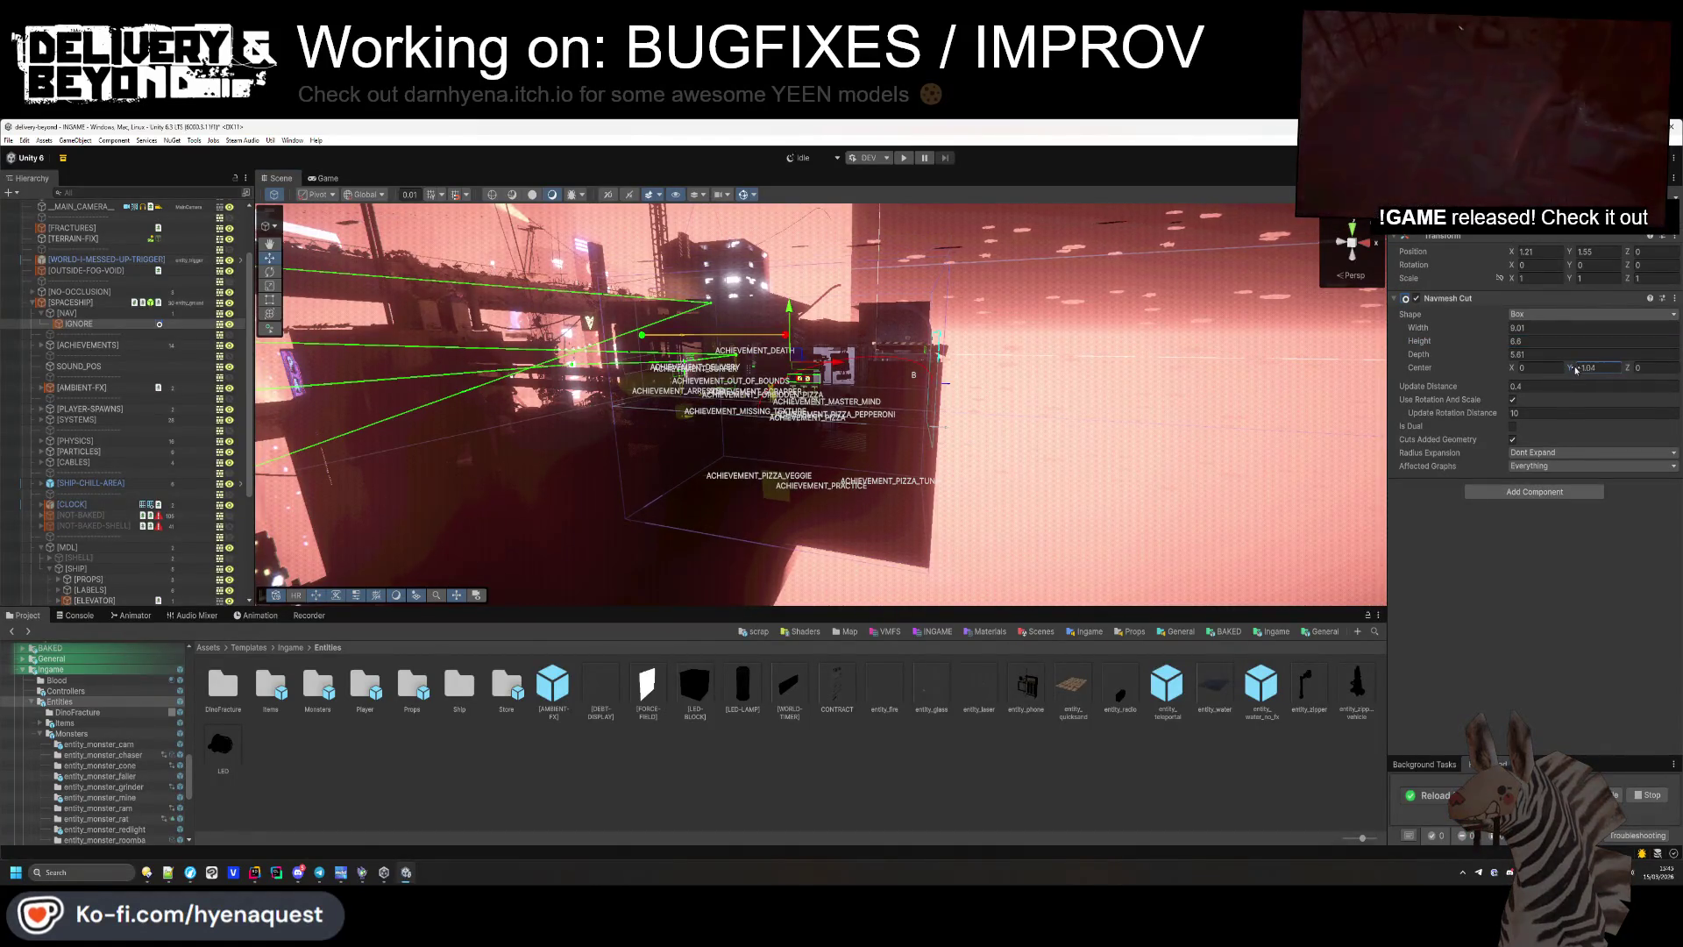
mouse_move(1133, 448)
mouse_down()
mouse_move(683, 450)
mouse_move(1413, 373)
mouse_up()
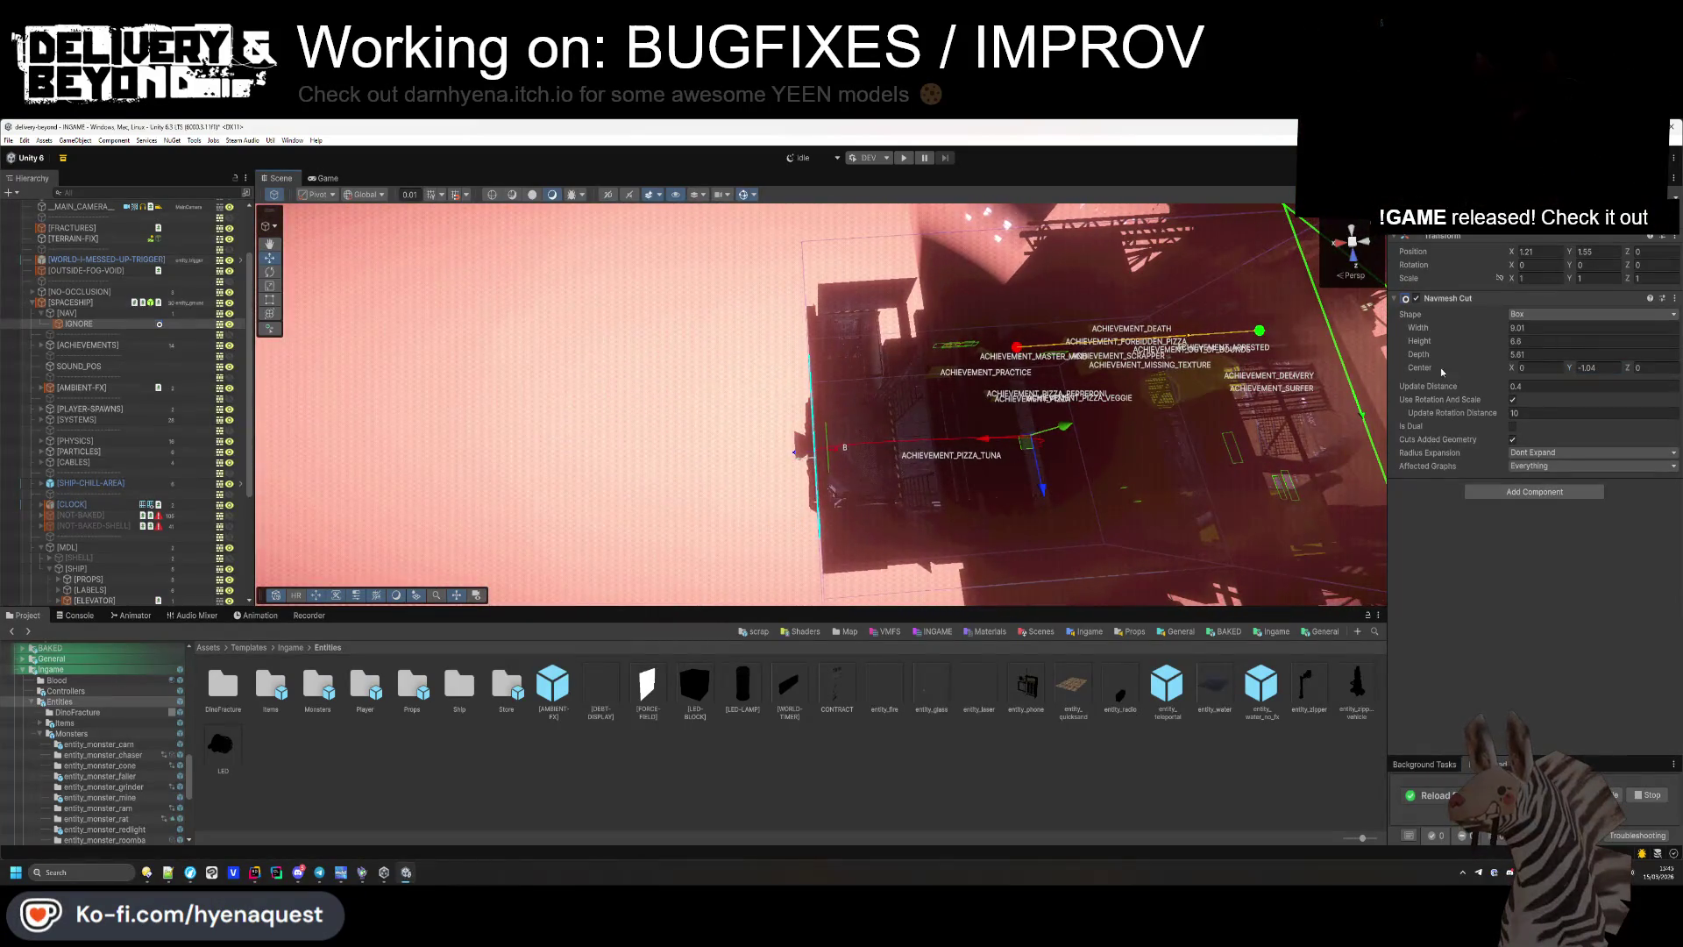
click(1516, 327)
drag(911, 419, 1278, 386)
drag(1437, 328, 1508, 341)
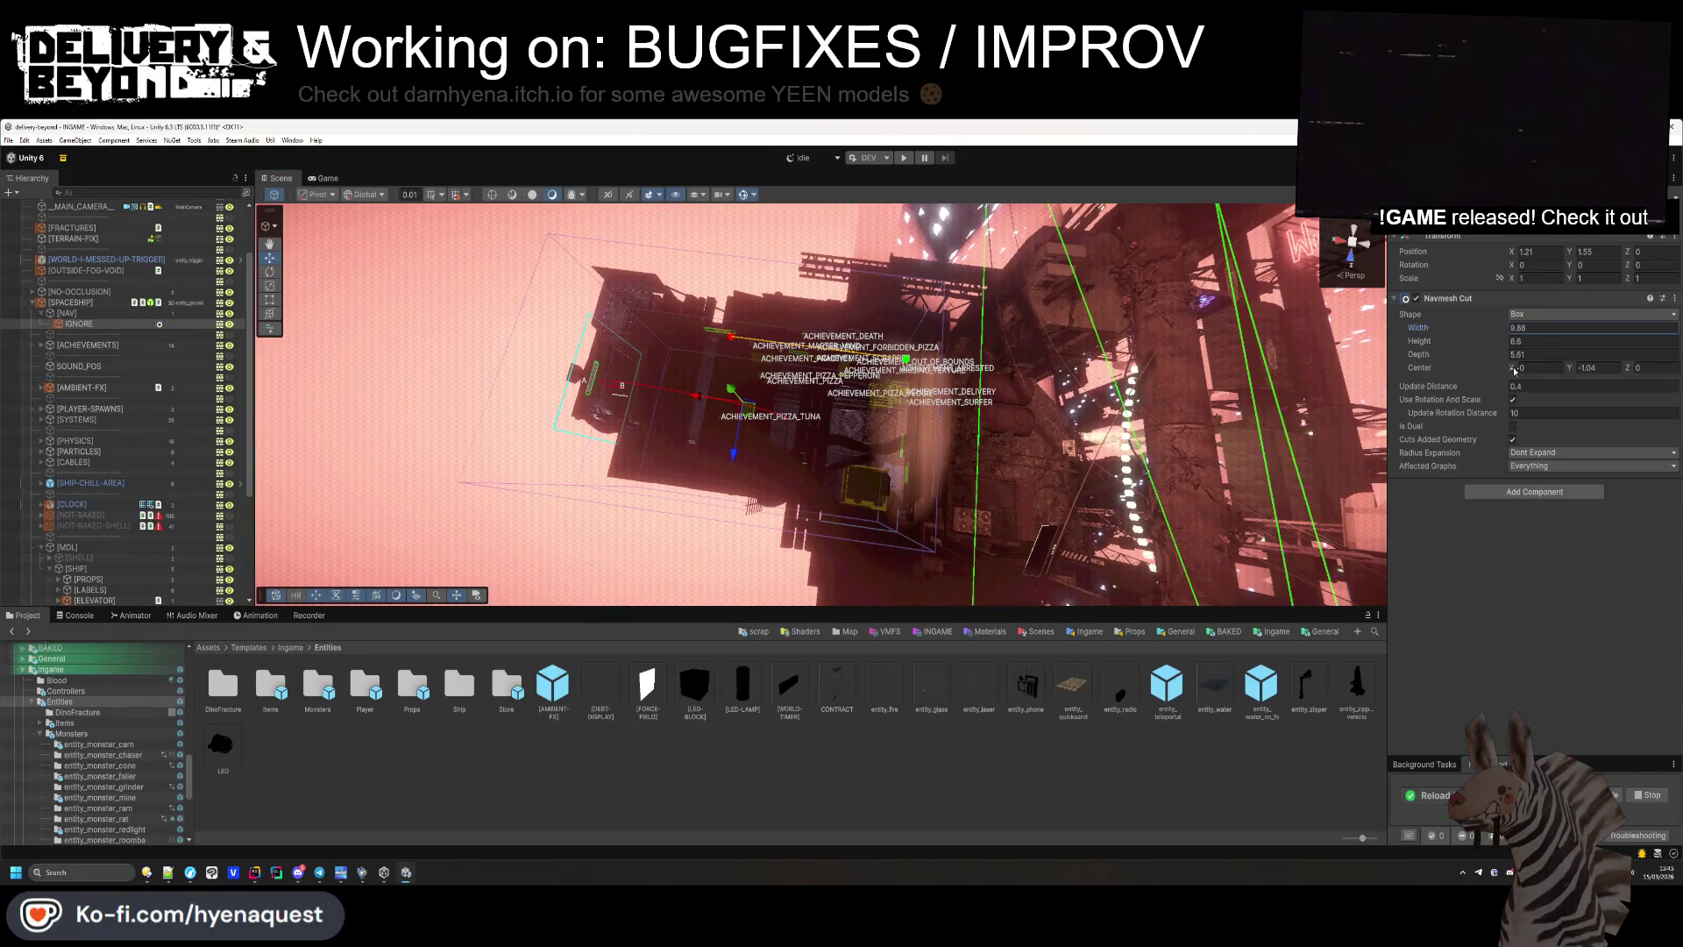
drag(1140, 418, 1087, 440)
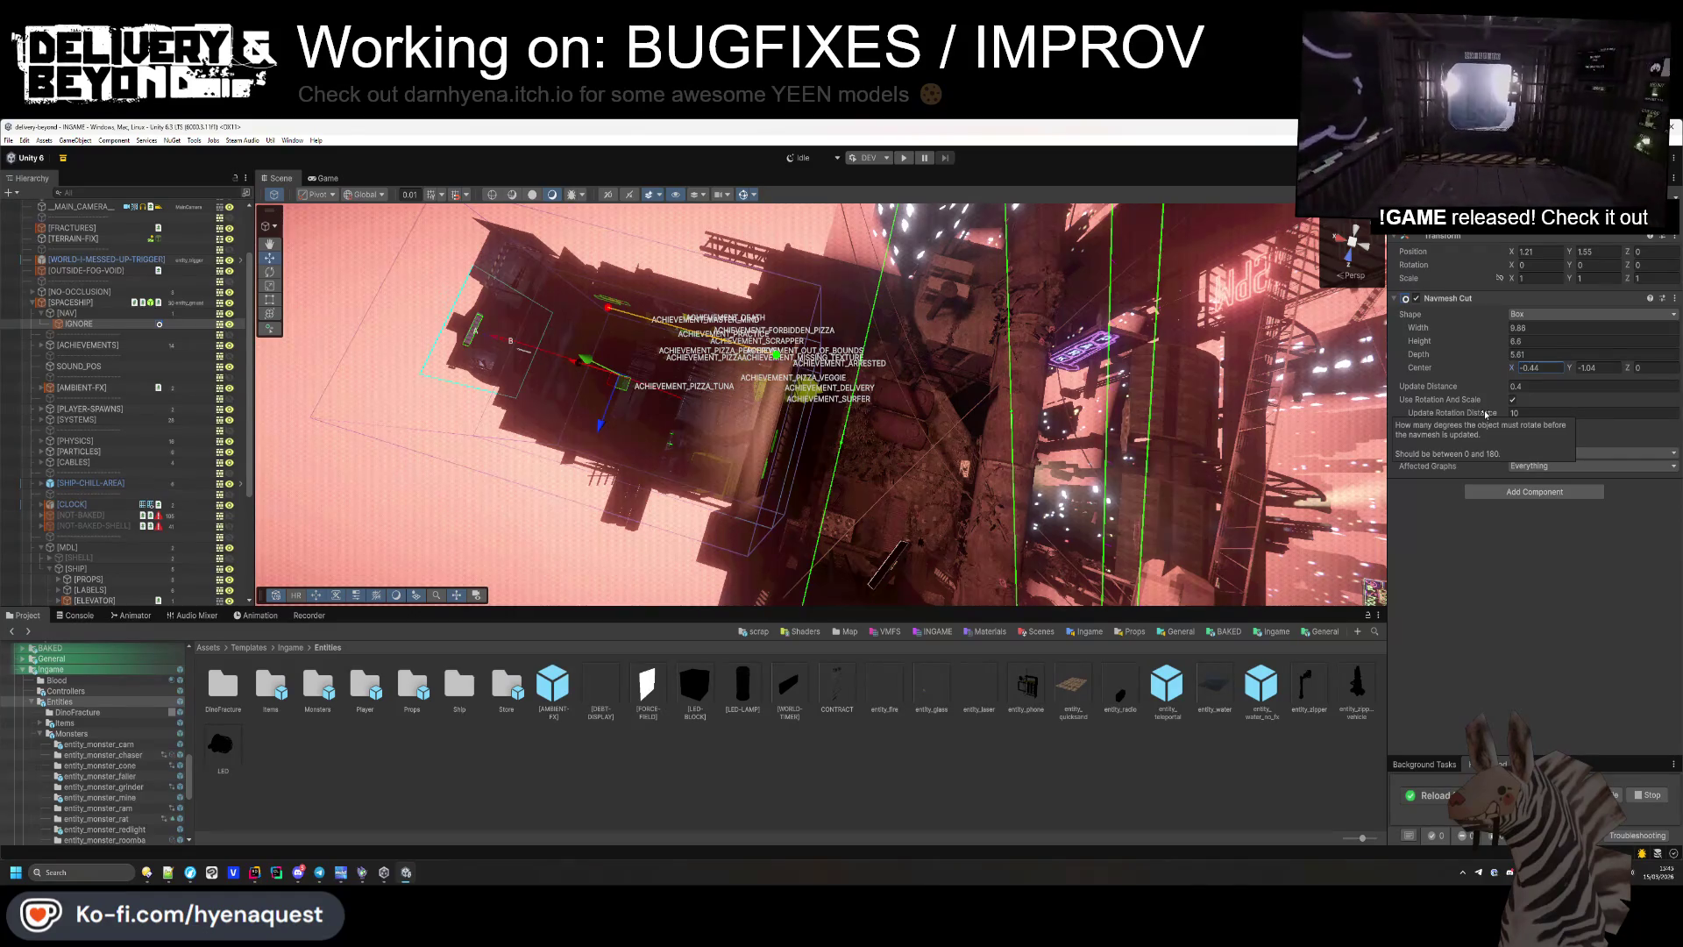
mouse_move(842, 368)
mouse_down()
mouse_move(846, 338)
mouse_move(745, 526)
mouse_move(666, 596)
mouse_up()
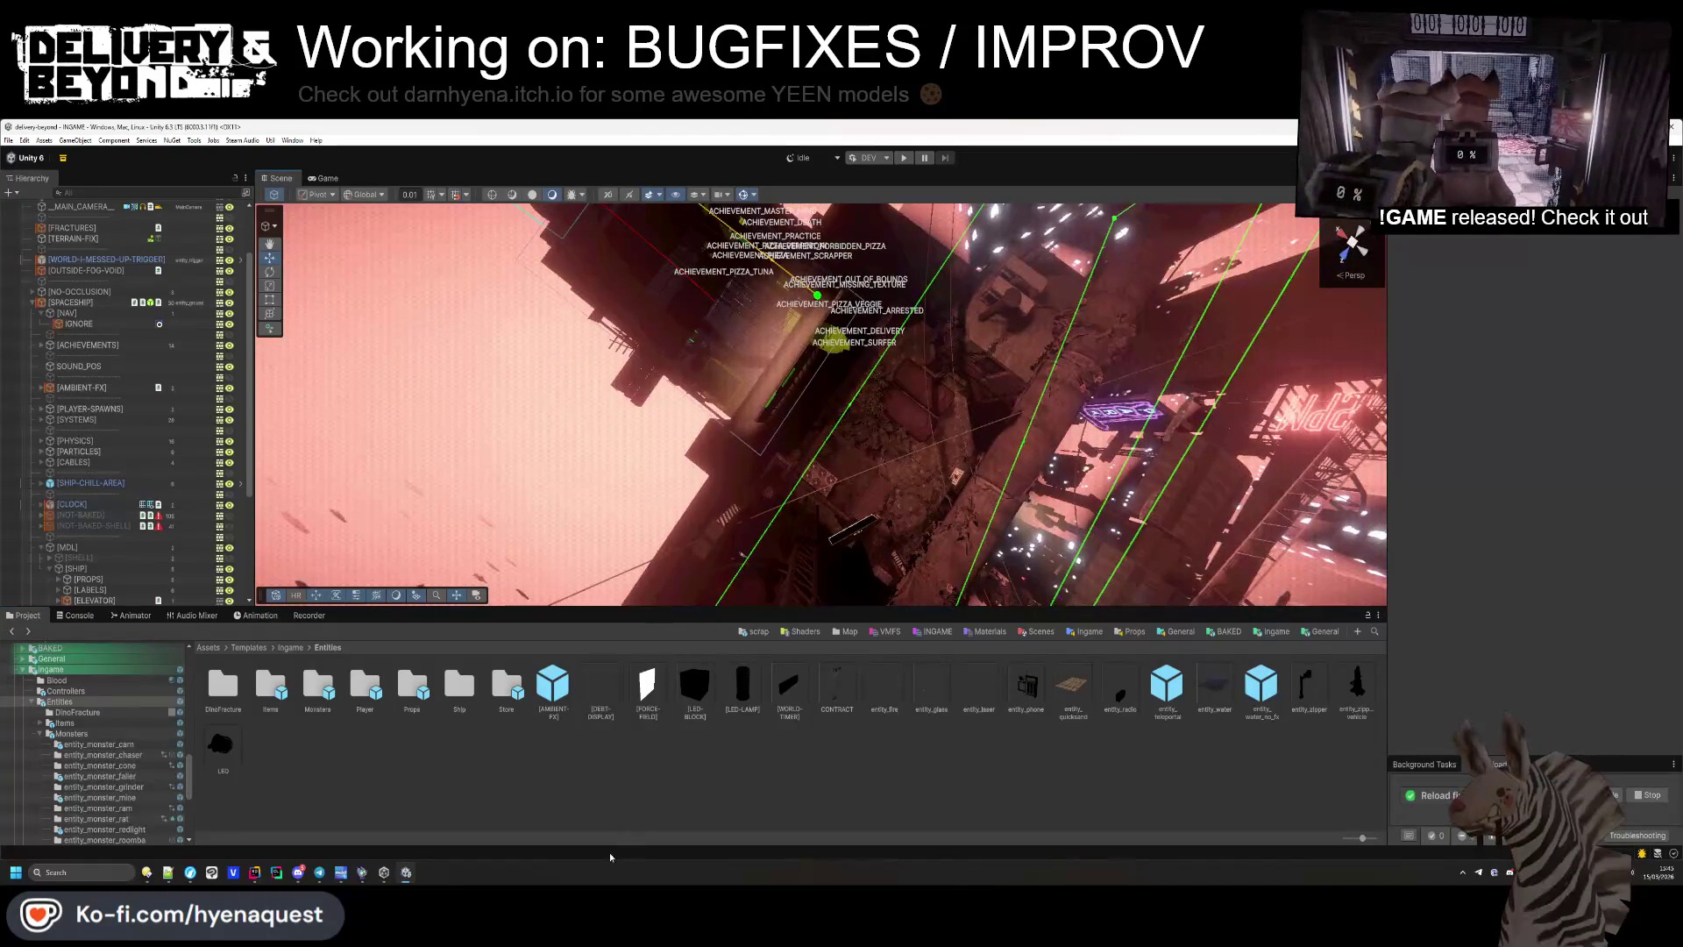
Browse to Map > Apartments > Entries and open the entry-1 prefab.
click(847, 631)
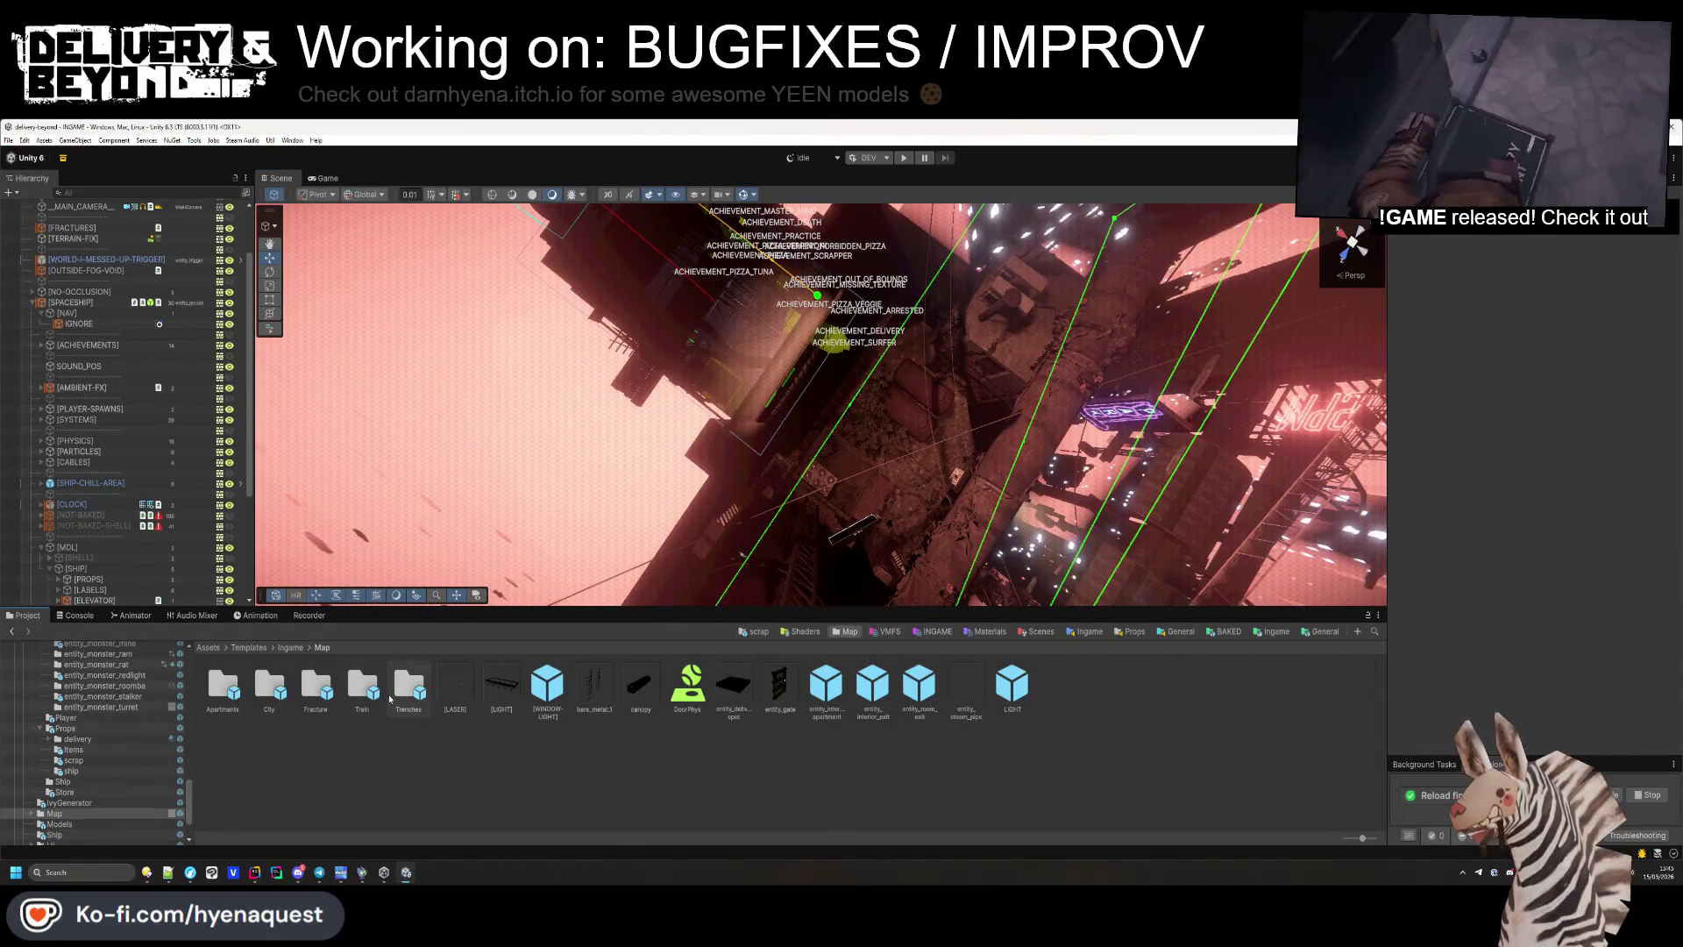
double_click(230, 690)
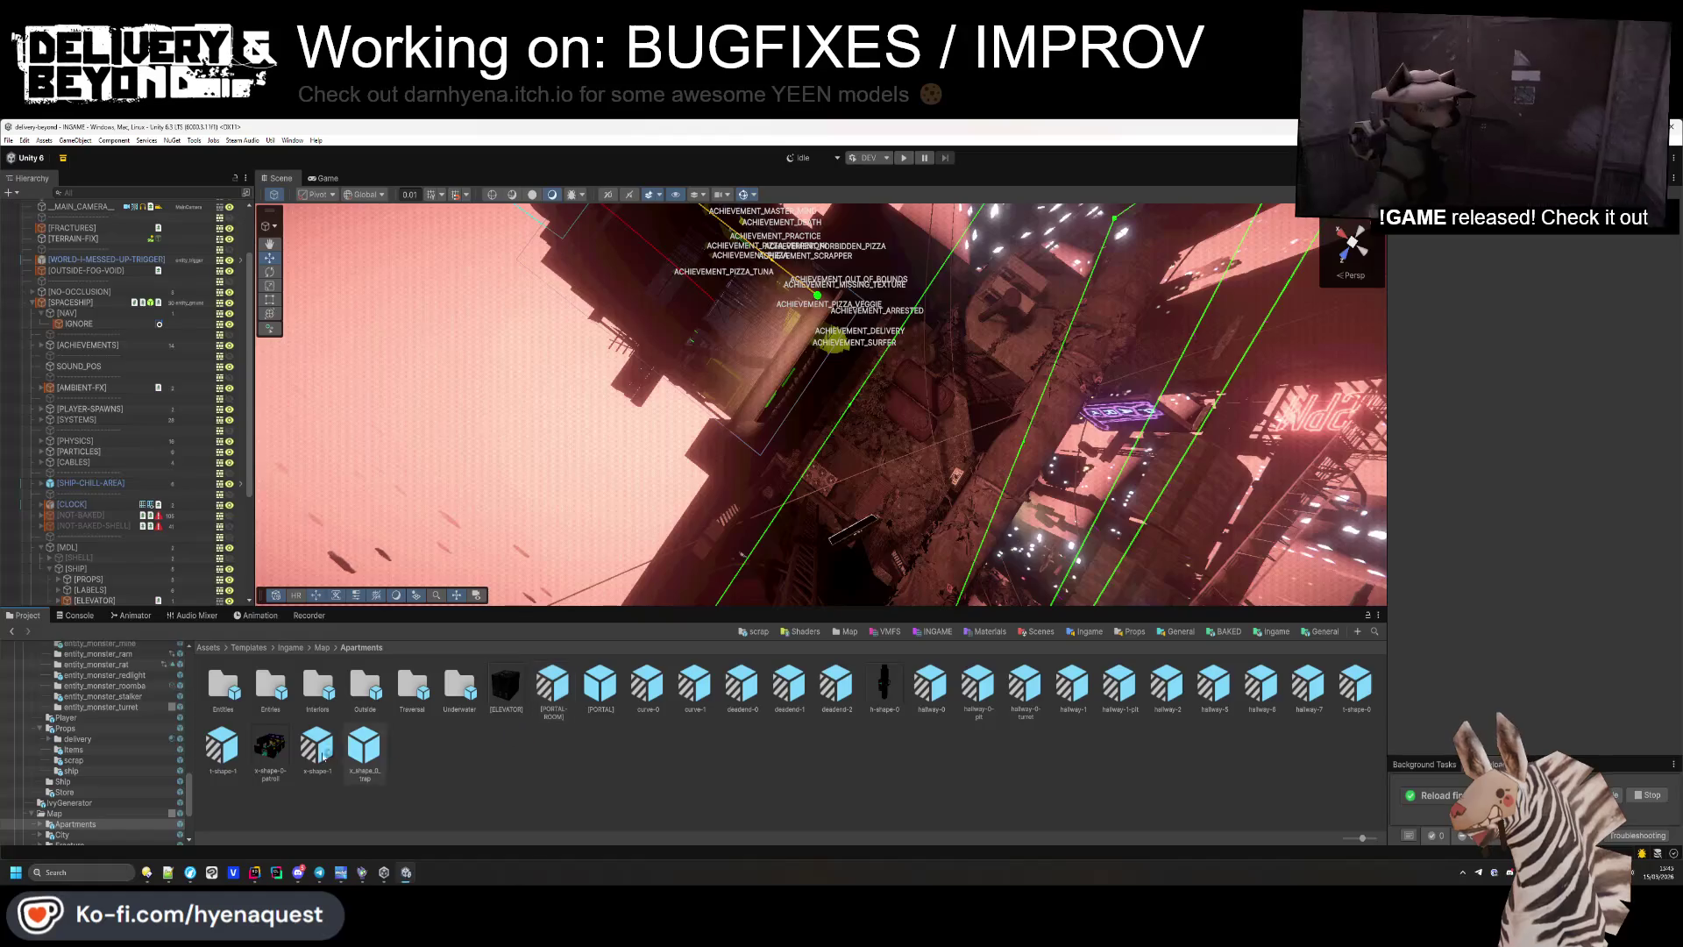
double_click(268, 693)
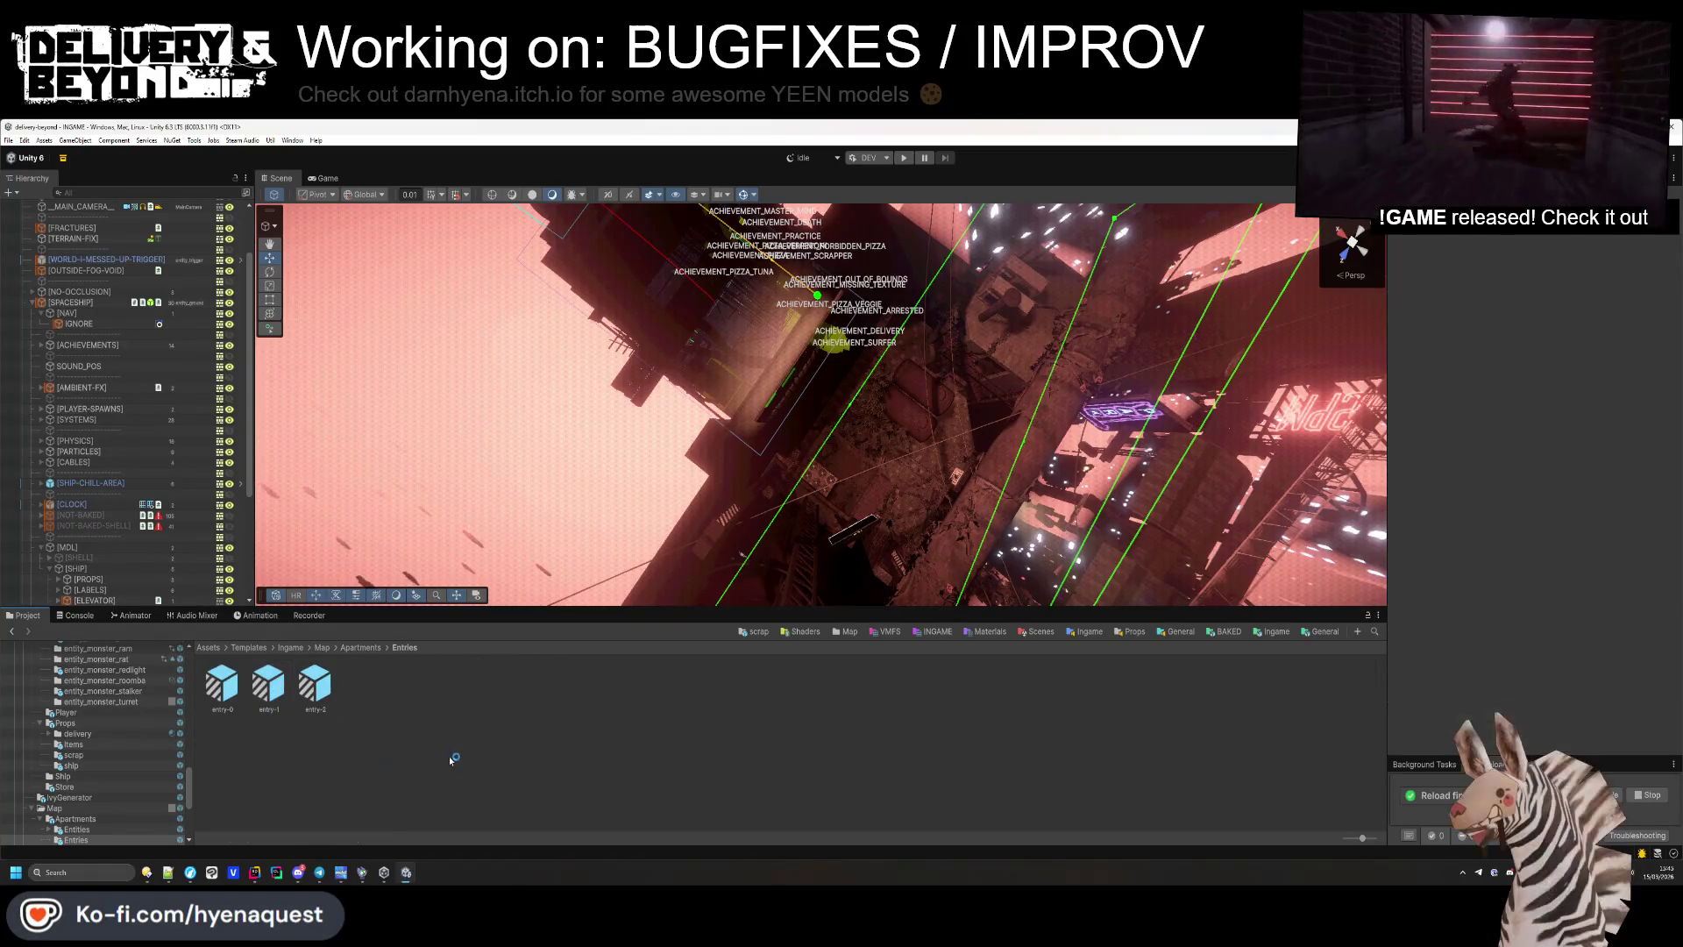
double_click(279, 693)
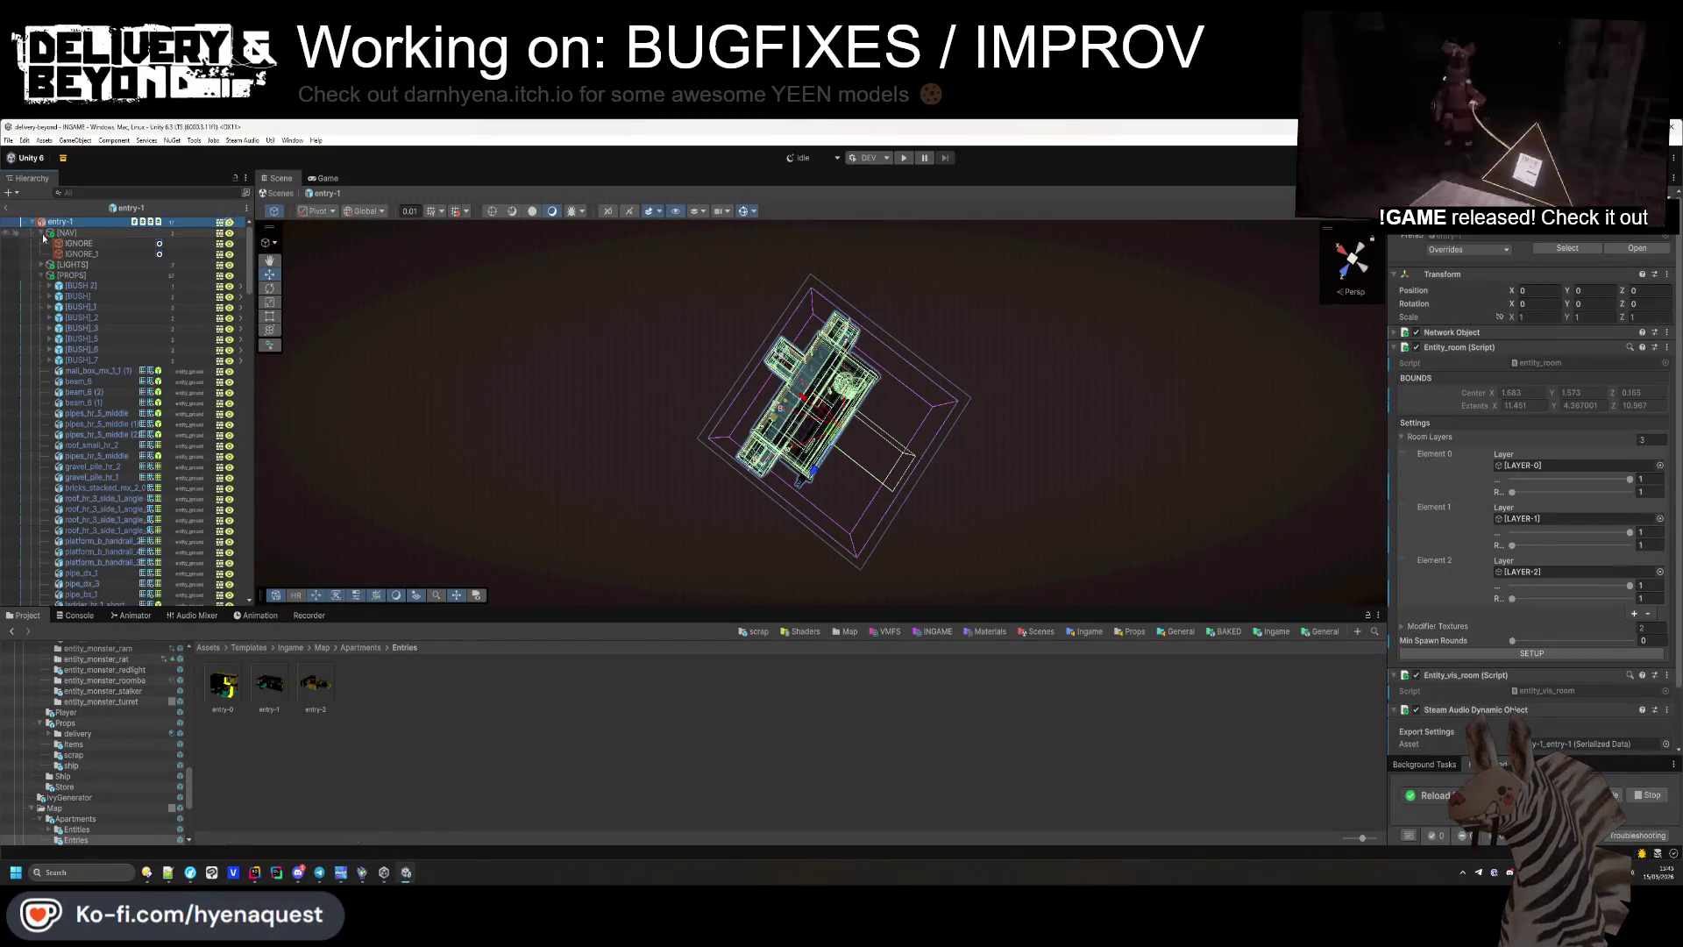
Collapse entry-1's LIGHTS, PROPS and LAYERS groups, then open the entry-2 prefab.
click(42, 264)
click(45, 256)
click(44, 254)
scroll(820, 412, up, 5)
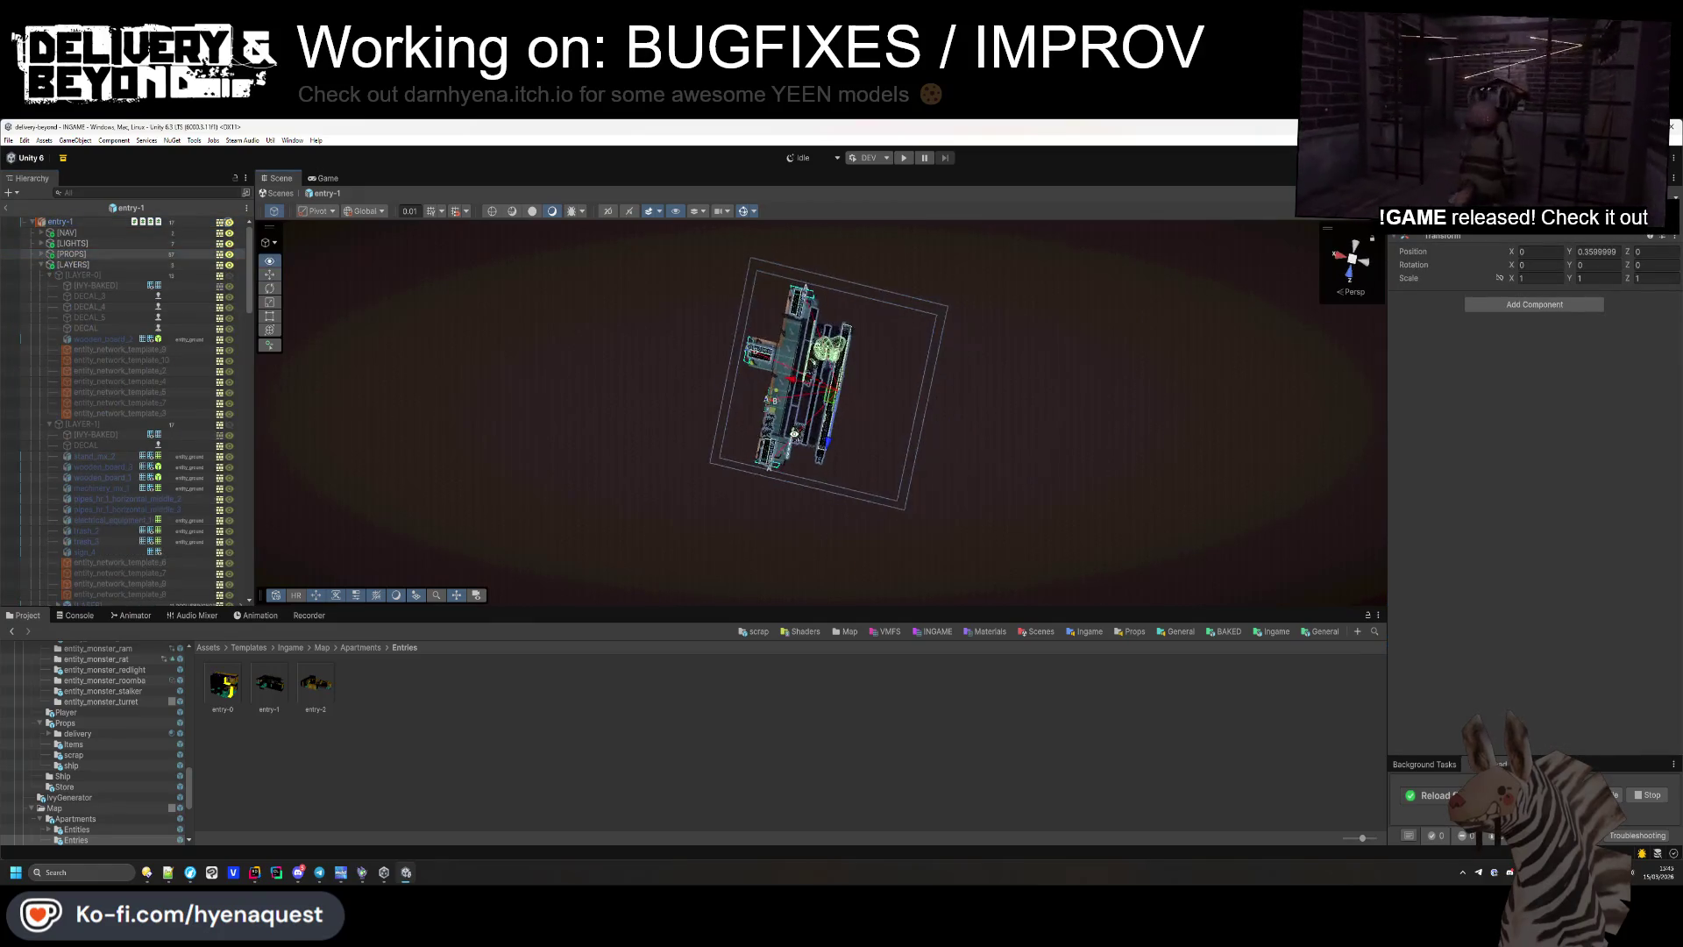
key(w)
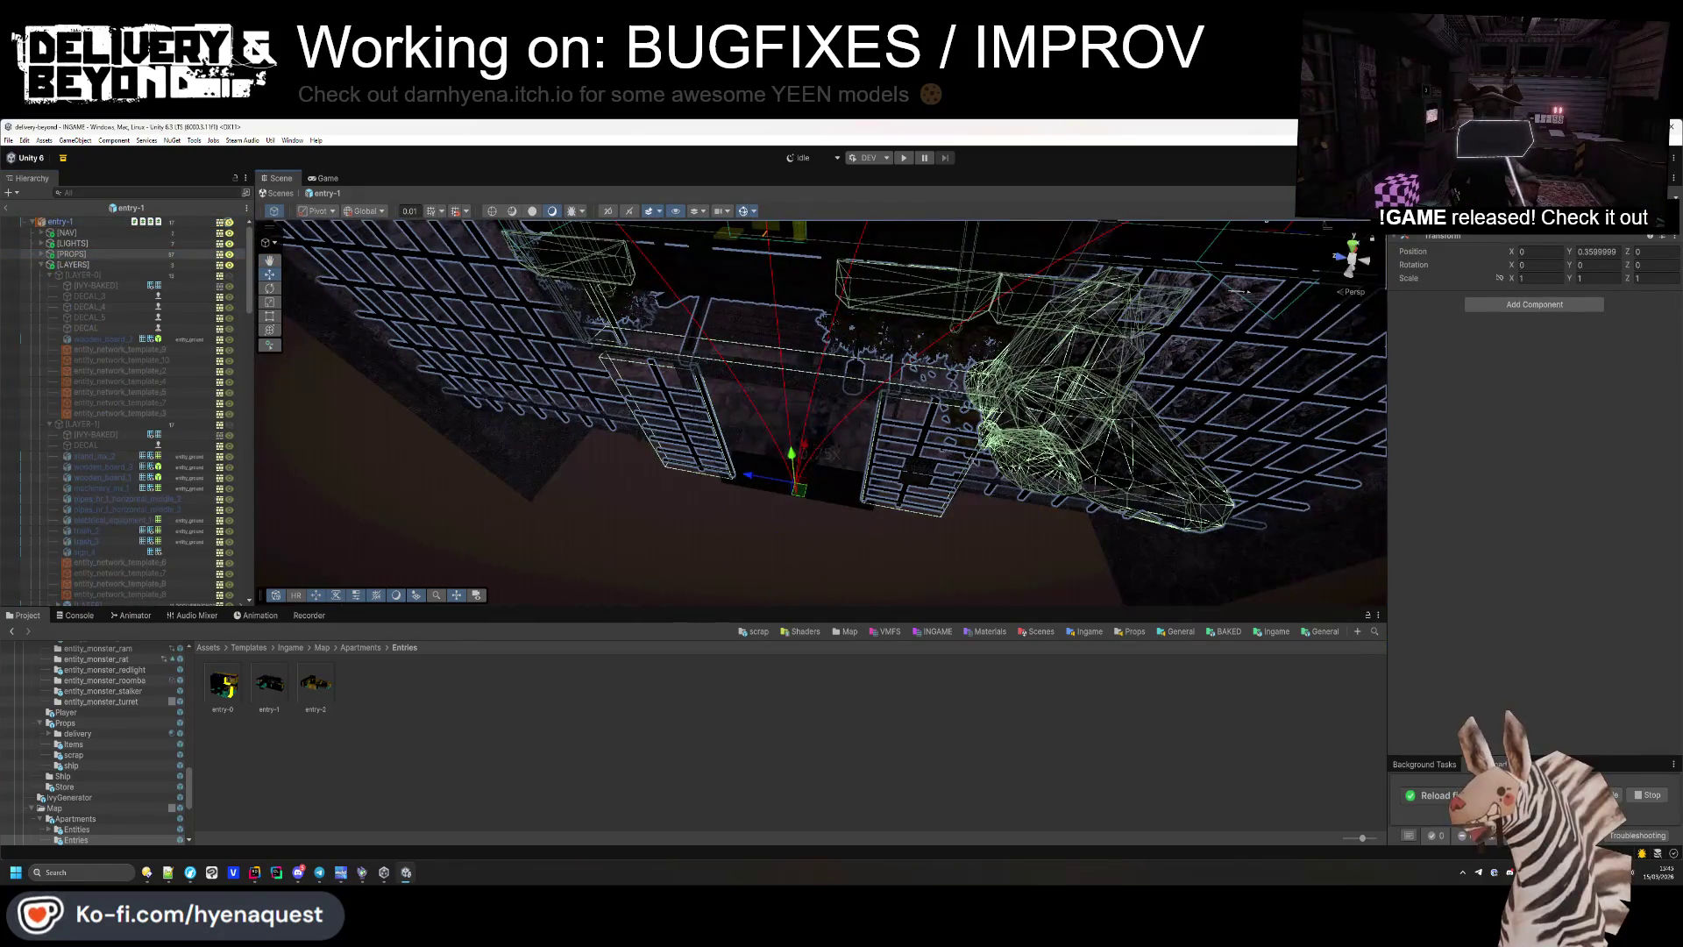
click(42, 263)
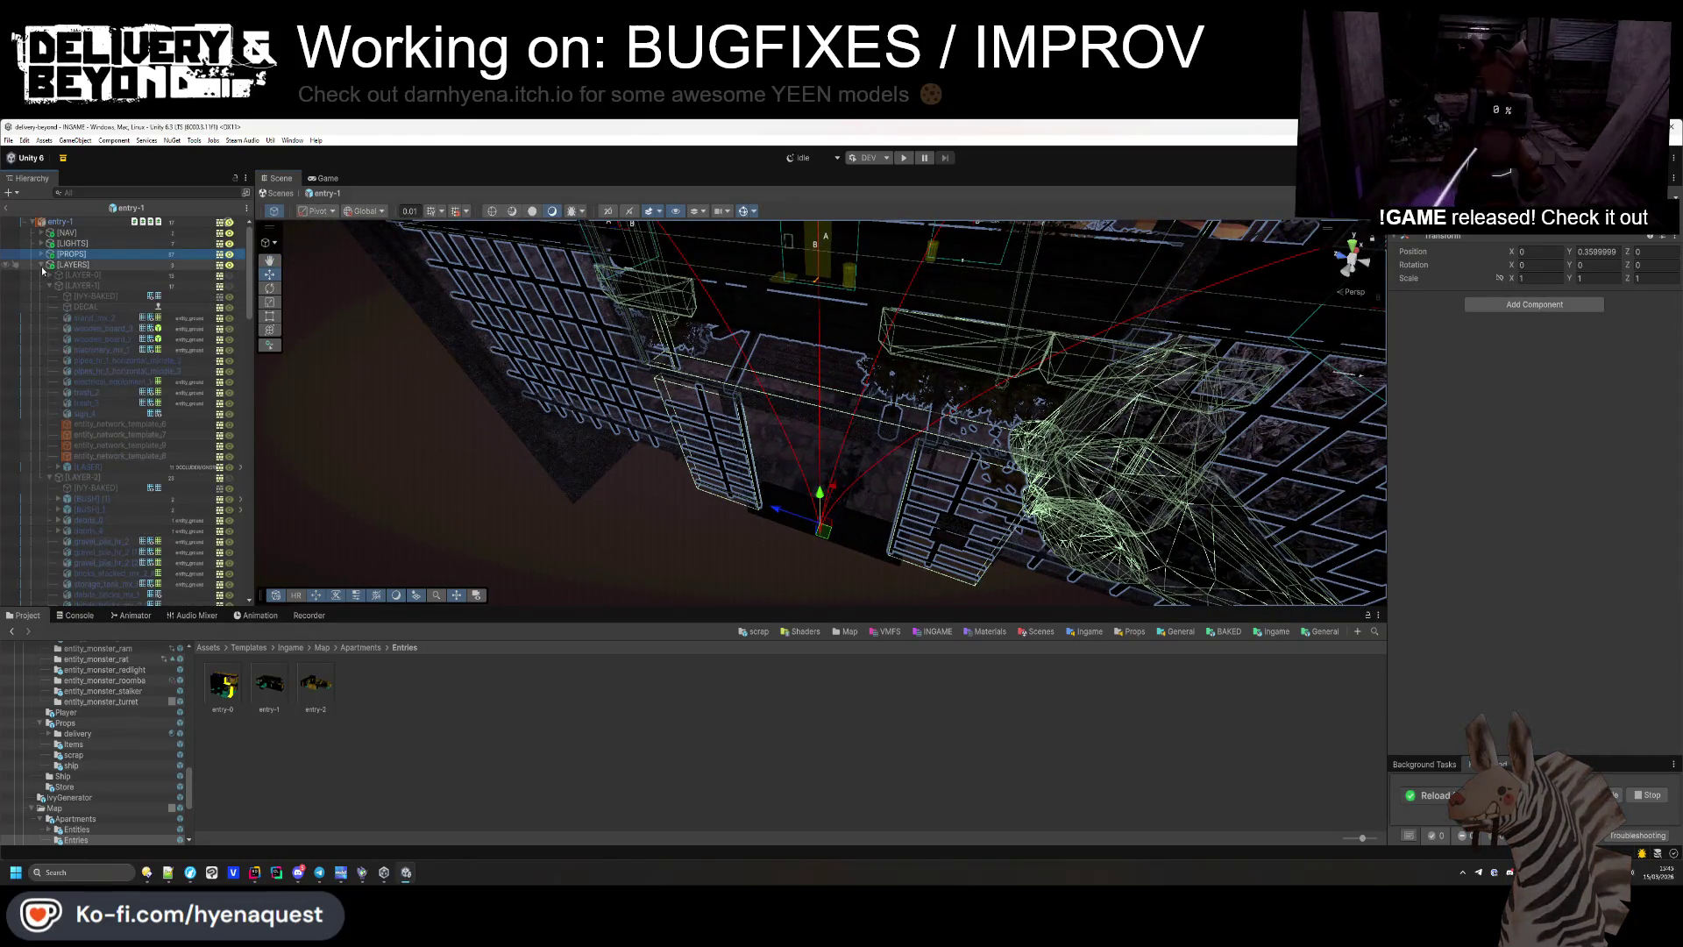
click(41, 255)
double_click(311, 692)
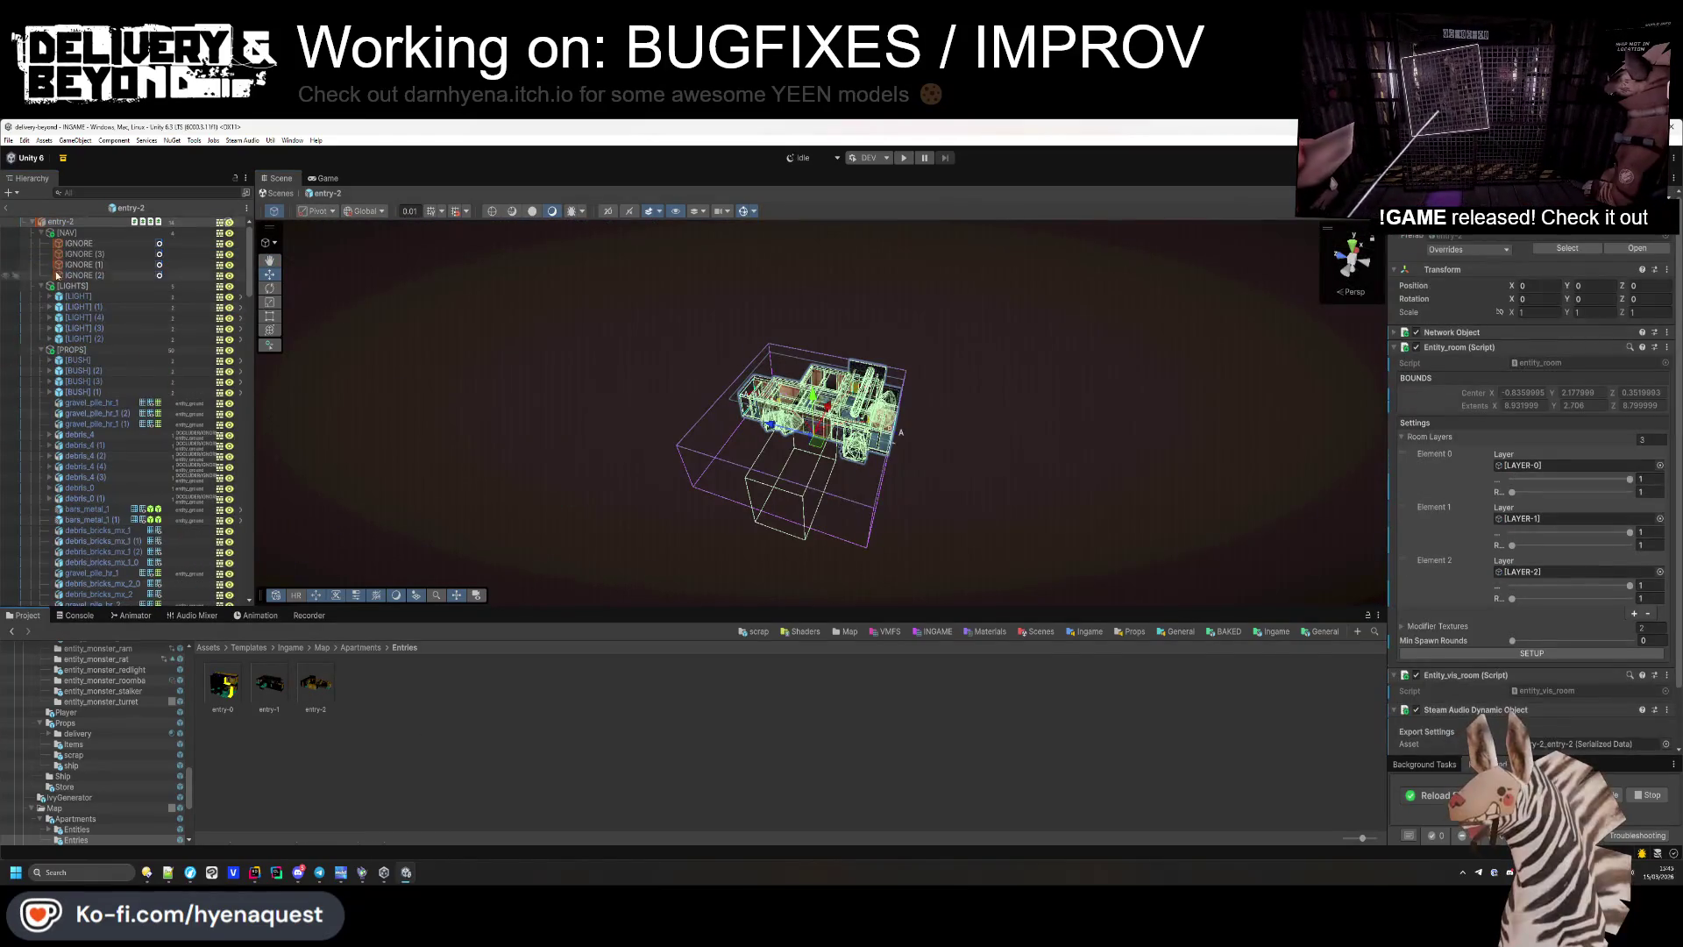
Select the entry-2 room root and collapse its NAV, PROPS, LIGHTS, LAYERS and func_colliders groups.
mouse_move(746, 432)
mouse_down()
mouse_move(811, 507)
mouse_move(712, 420)
mouse_up()
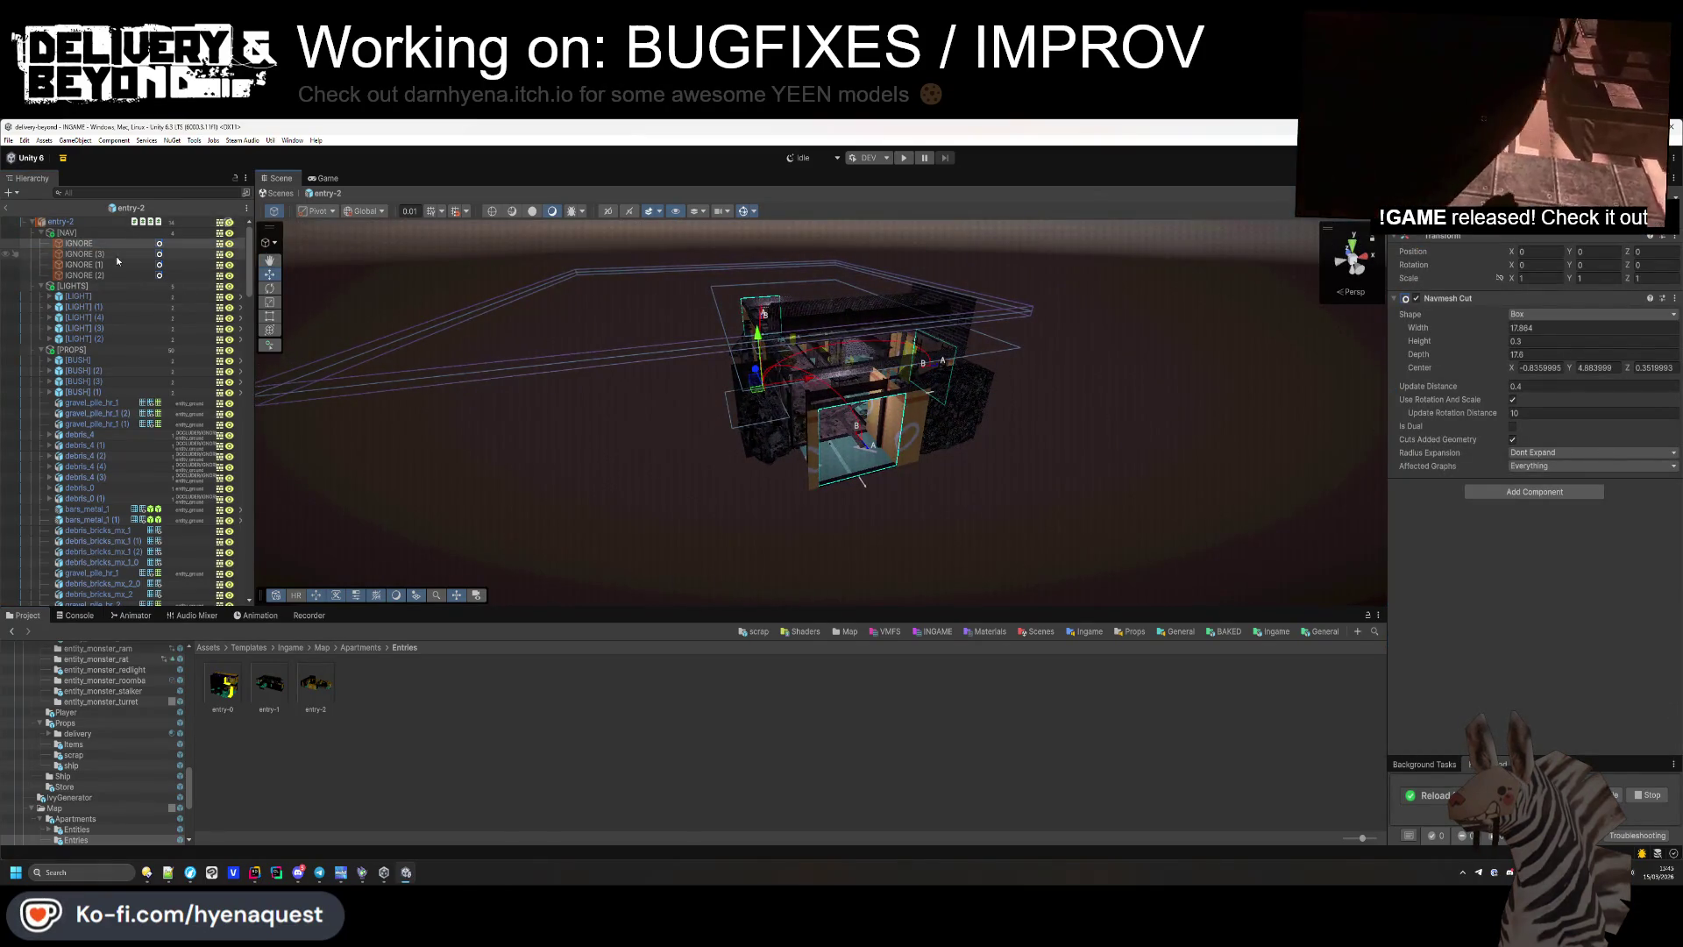
click(61, 222)
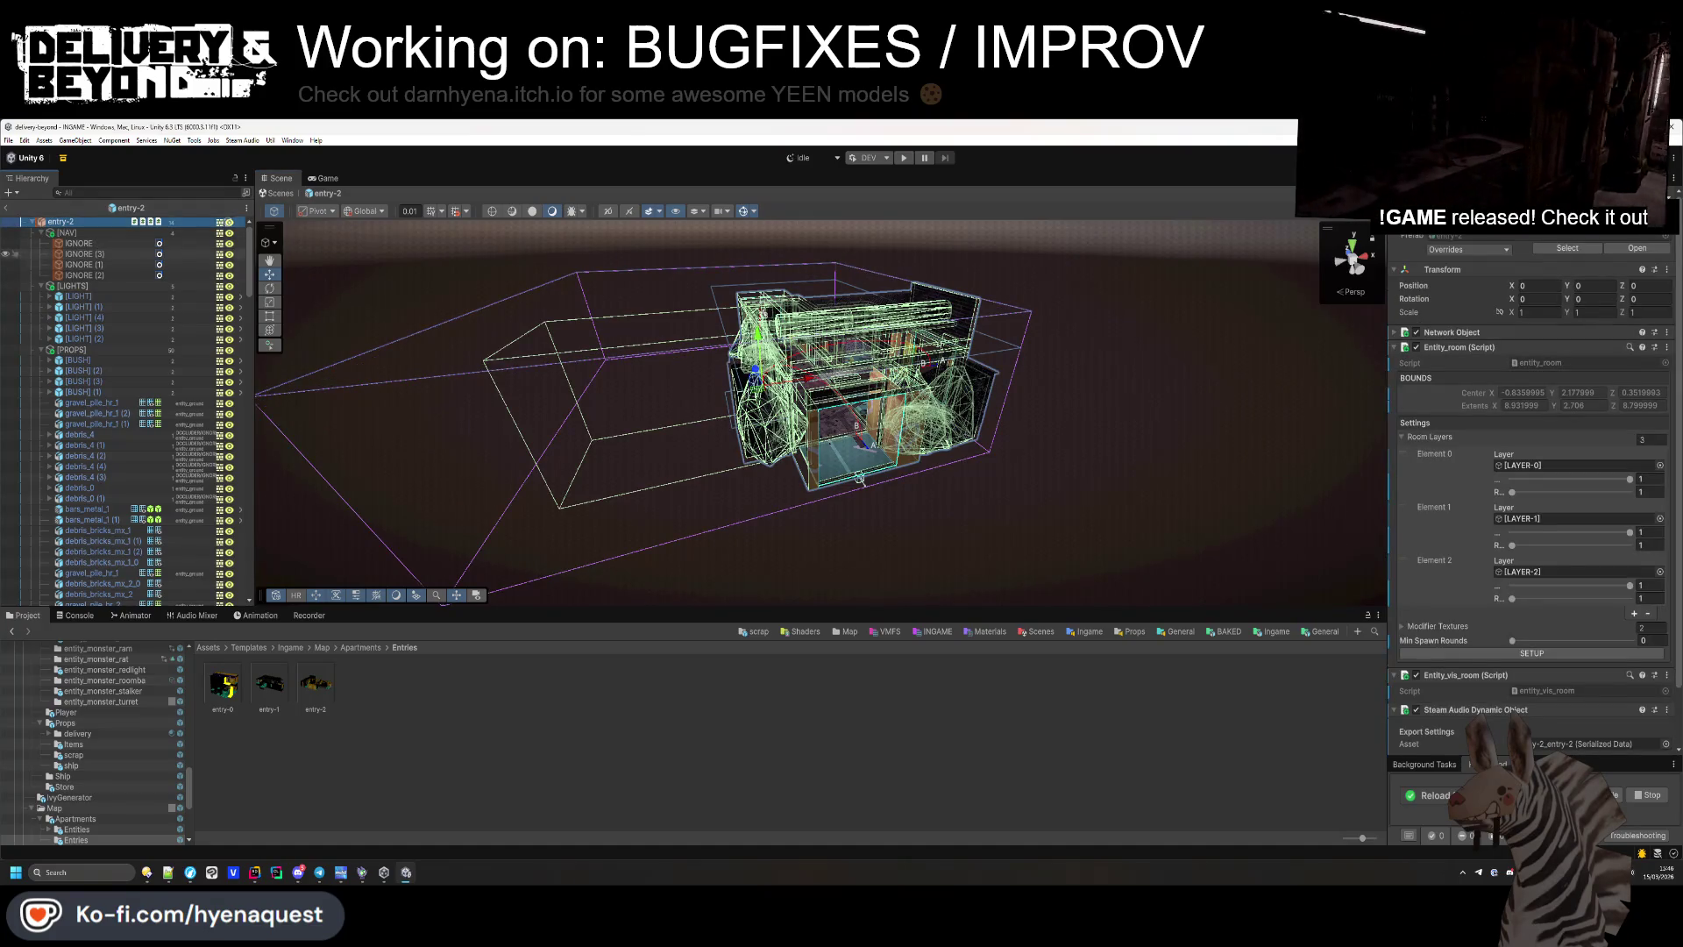
click(43, 233)
click(42, 253)
click(42, 243)
click(42, 254)
click(41, 264)
click(41, 317)
click(60, 221)
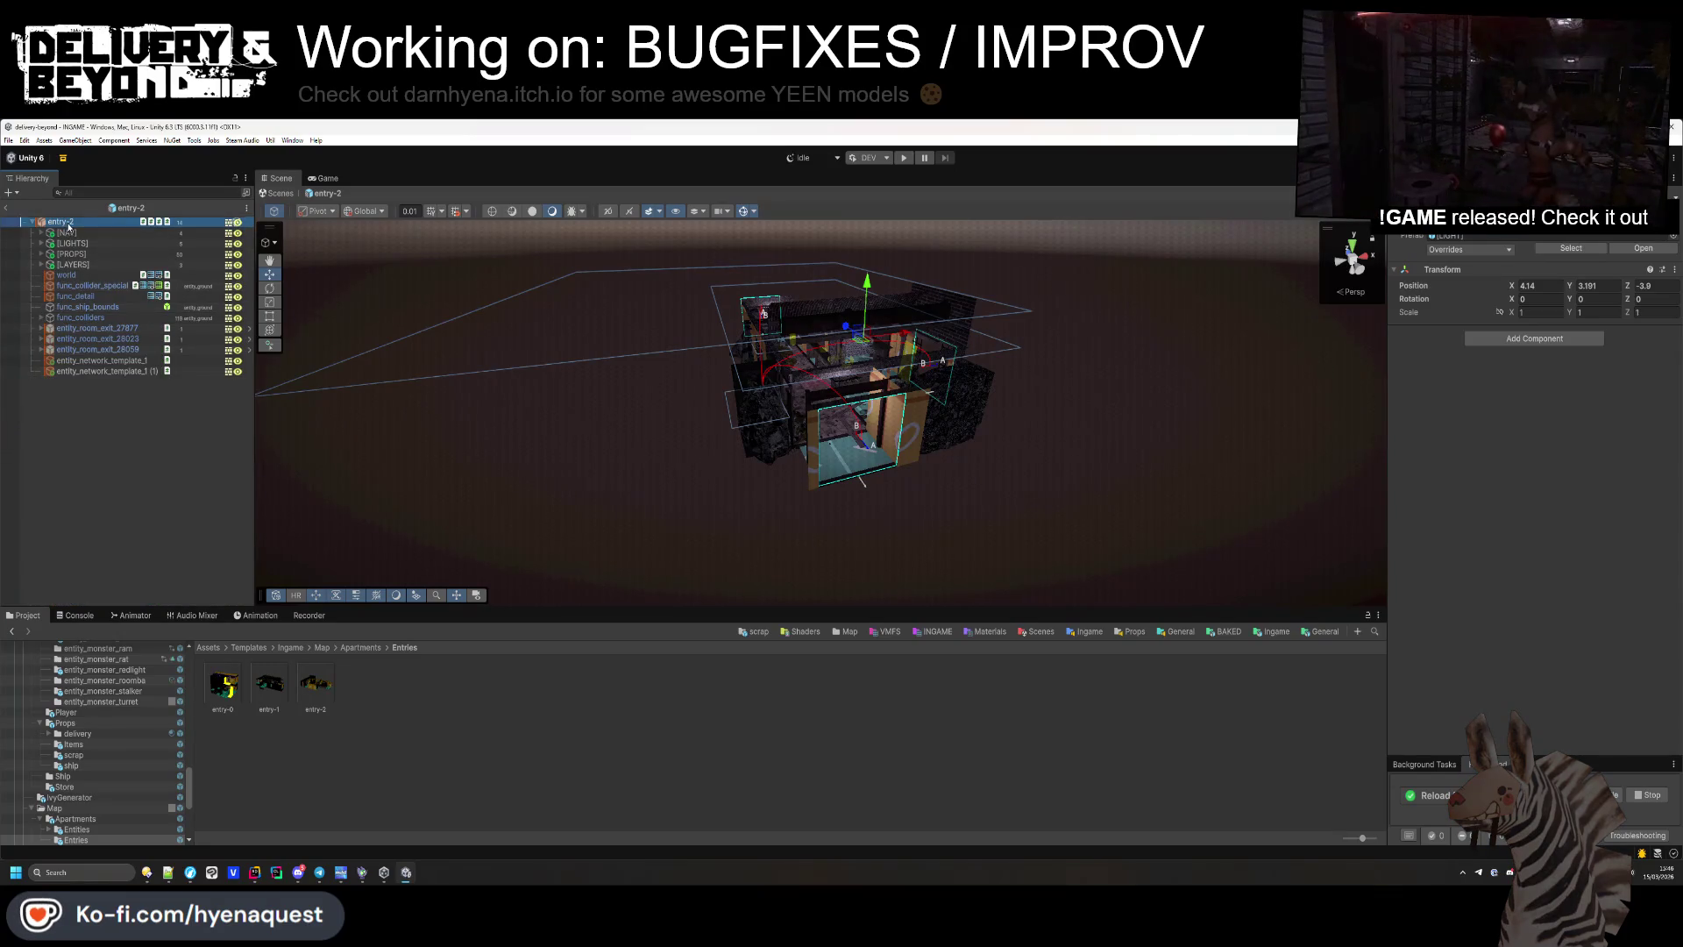
View the room from several angles, then expand [NAV] and frame IGNORE and IGNORE (3).
mouse_move(921, 491)
mouse_down()
mouse_move(886, 450)
mouse_move(837, 303)
mouse_up()
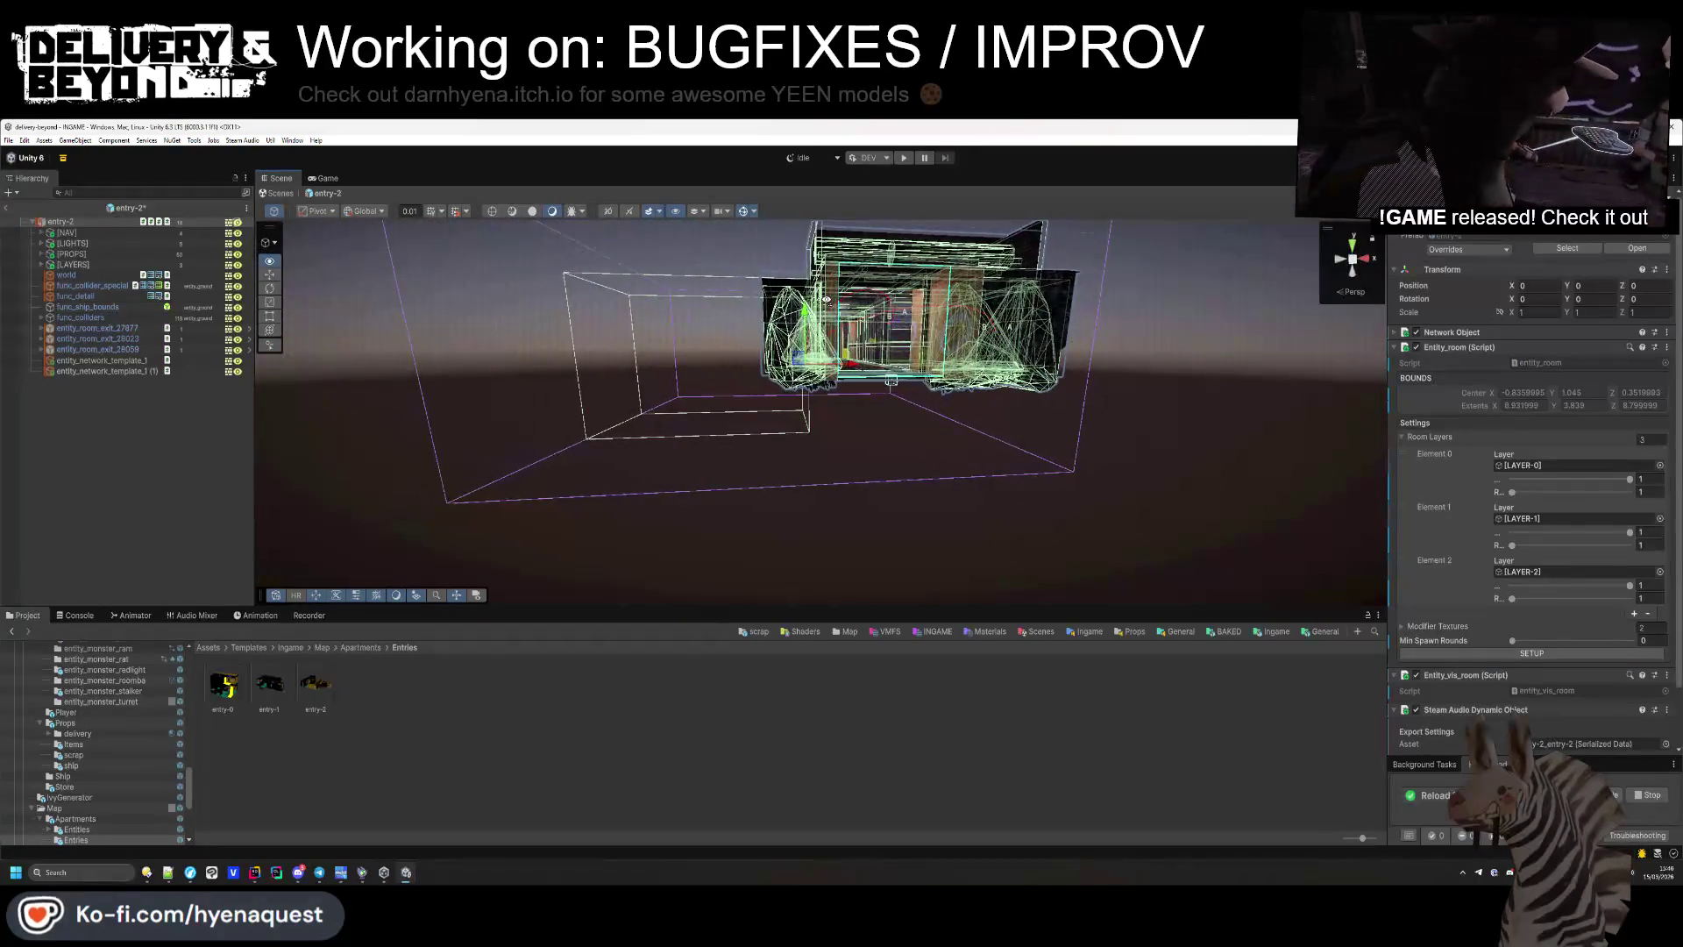
click(41, 265)
mouse_move(693, 412)
mouse_down()
mouse_move(668, 447)
mouse_move(629, 411)
mouse_move(699, 477)
mouse_move(692, 433)
mouse_up()
drag(690, 432, 613, 430)
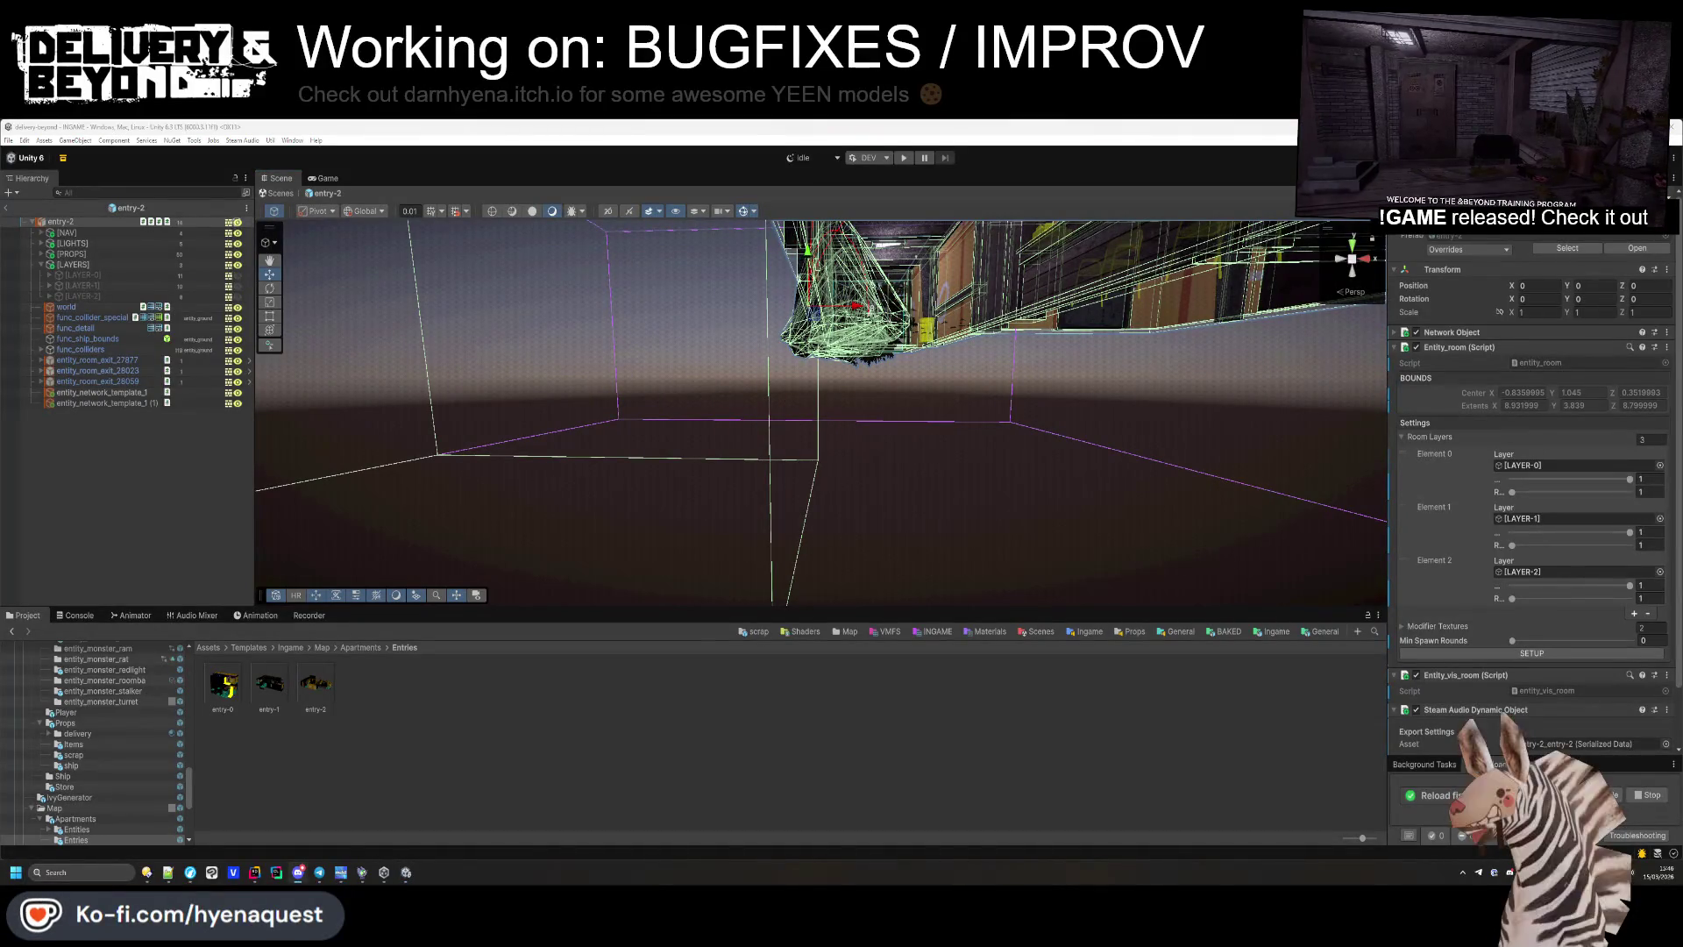
mouse_move(473, 404)
mouse_down()
mouse_move(455, 368)
mouse_move(308, 449)
mouse_move(443, 514)
mouse_move(481, 450)
mouse_move(492, 534)
mouse_up()
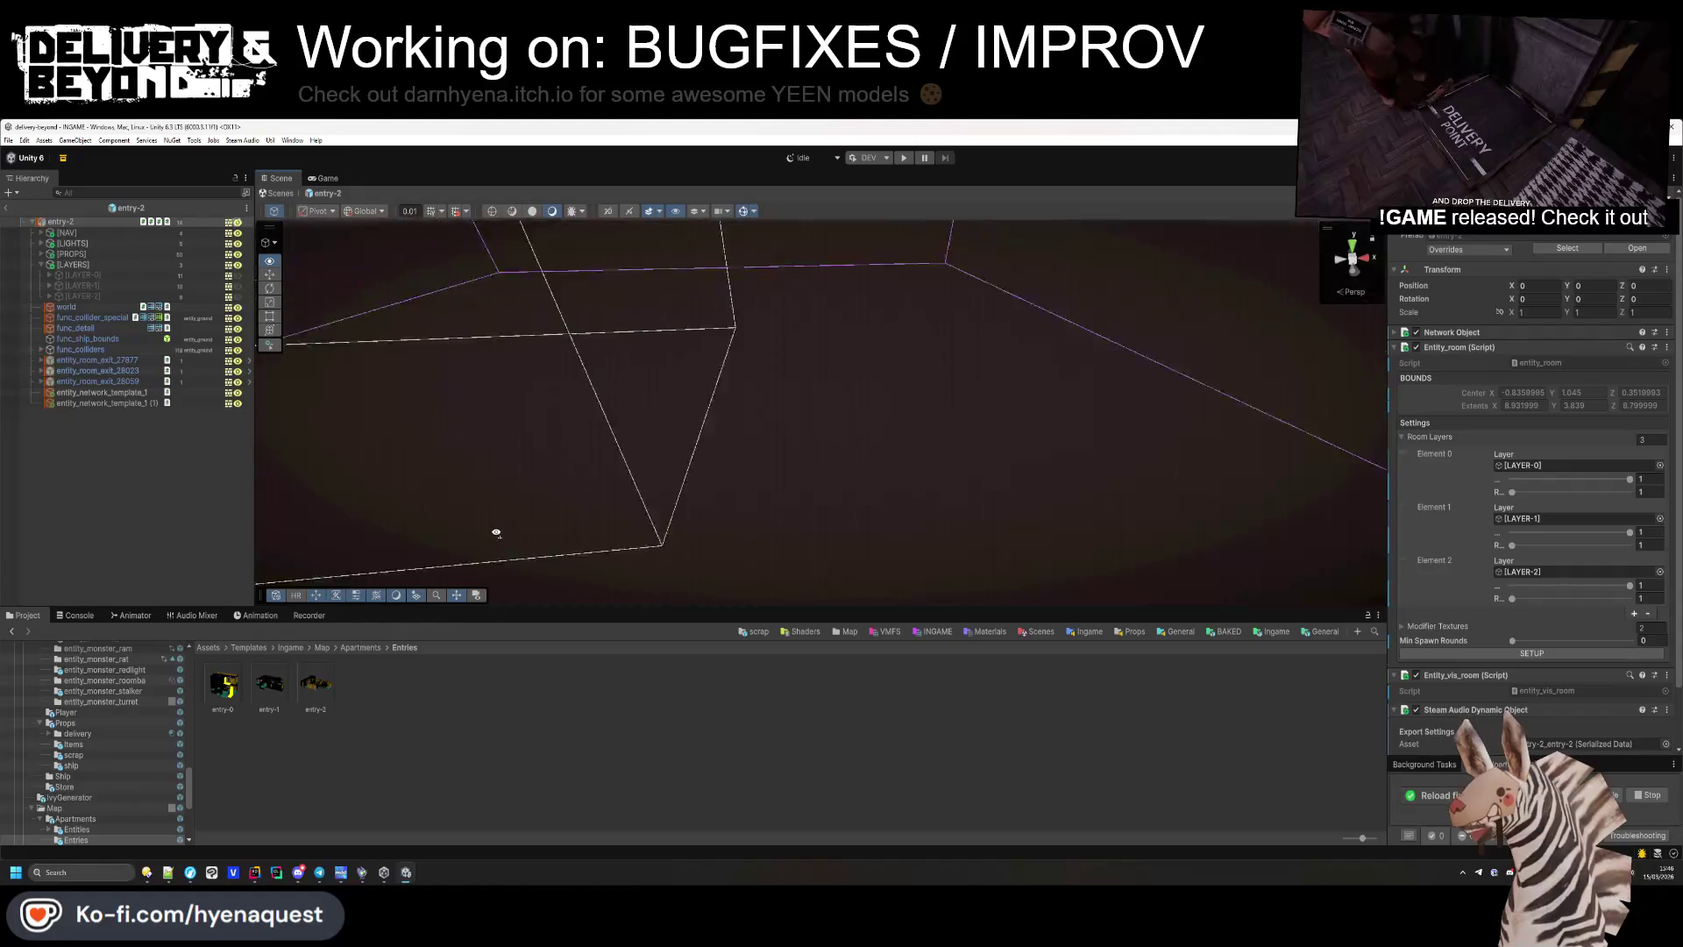
key(f)
drag(933, 462, 1122, 566)
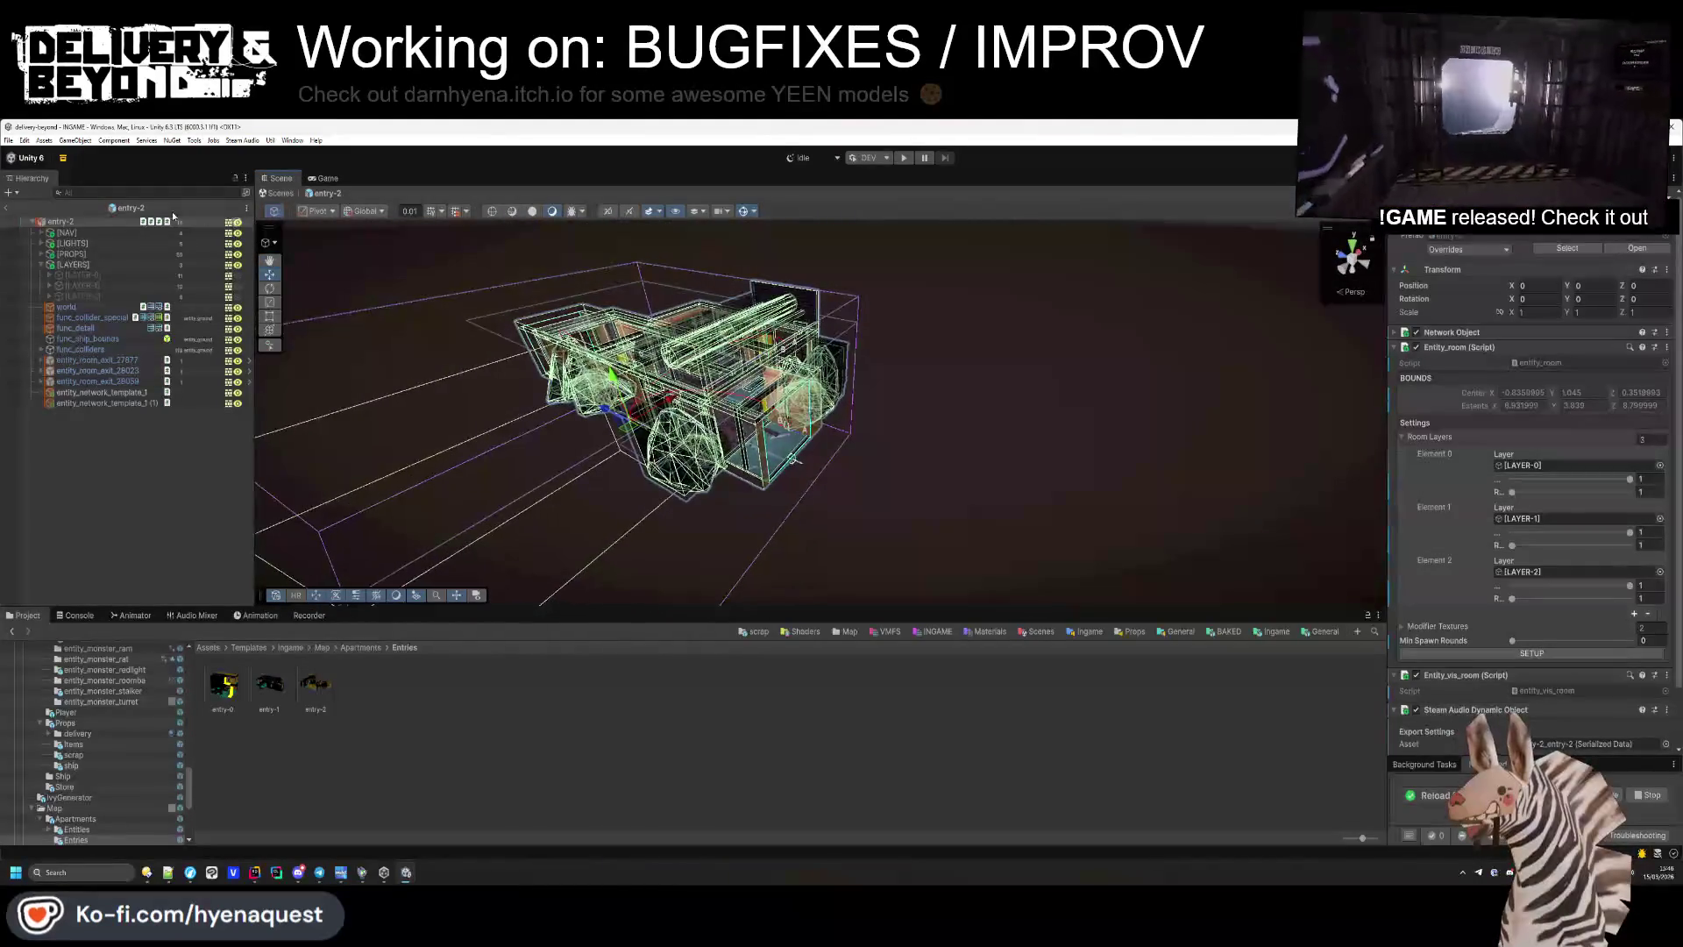
click(41, 233)
double_click(61, 244)
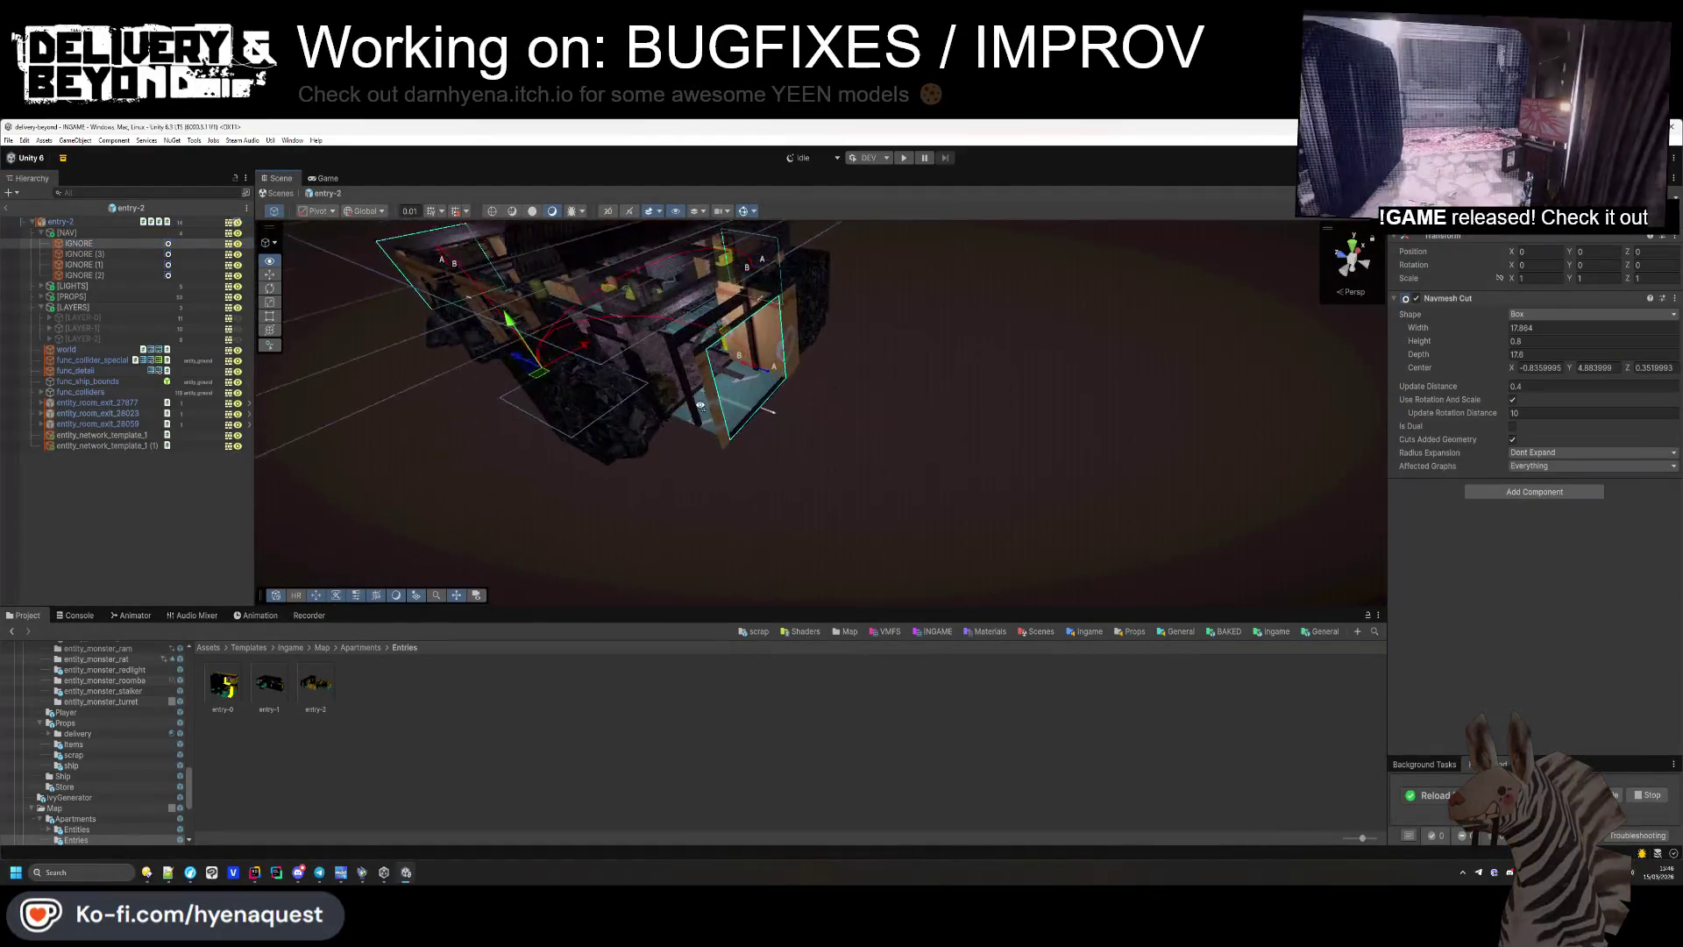
double_click(155, 254)
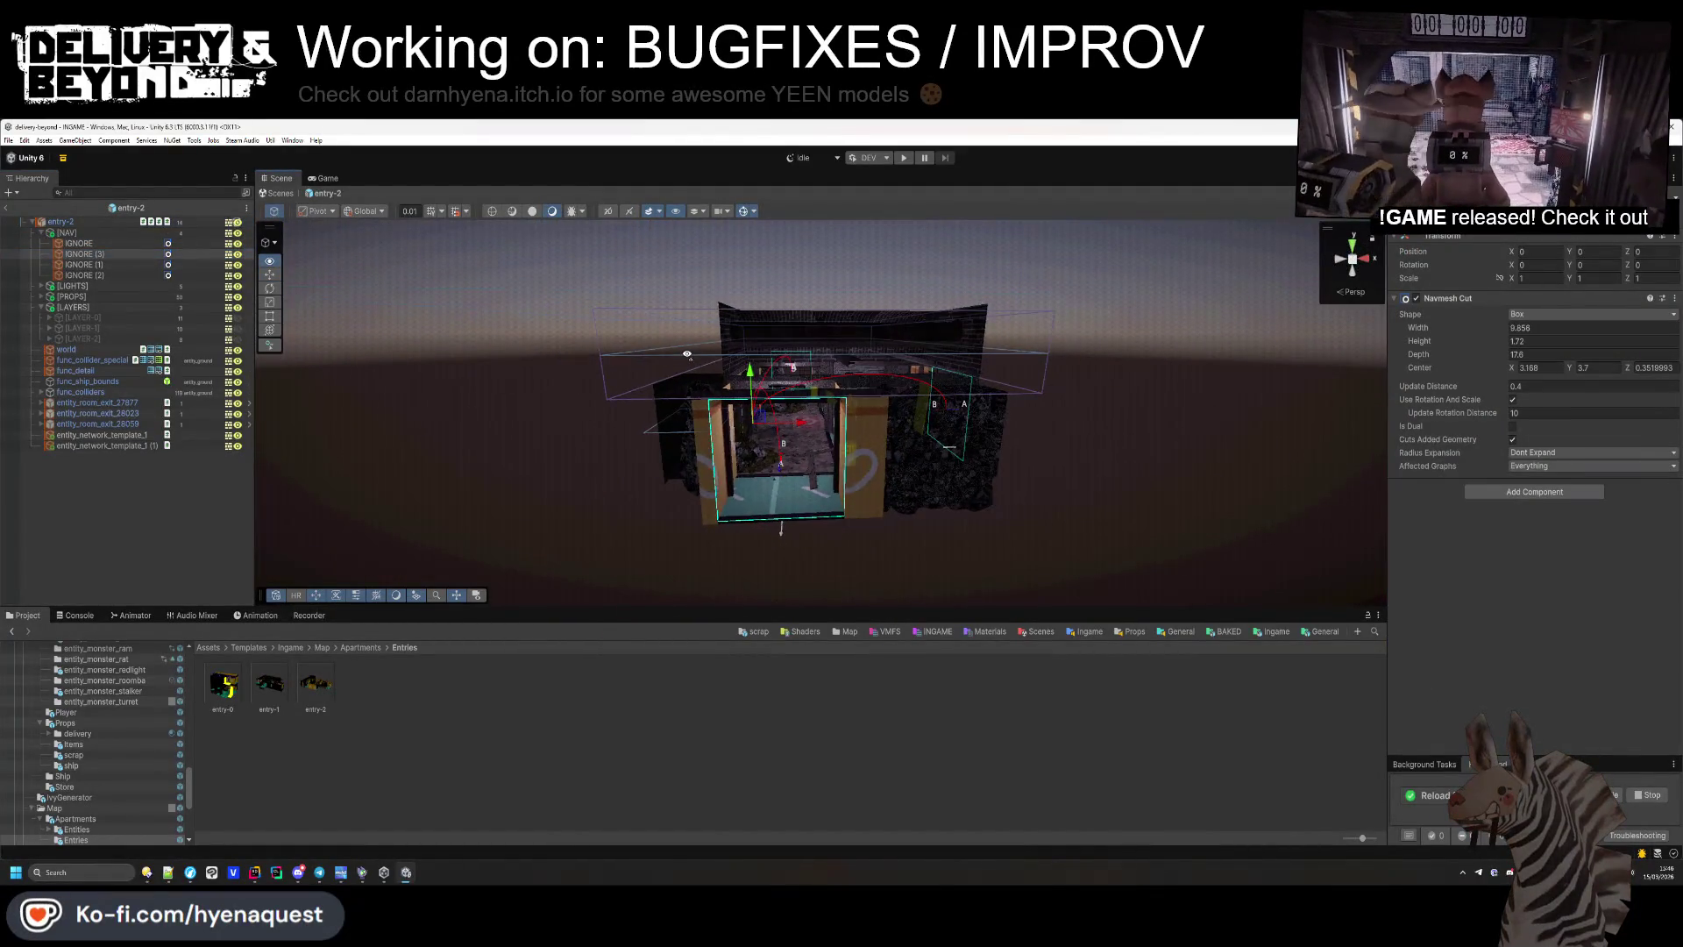
Raise the cut box height to 3.47 and shift its Z centre to 3.97 over the rubble.
drag(1475, 341, 1484, 342)
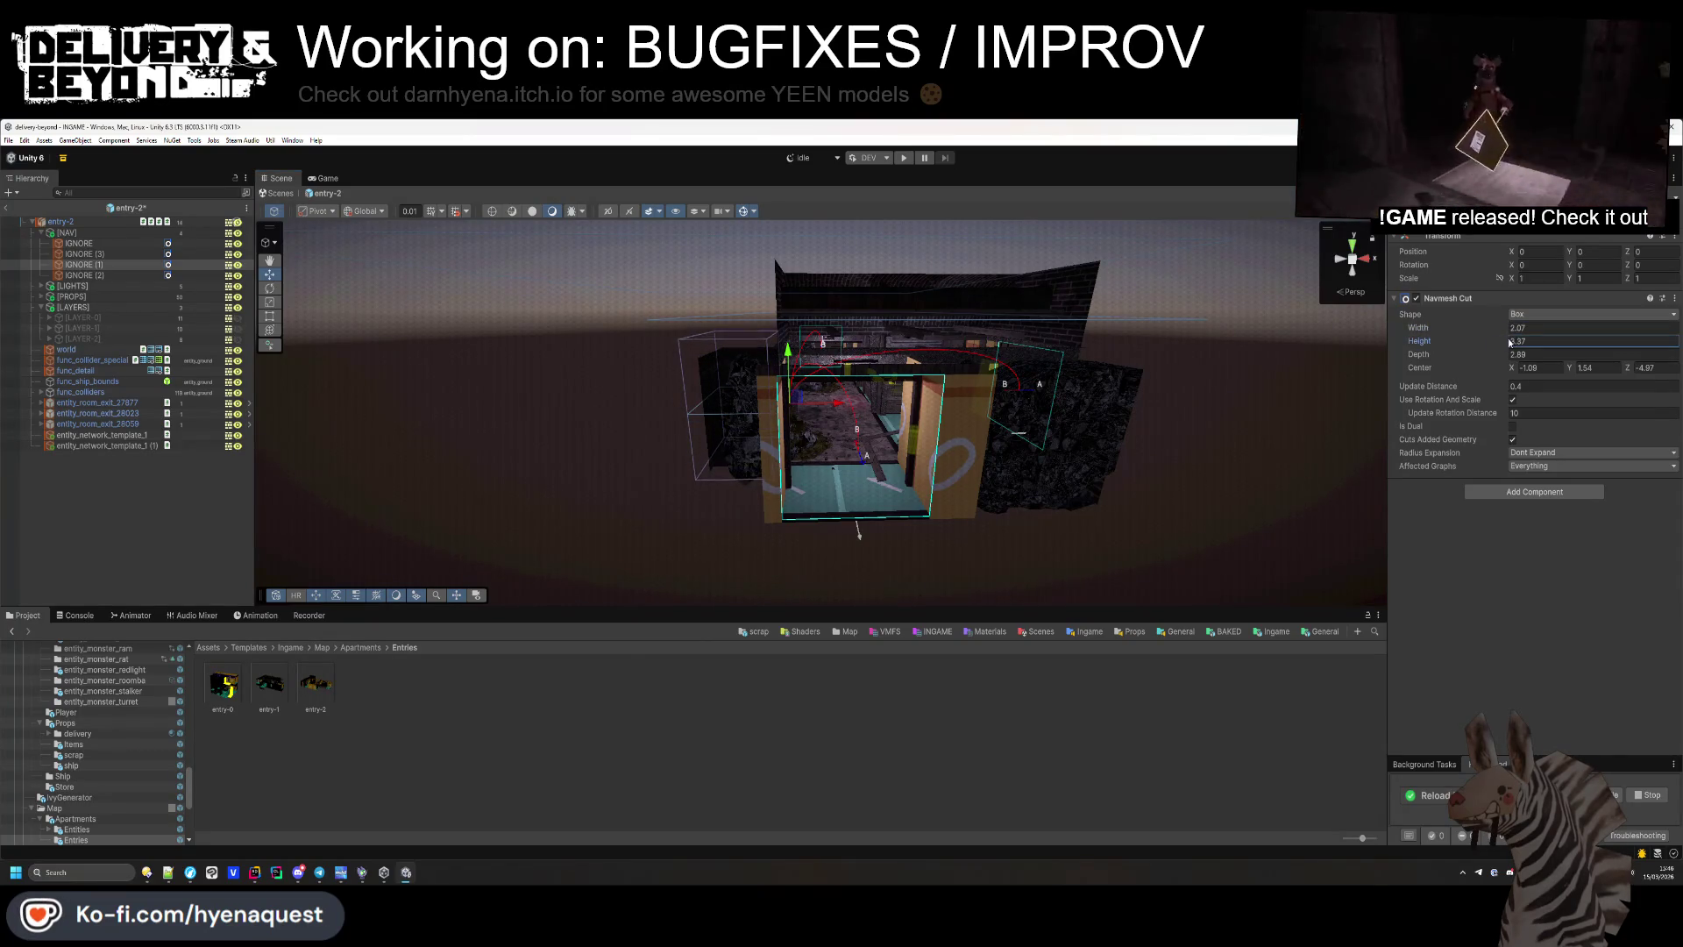
text(3.47)
mouse_move(810, 389)
mouse_down()
mouse_move(1108, 393)
mouse_move(578, 407)
mouse_move(496, 432)
mouse_move(617, 436)
mouse_up()
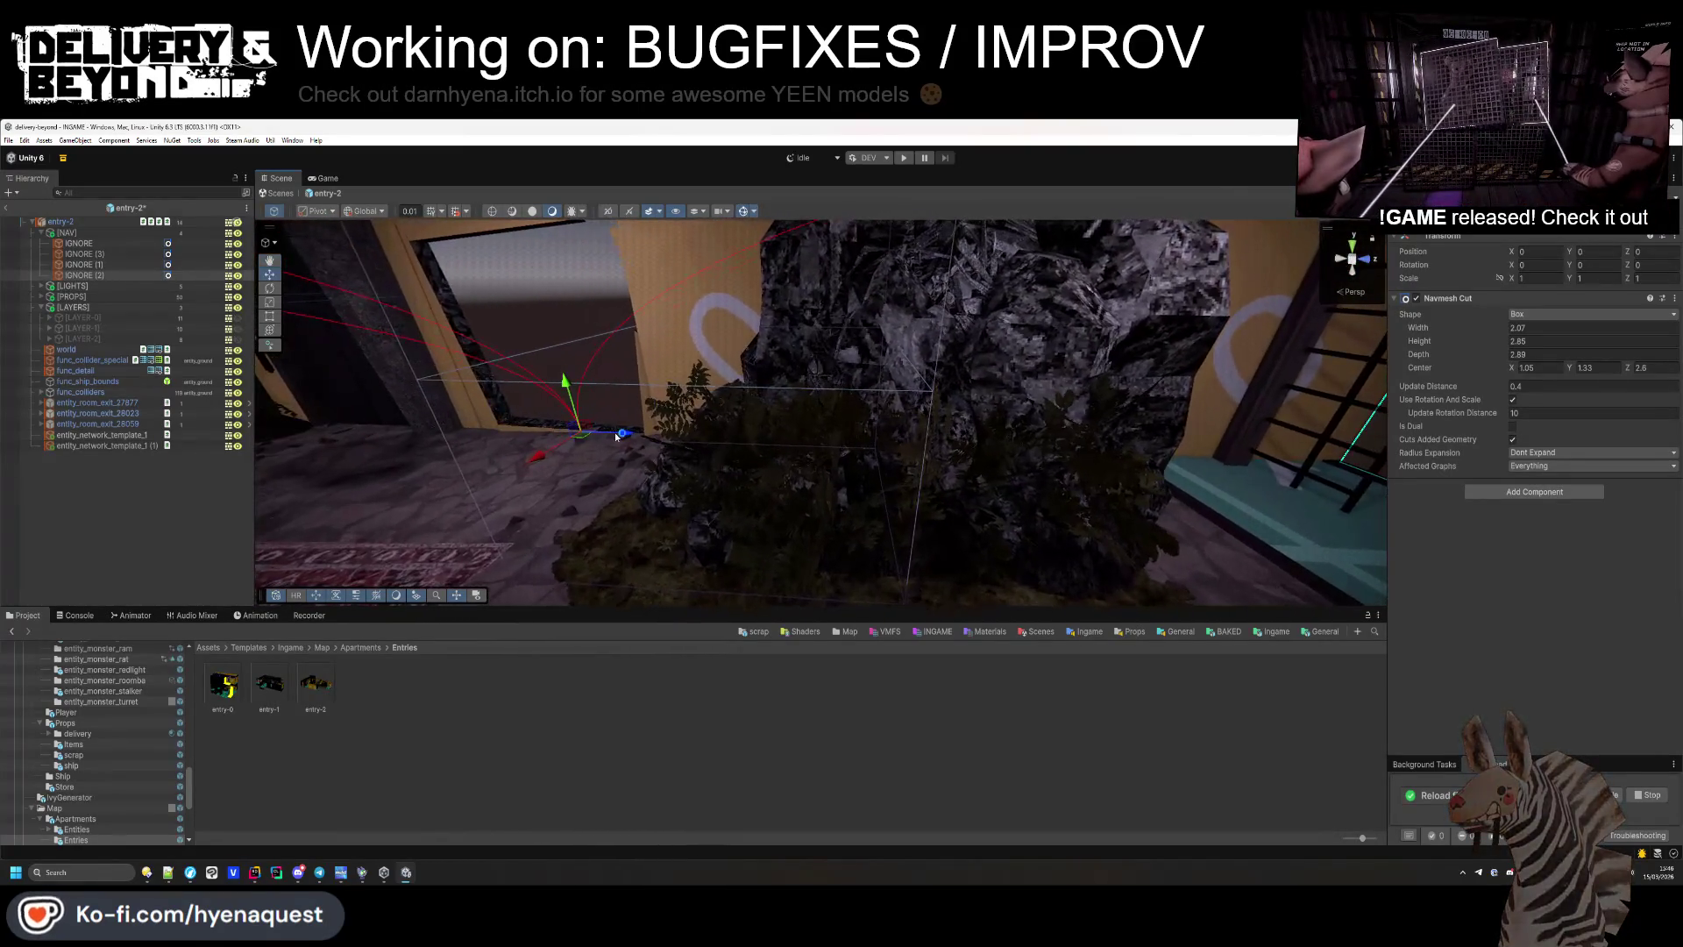
drag(1623, 369, 1645, 372)
drag(934, 433, 842, 433)
click(1514, 371)
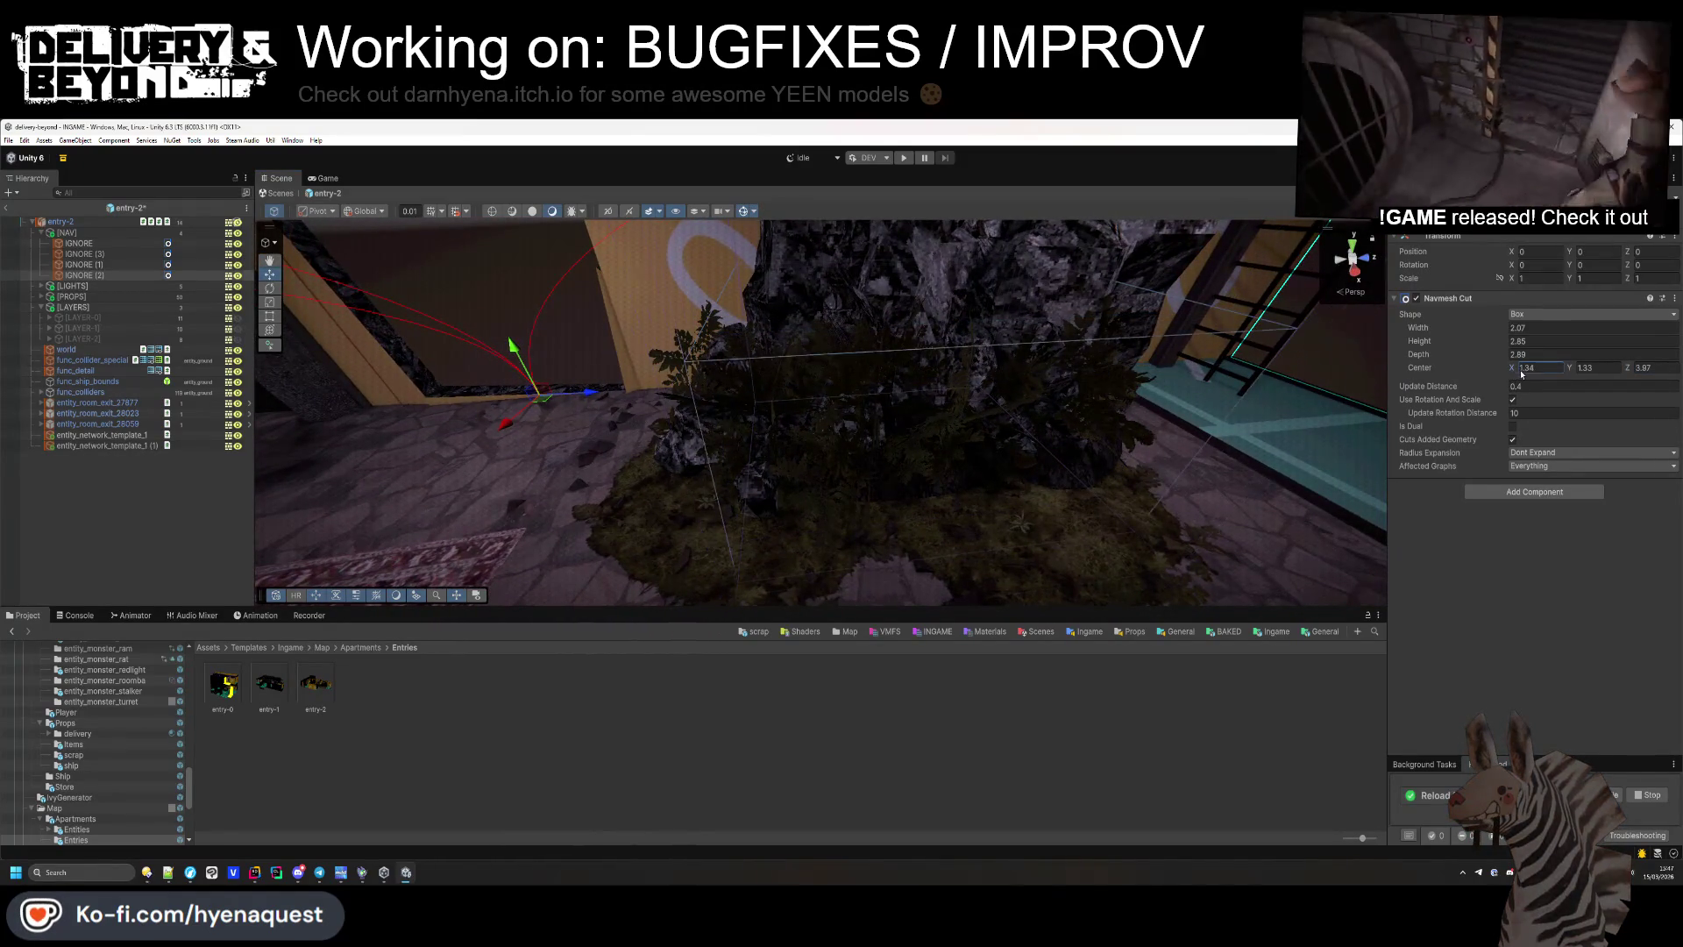
drag(1632, 370, 1639, 370)
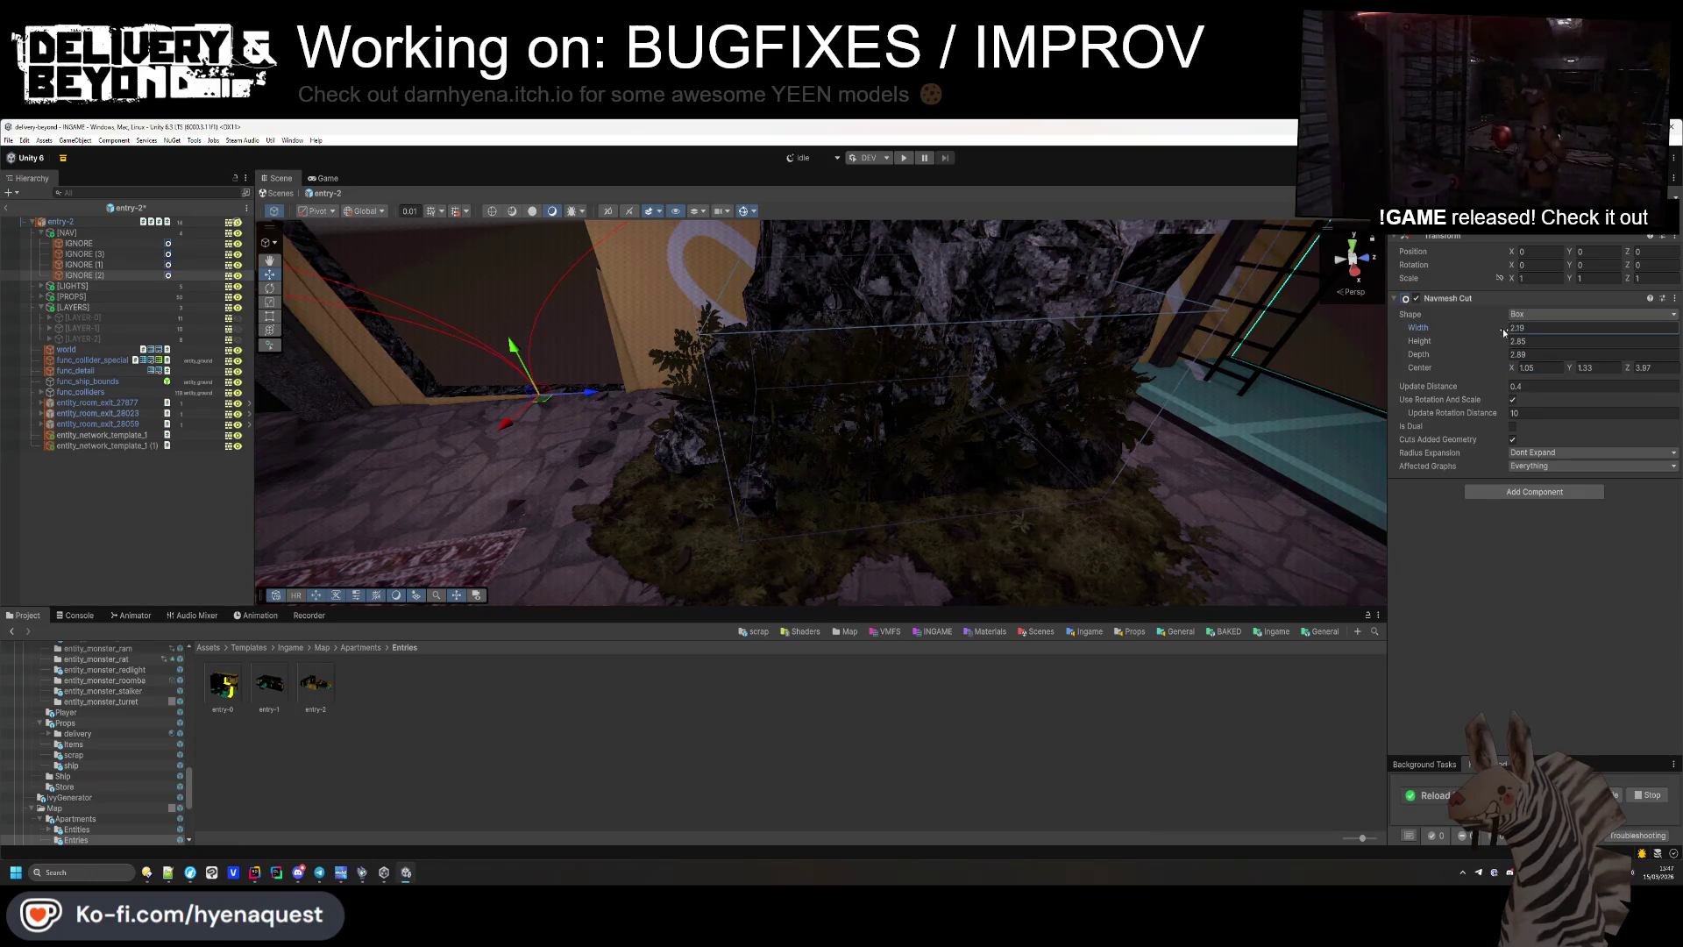
Set the cut box width to 2.07 and depth to 4.35, then duplicate IGNORE (2).
drag(1510, 340, 1500, 342)
click(1498, 356)
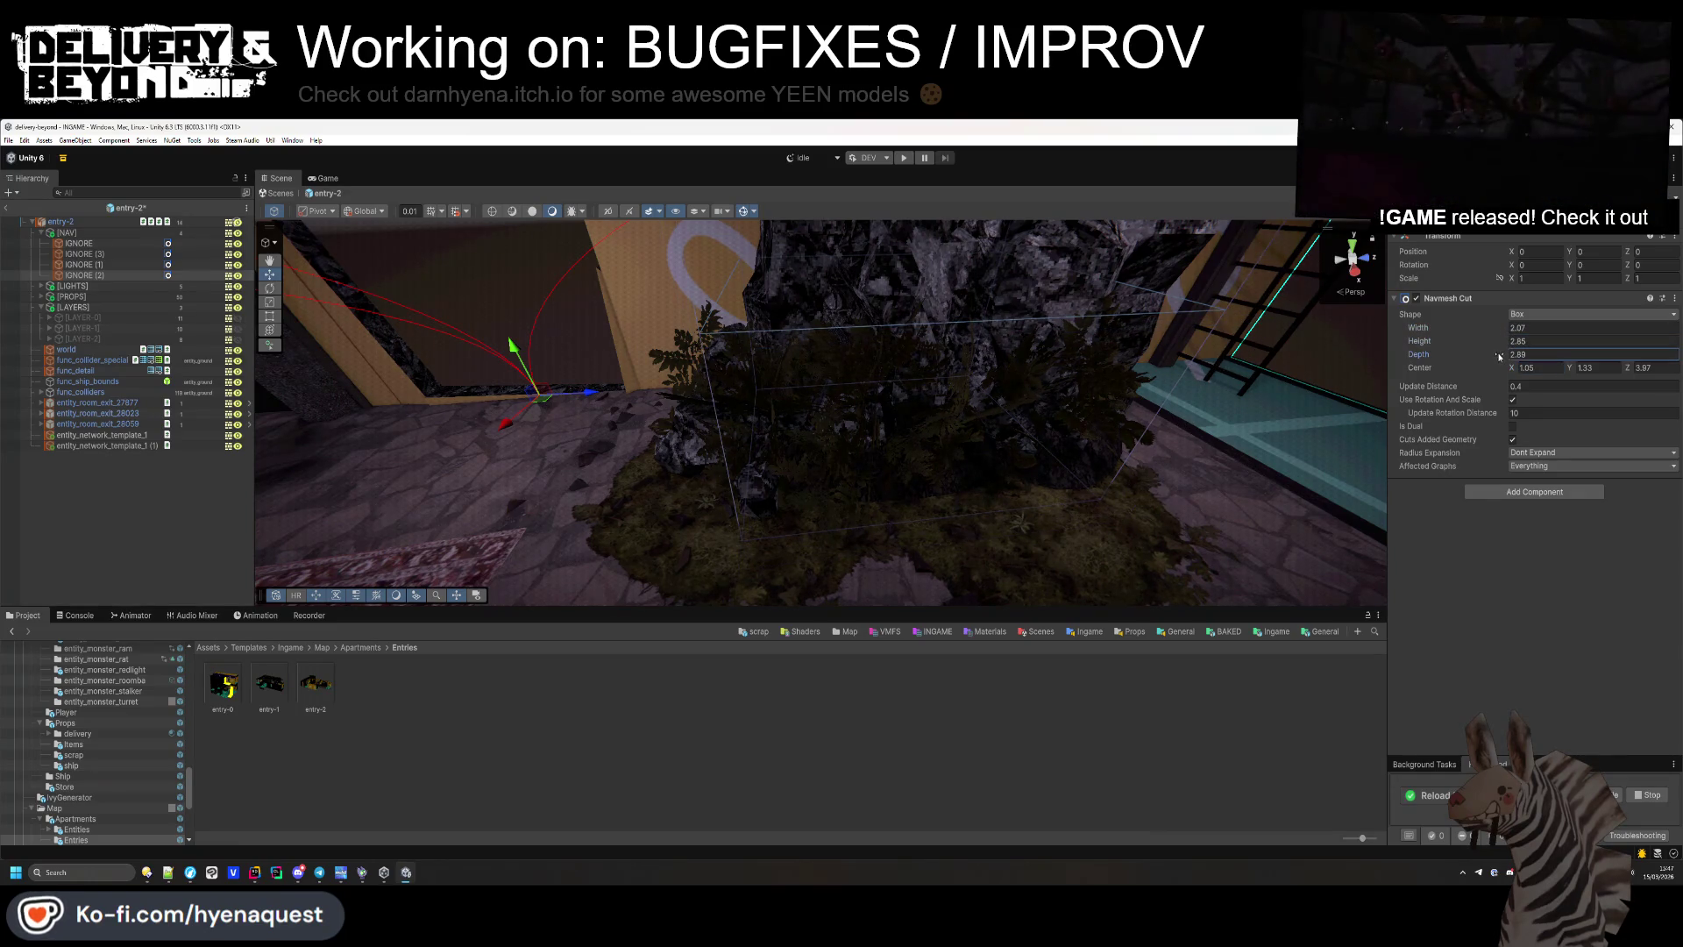
text(4.5)
mouse_move(1140, 438)
mouse_down()
mouse_move(1251, 483)
mouse_move(1632, 377)
mouse_up()
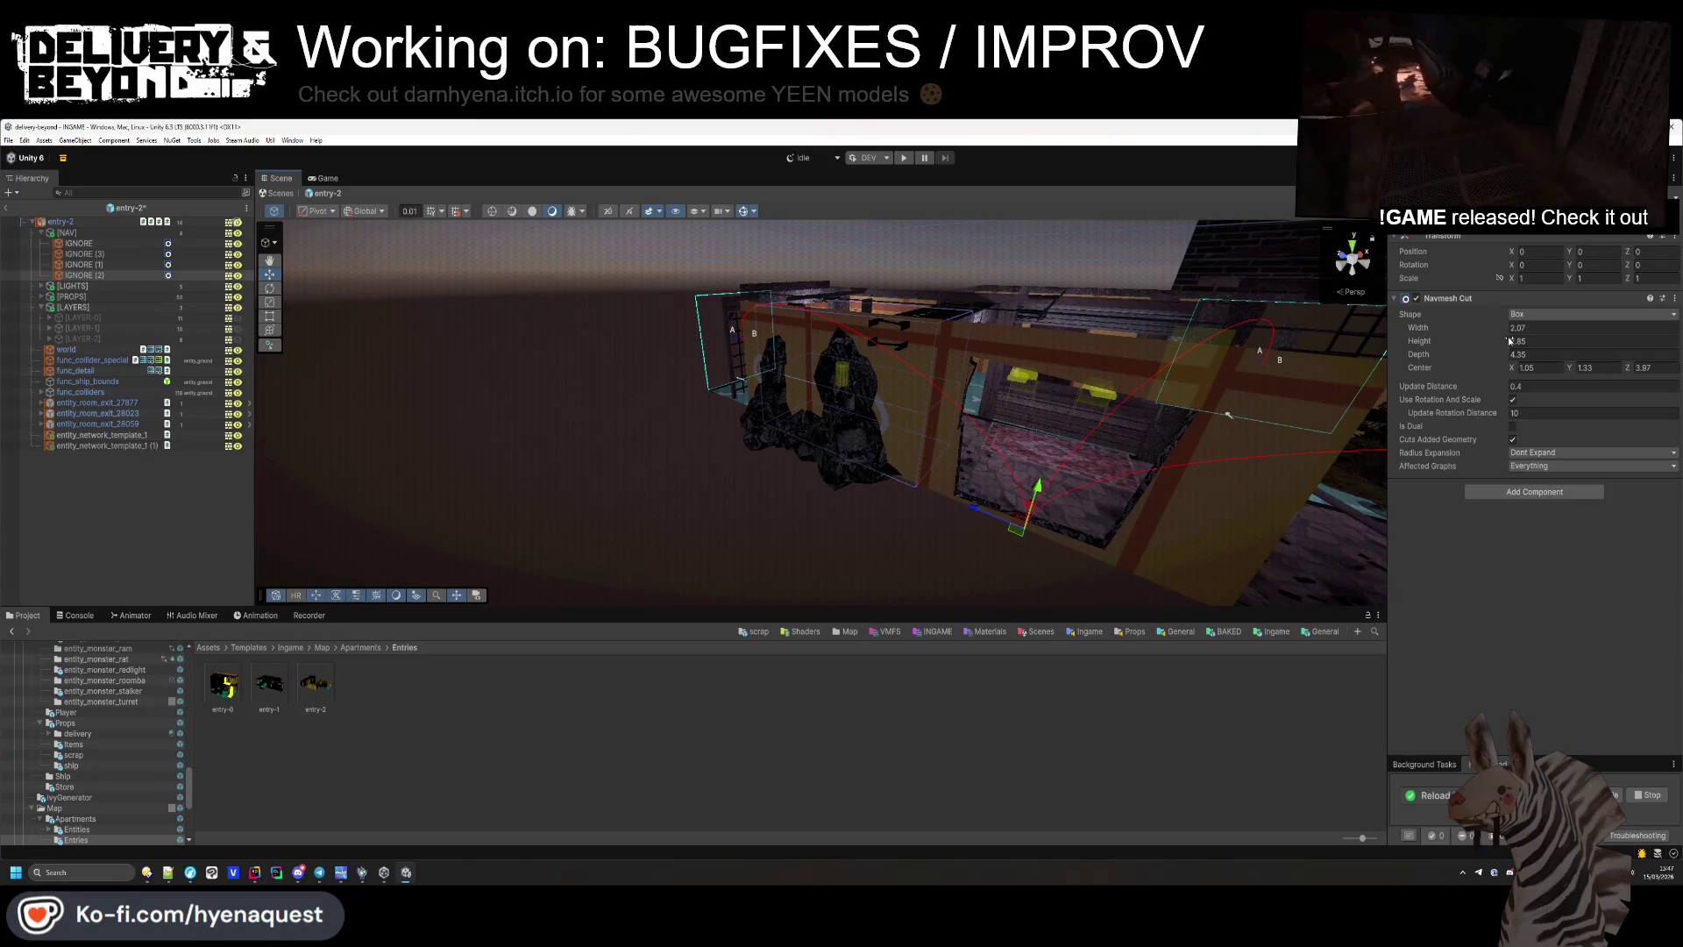
click(1509, 342)
drag(1052, 395, 701, 368)
click(83, 274)
key(ctrl+d)
mouse_move(591, 350)
mouse_down()
mouse_move(593, 473)
mouse_move(707, 382)
mouse_move(588, 360)
mouse_move(1385, 375)
mouse_up()
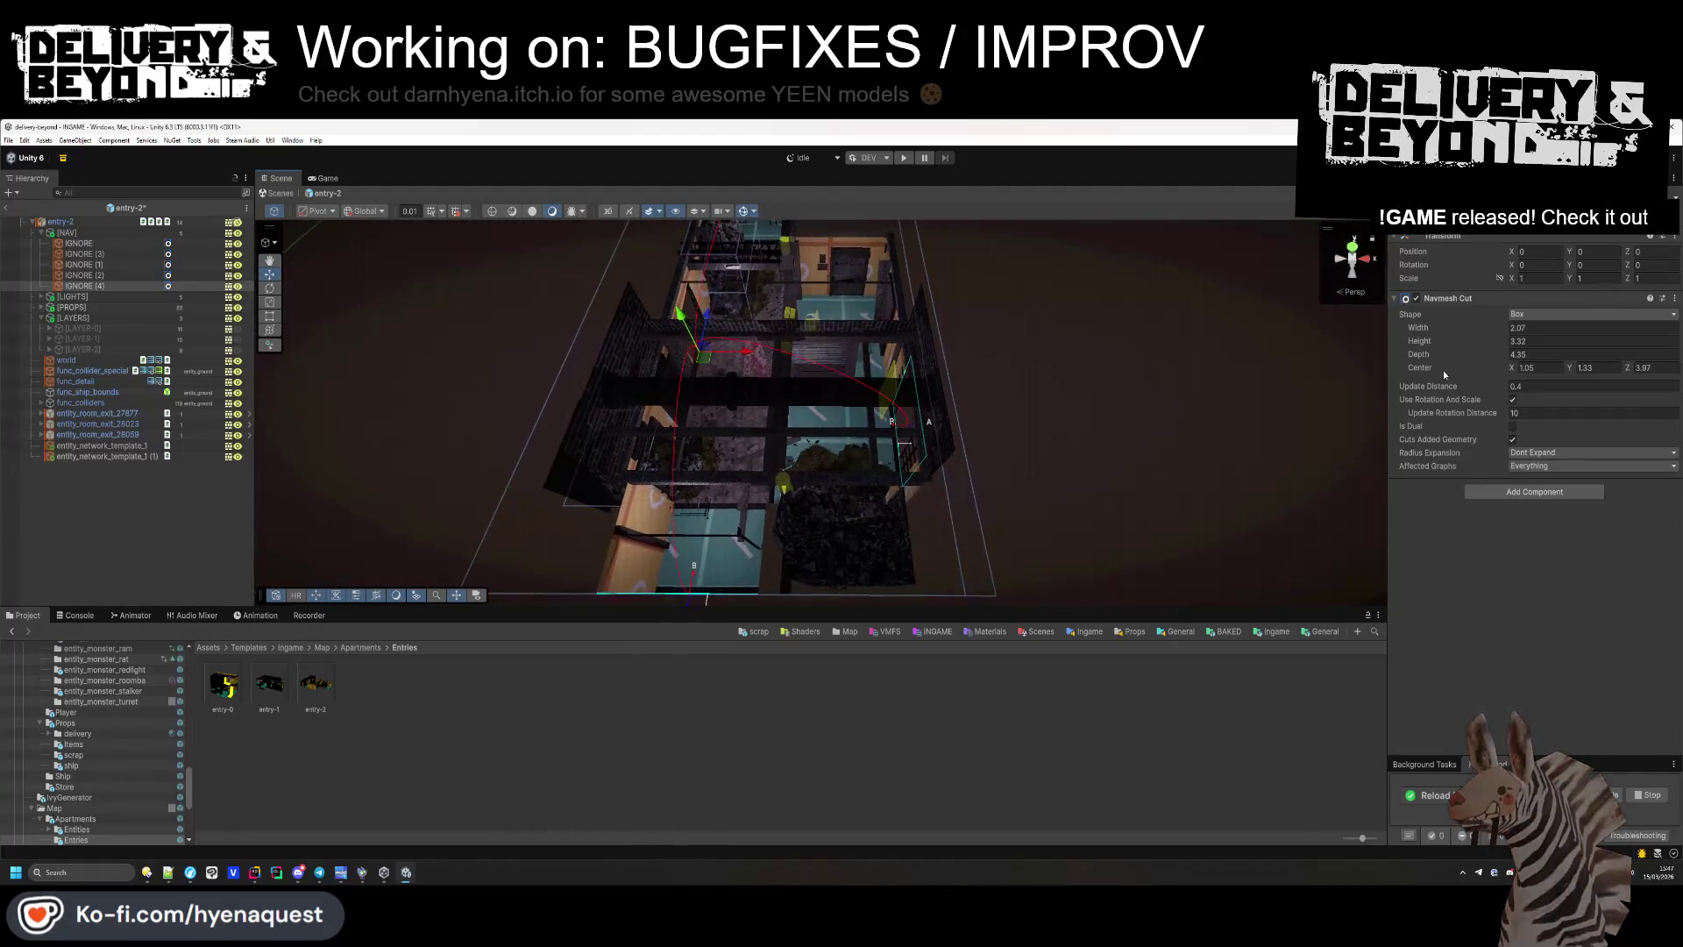
Adjust entry-2's IGNORE (4) cut box: depth 4.35, centre X 5.66, navmesh cut width 0.92.
drag(1499, 333, 1484, 342)
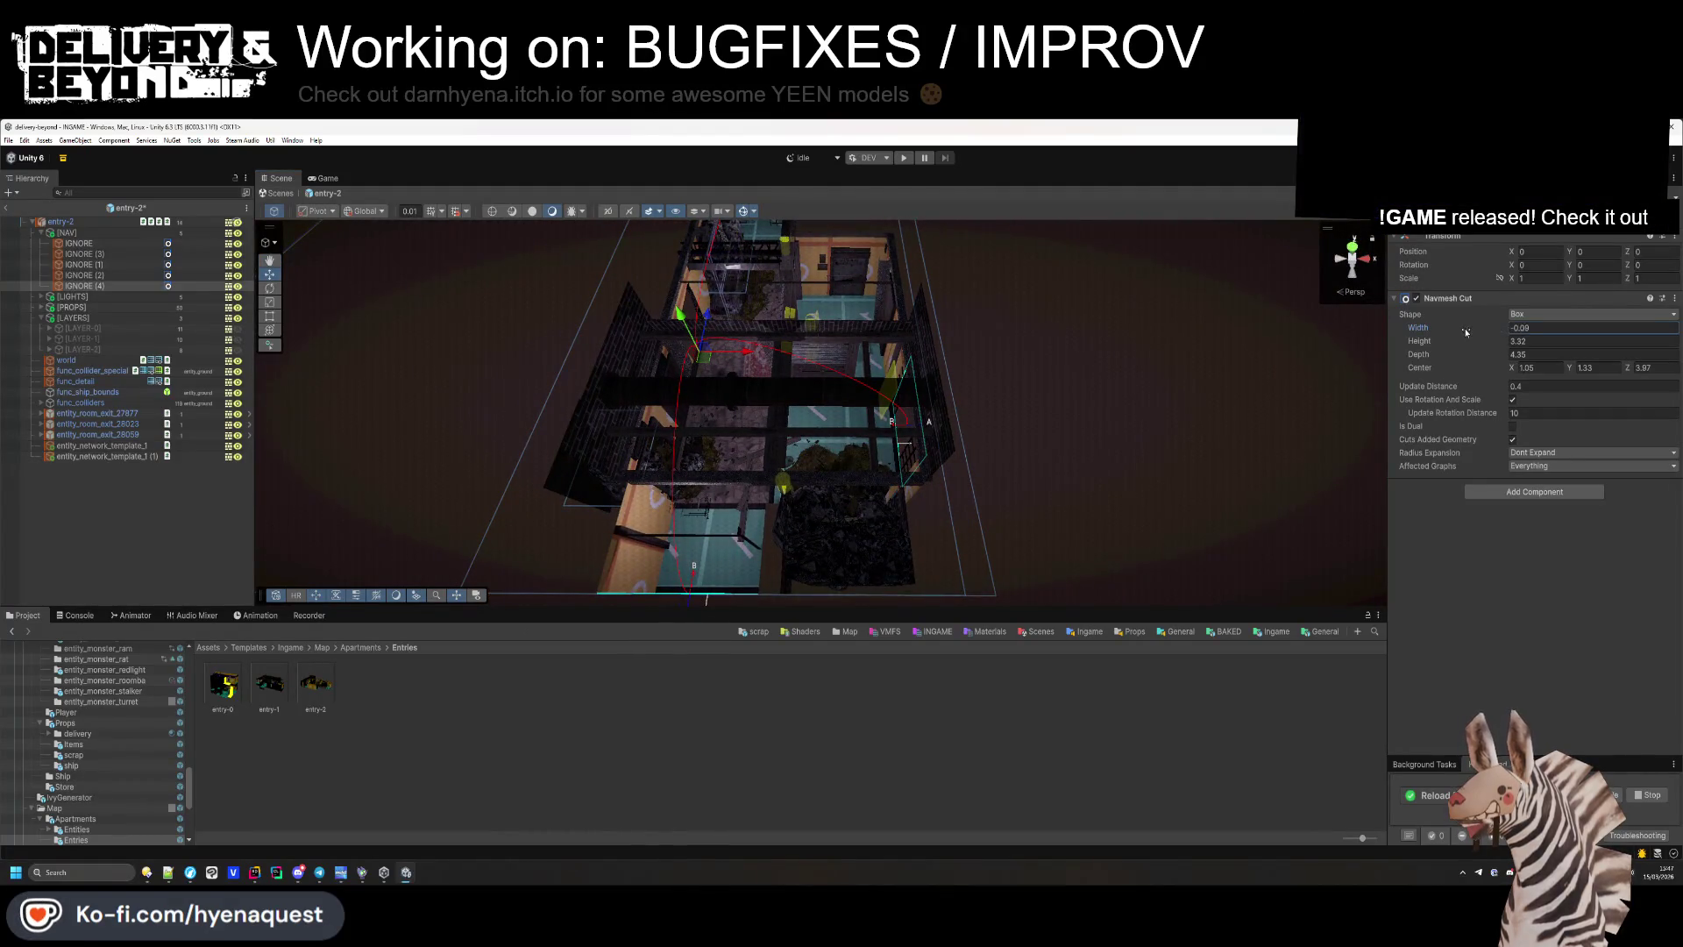
key(ctrl+z)
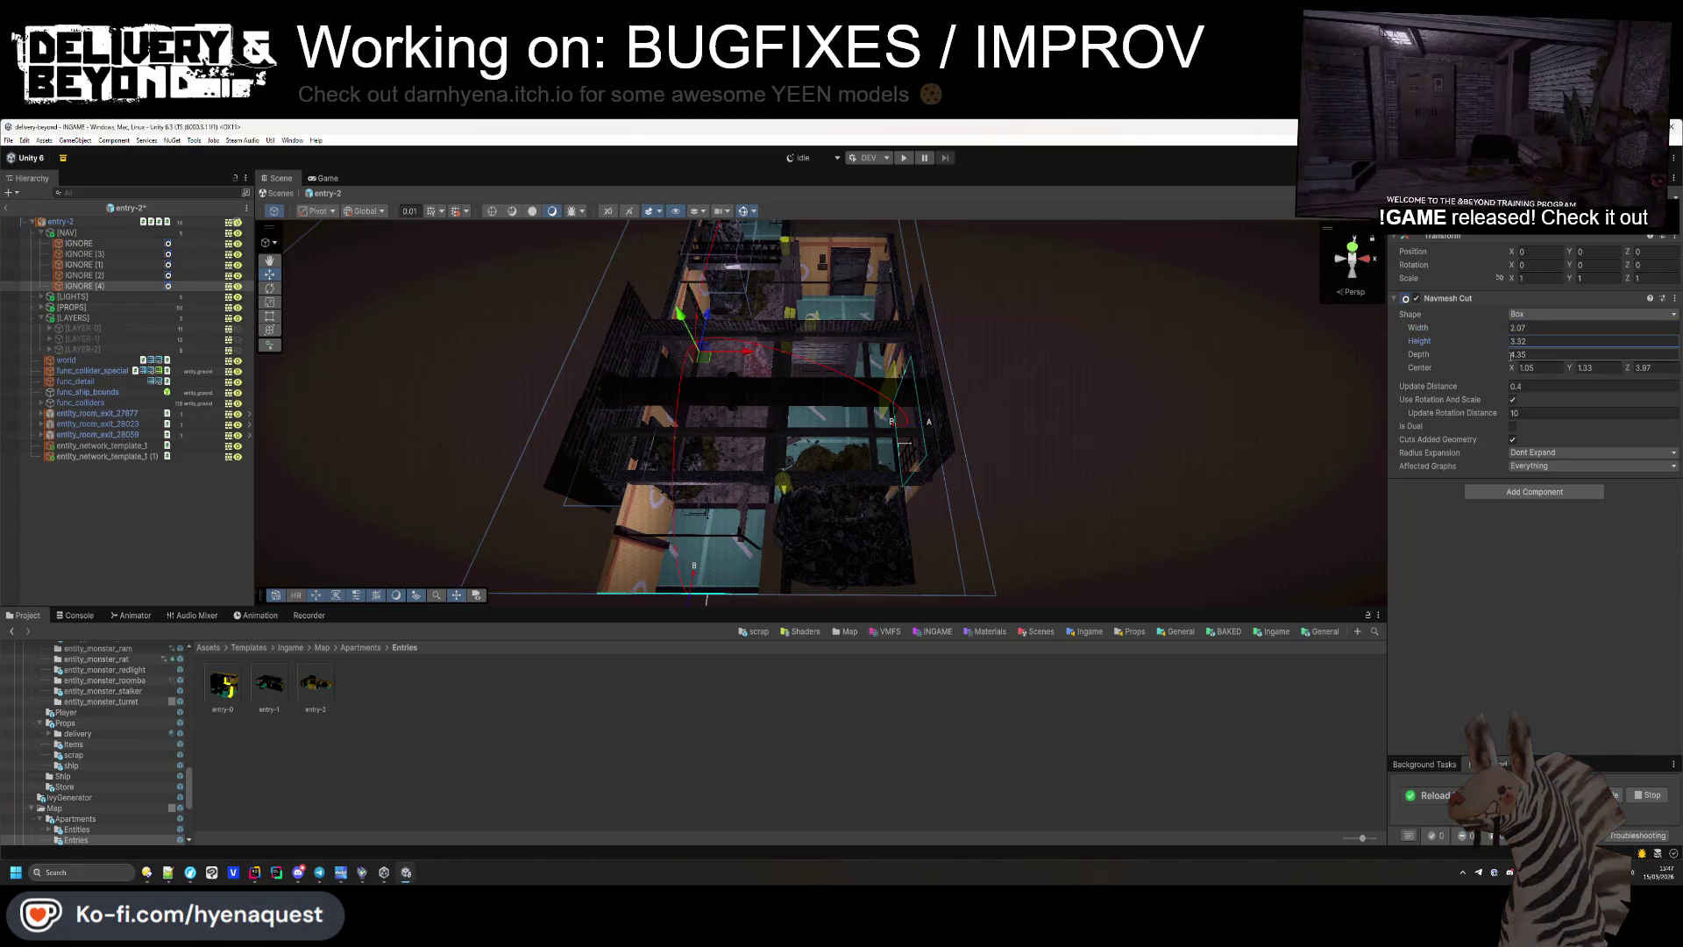
text(4.35)
key(Tab)
mouse_move(1504, 367)
mouse_down()
mouse_move(1597, 374)
mouse_move(1529, 382)
mouse_up()
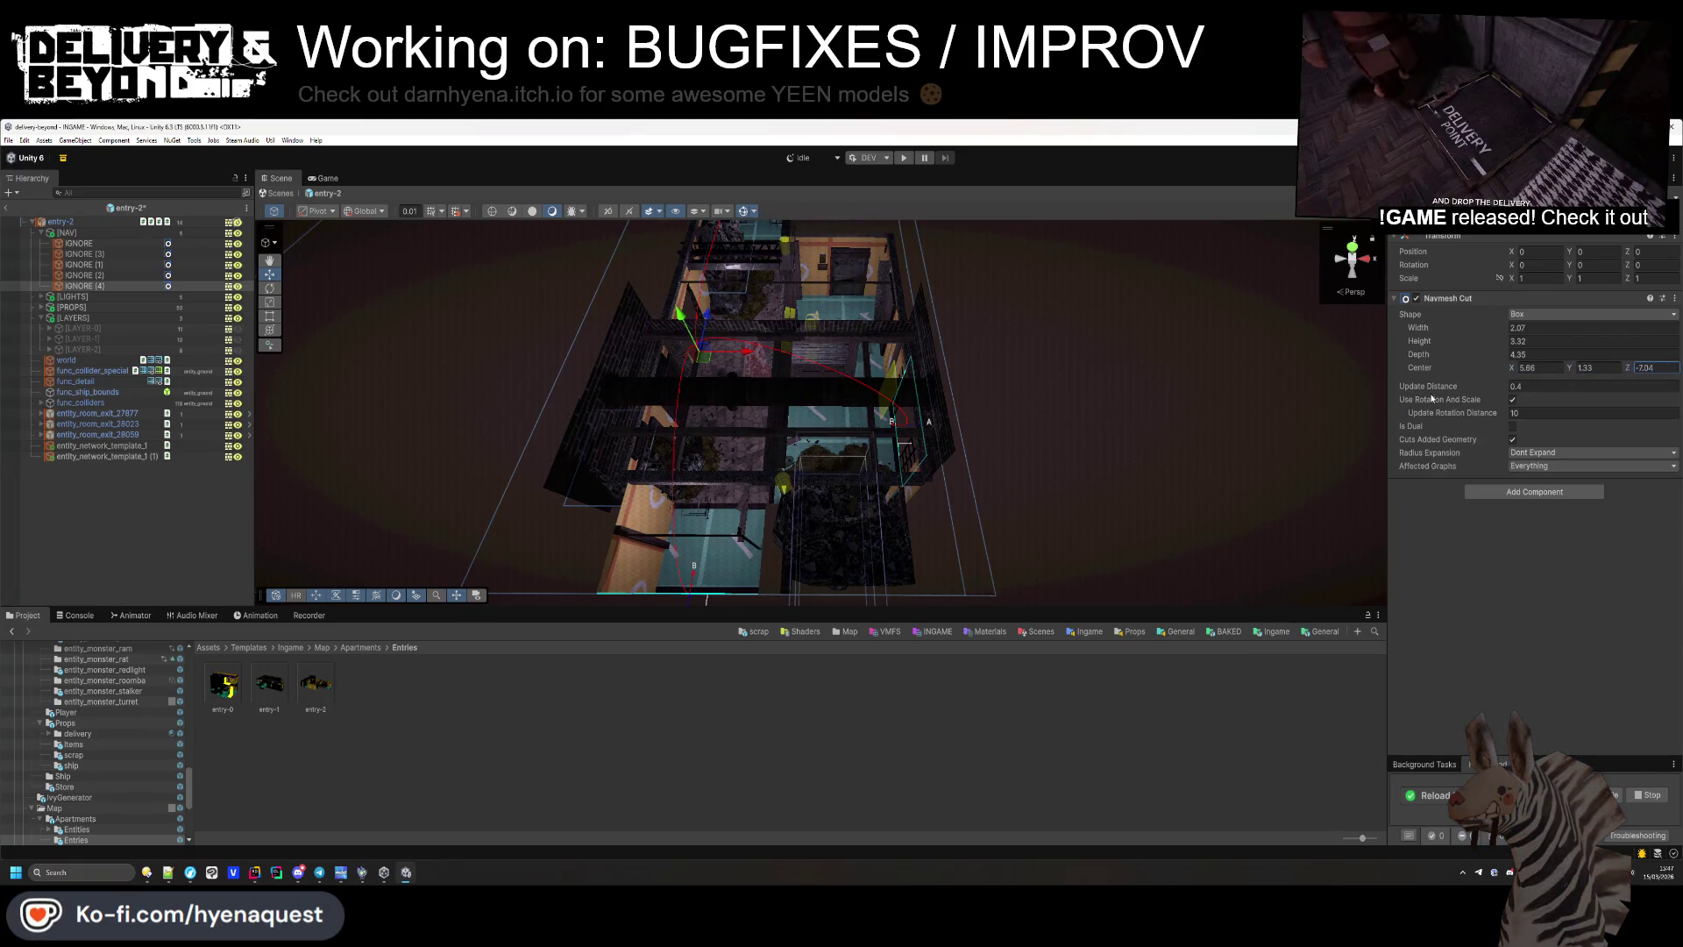
mouse_move(964, 421)
mouse_down()
mouse_move(816, 476)
mouse_move(1322, 374)
mouse_up()
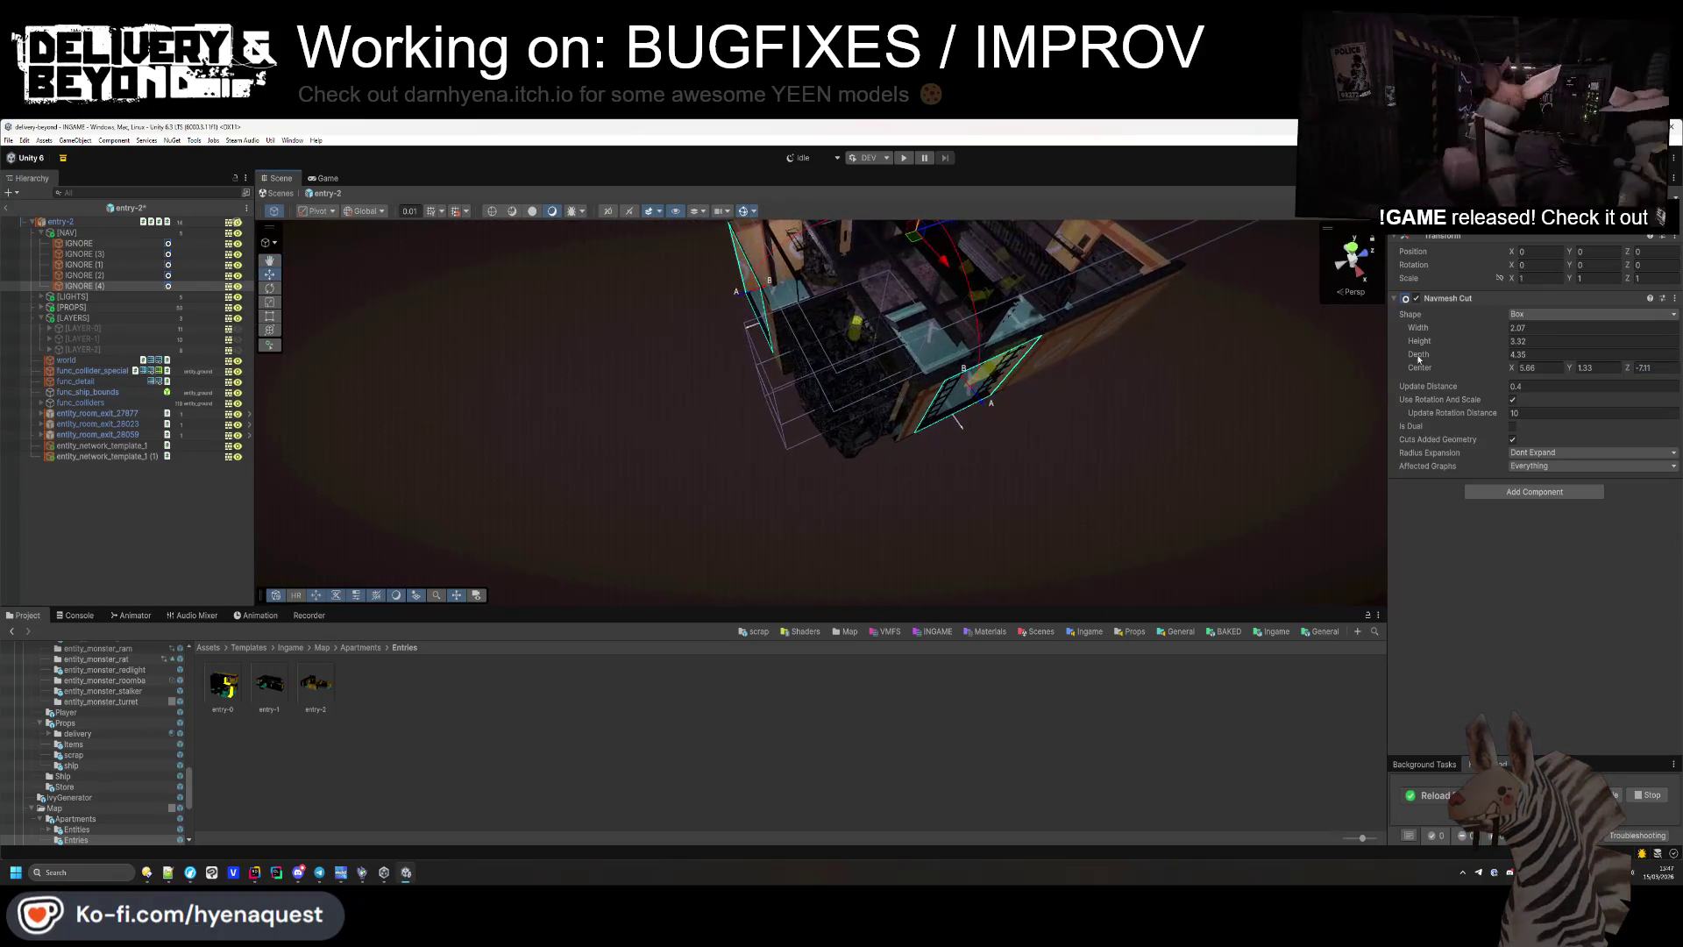
mouse_move(1503, 332)
mouse_down()
mouse_move(1526, 343)
mouse_move(1479, 353)
mouse_up()
mouse_move(1160, 454)
mouse_down()
mouse_move(1138, 432)
mouse_move(566, 341)
mouse_move(583, 406)
mouse_up()
Open the entry-1 prefab, select its root and rerun its room SETUP.
click(93, 508)
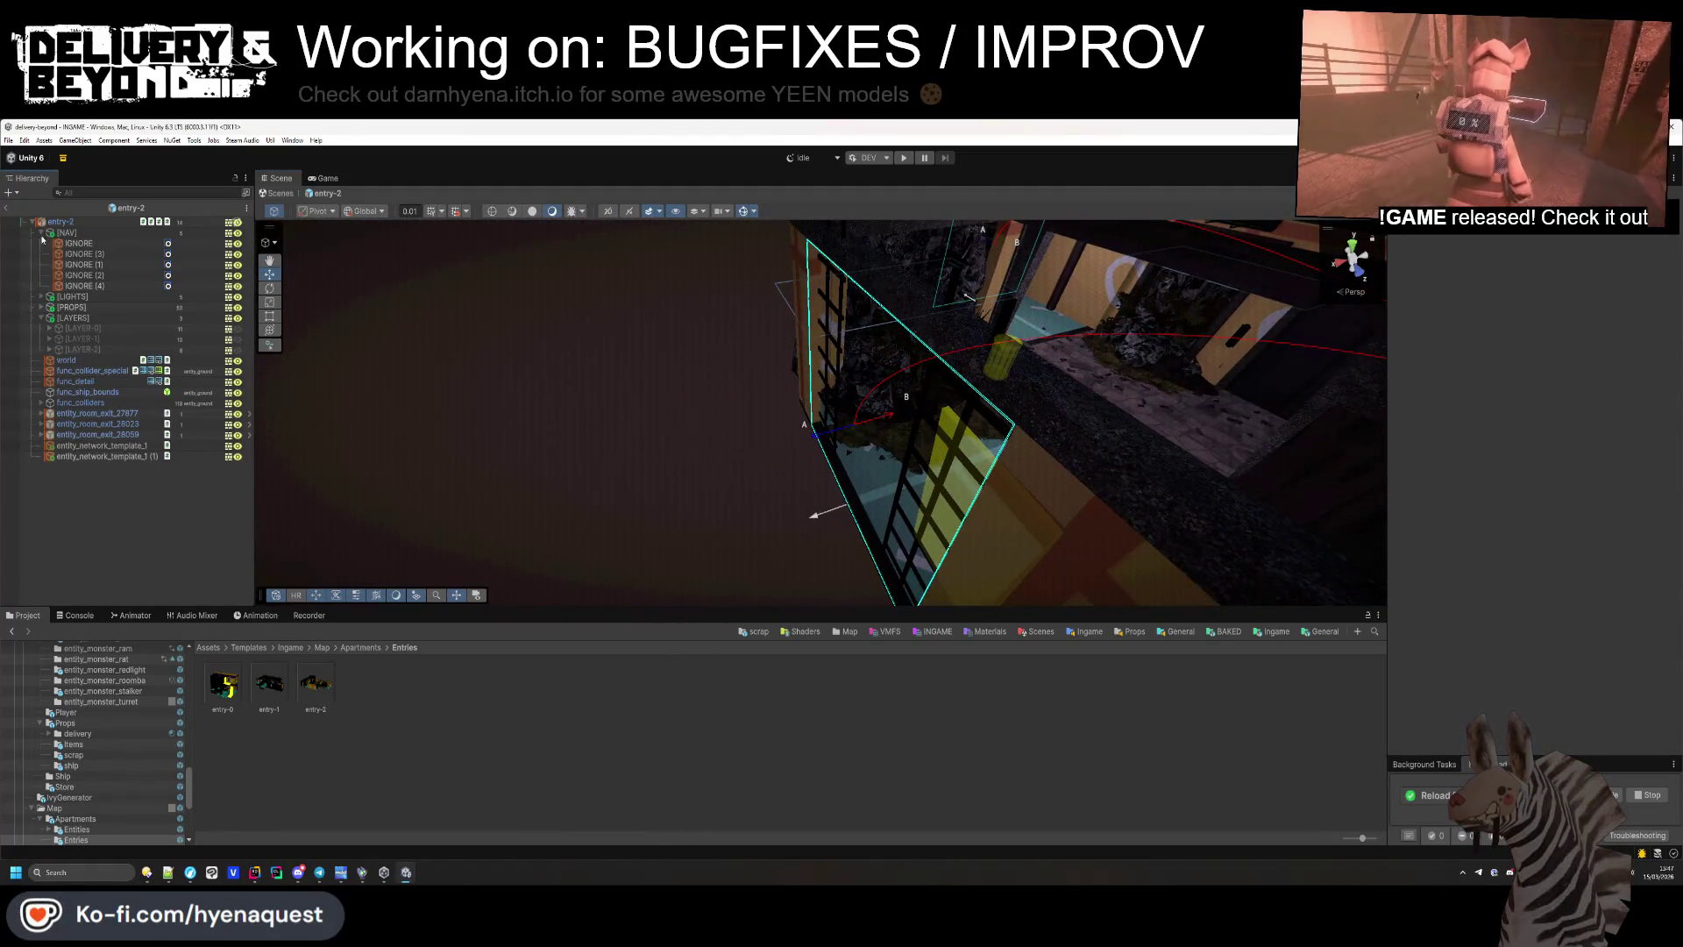
double_click(269, 683)
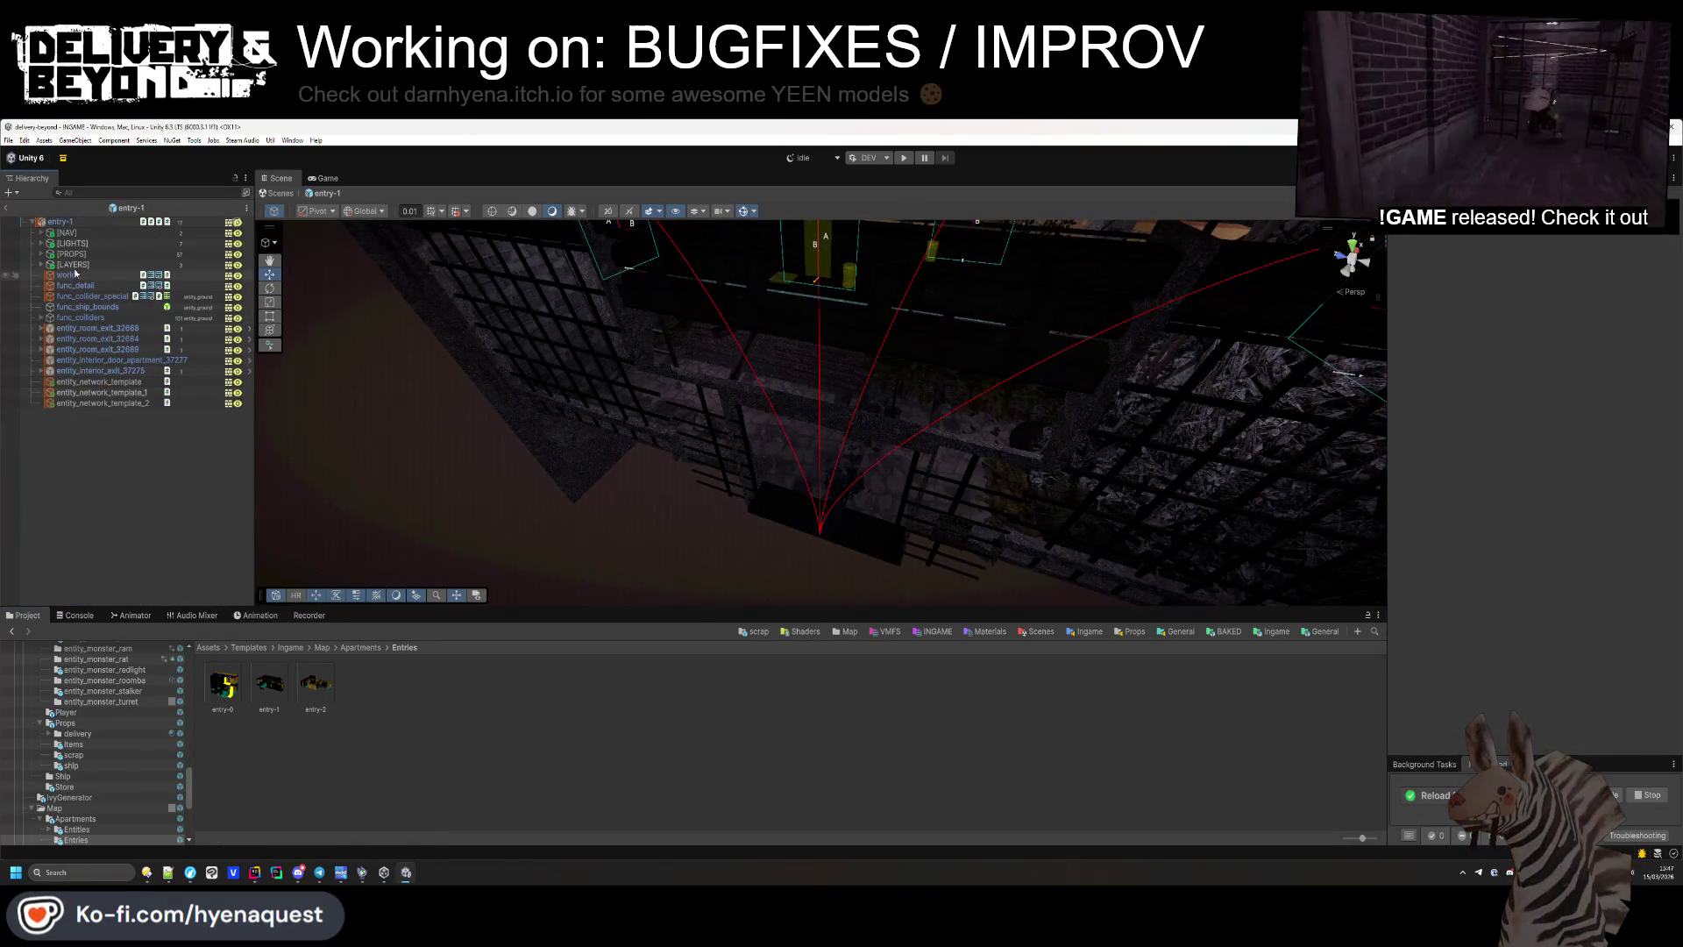
double_click(83, 226)
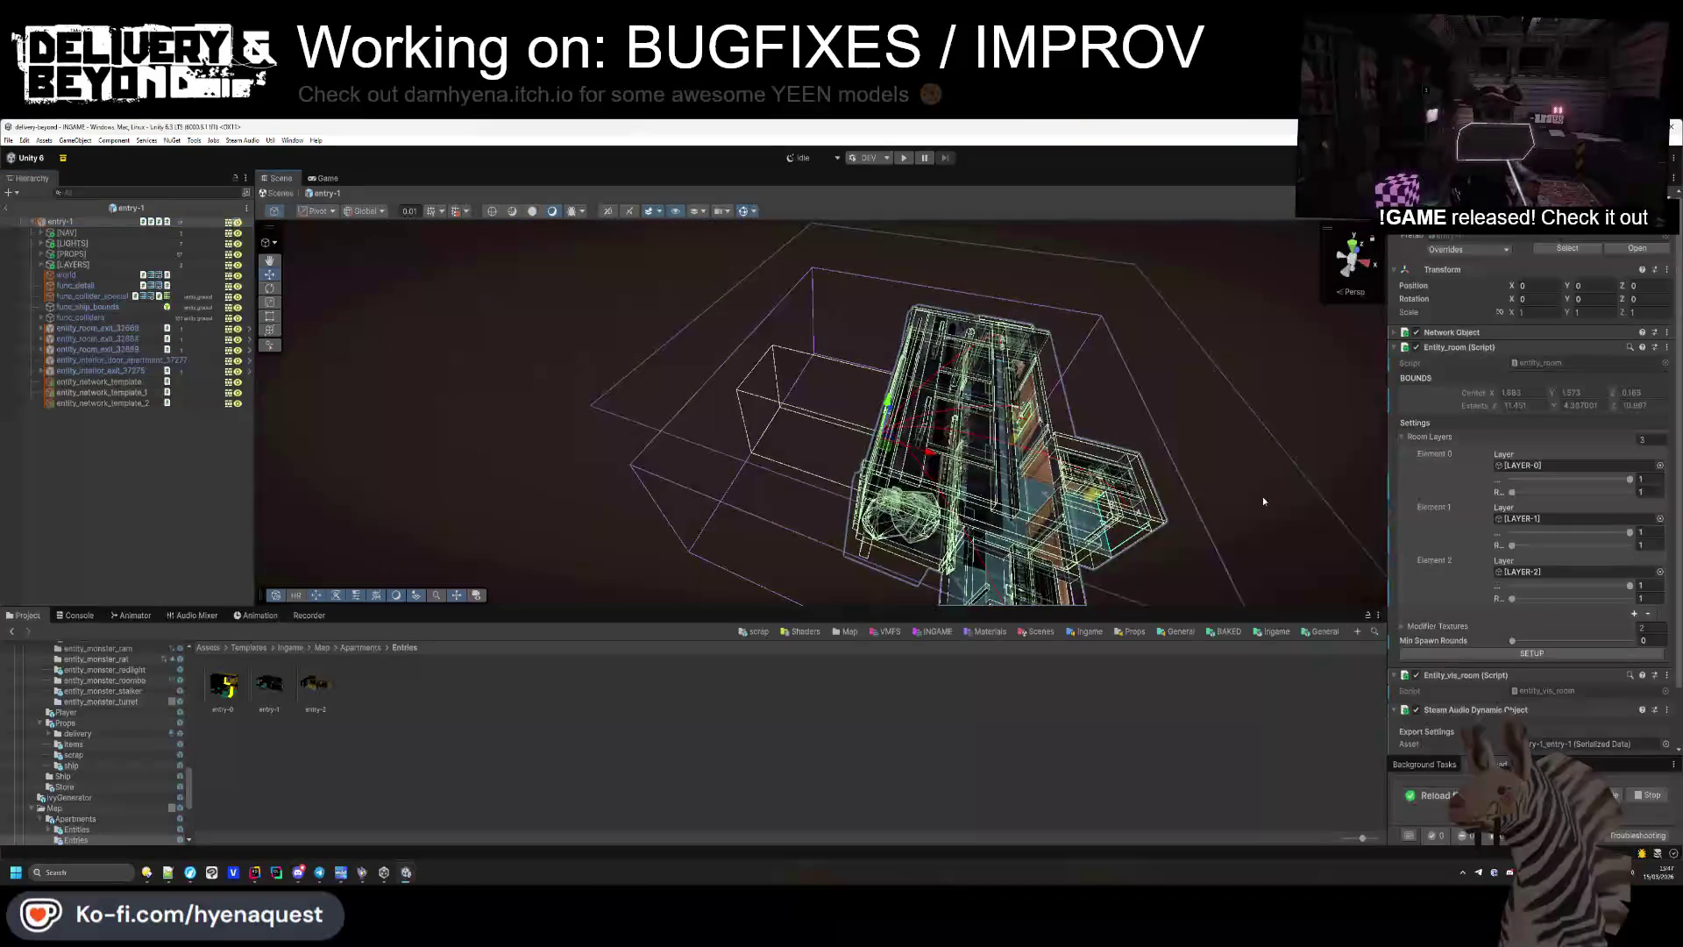
click(1526, 656)
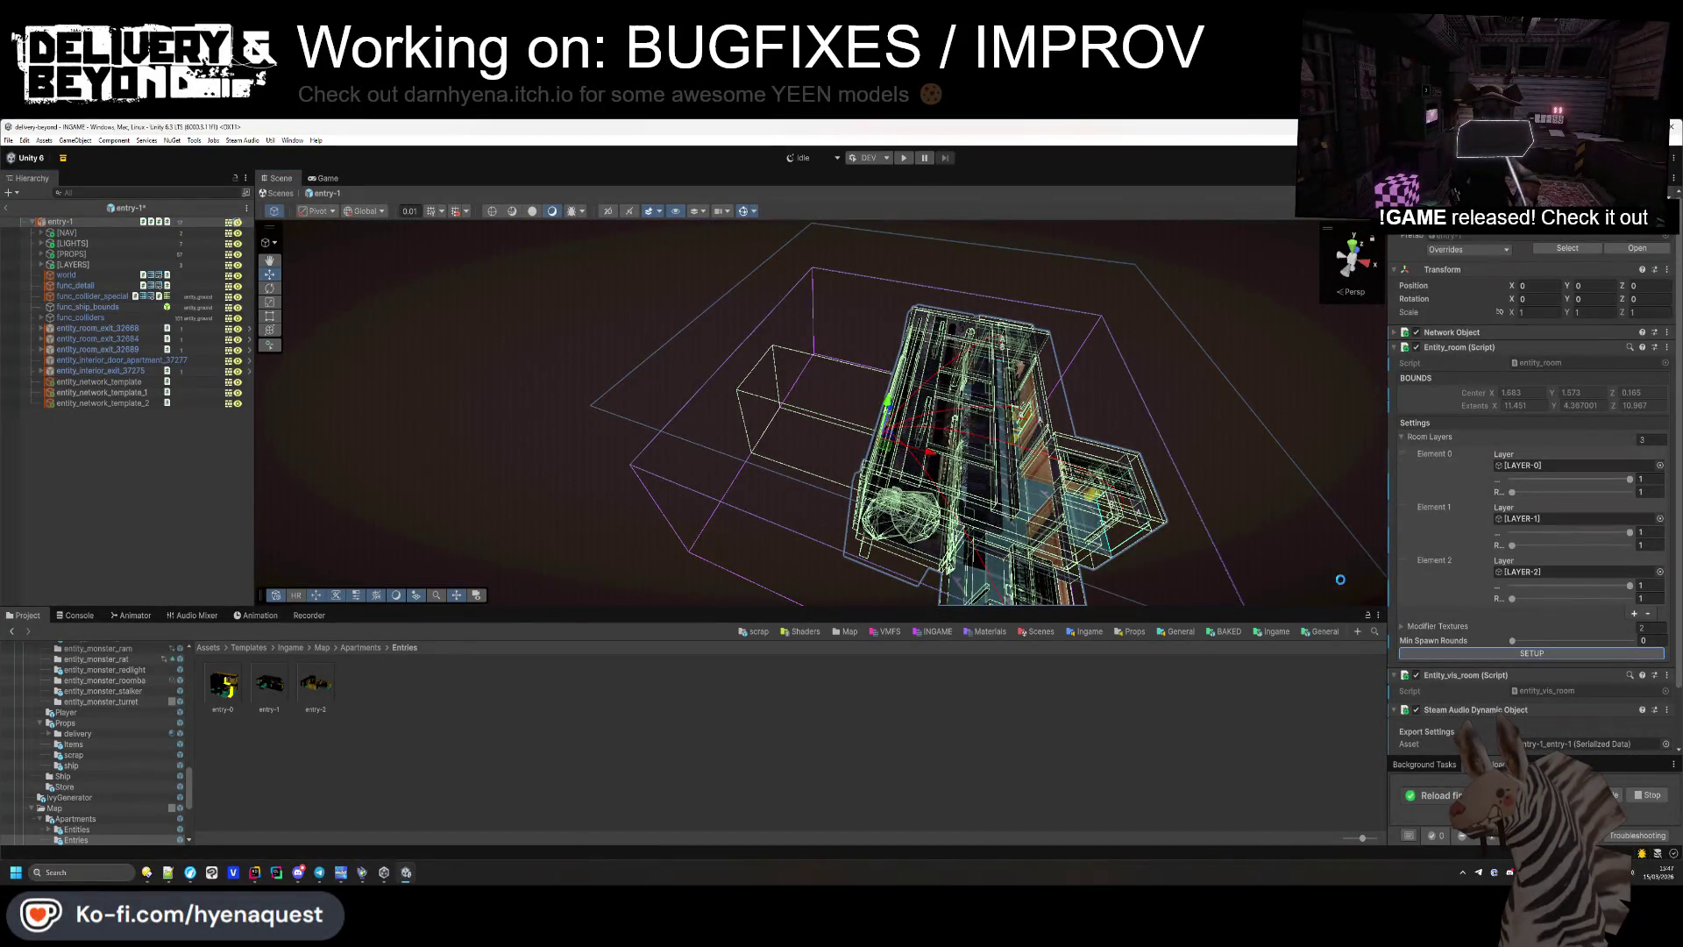
Open the entry-2 prefab and export its Steam Audio dynamic object.
click(179, 455)
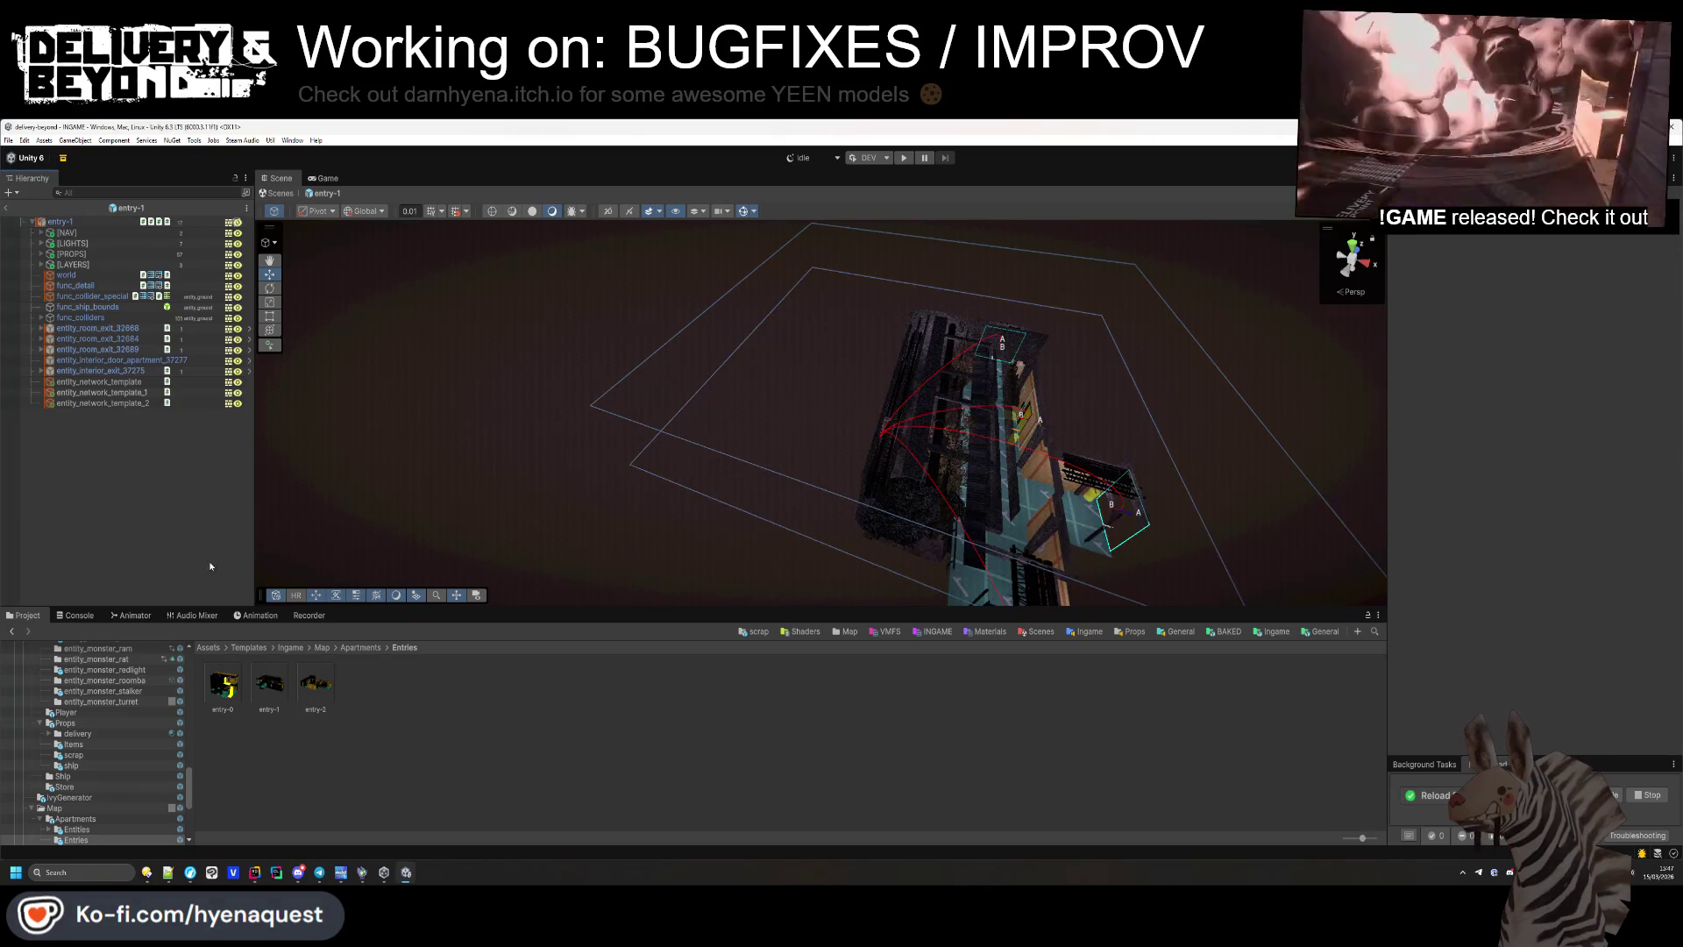
double_click(316, 686)
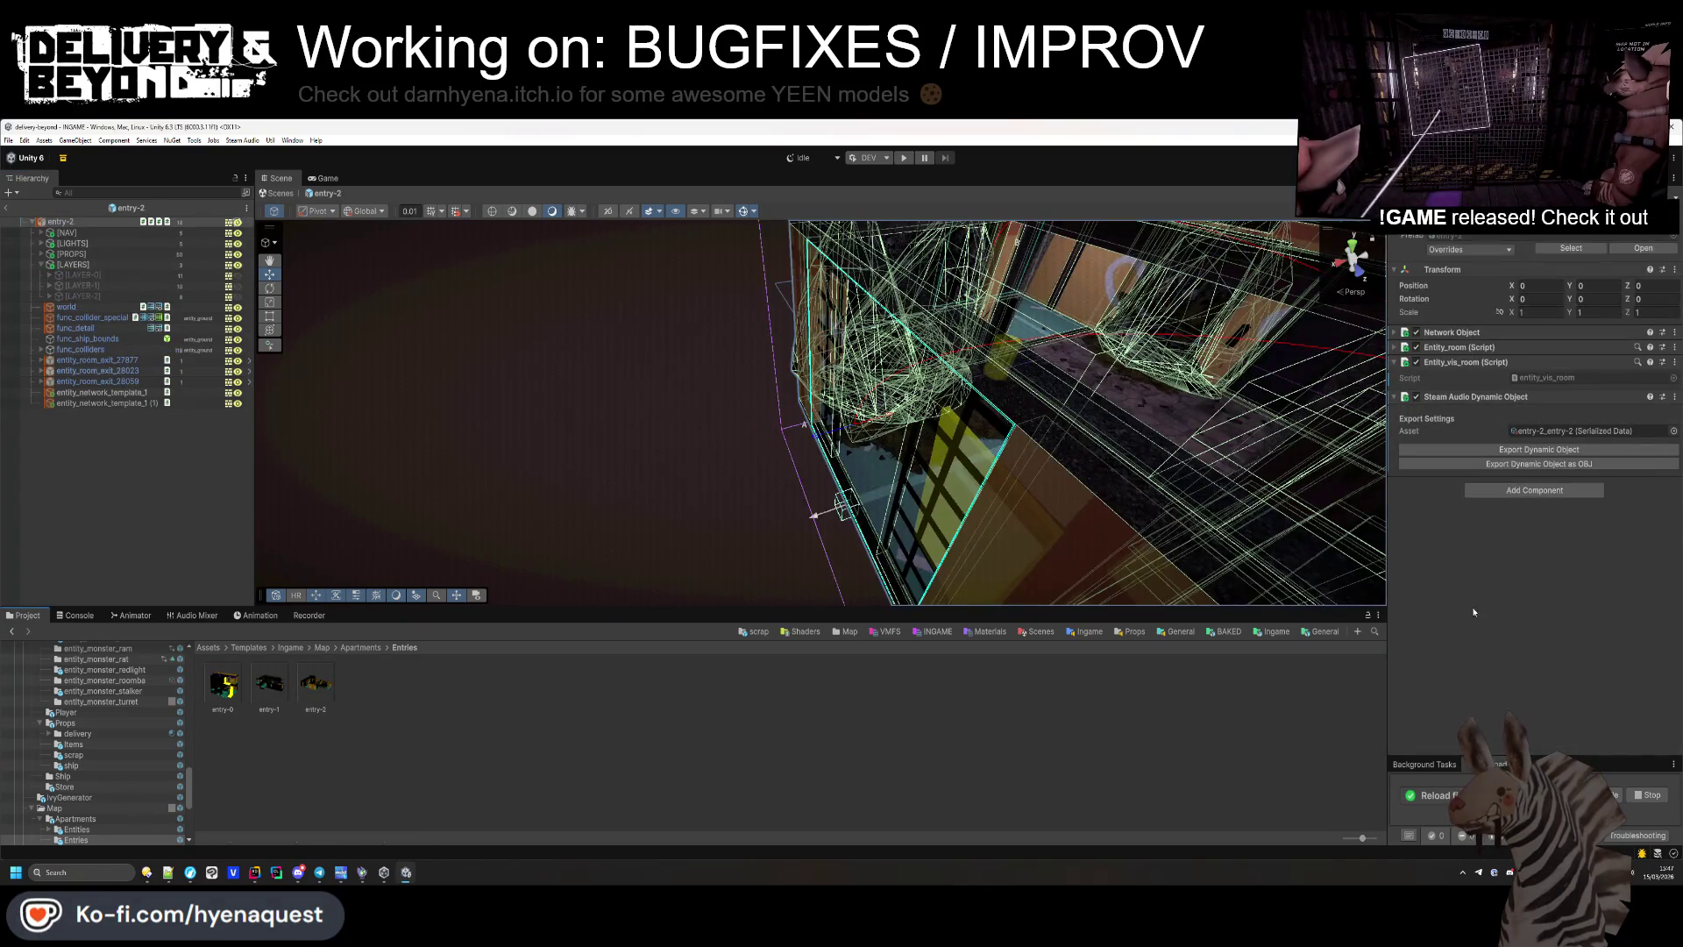
click(141, 453)
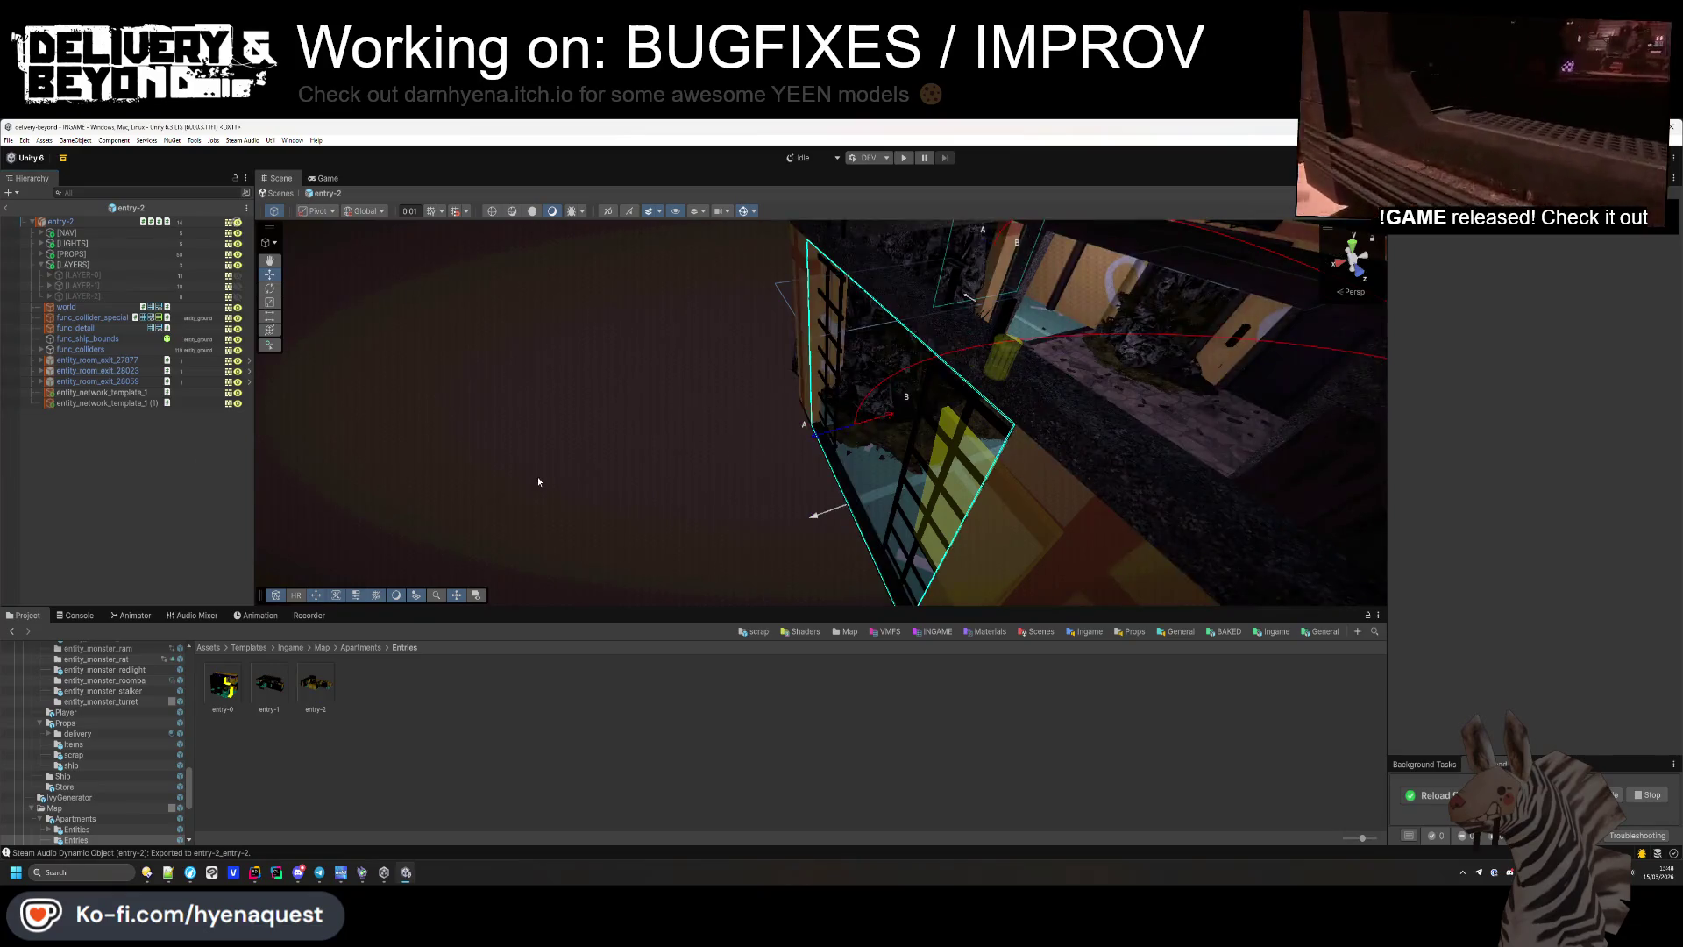
scroll(538, 481, down, 5)
mouse_move(555, 481)
mouse_down()
mouse_move(499, 492)
mouse_move(797, 545)
mouse_up()
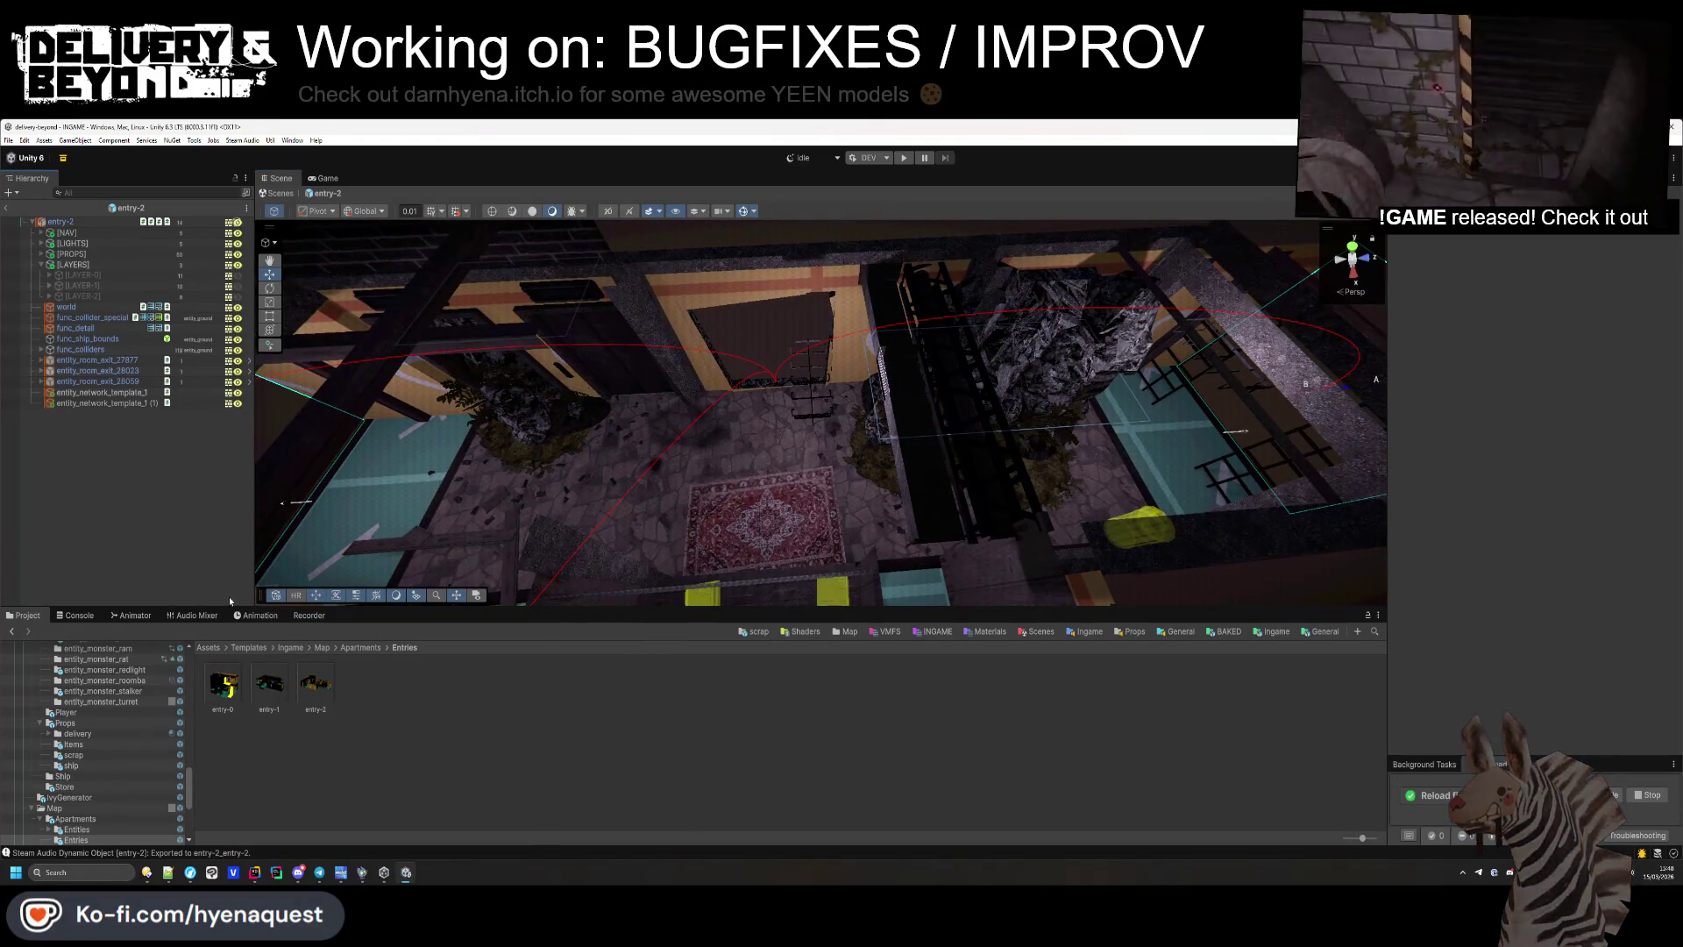
Open the entry-0 prefab and expand its room component's bounds and layer settings.
click(227, 688)
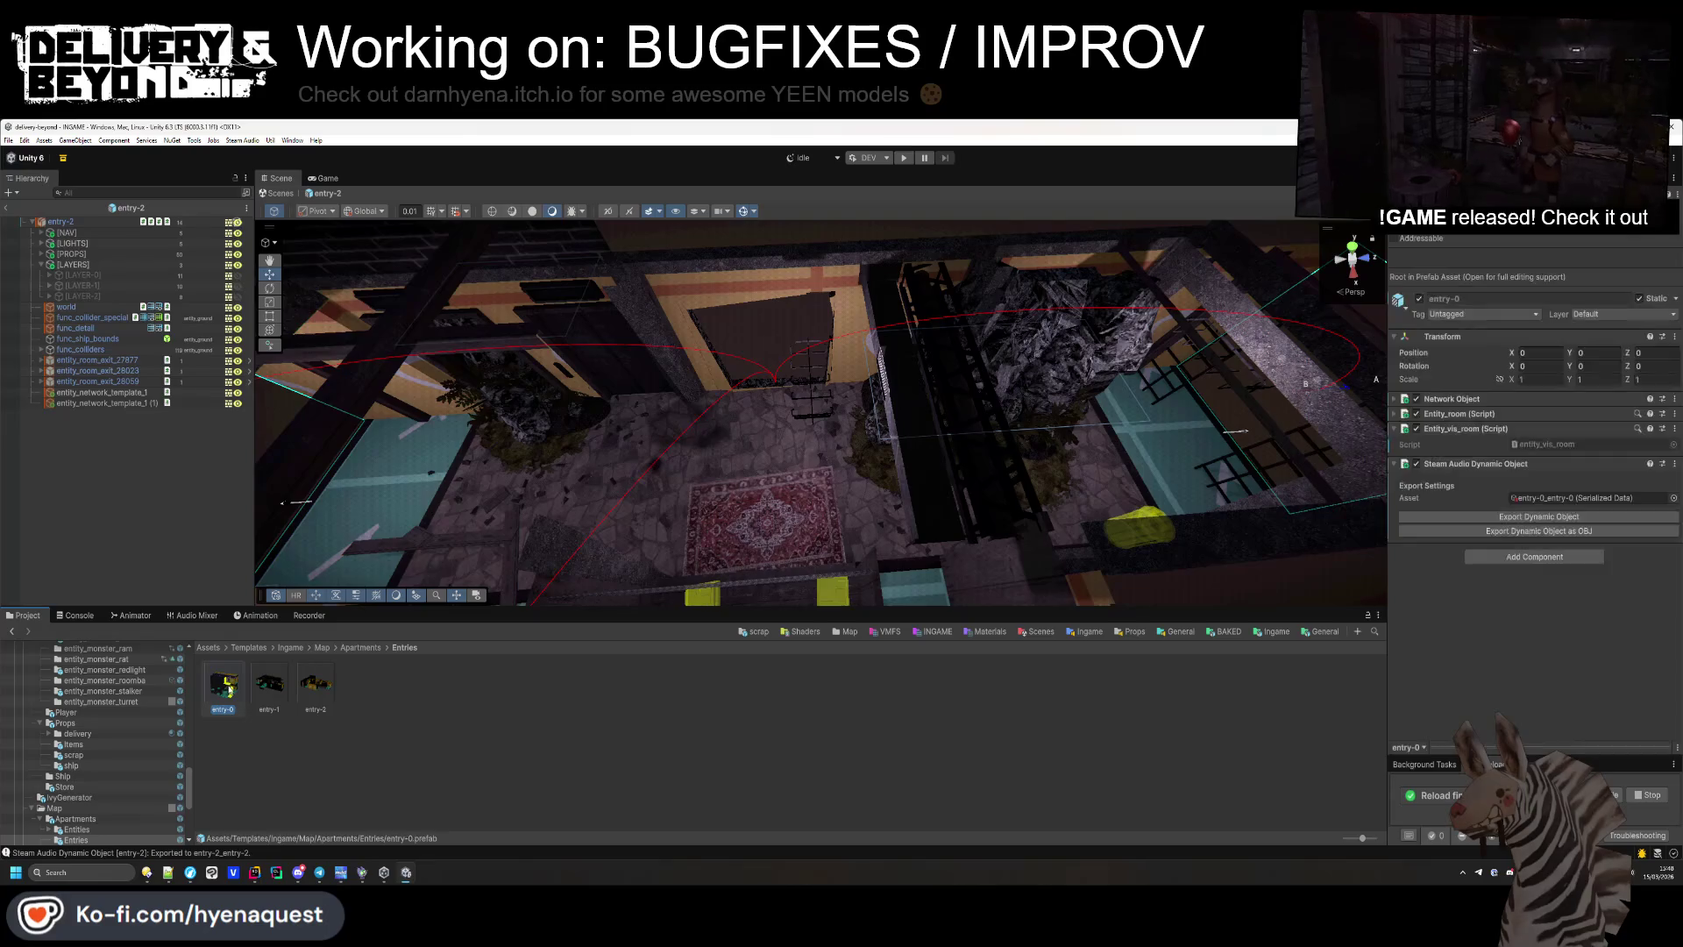
double_click(225, 686)
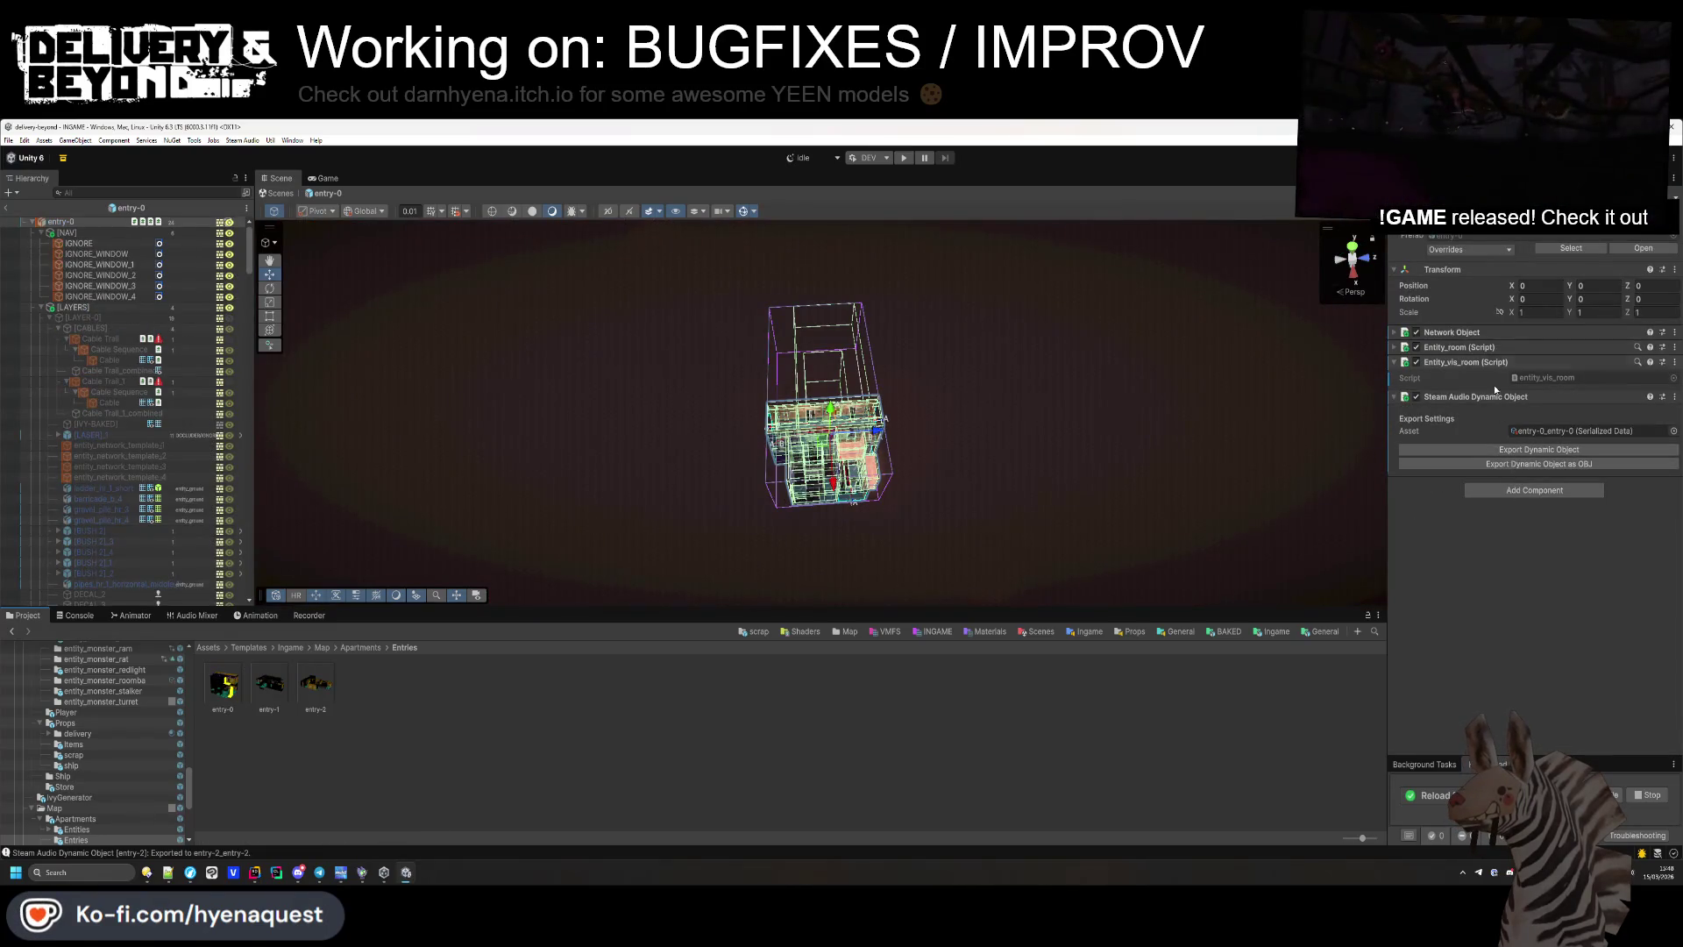
mouse_move(623, 573)
mouse_down()
mouse_move(605, 531)
mouse_move(839, 463)
mouse_move(944, 379)
mouse_up()
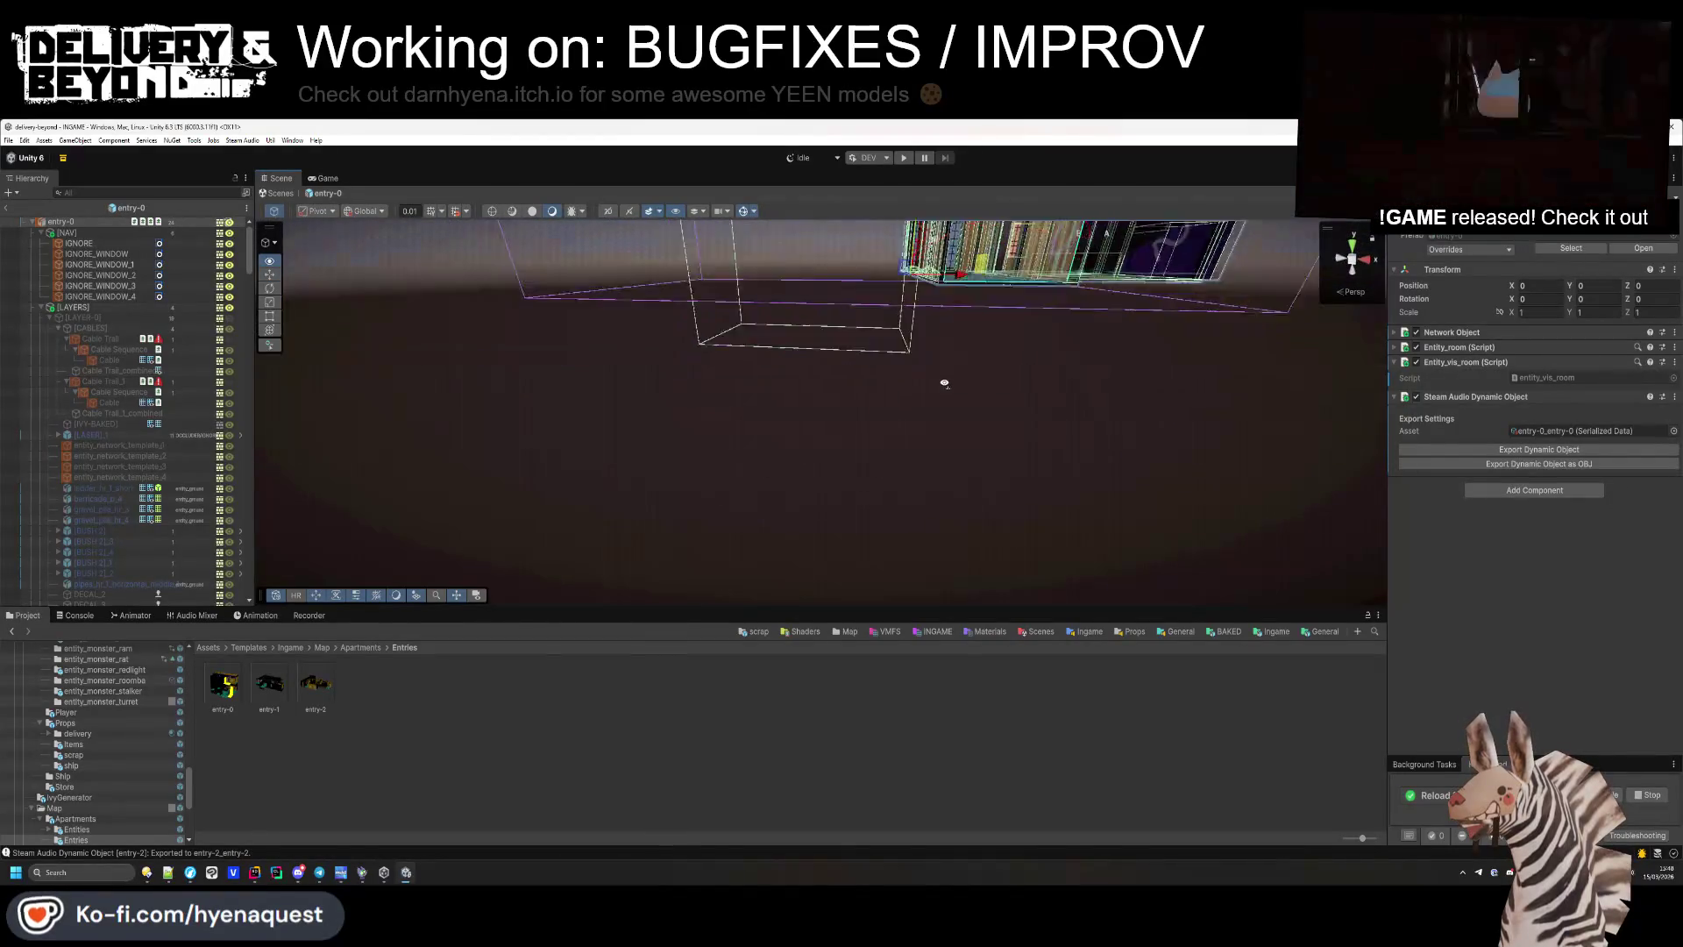
click(1459, 348)
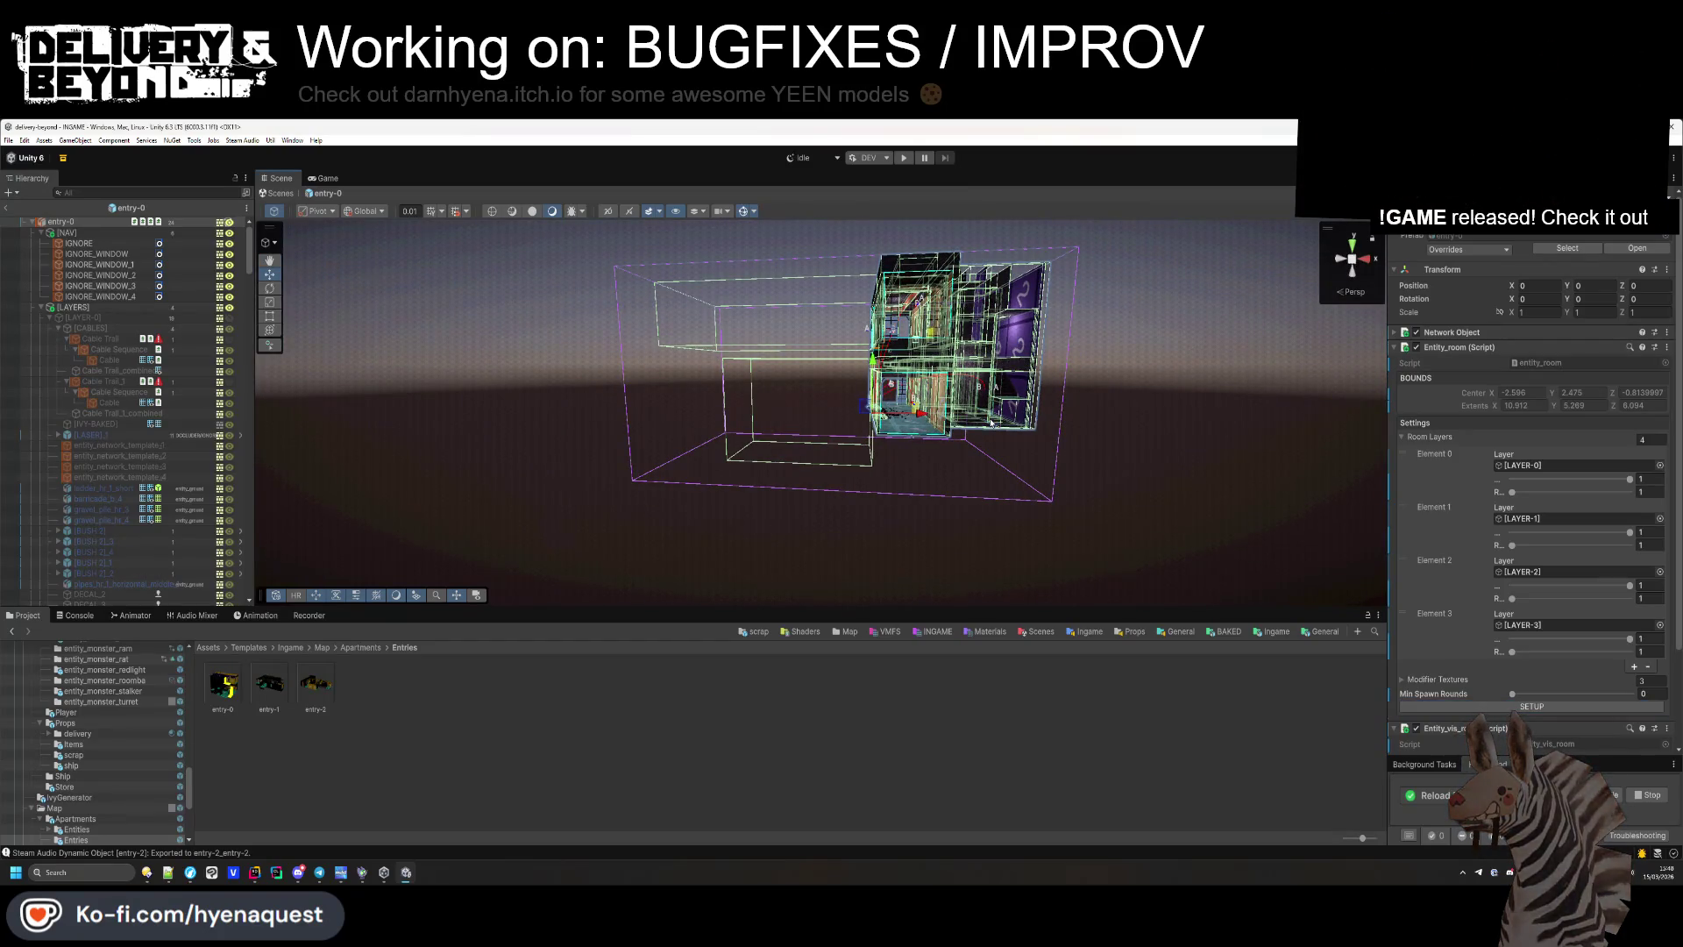
scroll(990, 424, up, 5)
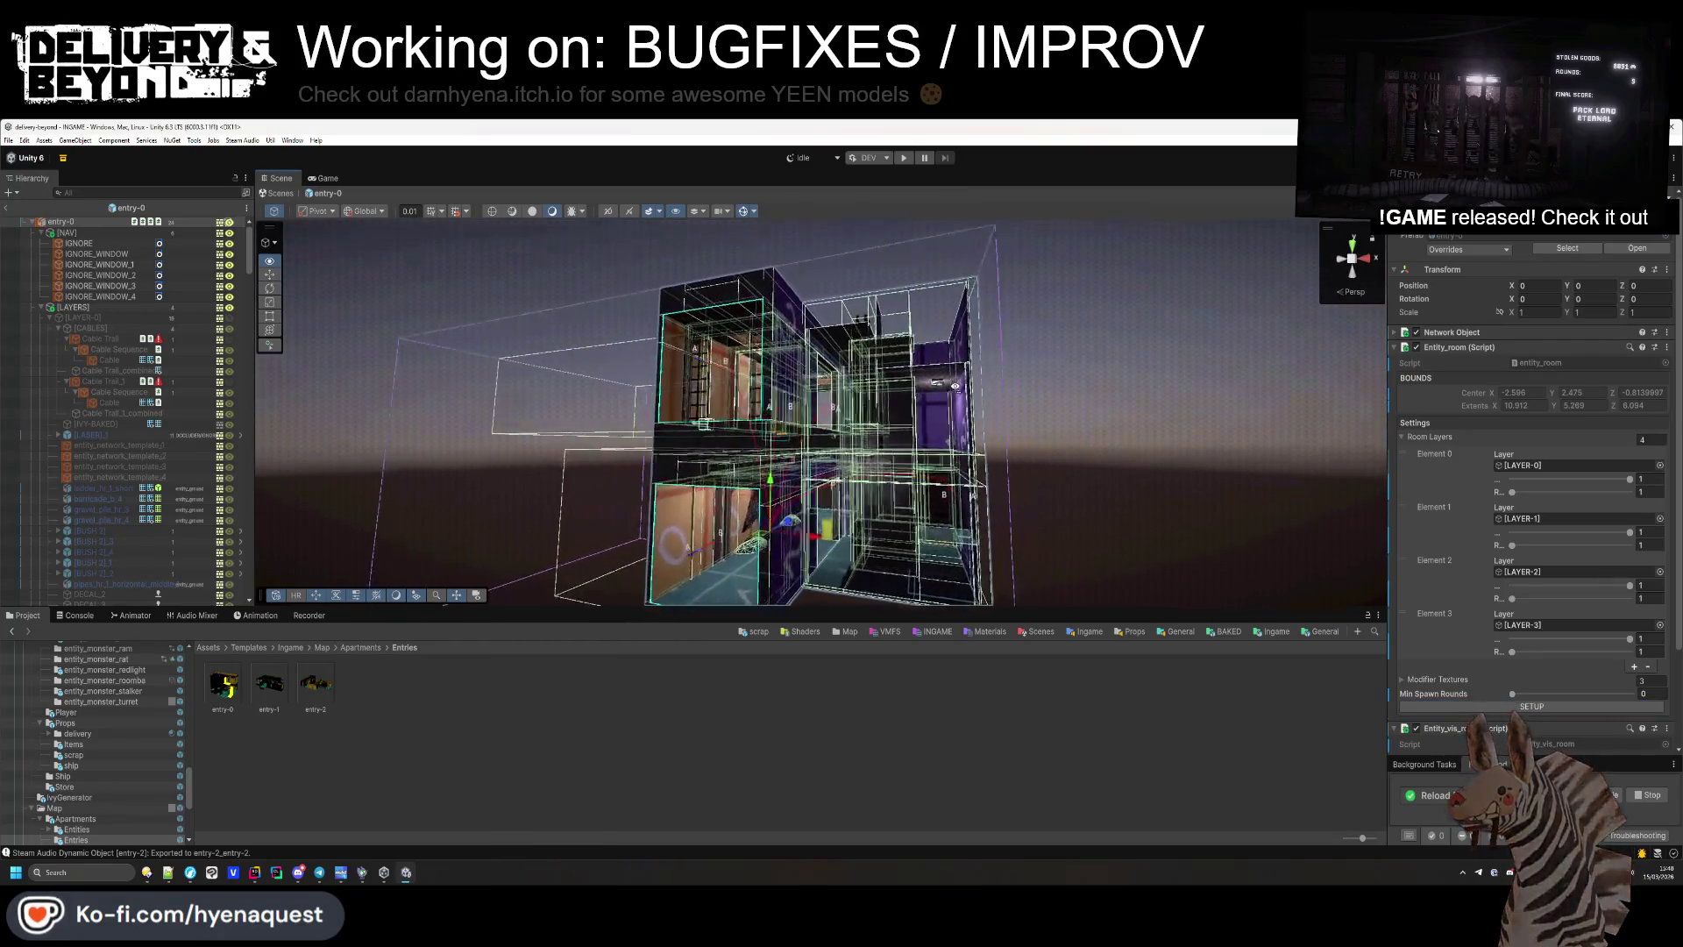
mouse_move(956, 386)
mouse_down()
mouse_move(1011, 605)
mouse_move(992, 465)
mouse_move(988, 544)
mouse_move(272, 567)
mouse_up()
scroll(994, 465, up, 5)
scroll(991, 557, down, 5)
Export entry-0's Steam Audio dynamic object from its root, then return to the Apartments folder.
click(771, 554)
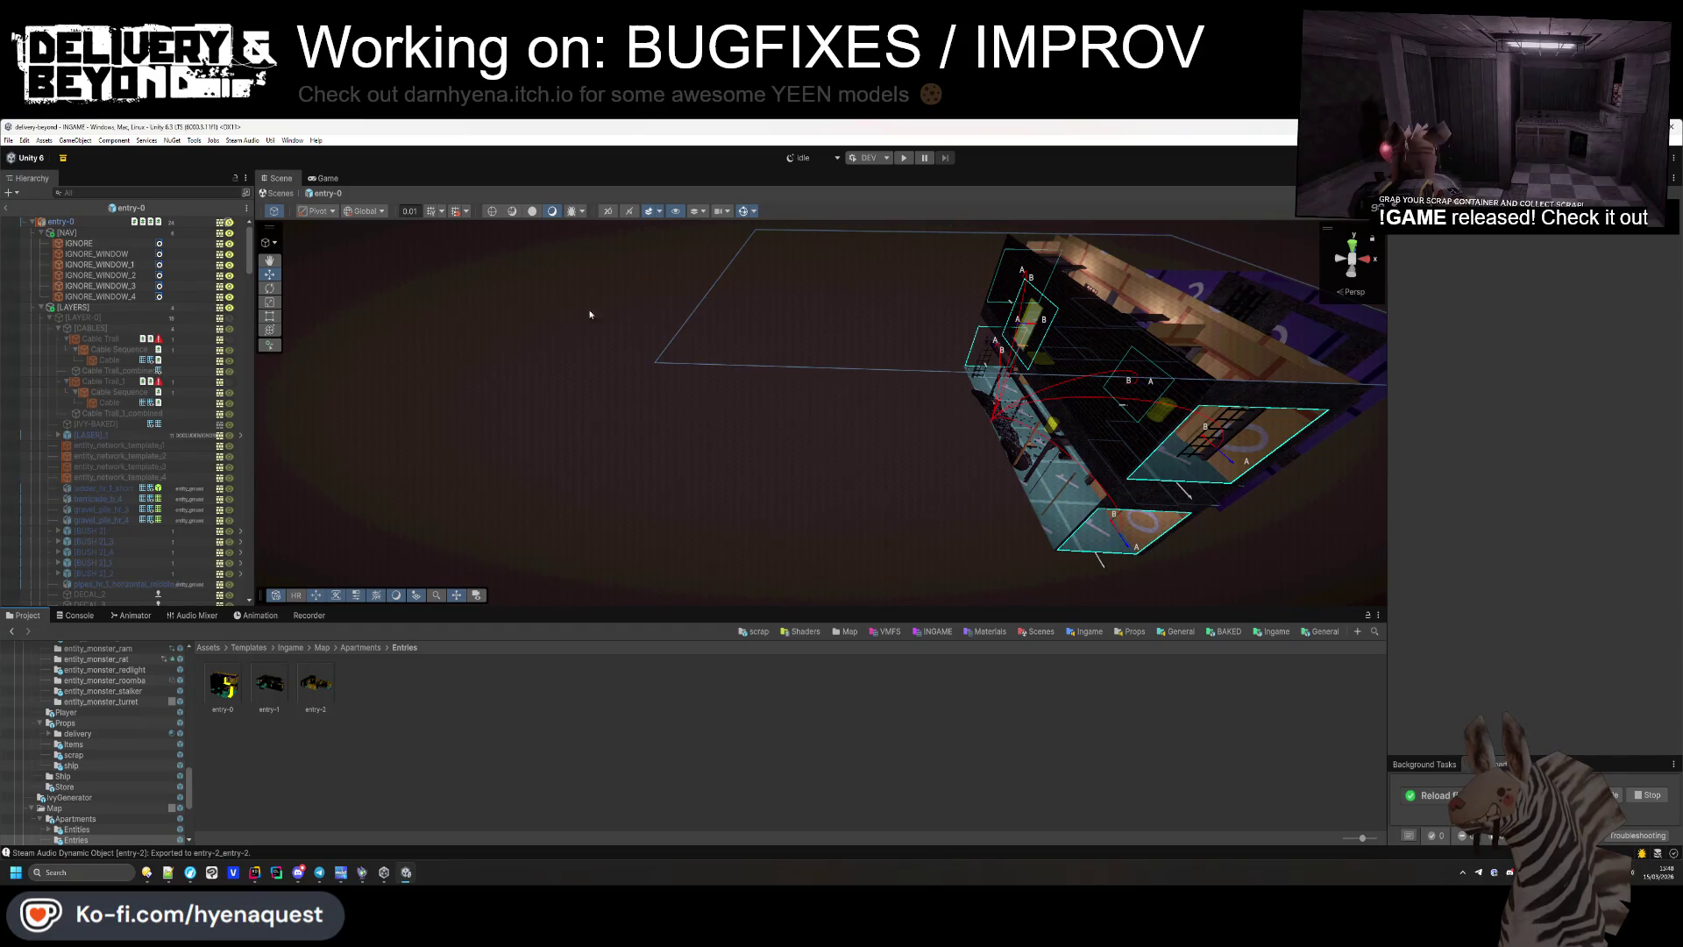
click(40, 307)
click(54, 222)
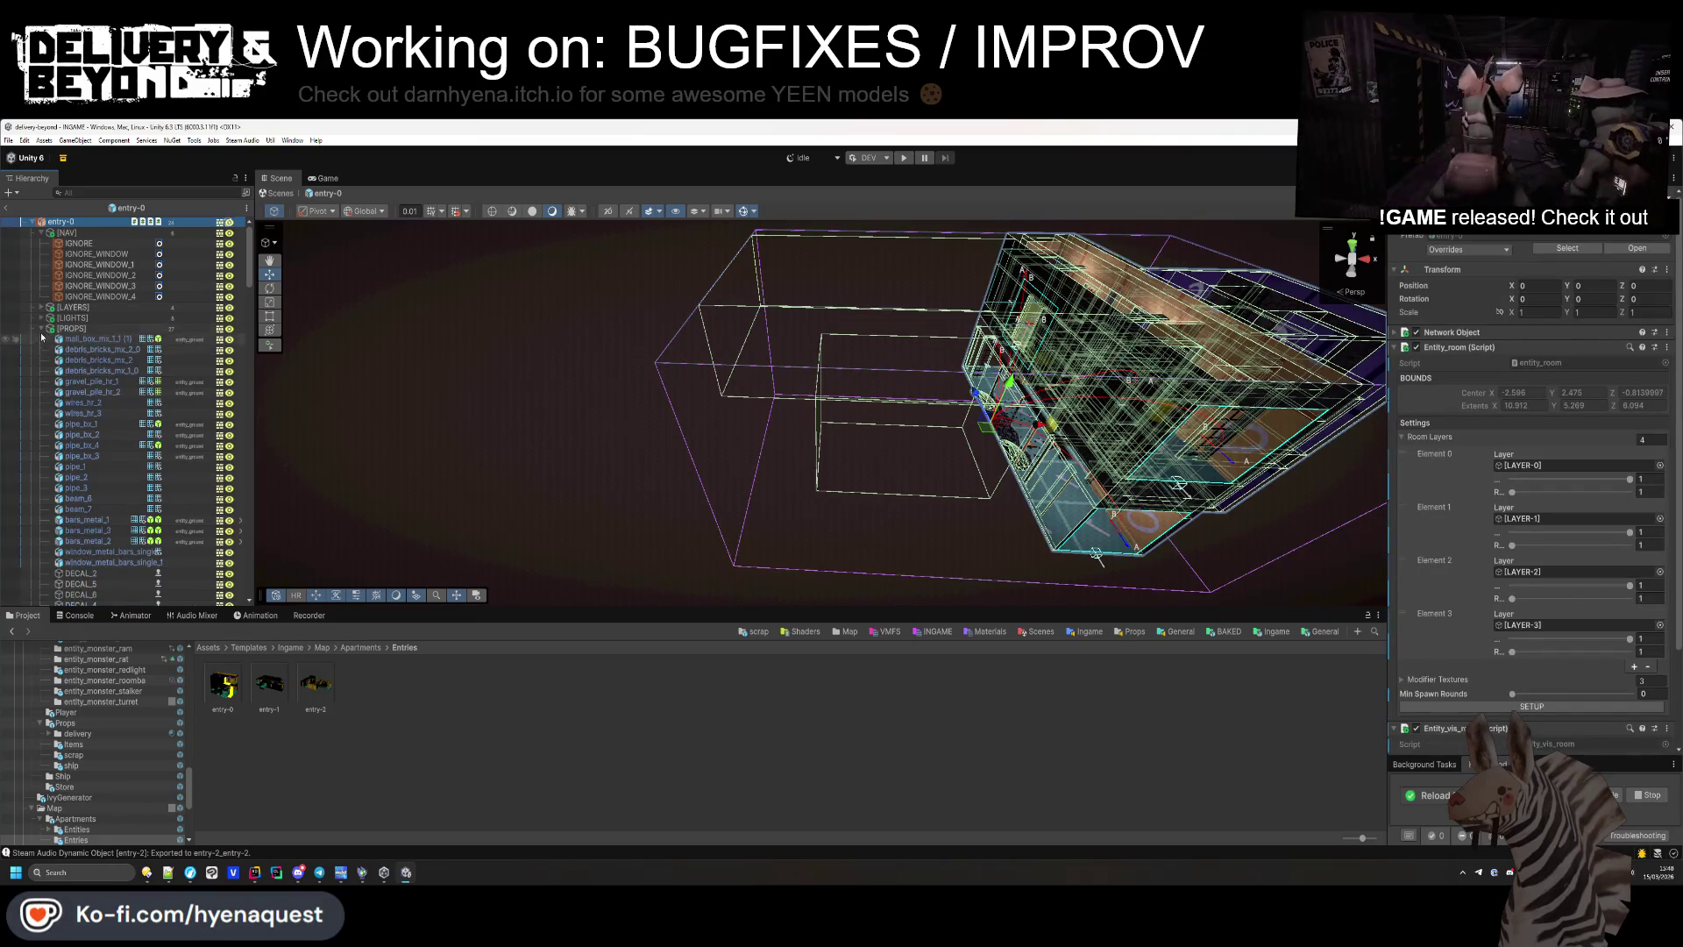
click(40, 233)
click(40, 275)
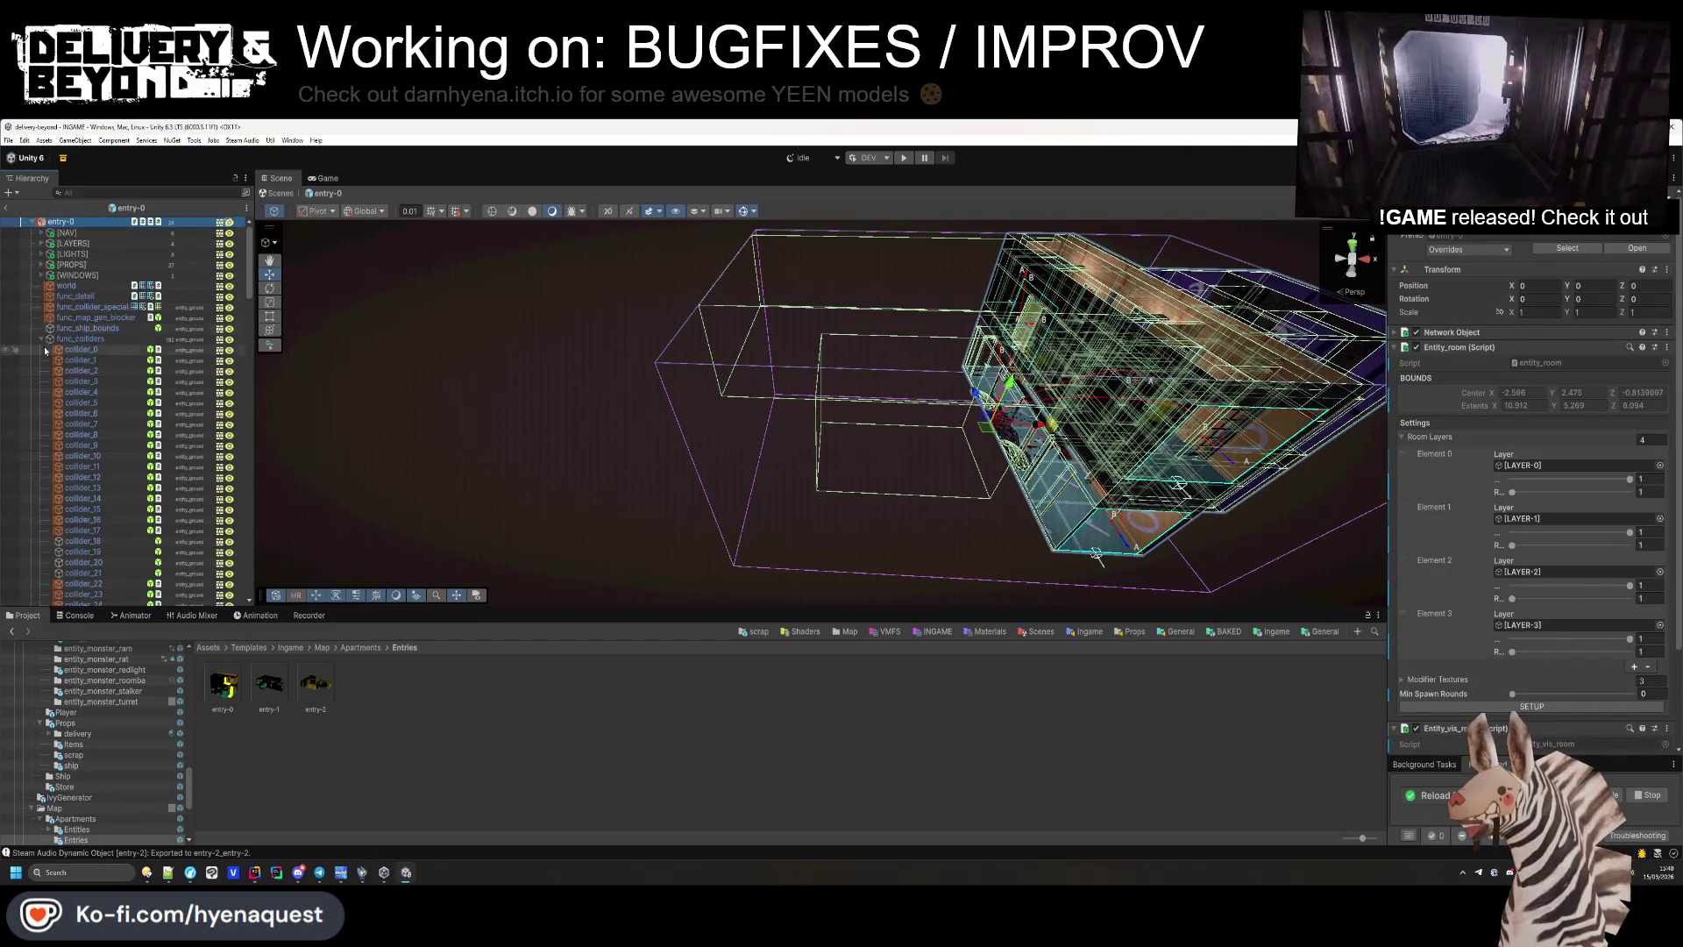
scroll(1542, 693, down, 3)
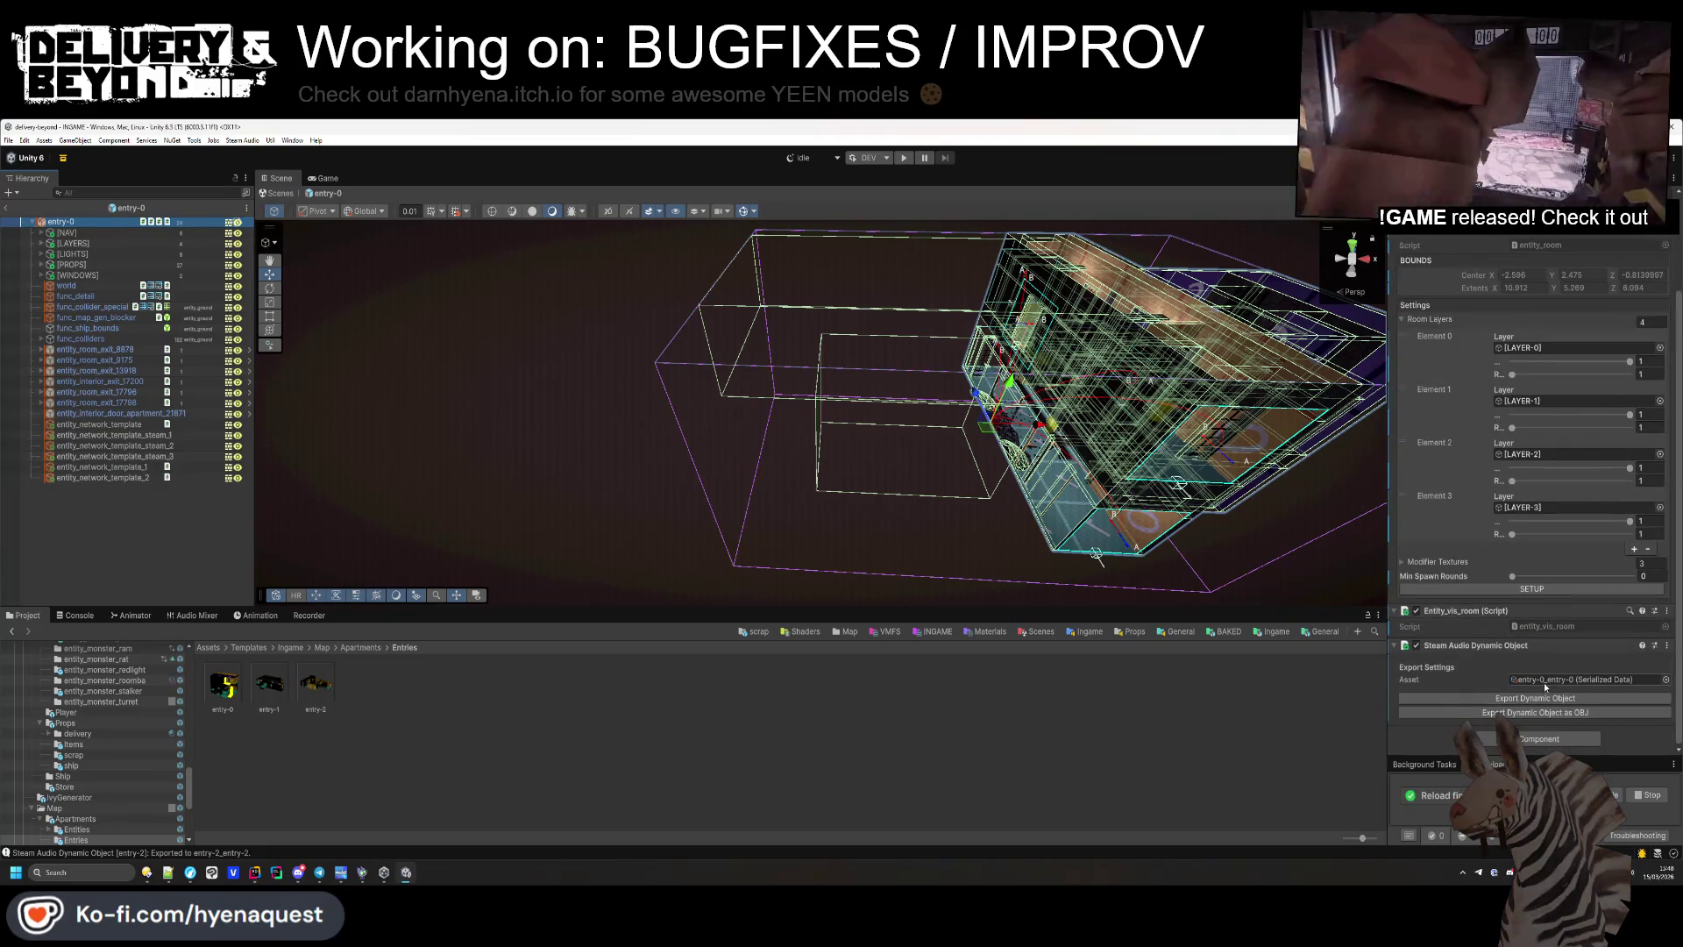
click(1536, 699)
click(158, 506)
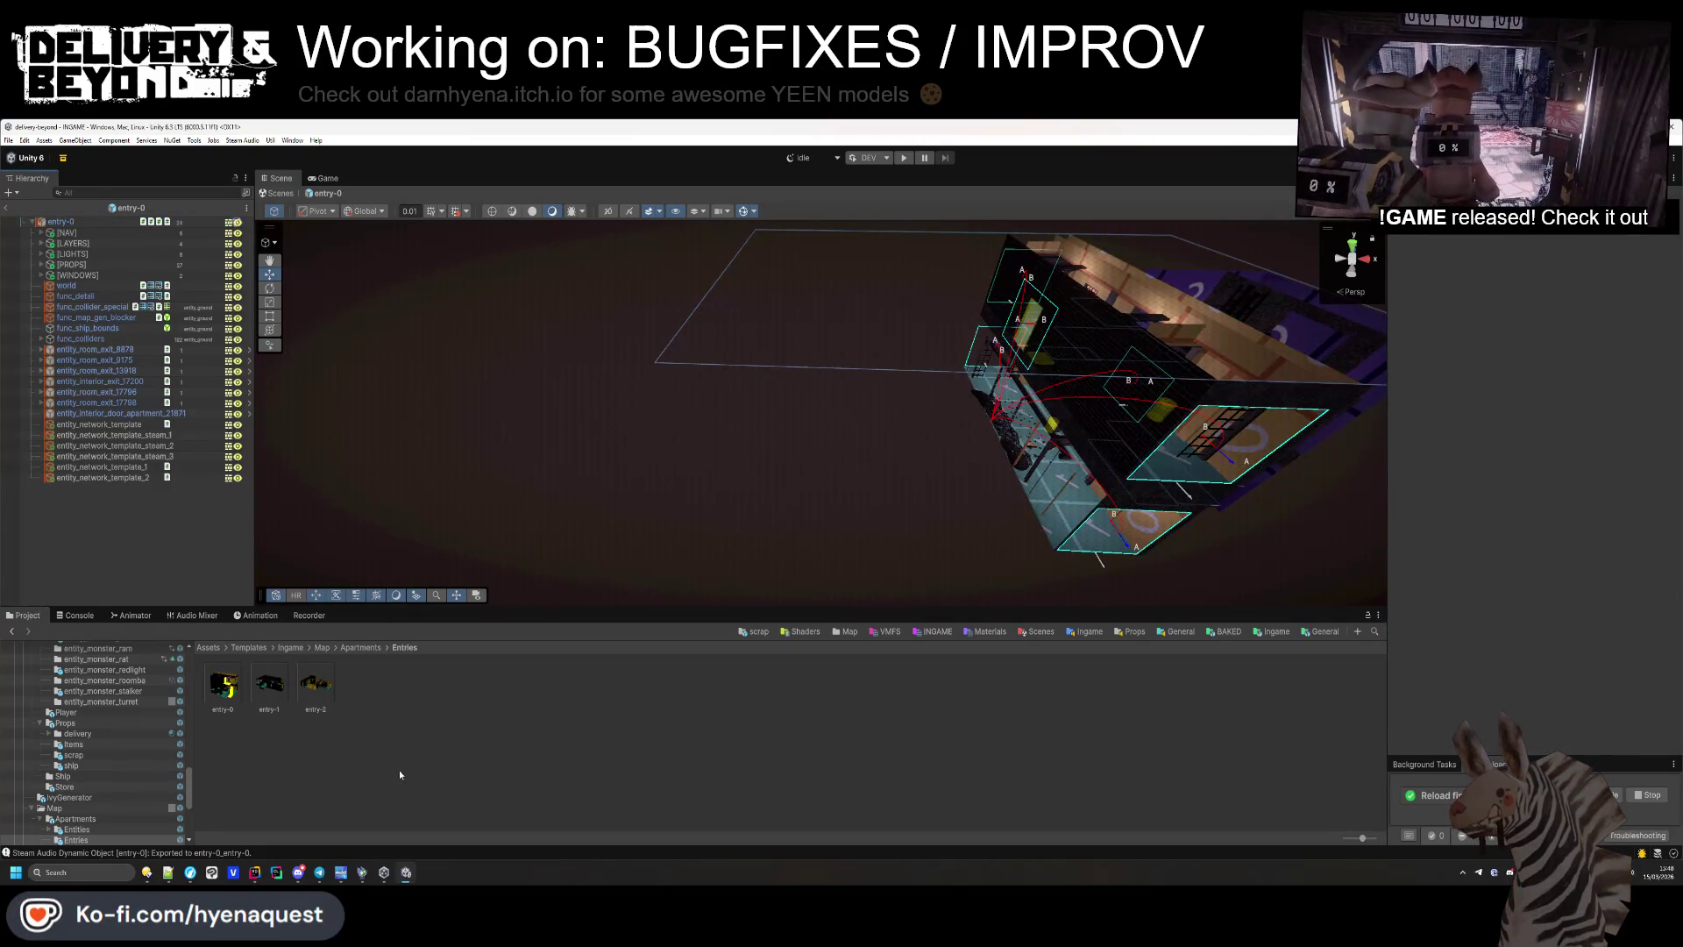
click(362, 647)
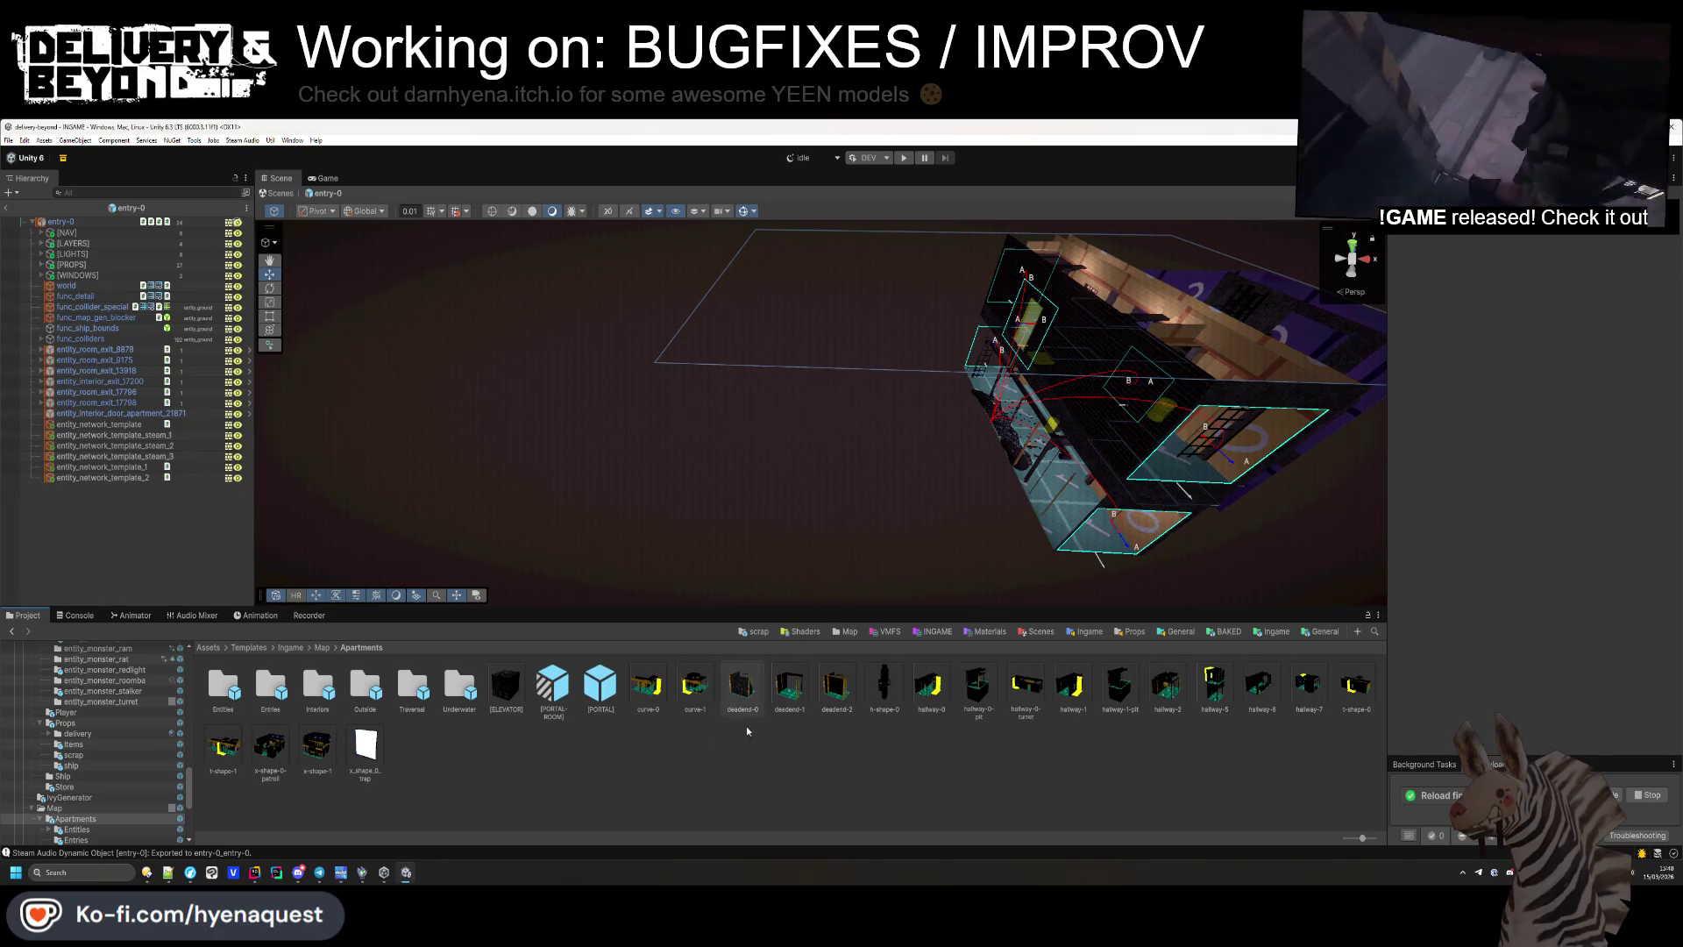
Leave the entry-0 prefab and open the apartment-0 prefab from the Interiors folder.
click(8, 209)
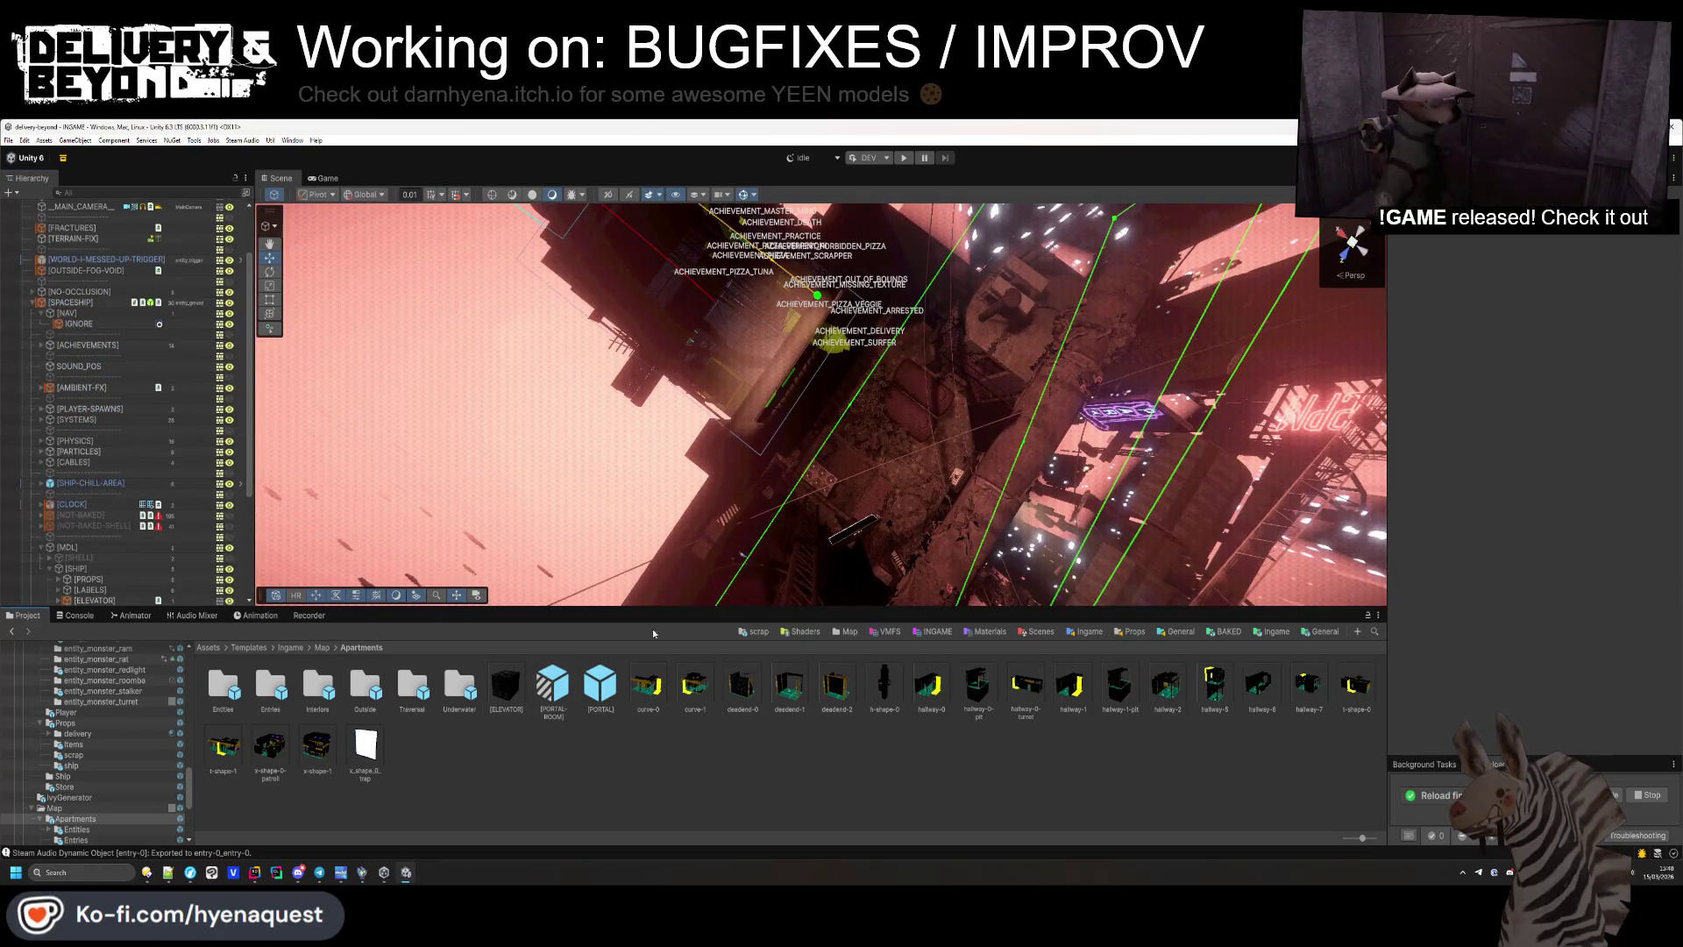
mouse_move(829, 438)
mouse_down()
mouse_move(1245, 412)
mouse_move(5, 370)
mouse_up()
click(32, 303)
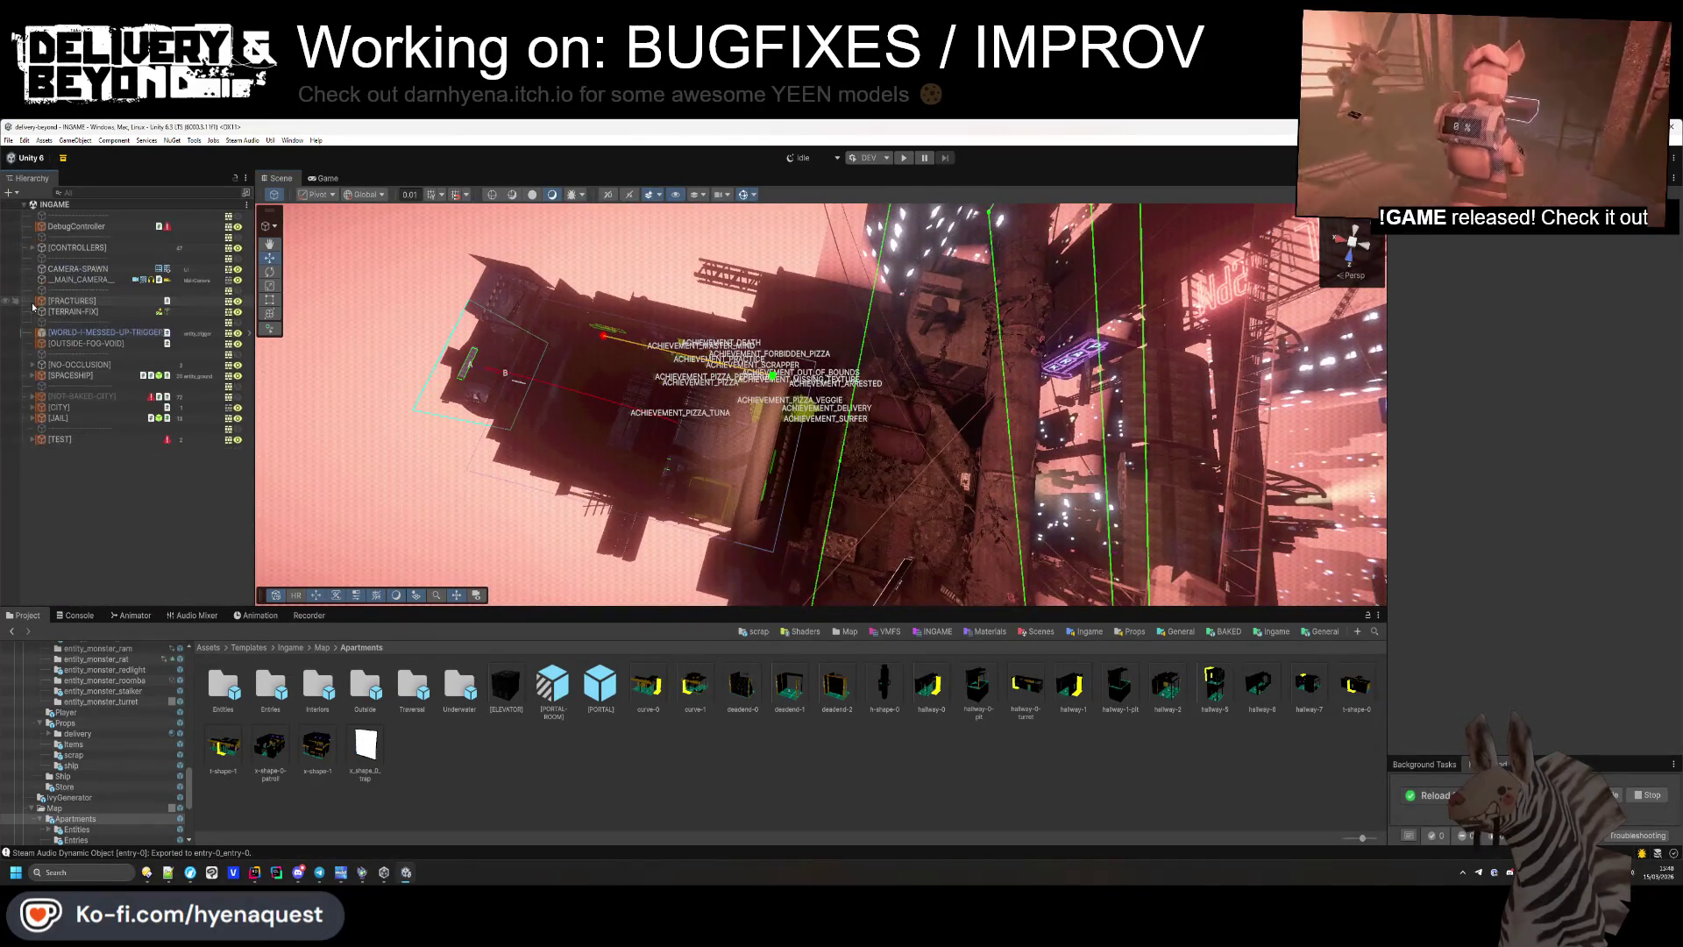
double_click(331, 697)
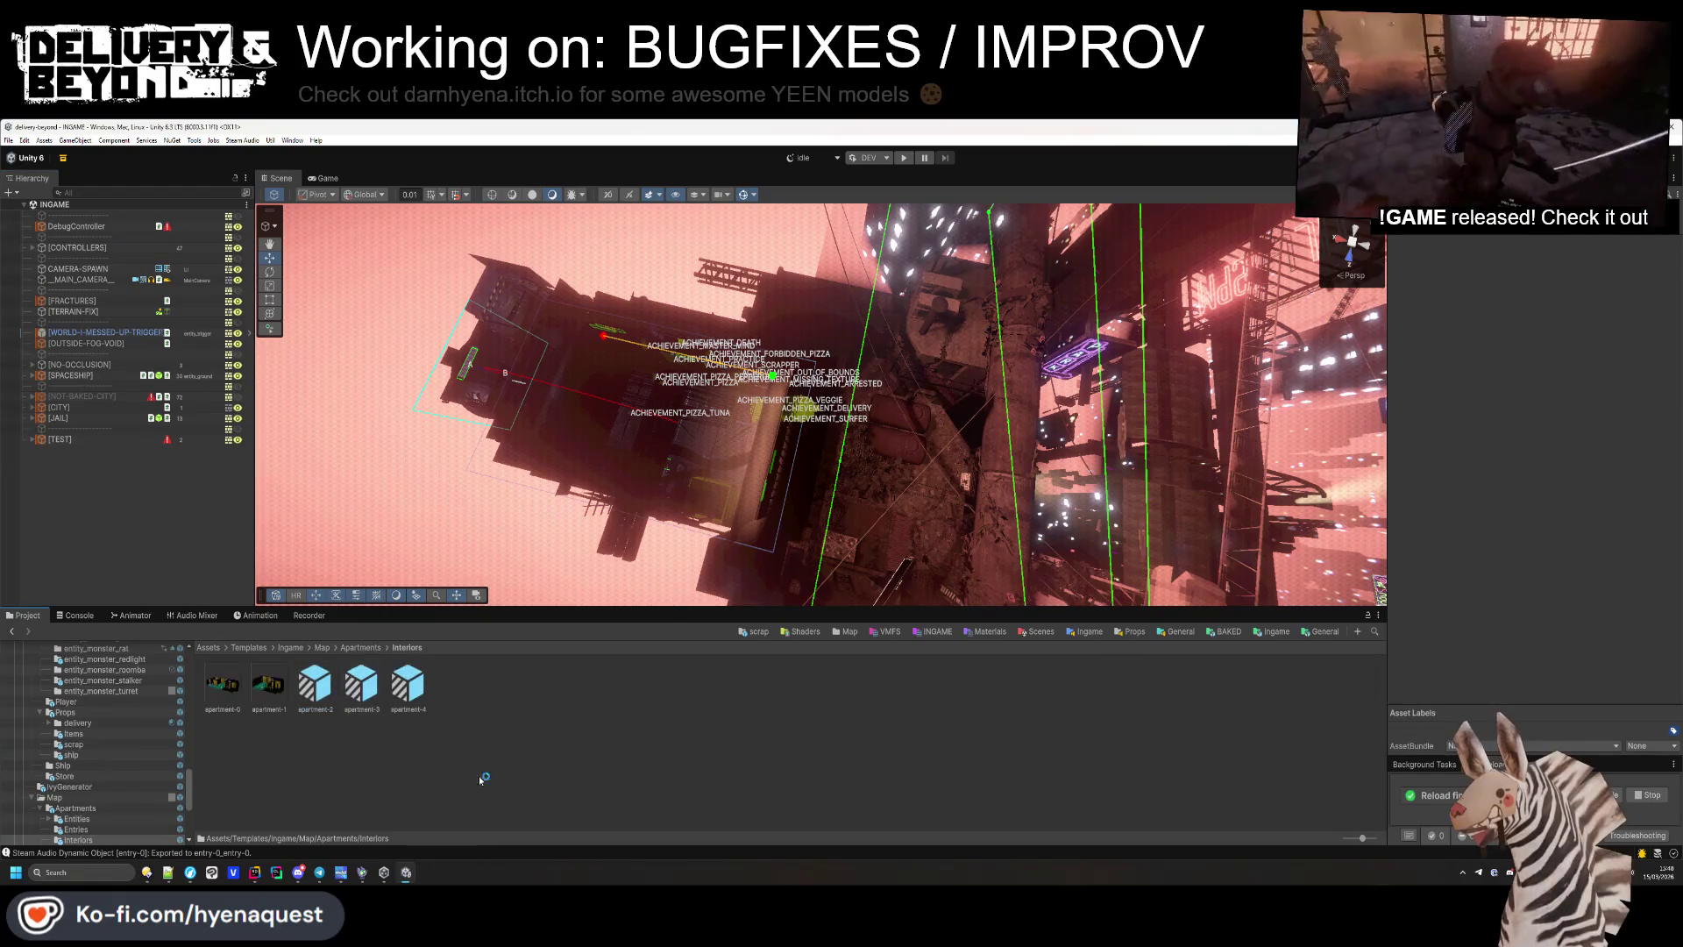
double_click(223, 688)
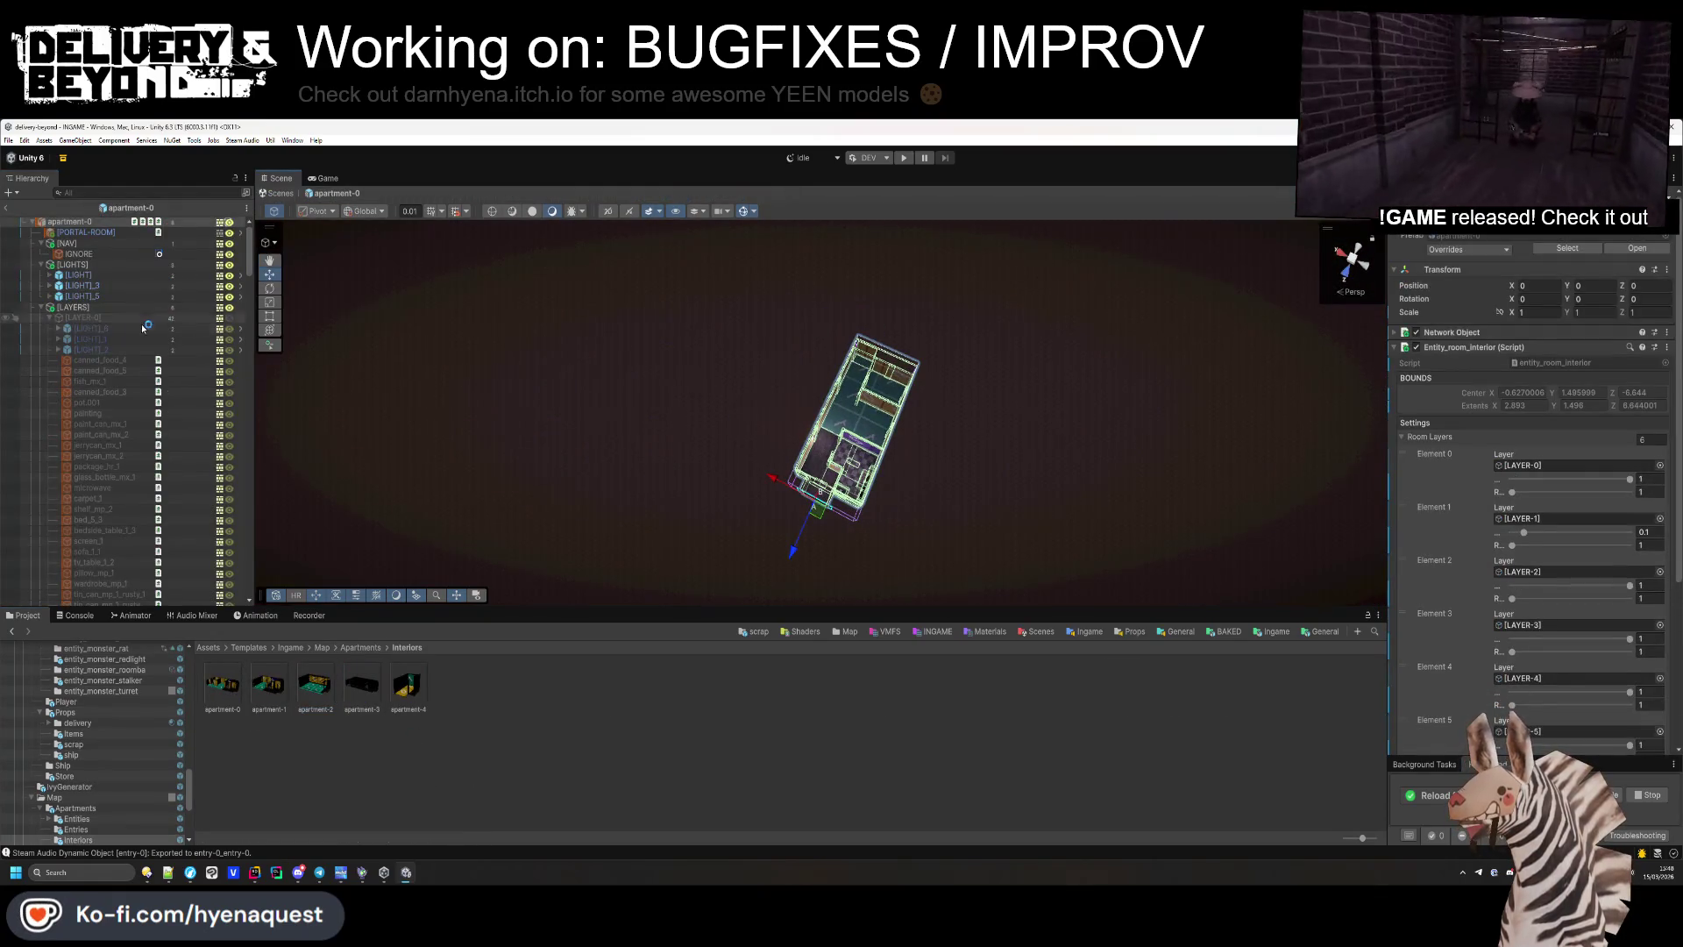
Collapse the [LIGHTS], [LAYER-0], [LAYER-5] and func_colliders hierarchy groups and select [LAYER-0].
click(41, 264)
click(44, 232)
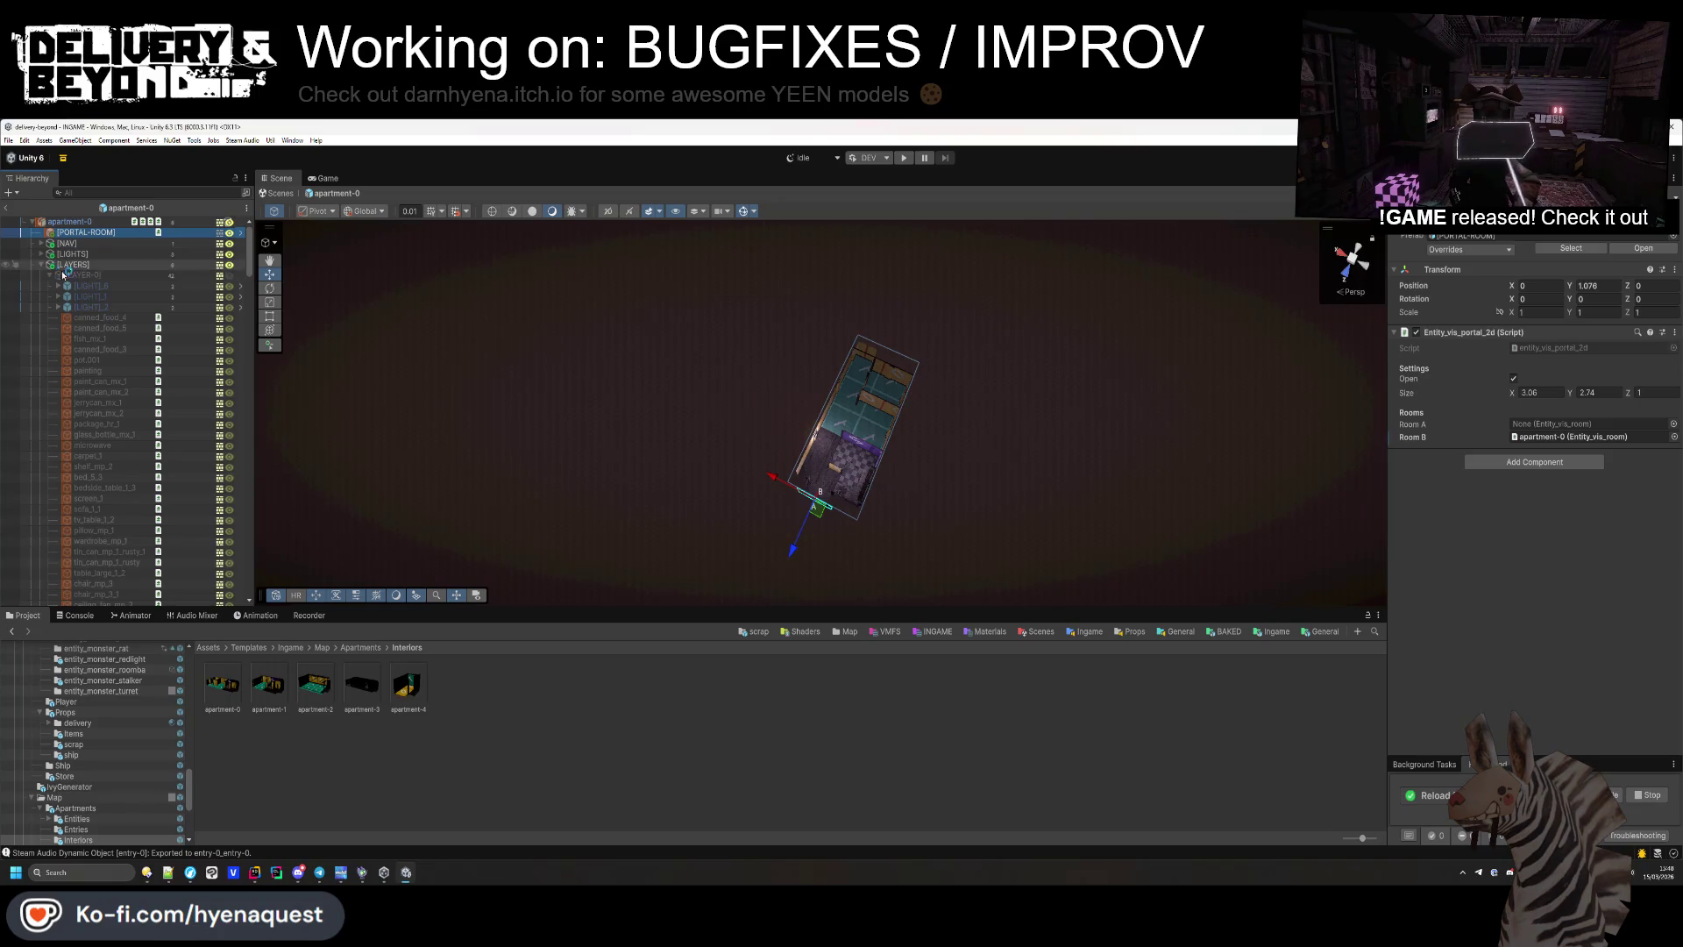
click(50, 277)
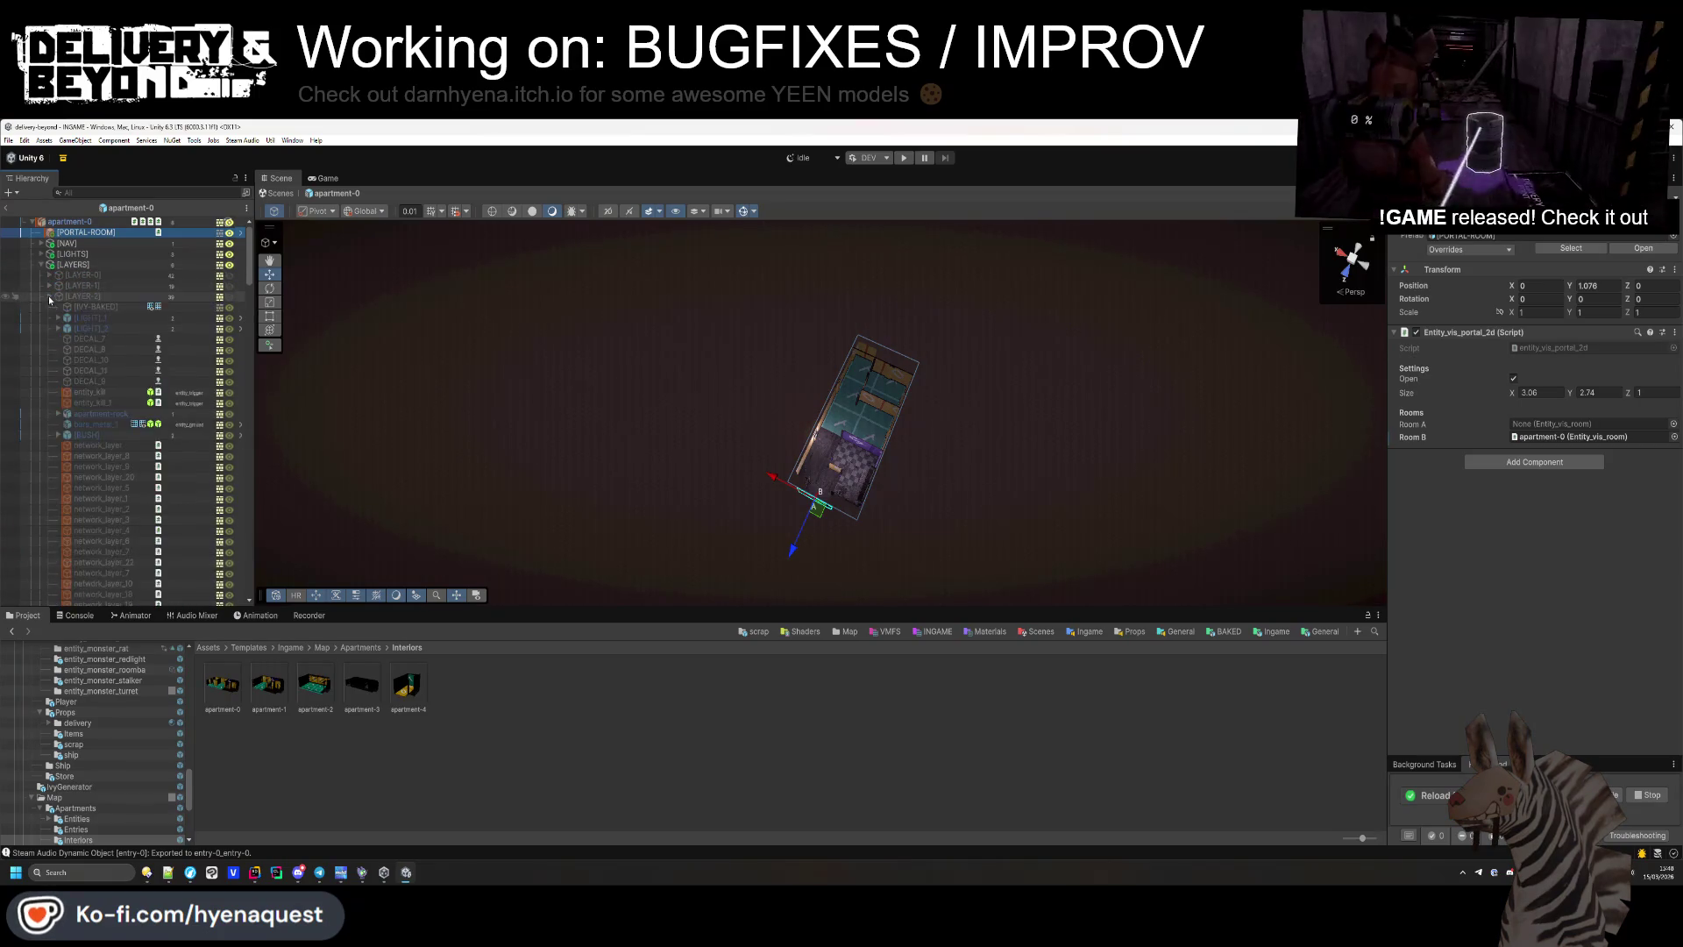
click(49, 329)
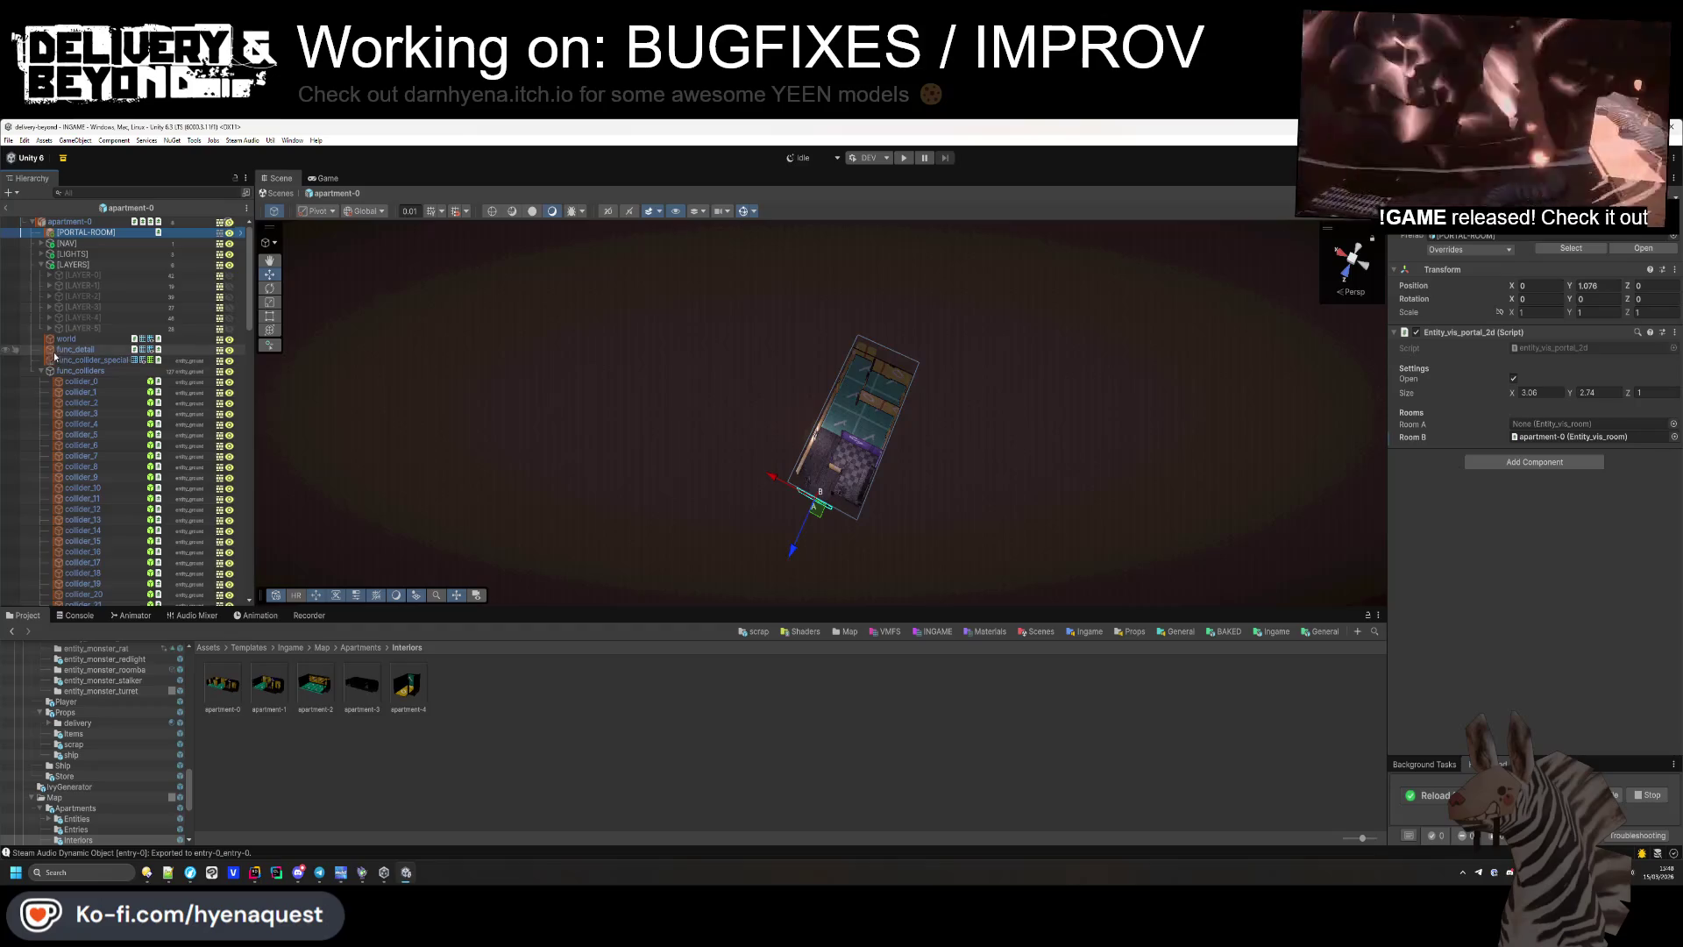
click(42, 371)
click(216, 277)
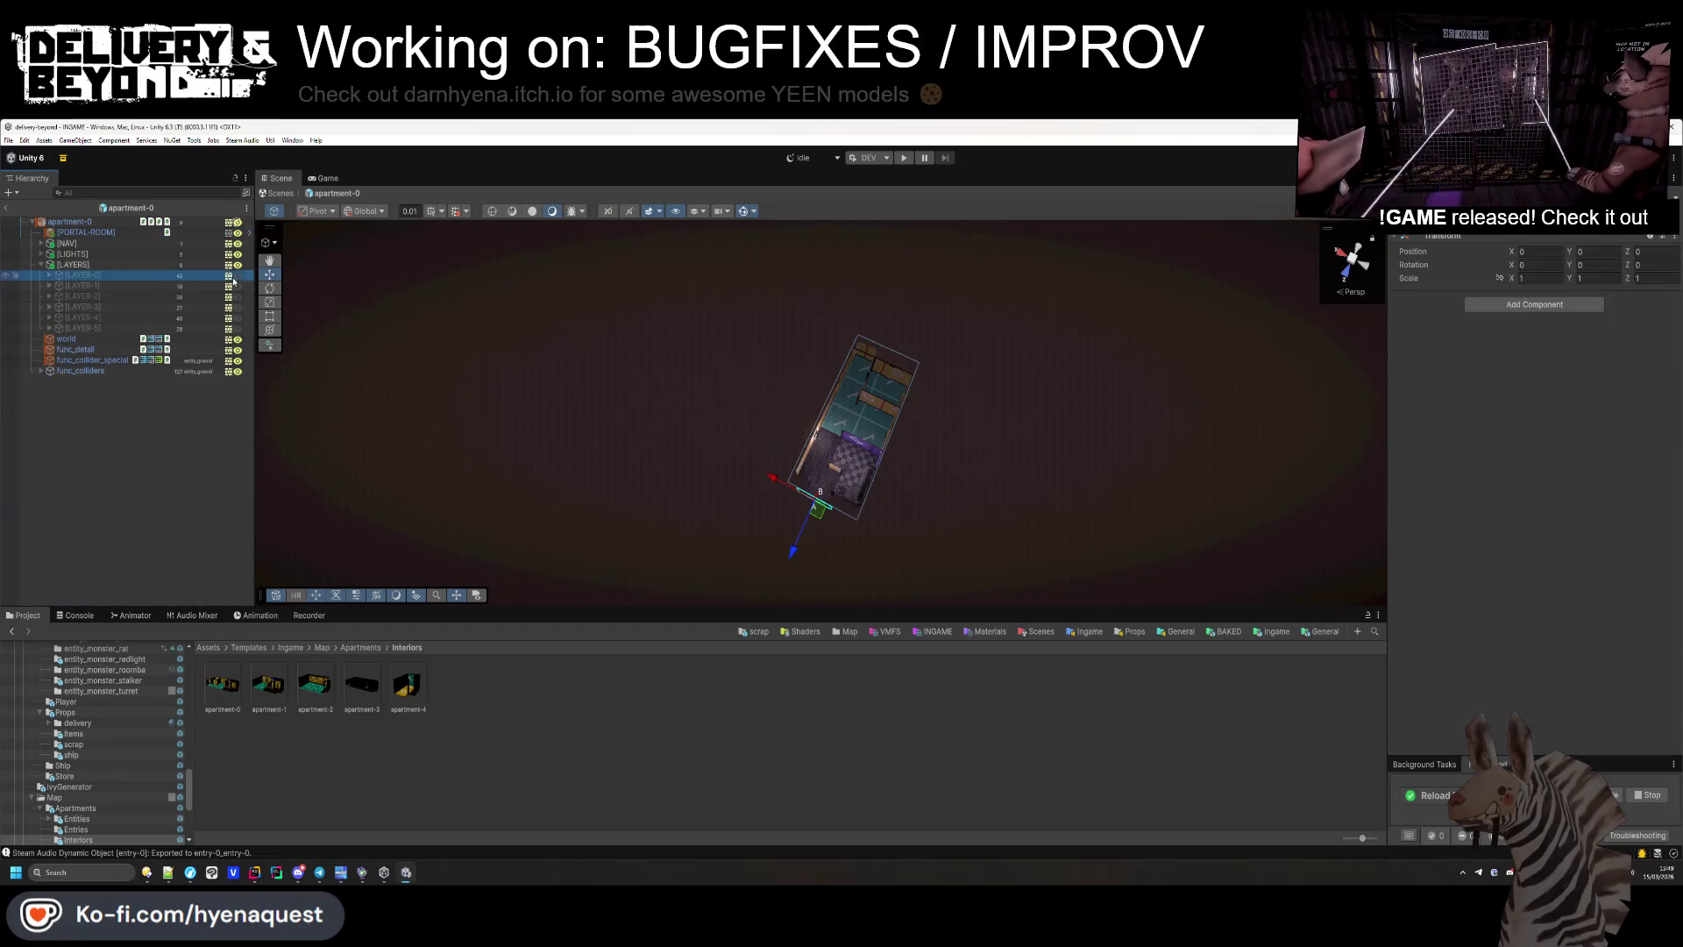
scroll(974, 444, down, 10)
Select the wall painting inside the room and open its template chance script in the code editor.
mouse_move(999, 421)
mouse_down()
mouse_move(1316, 320)
mouse_move(1303, 329)
mouse_up()
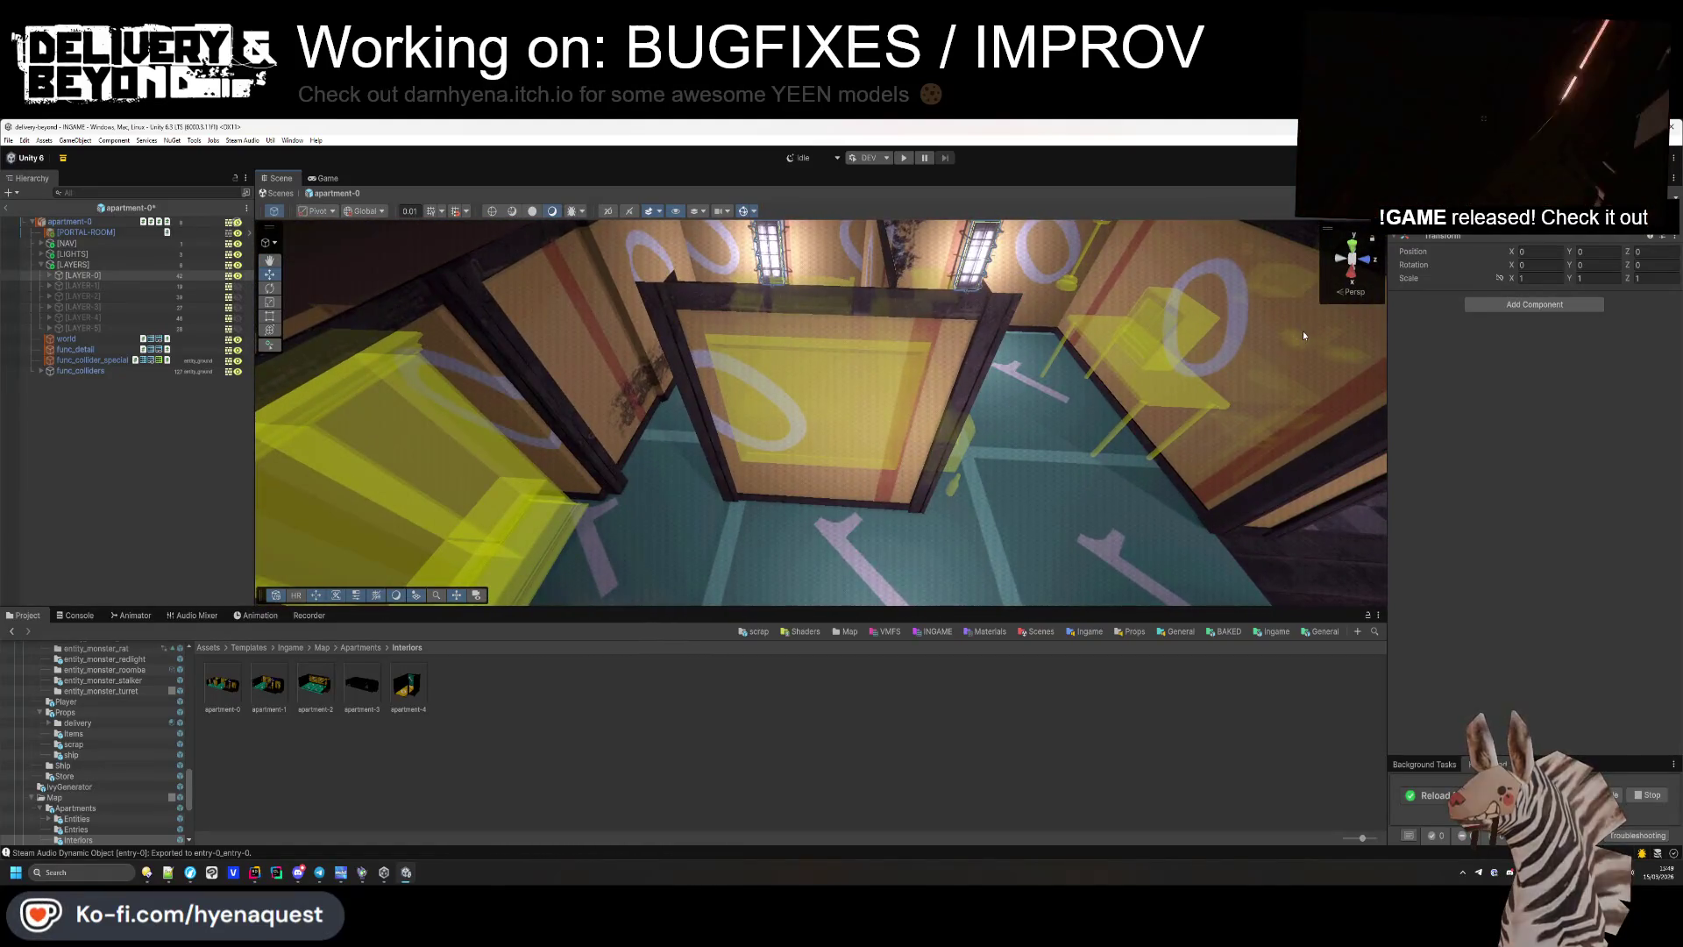
click(1302, 335)
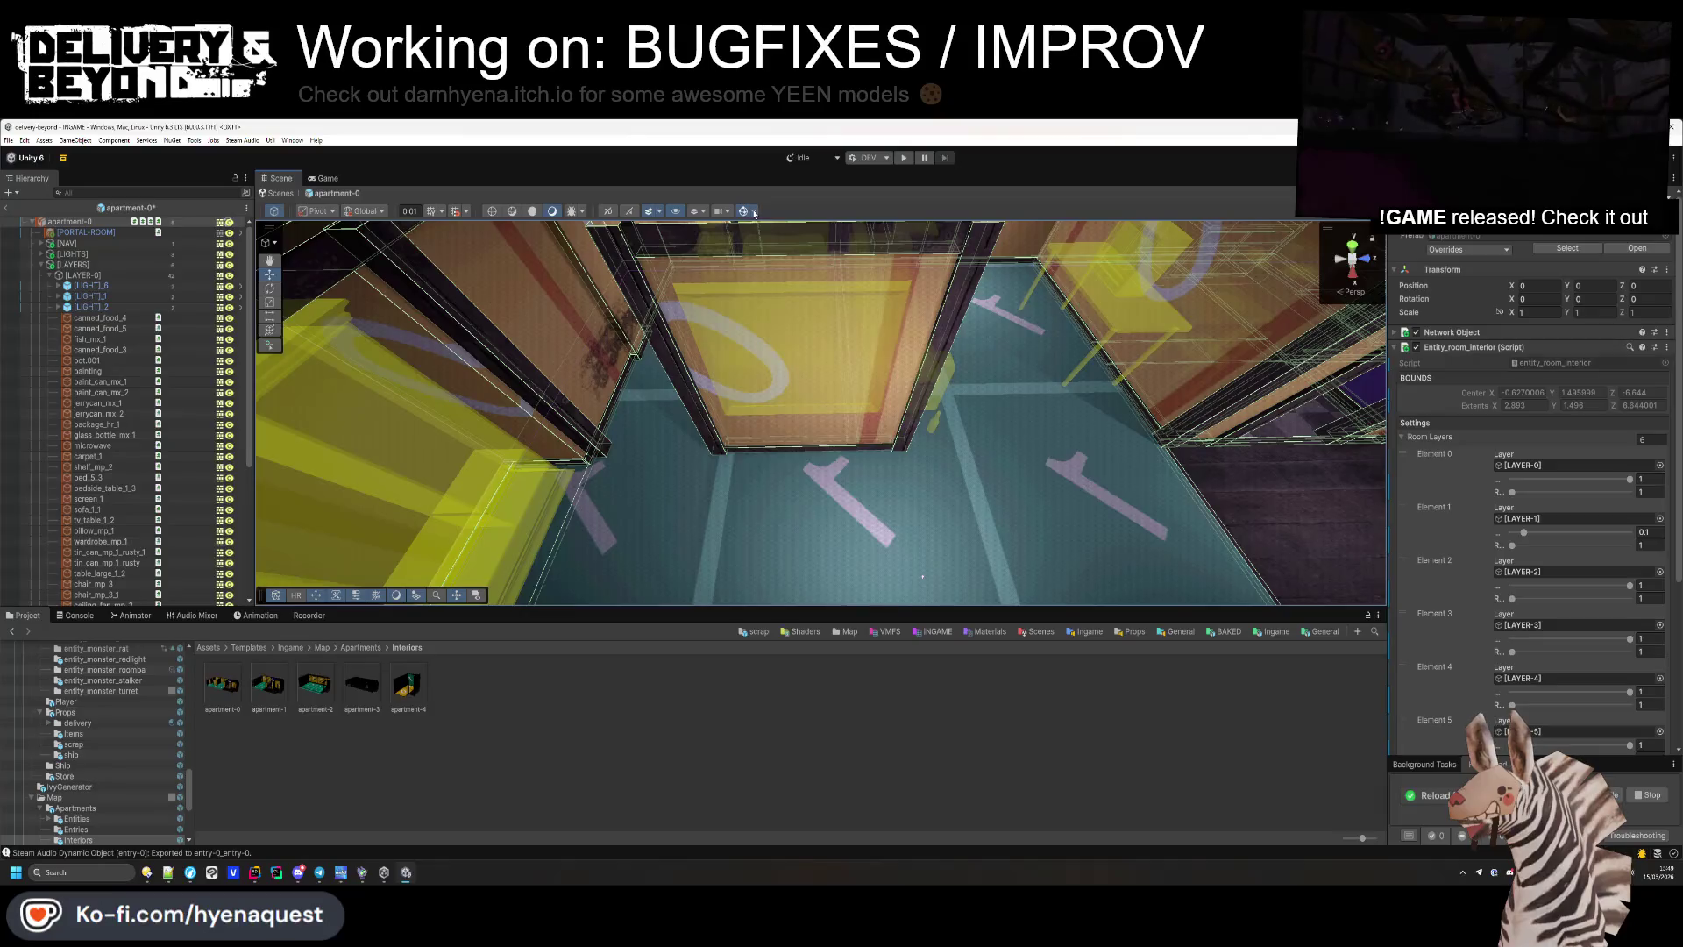
click(751, 211)
click(912, 561)
mouse_move(913, 561)
mouse_down()
mouse_move(629, 348)
mouse_move(876, 434)
mouse_up()
click(899, 443)
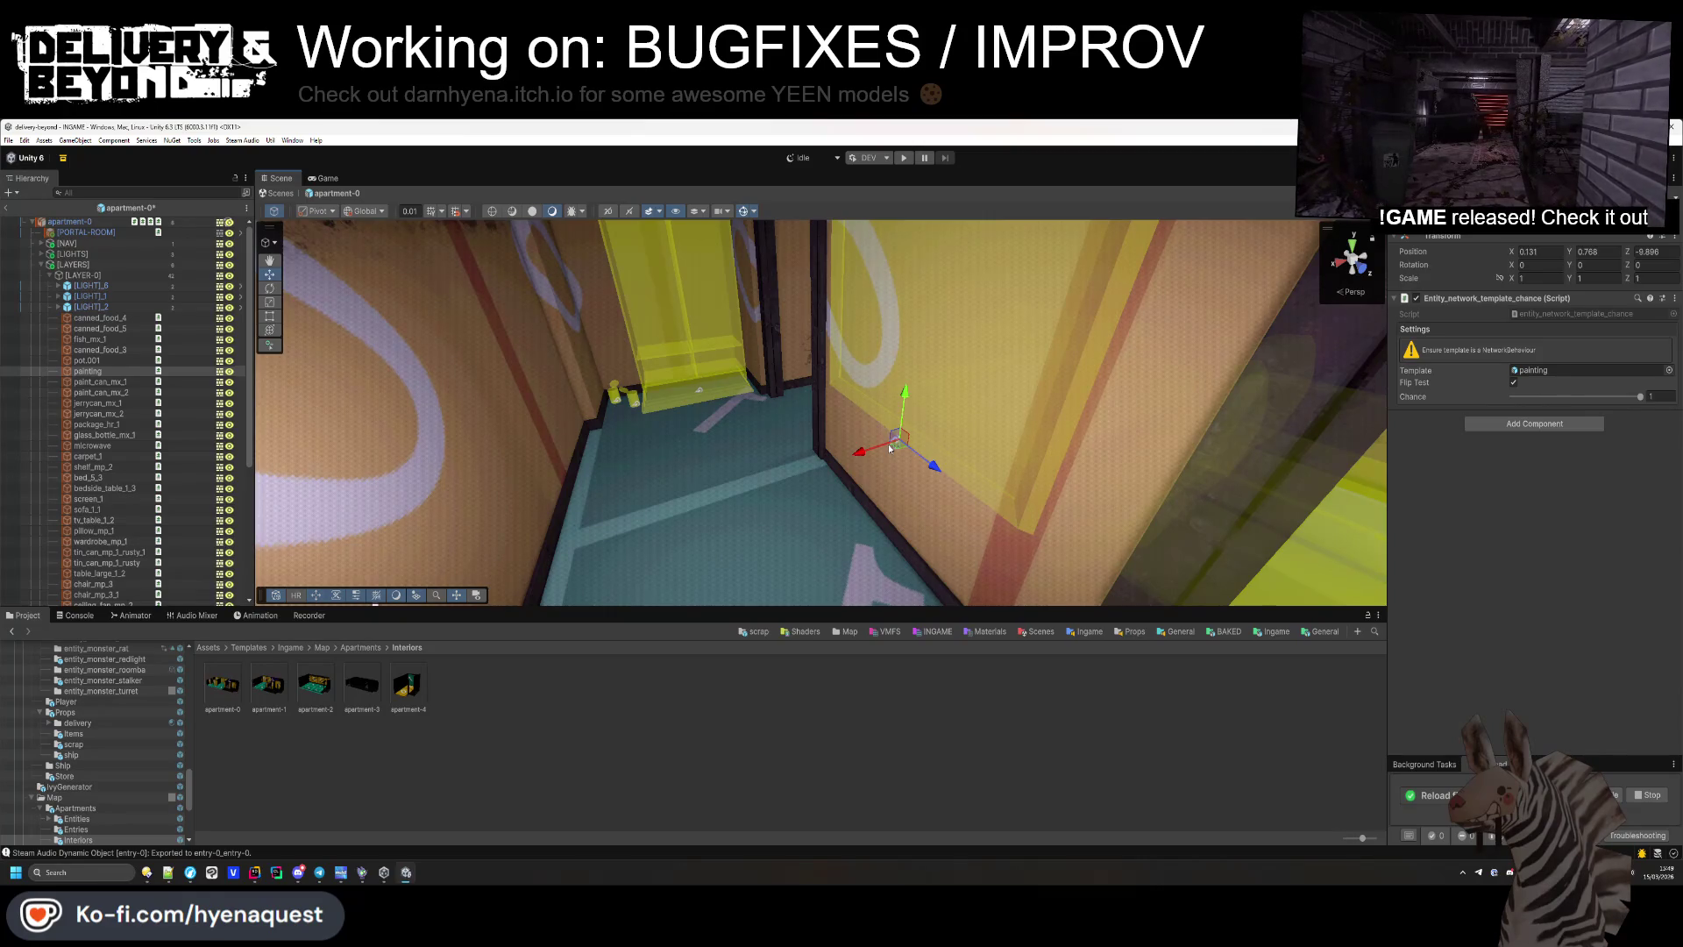
double_click(1560, 315)
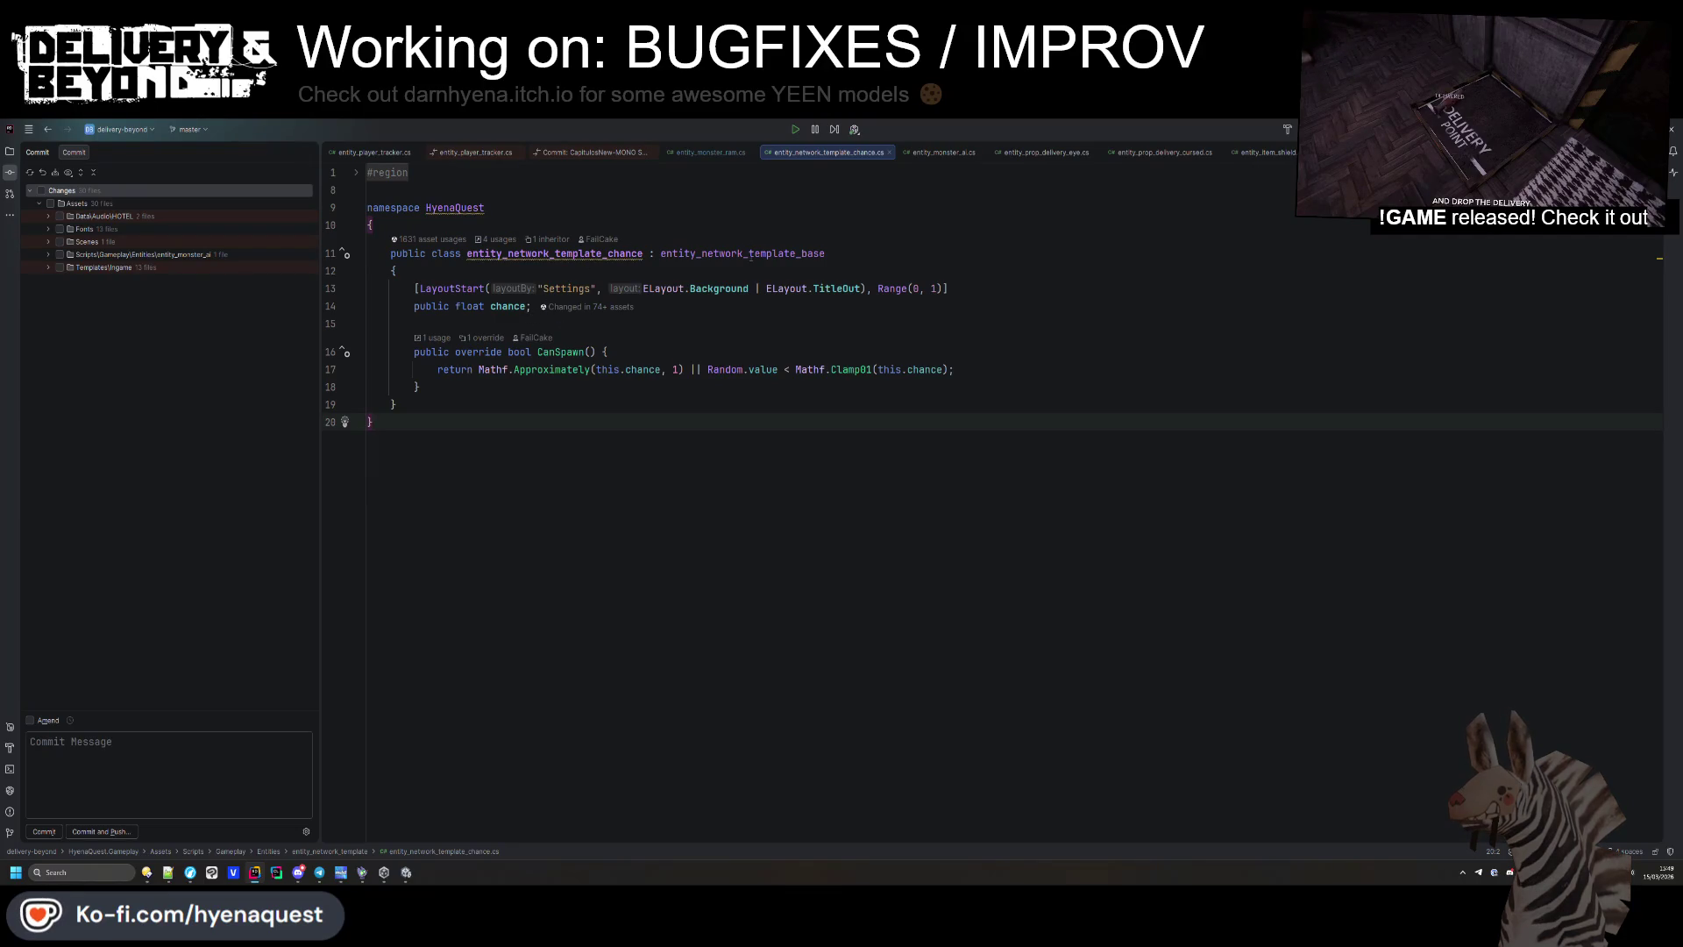
Review the base template's flipTest and localScale mirroring checks, then go to entity_room_interior's definition.
ctrl+click(751, 255)
scroll(630, 484, down, 10)
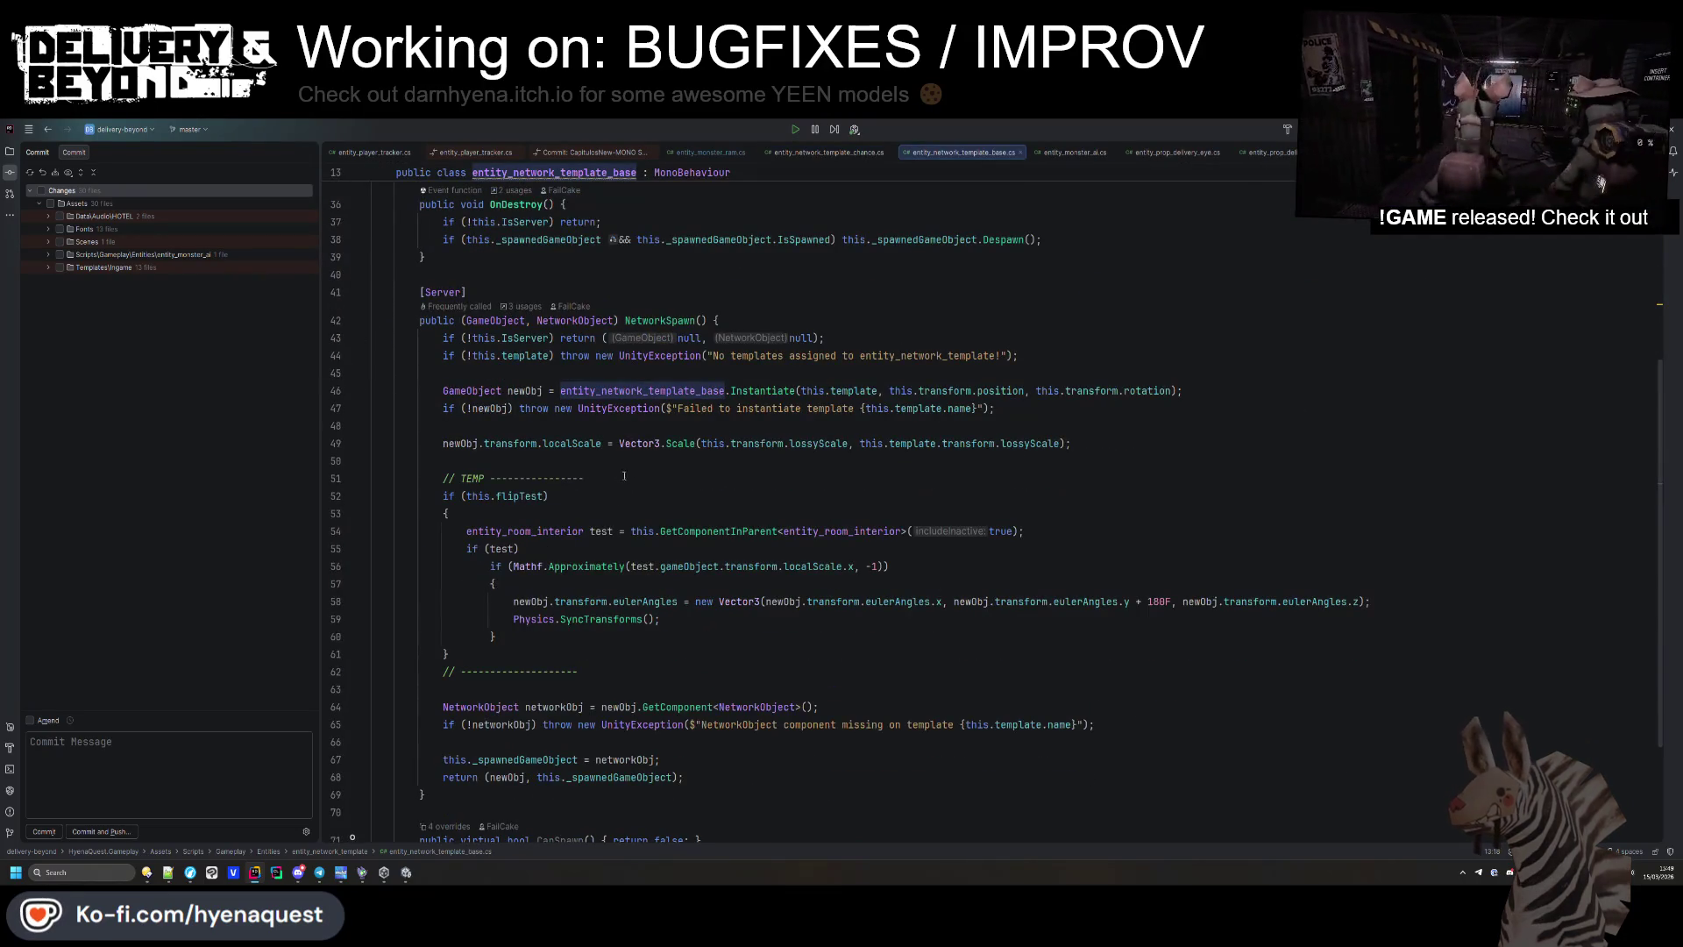
click(519, 496)
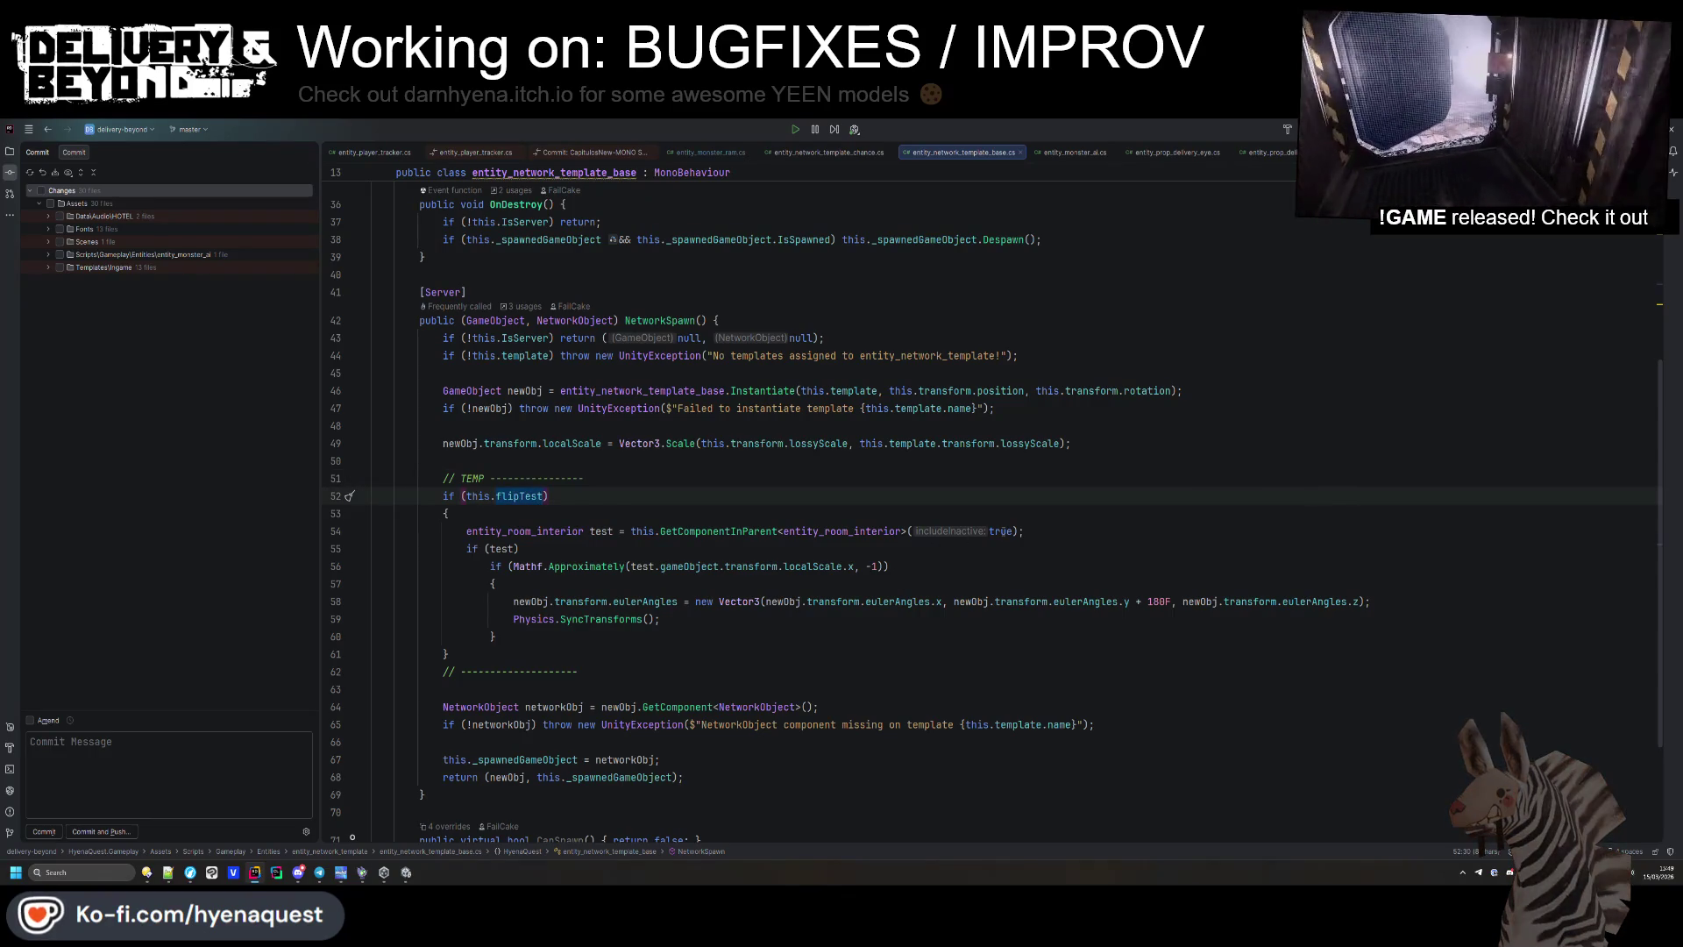
click(813, 566)
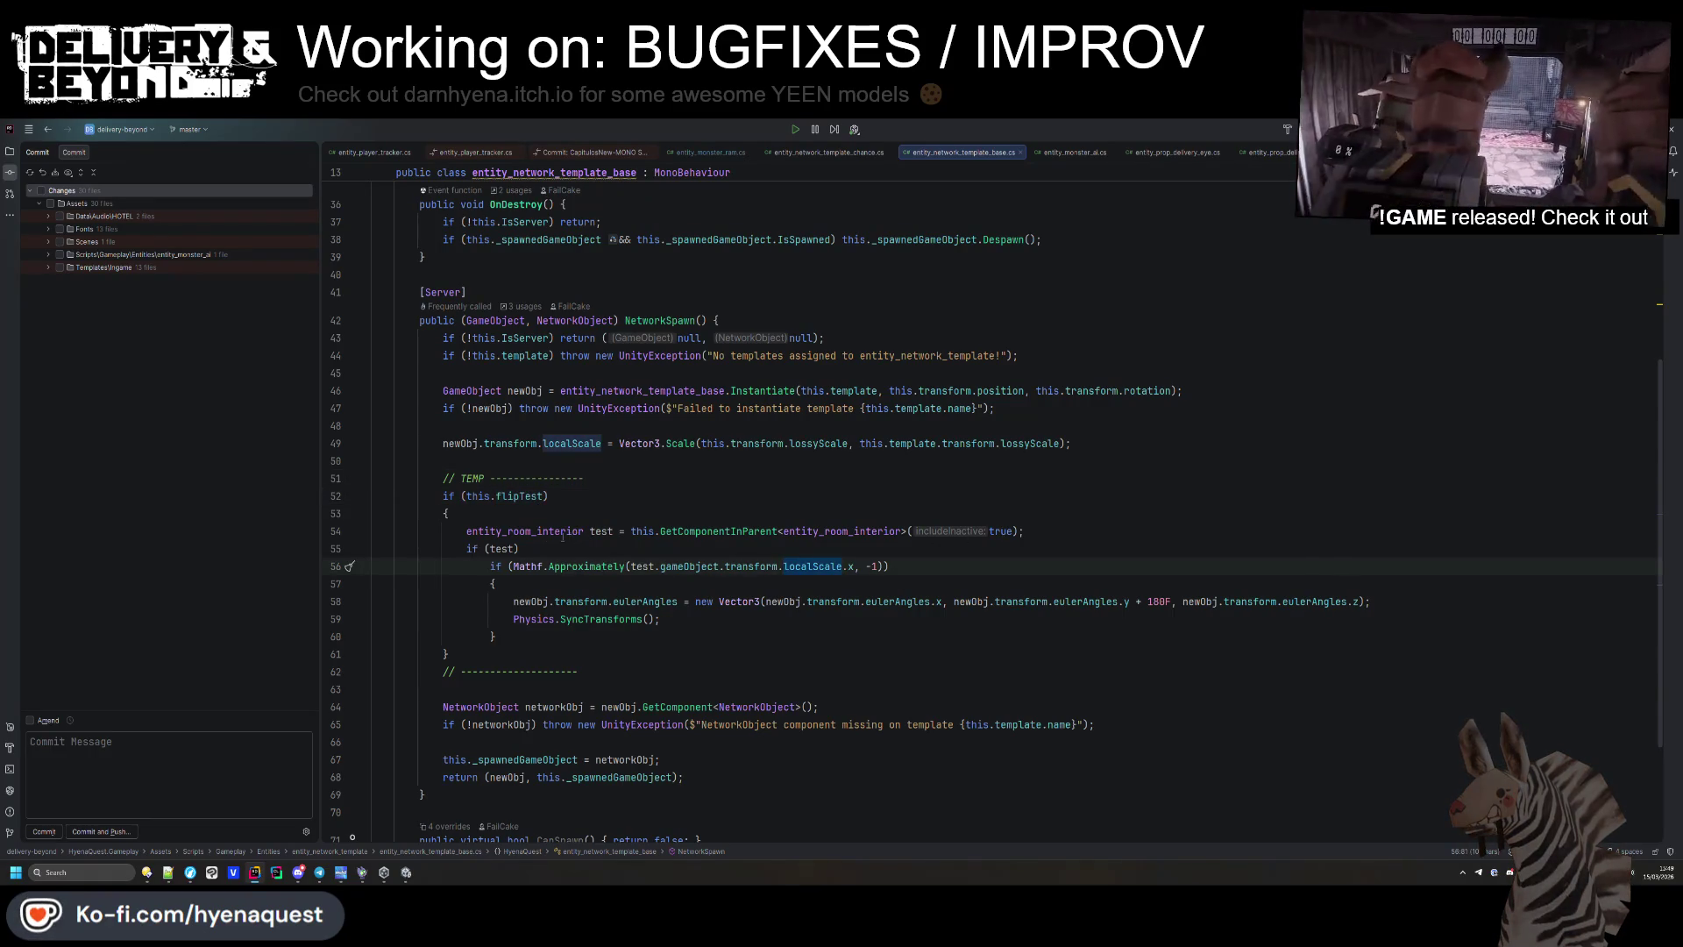
double_click(569, 533)
key(ctrl+b)
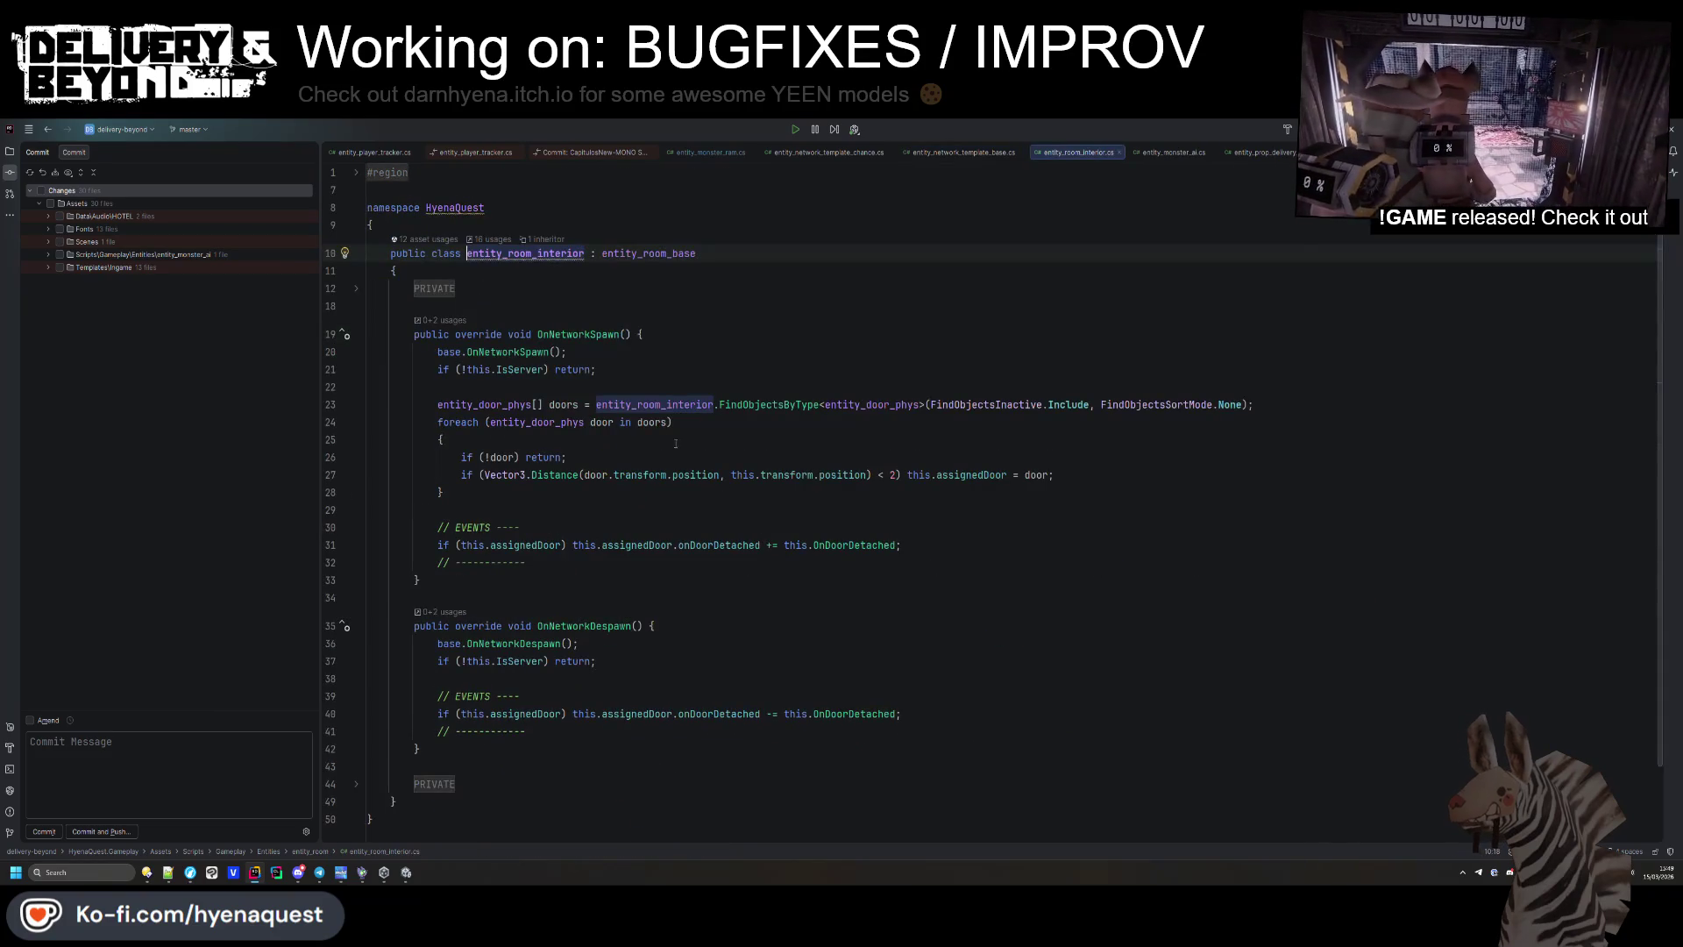
Add 'private bool _isFlipped;' in the PRIVATE region, with assignedDoor moved above it.
click(449, 290)
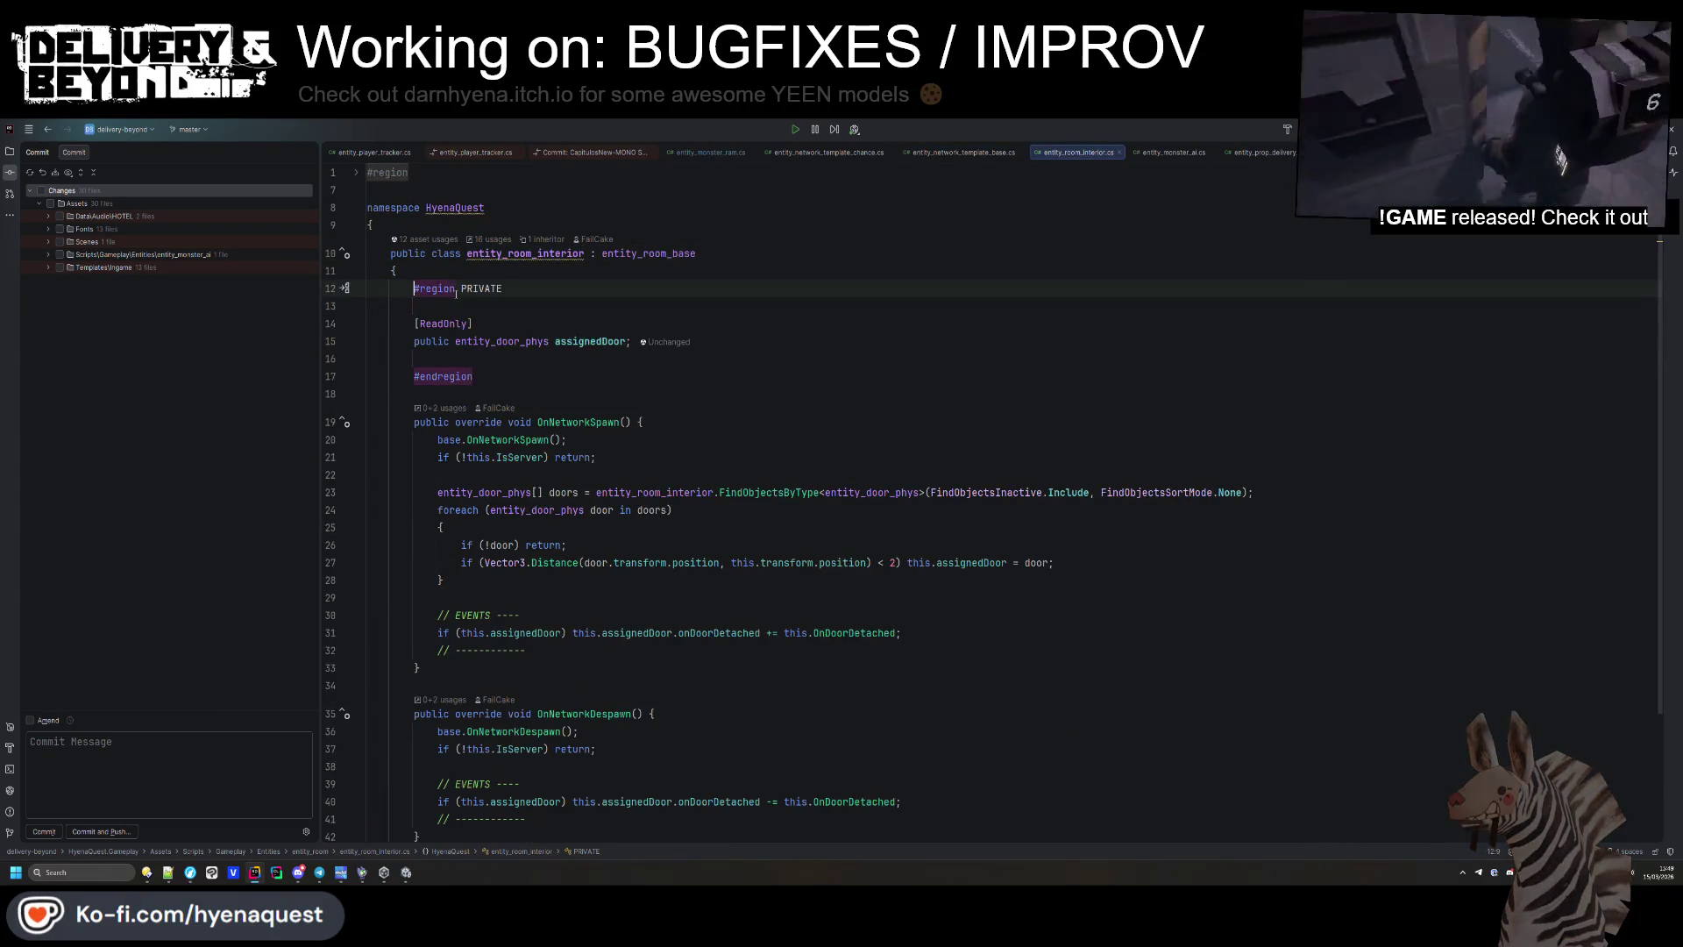
click(764, 347)
key(Return)
text(priva)
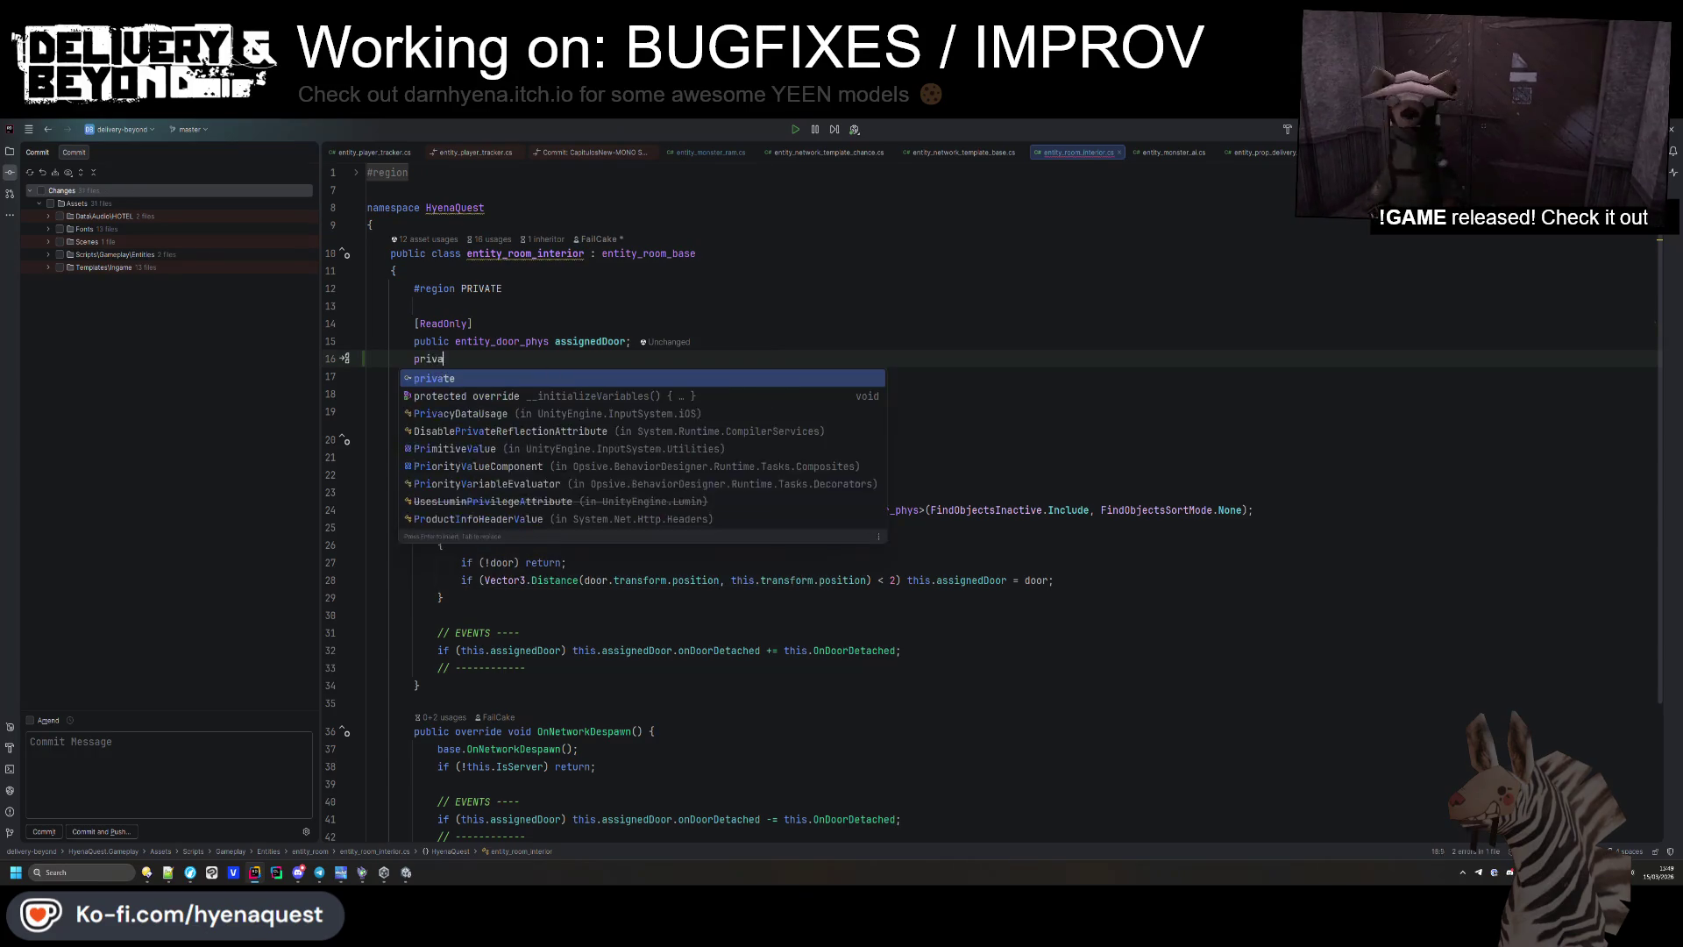
text(te bool _is)
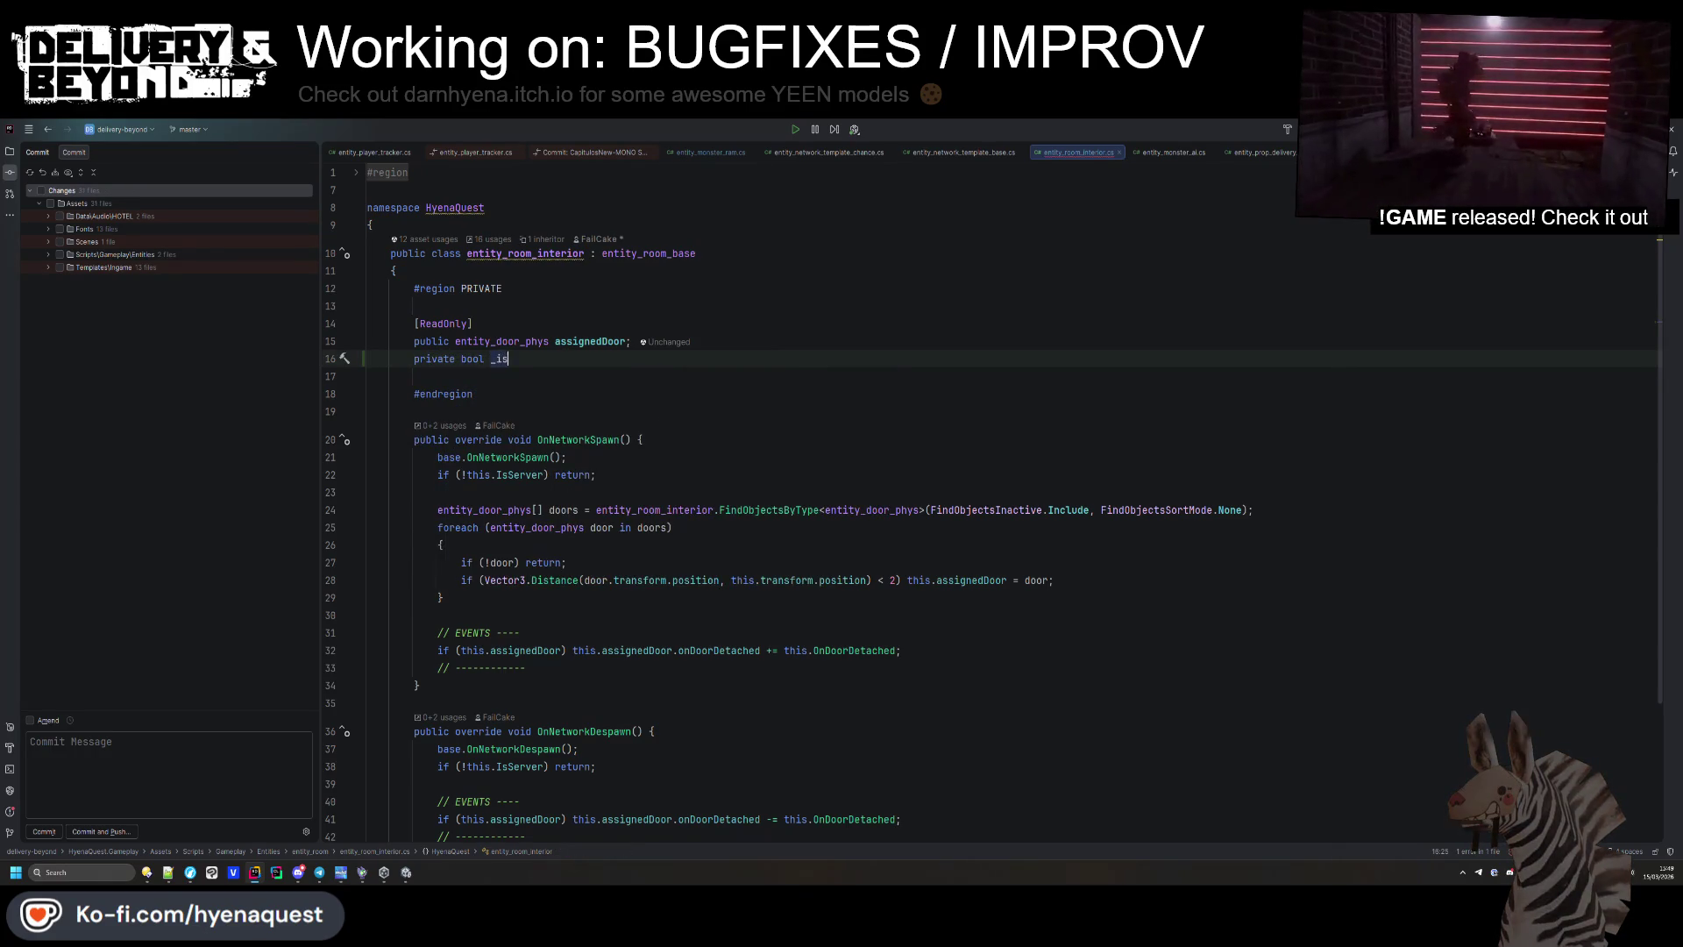
text(Flipped;)
key(alt+shift+Down)
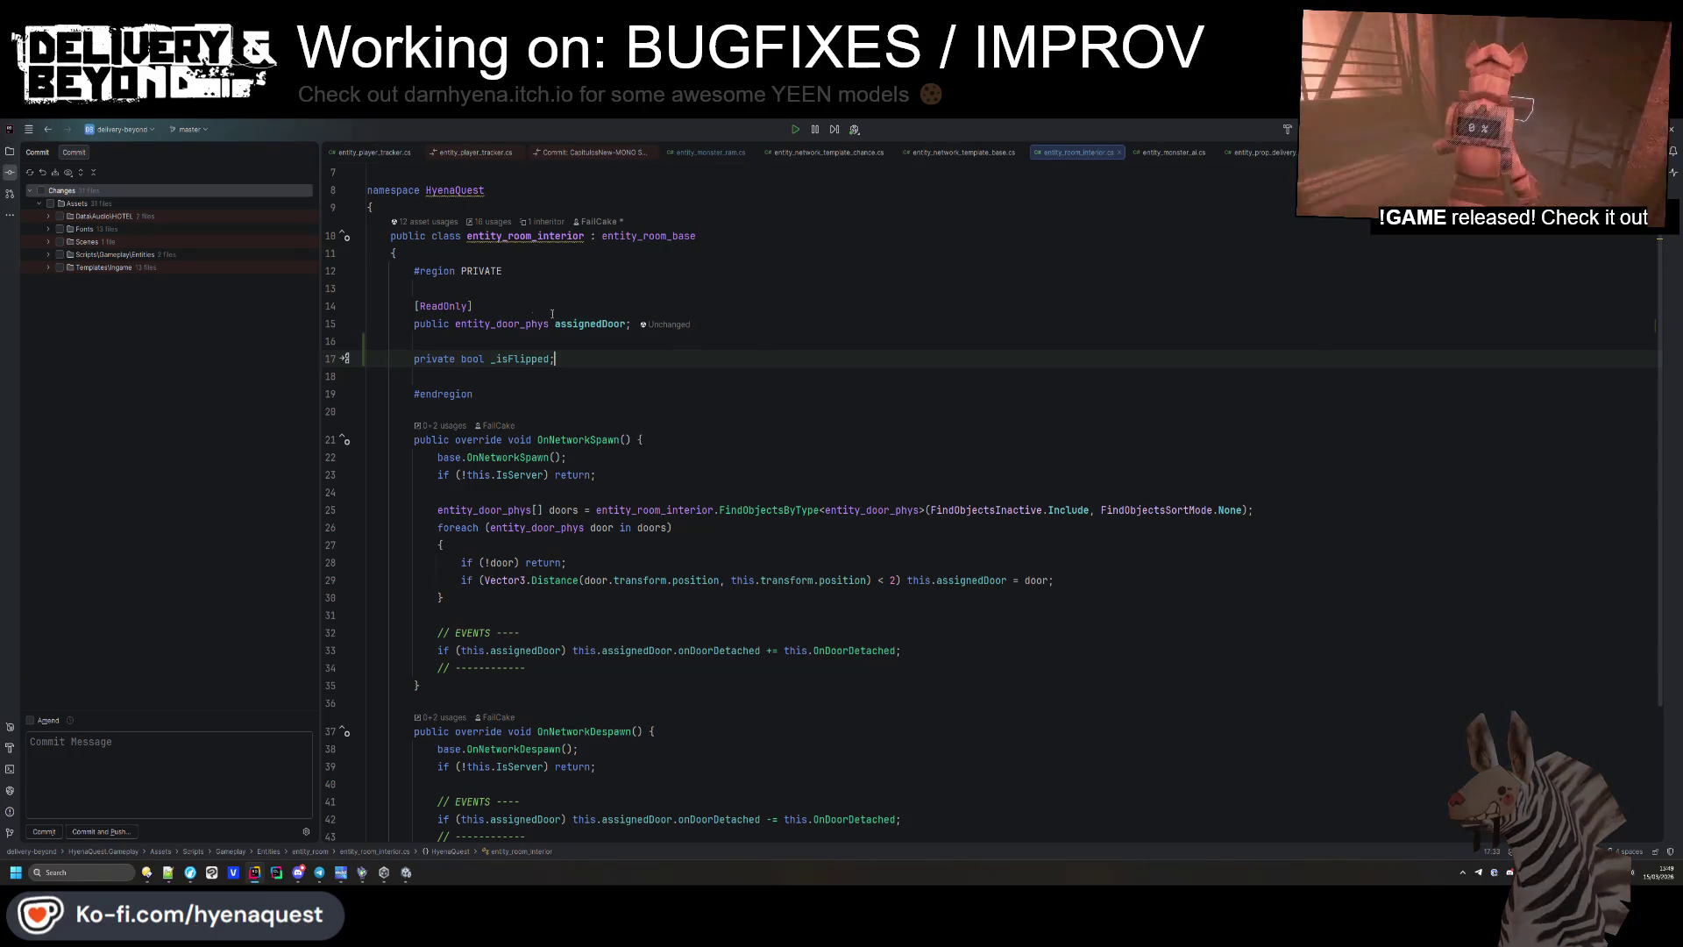
key(shift+Up)
key(shift+Up)
key(alt+shift+Up)
key(alt+shift+Up)
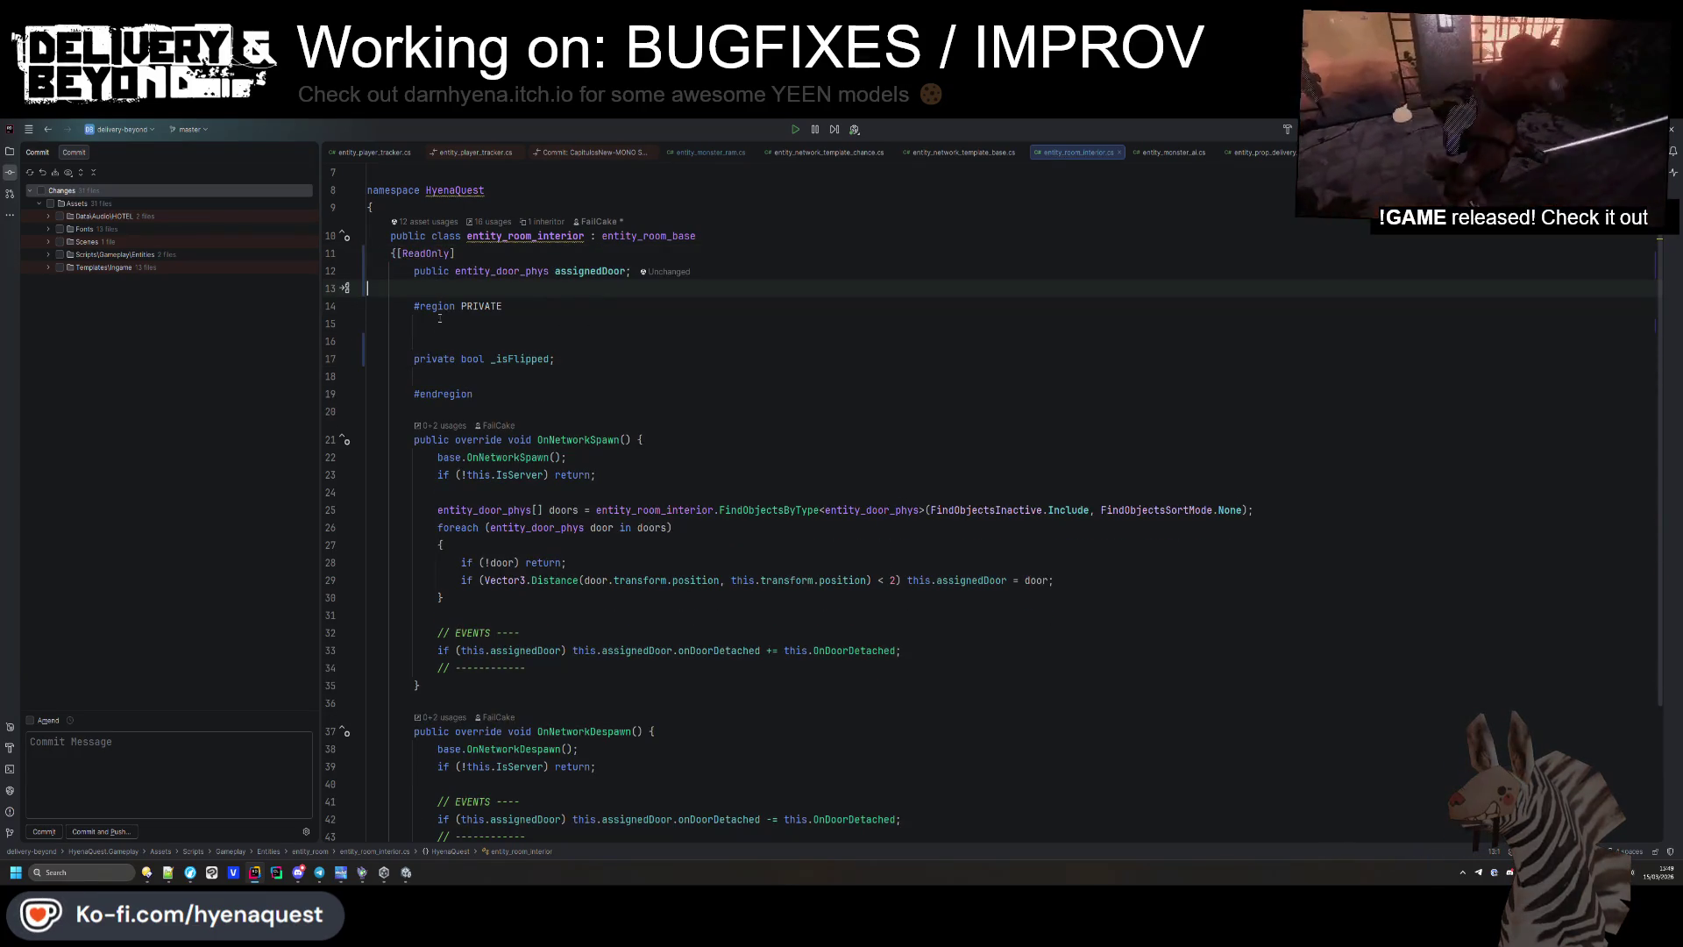
key(Down)
key(Down)
key(Delete)
key(alt+shift+Up)
key(Down)
key(Down)
key(Down)
key(Delete)
double_click(501, 346)
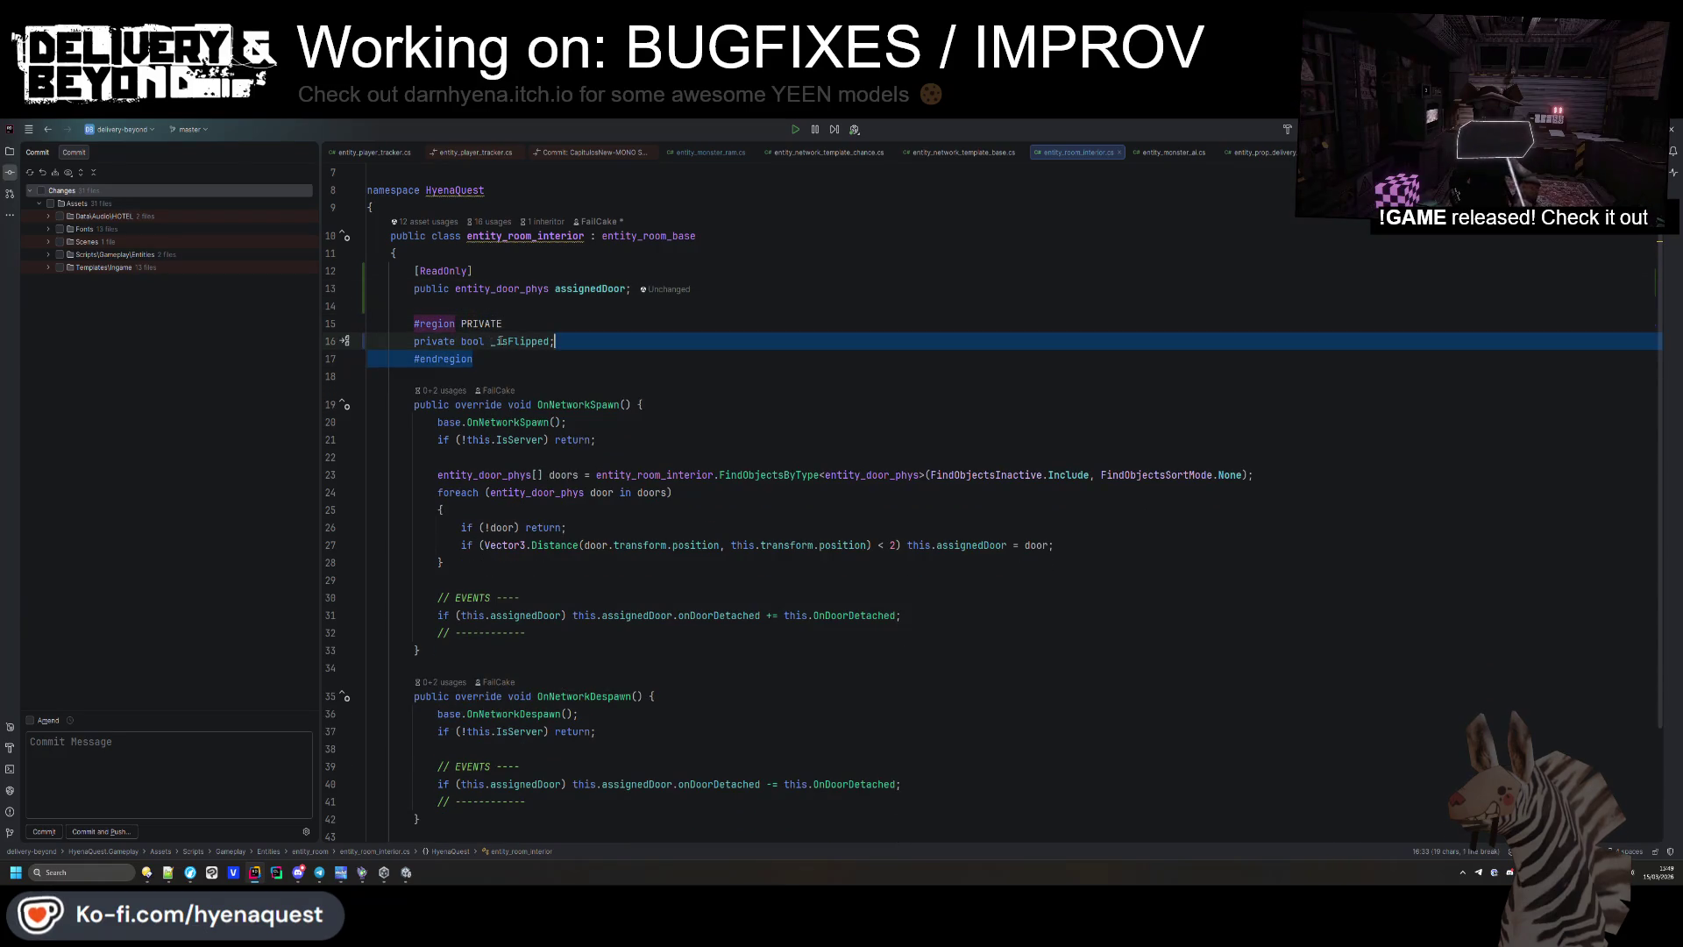
Add a public void SetFlip(bool flip) method that sets this._isFlipped = flip.
scroll(502, 353, down, 3)
click(447, 682)
key(Return)
key(Return)
text(public boolv)
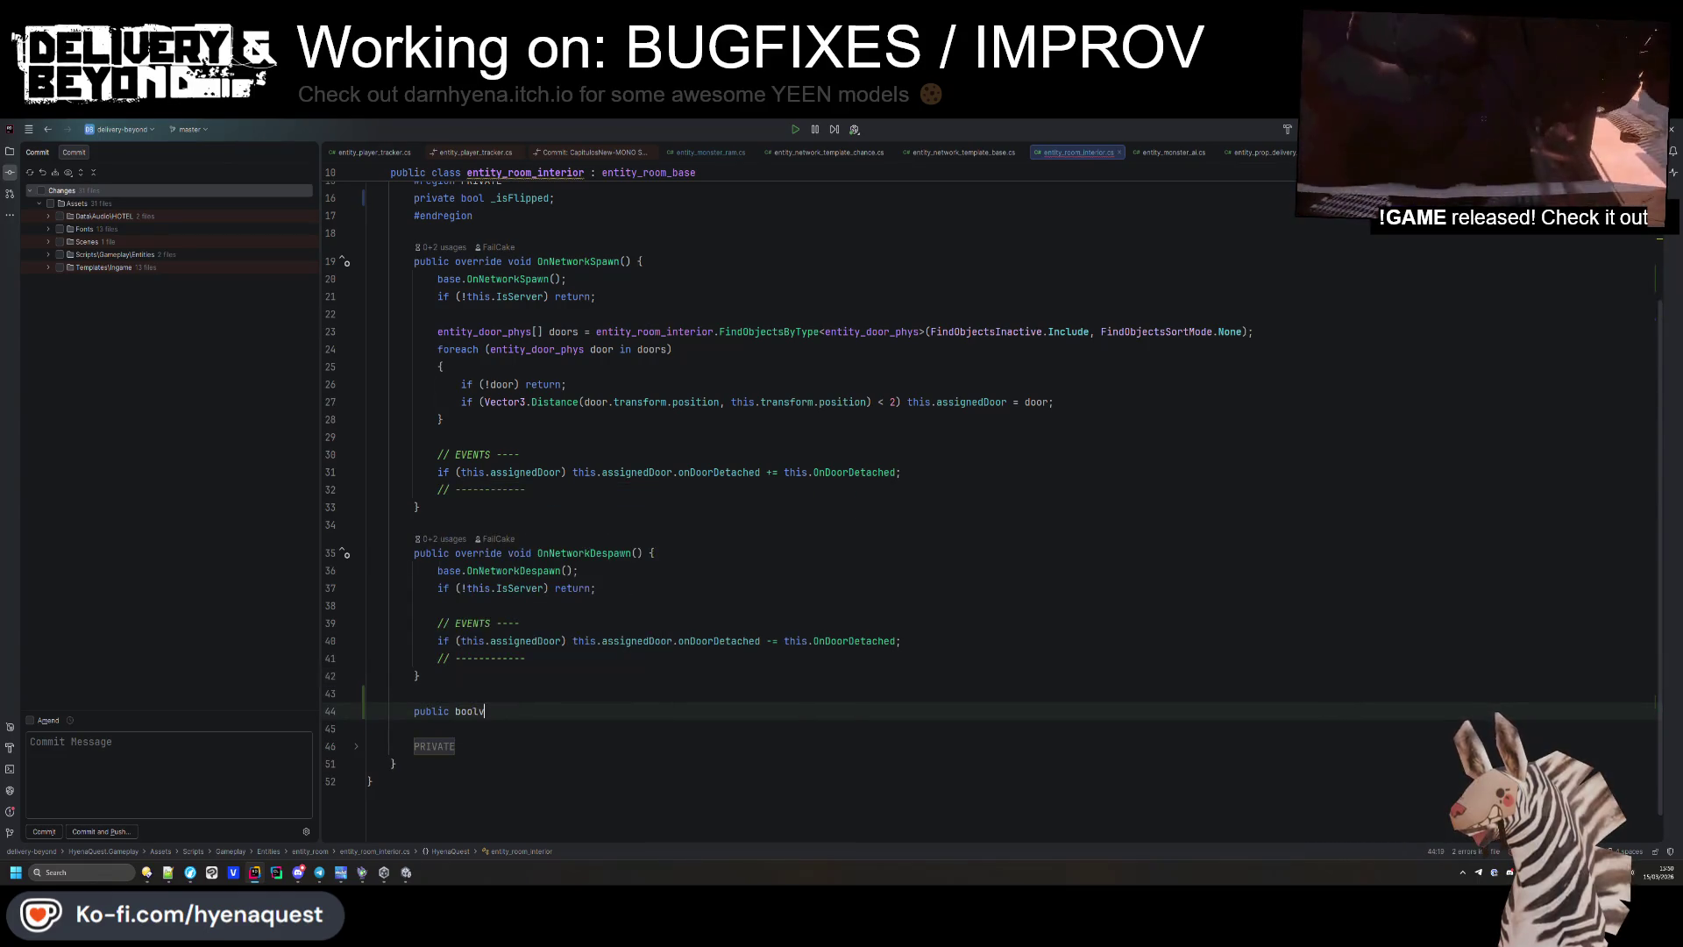
key(BackSpace)
key(BackSpace)
key(BackSpace)
key(BackSpace)
key(BackSpace)
text(void SetF)
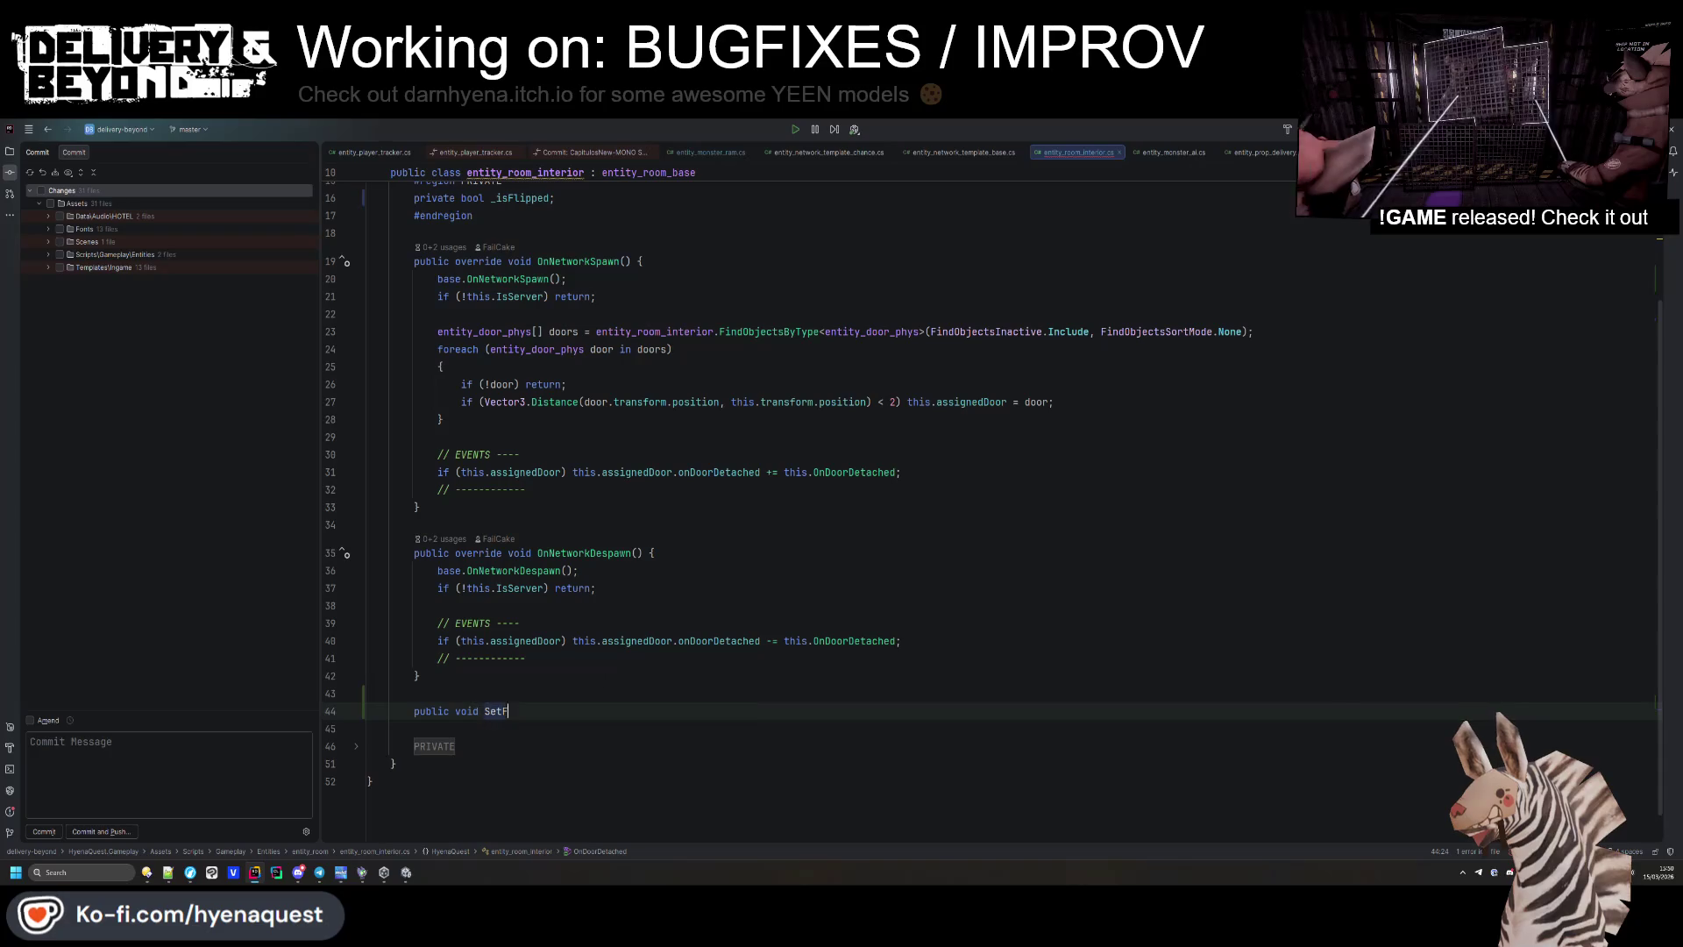
text(lip(bool flip) {)
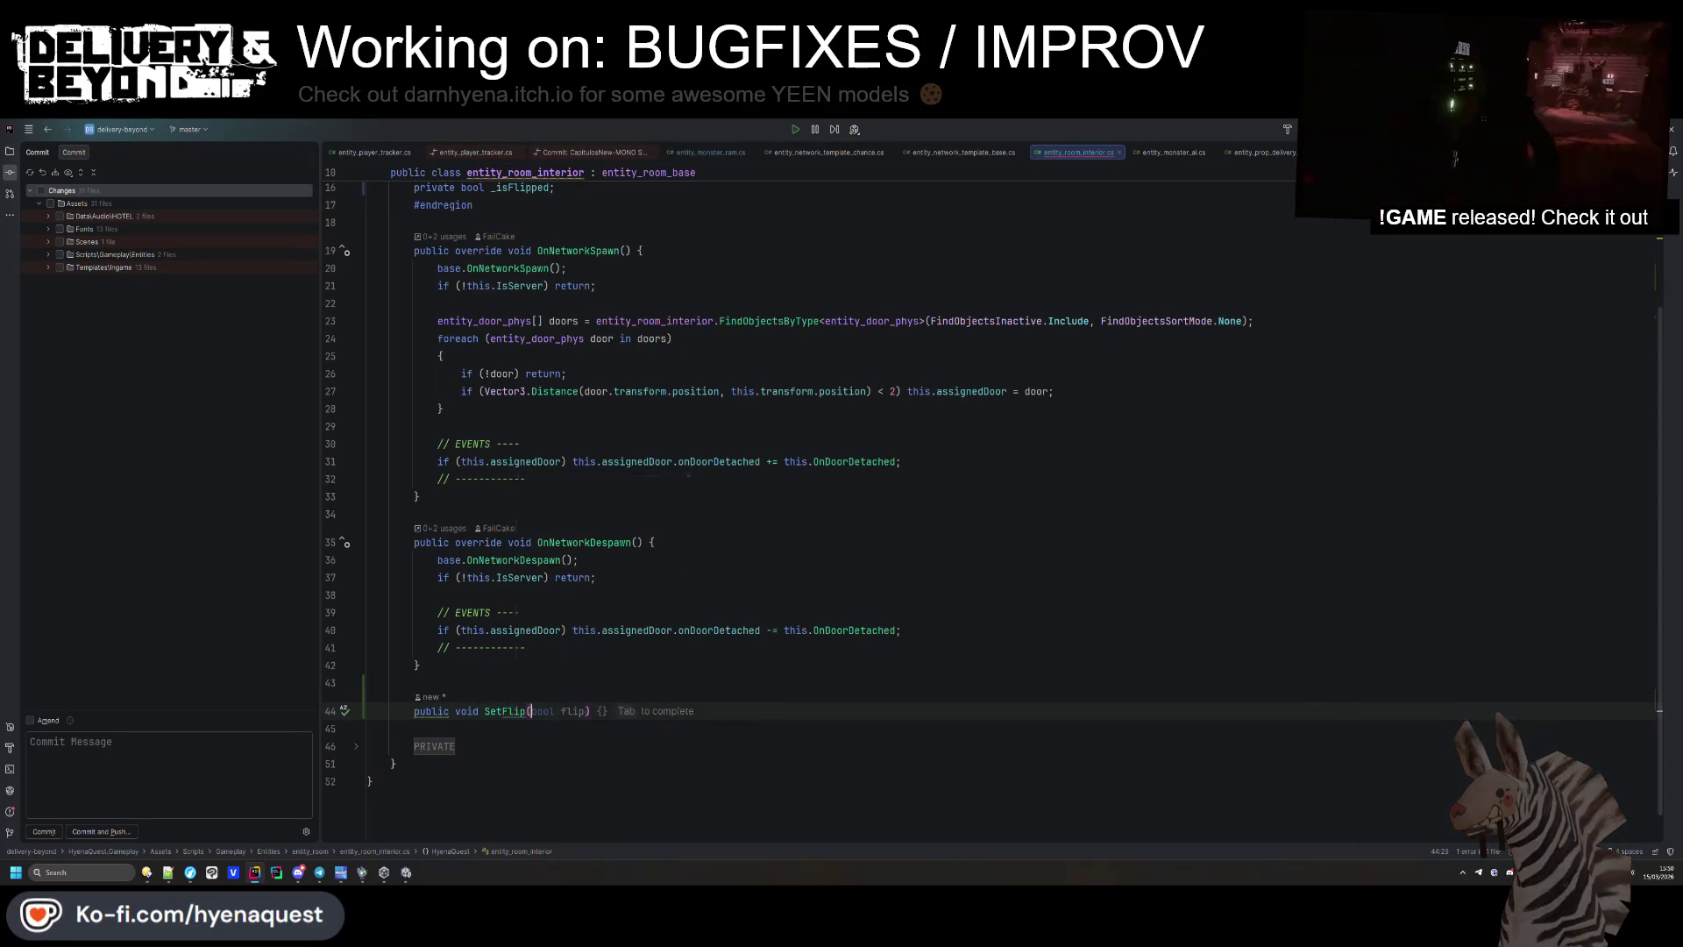
key(Return)
text(this._isFlipped = flip;)
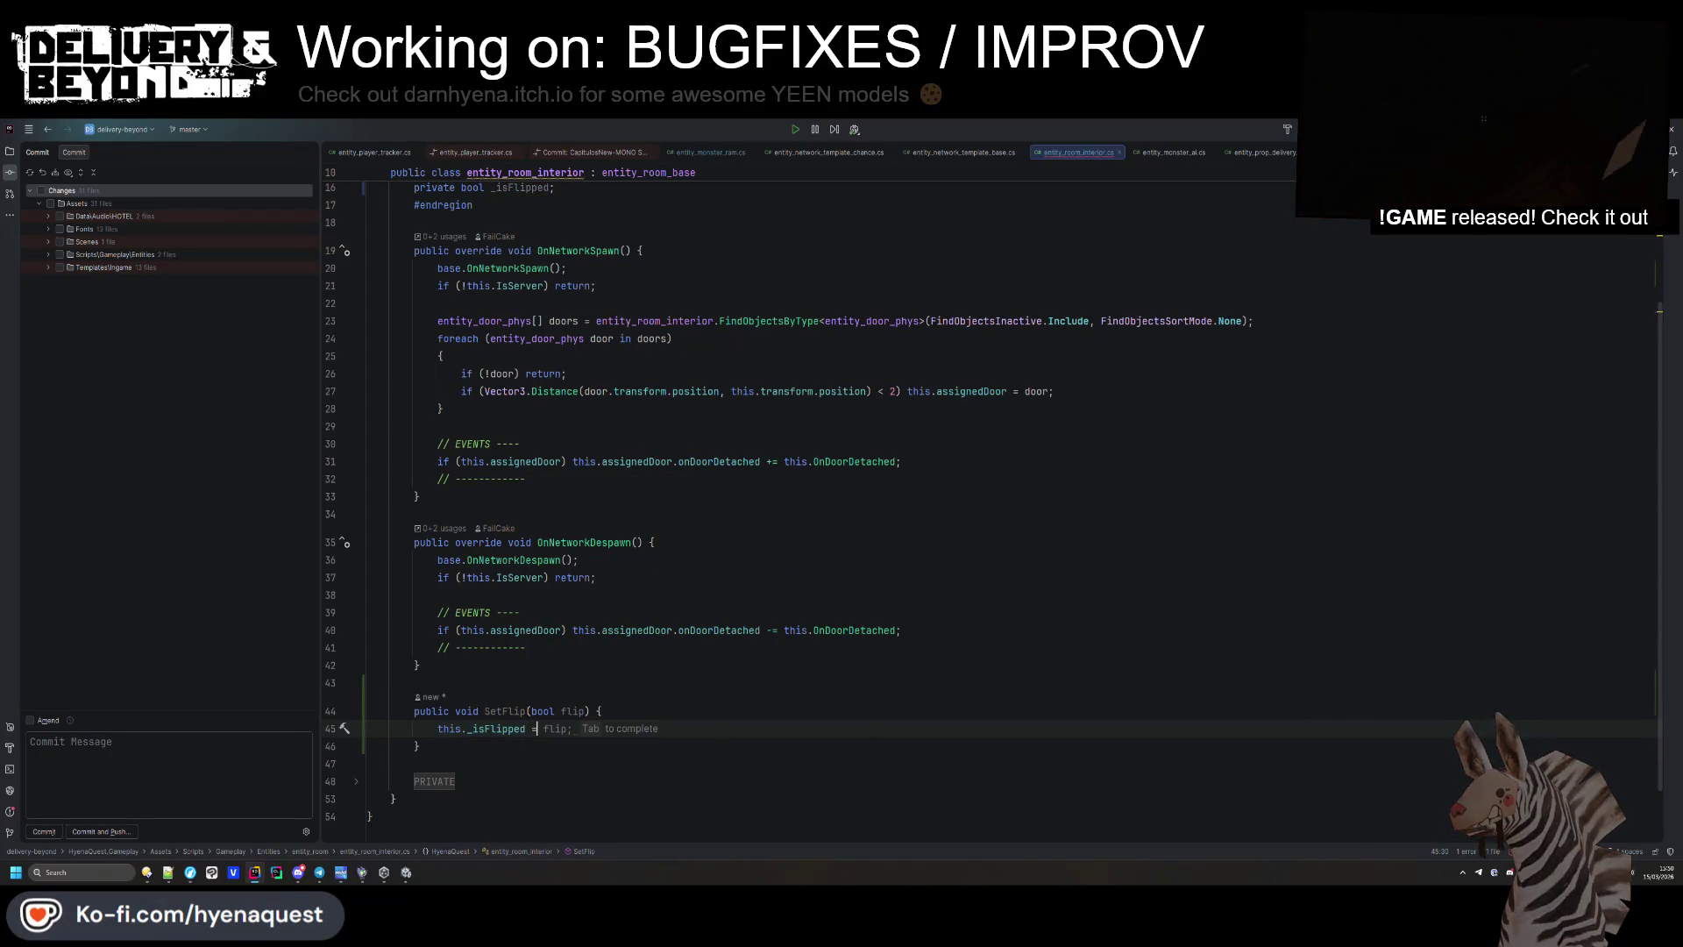
key(Down)
Add a public bool IsRoomFlipped() method returning this._isFlipped.
key(Return)
key(Return)
text(public bool)
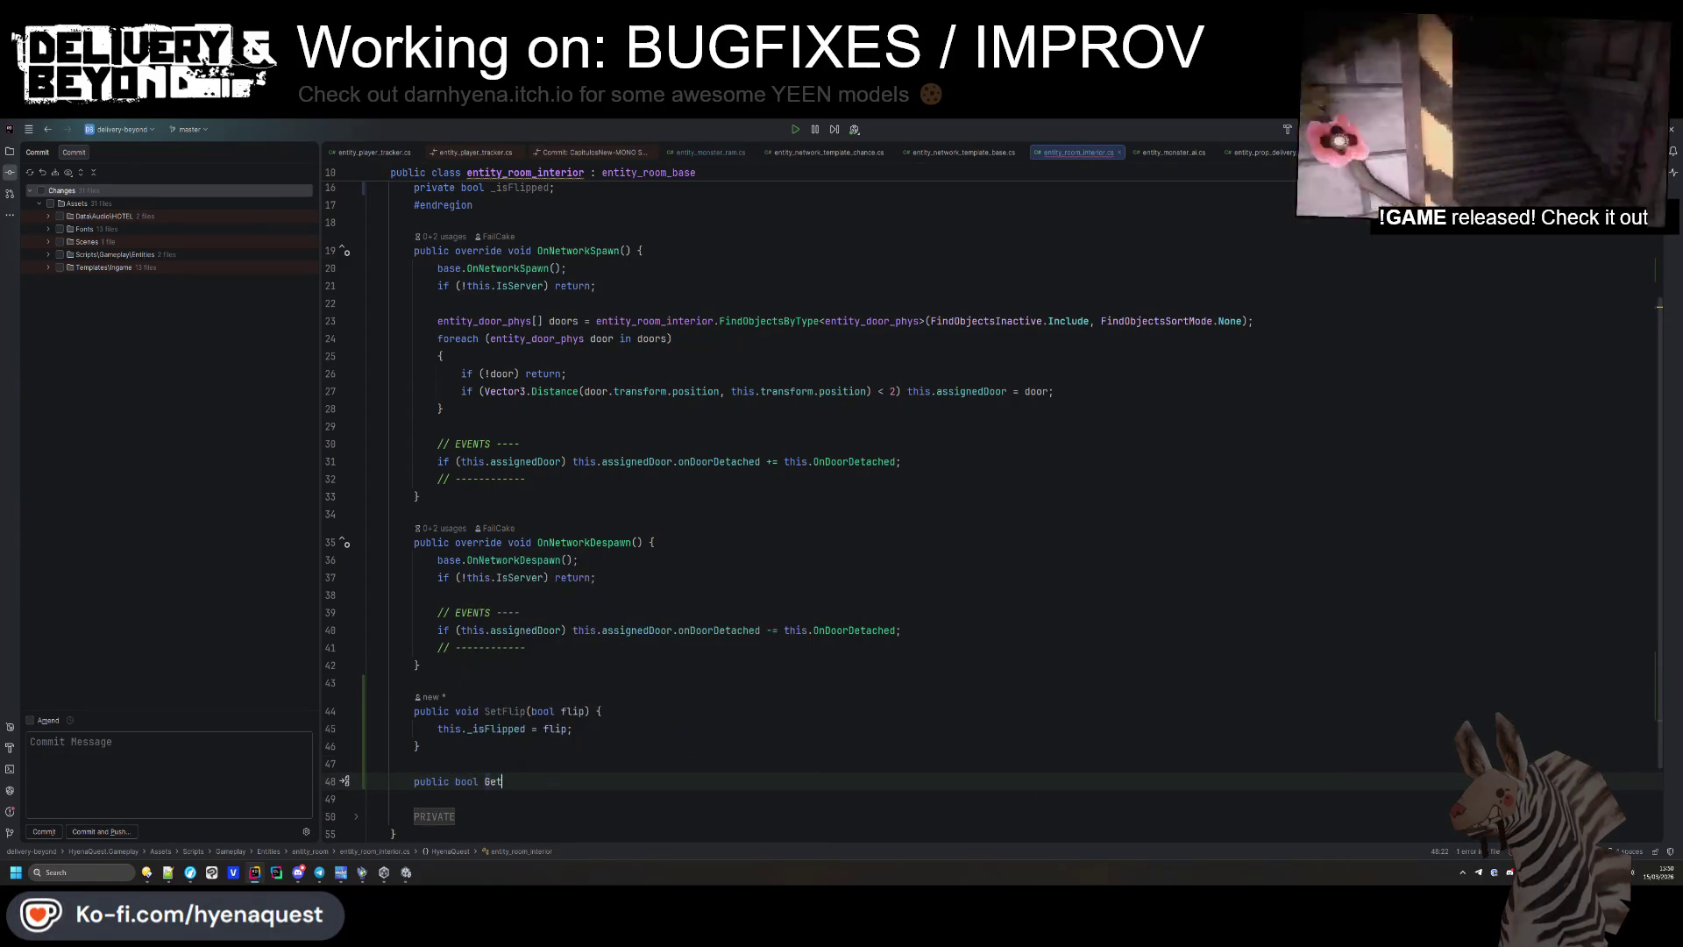
text( IsR)
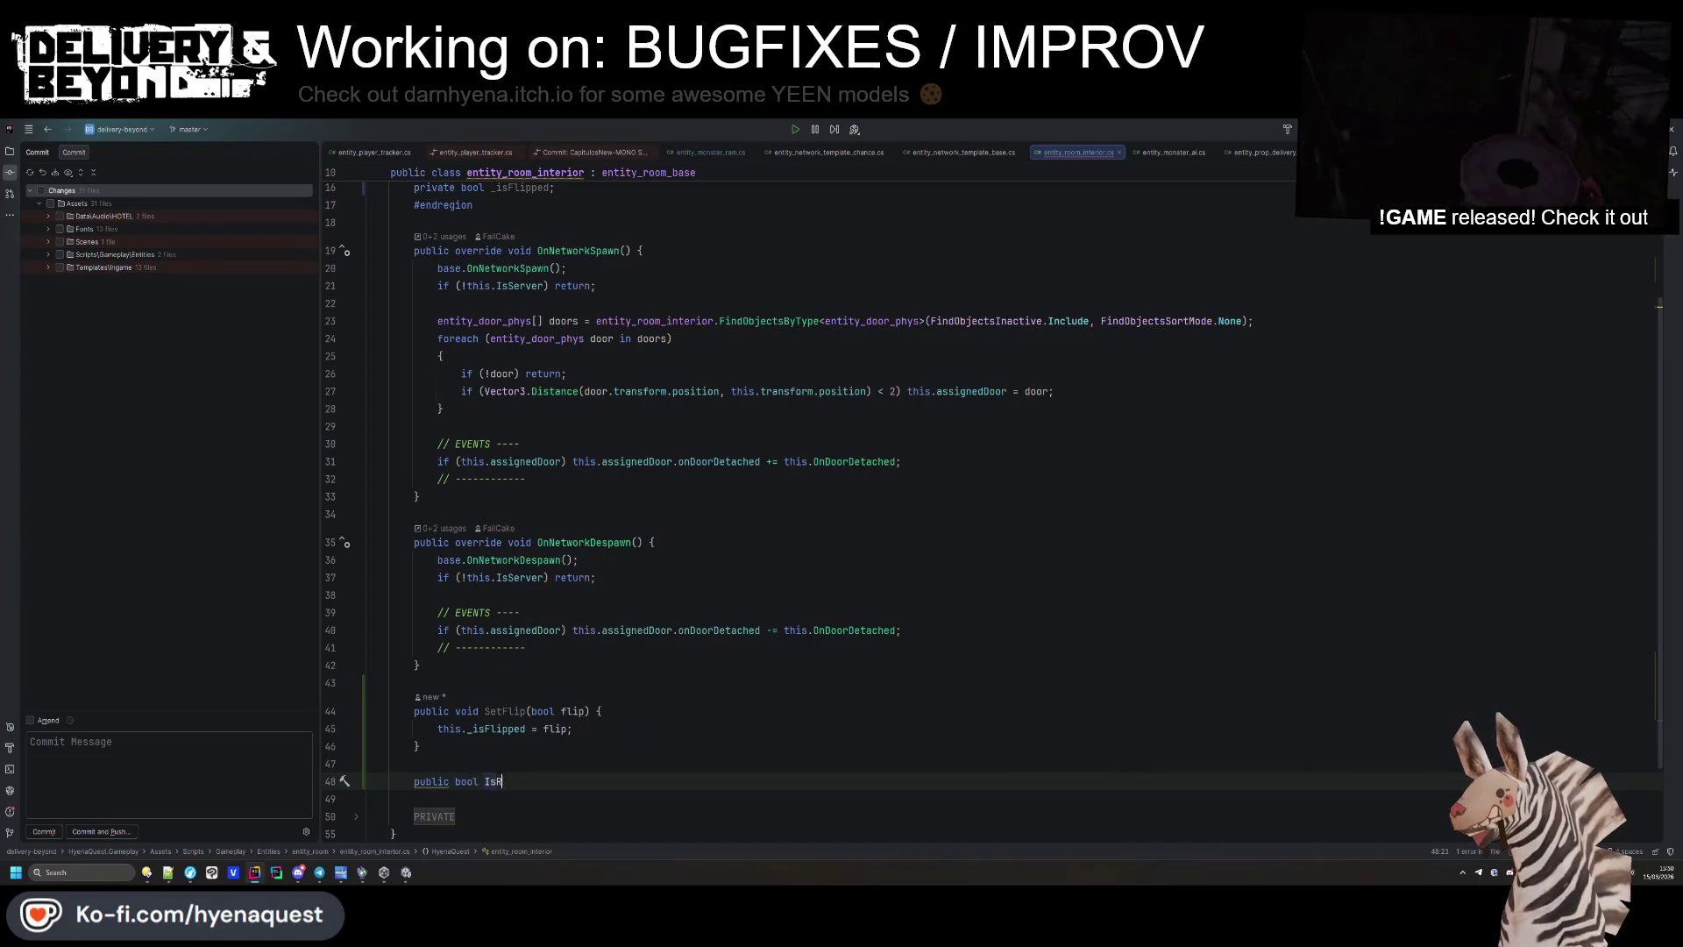
text(oomFlip)
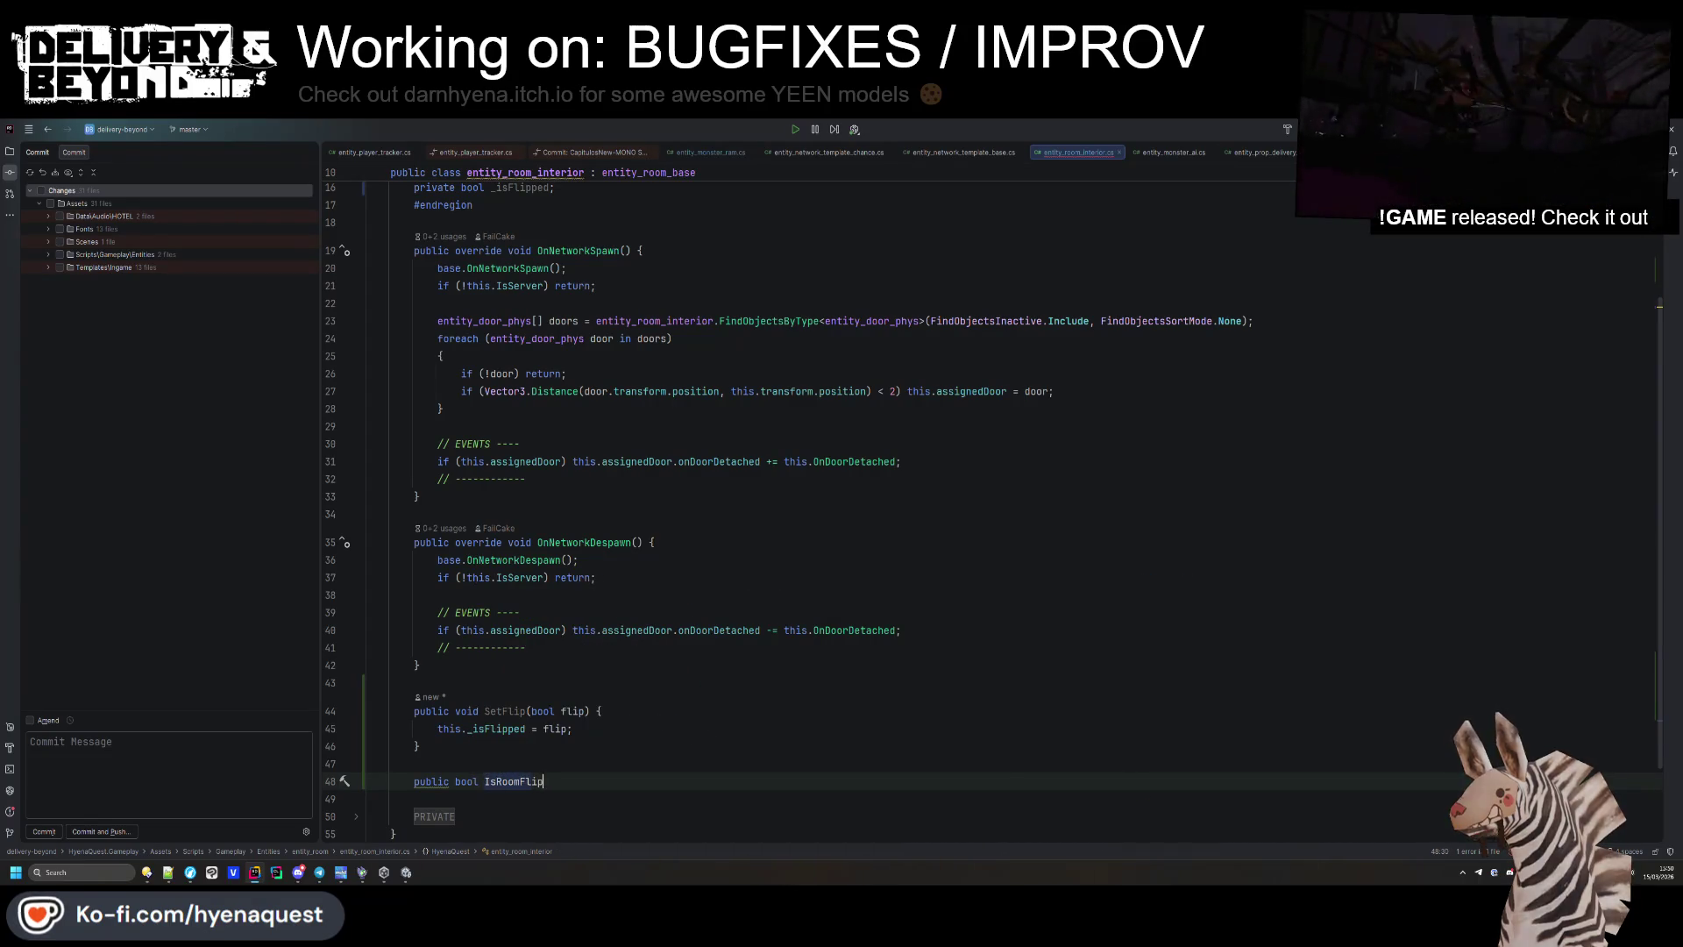
text(ped(){return this.fl)
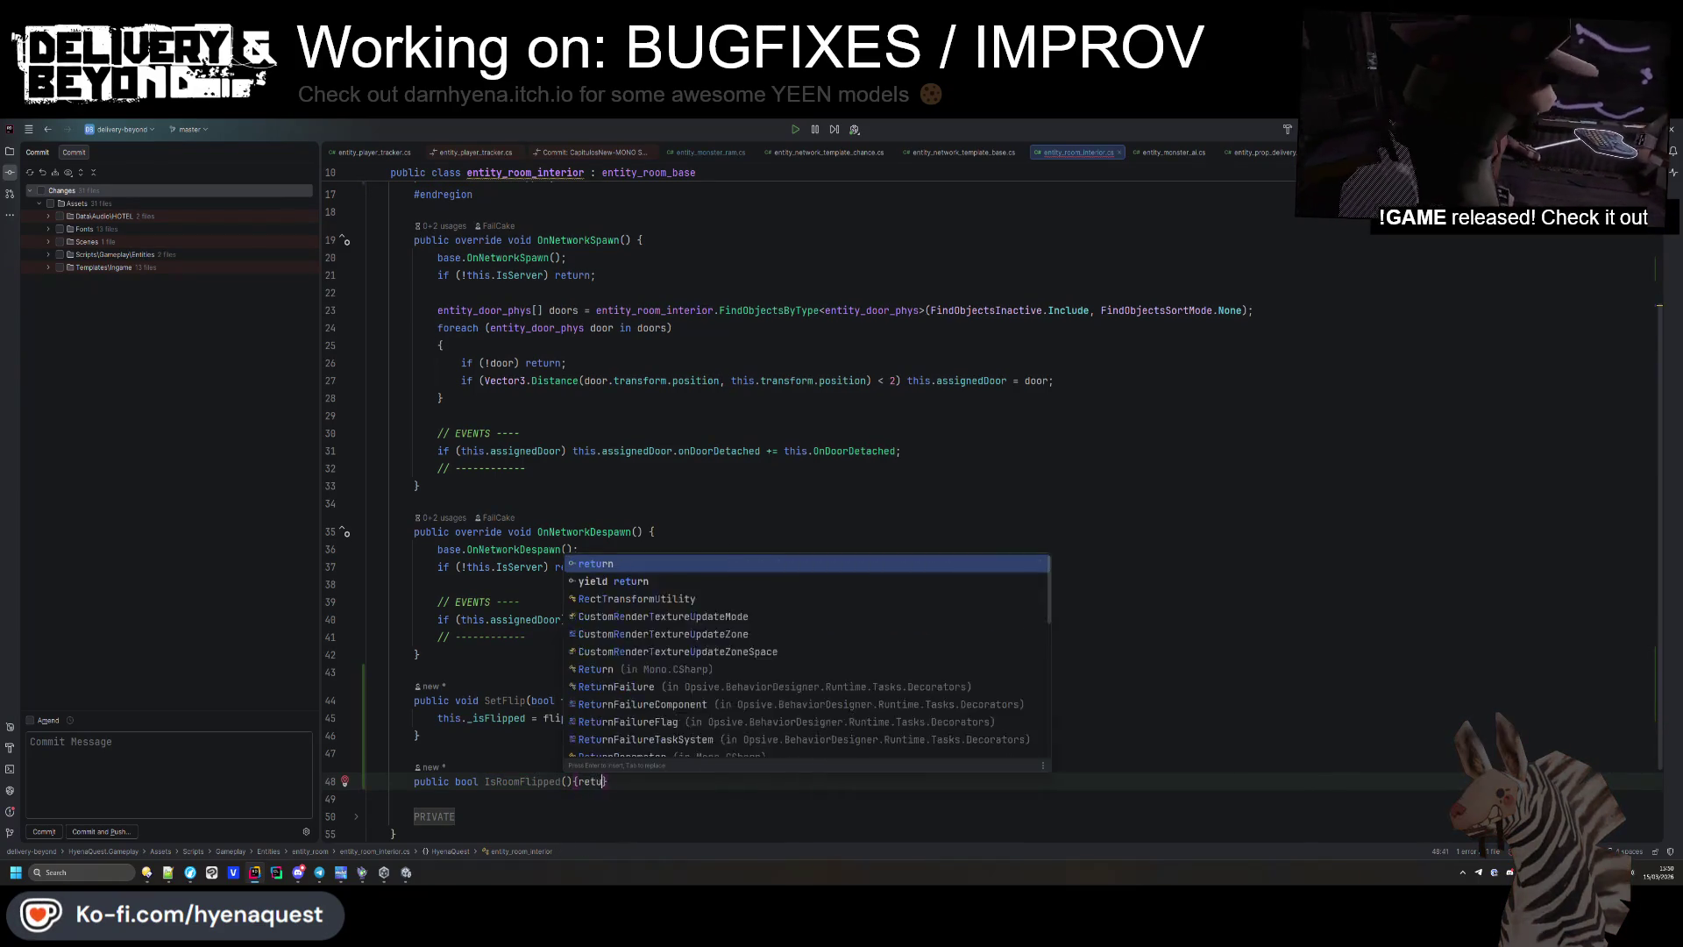
key(Return)
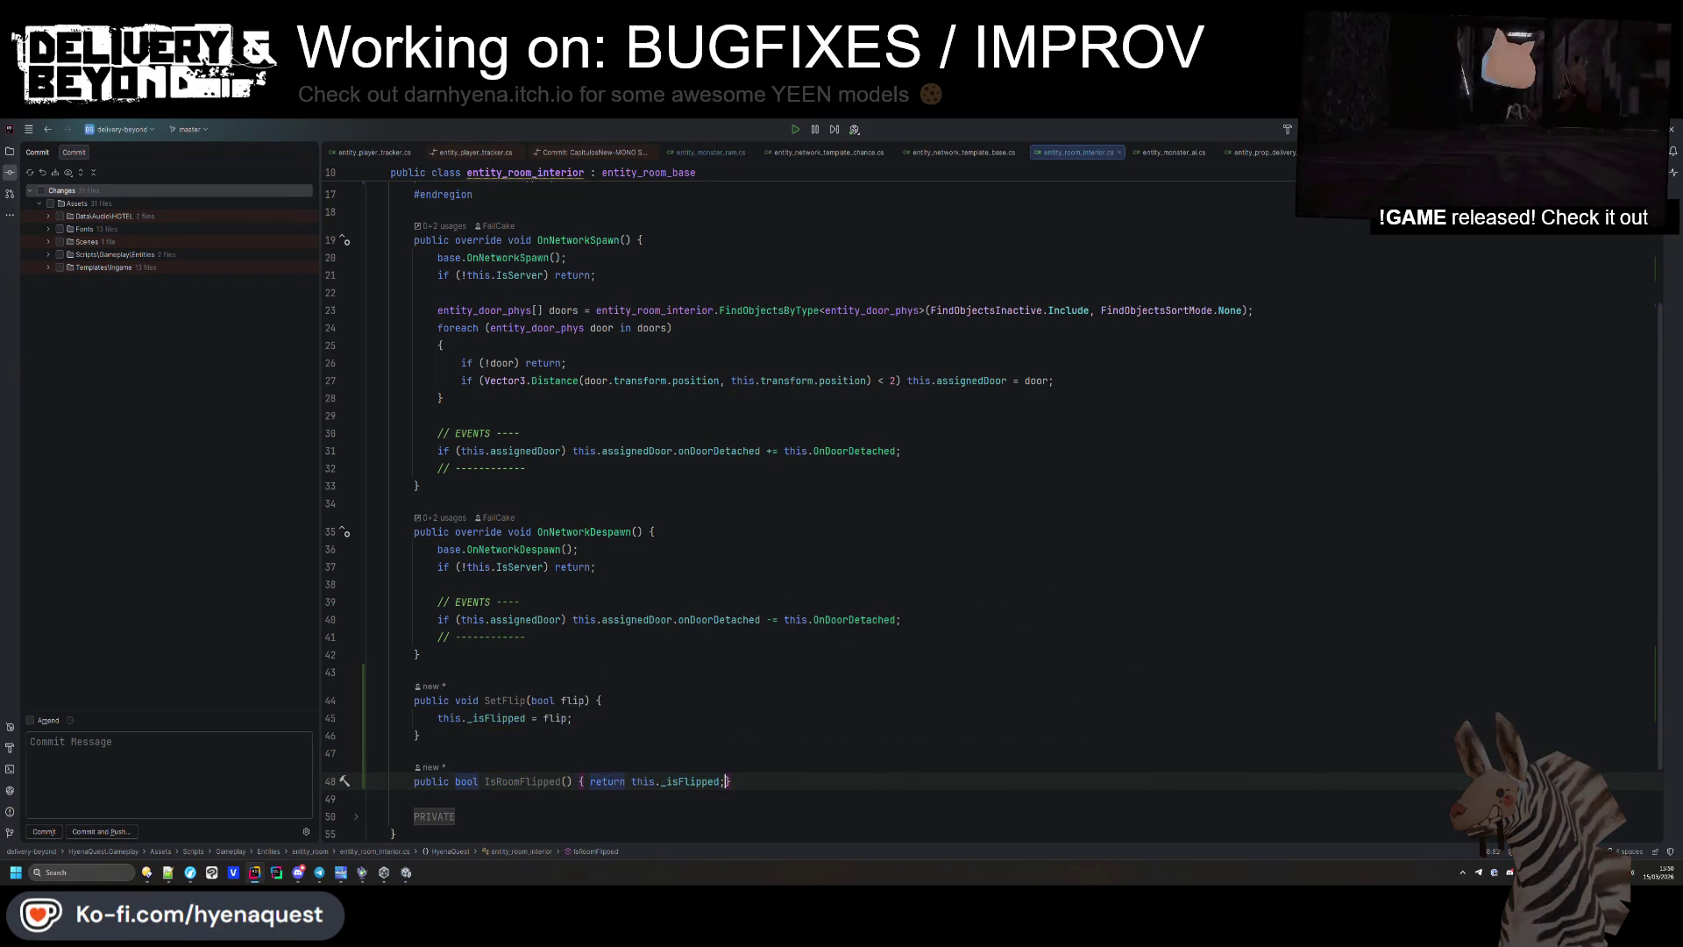
click(694, 530)
click(866, 310)
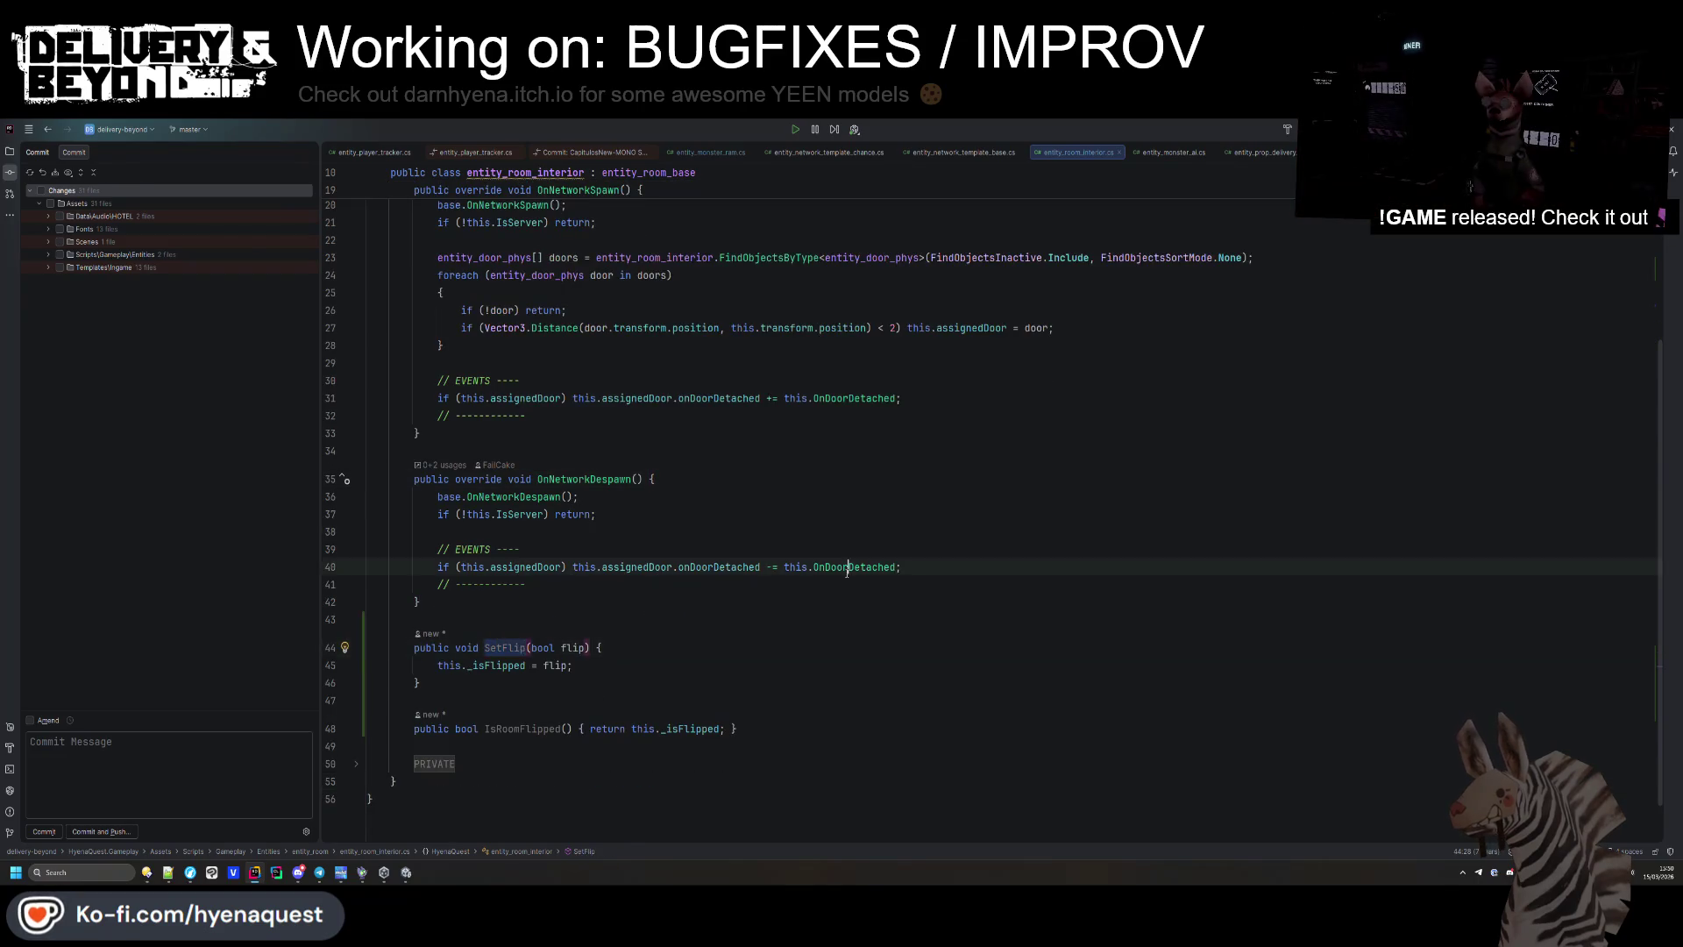
scroll(837, 413, up, 3)
scroll(449, 154, down, 5)
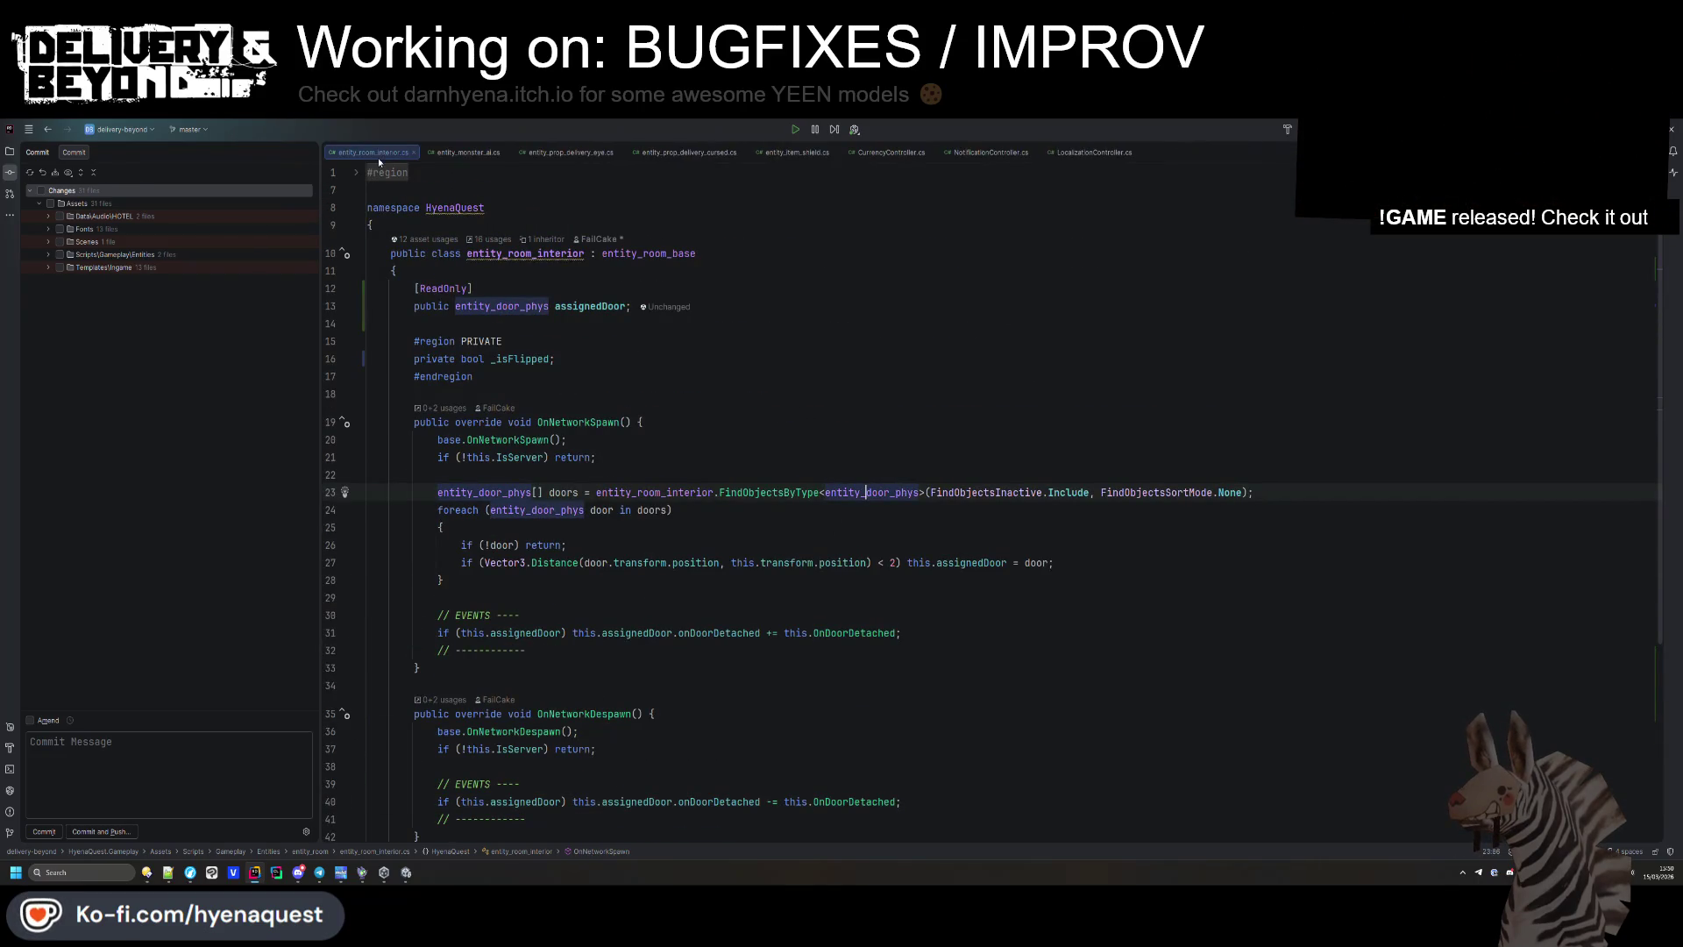
Open MapController.cs and search 'entity_room_inter' to reach CreateInterior's useMirroring flag.
text(mapcontr)
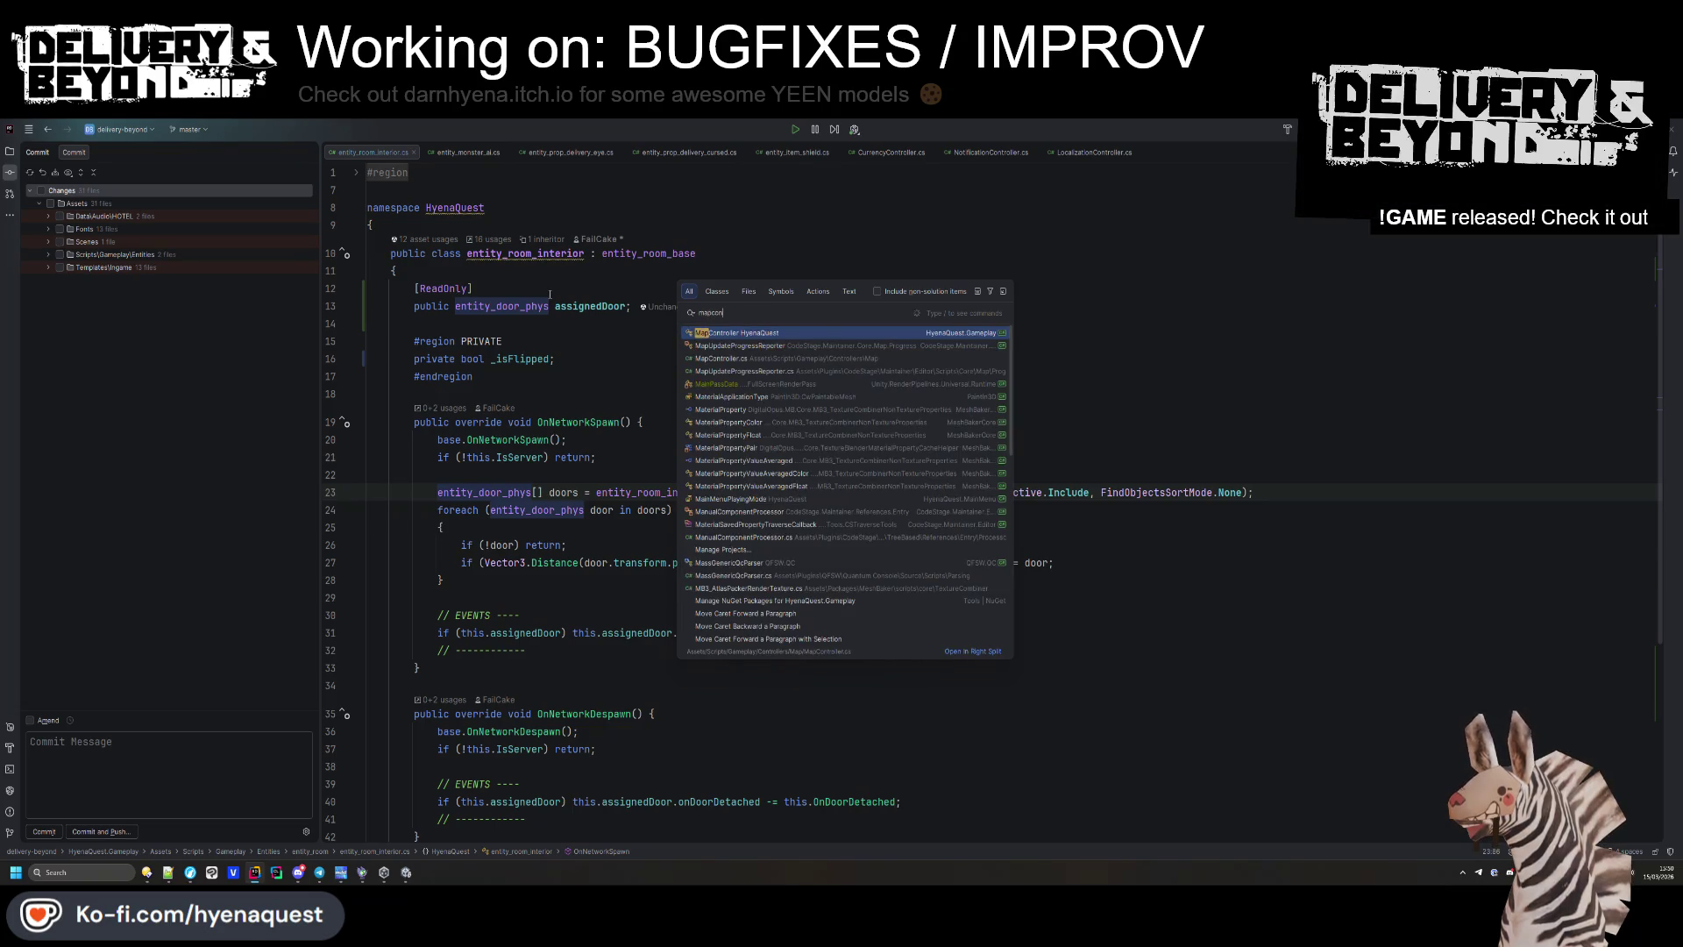
key(Return)
key(ctrl+f)
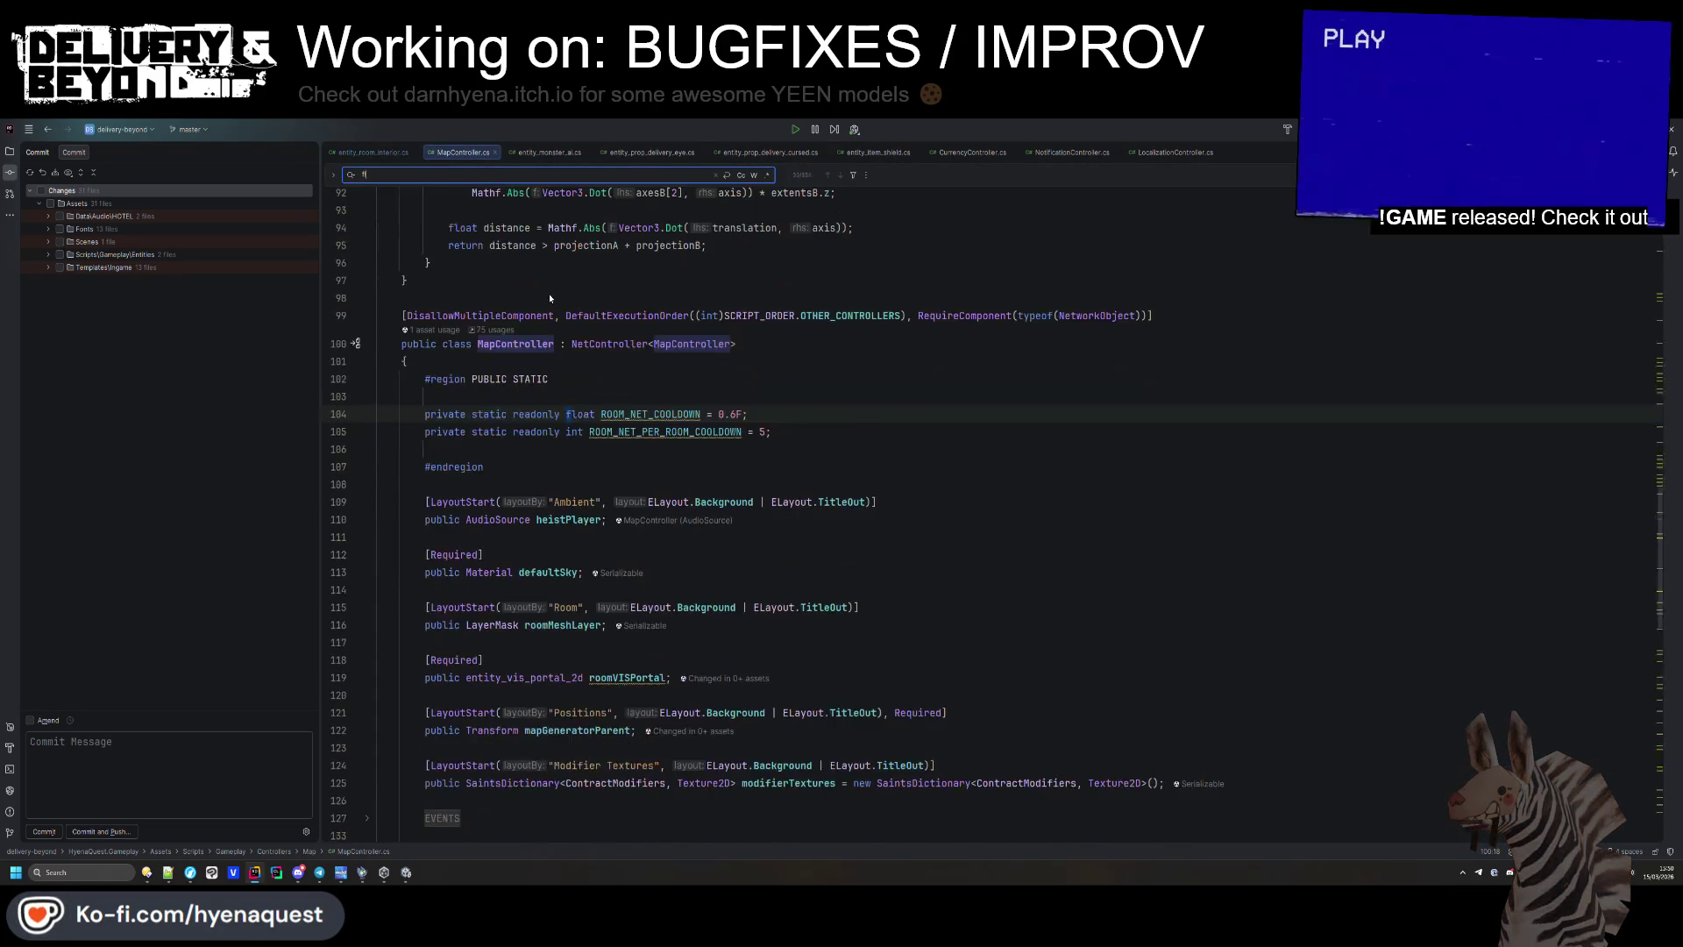
key(BackSpace)
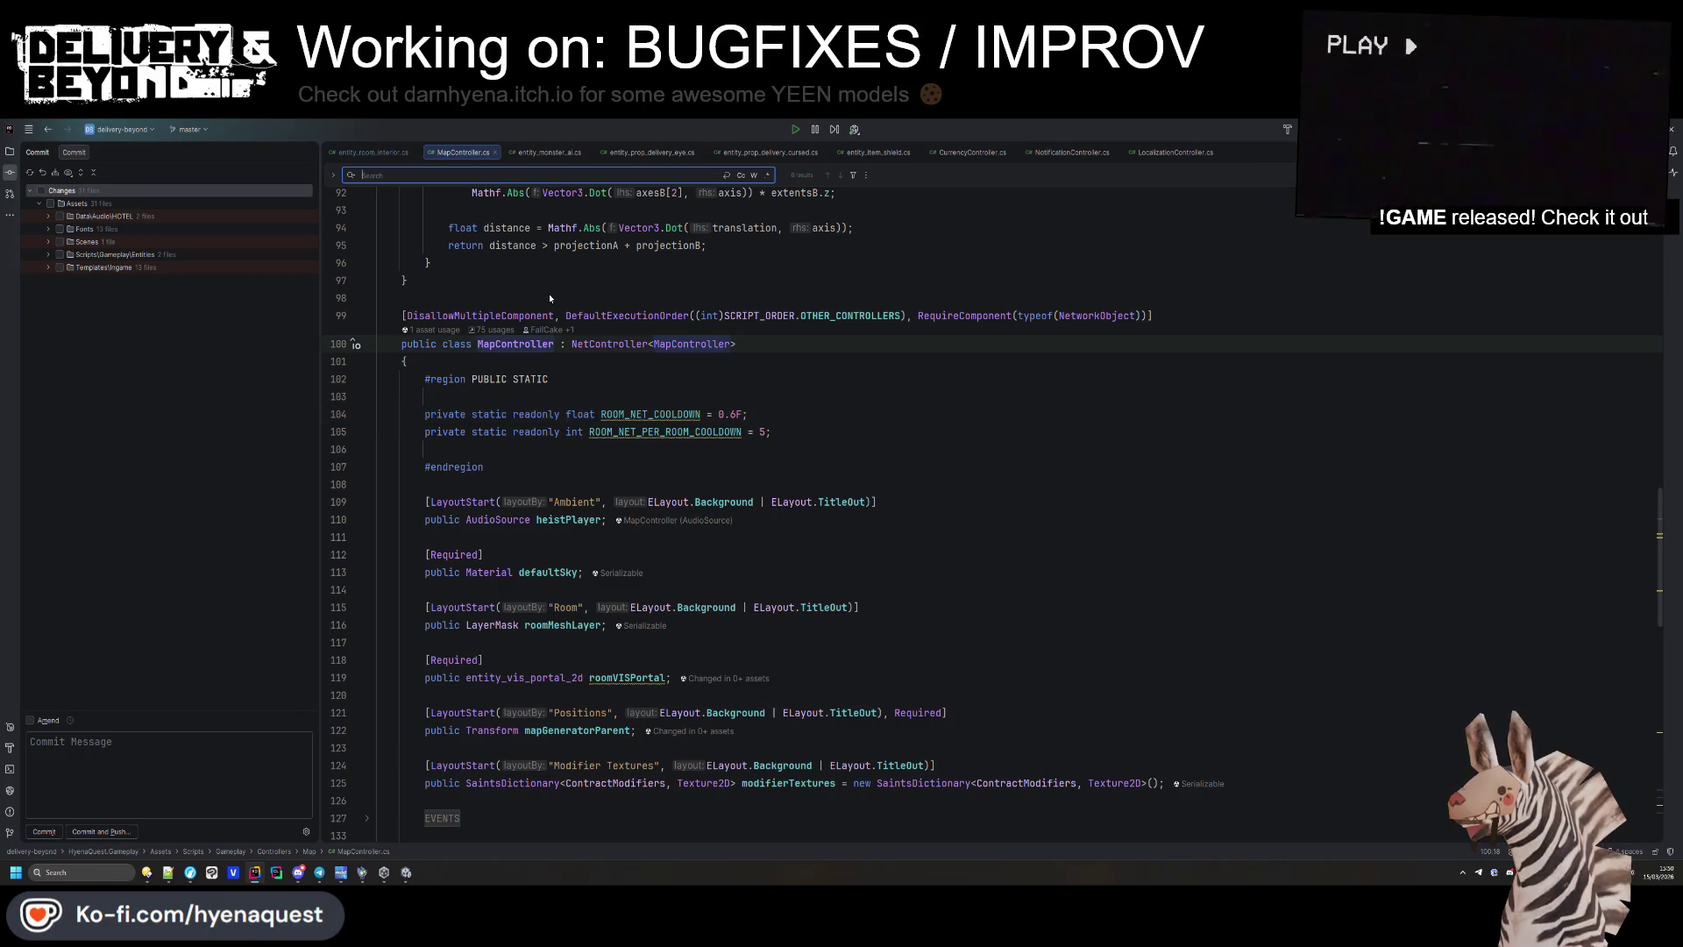
text(entity_)
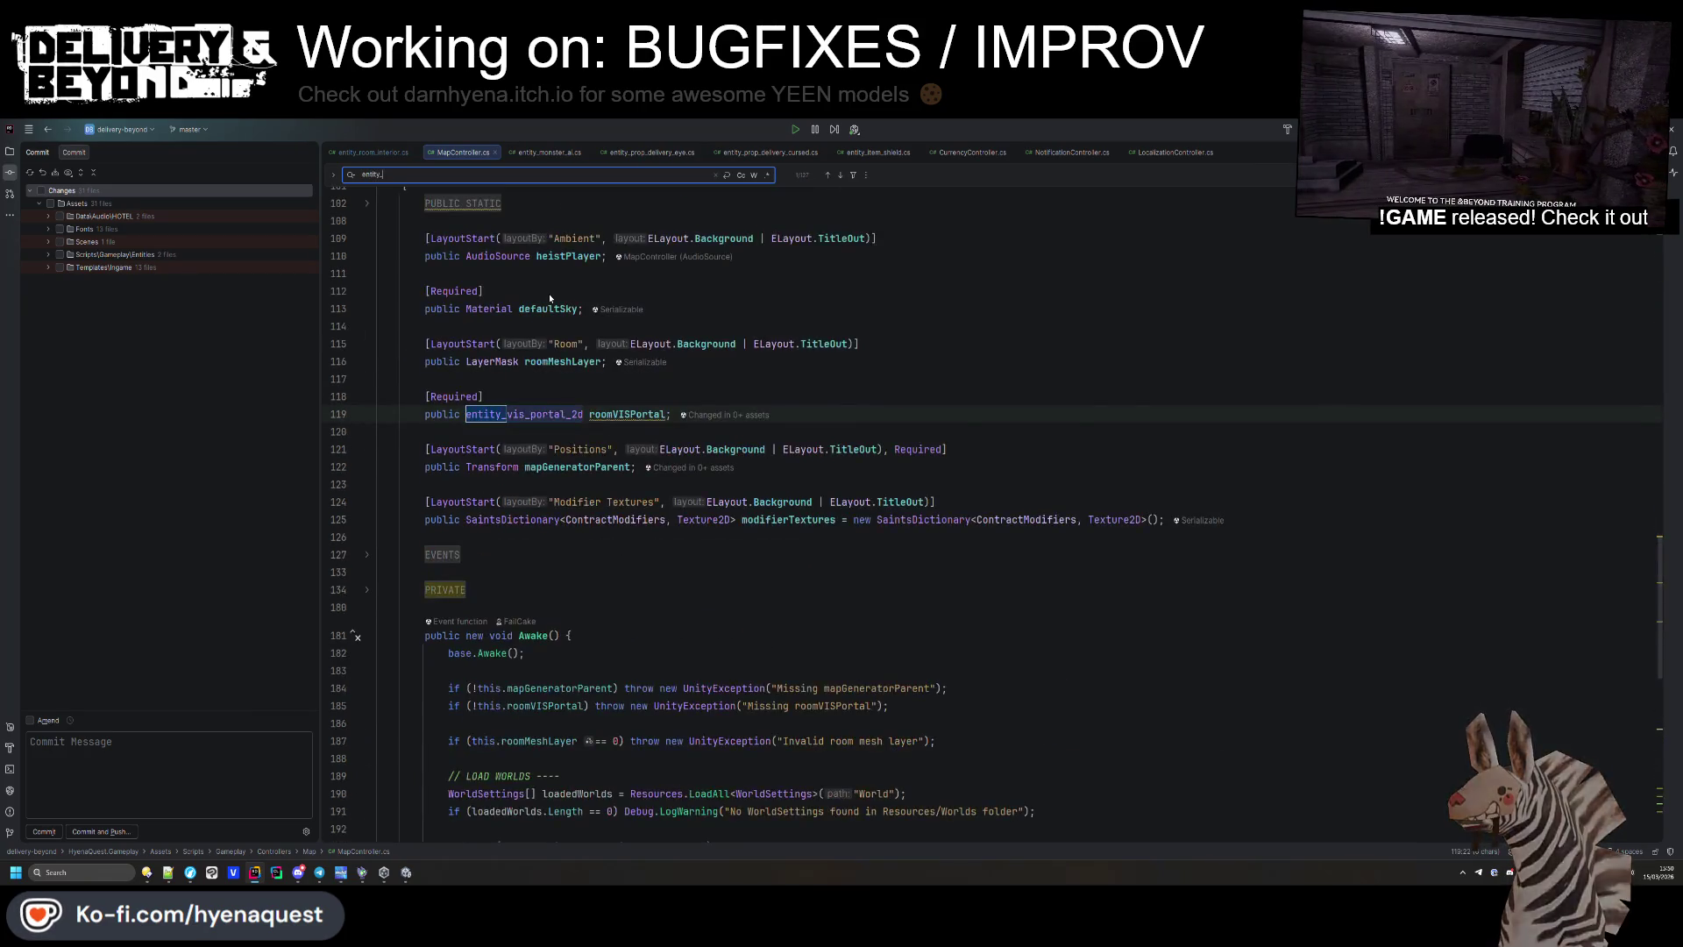
text(room_inter)
key(Return)
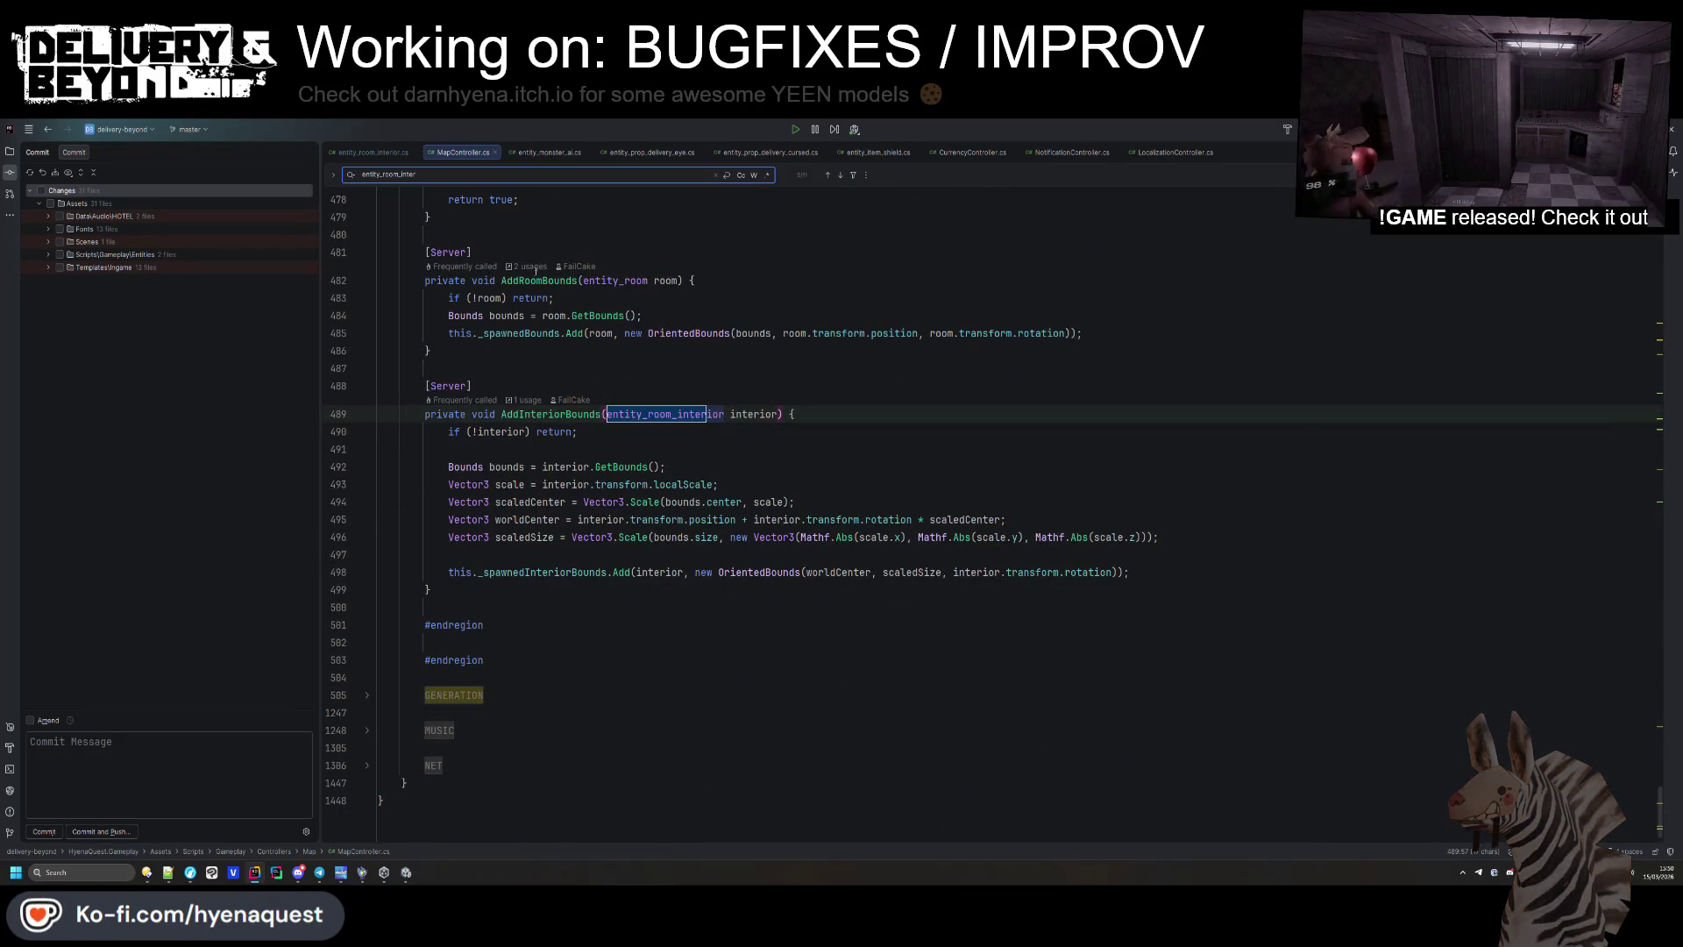
key(Return)
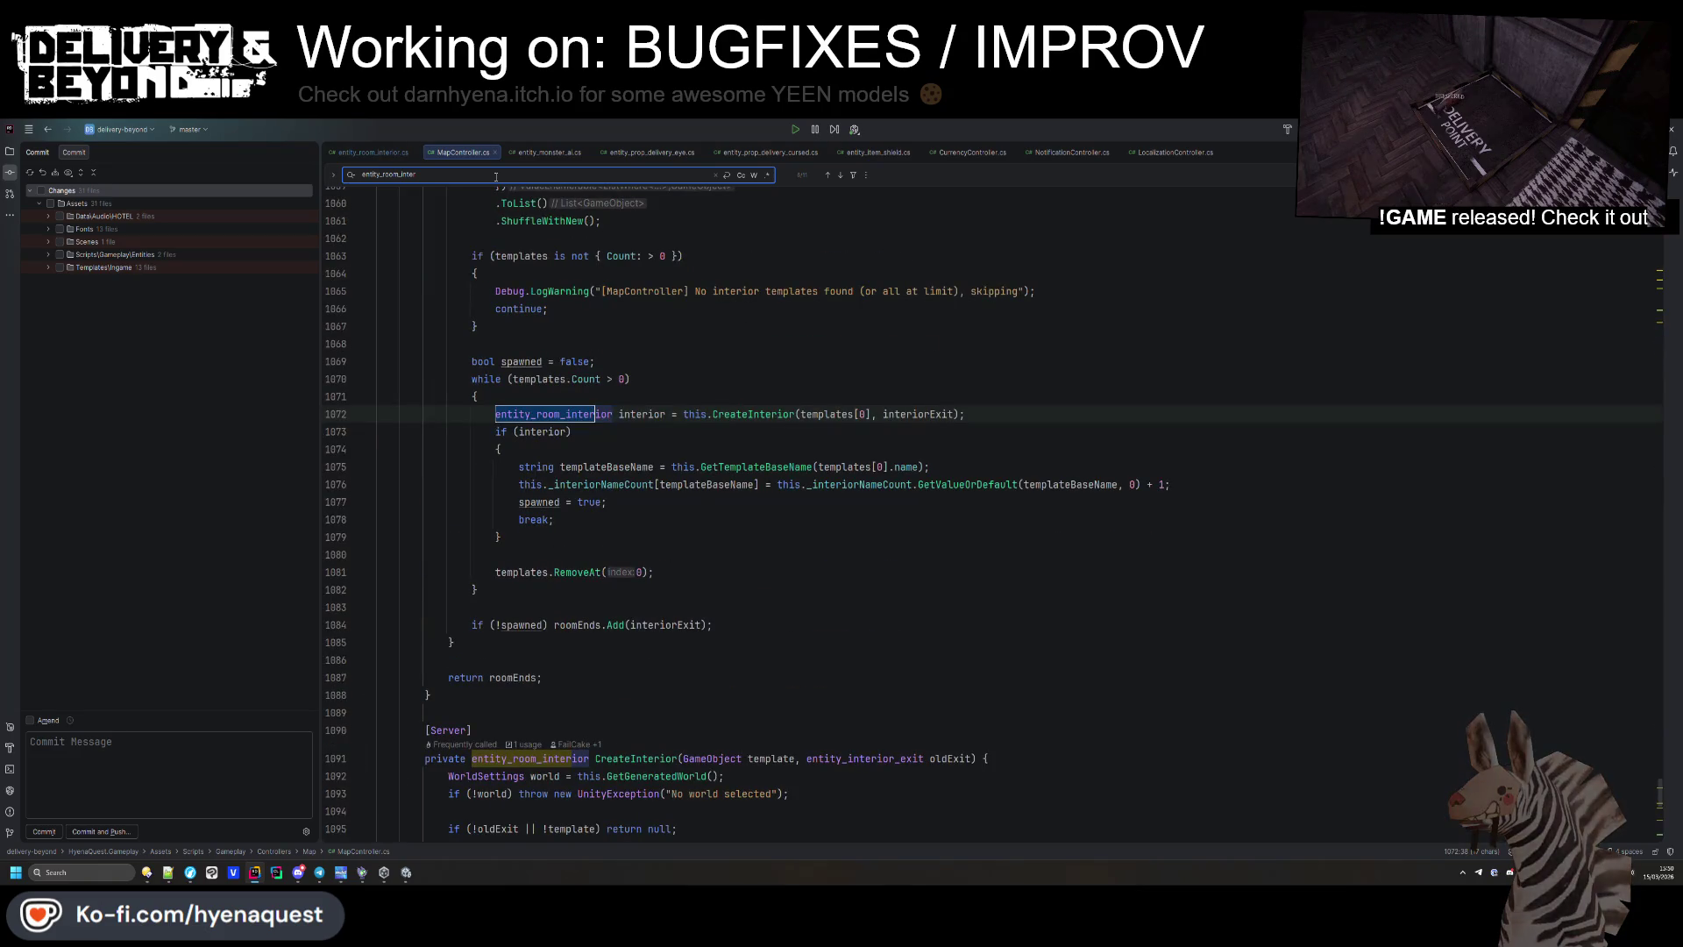
key(Return)
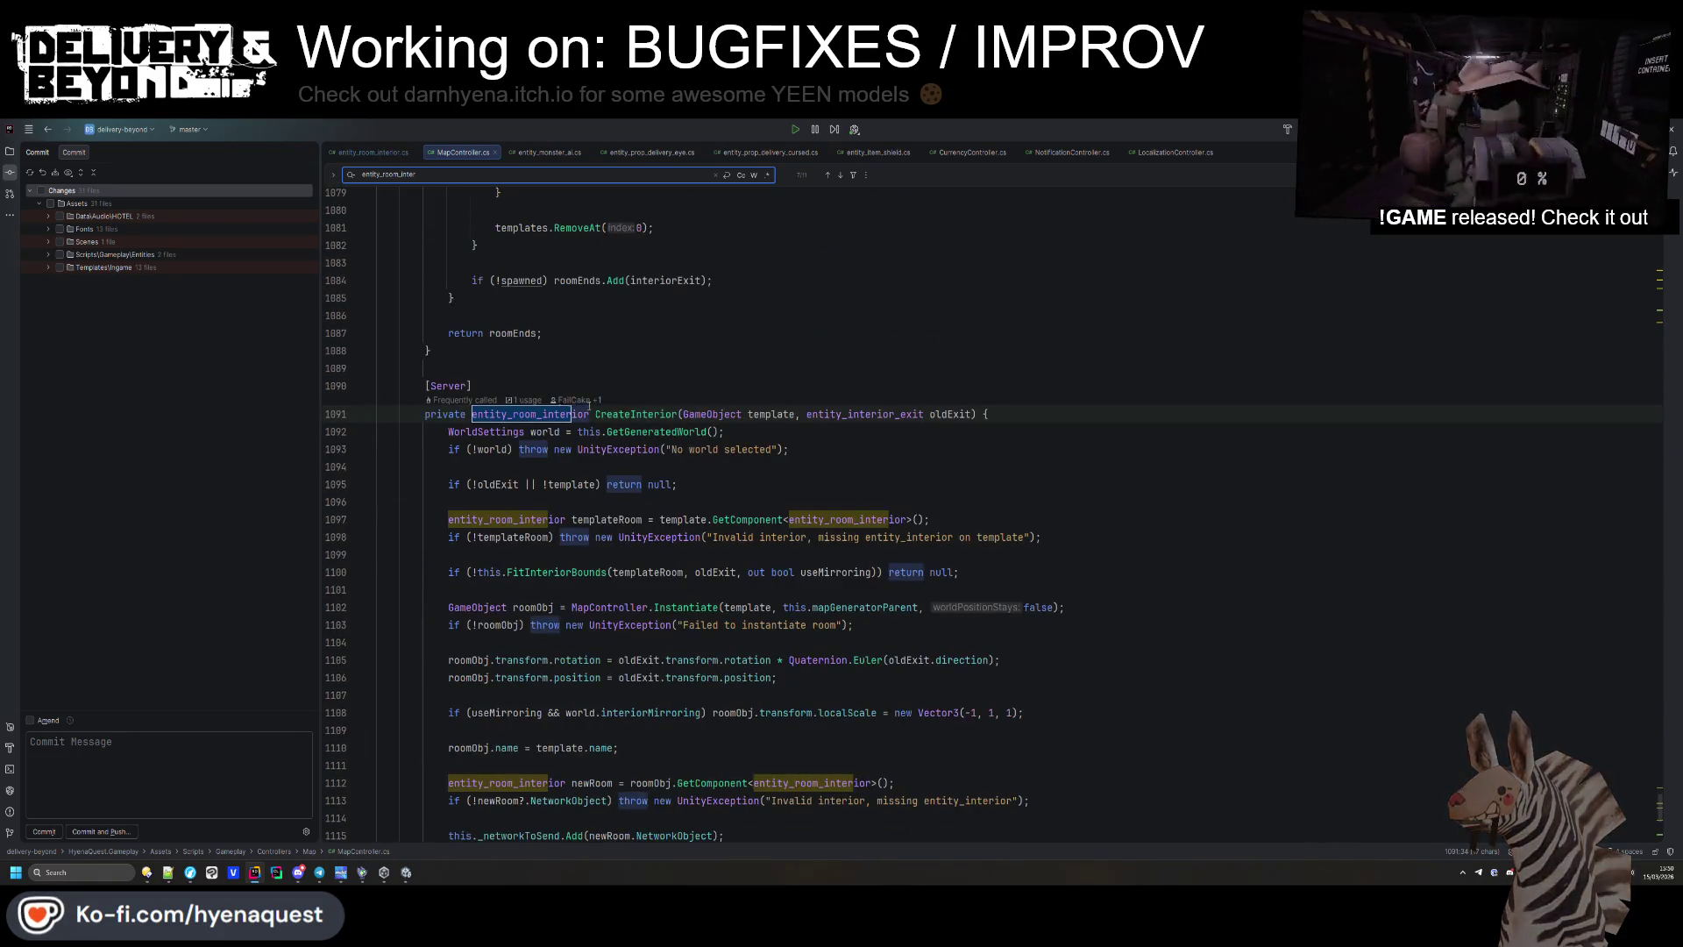
click(634, 419)
key(F2)
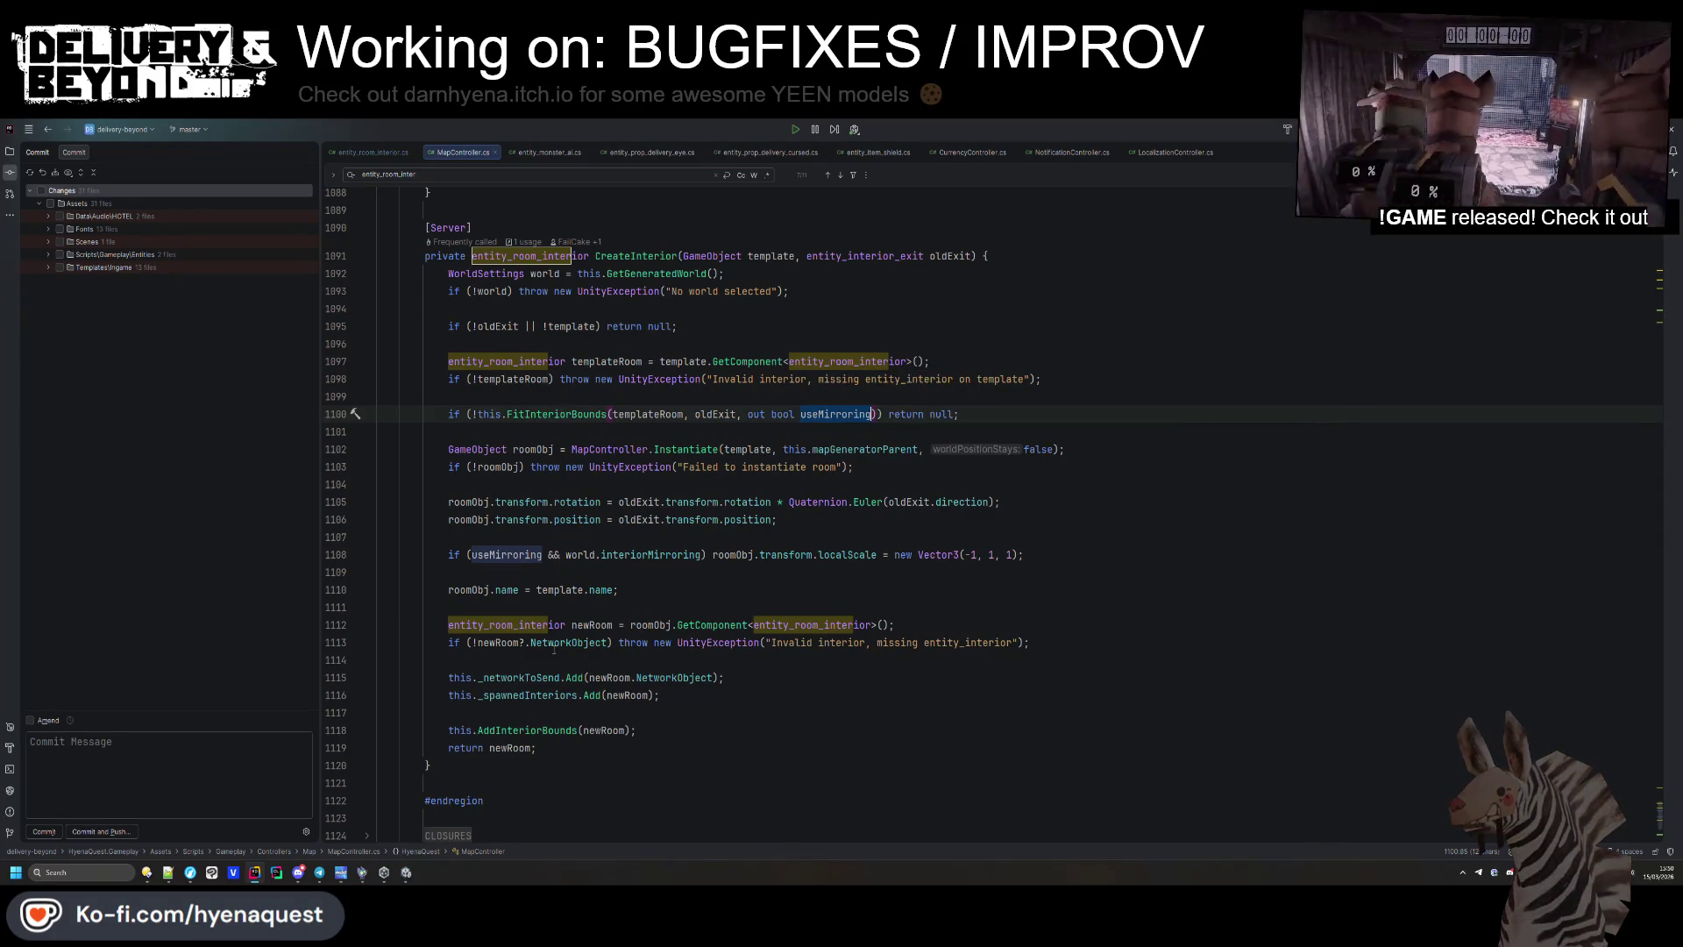
Drop a stray roomObj line and add a newRoom.SetFlip call after the NetworkObject check.
click(1096, 561)
key(Return)
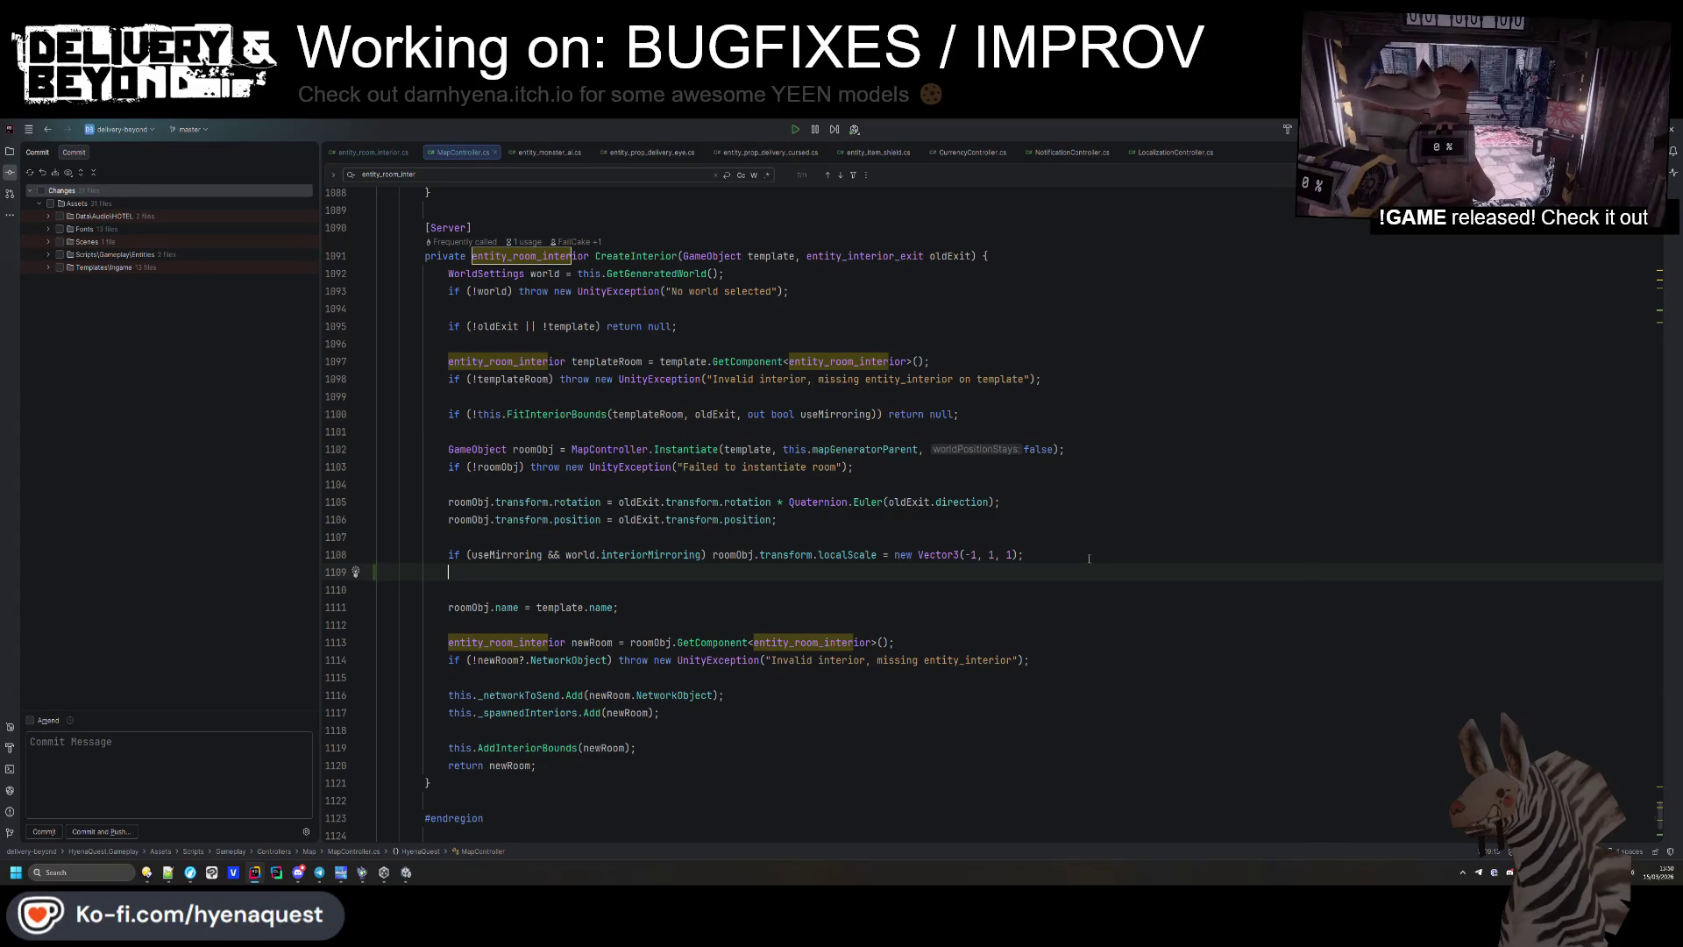
text(roomObj.set)
key(BackSpace)
key(BackSpace)
key(BackSpace)
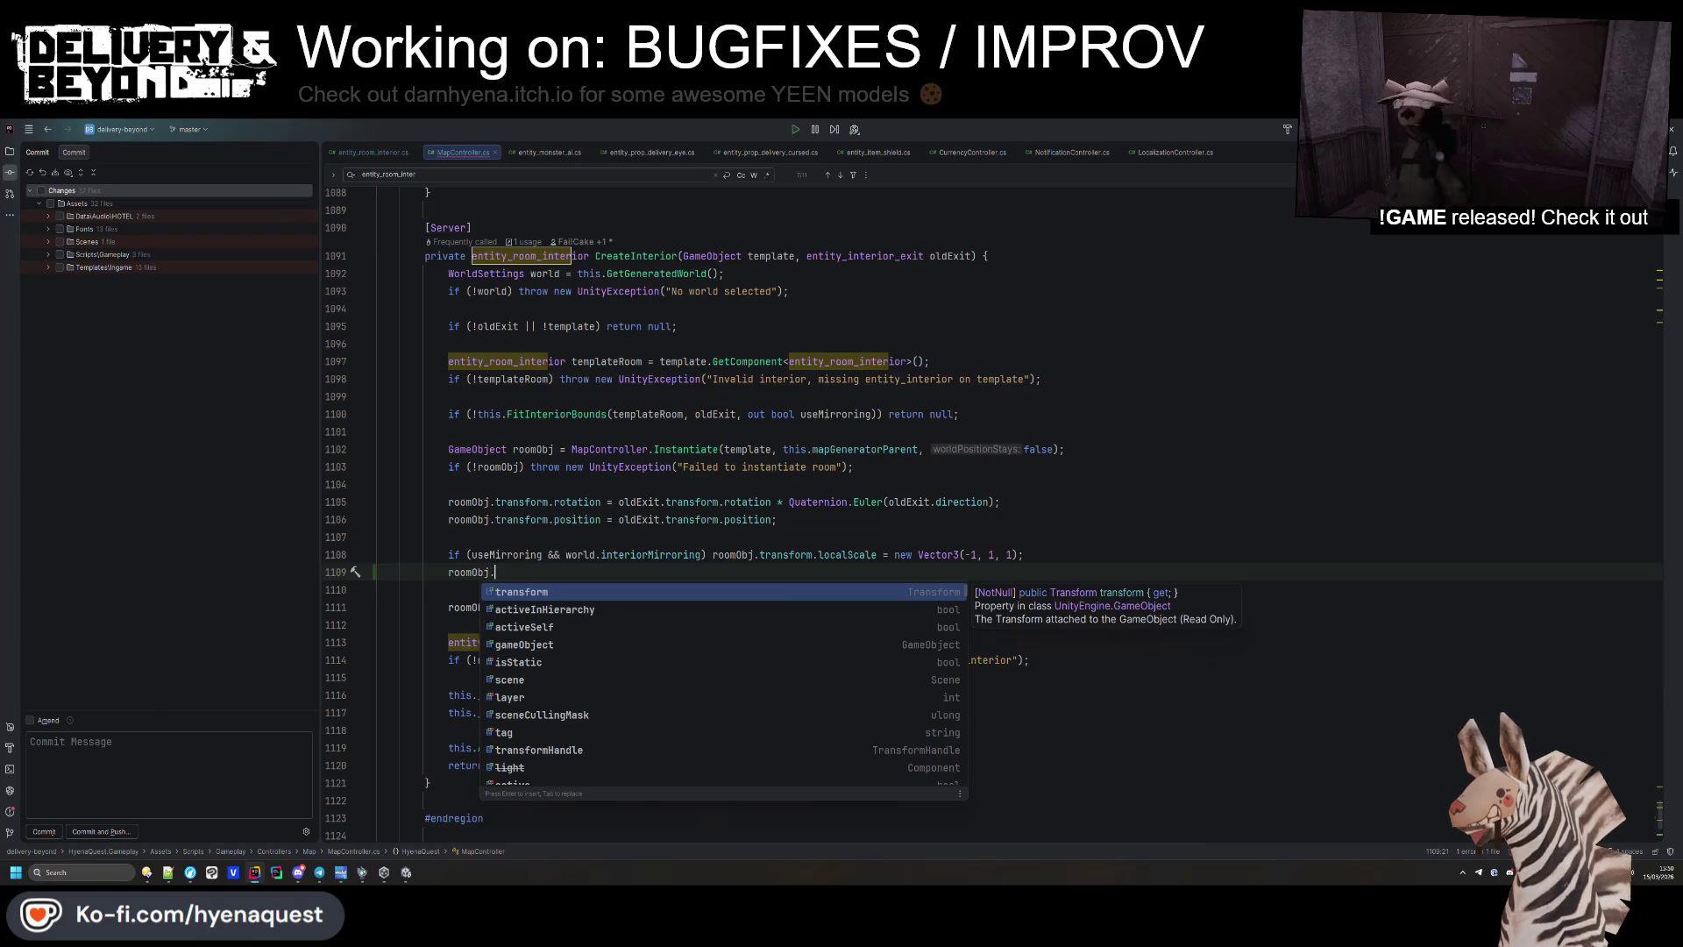
key(BackSpace)
key(BackSpace)
key(BackSpace)
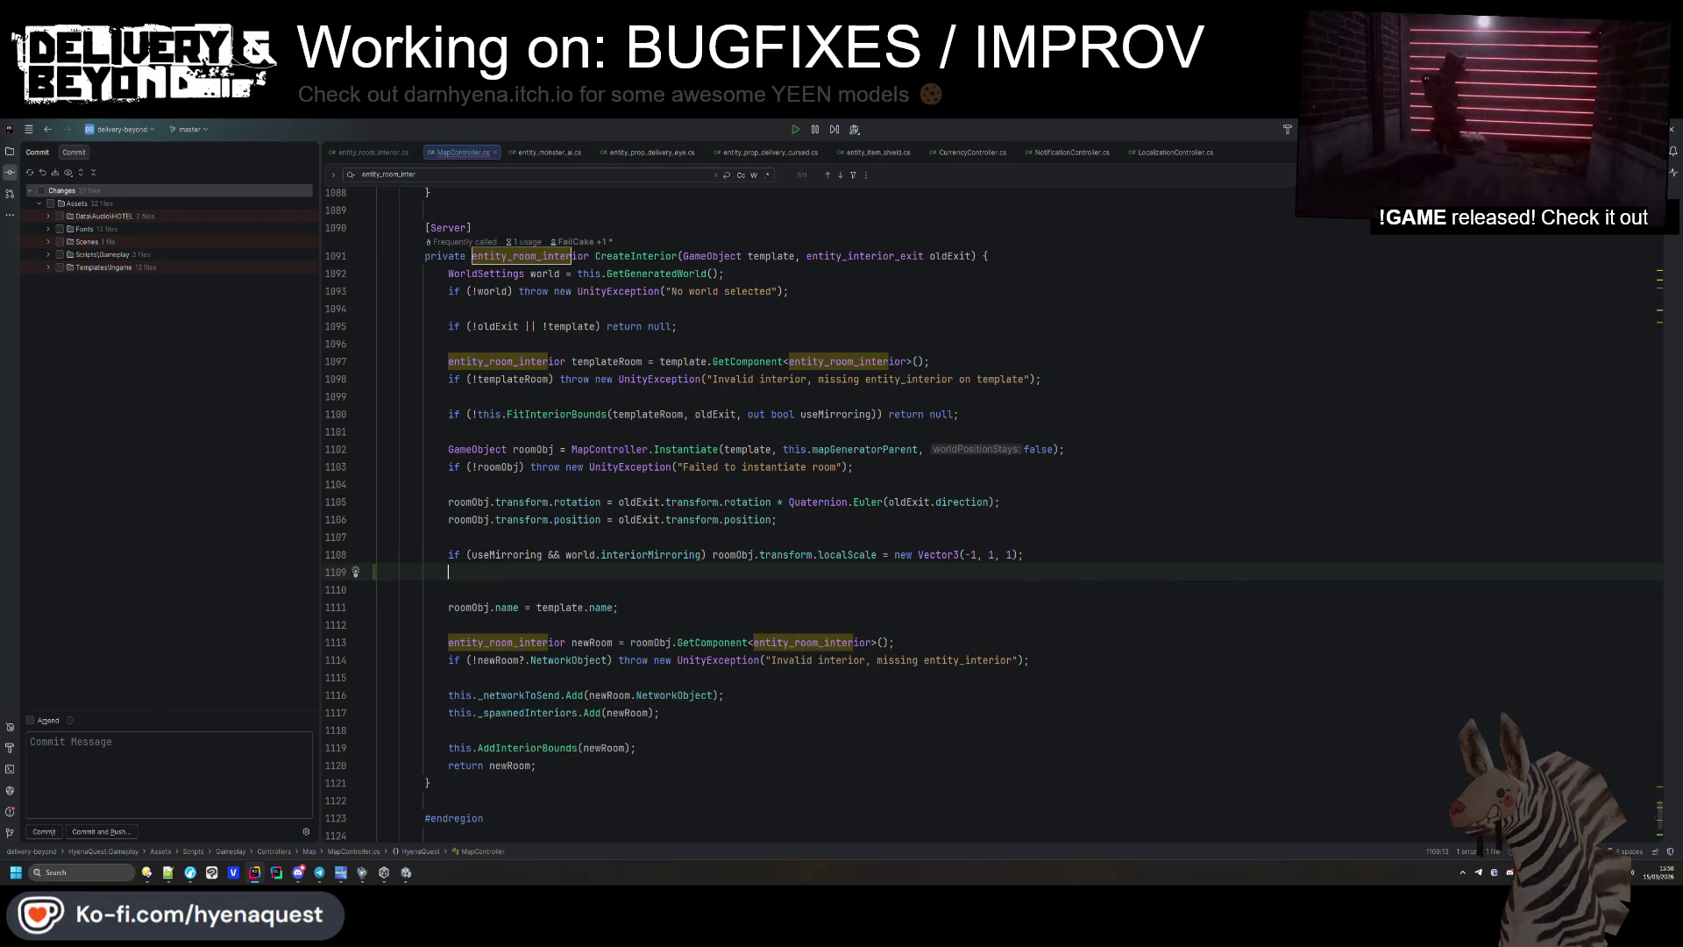
key(BackSpace)
click(704, 664)
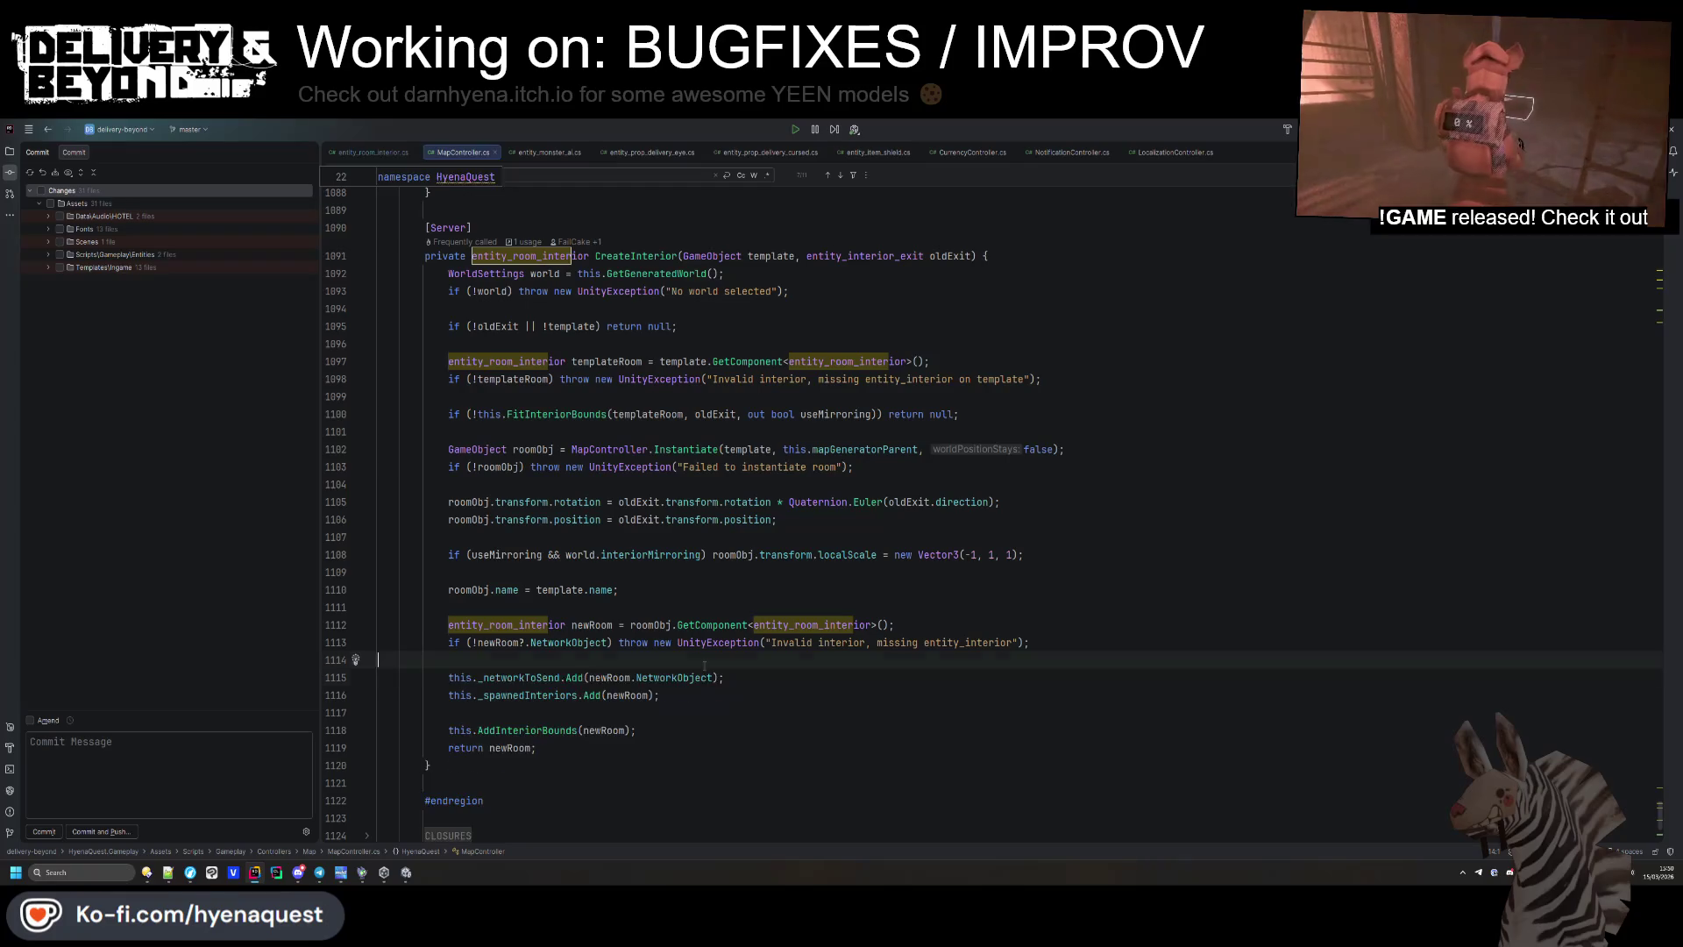
key(Return)
text(newRoom.SetF)
key(Return)
key(Return)
Copy the useMirroring && world.interiorMirroring condition into the SetFlip call.
click(702, 554)
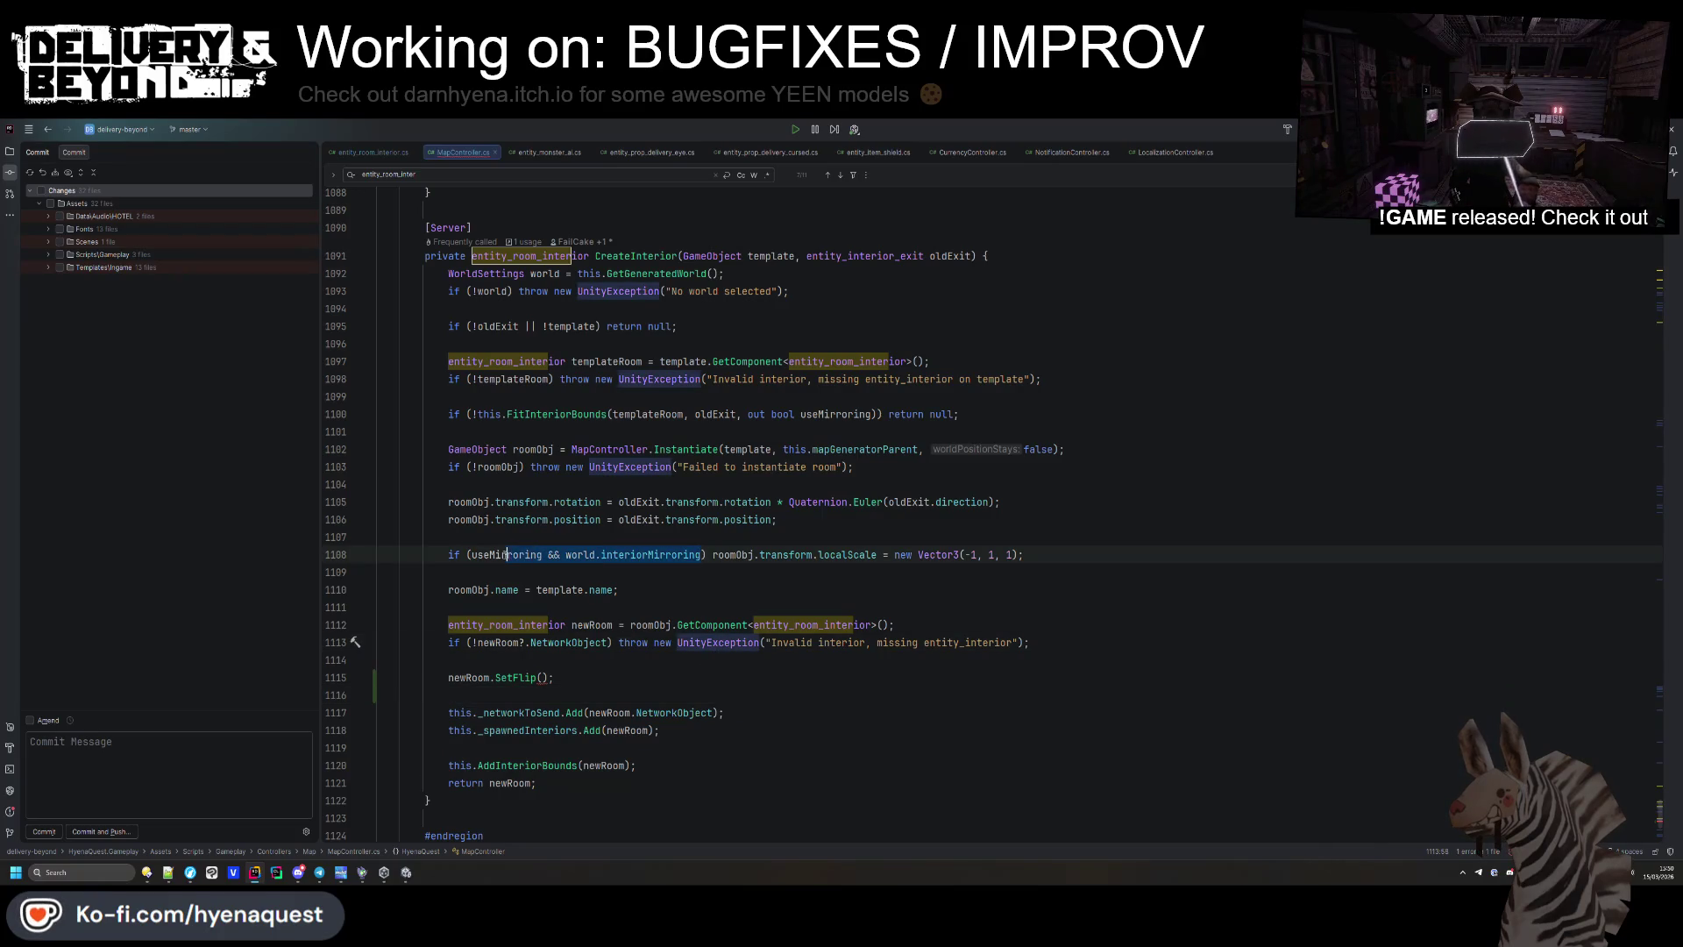
drag(507, 554, 471, 554)
key(ctrl+c)
click(541, 677)
key(ctrl+v)
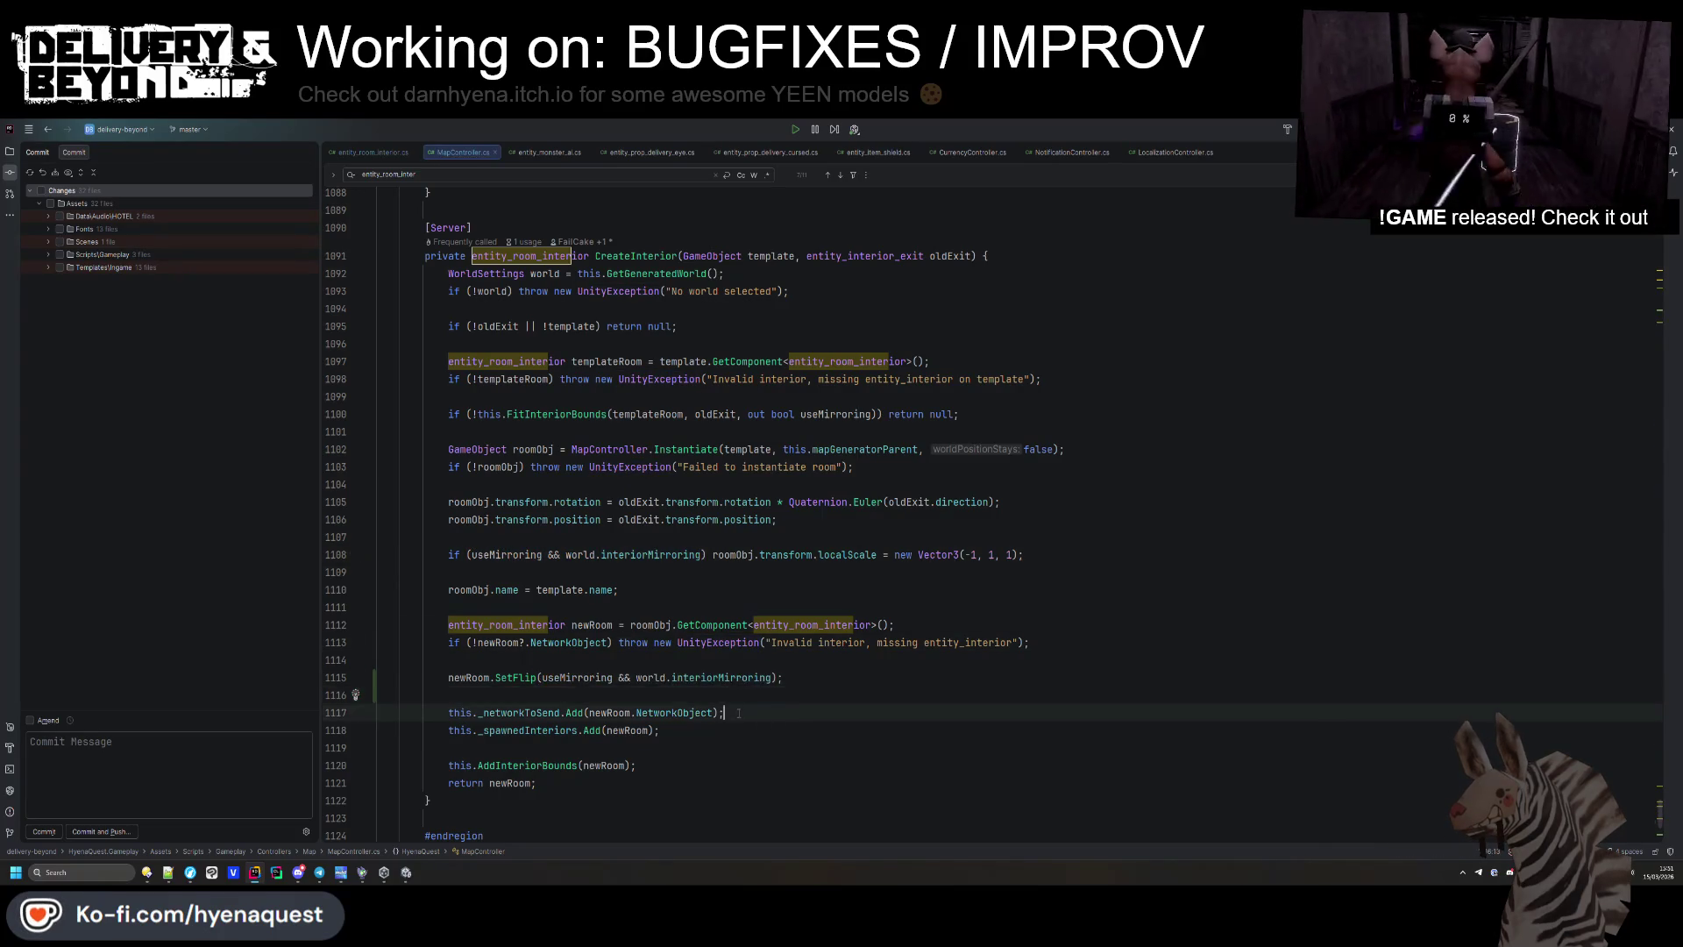
Declare a bool flipRoom variable near the start of CreateInterior.
key(Up)
key(Up)
key(Up)
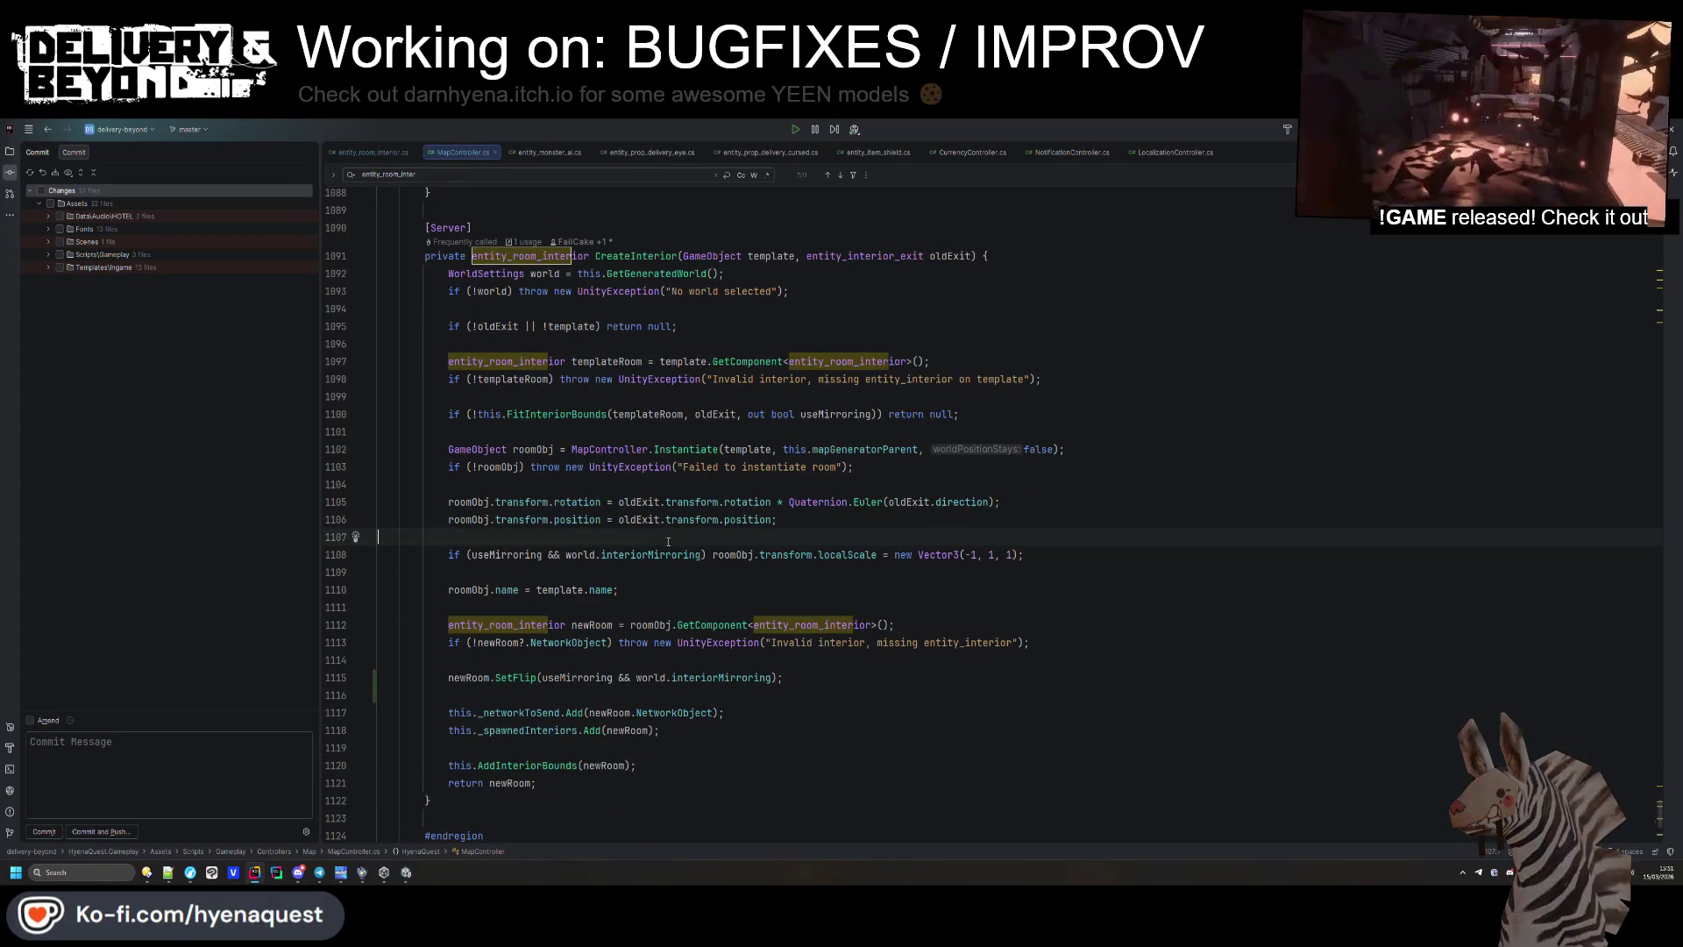
click(683, 341)
key(Return)
text(bool f)
text(lip)
text(;)
key(Return)
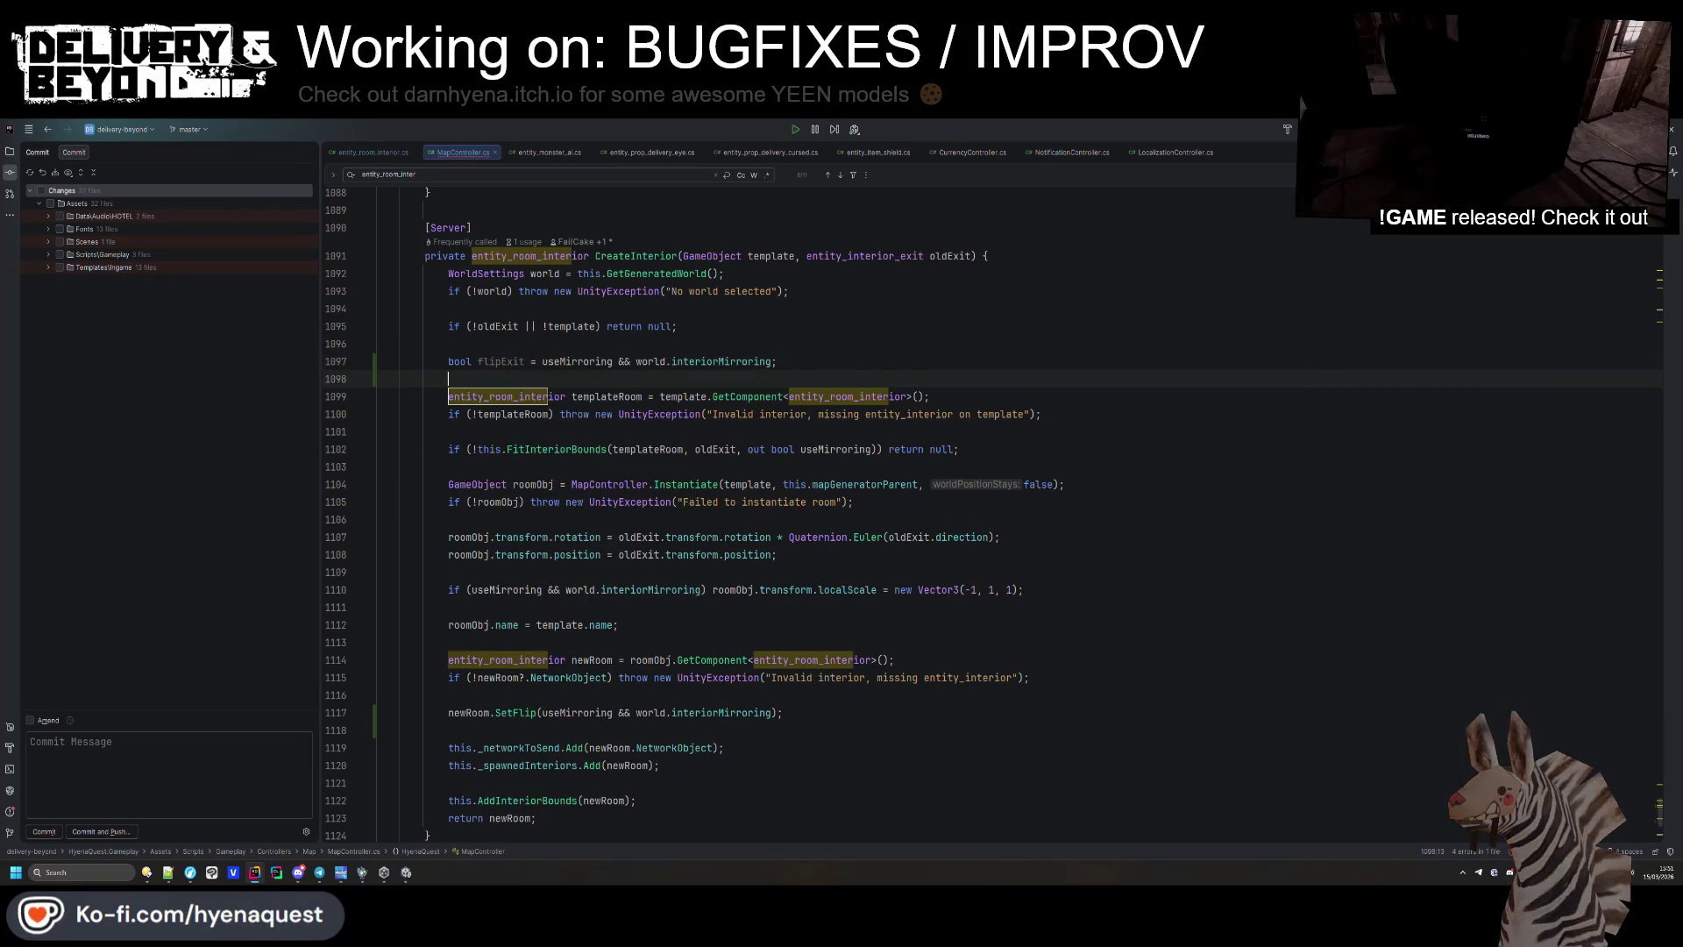
double_click(510, 360)
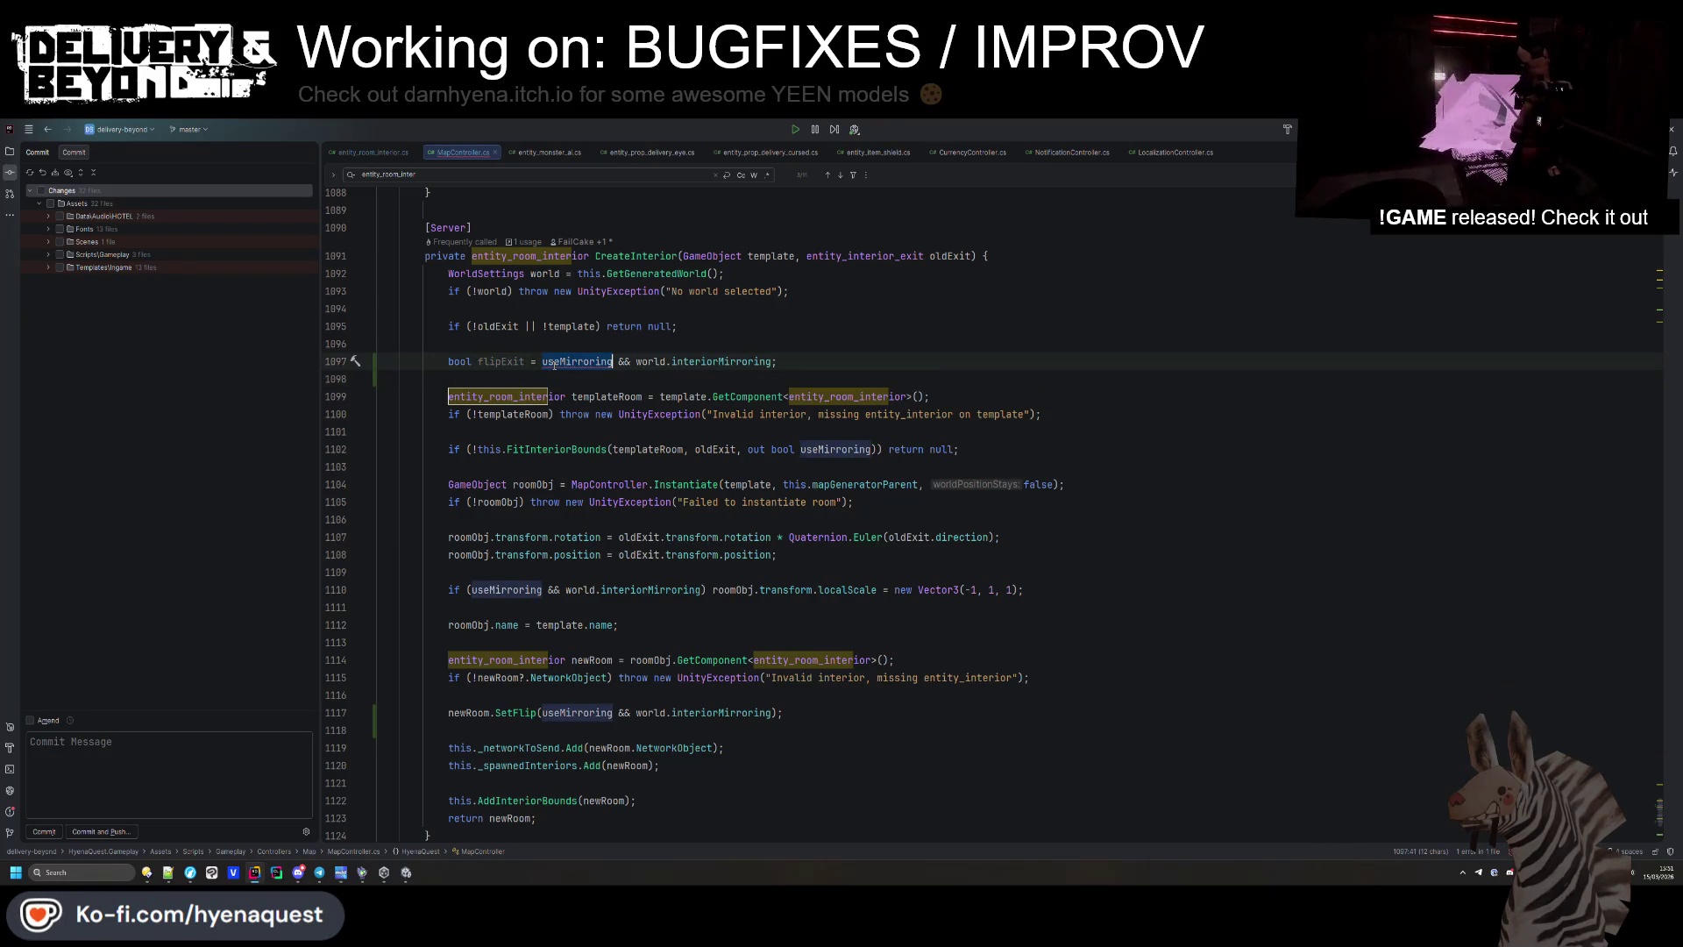
click(858, 449)
click(524, 362)
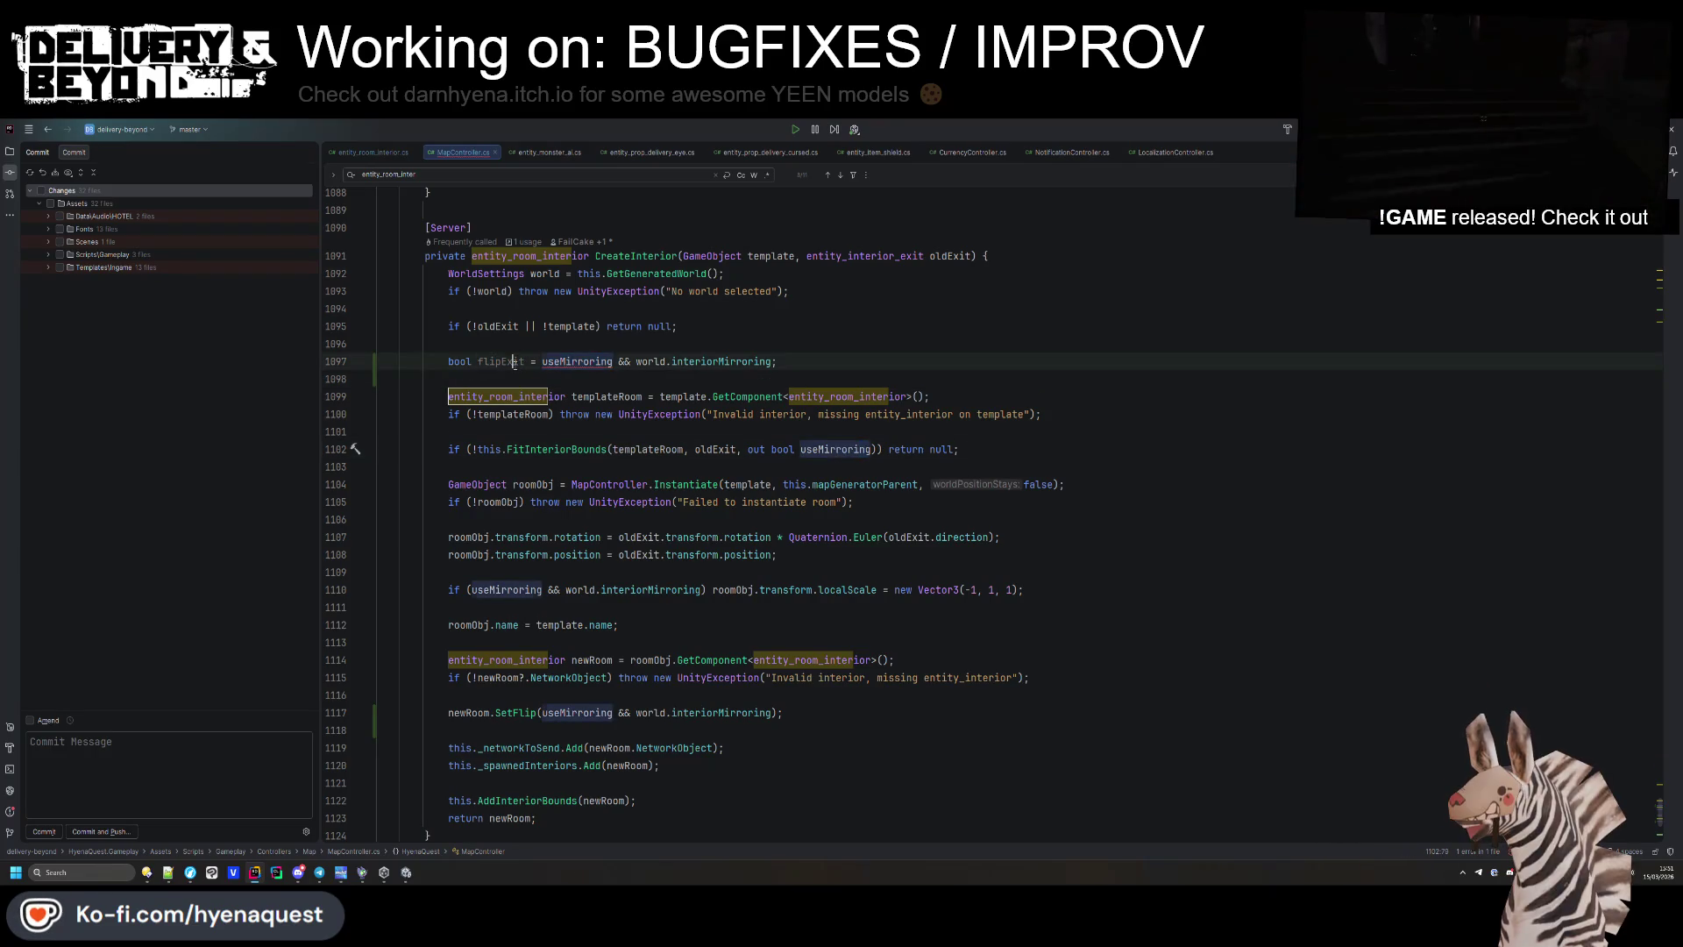
key(BackSpace)
key(BackSpace)
key(BackSpace)
text(R)
key(ctrl+shift+Left)
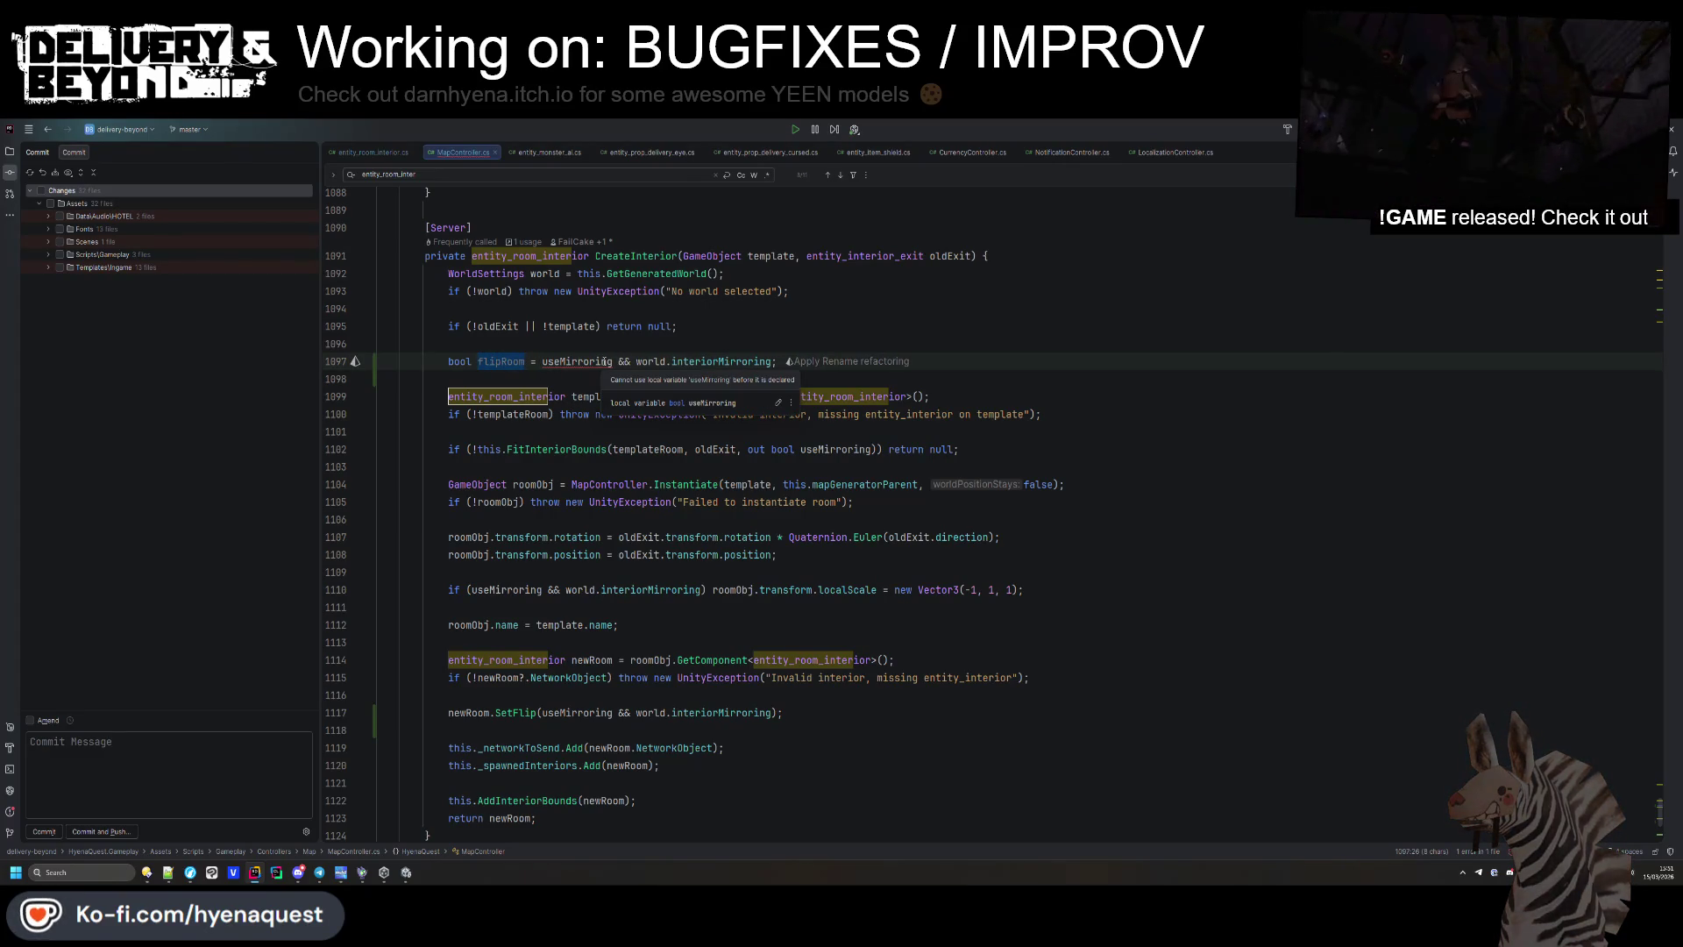
Move the flipRoom declaration to just below the FitInteriorBounds check.
key(End)
key(shift+Up)
key(BackSpace)
key(Delete)
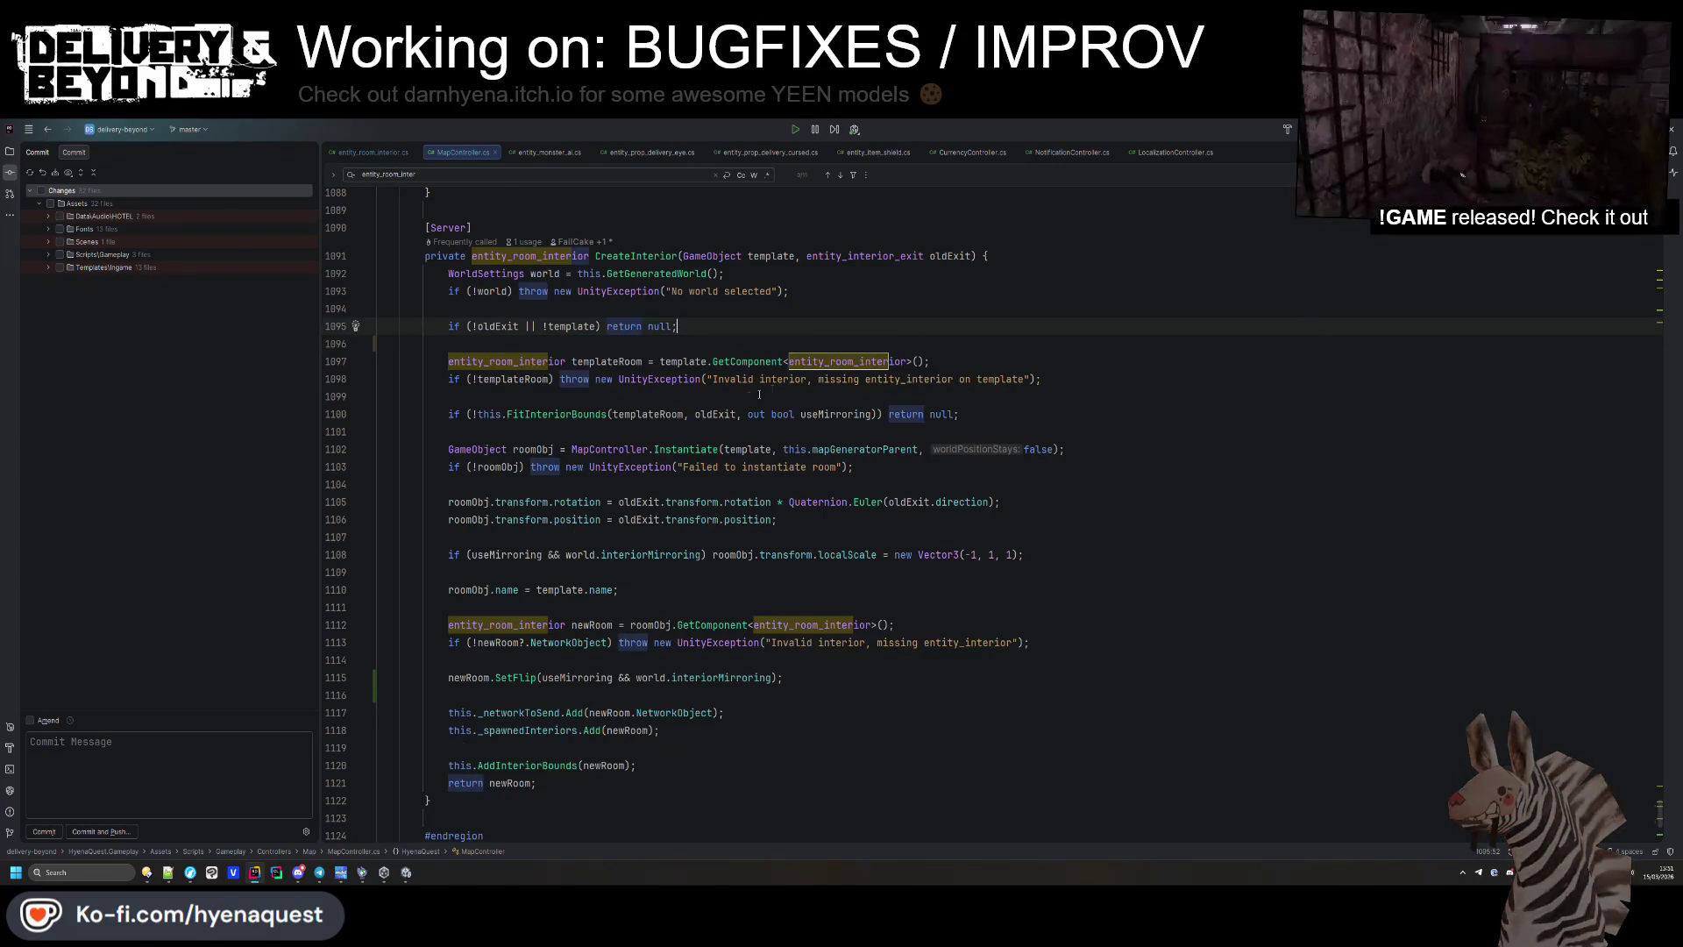
click(635, 431)
text(bool flipRoom = useMirroring && world.interiorMirroring;)
key(alt+shift+Up)
double_click(520, 431)
Use flipRoom in place of the mirroring condition in the scale check and SetFlip call.
click(830, 537)
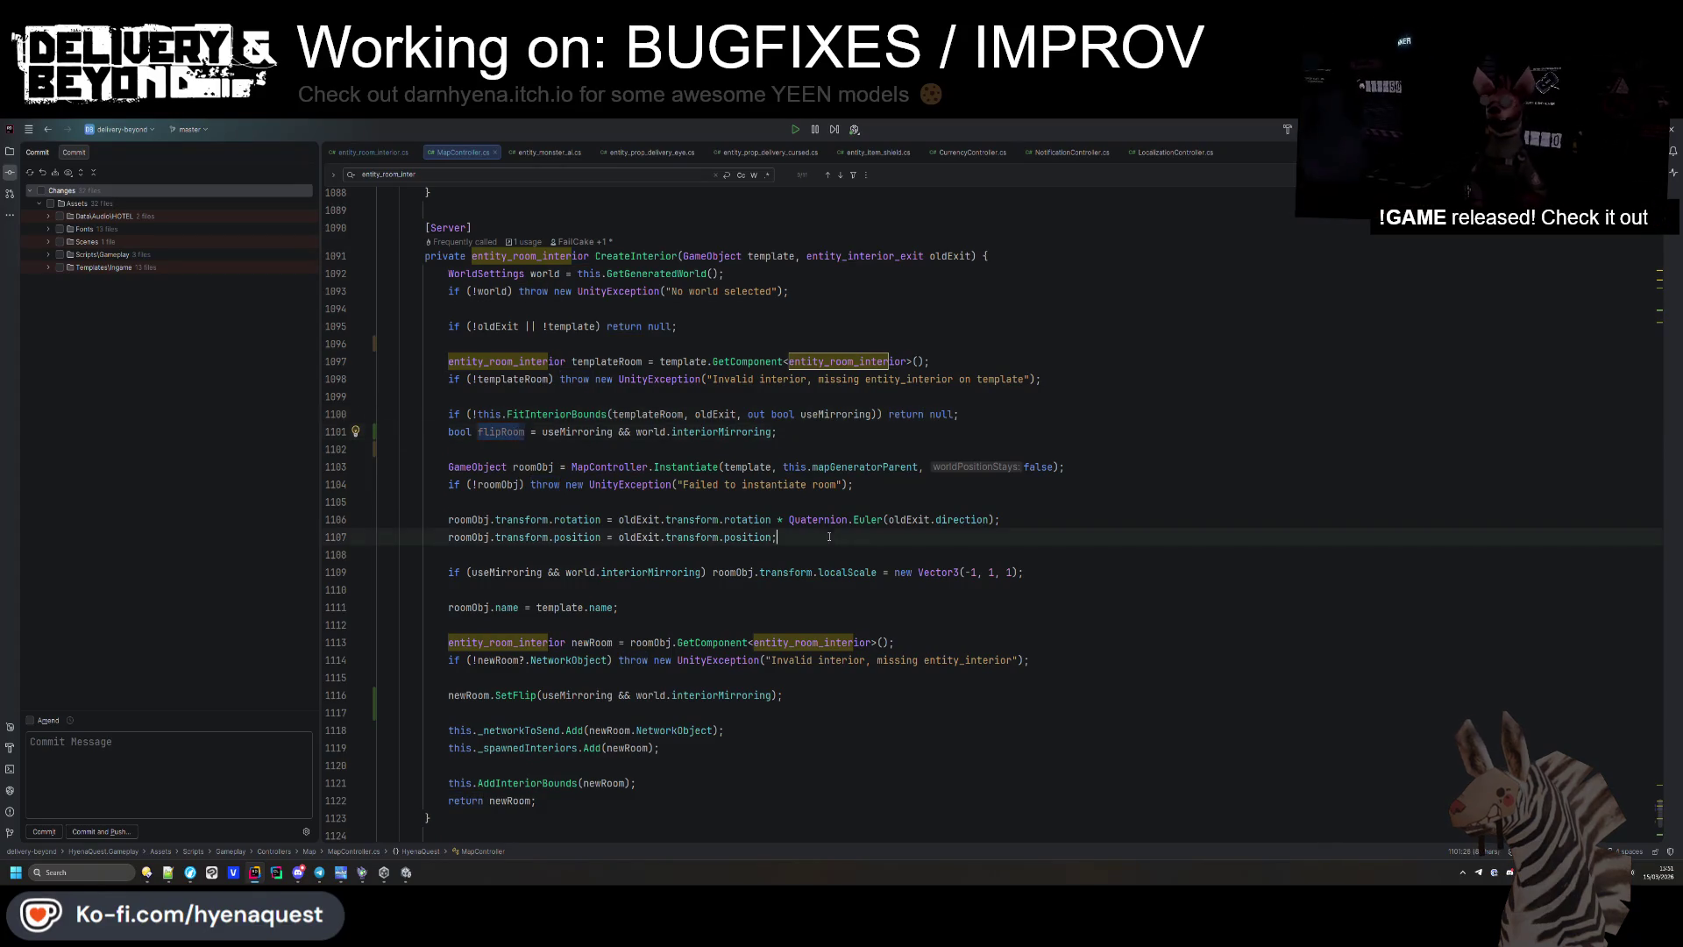
drag(704, 571, 473, 571)
text(flipRoom)
drag(541, 695, 743, 694)
key(BackSpace)
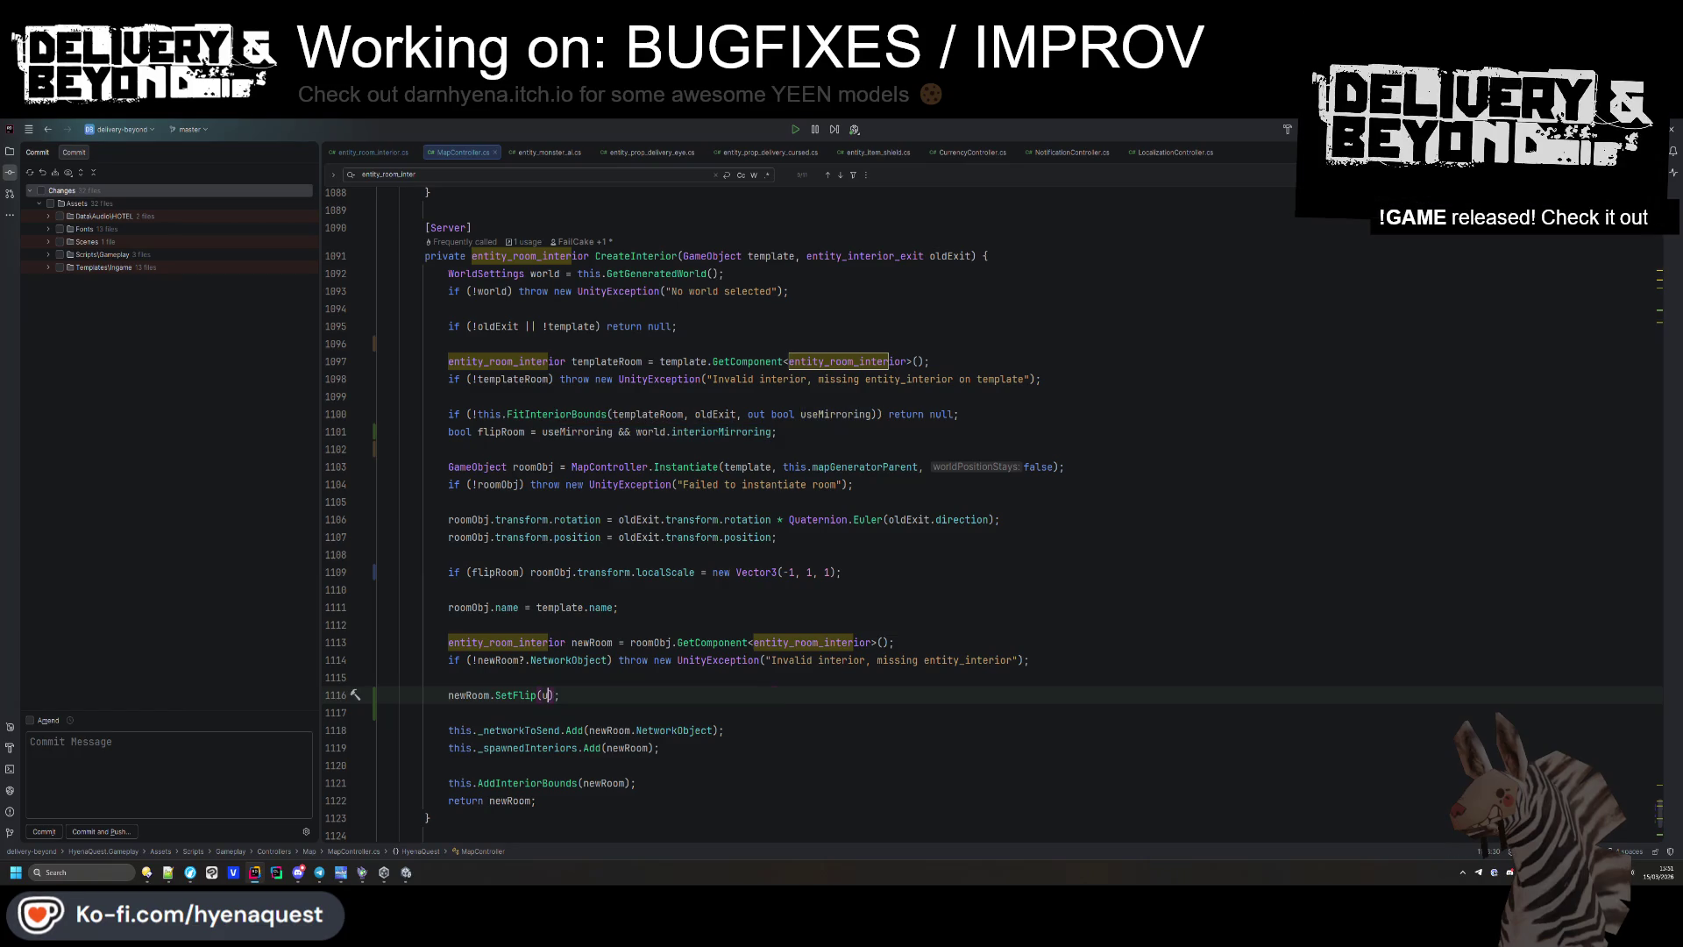
click(378, 501)
scroll(789, 509, up, 2)
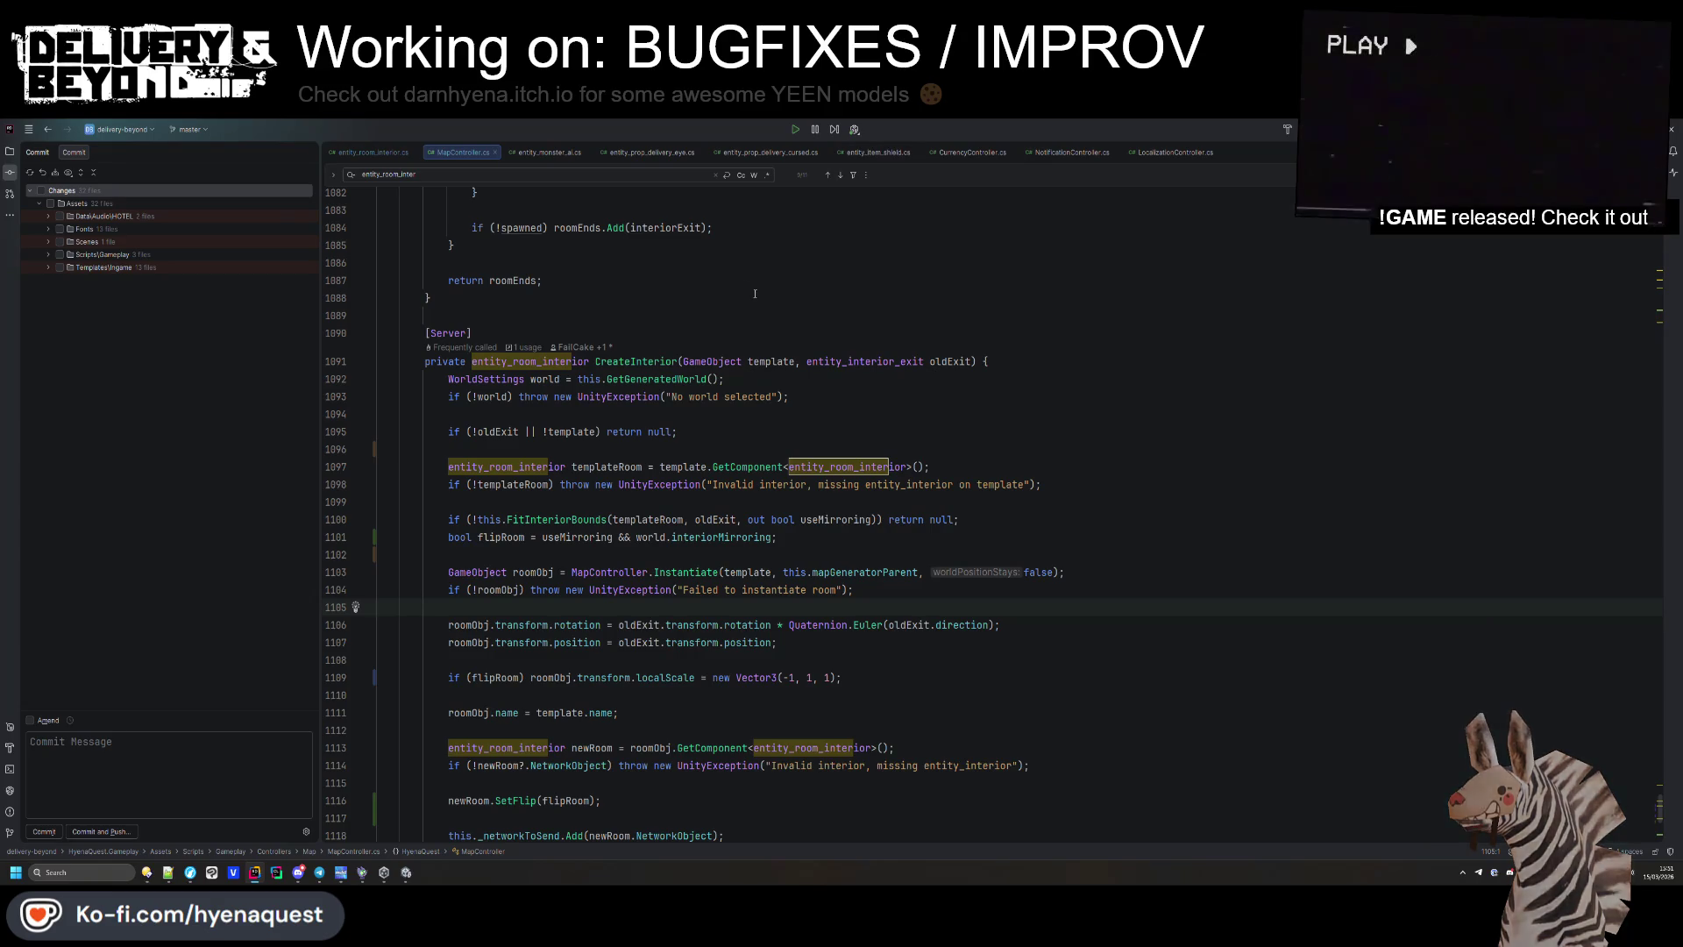
key(alt+Tab)
double_click(1653, 316)
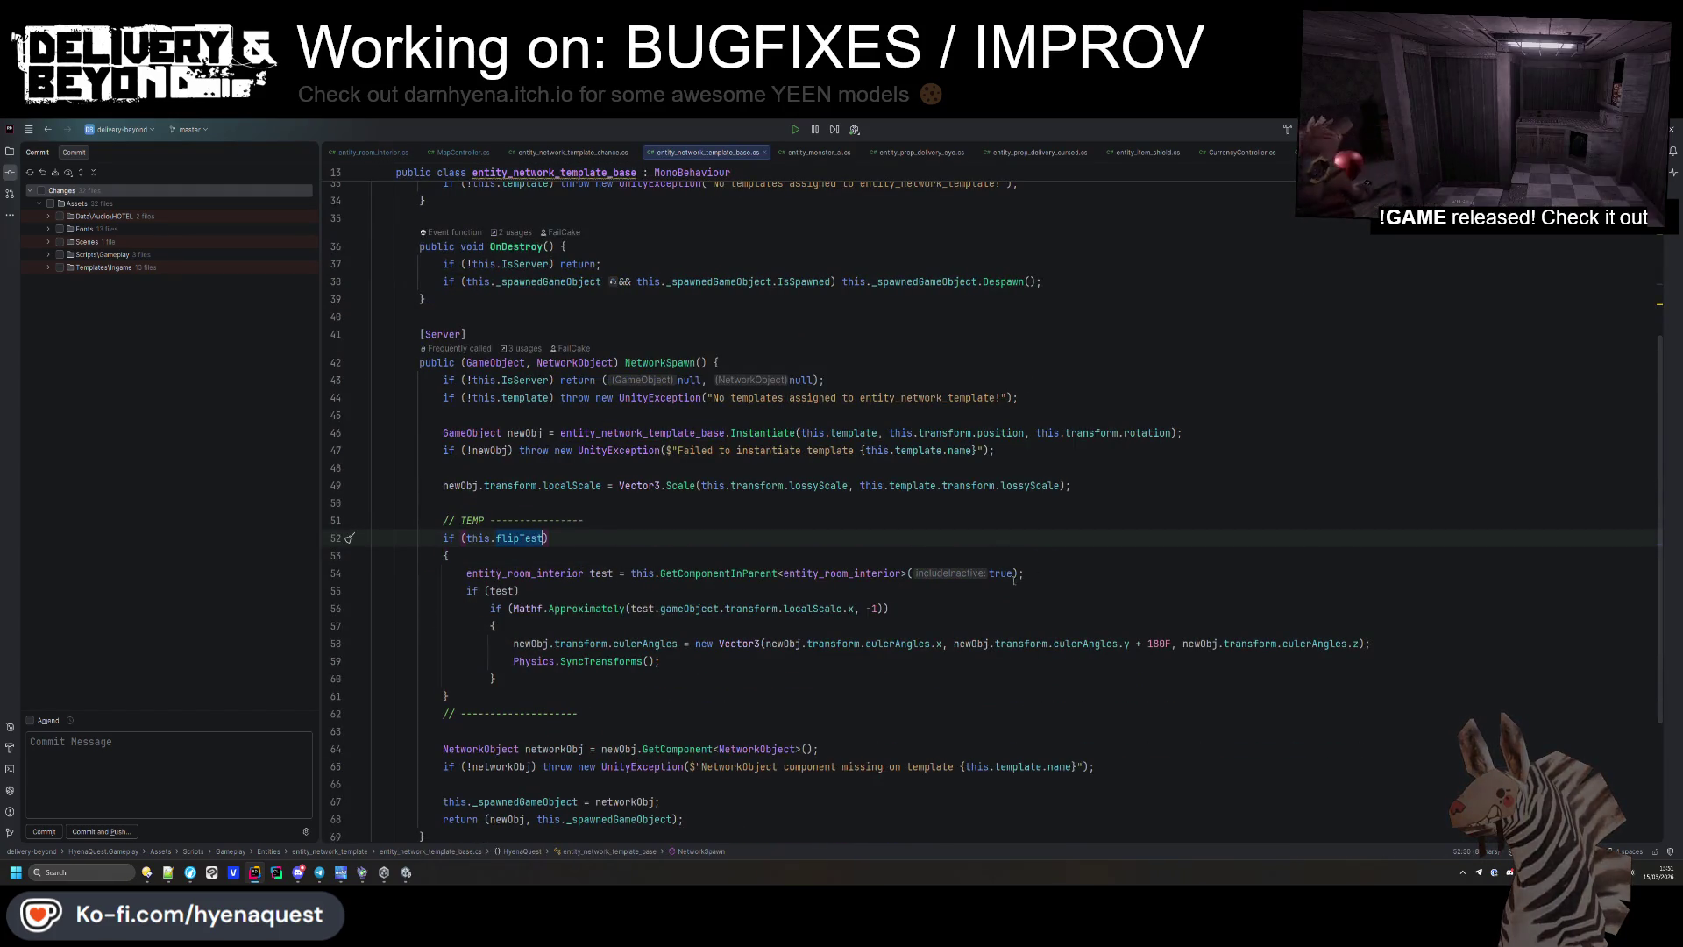
Change 'if (test)' to 'if (test && test.IsRoomFlipped())' and delete the localScale check.
click(502, 590)
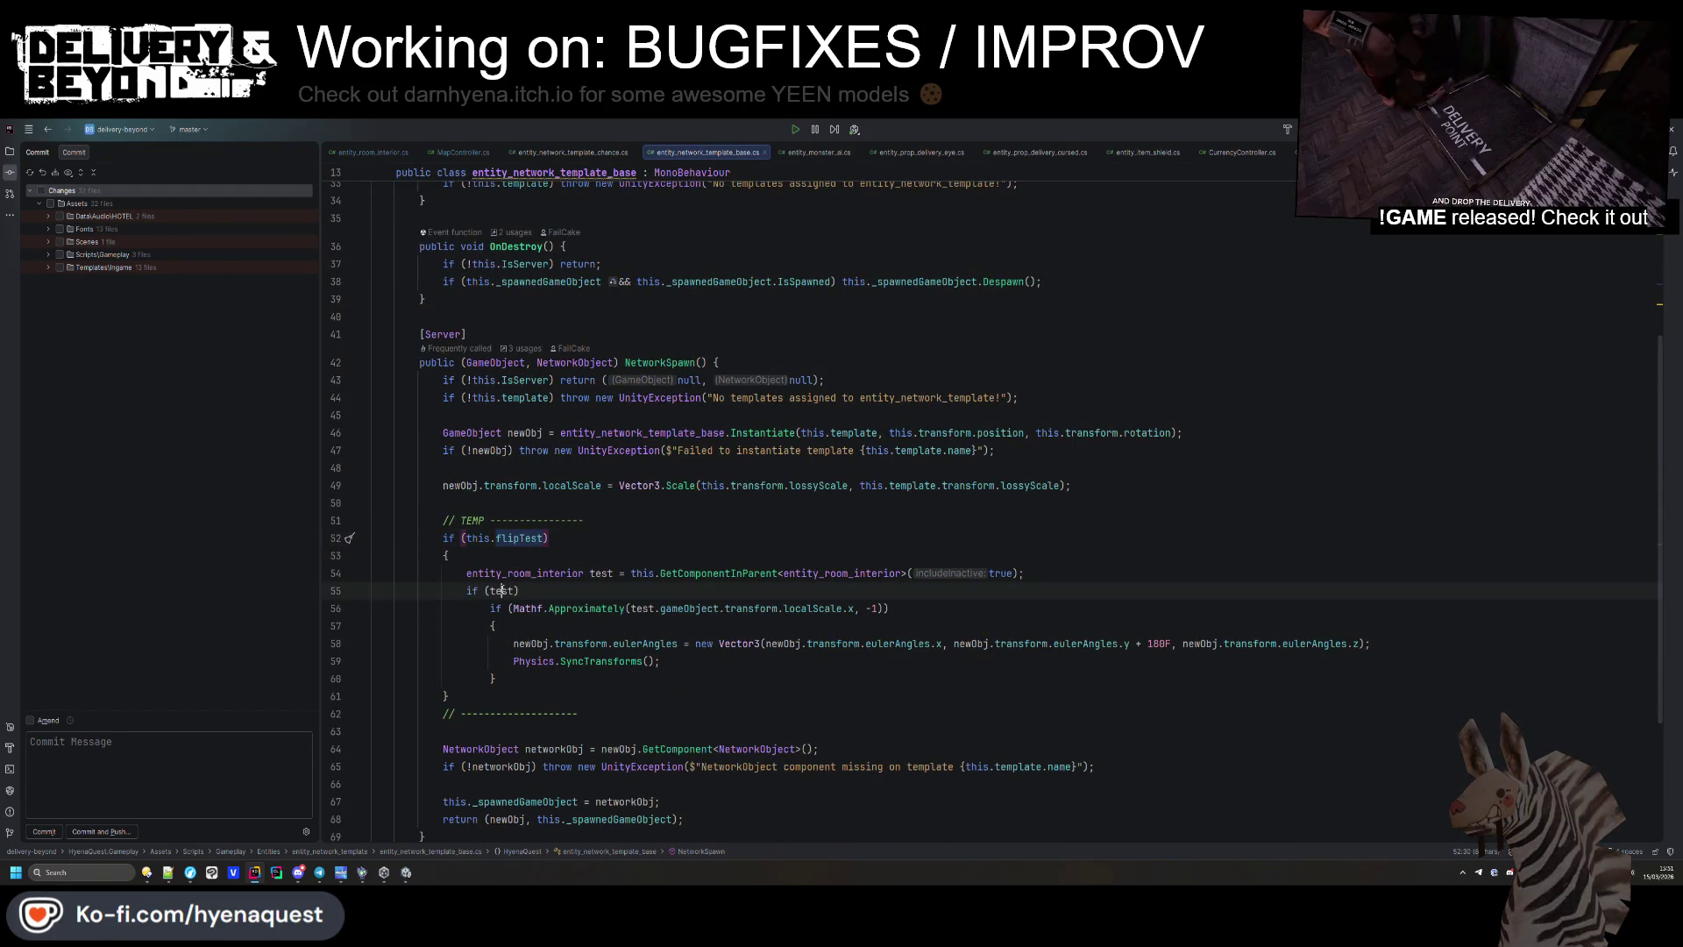
click(667, 622)
drag(883, 609, 748, 609)
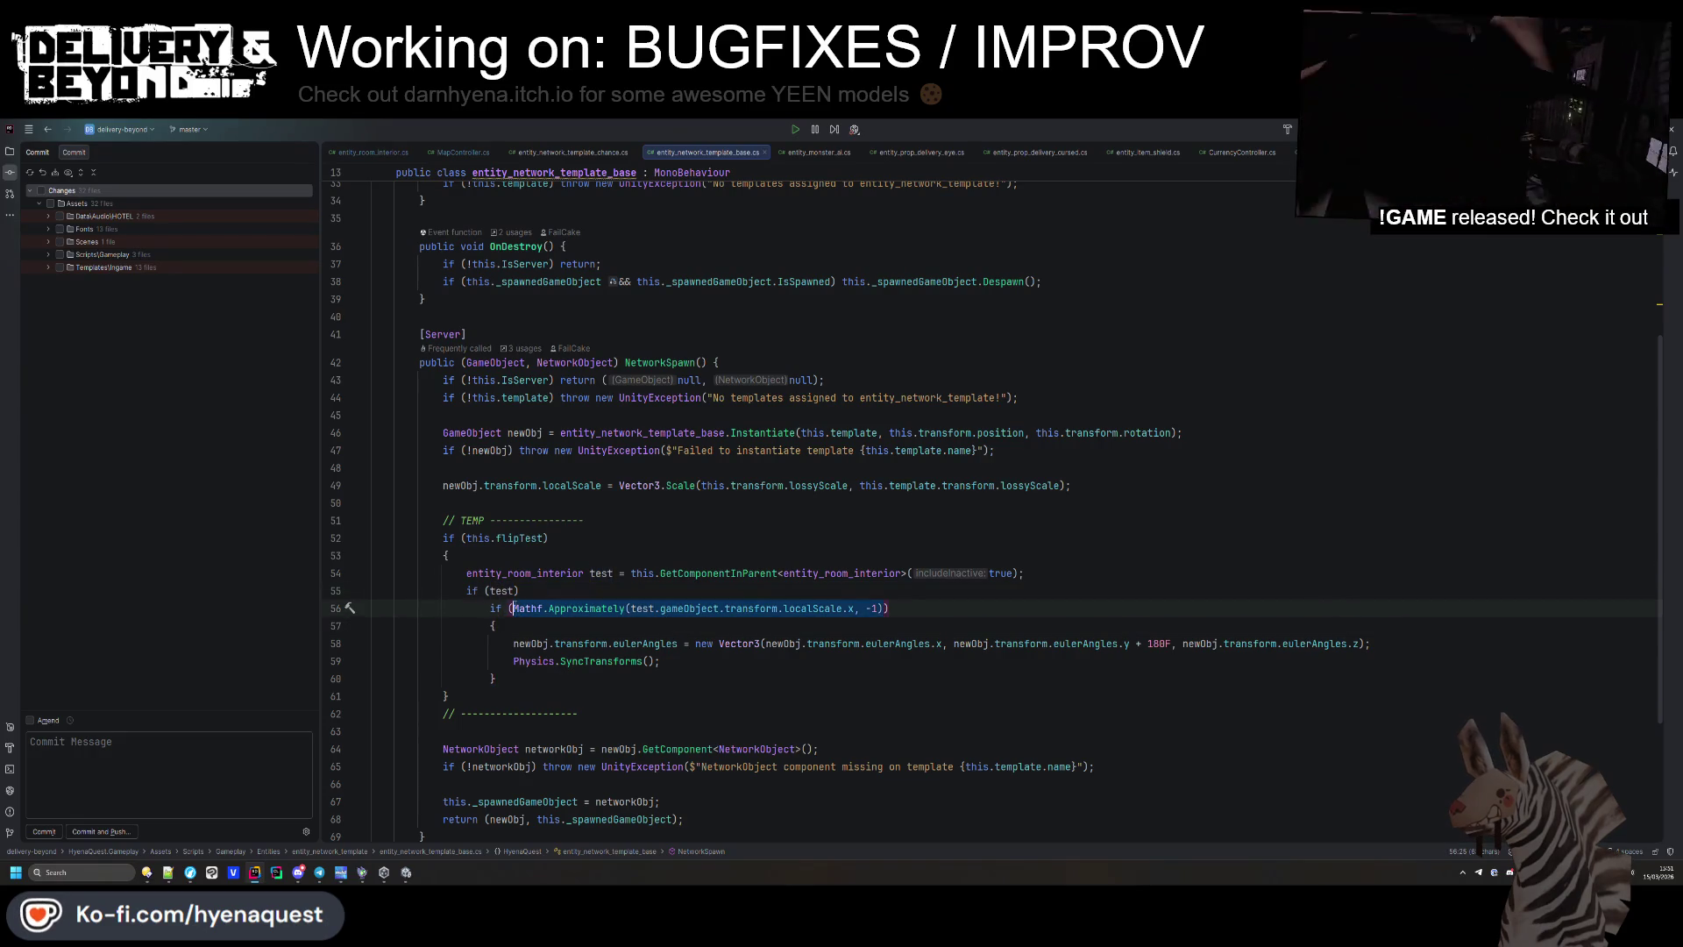
click(513, 590)
text(&& test.is)
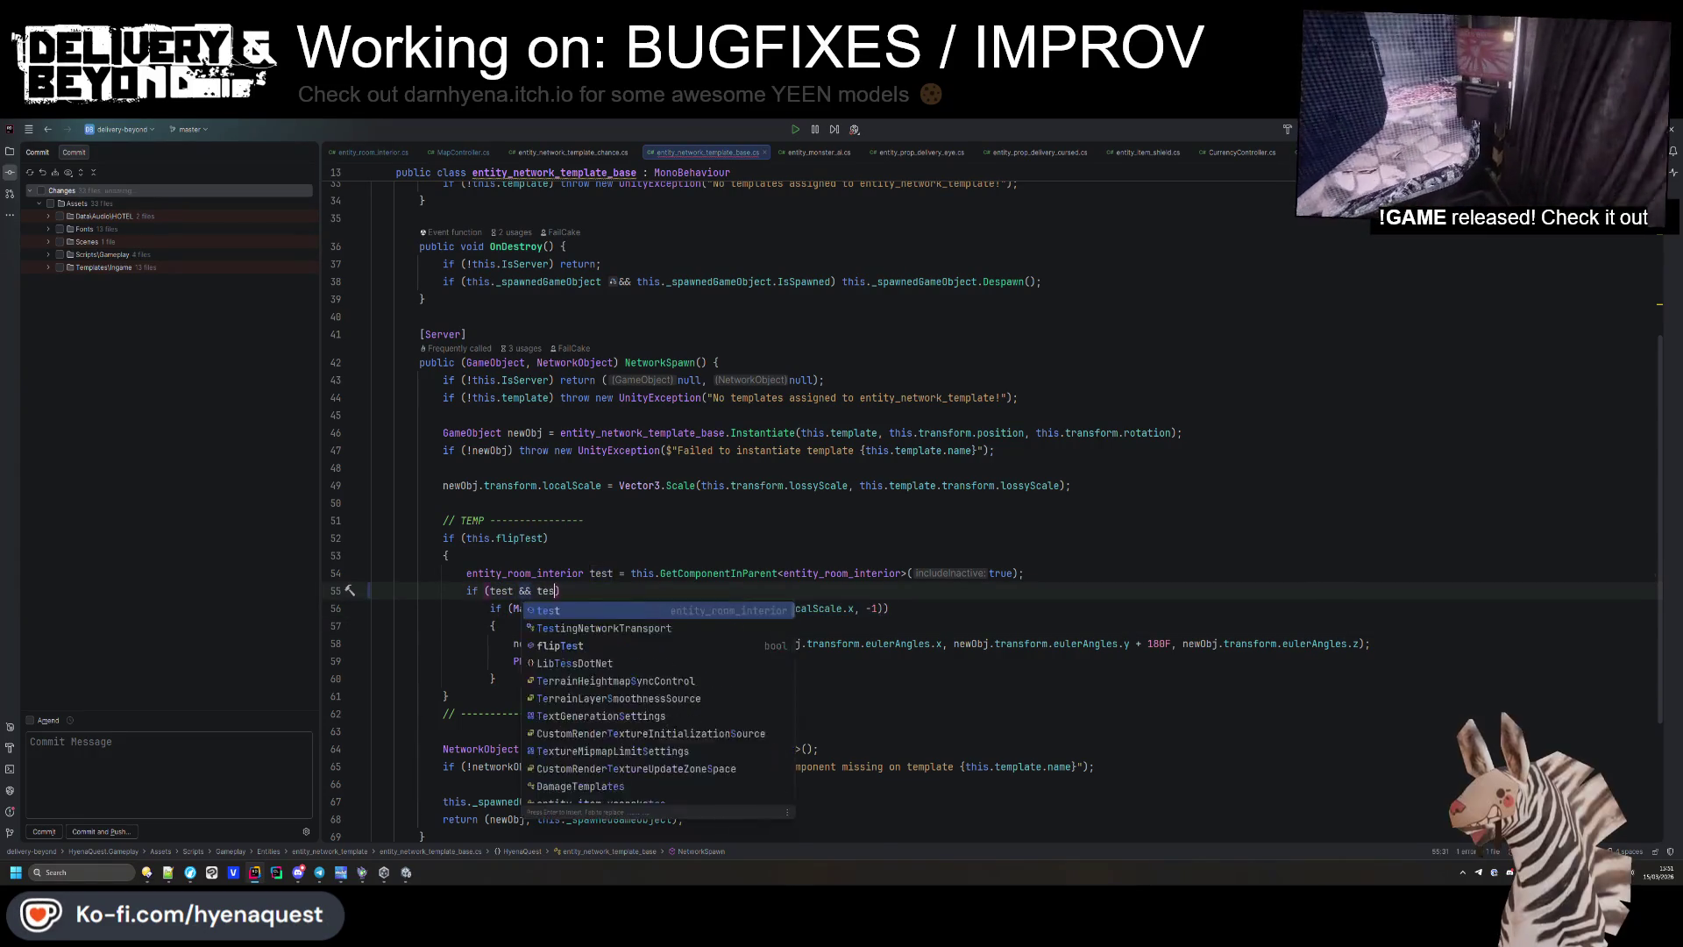
text(room)
key(Return)
key(shift+Down)
key(shift+Down)
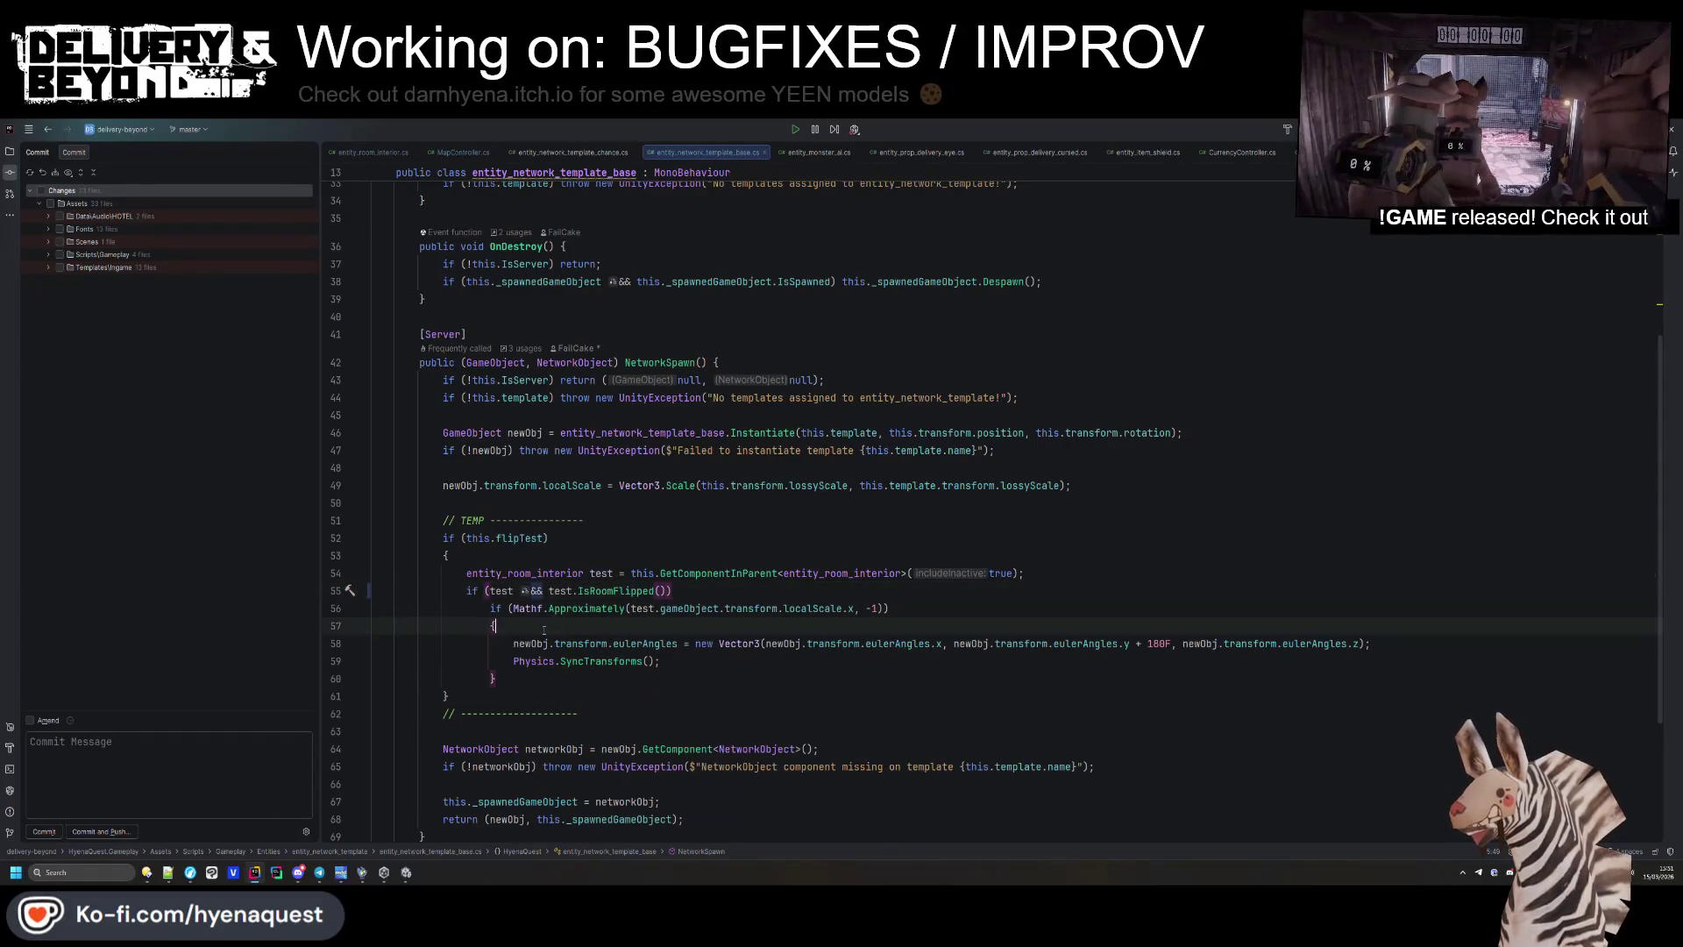
key(BackSpace)
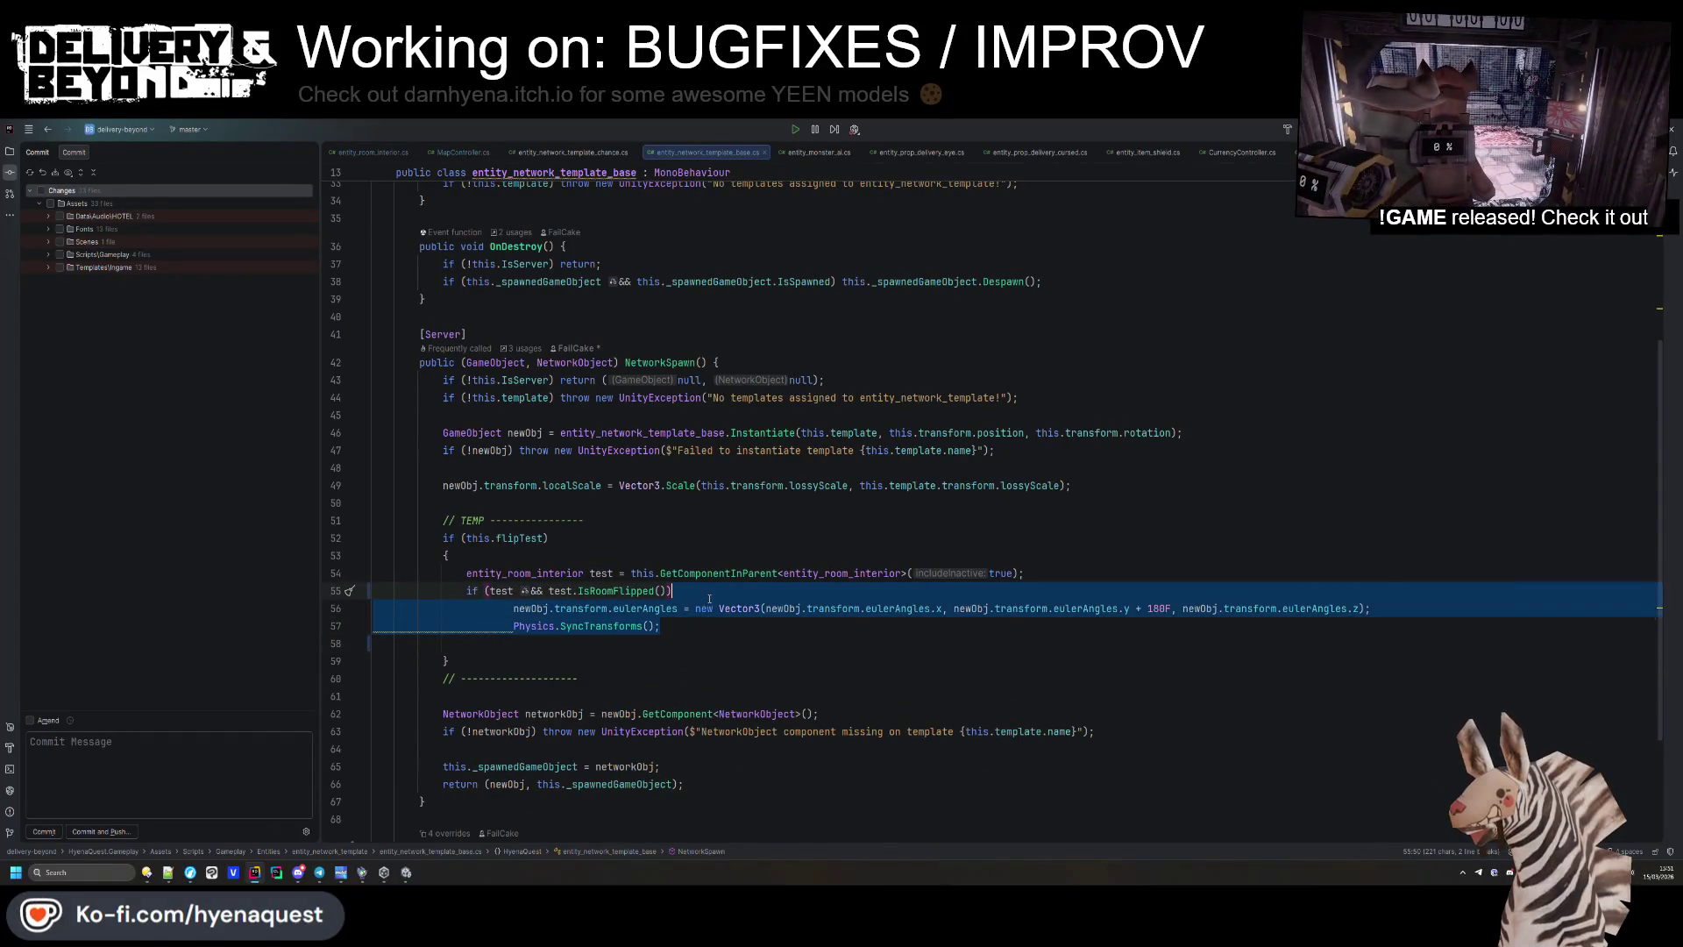
Unindent the rotation and SyncTransforms lines and wrap them in braces under the new if.
click(697, 632)
key(shift+Up)
key(shift+Tab)
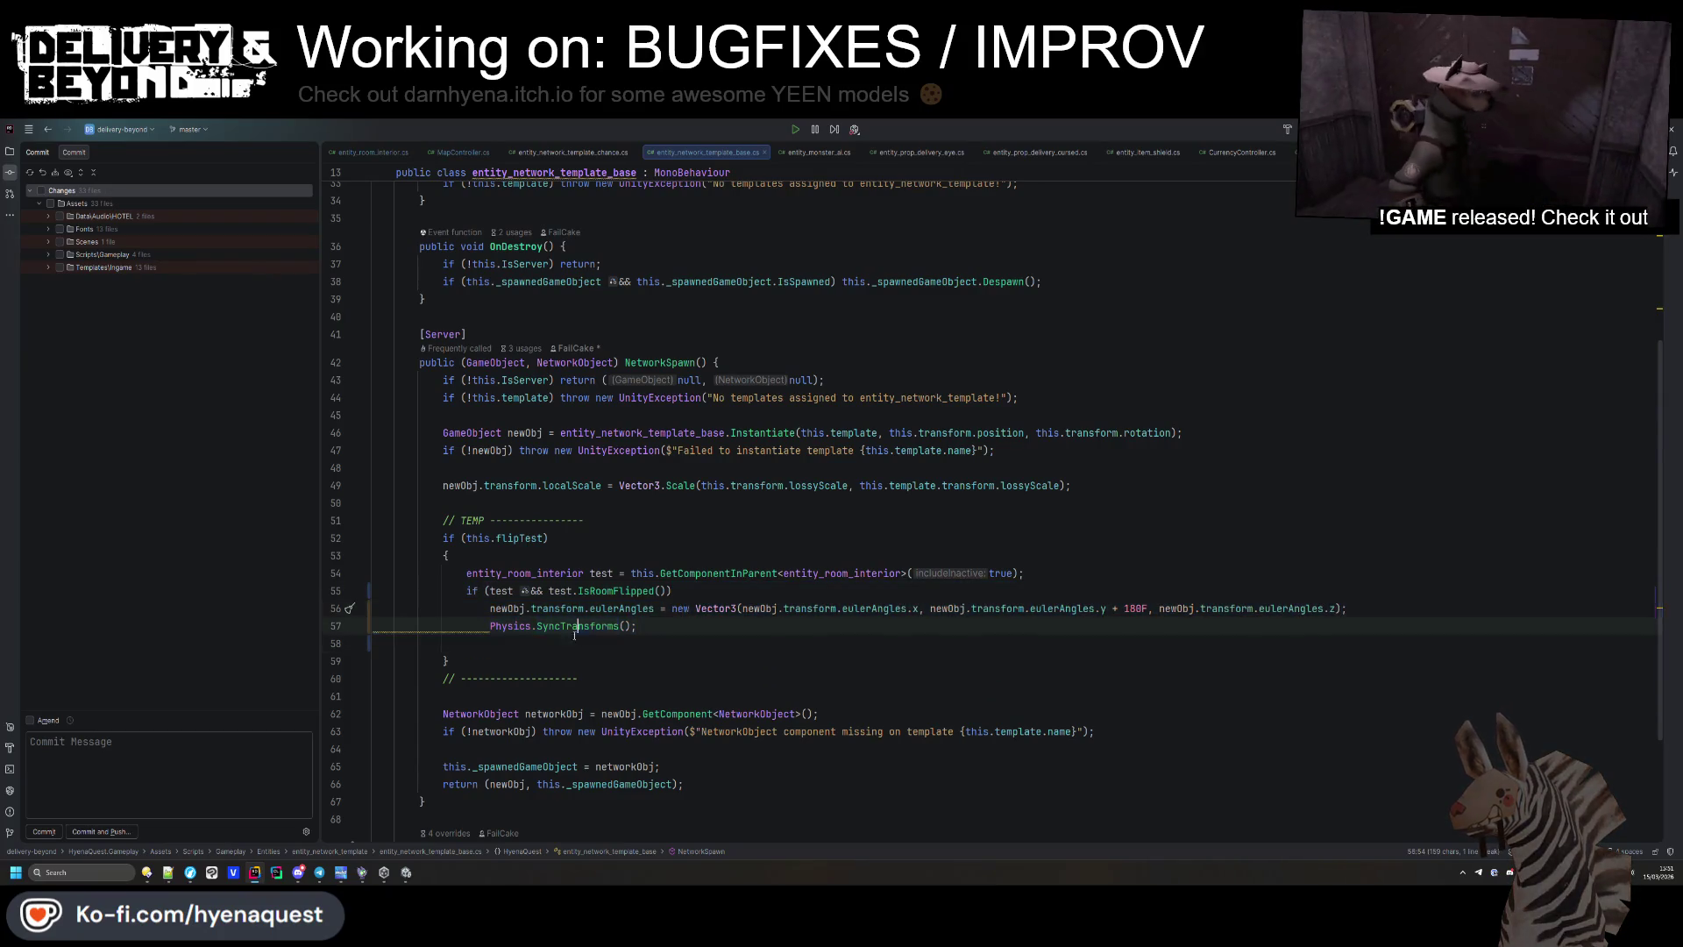
mouse_move(640, 626)
mouse_down()
mouse_move(456, 613)
mouse_move(439, 593)
mouse_move(444, 617)
mouse_up()
click(672, 591)
text({)
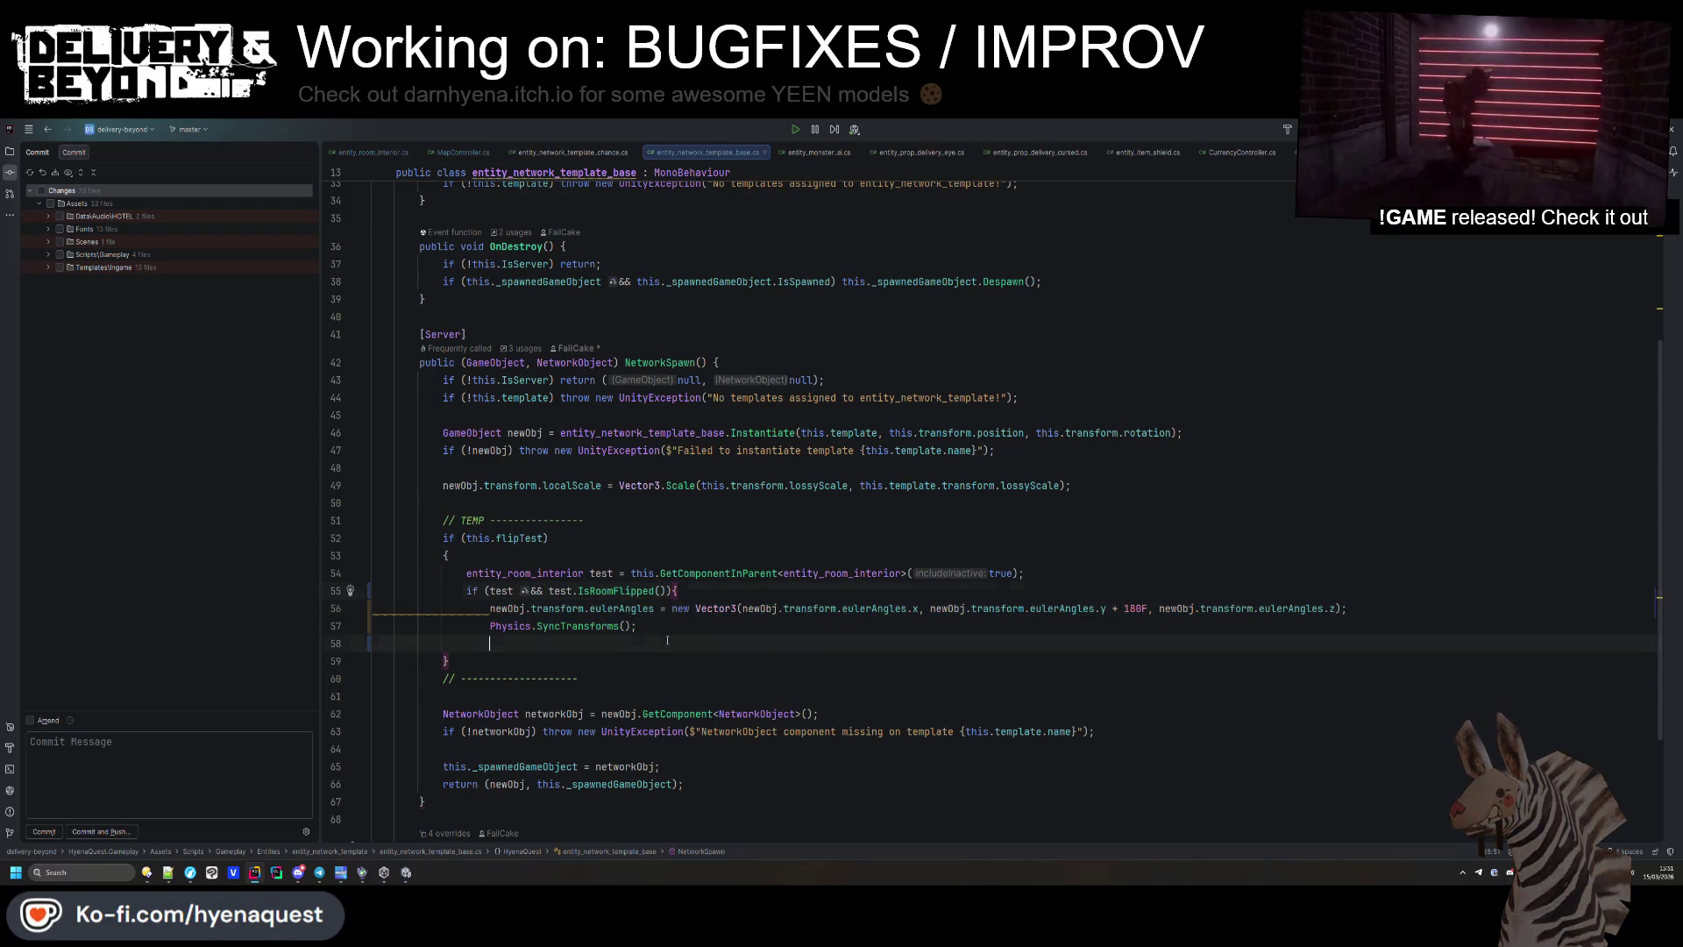
click(672, 628)
key(Return)
text(})
click(760, 534)
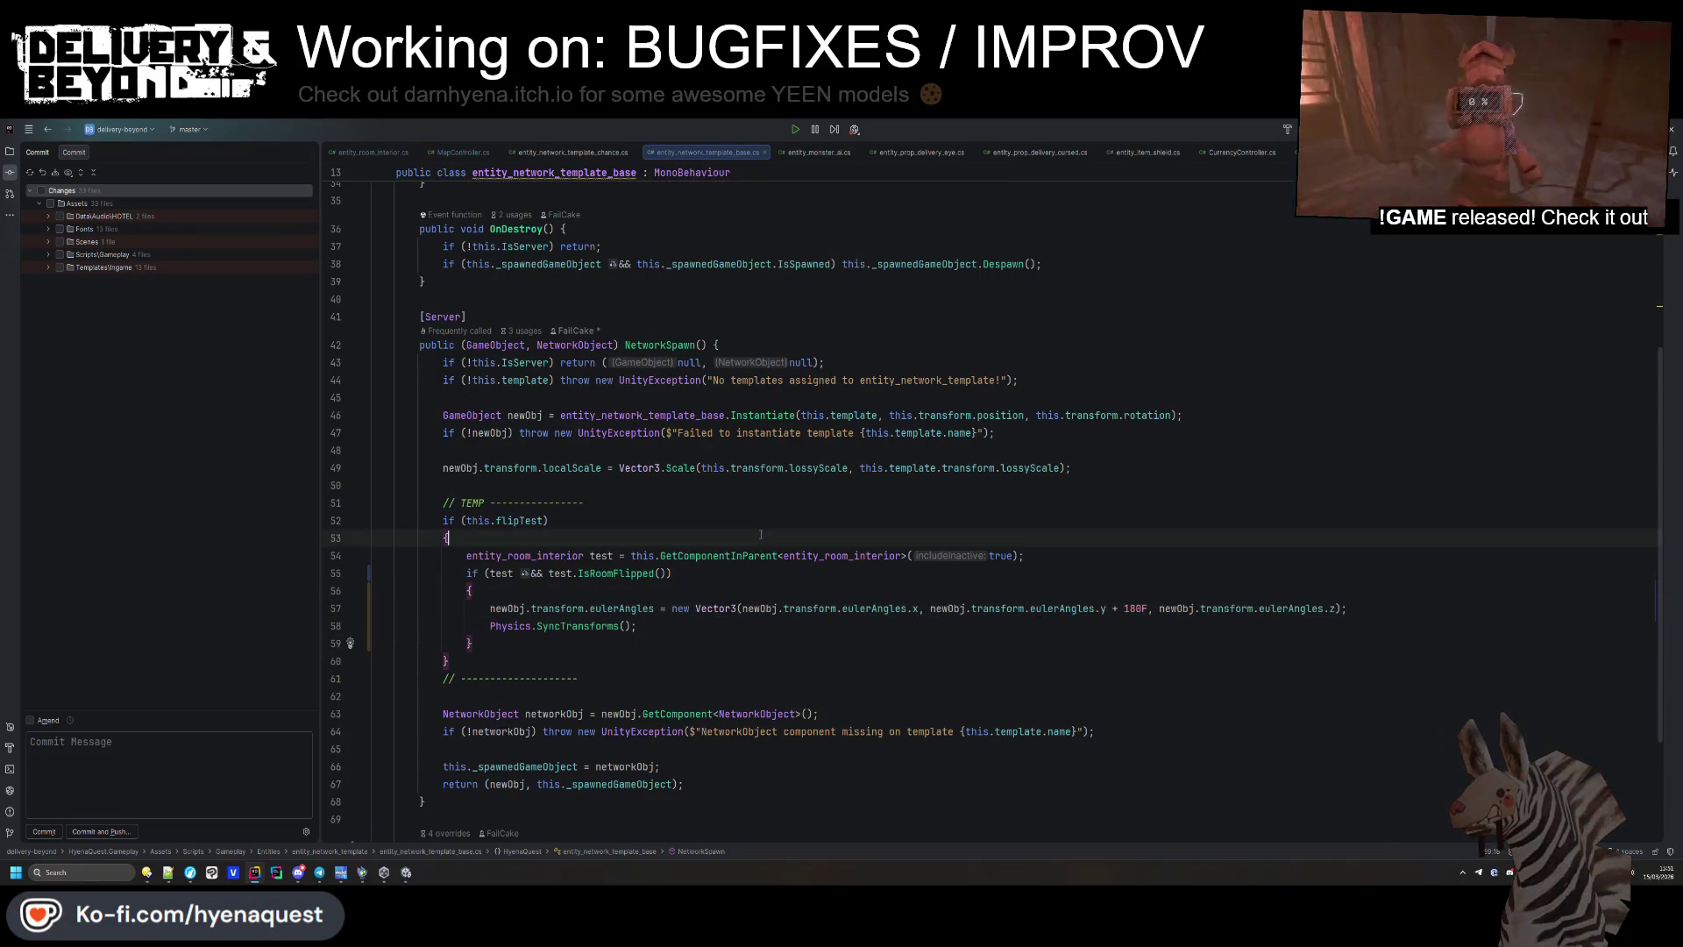
scroll(594, 678, down, 1)
click(484, 450)
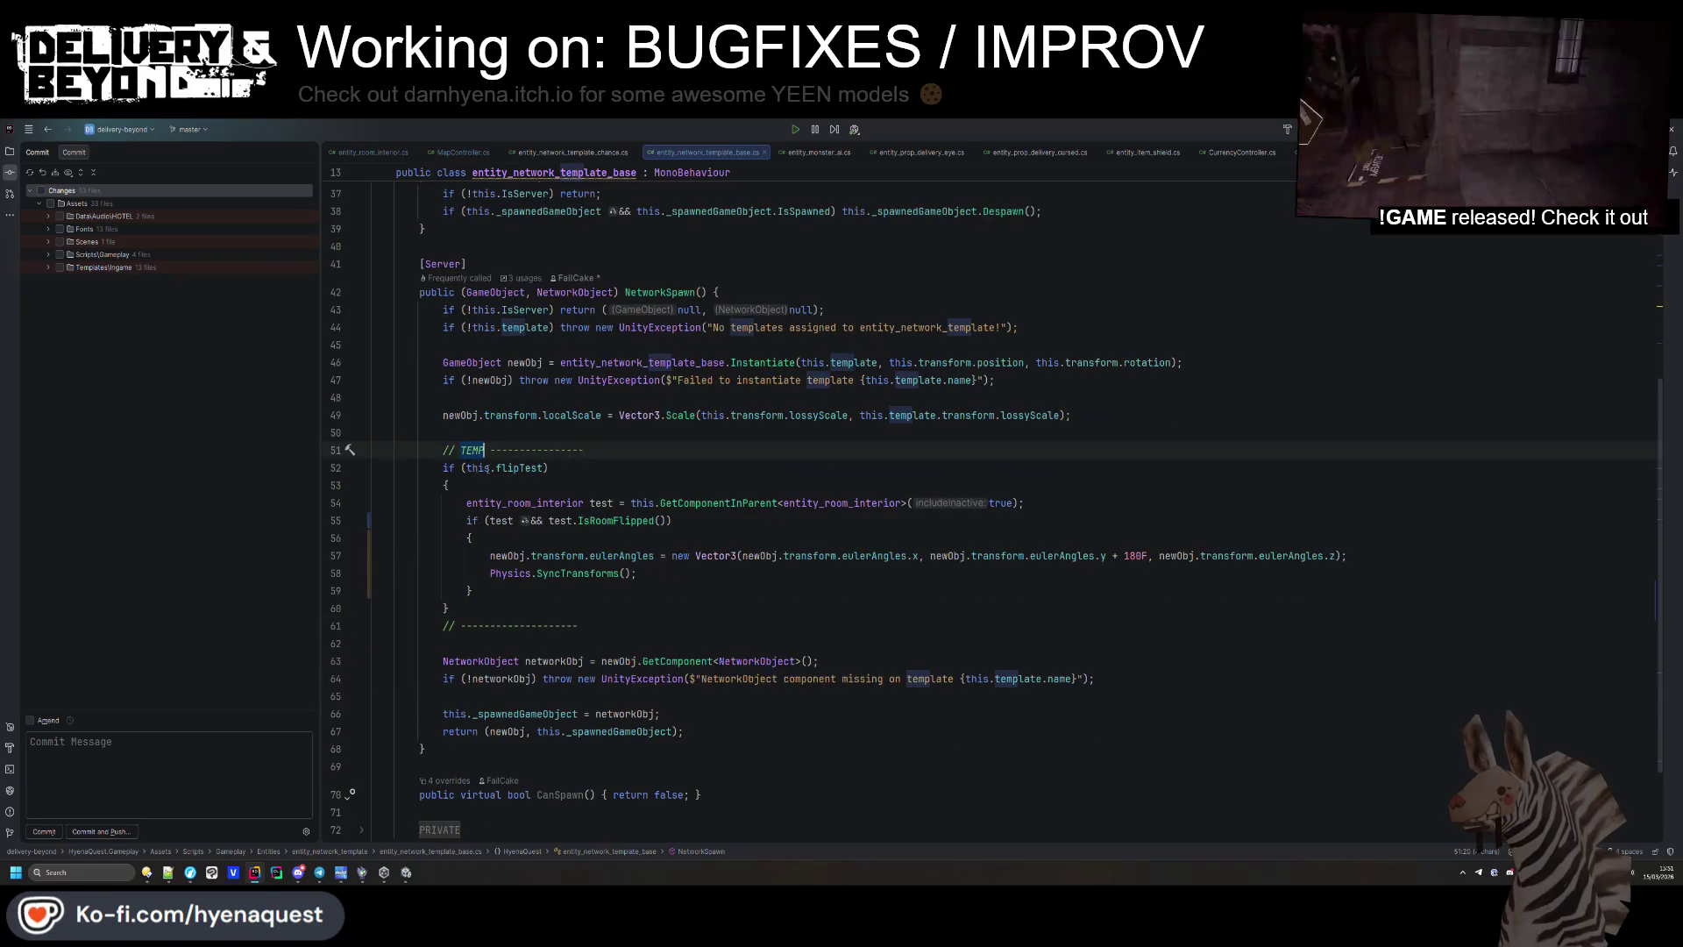
click(740, 644)
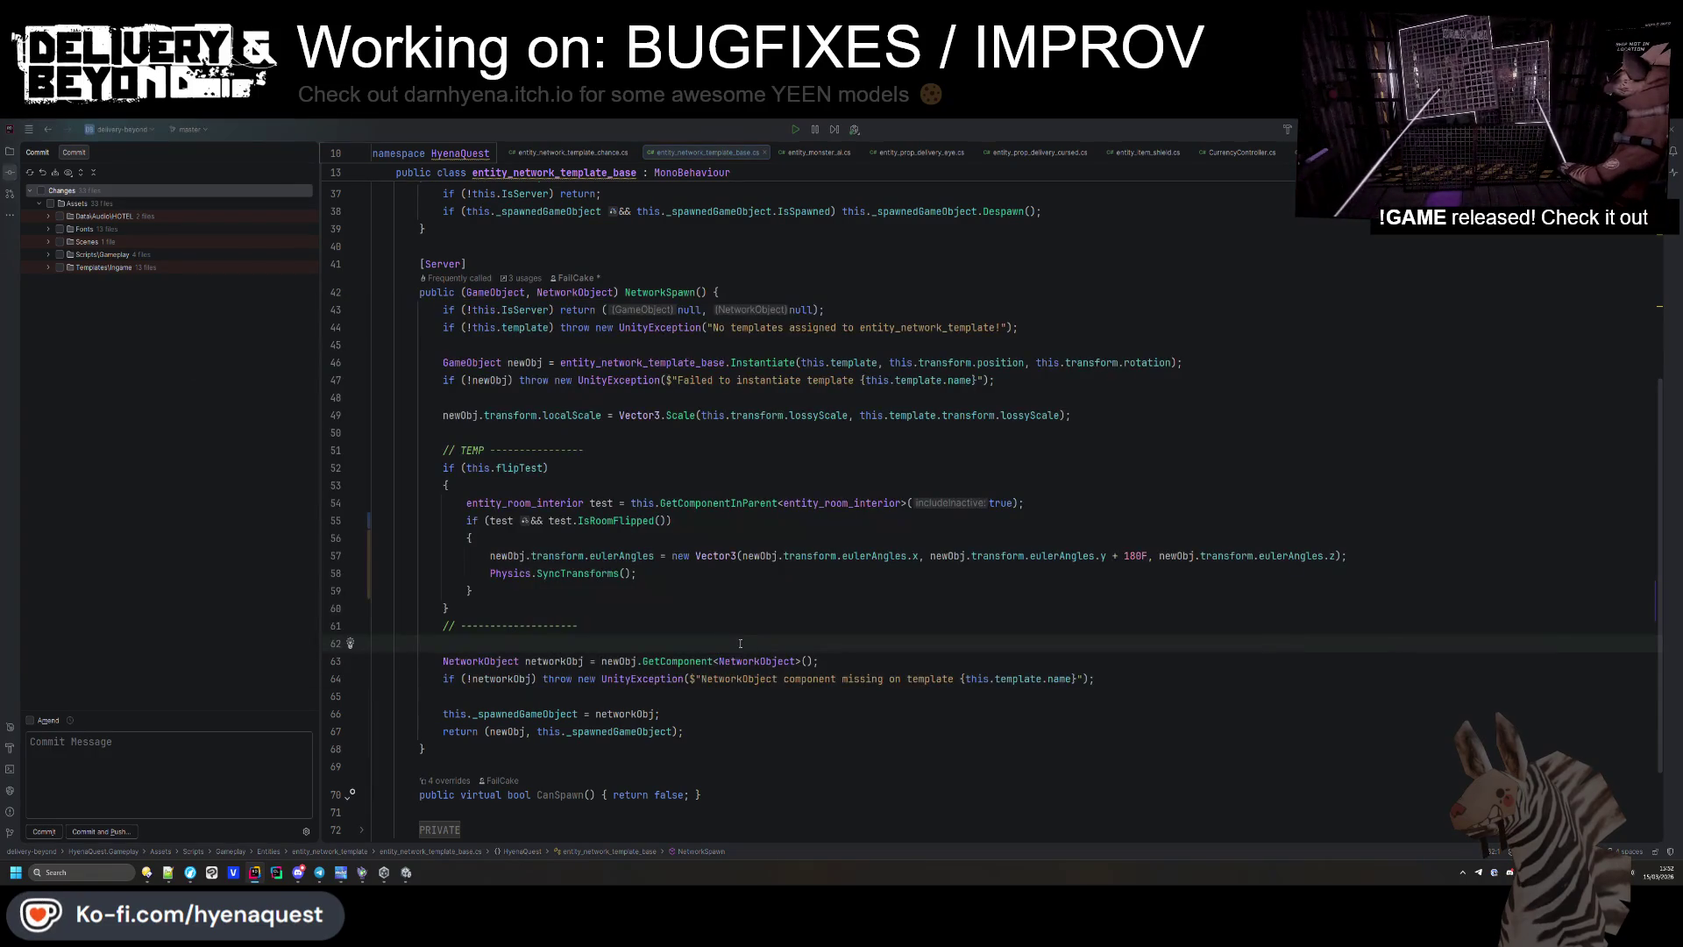
key(alt+Tab)
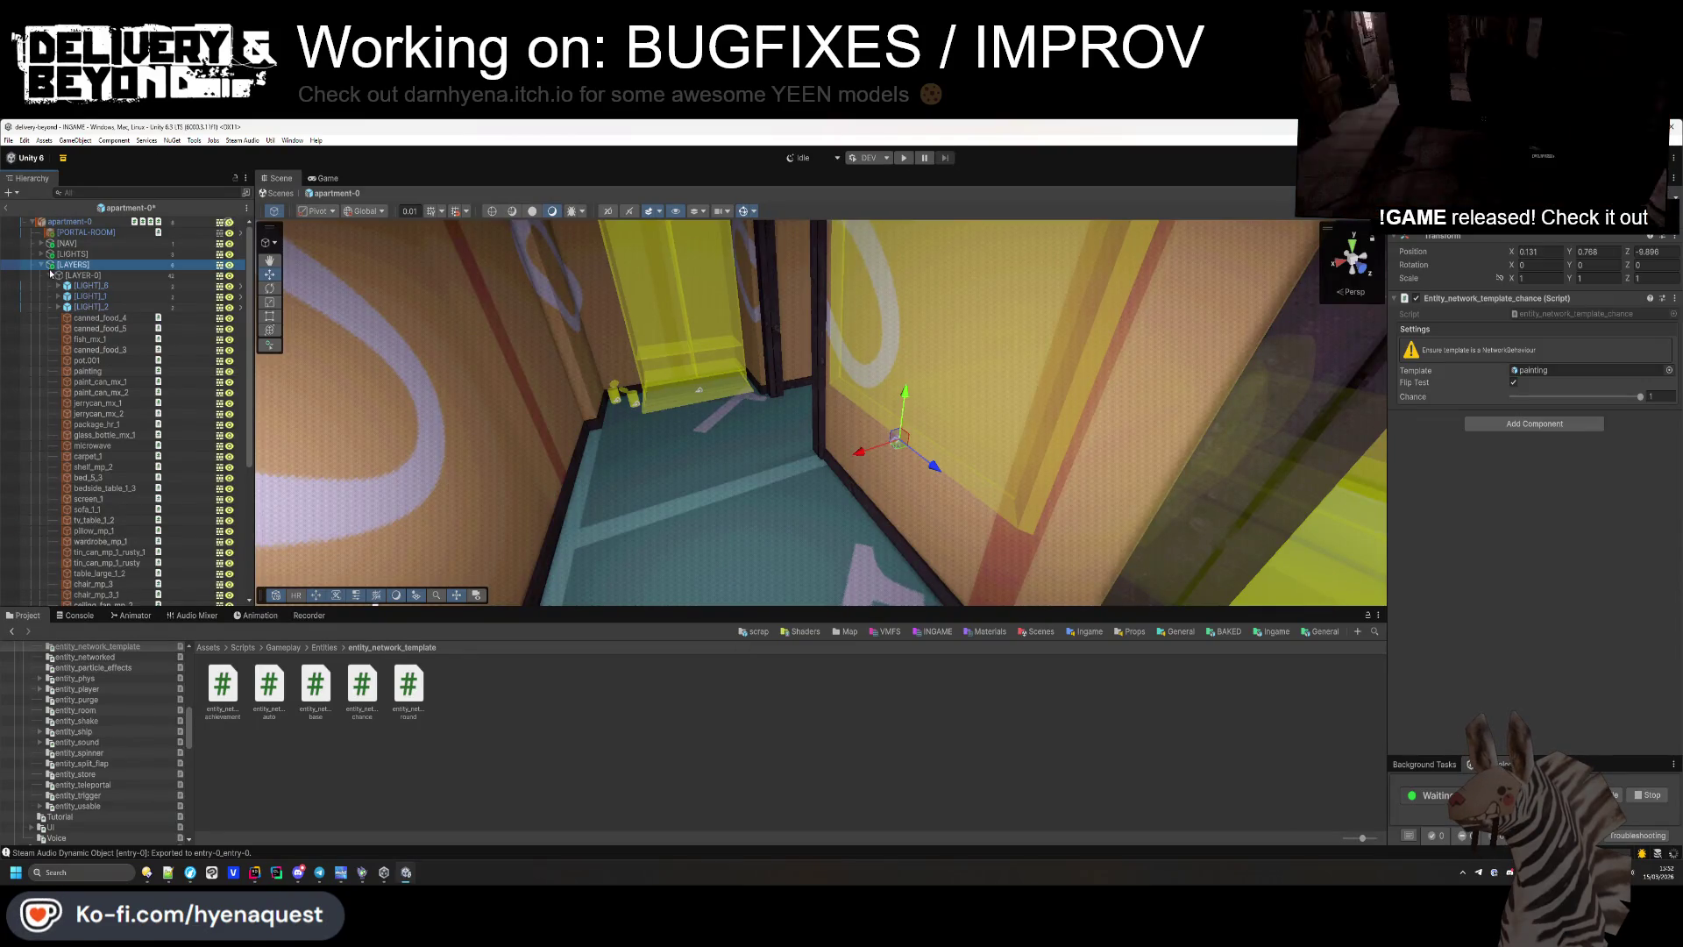
Turn the Gizmos.color value into a 'this.flipTest ? new Color : …' conditional.
key(alt+Tab)
click(839, 398)
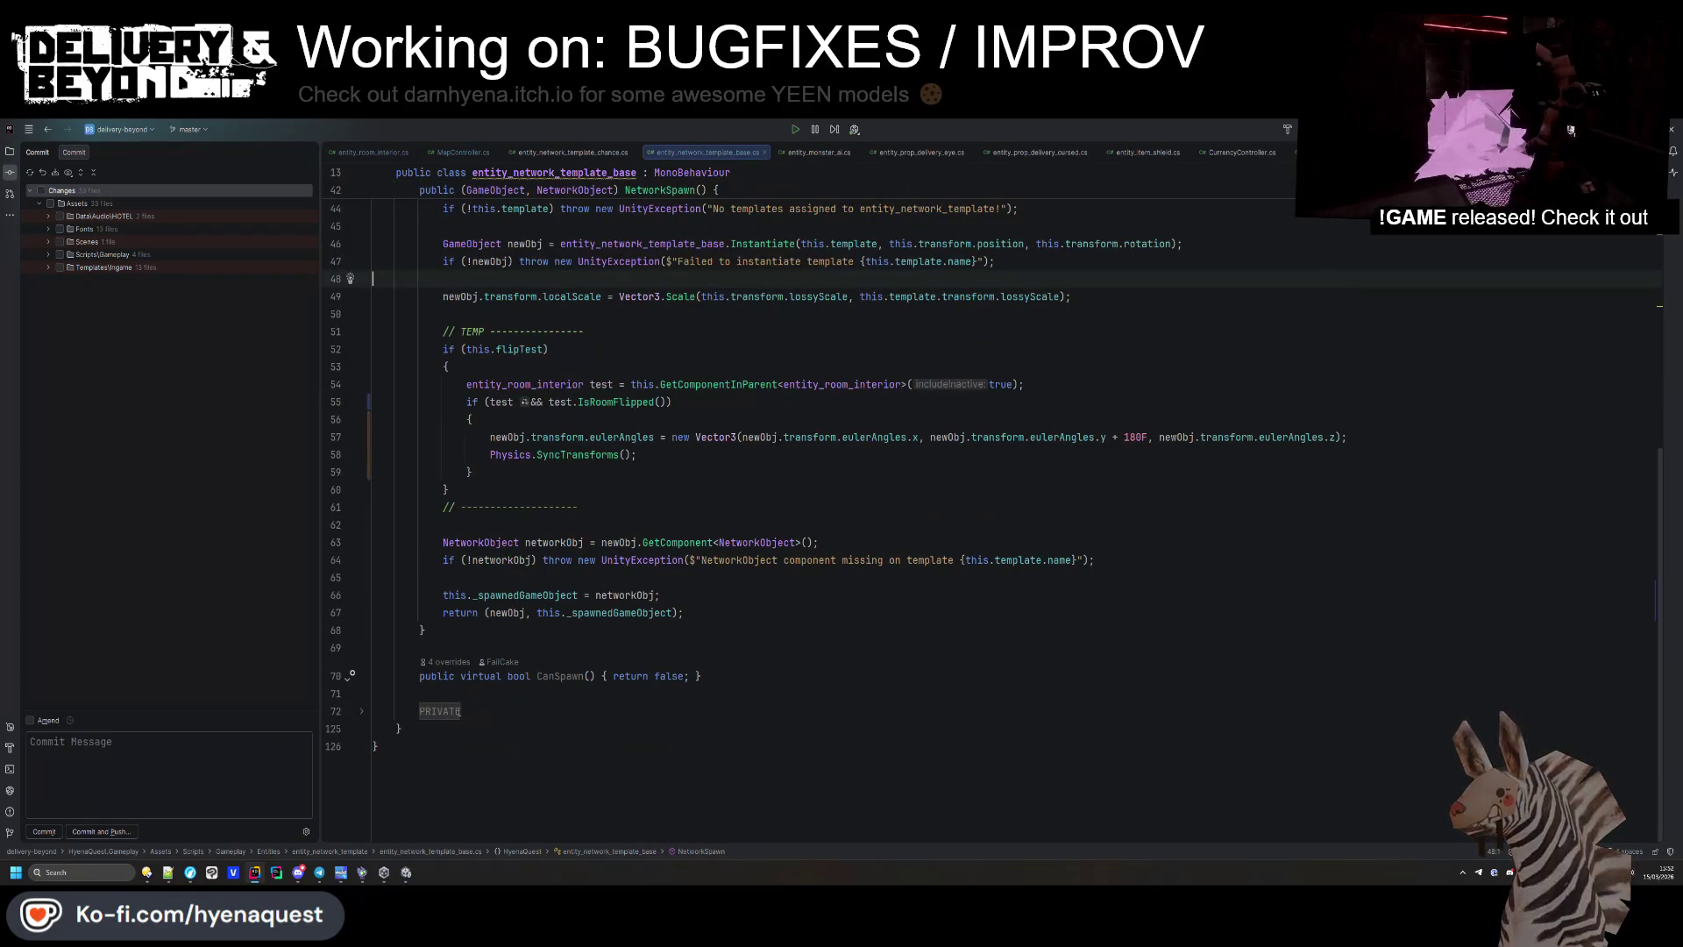
scroll(746, 512, down, 15)
scroll(746, 512, down, 3)
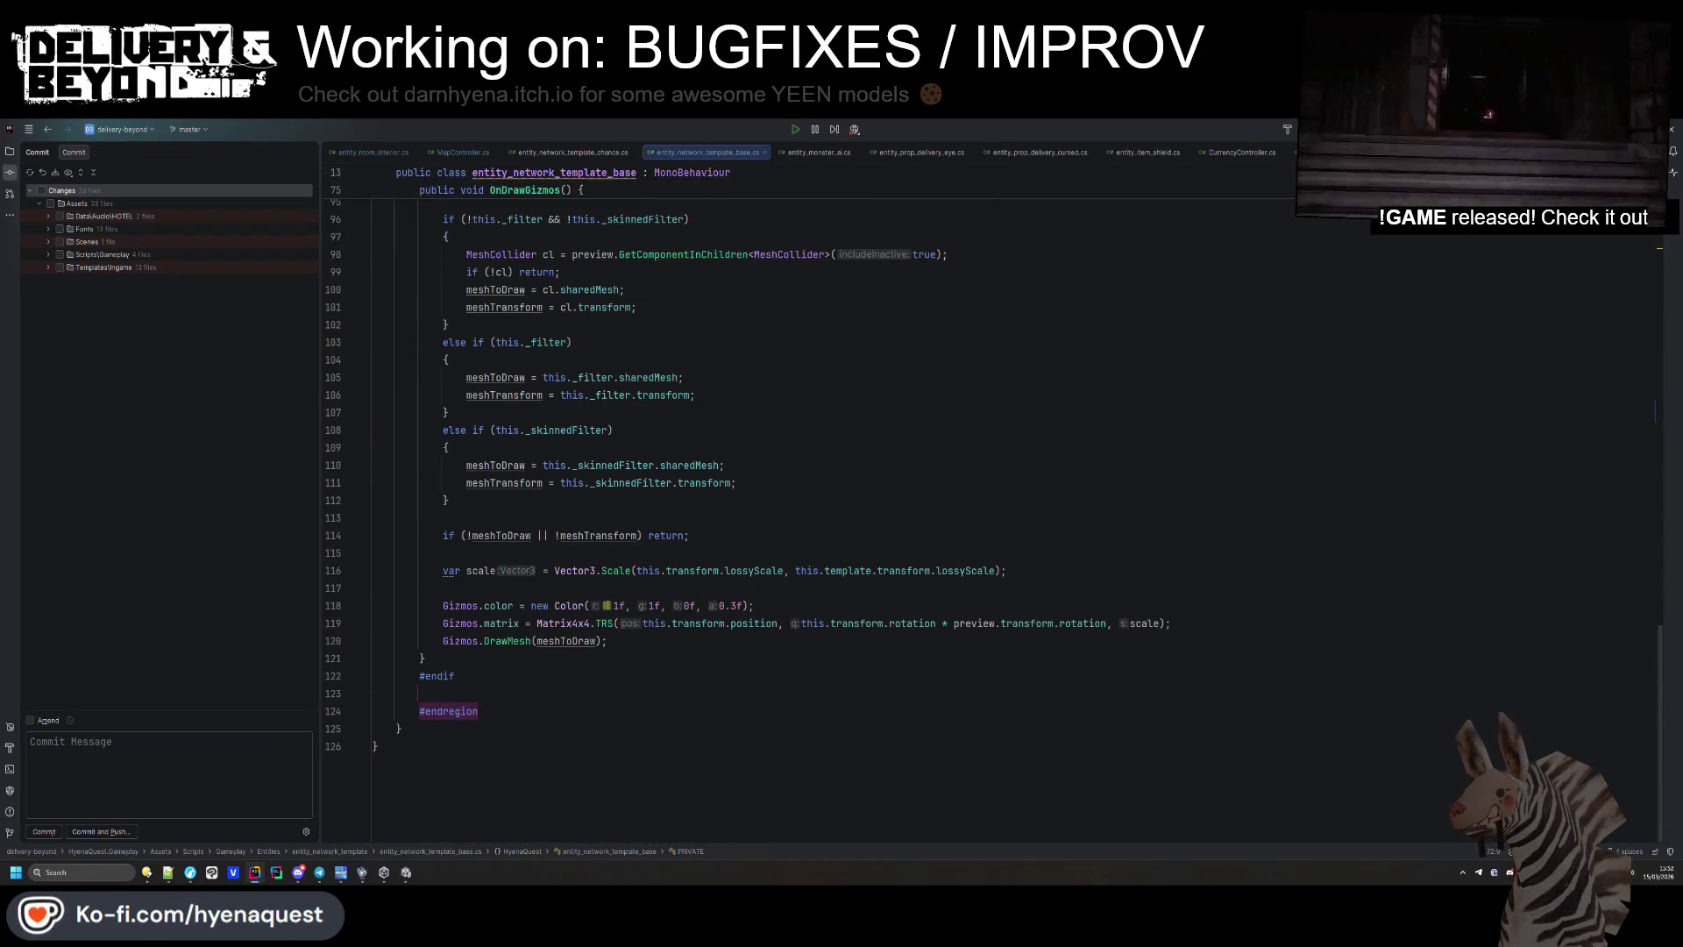
click(531, 604)
text(this.fl)
key(Return)
text(? new Col)
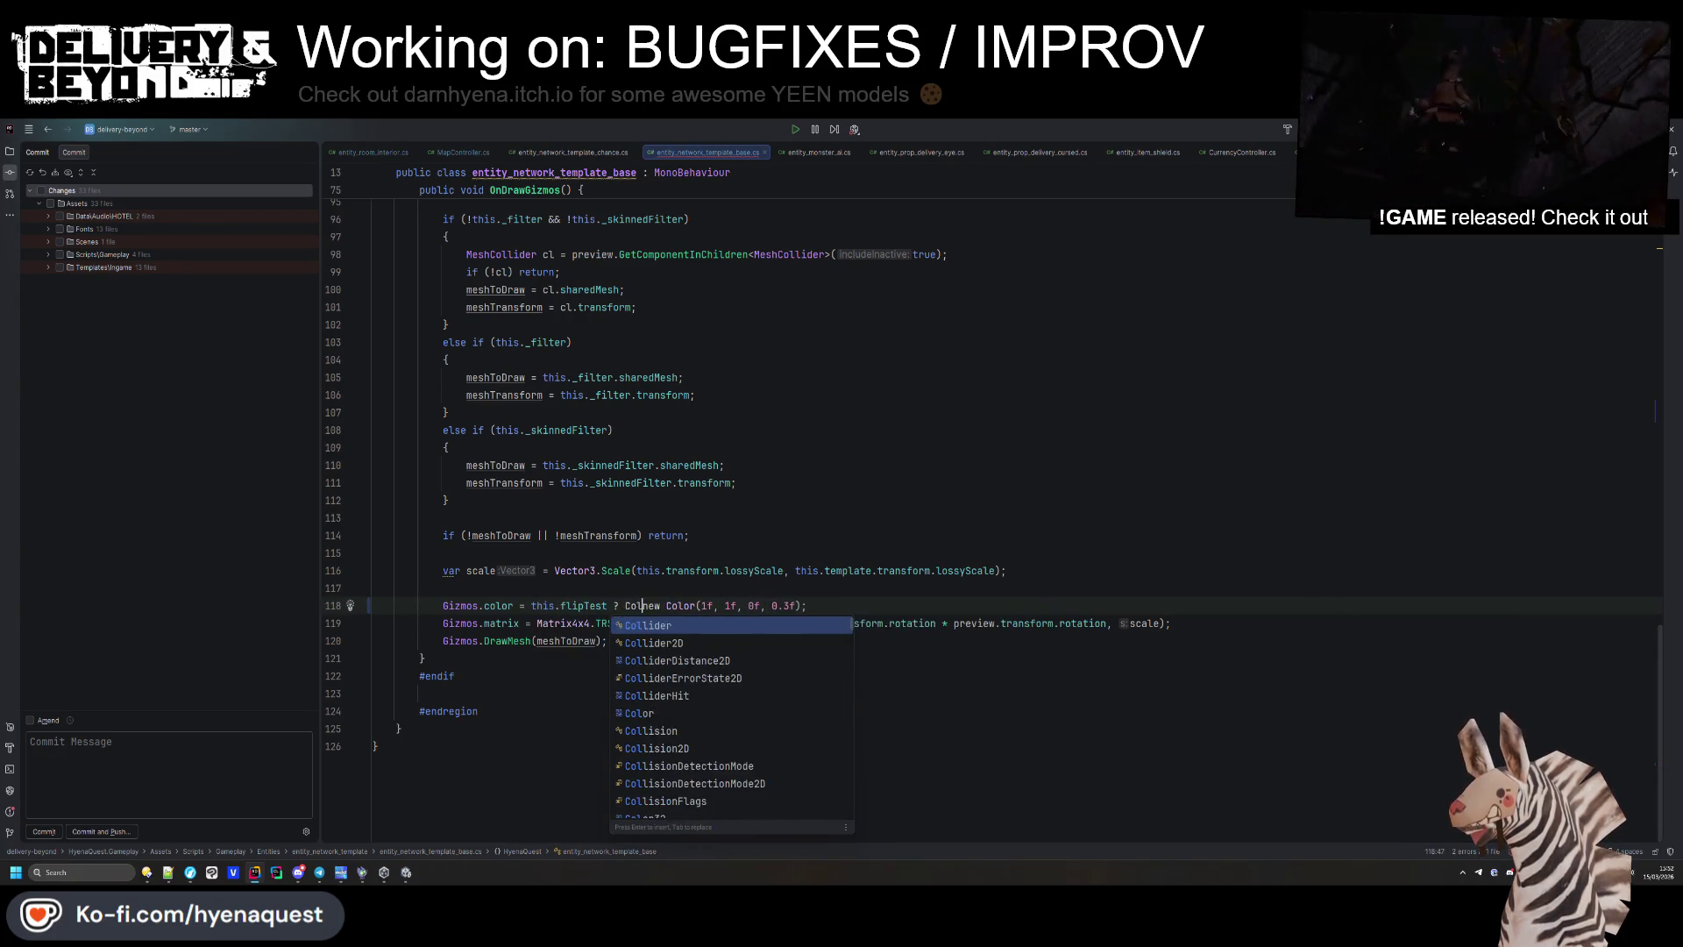
text(or)
key(Return)
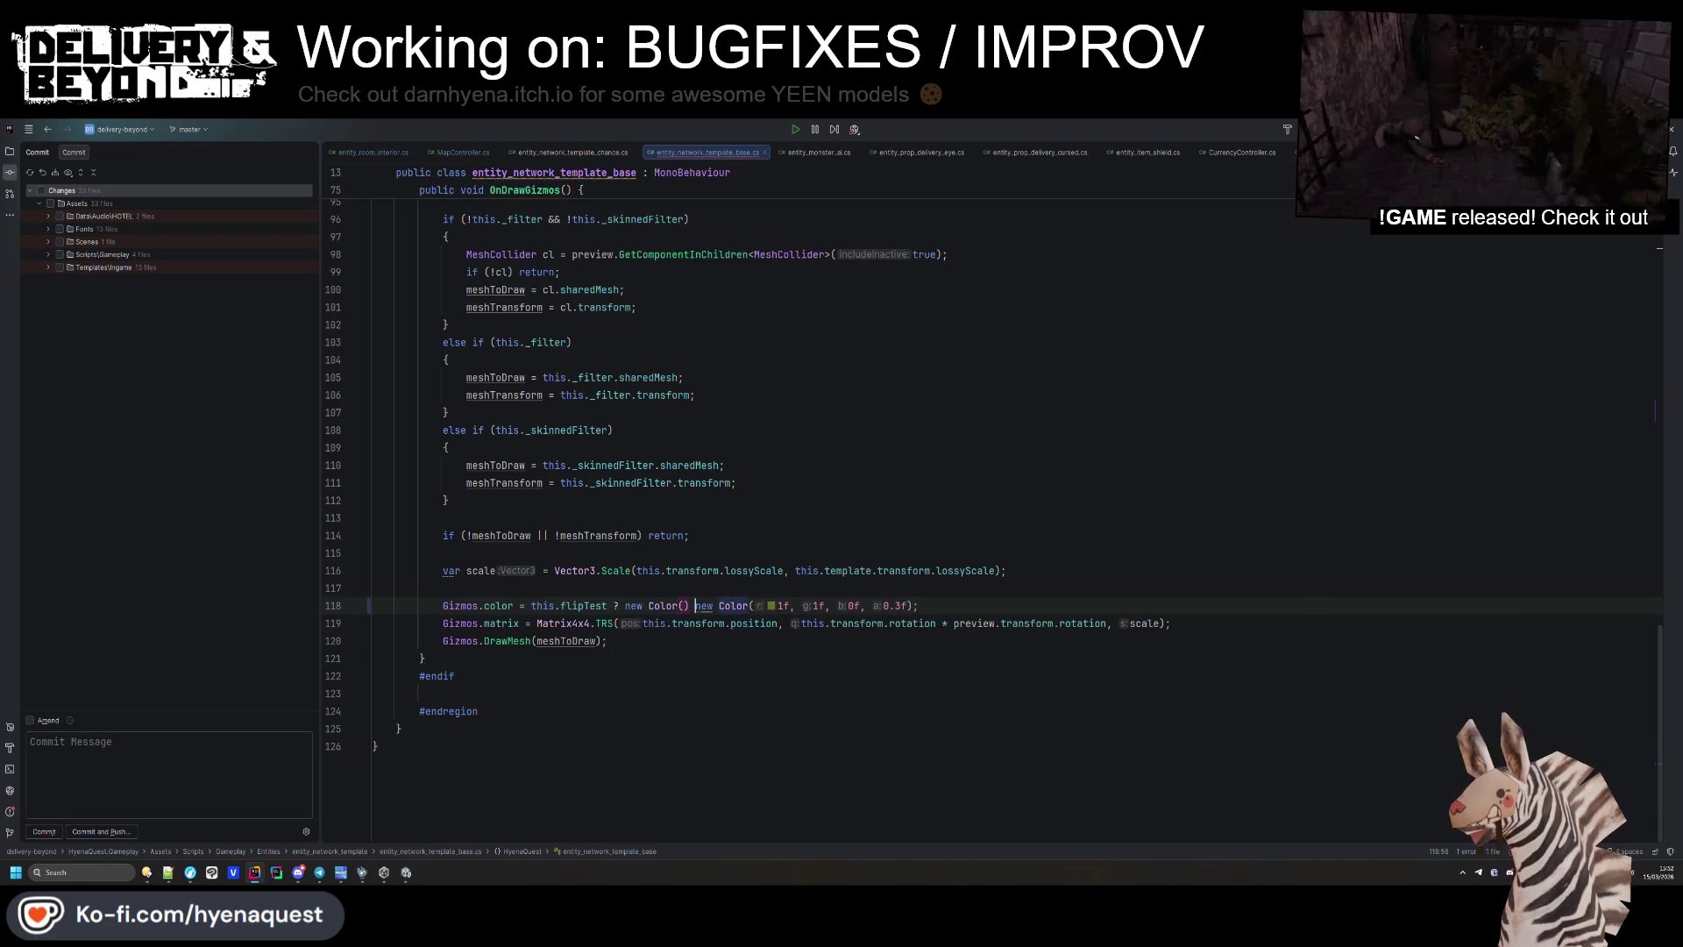
text(:)
Use red (1, 0, 0, 0.3f) for flipTest and yellow (1, 1, 0, 0.3f) otherwise, and save.
key(Up)
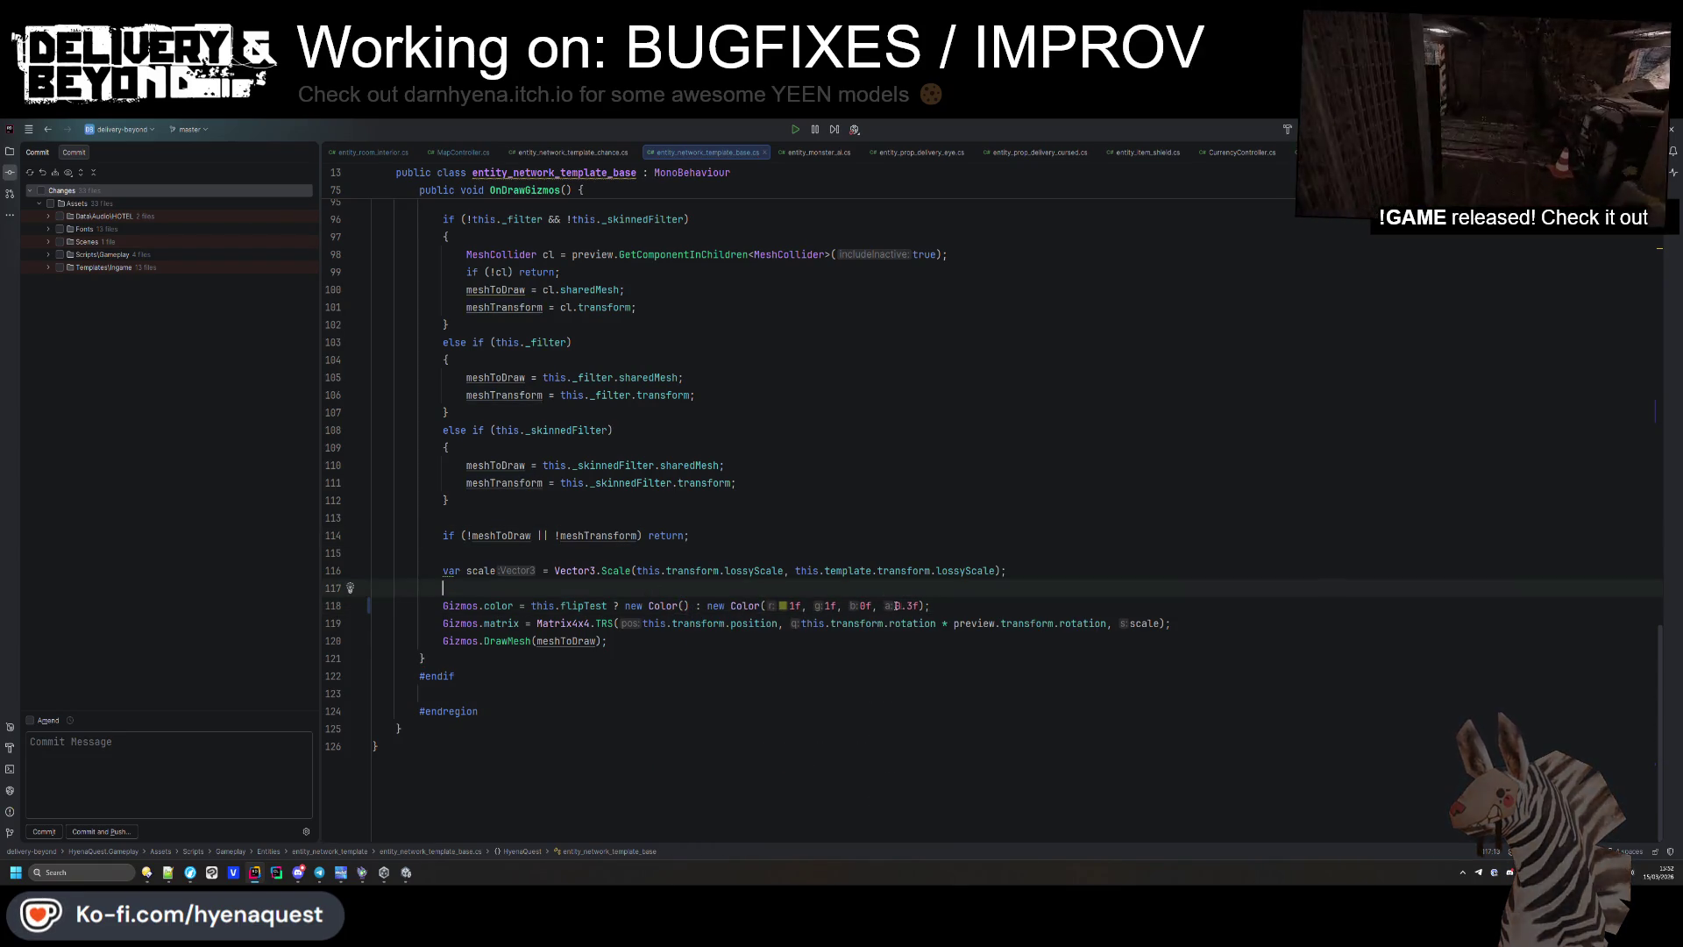
drag(929, 605, 619, 605)
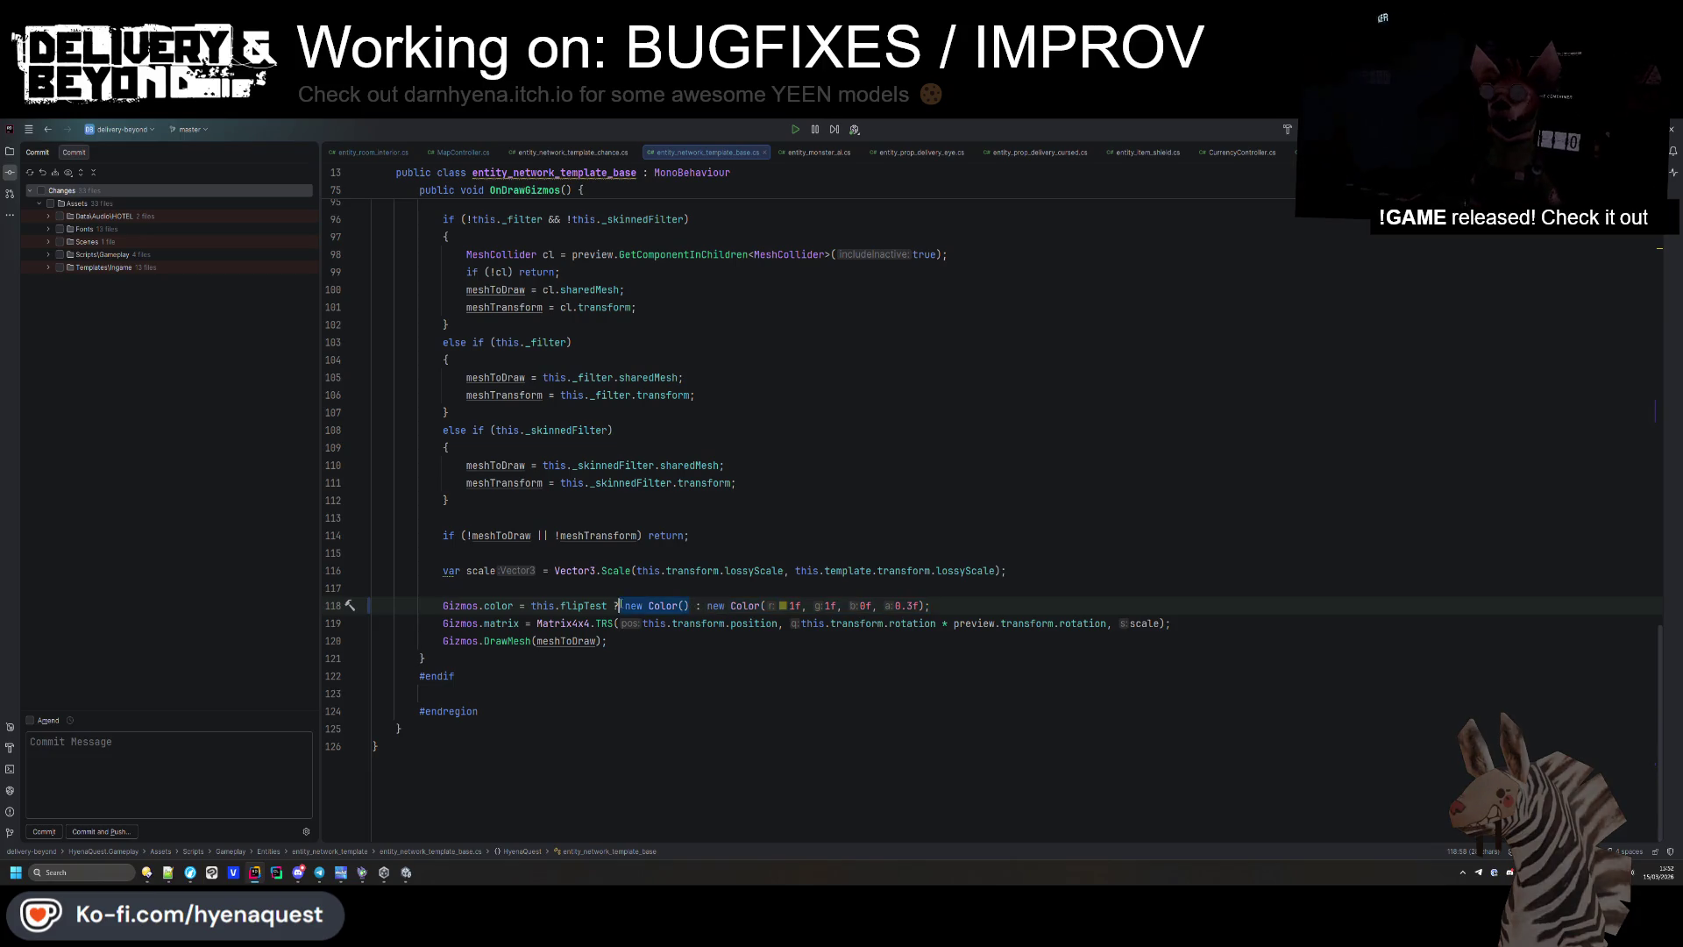
text(new Color(1f, 1f, 0f, 0.3f);)
key(Up)
click(746, 605)
key(BackSpace)
text(0)
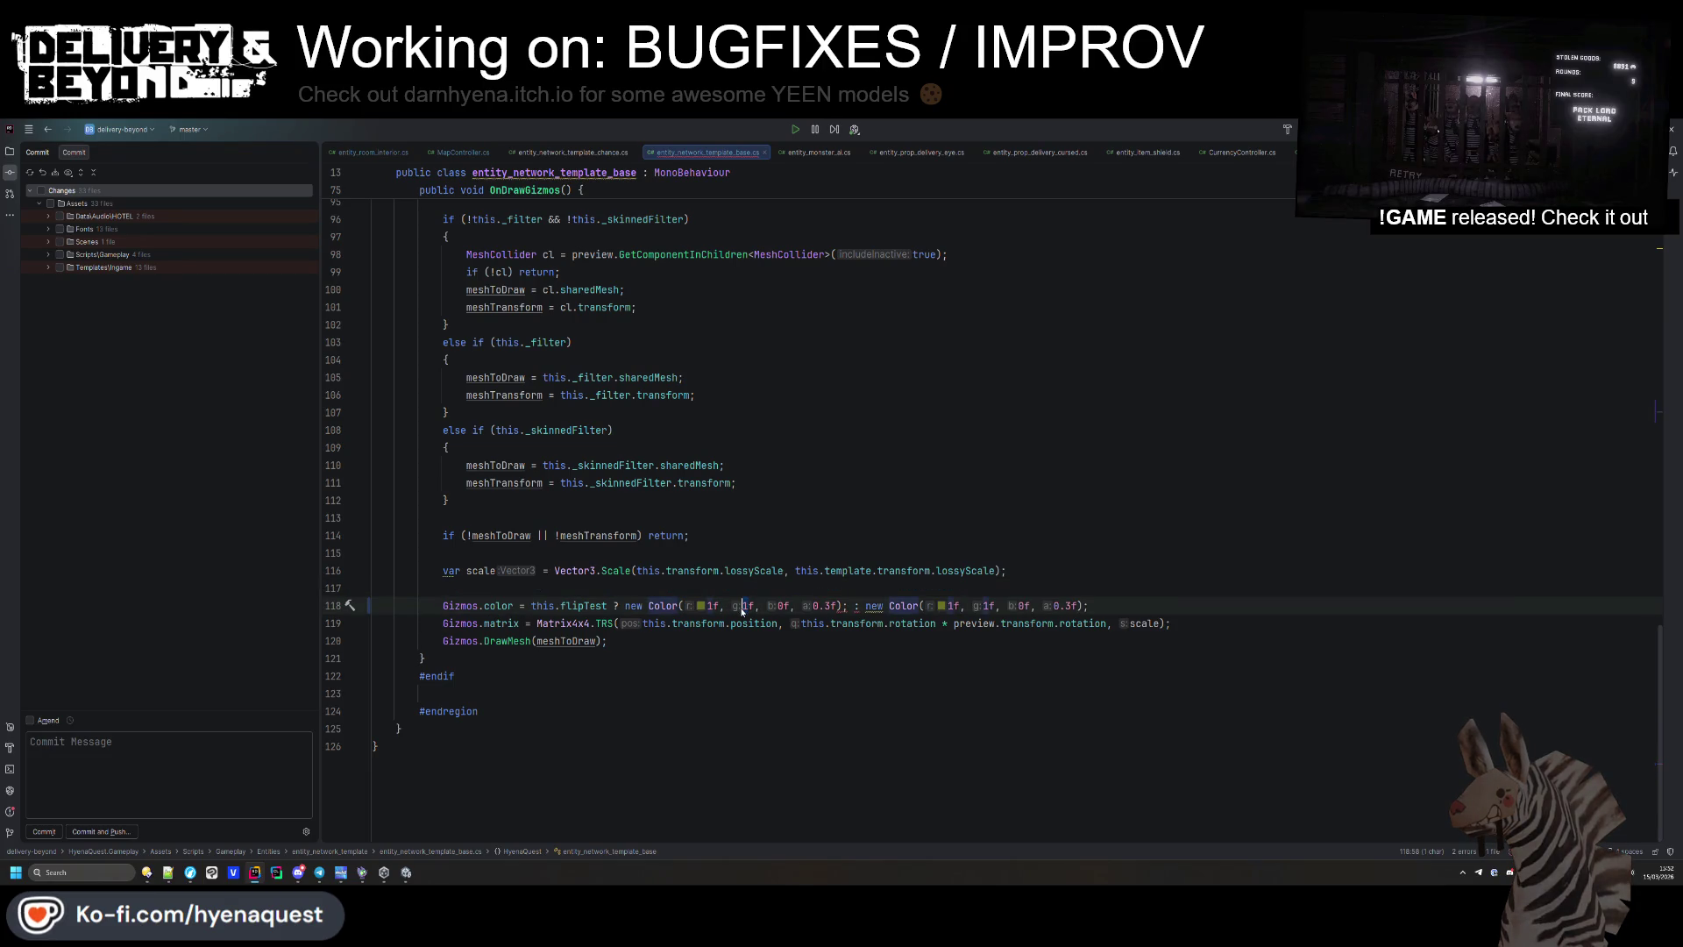
key(alt+Tab)
key(alt+Tab)
click(847, 605)
key(BackSpace)
click(865, 584)
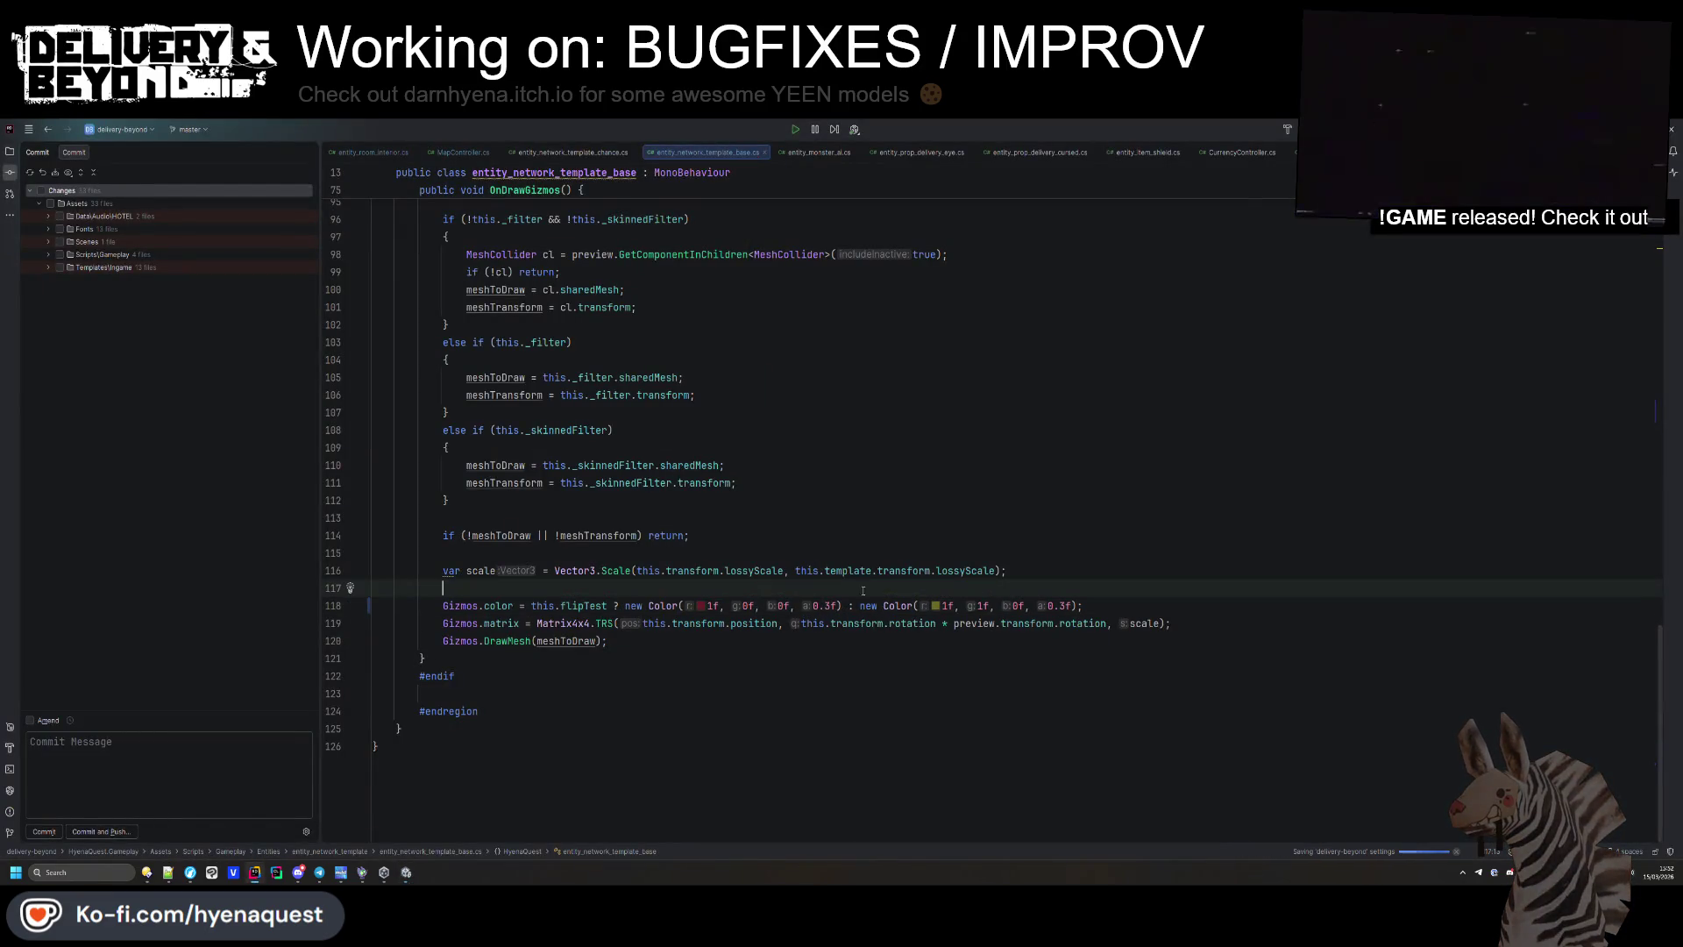
key(alt+Tab)
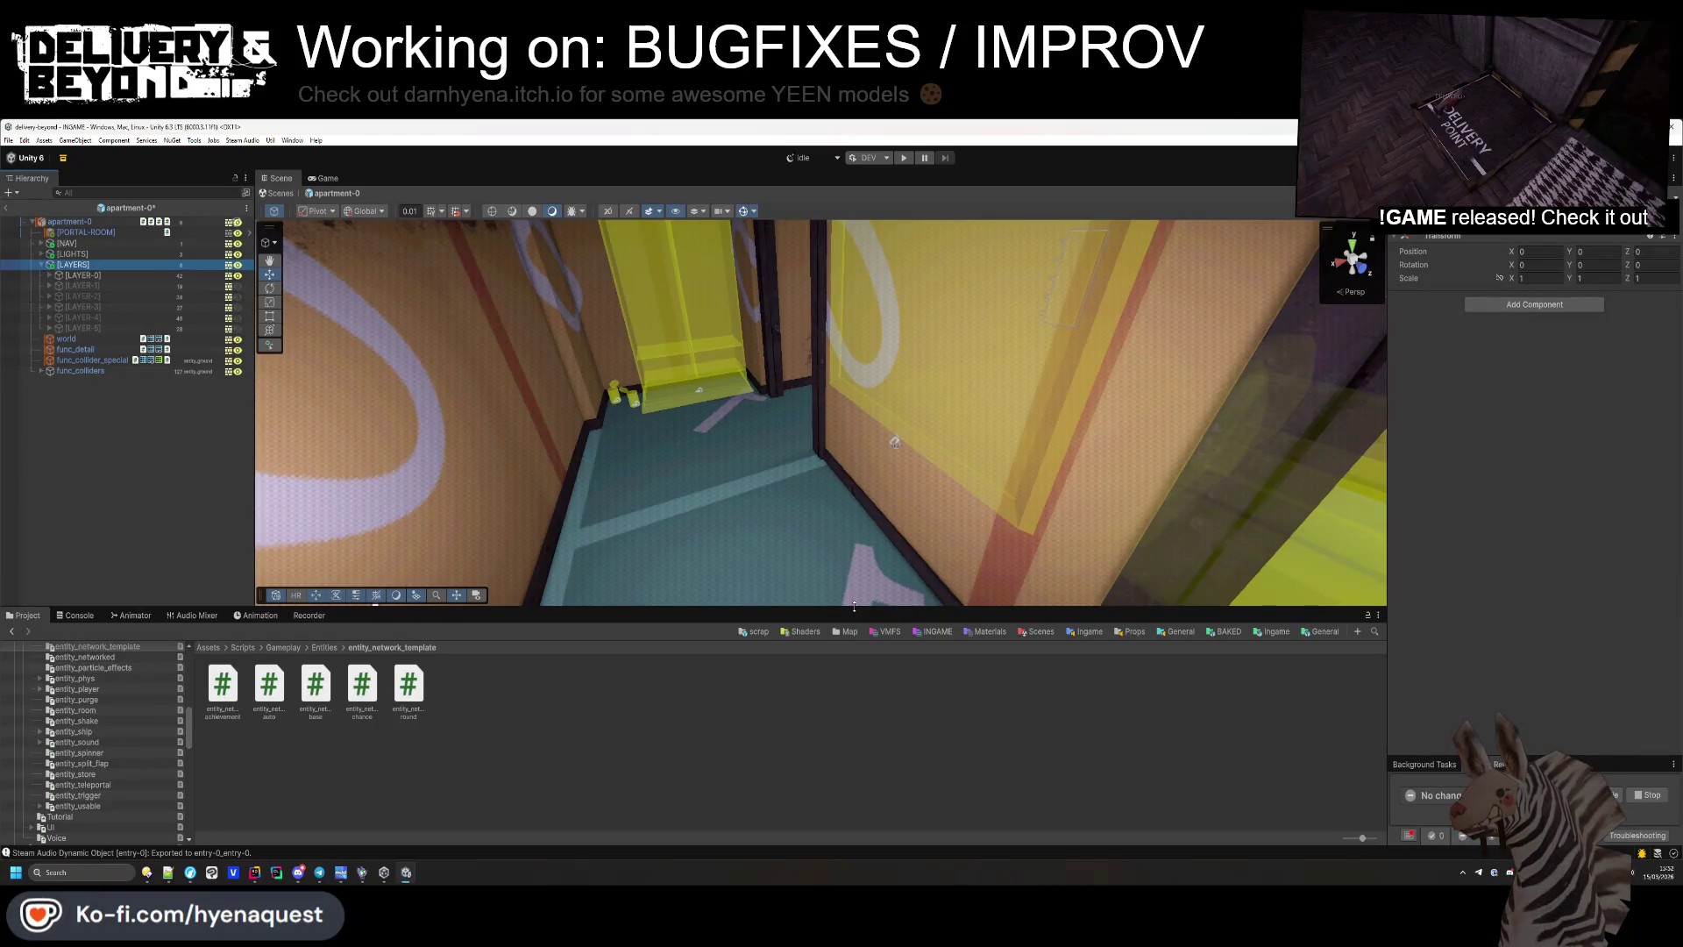
key(alt+Tab)
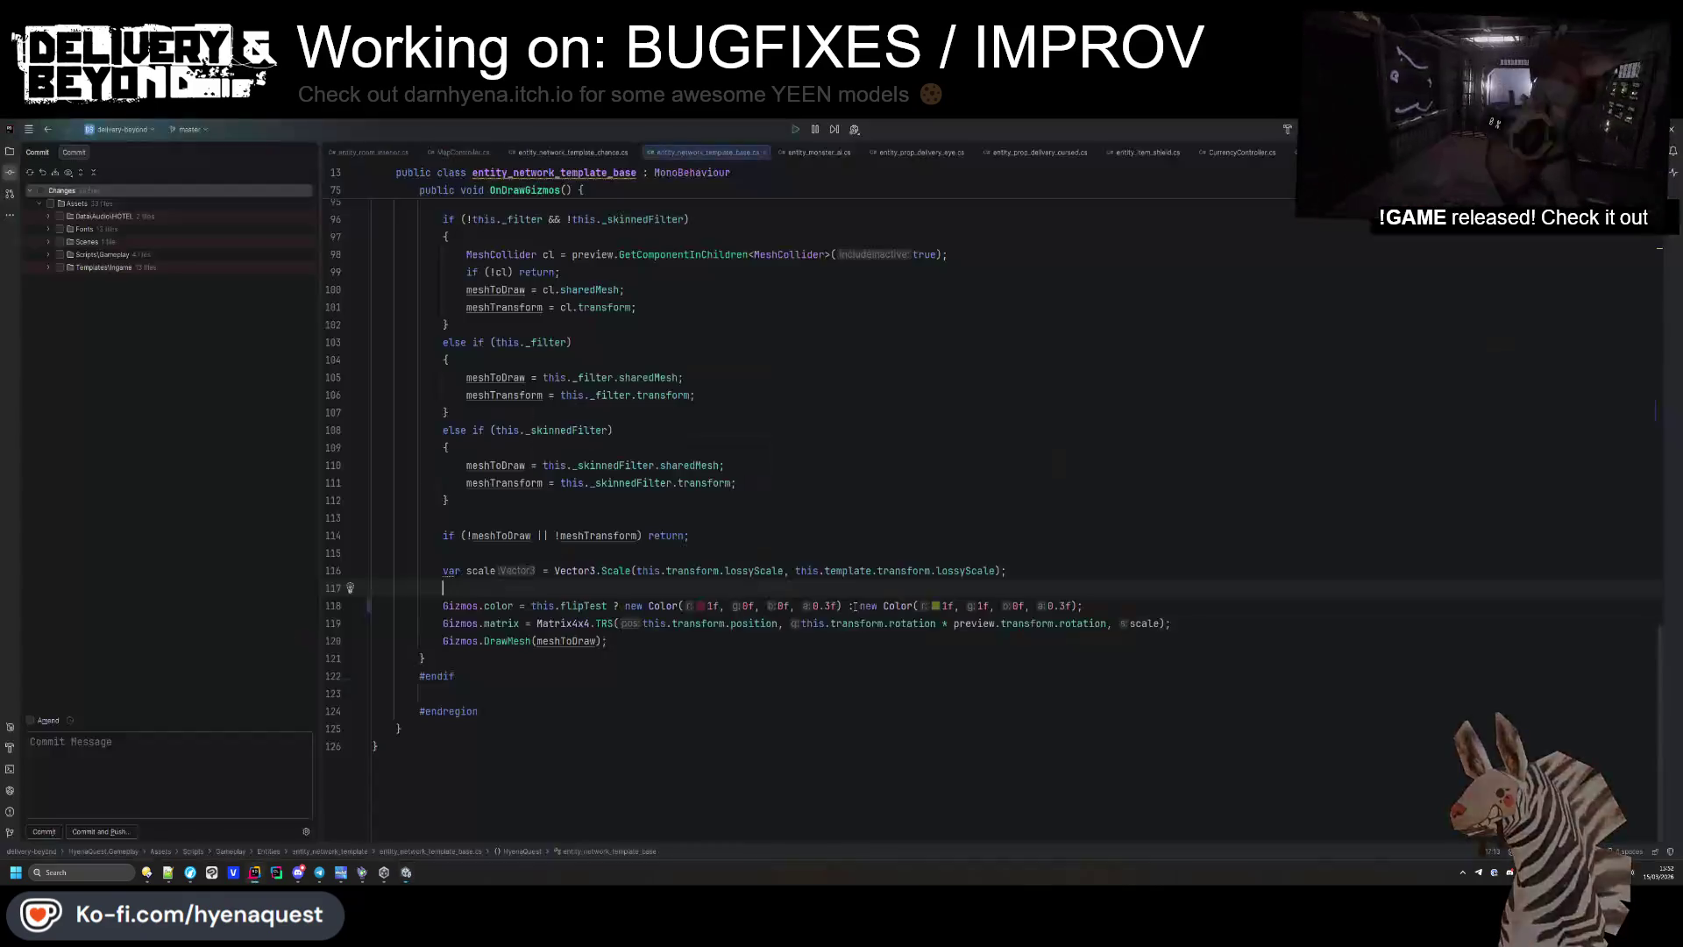
scroll(873, 605, up, 15)
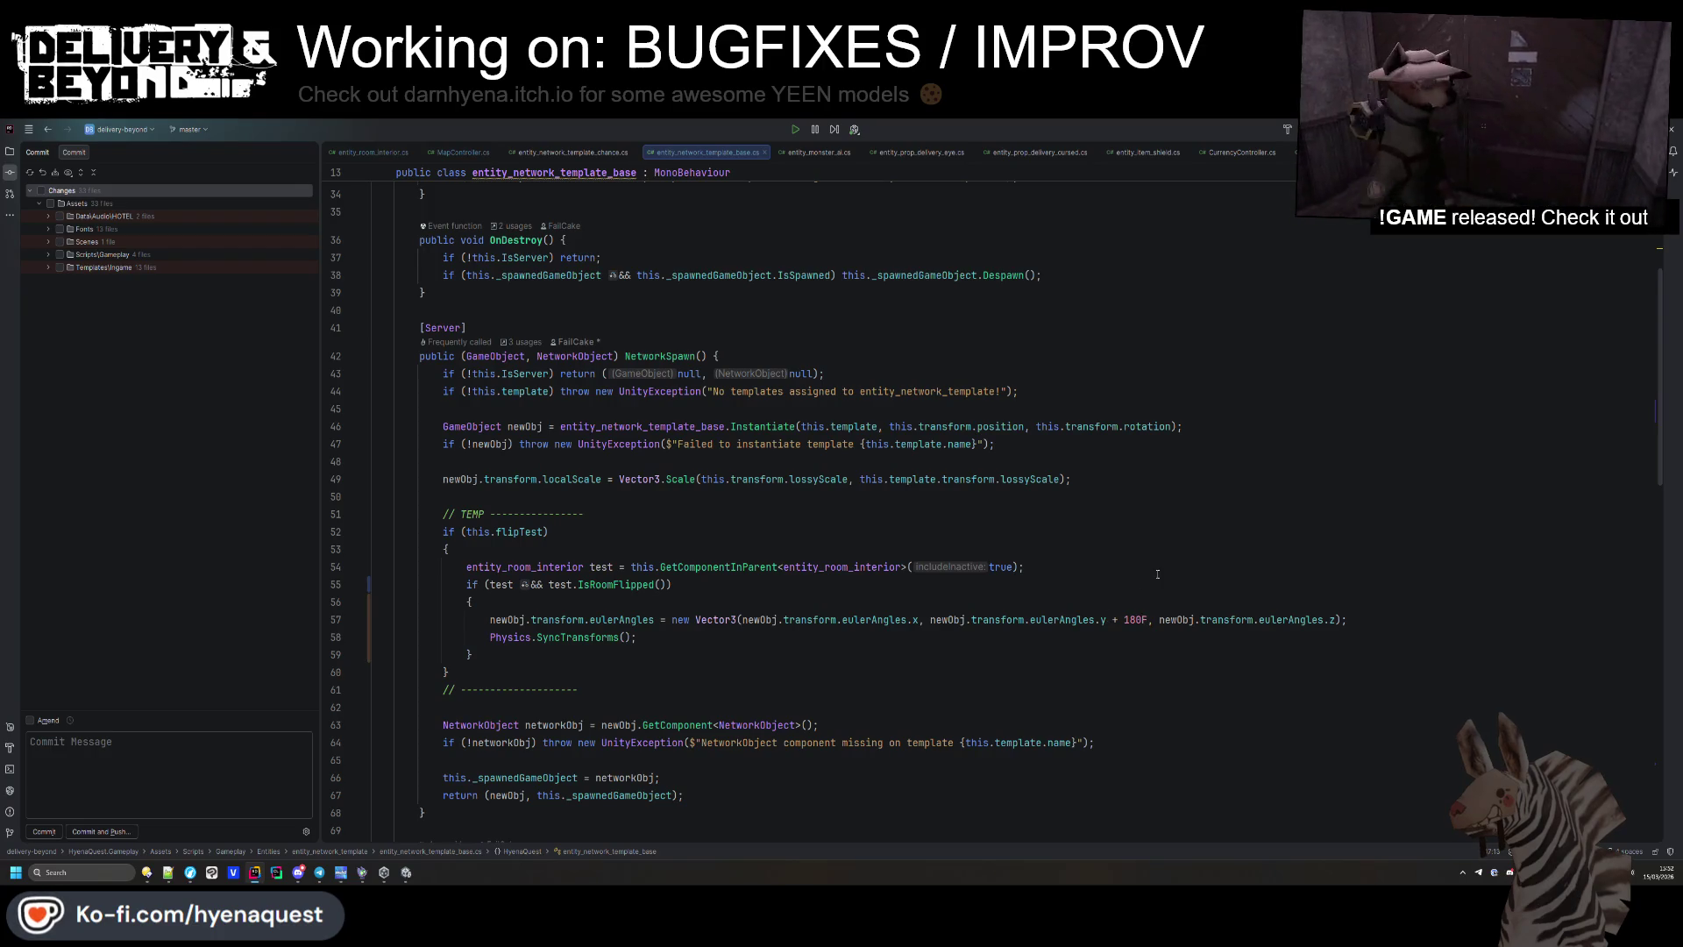
key(alt+Tab)
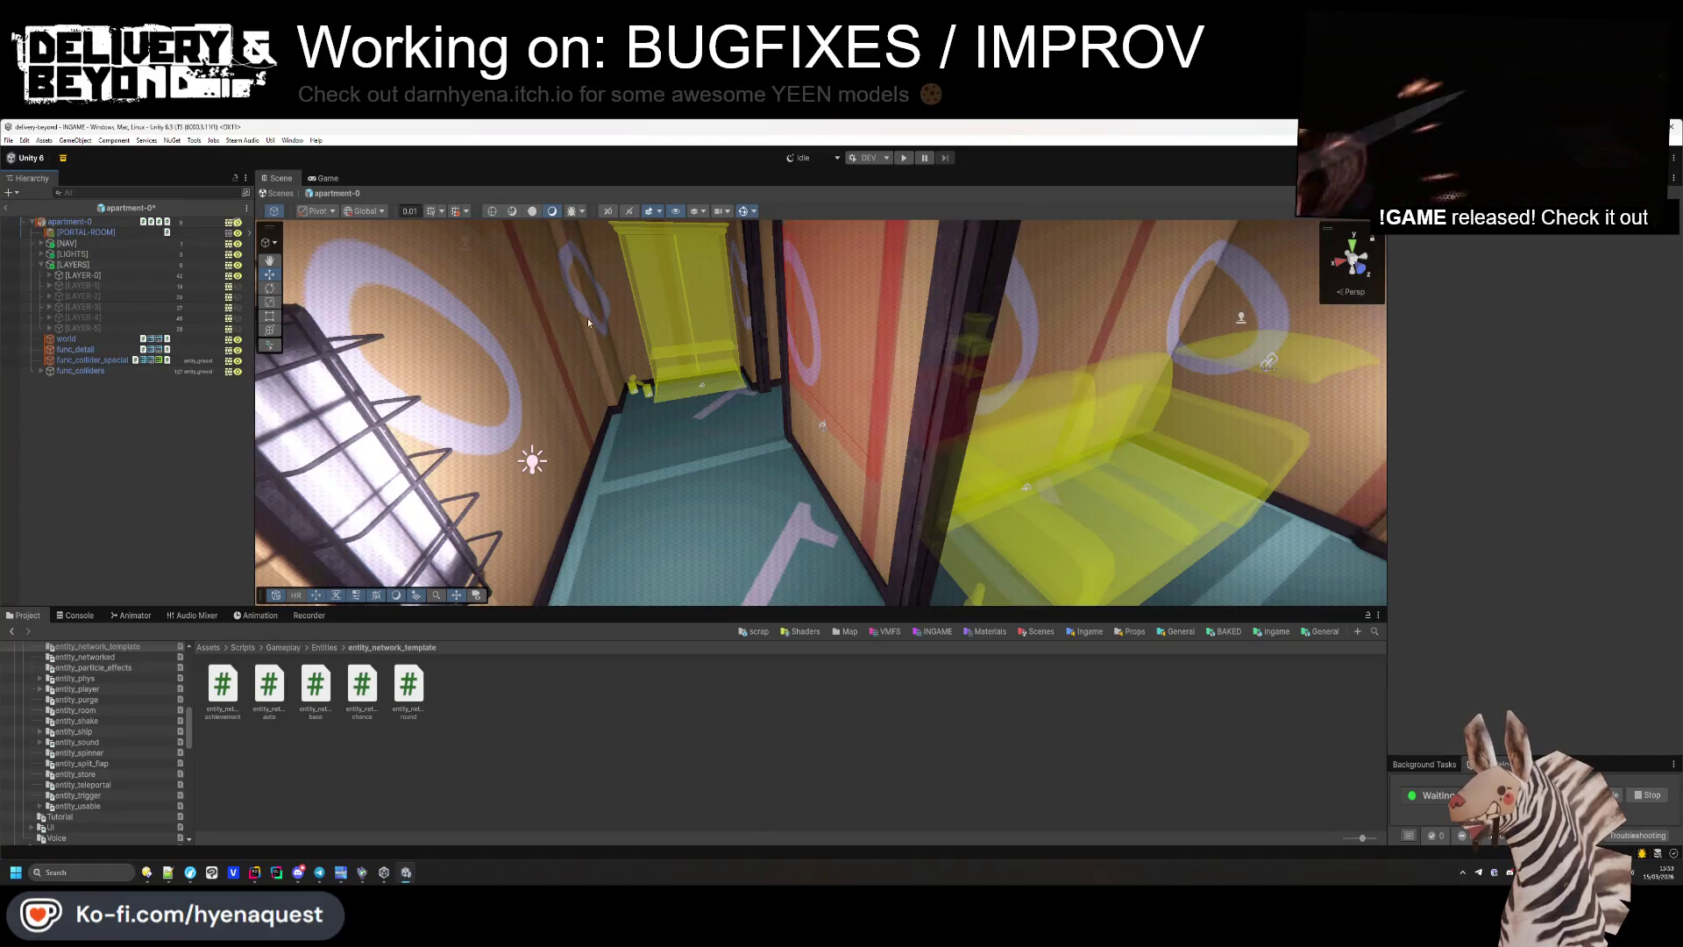
Enter Play mode so the INGAME scene loads and Player 0 joins.
click(911, 159)
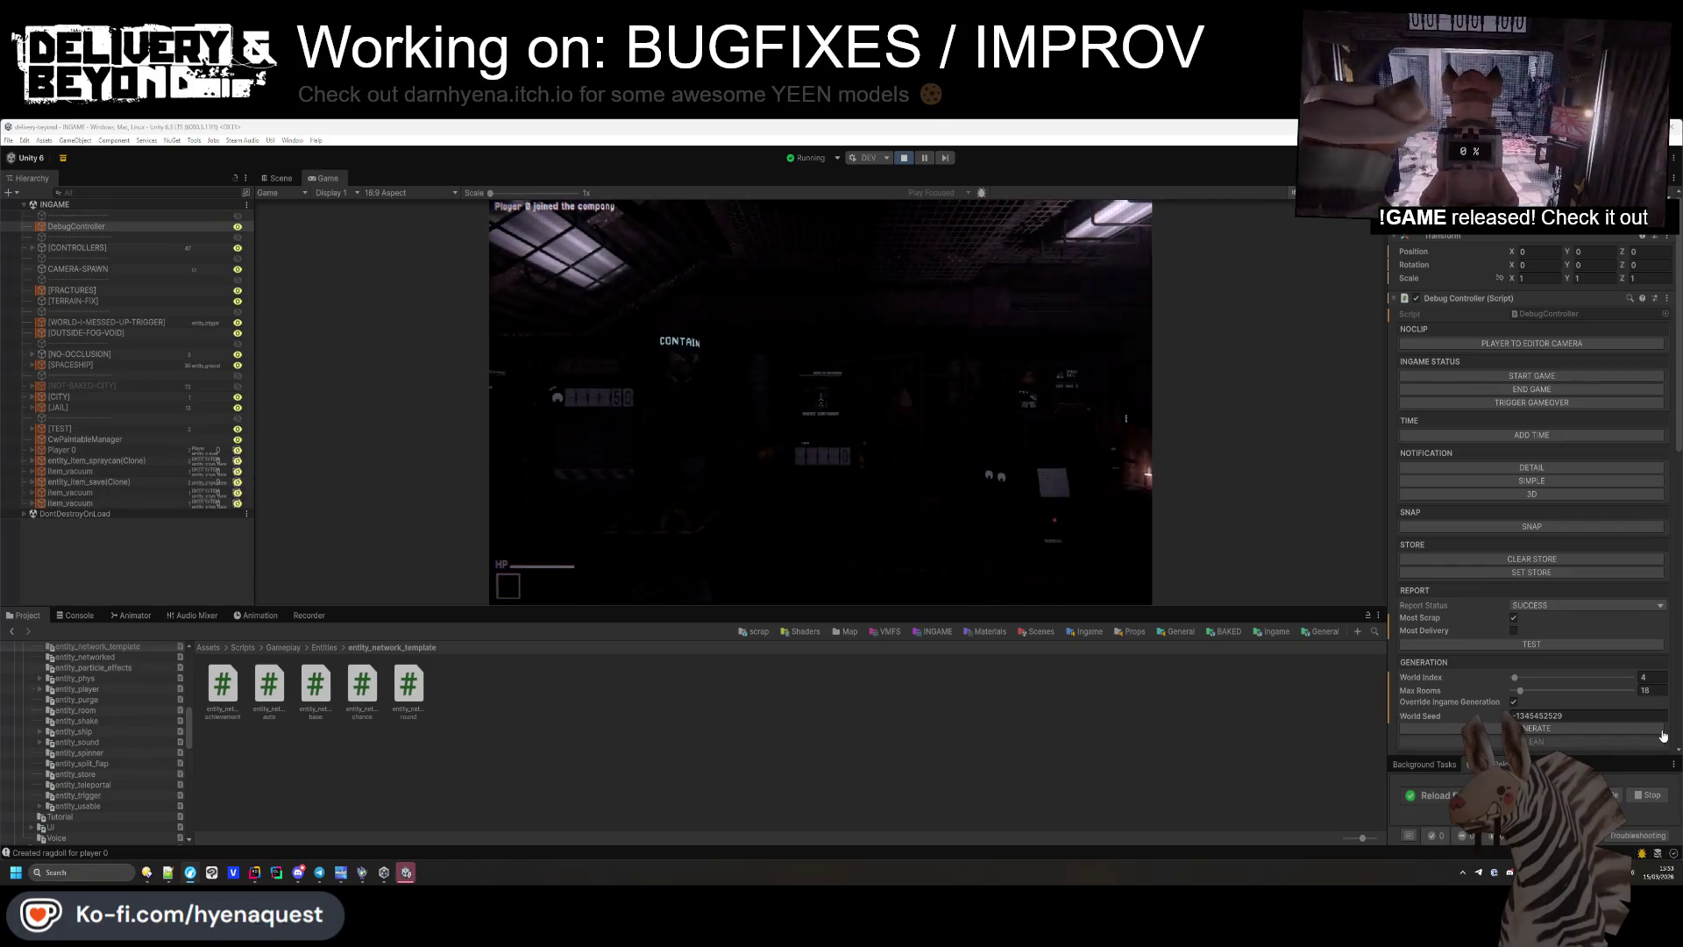
Show the console, set World Index to 0 and clear the World Seed.
click(58, 616)
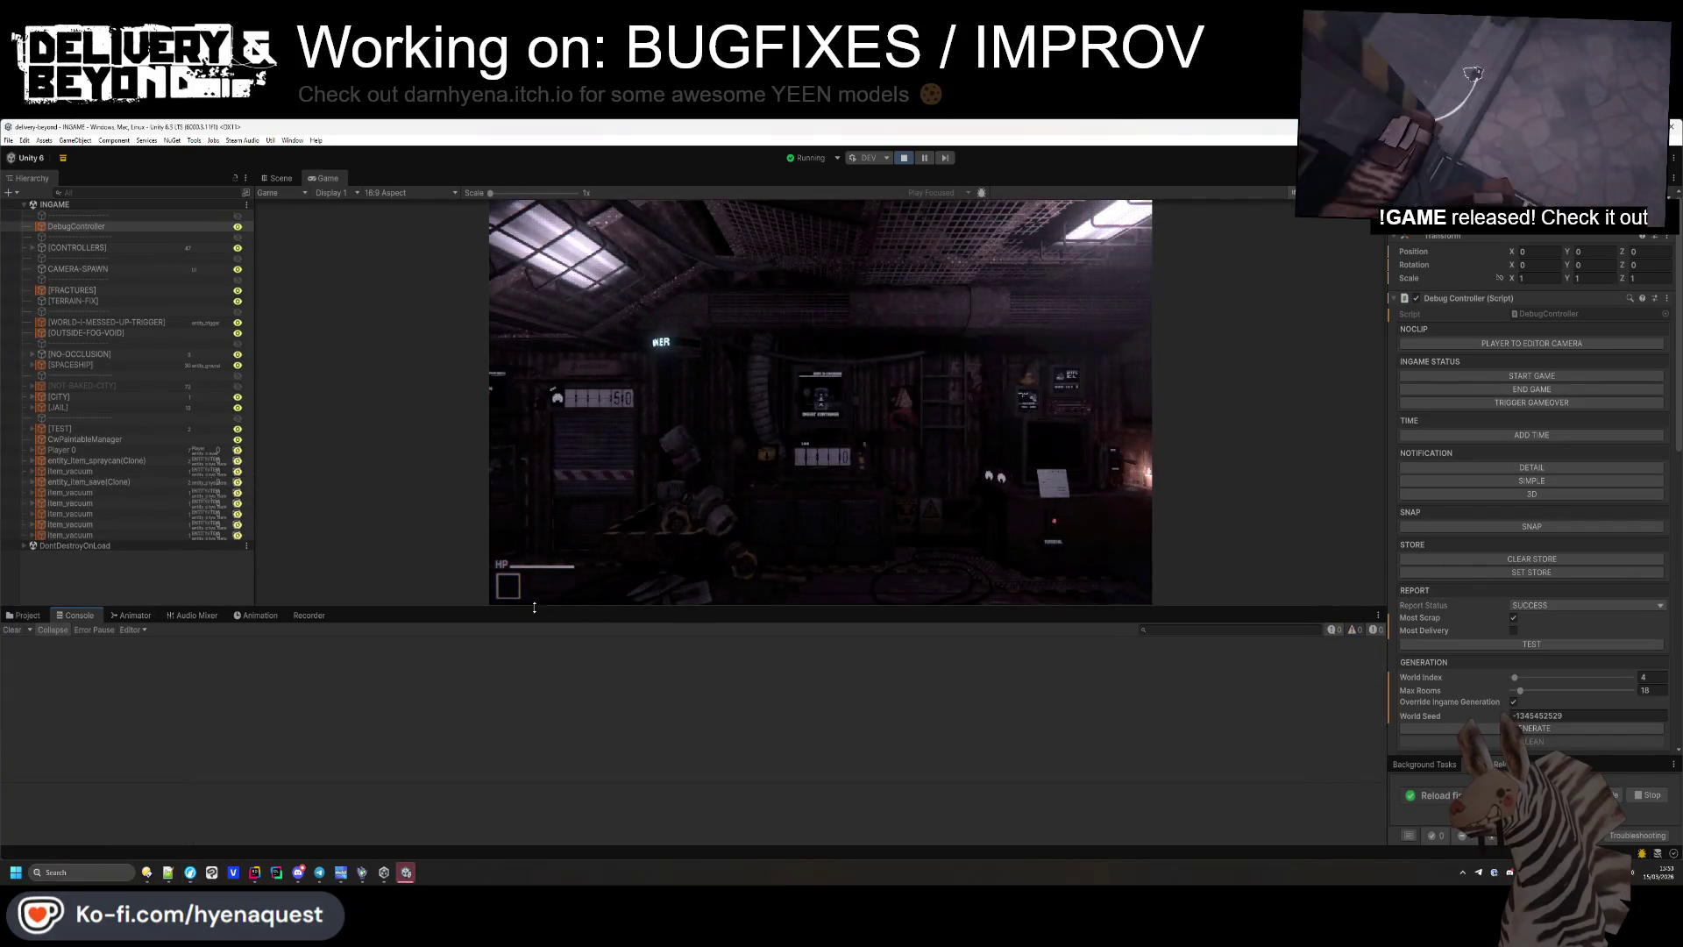
drag(550, 617, 560, 777)
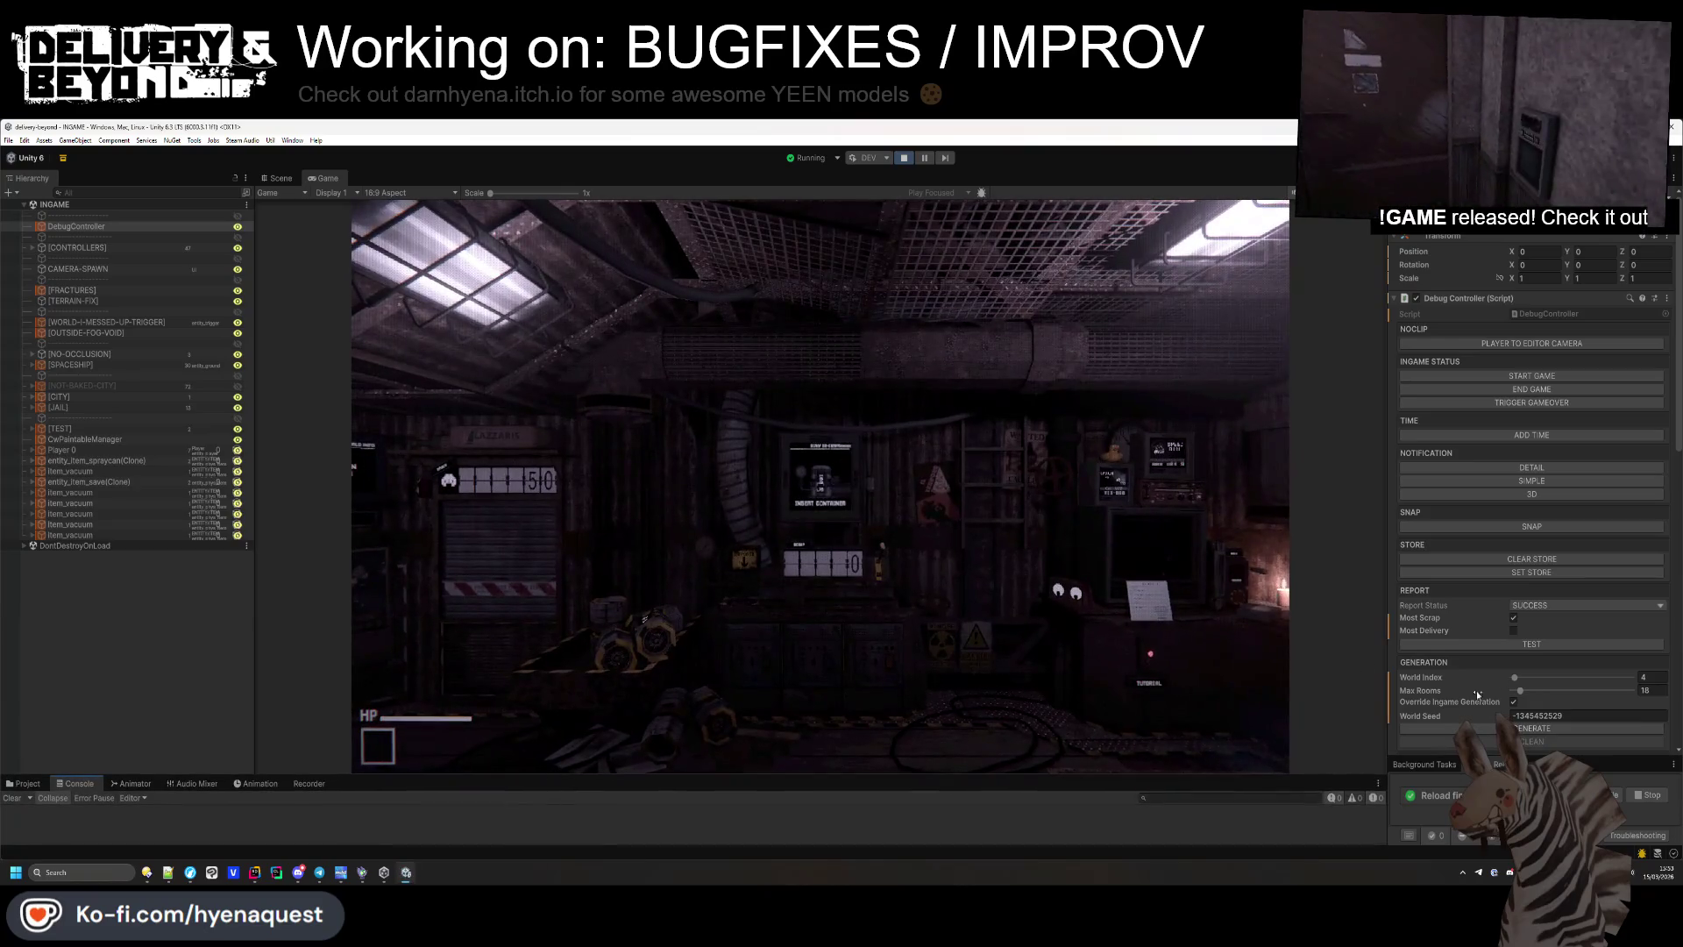
click(1659, 673)
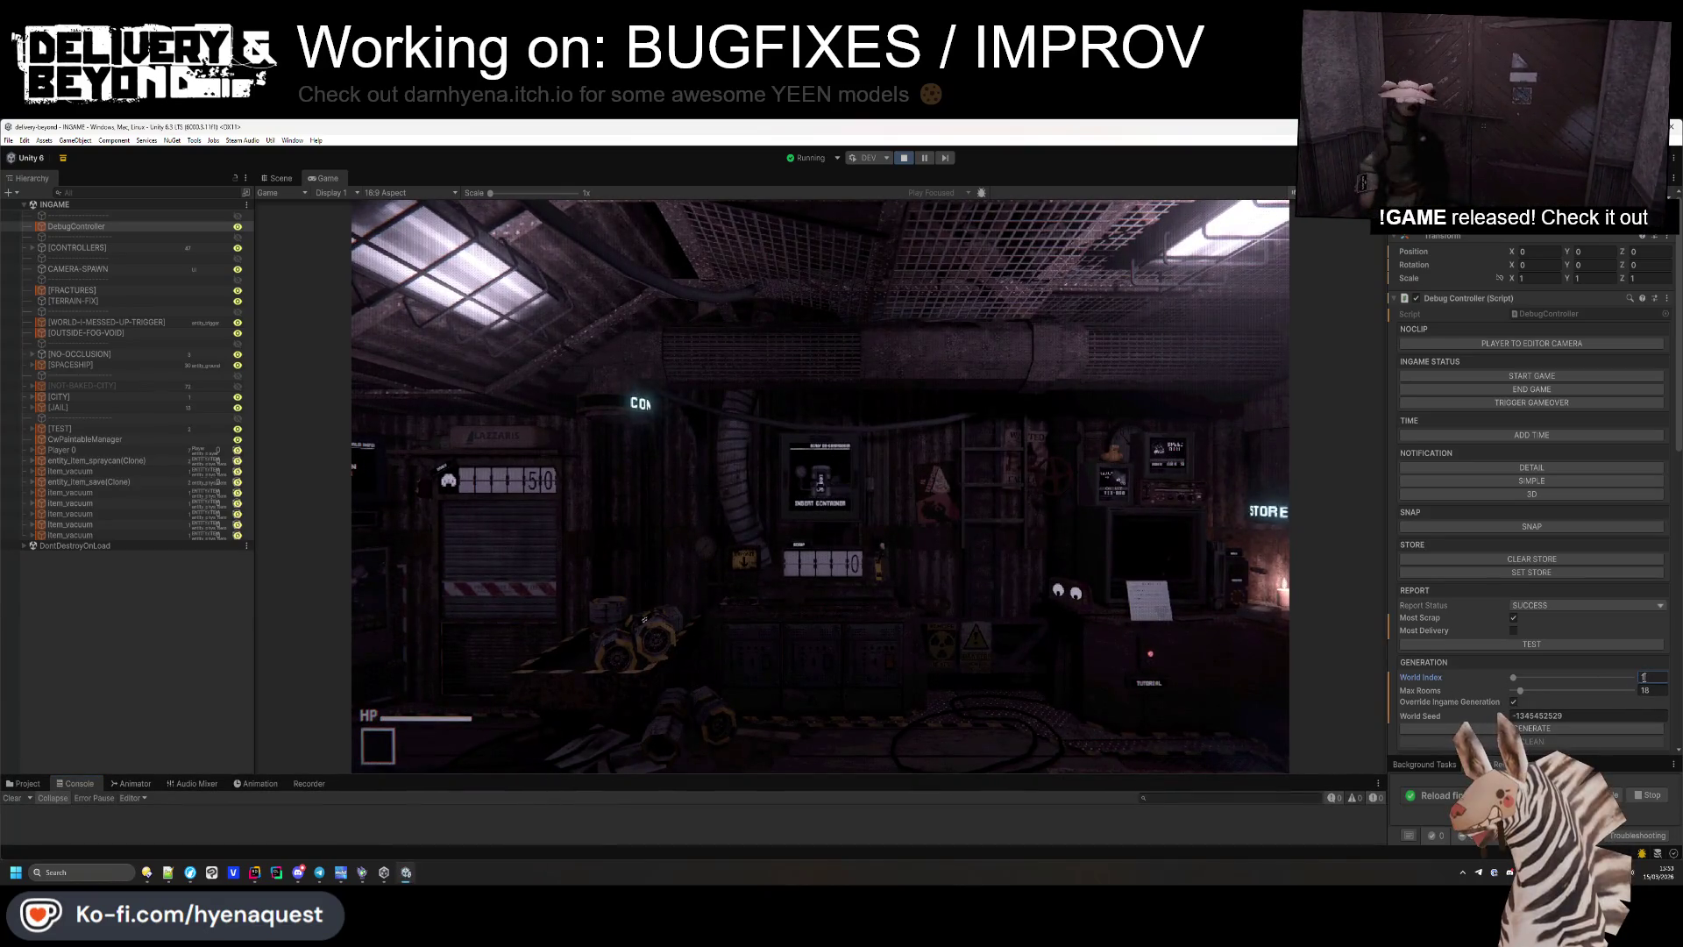
drag(1611, 715, 1540, 715)
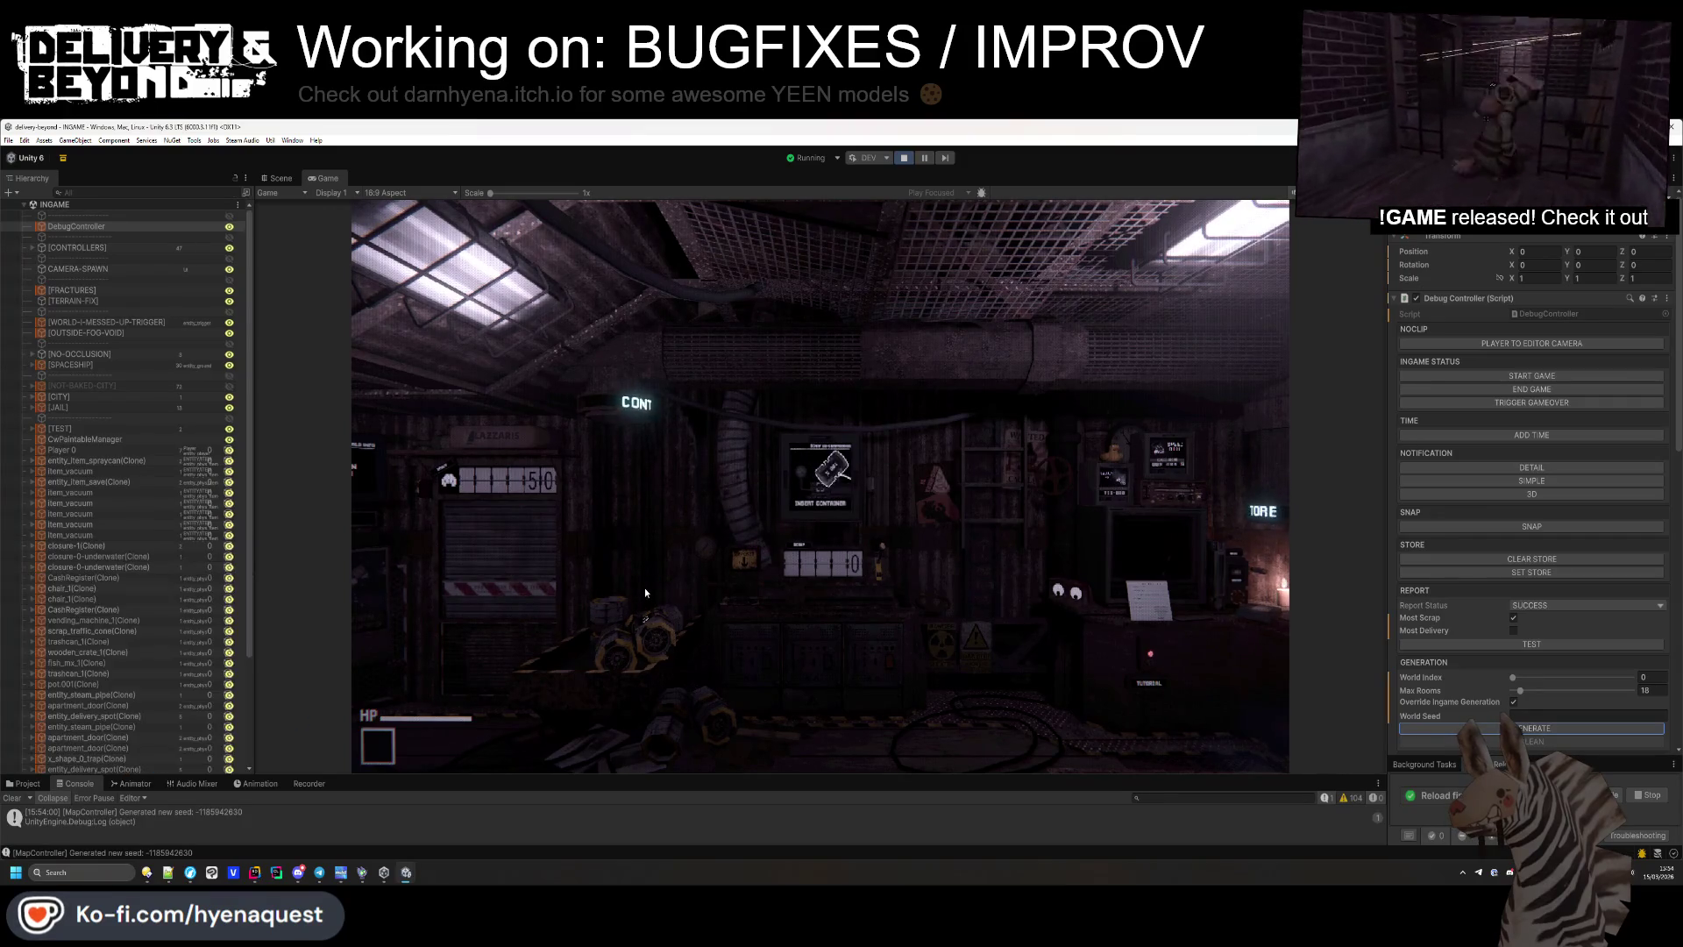
click(28, 798)
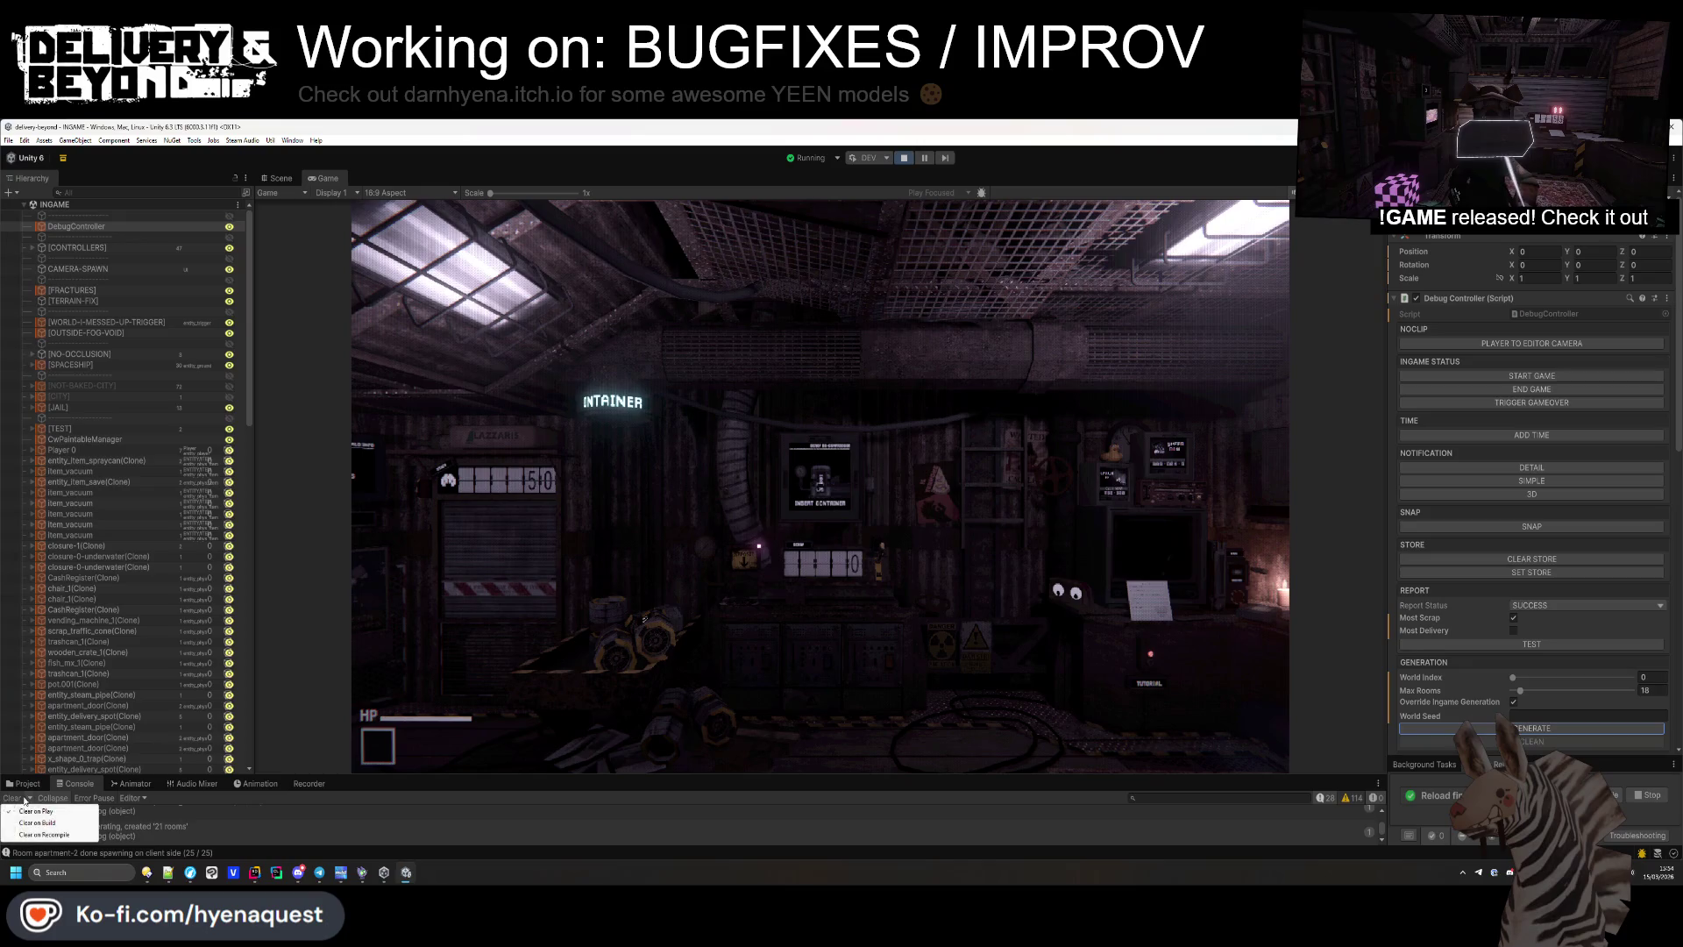
Walk forward in the game, then orbit the Scene view to inspect the navmesh.
click(906, 530)
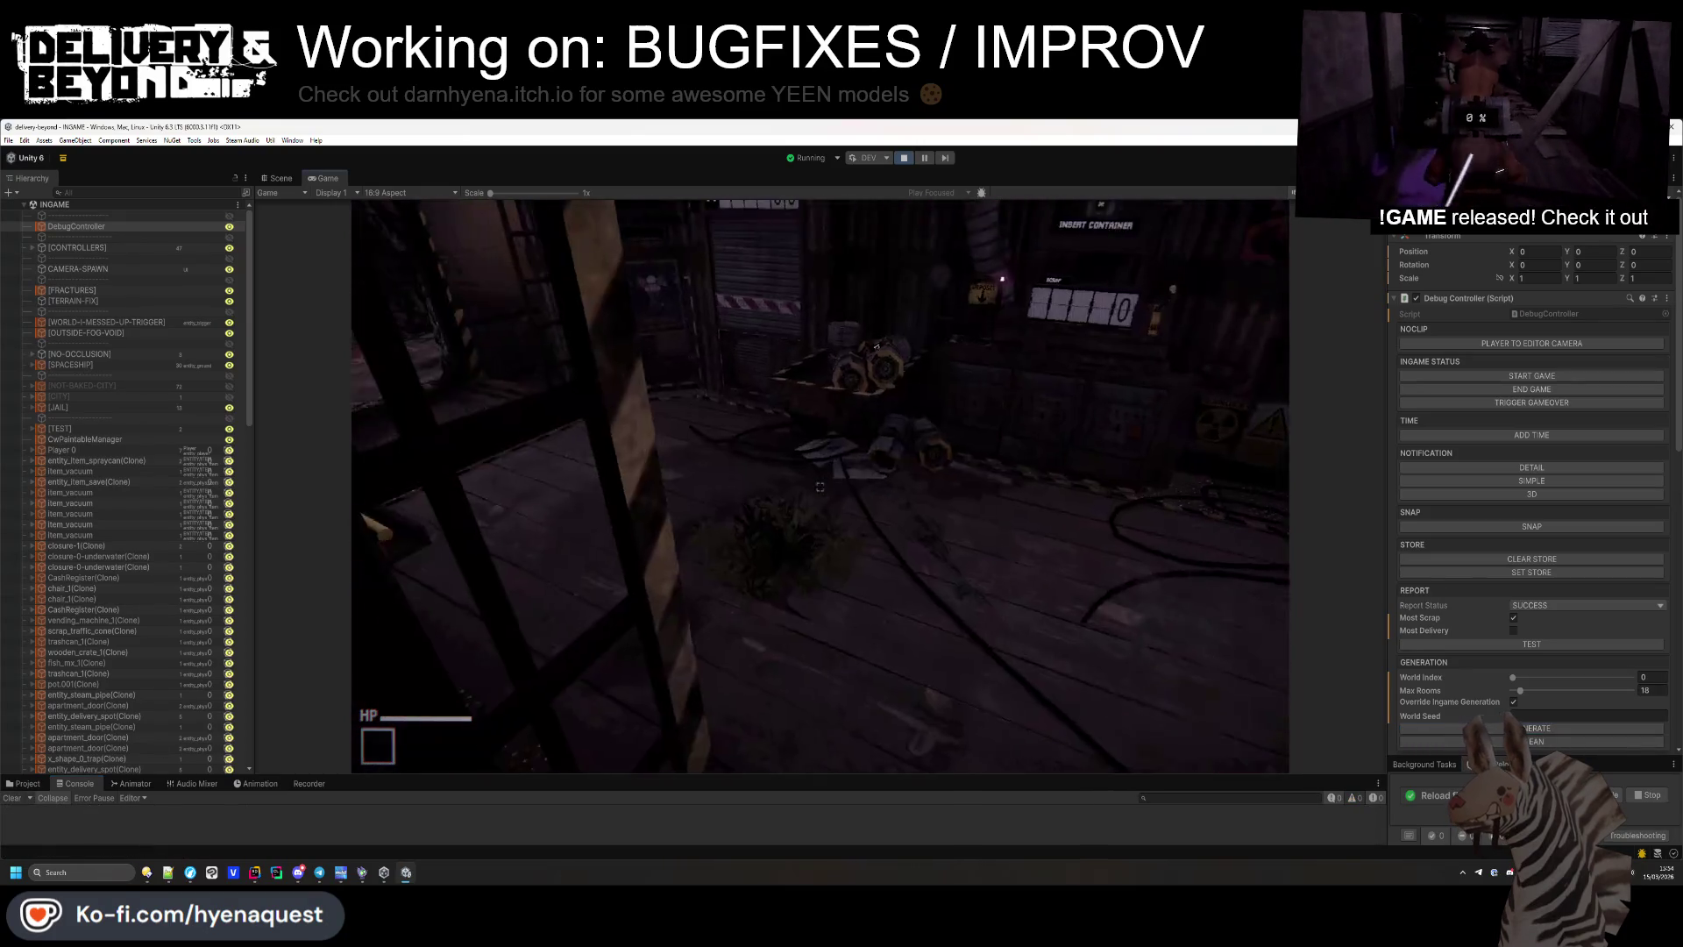
key(w)
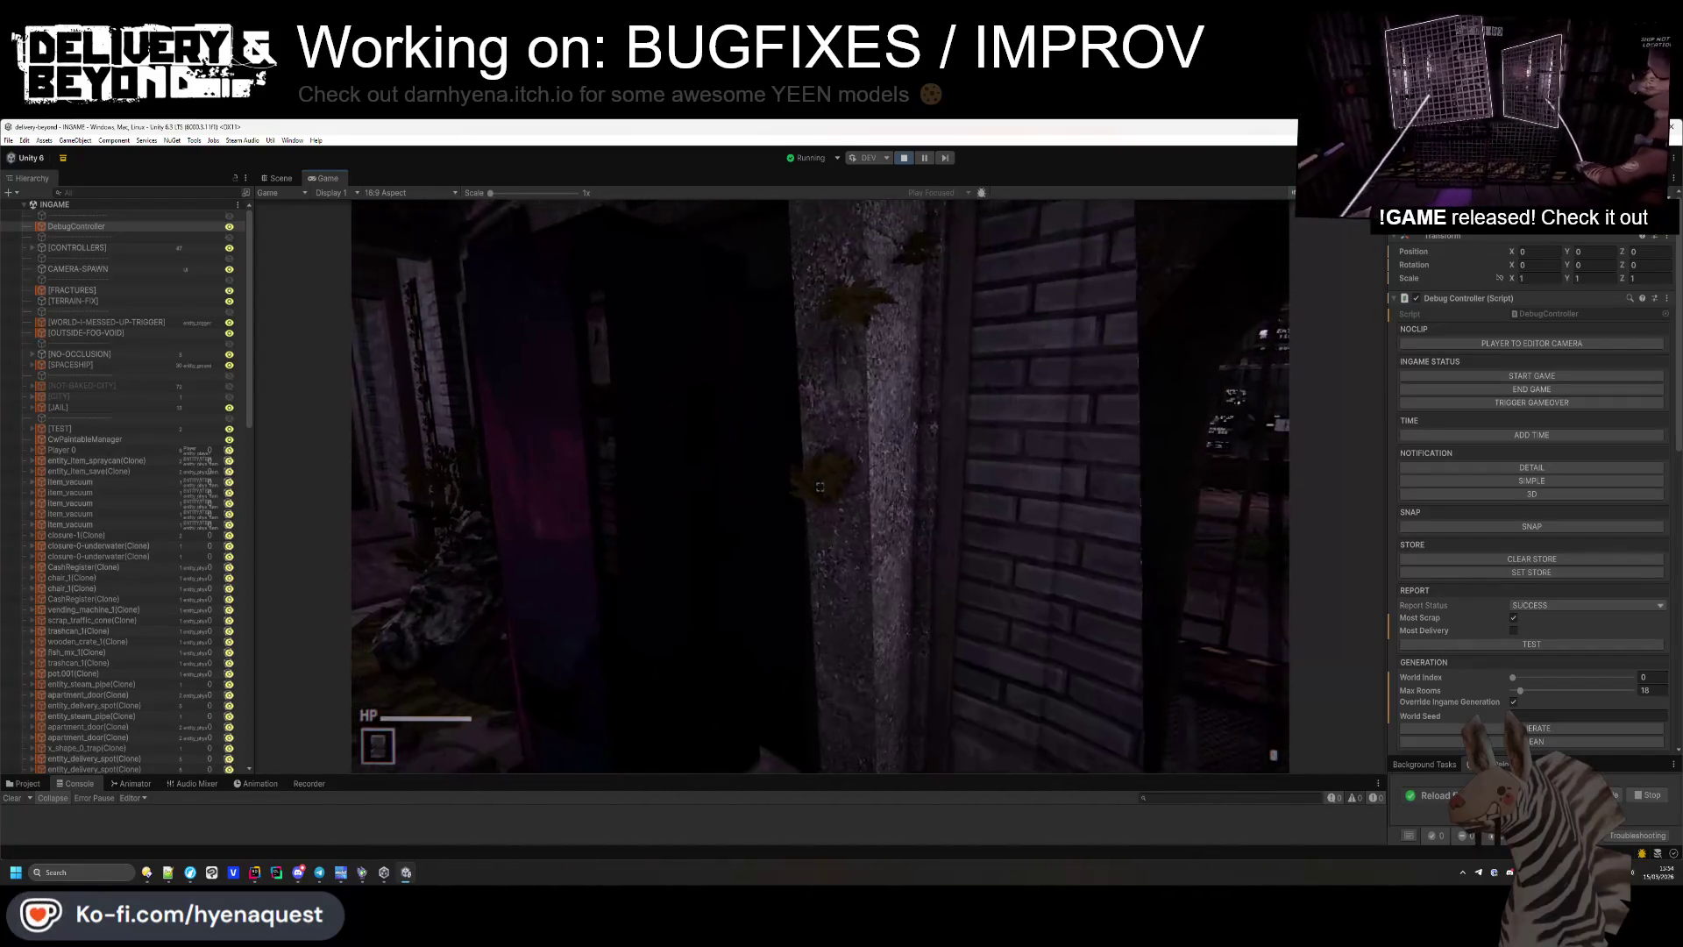
click(279, 178)
mouse_move(410, 289)
mouse_down()
mouse_move(689, 292)
mouse_move(691, 214)
mouse_move(563, 226)
mouse_move(920, 483)
mouse_move(863, 423)
mouse_move(875, 364)
mouse_move(1102, 484)
mouse_move(436, 455)
mouse_move(451, 473)
mouse_move(473, 278)
mouse_move(620, 433)
mouse_move(429, 502)
mouse_move(917, 476)
mouse_move(795, 491)
mouse_move(832, 508)
mouse_move(969, 477)
mouse_move(912, 444)
mouse_move(923, 356)
mouse_move(1027, 436)
mouse_move(794, 436)
mouse_move(406, 366)
mouse_move(914, 464)
mouse_up()
scroll(839, 503, down, 5)
scroll(814, 499, up, 5)
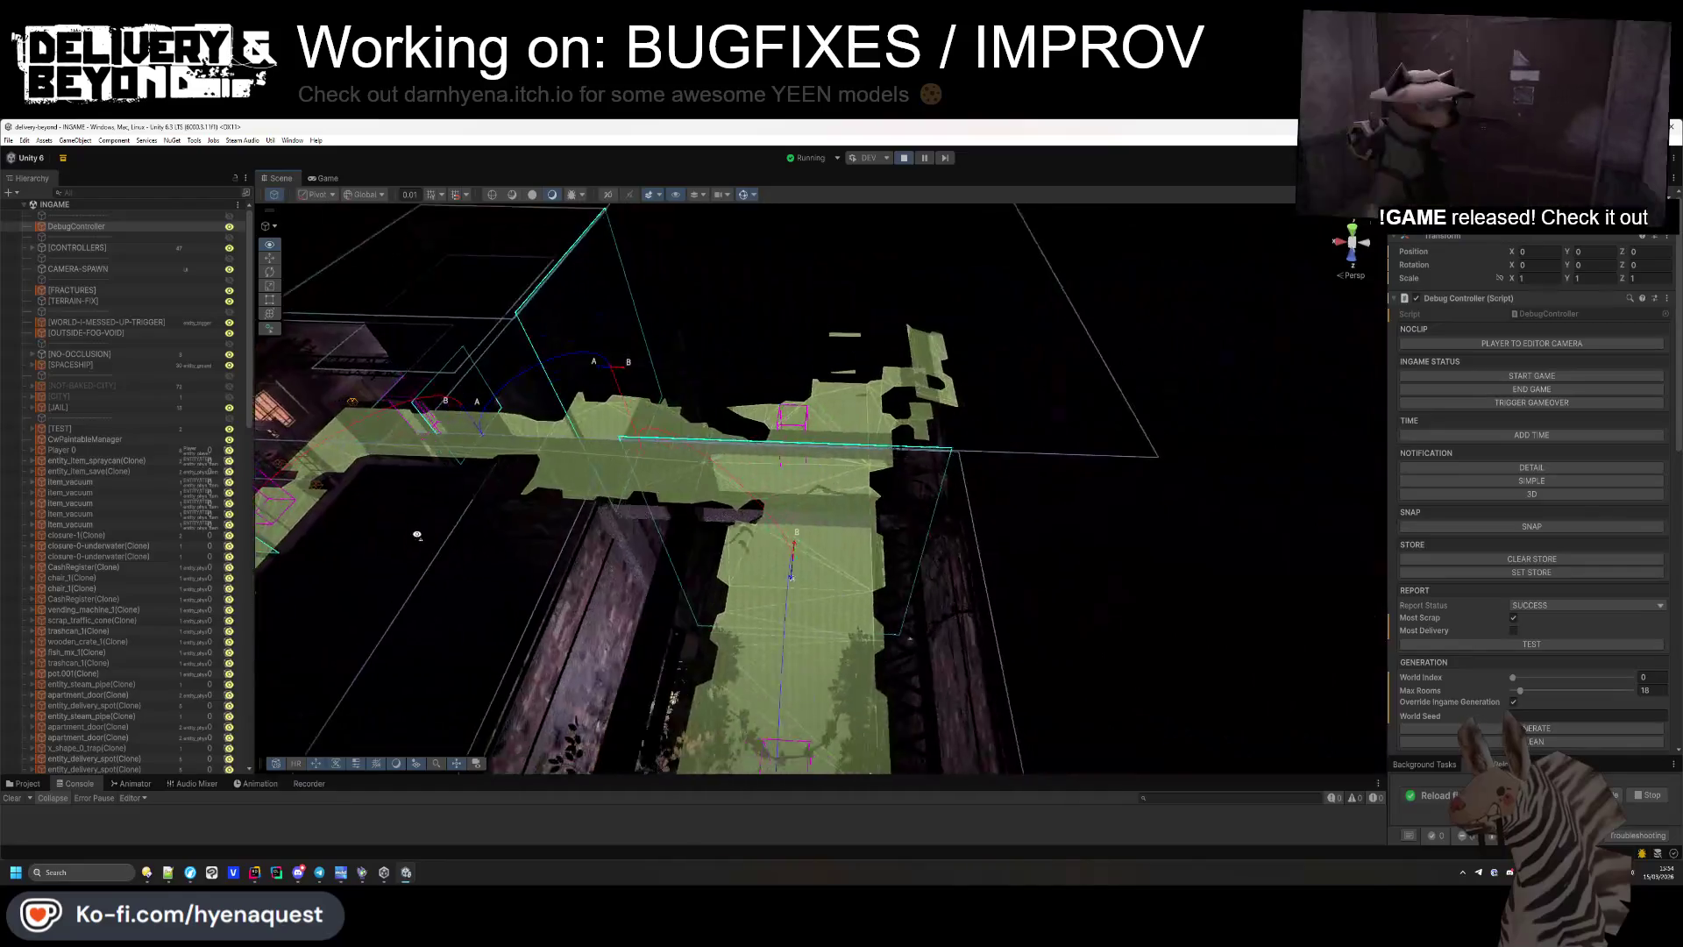
Set Max Rooms to 25, regenerate, and orbit to confirm navmesh covers the 29-room level.
drag(404, 567, 551, 559)
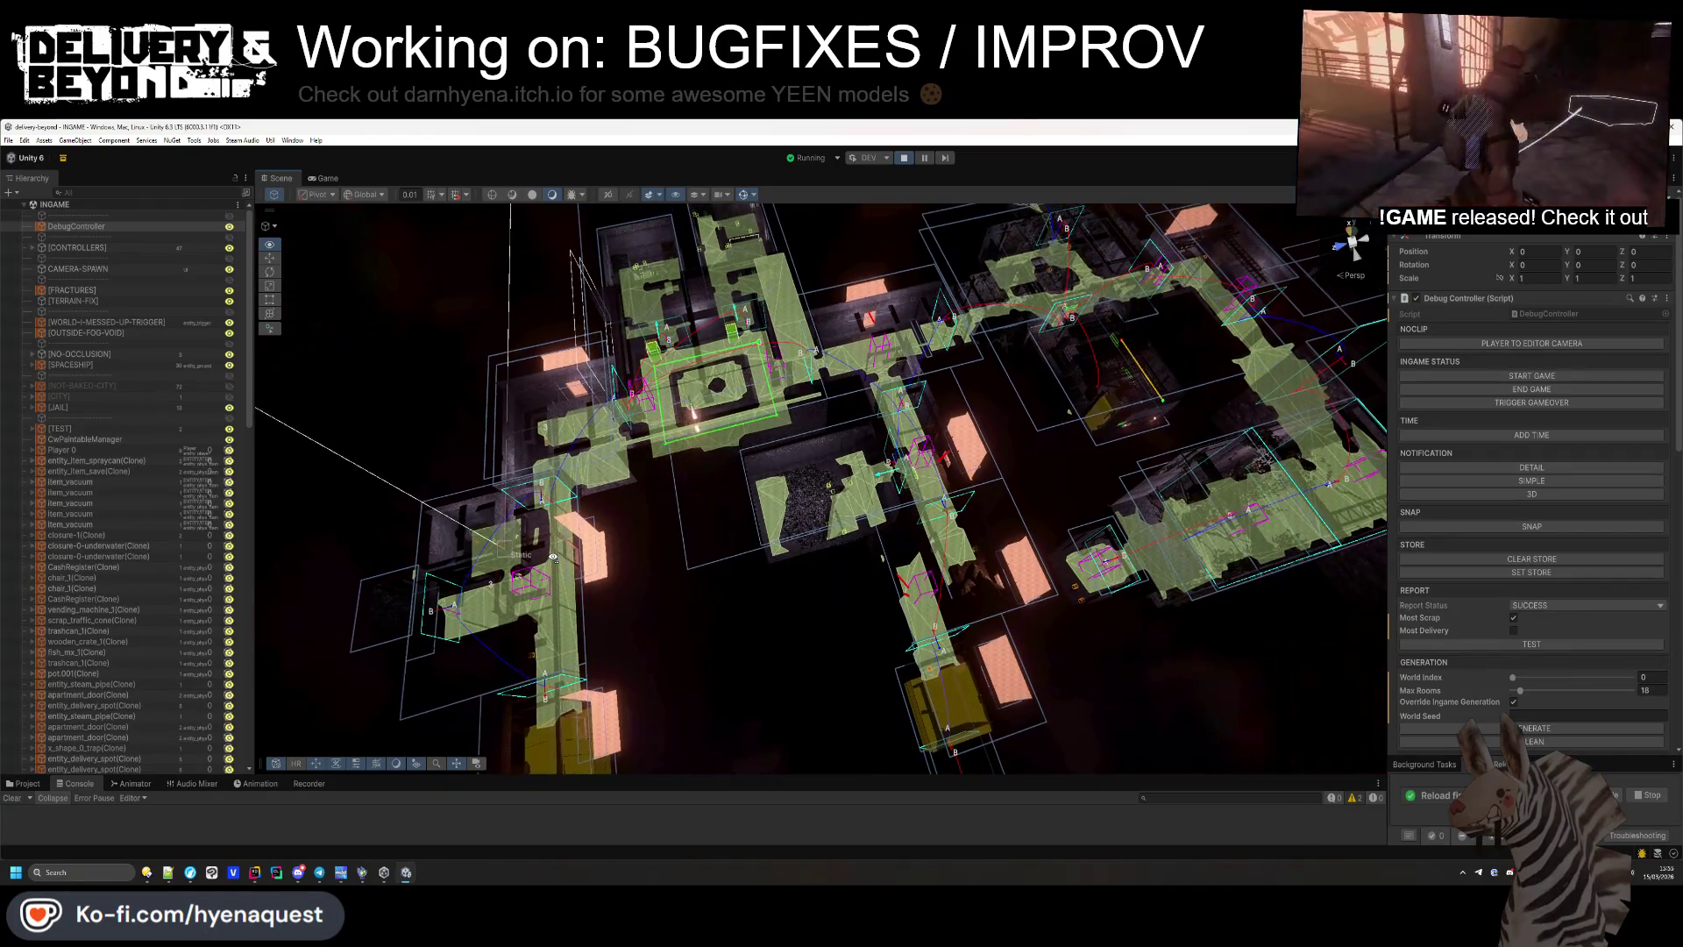
mouse_move(553, 558)
mouse_down()
mouse_move(392, 483)
mouse_move(496, 575)
mouse_up()
click(1644, 690)
text(25)
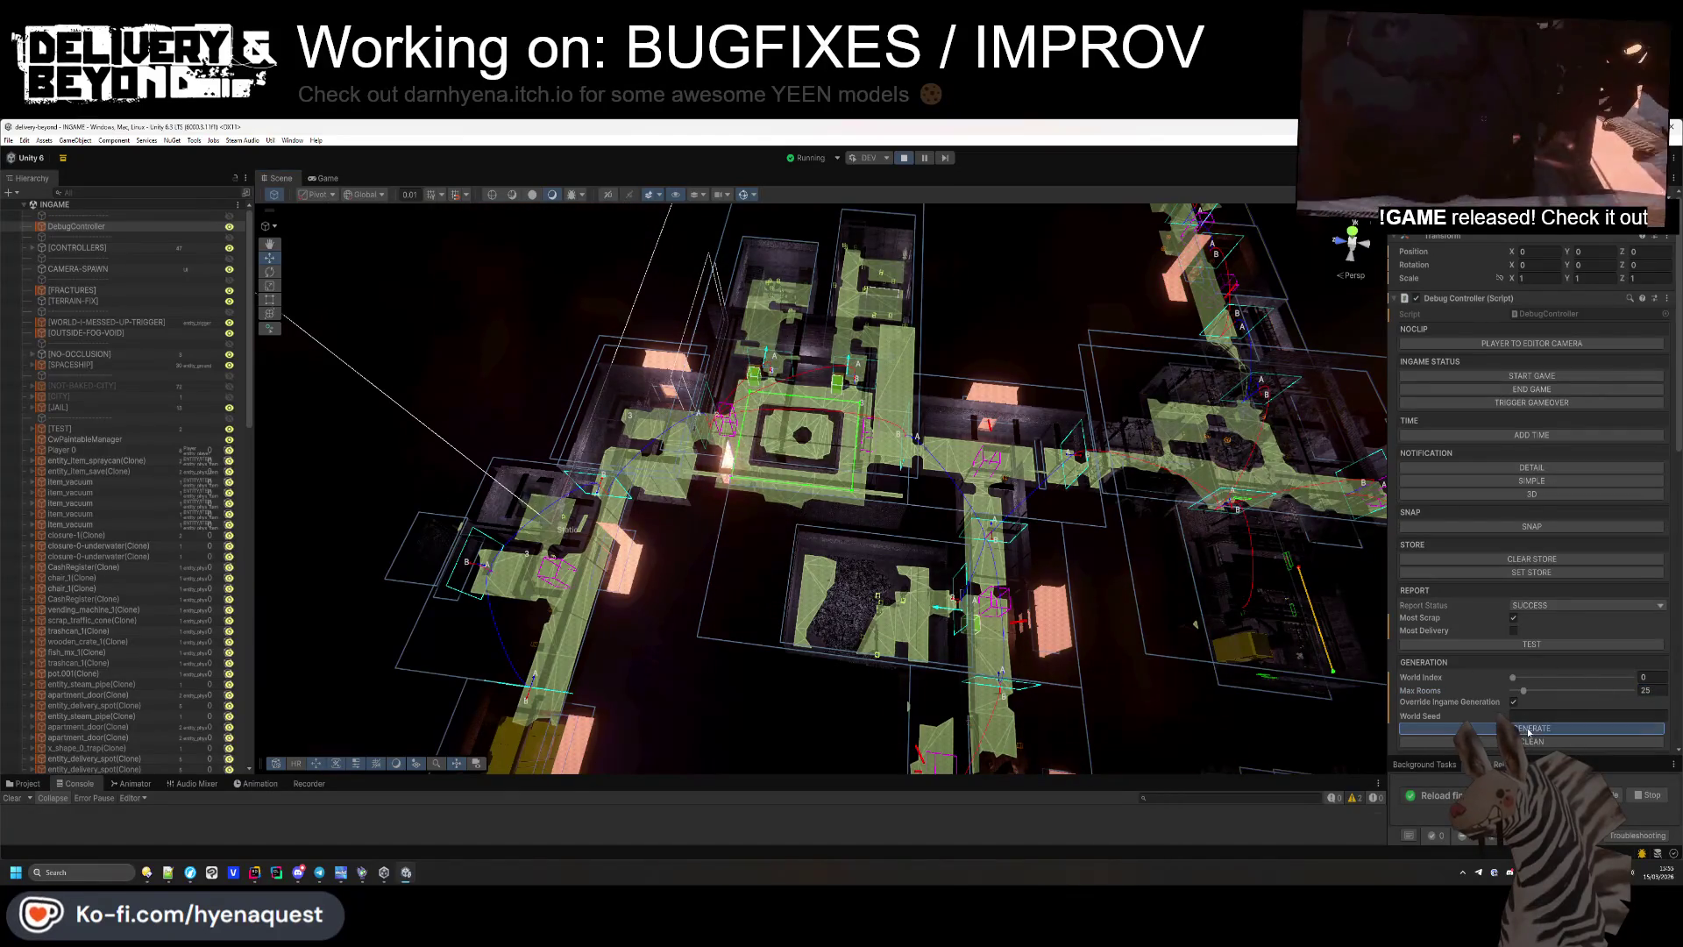
click(1530, 730)
mouse_move(815, 526)
mouse_down()
mouse_move(843, 548)
mouse_move(1013, 524)
mouse_move(1044, 468)
mouse_move(965, 473)
mouse_up()
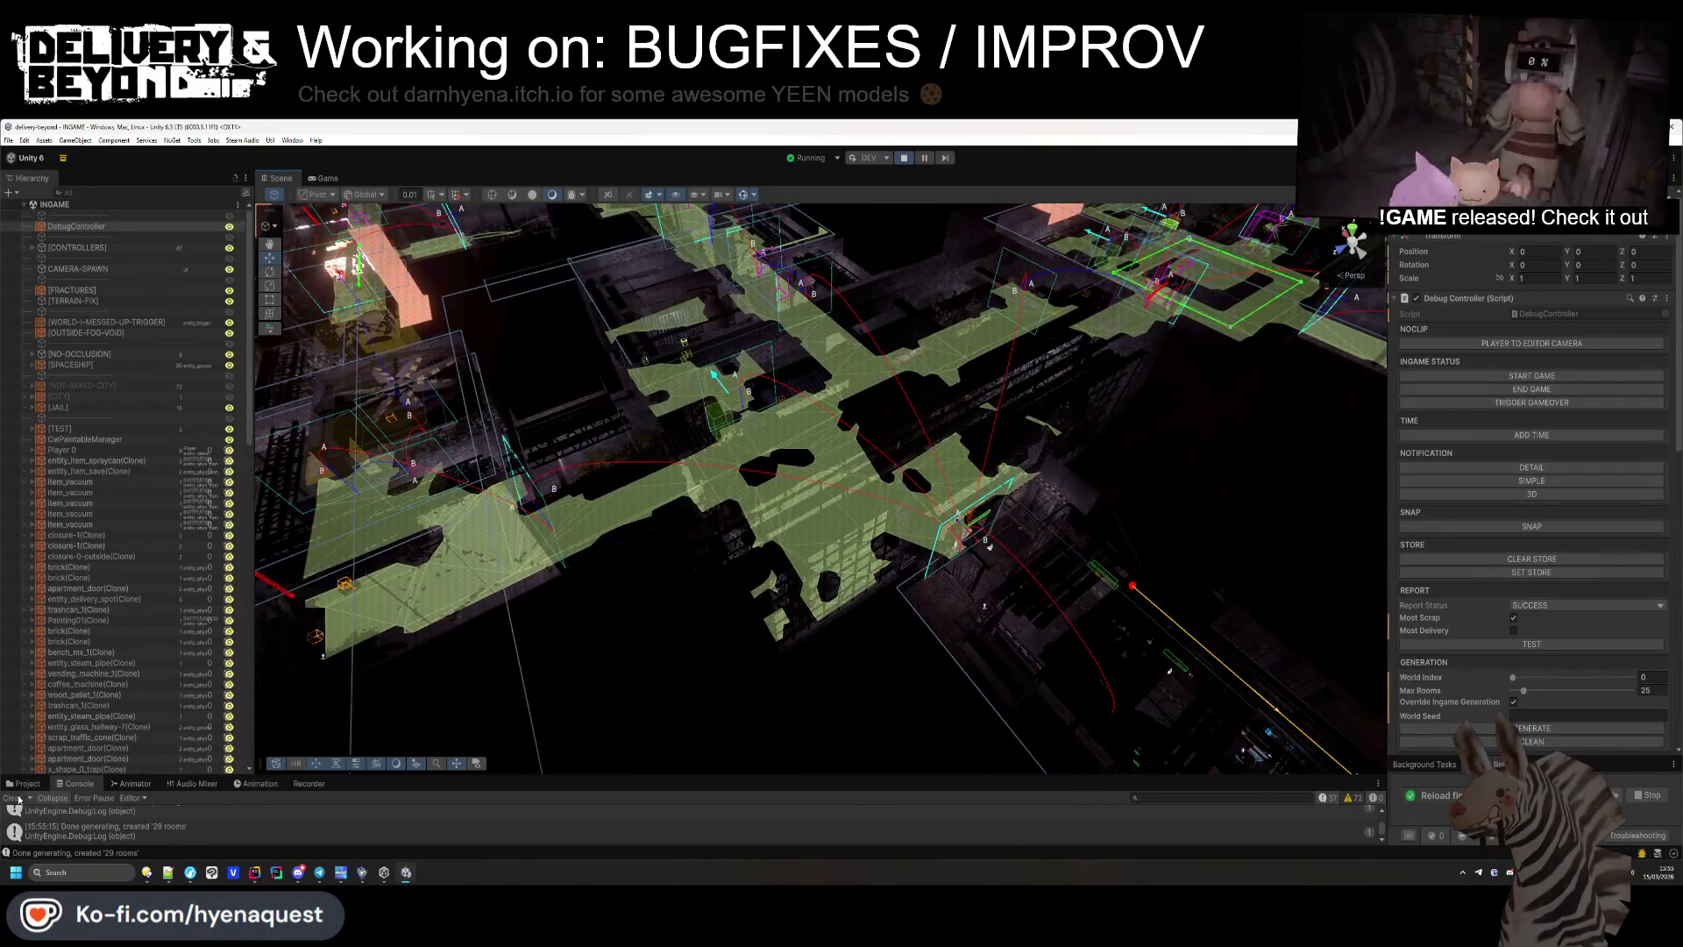
key(alt+Tab)
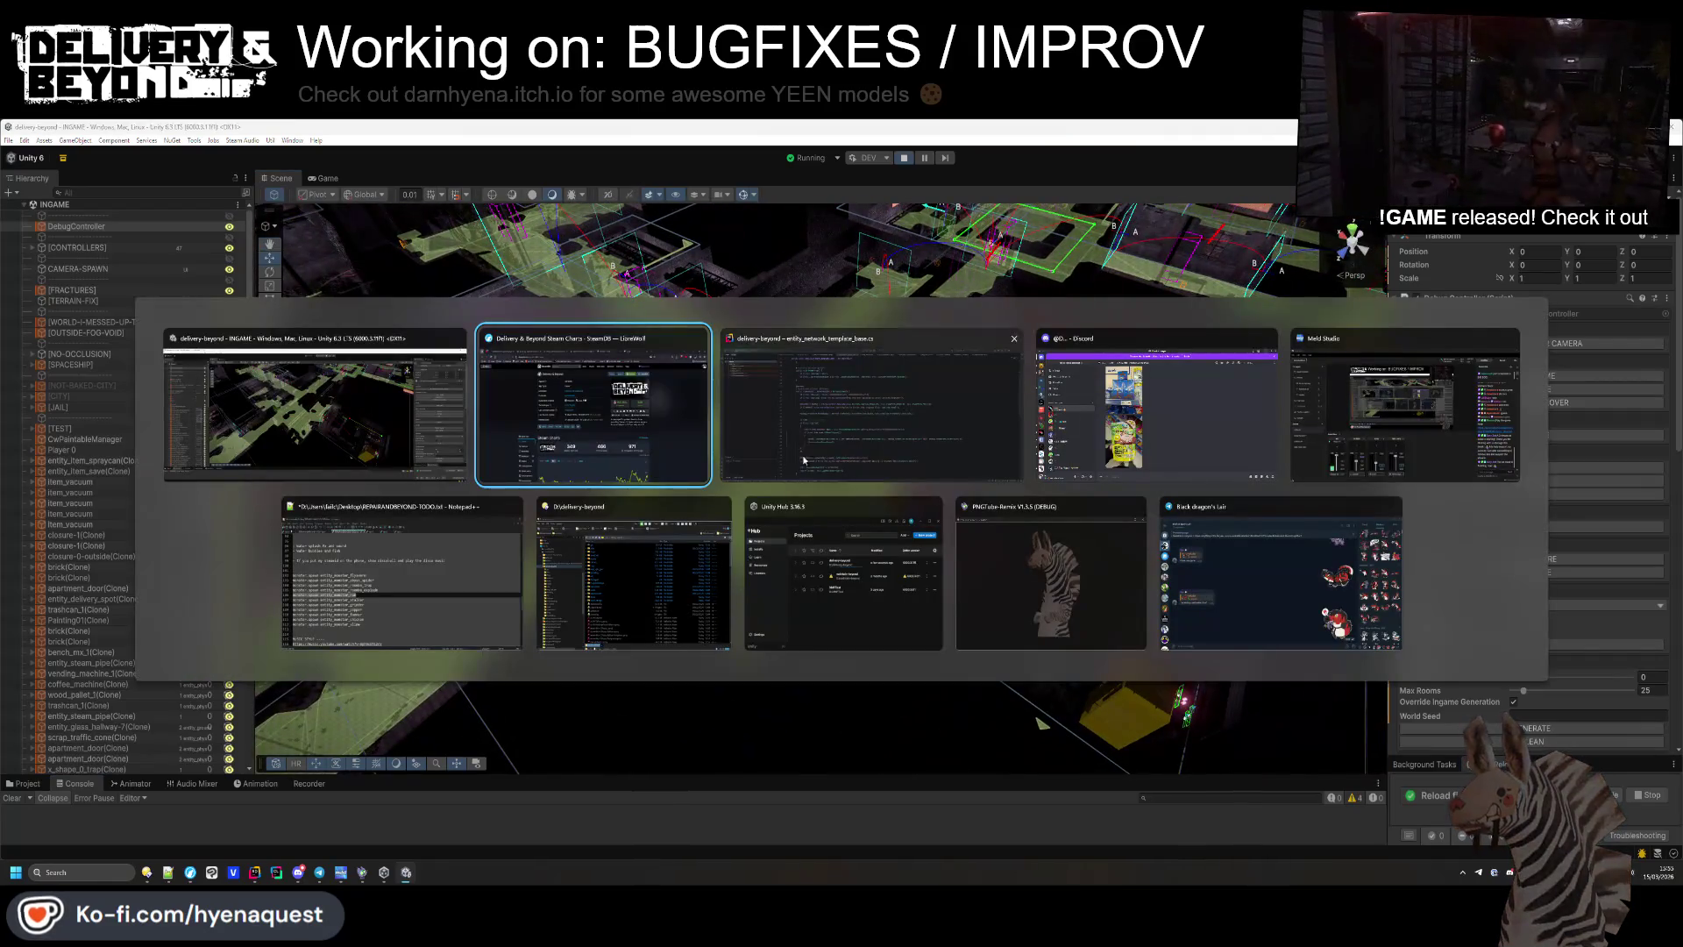
In MapController.cs, find the cleanup routine and add a blank line after the 'Cleaned up' log.
scroll(853, 448, down, 10)
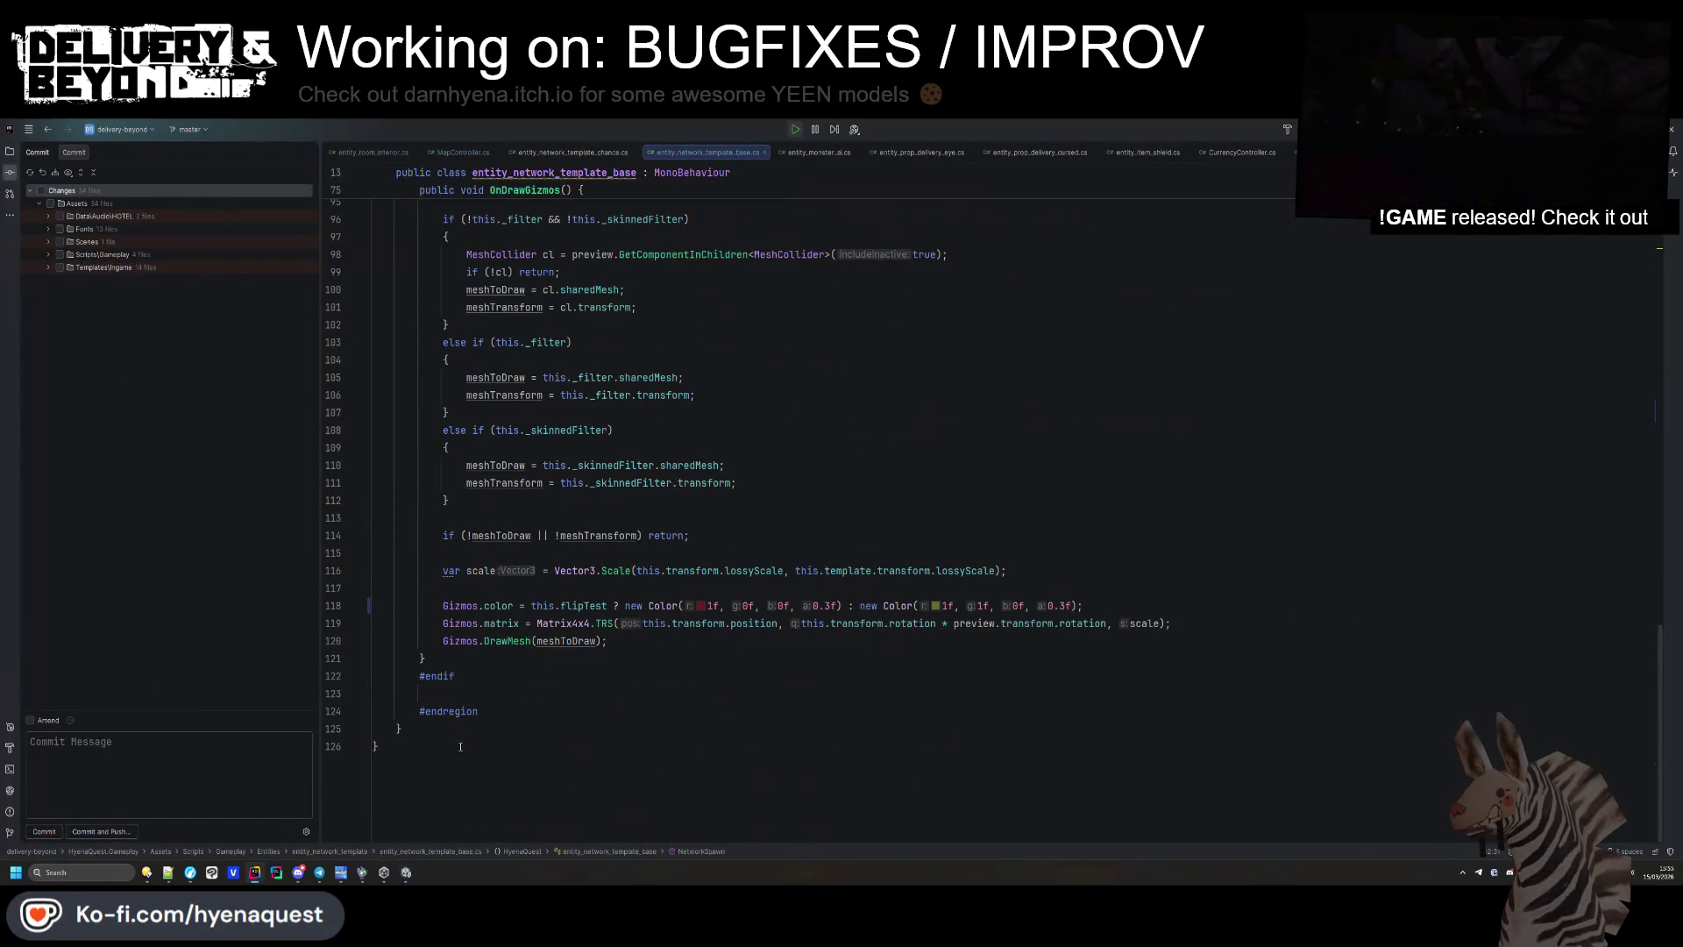
click(442, 154)
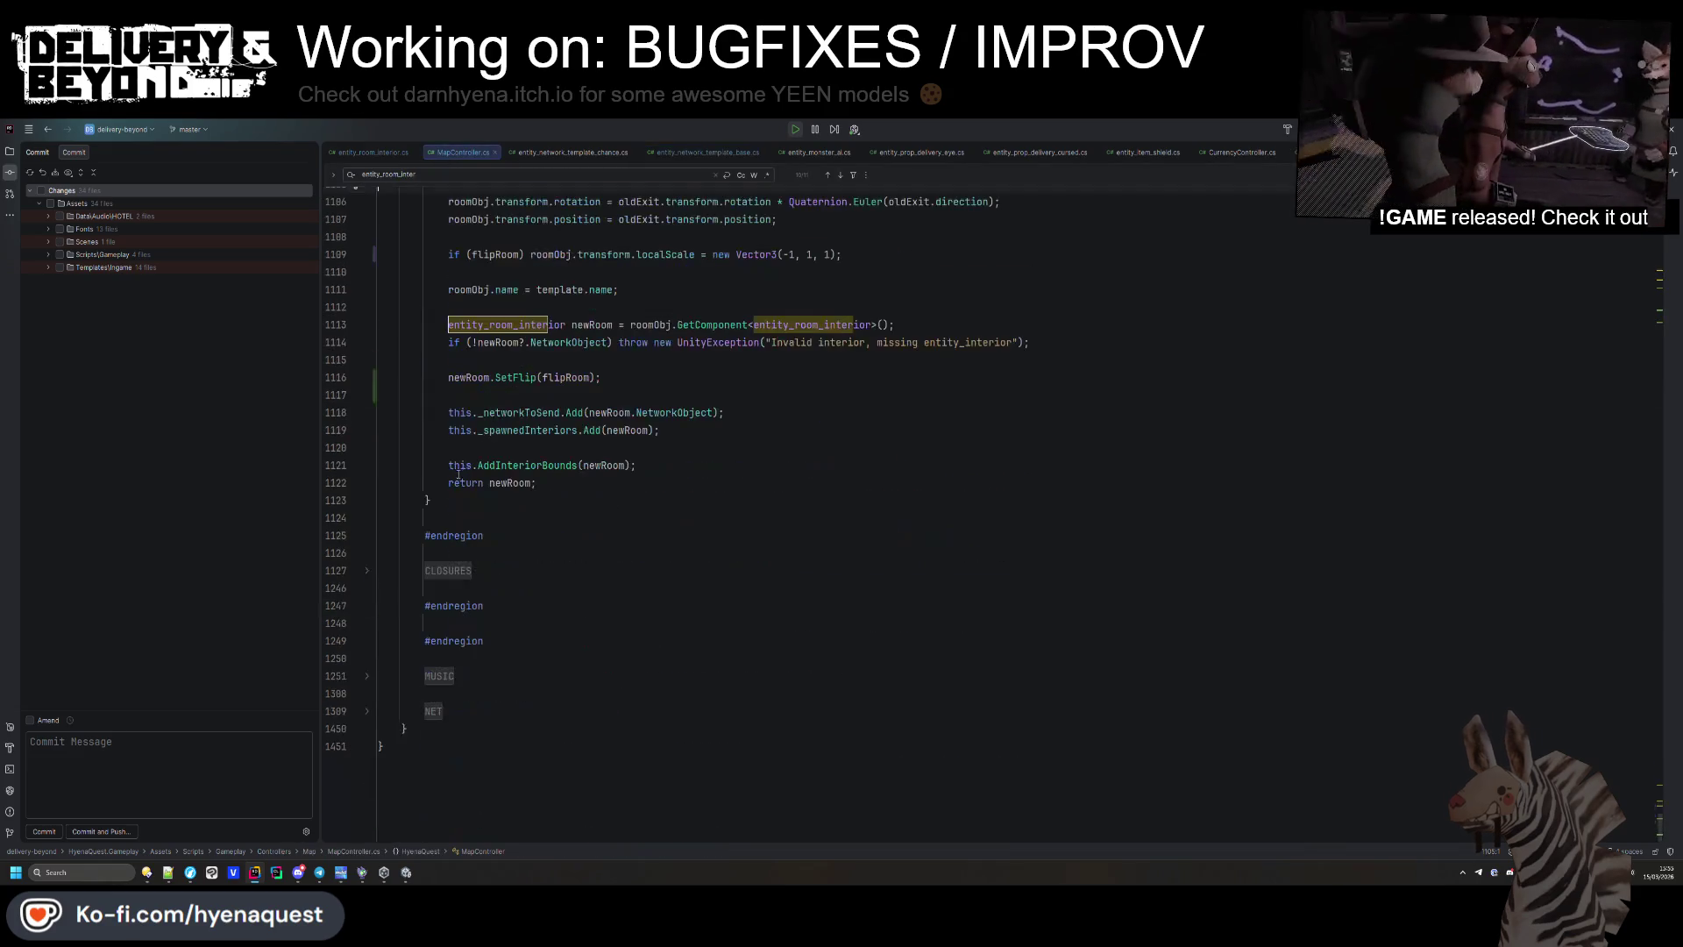
click(542, 552)
key(ctrl+f)
text(cleanup)
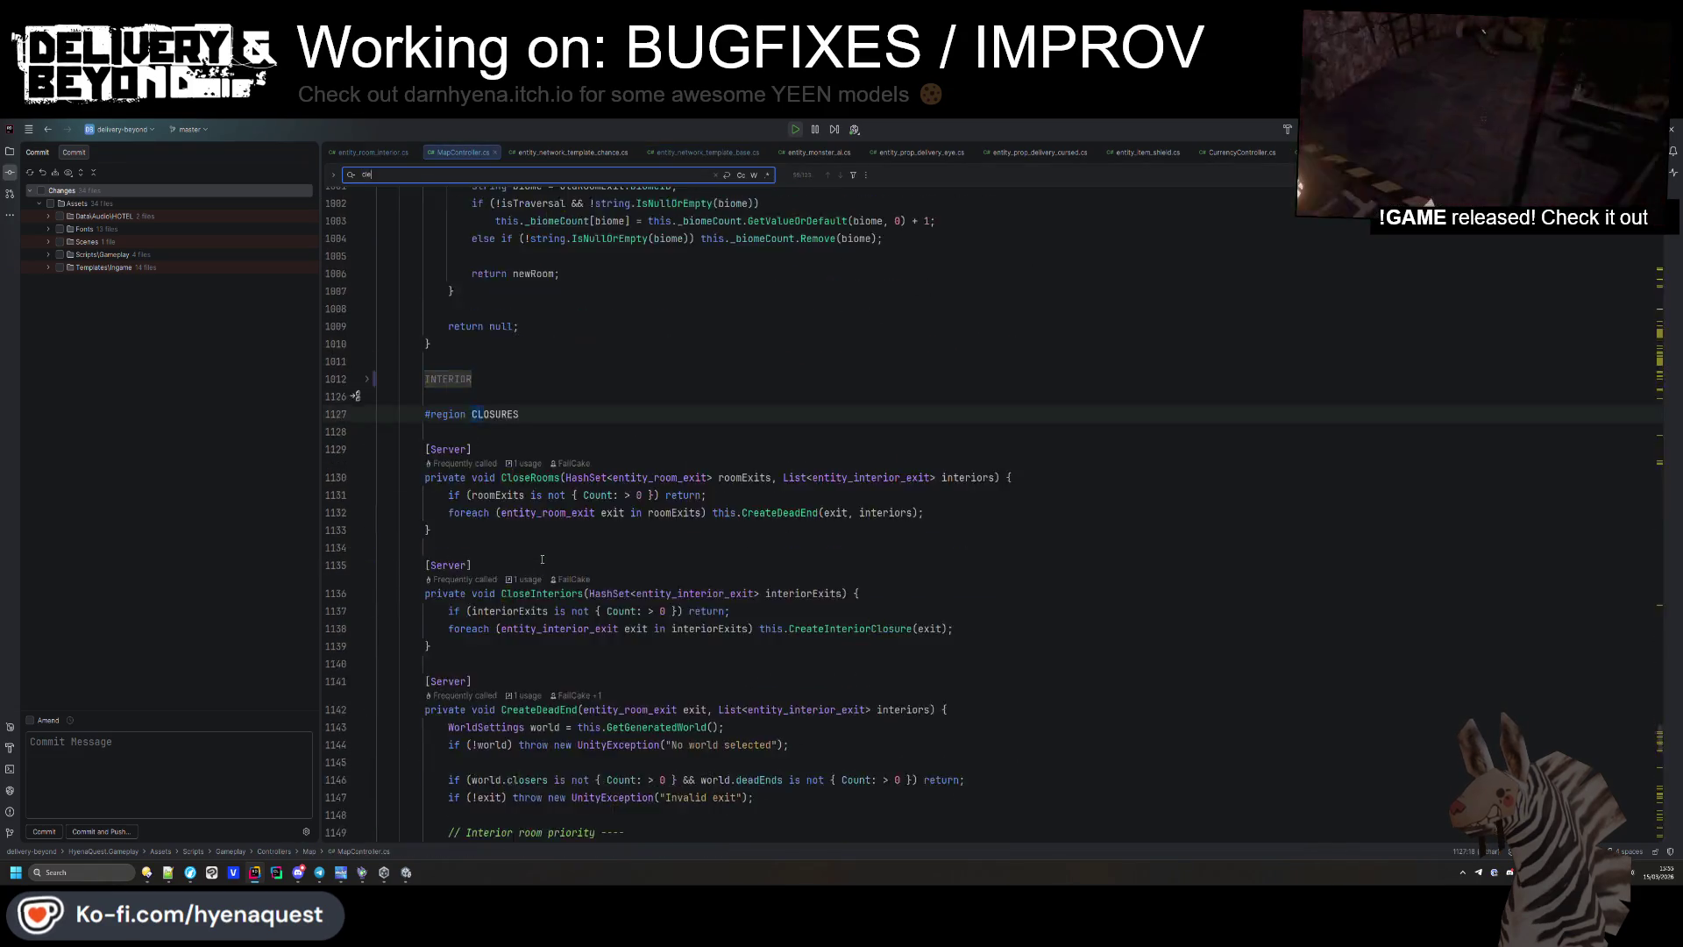
key(Return)
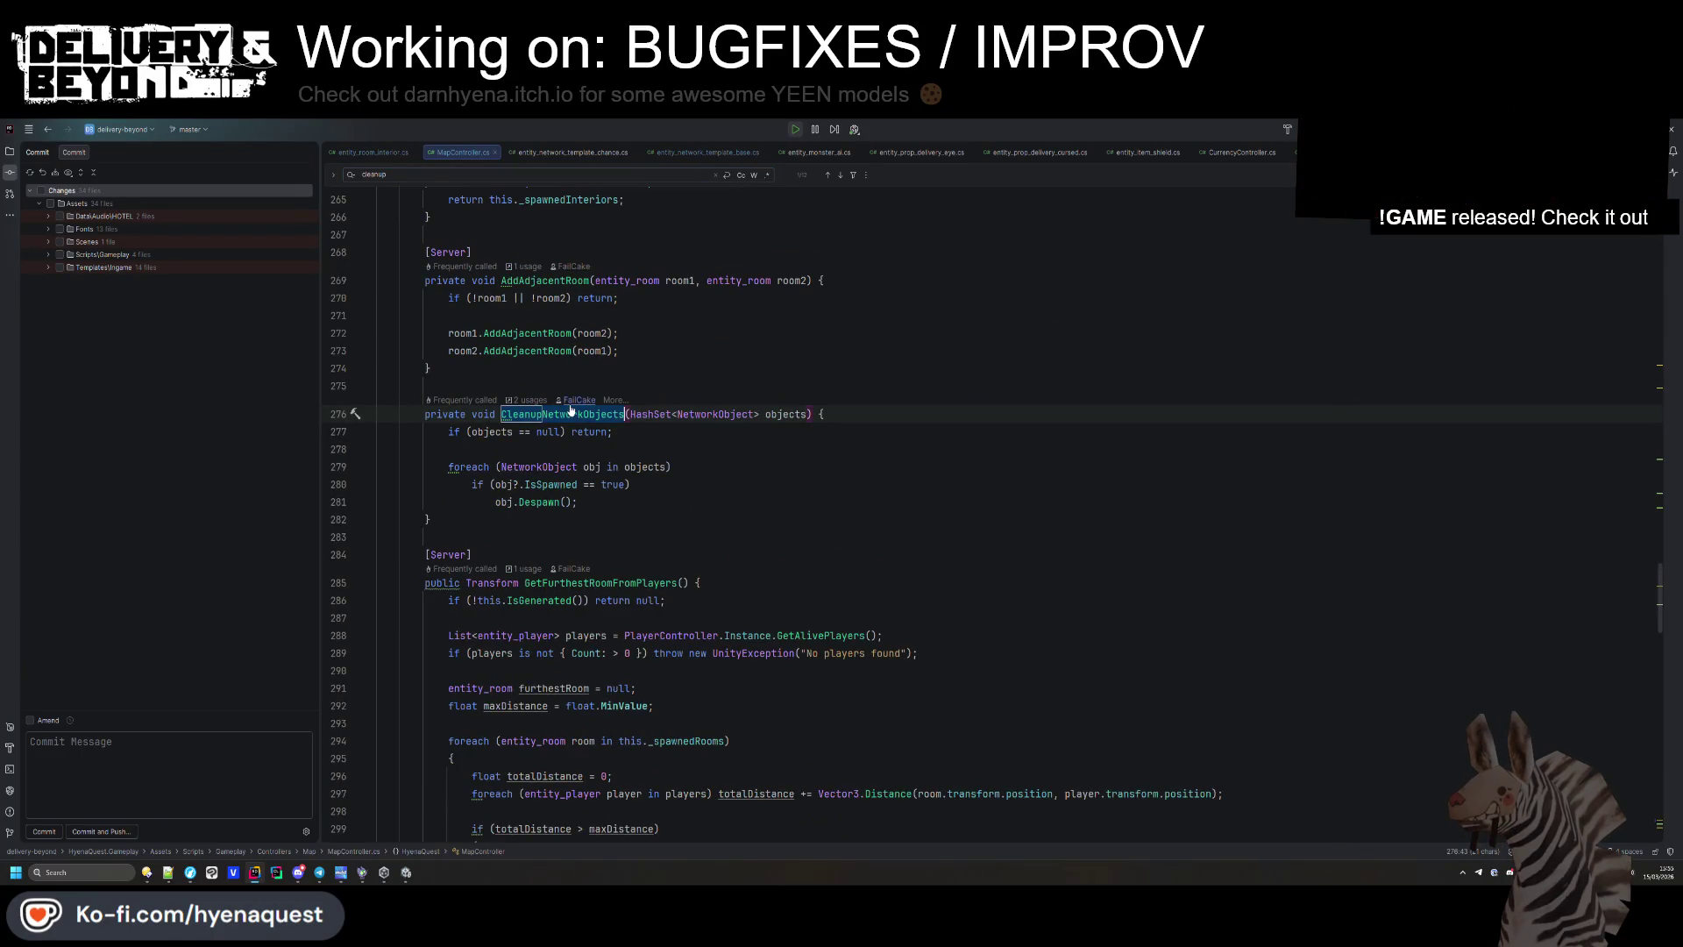
key(ctrl+f)
key(Return)
scroll(605, 395, down, 7)
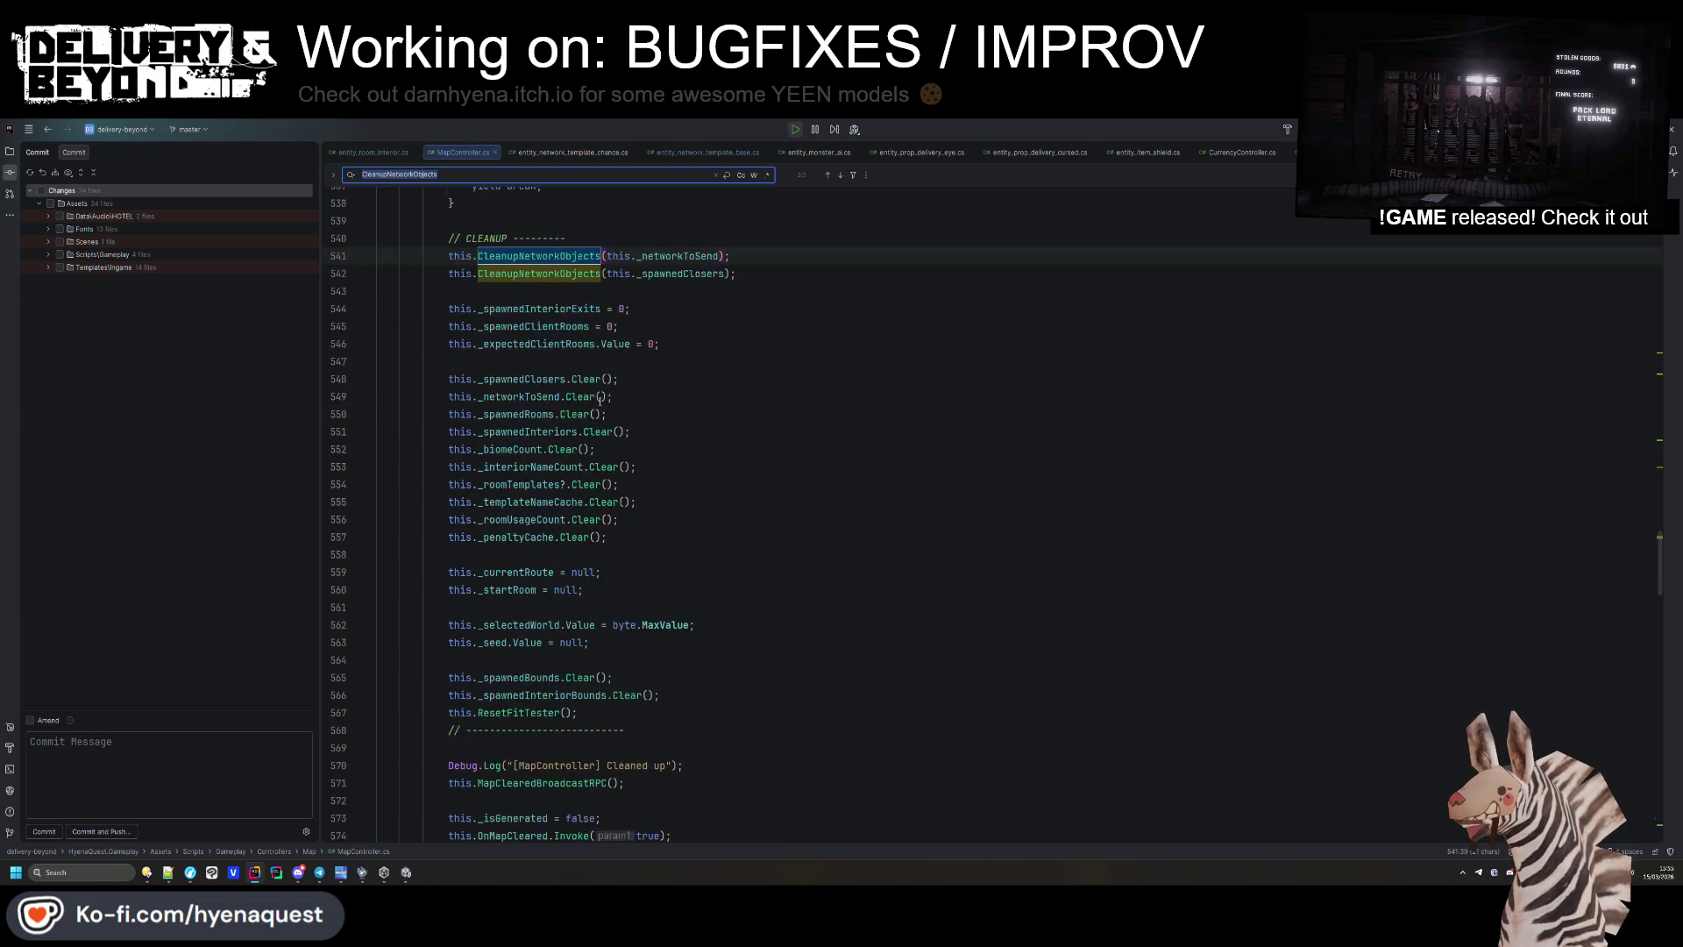
click(710, 548)
key(Return)
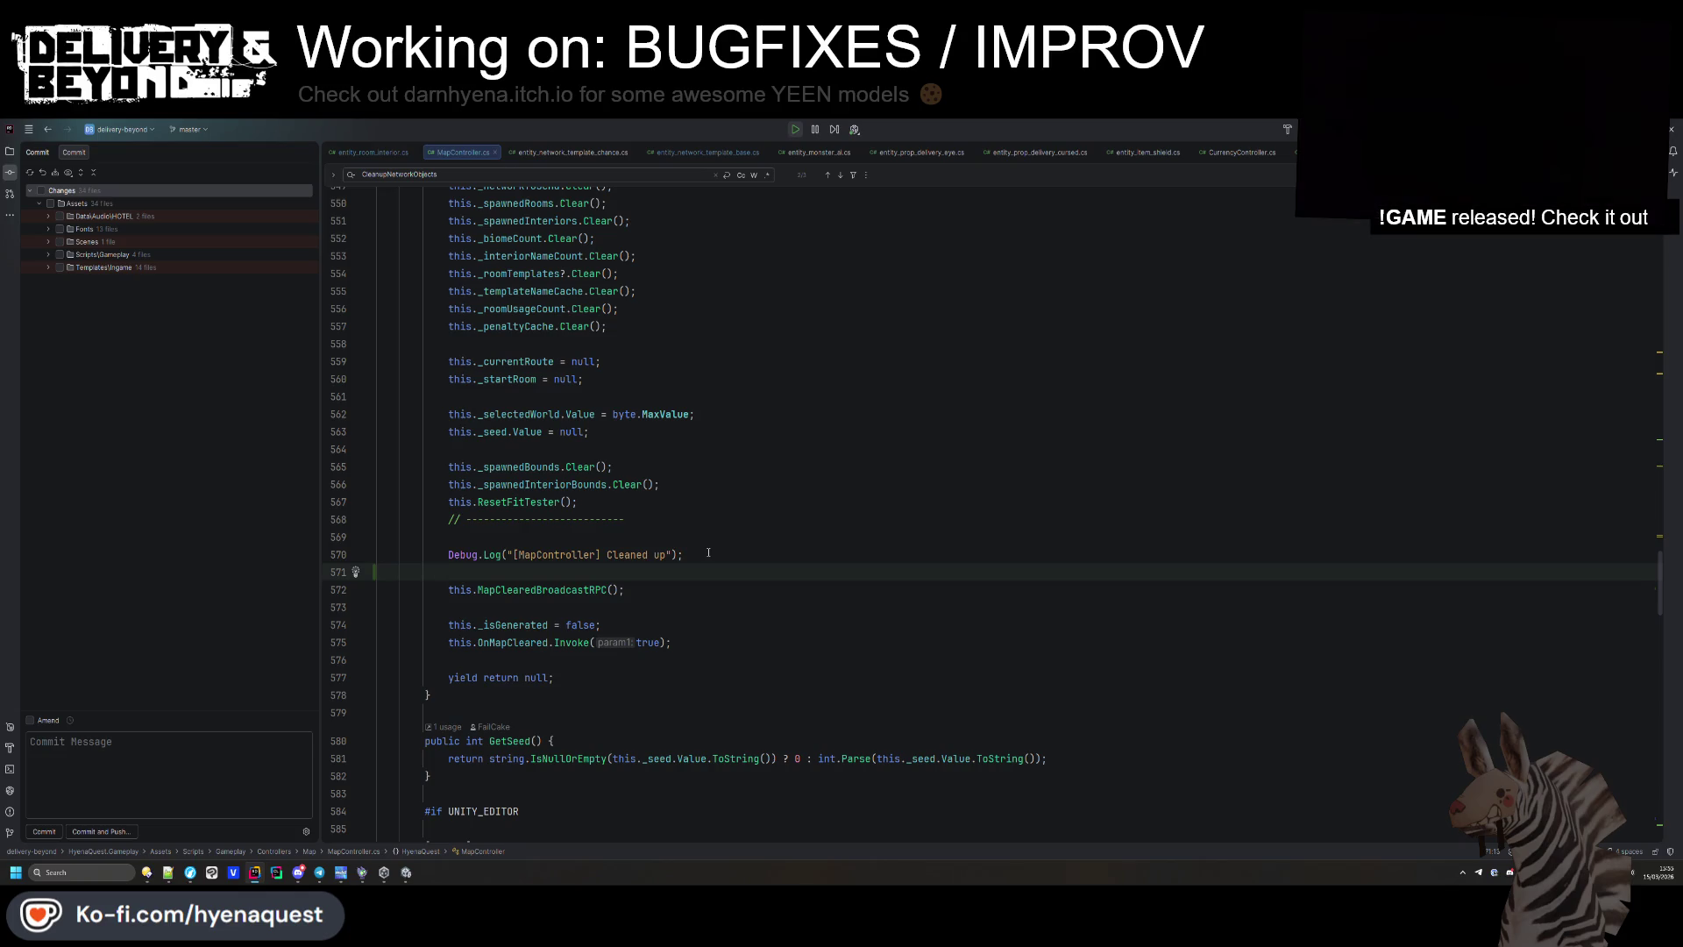
Search for 'path' and inspect GenerateAIPath's AstarPath.active scan call.
key(ctrl+f)
text(generatena)
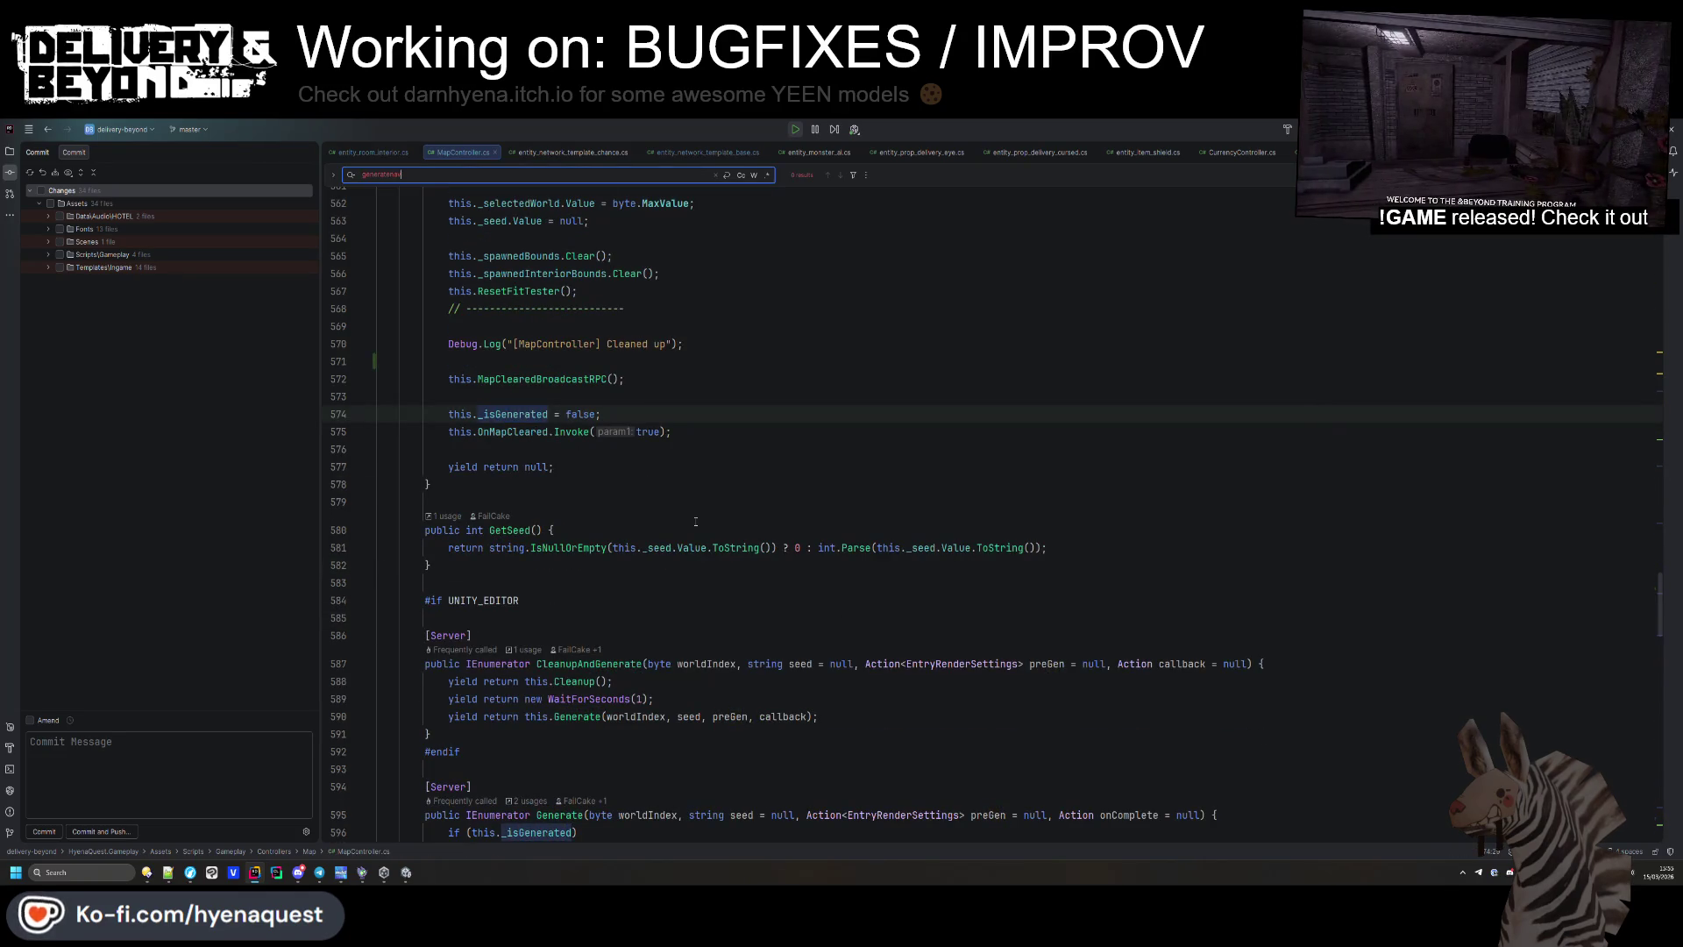
scroll(695, 521, down, 20)
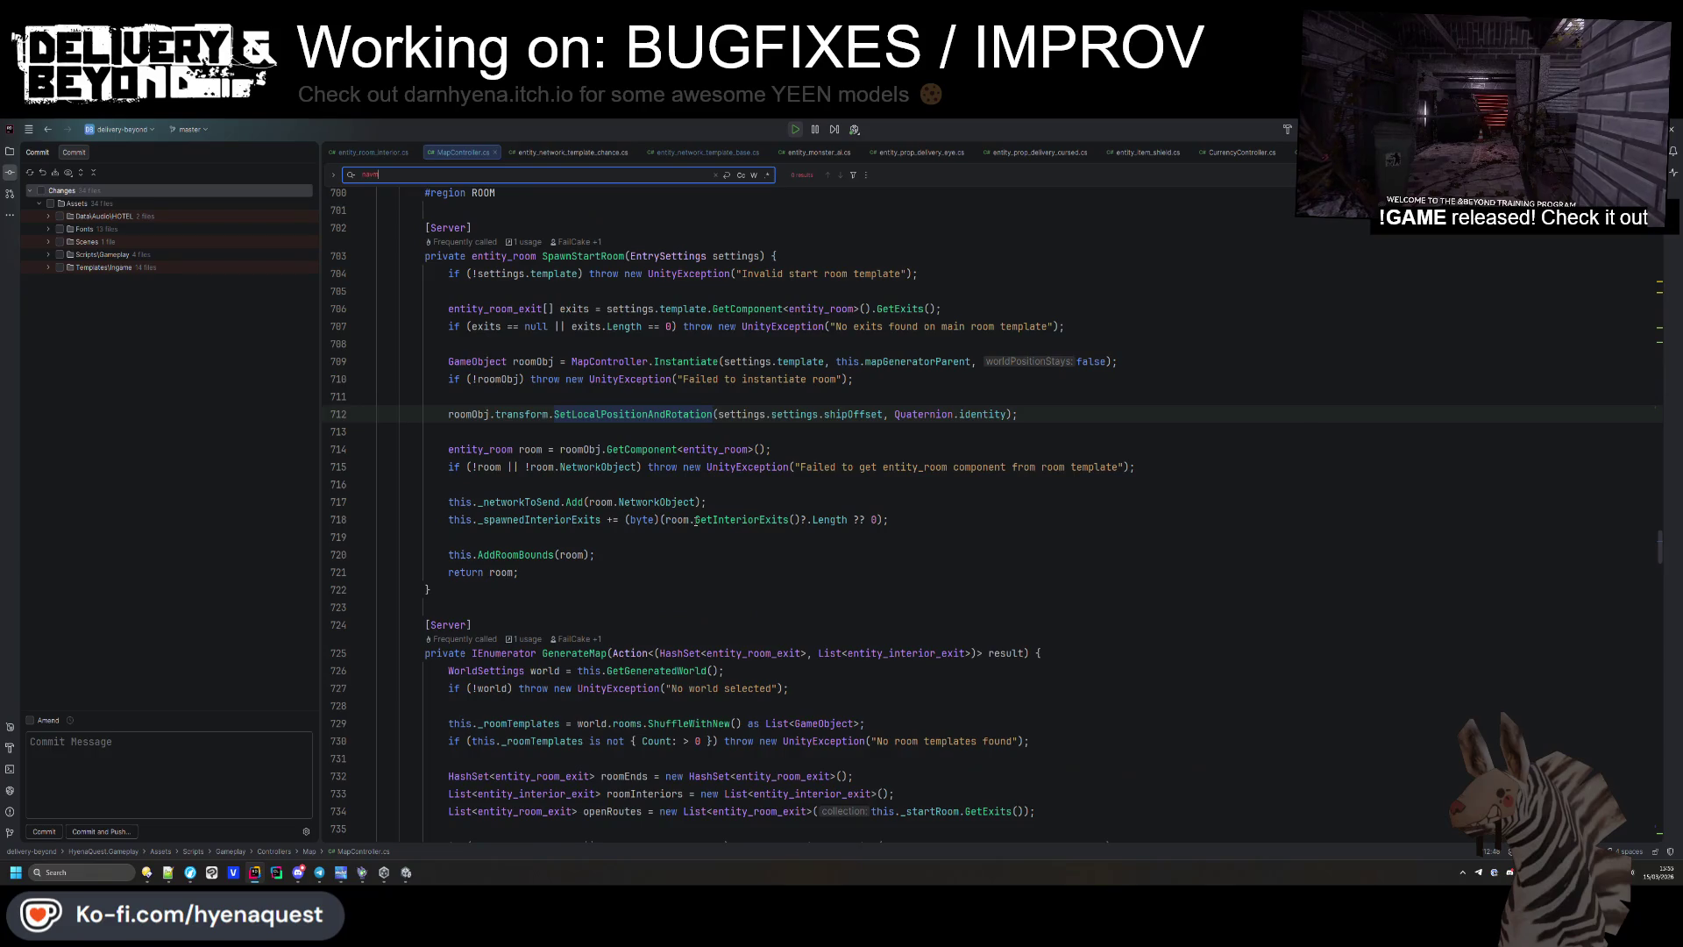
key(ctrl+a)
text(p)
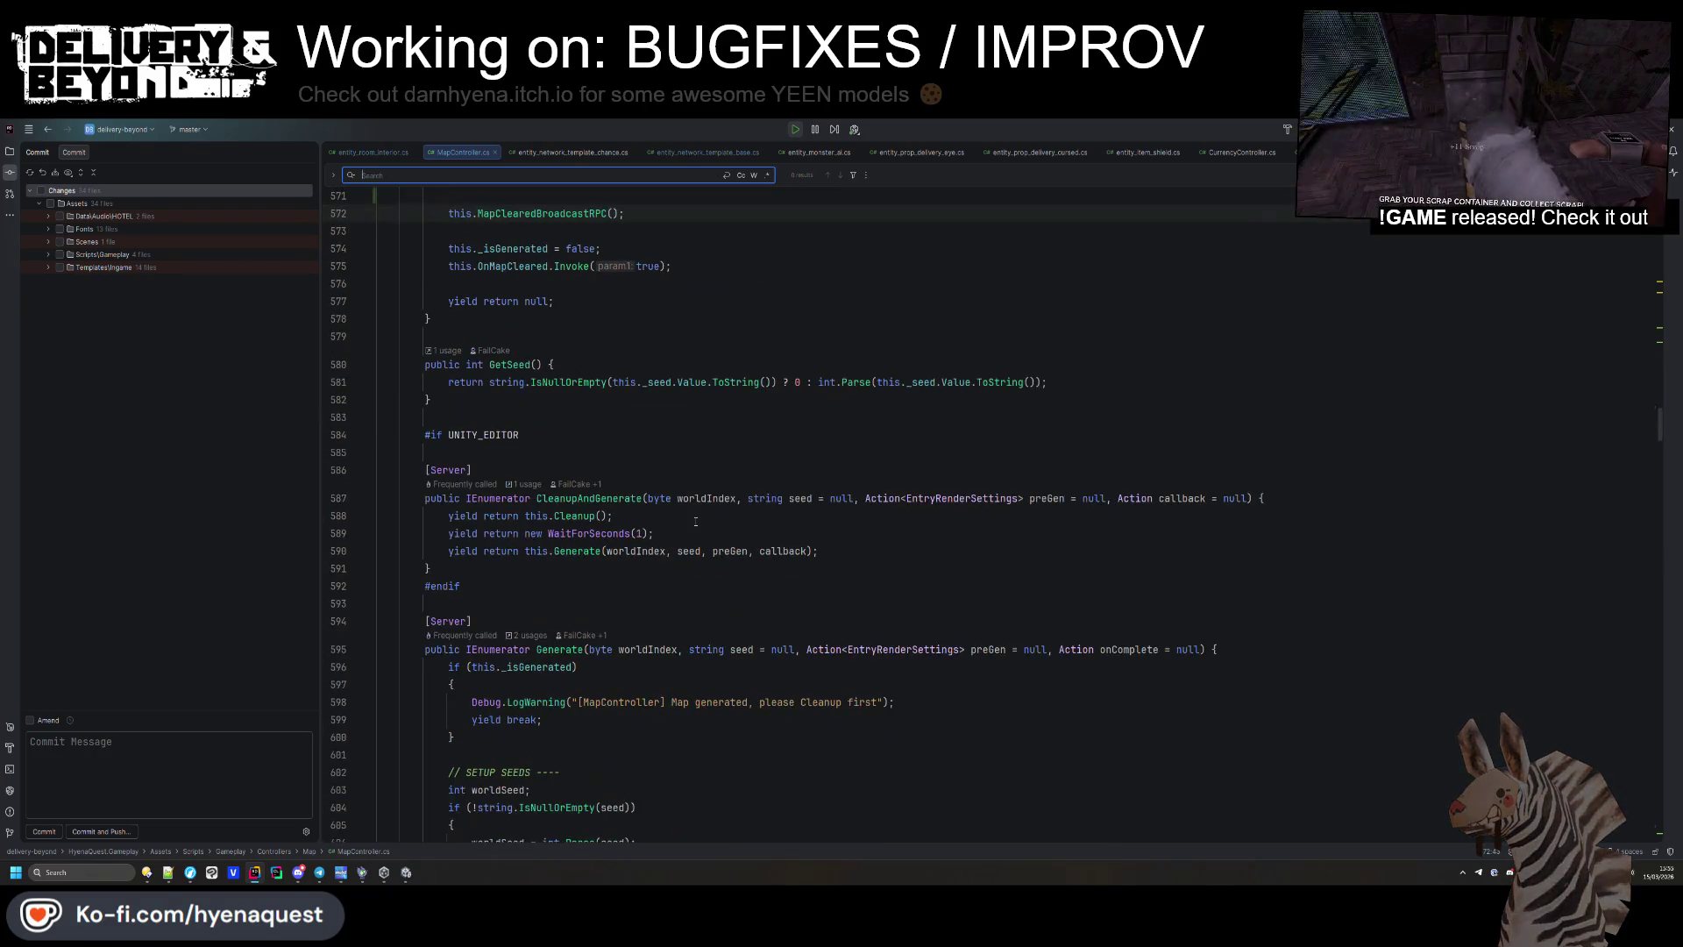
text(ATH)
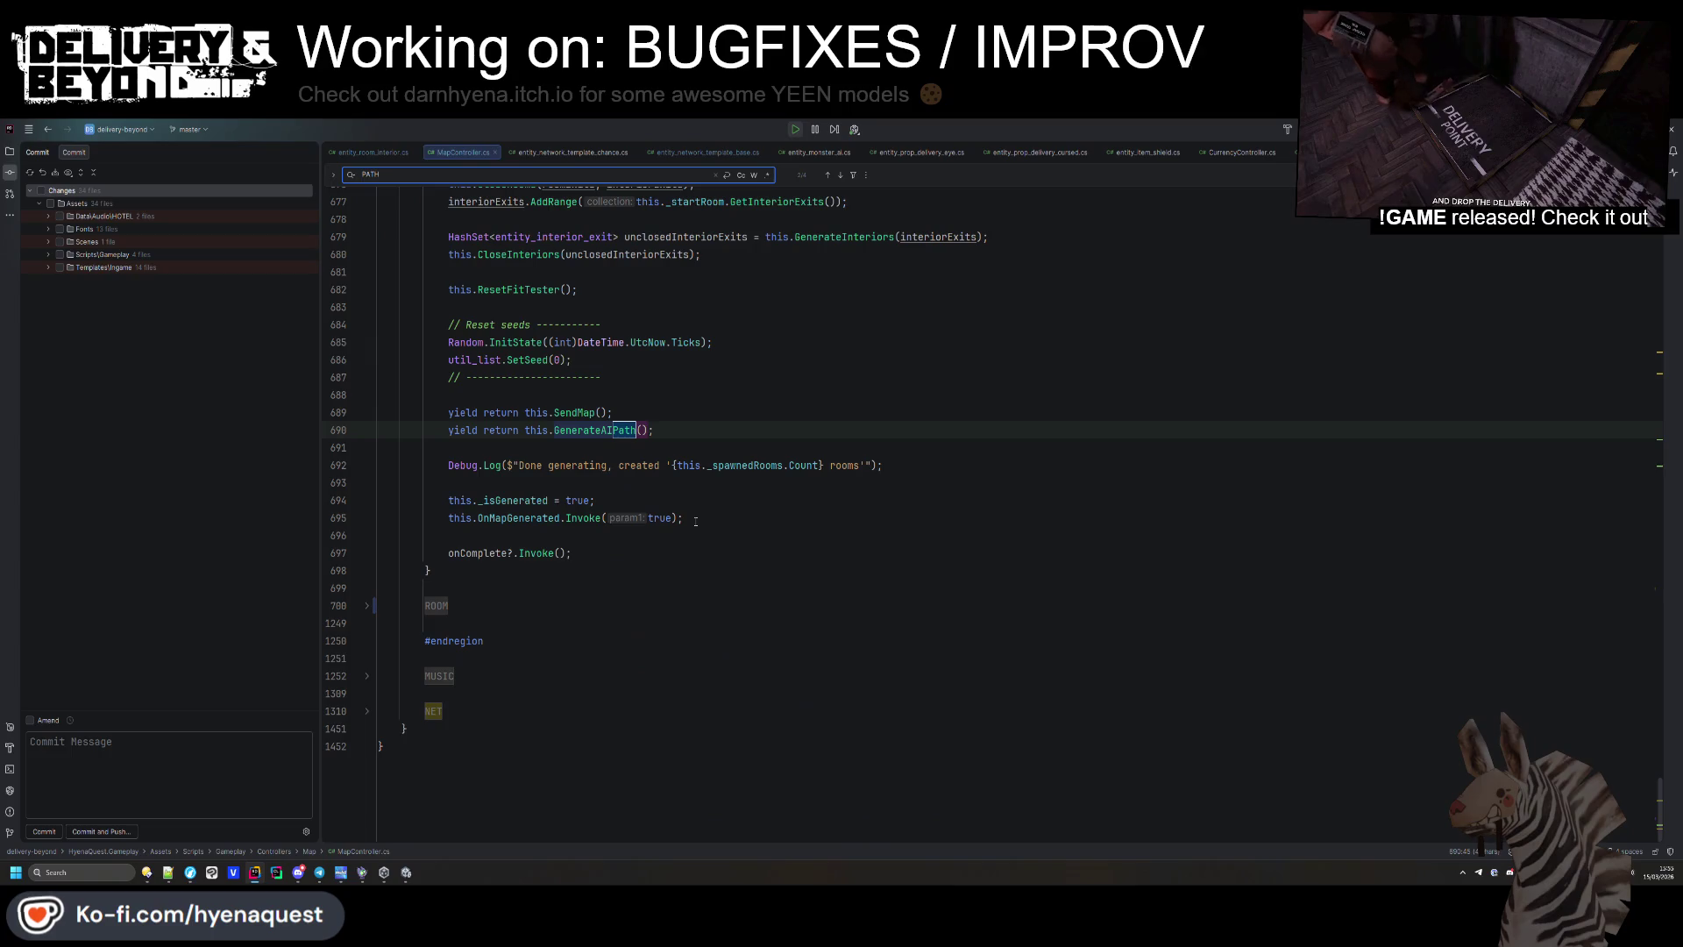
ctrl+click(620, 430)
click(552, 658)
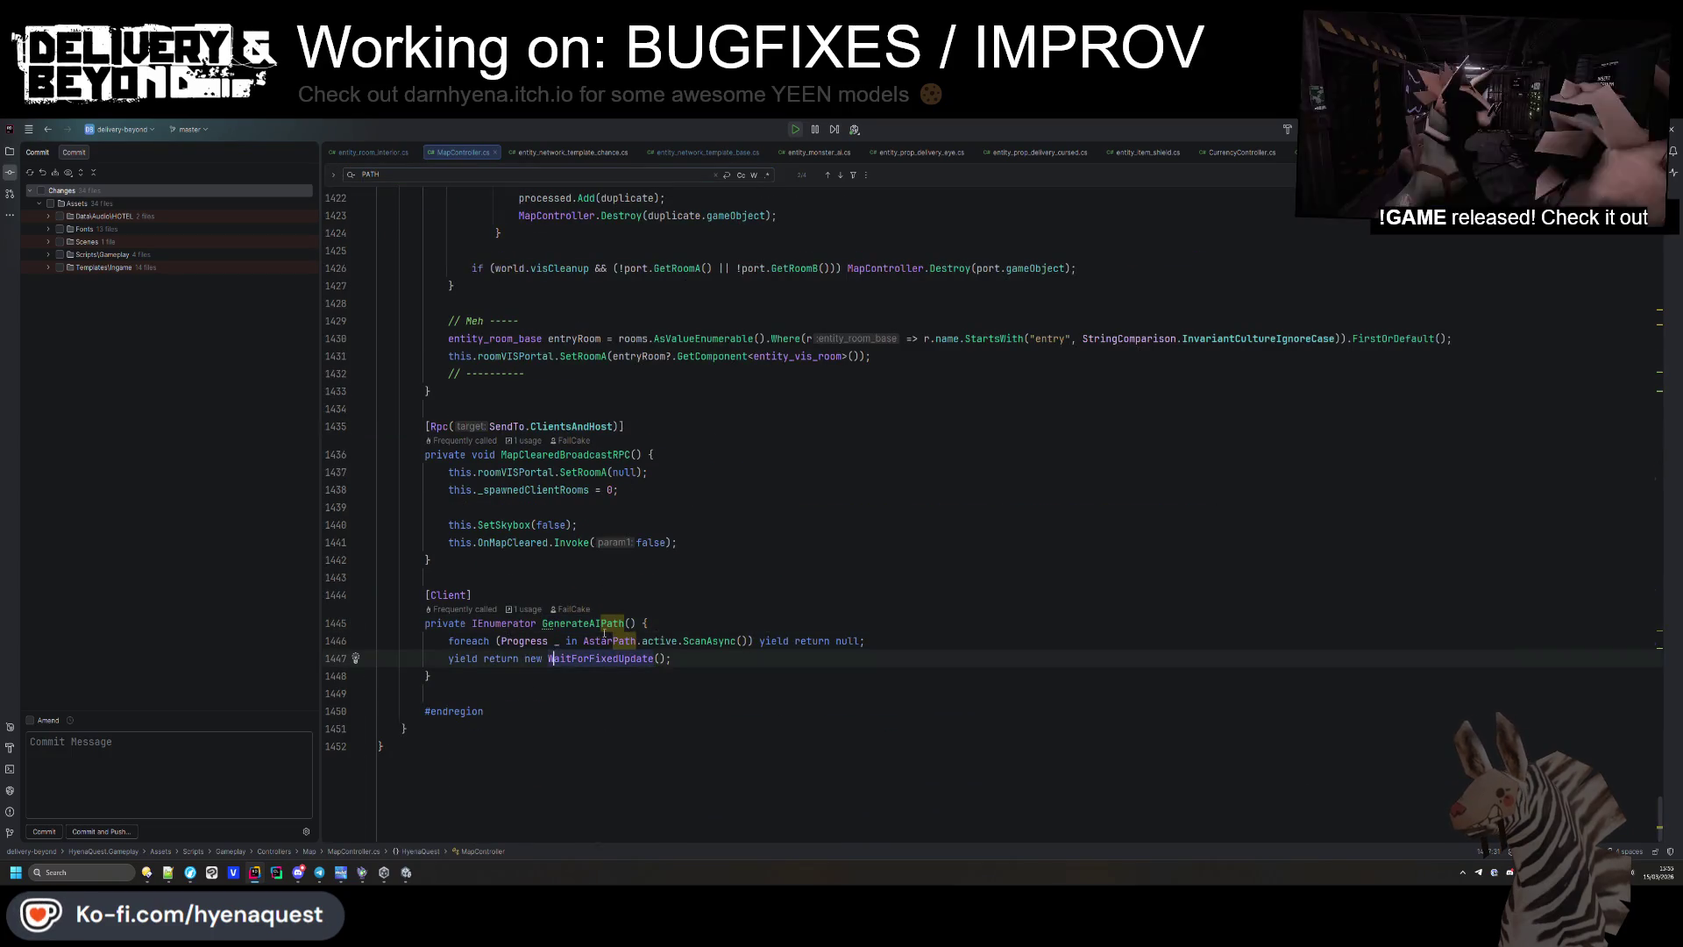
click(672, 641)
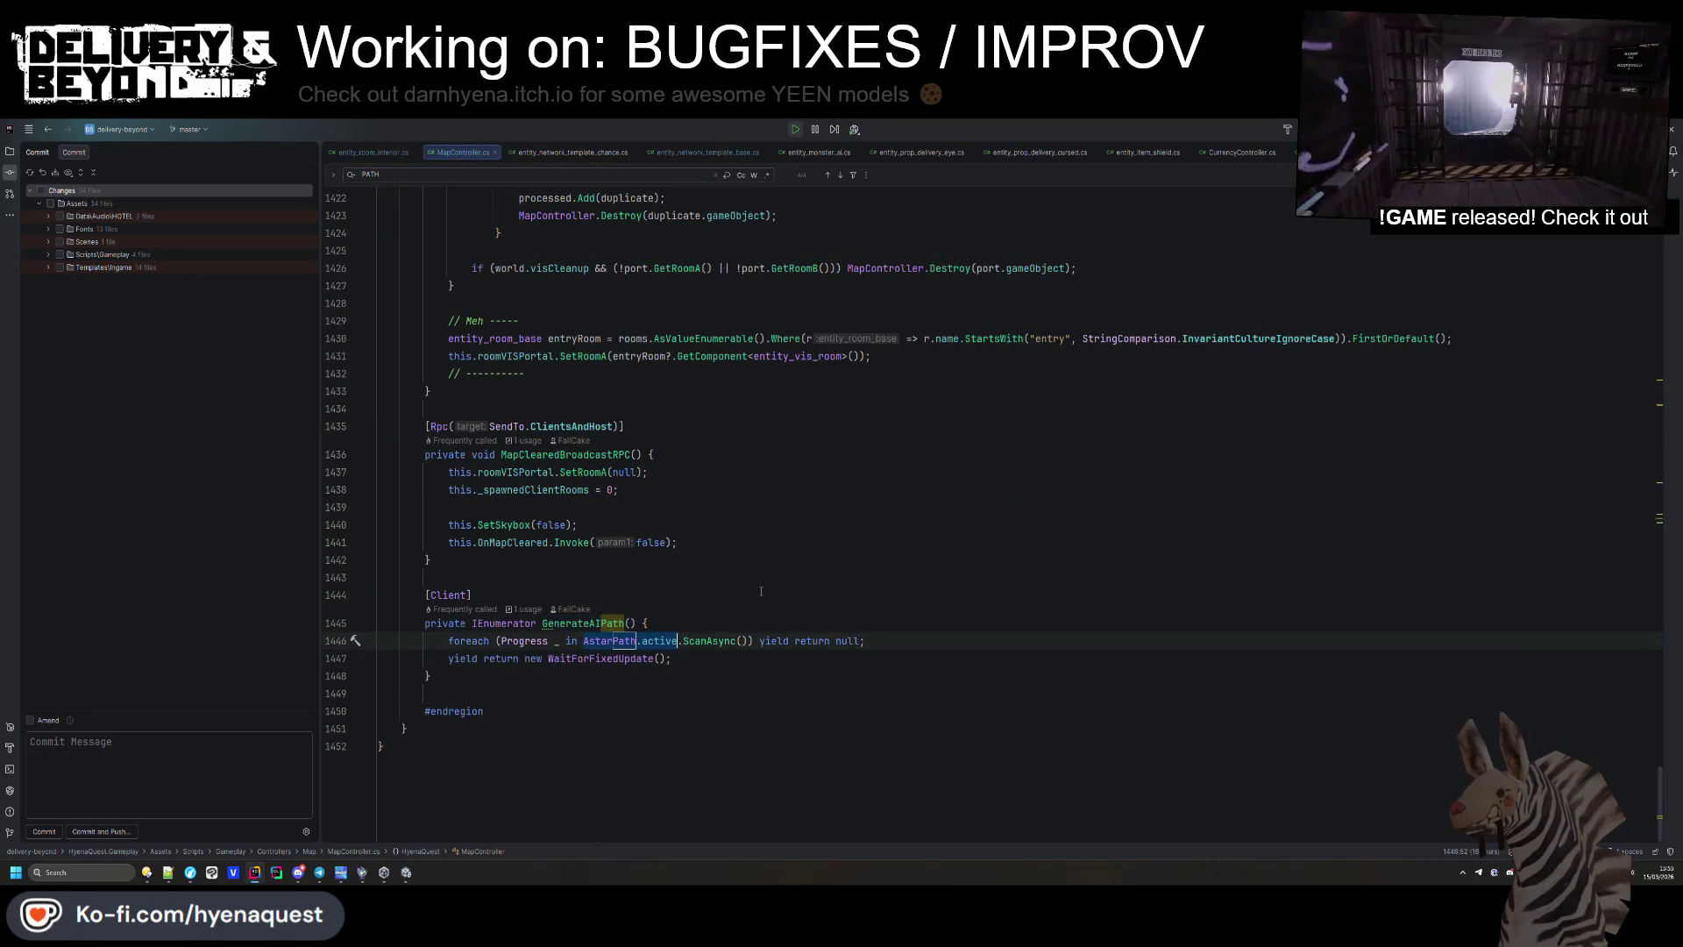
key(ctrl+alt+Left)
key(ctrl+alt+Left)
key(ctrl+alt+Left)
key(ctrl+alt+Left)
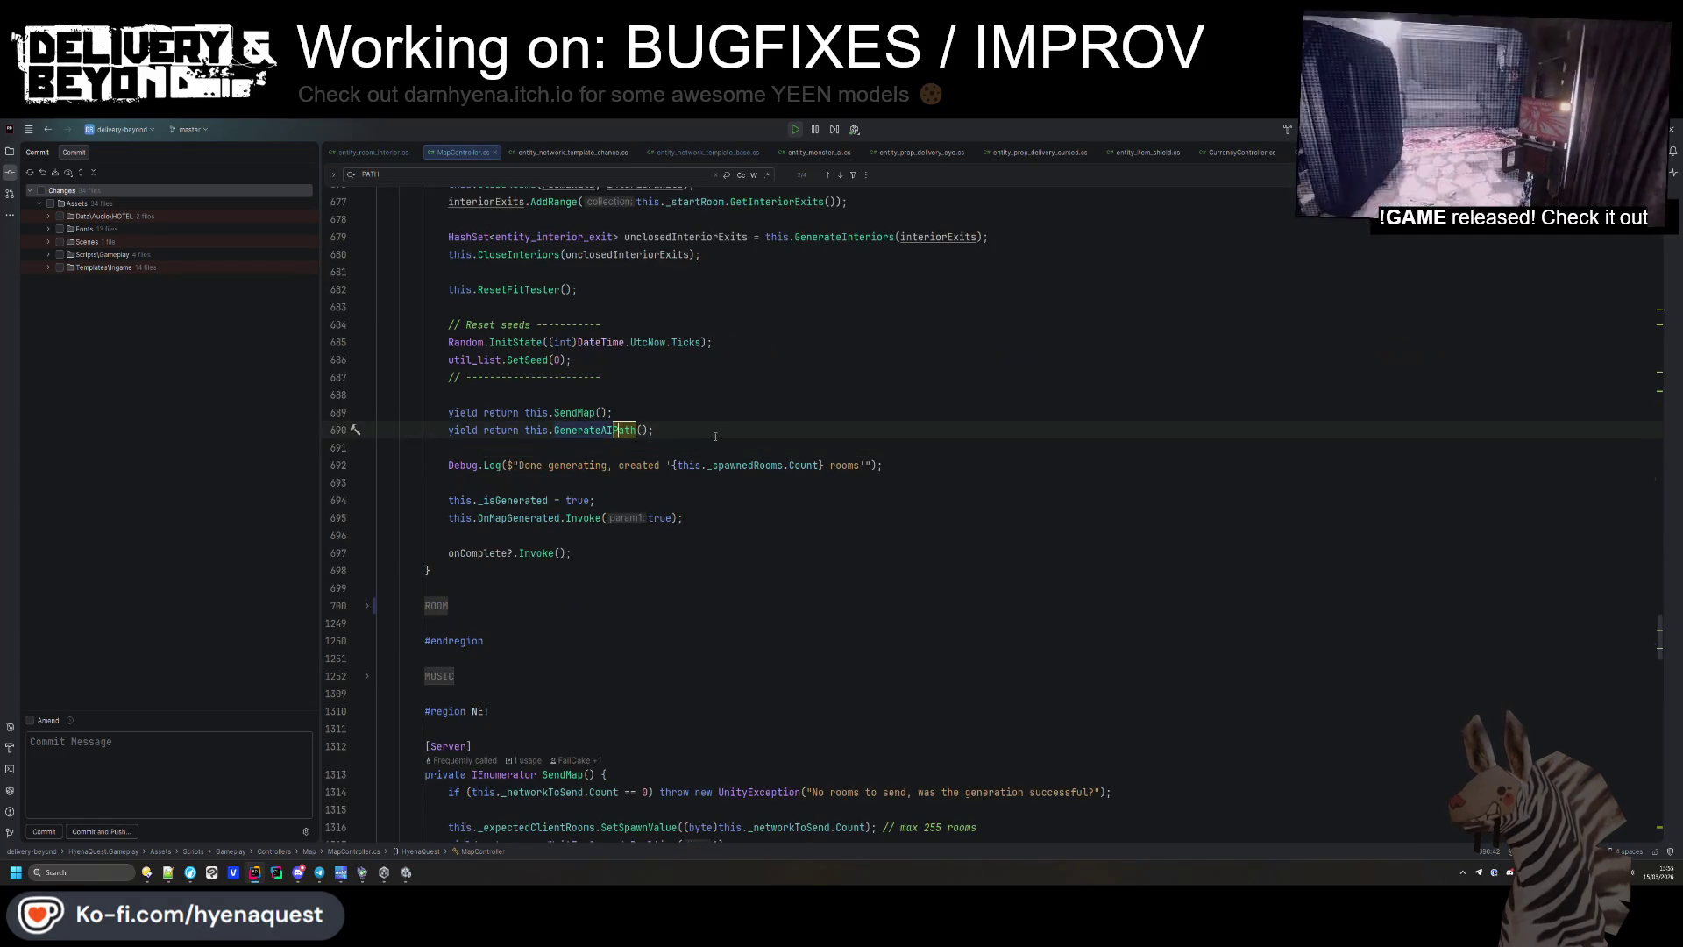
Type AstarPath.active.clea on the new line and browse the completion list.
text(.clea)
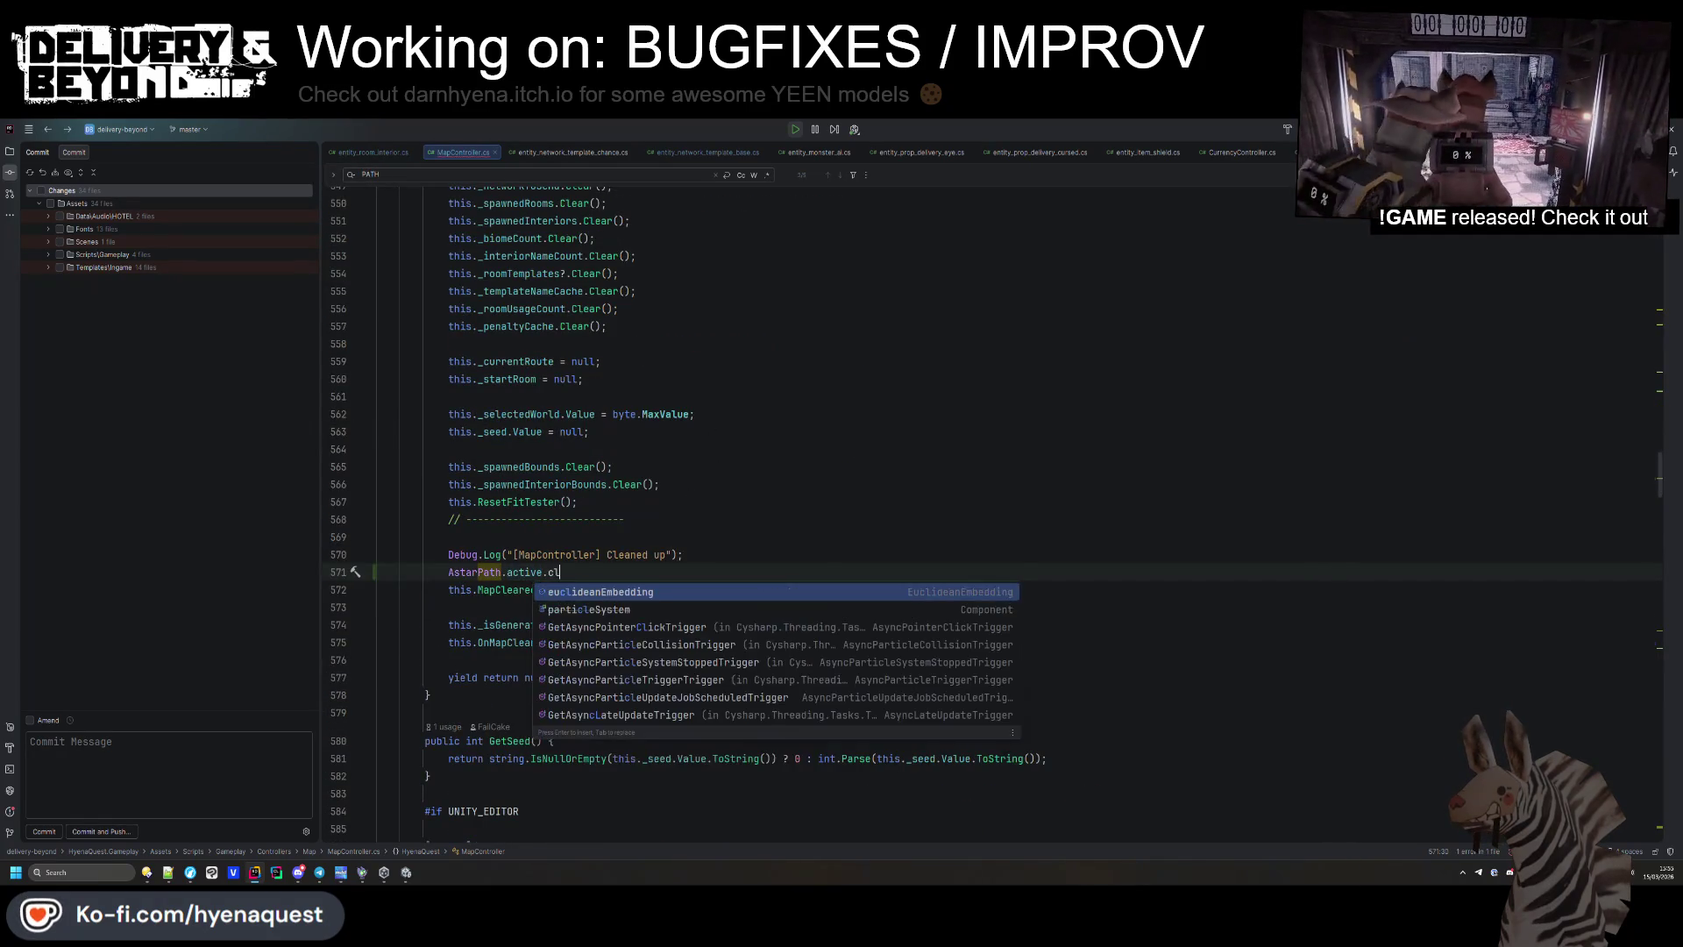
key(ctrl+space)
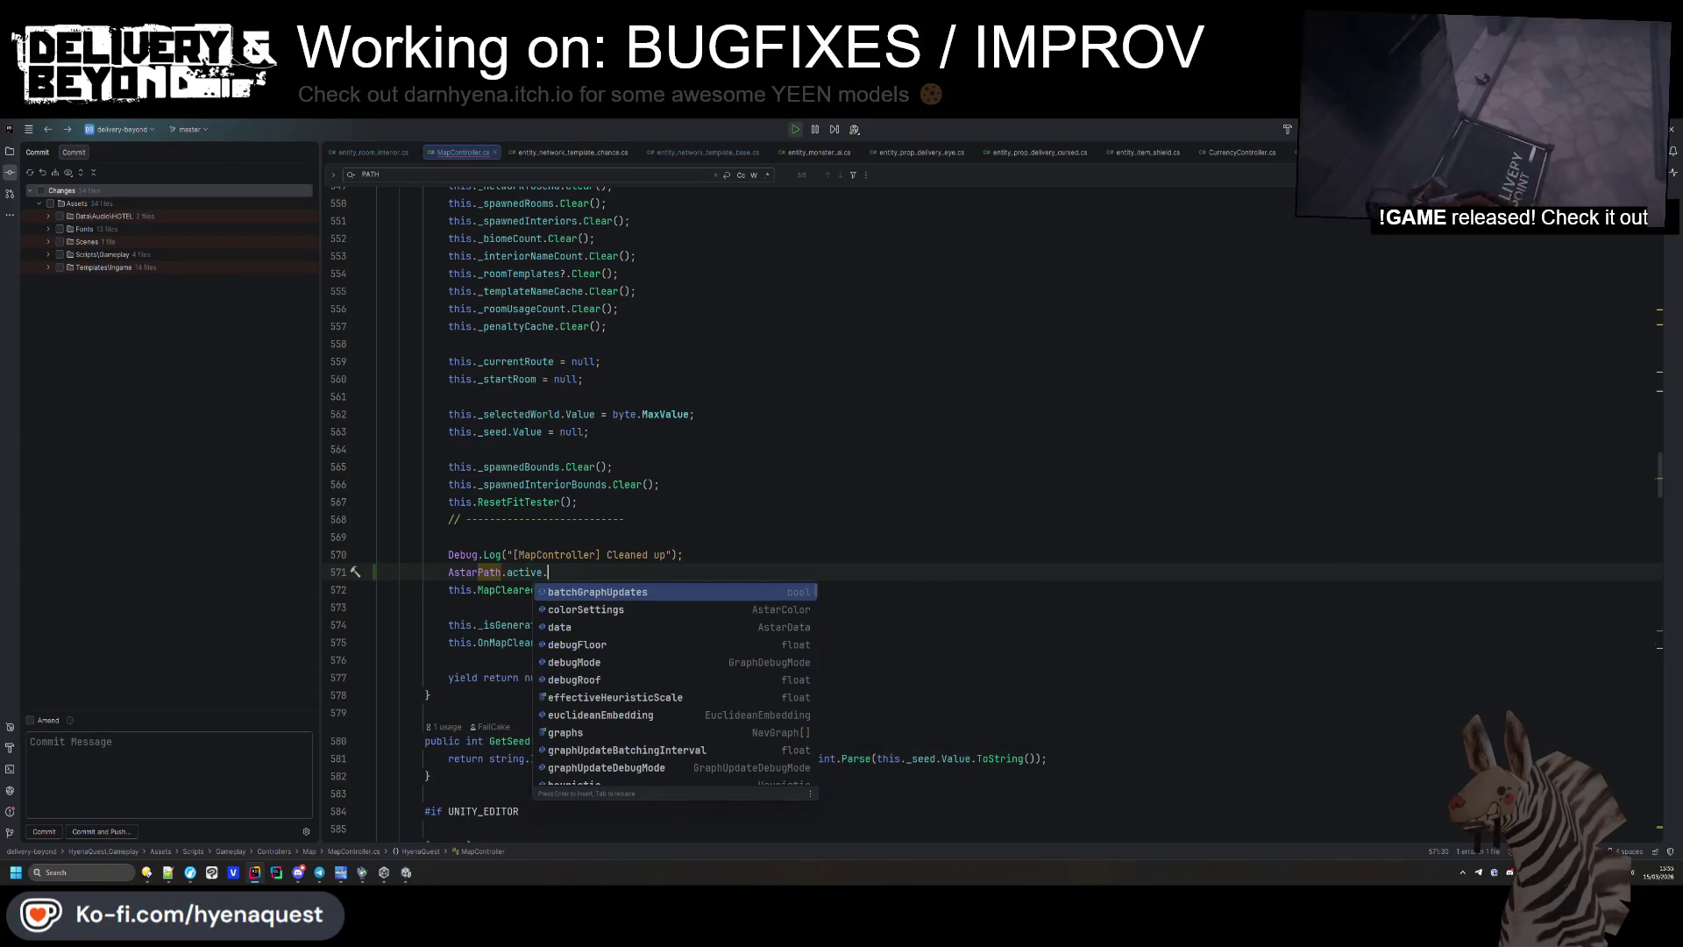
scroll(654, 624, down, 5)
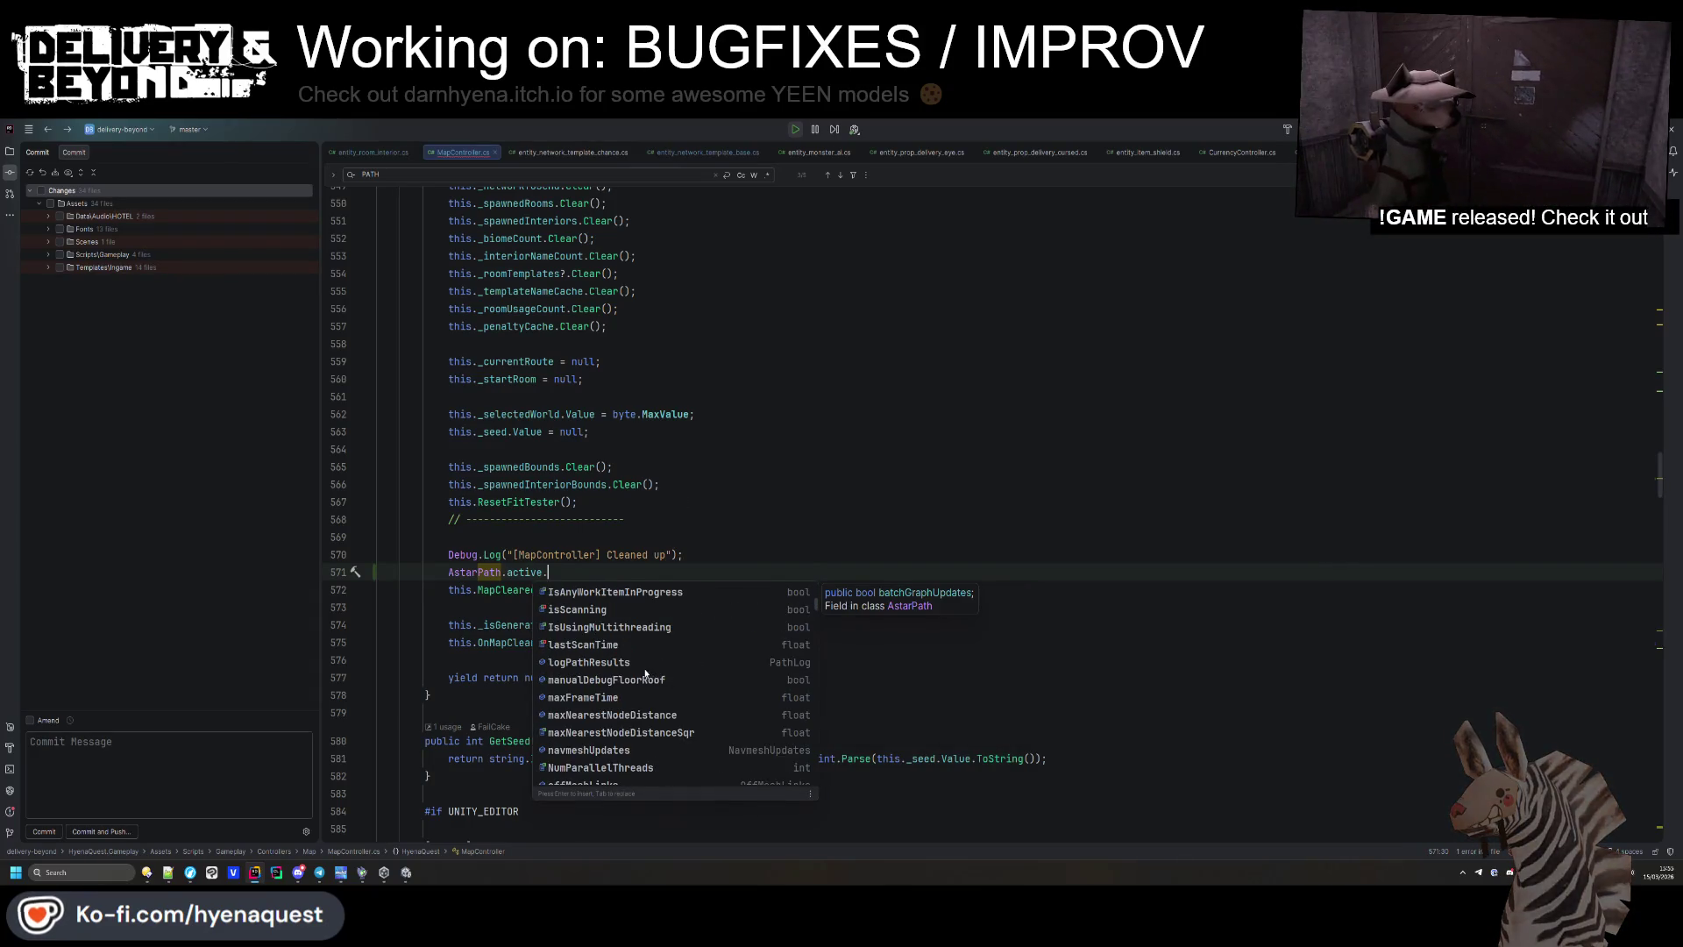
scroll(633, 671, down, 3)
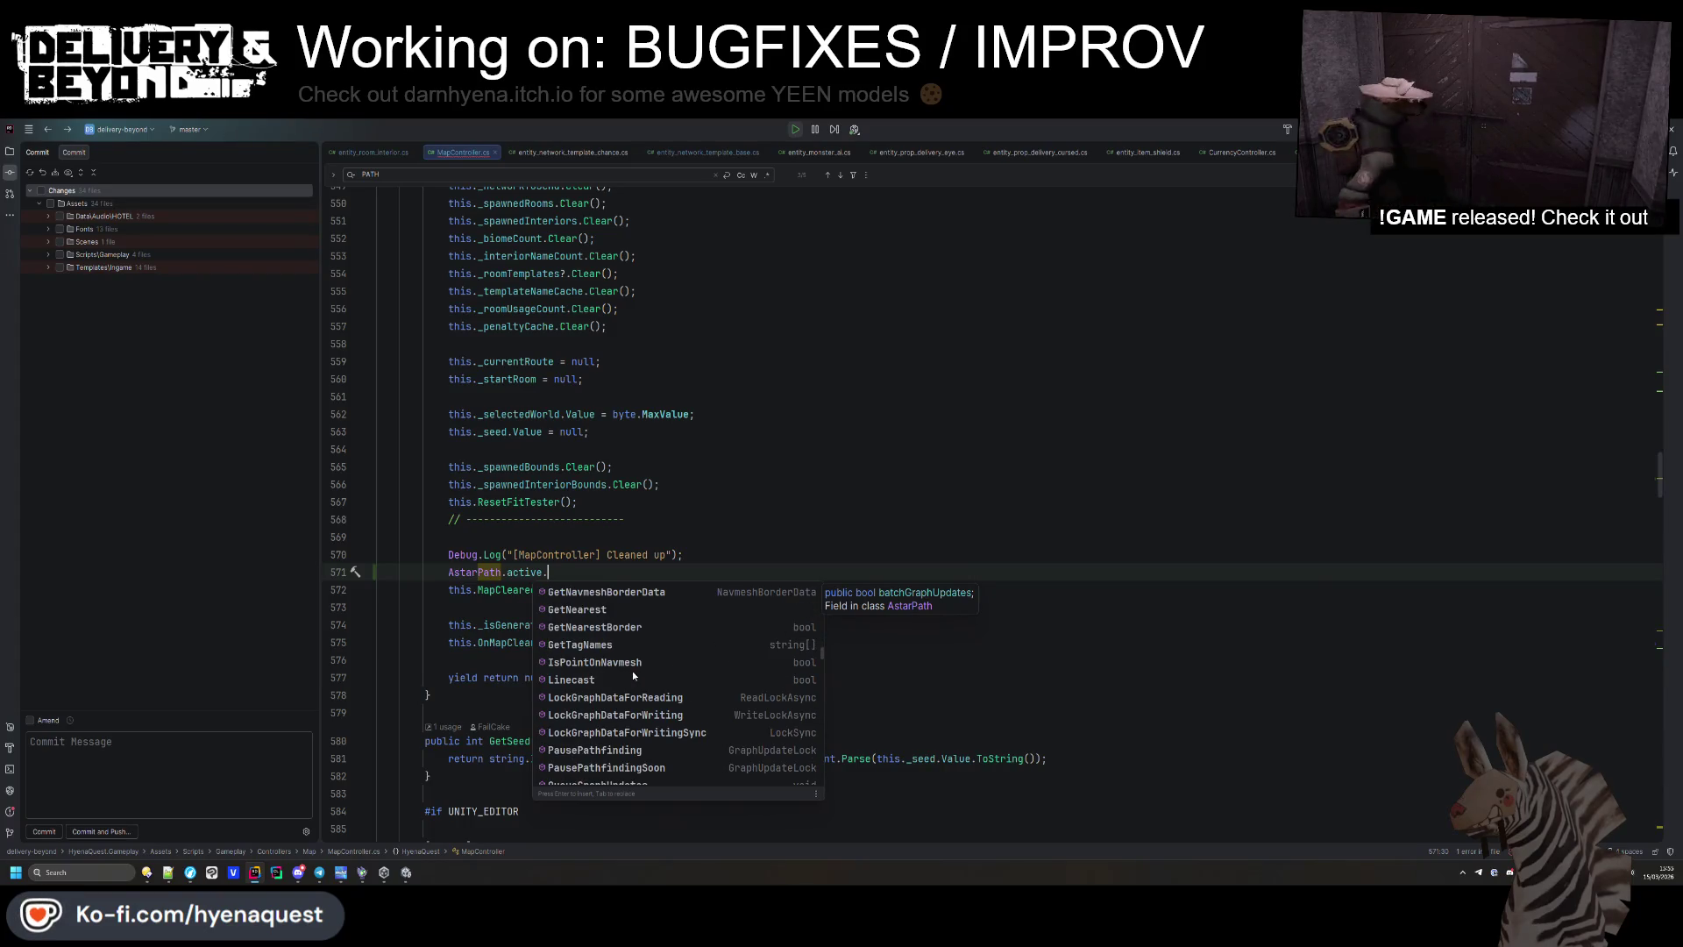
scroll(633, 670, down, 5)
mouse_move(618, 648)
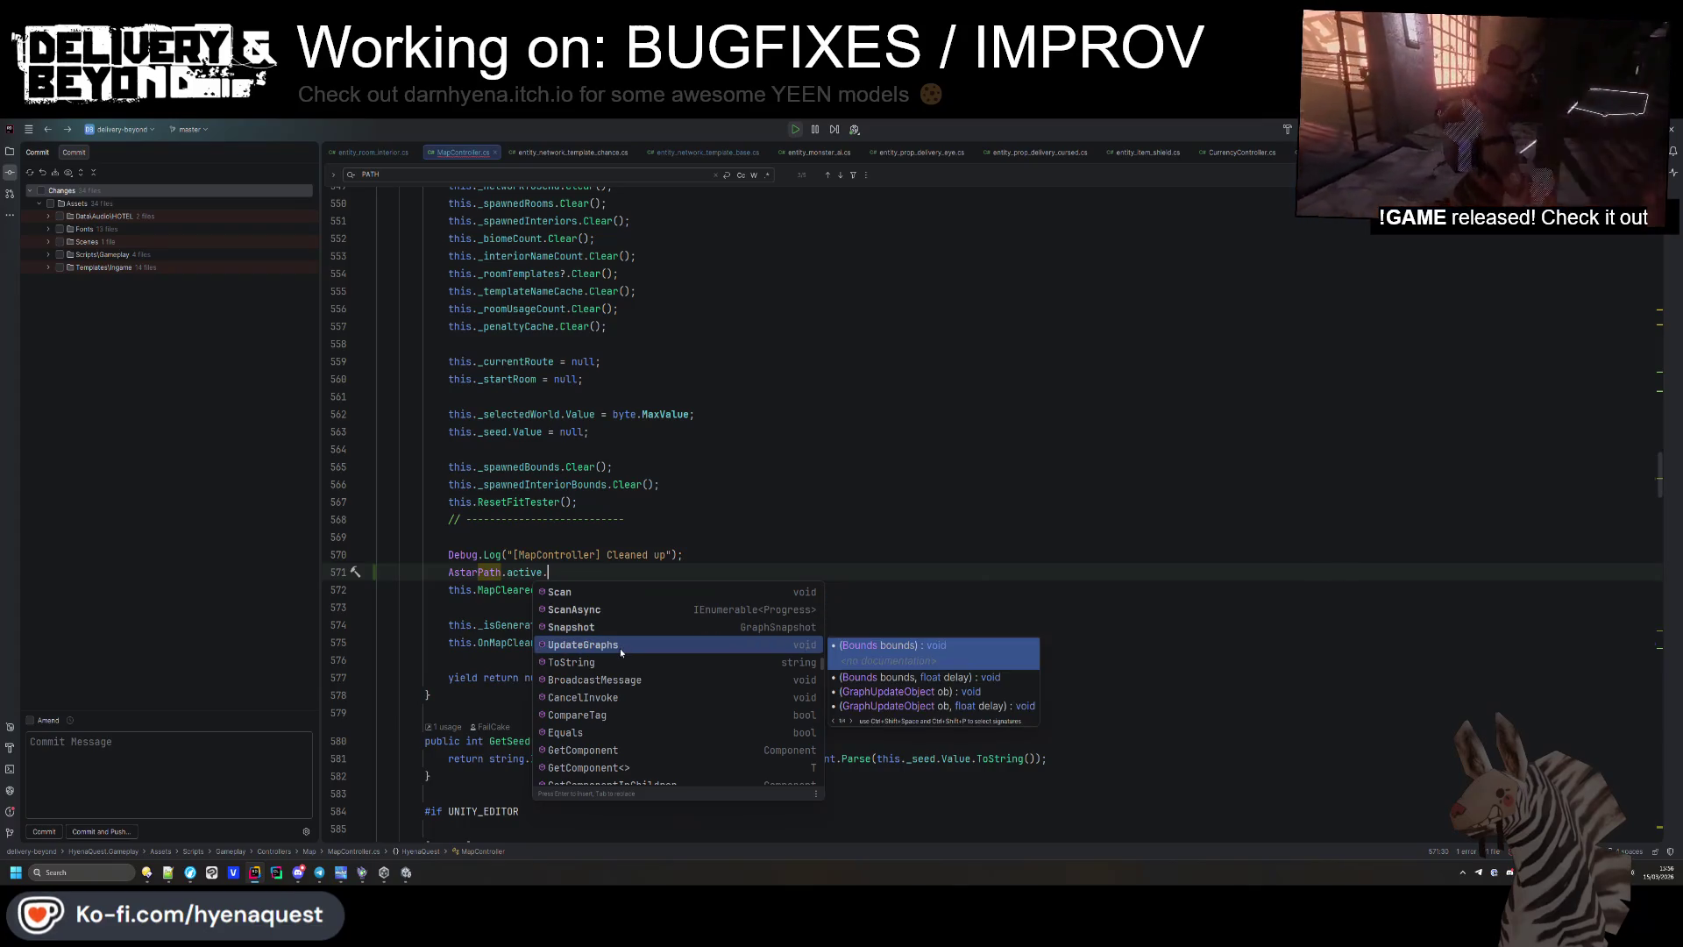
scroll(619, 648, down, 5)
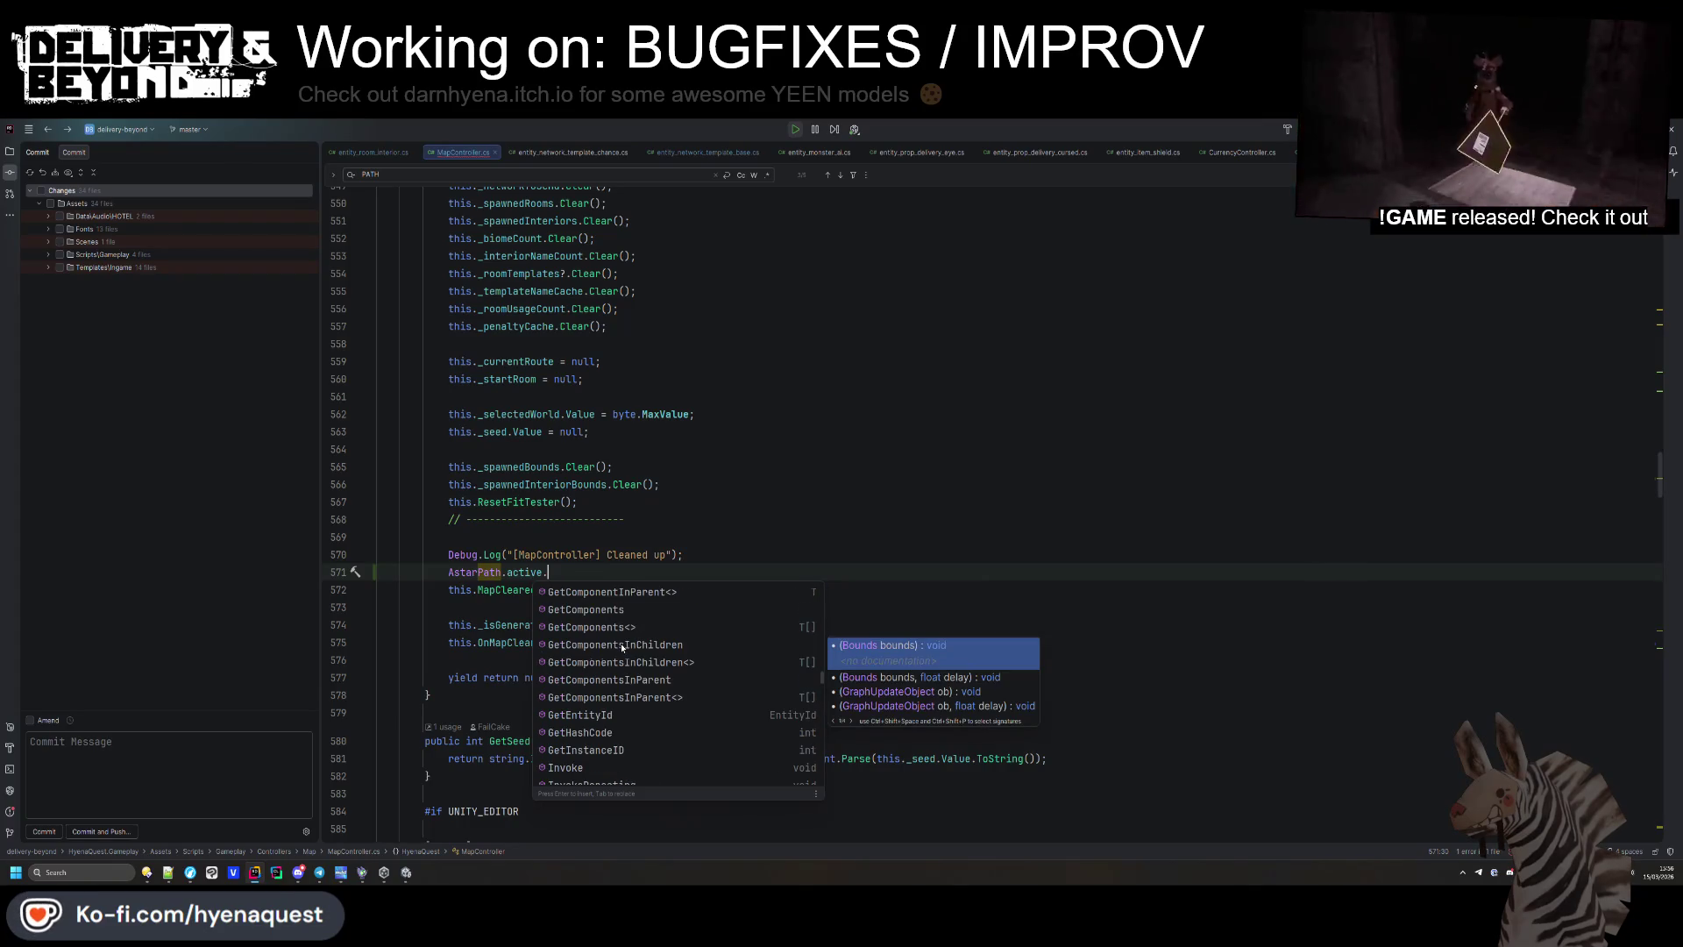
click(678, 555)
click(678, 570)
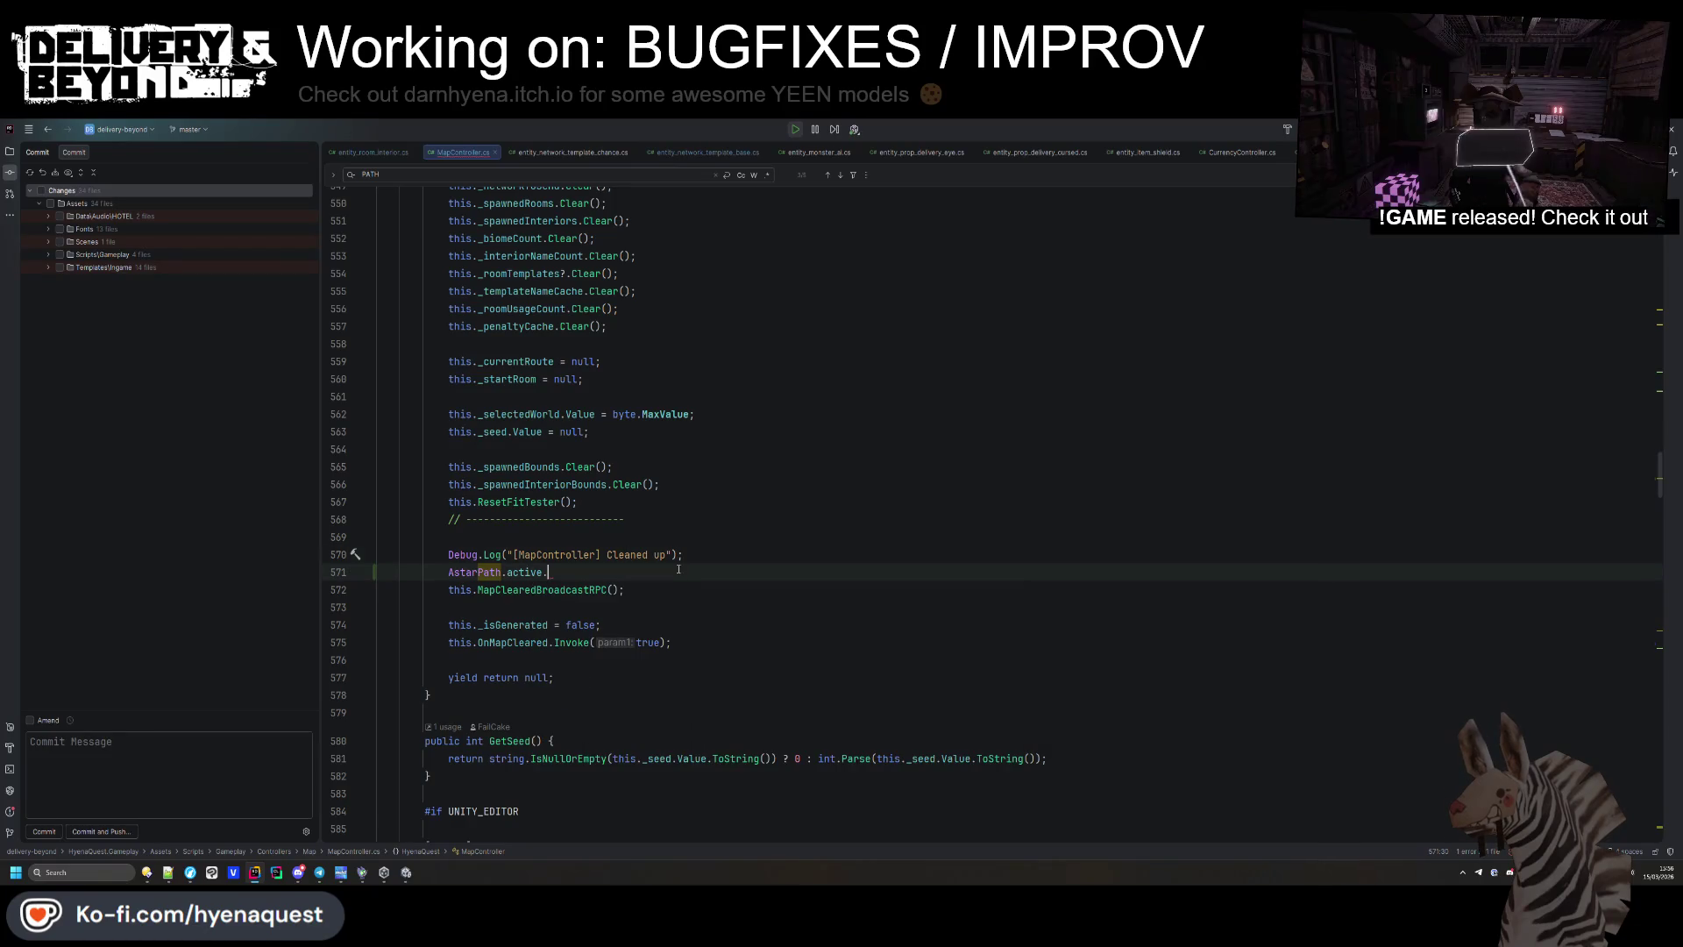
key(alt+Tab)
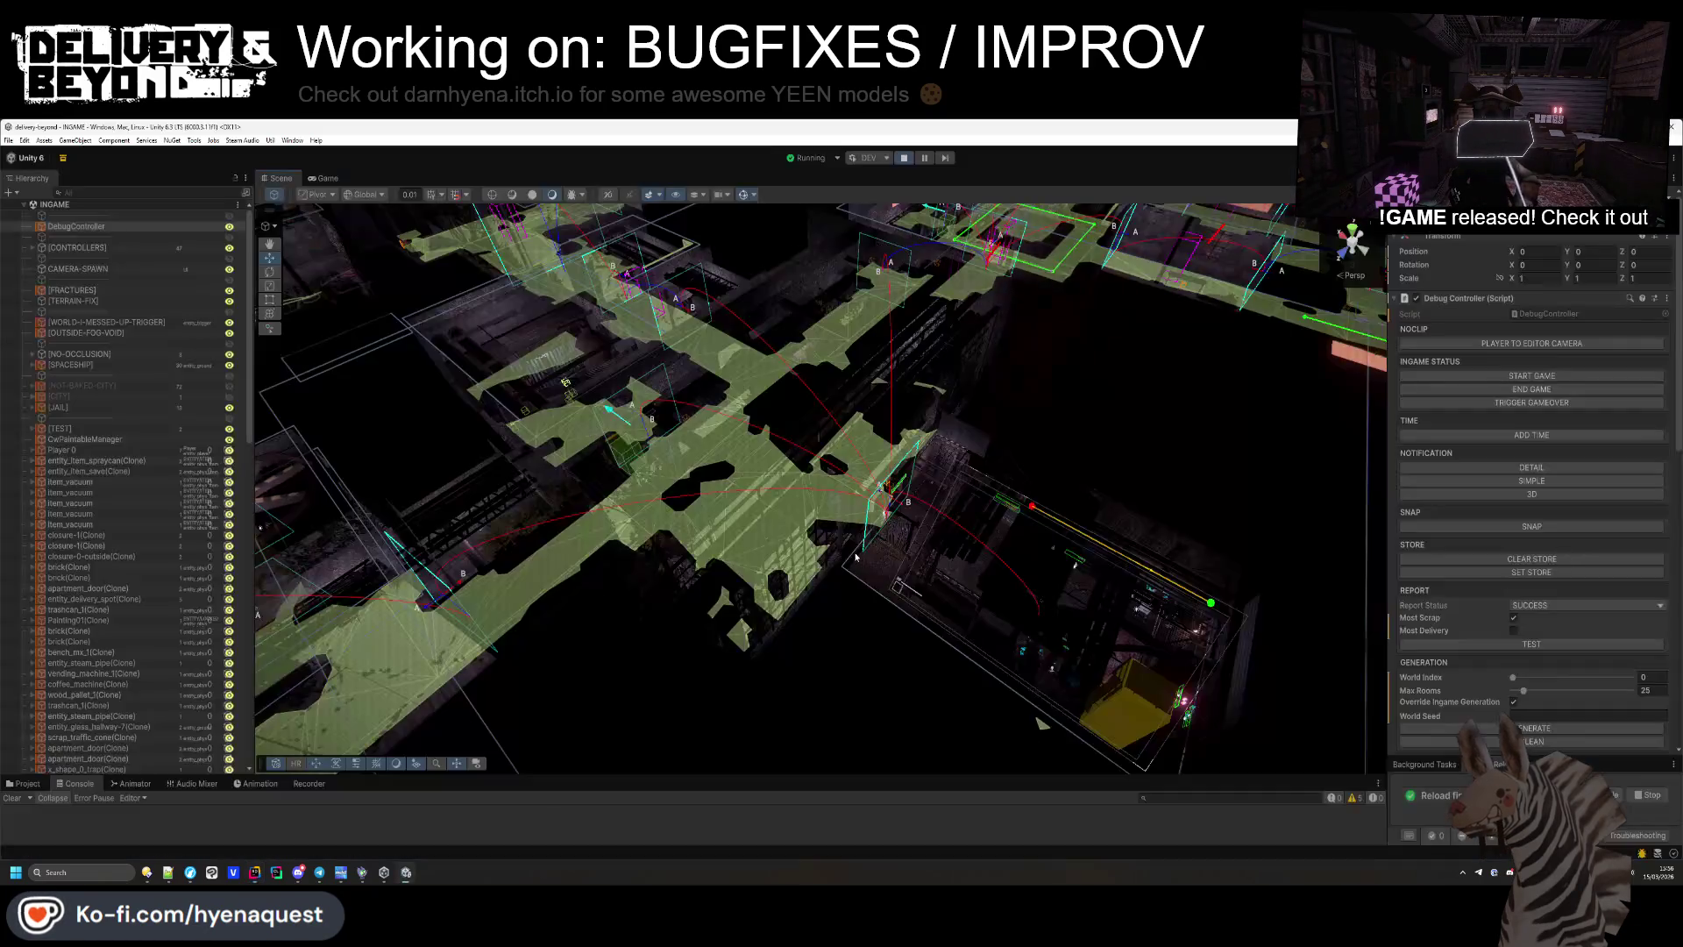
Regenerate the level into 29 rooms with GENERATE in the DebugController and fly into its rooms.
mouse_move(712, 561)
mouse_down()
mouse_move(732, 582)
mouse_move(980, 520)
mouse_move(872, 493)
mouse_move(638, 534)
mouse_move(1008, 393)
mouse_move(991, 406)
mouse_move(1000, 380)
mouse_move(811, 564)
mouse_move(898, 521)
mouse_move(791, 620)
mouse_move(870, 496)
mouse_up()
key(w)
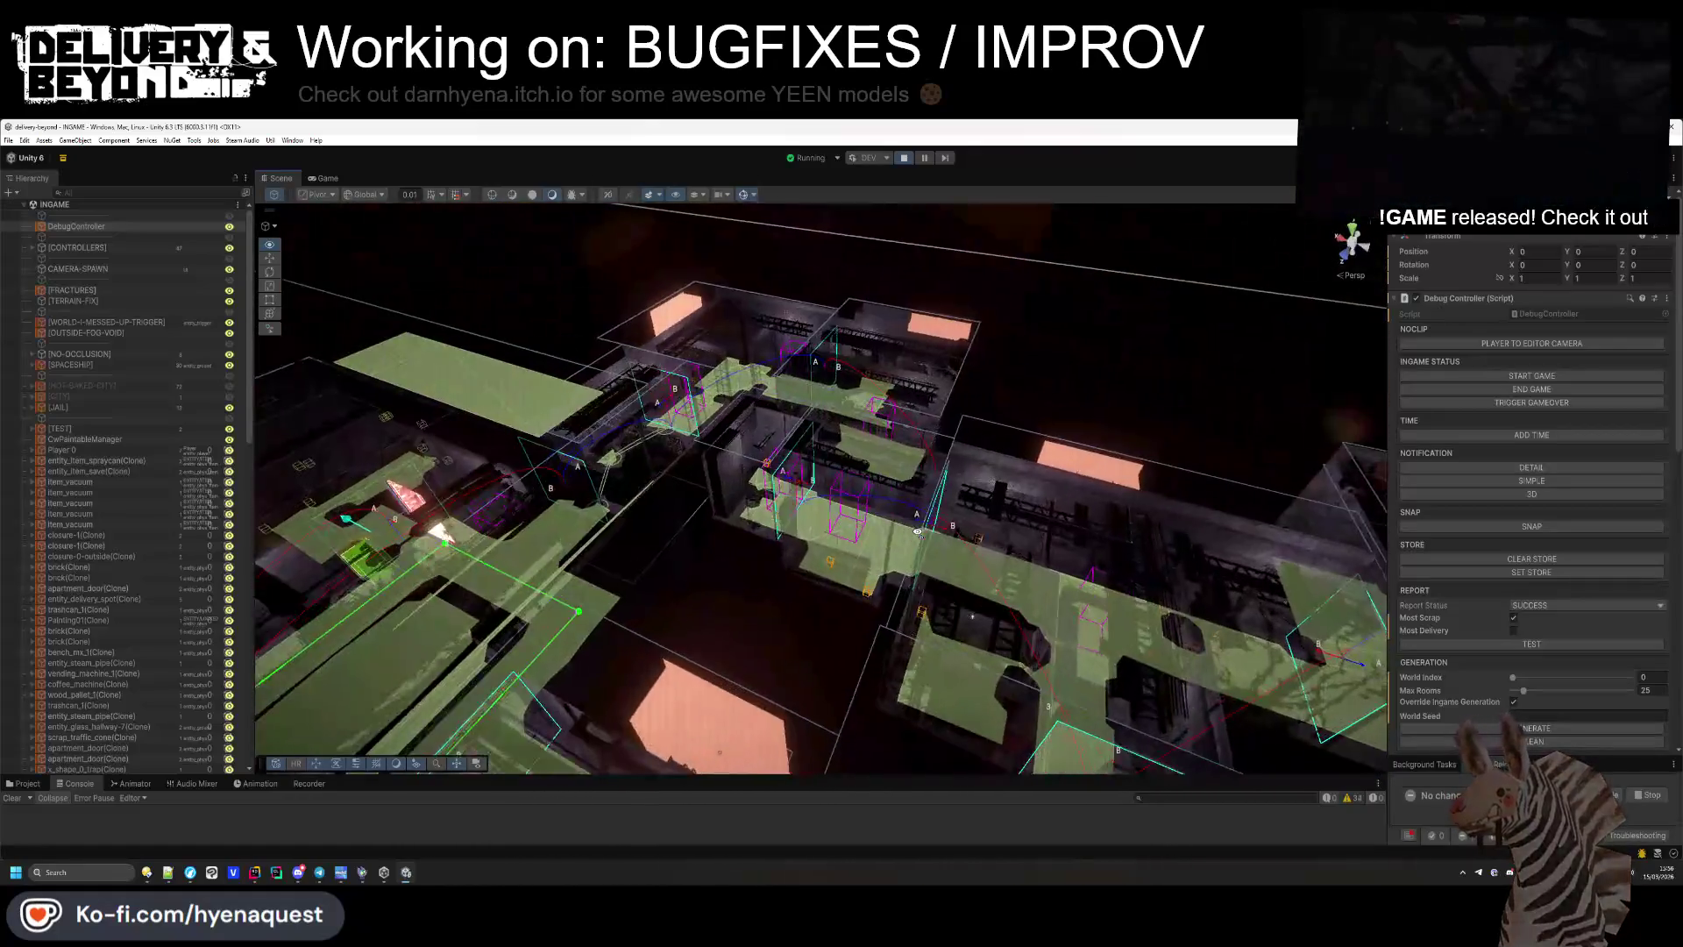
key(s)
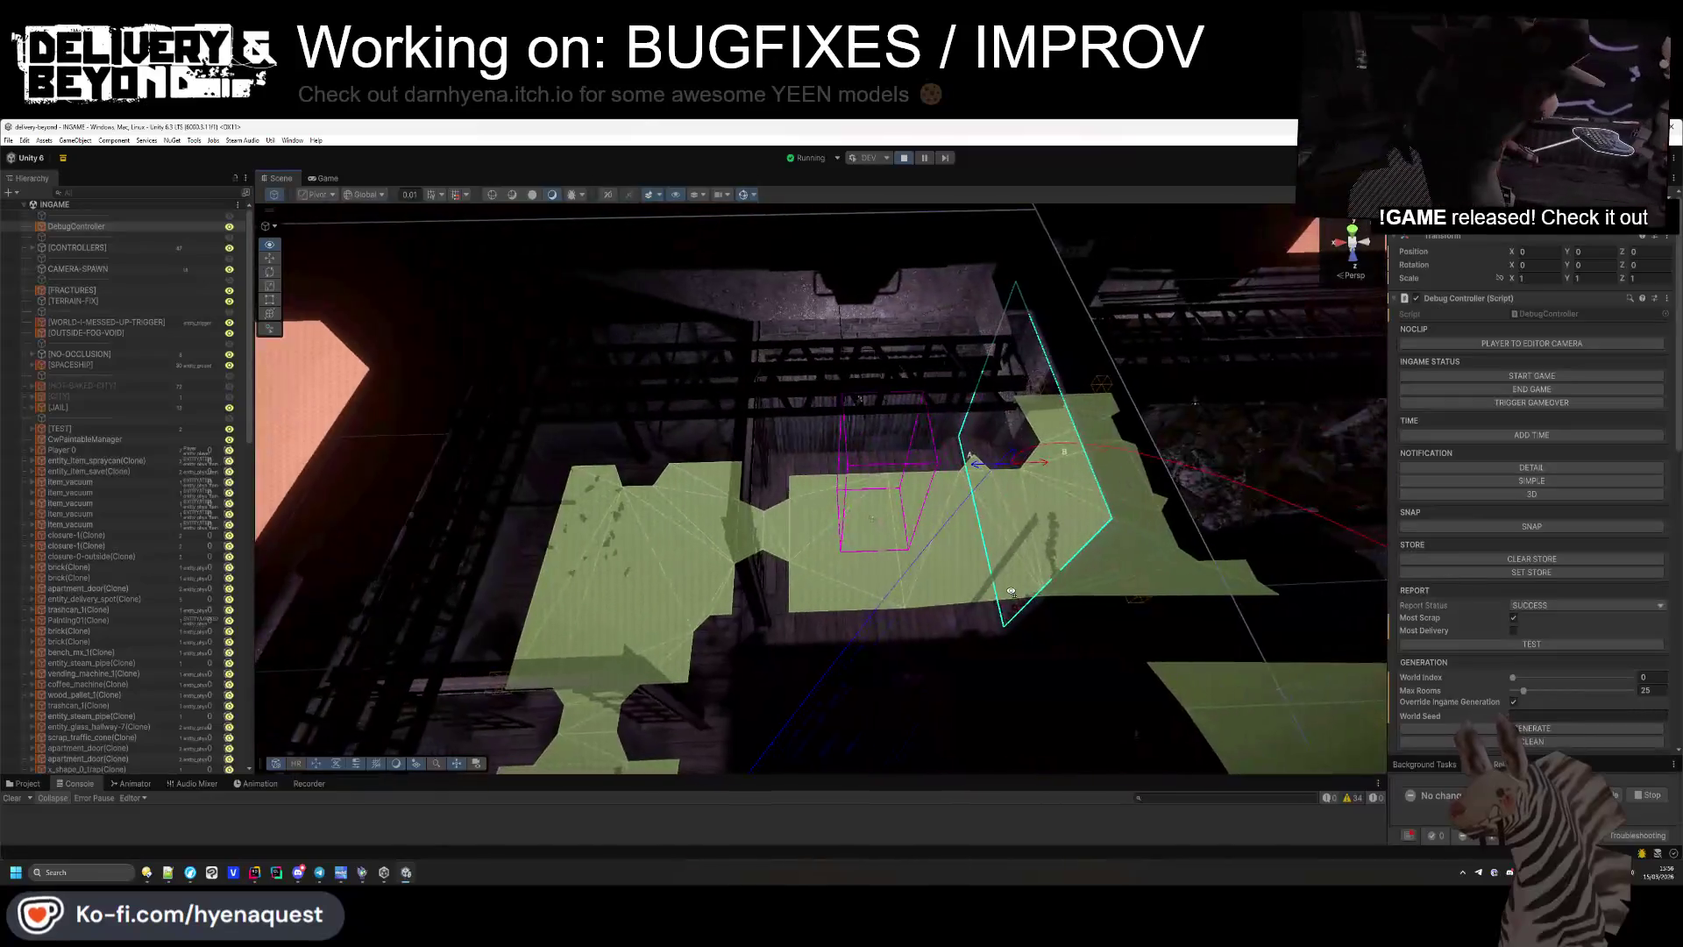
key(w)
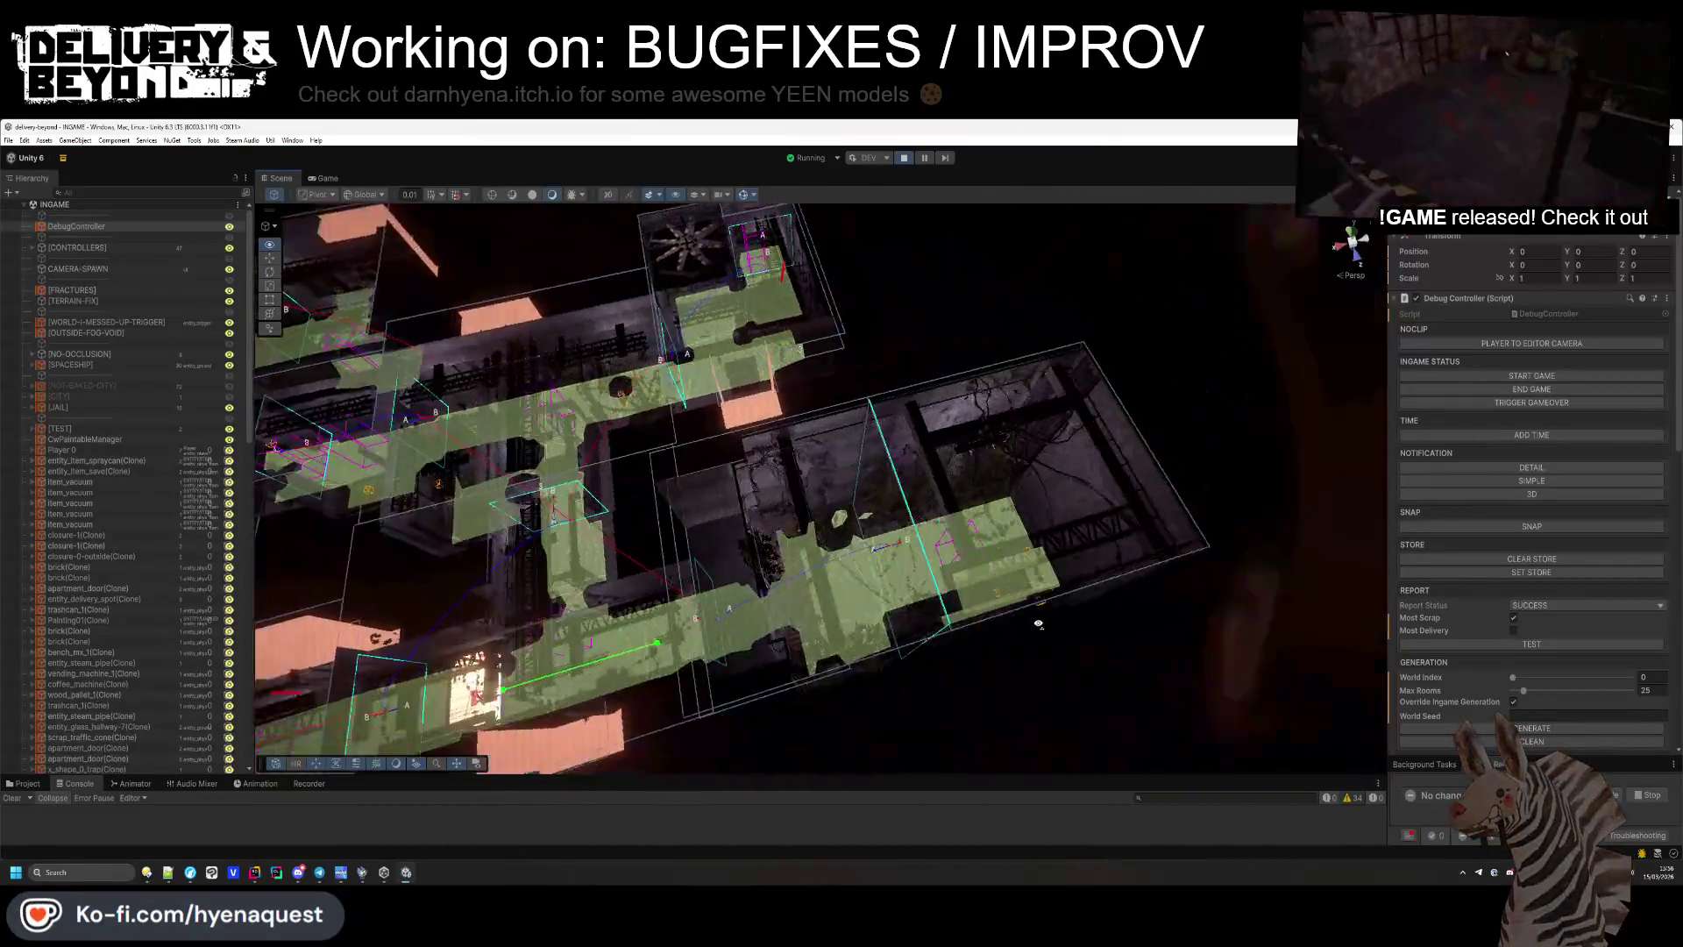
key(w)
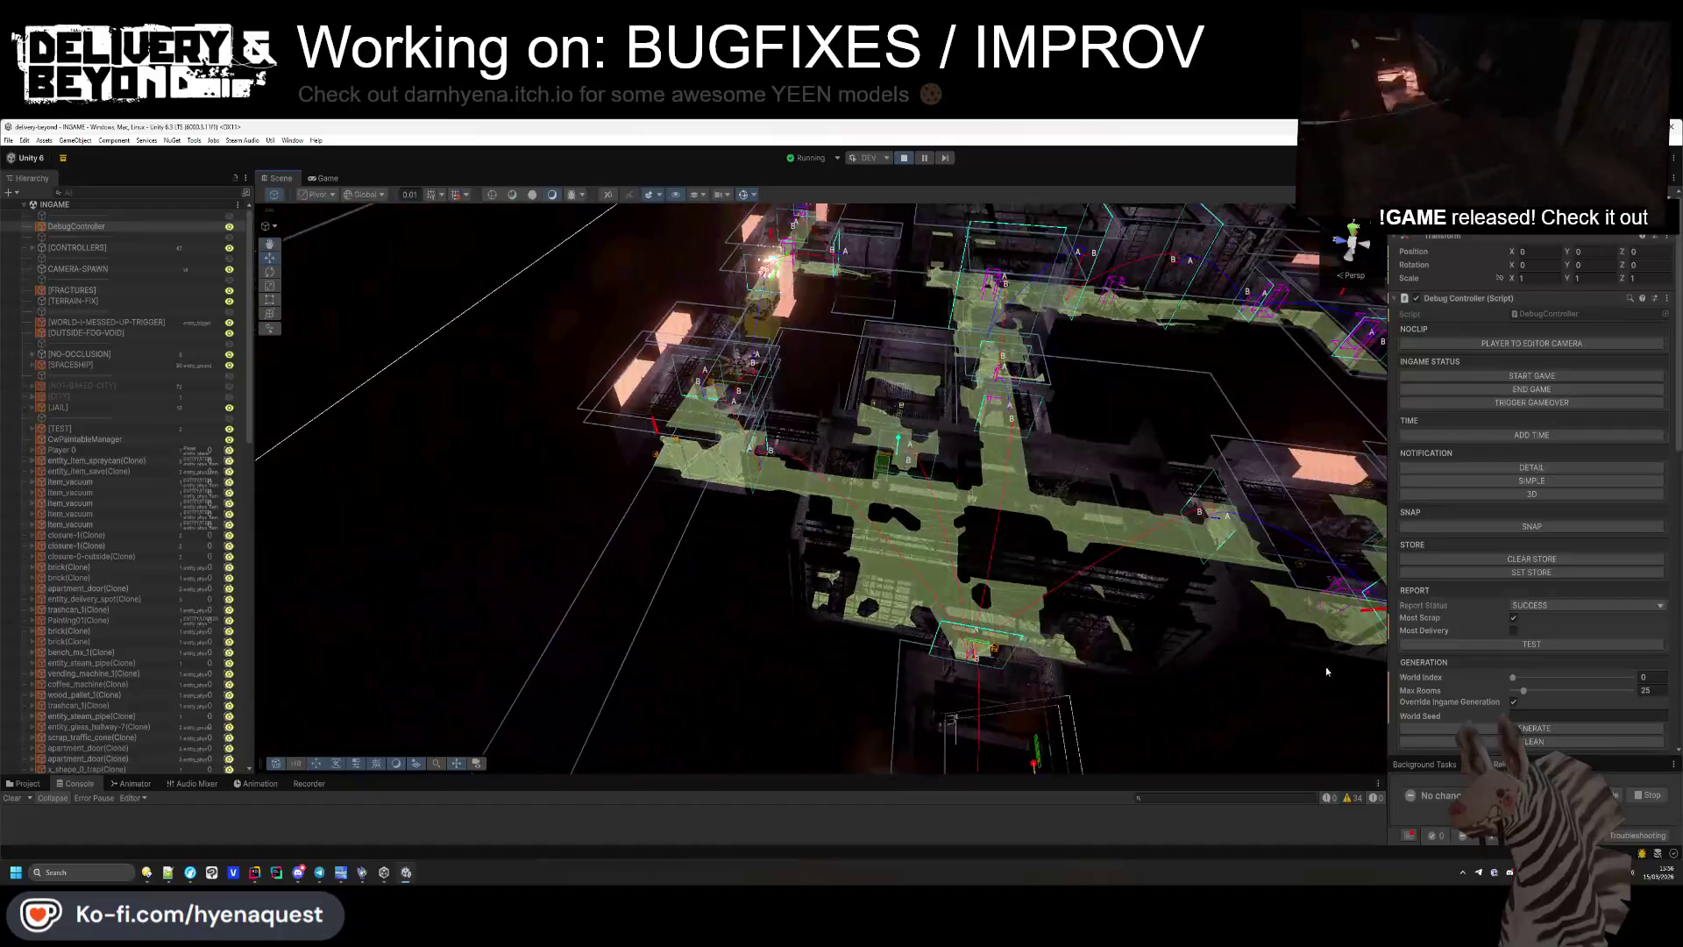
click(1549, 729)
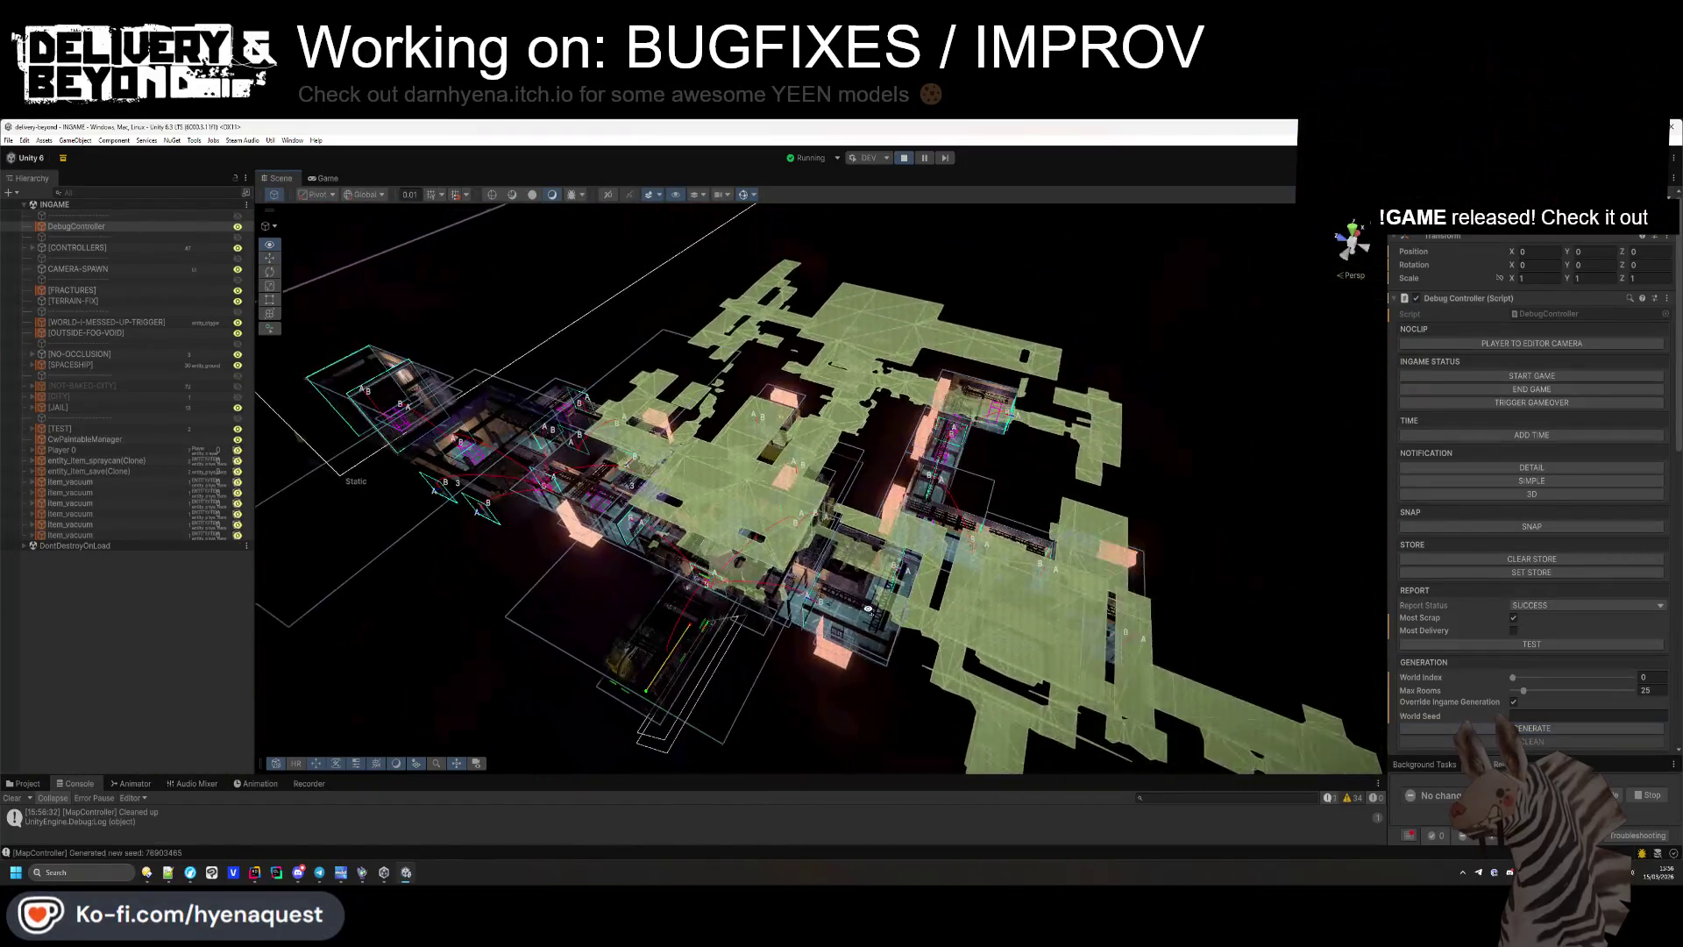
key(a)
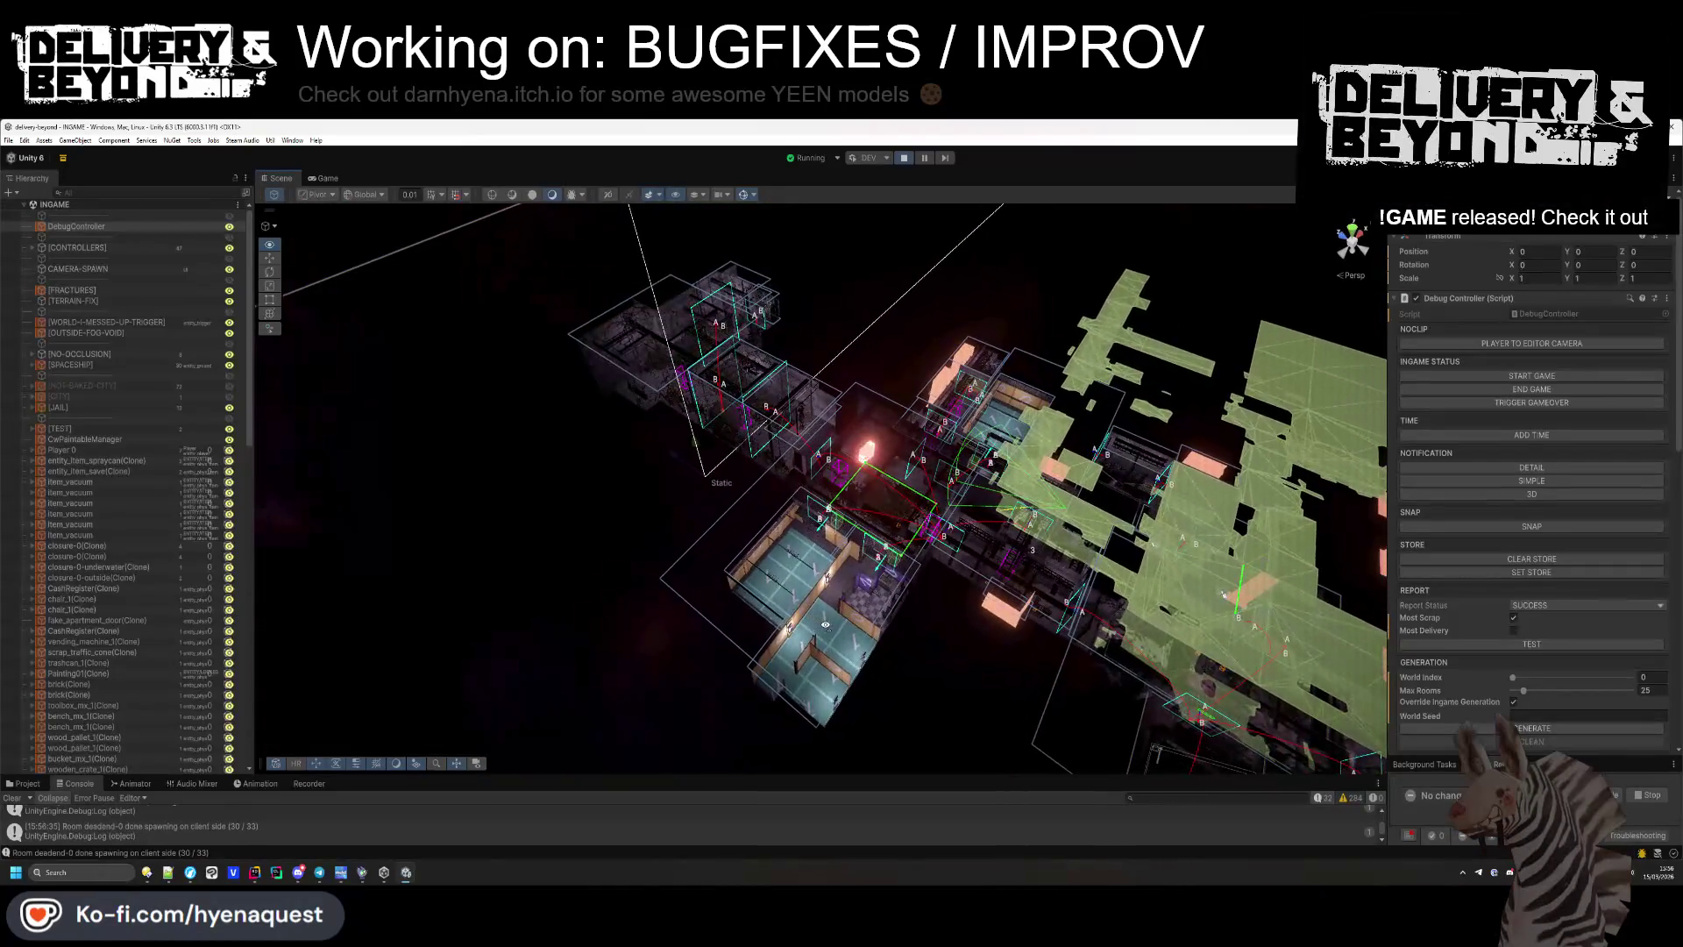
key(w)
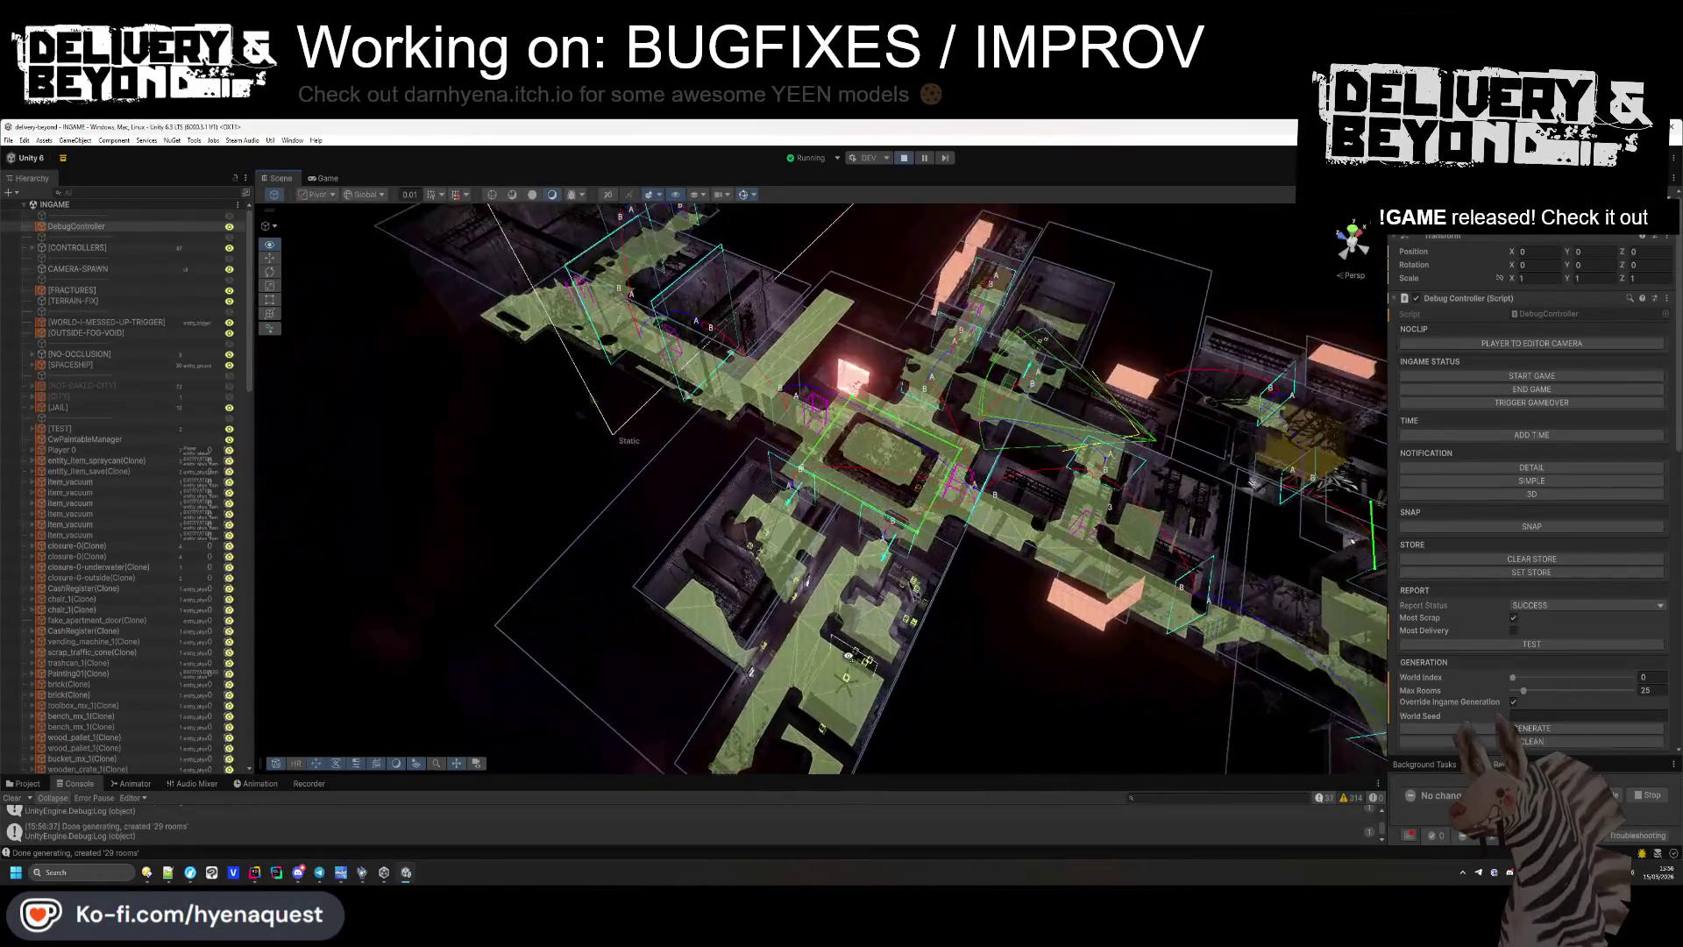
key(w)
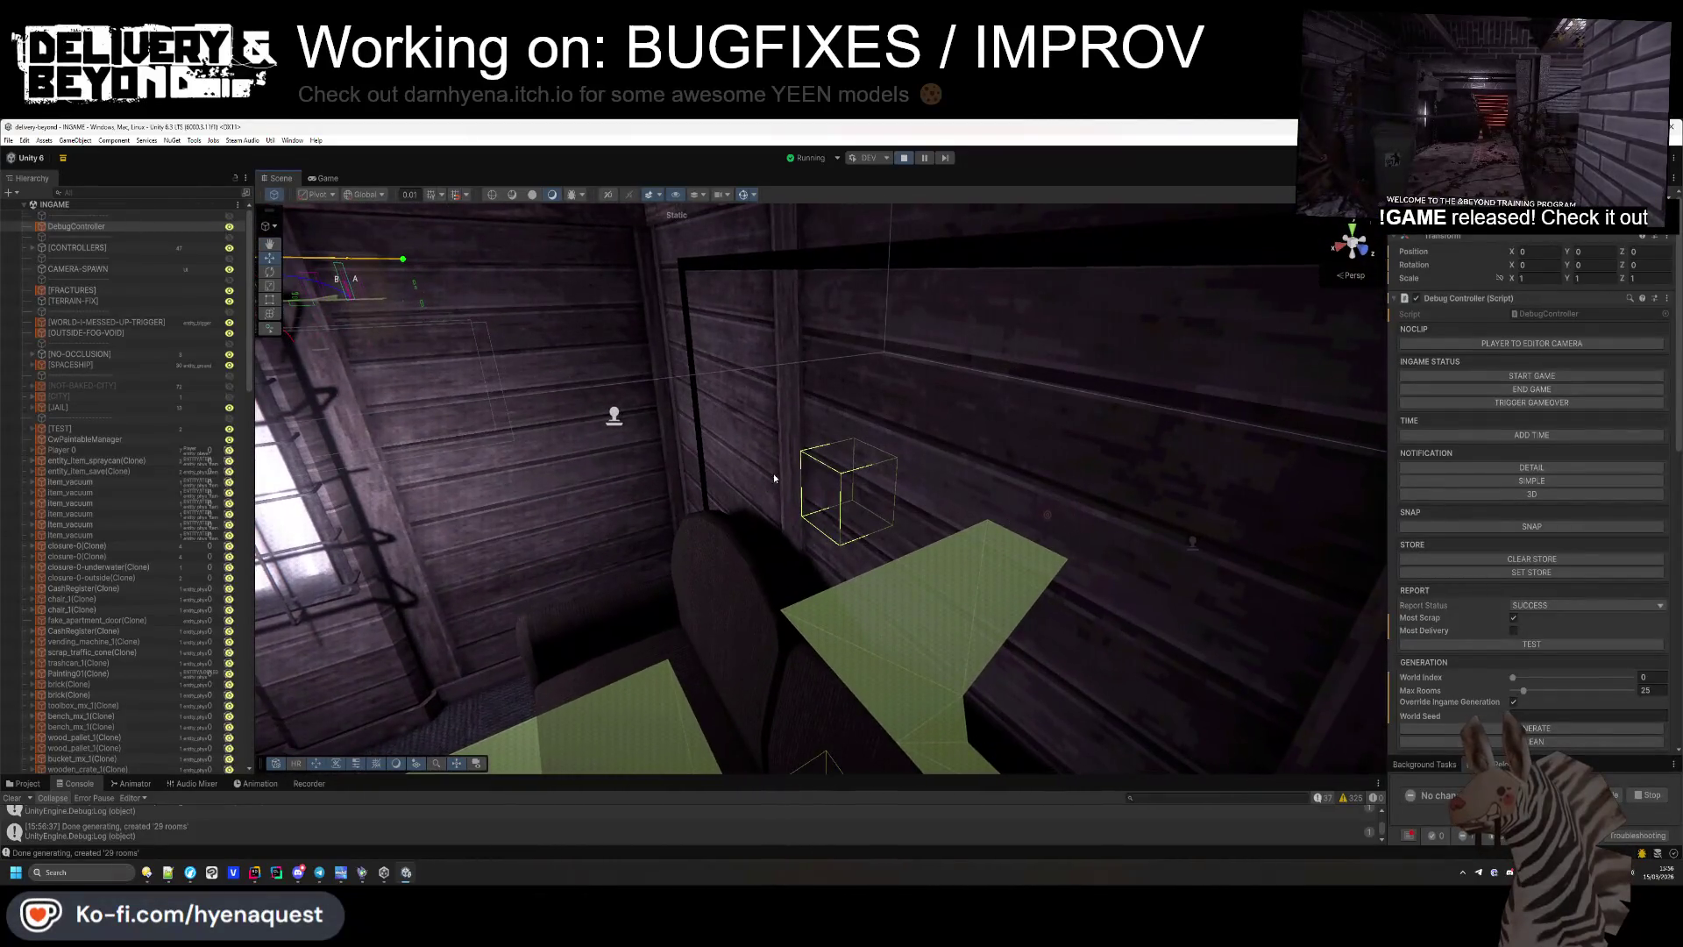
Select the carpet's root object and set its Rotation Y to 180.
click(854, 519)
click(851, 494)
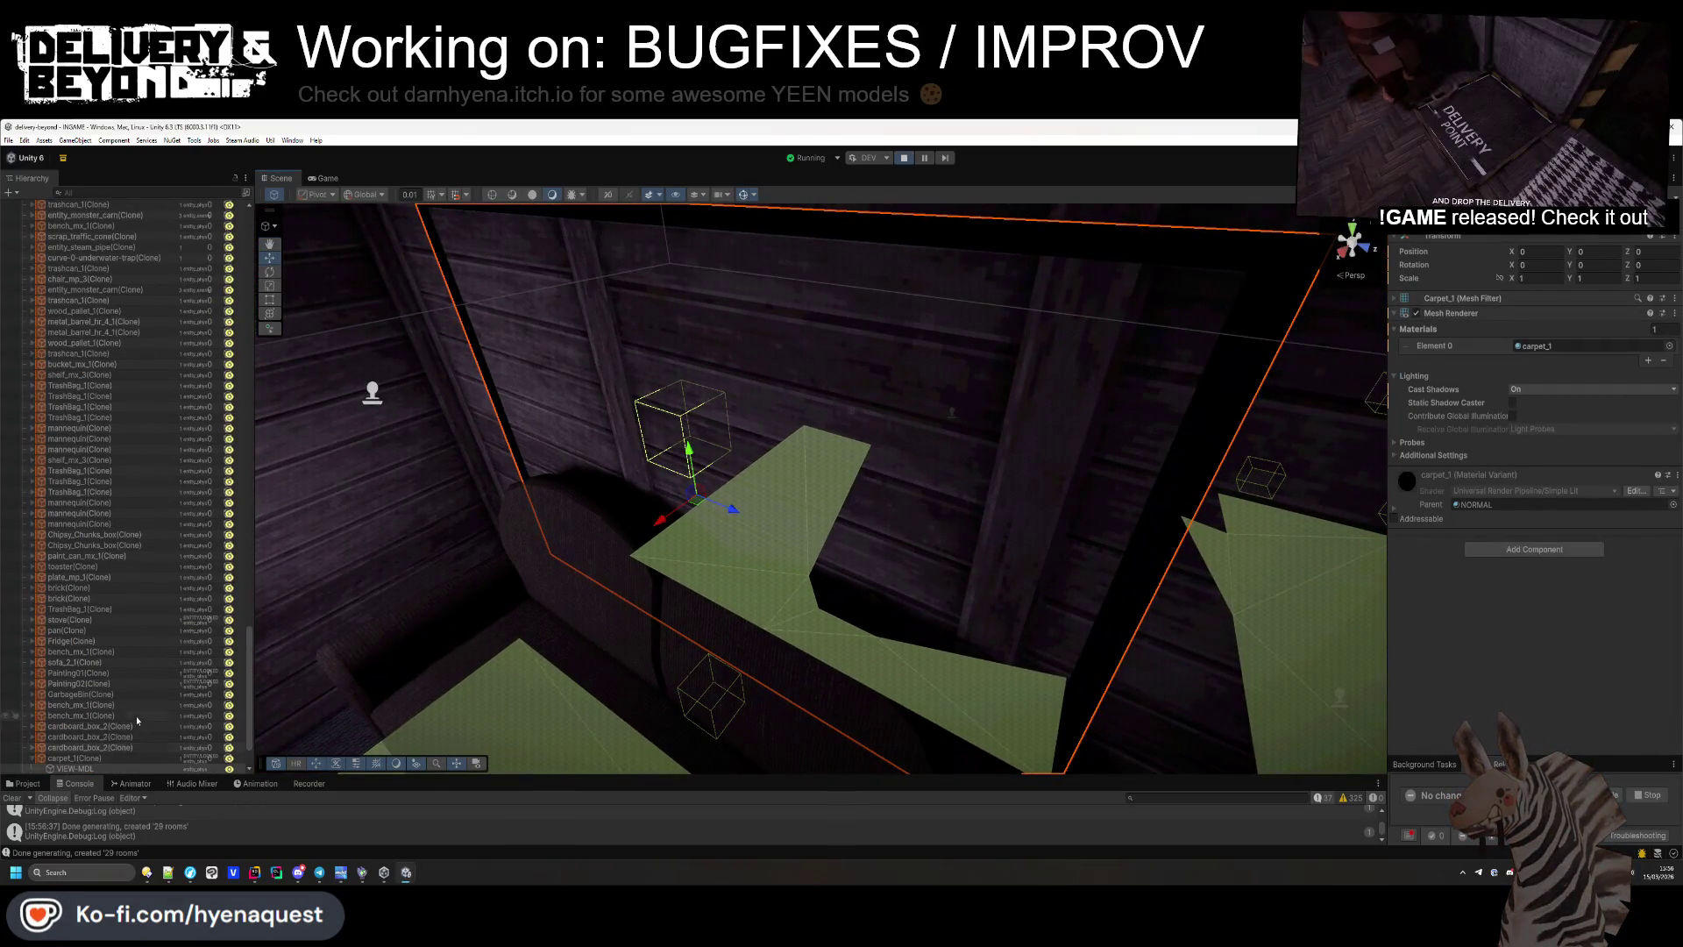
scroll(138, 723, down, 3)
double_click(106, 696)
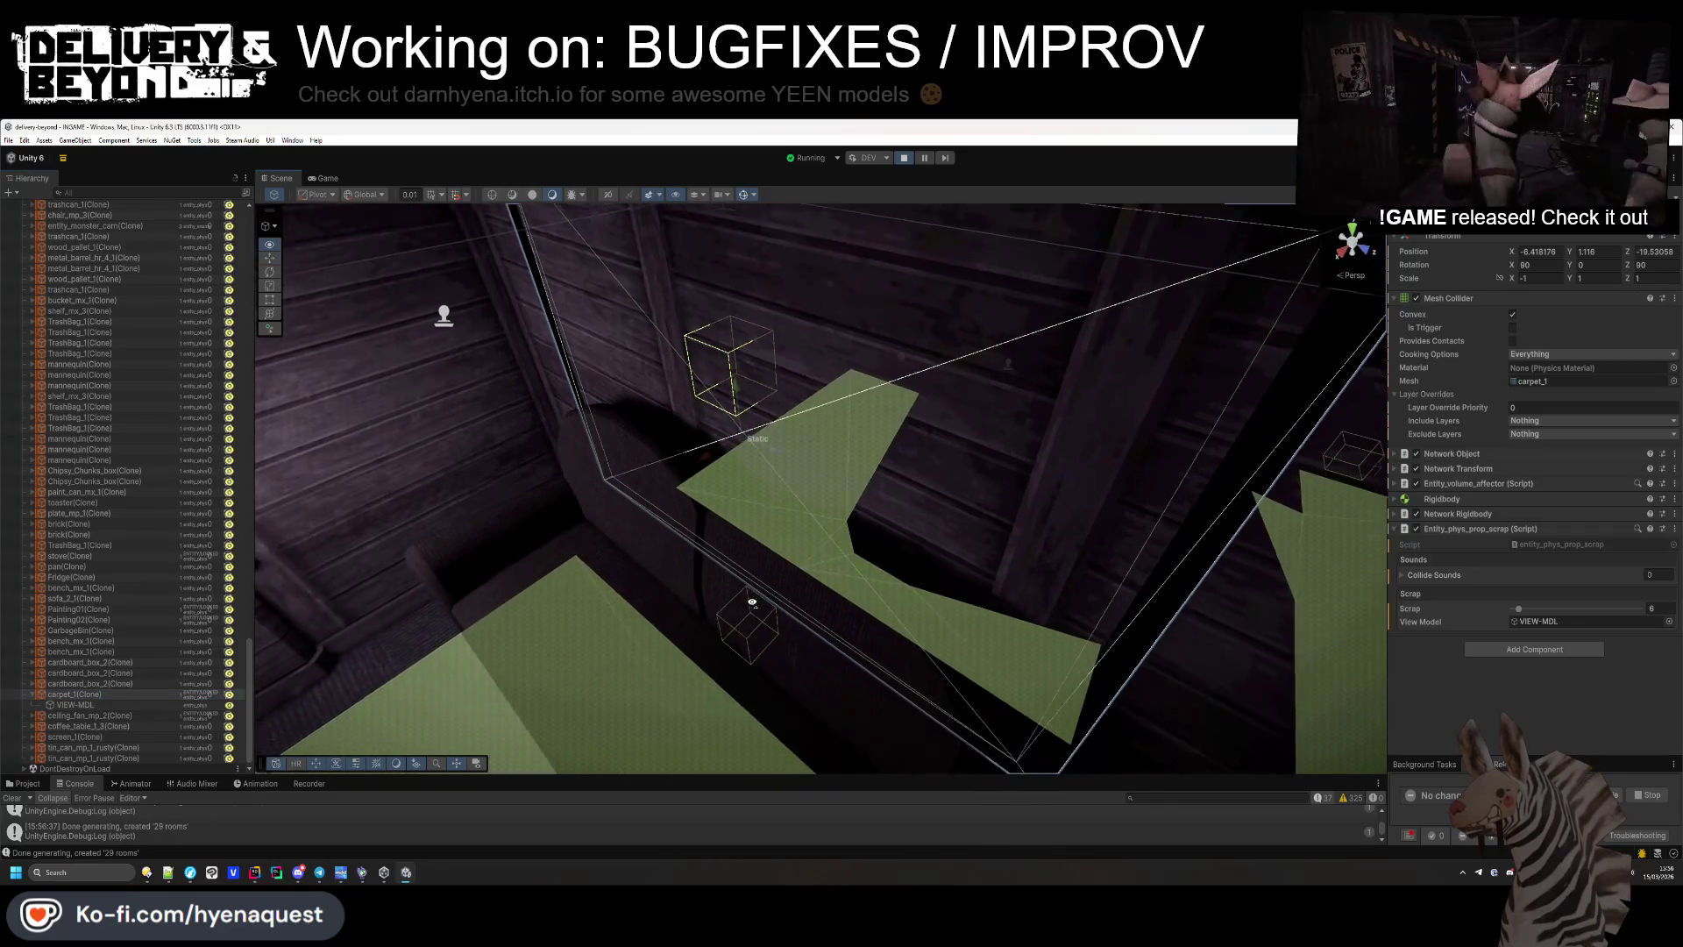
text(180)
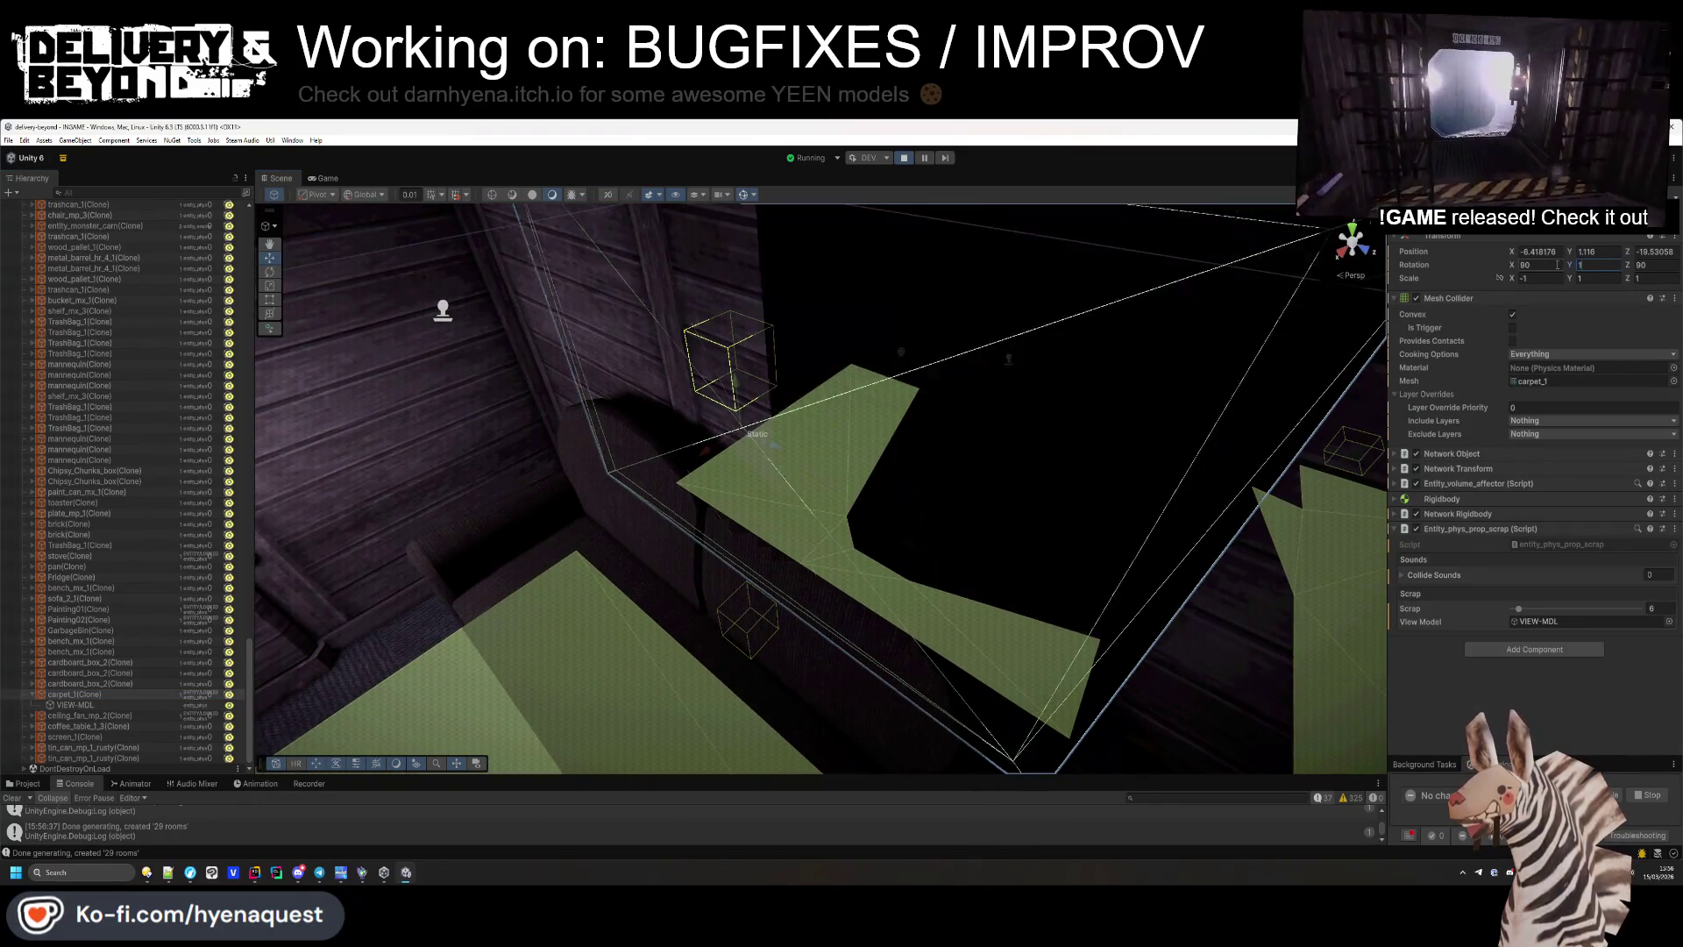
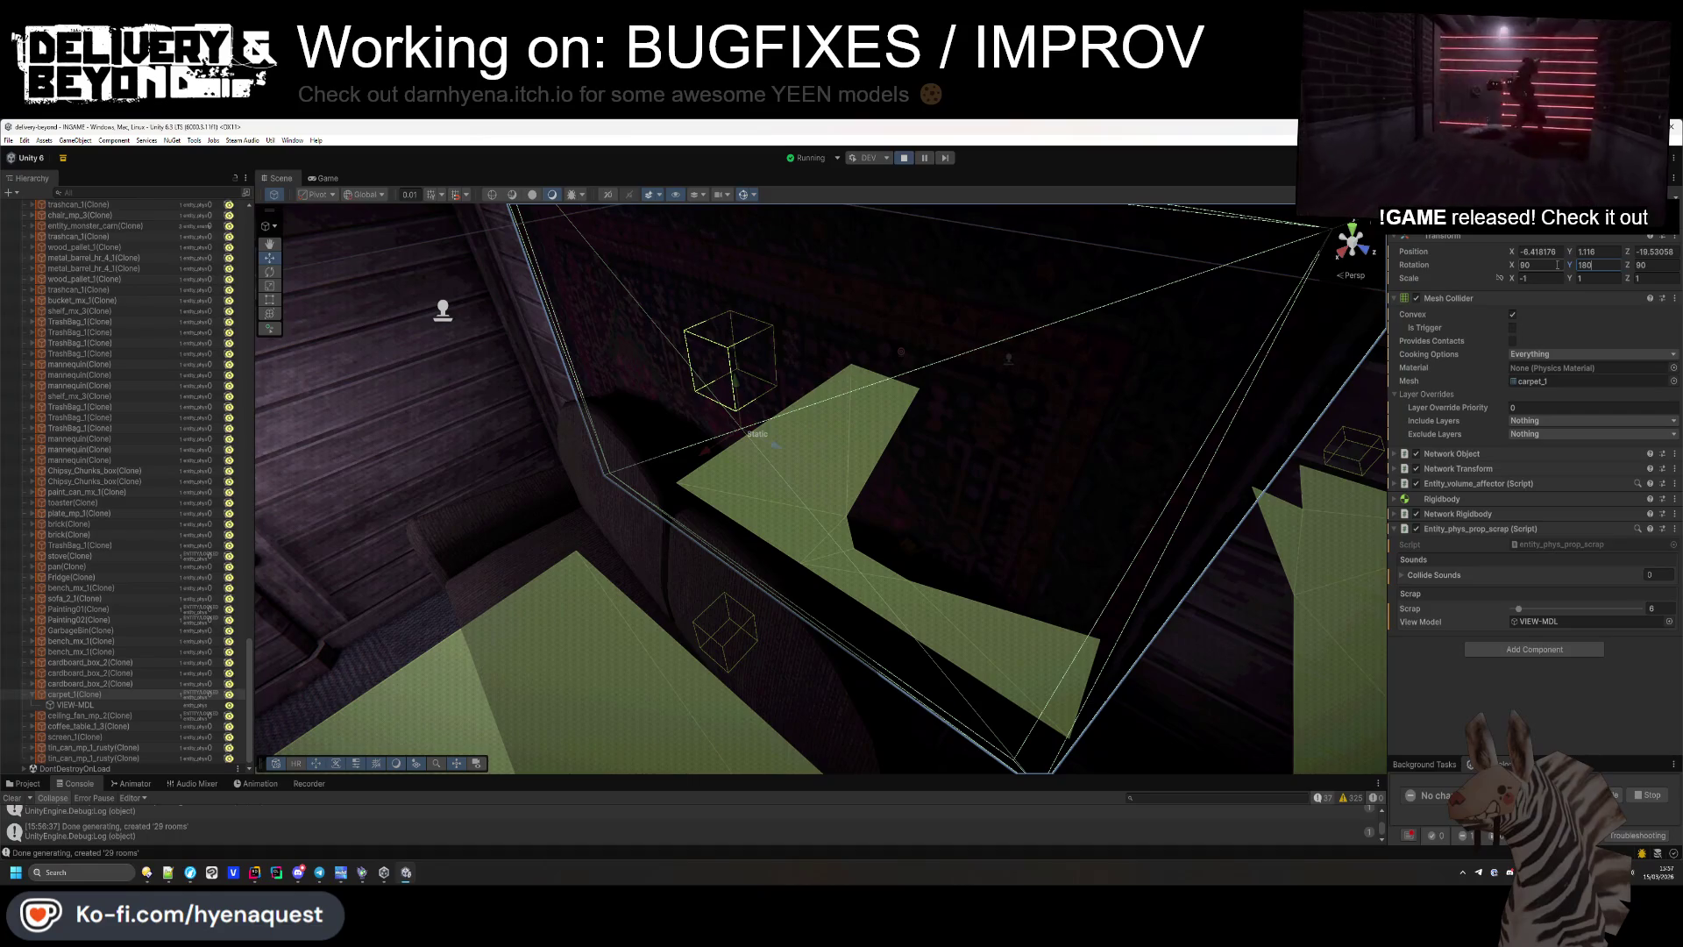
Open entity_network_template_base.cs in Rider and go to the flip check in NetworkSpawn.
key(alt+Tab)
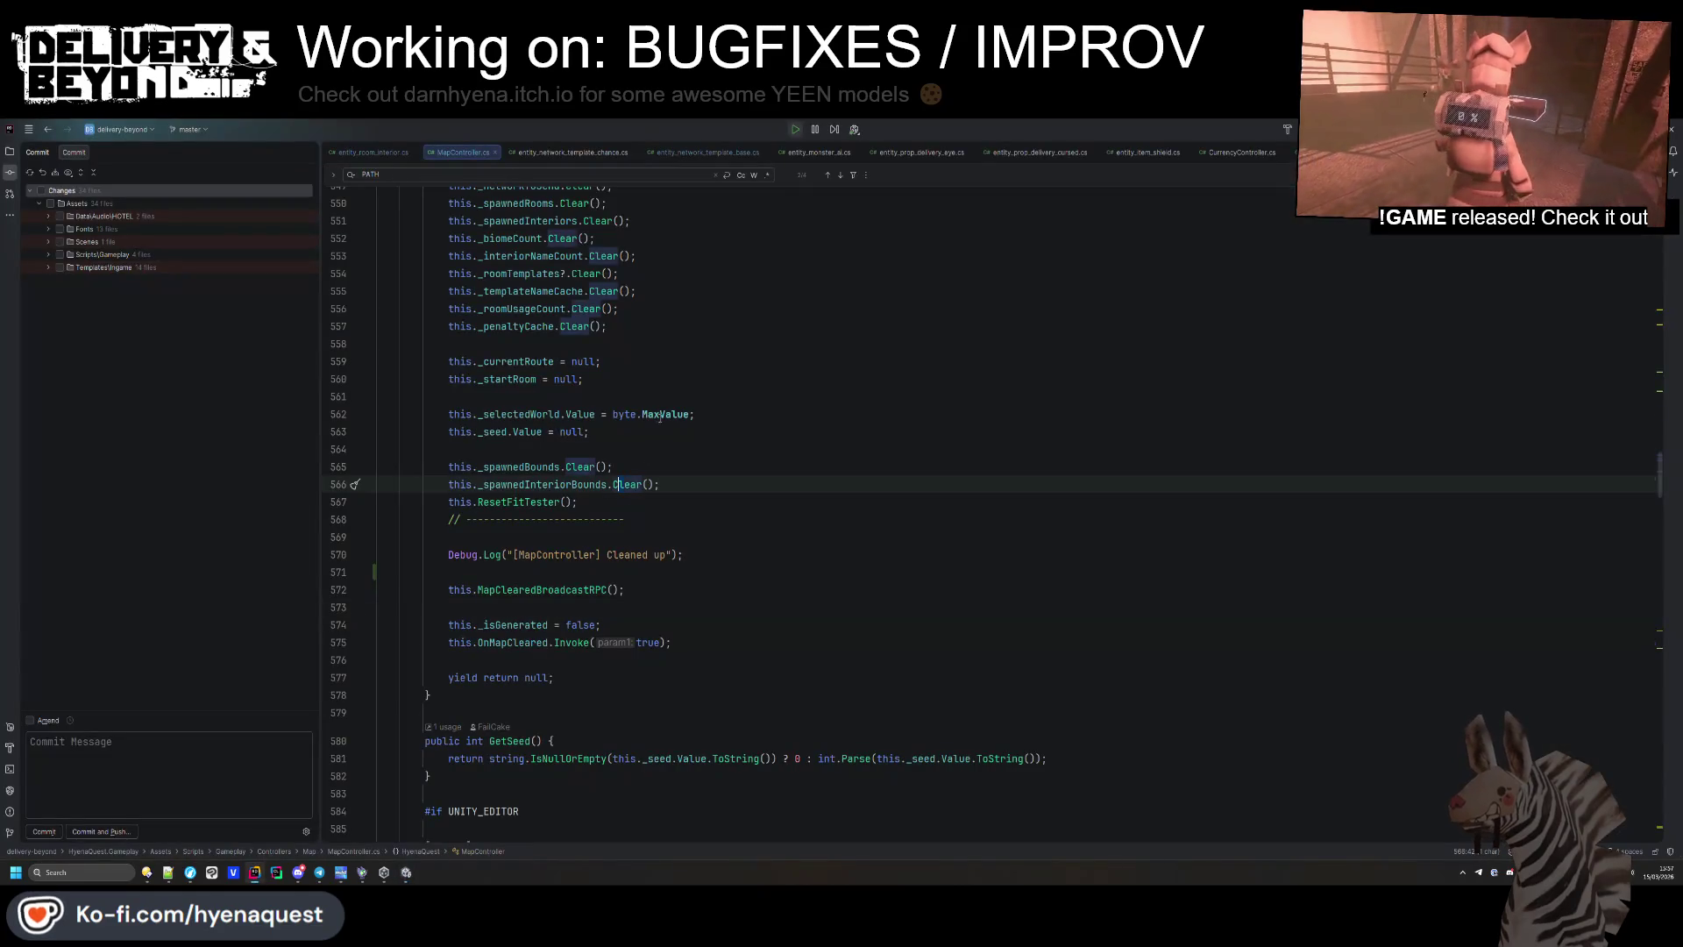
click(543, 154)
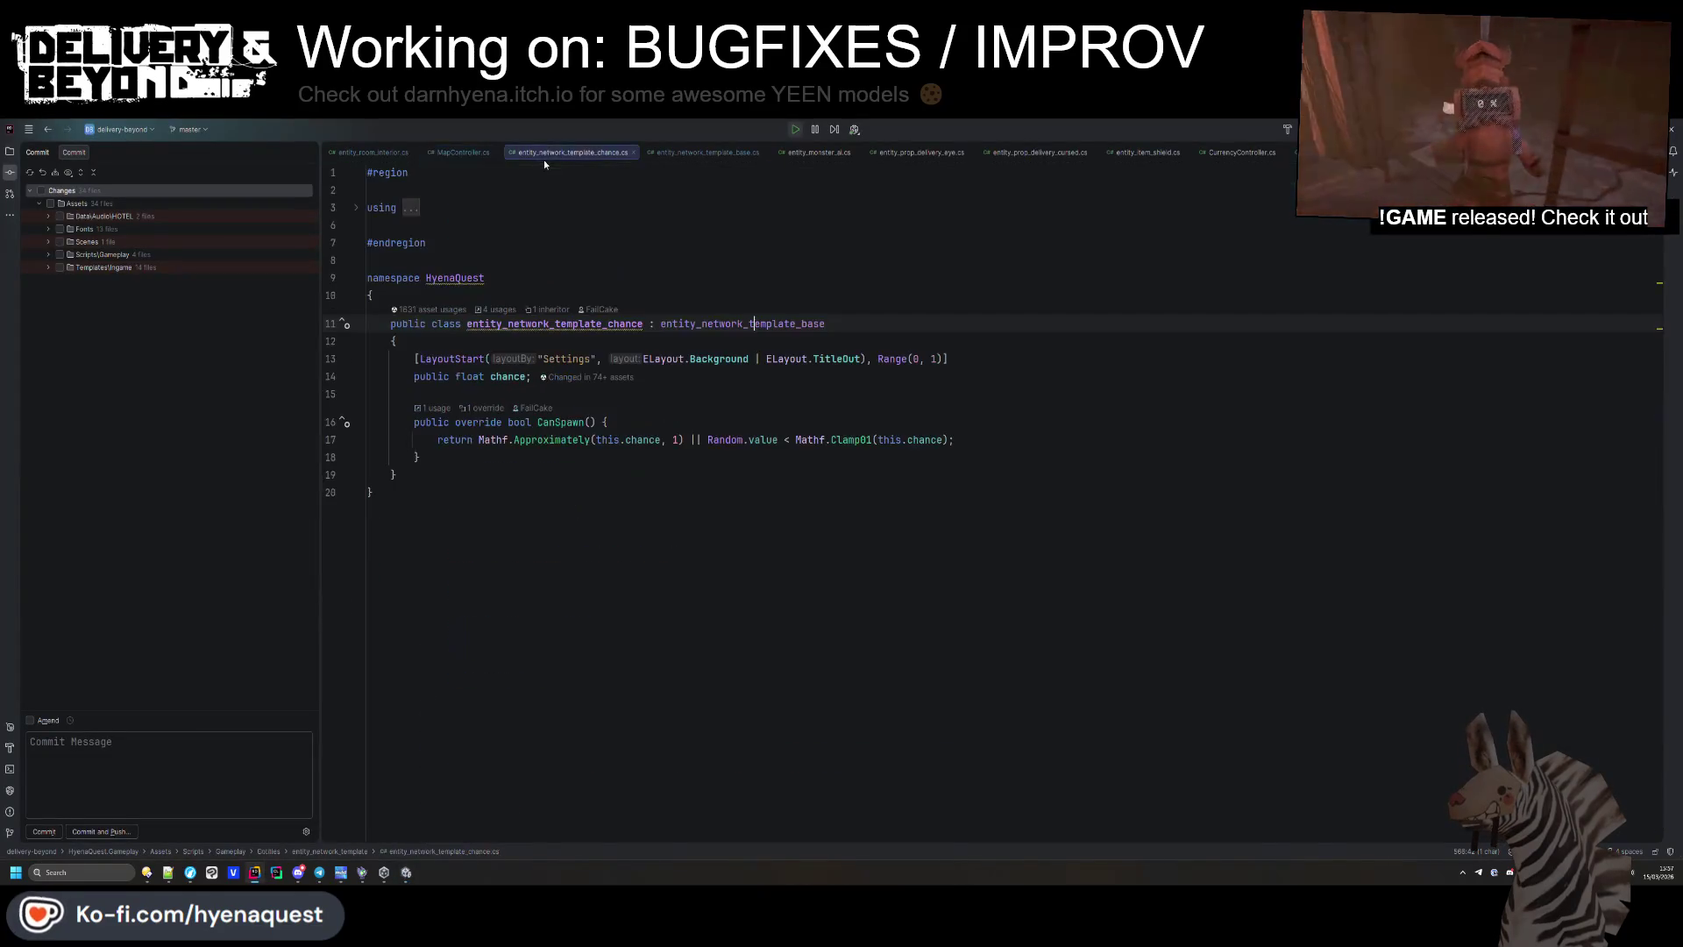
click(675, 156)
click(459, 672)
scroll(614, 605, up, 10)
click(773, 543)
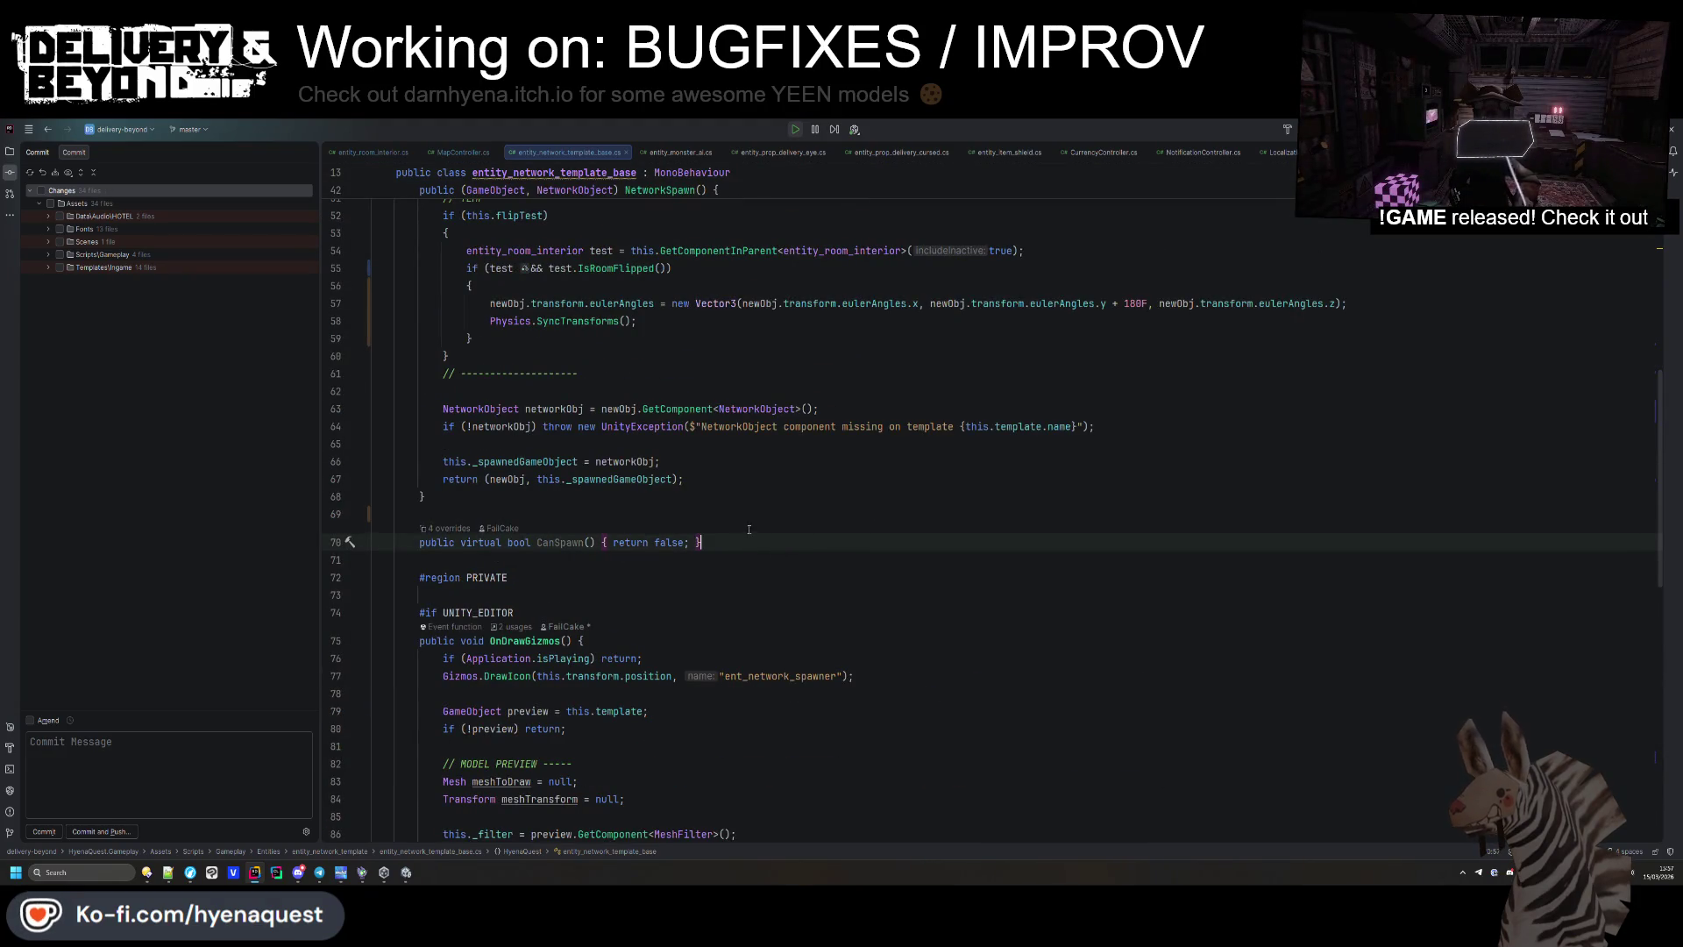
scroll(750, 533, up, 5)
click(759, 537)
click(540, 546)
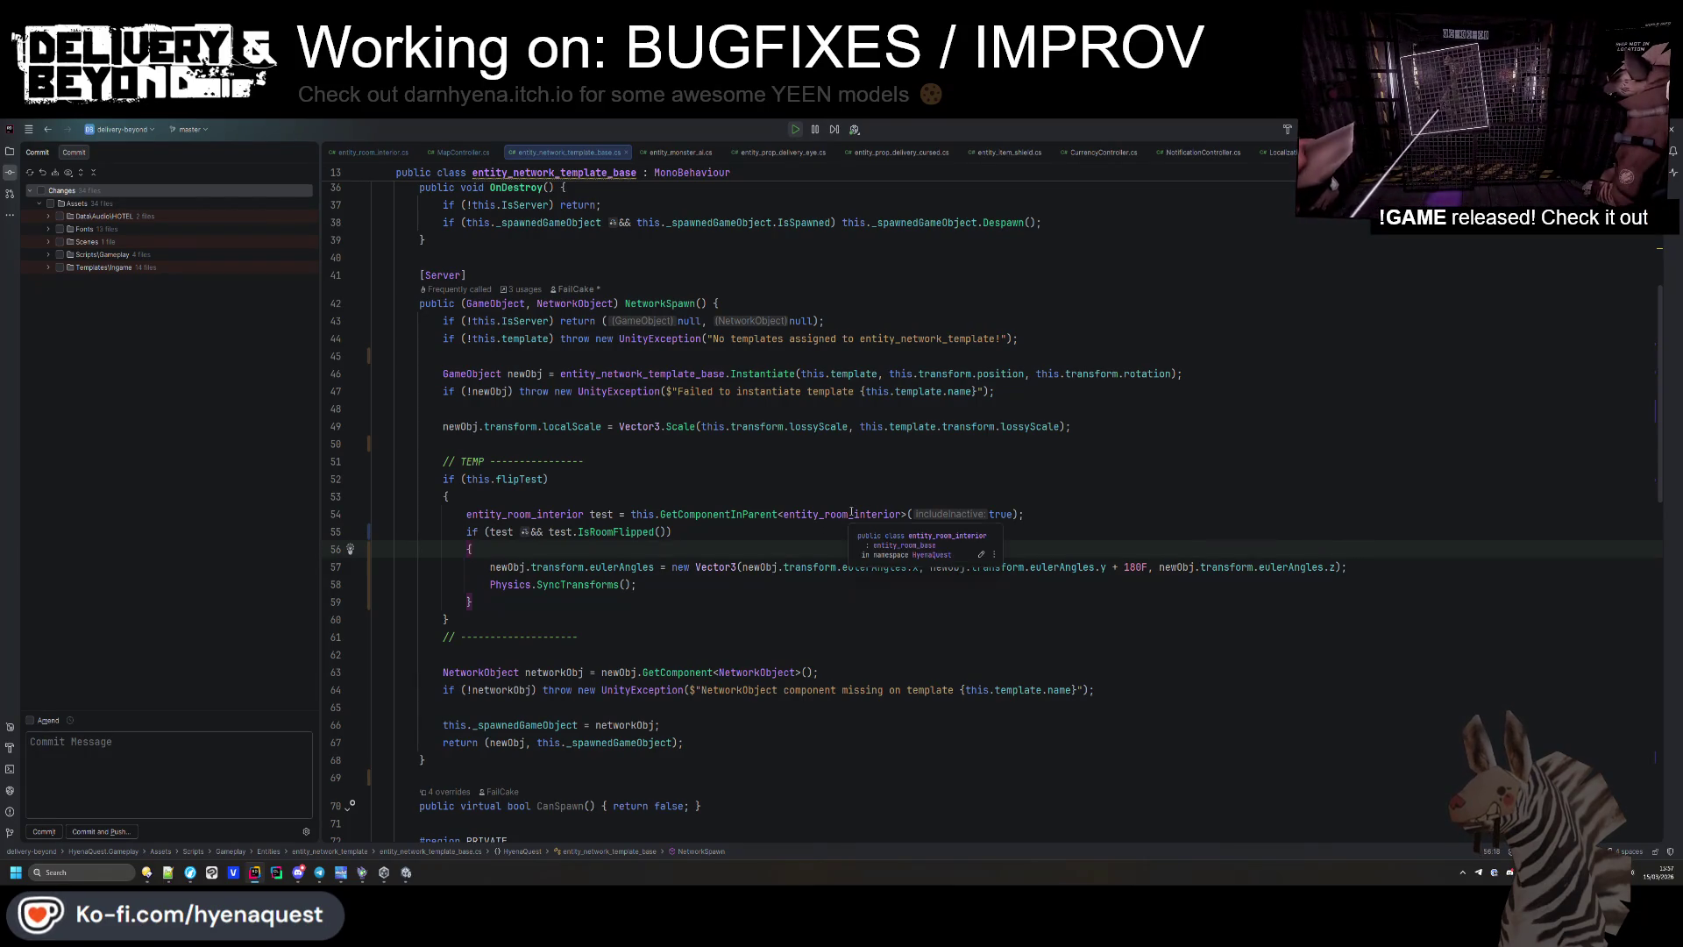
Change the includeInactive argument from true to false in the flip test.
double_click(989, 514)
text(false)
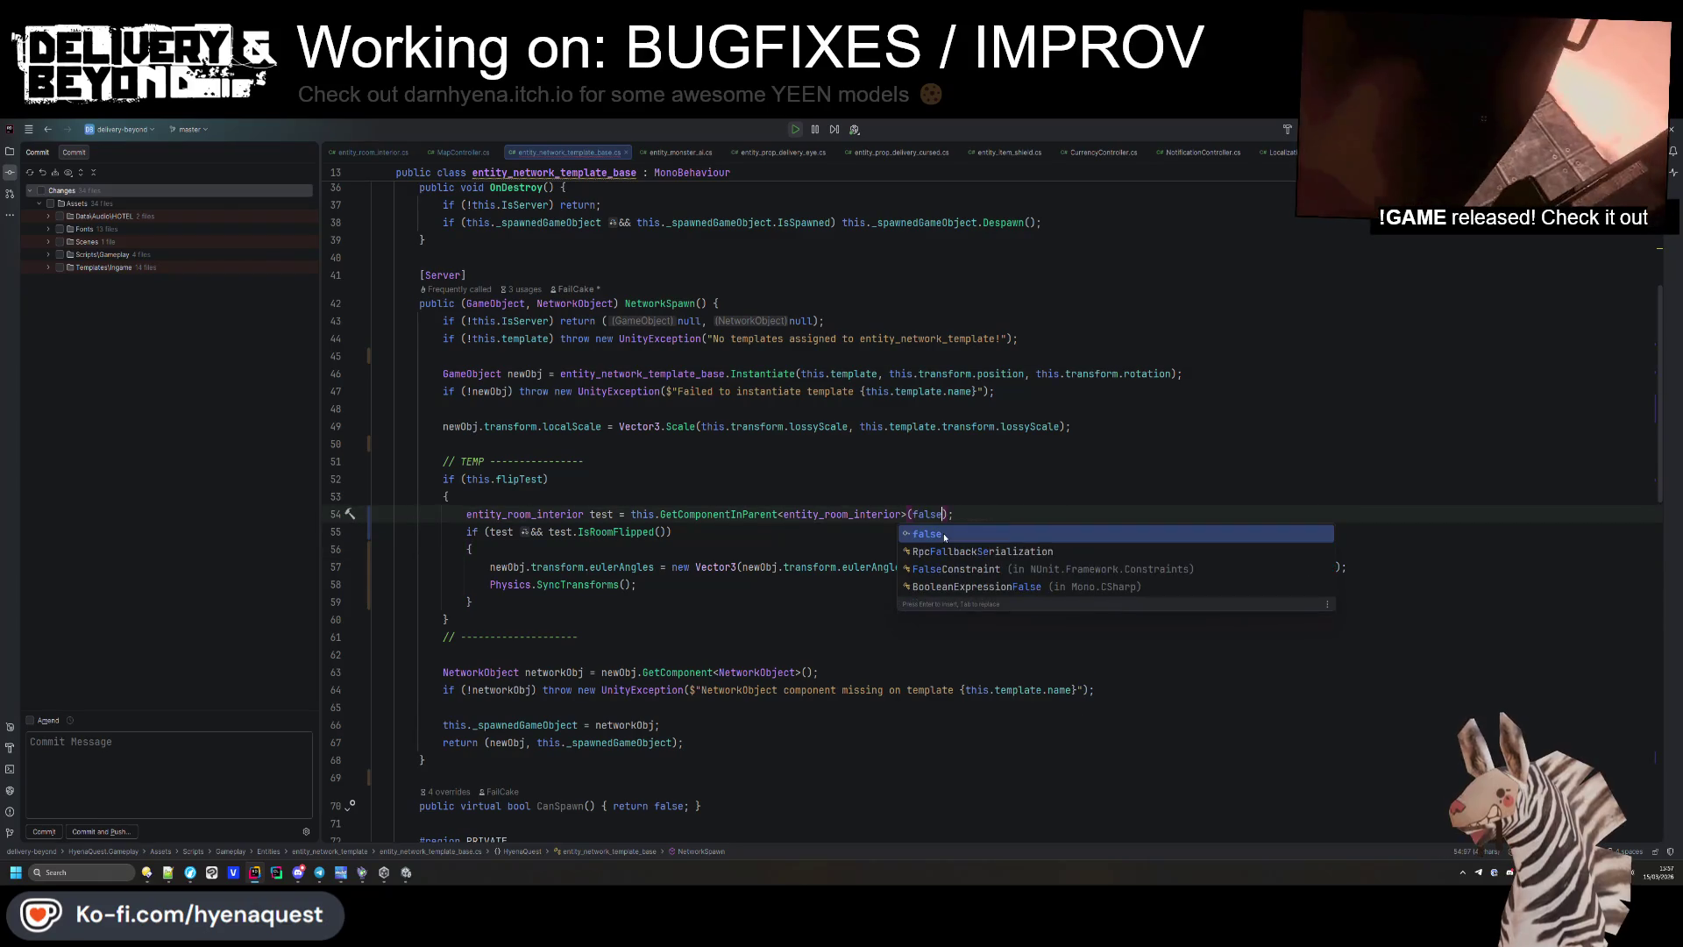
key(End)
Add Debug.Log("need to flip") inside the flip block, then return to Unity.
click(769, 545)
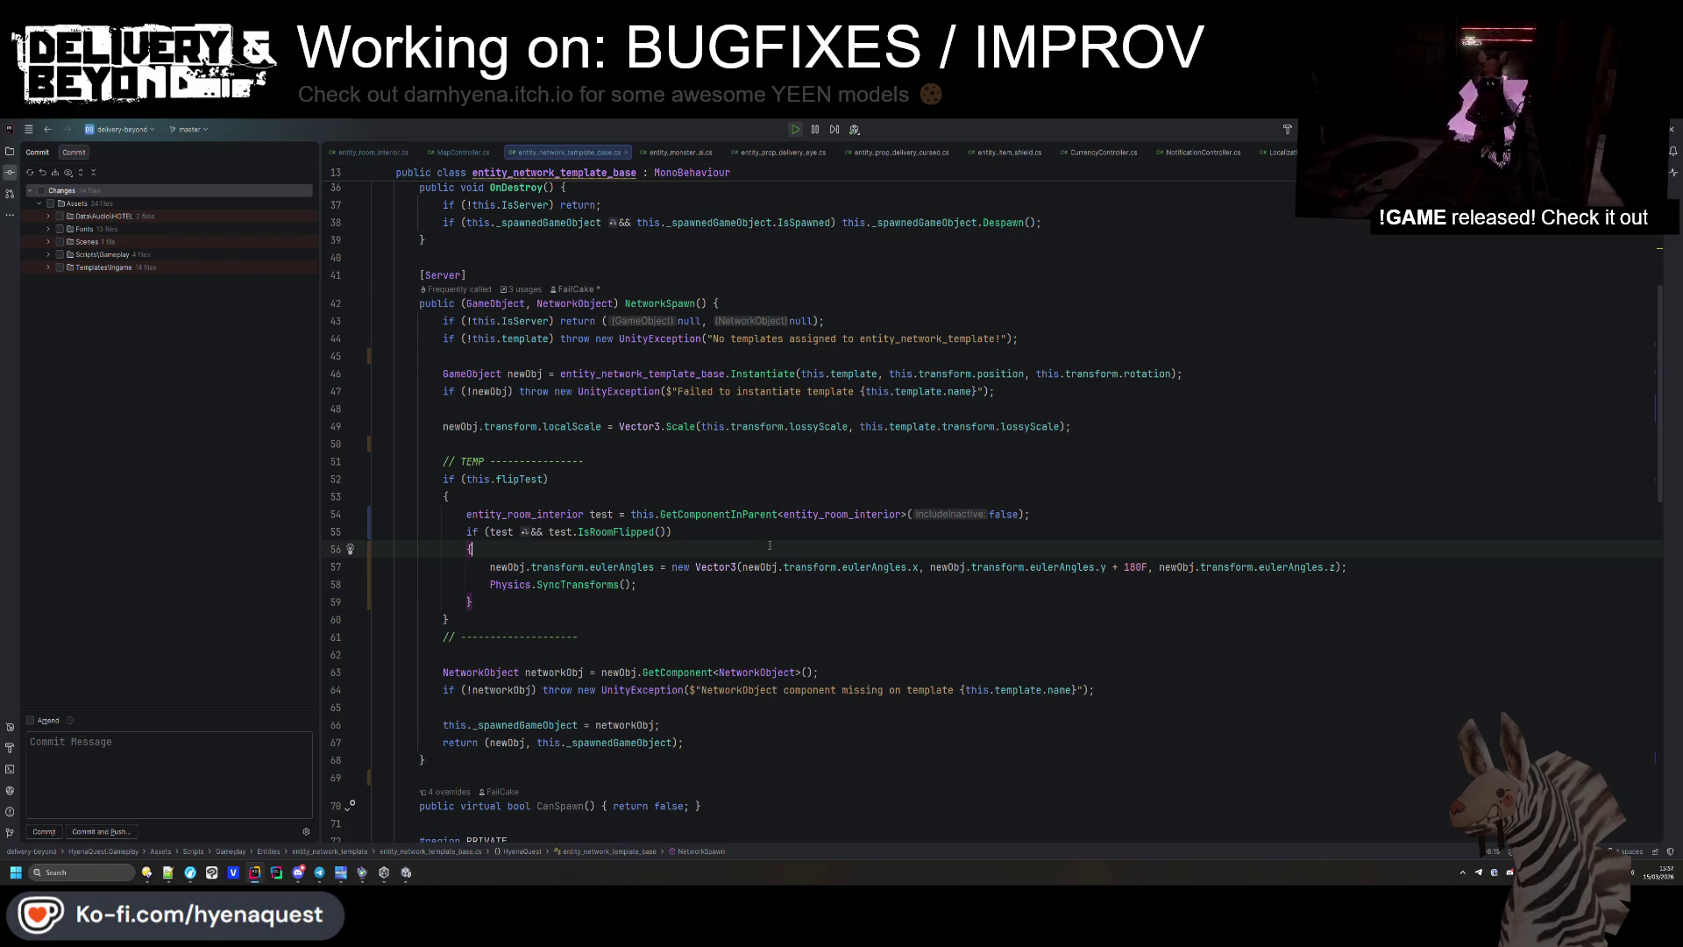
key(Return)
text(Debug.log)
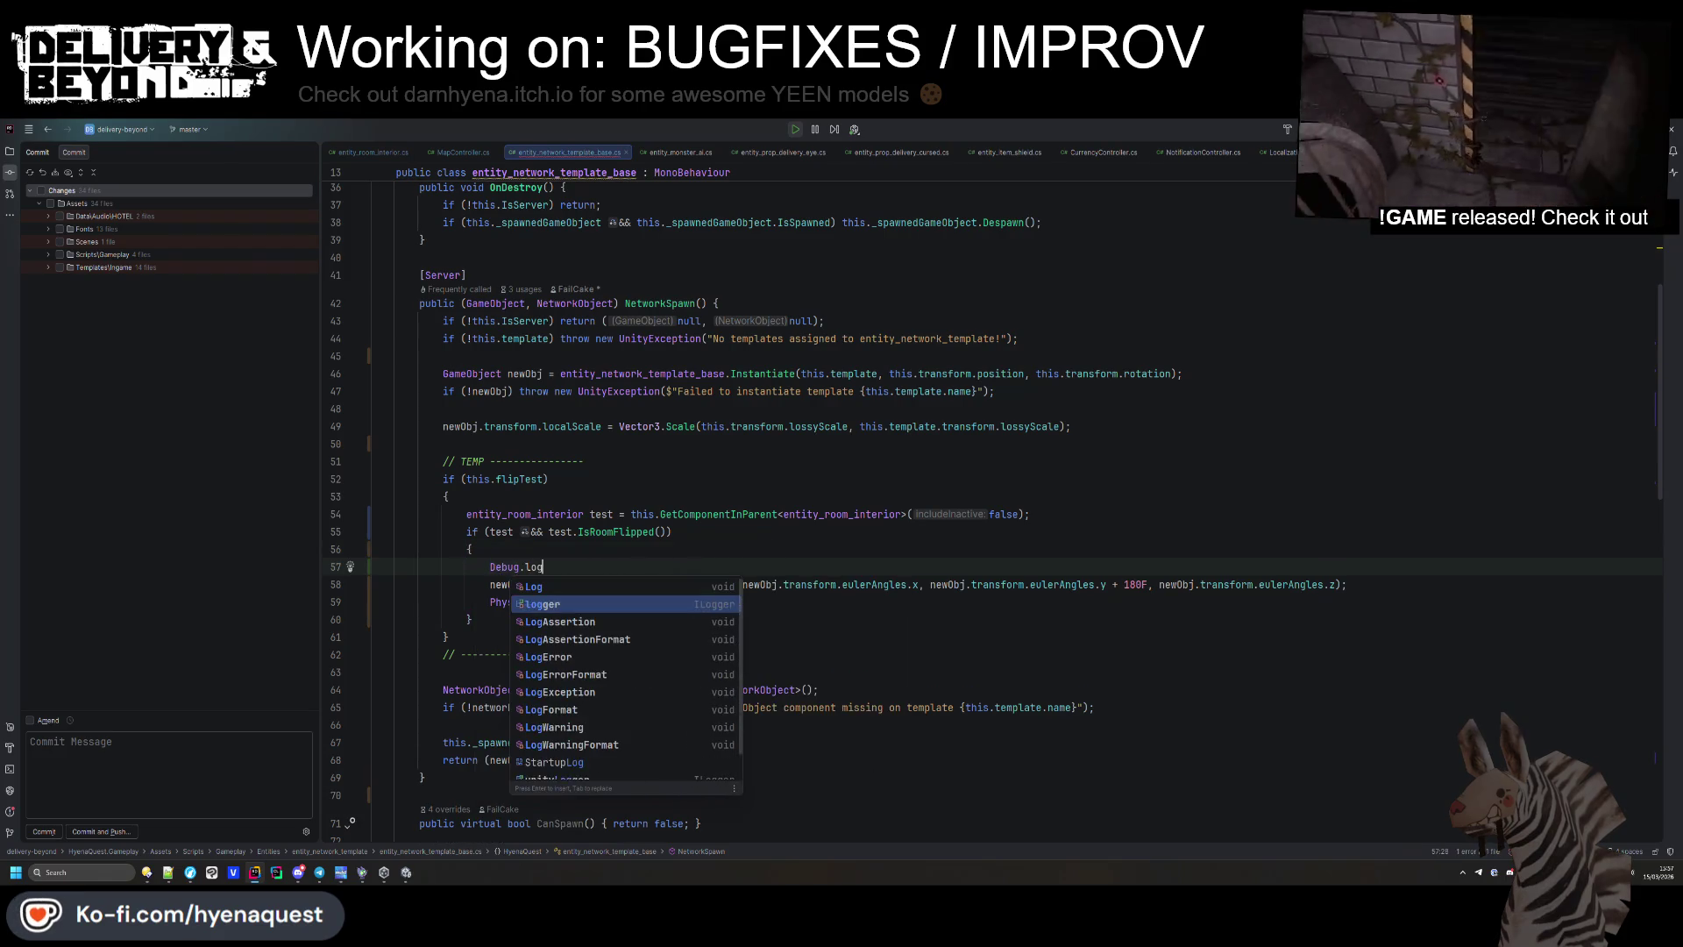
key(Return)
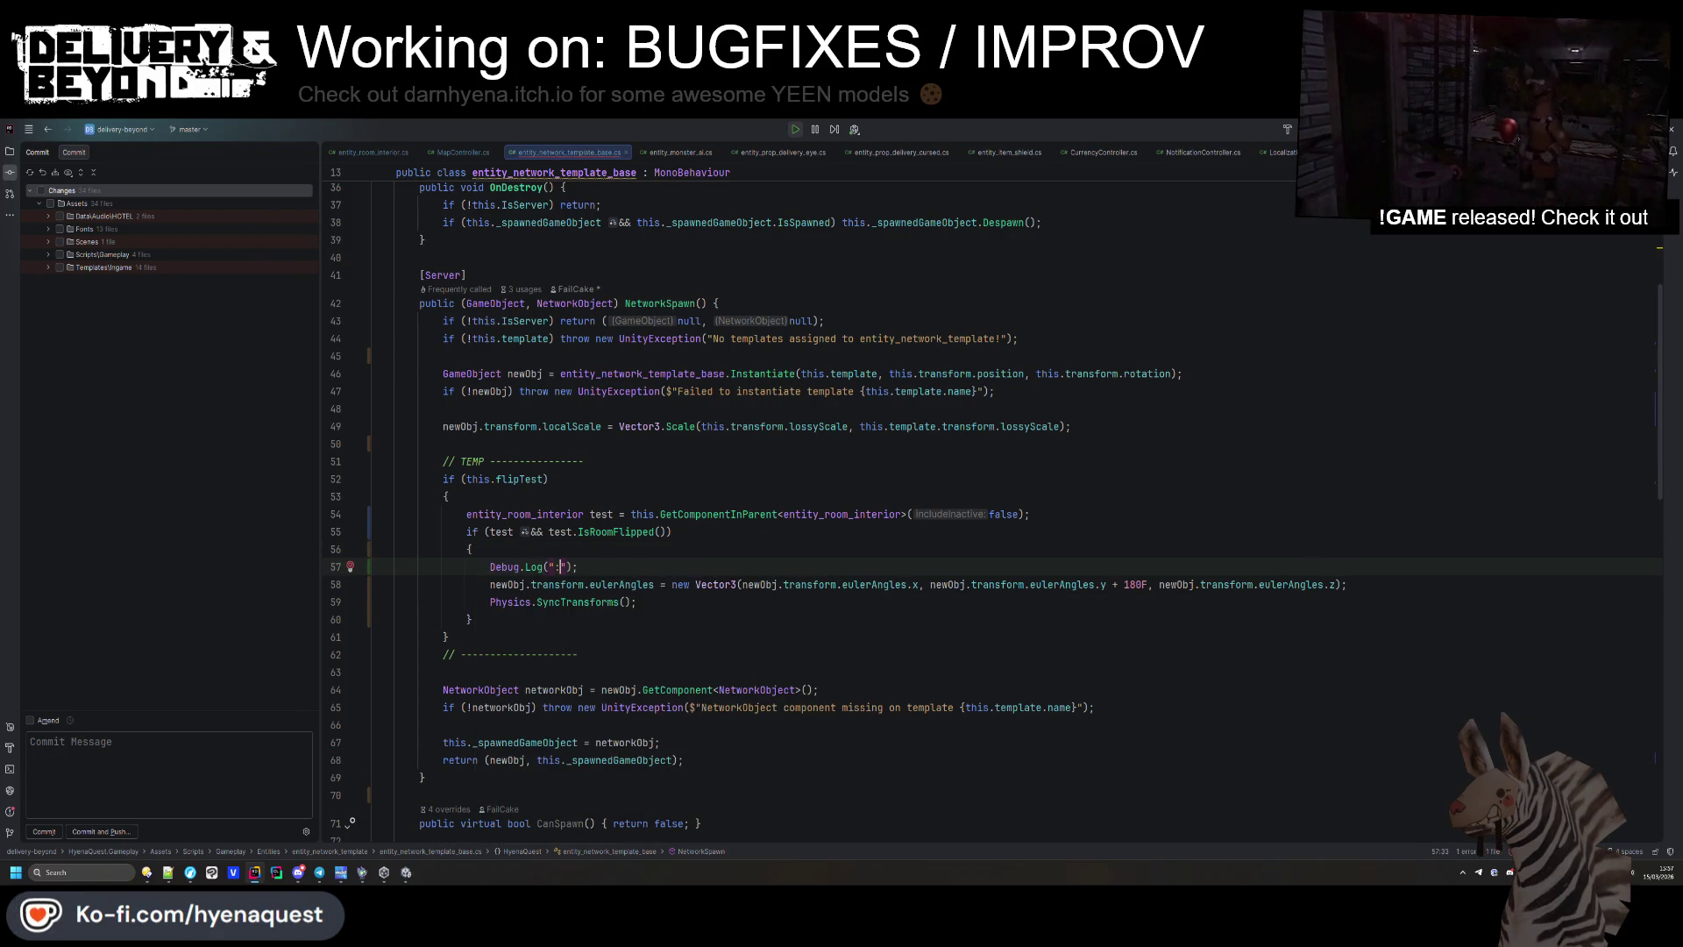
key(BackSpace)
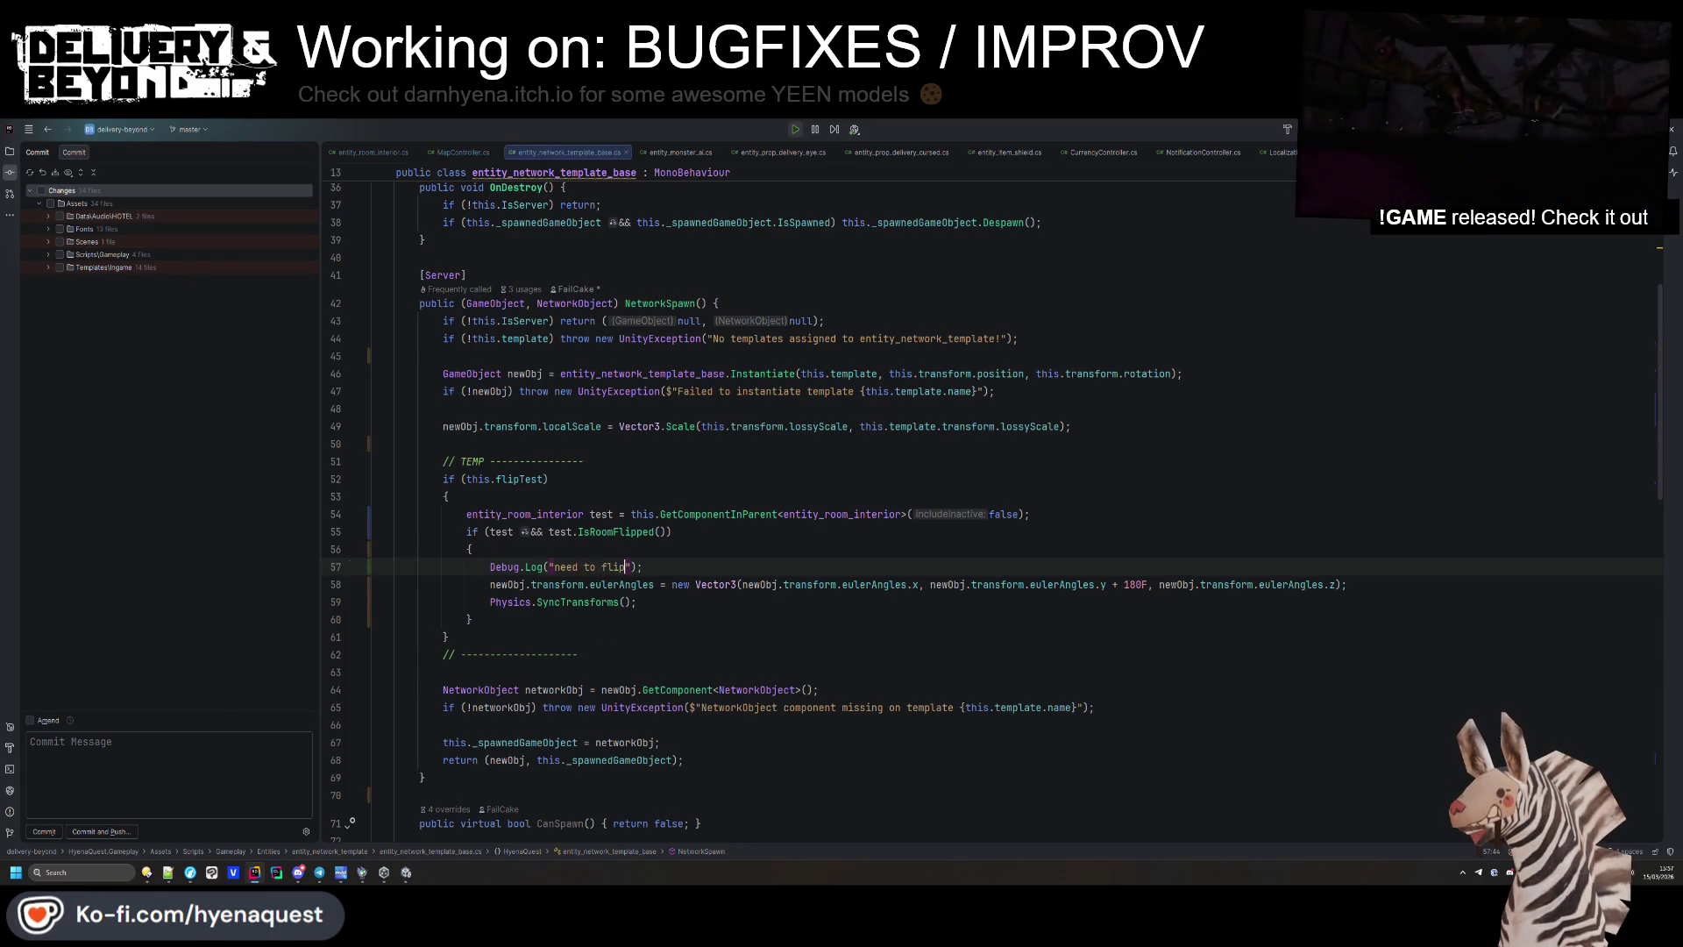
key(alt+Tab)
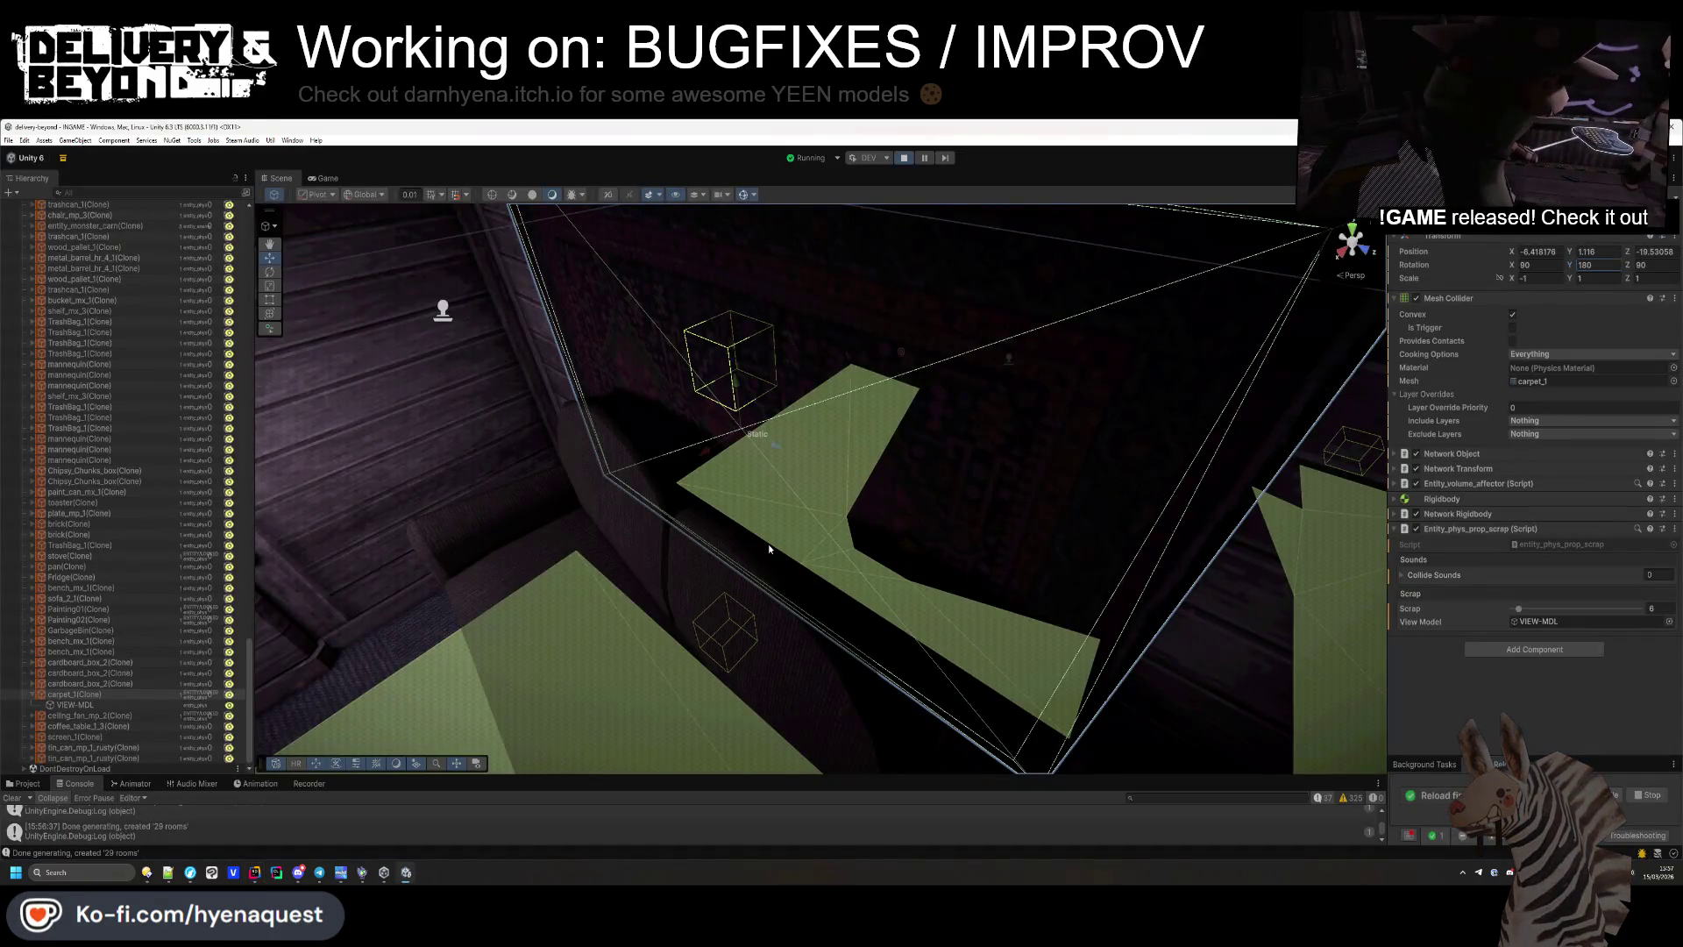
Enlarge the bottom panel and switch it to the Console.
click(25, 784)
drag(447, 776, 395, 717)
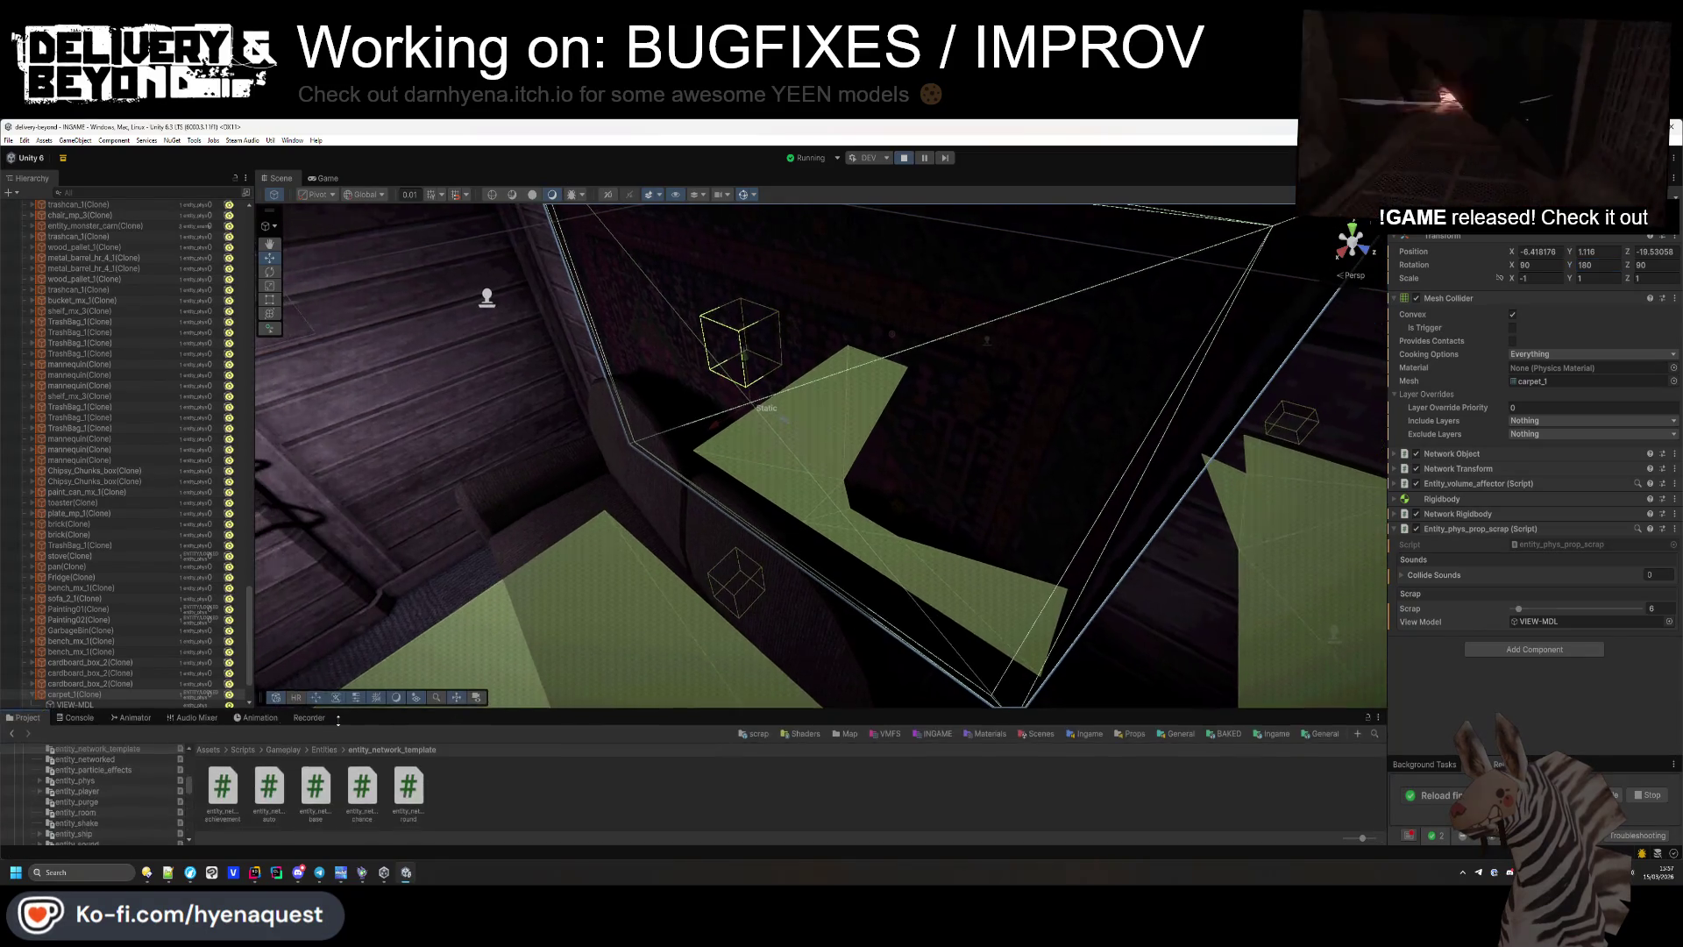
click(79, 717)
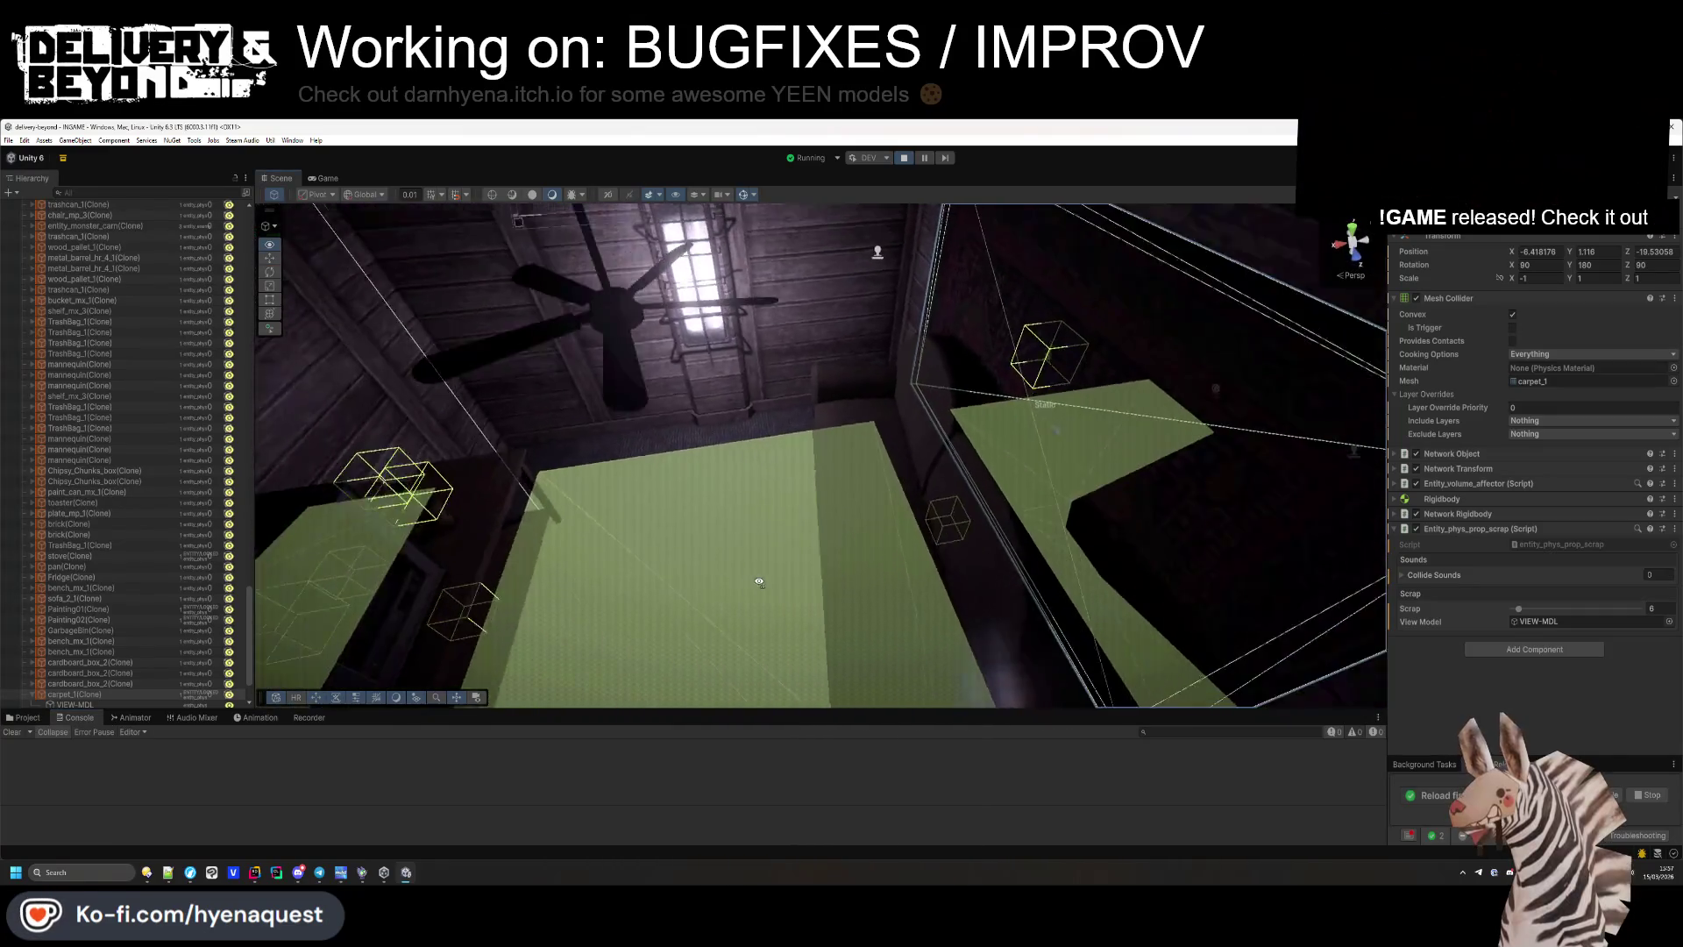
drag(249, 644, 250, 197)
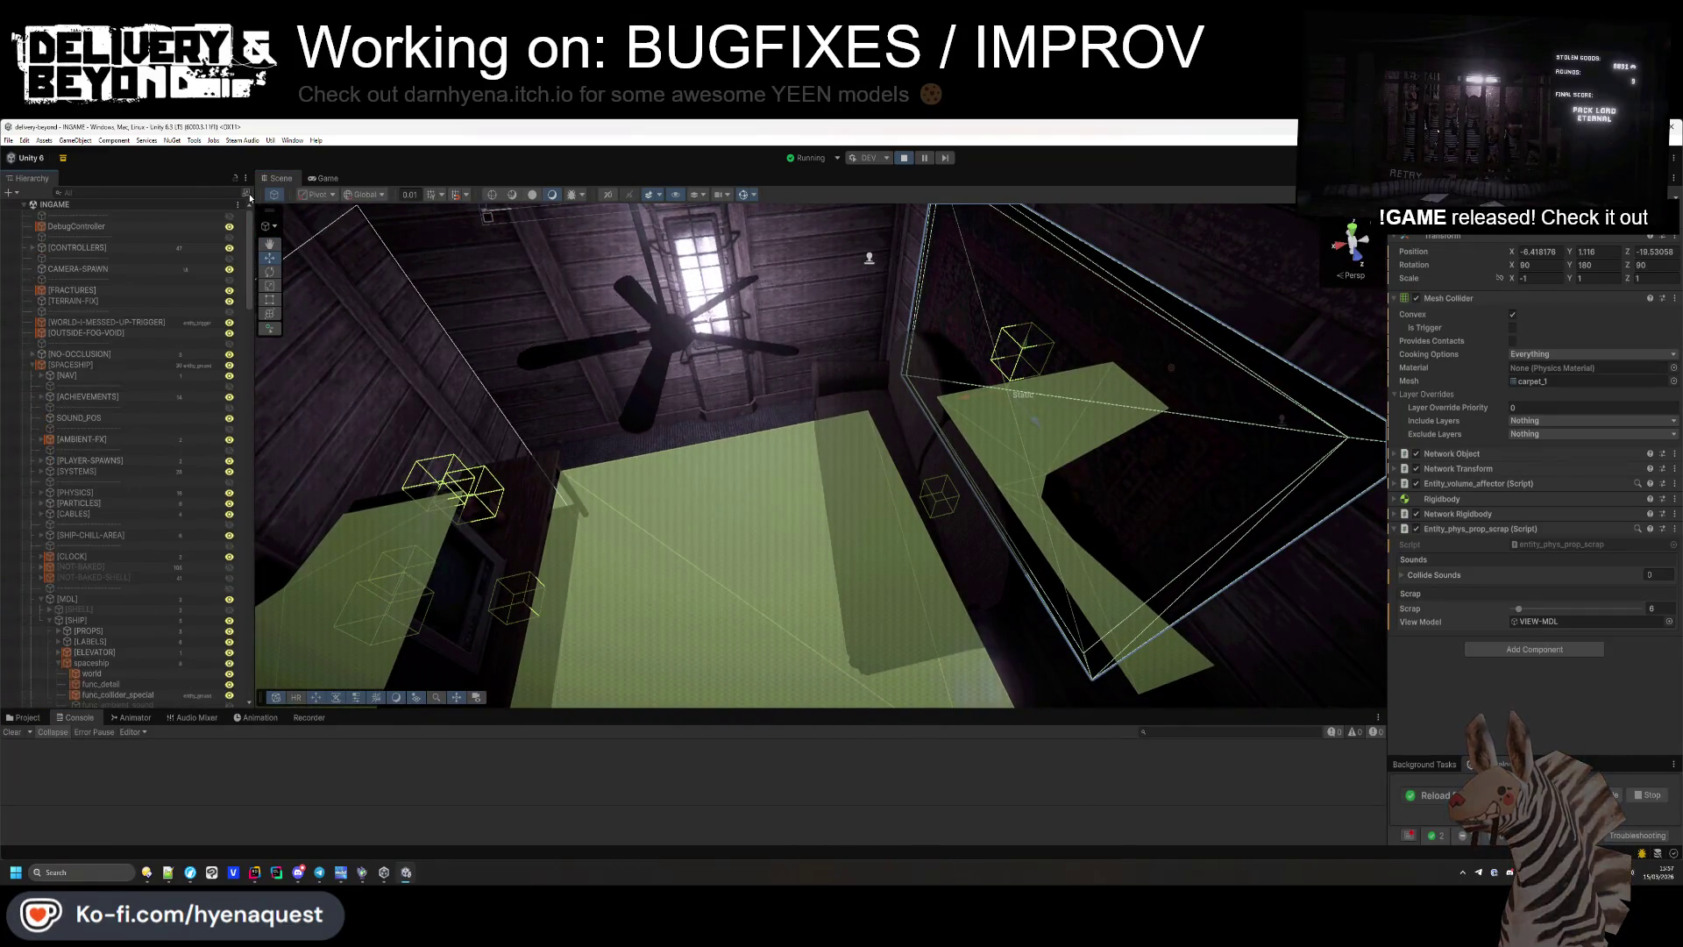
Expand [CONTROLLERS], check MapController, then select DebugController and regenerate the world.
click(108, 228)
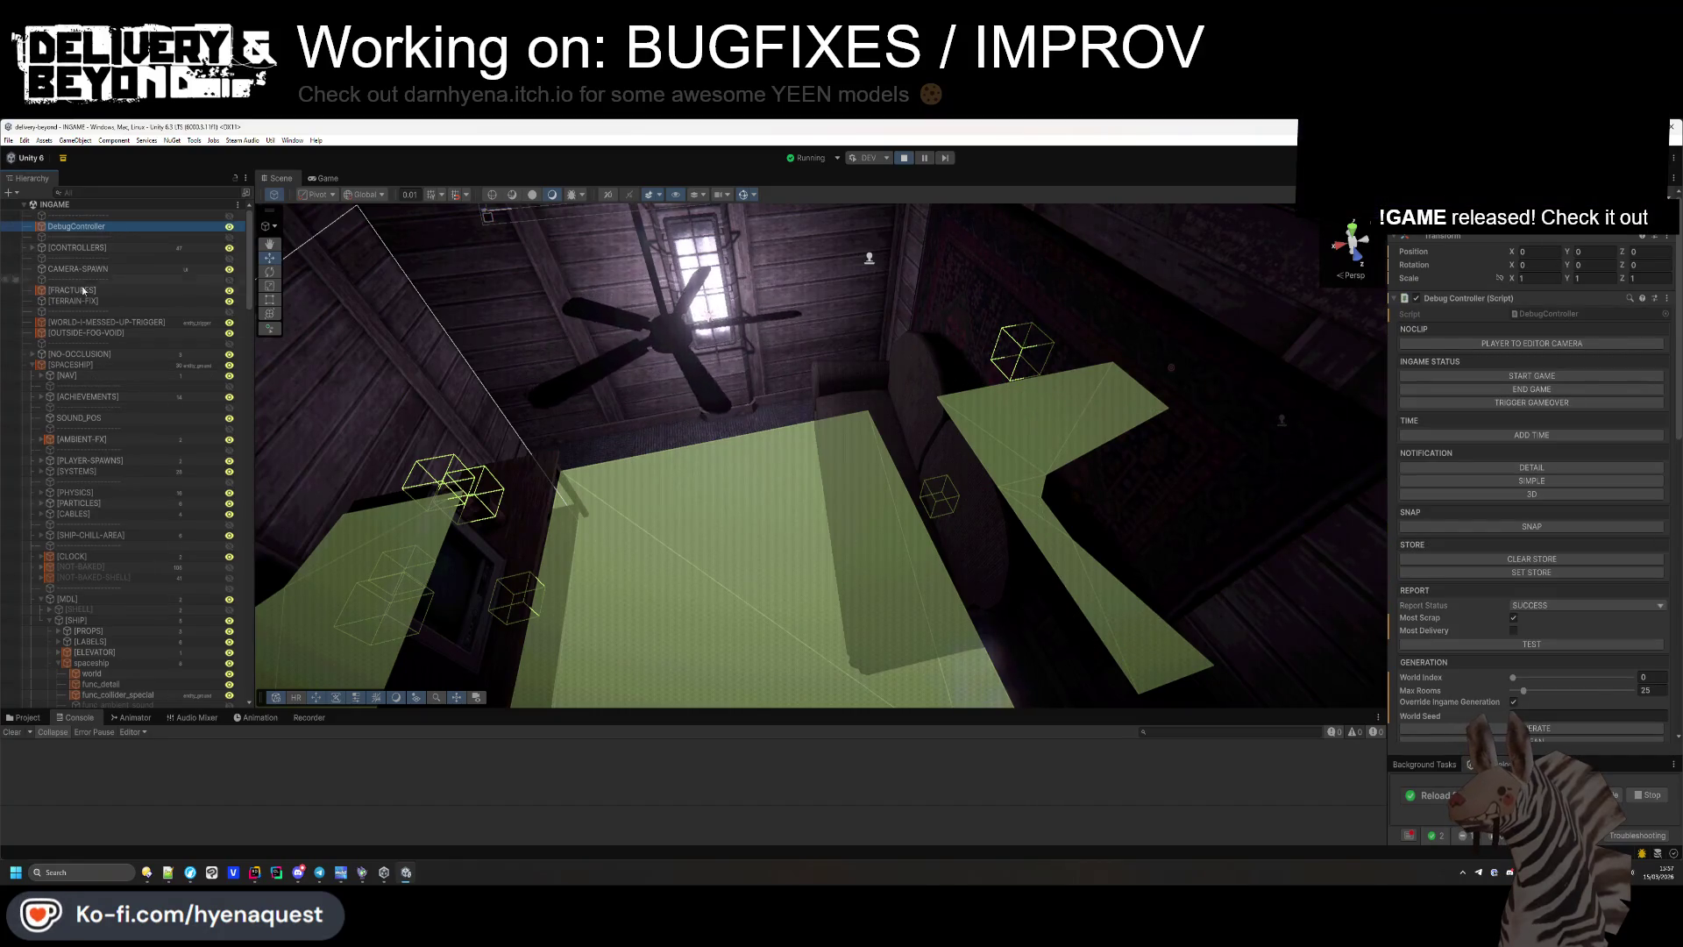
click(32, 248)
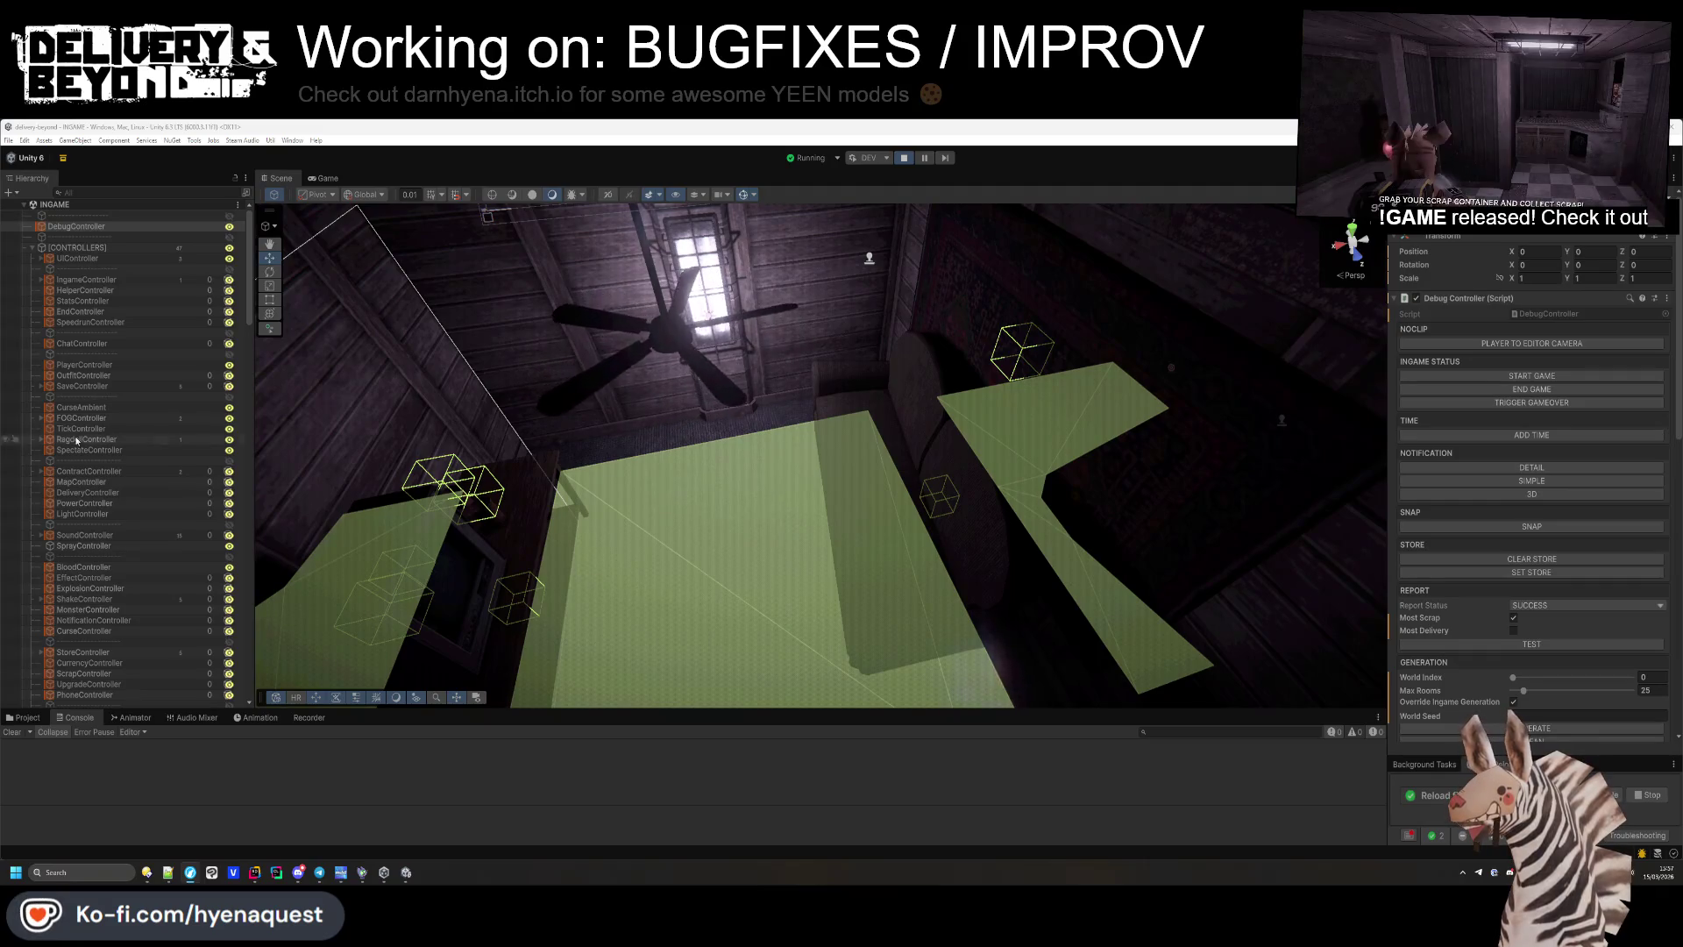
click(80, 482)
scroll(1530, 526, down, 3)
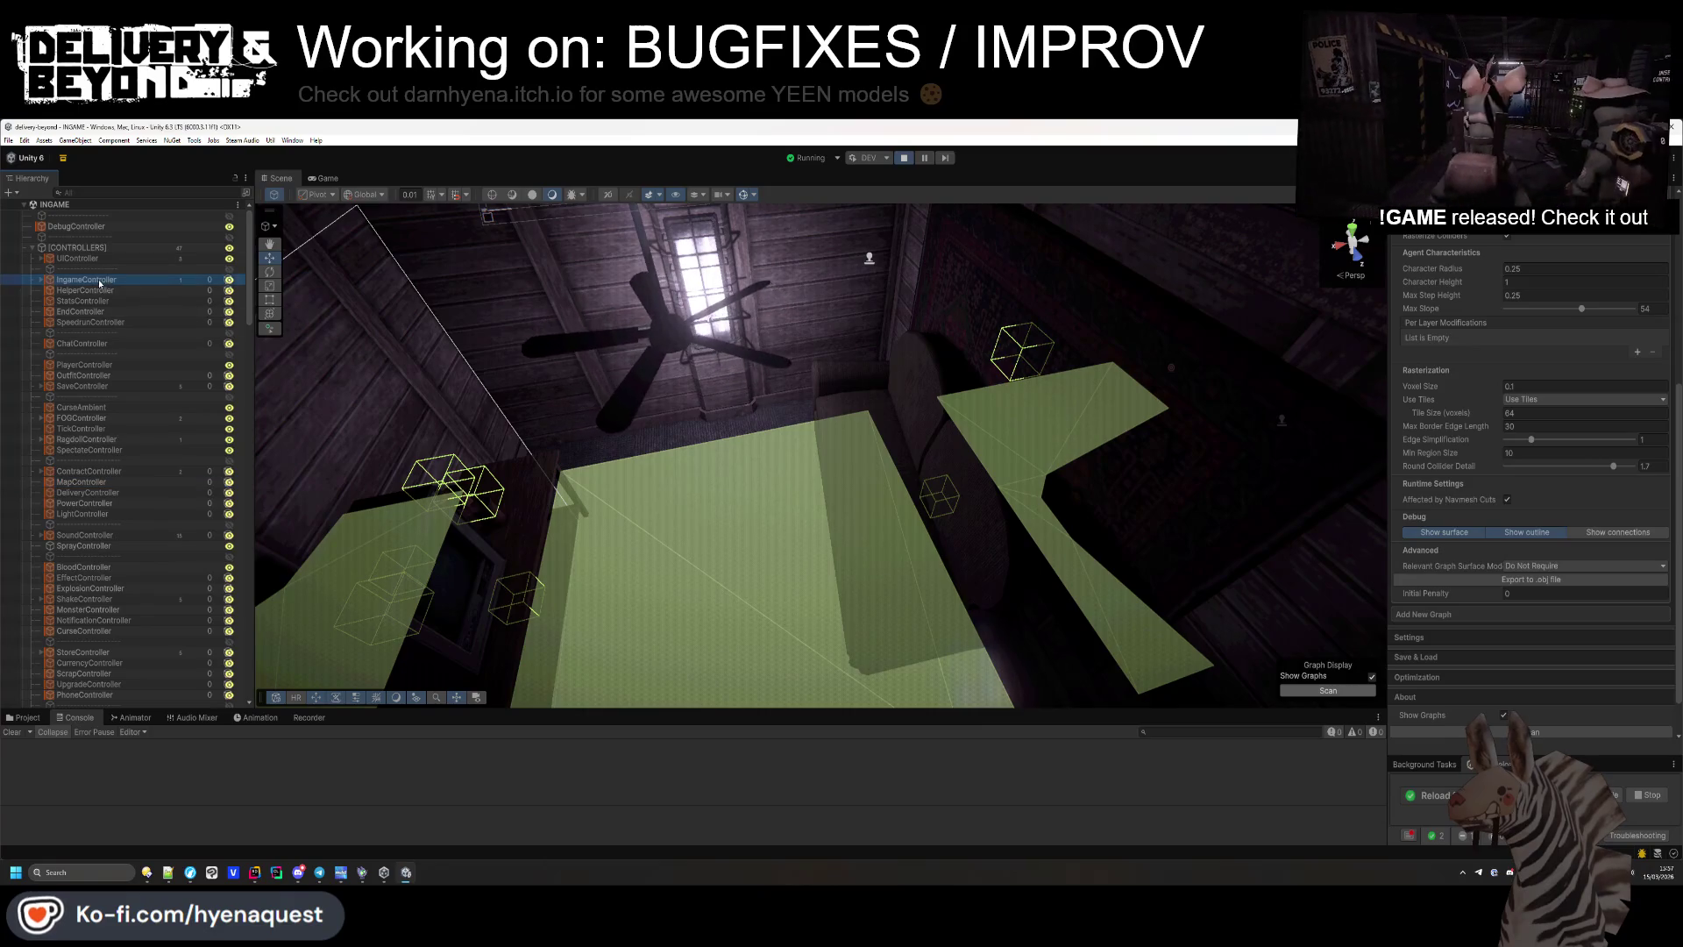
click(87, 227)
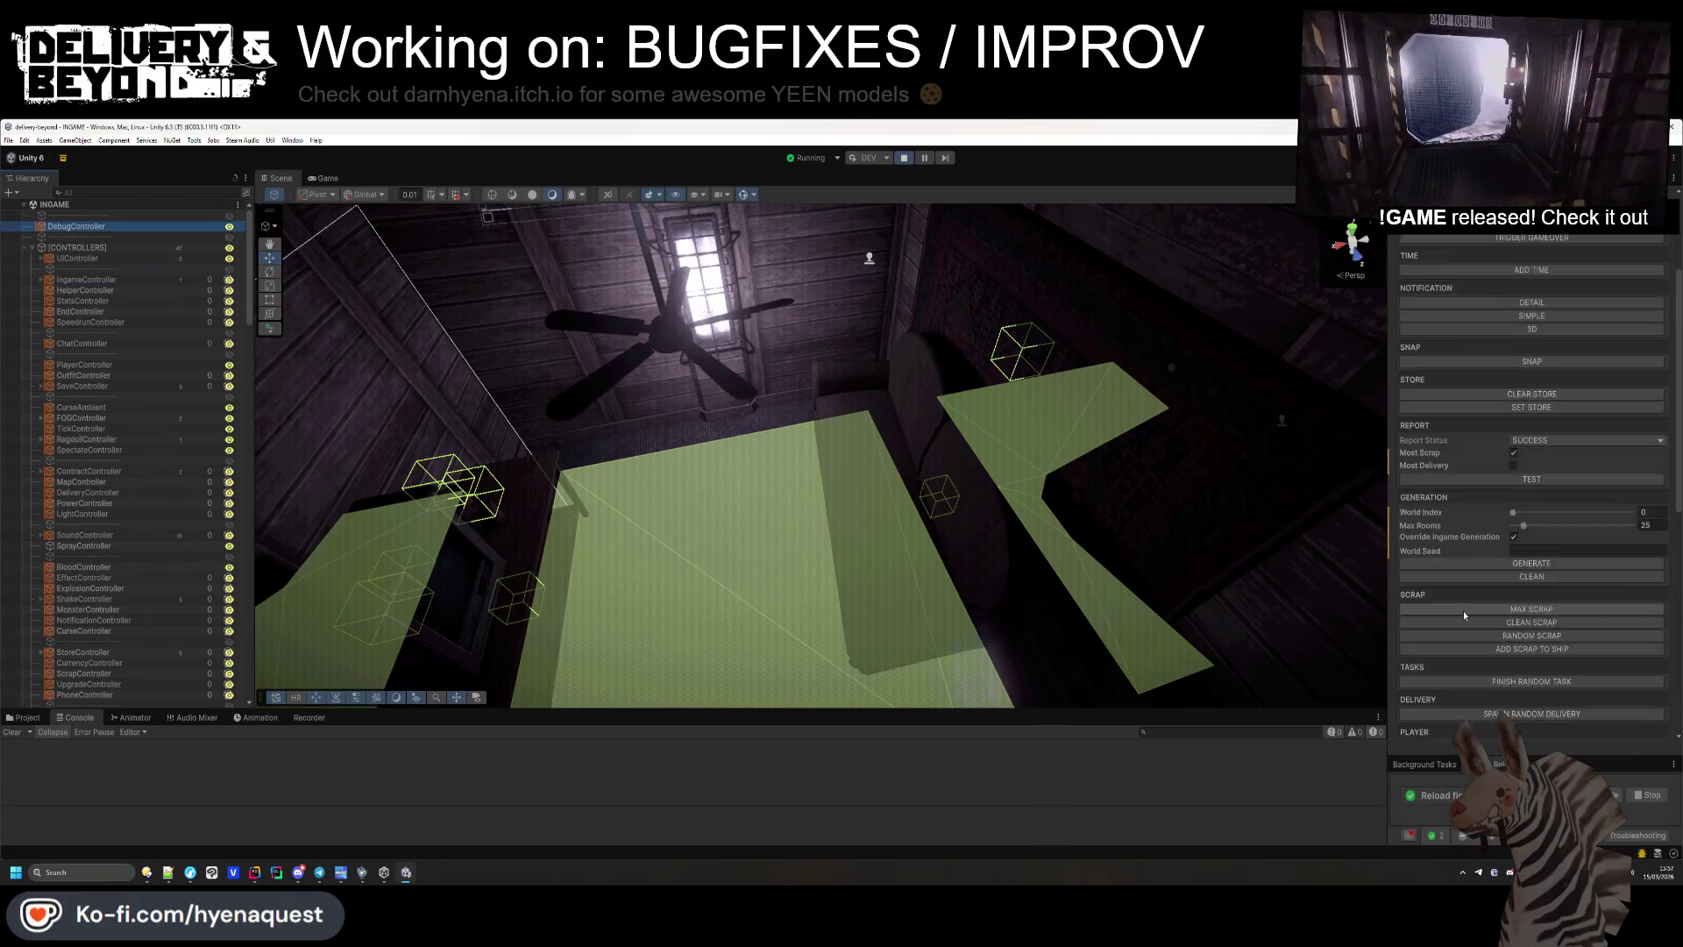
click(1536, 421)
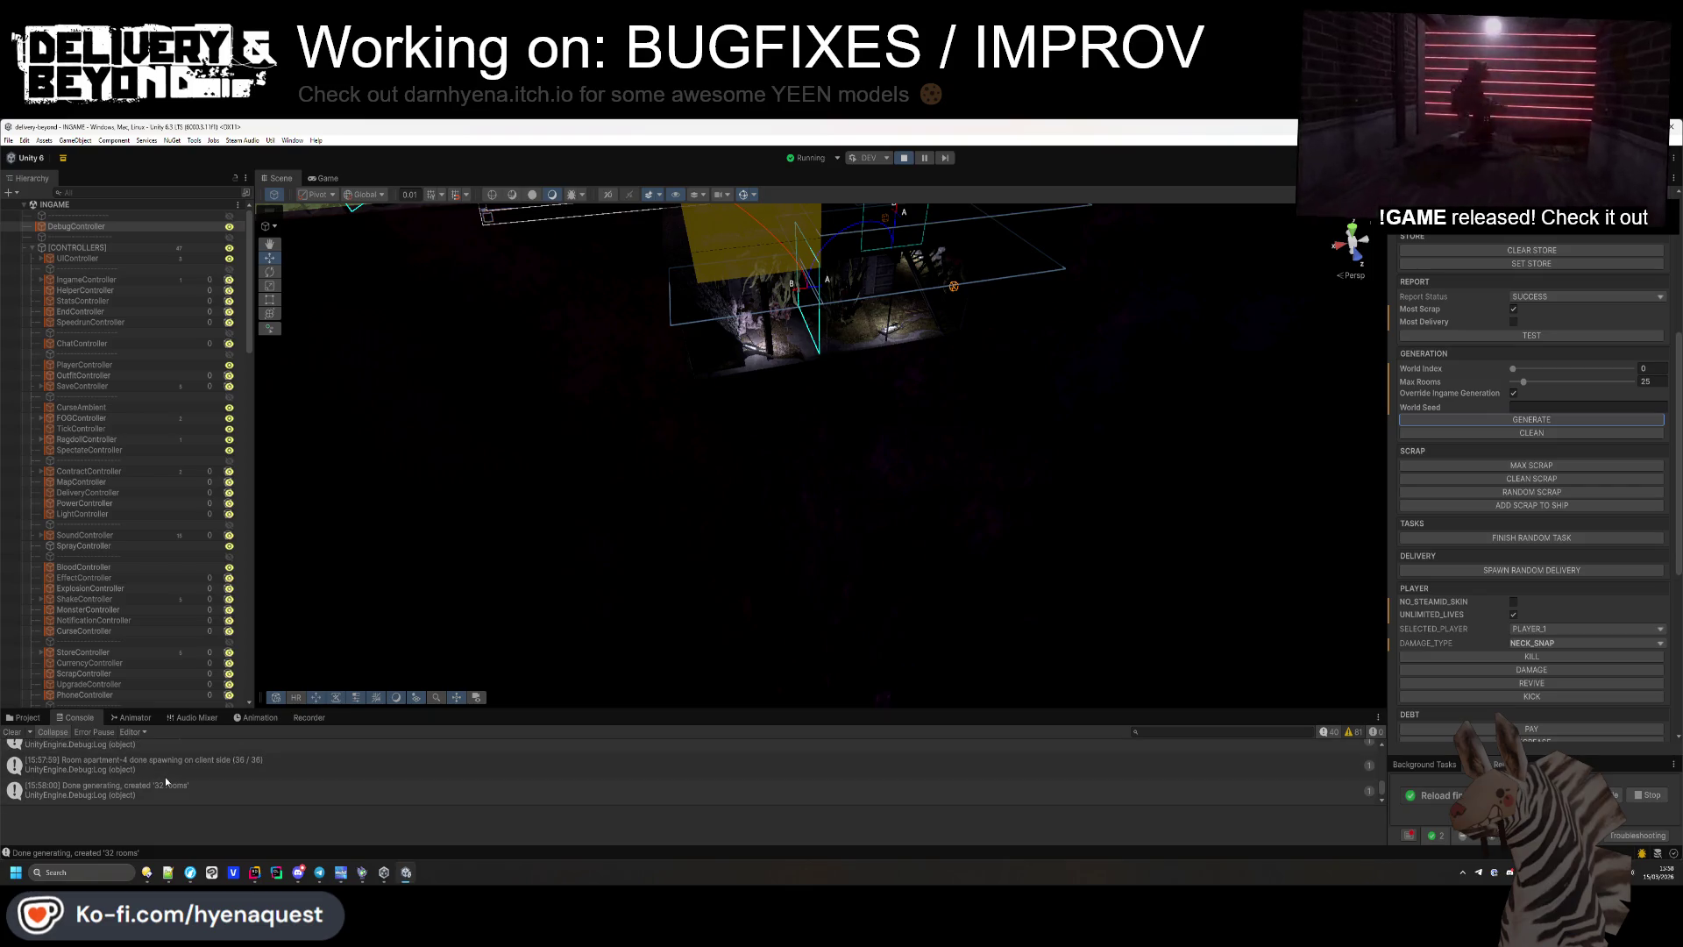
Look over the 32 generated rooms in the Scene view and clear the Console.
mouse_move(526, 526)
mouse_down()
mouse_move(403, 602)
mouse_move(631, 620)
mouse_move(474, 569)
mouse_move(269, 538)
mouse_move(375, 529)
mouse_up()
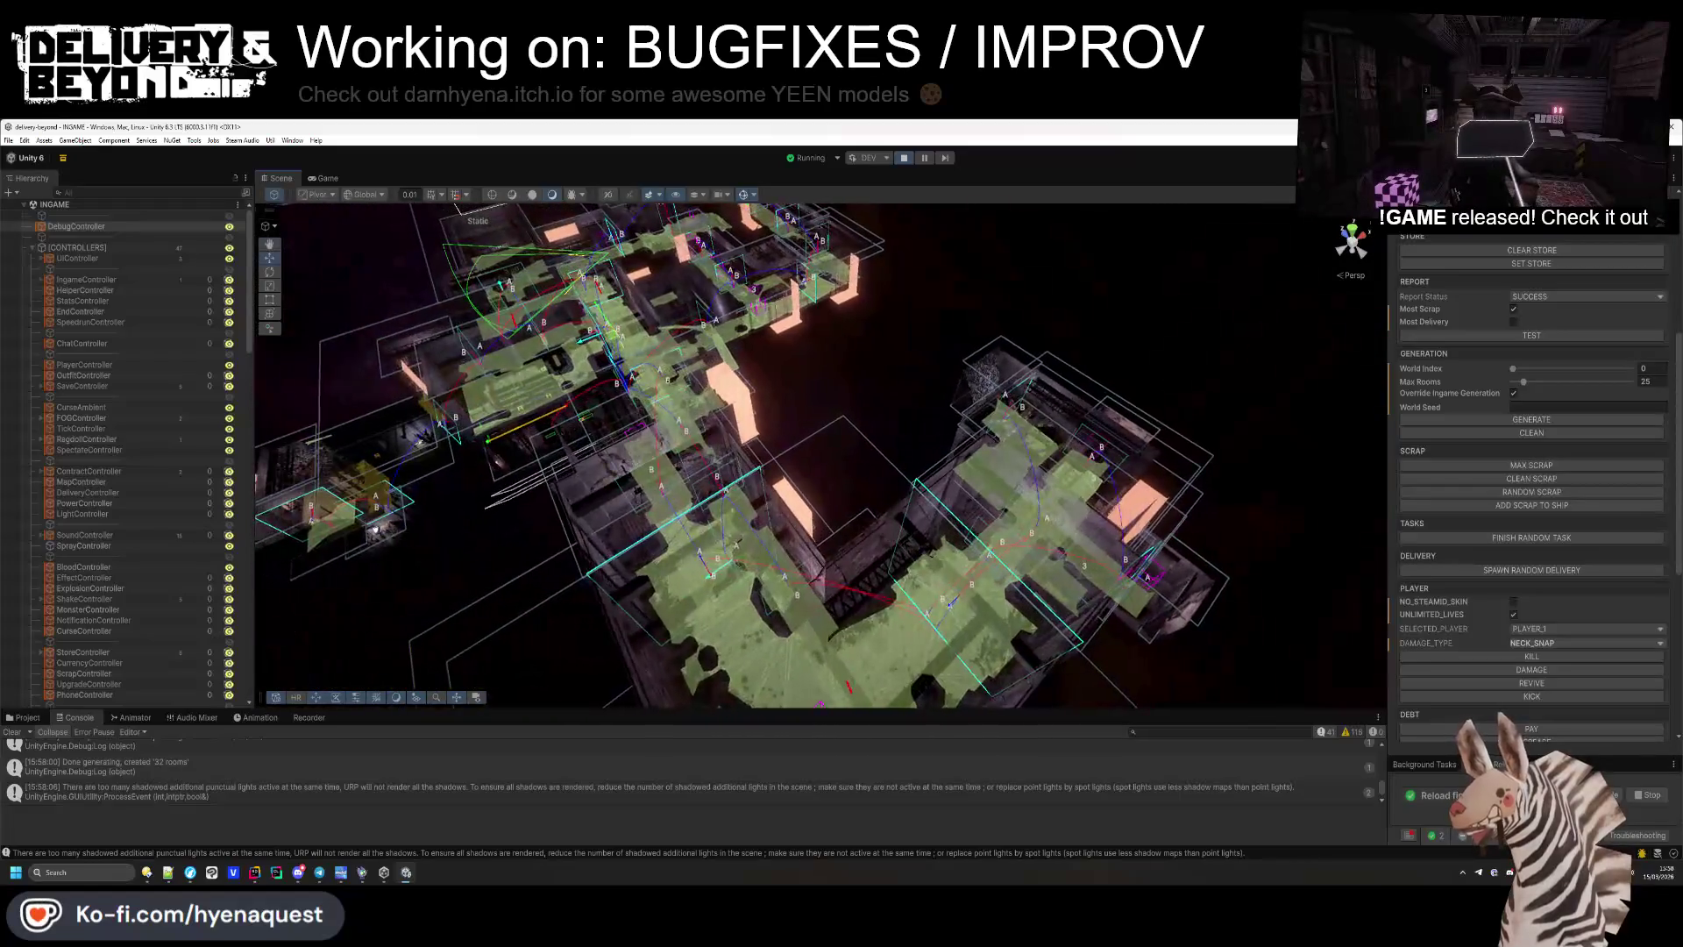
click(14, 732)
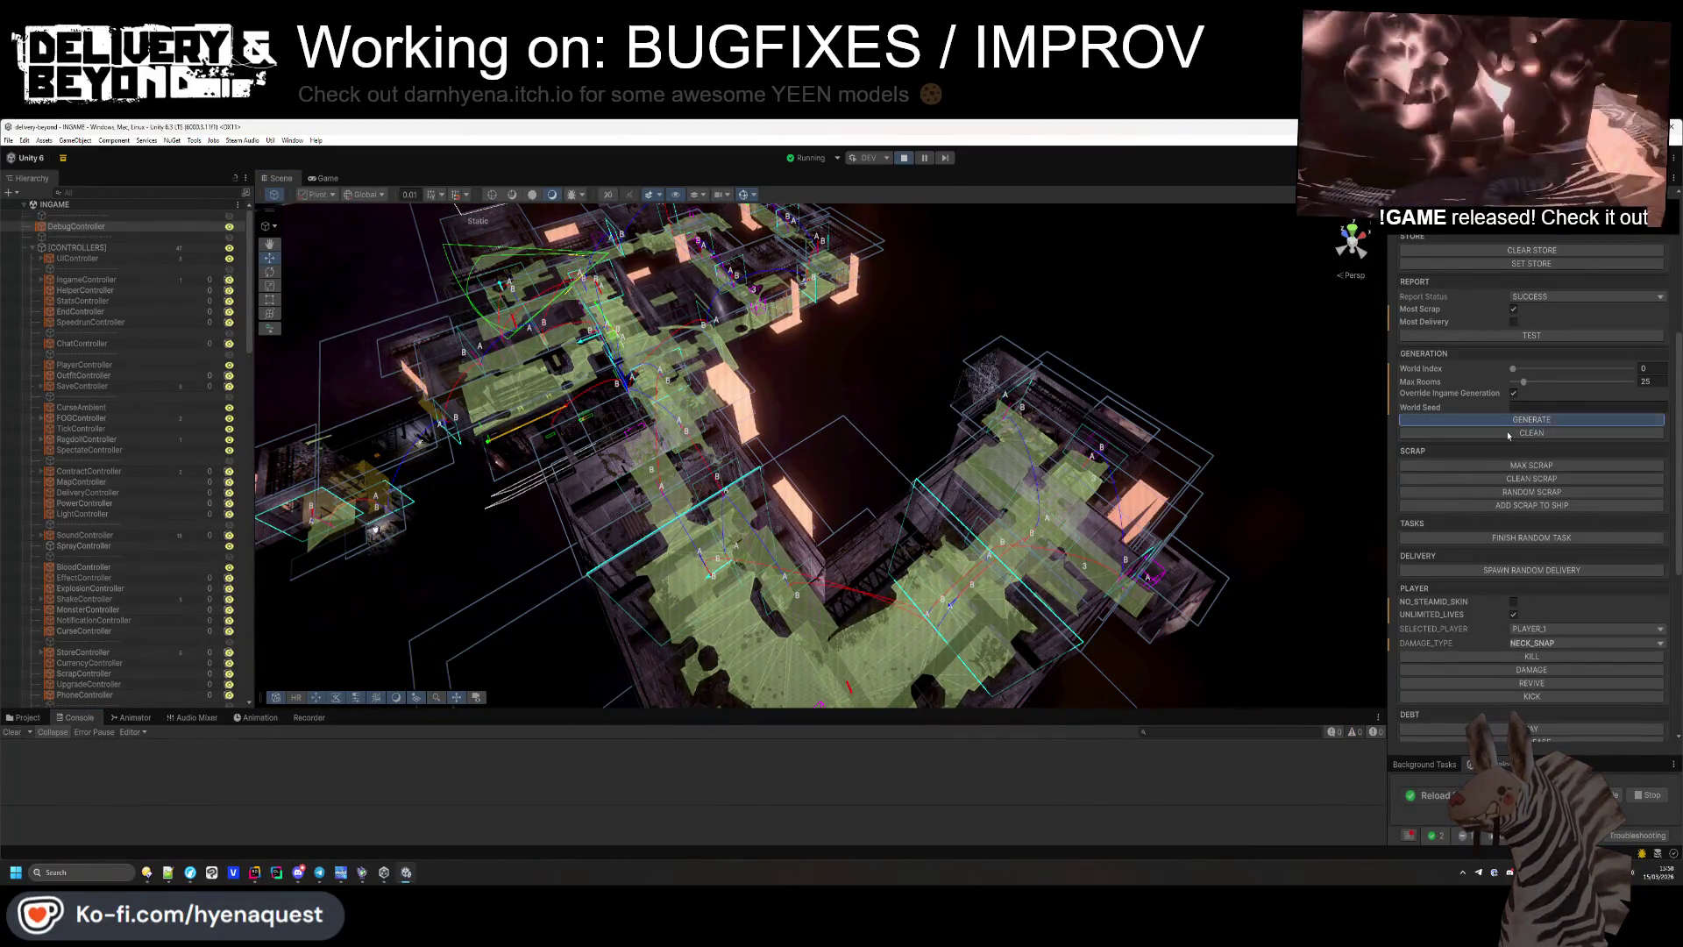
key(alt+Tab)
key(alt+Tab)
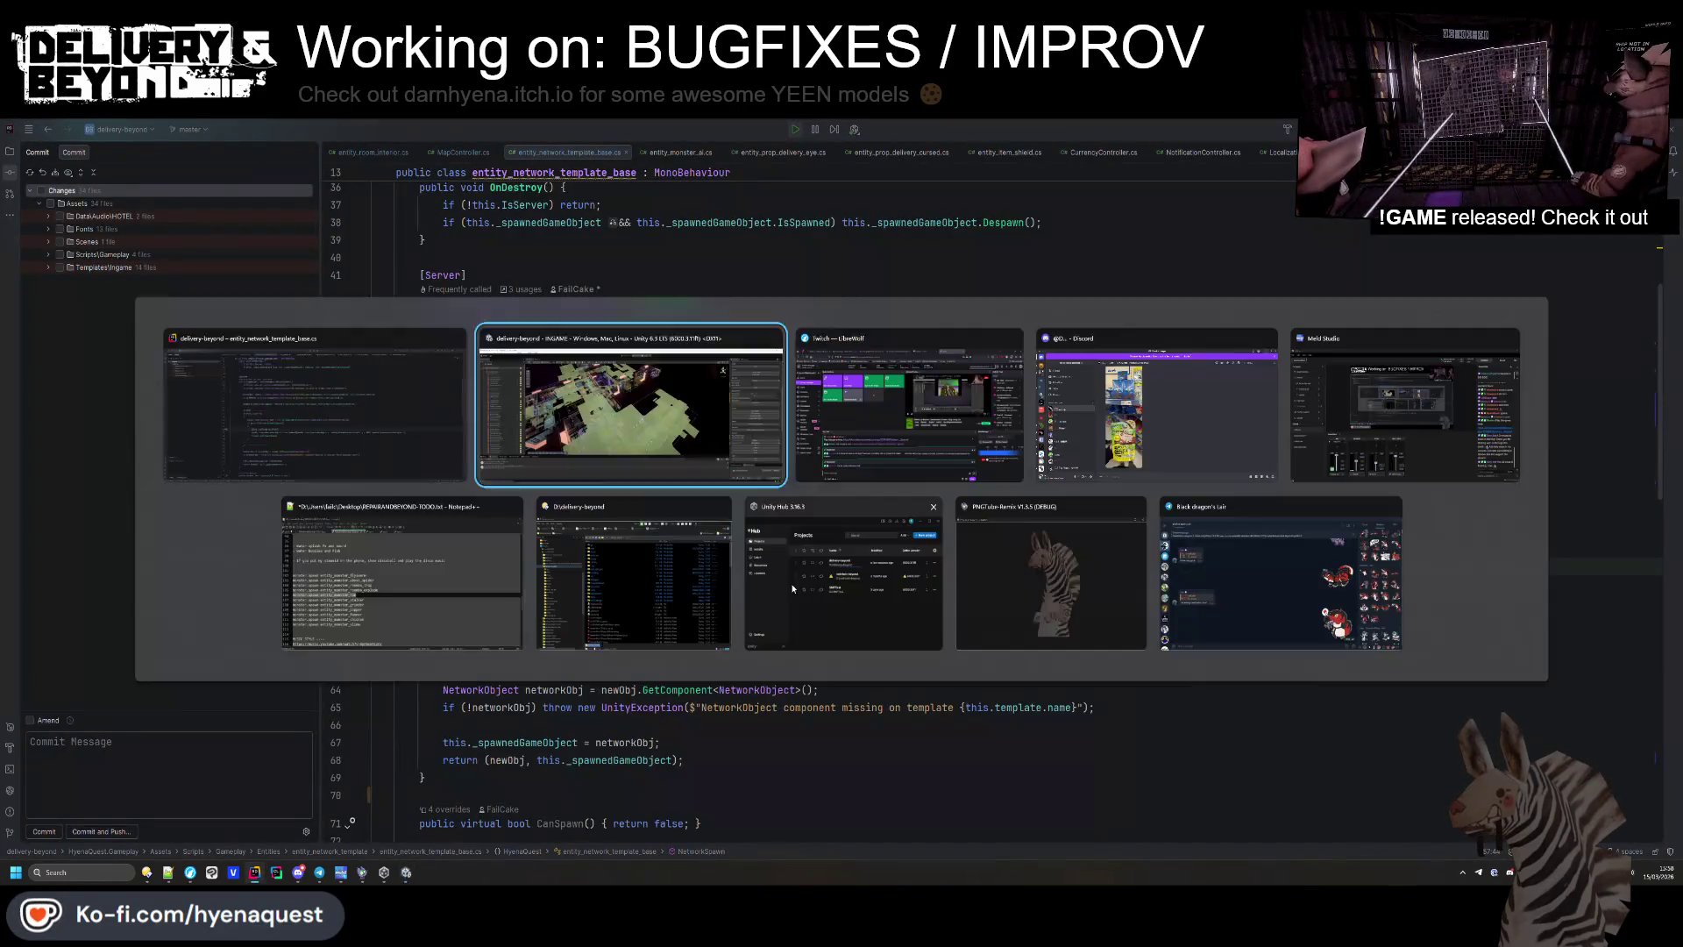
key(alt+Tab)
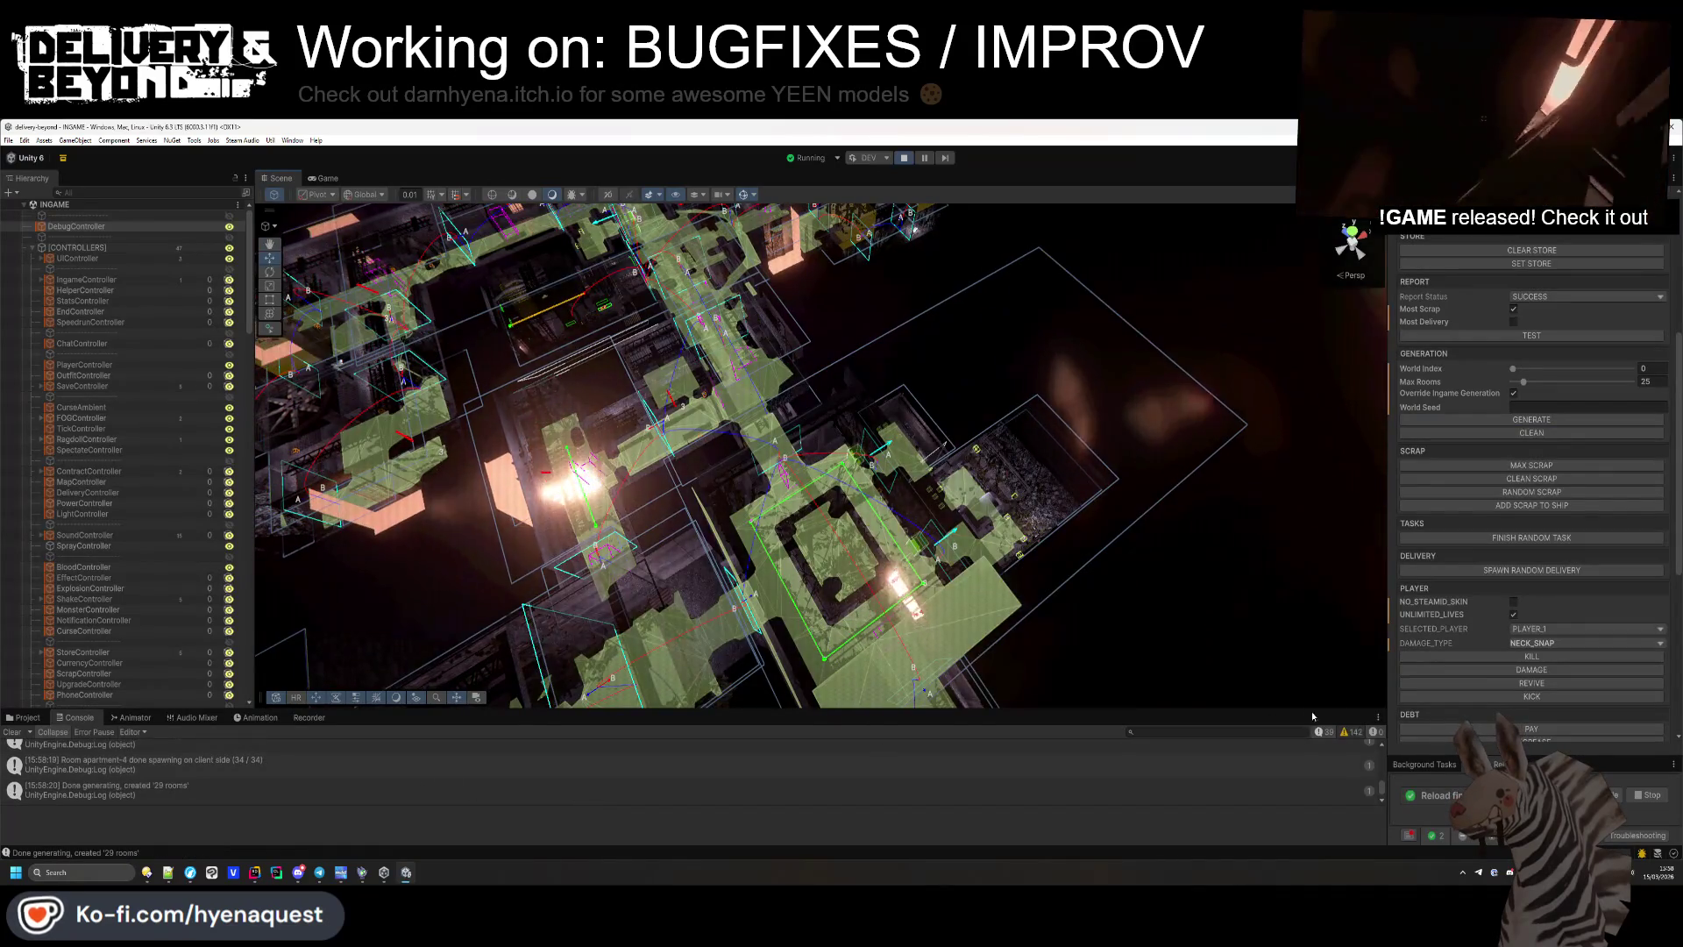
Filter the Console for the 'need to flip' log and open its code line in Rider.
click(1197, 730)
text(on)
text(ed)
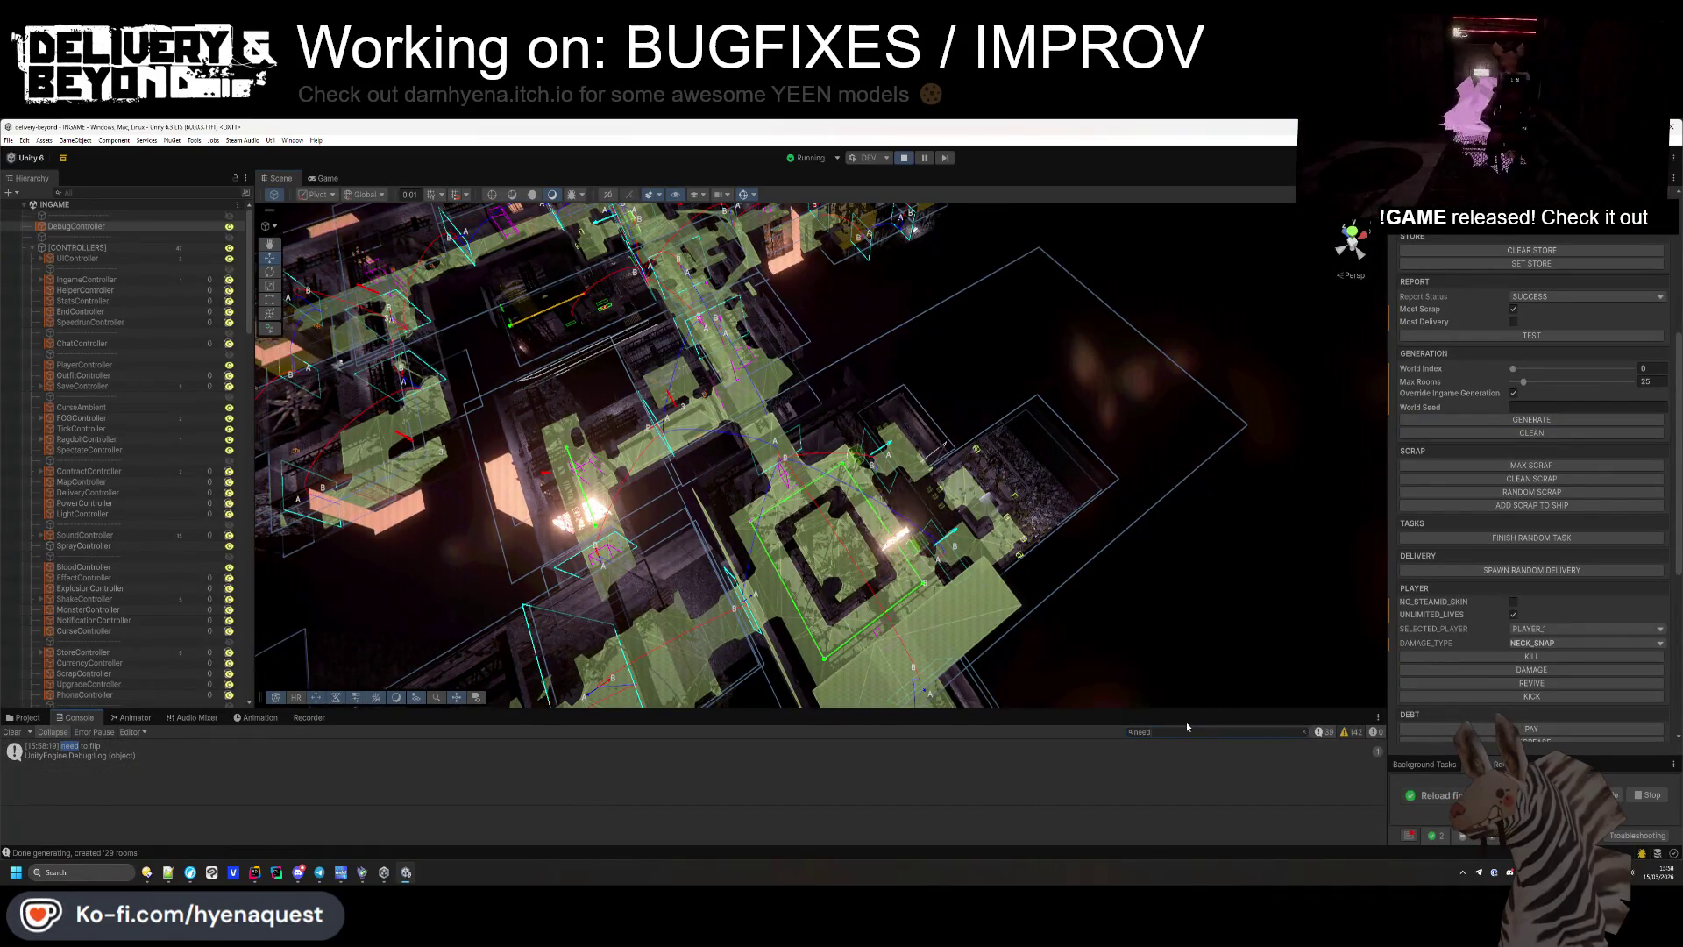
click(803, 750)
double_click(803, 750)
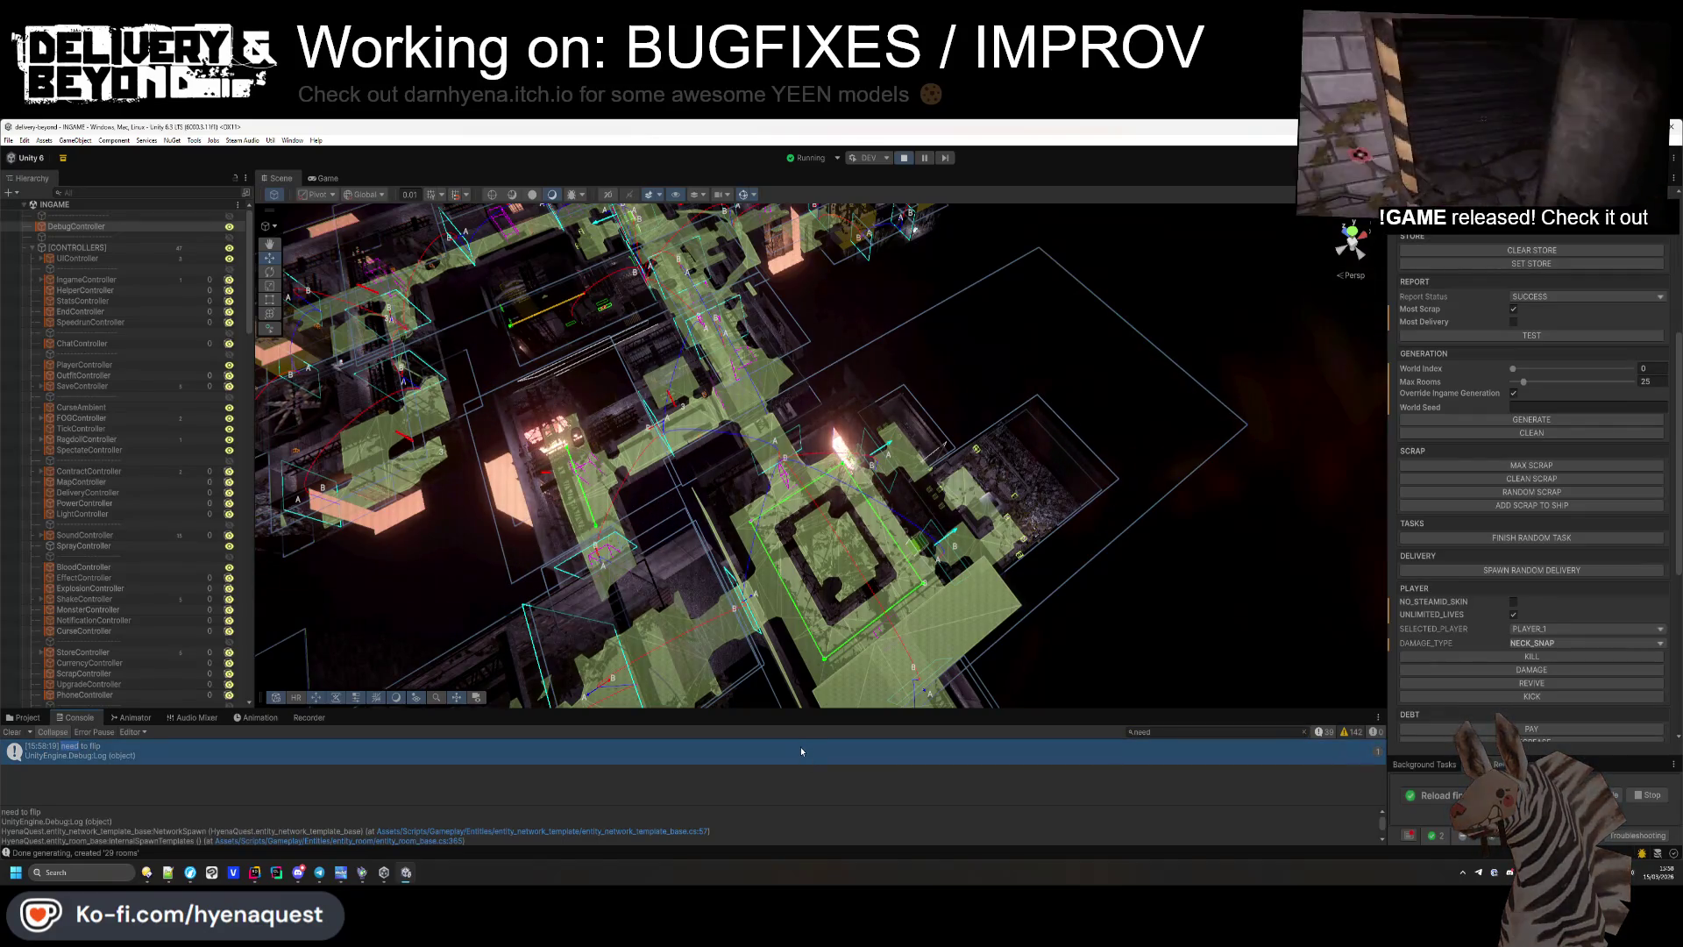
key(alt+Tab)
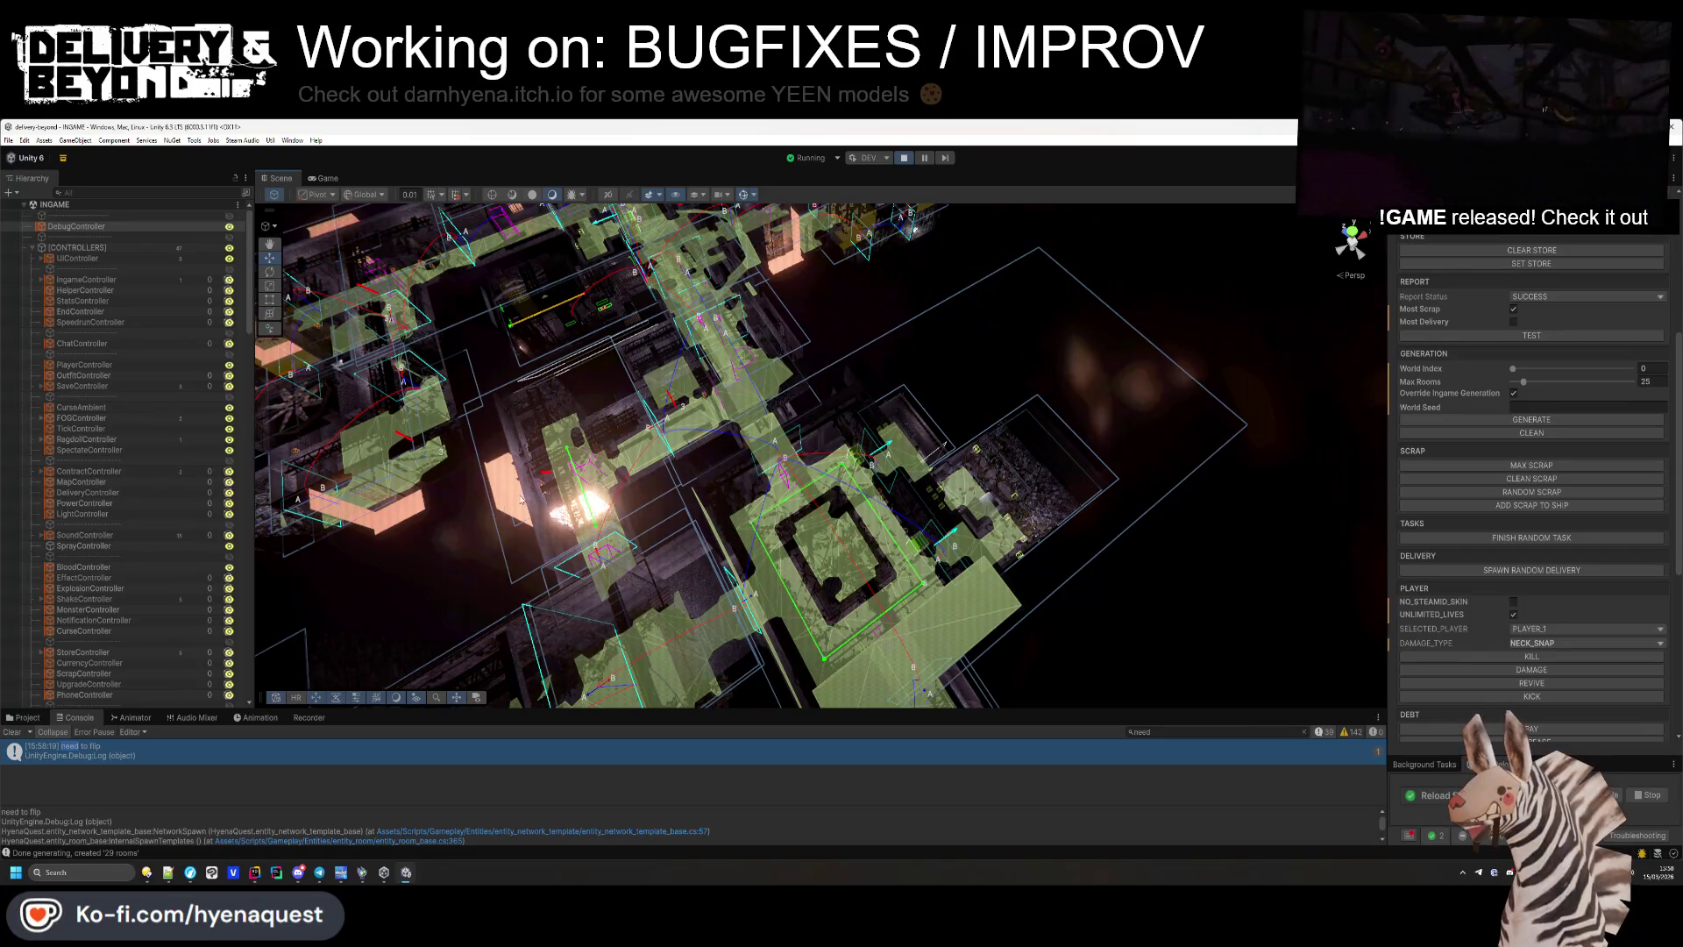
Show the Project files, reframe the Scene view, and hide the scene gizmos.
click(22, 717)
mouse_move(491, 456)
mouse_down()
mouse_move(570, 379)
mouse_move(393, 255)
mouse_up()
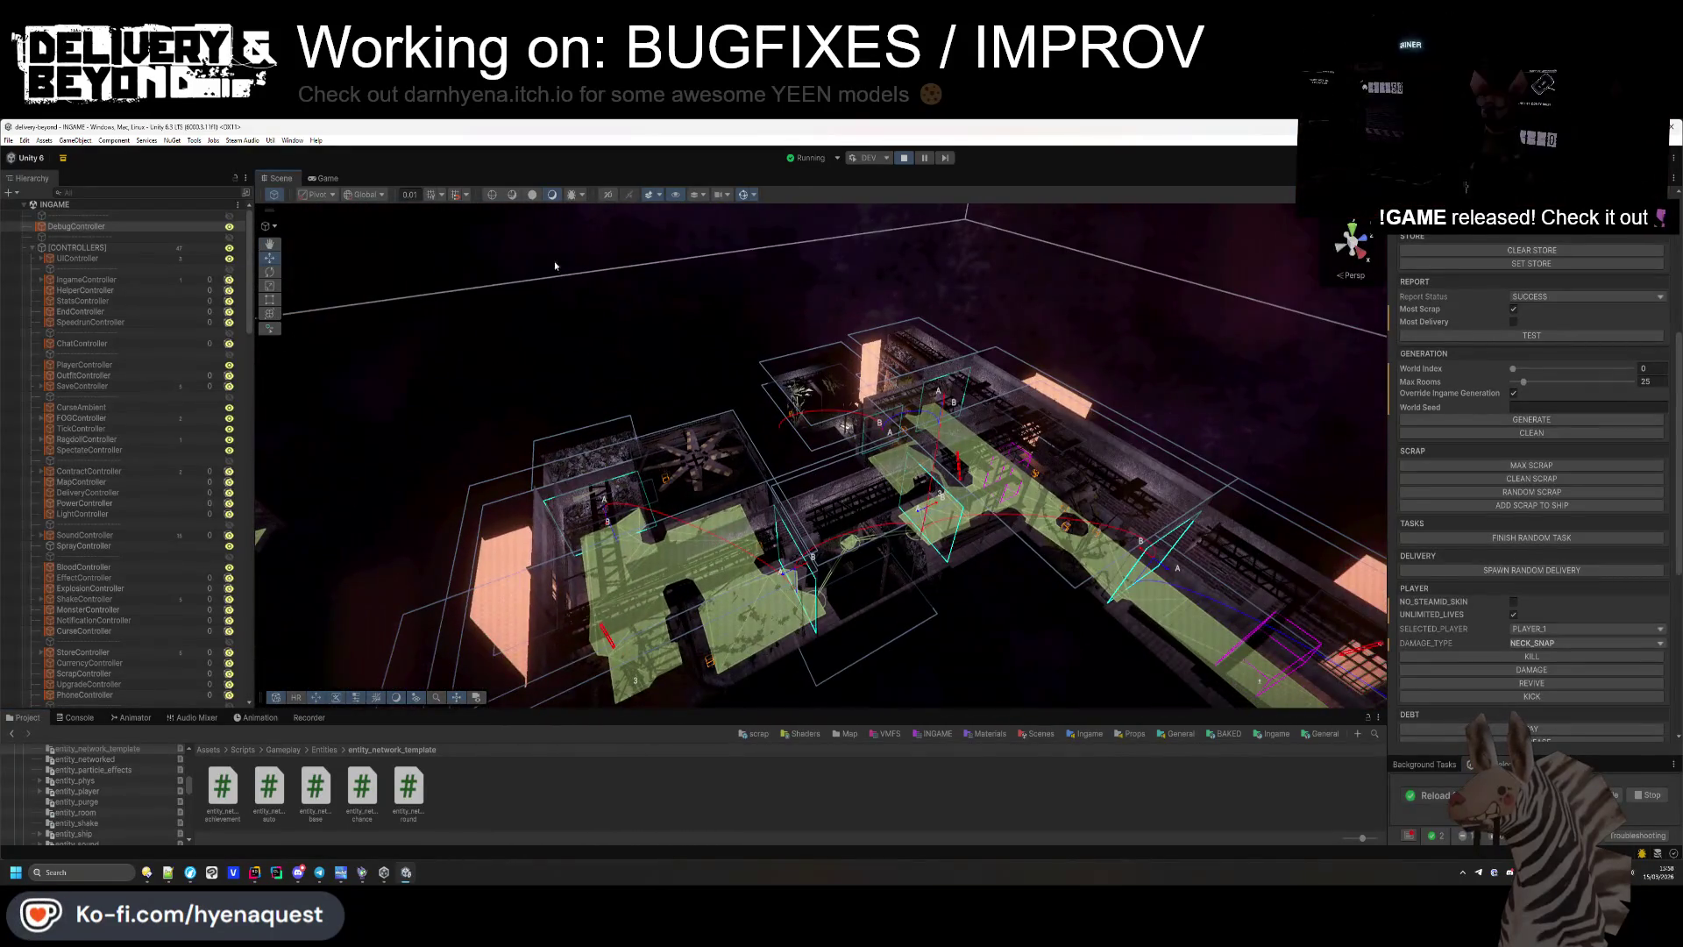
scroll(62, 394, down, 2)
scroll(56, 447, down, 1)
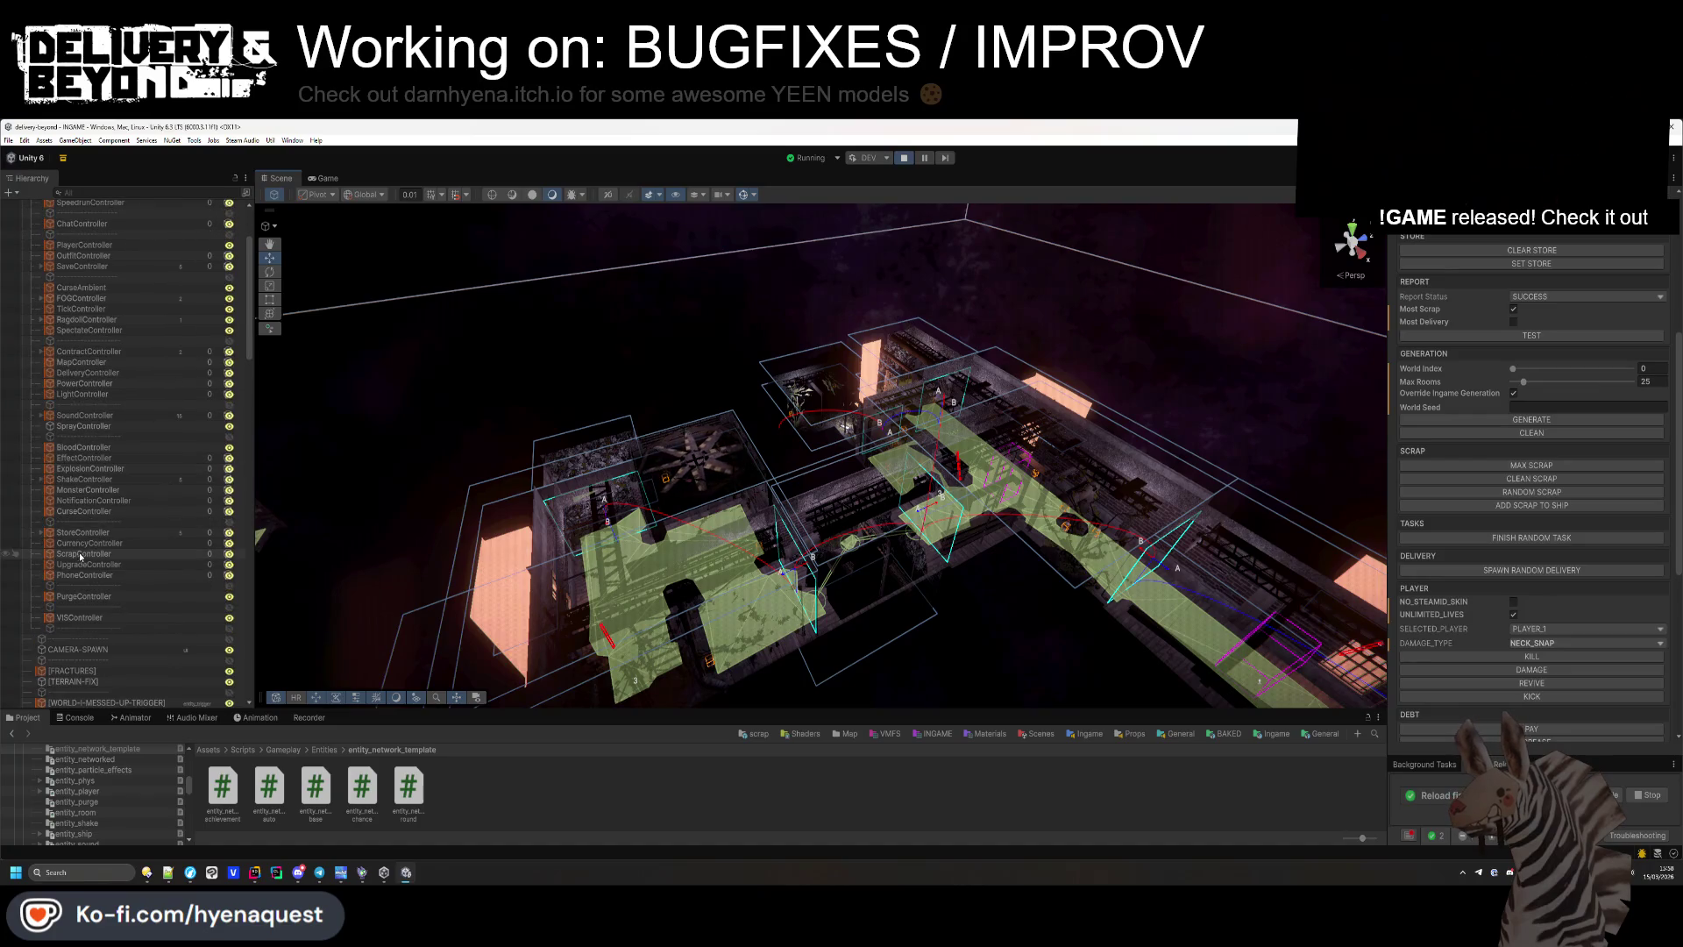
click(743, 194)
Select the Painting01(Clone) hanging on the wall in the scene.
mouse_move(526, 395)
mouse_down()
mouse_move(369, 512)
mouse_move(700, 491)
mouse_move(504, 504)
mouse_move(970, 570)
mouse_move(707, 398)
mouse_move(433, 439)
mouse_move(466, 563)
mouse_move(426, 620)
mouse_move(608, 582)
mouse_move(906, 661)
mouse_move(774, 509)
mouse_move(443, 615)
mouse_move(555, 481)
mouse_move(932, 494)
mouse_move(859, 281)
mouse_move(633, 283)
mouse_move(1291, 281)
mouse_up()
click(848, 499)
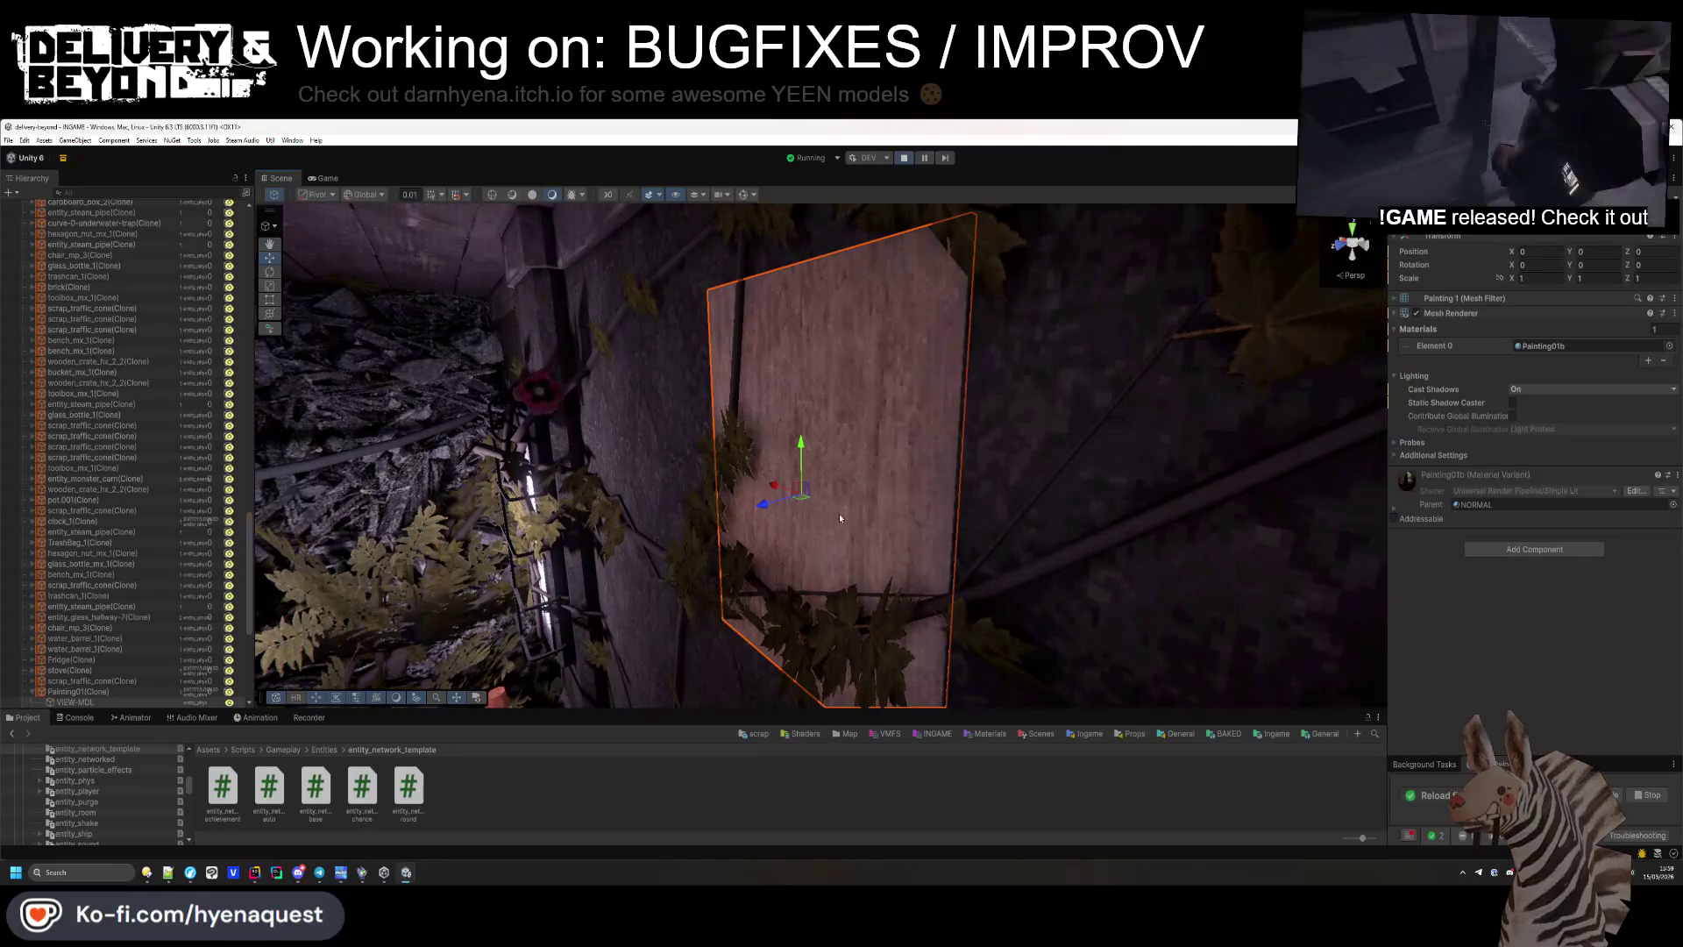
click(88, 692)
Set the painting's Y rotation to 180 and resume the running game.
click(1604, 264)
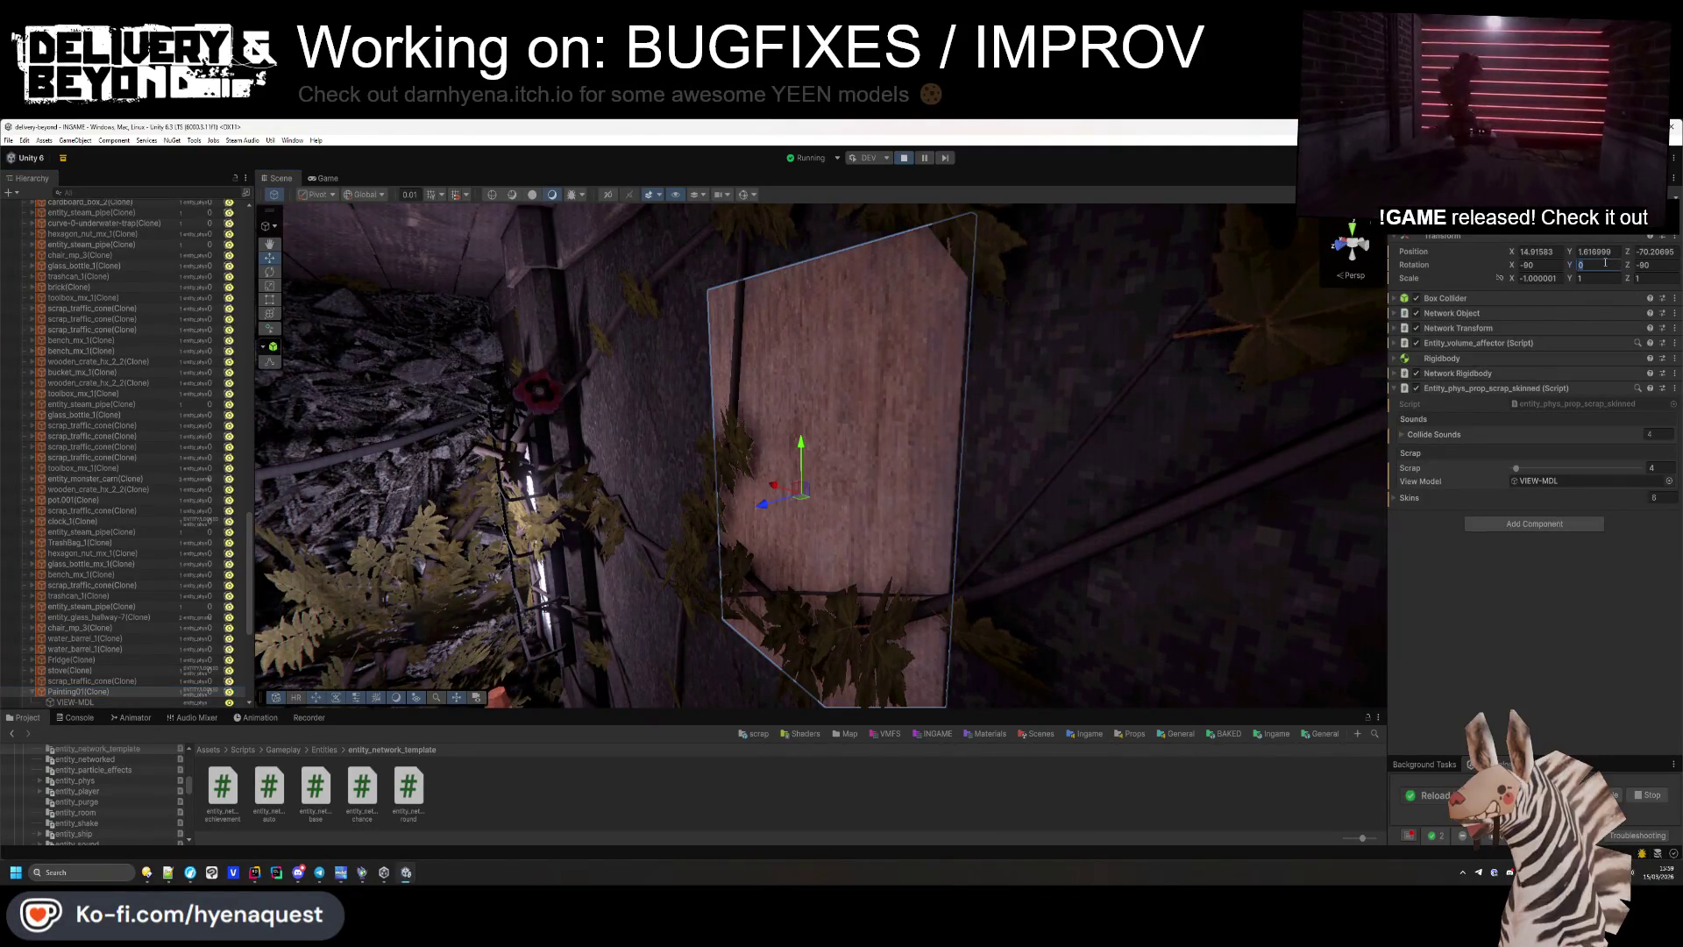
text(180)
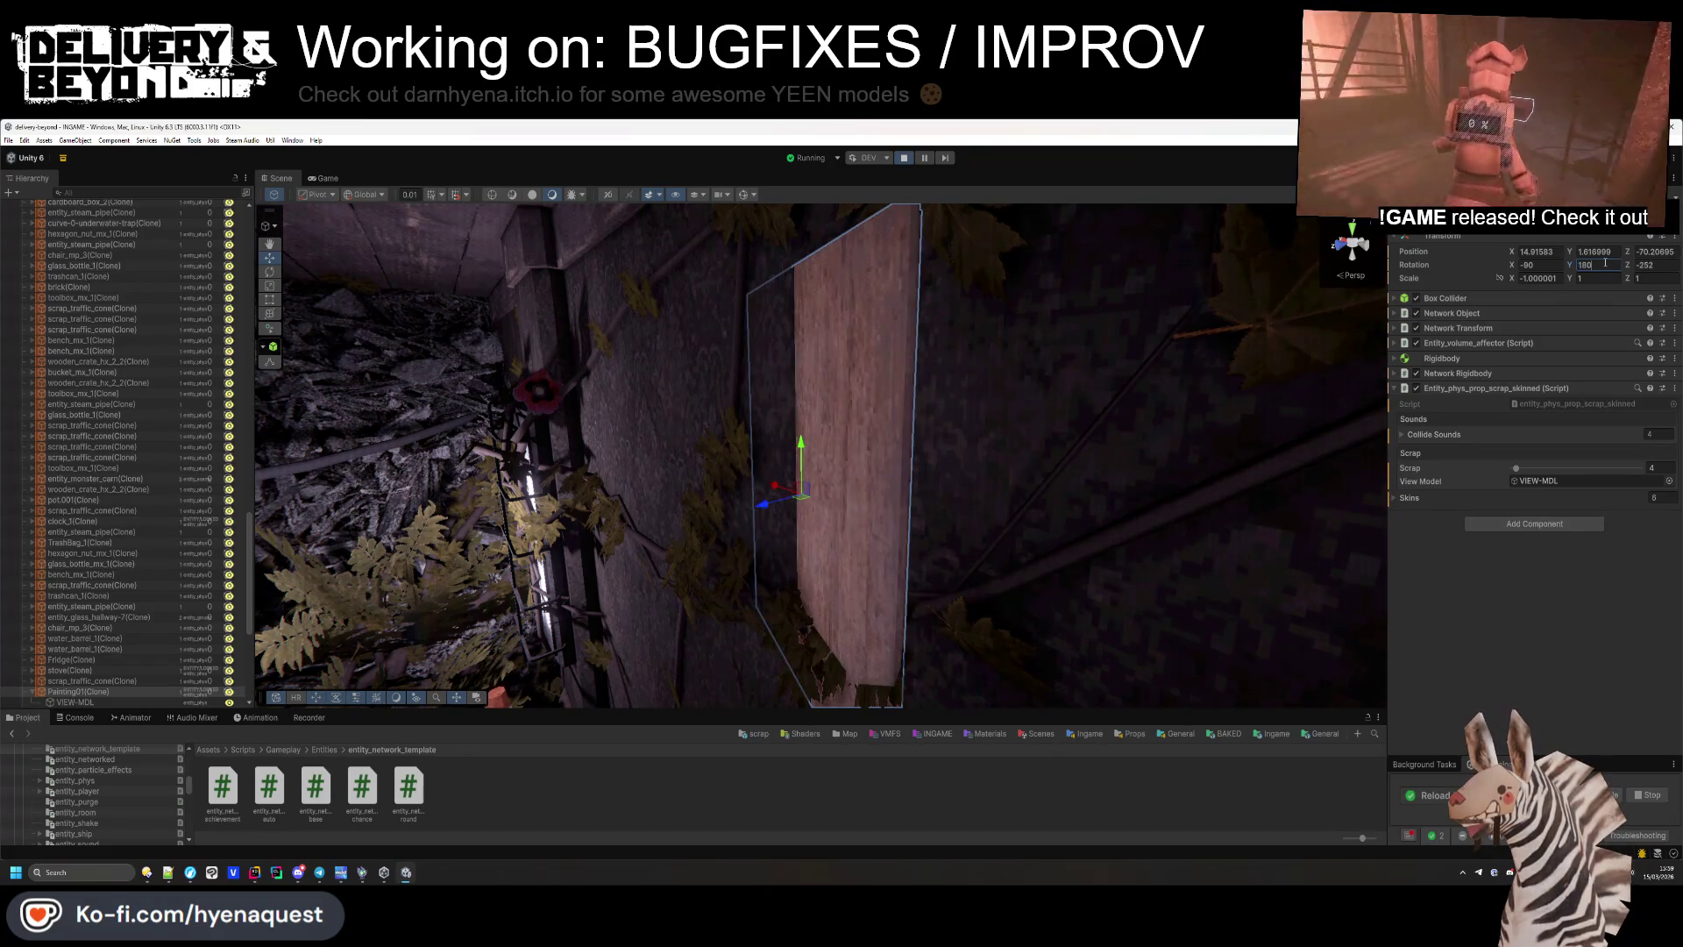
key(ctrl+z)
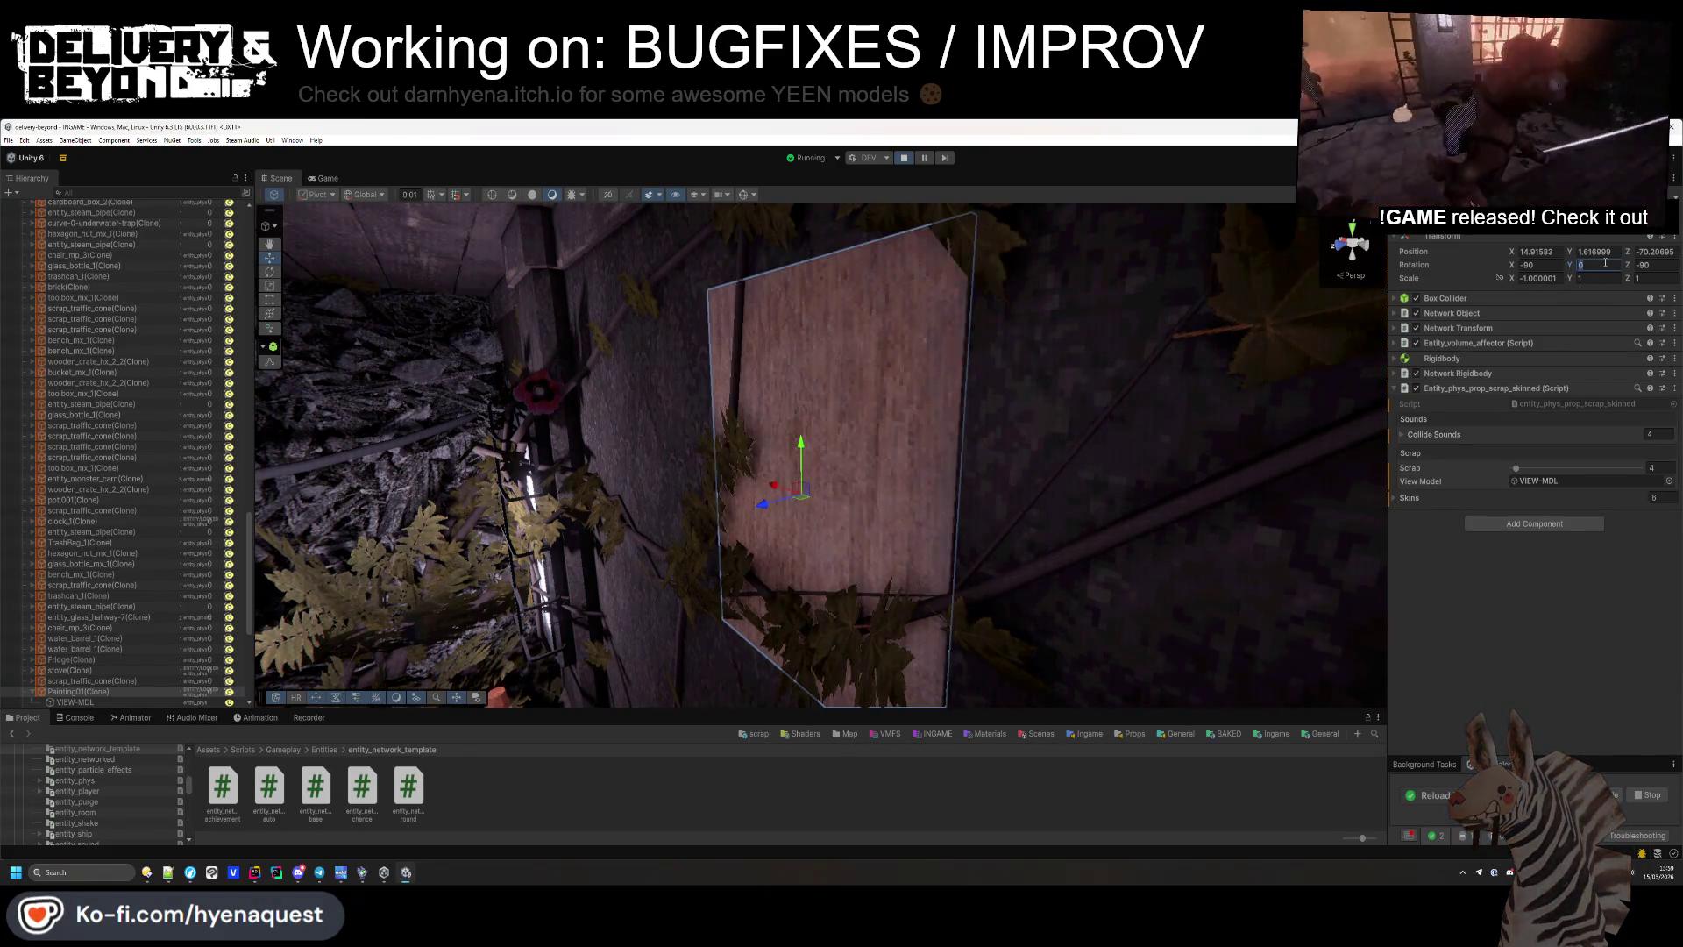
drag(1570, 264, 620, 365)
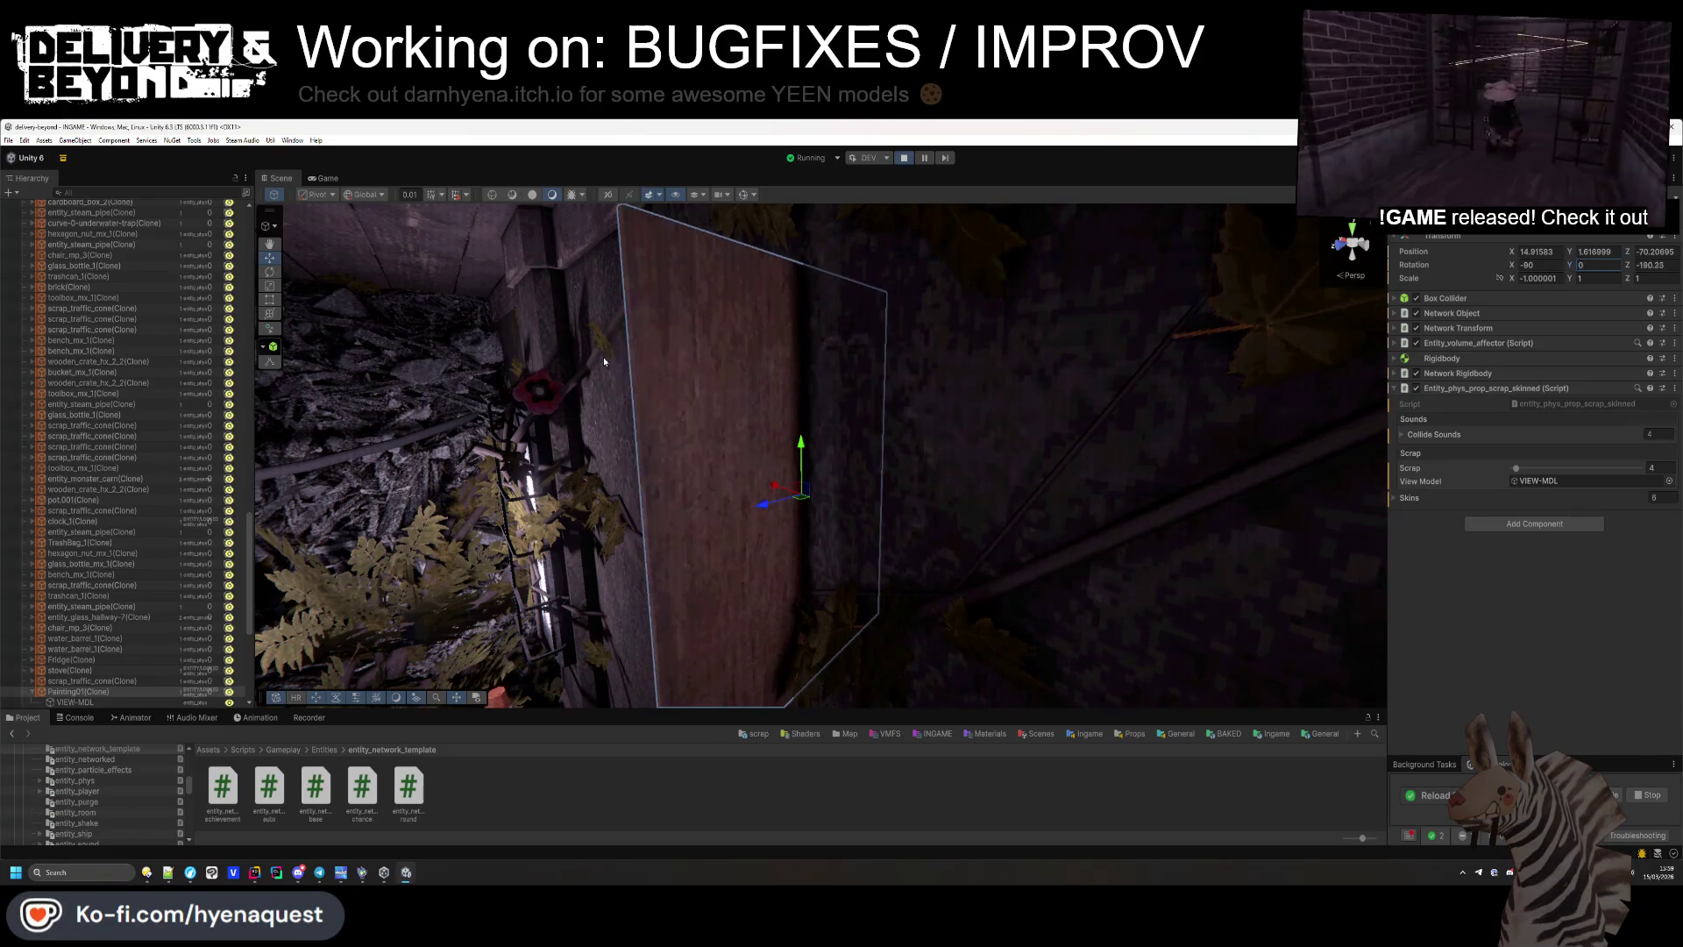
key(ctrl+z)
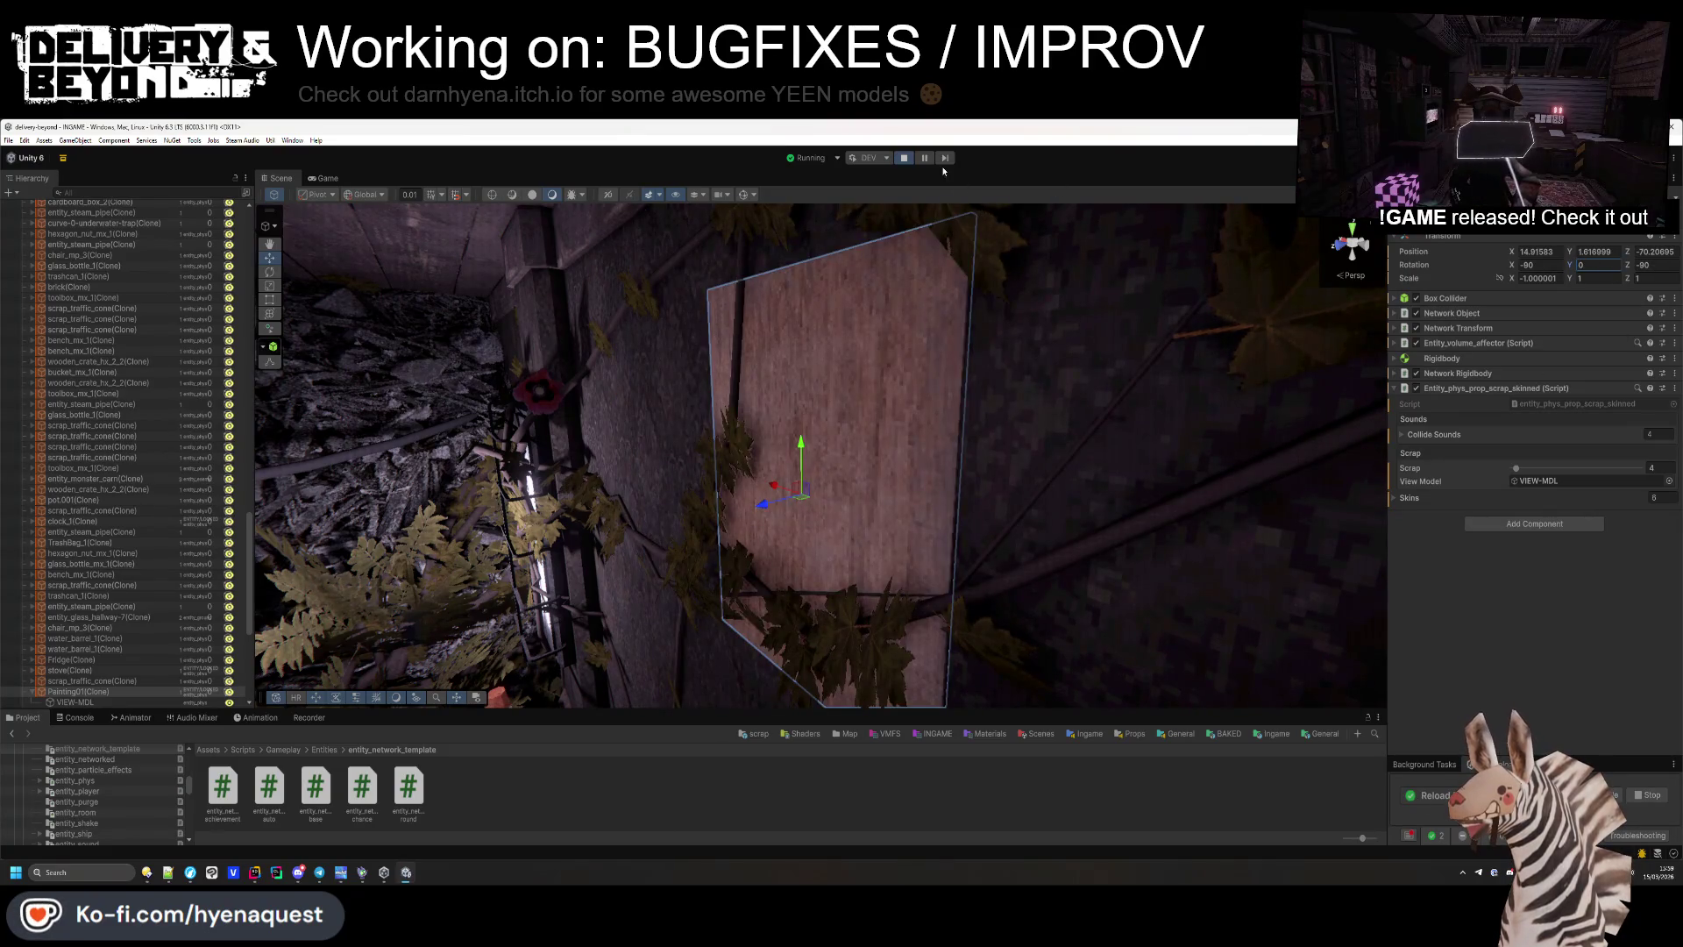
text(180)
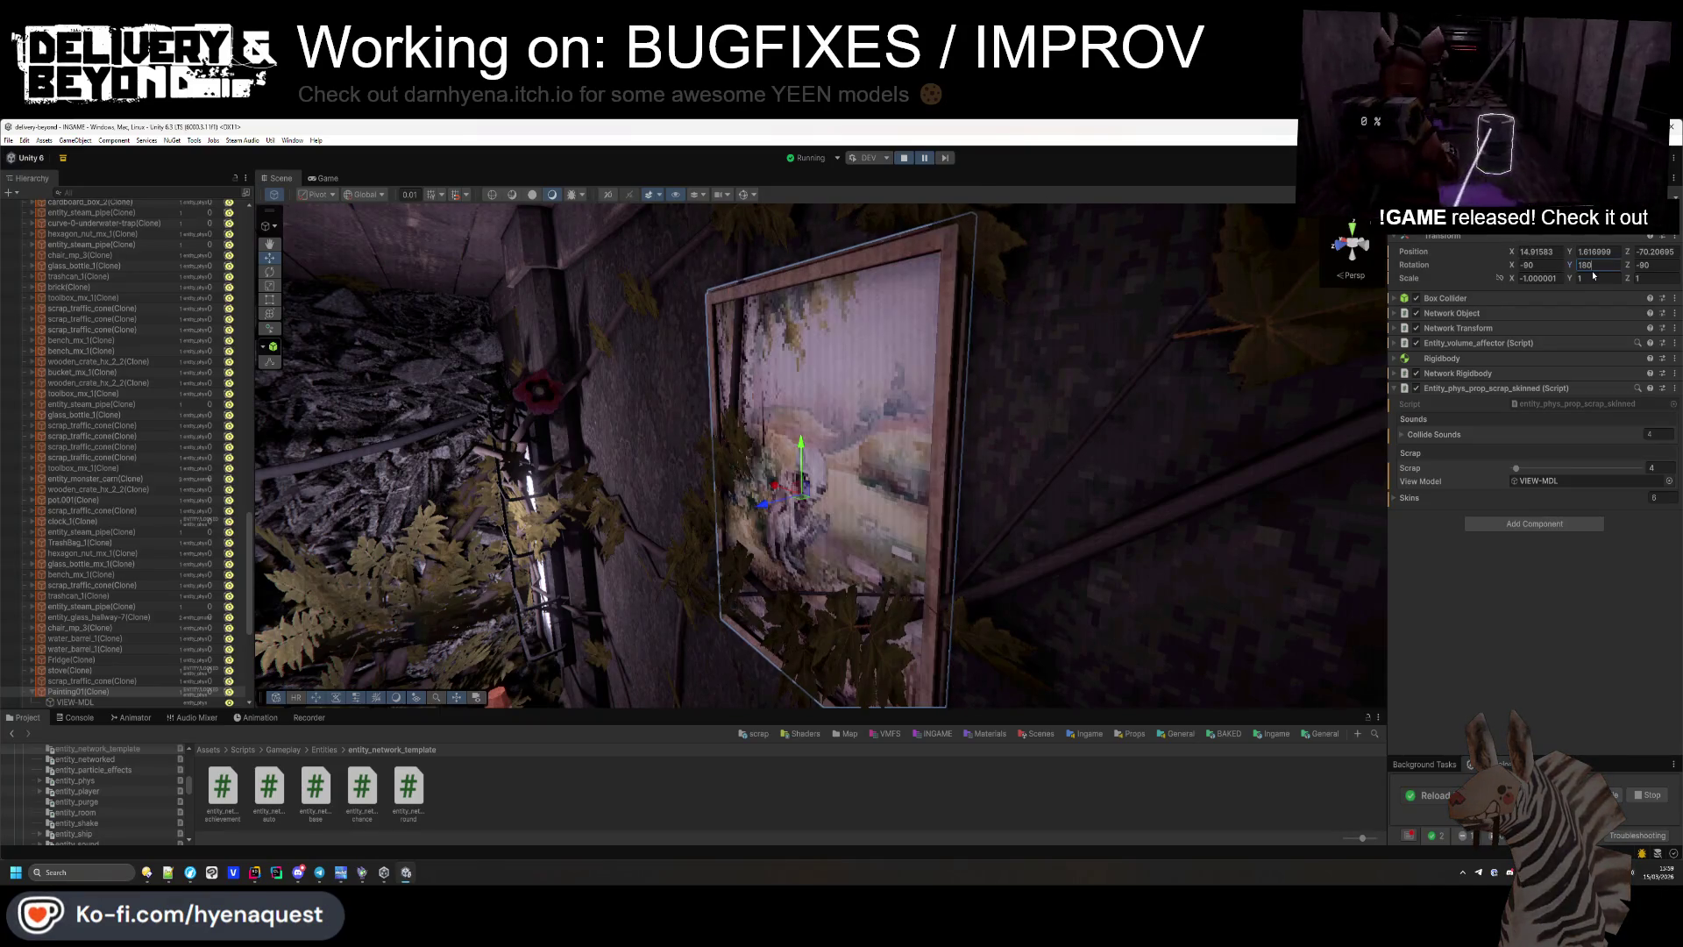
key(Return)
key(ctrl+shift+p)
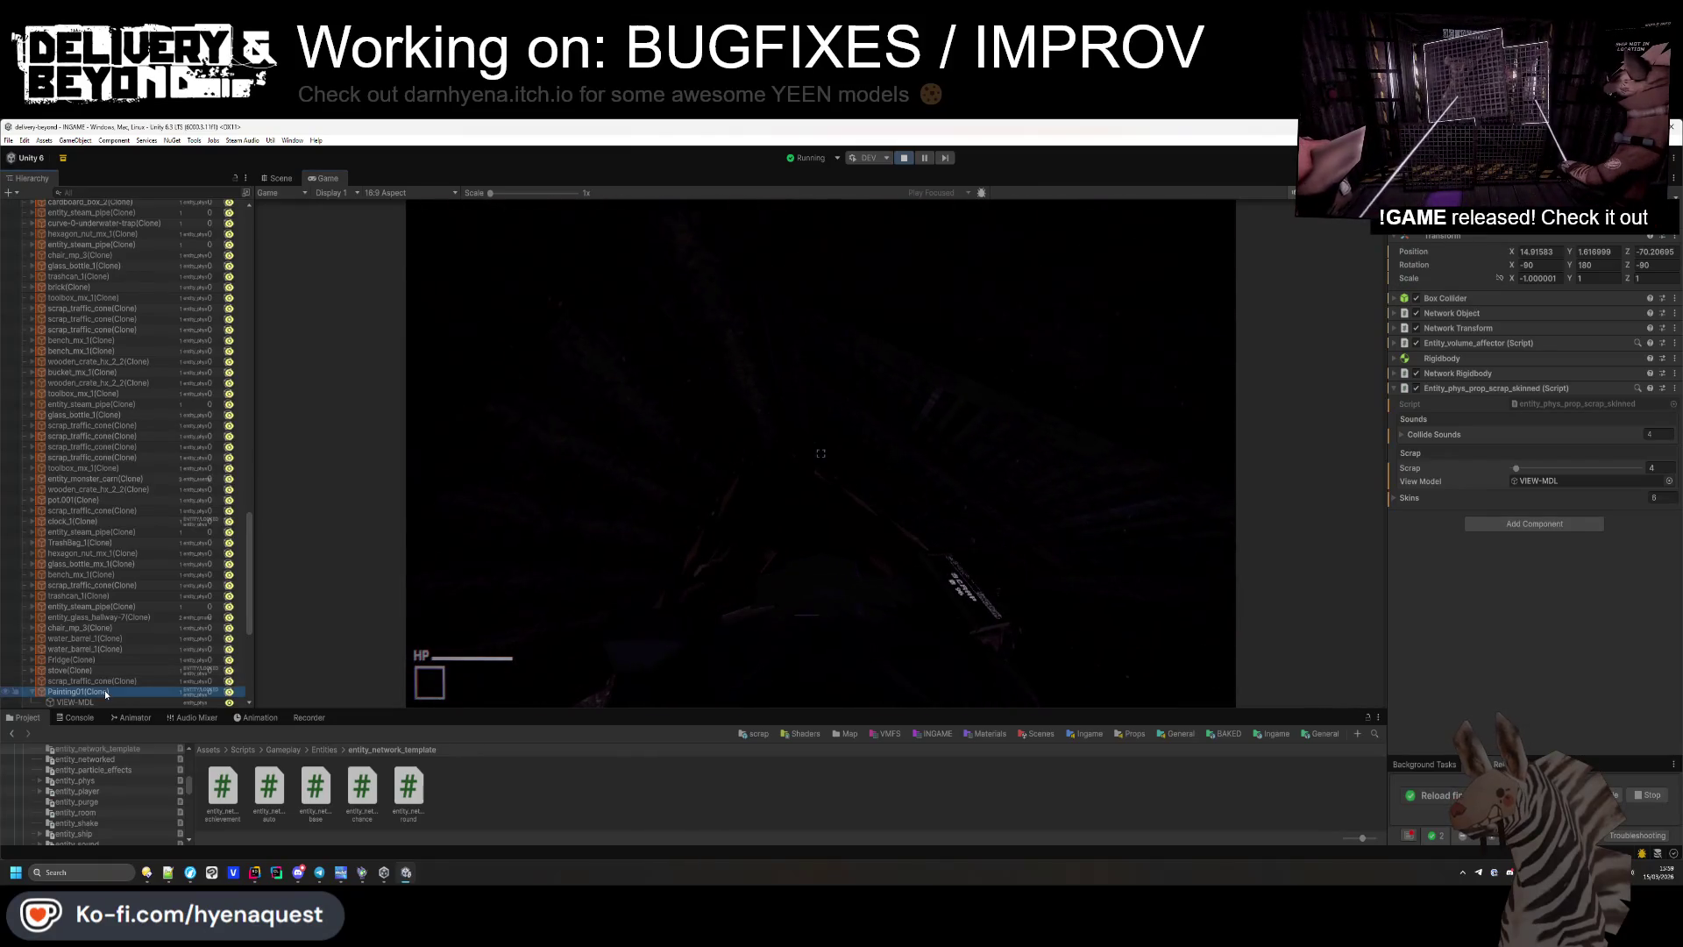
Delete 'newObj.transform.eulerAngles.y +' on line 58 so the Y value is just 180F.
key(alt+Tab)
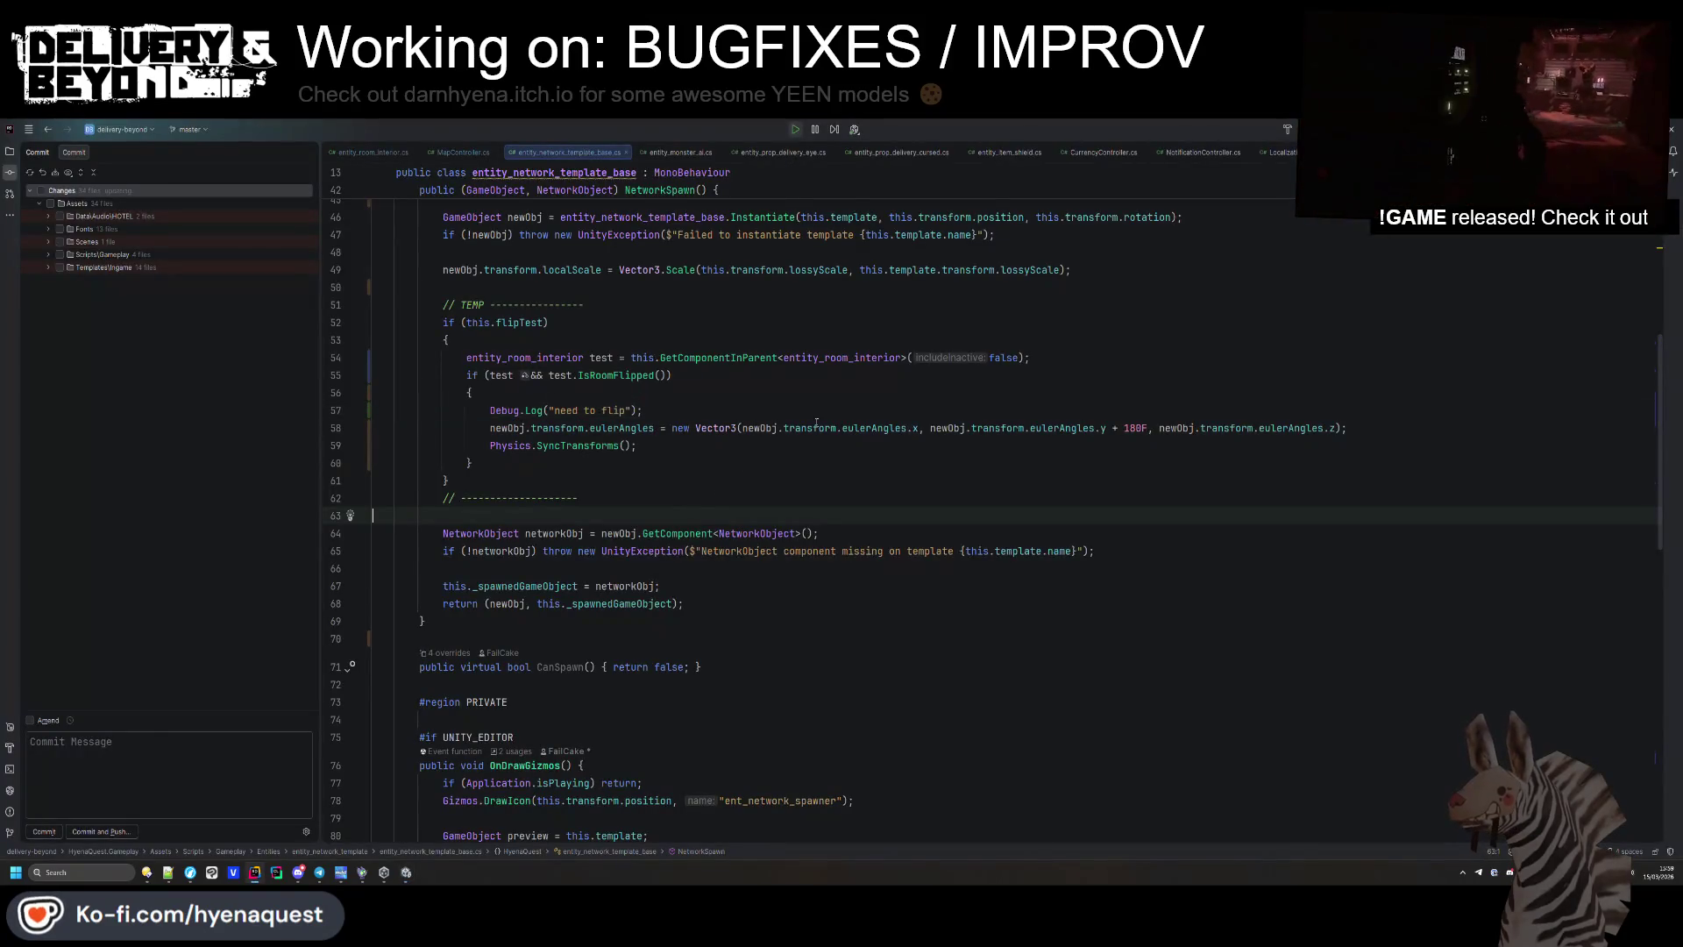
drag(1118, 427, 925, 427)
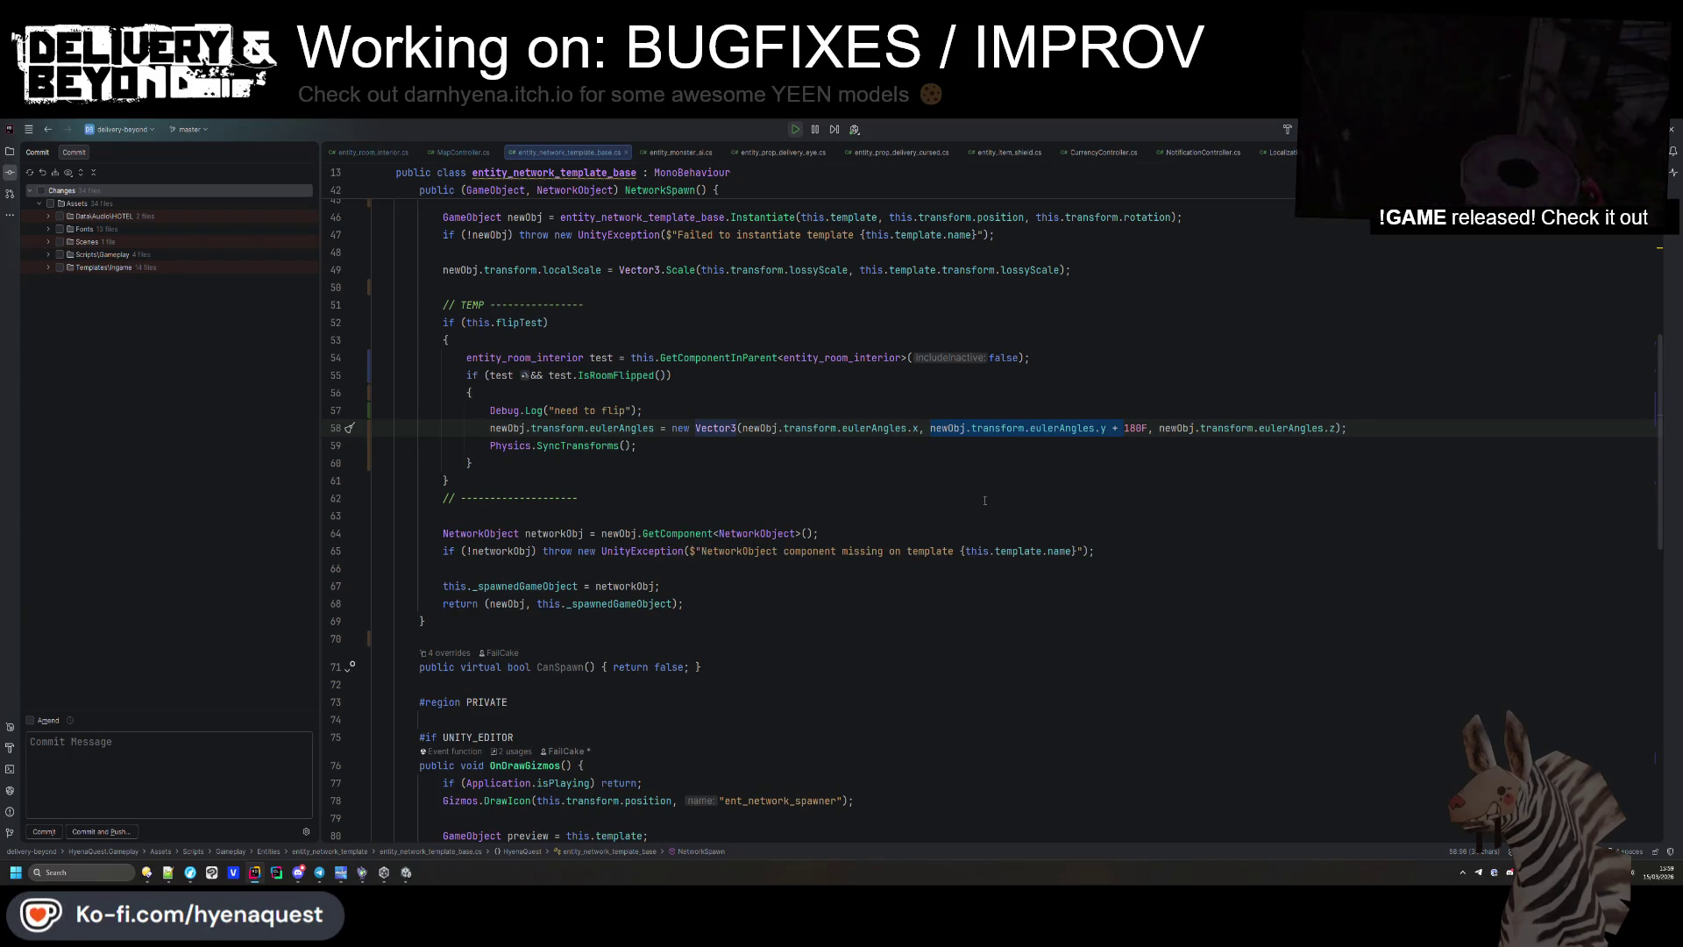
key(Delete)
key(Down)
key(Down)
key(Down)
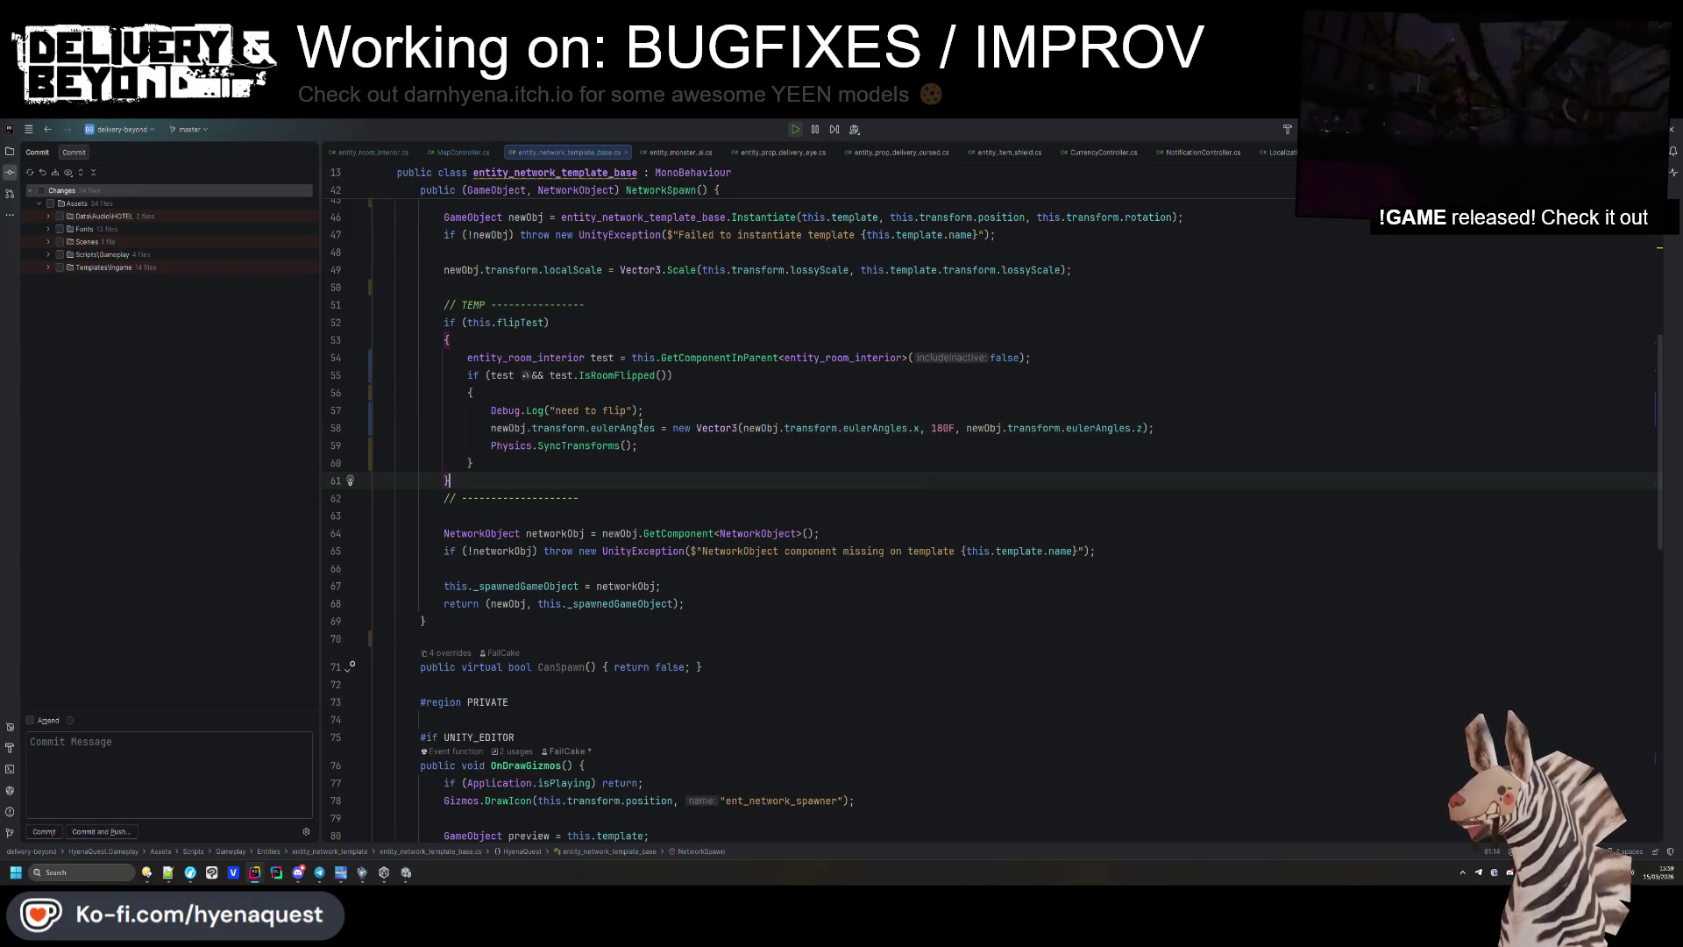
click(524, 427)
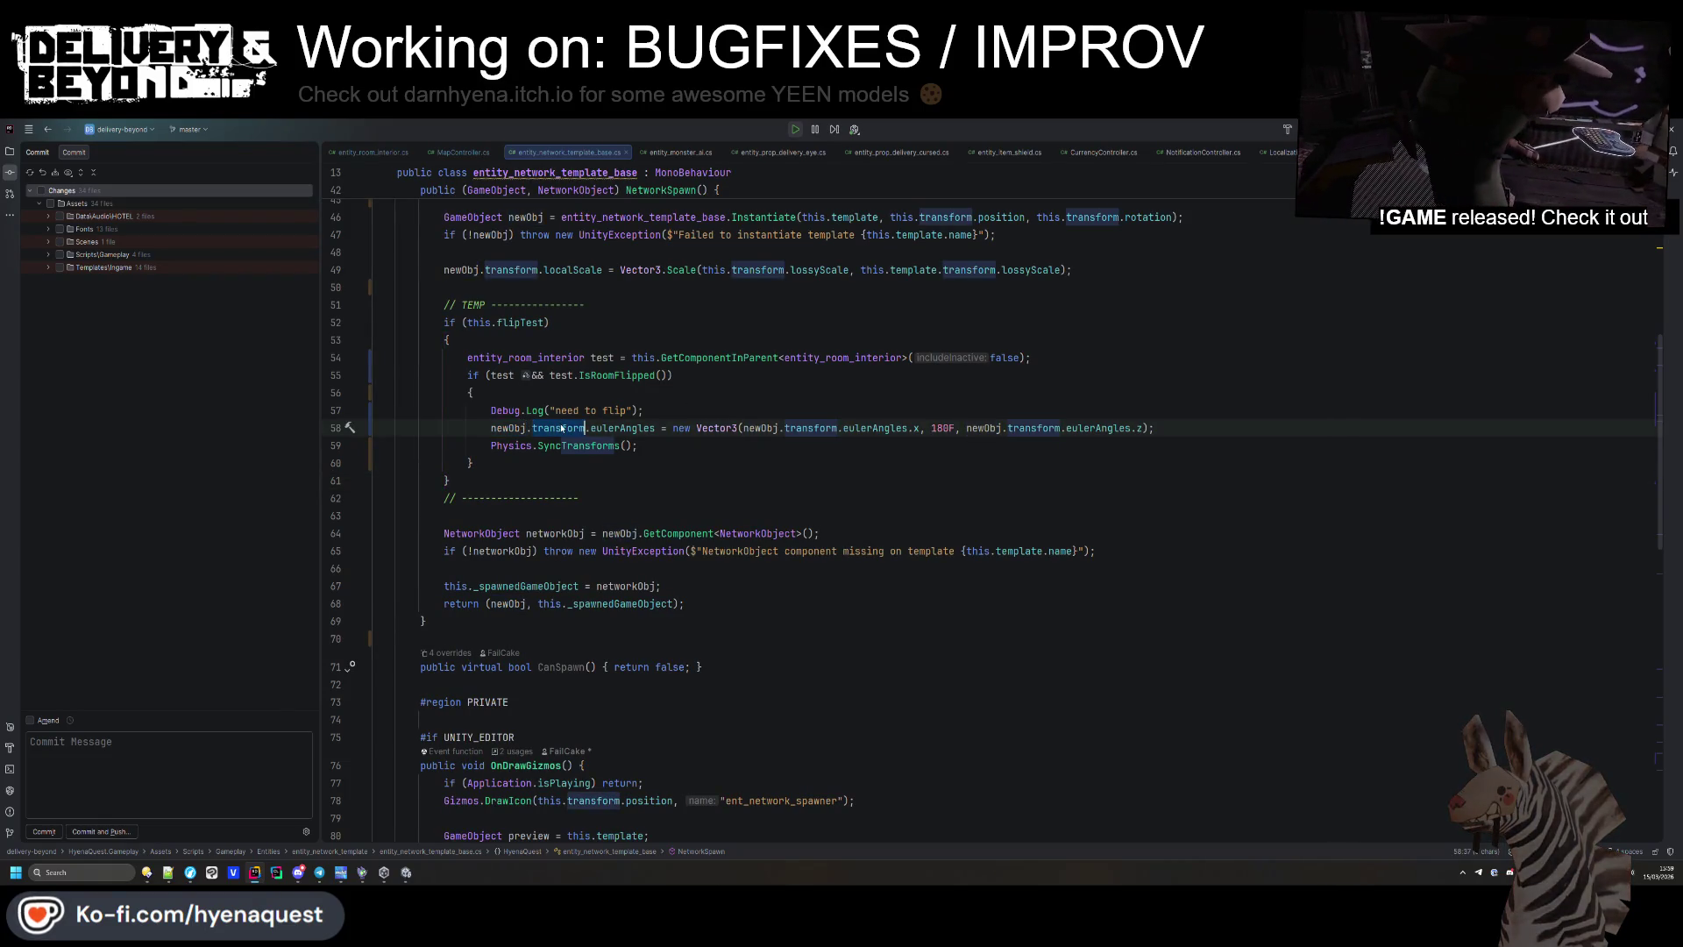
scroll(660, 519, up, 2)
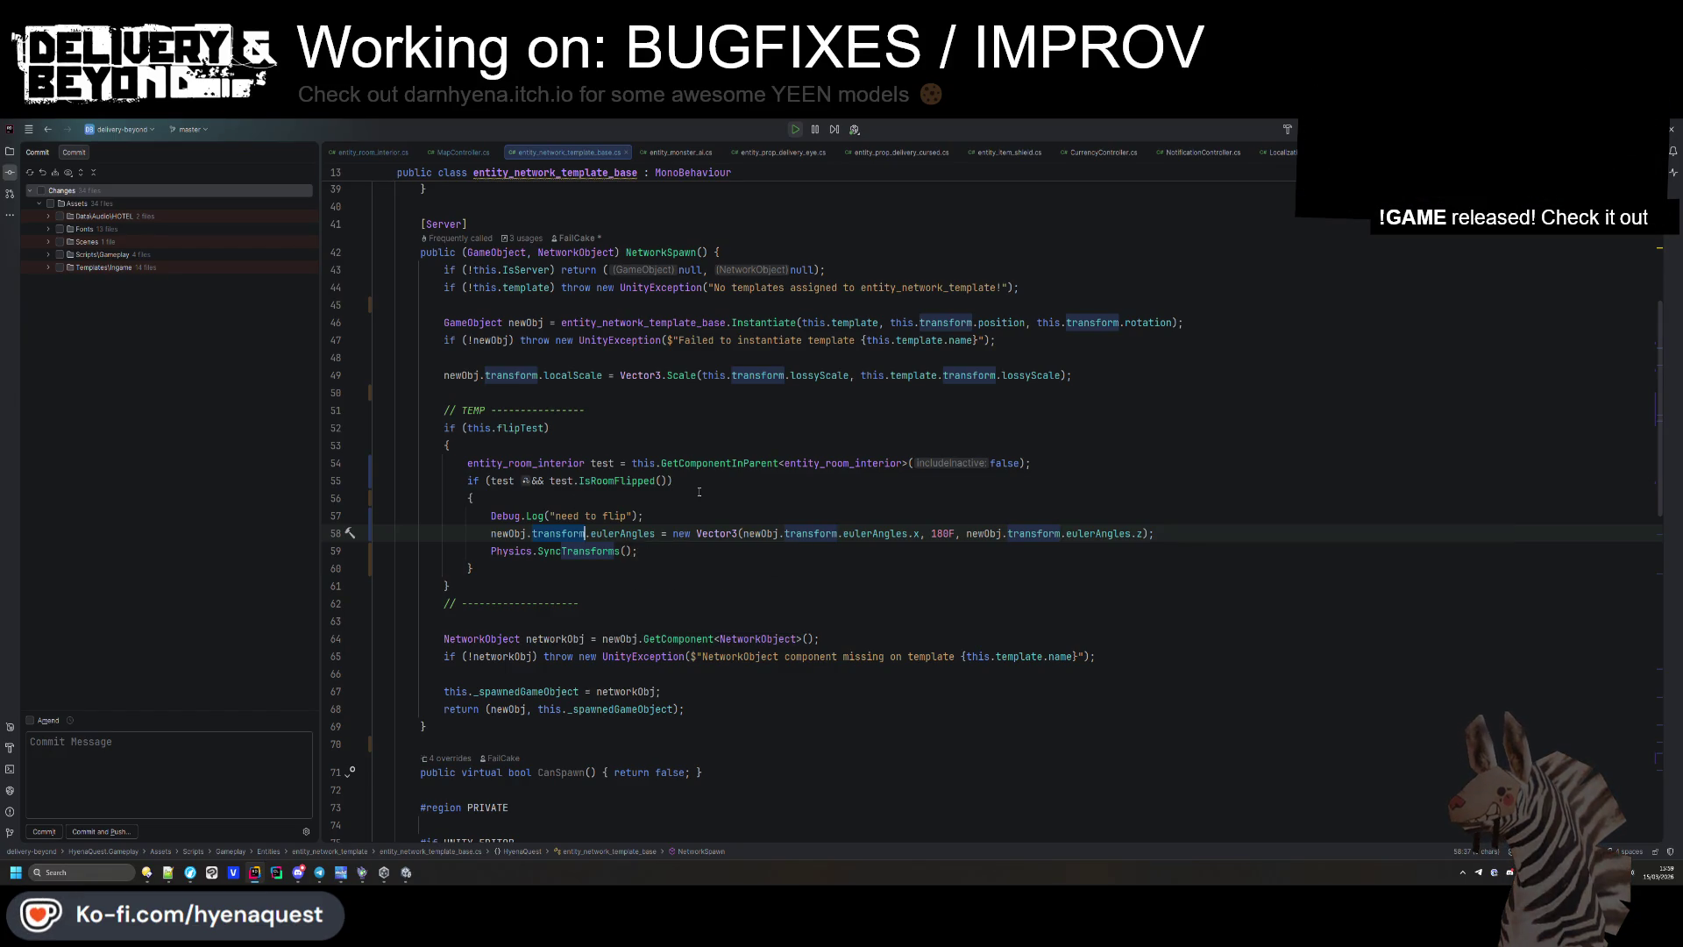
key(alt+Tab)
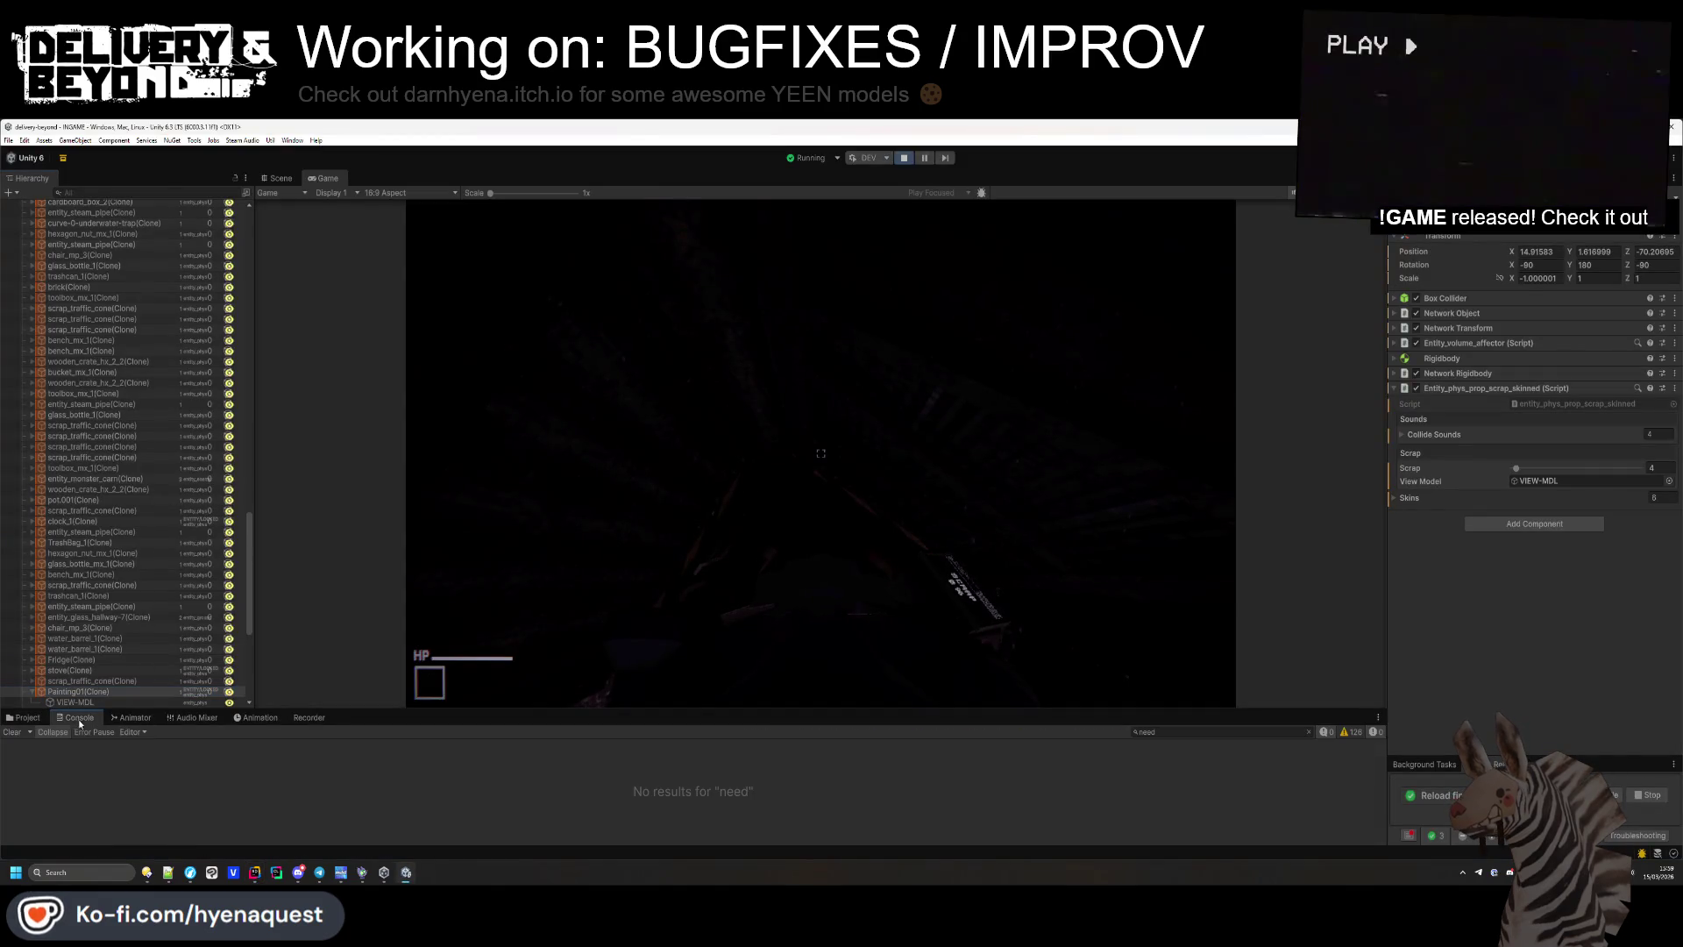
Clear the Console, select DebugController, and pick the Painting01 on the wall in the Scene view.
click(18, 732)
scroll(124, 456, up, 20)
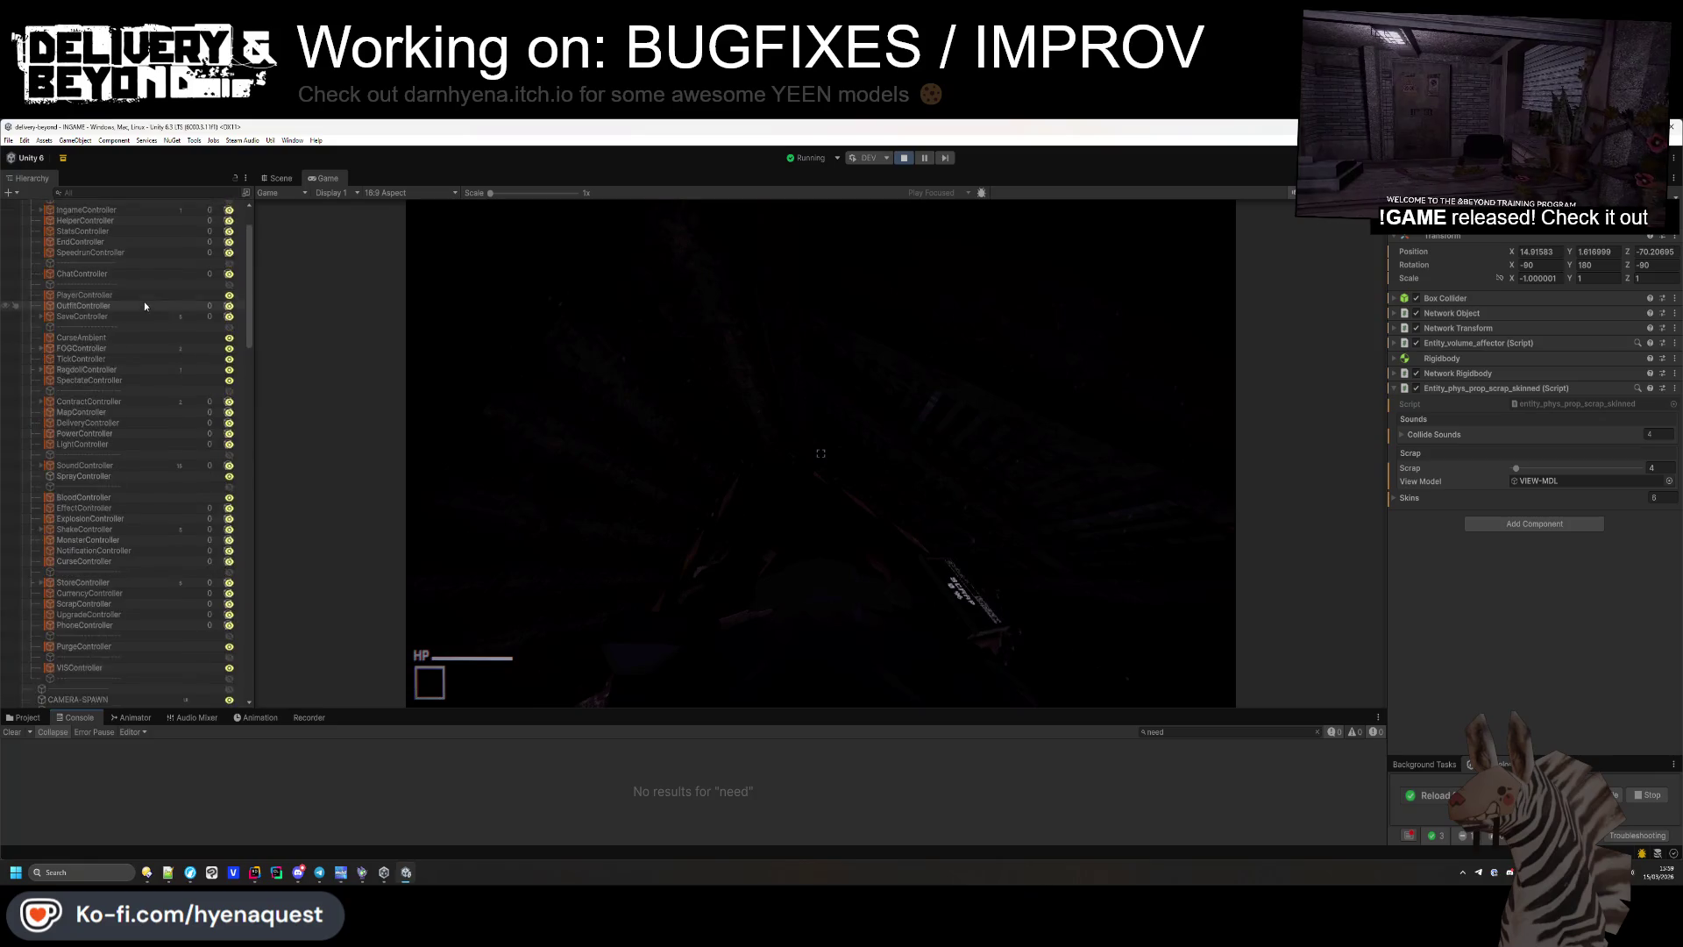
click(114, 226)
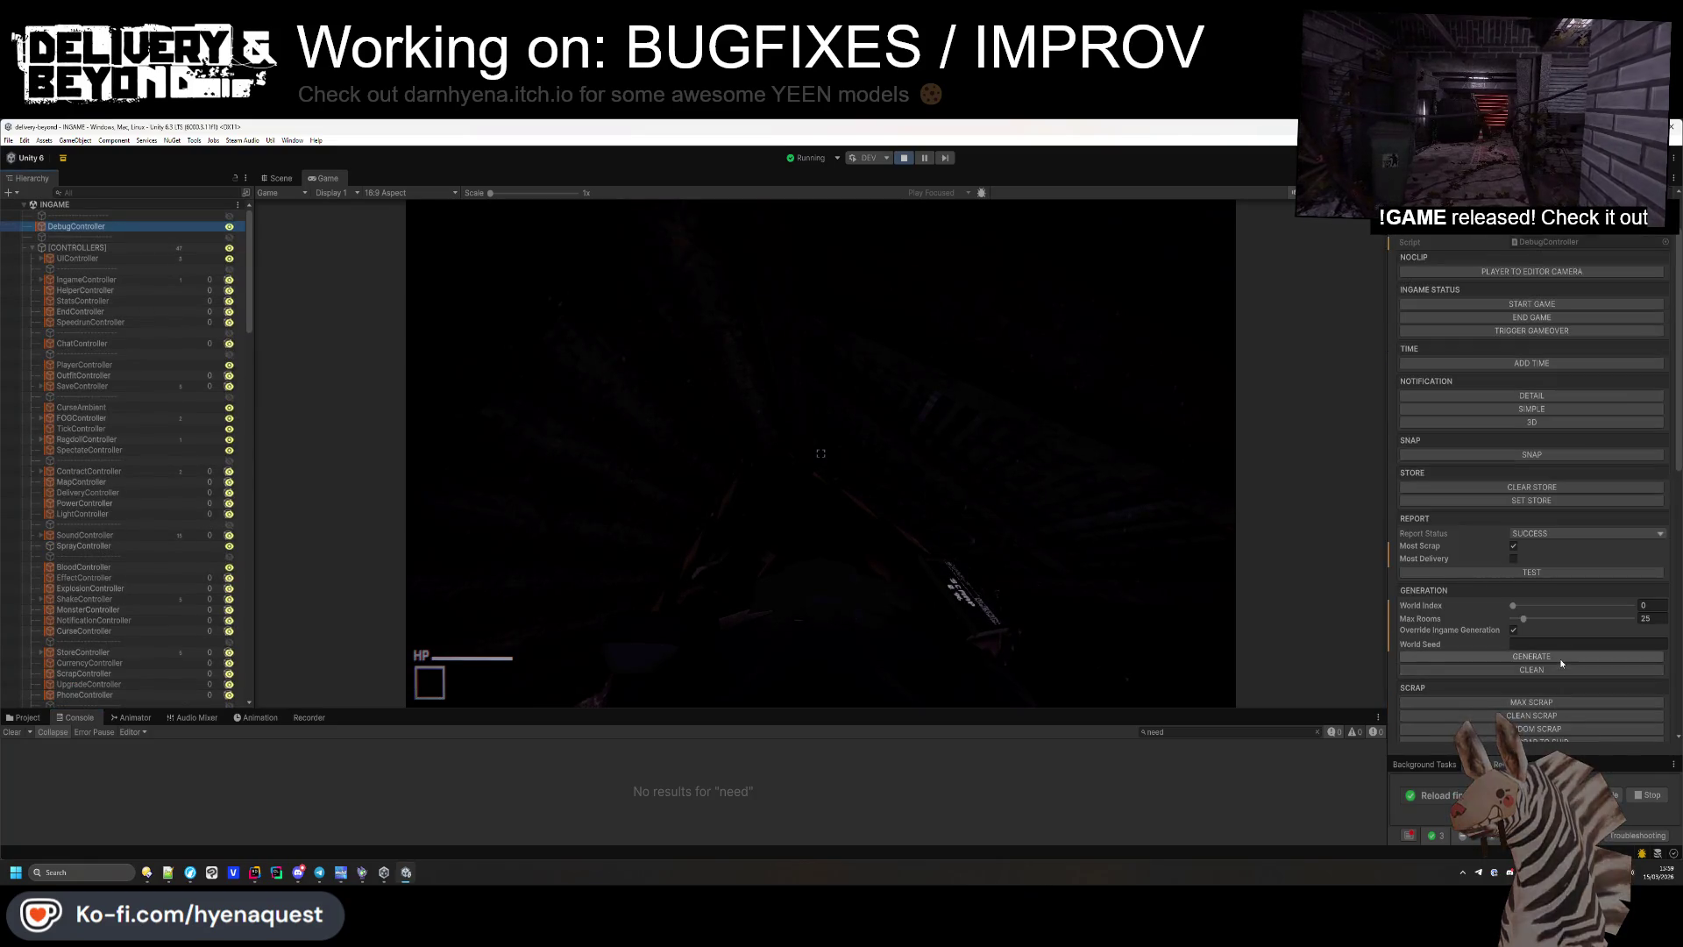
click(279, 178)
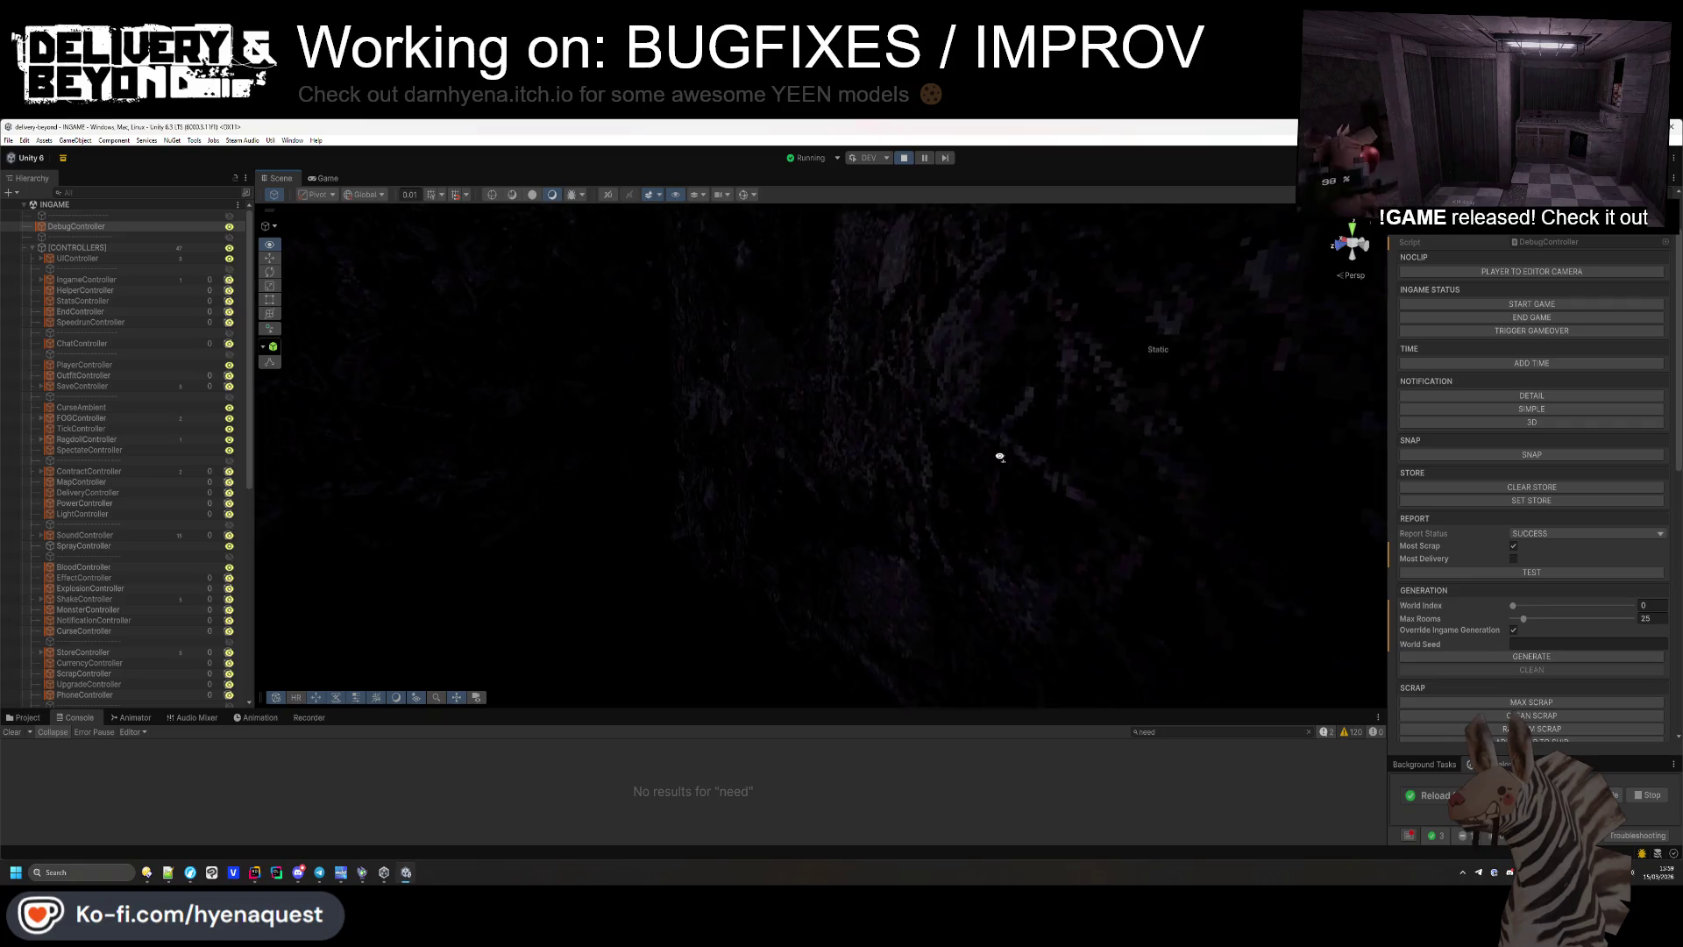
mouse_move(943, 656)
mouse_down()
mouse_move(731, 670)
mouse_move(992, 678)
mouse_move(1057, 653)
mouse_move(1120, 625)
mouse_move(1122, 516)
mouse_move(619, 387)
mouse_move(424, 439)
mouse_move(851, 439)
mouse_up()
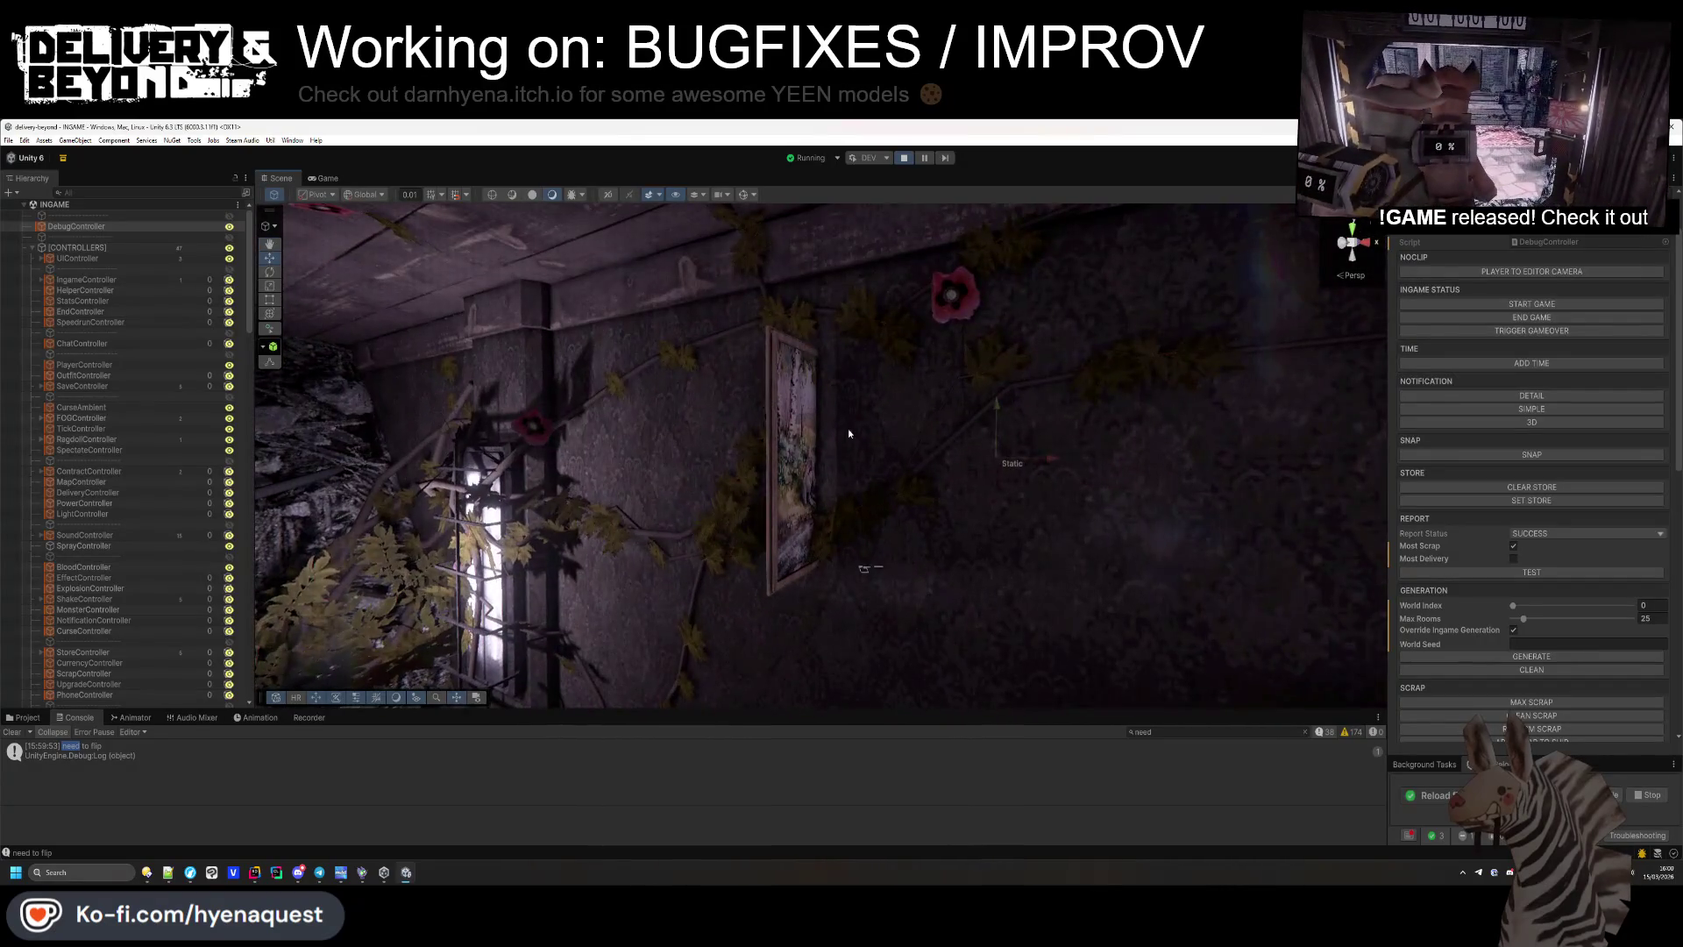
click(801, 440)
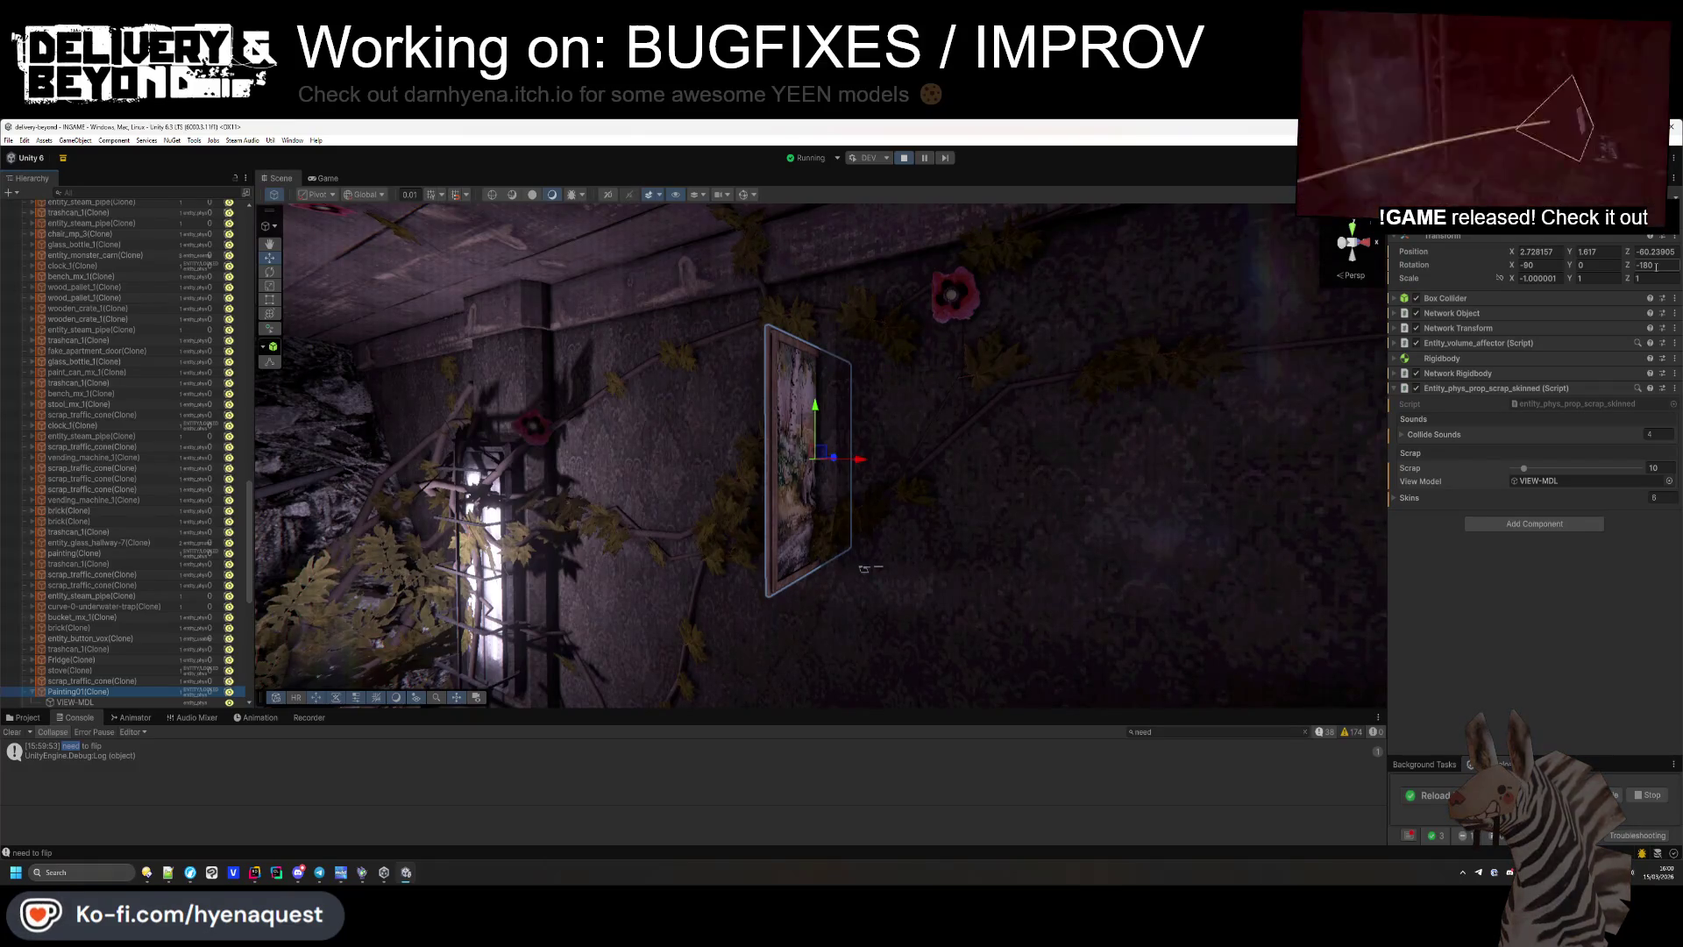
click(256, 872)
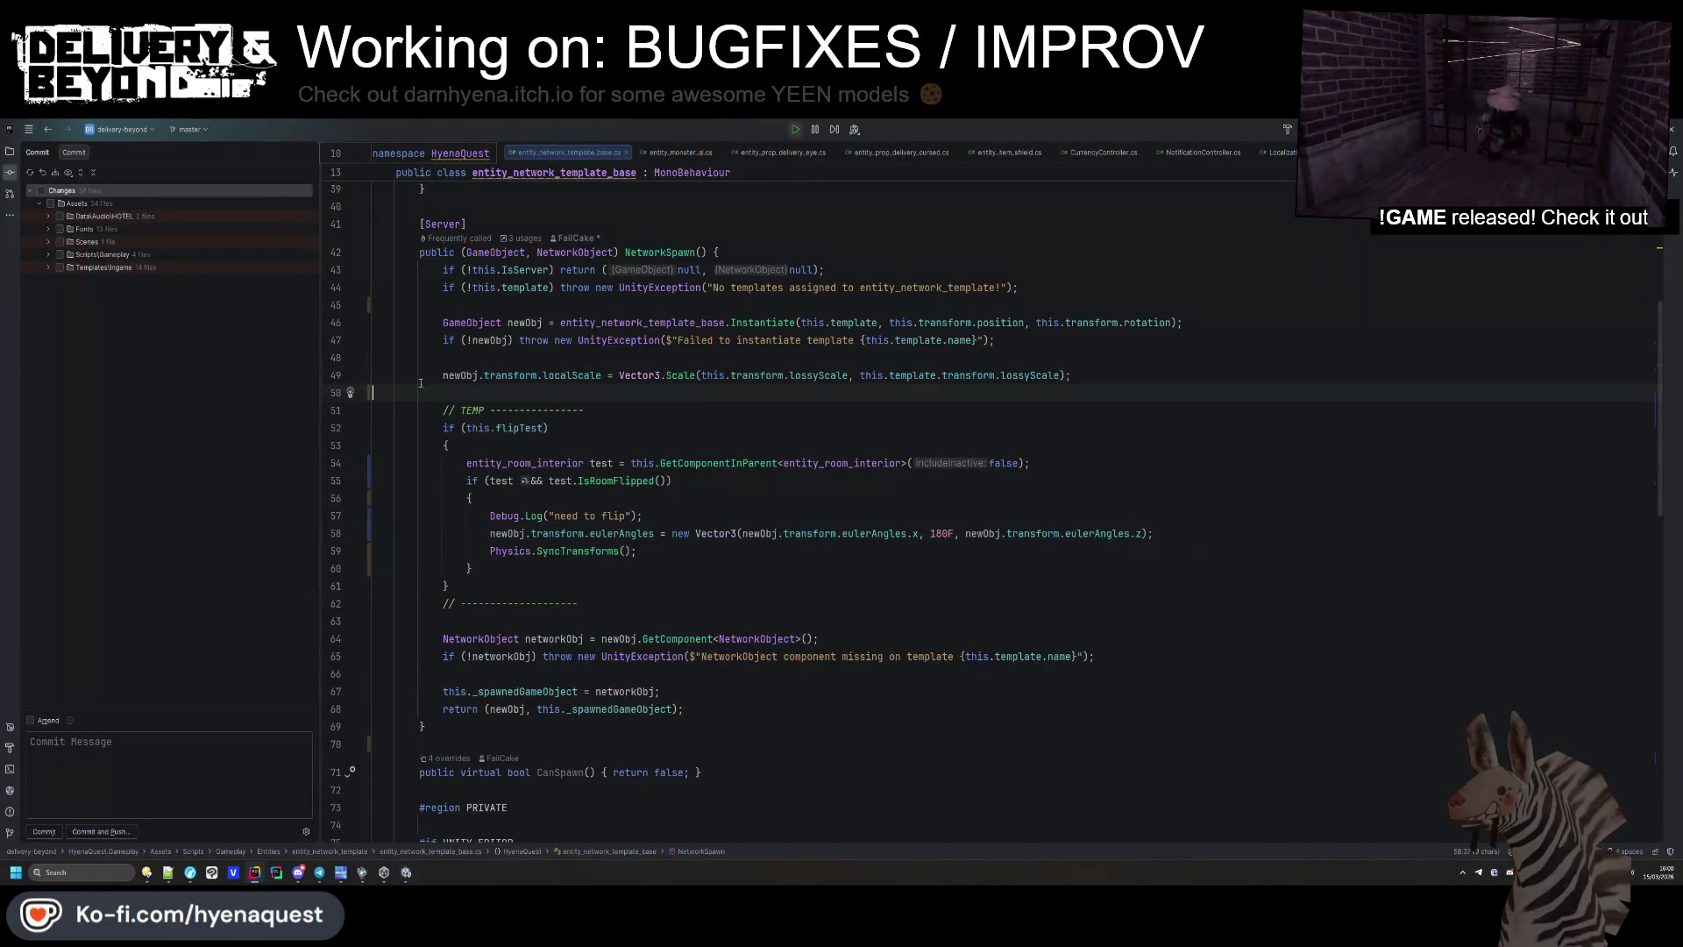
Move the localScale statement below the TEMP block and remove the extra blank line.
key(ctrl+x)
click(593, 591)
key(ctrl+v)
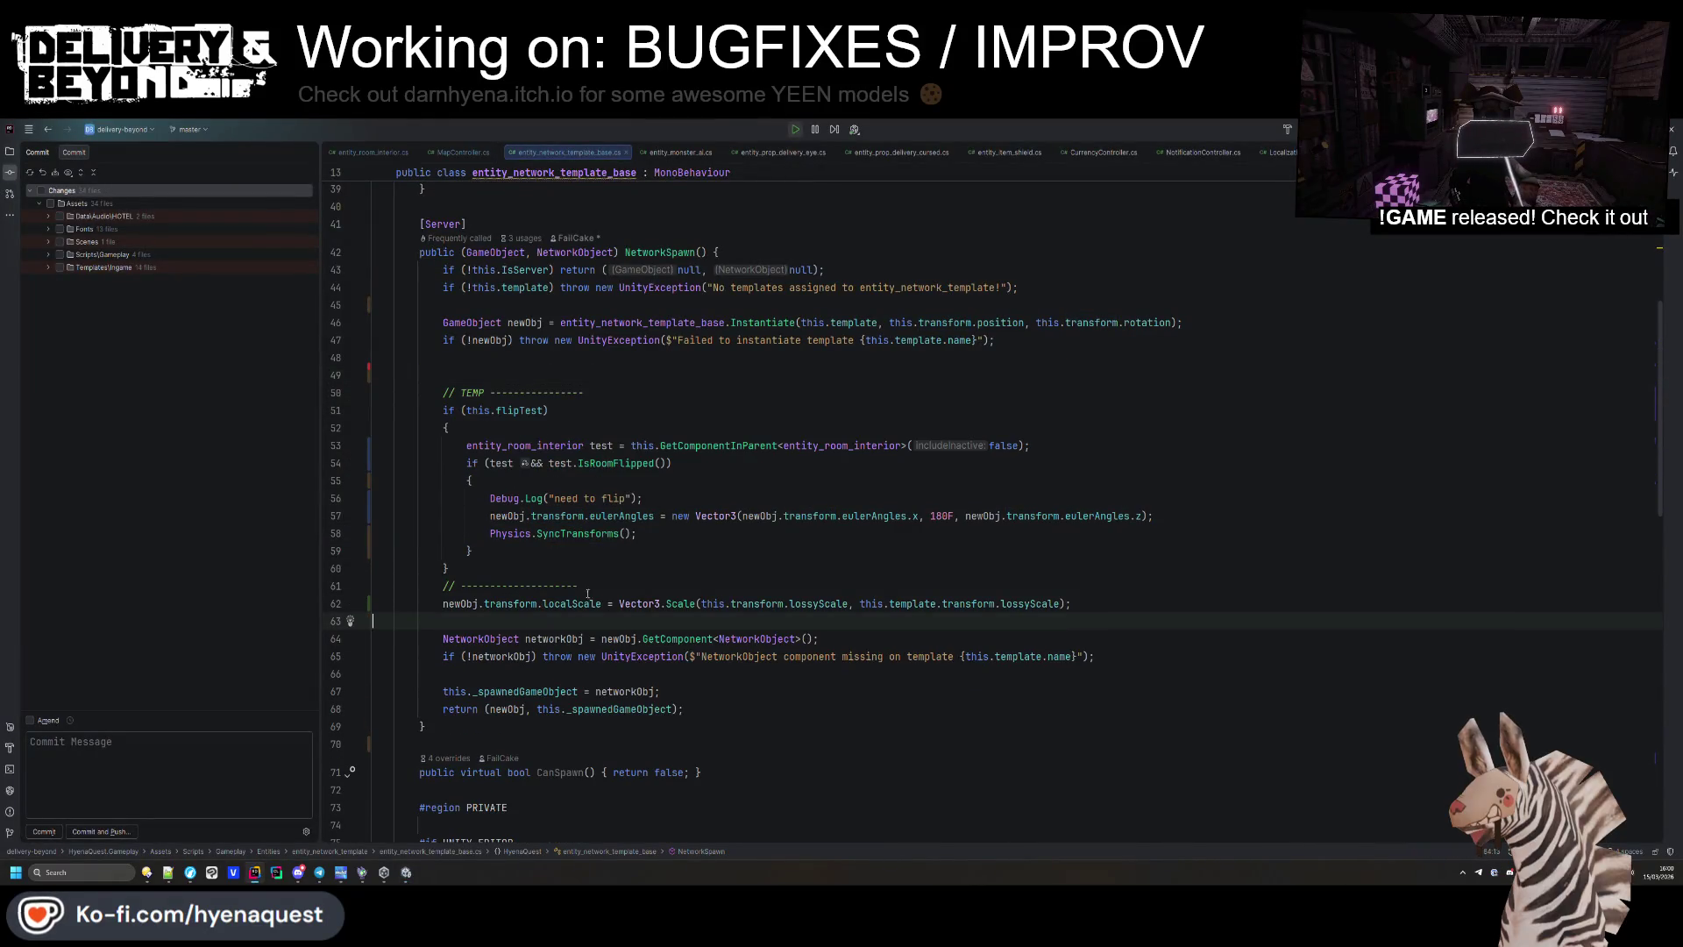
key(alt+Tab)
key(alt+Tab)
click(717, 565)
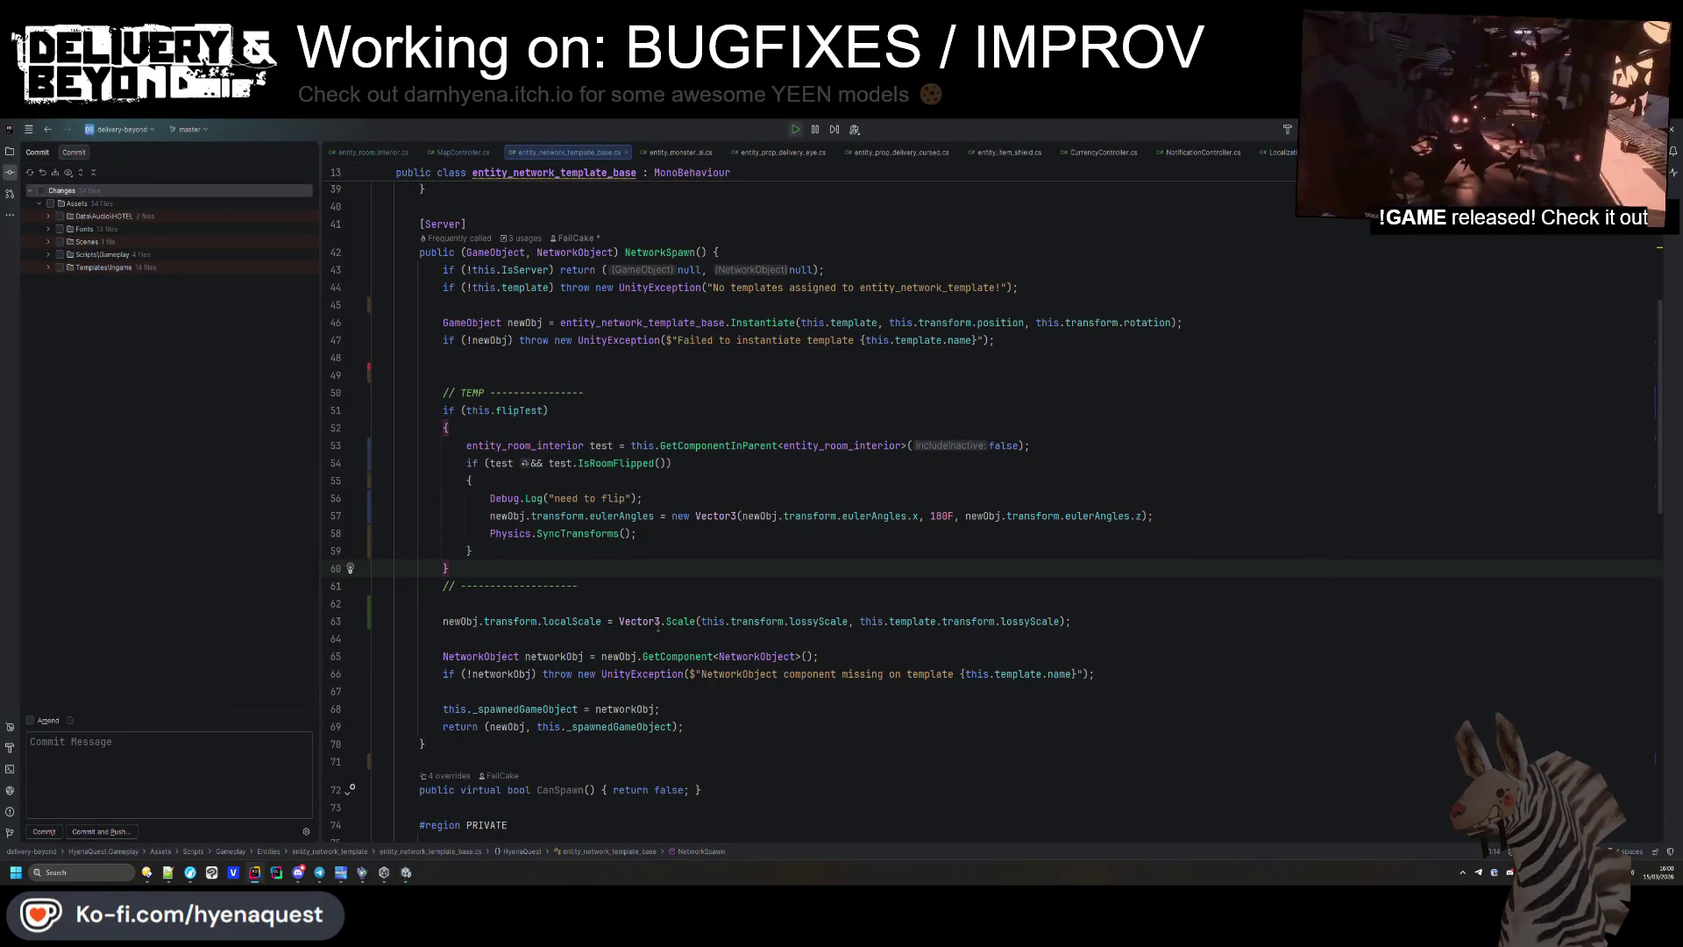
click(553, 364)
key(Delete)
Put the localScale line back at line 49 and switch line 58 to localEulerAngles.
right_click(561, 372)
key(Escape)
key(ctrl+z)
key(ctrl+z)
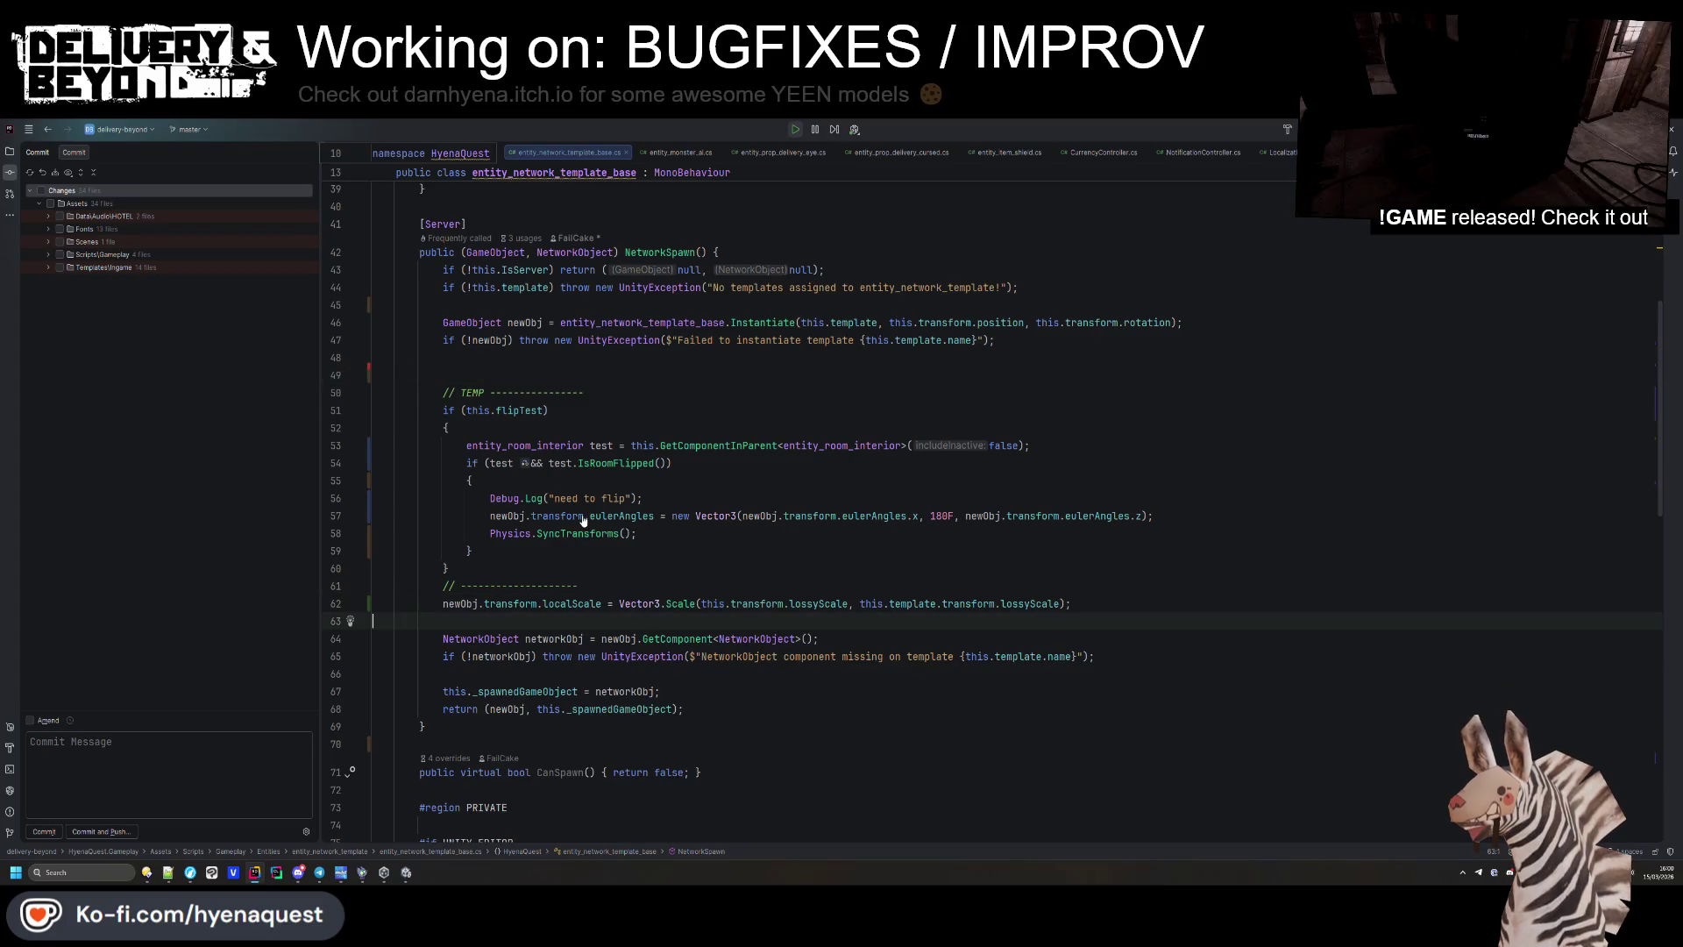
key(ctrl+z)
key(ctrl+v)
double_click(604, 533)
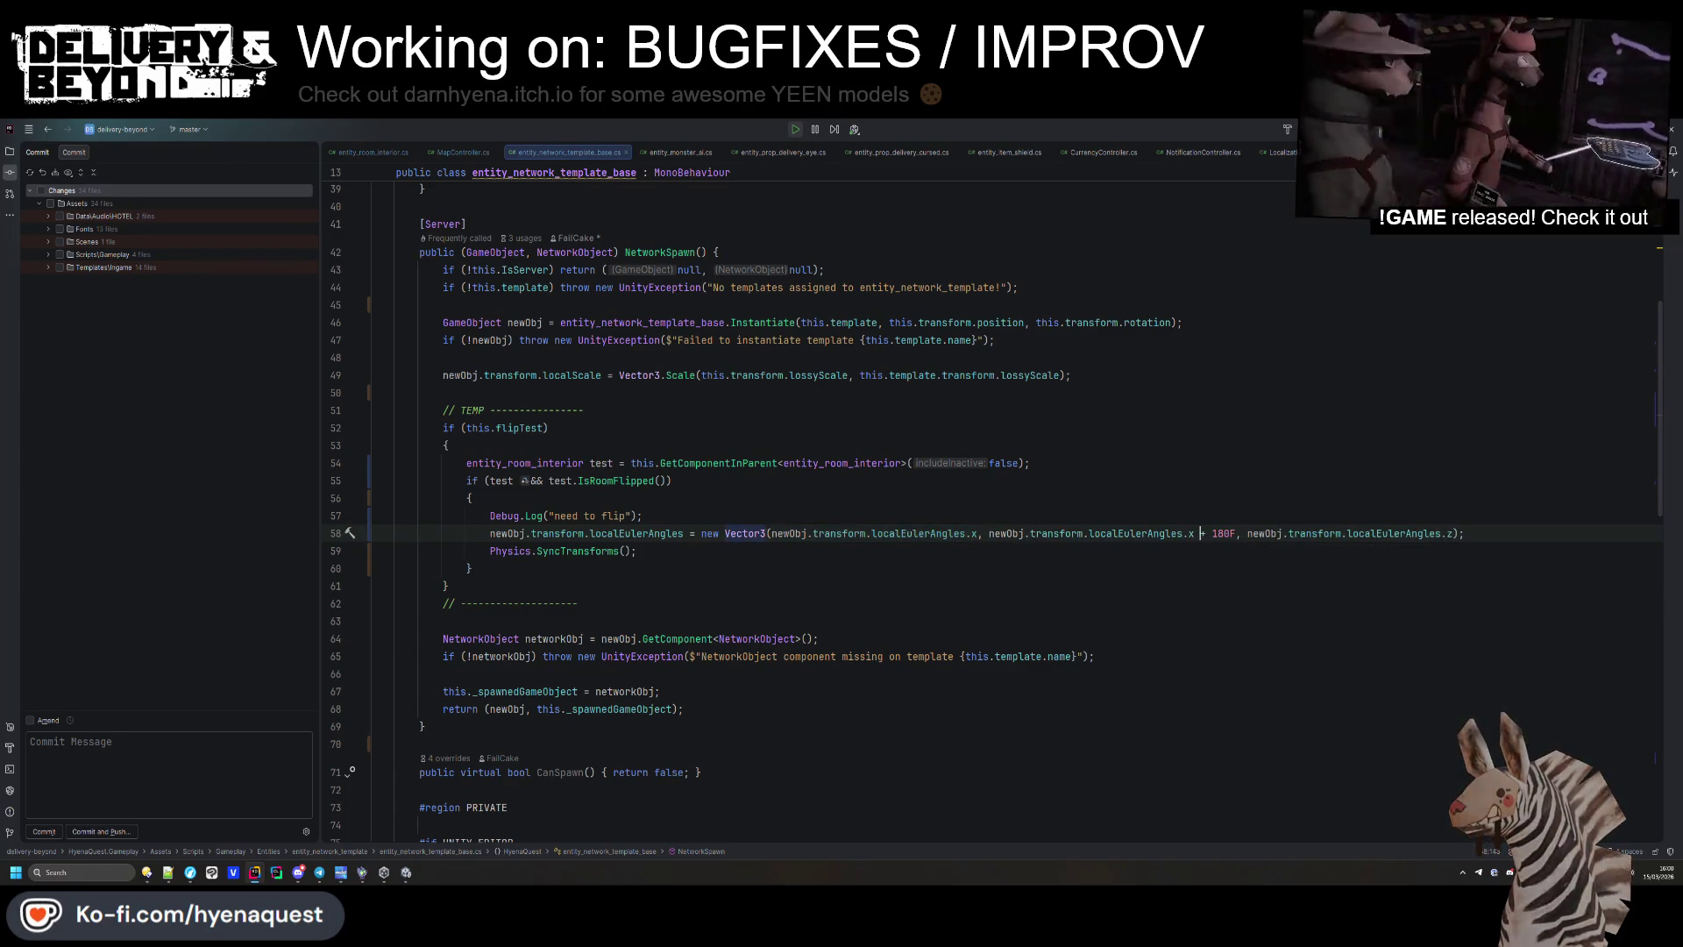
key(alt+Tab)
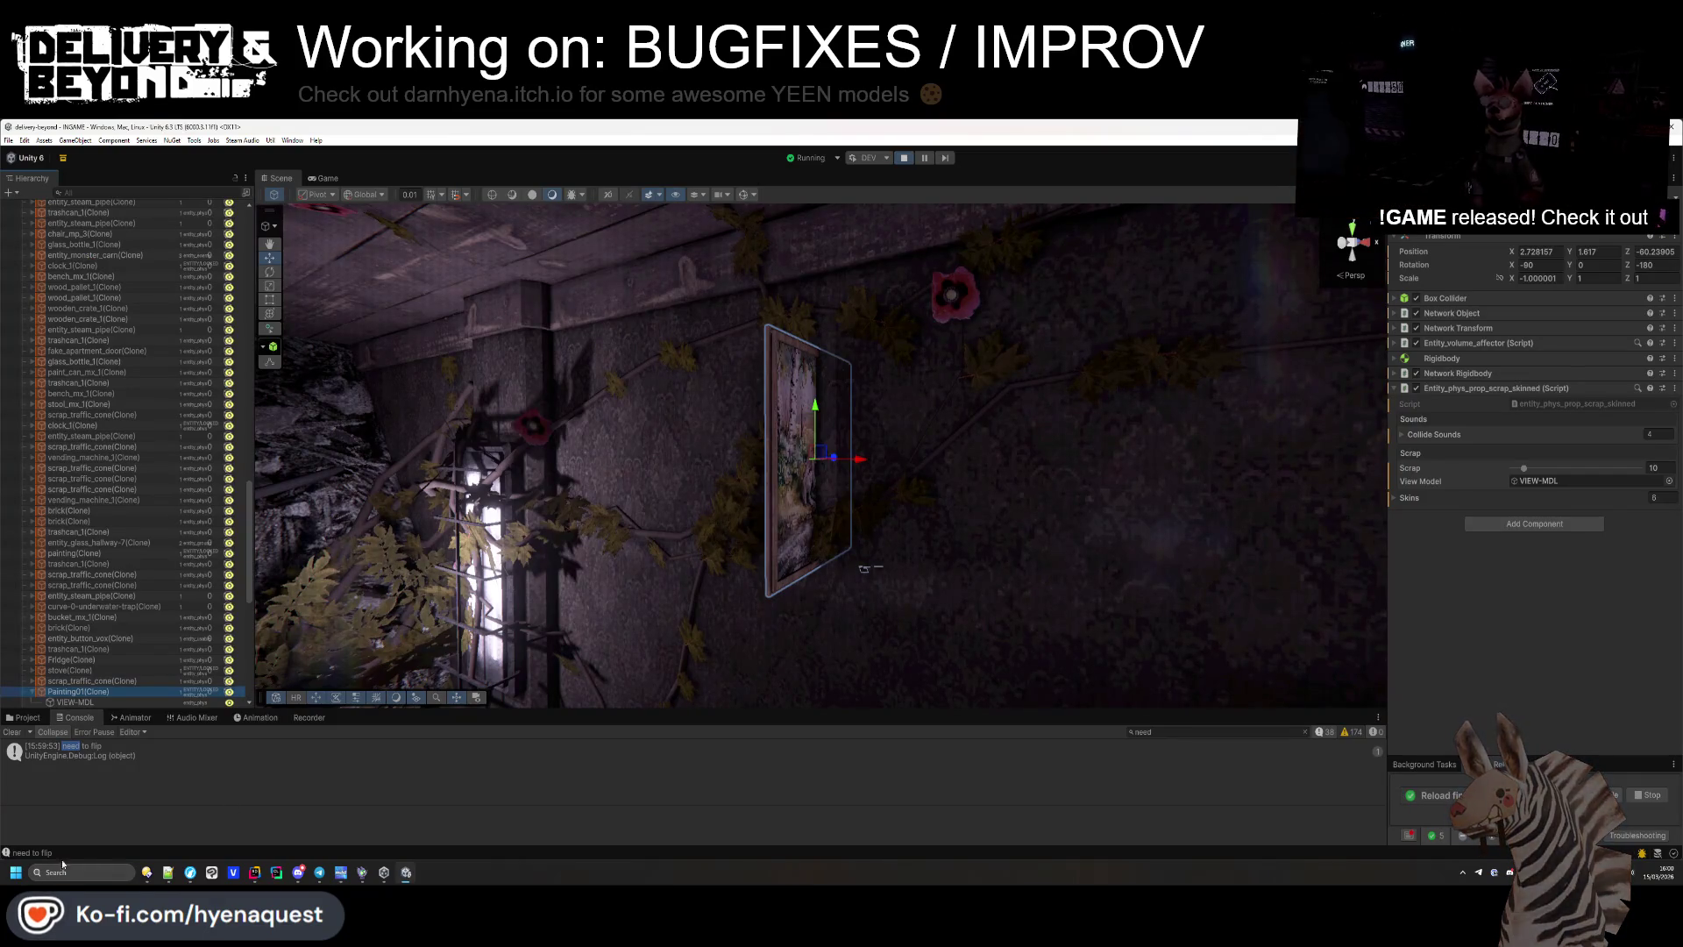
Clear the Console, select DebugController, and regenerate the level.
click(7, 732)
scroll(99, 442, up, 15)
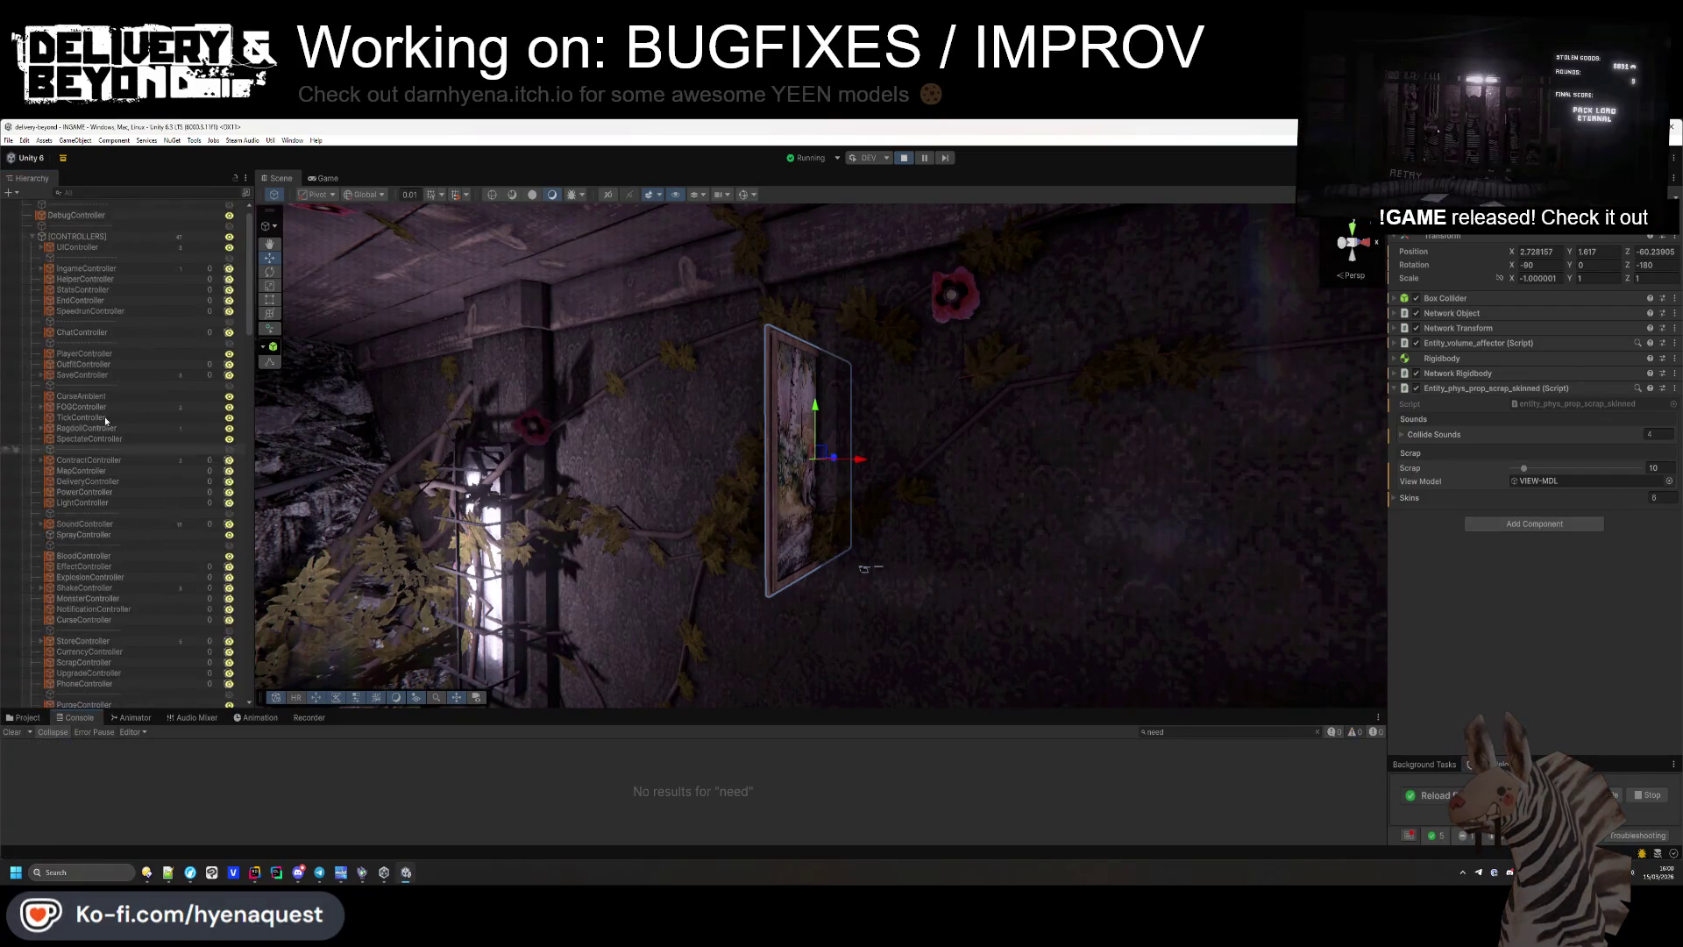
click(76, 226)
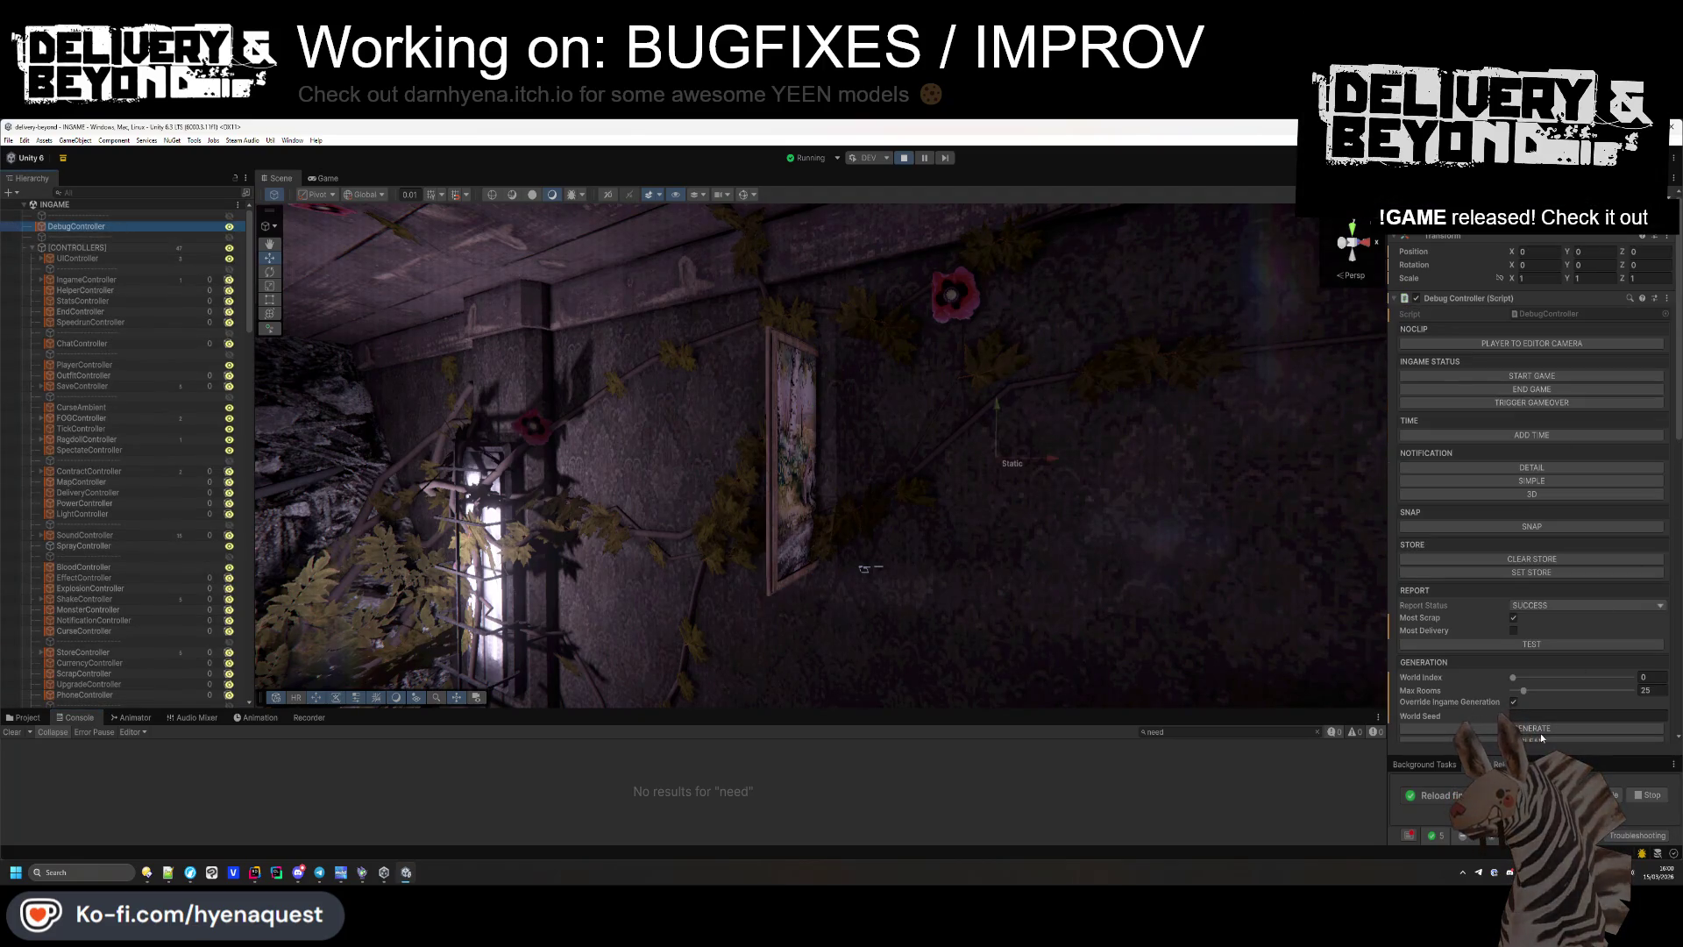
click(1518, 726)
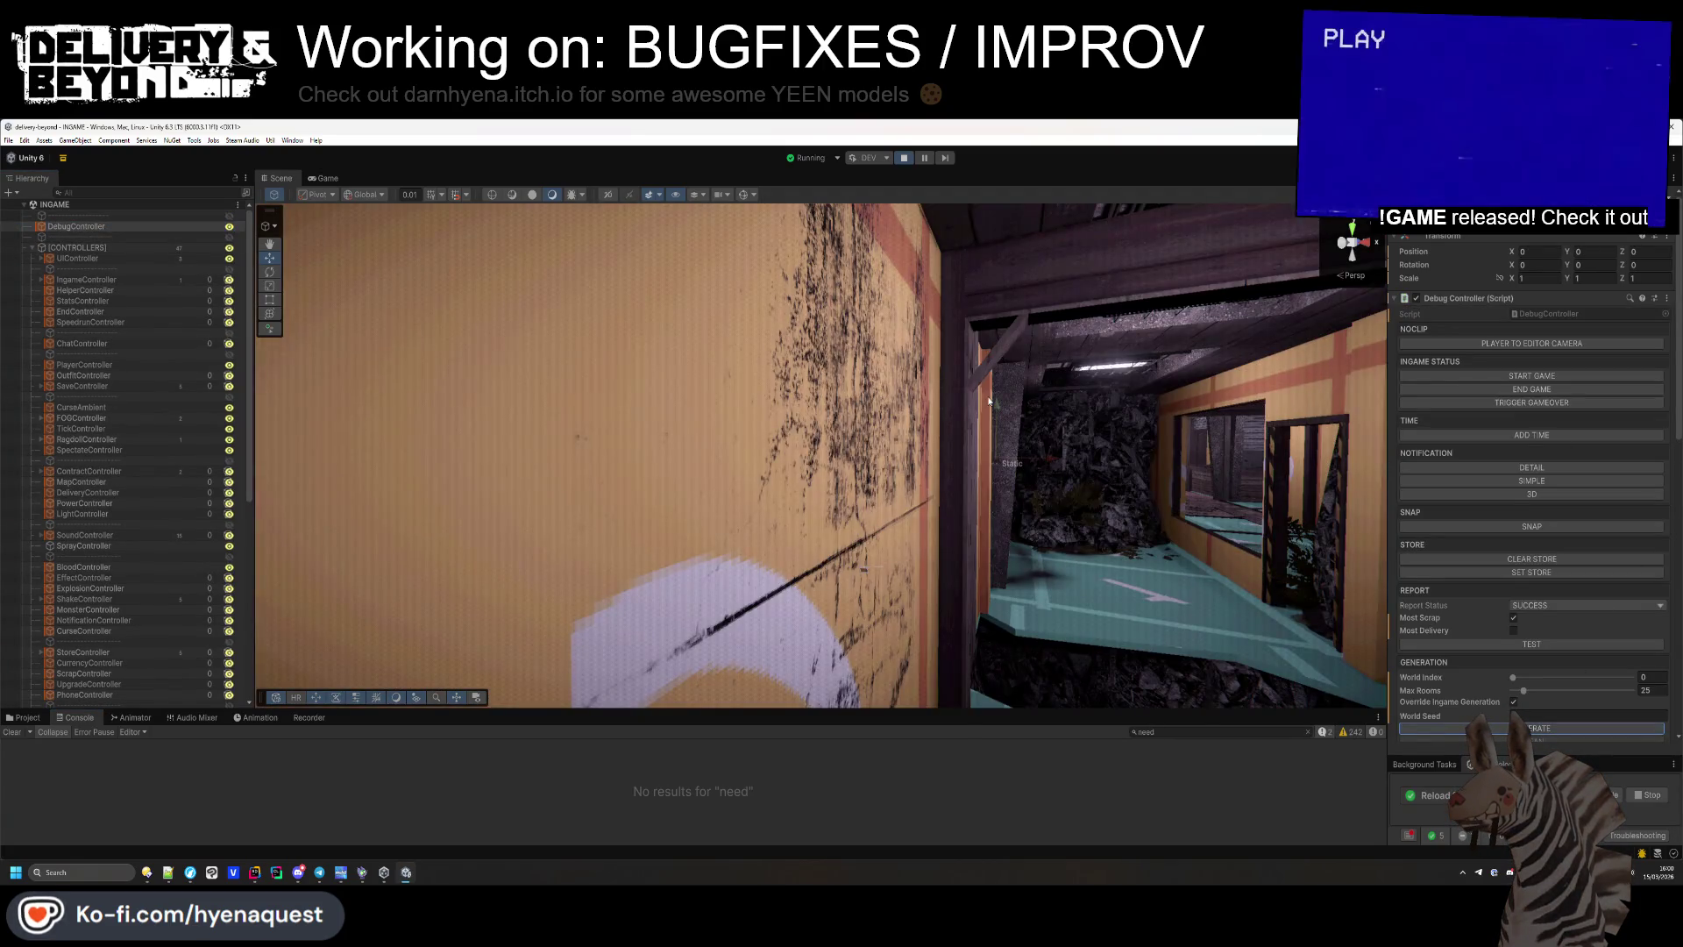
Fly through the level and inspect the wall painting and the kitchen Painting02.
mouse_move(989, 402)
mouse_down()
mouse_move(1026, 567)
mouse_move(825, 592)
mouse_move(749, 646)
mouse_move(977, 575)
mouse_move(1183, 564)
mouse_move(1174, 517)
mouse_move(1139, 541)
mouse_move(950, 430)
mouse_up()
click(950, 429)
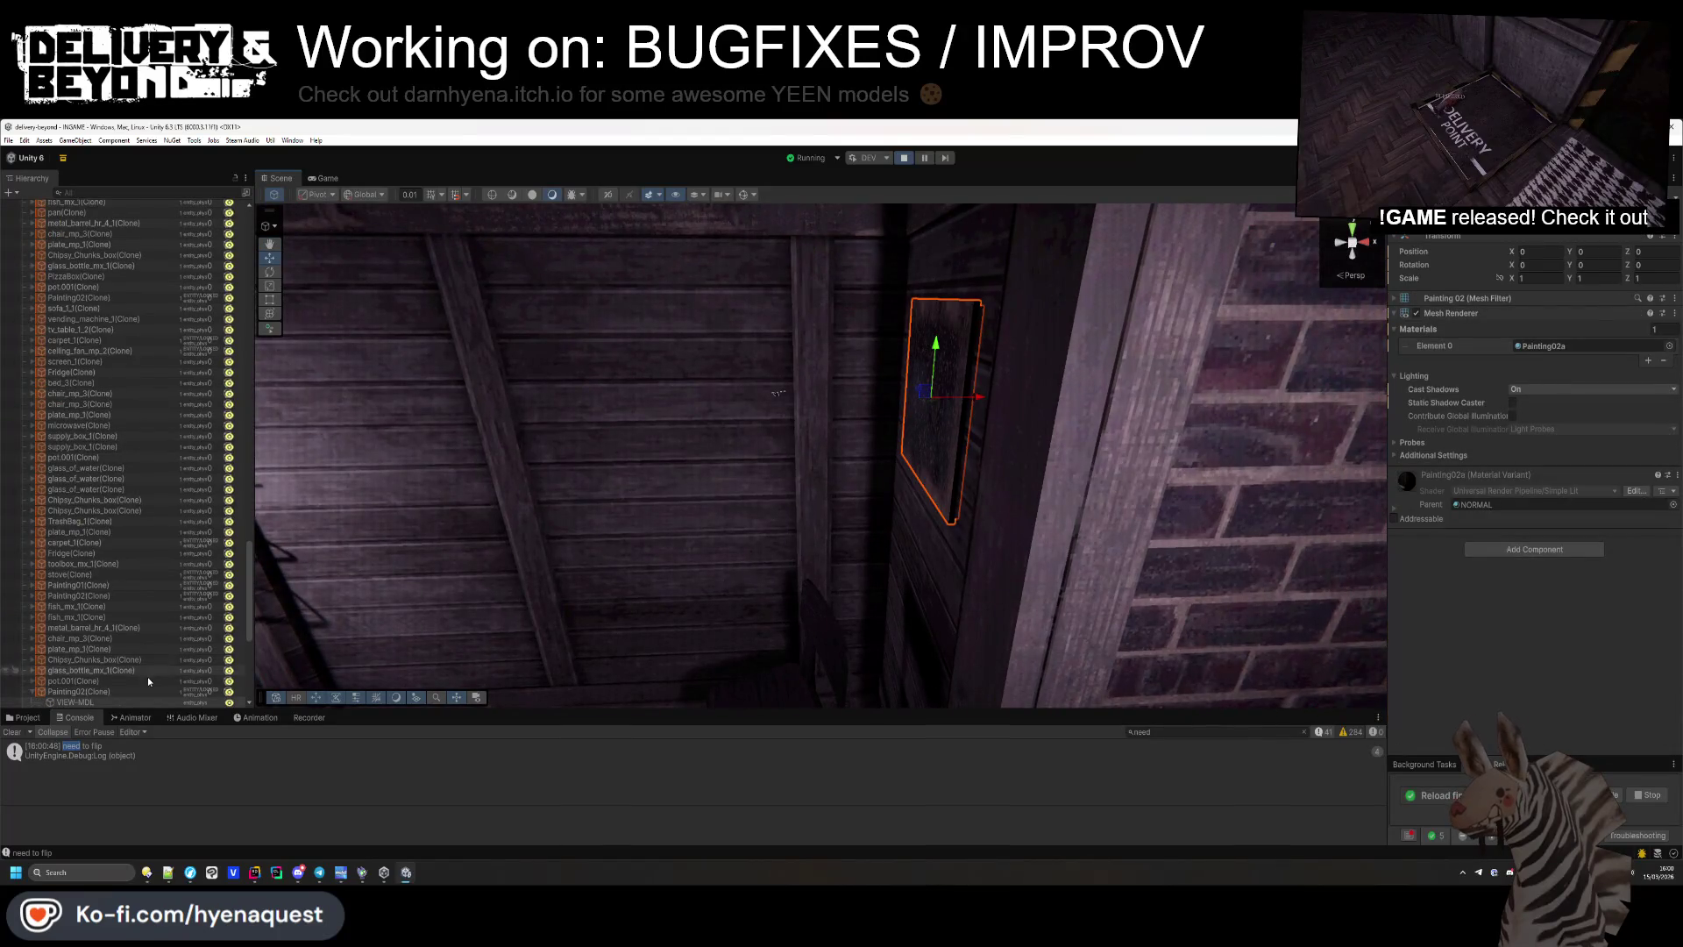
mouse_move(517, 464)
mouse_down()
mouse_move(465, 458)
mouse_move(518, 447)
mouse_up()
click(659, 439)
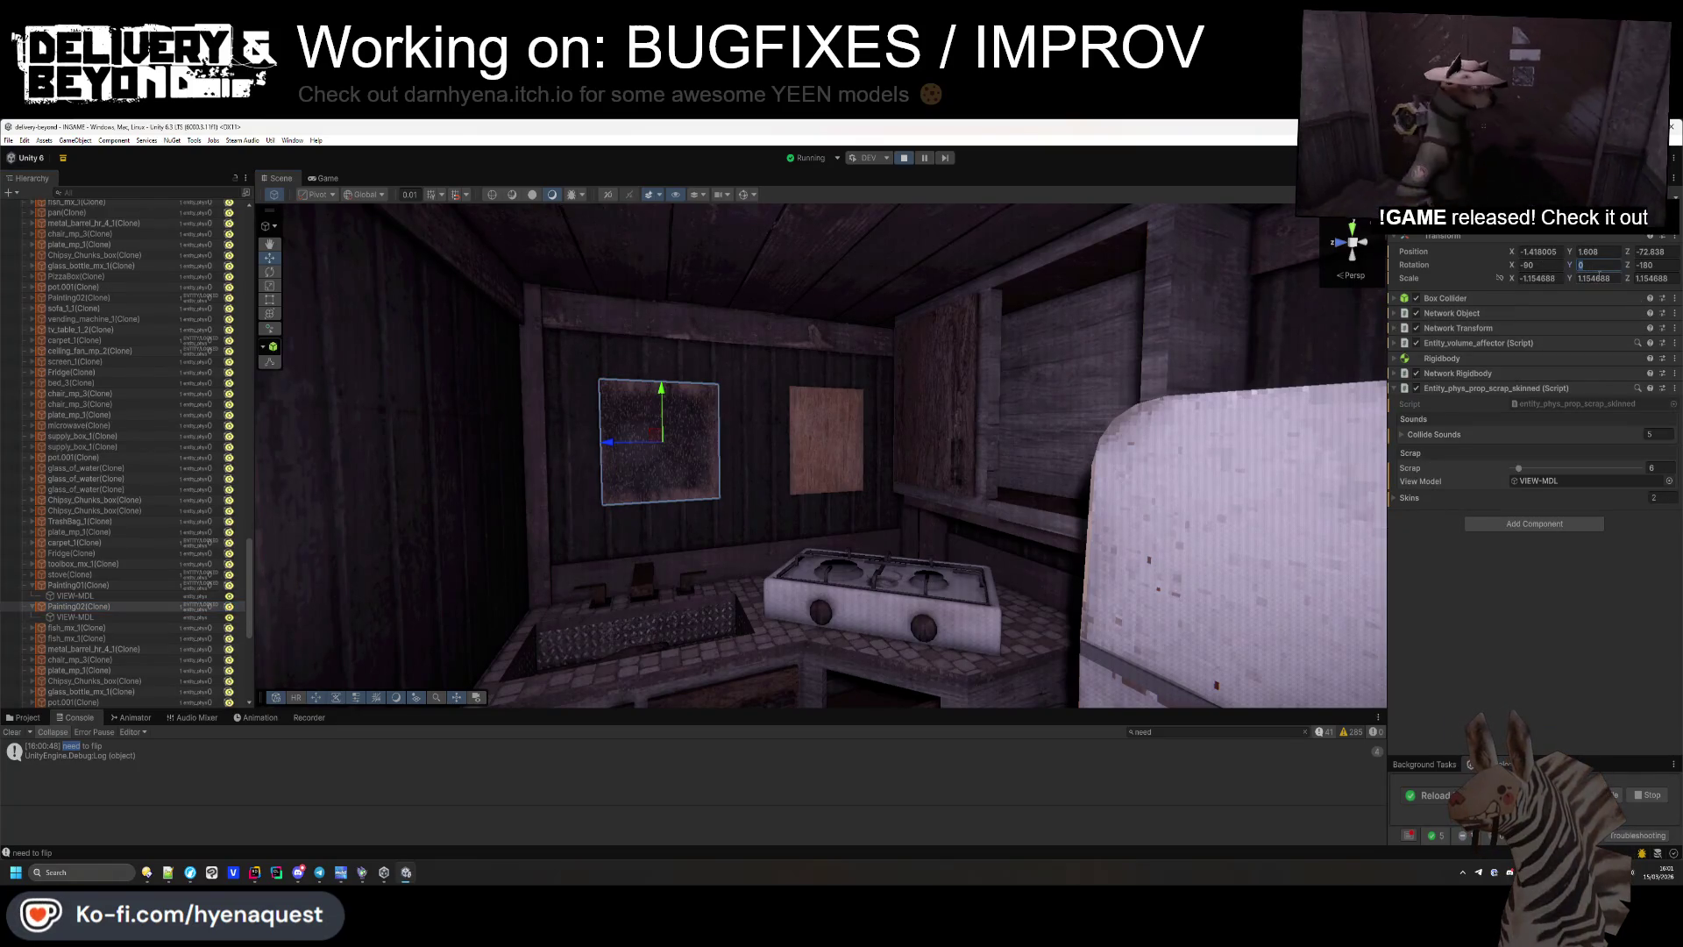
key(alt+Tab)
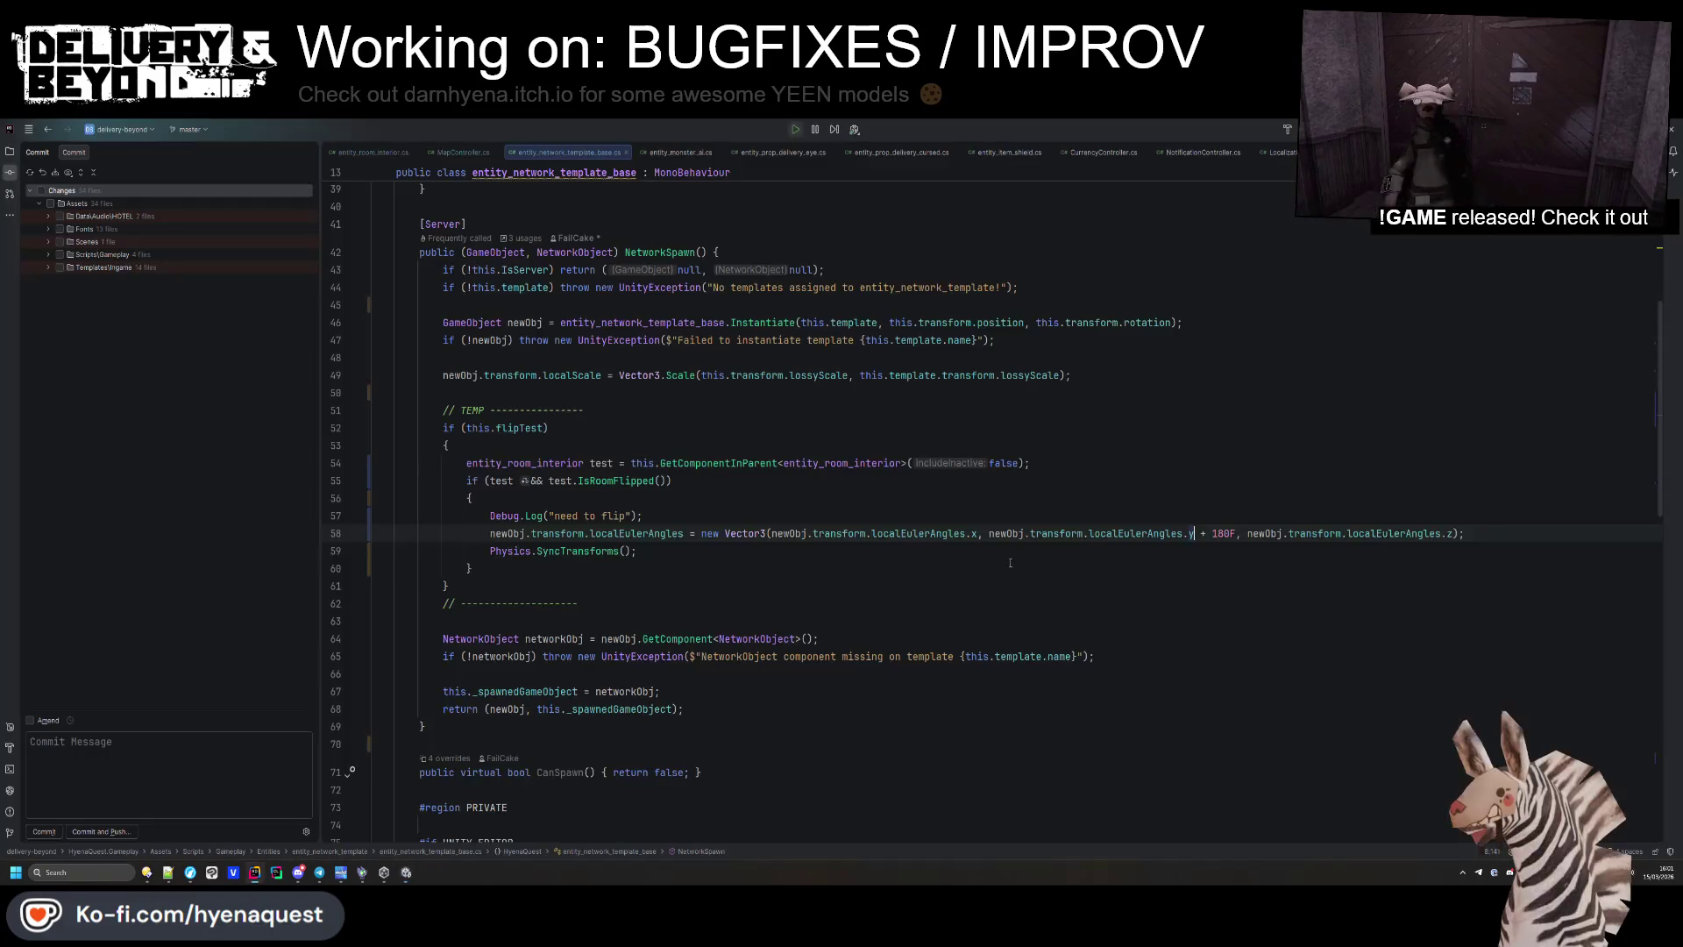
Remove the 'localEulerAngles.y +' term for a fixed 180F and delete the Physics.SyncTransforms() line.
drag(1211, 533, 1159, 532)
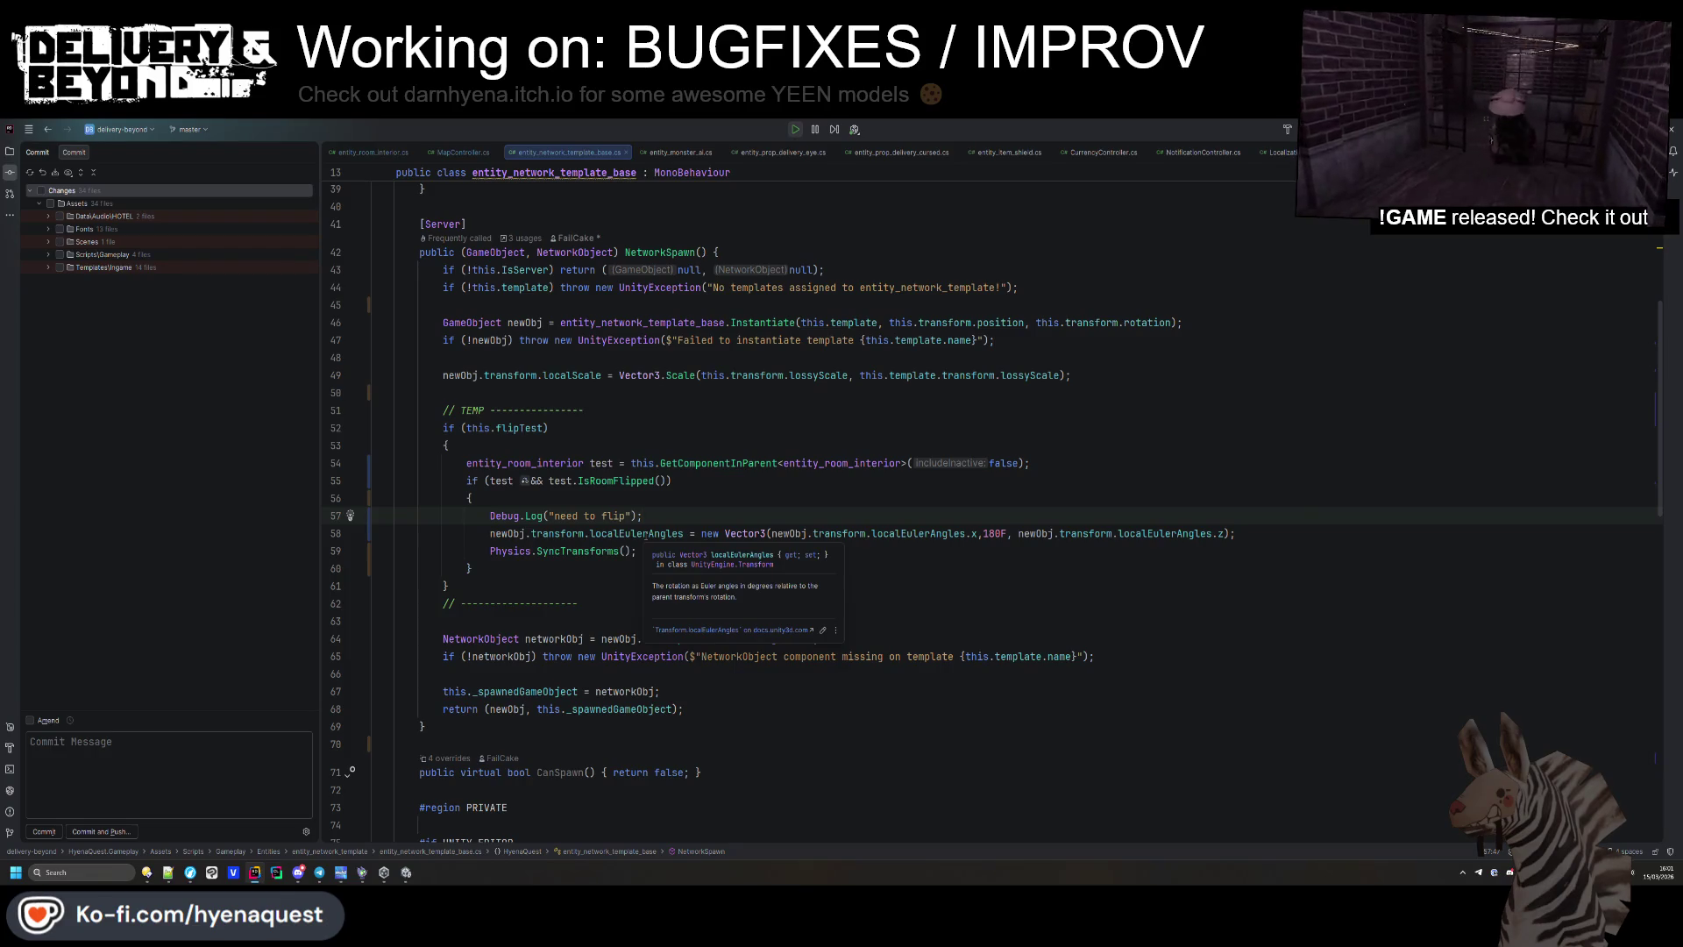
drag(638, 551, 321, 537)
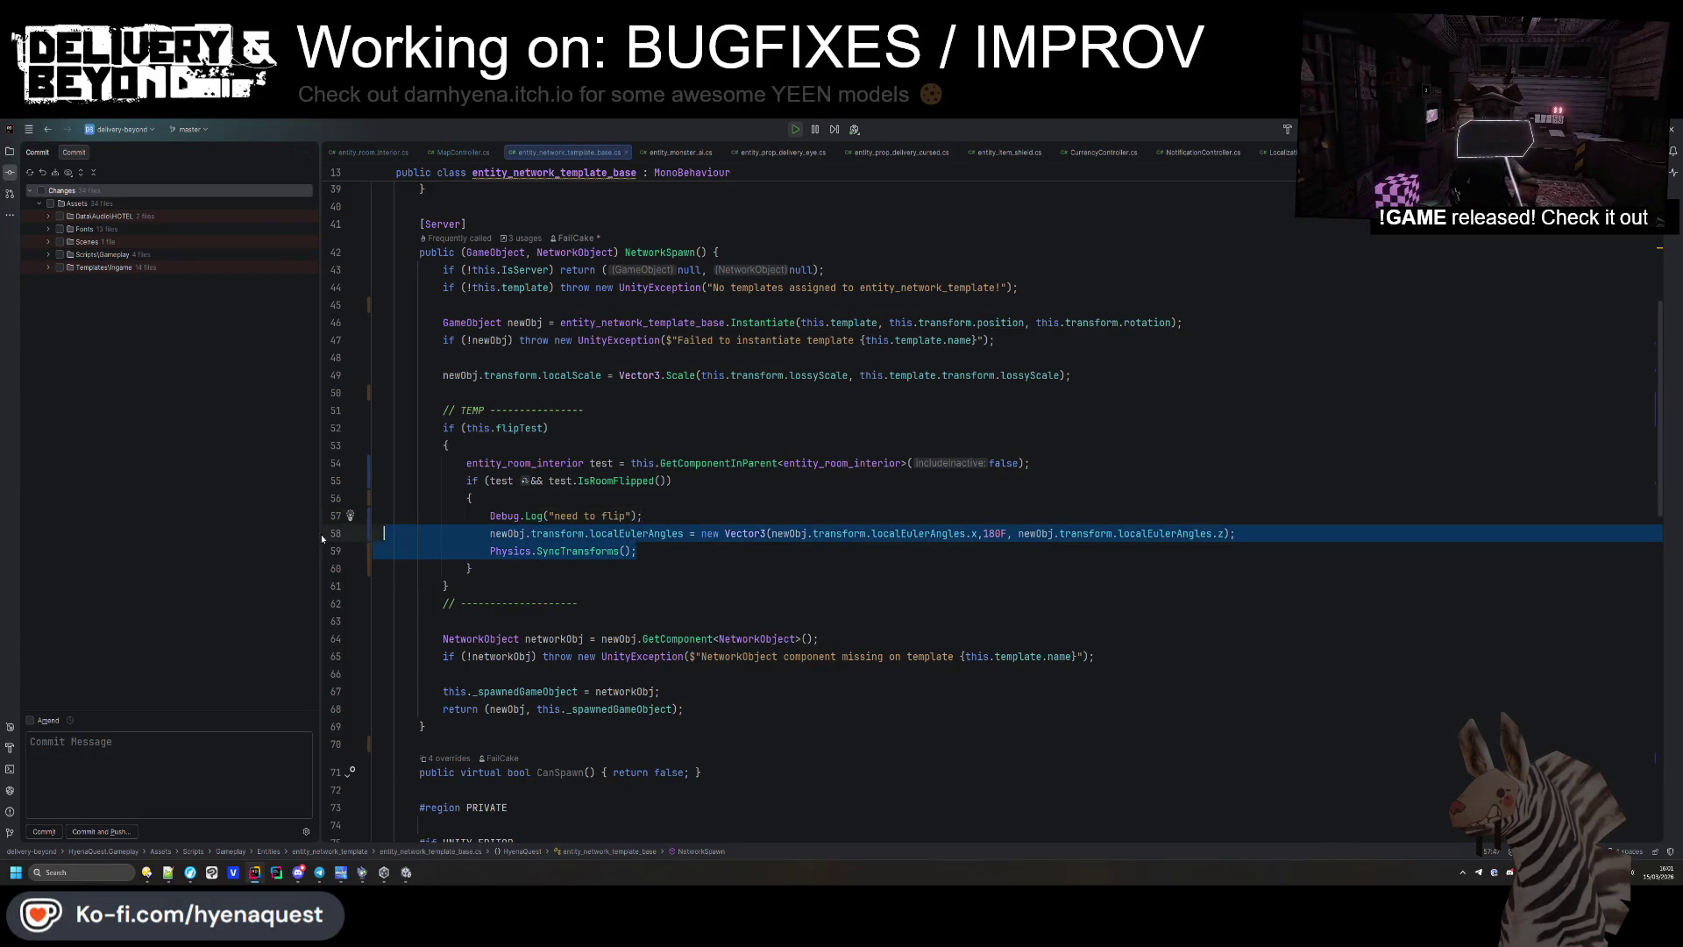
key(BackSpace)
click(693, 516)
key(alt+Tab)
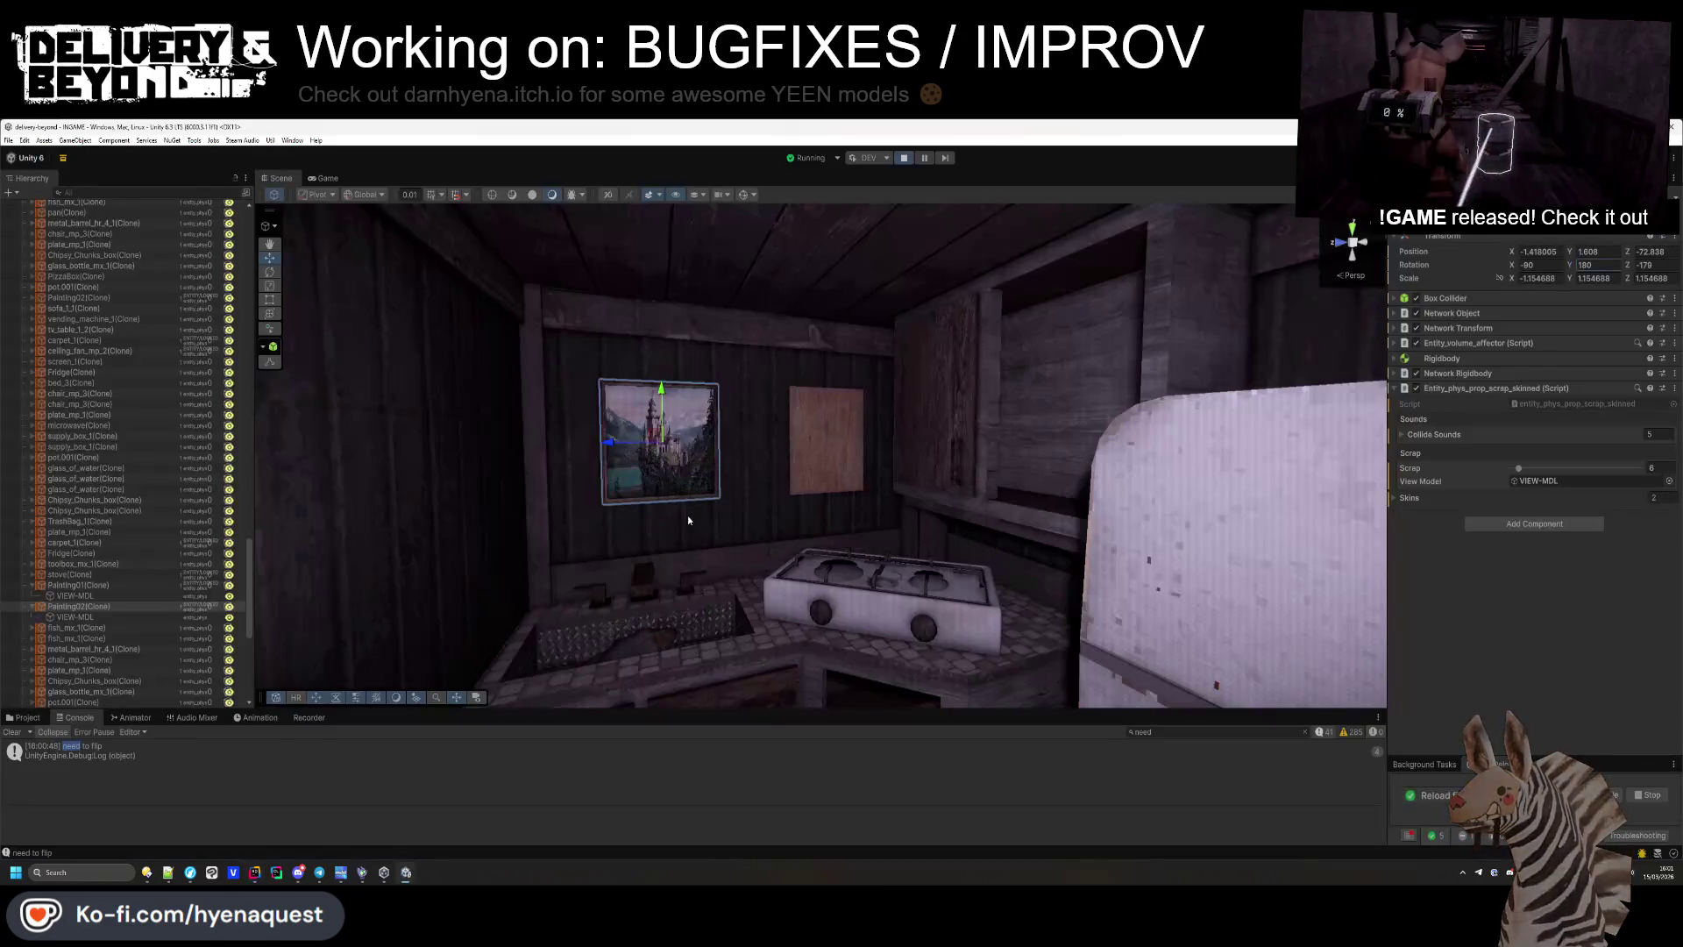
Select DebugController under the controllers group and generate a new level twice, viewing it from above.
scroll(151, 429, up, 15)
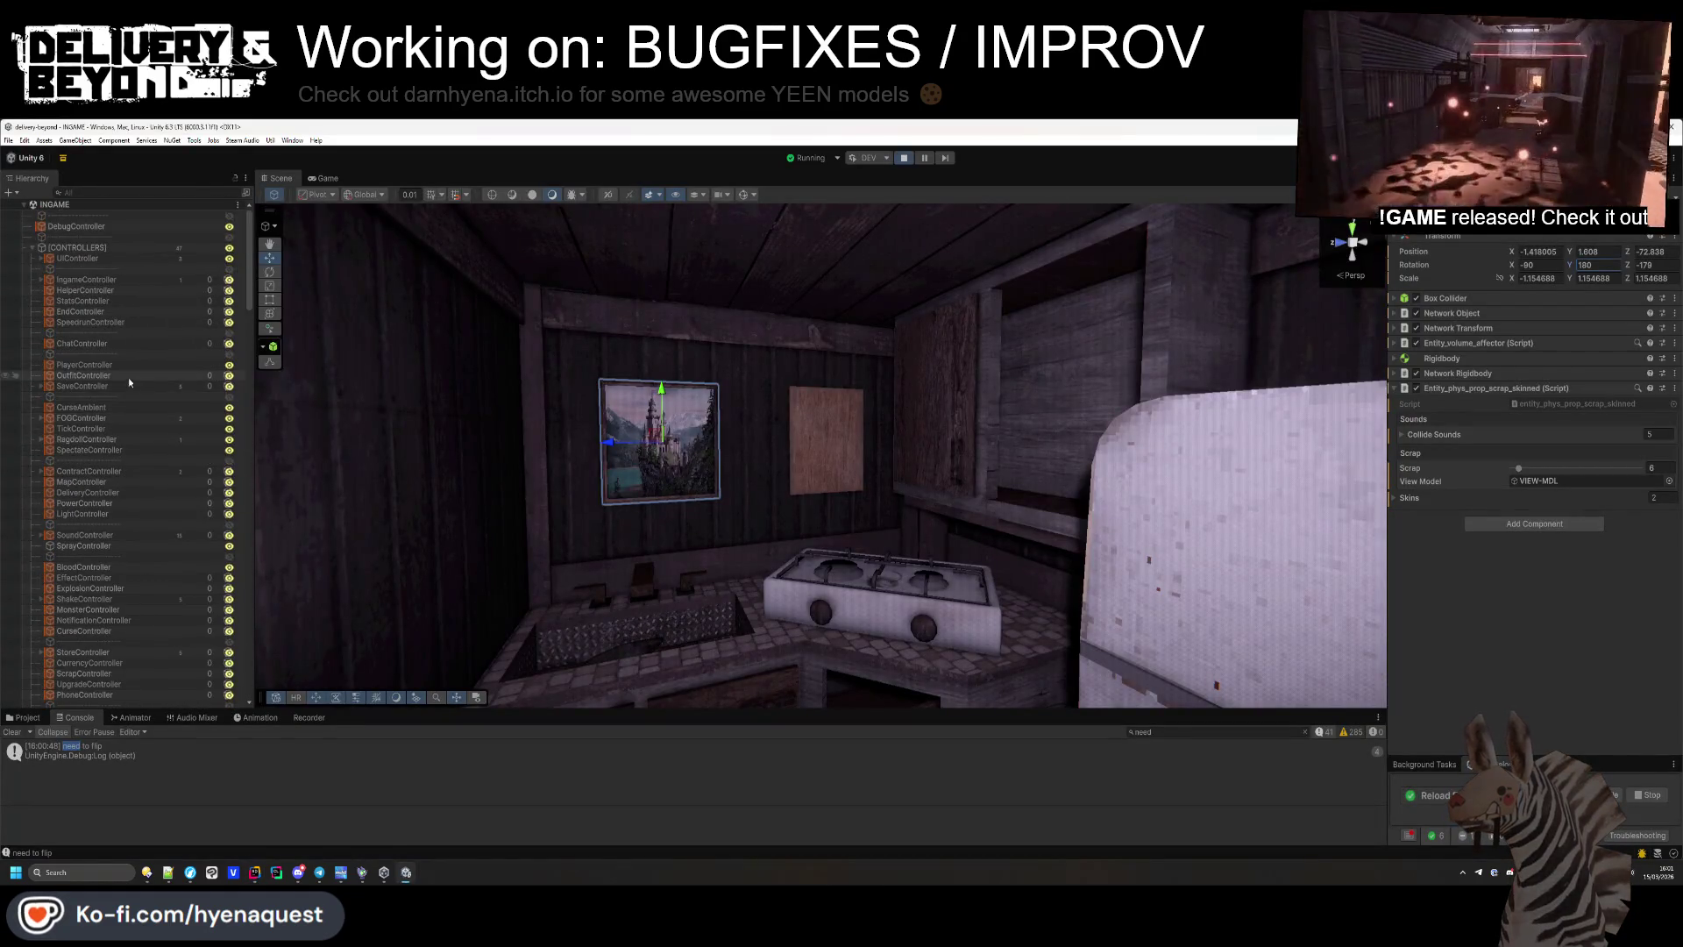
click(97, 248)
click(77, 226)
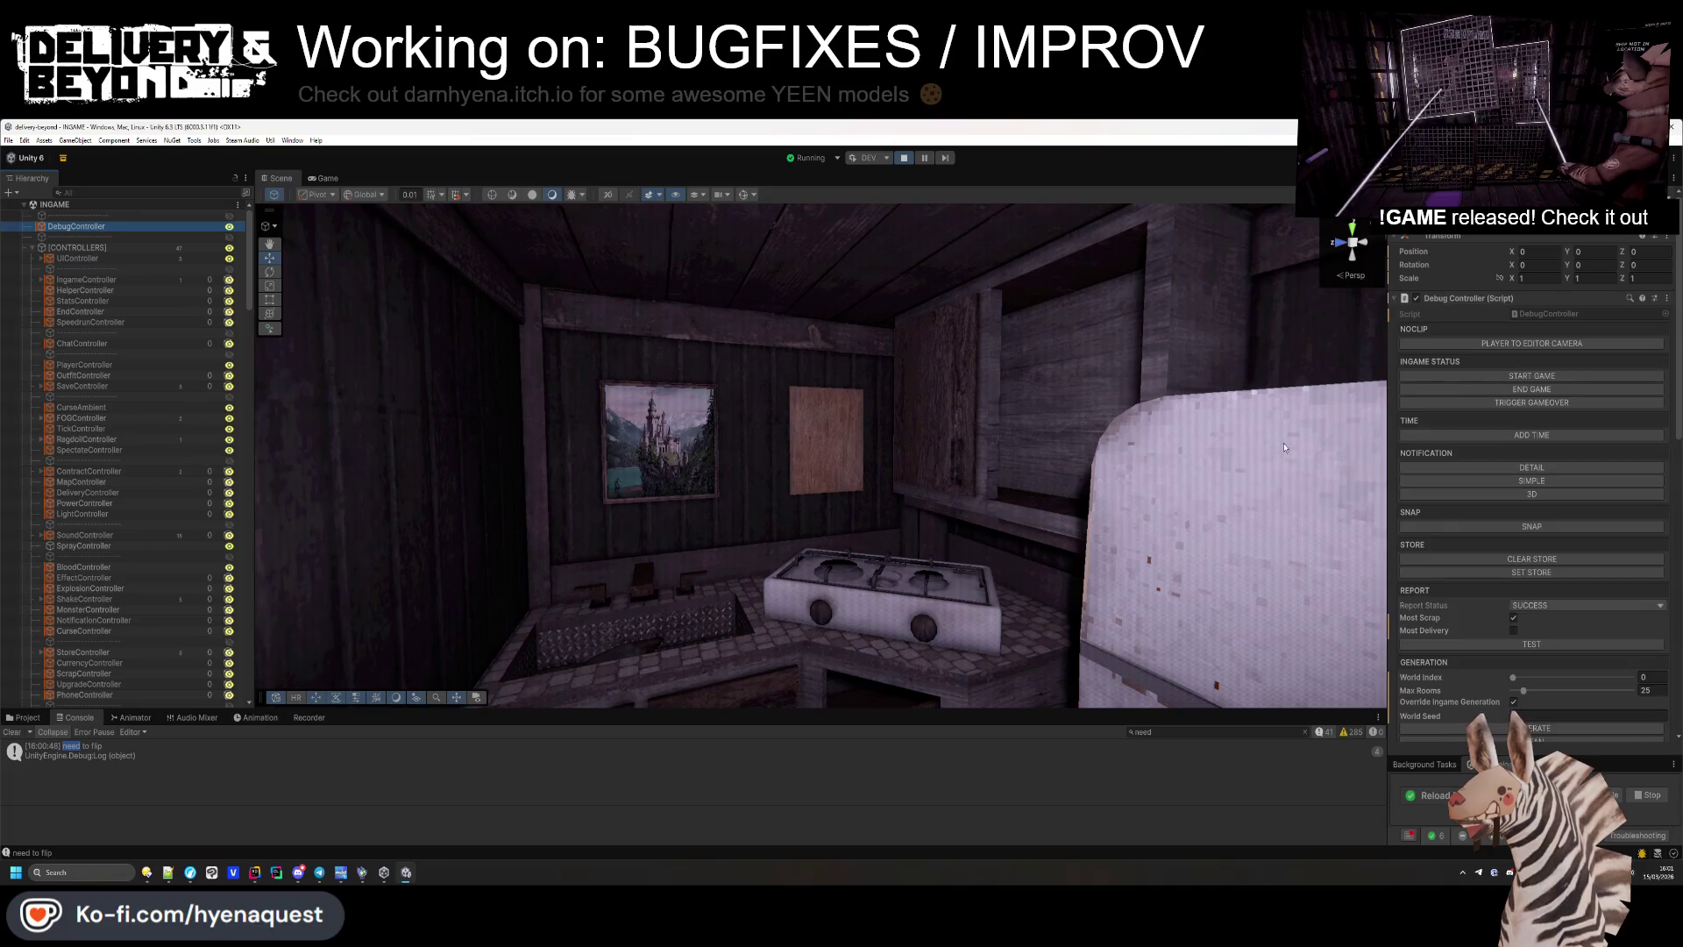
click(1522, 735)
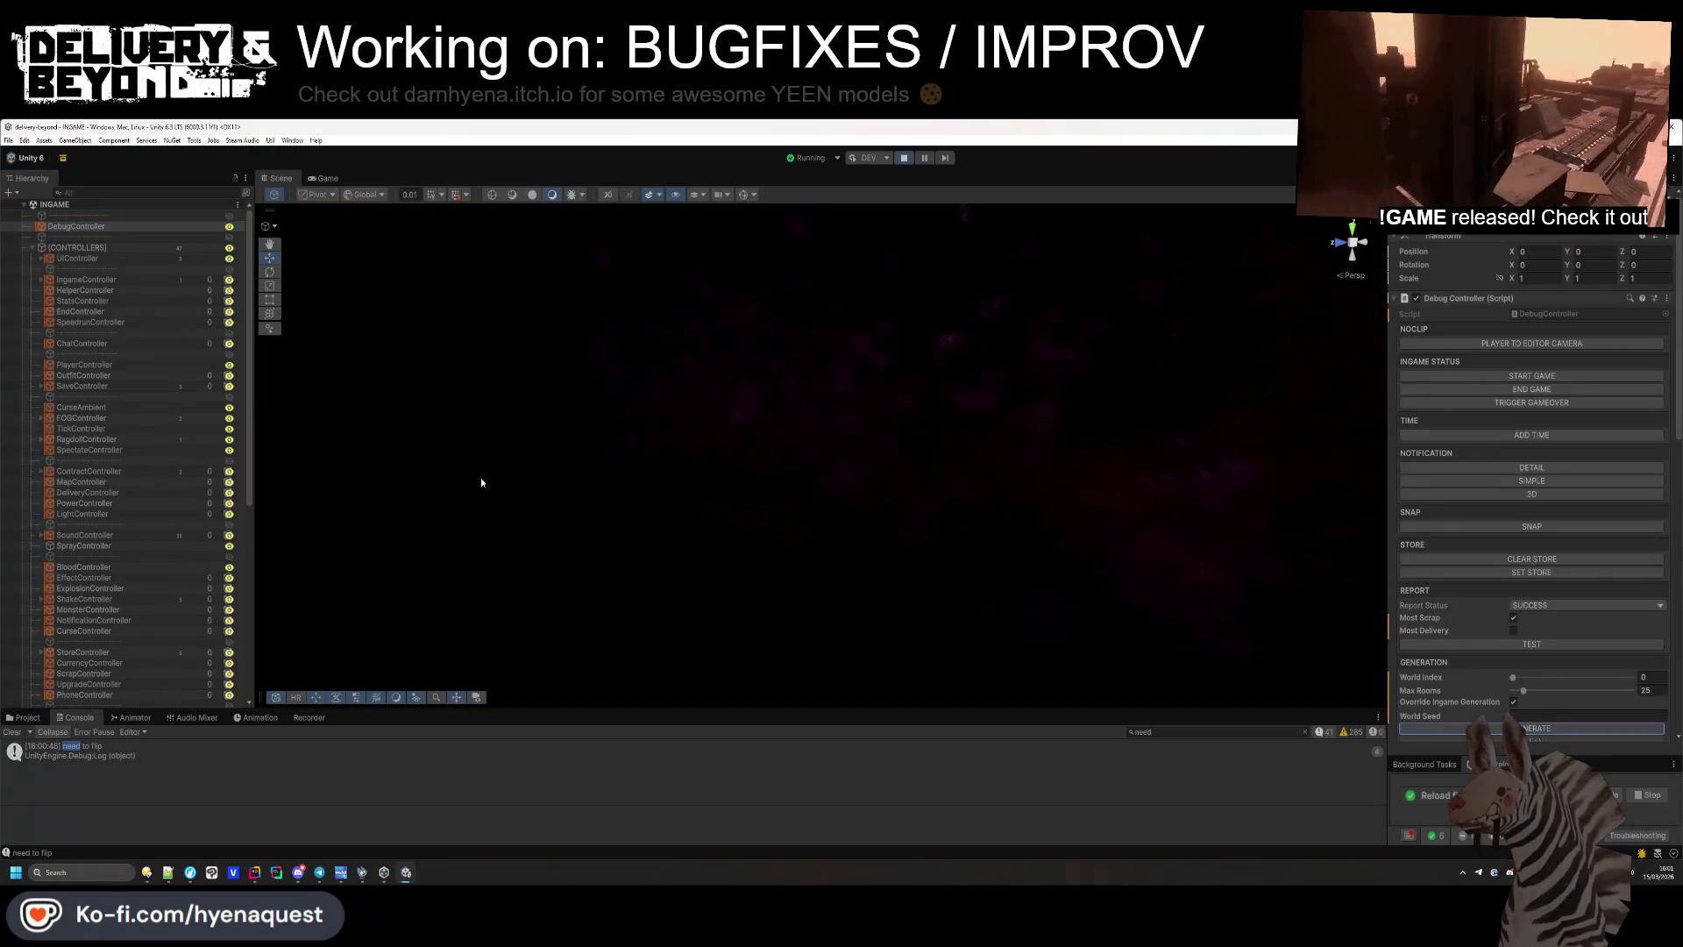
mouse_move(874, 514)
mouse_down()
mouse_move(627, 509)
mouse_move(526, 465)
mouse_move(717, 581)
mouse_move(890, 626)
mouse_move(759, 556)
mouse_move(744, 575)
mouse_move(655, 512)
mouse_move(883, 518)
mouse_move(877, 504)
mouse_move(675, 601)
mouse_move(661, 661)
mouse_move(606, 725)
mouse_move(1104, 618)
mouse_up()
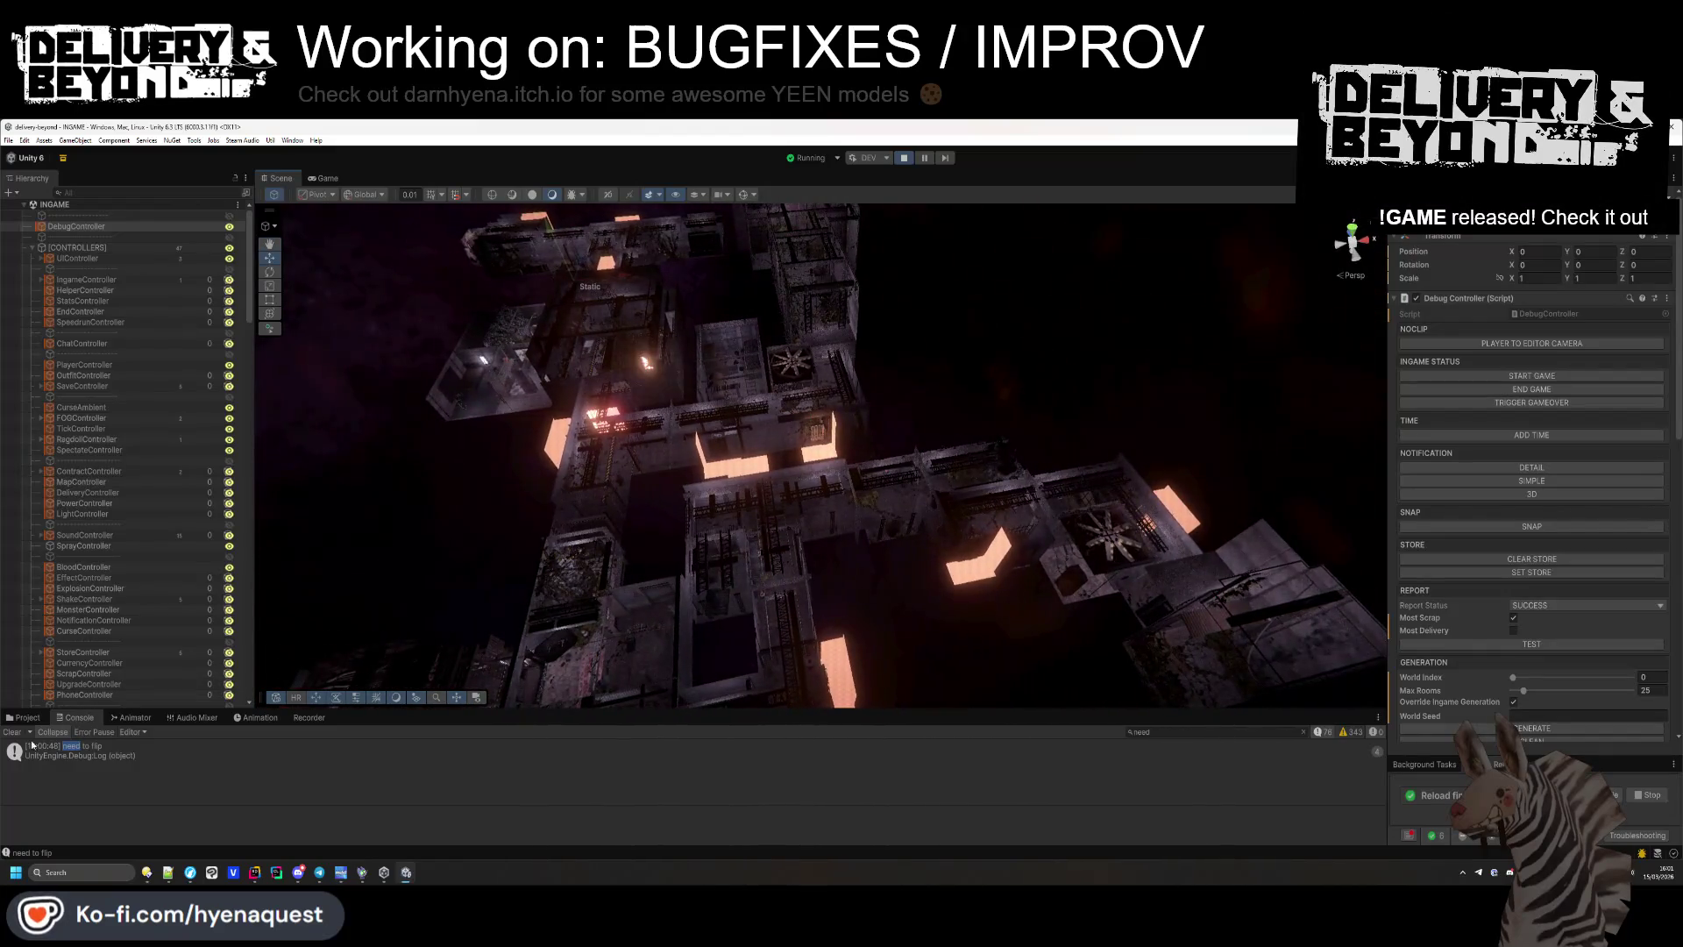
click(1524, 729)
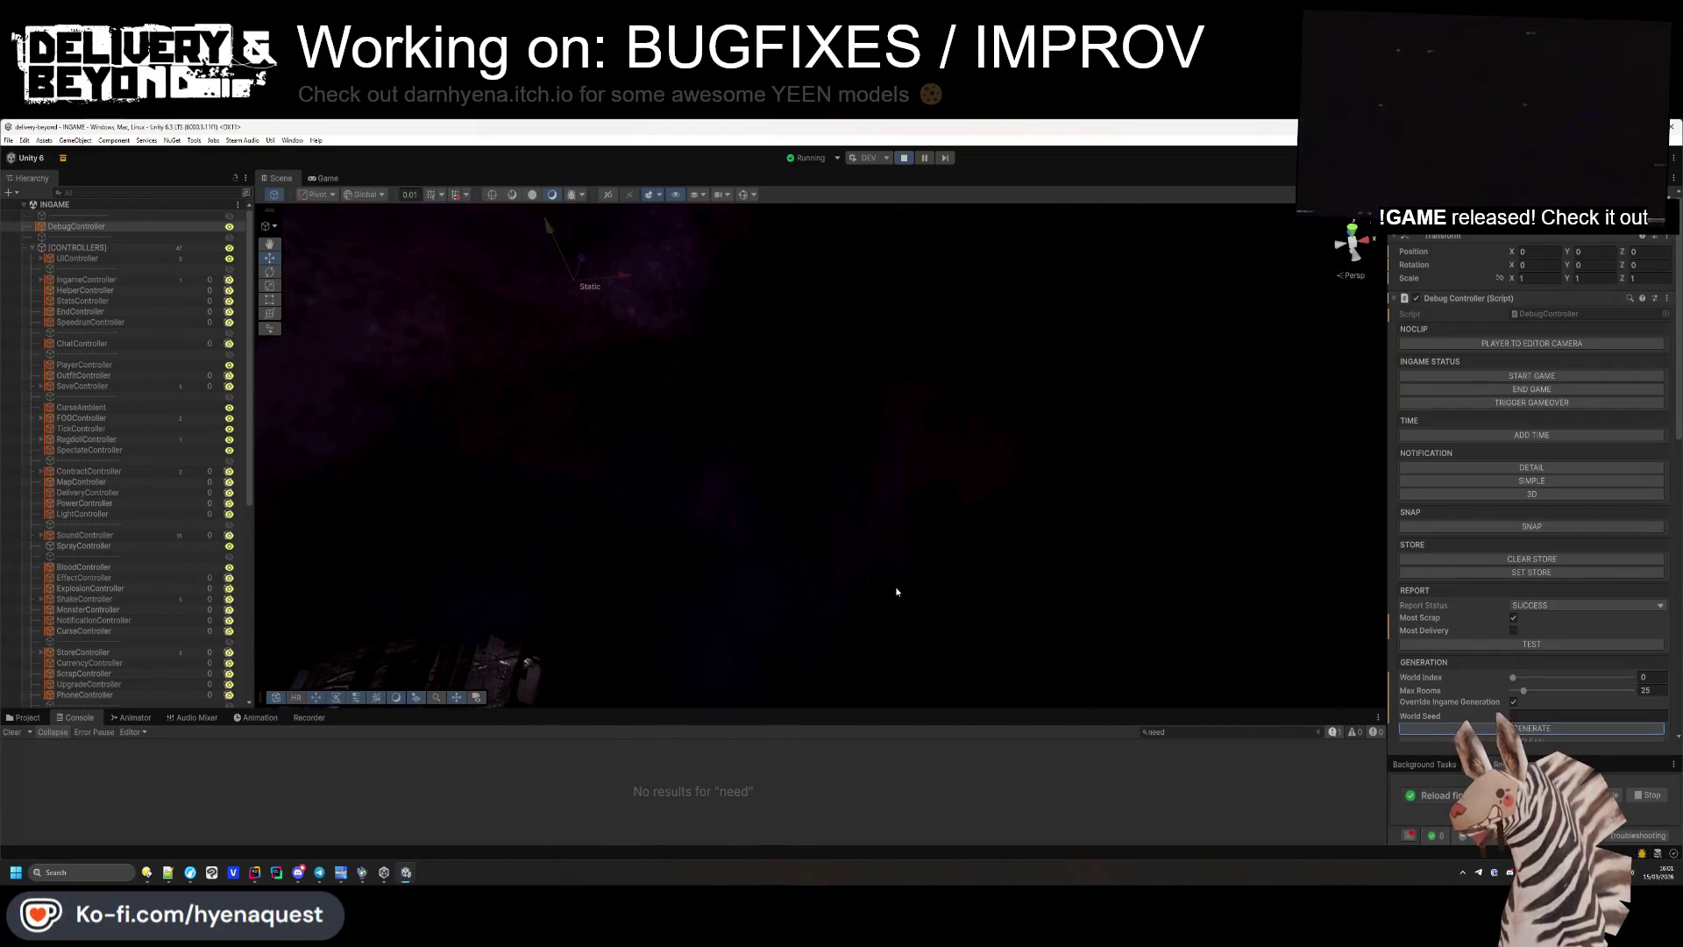
Fly down into a hallway and select the wall painting and the carpet piece to inspect them.
mouse_move(652, 550)
mouse_down()
mouse_move(586, 601)
mouse_move(643, 499)
mouse_up()
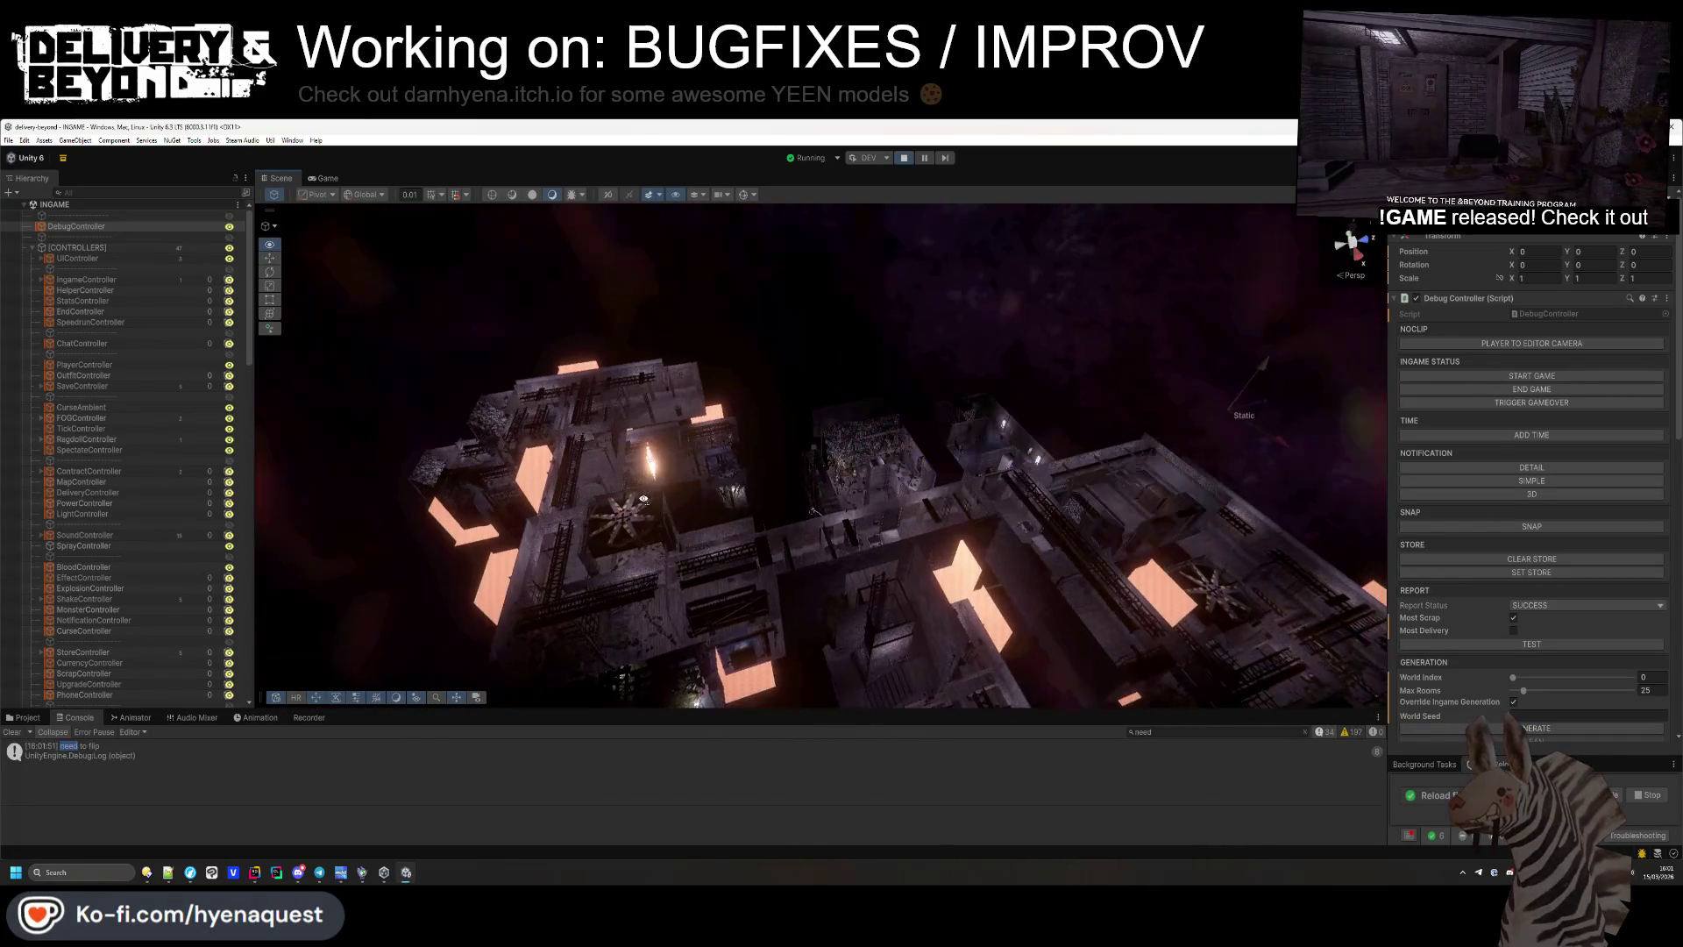
scroll(645, 509, up, 8)
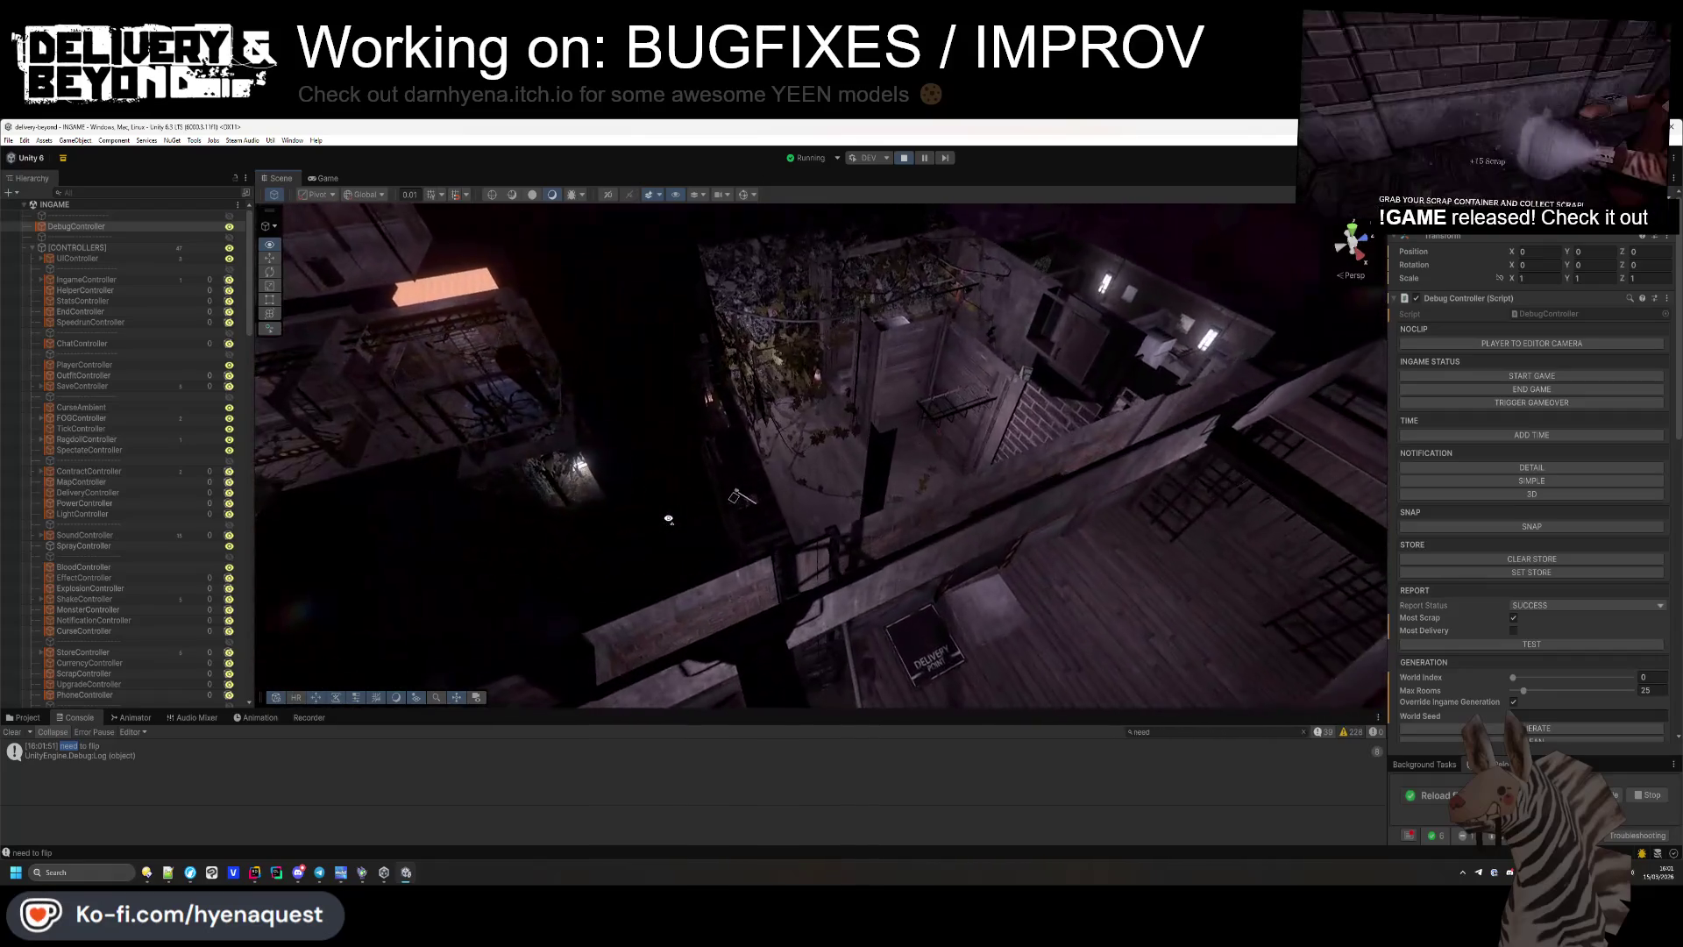
scroll(649, 520, up, 6)
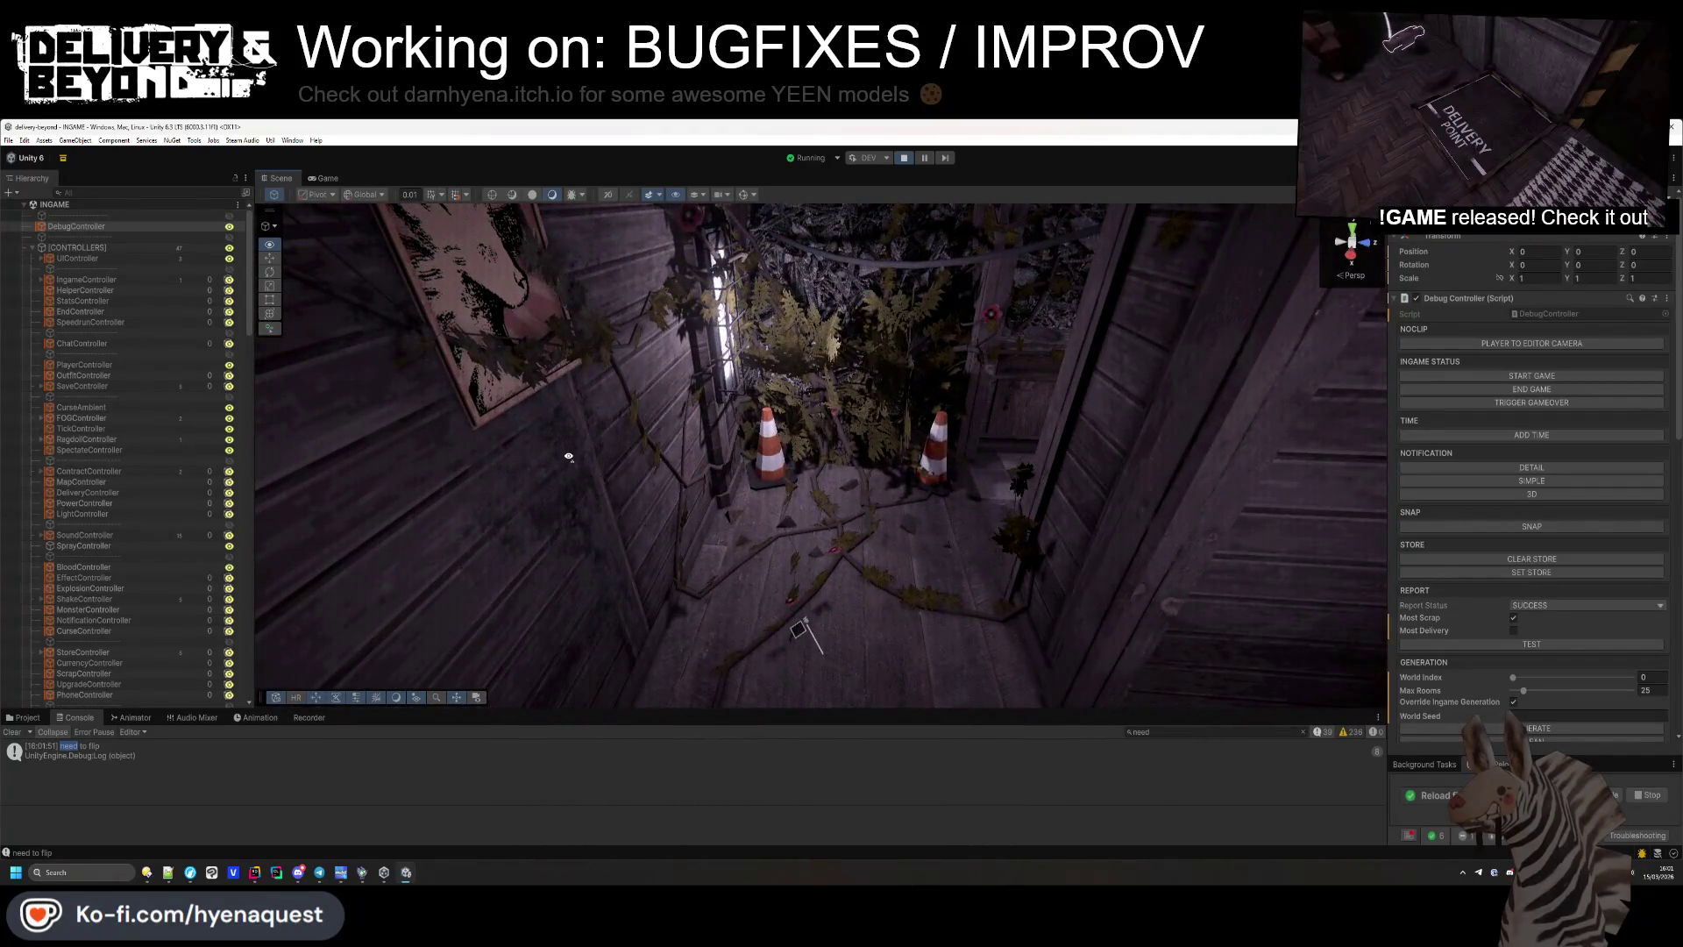
scroll(574, 448, down, 10)
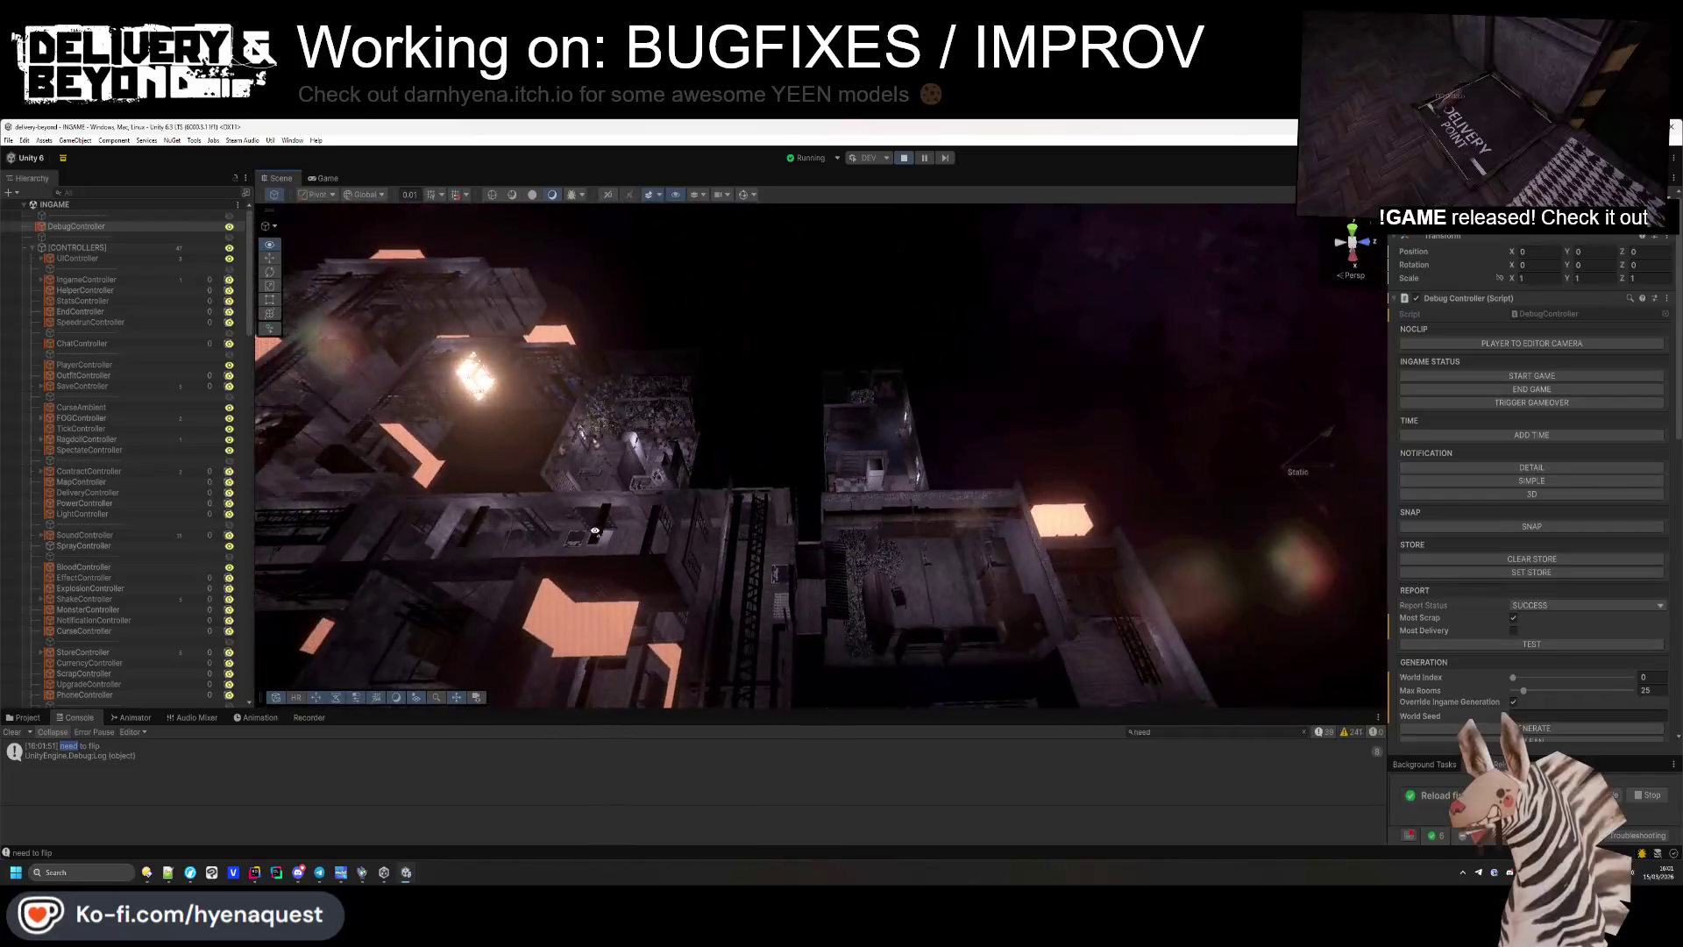
key(shift+f)
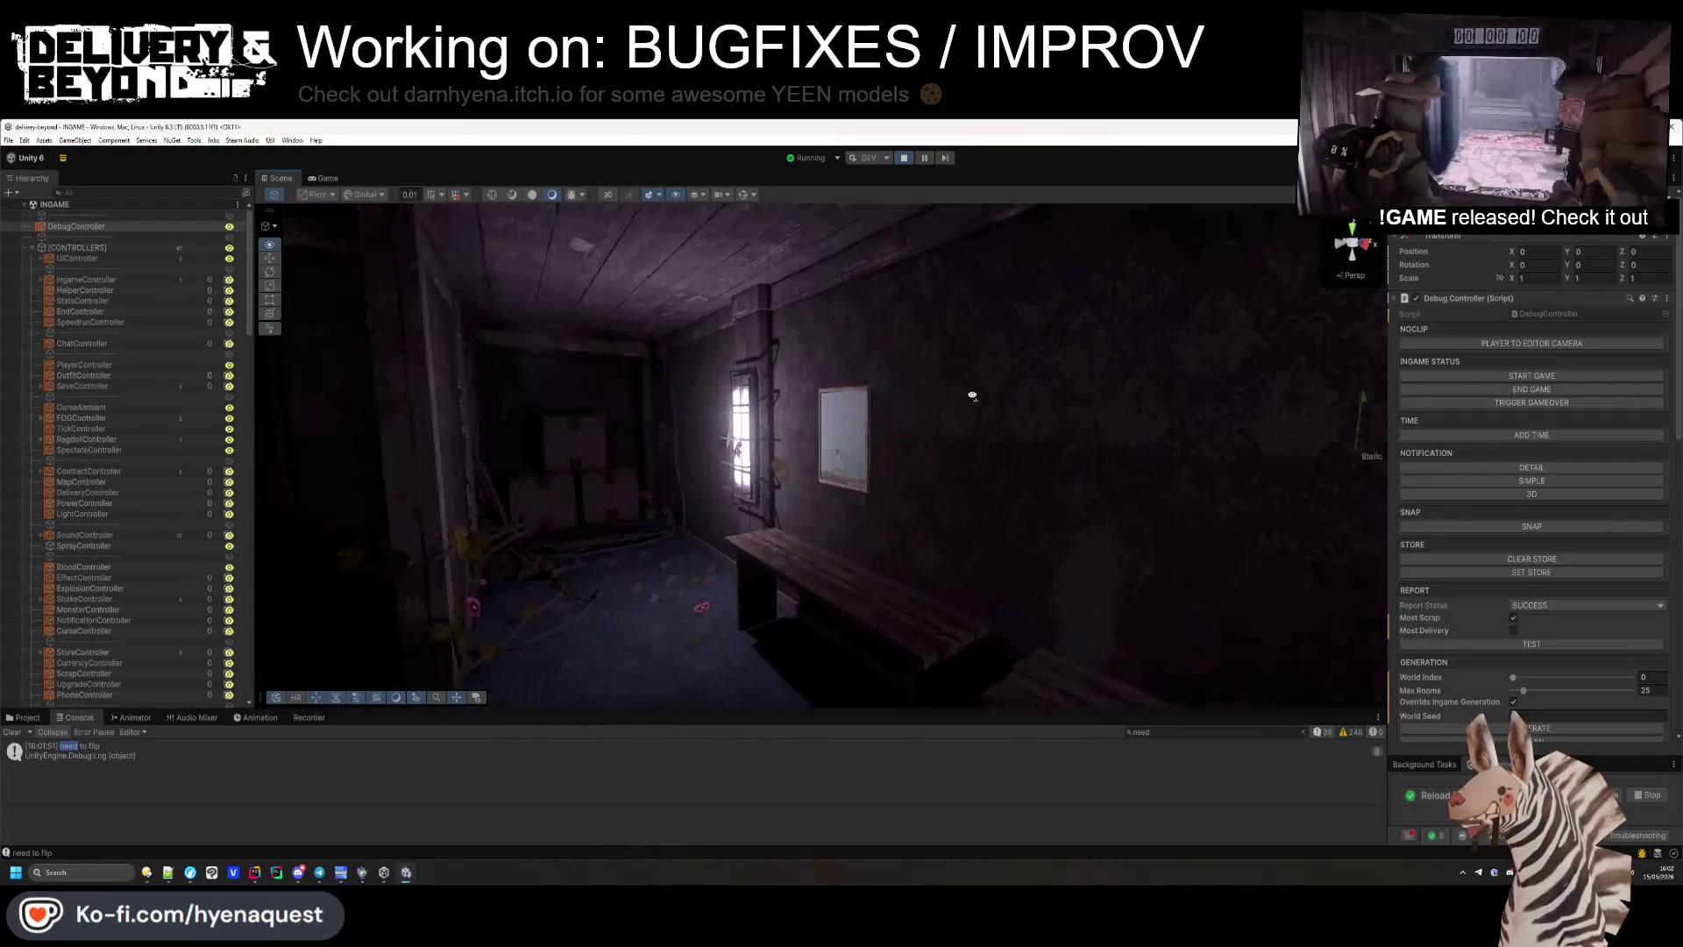
click(903, 438)
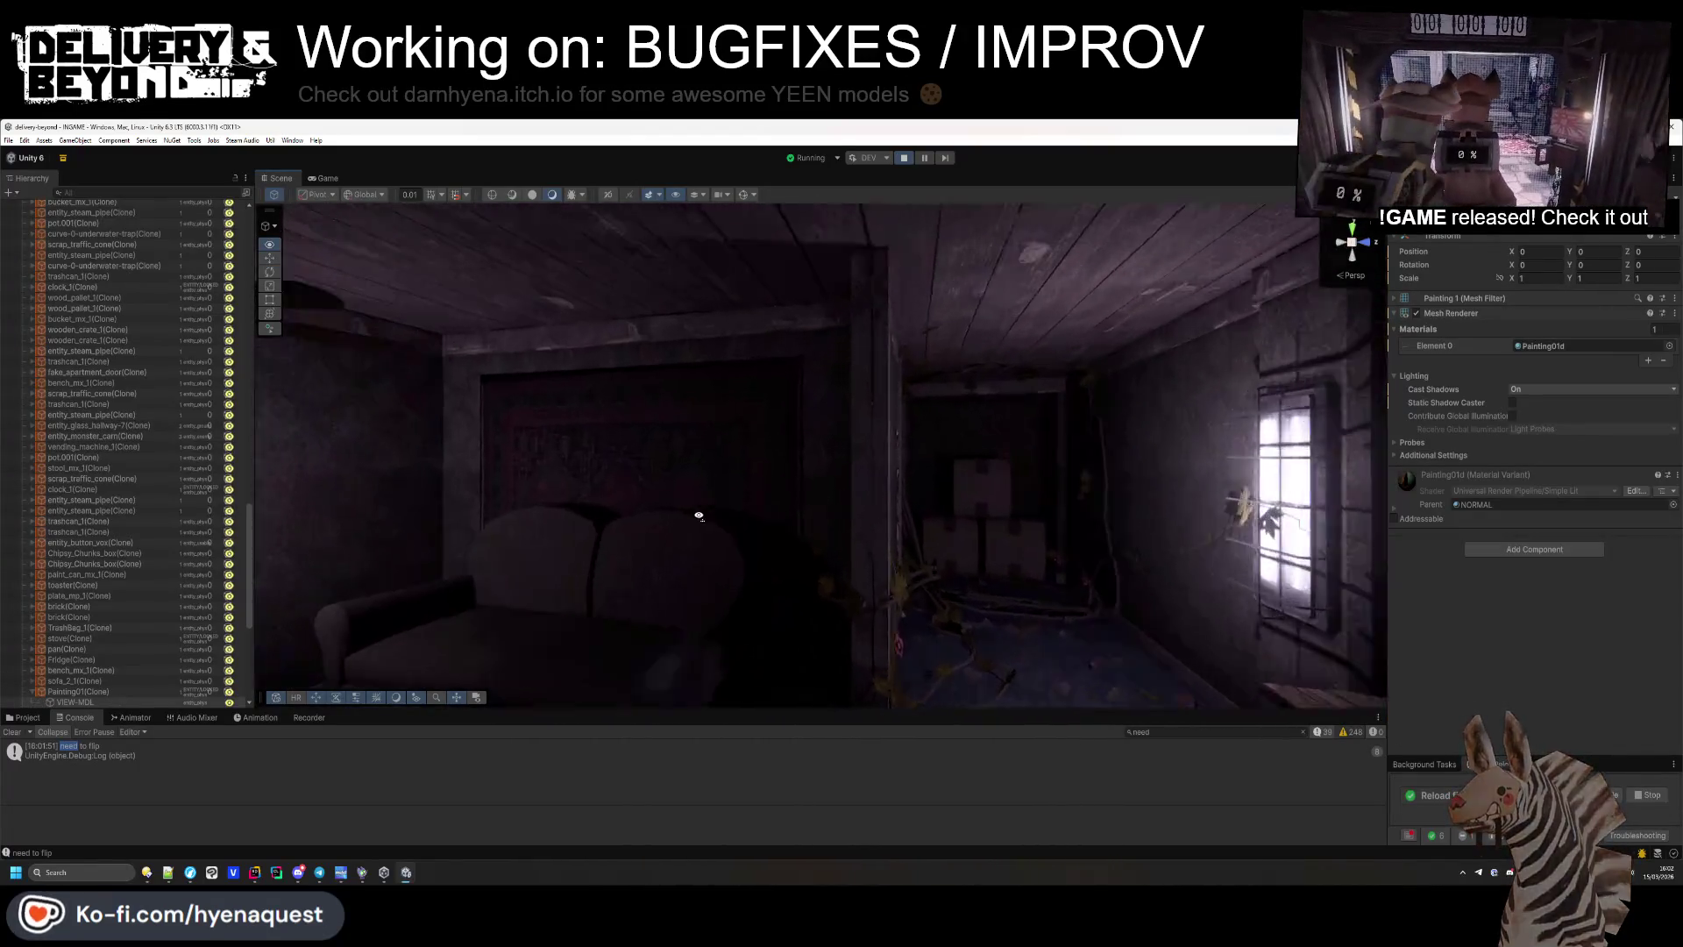
click(699, 515)
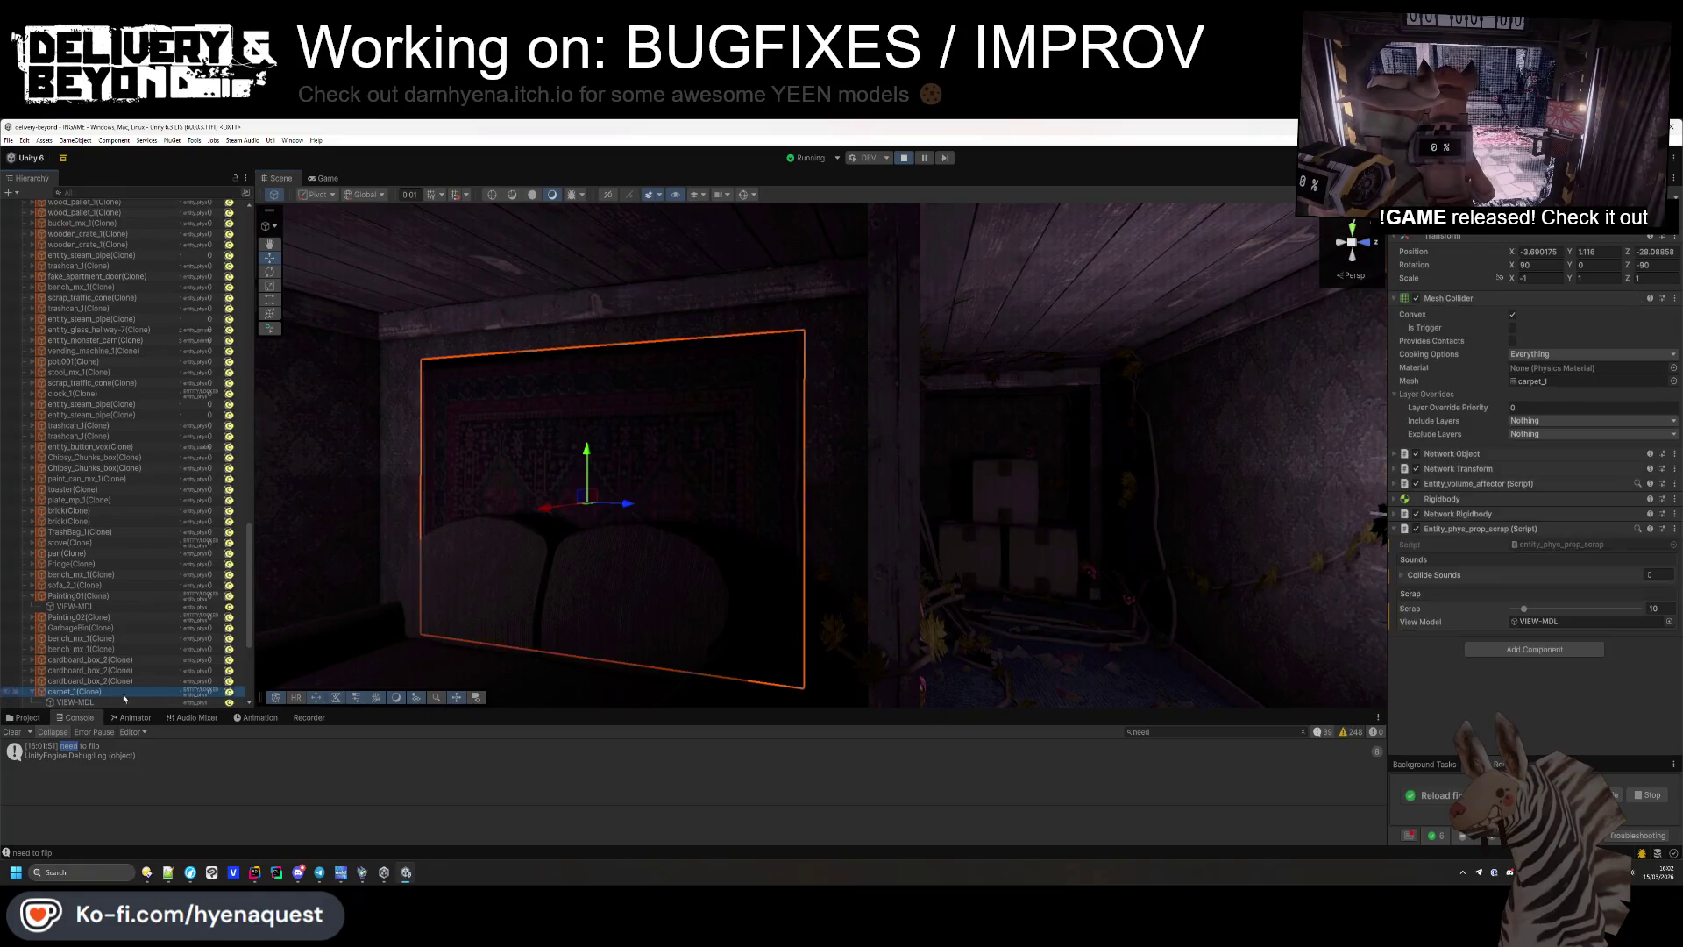
double_click(109, 694)
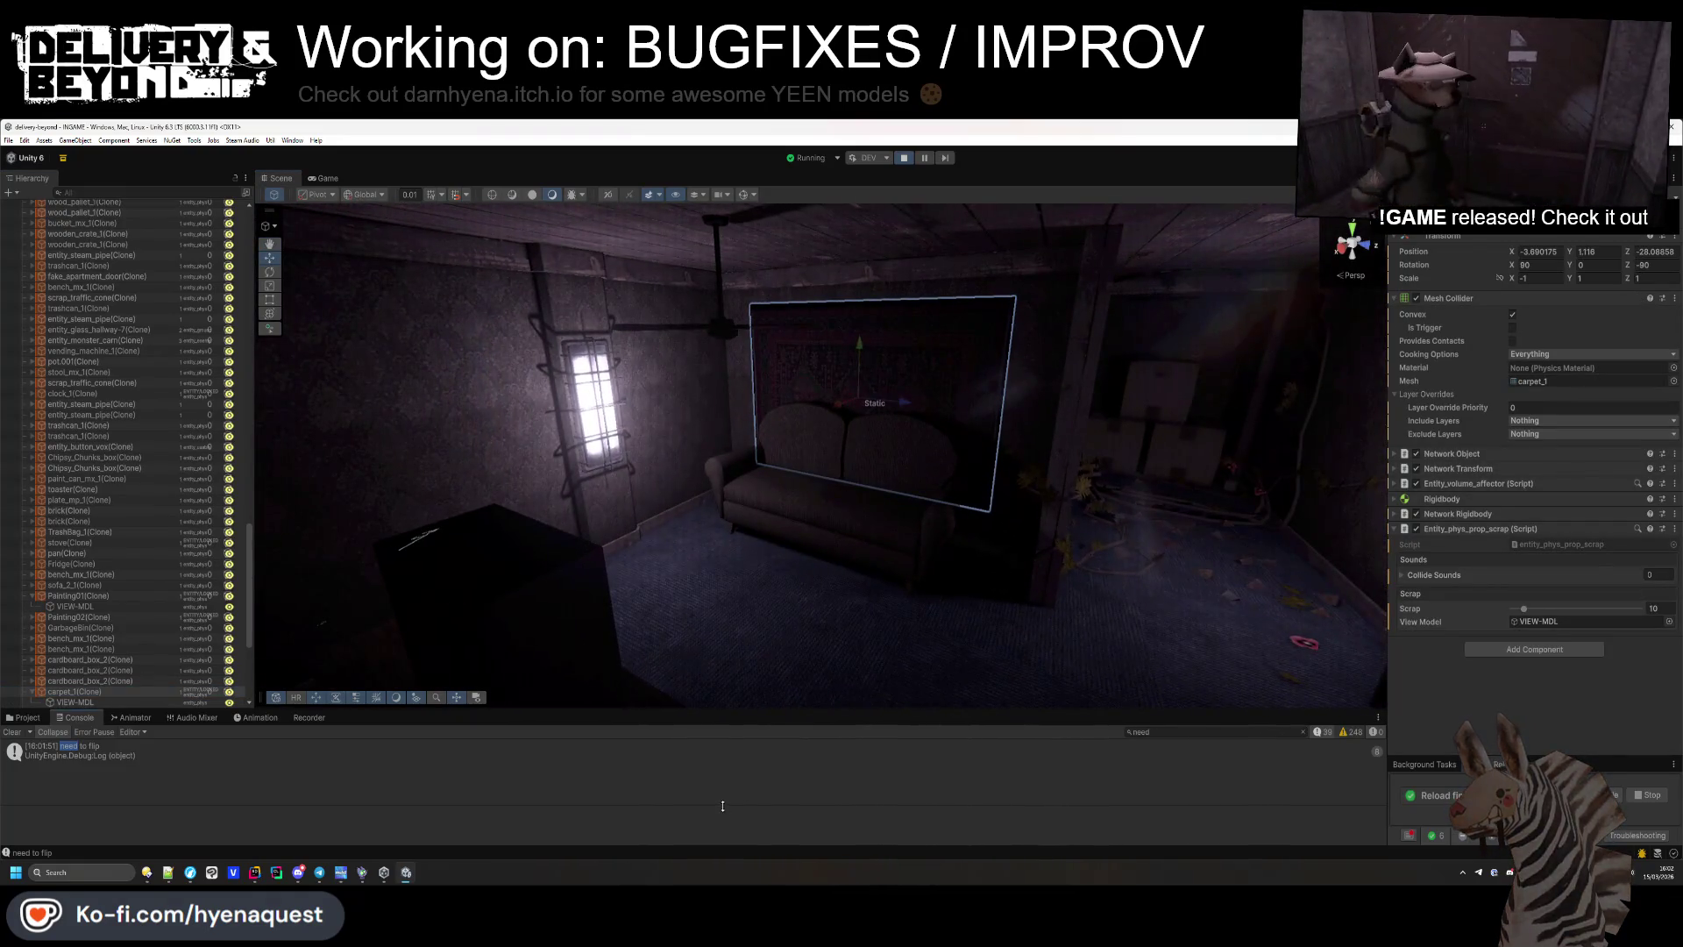
Move on to another room, then reselect DebugController and generate a new level.
mouse_move(802, 528)
mouse_down()
mouse_move(1033, 483)
mouse_move(1187, 523)
mouse_move(732, 550)
mouse_up()
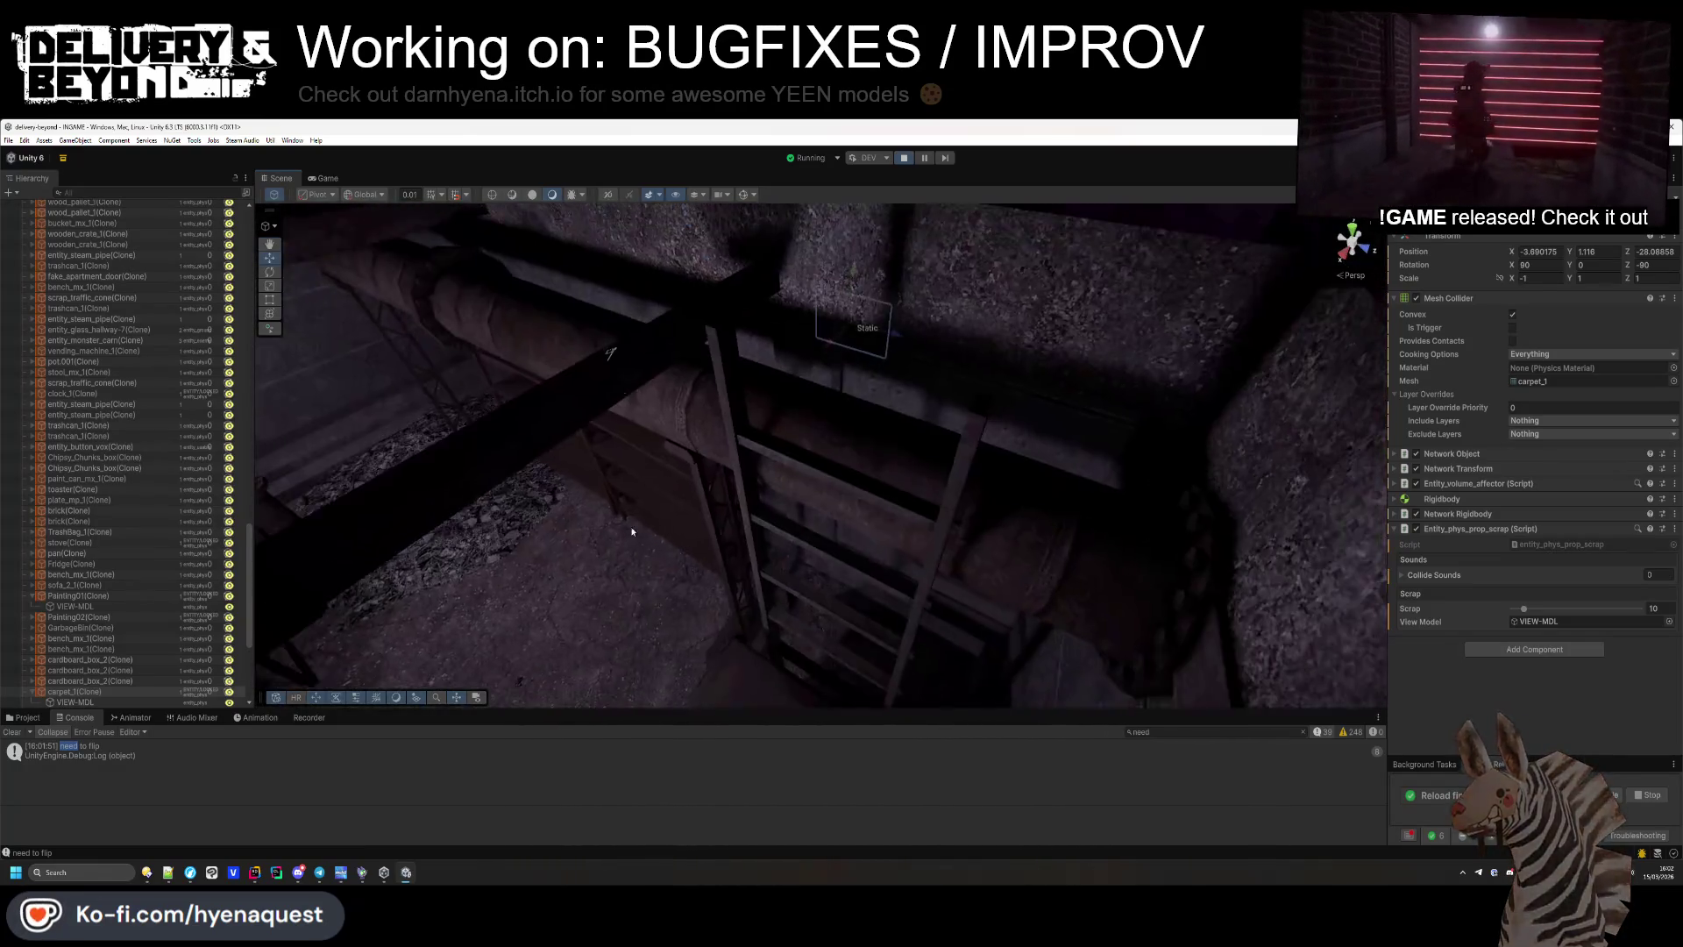
scroll(103, 313, up, 10)
click(68, 228)
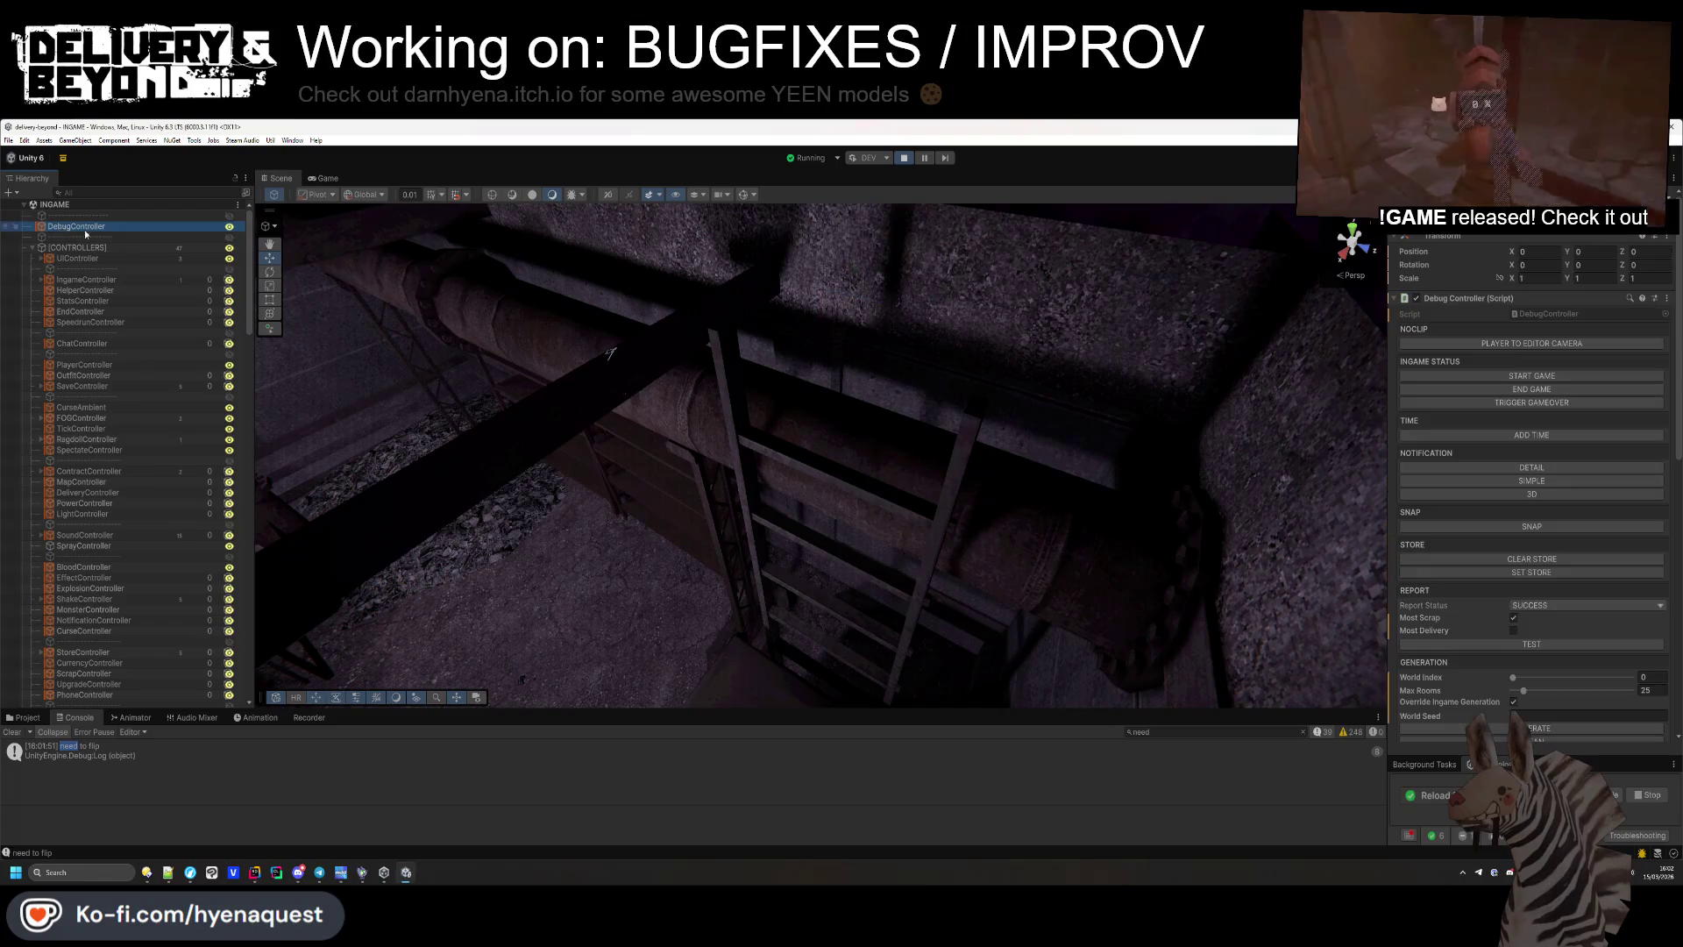
click(1585, 729)
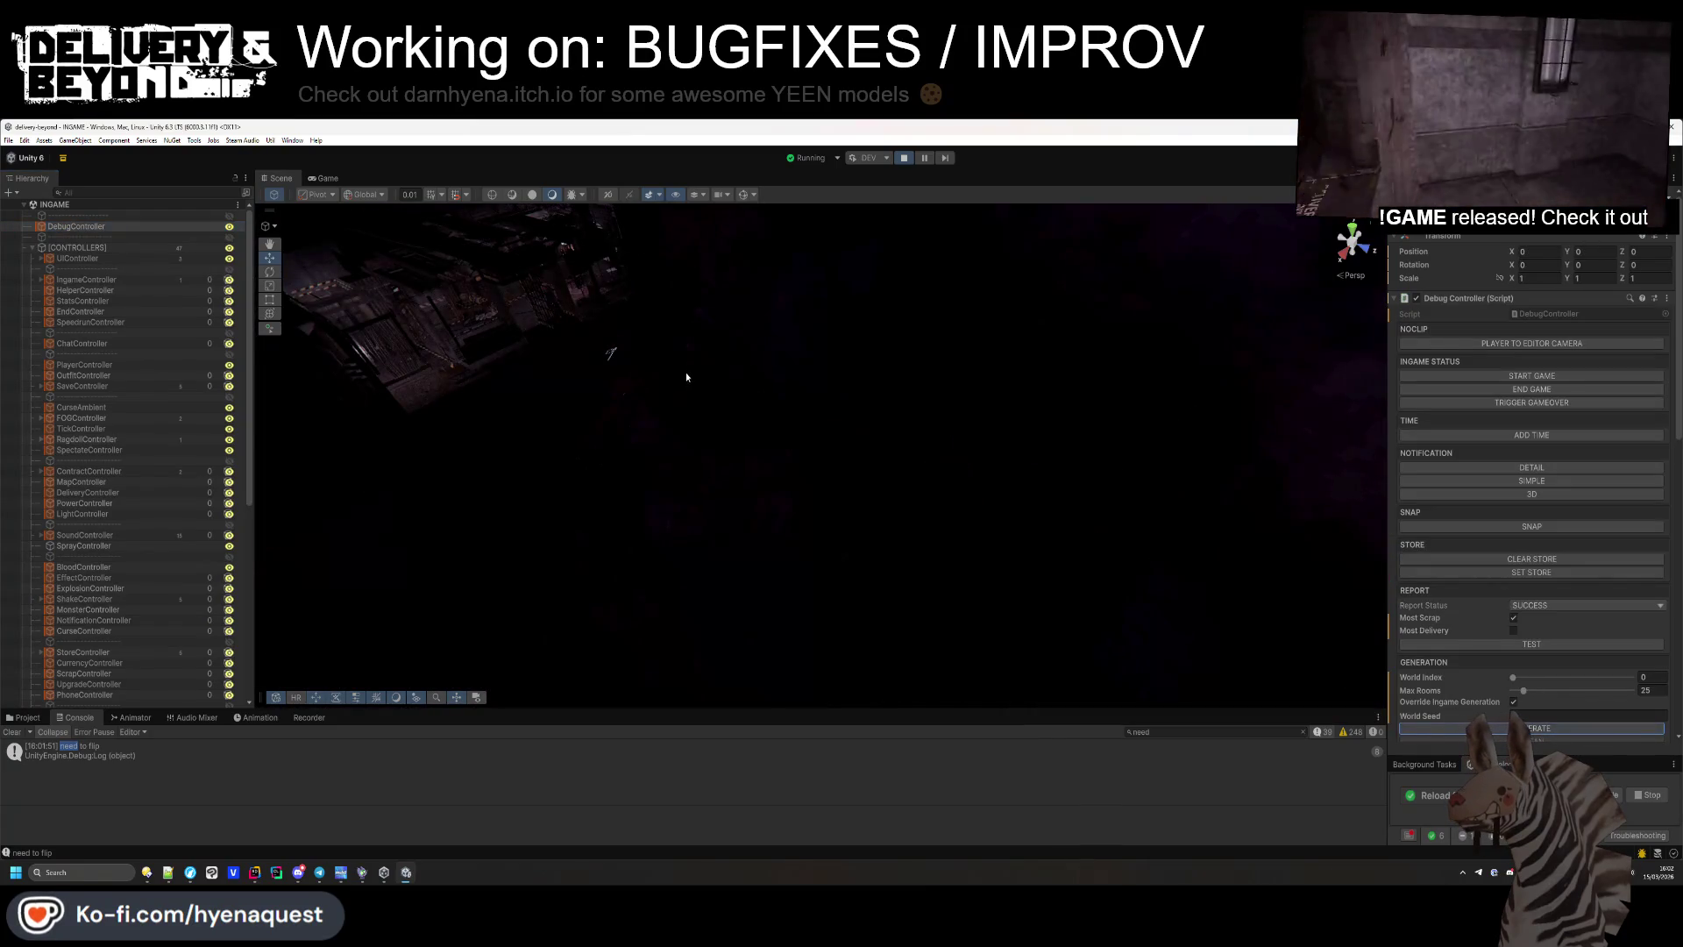
Regenerate the level three more times, orbiting and panning over each new layout.
mouse_move(1012, 443)
mouse_down()
mouse_move(702, 511)
mouse_move(947, 449)
mouse_move(482, 450)
mouse_move(512, 361)
mouse_move(574, 471)
mouse_move(945, 477)
mouse_move(665, 451)
mouse_move(631, 299)
mouse_move(786, 392)
mouse_move(849, 458)
mouse_move(594, 501)
mouse_move(1066, 414)
mouse_move(1059, 463)
mouse_move(993, 454)
mouse_move(1545, 502)
mouse_move(711, 282)
mouse_move(962, 282)
mouse_move(1043, 474)
mouse_up()
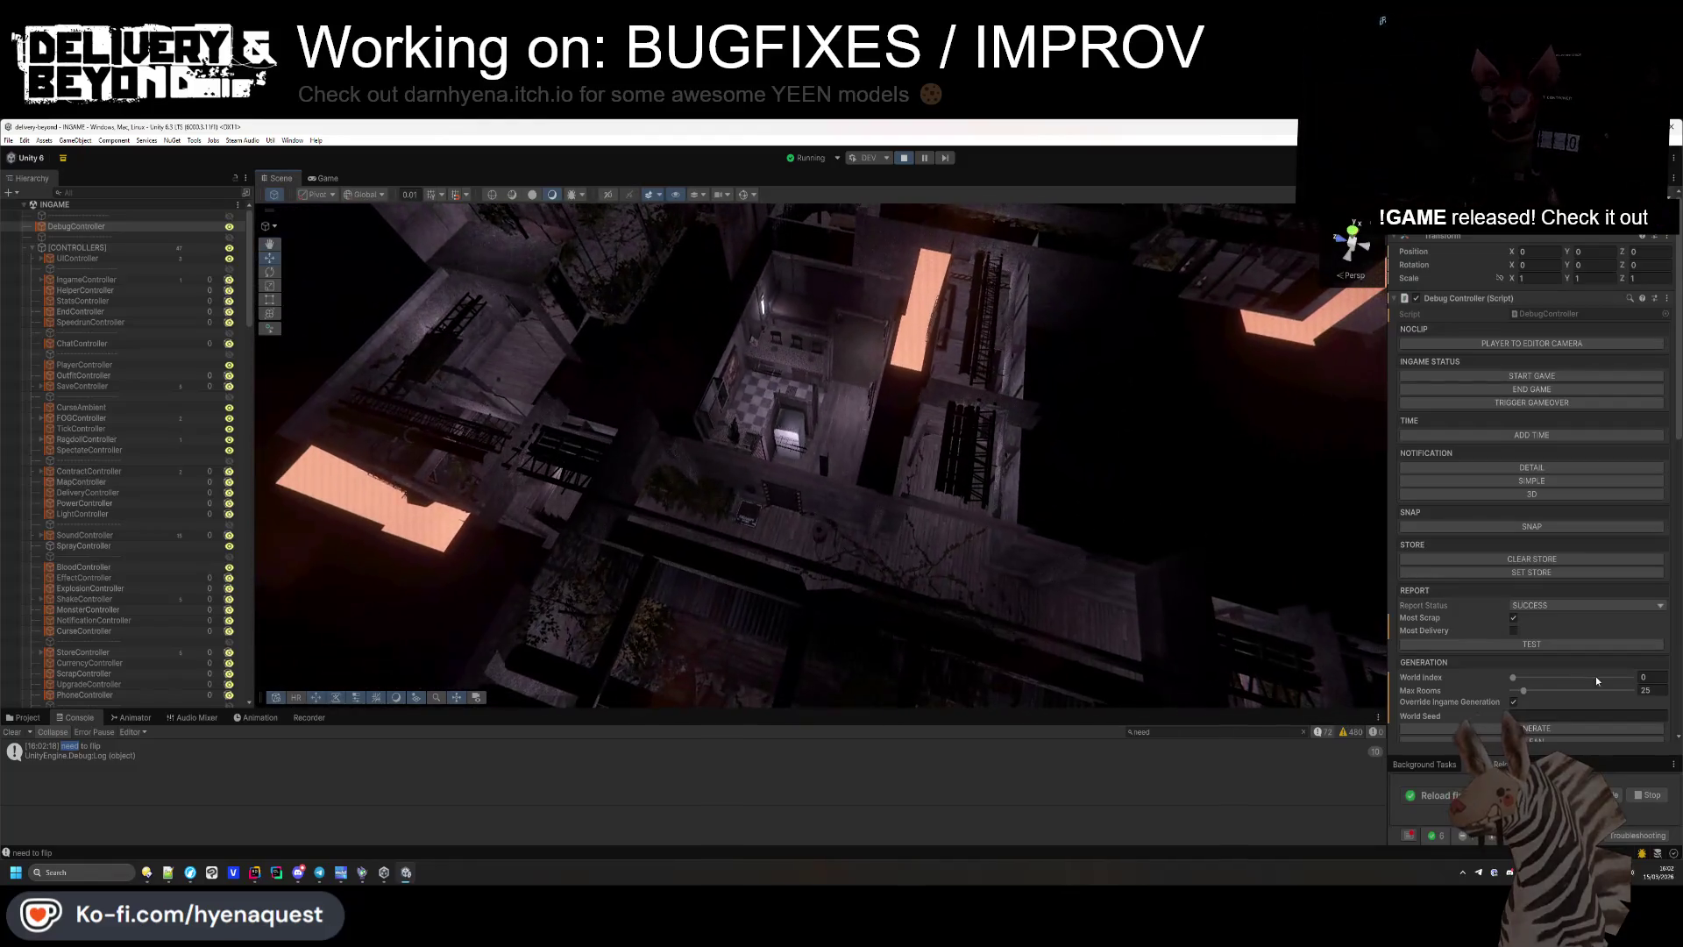
click(1541, 730)
mouse_move(907, 461)
mouse_down()
mouse_move(865, 386)
mouse_move(965, 497)
mouse_move(1101, 481)
mouse_move(1117, 459)
mouse_move(1512, 701)
mouse_up()
click(1530, 728)
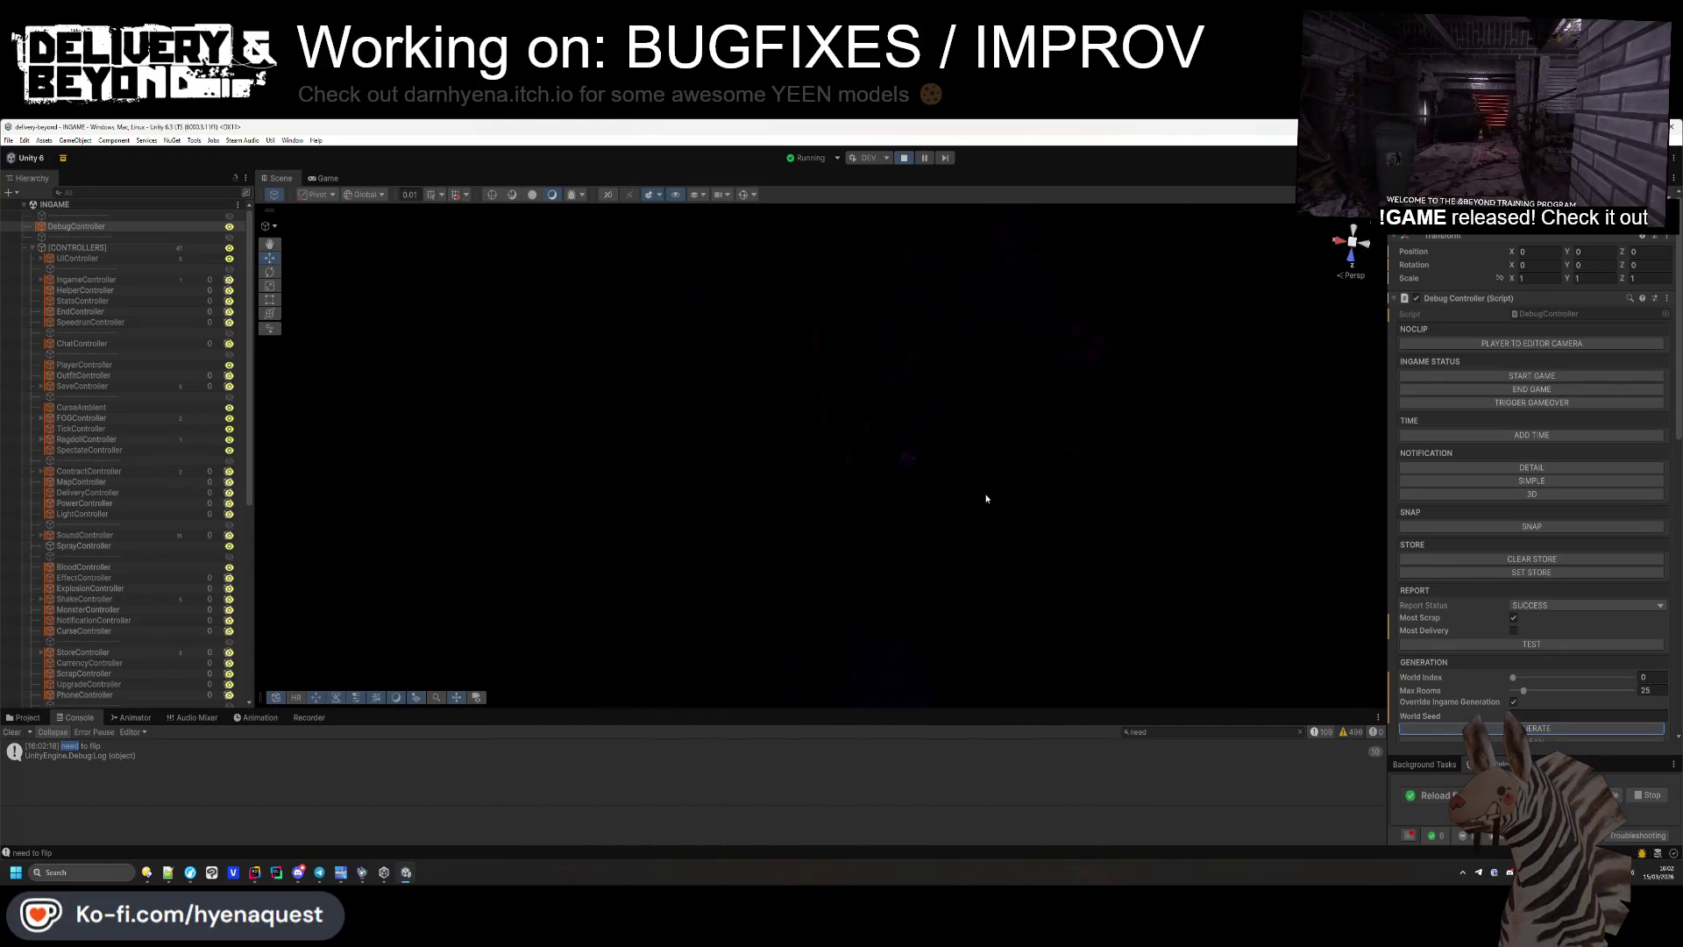
mouse_move(1049, 473)
mouse_down()
mouse_move(698, 406)
mouse_move(1101, 389)
mouse_up()
key(d)
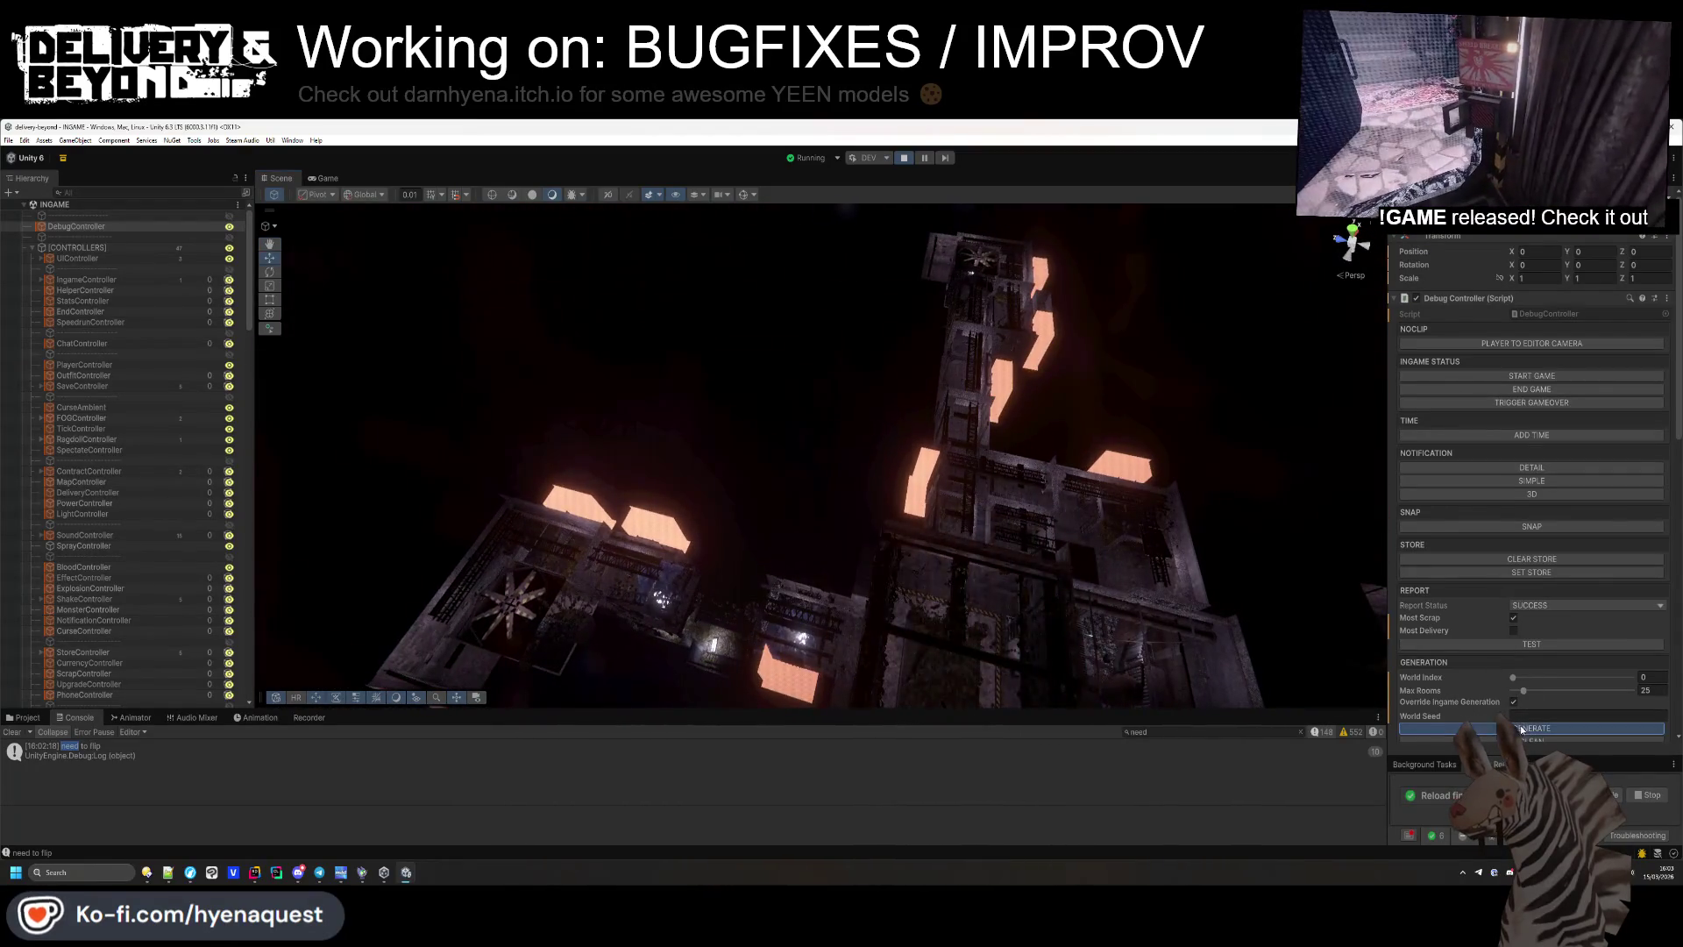
click(1521, 729)
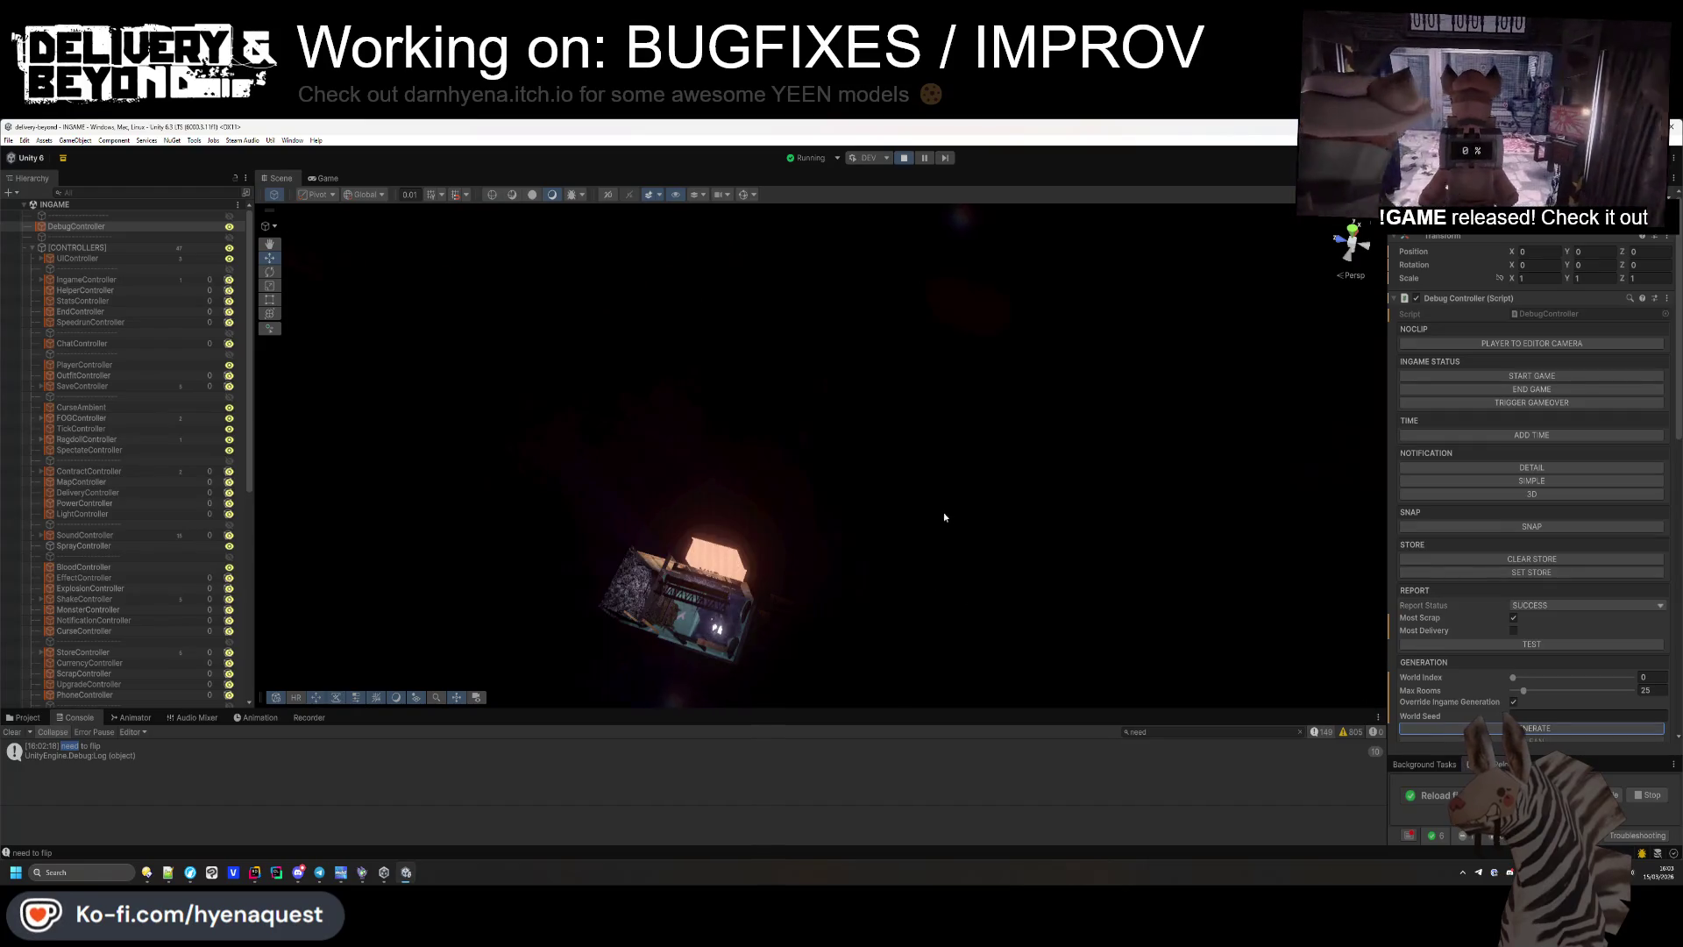
mouse_move(1126, 516)
mouse_down()
mouse_move(996, 571)
mouse_move(616, 488)
mouse_move(771, 439)
mouse_move(894, 424)
mouse_move(771, 419)
mouse_move(879, 423)
mouse_move(739, 297)
mouse_up()
scroll(616, 488, up, 10)
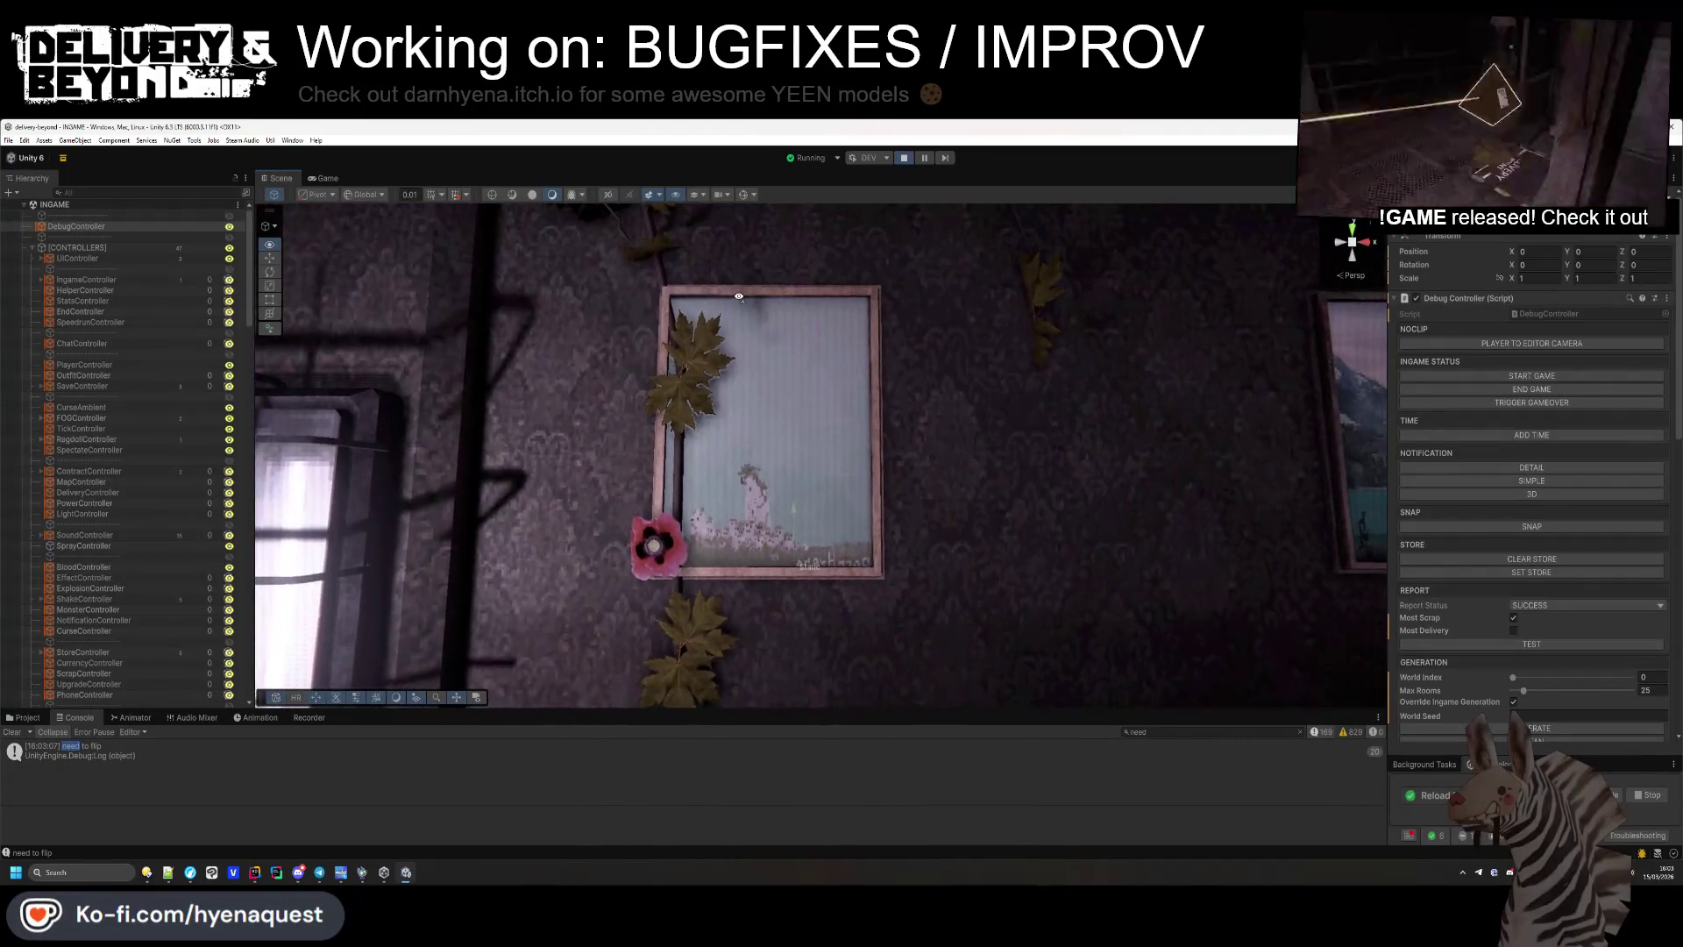
click(761, 400)
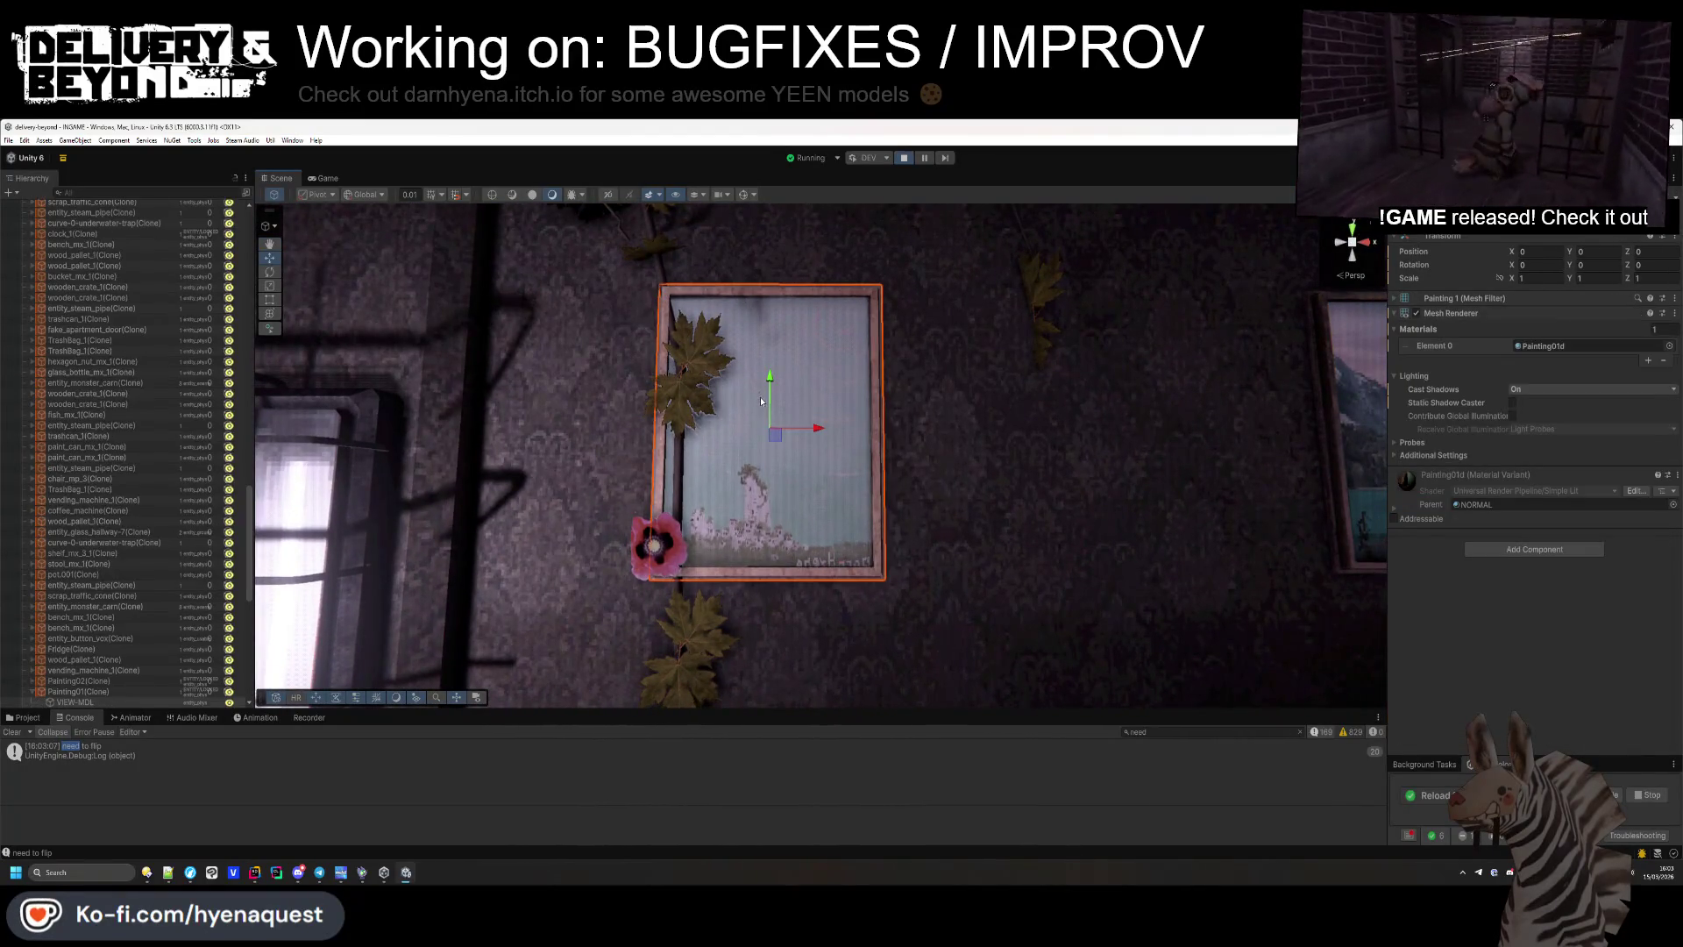
click(114, 692)
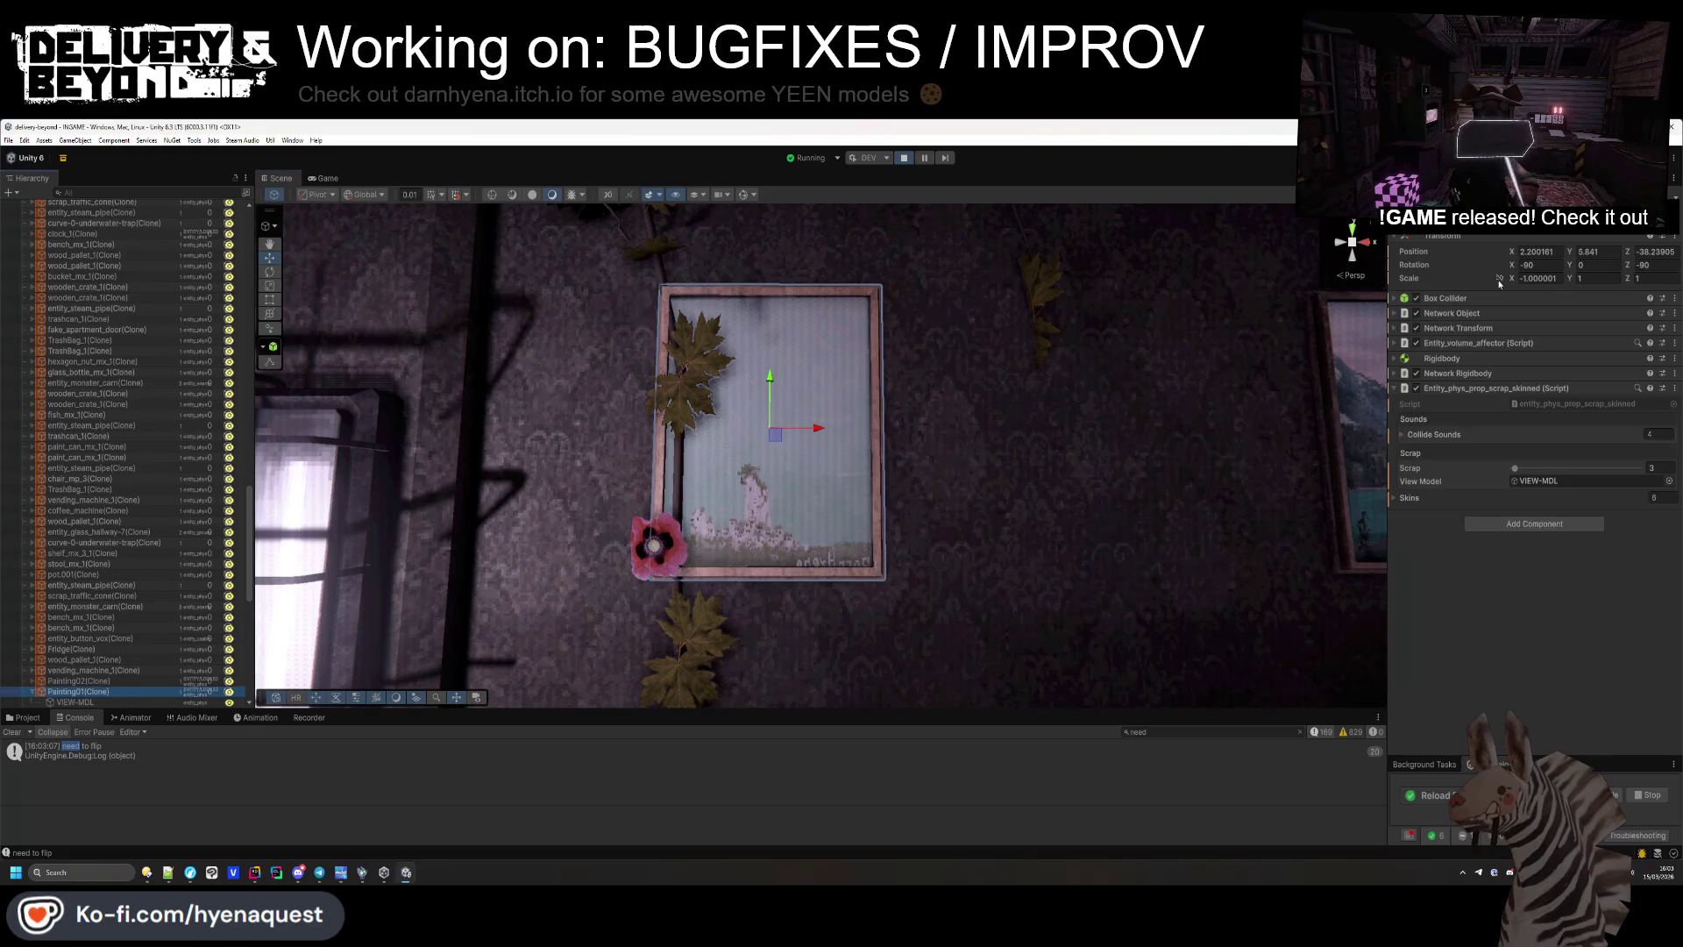
click(1524, 278)
key(Delete)
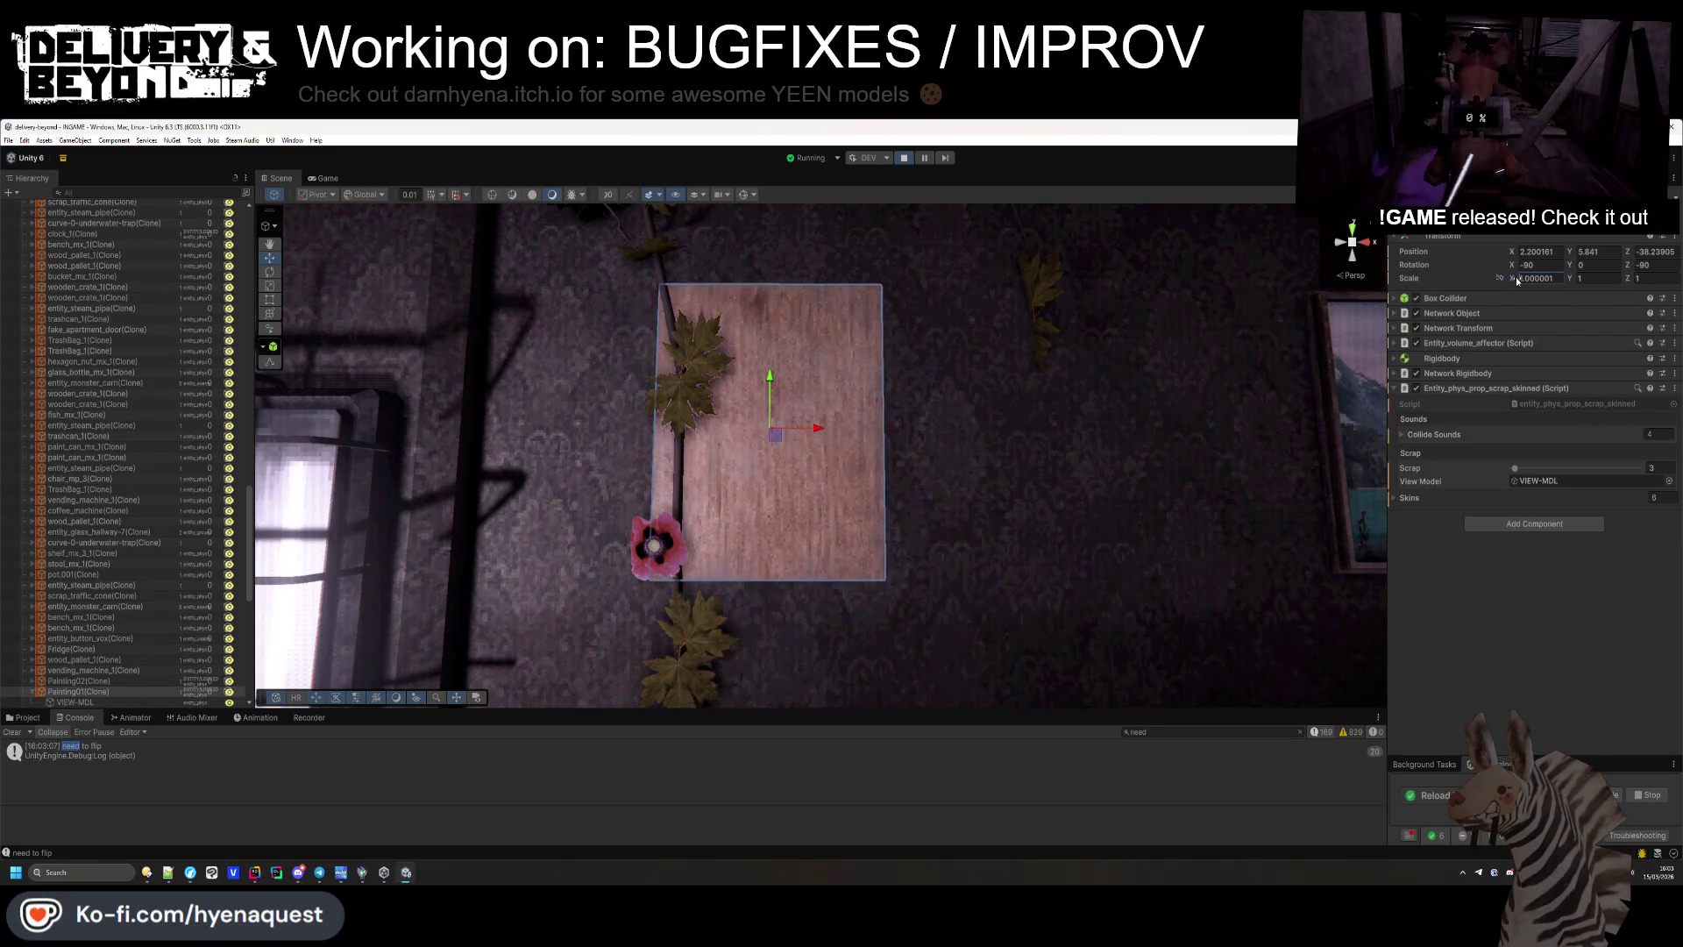
text(180)
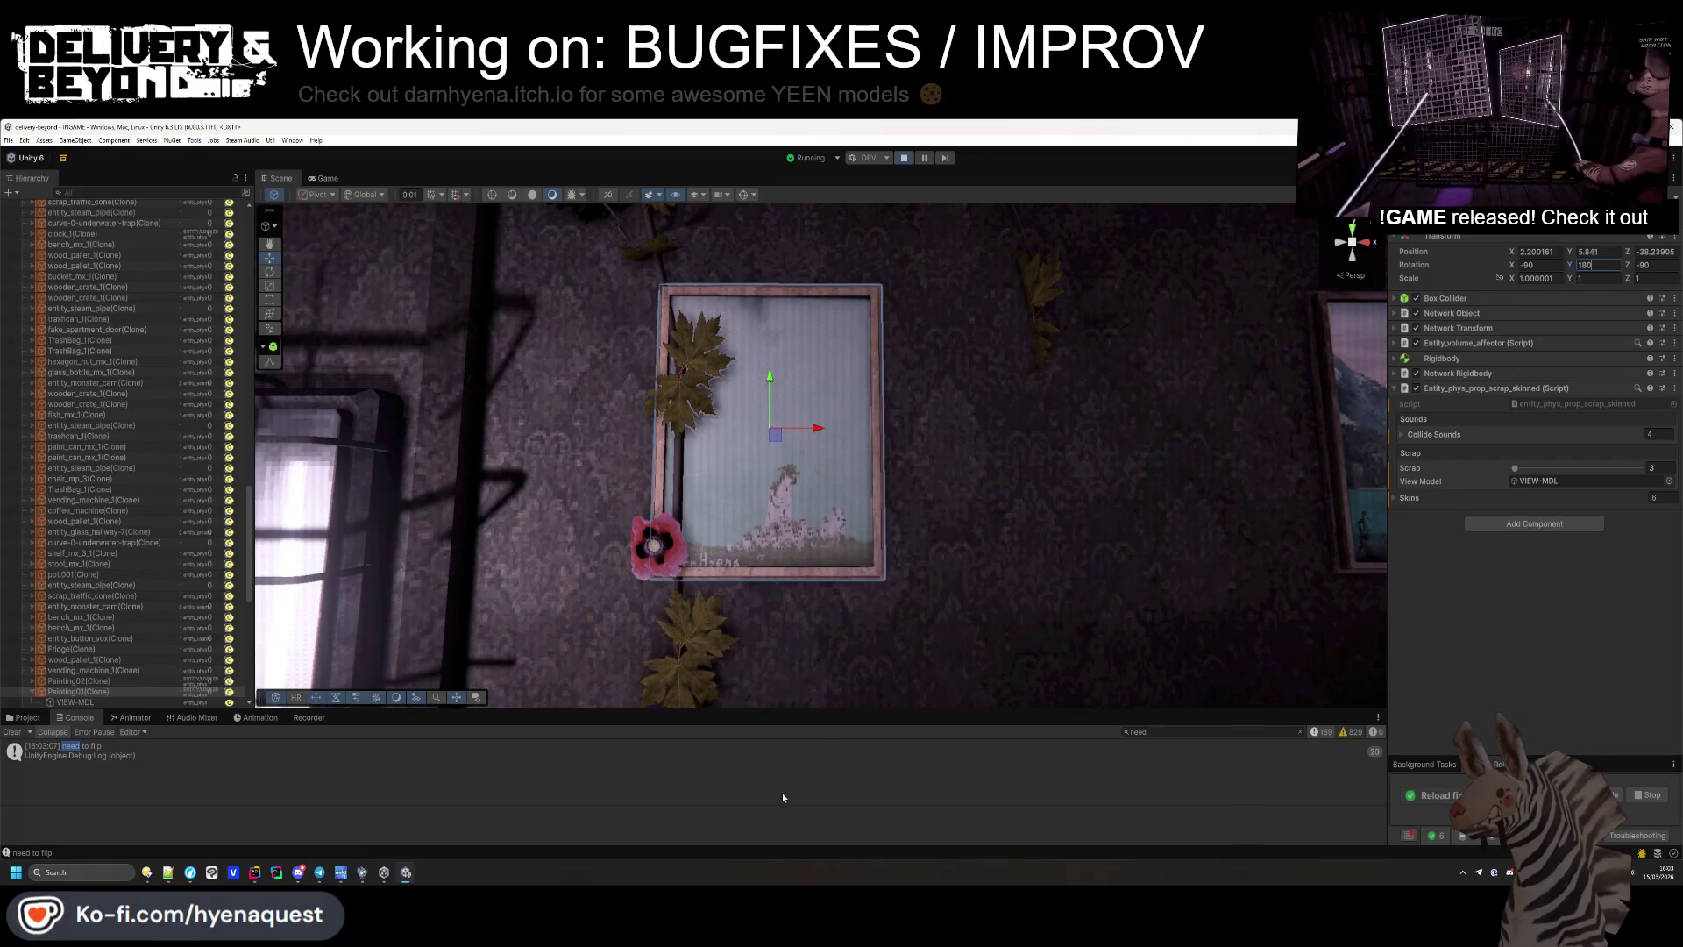
key(ctrl+z)
key(ctrl+z)
mouse_move(922, 471)
mouse_down()
mouse_move(846, 596)
mouse_move(622, 625)
mouse_up()
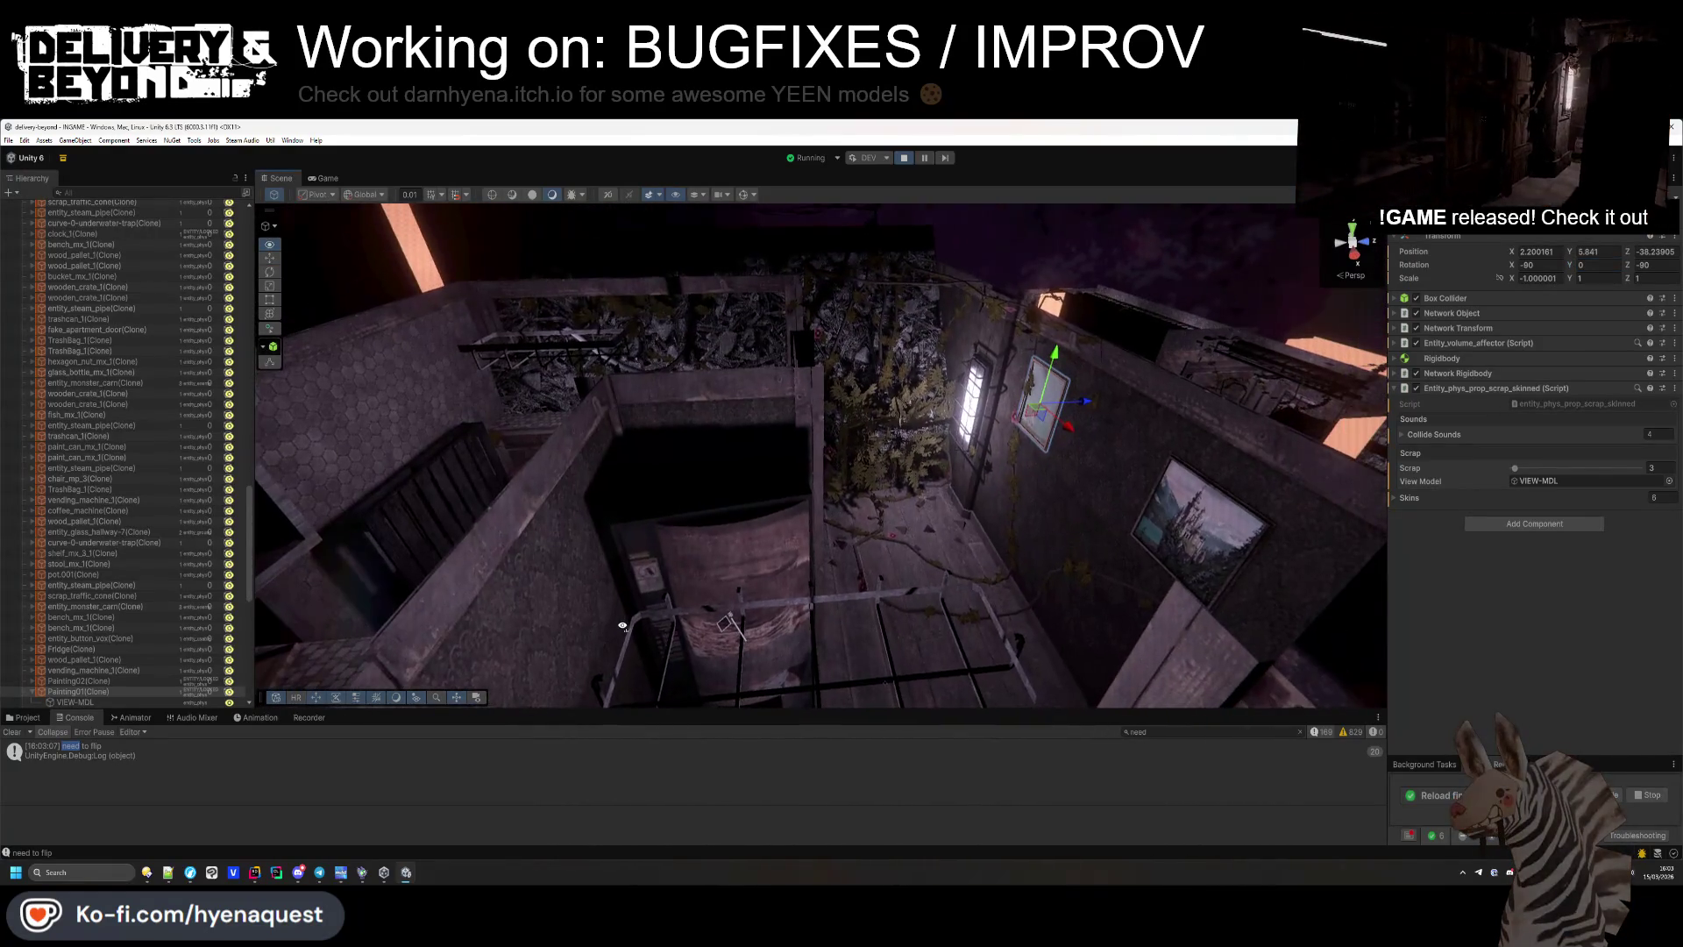
click(254, 873)
Add a line setting newObj.transform.localScale to a new Vector3 of its current x, y, z scale.
key(Down)
key(Down)
key(Return)
text(newob)
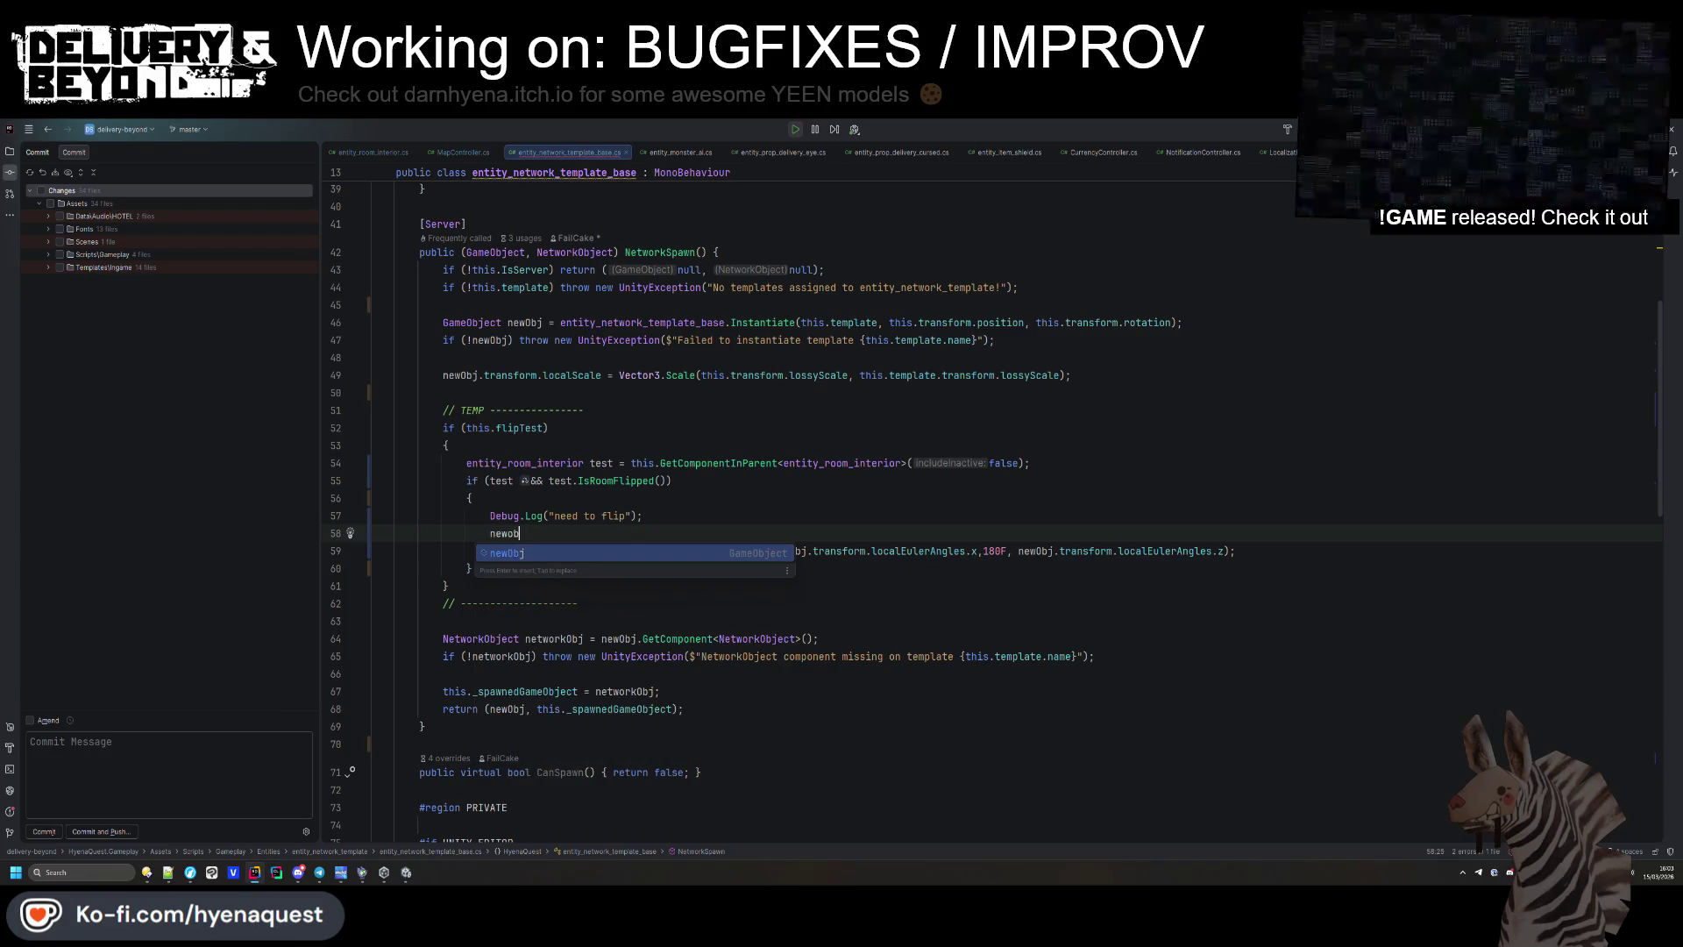
key(Return)
text(.transform.local)
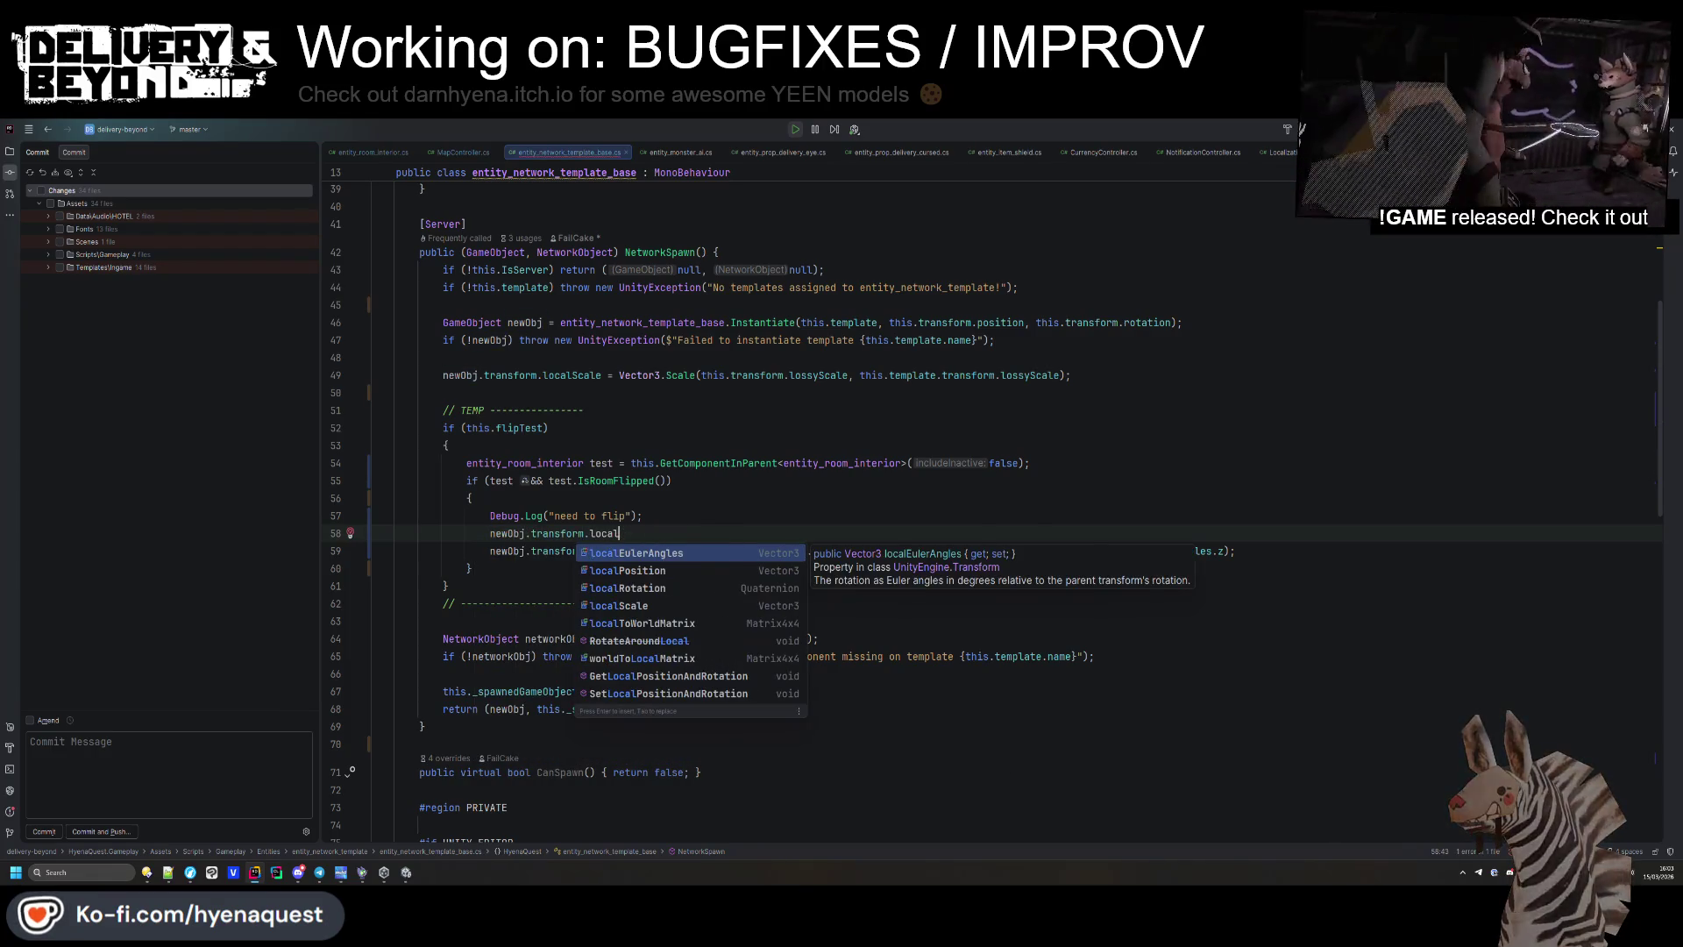
text(S)
key(Return)
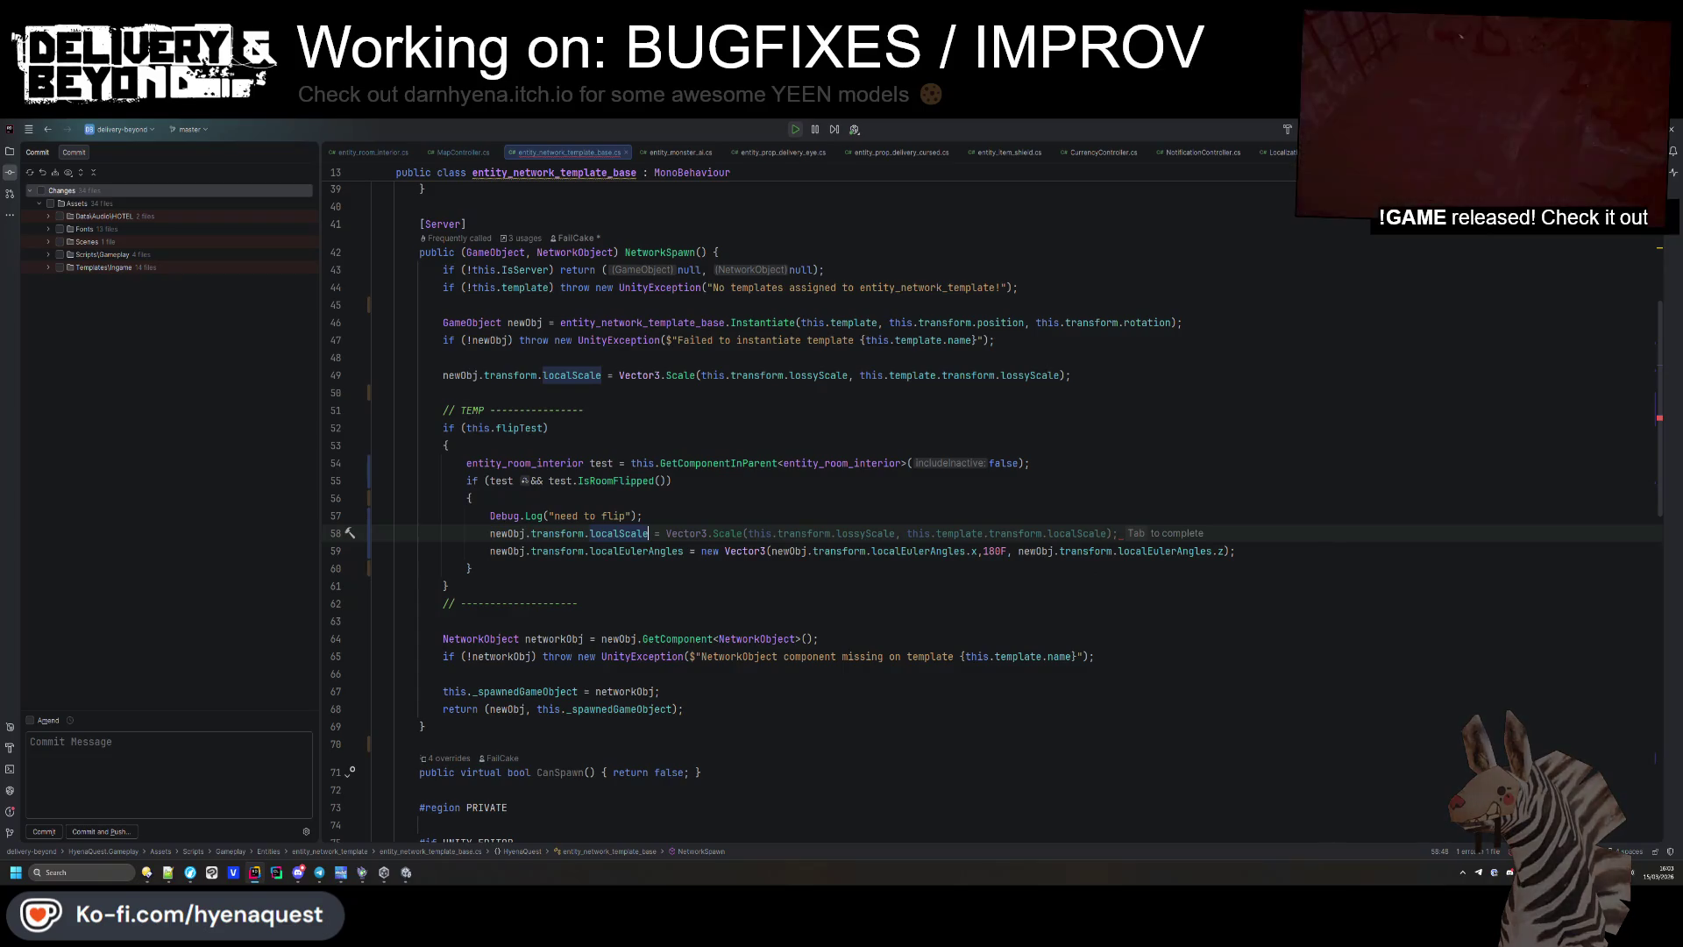
text( =)
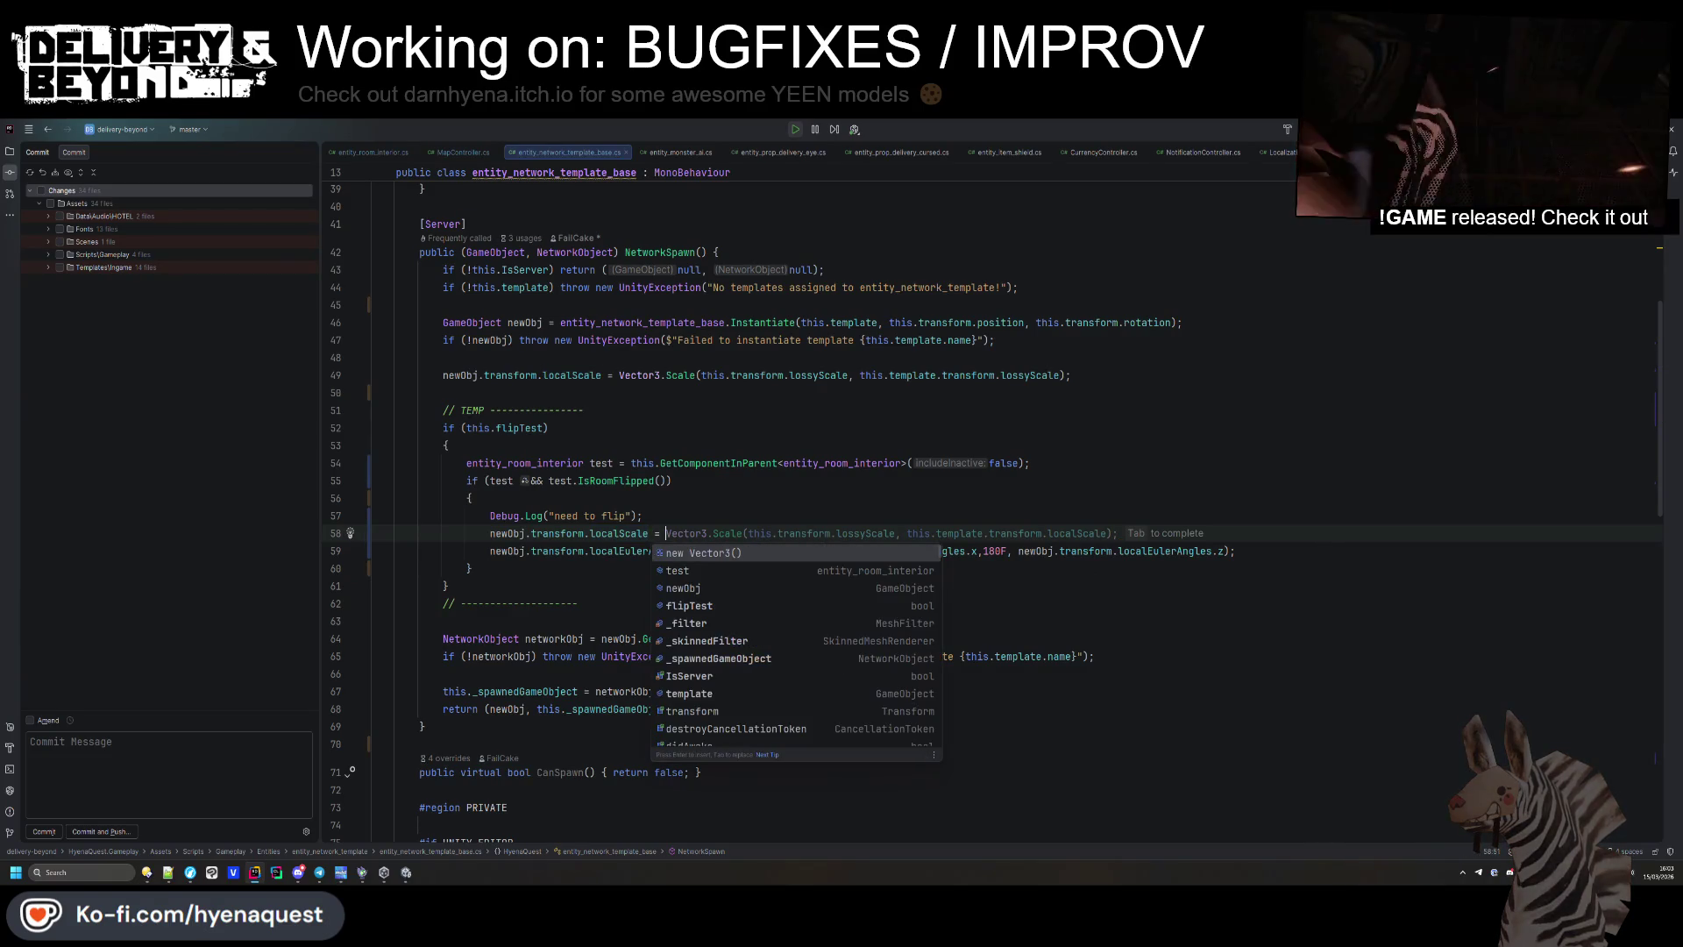
click(530, 533)
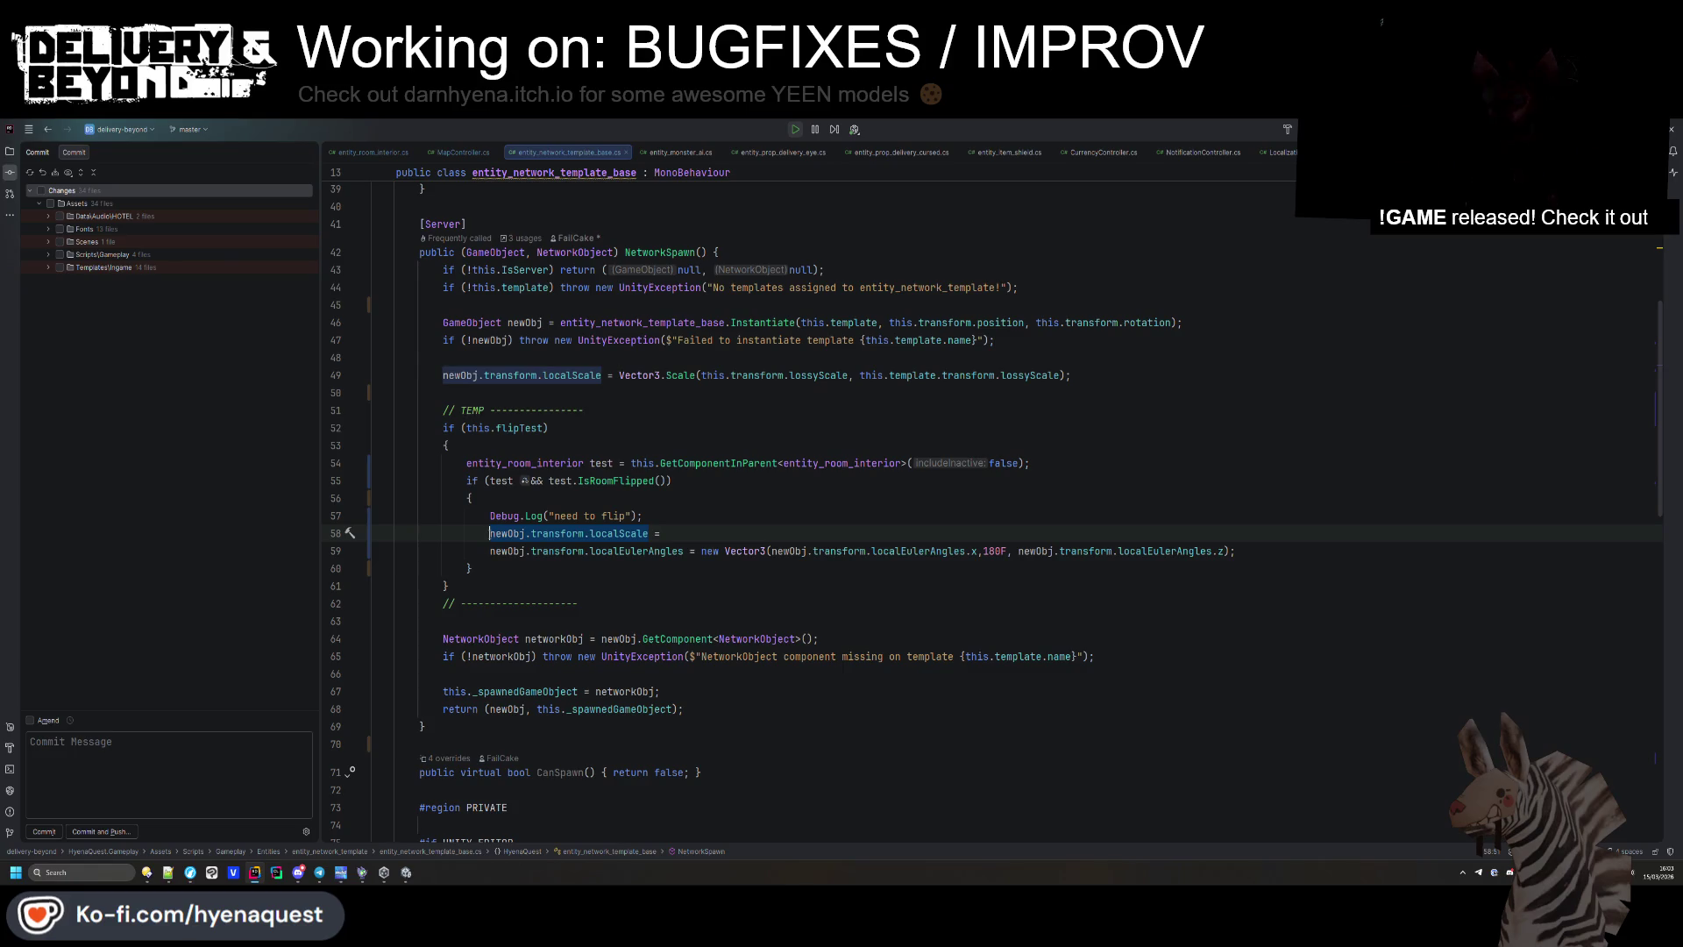
text(newObj.transform.localScale = new )
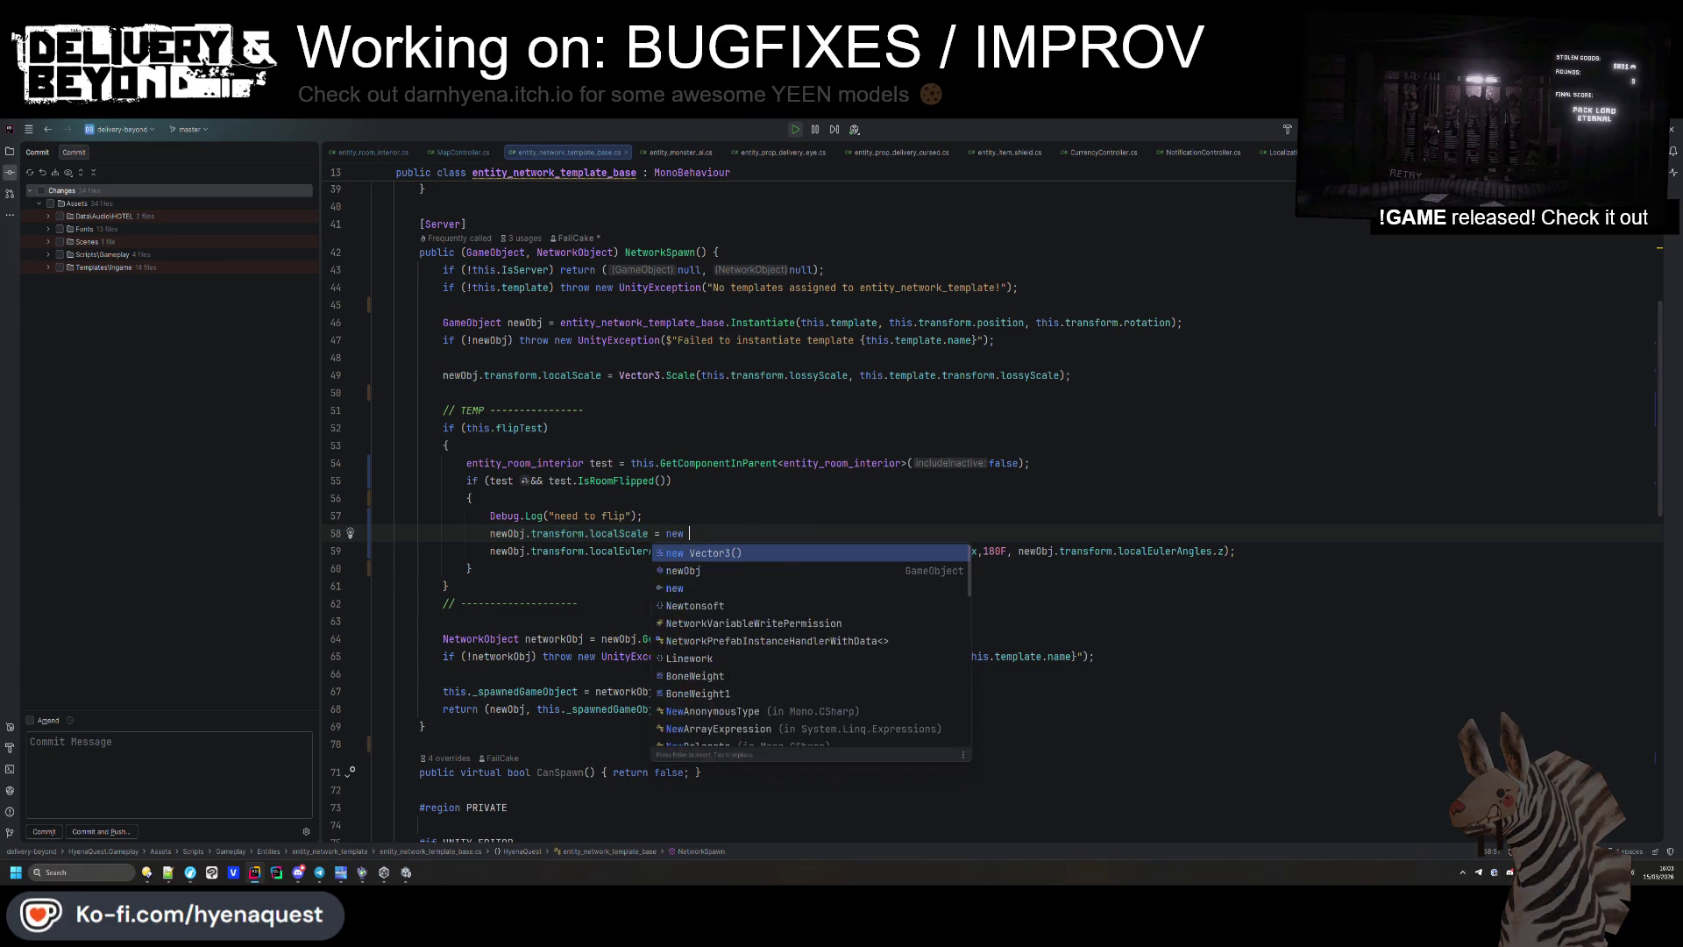
text(Vector3(newObj.transform.localScale.x, newObj.transform.localScale.y, newObj.transform.localScale.ze)
key(BackSpace)
text();)
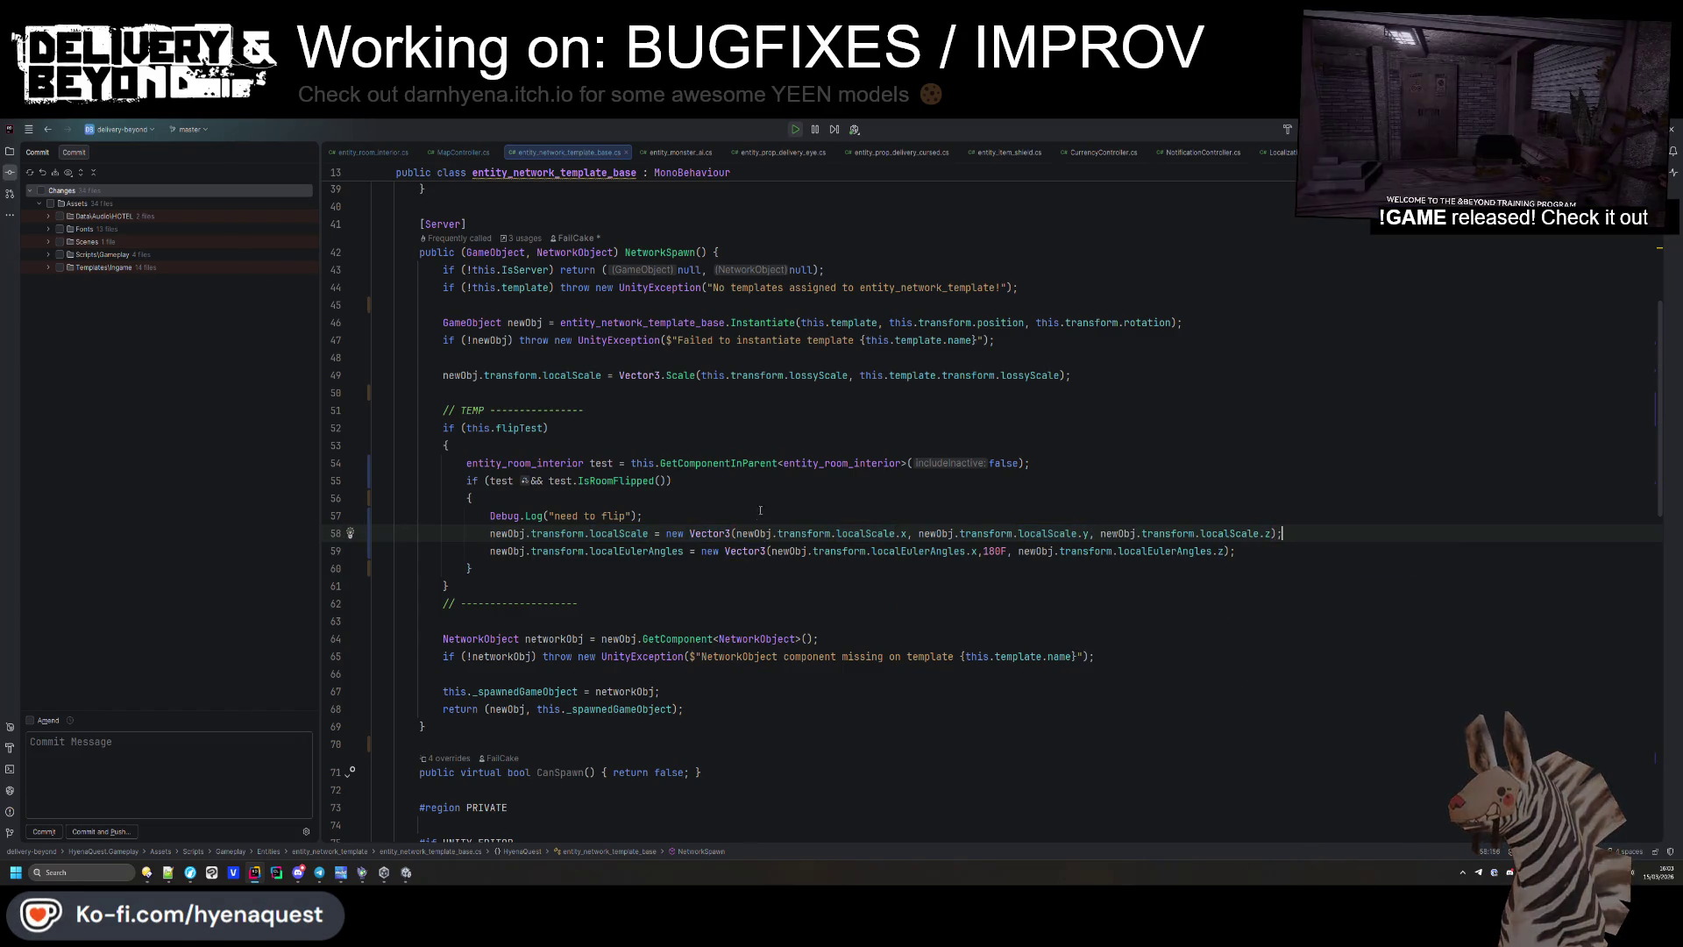
Negate the X scale term on line 58 and change the 180F rotation value to 0.
click(733, 533)
text(-)
click(731, 522)
click(764, 550)
double_click(984, 550)
text(0)
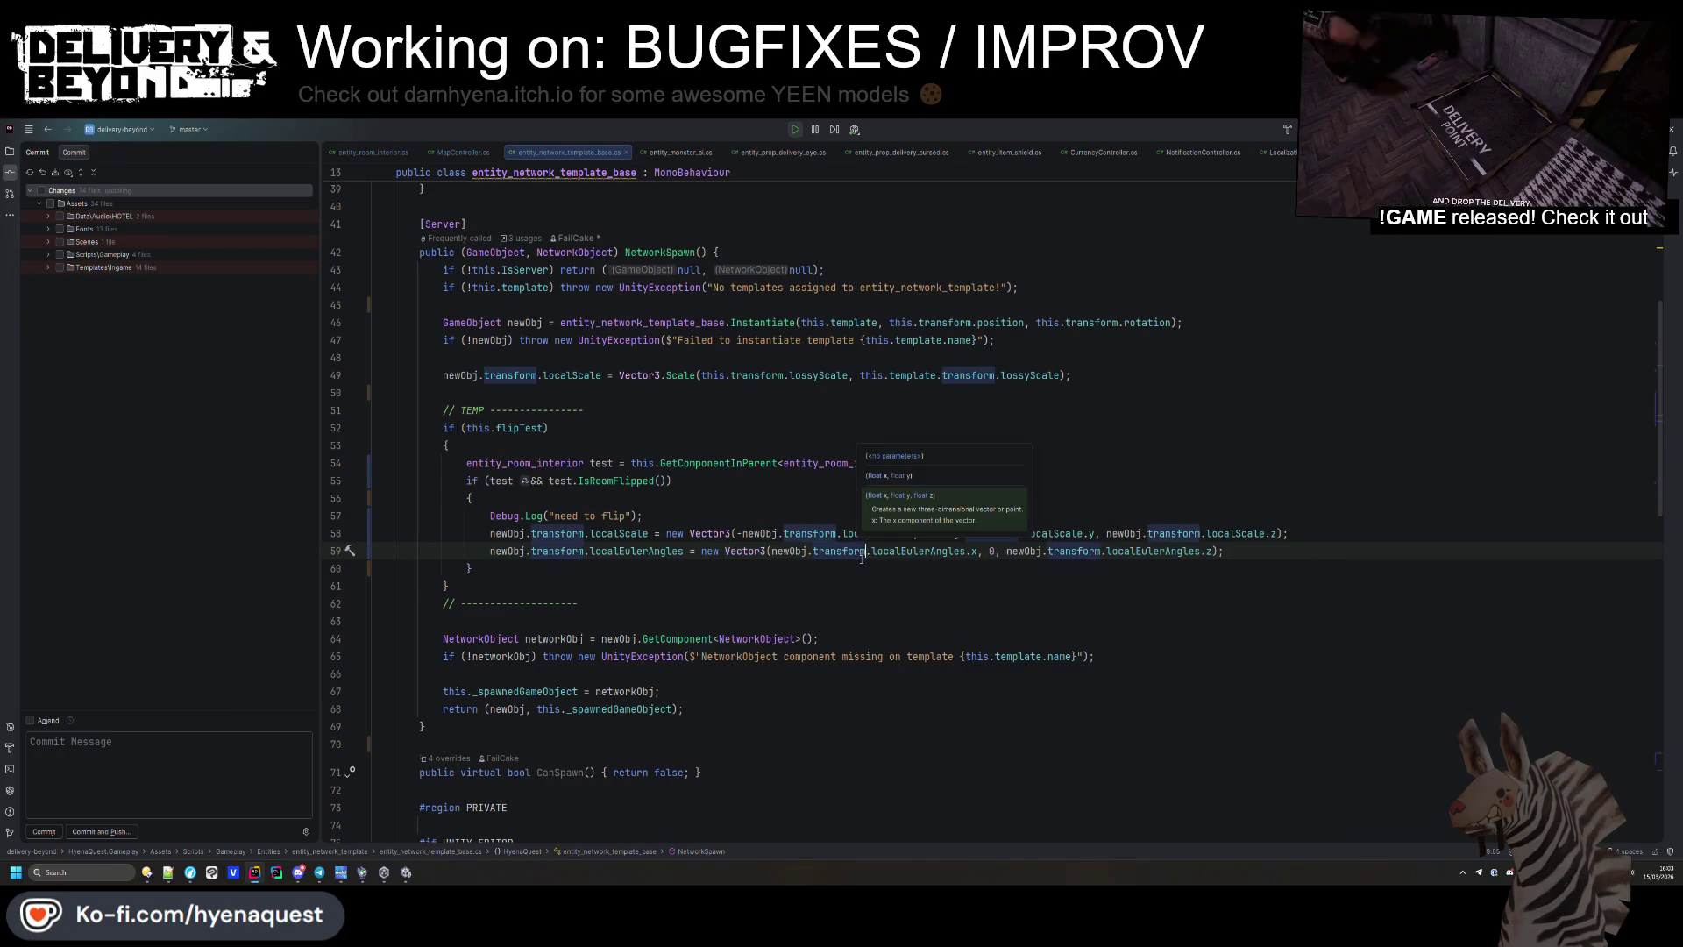
key(Escape)
key(Down)
key(Down)
key(Down)
drag(649, 515, 656, 505)
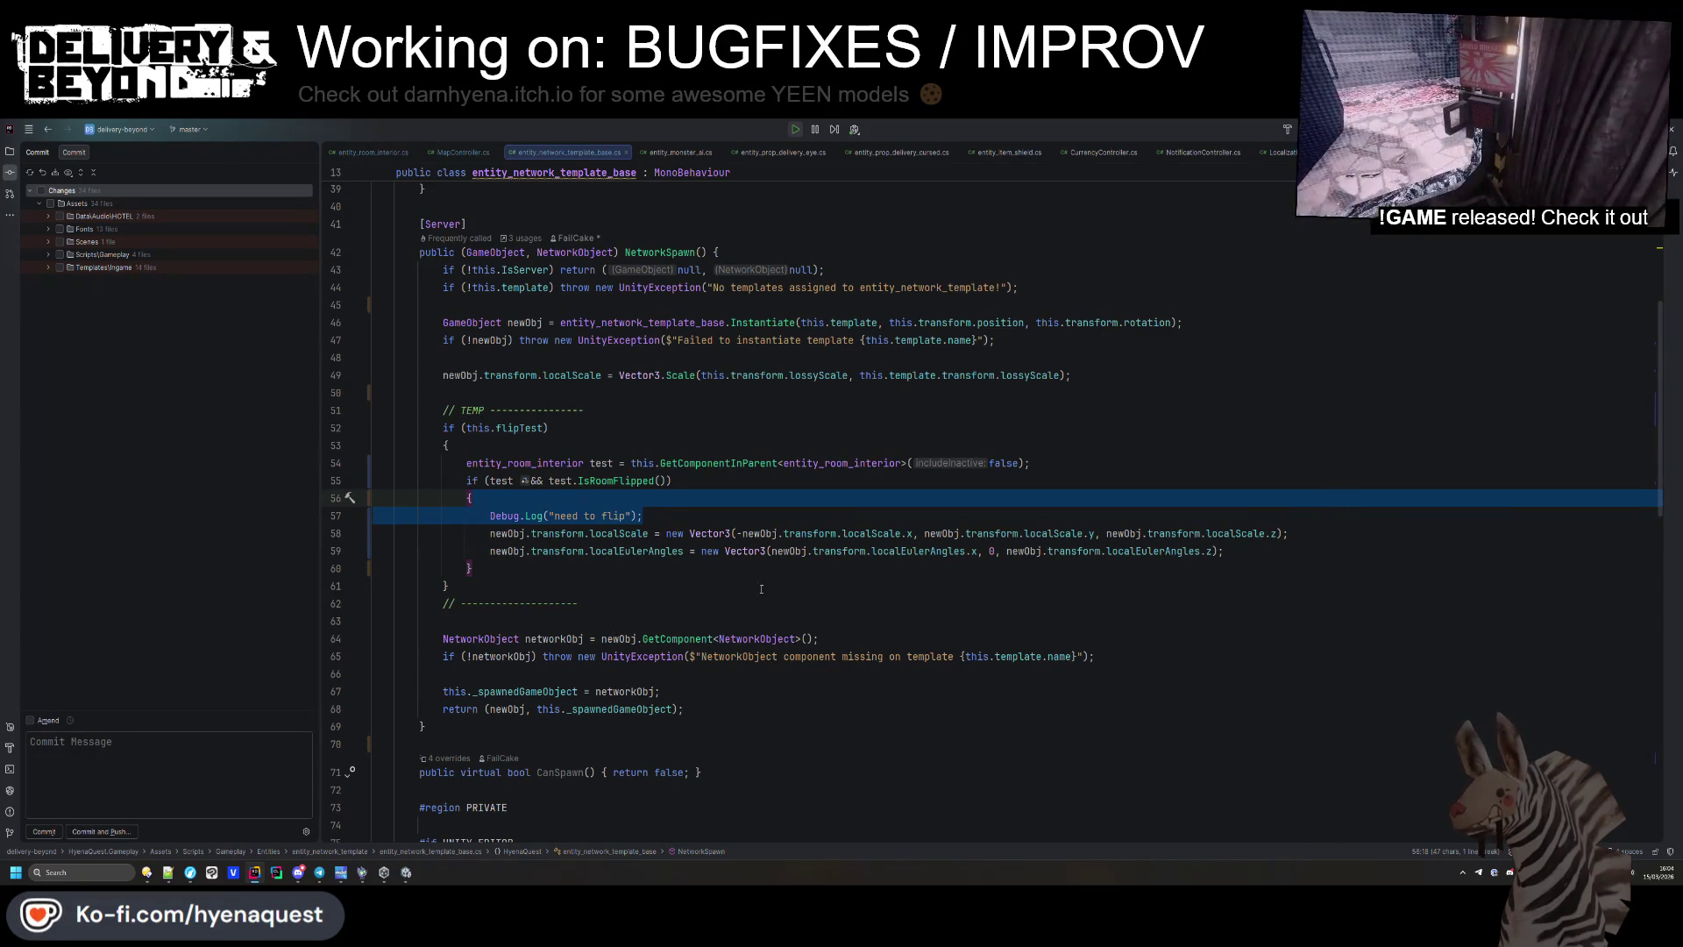
click(405, 872)
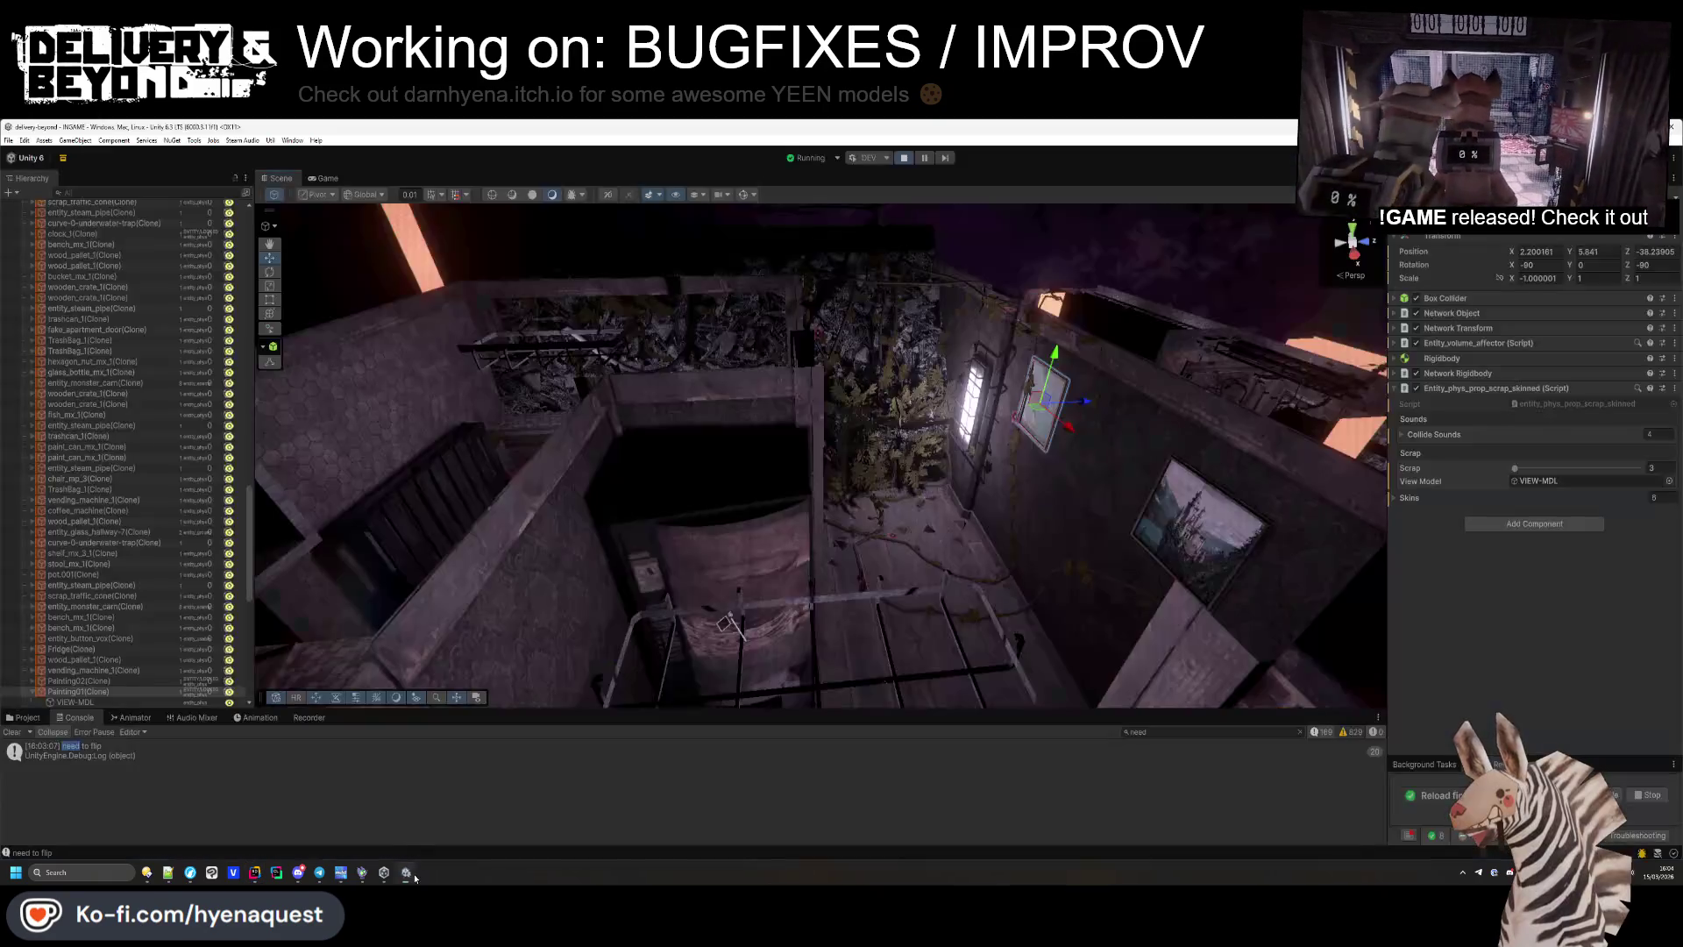
Filter the Console messages and inspect the generated seed log entry.
click(1327, 732)
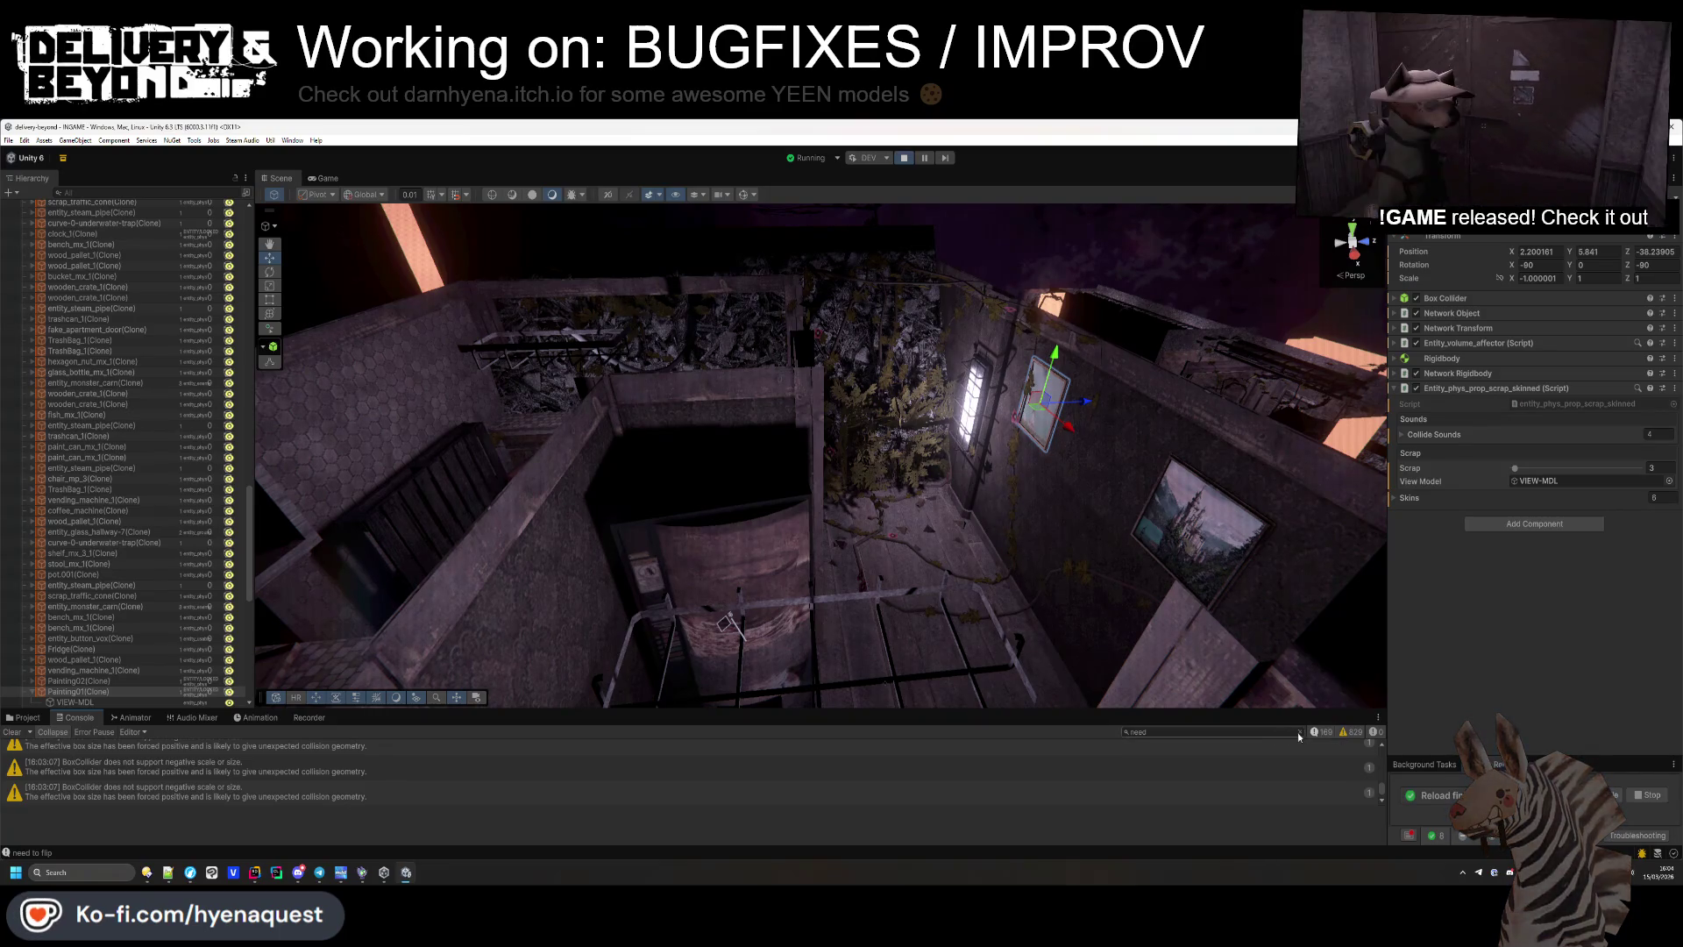
click(1352, 731)
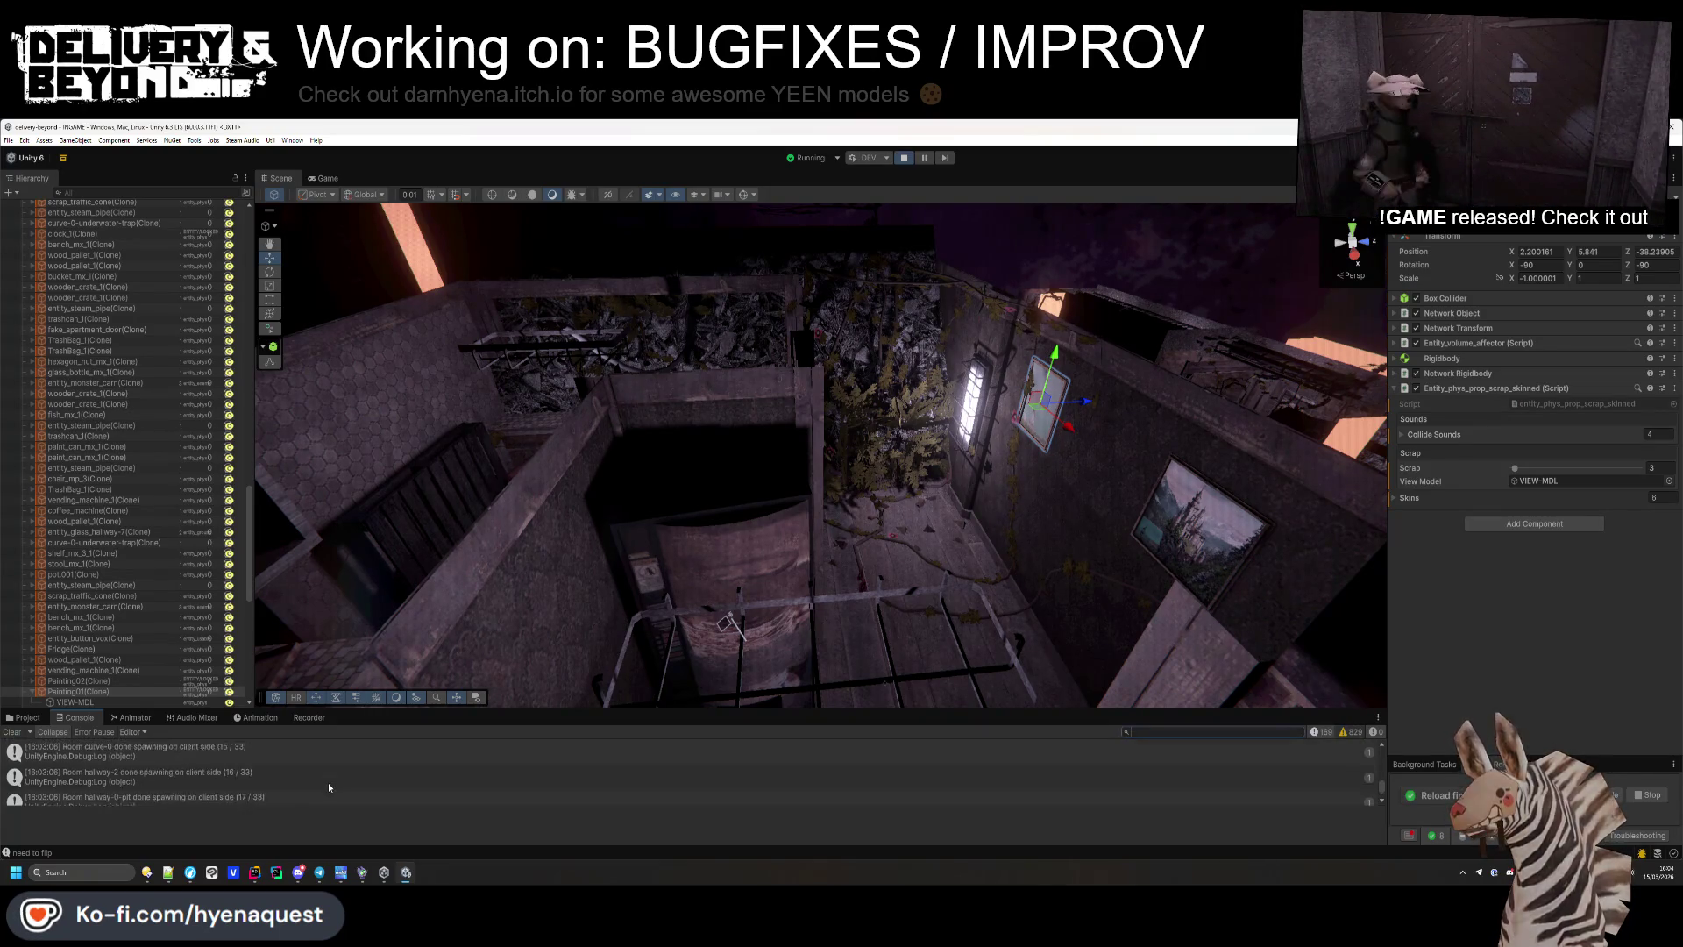
scroll(326, 782, up, 3)
click(242, 792)
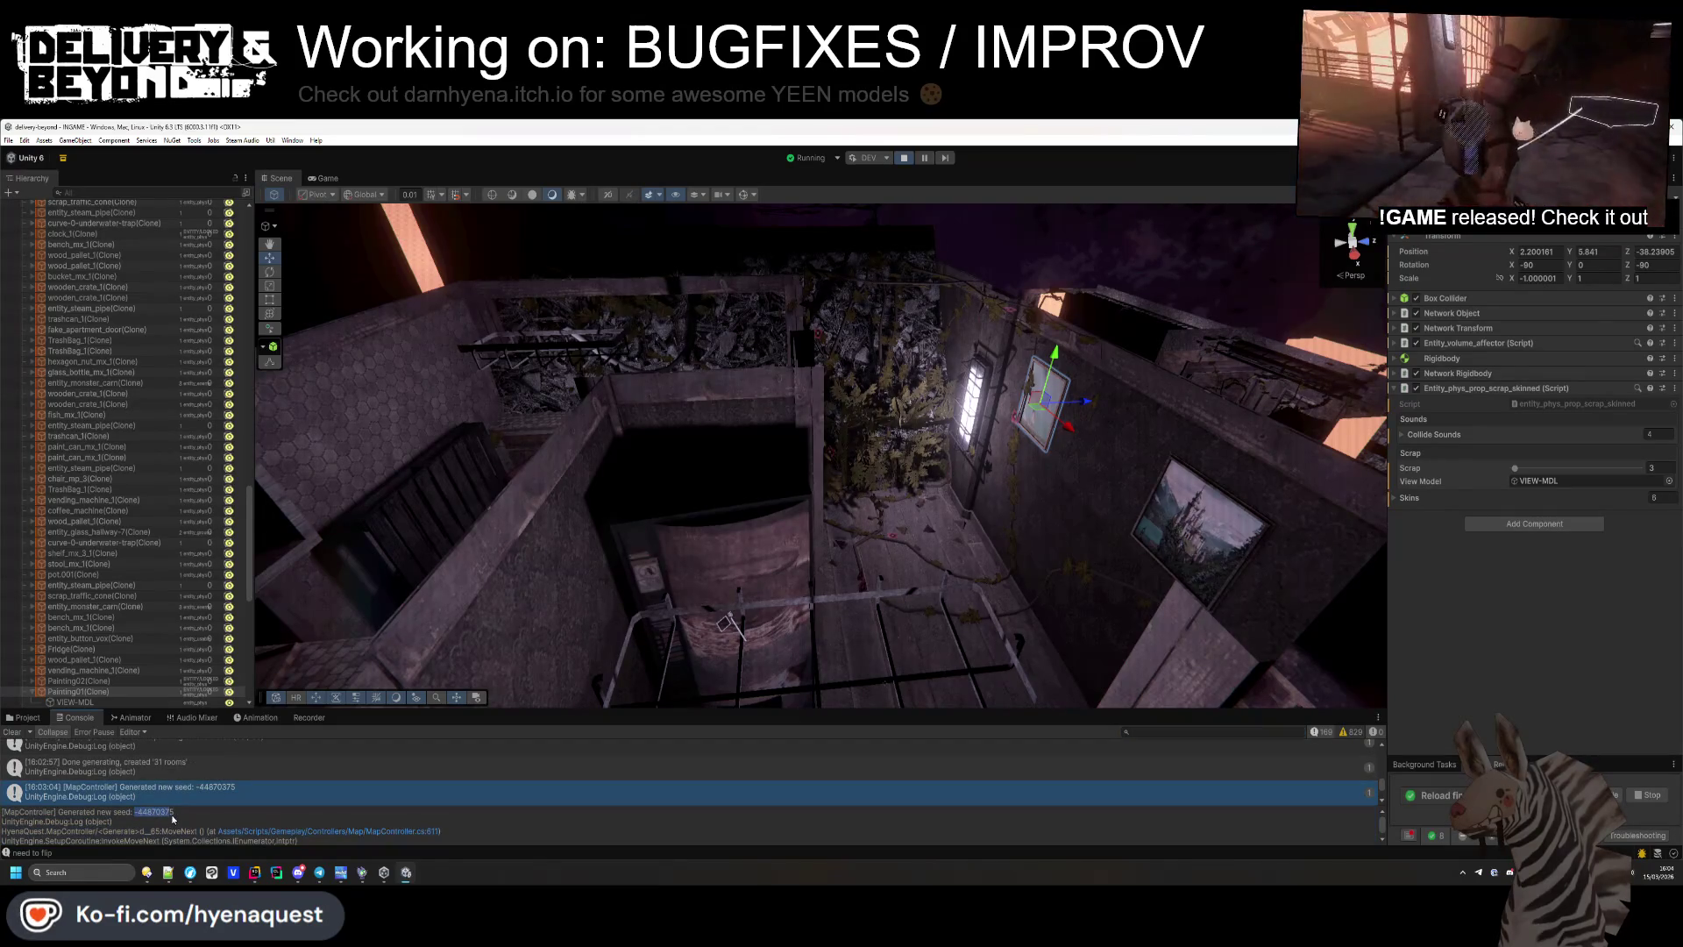
scroll(228, 794, down, 3)
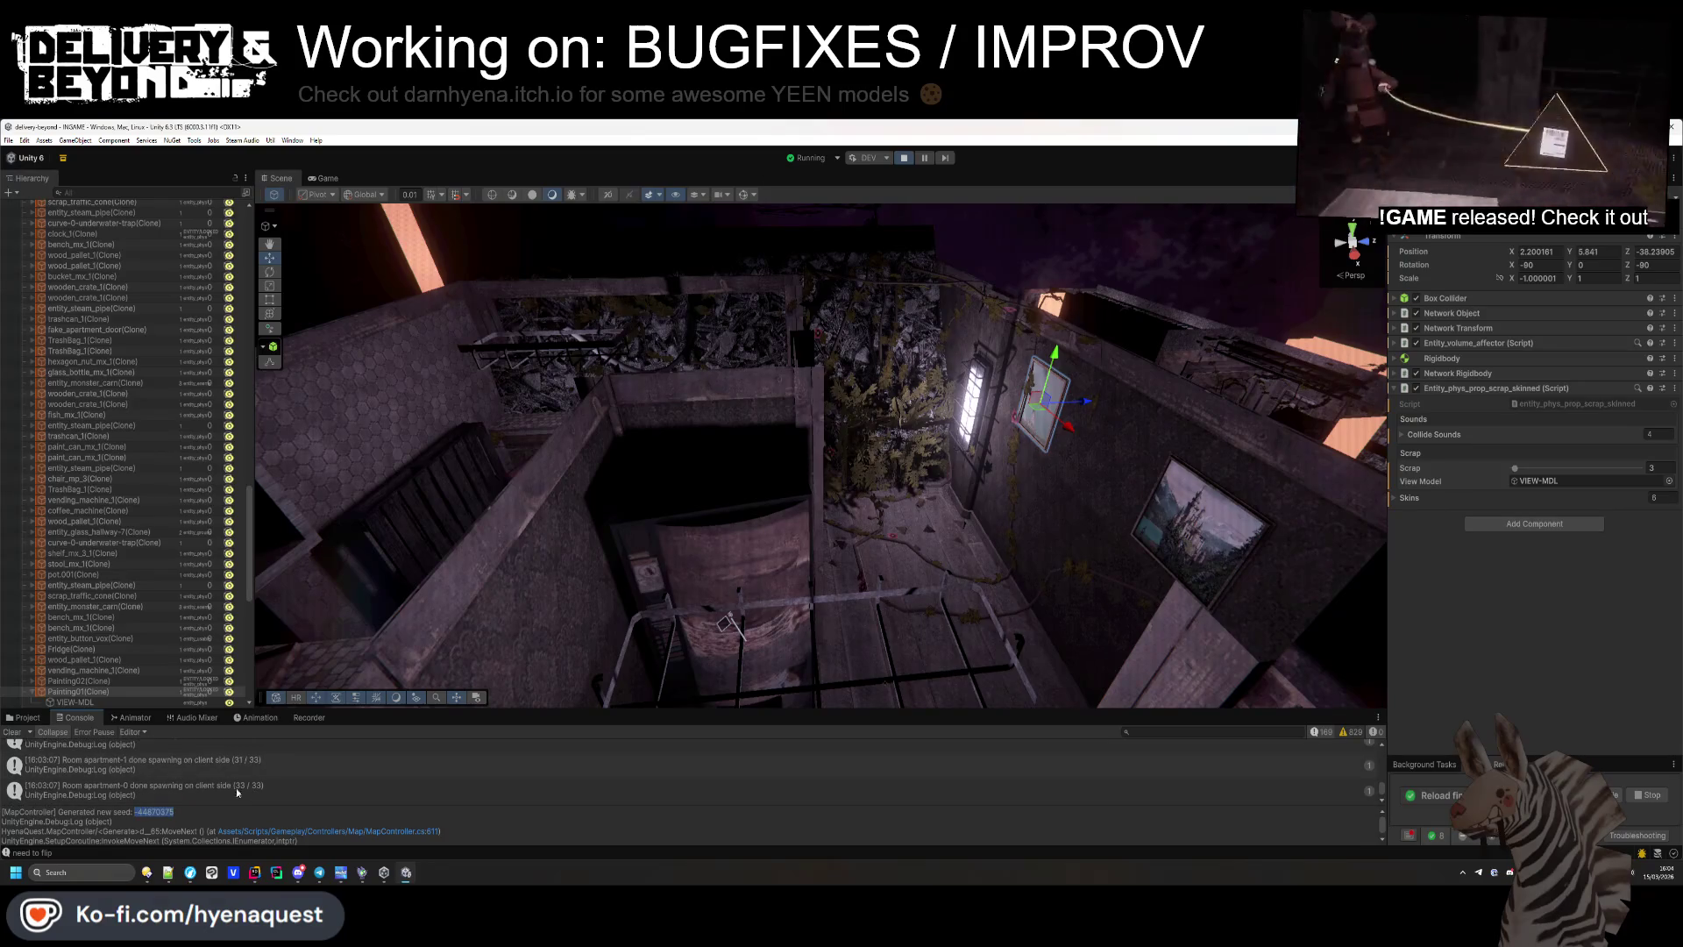
scroll(151, 275, up, 15)
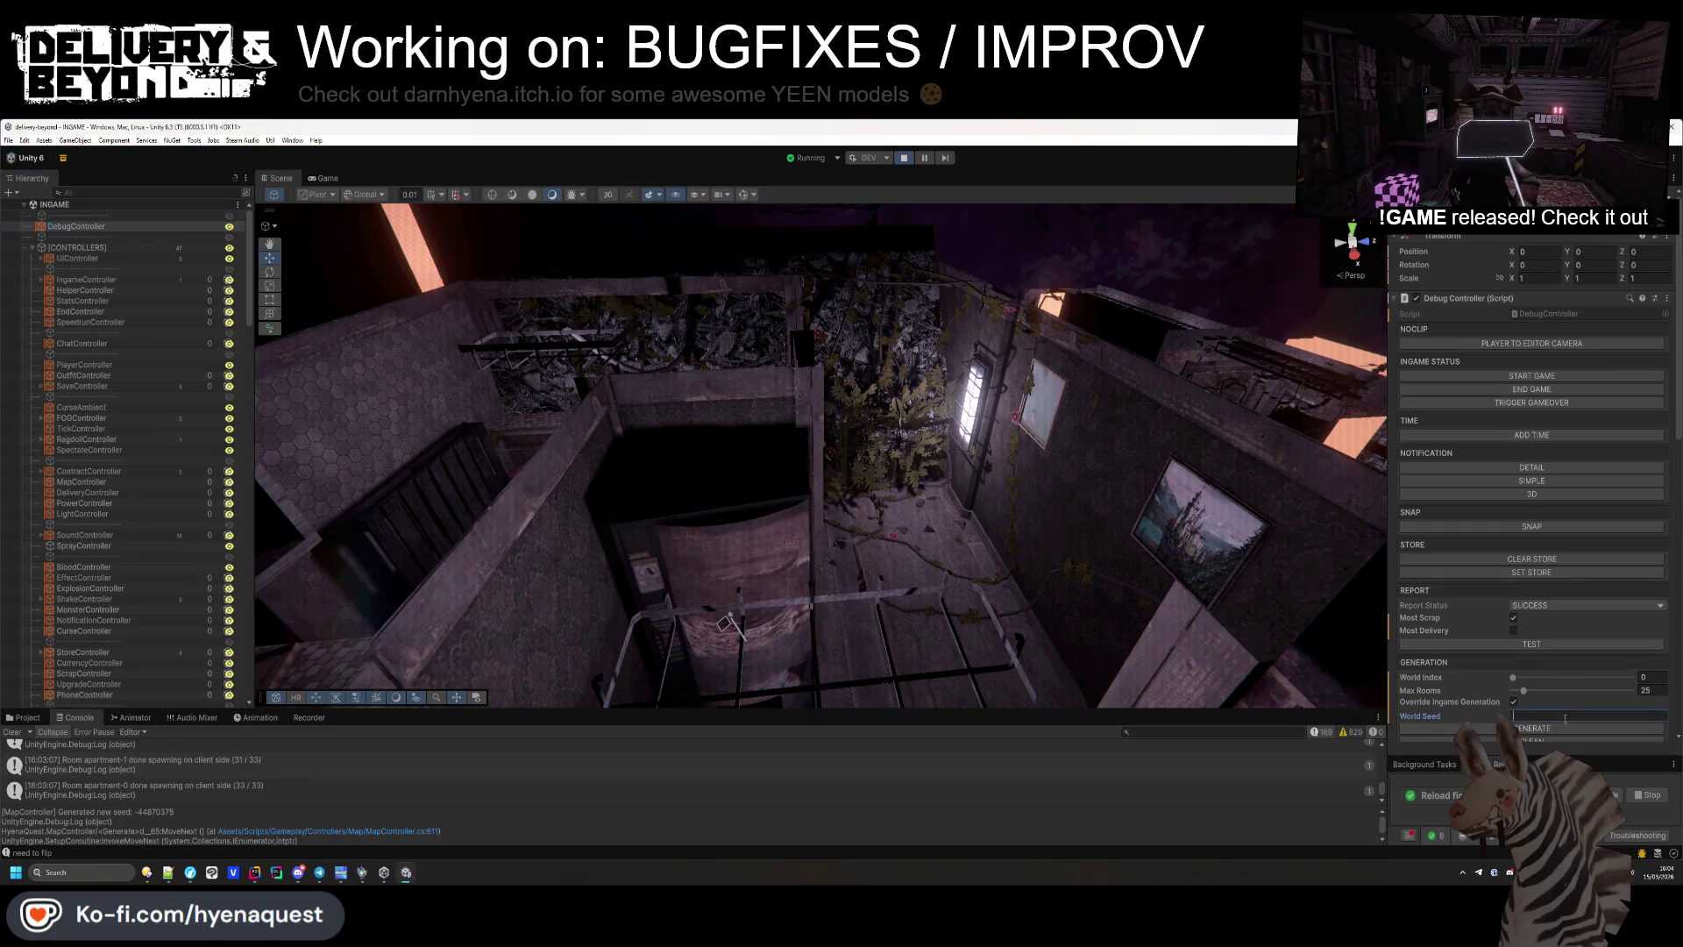
text(-44870375)
Regenerate the level from the override seed twice, clearing the console and orbiting the view.
click(1550, 727)
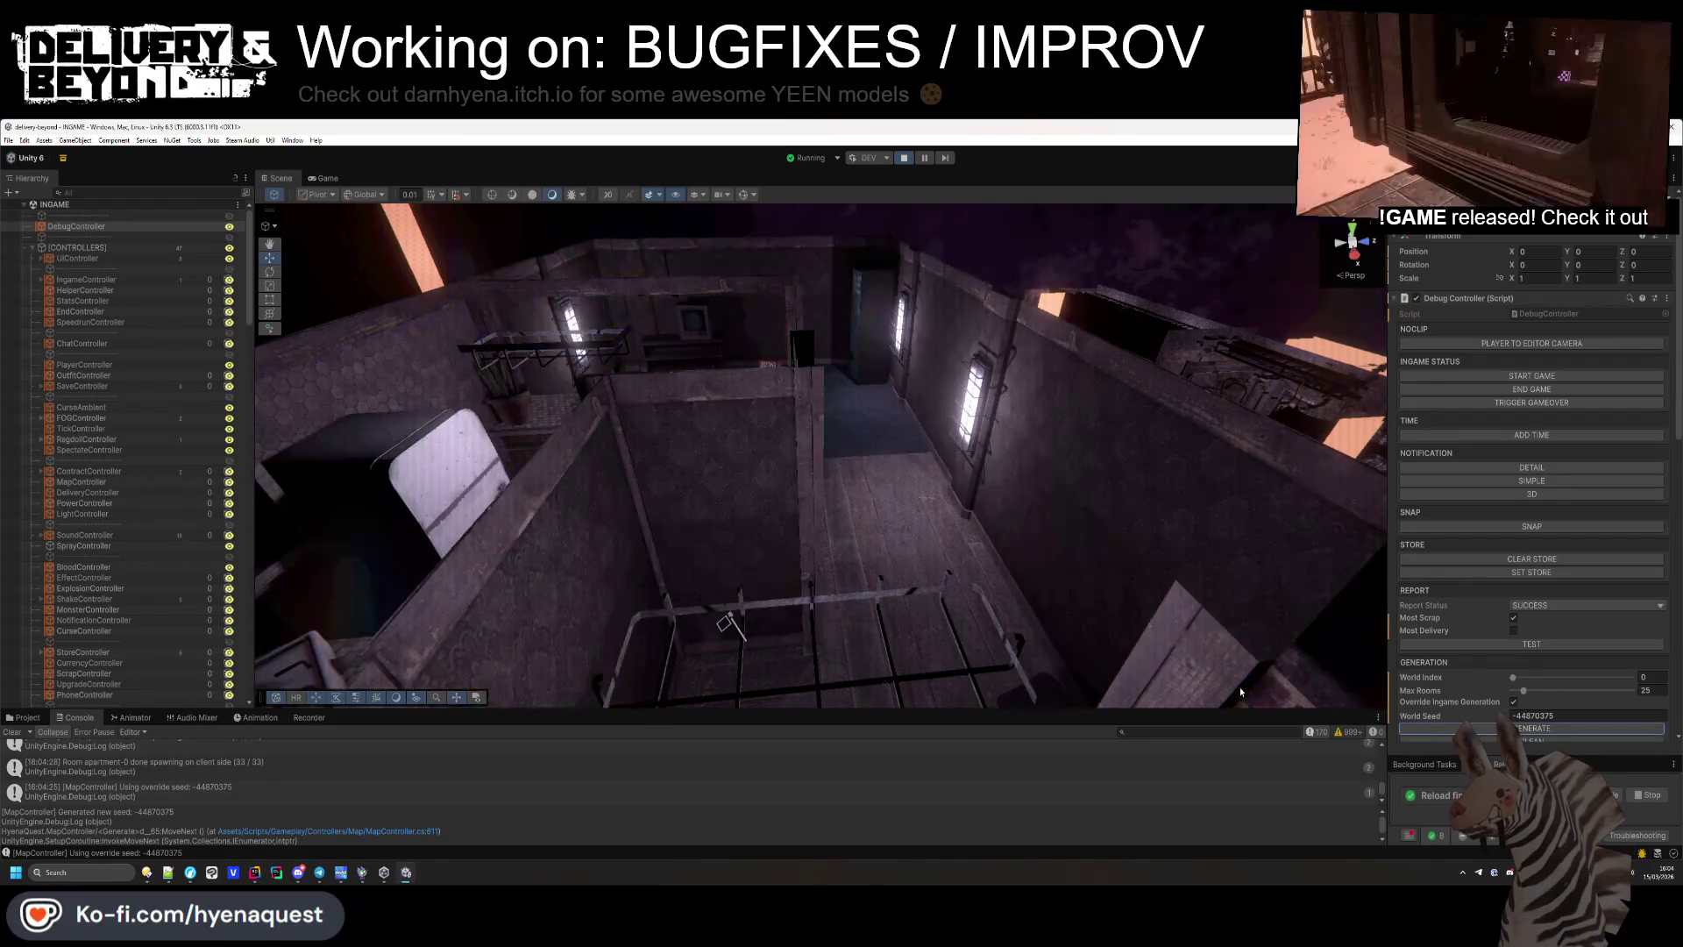
click(17, 733)
mouse_move(772, 543)
mouse_down()
mouse_move(950, 583)
mouse_move(980, 571)
mouse_move(802, 537)
mouse_move(924, 623)
mouse_move(902, 624)
mouse_move(1003, 609)
mouse_up()
scroll(1003, 609, down, 10)
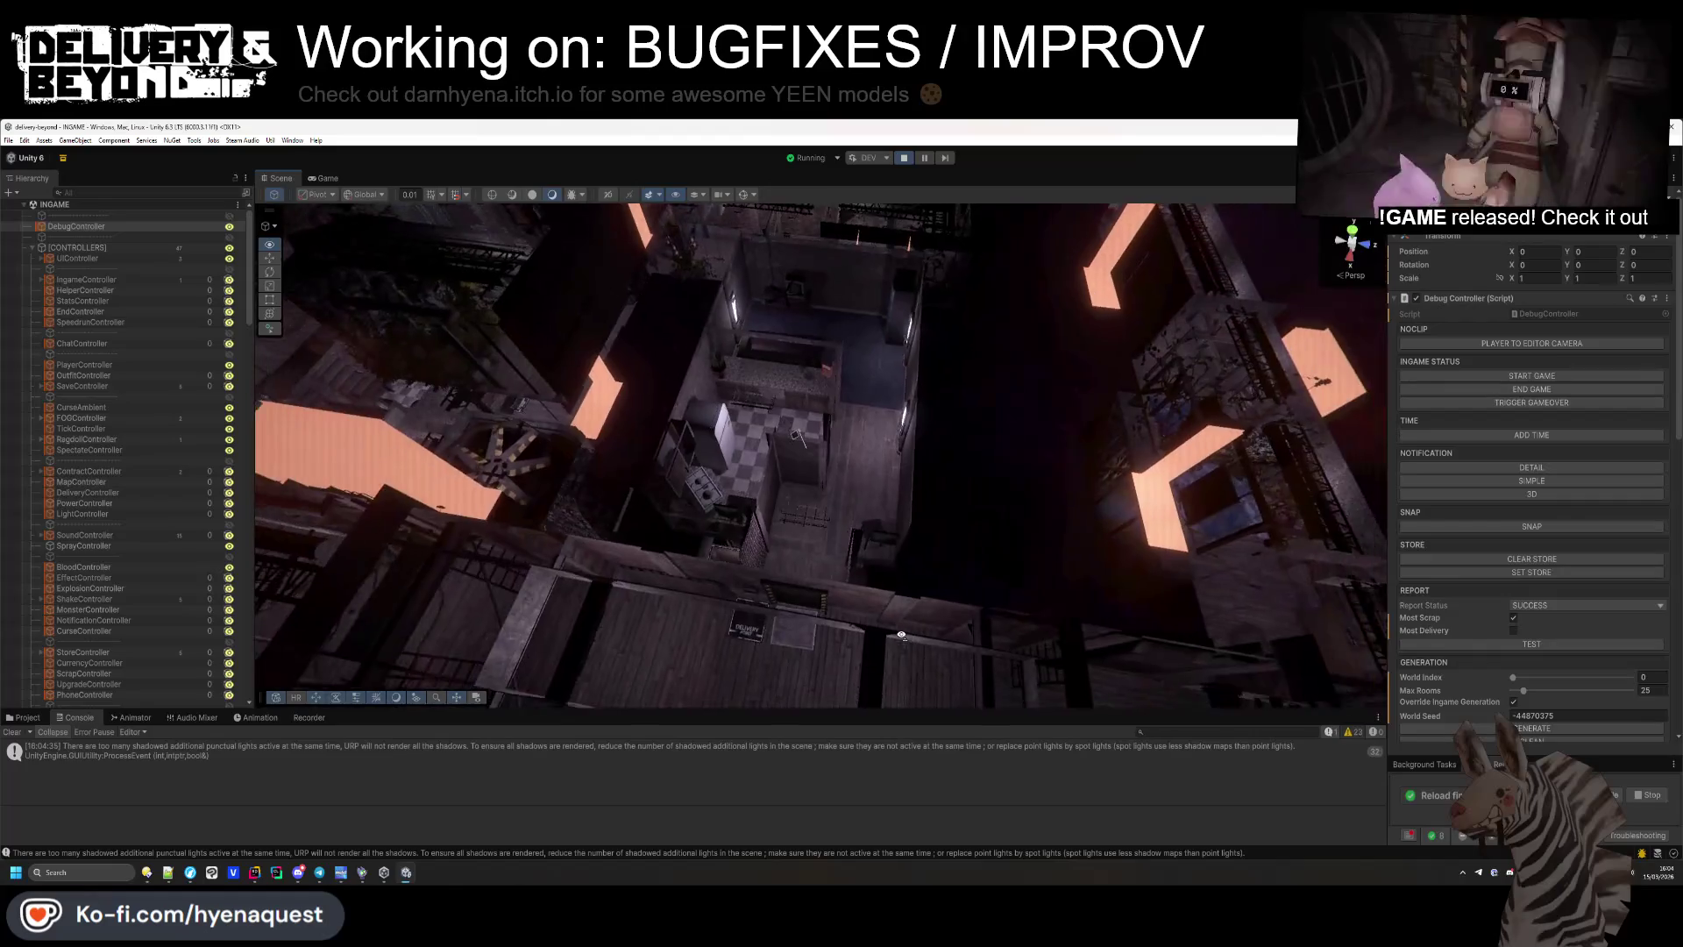
click(1534, 729)
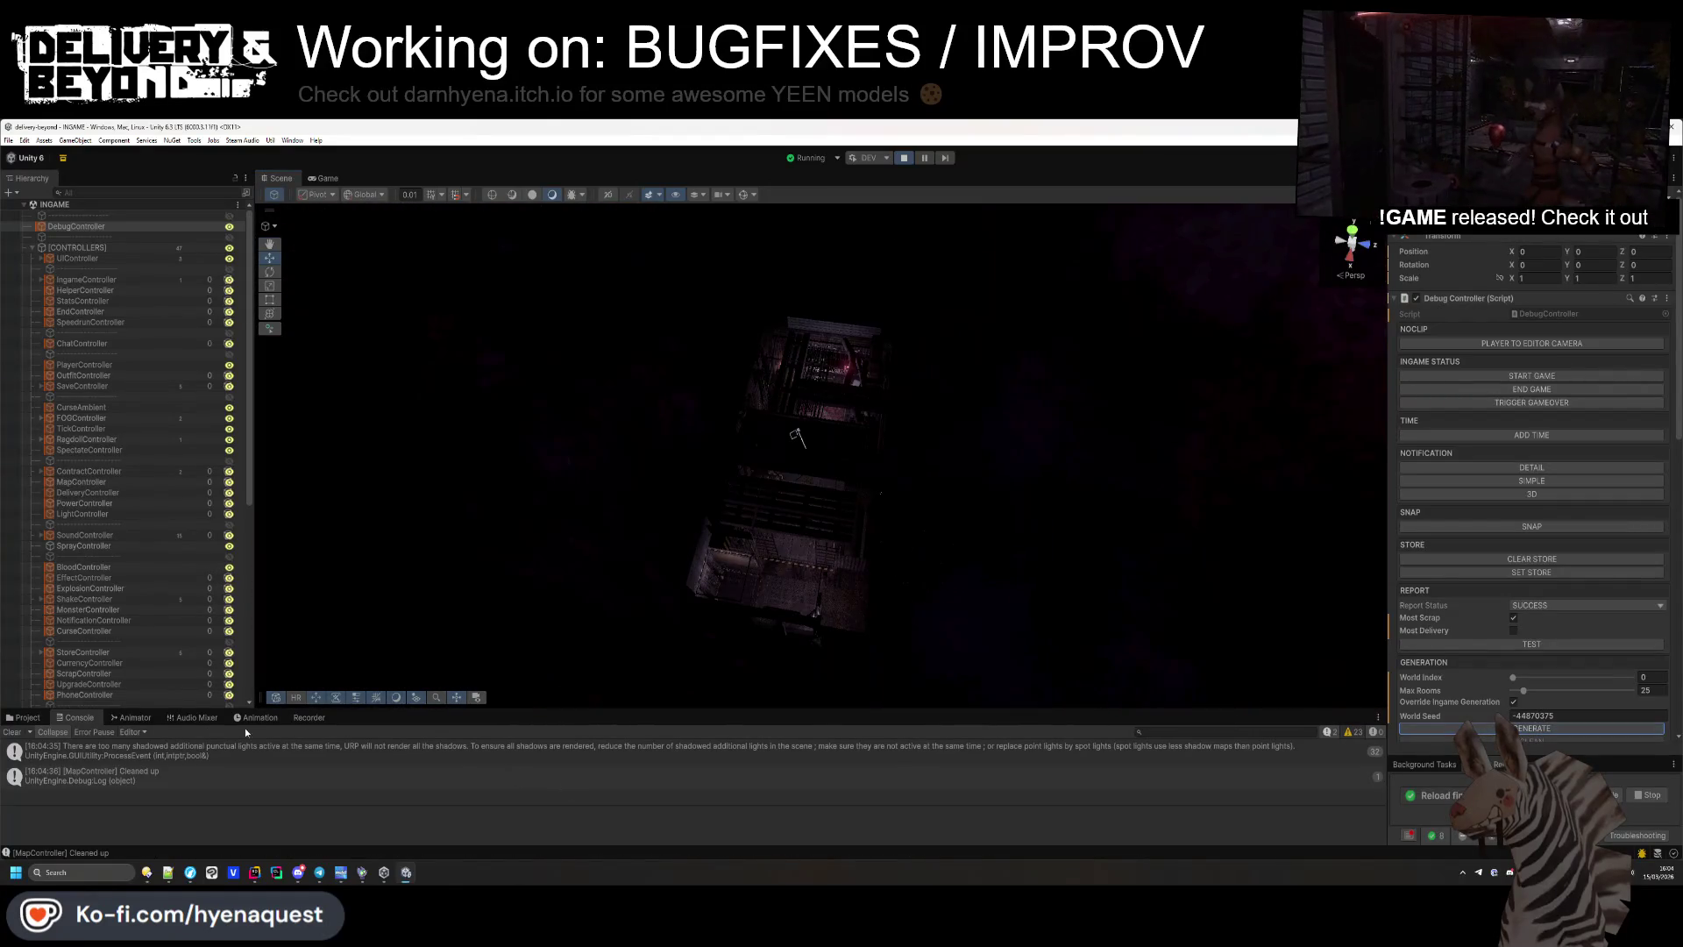
click(17, 733)
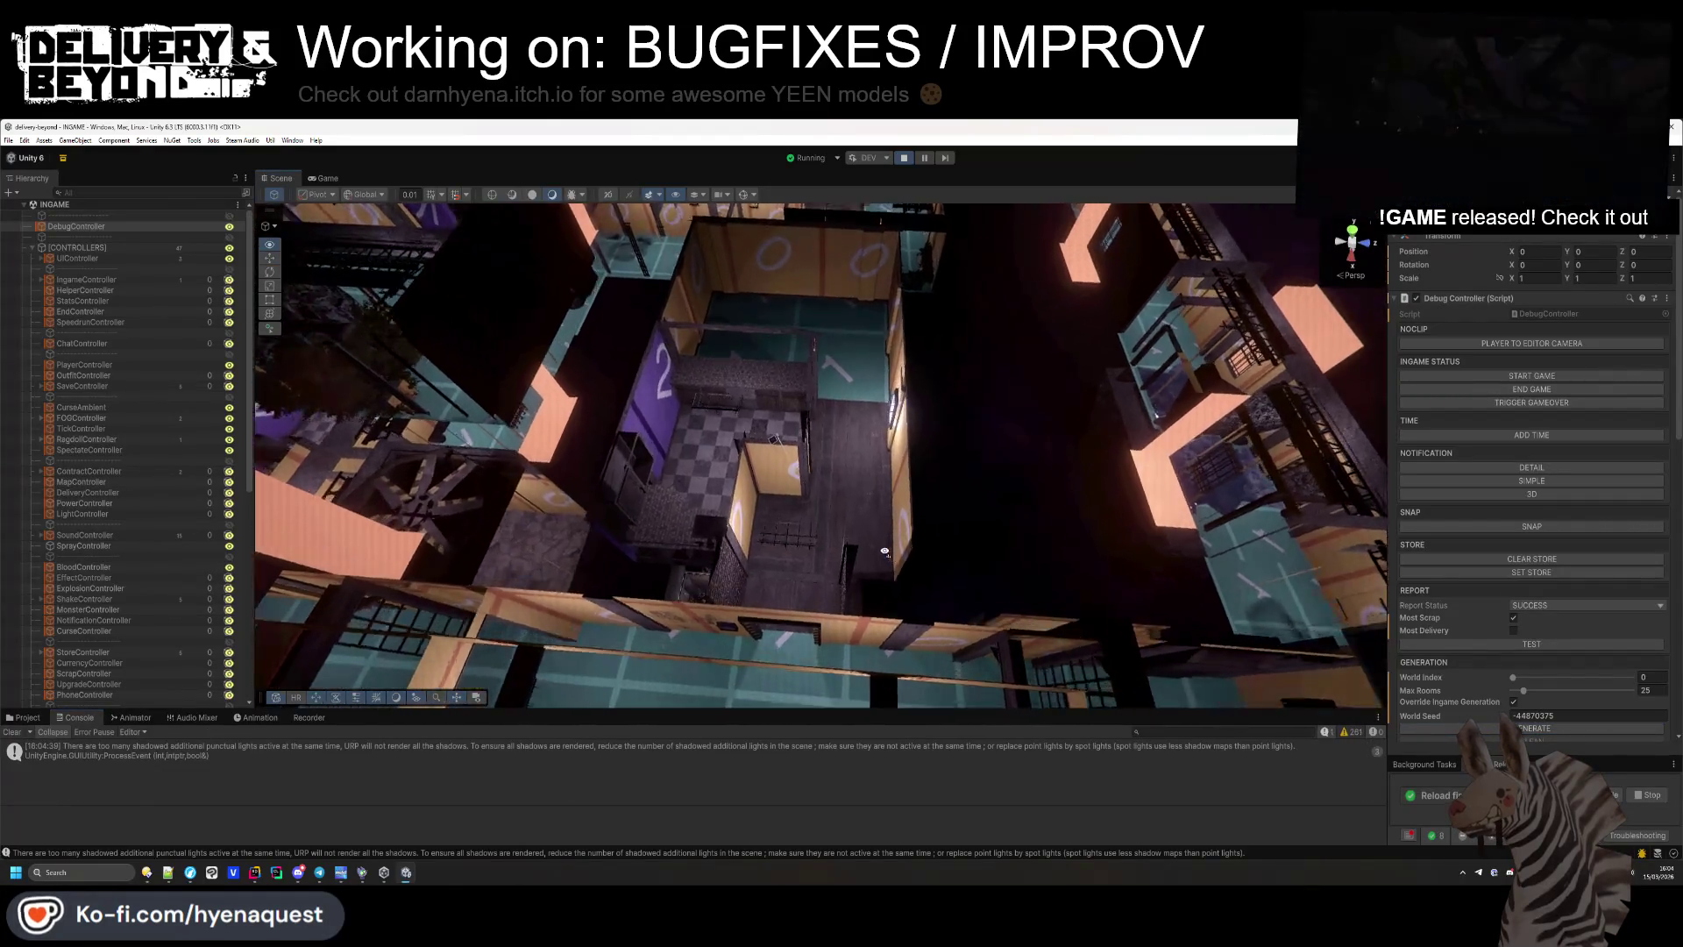
scroll(986, 559, up, 5)
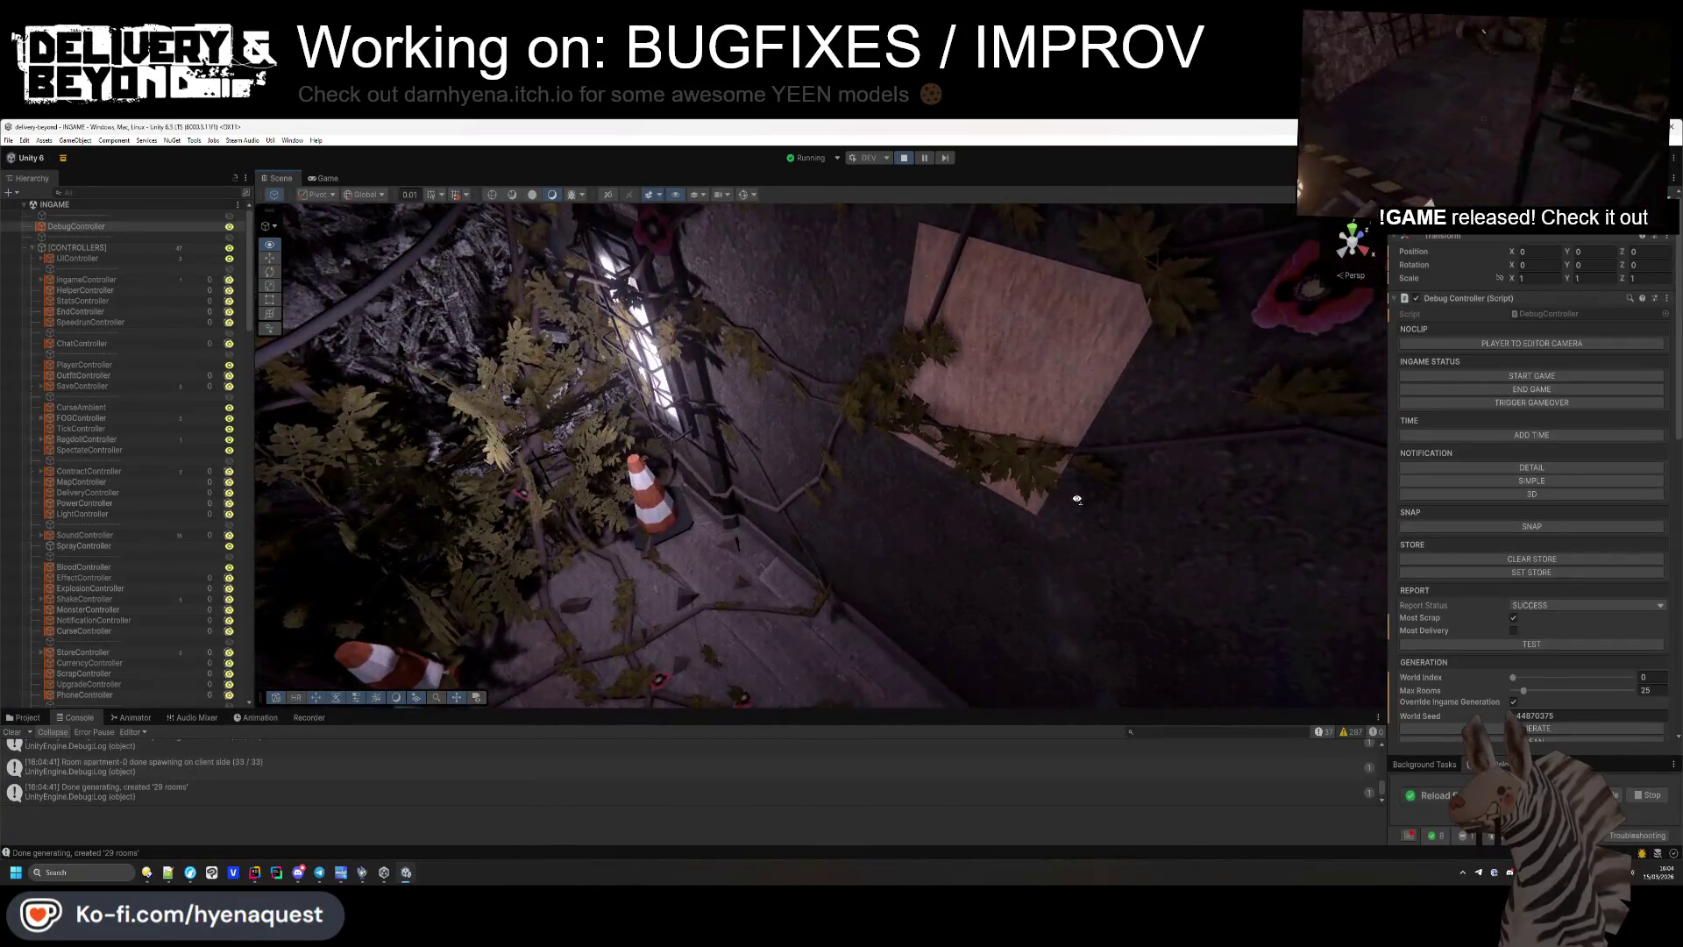
key(alt+Tab)
click(991, 550)
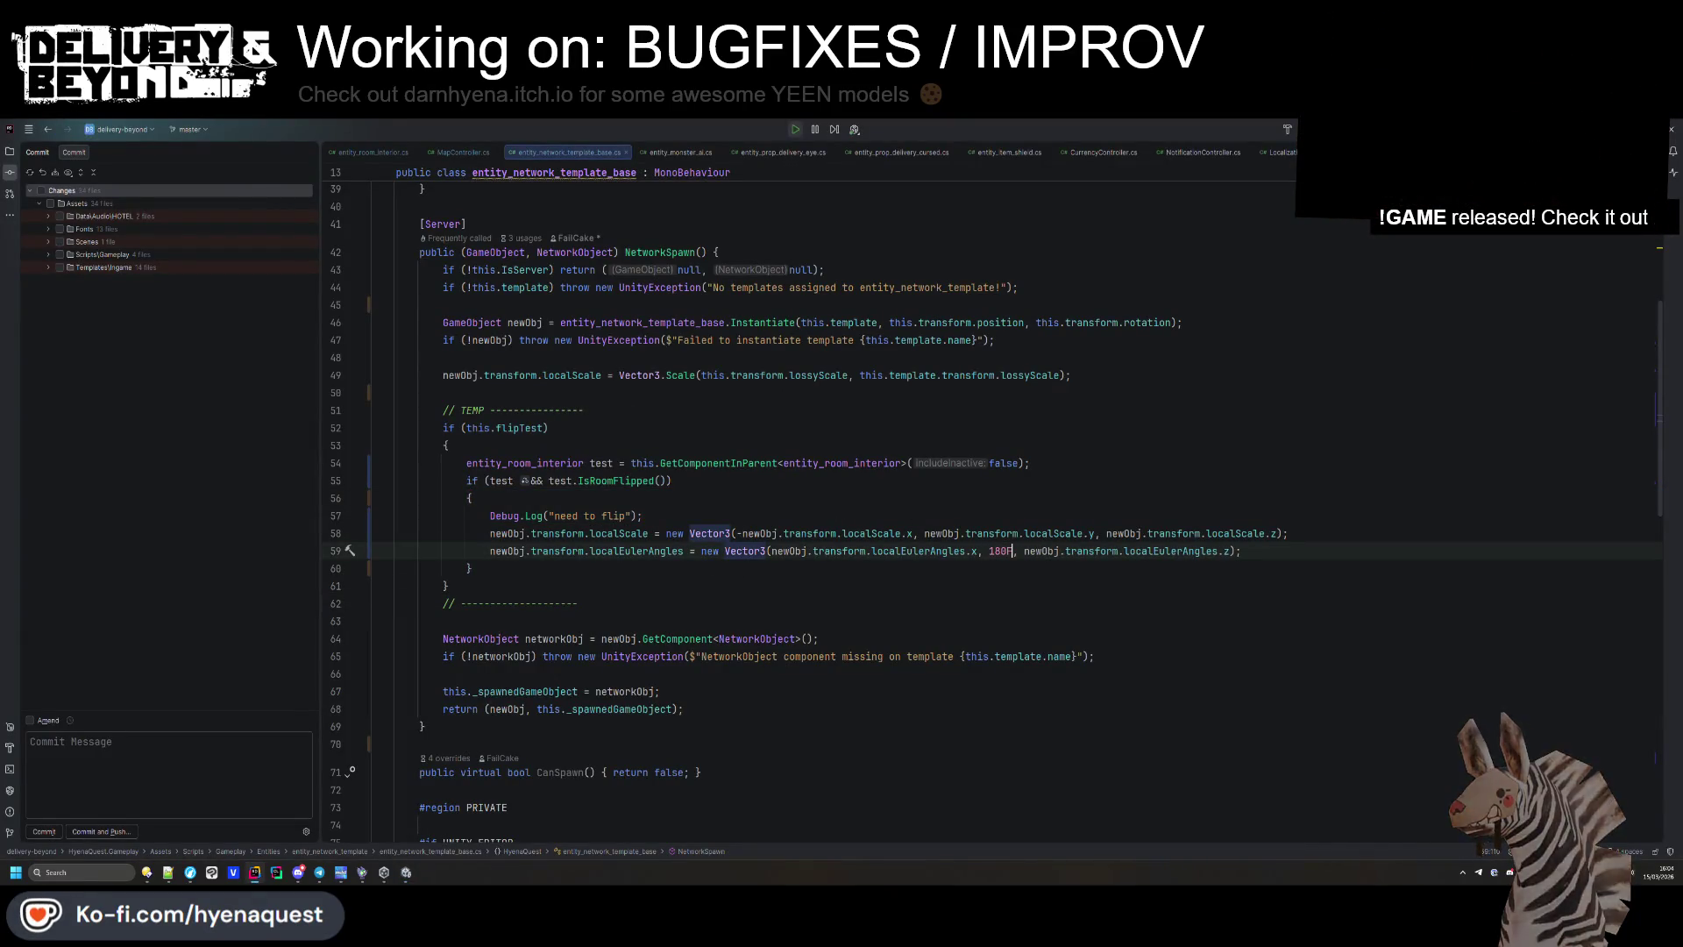
Regenerate with the hot-reloaded code, then lower Max Rooms from 13 to 8 and regenerate again.
key(alt+Tab)
click(1535, 728)
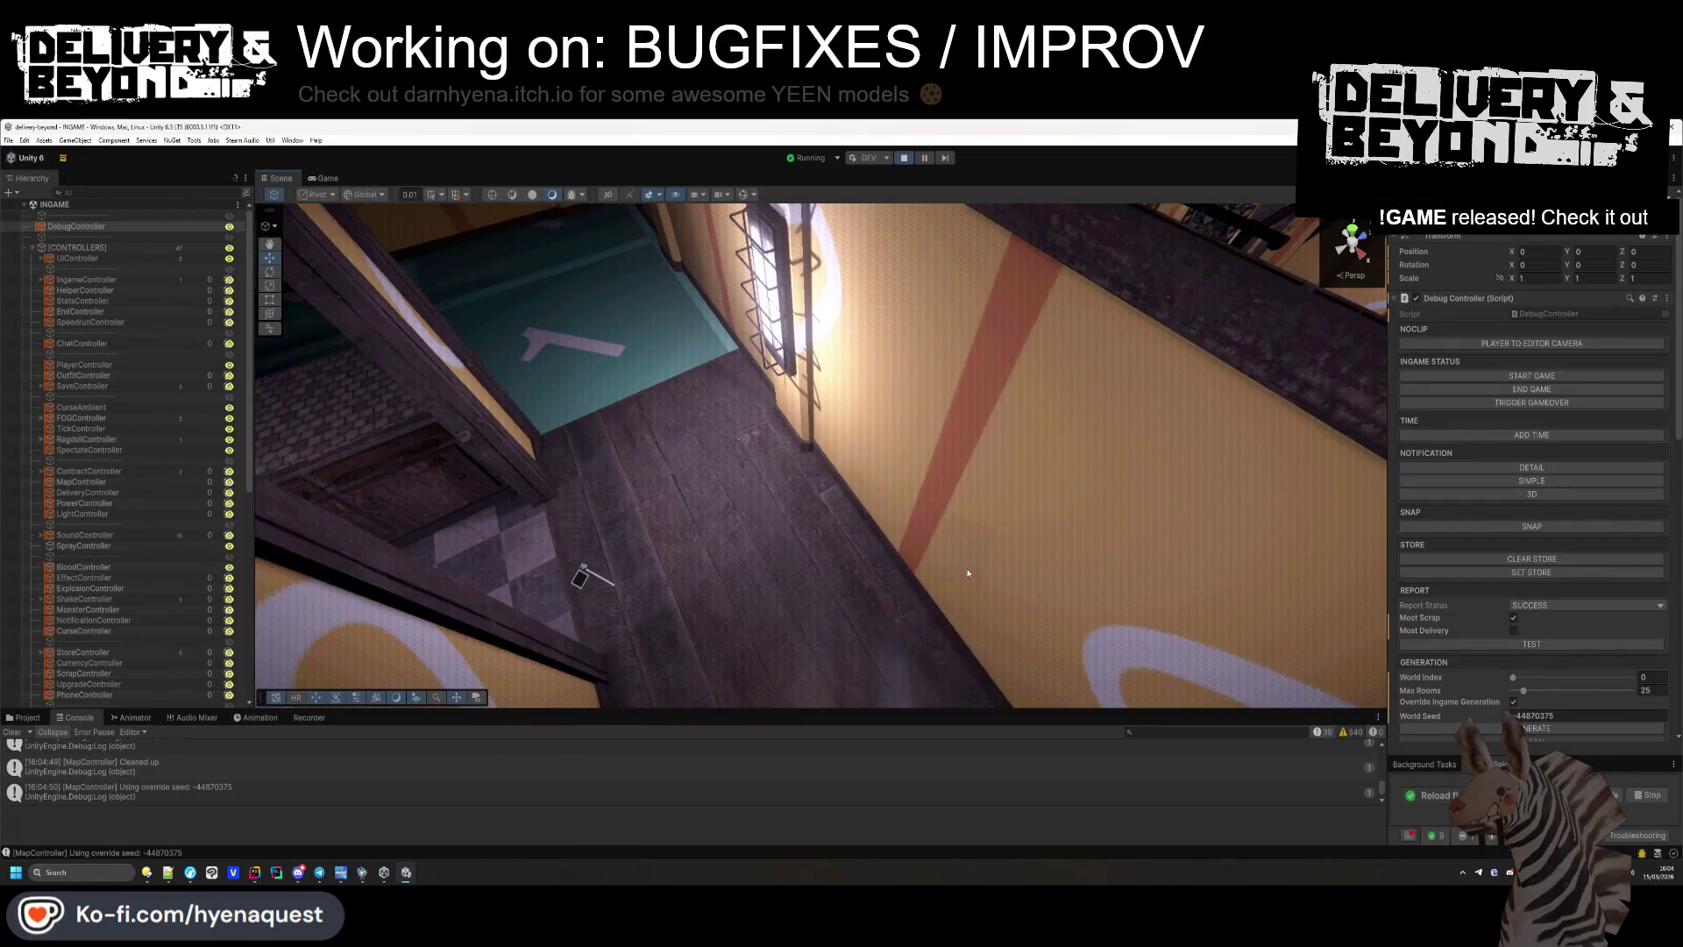
drag(899, 524, 945, 541)
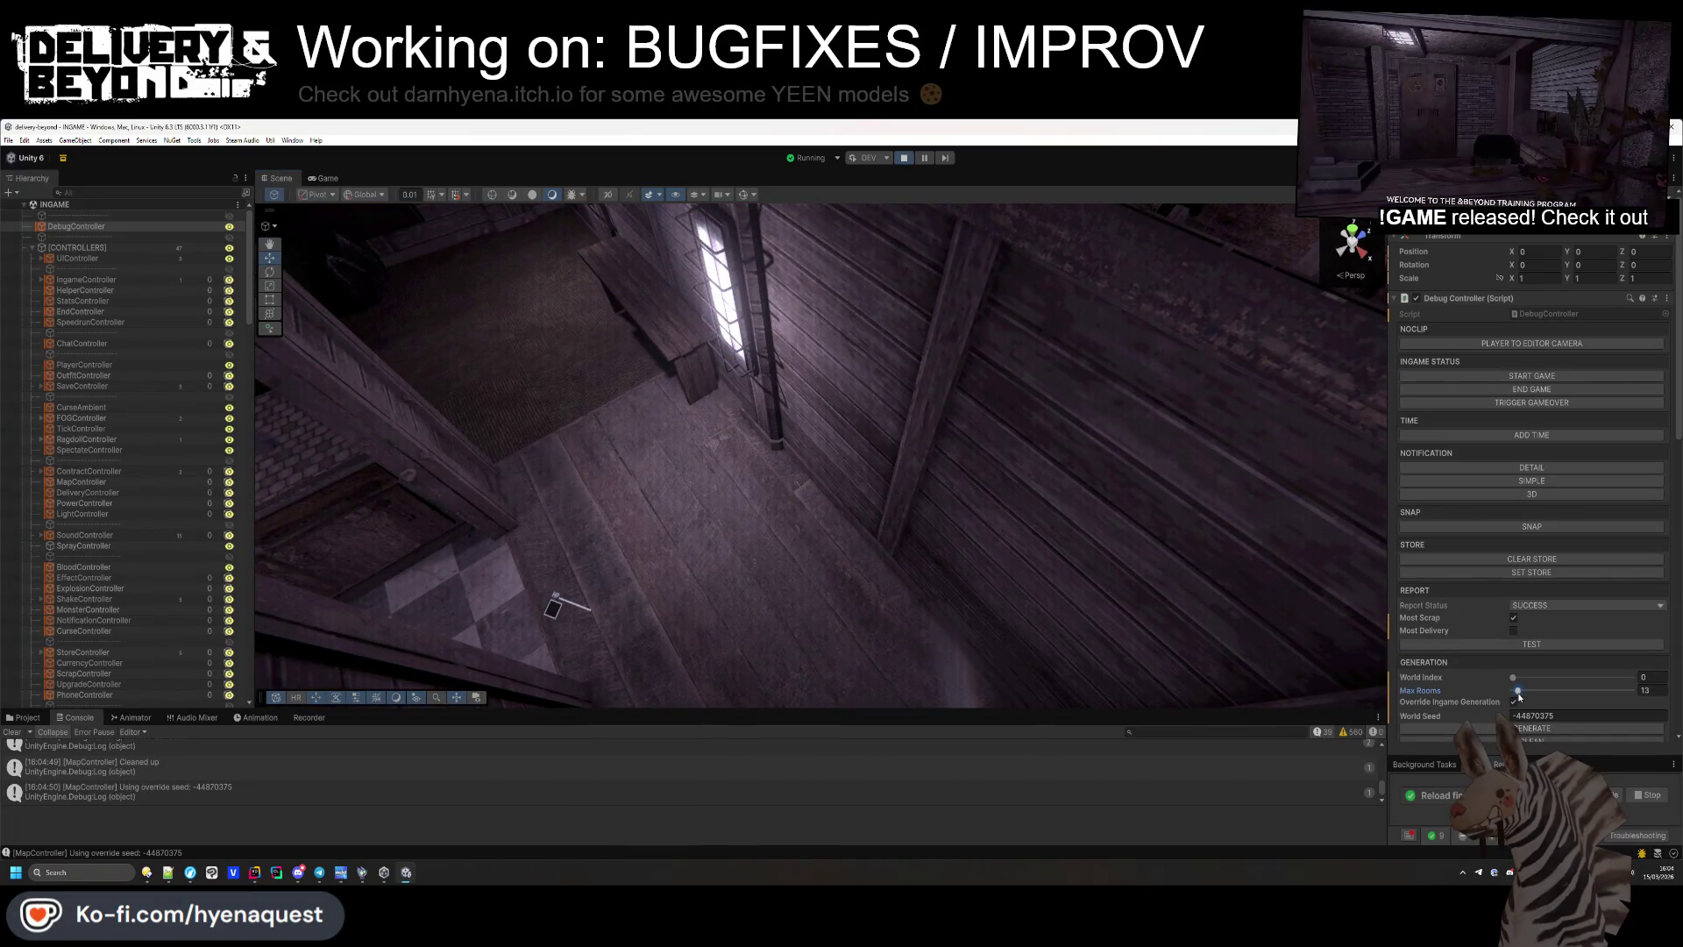
click(1530, 728)
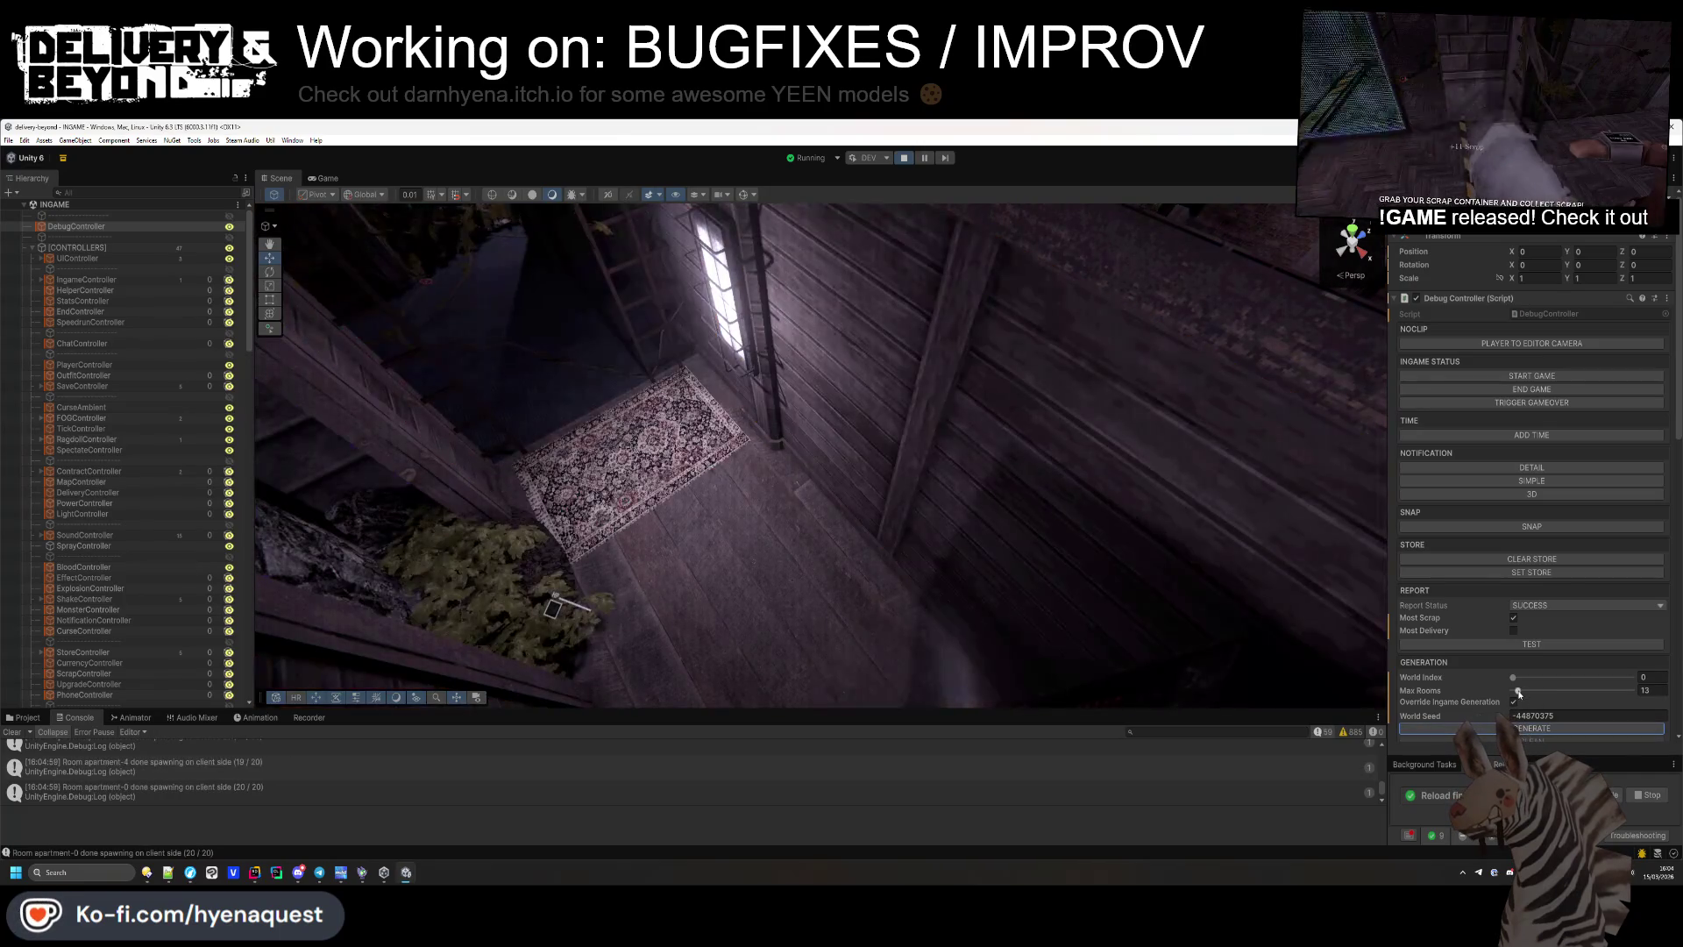
drag(1518, 693, 1514, 690)
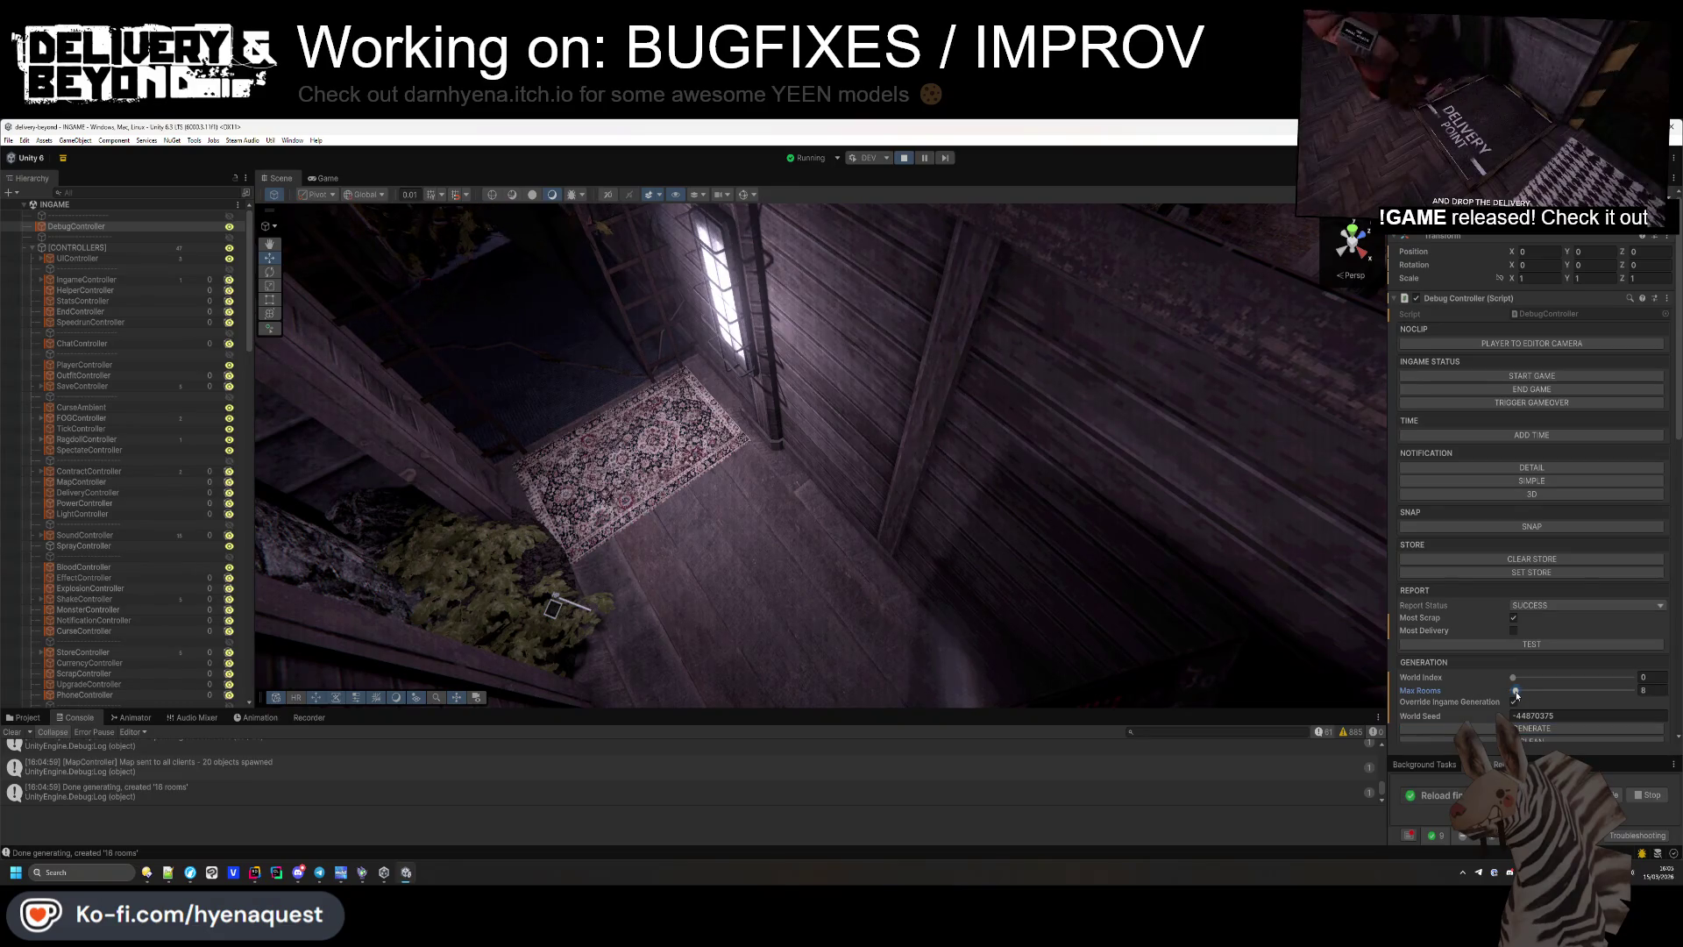
click(1438, 731)
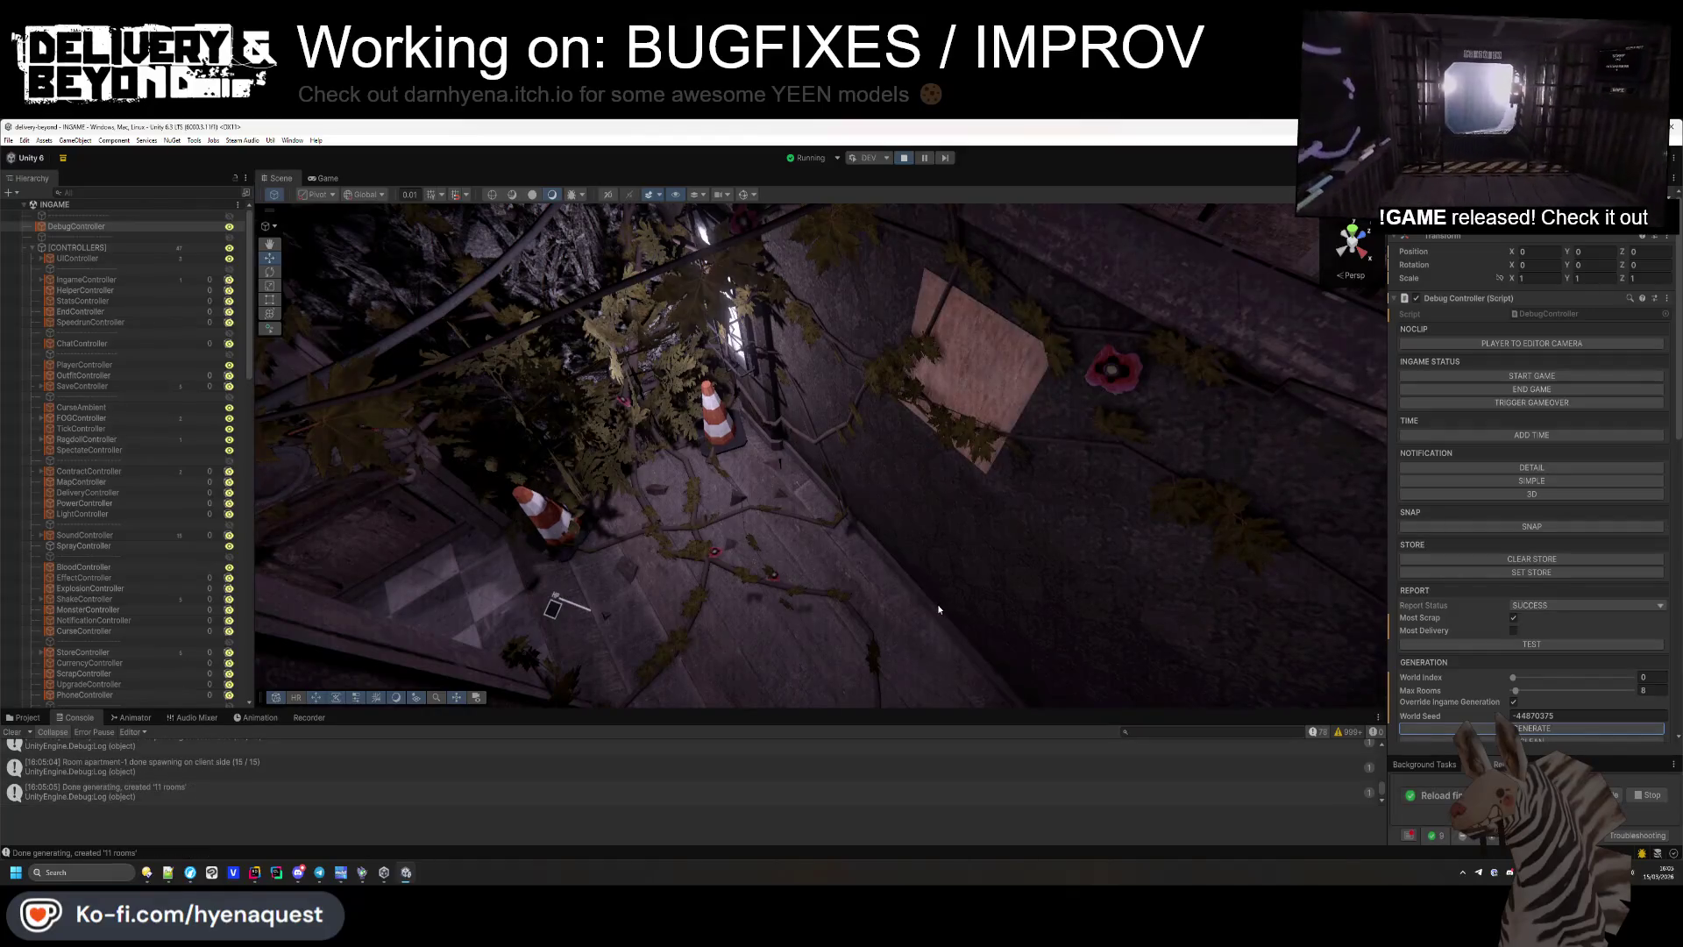
key(alt+Tab)
Cut the localScale flip line out of the script and hot-reload in Unity.
key(Up)
key(ctrl+x)
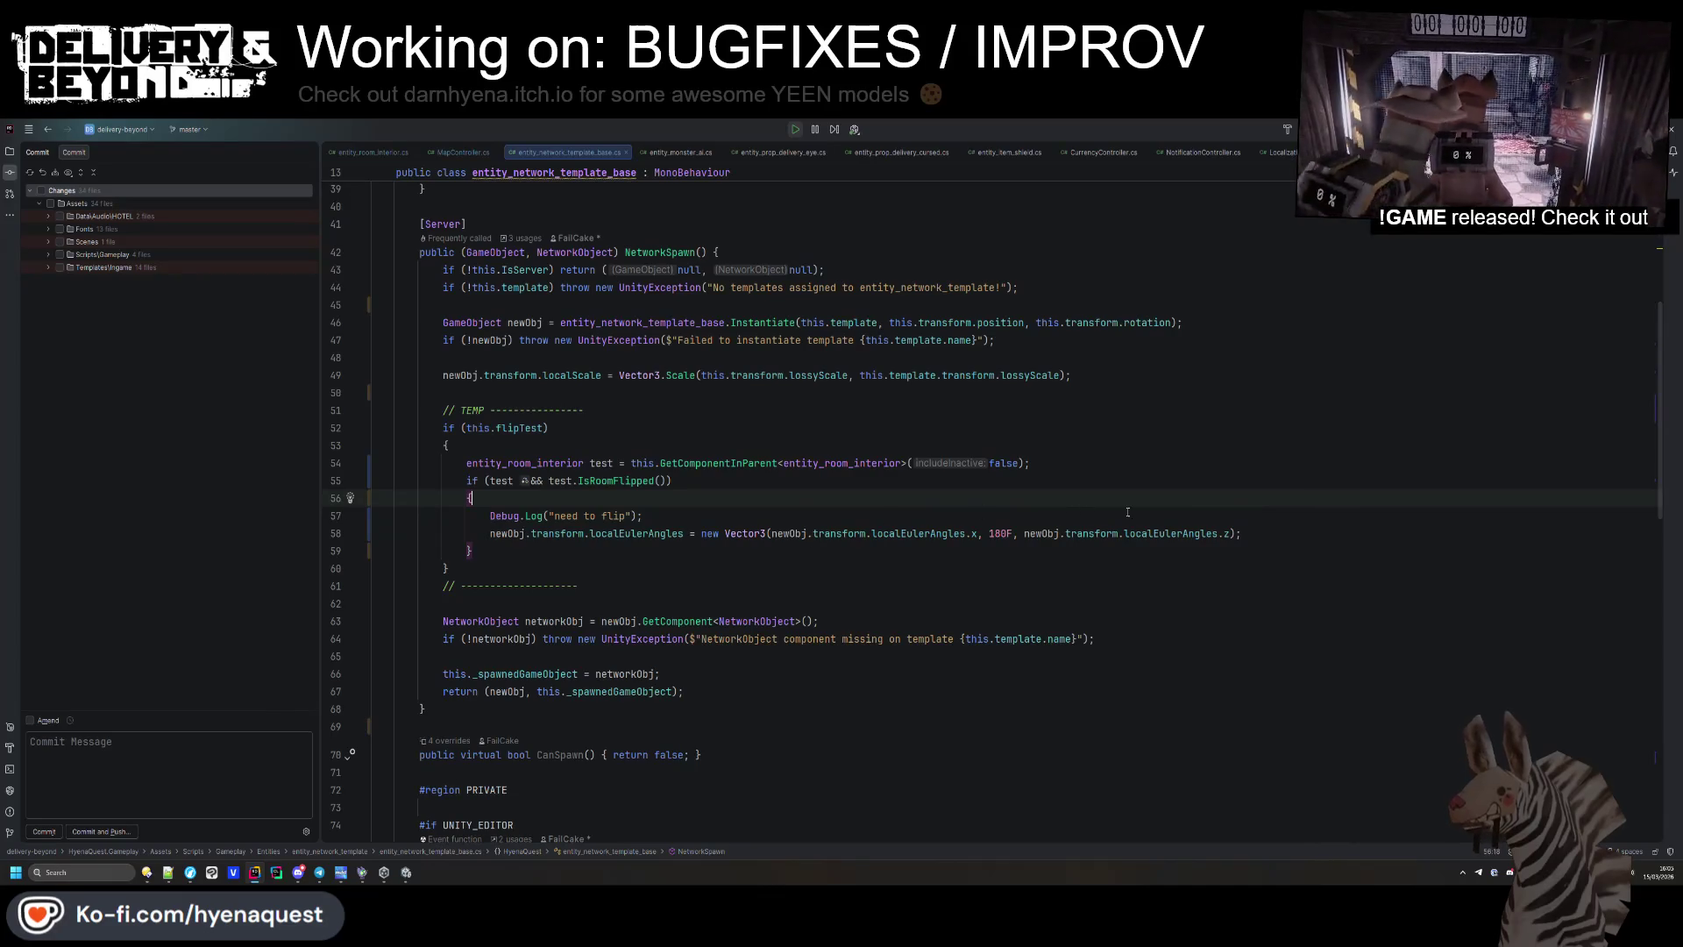
key(alt+Tab)
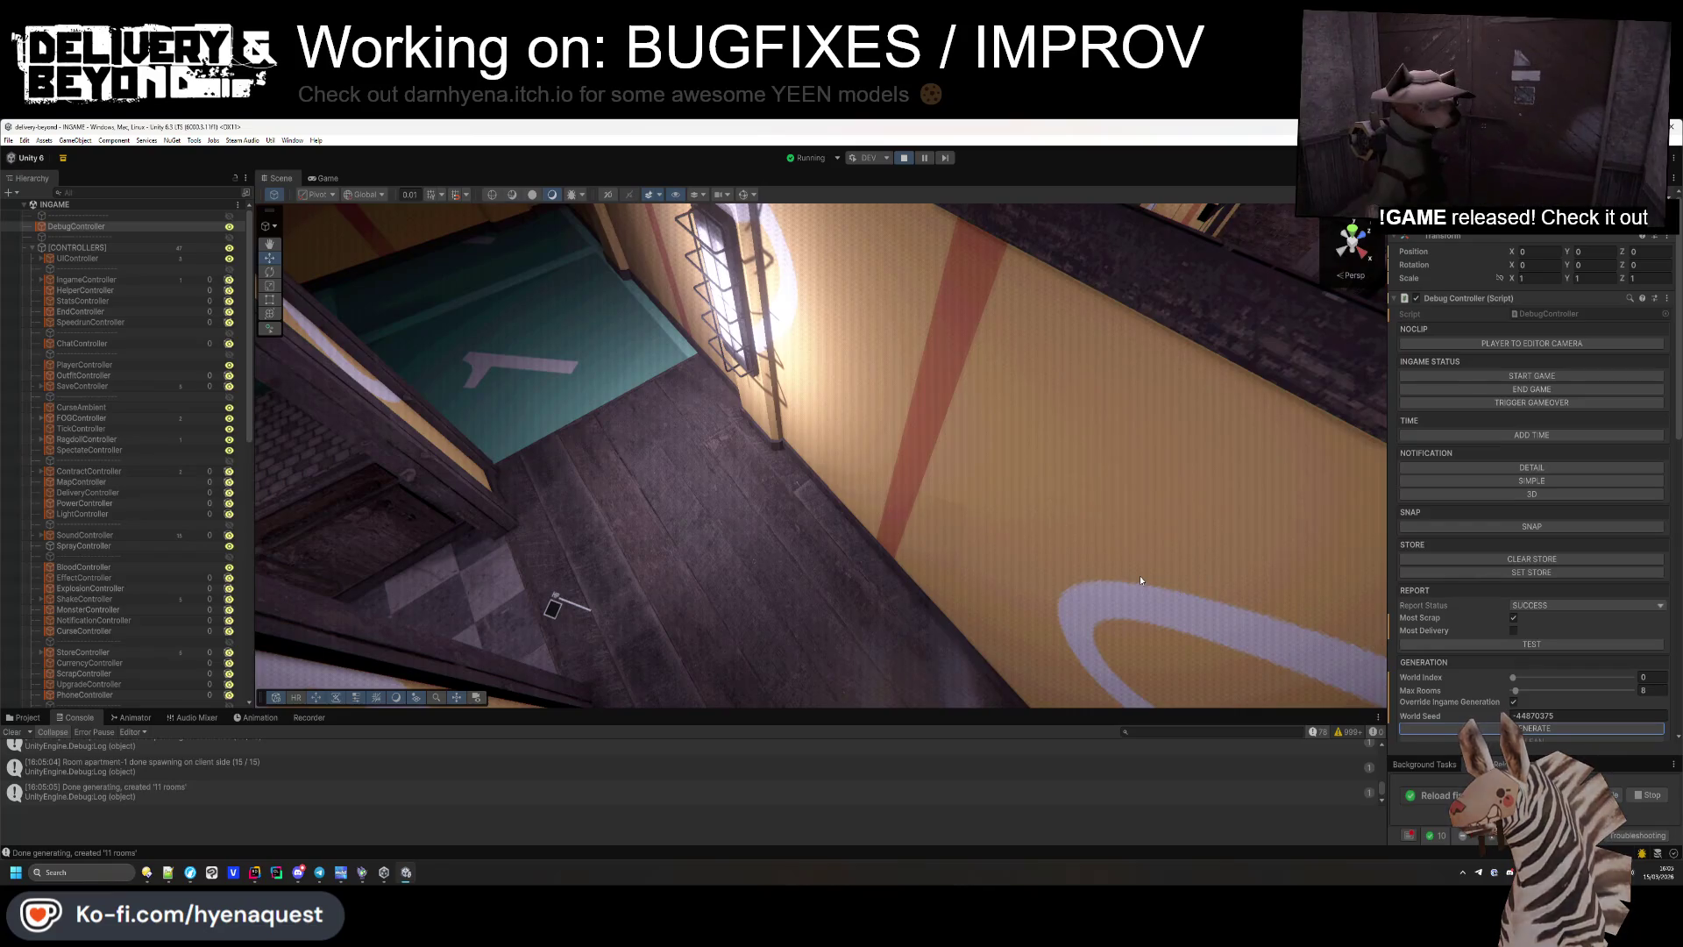
On Painting01(Clone), try negative X and Z Scale values to see which shows the picture.
click(984, 393)
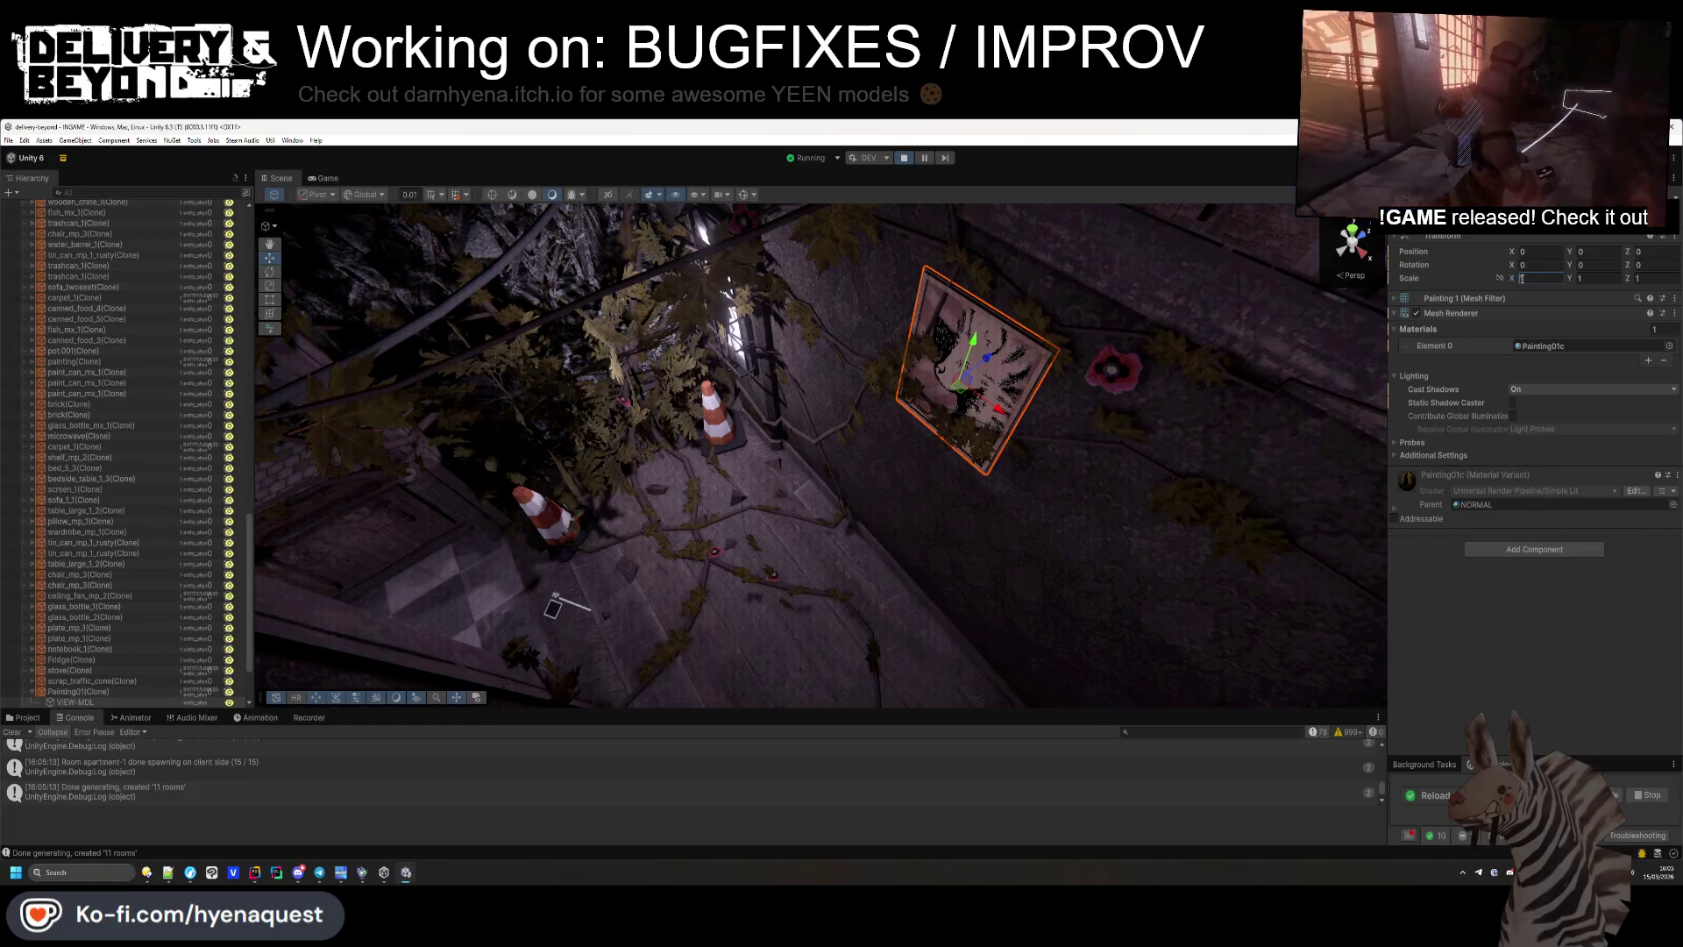
click(1024, 372)
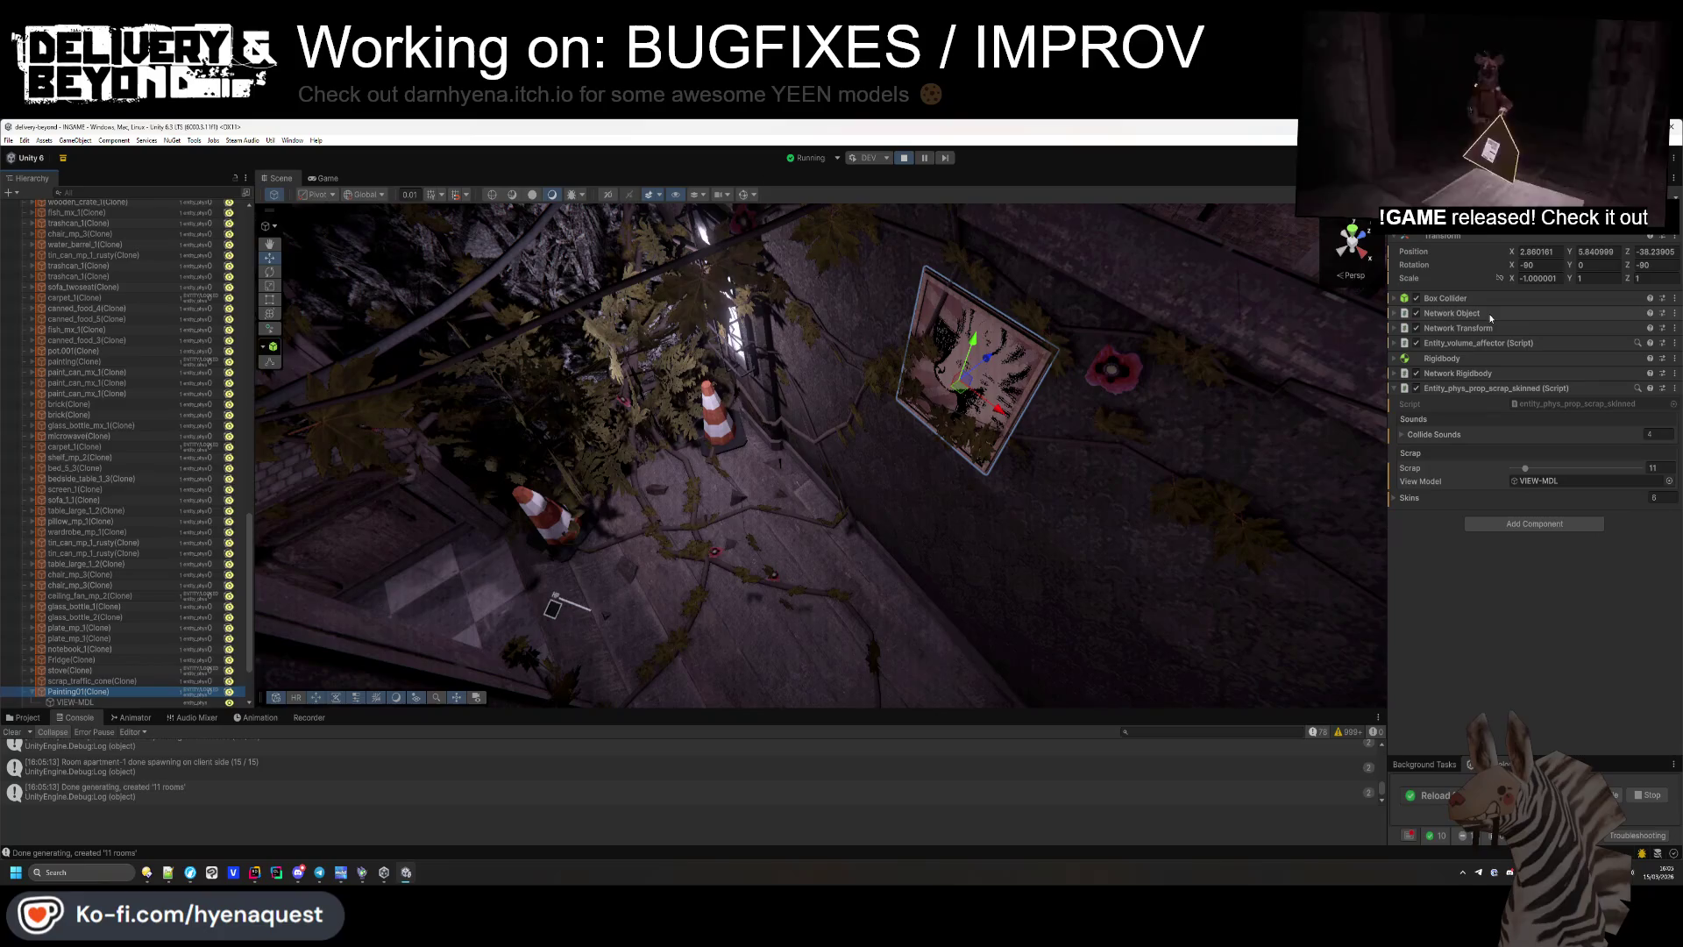
key(Return)
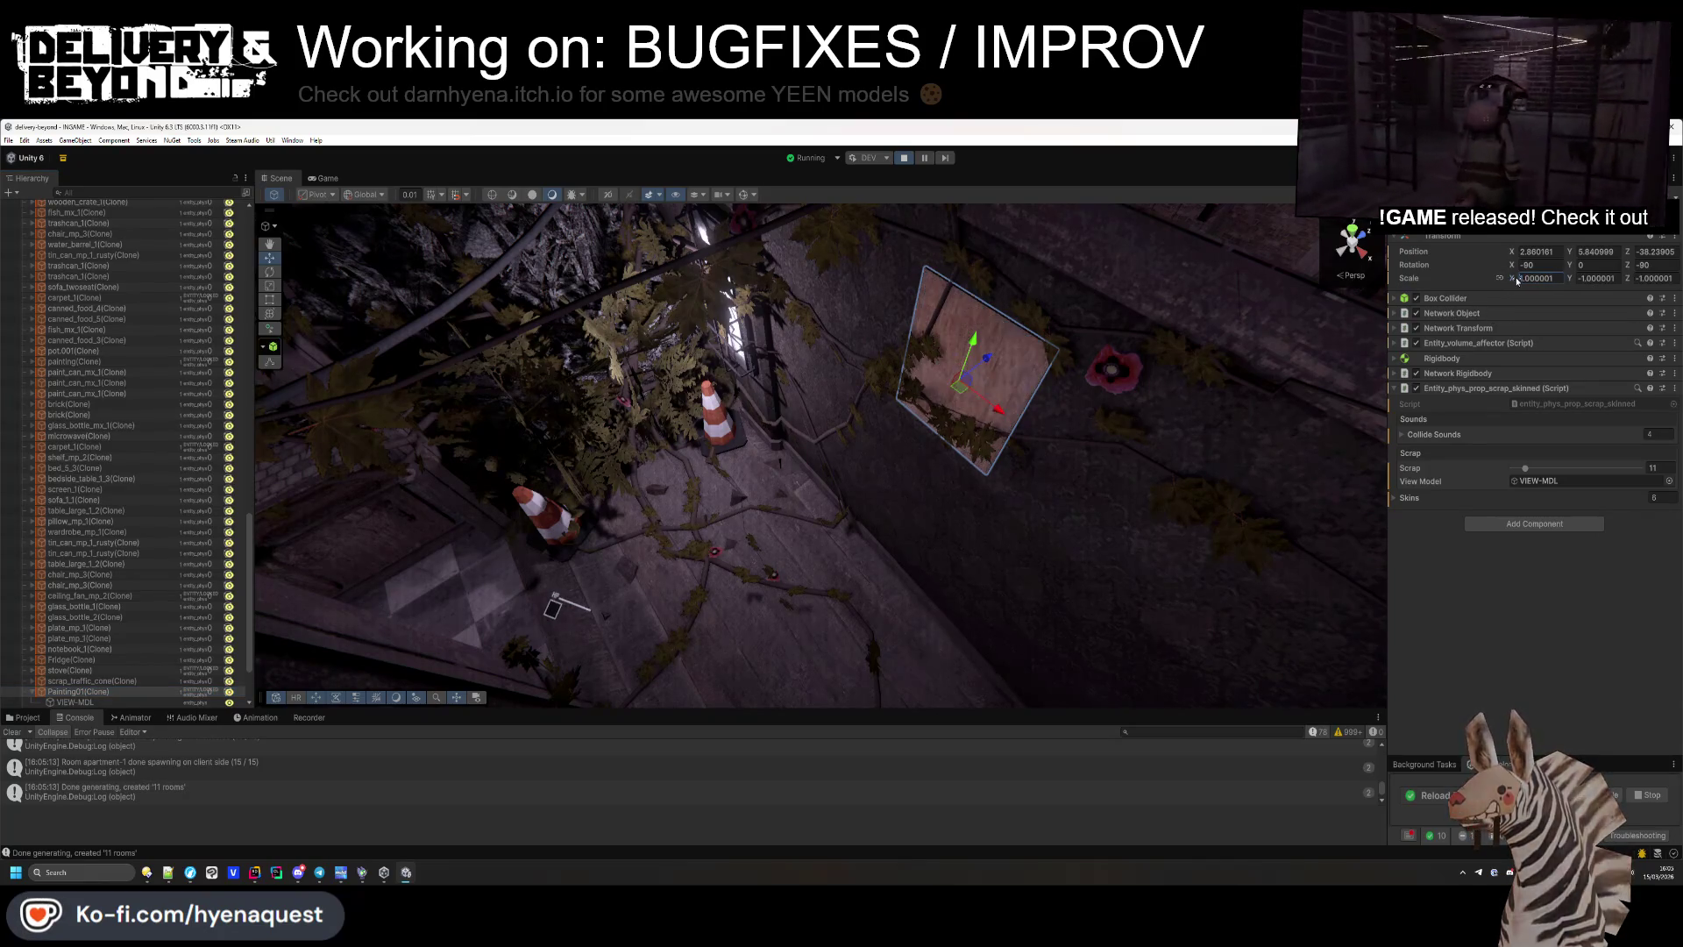
text(-)
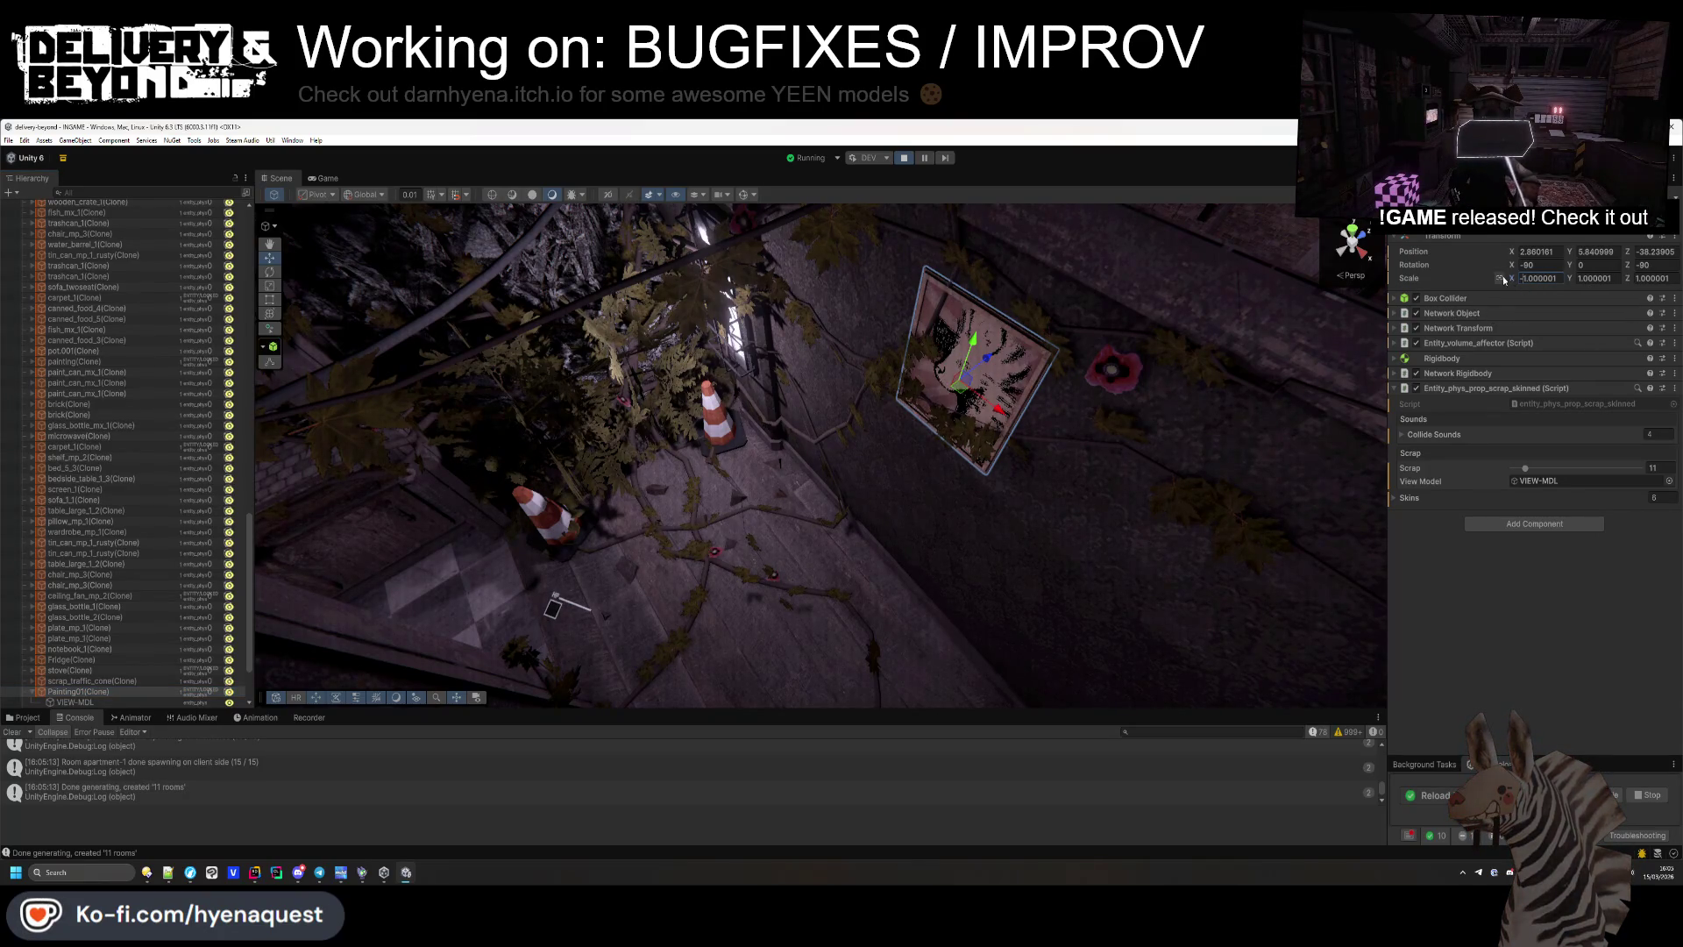
click(1603, 279)
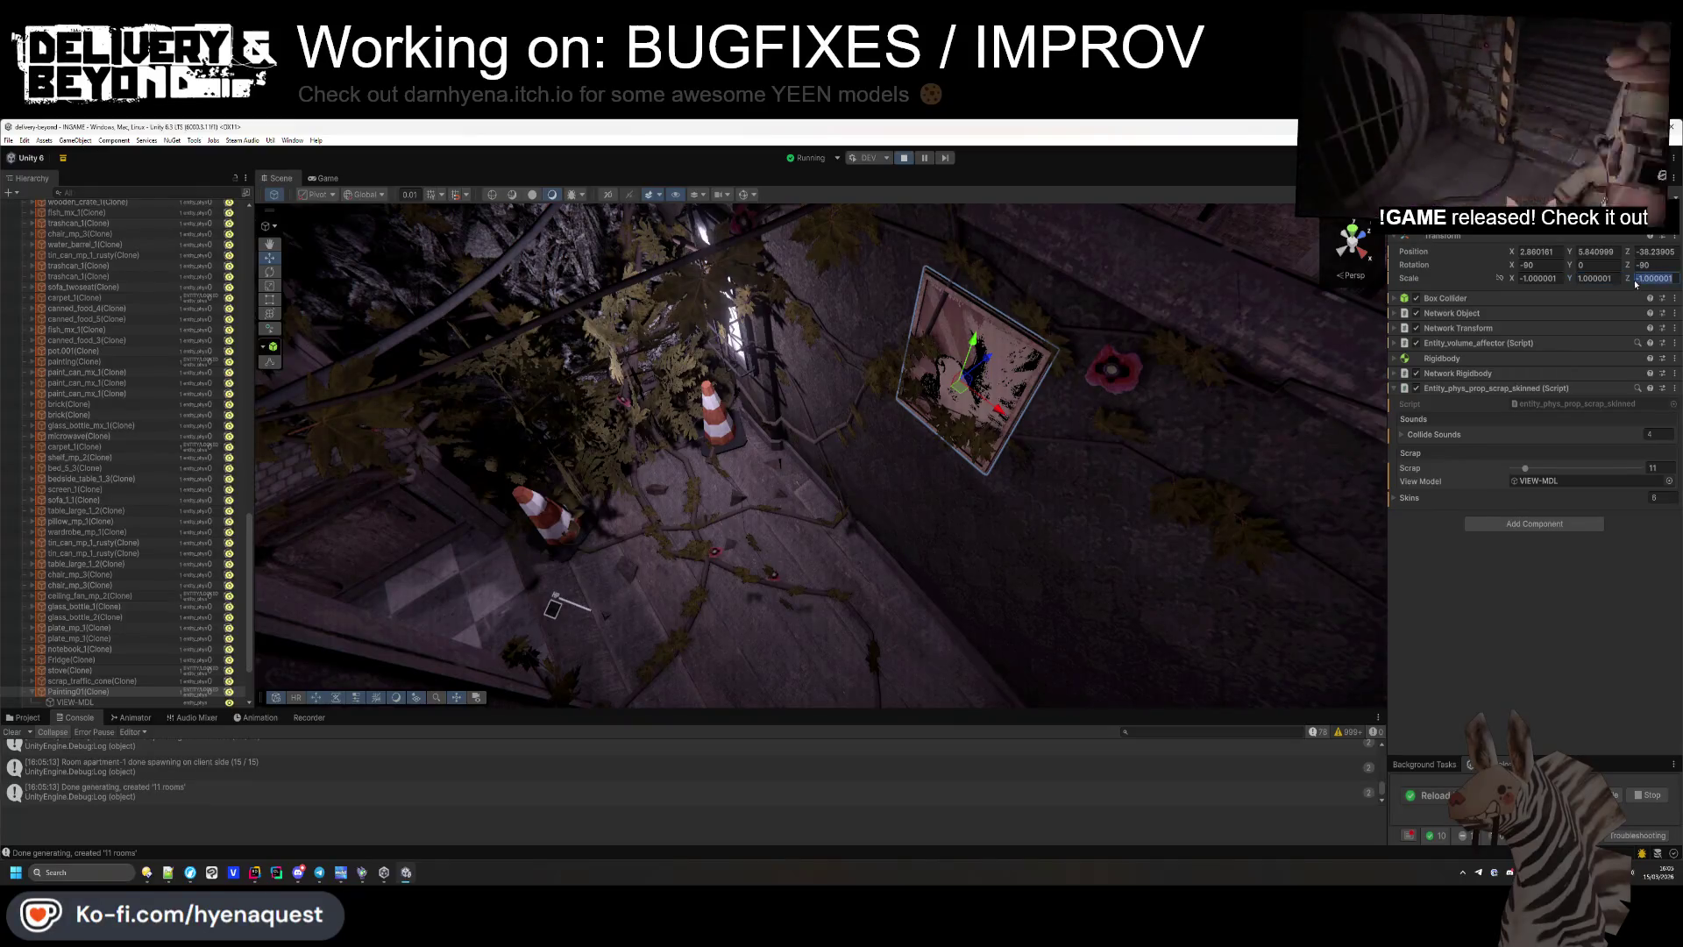
drag(1140, 439, 1267, 379)
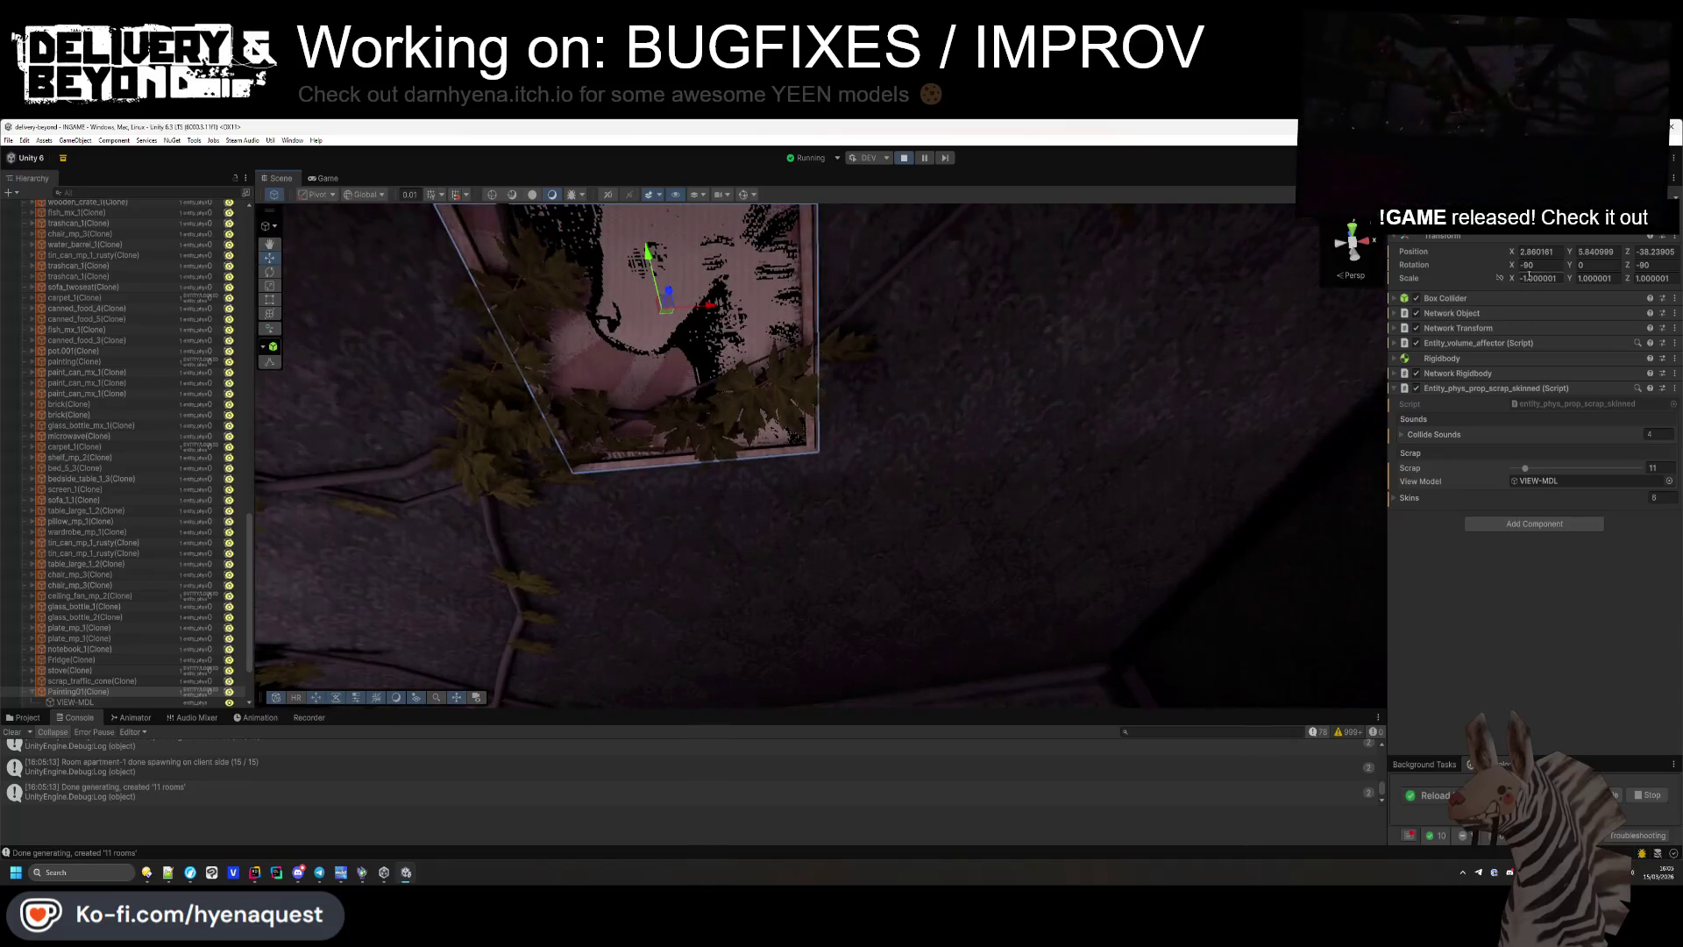
key(Delete)
drag(964, 438, 639, 556)
key(alt+Tab)
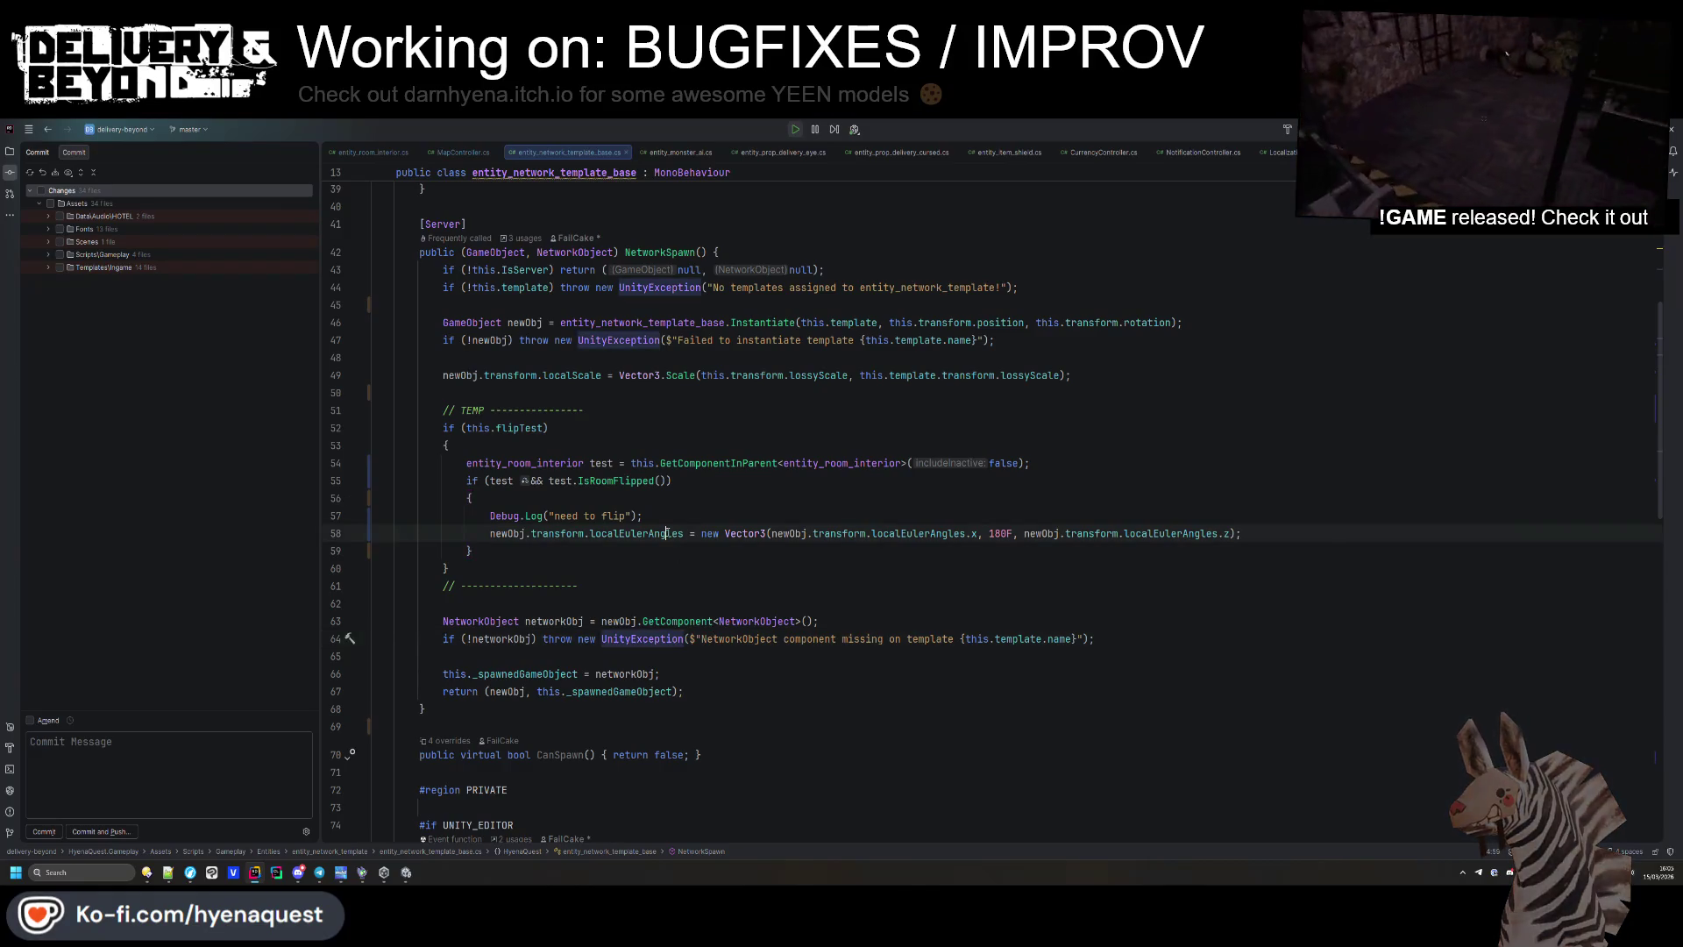
Paste the X-scale flip line back into the flip block beside the 180F rotation.
click(666, 533)
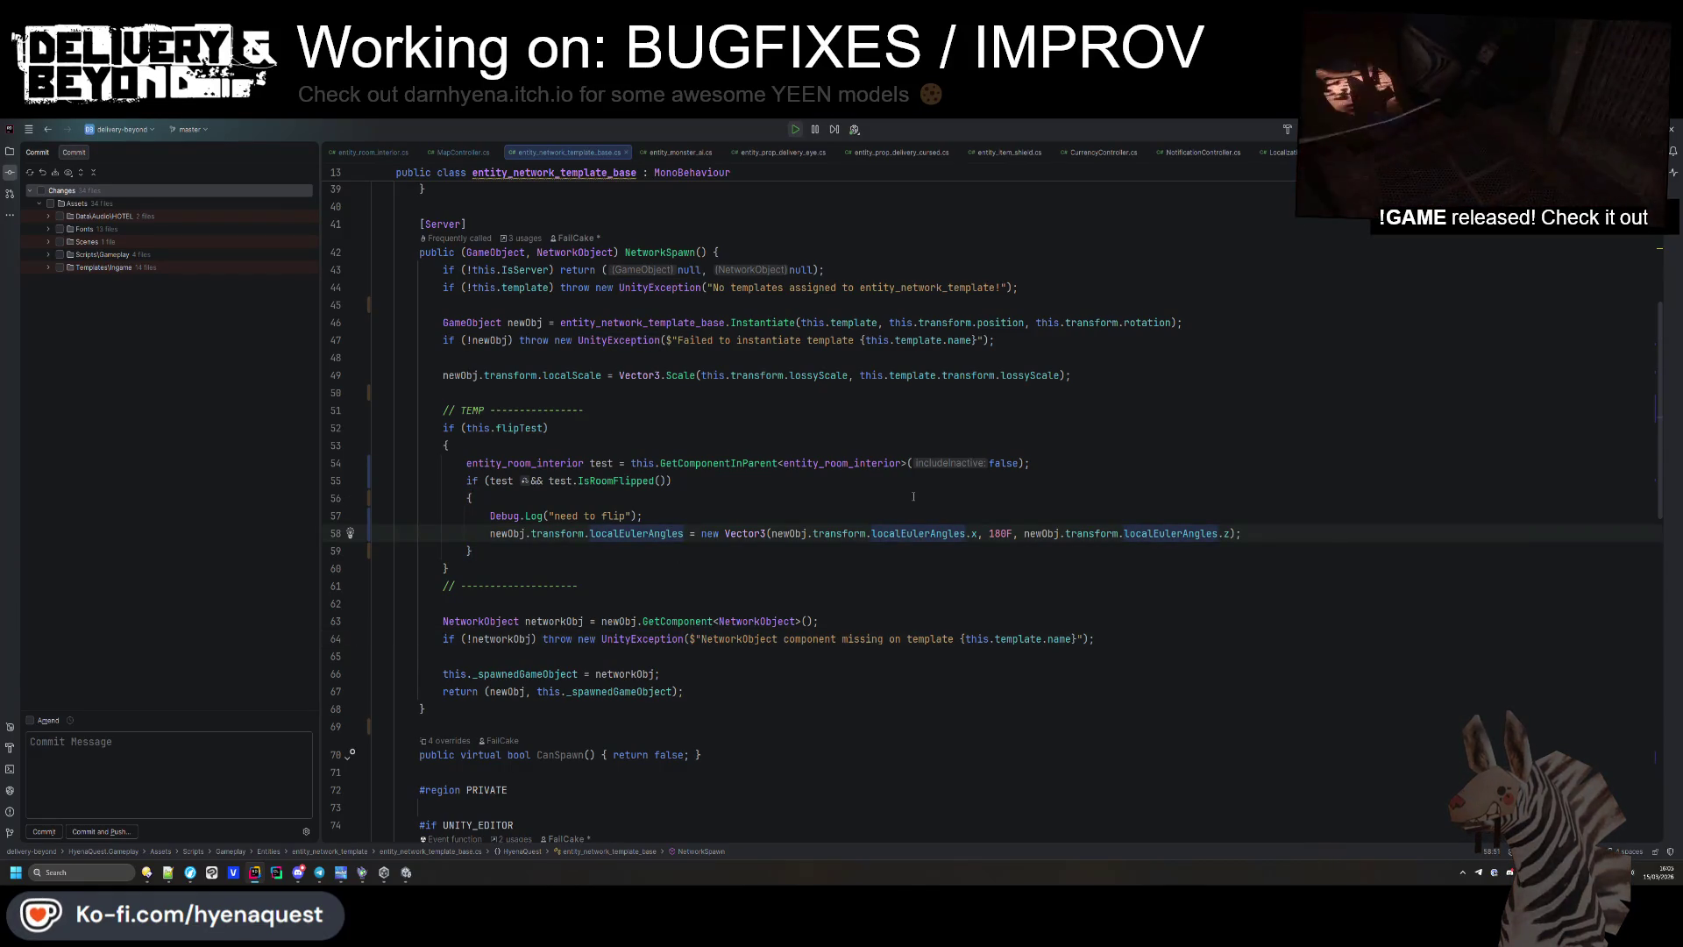
text(newObj.transform.localScale = new Vector3(-newObj.transform.localScale.x, newObj.transform.localScale.y, newObj.transform.localScale.z);)
click(904, 589)
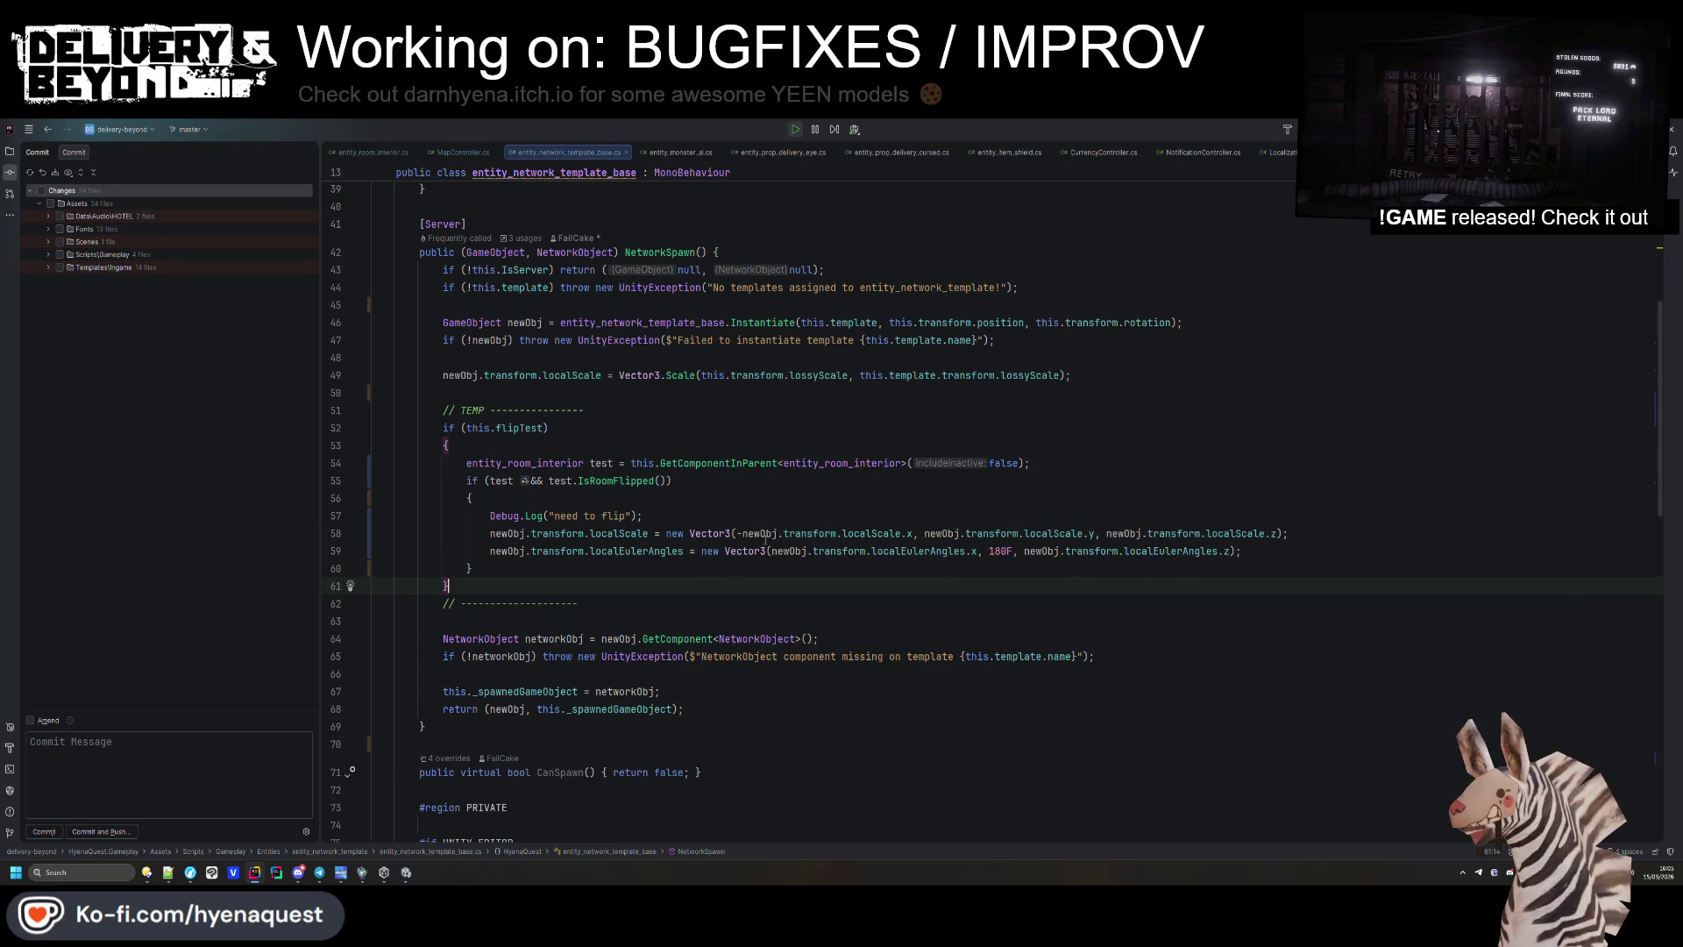
key(Down)
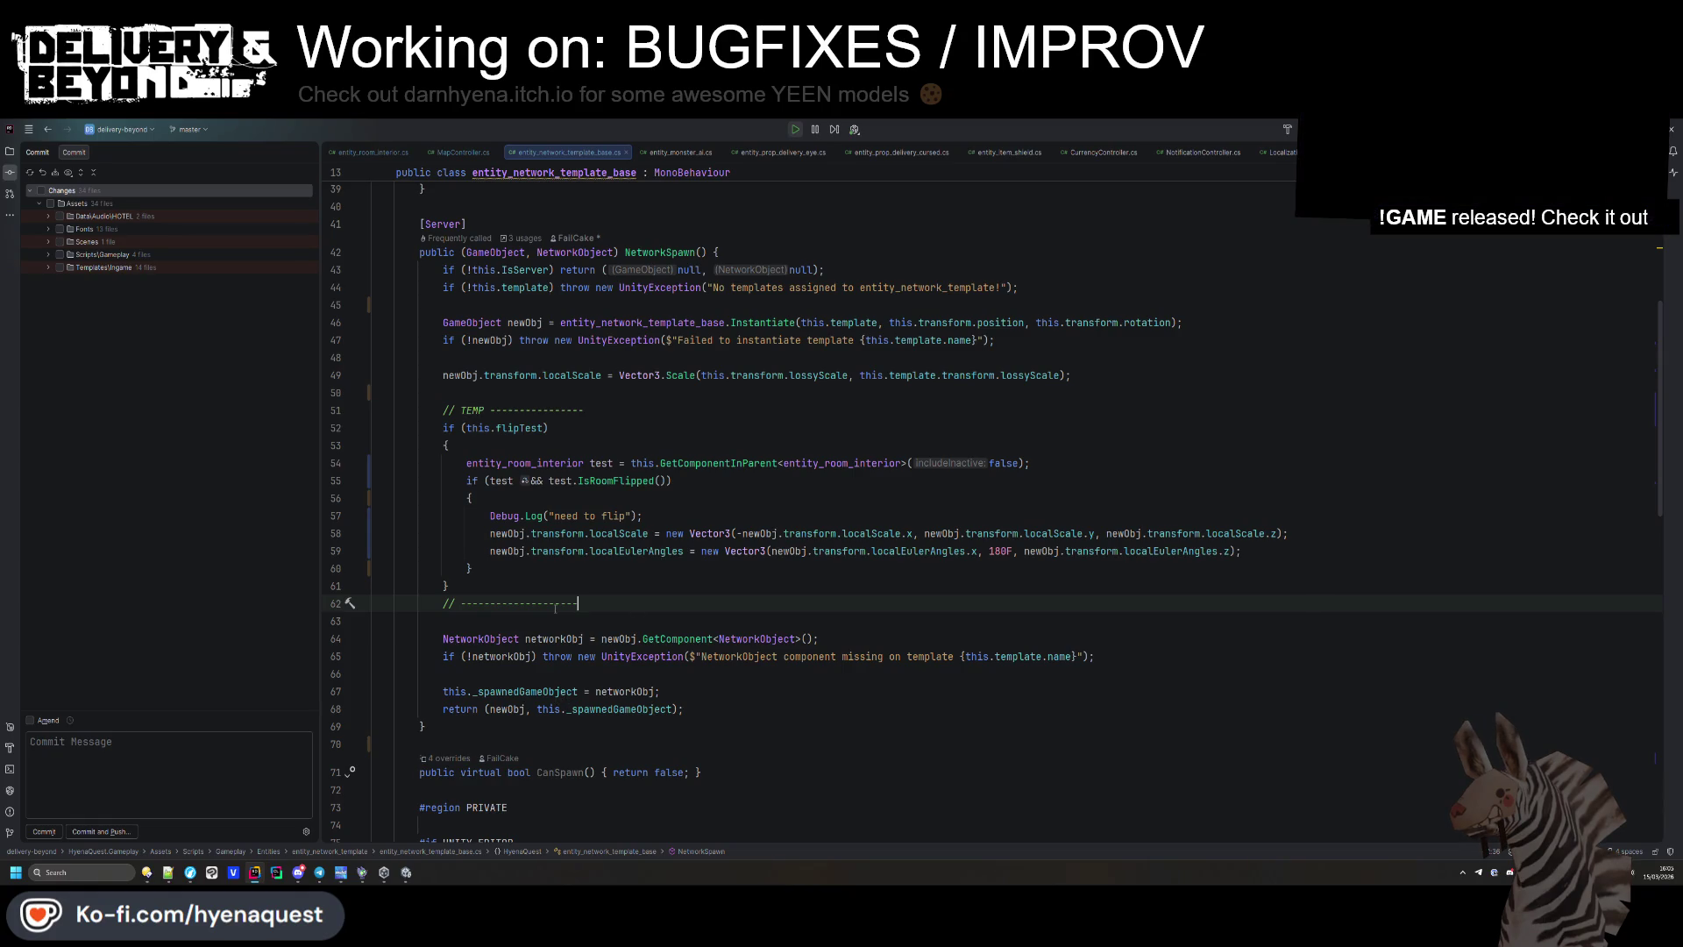
Select DebugController in the Unity Hierarchy to show its world-generation tools.
key(alt+Tab)
scroll(158, 308, up, 15)
click(121, 228)
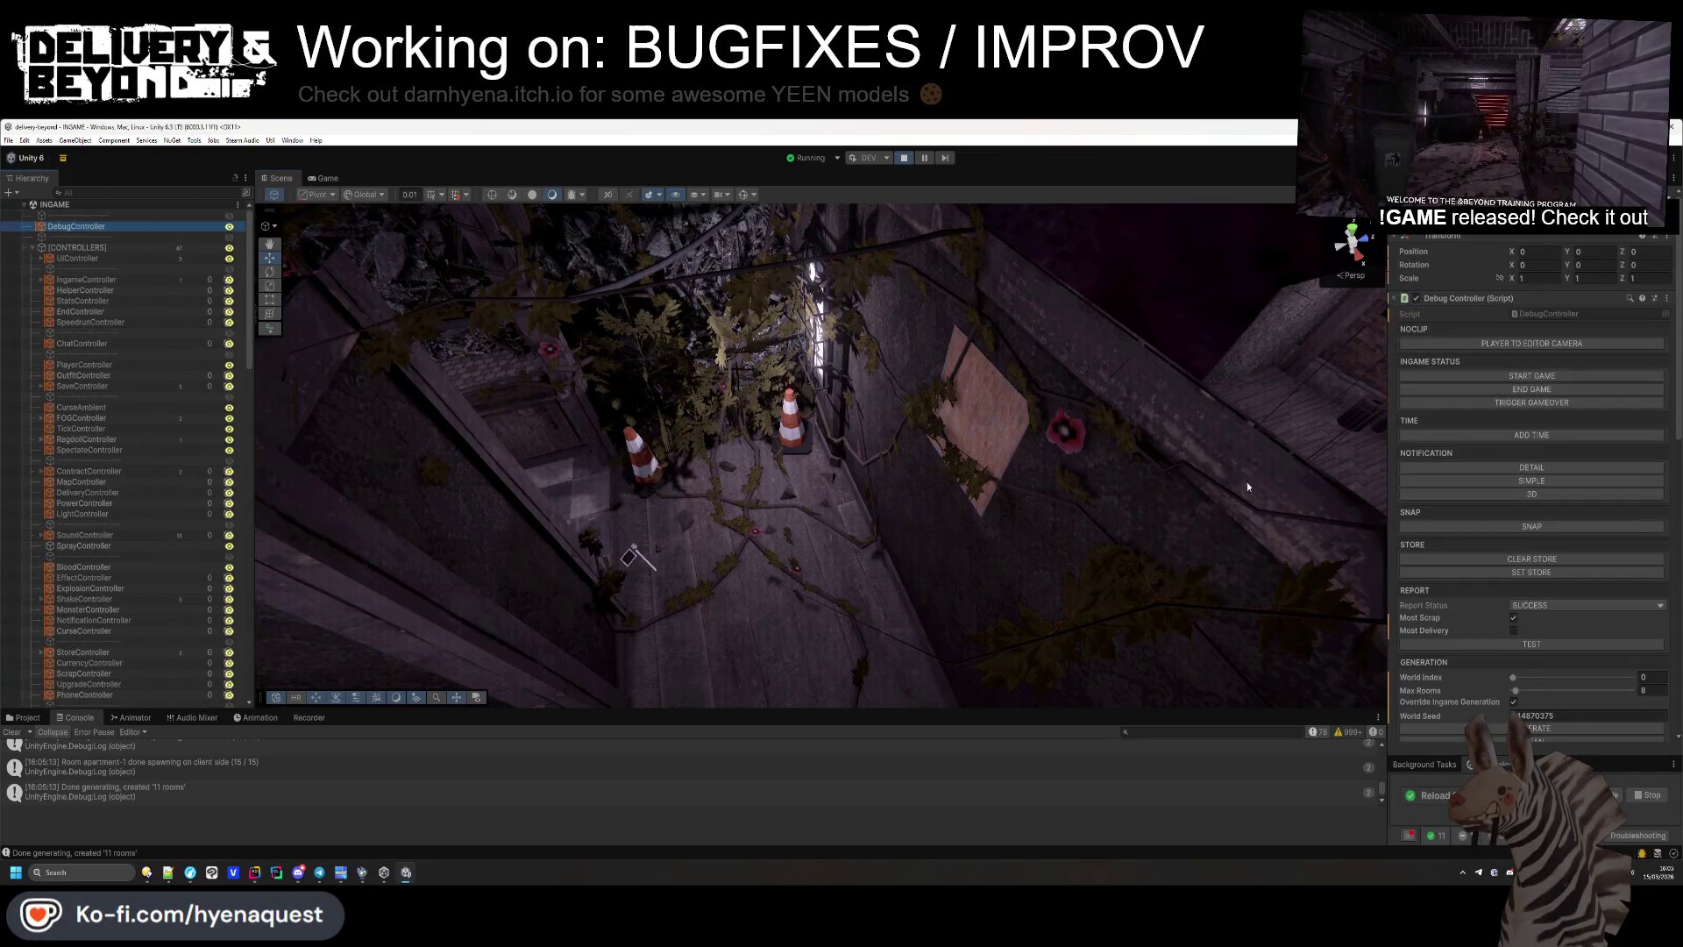
Lower Max Rooms and regenerate the world several times, orbiting into the wooden-walled room.
click(1525, 728)
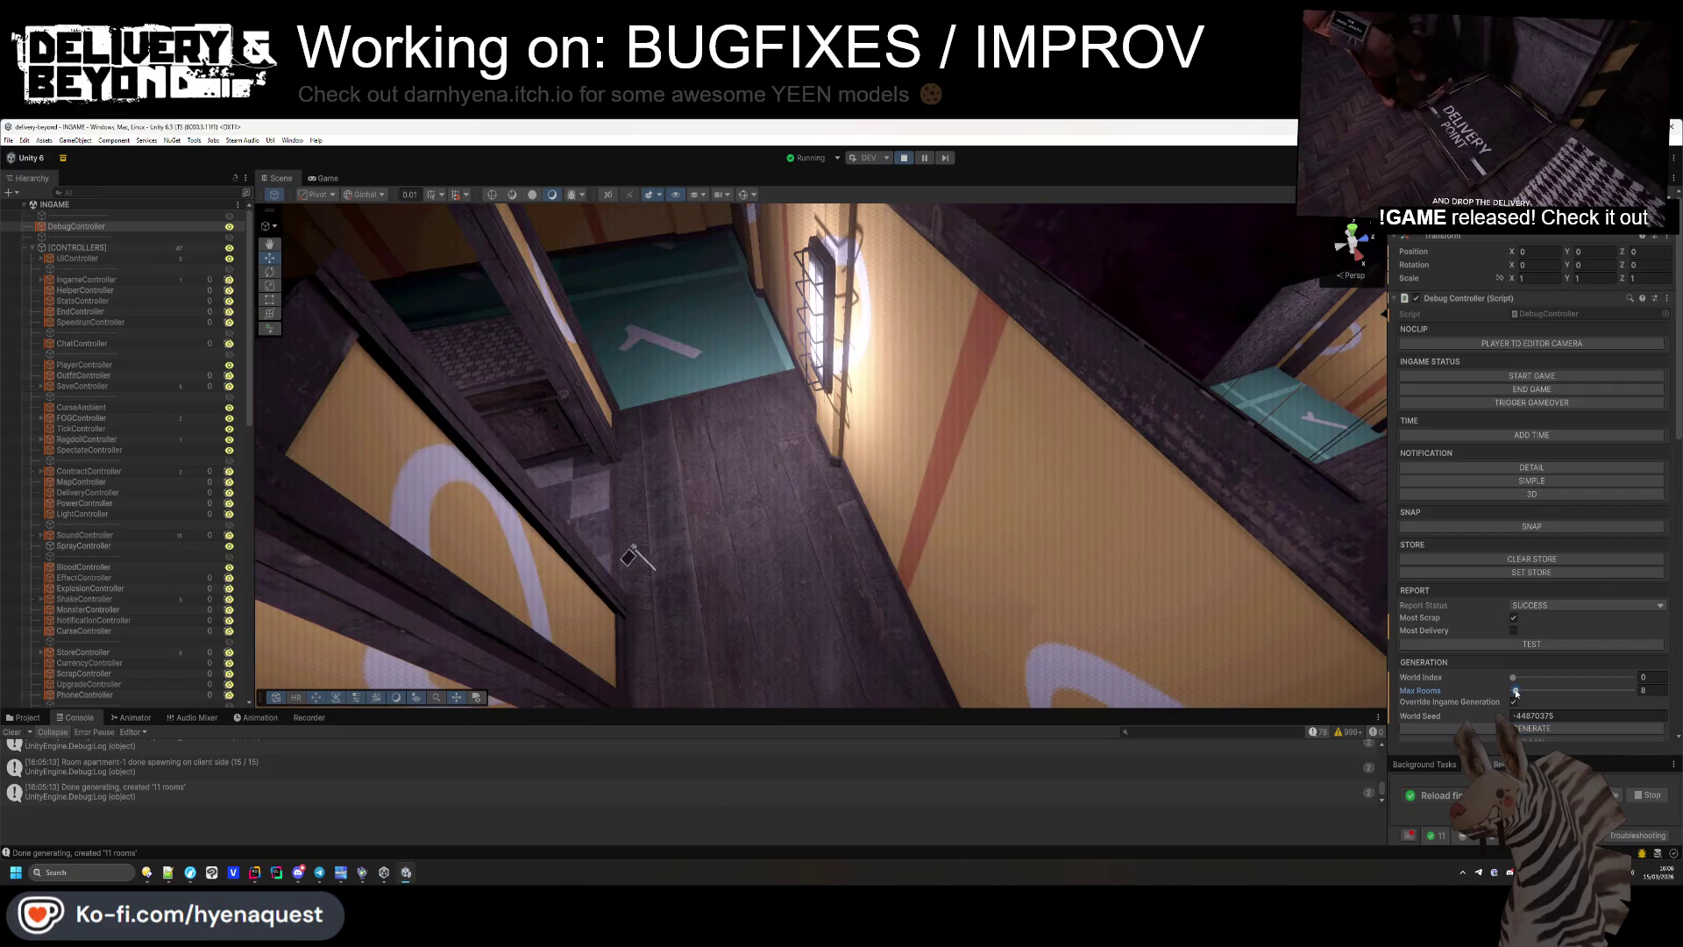
drag(1515, 691, 1514, 692)
click(1533, 730)
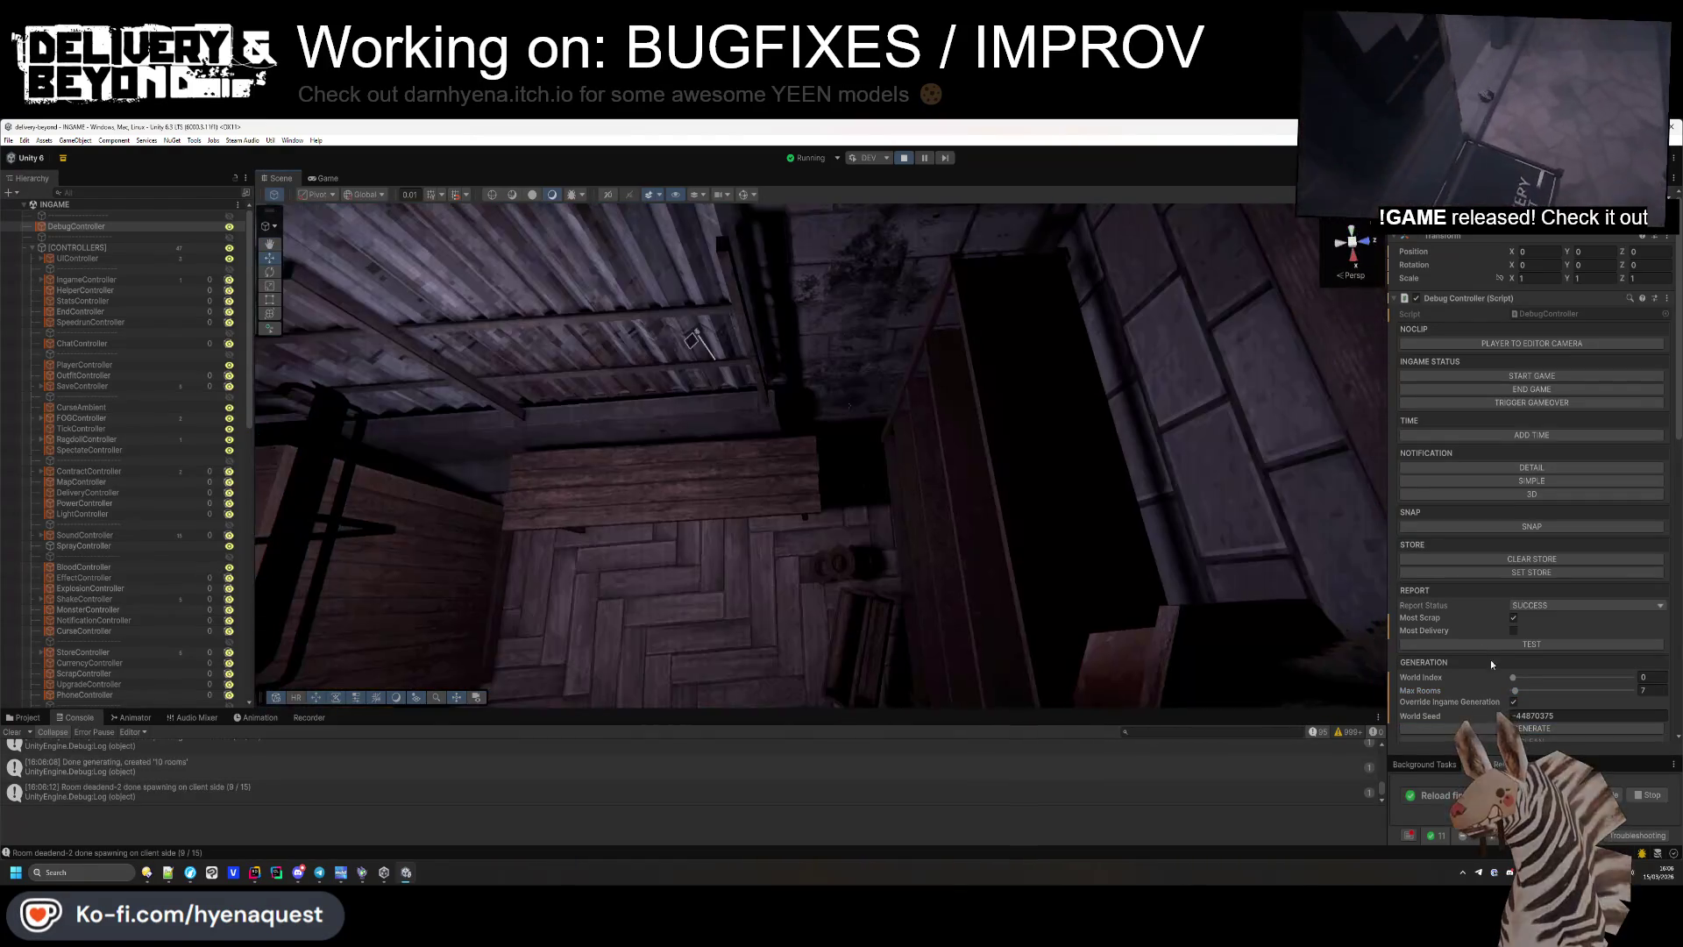
click(1522, 726)
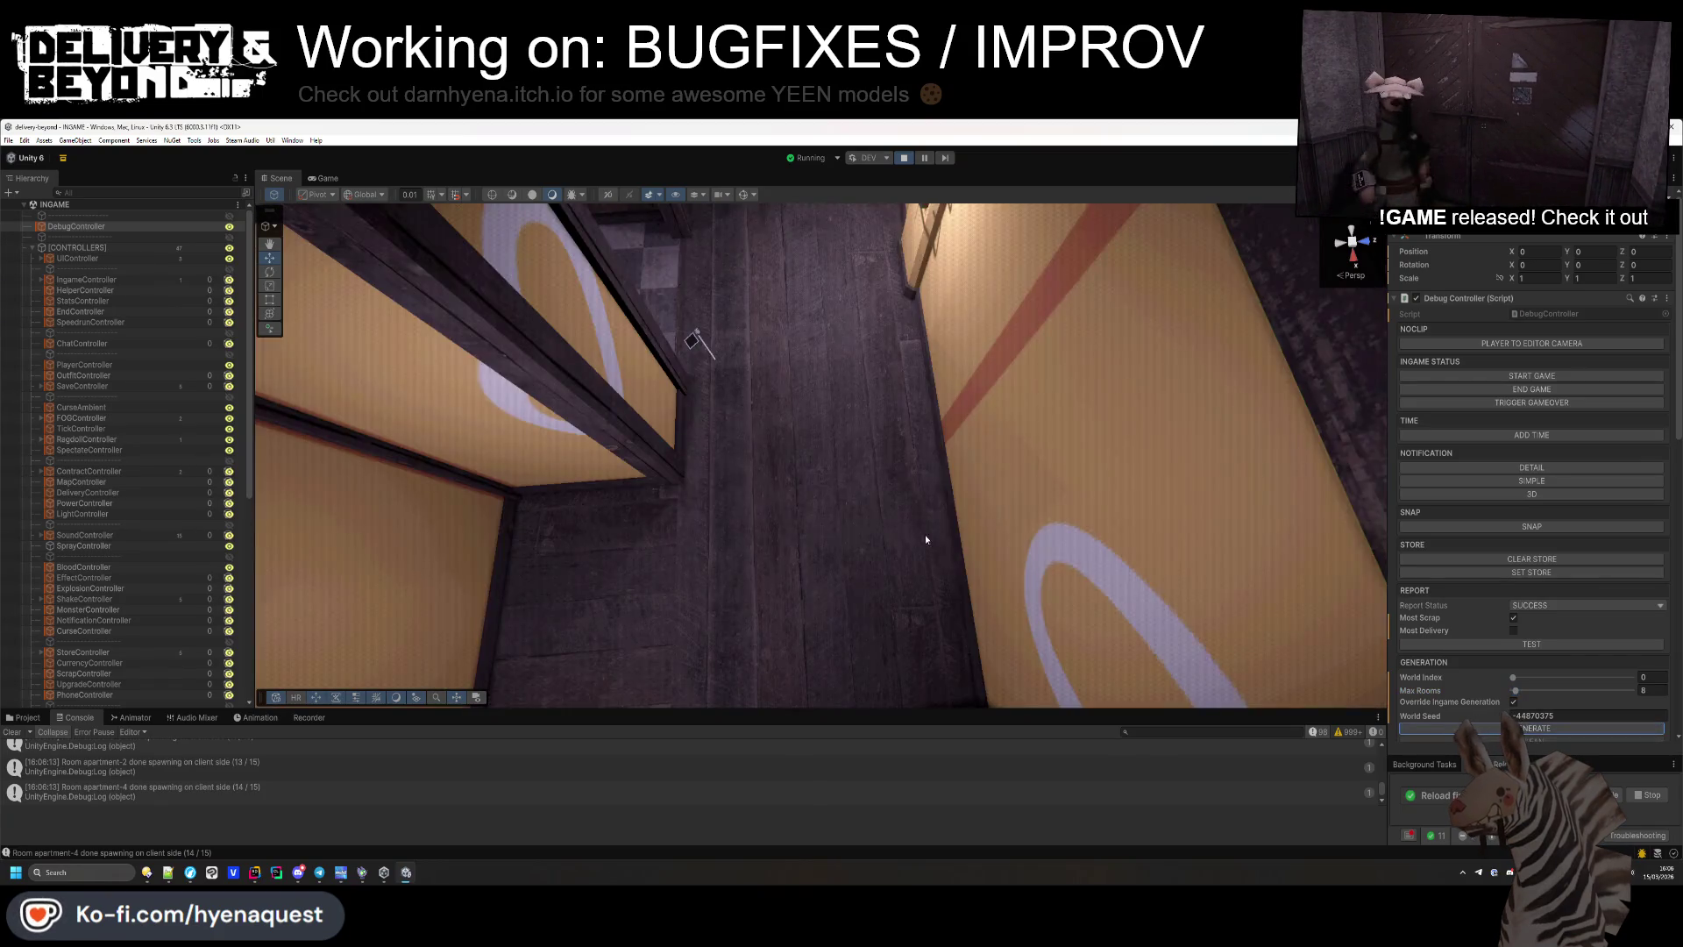
drag(926, 539, 1120, 380)
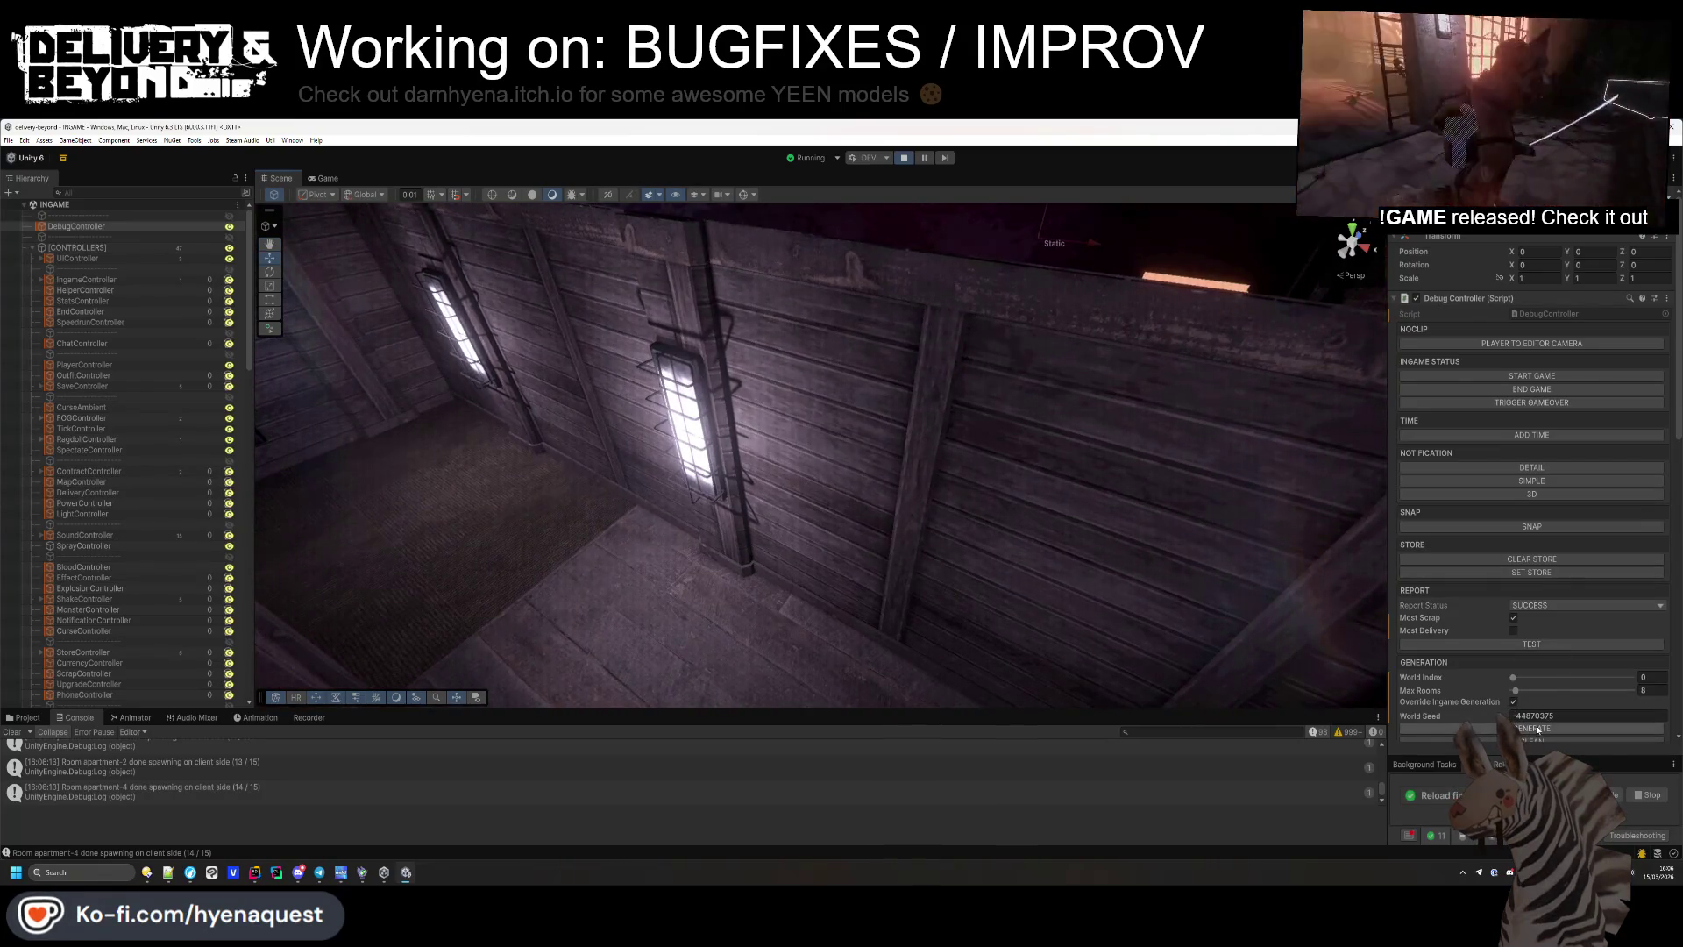
click(1535, 728)
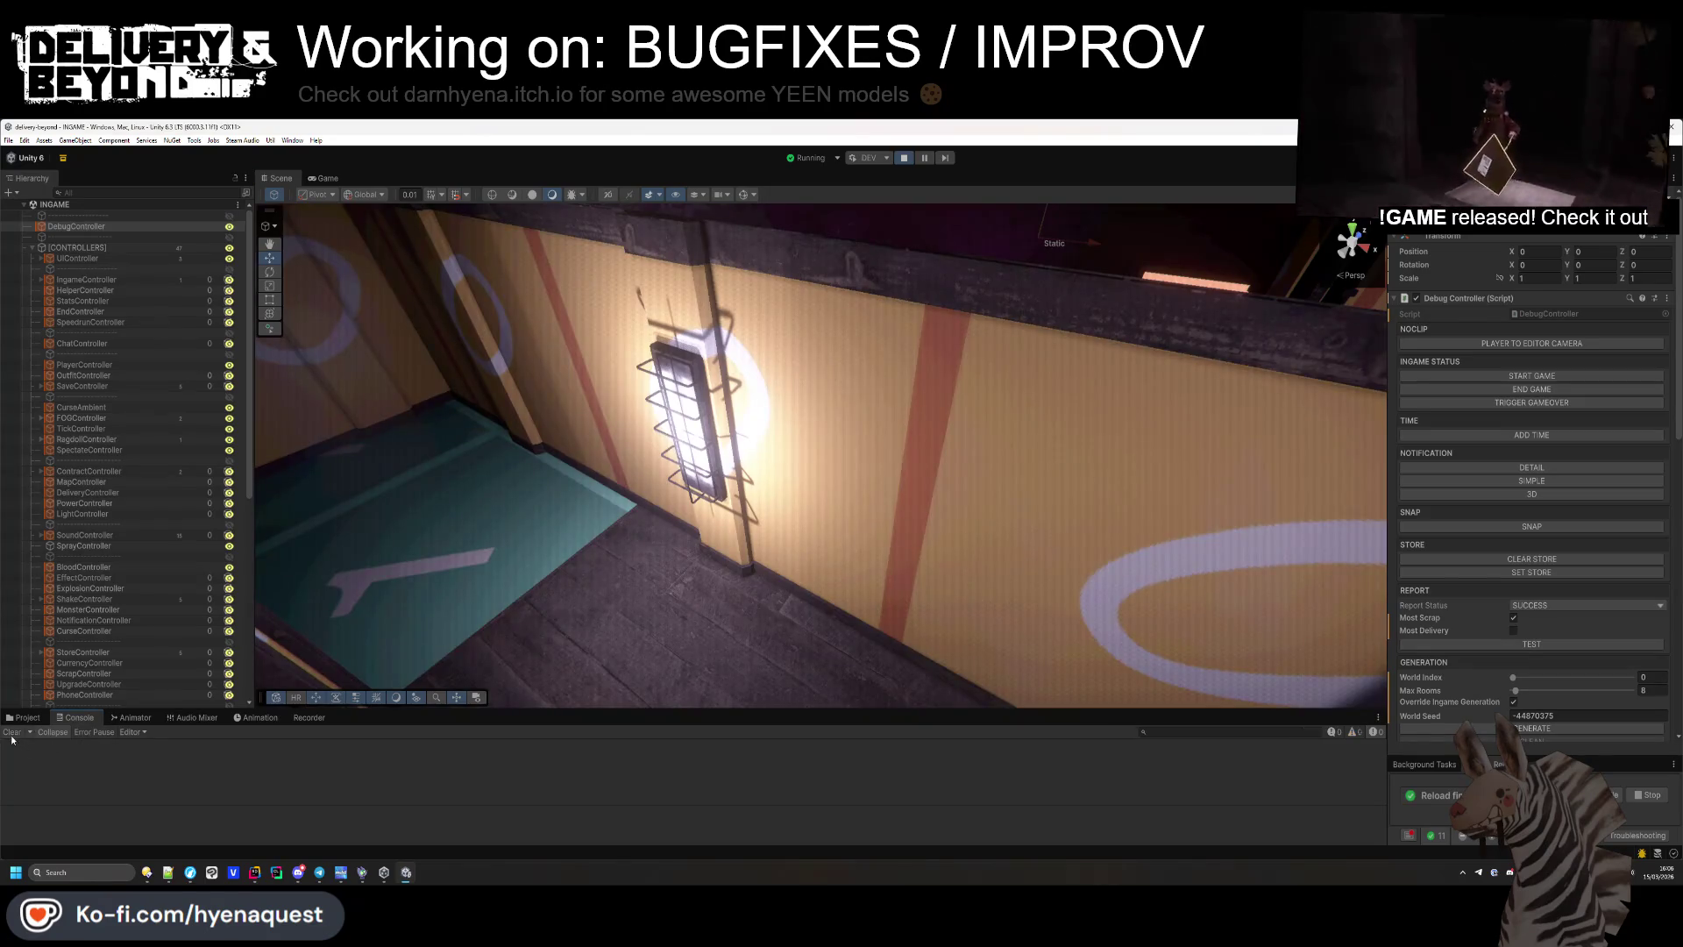
Retest the patched code with three more regenerations, then select localScale on line 58 in Rider.
key(alt+Tab)
click(984, 550)
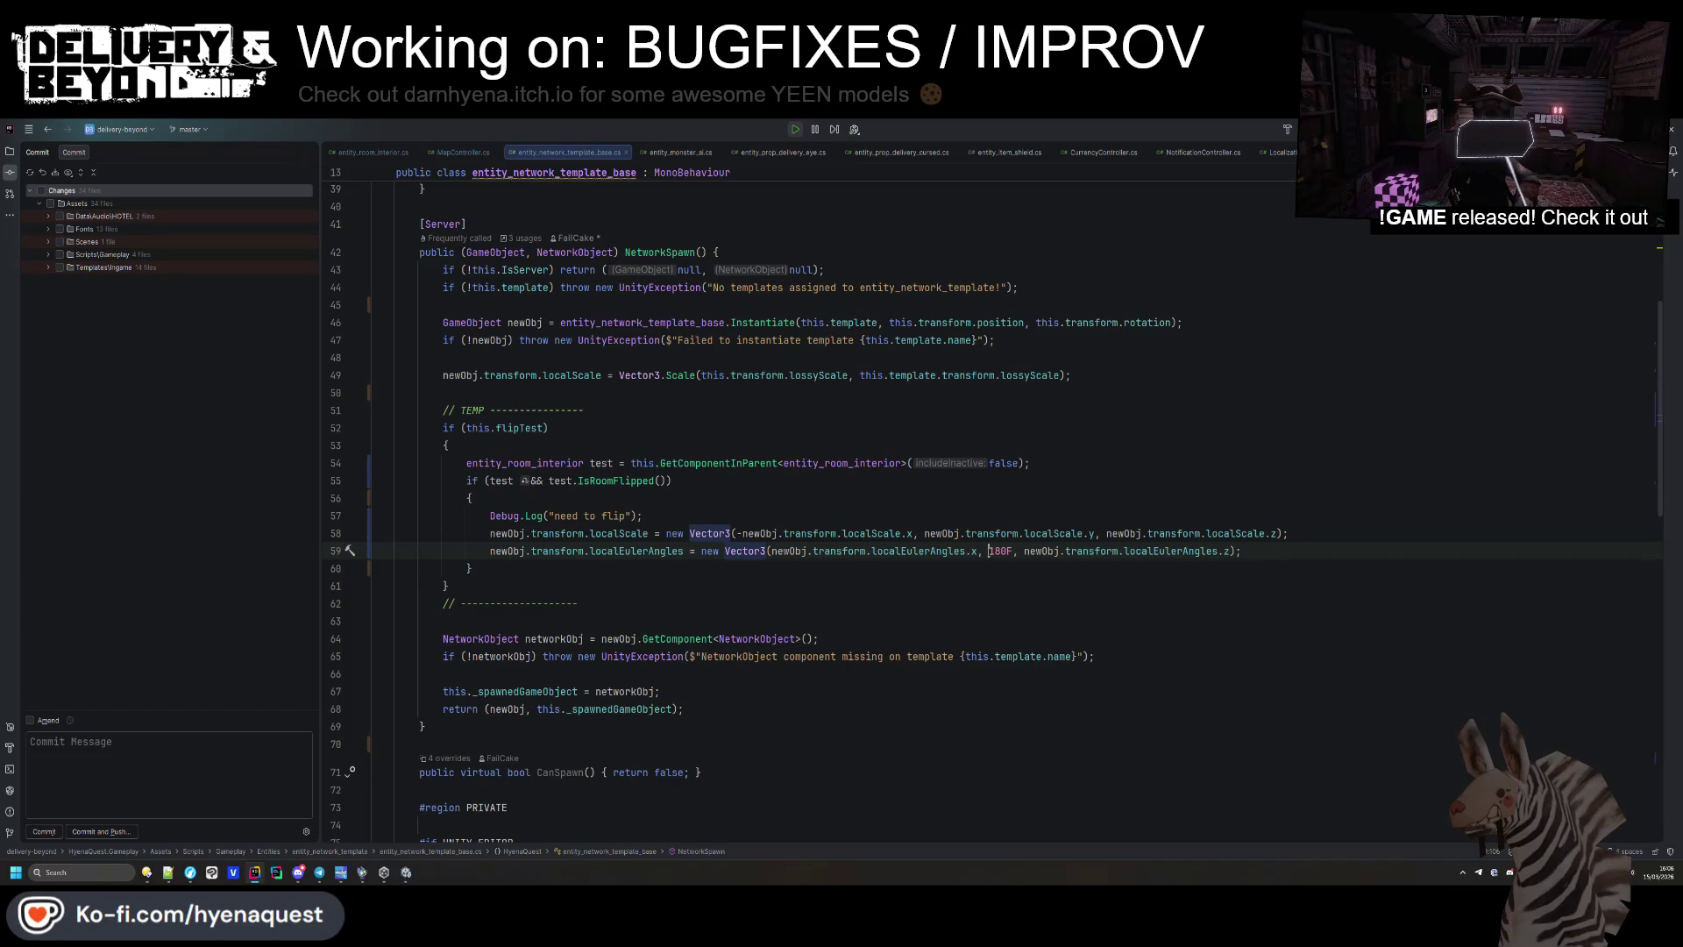
key(alt+Tab)
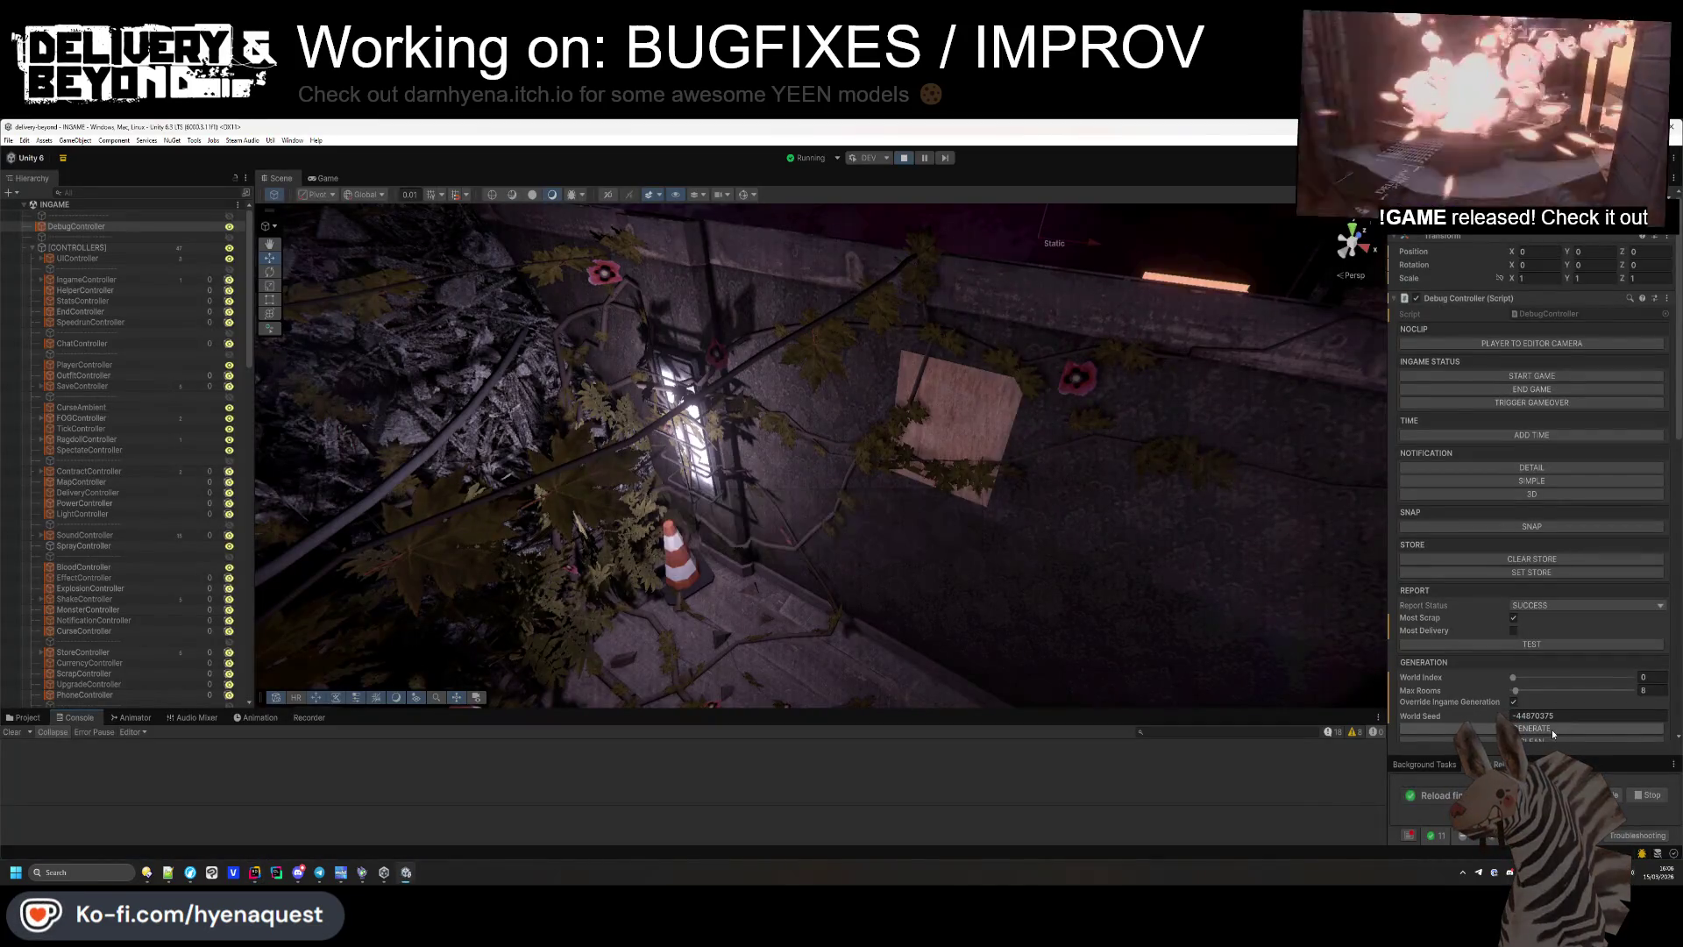
click(1551, 730)
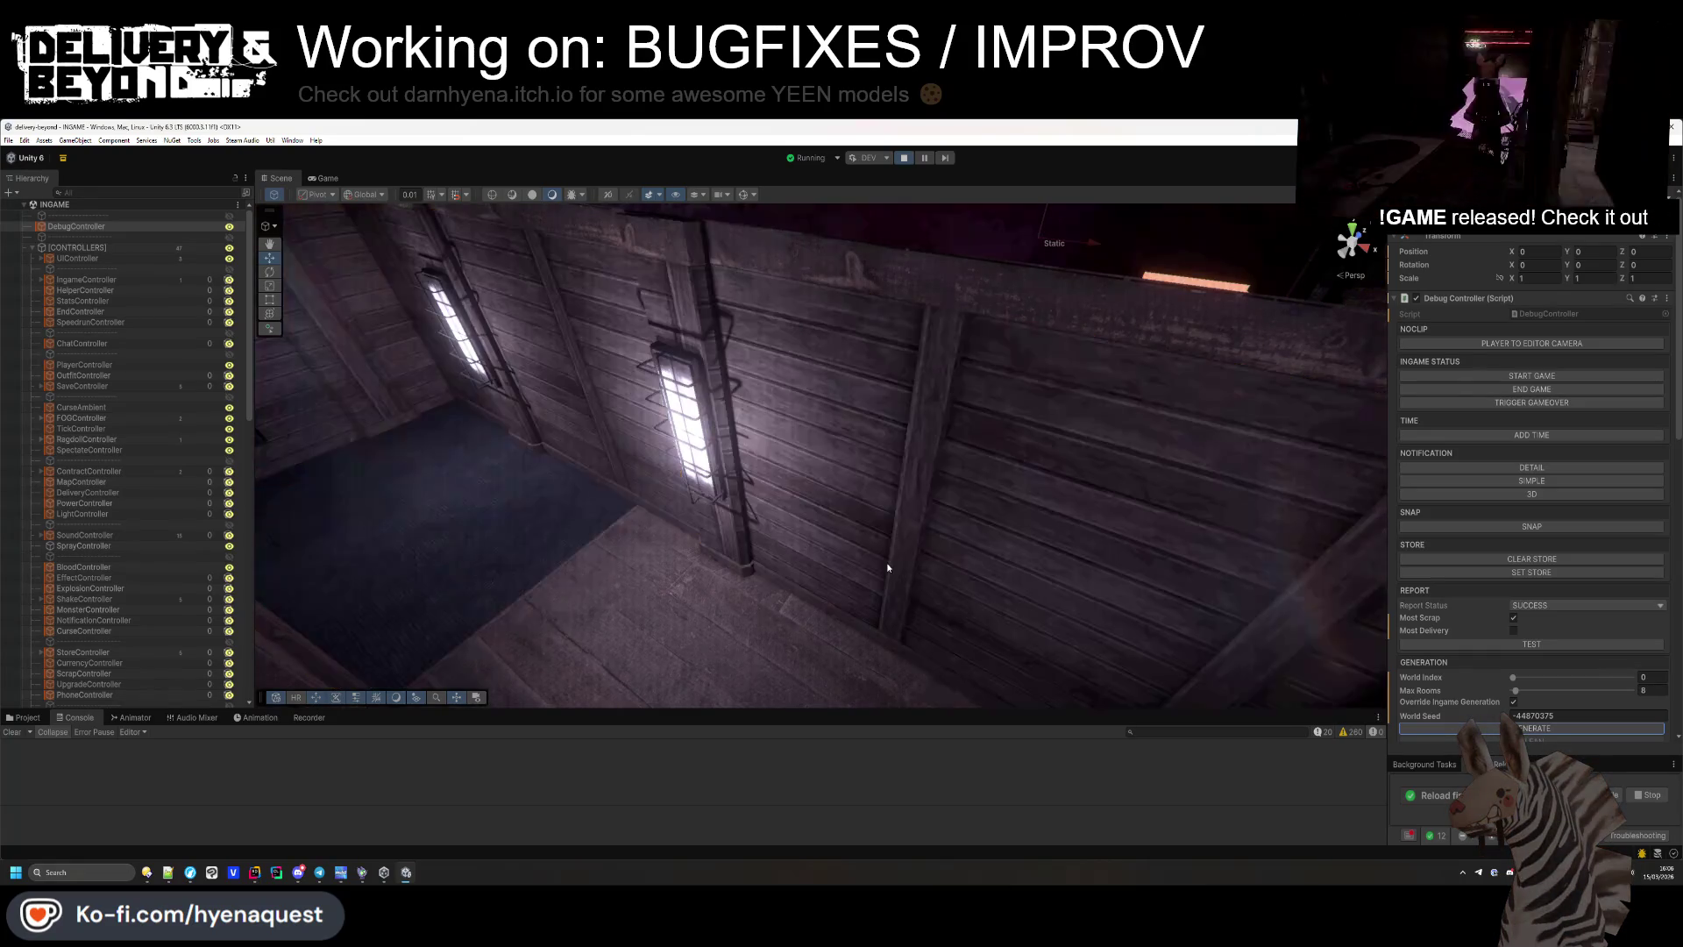
click(1532, 728)
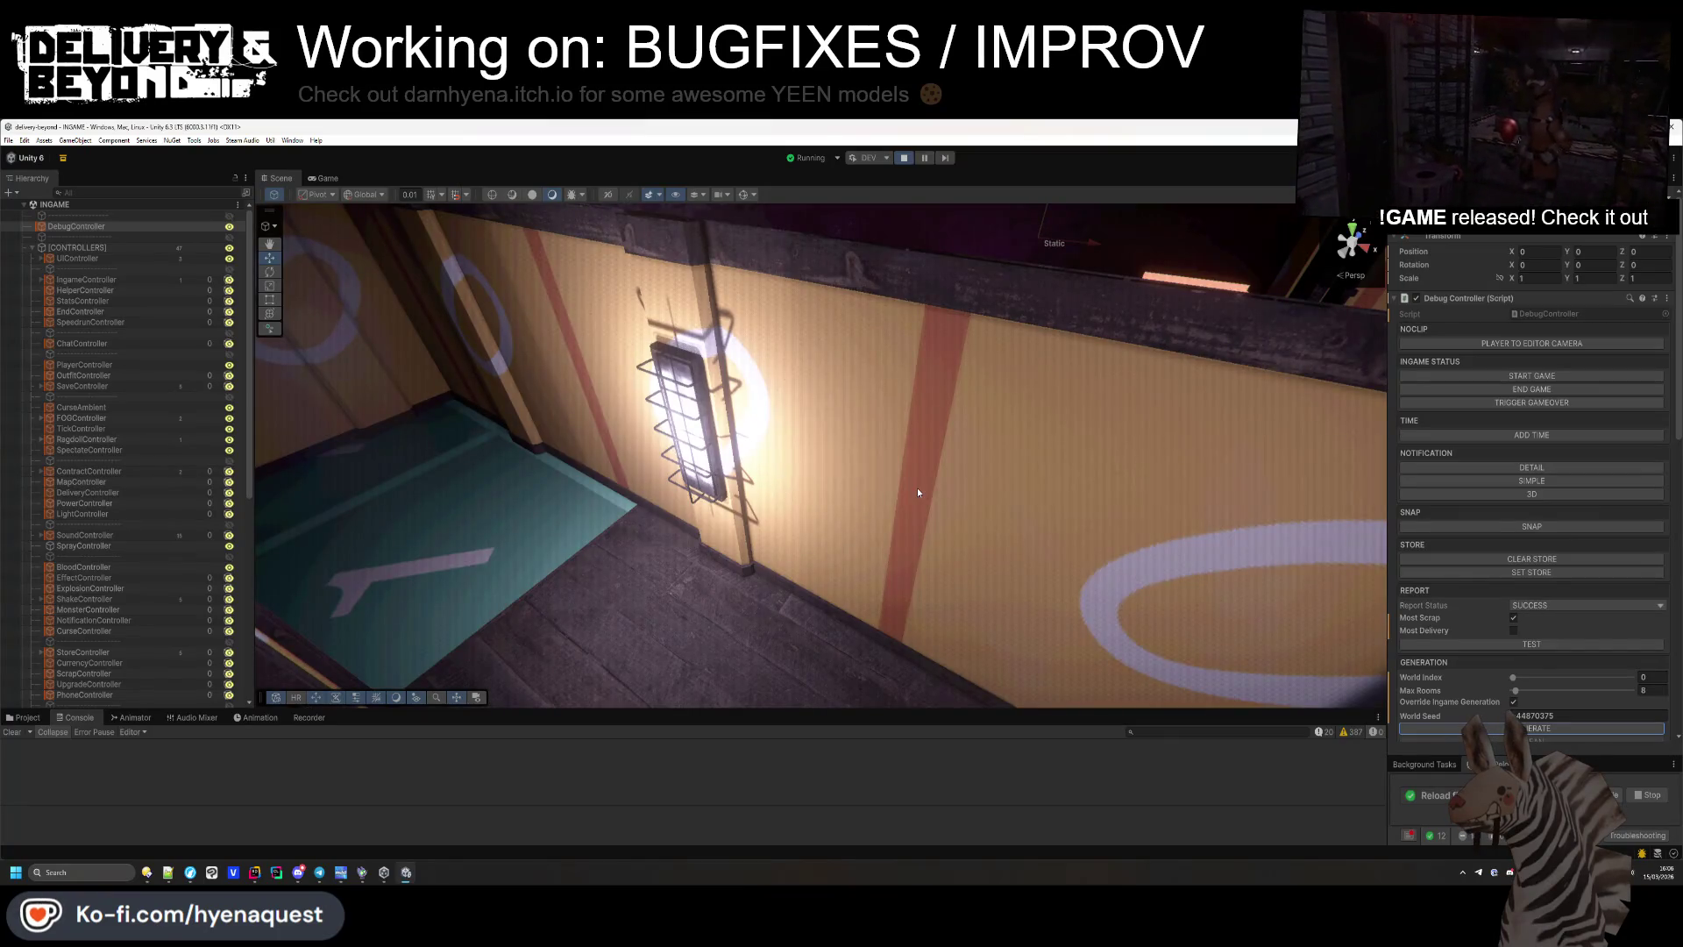
drag(917, 487, 491, 489)
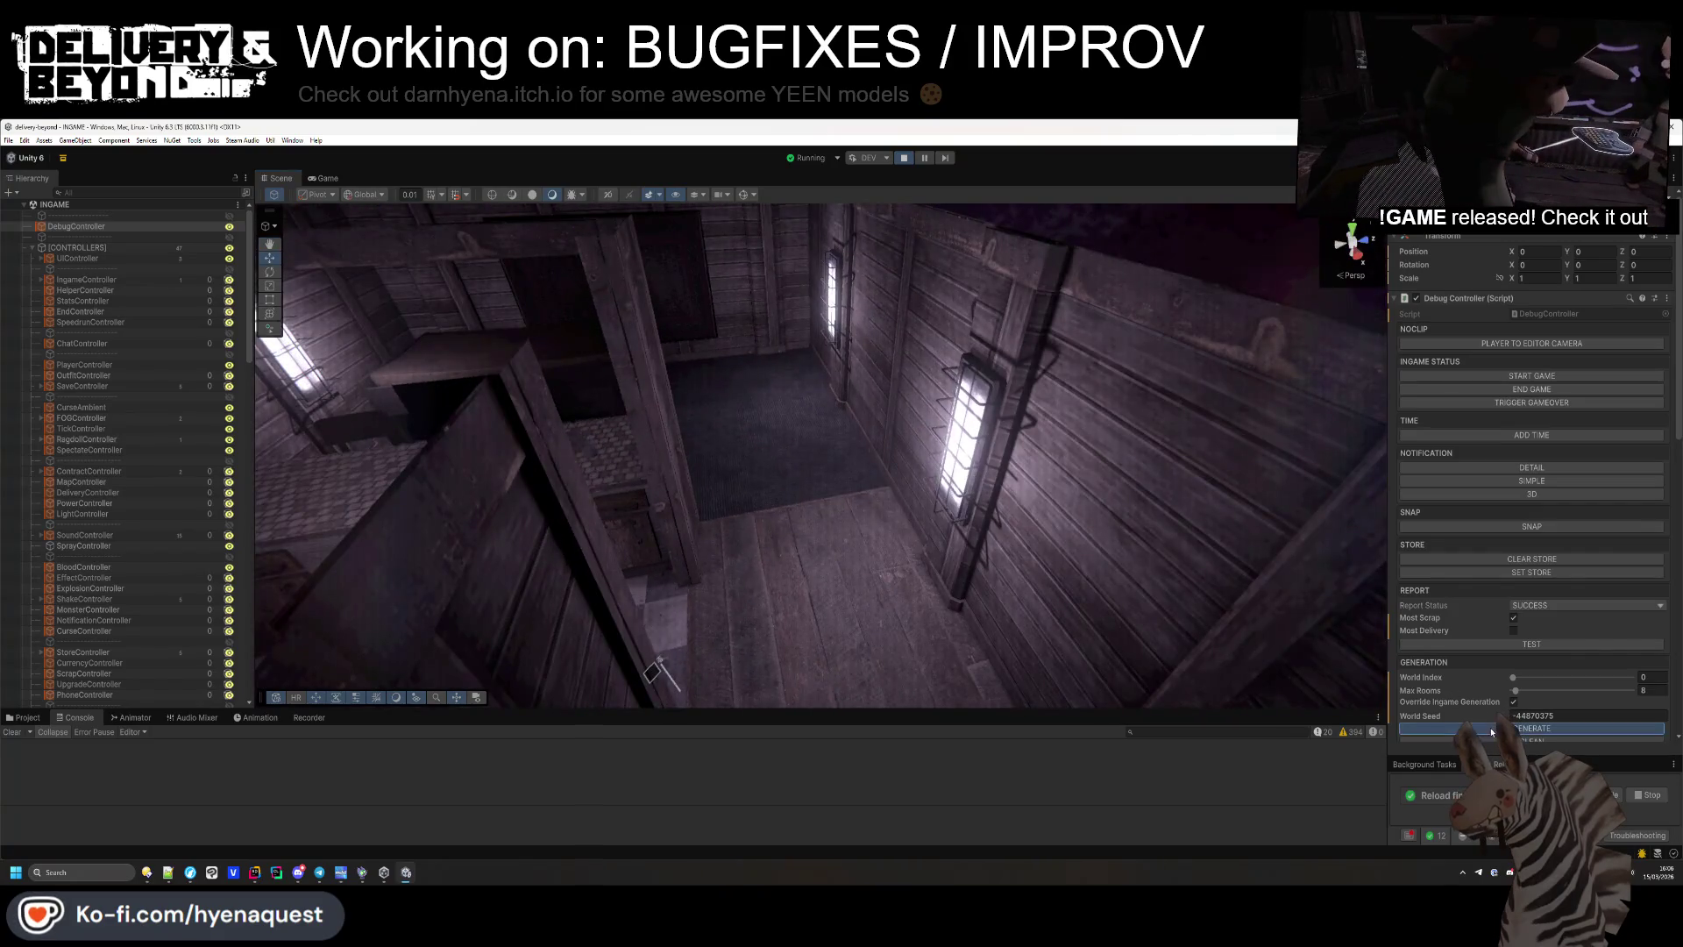
click(1491, 729)
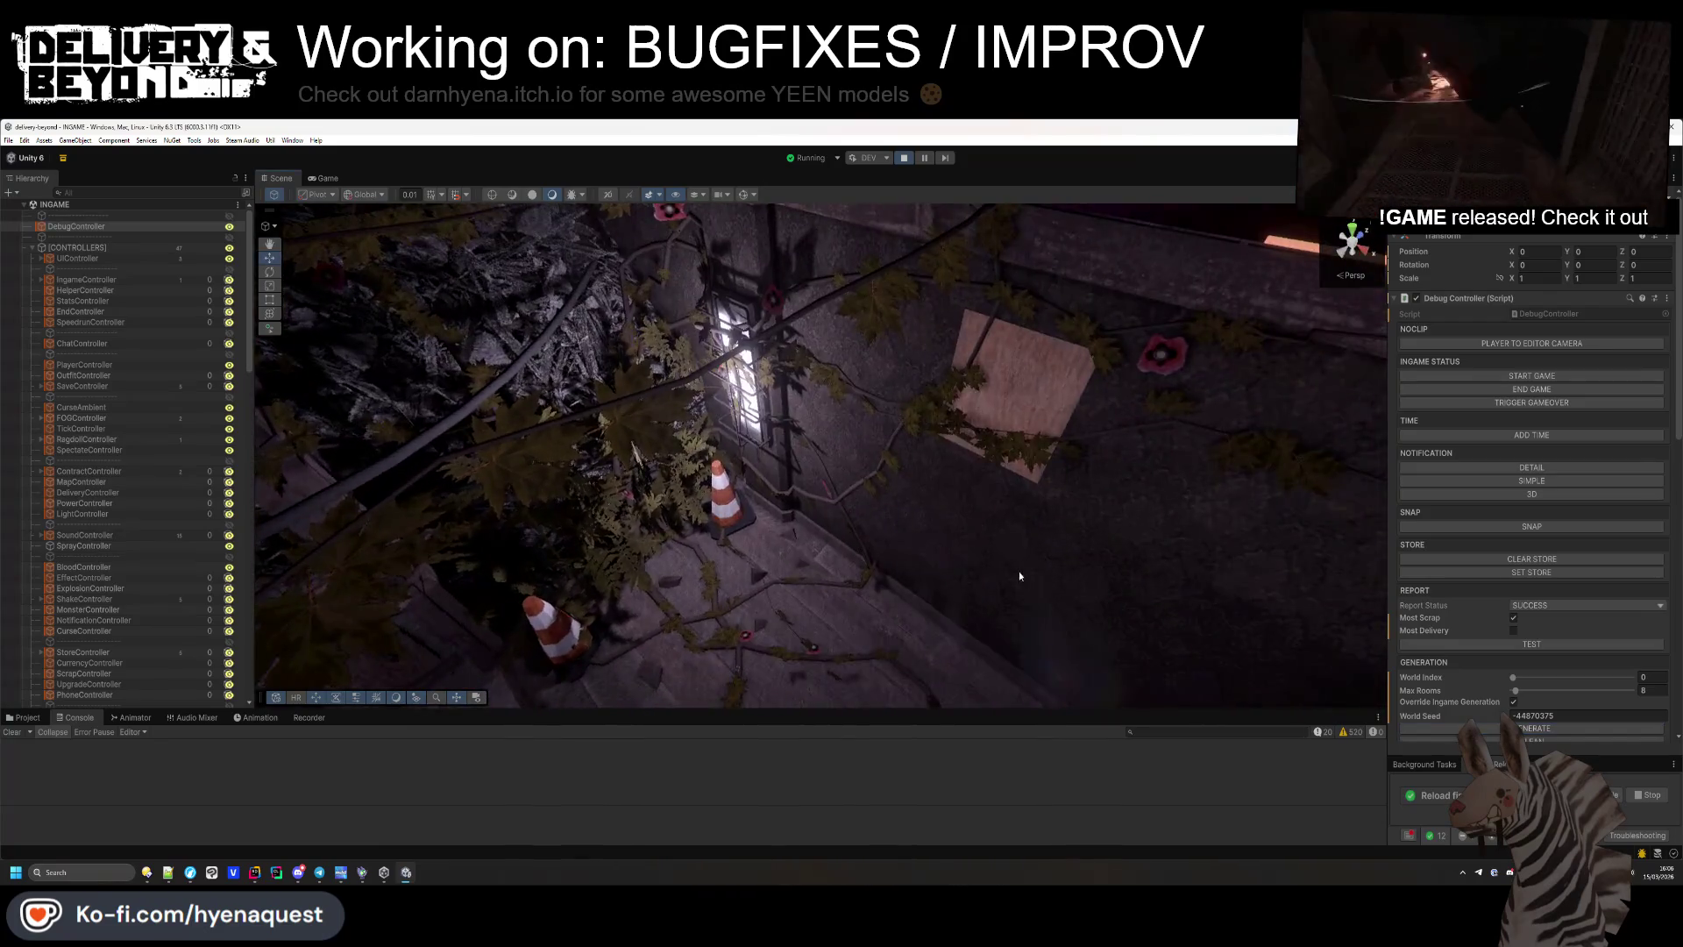
key(alt+Tab)
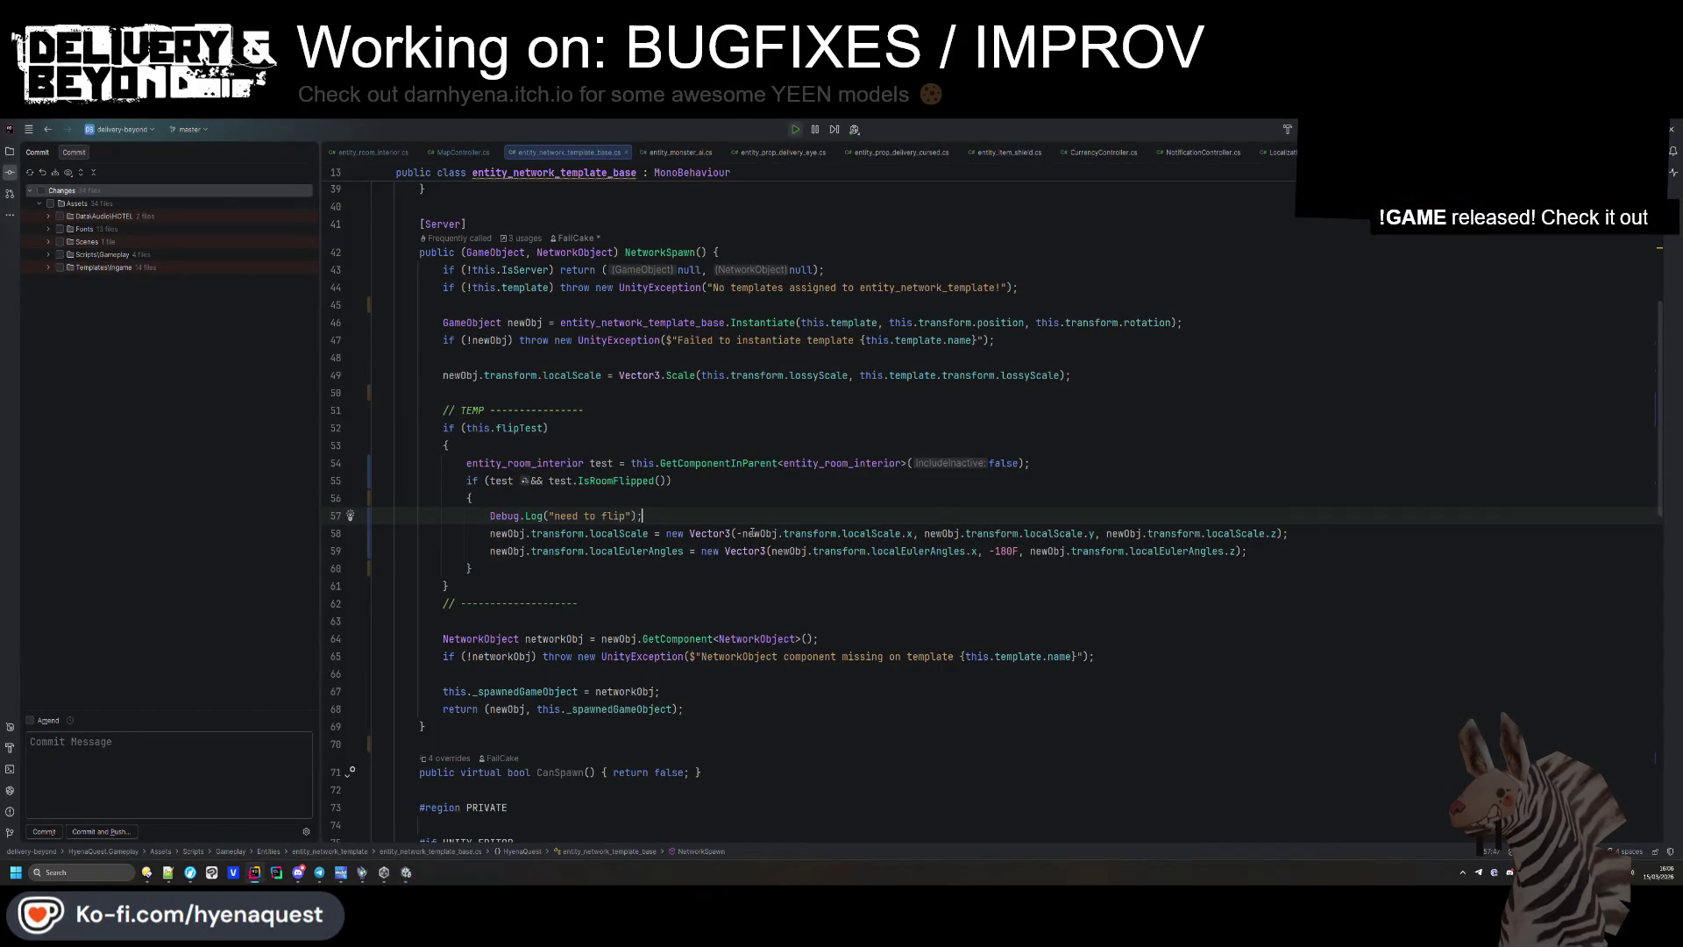
double_click(633, 535)
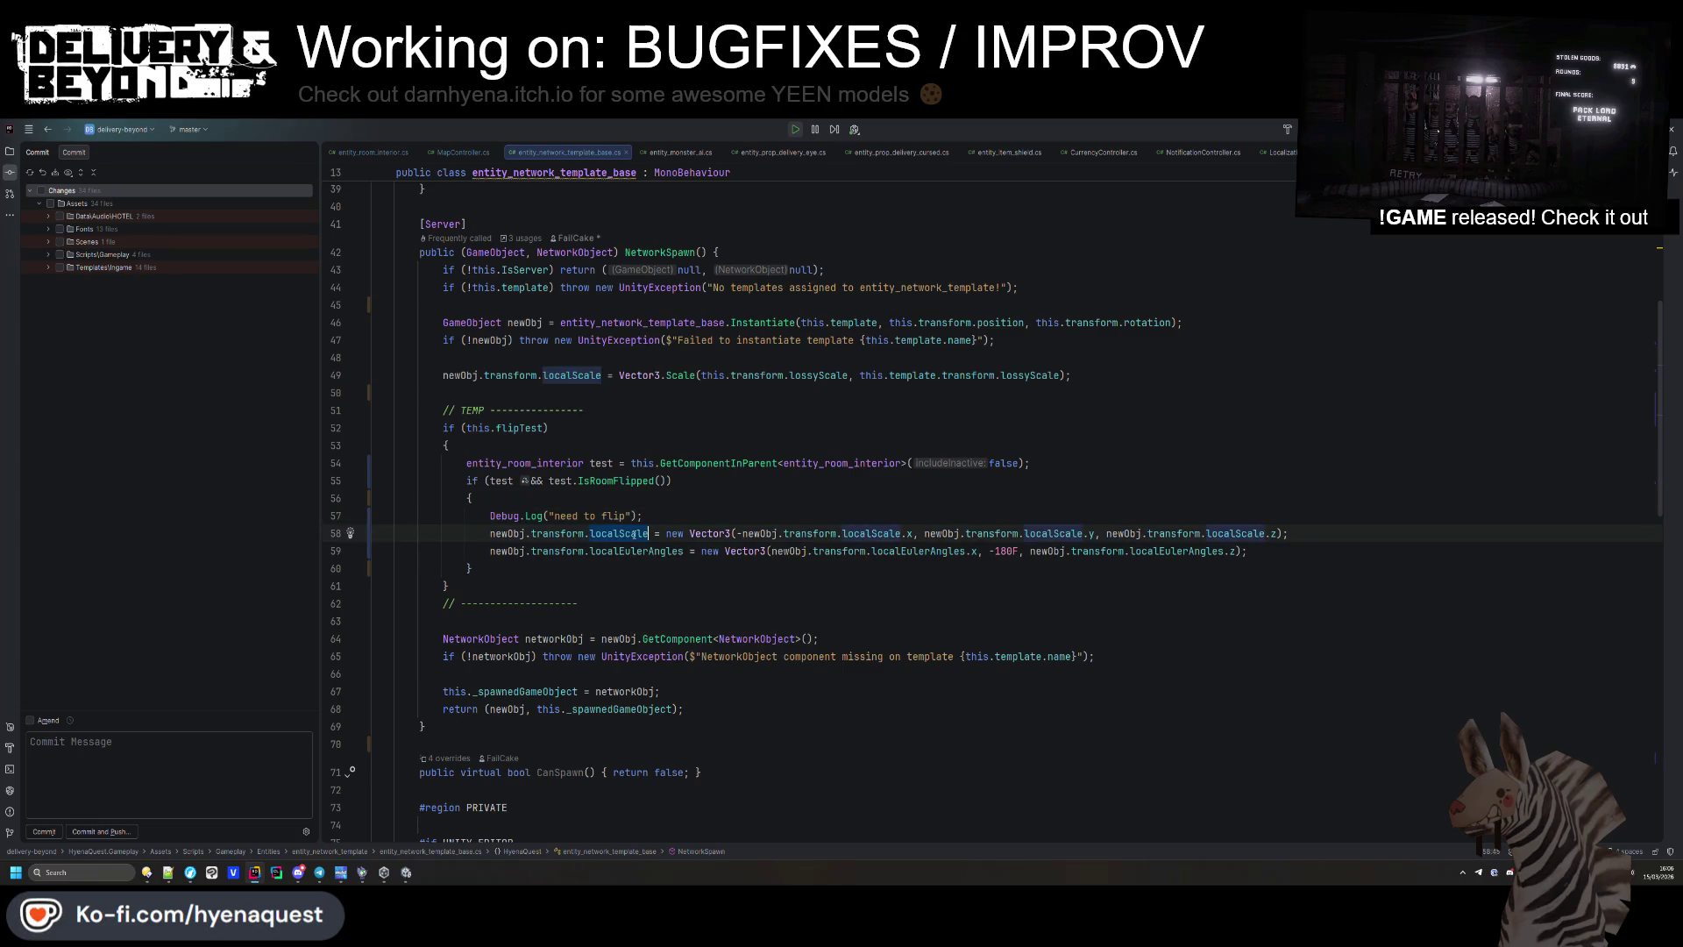
Delete the Debug.Log and localScale lines and the inner braces, leaving the 180F rotation line.
text(scale)
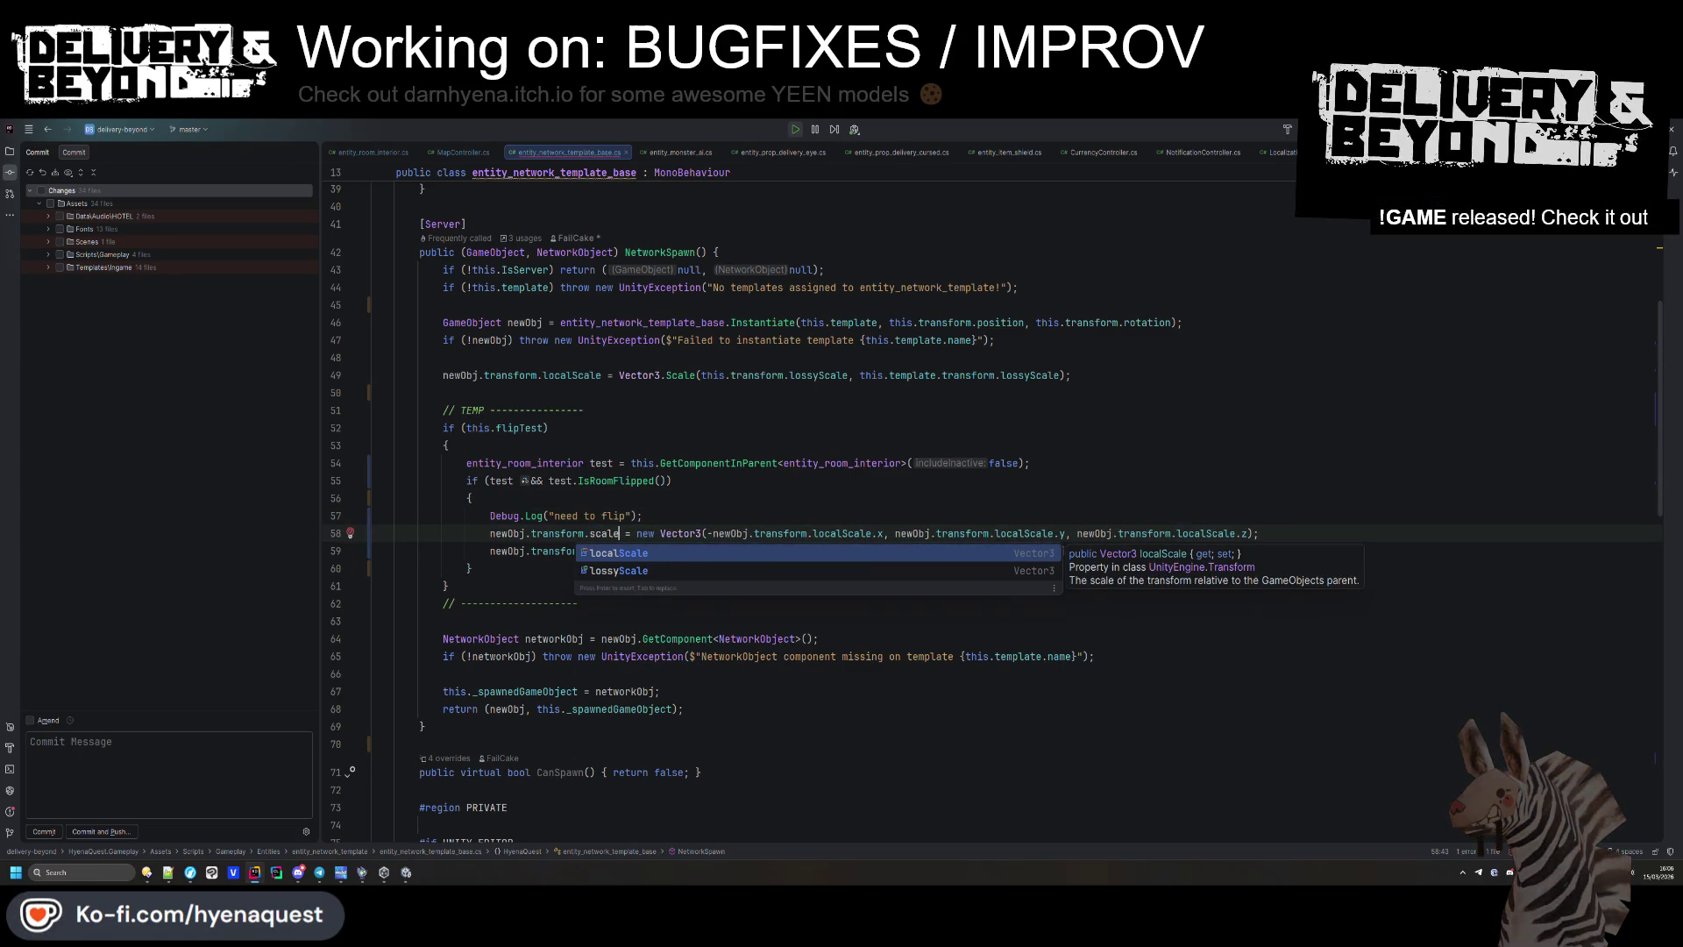
key(Return)
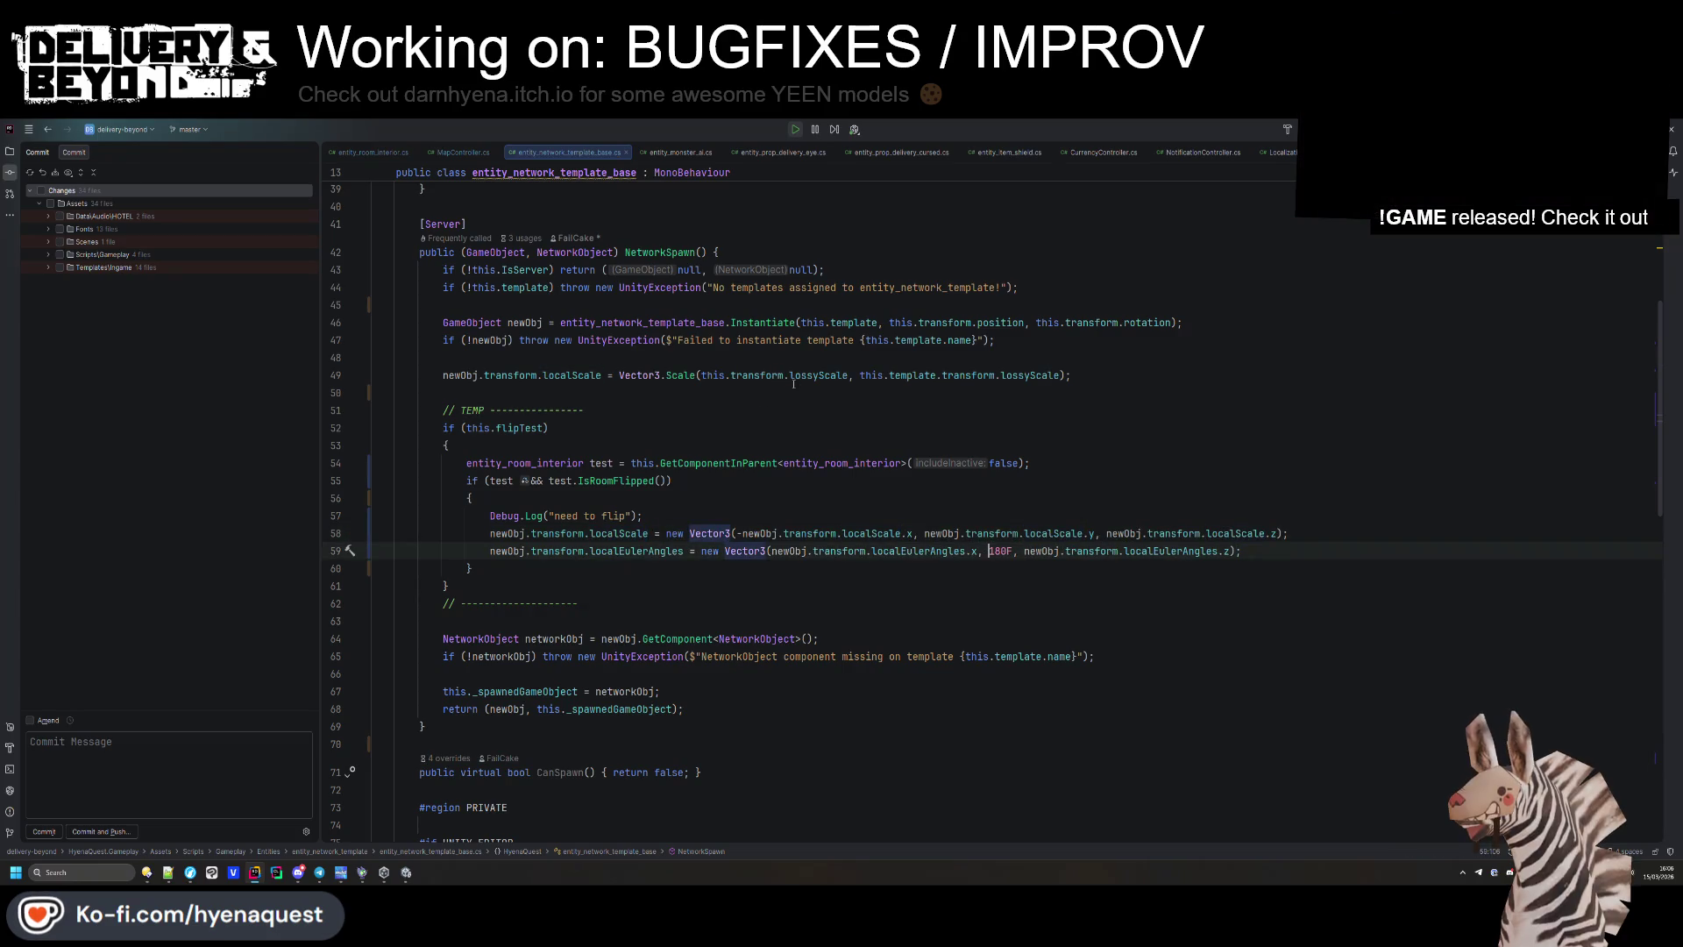
text(-)
key(ctrl+w)
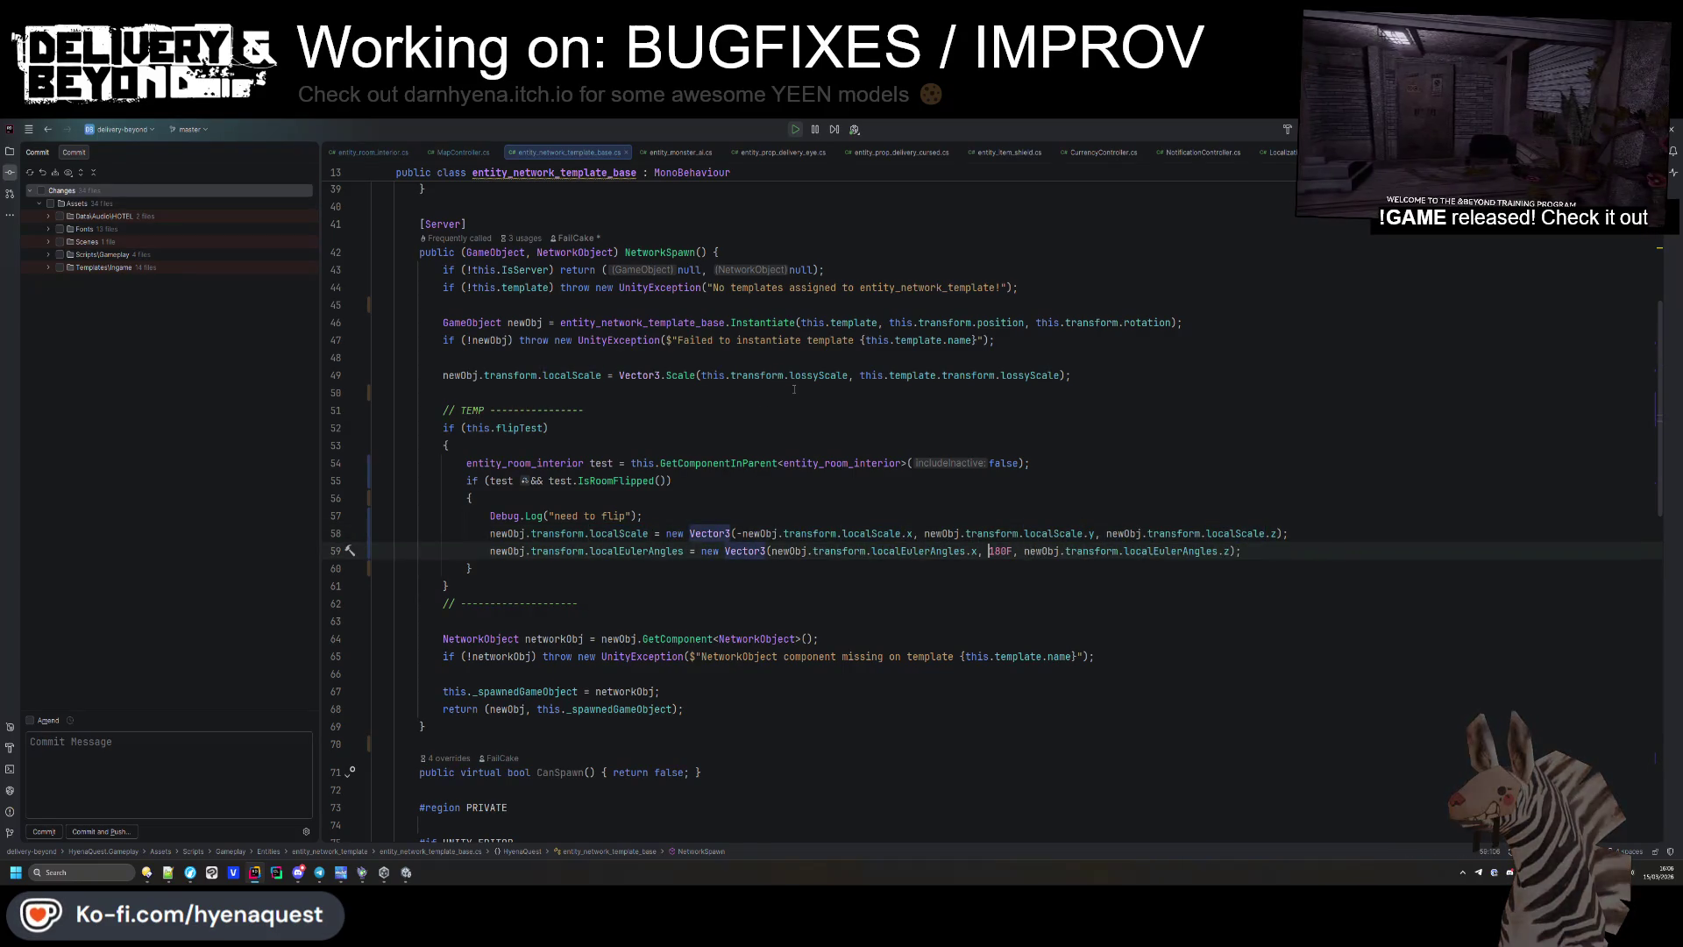
key(BackSpace)
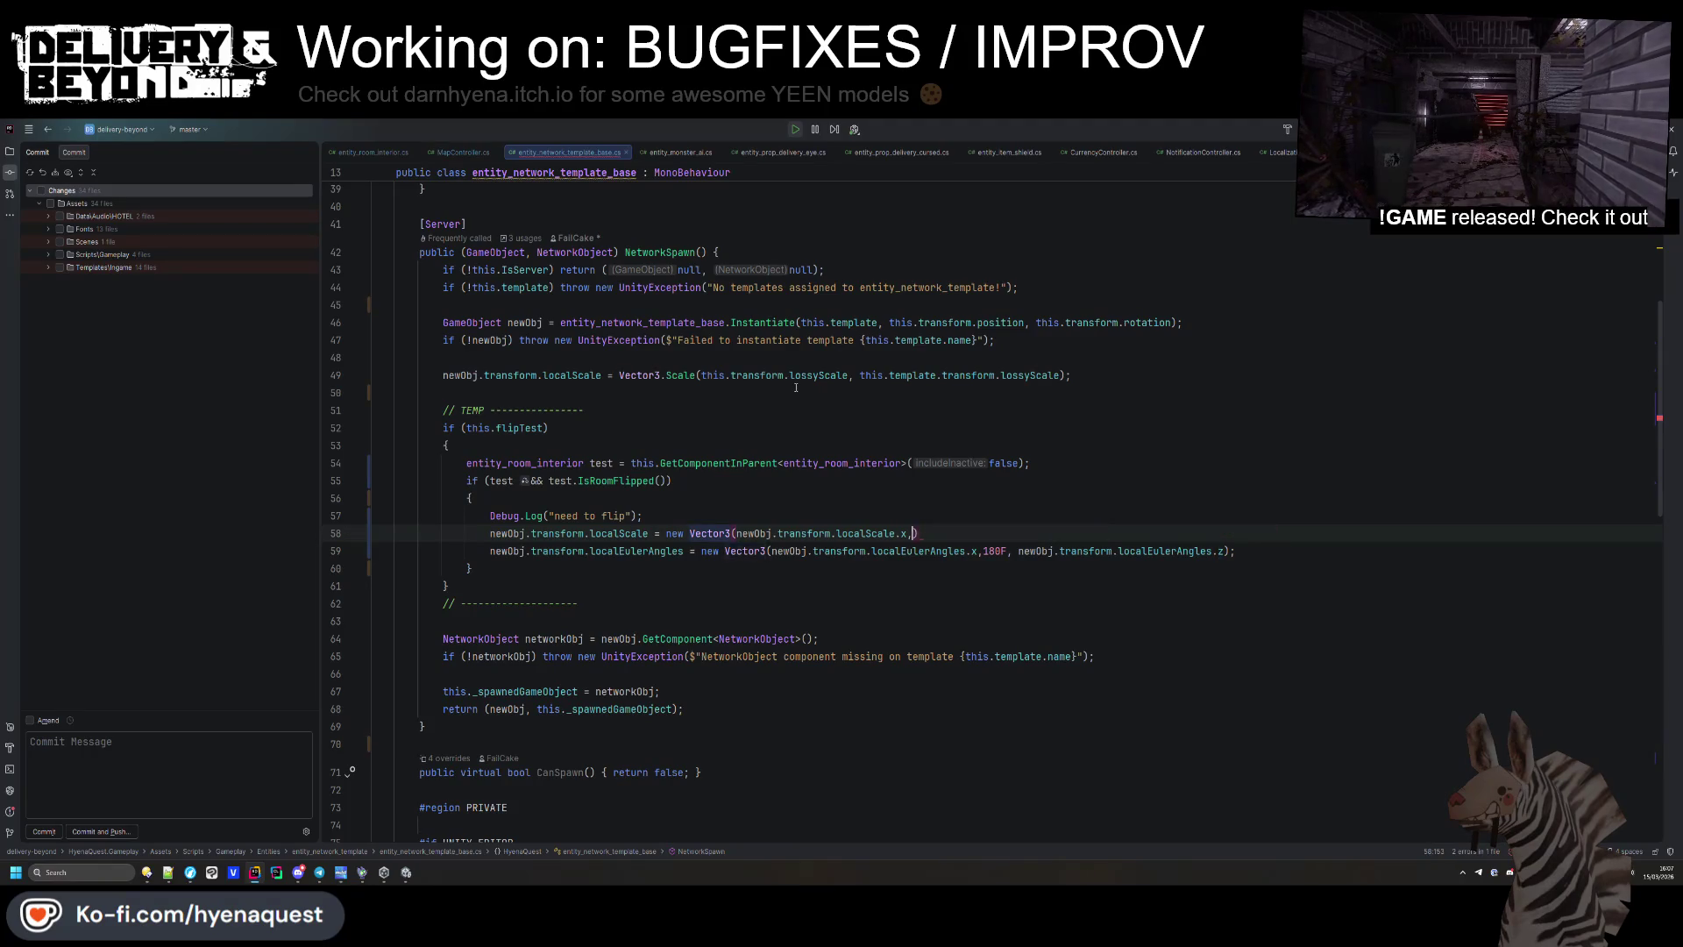
drag(585, 533, 474, 498)
key(BackSpace)
click(505, 529)
key(BackSpace)
key(BackSpace)
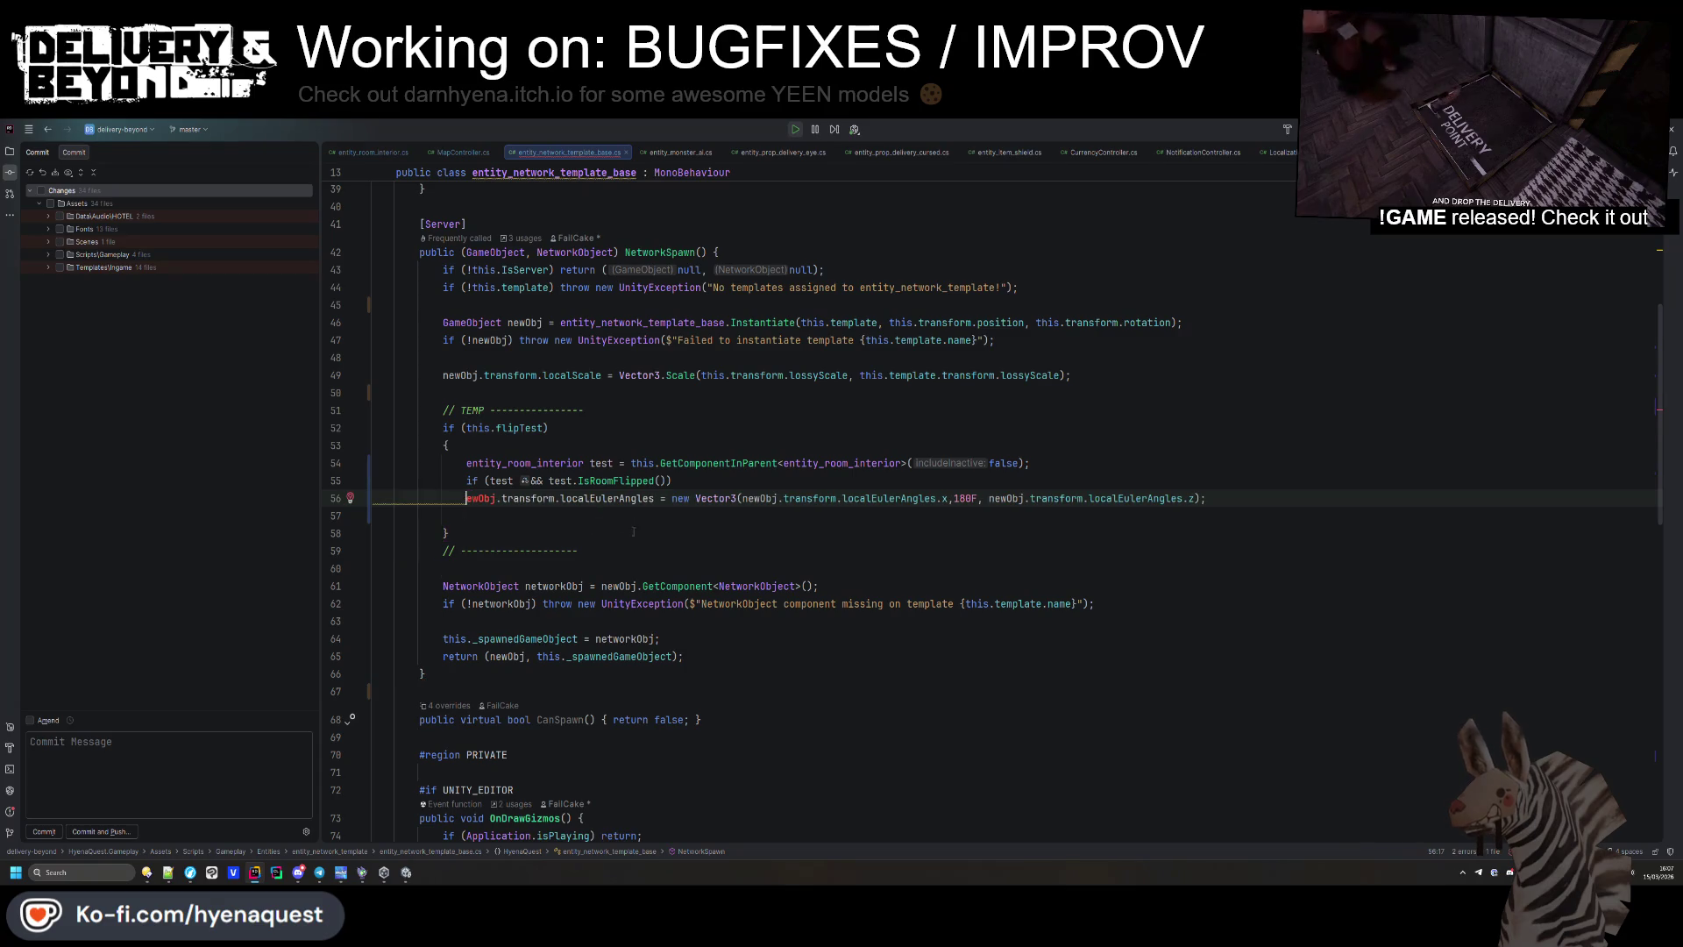
key(Tab)
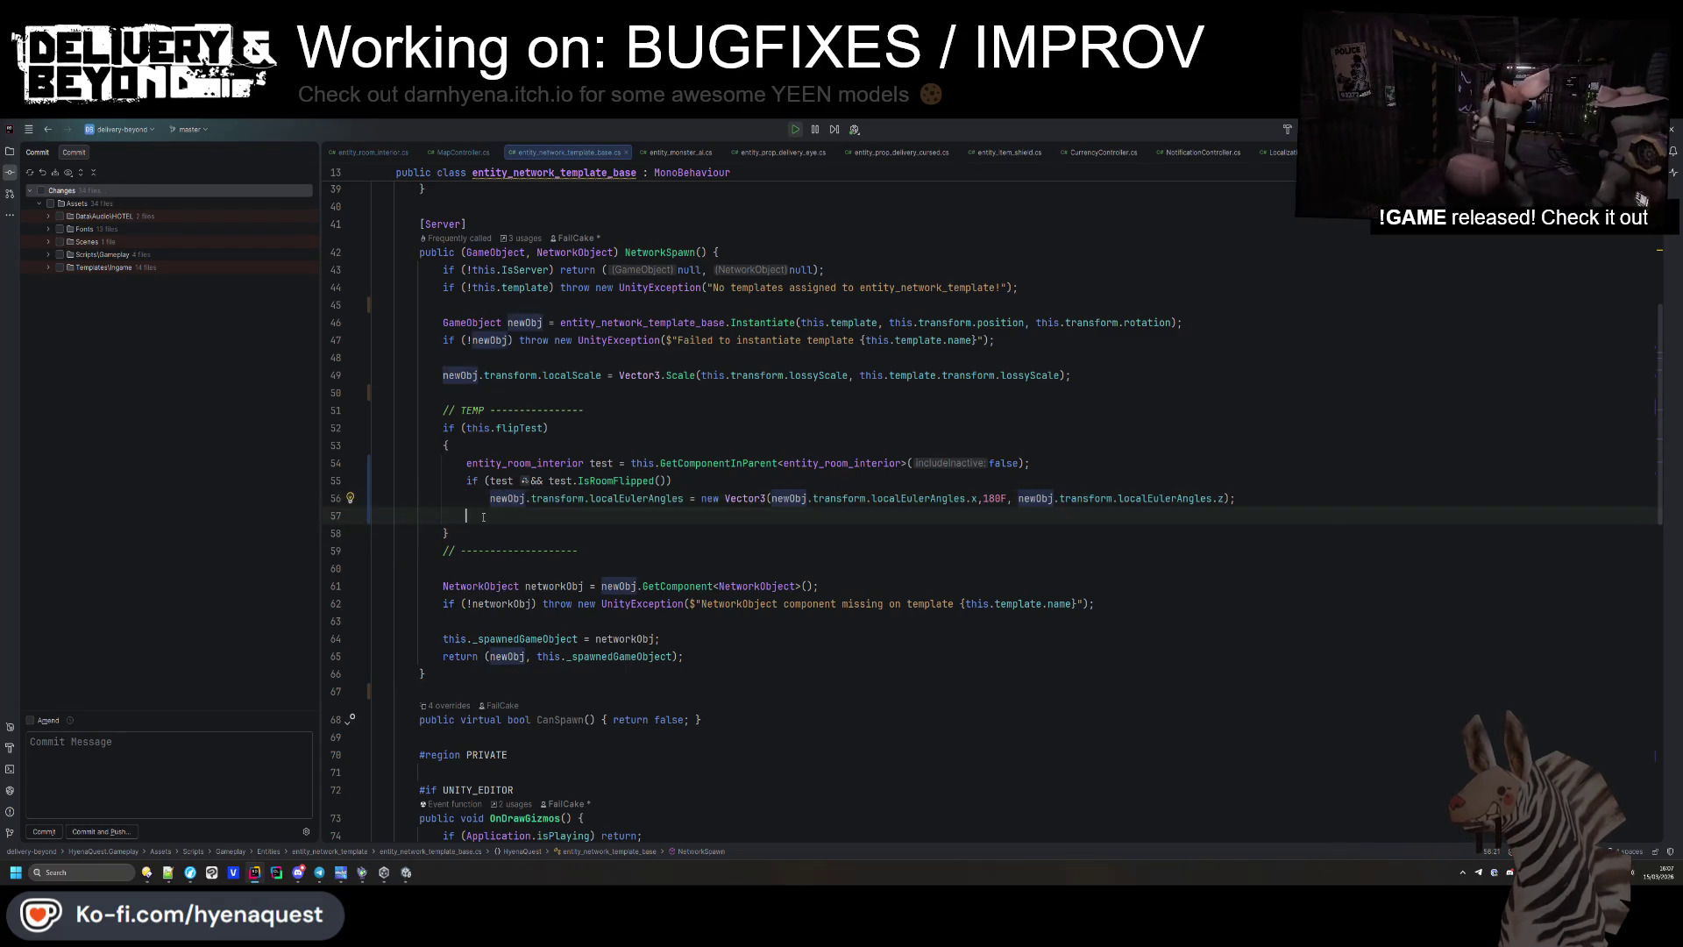
key(End)
key(Delete)
Add Physics.SyncTransforms(); after the rotation line and regenerate the level in Unity.
key(alt+Tab)
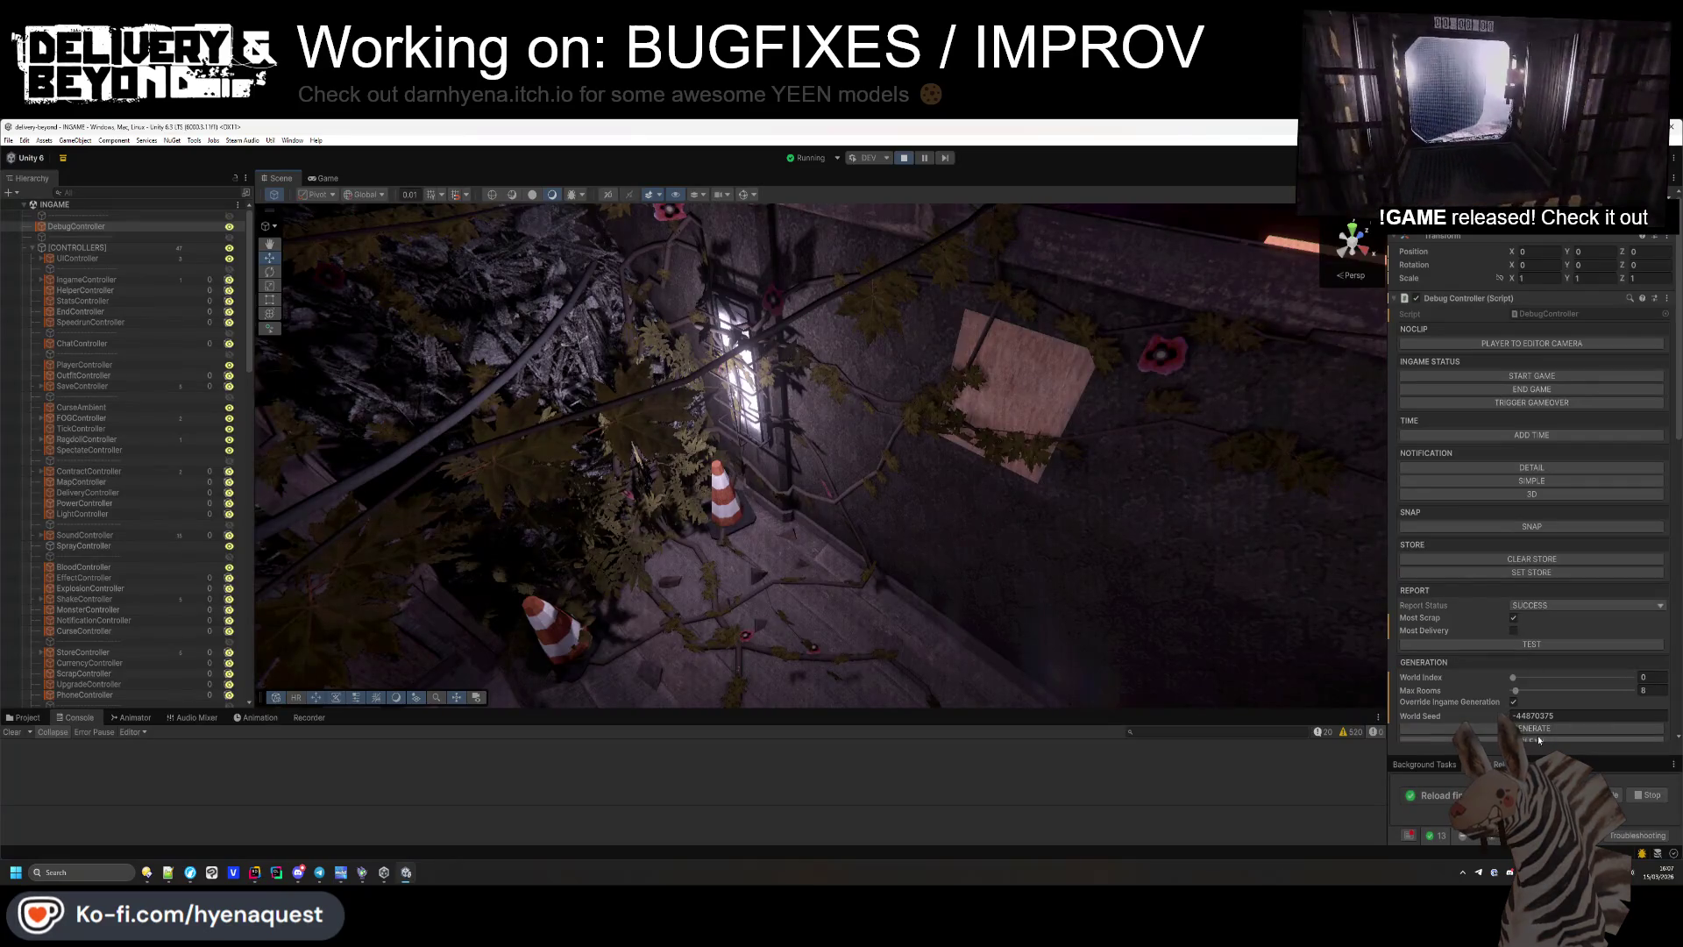
click(13, 732)
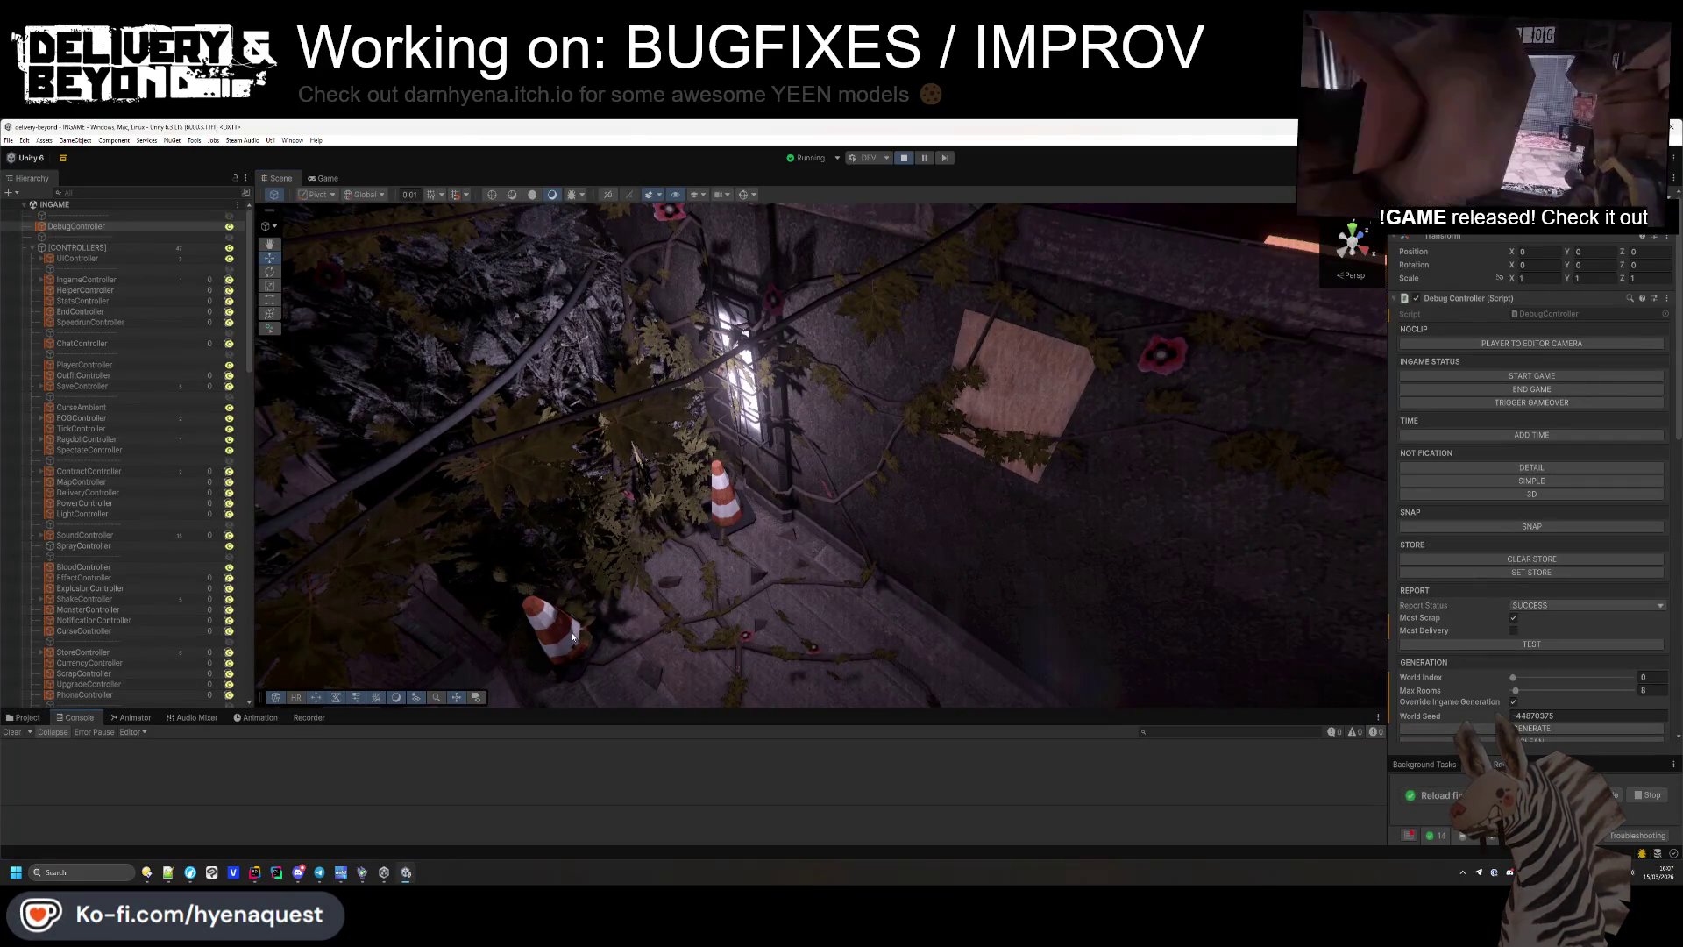
key(alt+Tab)
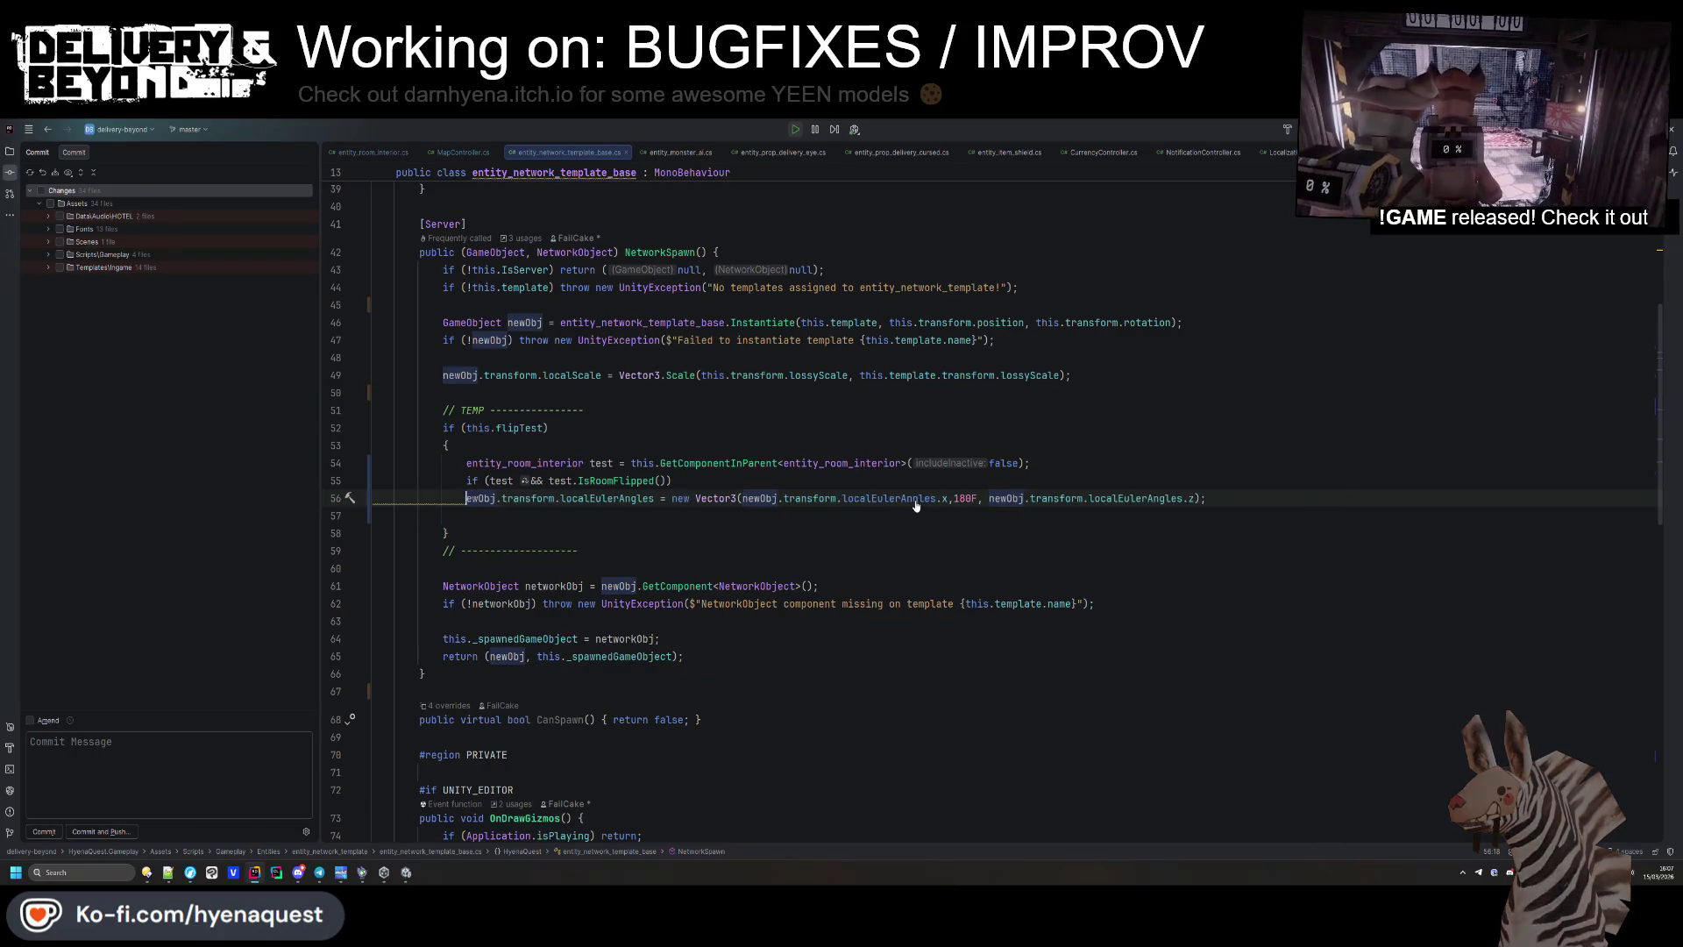
drag(489, 516, 916, 500)
key(Down)
key(Down)
key(Return)
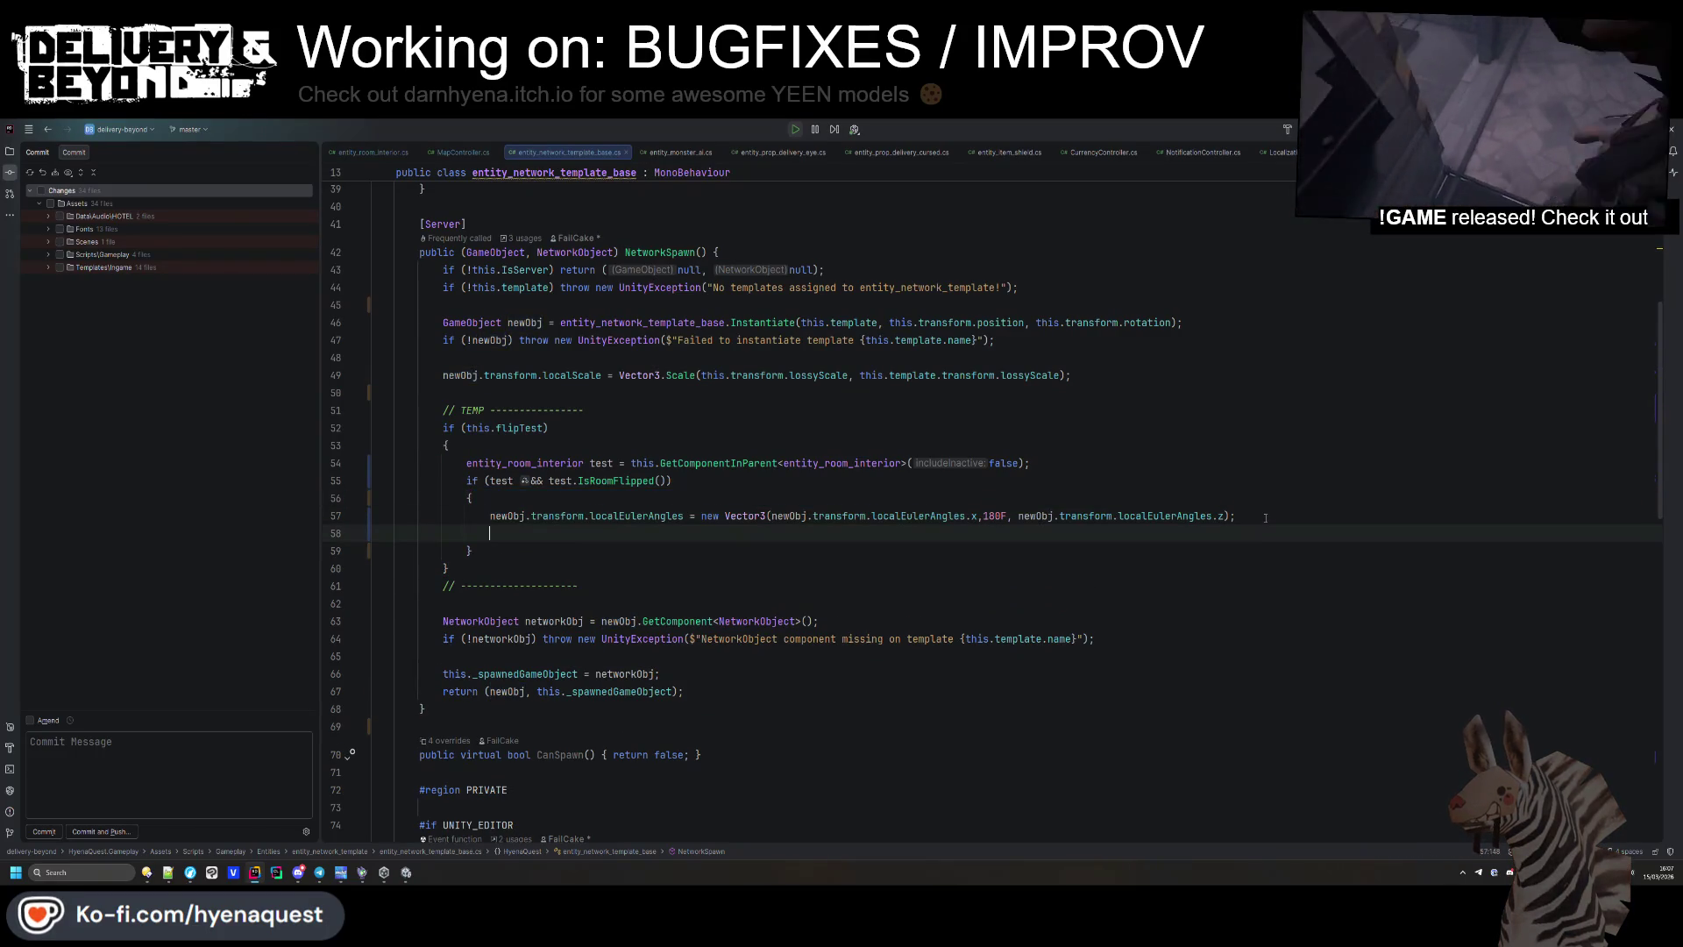
text(Physics.syn)
key(Return)
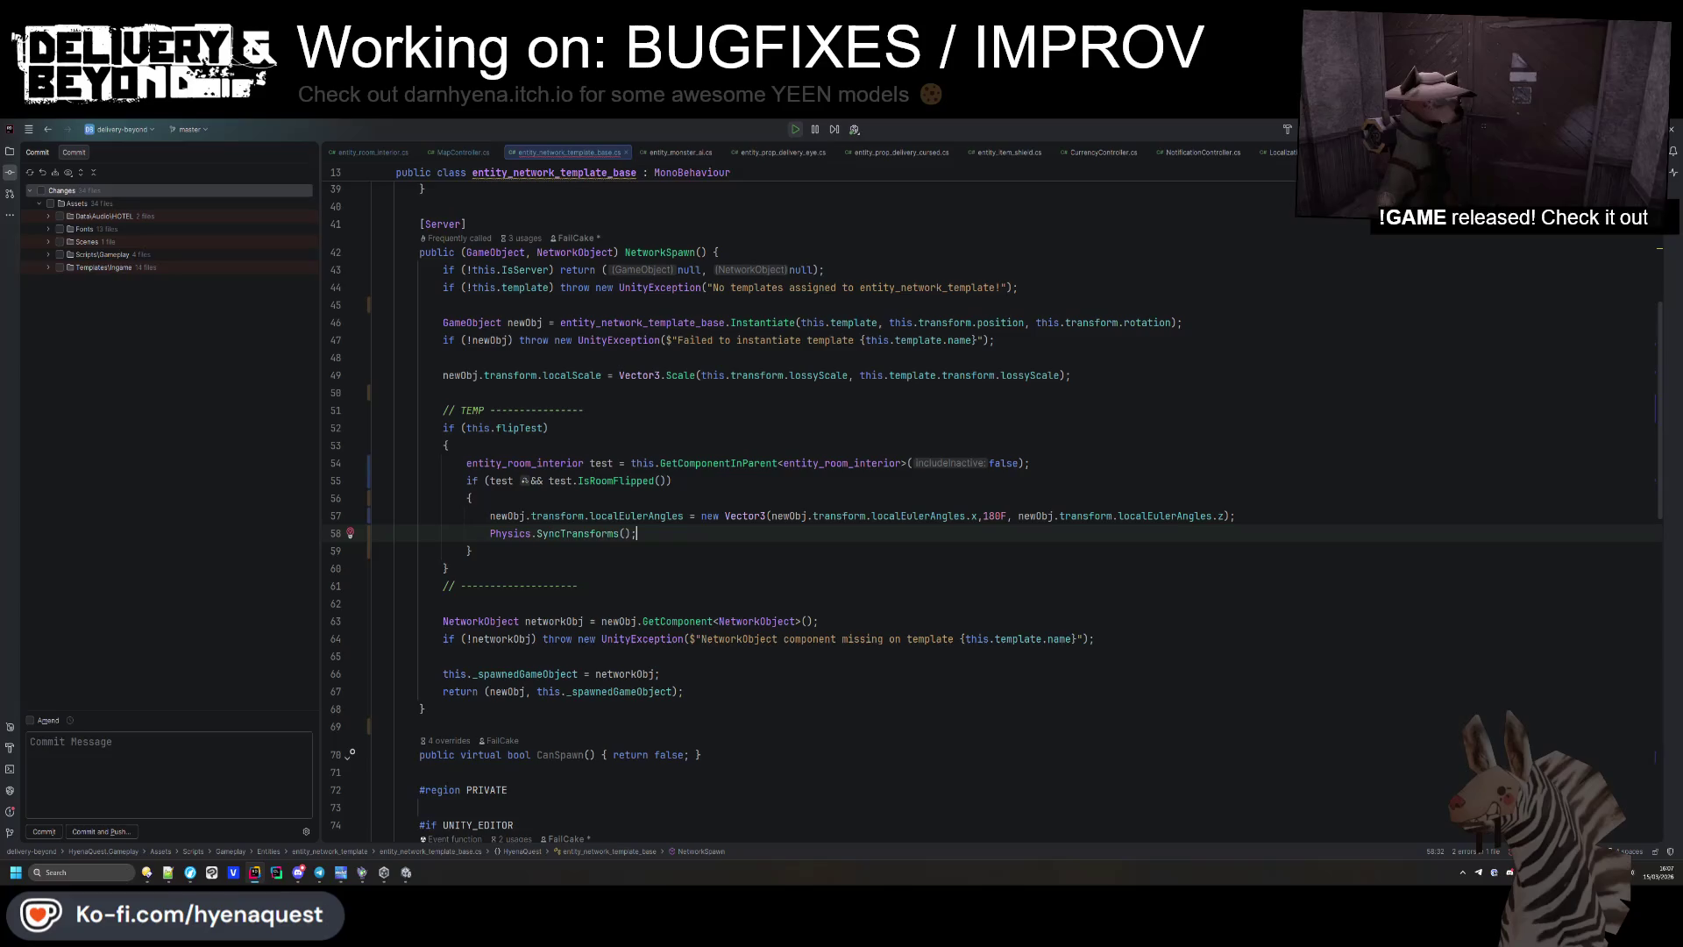
key(alt+Tab)
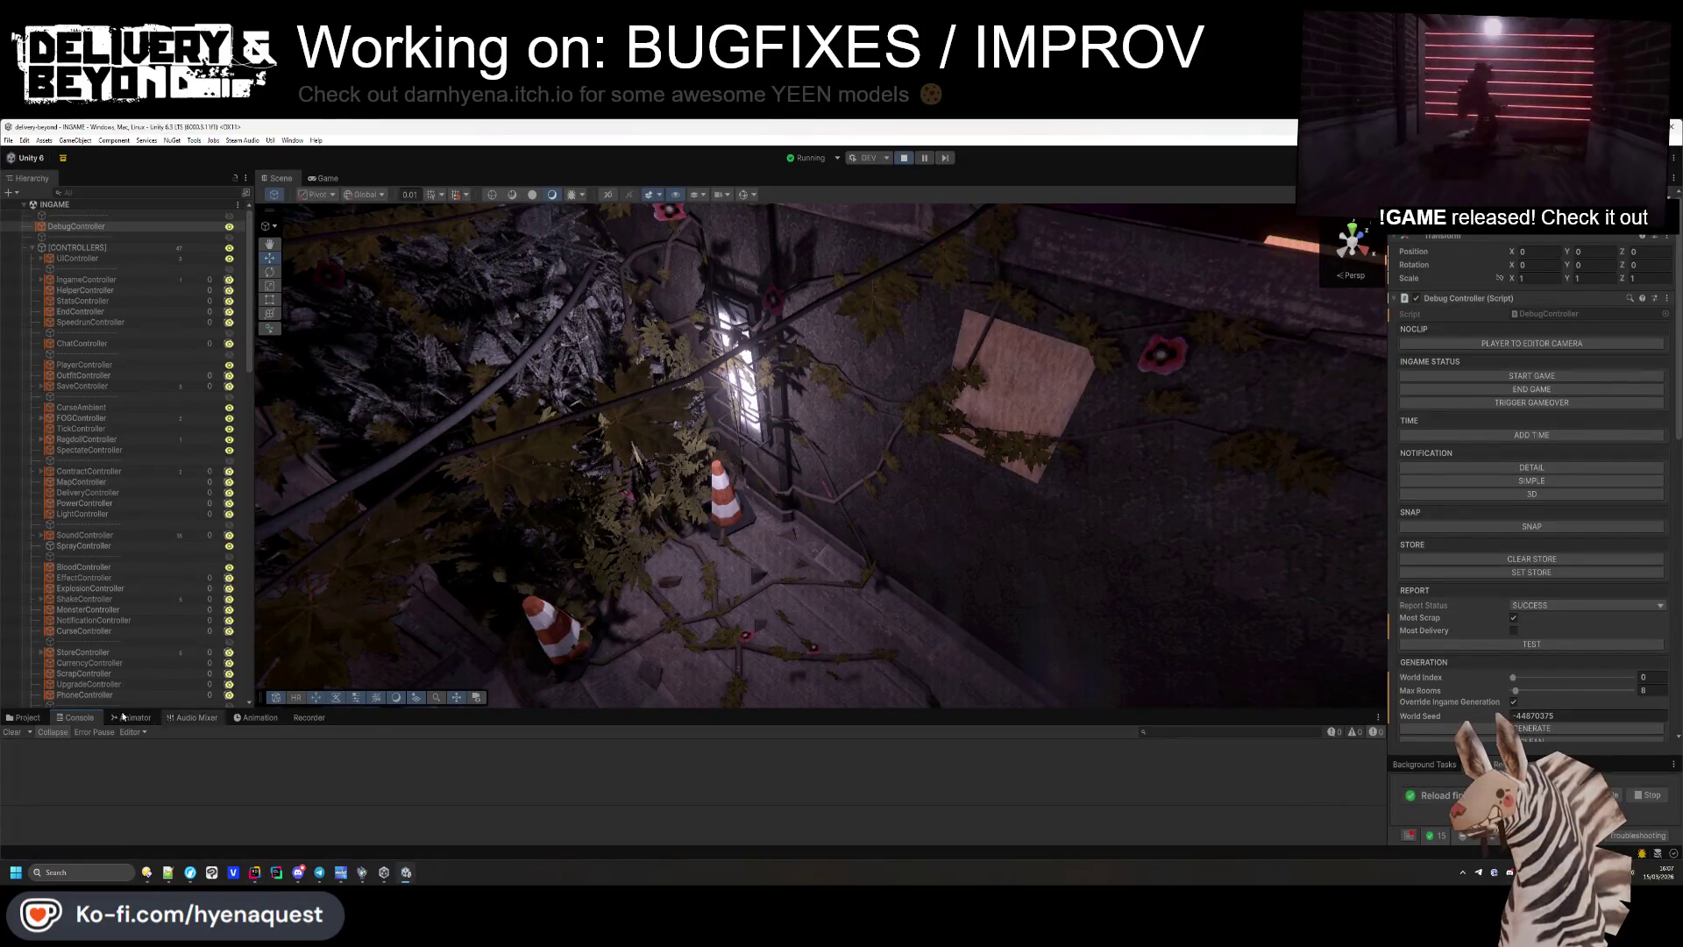
click(1518, 726)
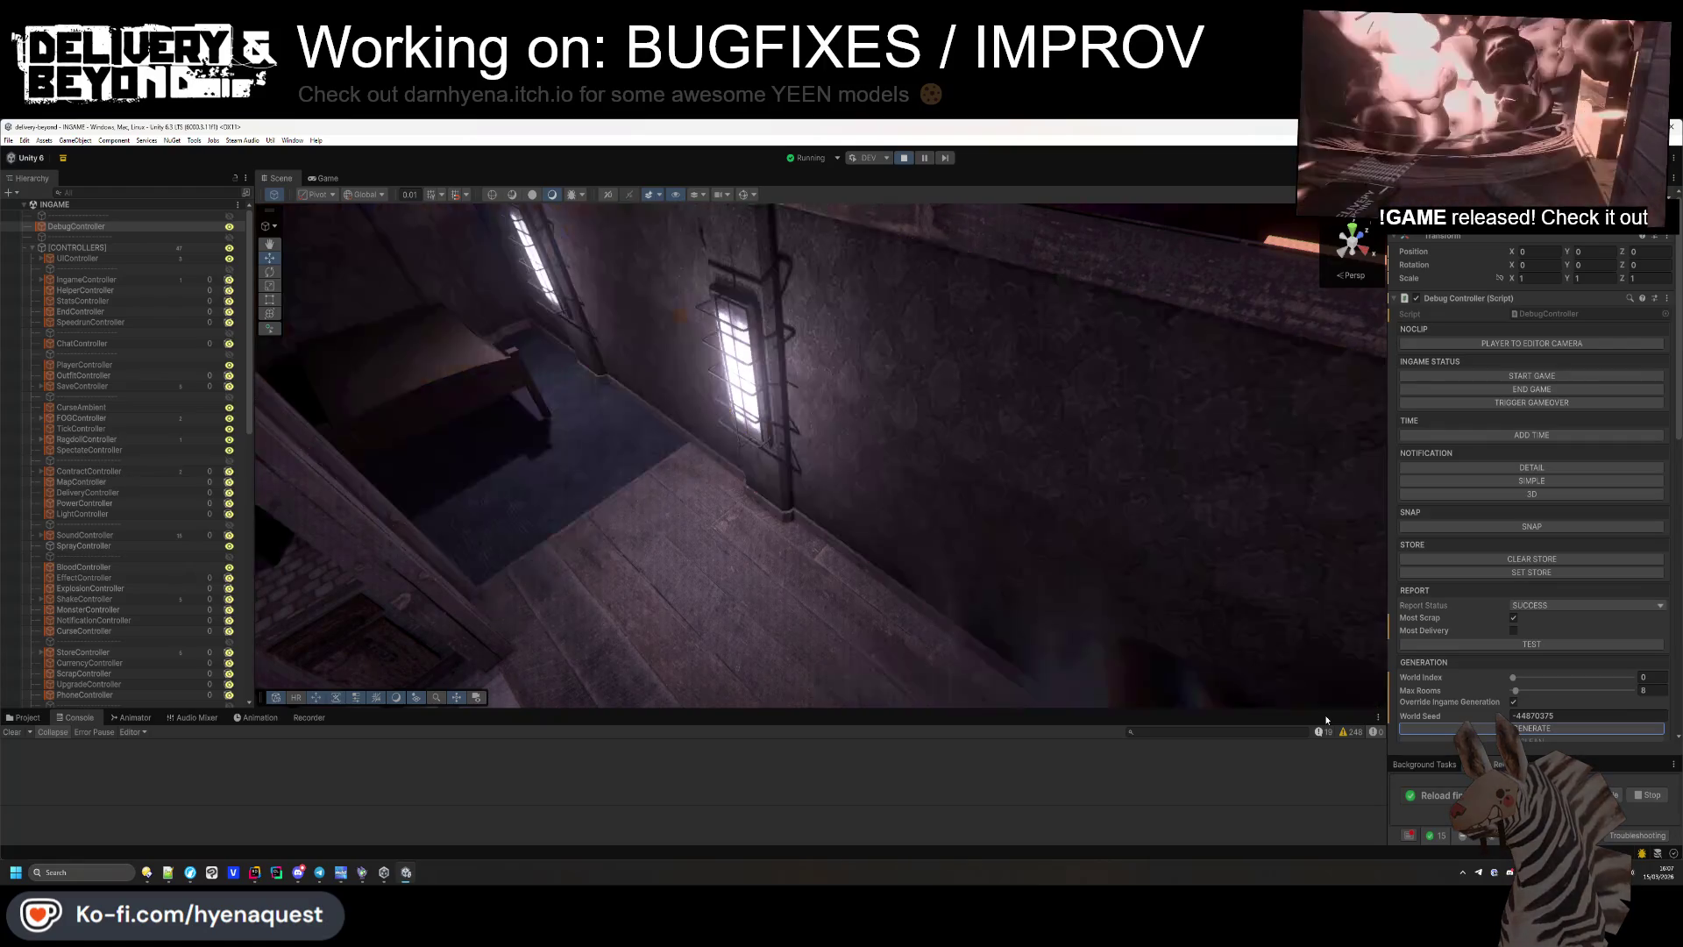
Orbit the new level, regenerate it once more and inspect the lit room.
mouse_move(877, 561)
mouse_down()
mouse_move(695, 533)
mouse_move(921, 570)
mouse_up()
click(1481, 731)
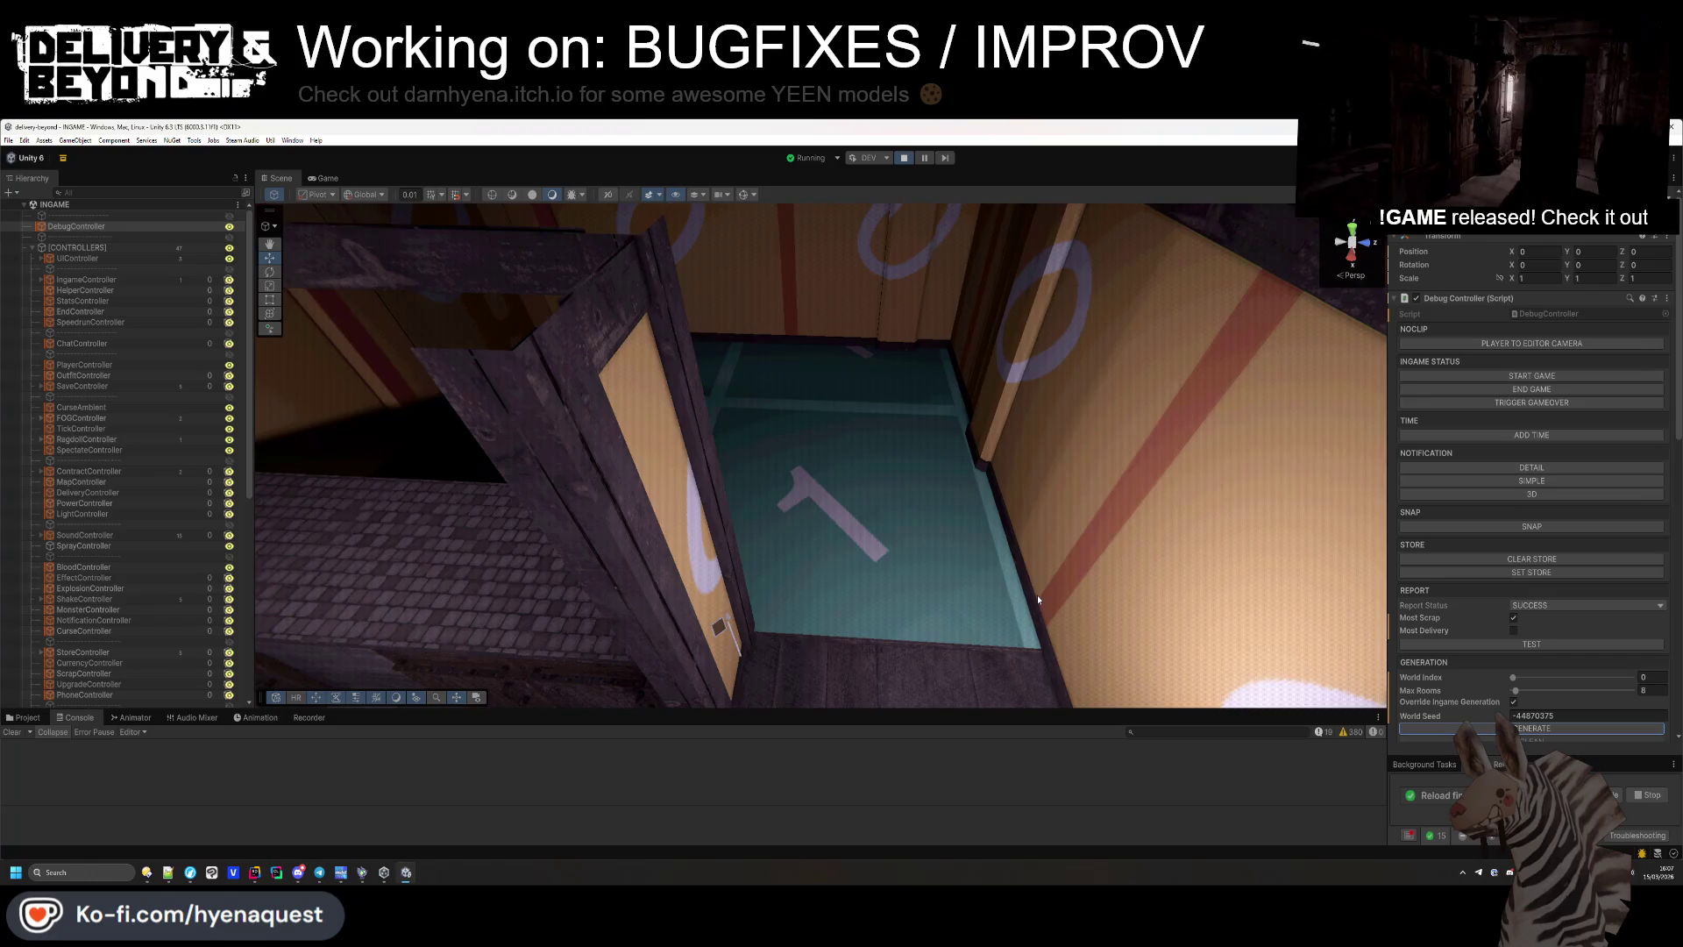
mouse_move(1038, 596)
mouse_down()
mouse_move(1191, 686)
mouse_move(1103, 598)
mouse_move(977, 575)
mouse_move(1139, 604)
mouse_move(1232, 589)
mouse_move(895, 636)
mouse_move(762, 557)
mouse_move(1023, 590)
mouse_move(1014, 465)
mouse_up()
key(alt+Tab)
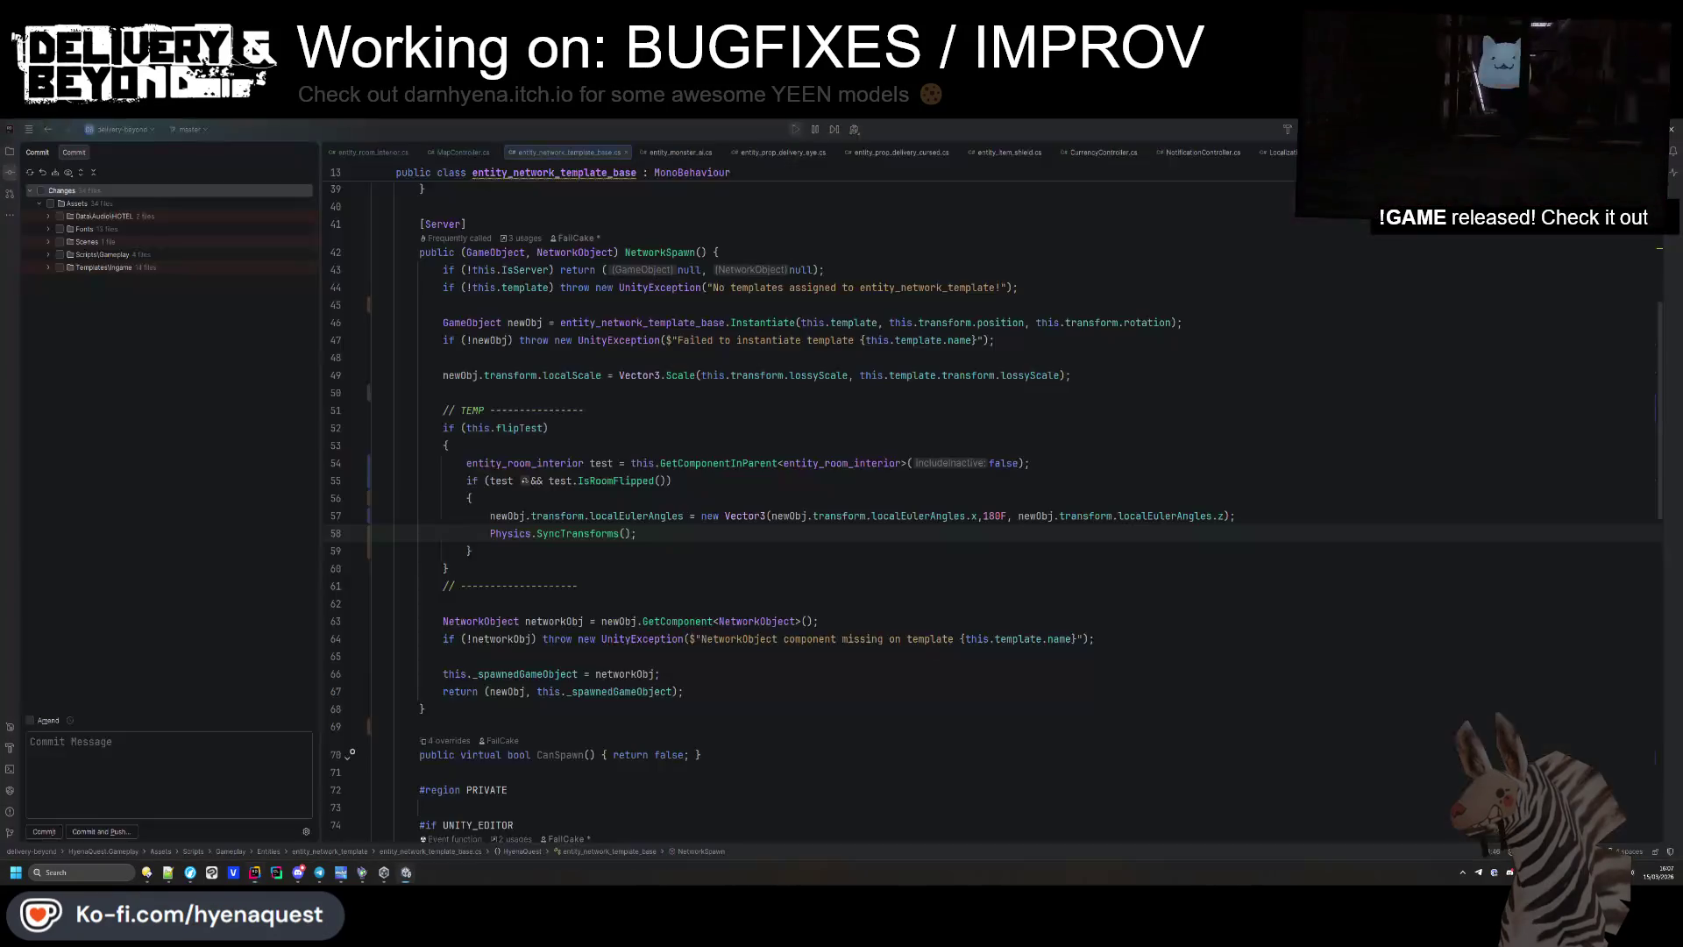
Drop the line after the flip rotation and move localScale below the temp block, then view the level in Unity.
key(BackSpace)
key(Down)
key(Down)
key(Down)
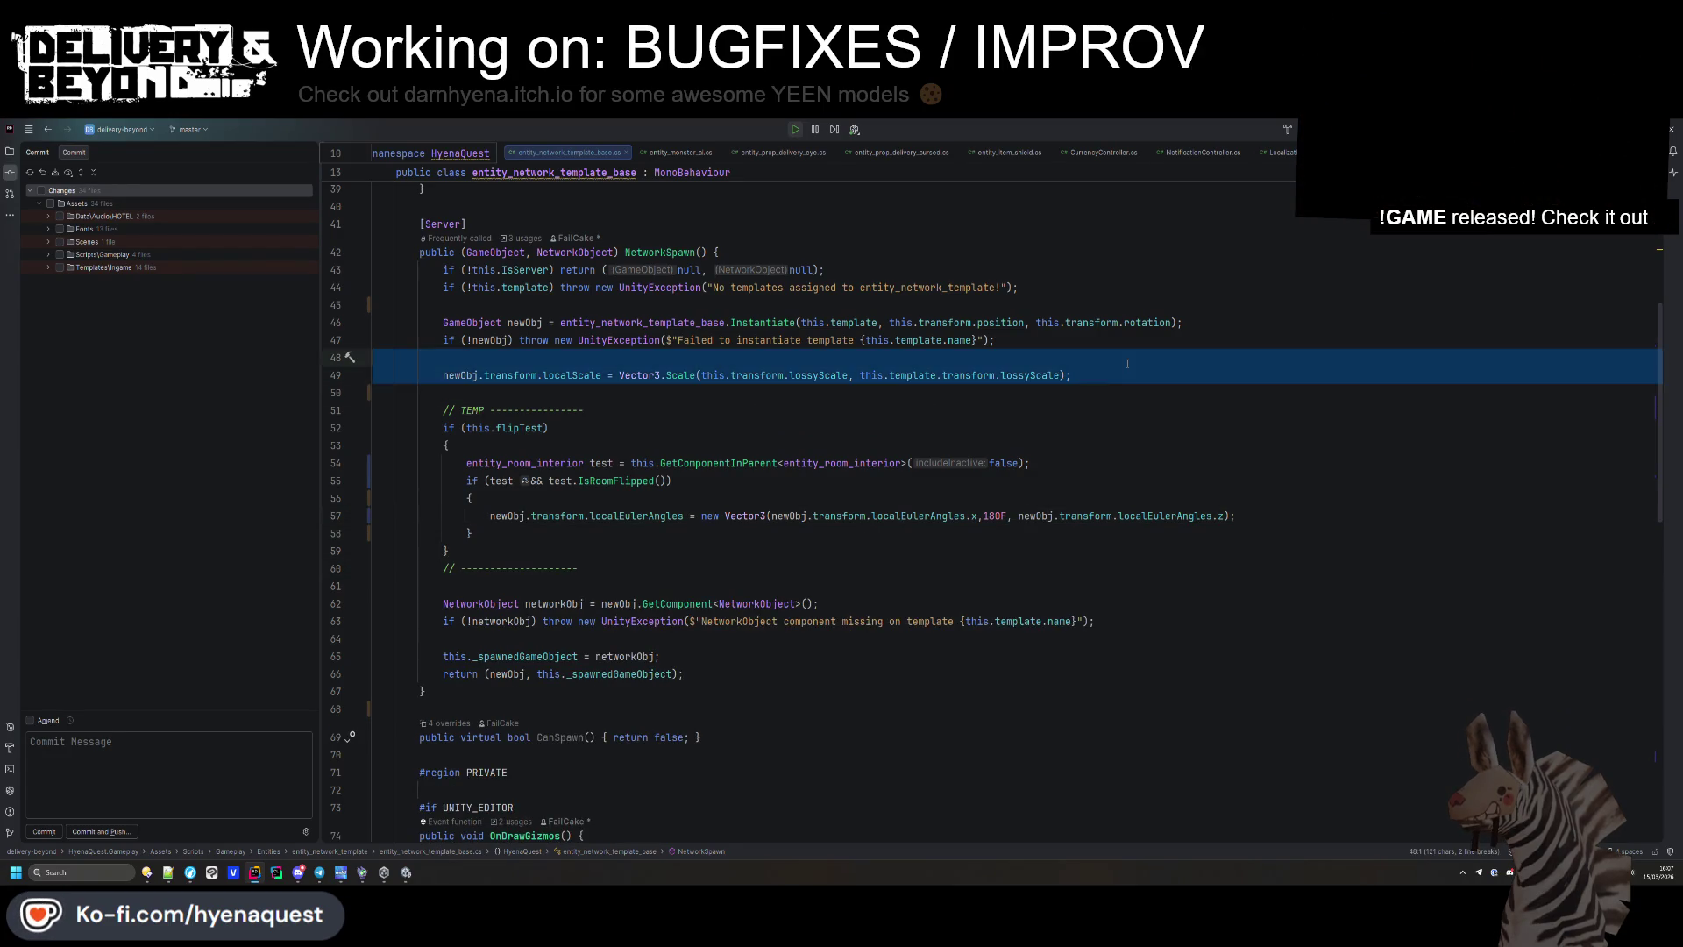
key(ctrl+x)
key(ctrl+v)
key(alt+Tab)
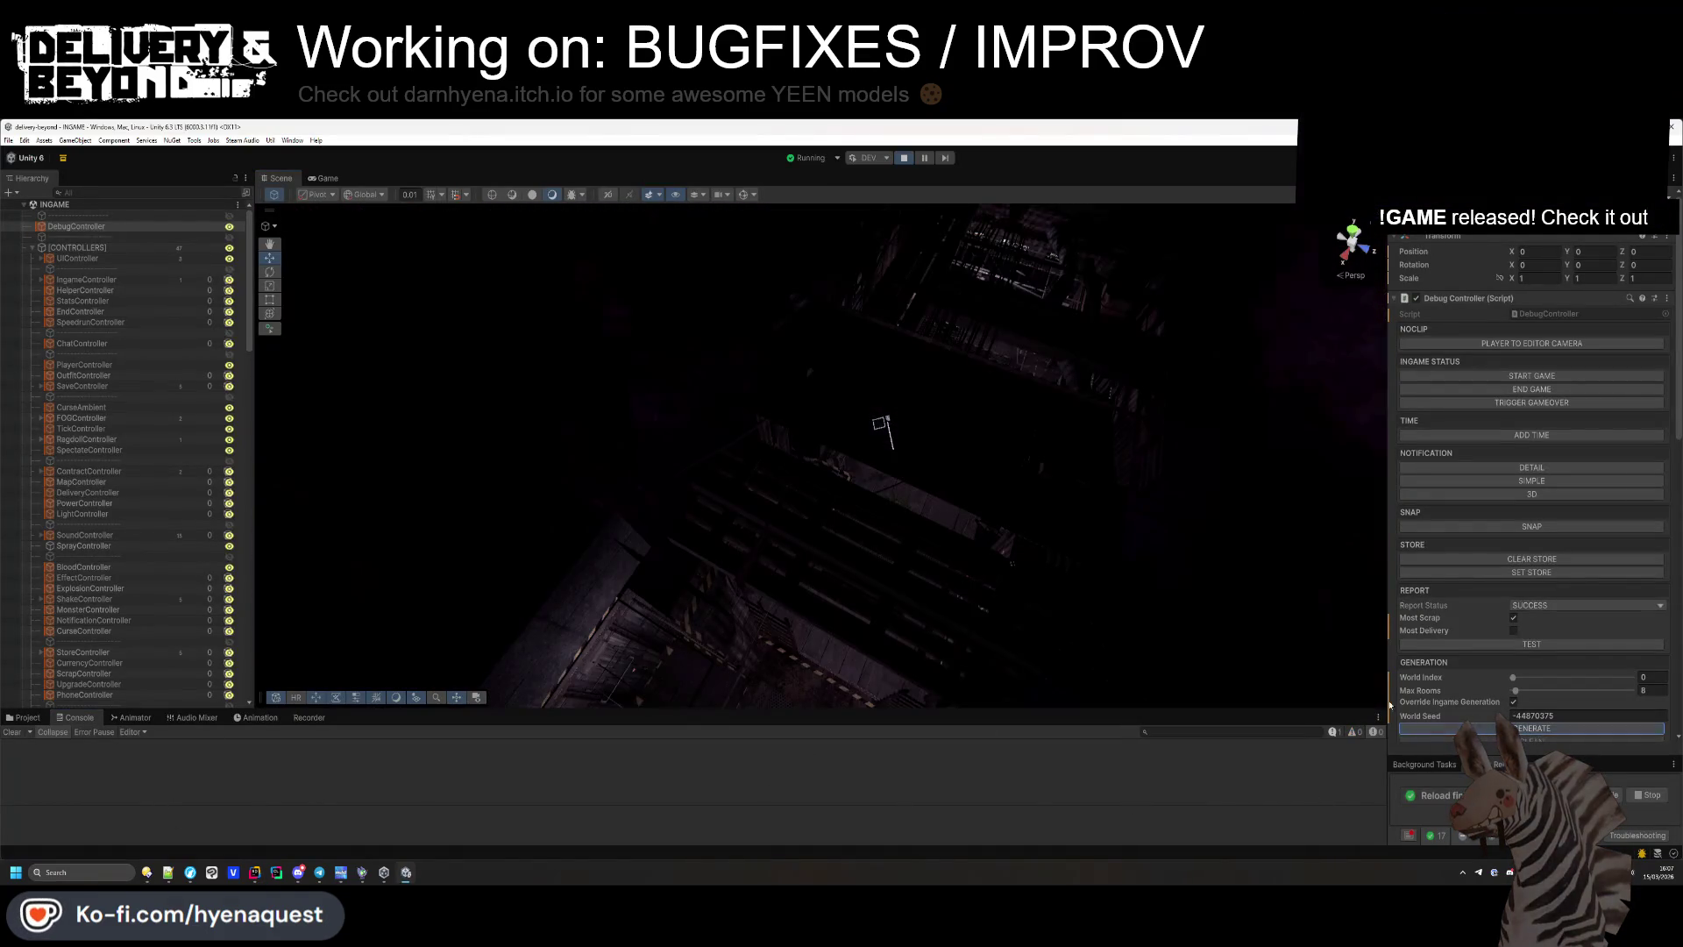
mouse_move(990, 507)
mouse_down()
mouse_move(931, 582)
mouse_move(1007, 482)
mouse_move(1046, 551)
mouse_move(1050, 526)
mouse_up()
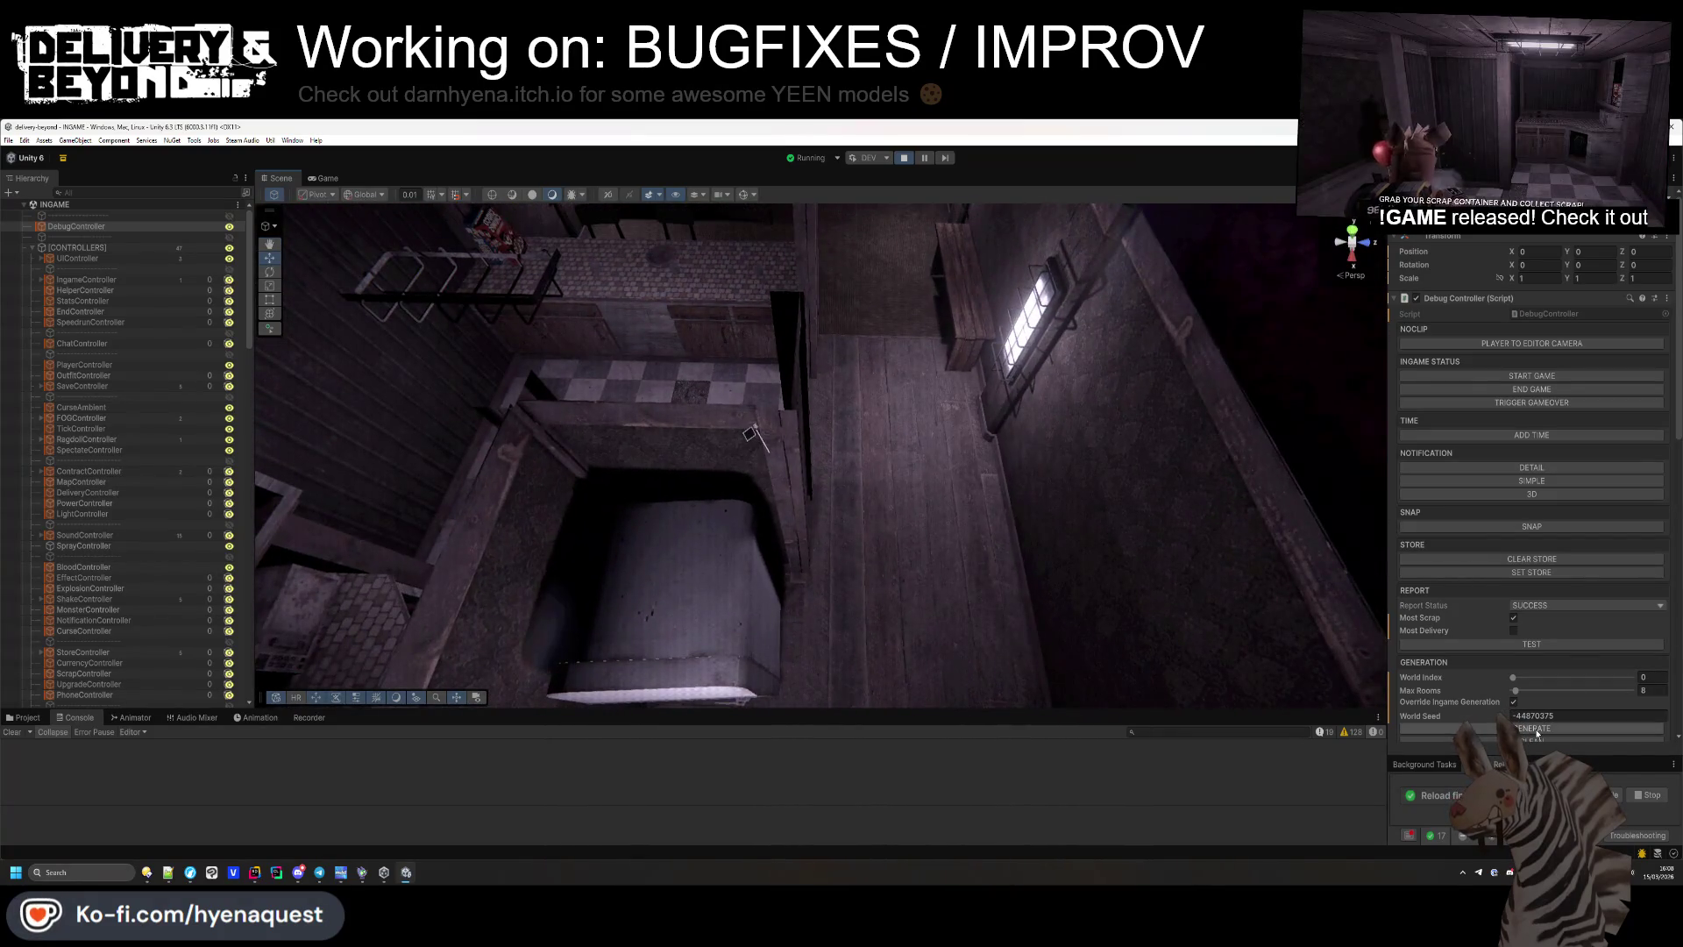
Regenerate the level five times from the Debug Controller, orbiting the Scene view over each new layout.
click(1535, 730)
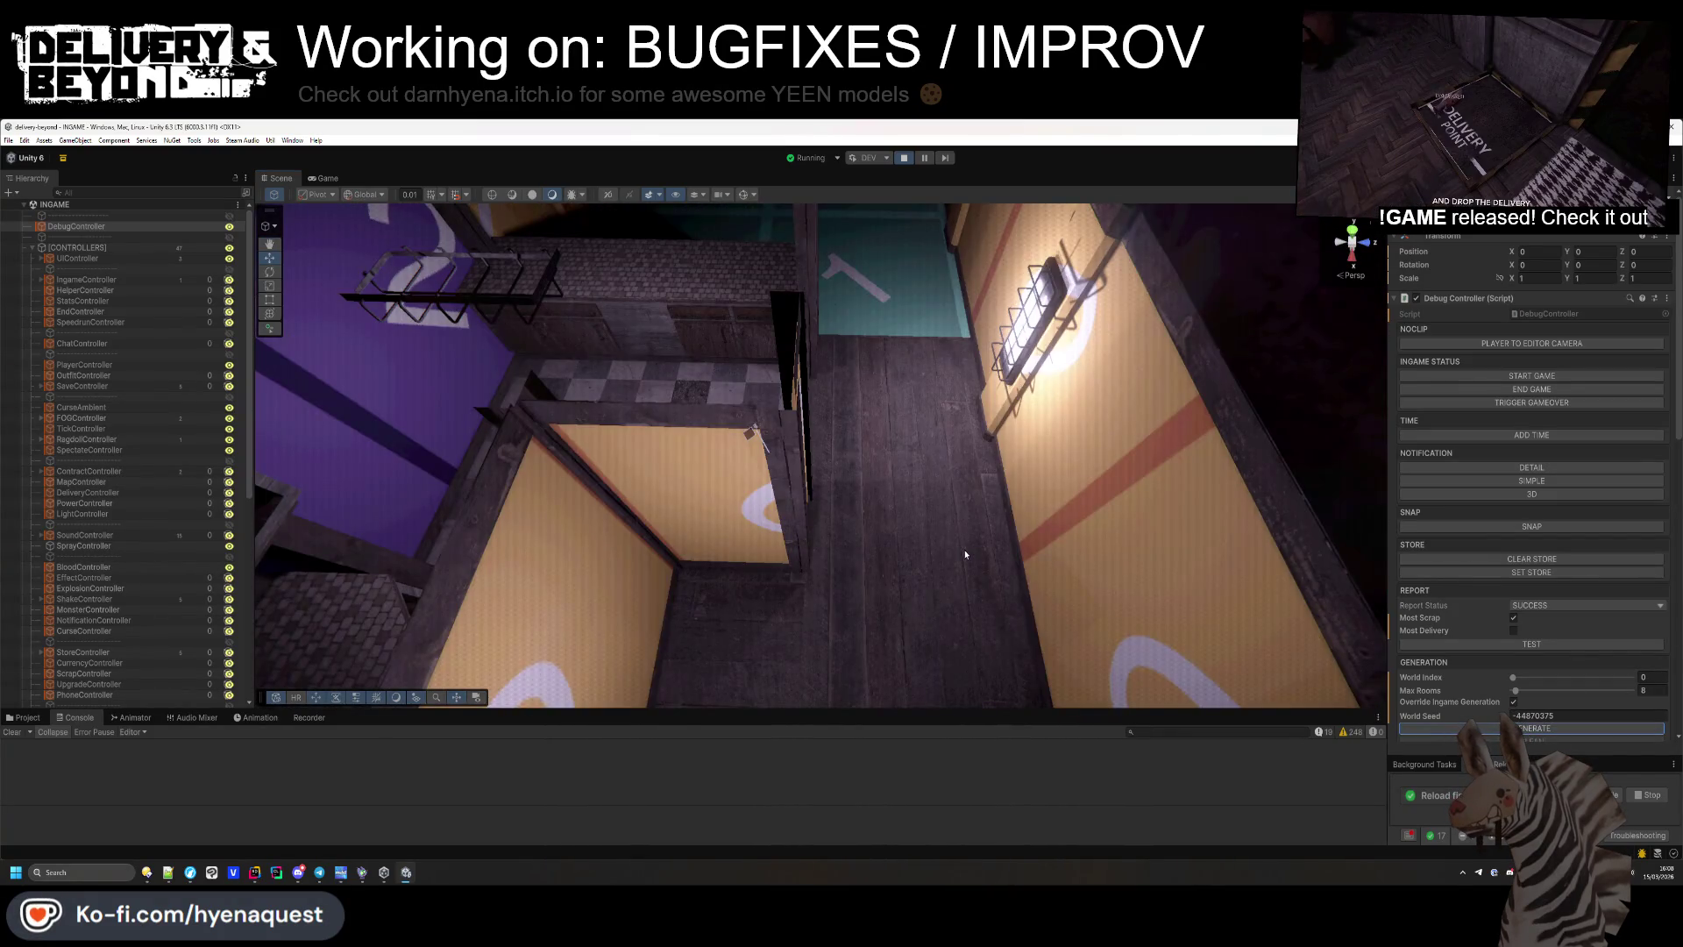
mouse_move(977, 496)
mouse_down()
mouse_move(929, 443)
mouse_move(901, 528)
mouse_up()
click(1567, 728)
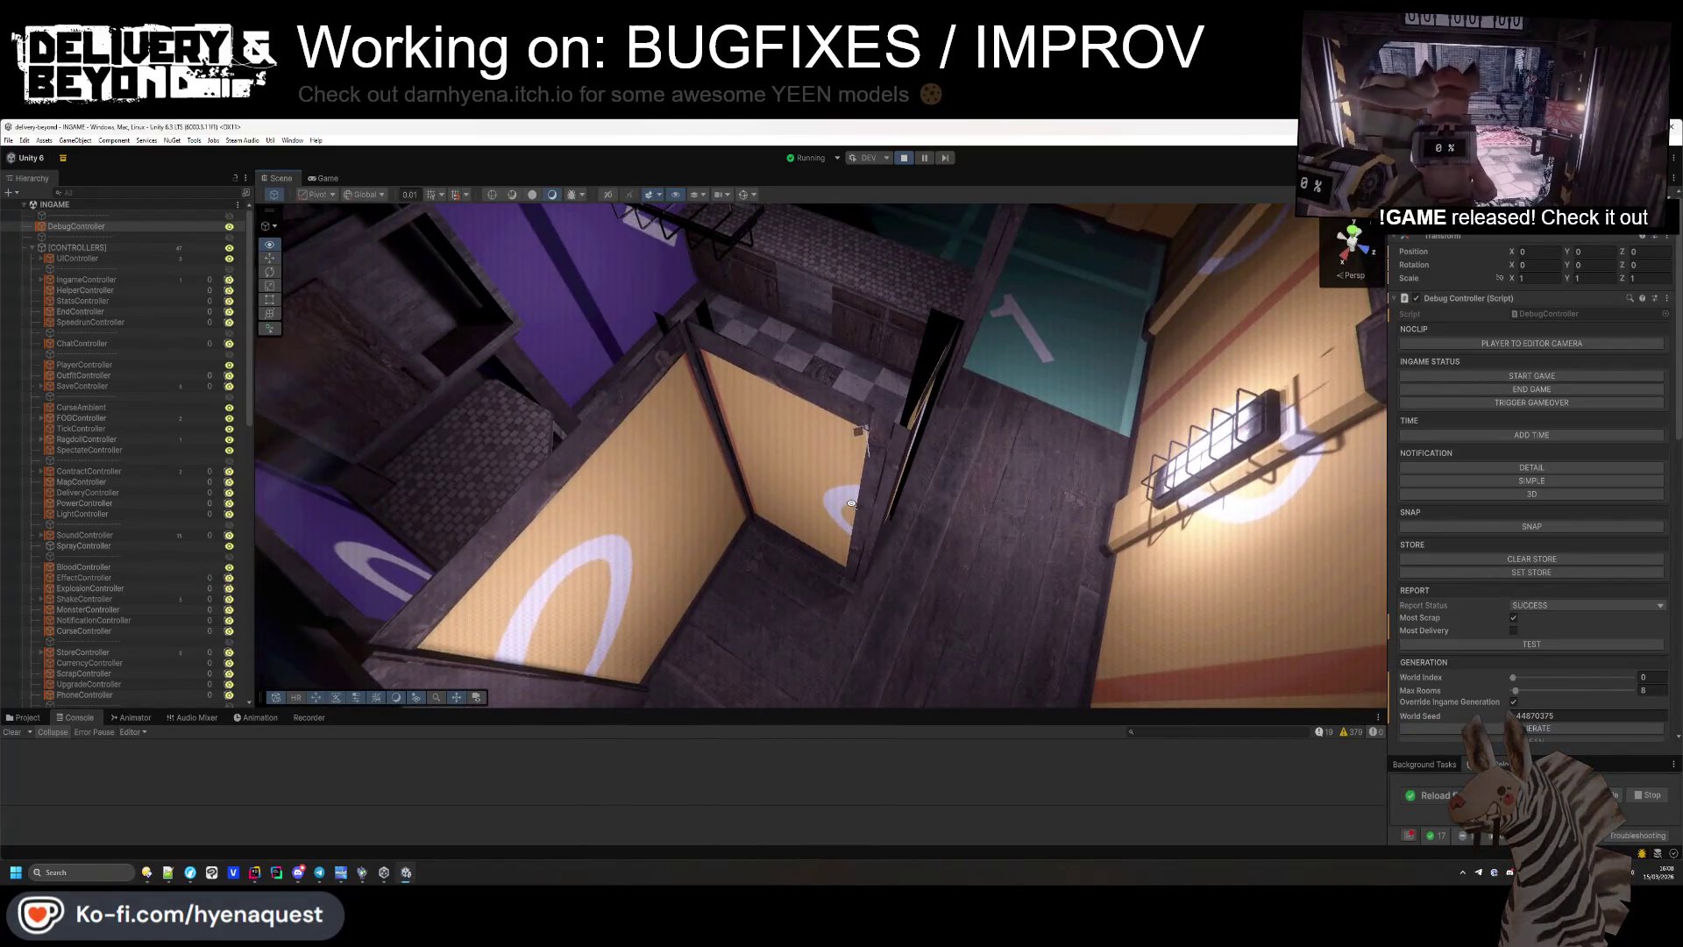
mouse_move(851, 506)
mouse_down()
mouse_move(1046, 470)
mouse_move(1113, 590)
mouse_up()
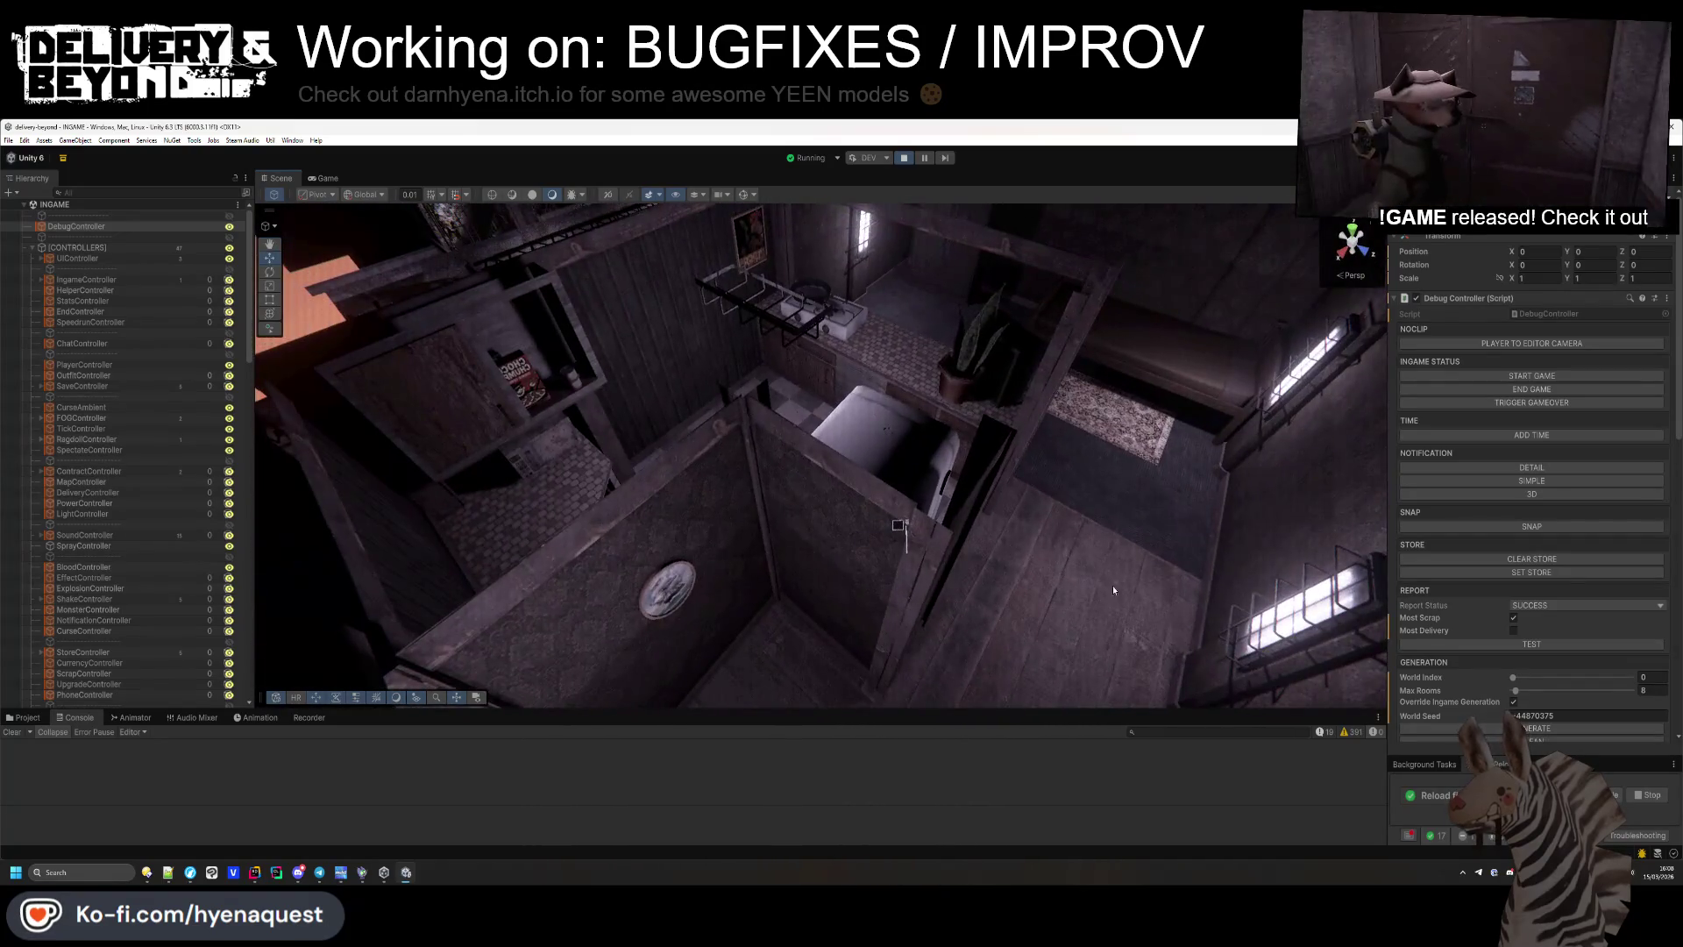
click(1523, 727)
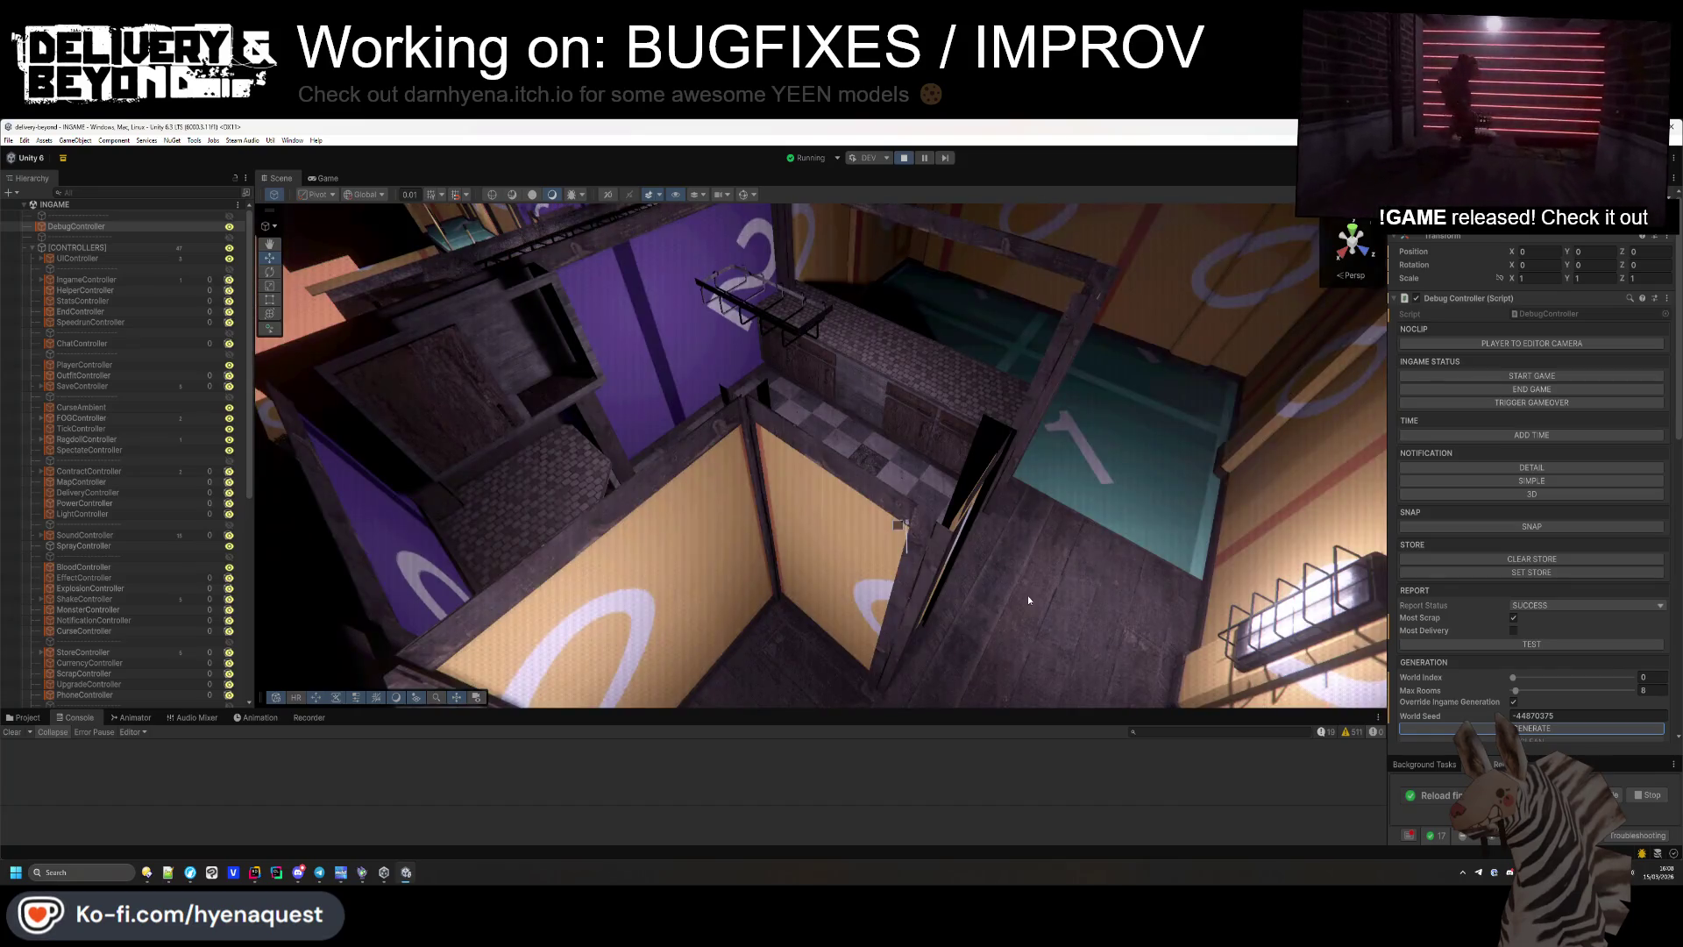
mouse_move(1015, 583)
mouse_down()
mouse_move(917, 492)
mouse_move(976, 568)
mouse_move(1059, 563)
mouse_up()
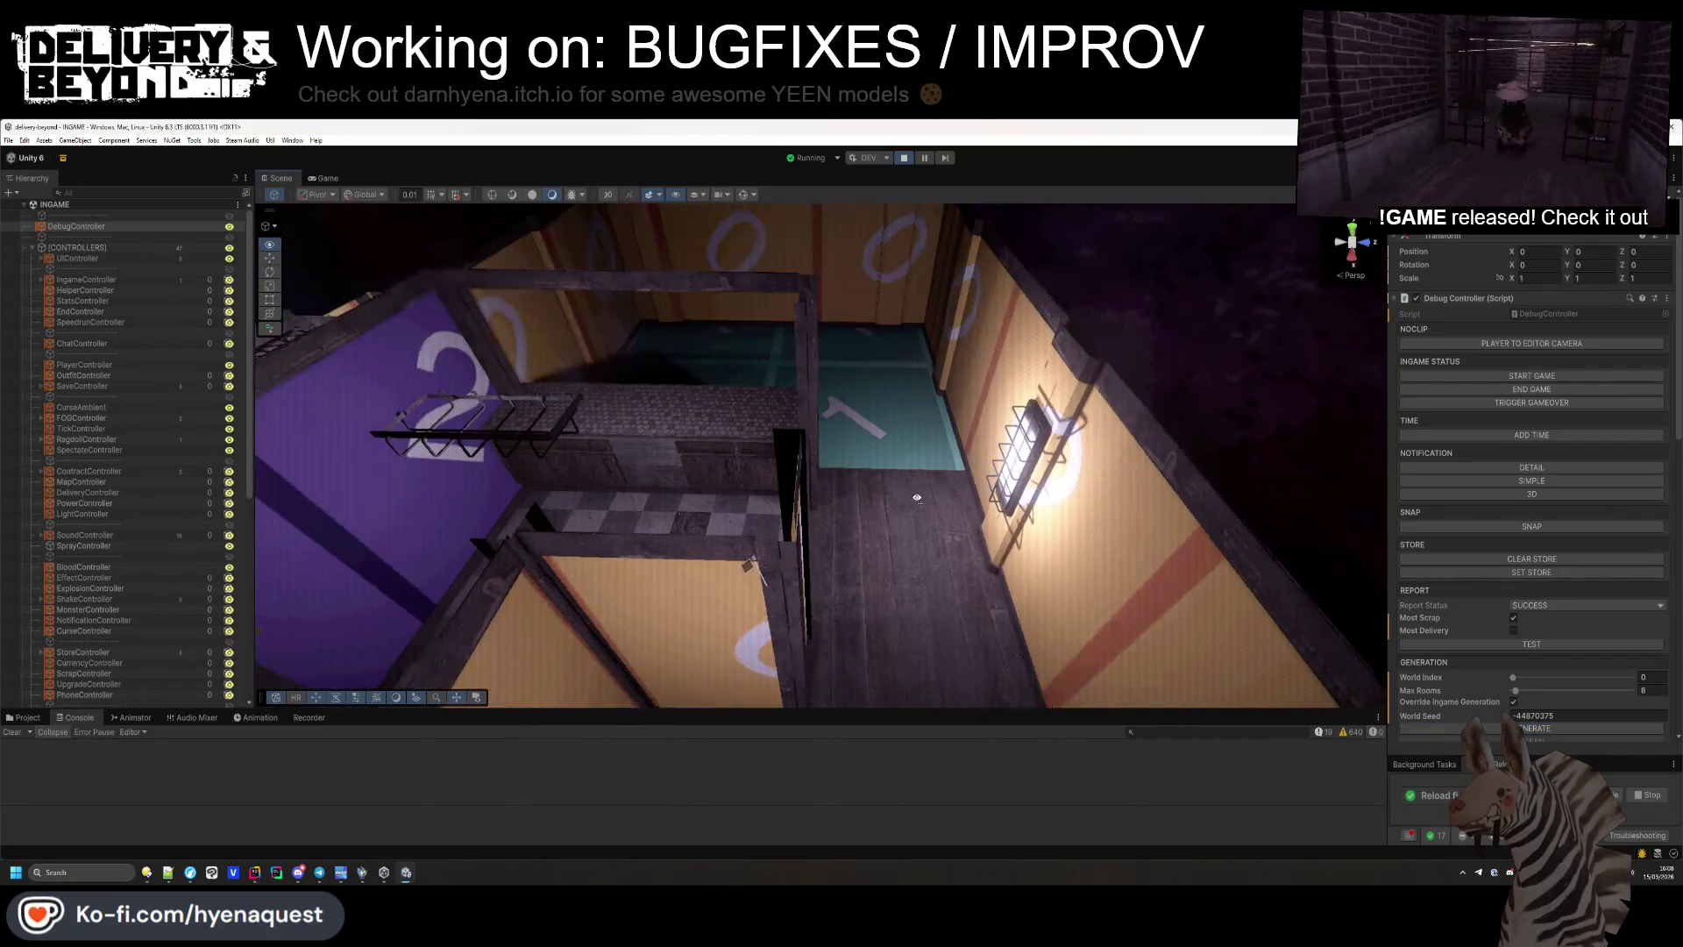
mouse_move(894, 583)
mouse_down()
mouse_move(917, 497)
mouse_move(1033, 571)
mouse_move(809, 527)
mouse_move(1138, 604)
mouse_up()
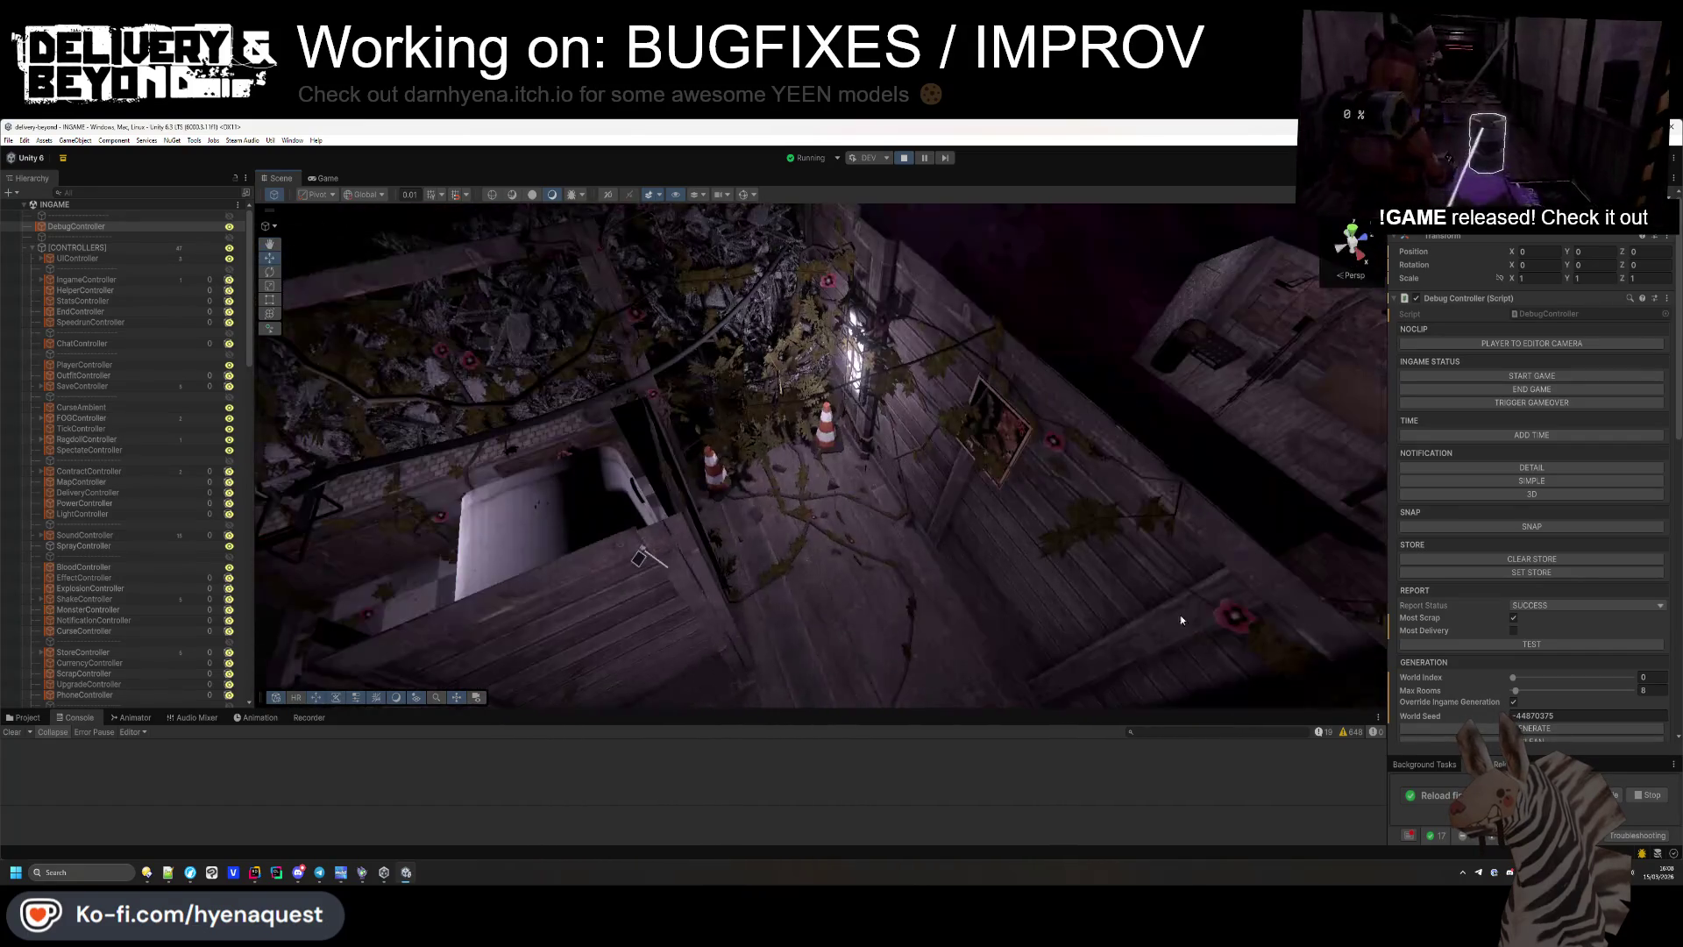
click(1530, 729)
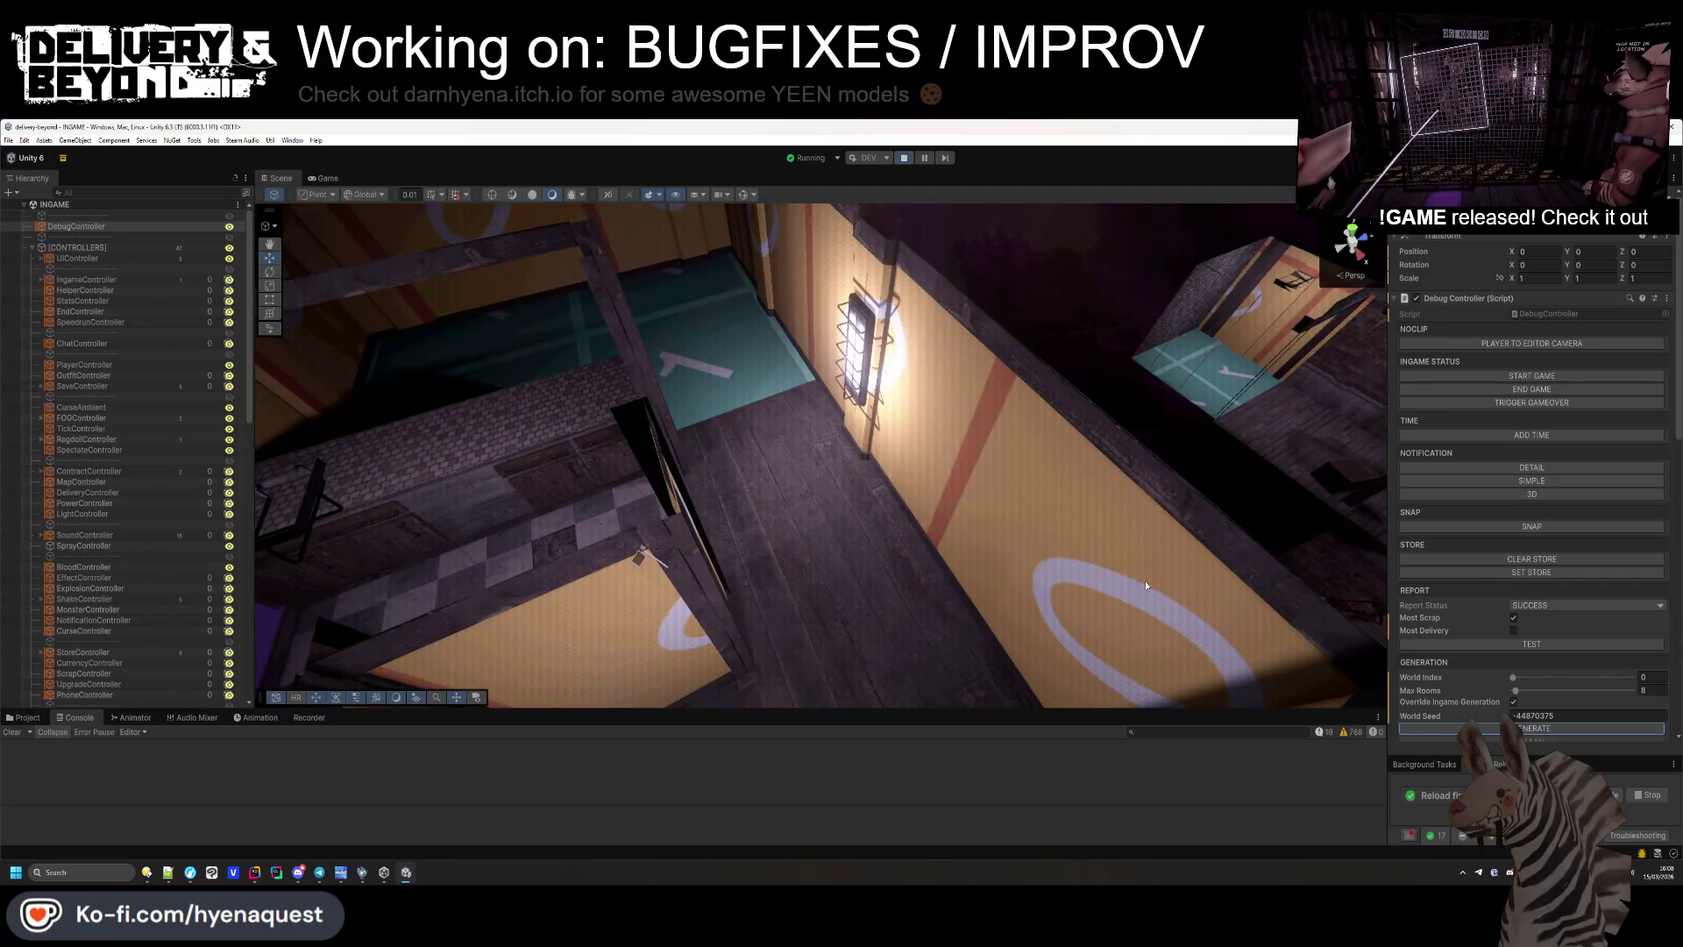
mouse_move(1145, 581)
mouse_down()
mouse_move(864, 543)
mouse_move(1158, 652)
mouse_up()
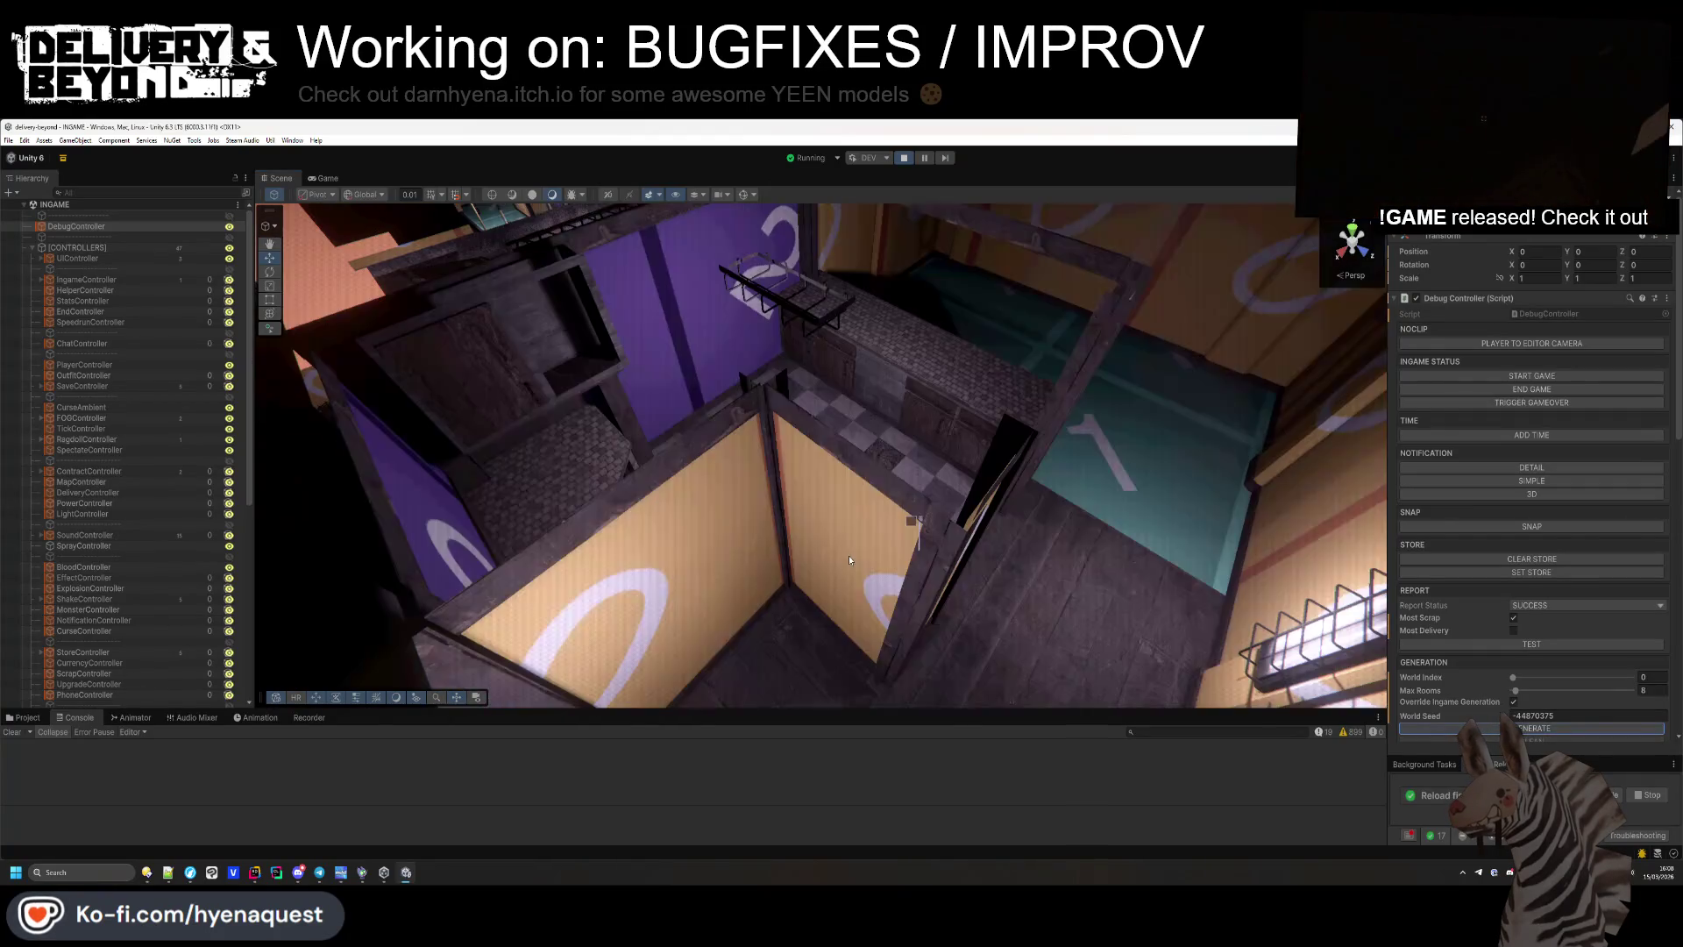
mouse_move(876, 539)
mouse_down()
mouse_move(926, 506)
mouse_move(912, 570)
mouse_move(892, 473)
mouse_move(701, 545)
mouse_move(888, 575)
mouse_move(734, 530)
mouse_move(815, 554)
mouse_move(757, 537)
mouse_move(783, 526)
mouse_up()
click(1493, 728)
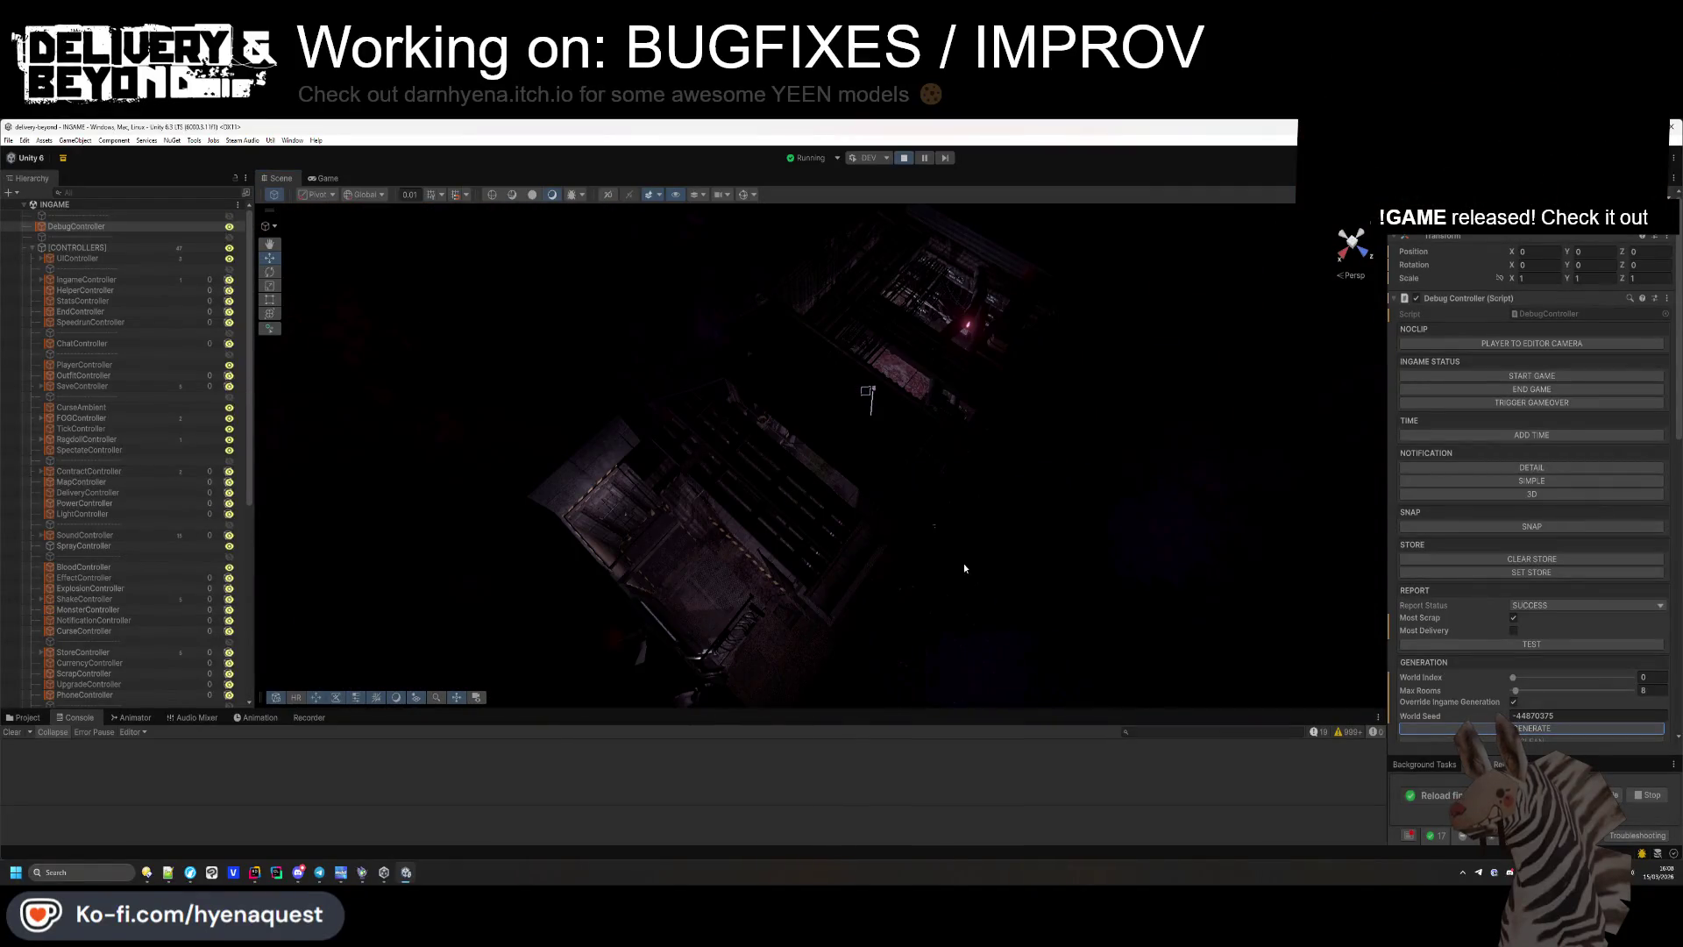
Swing the Scene view to an overhead angle over the whole level and scroll the inspector down.
mouse_move(928, 423)
mouse_down()
mouse_move(872, 391)
mouse_move(1194, 457)
mouse_move(1254, 427)
mouse_move(1058, 517)
mouse_move(730, 507)
mouse_move(1225, 496)
mouse_move(1211, 434)
mouse_move(1146, 455)
mouse_move(1275, 495)
mouse_move(964, 504)
mouse_move(1096, 492)
mouse_move(890, 485)
mouse_move(1022, 475)
mouse_move(999, 465)
mouse_up()
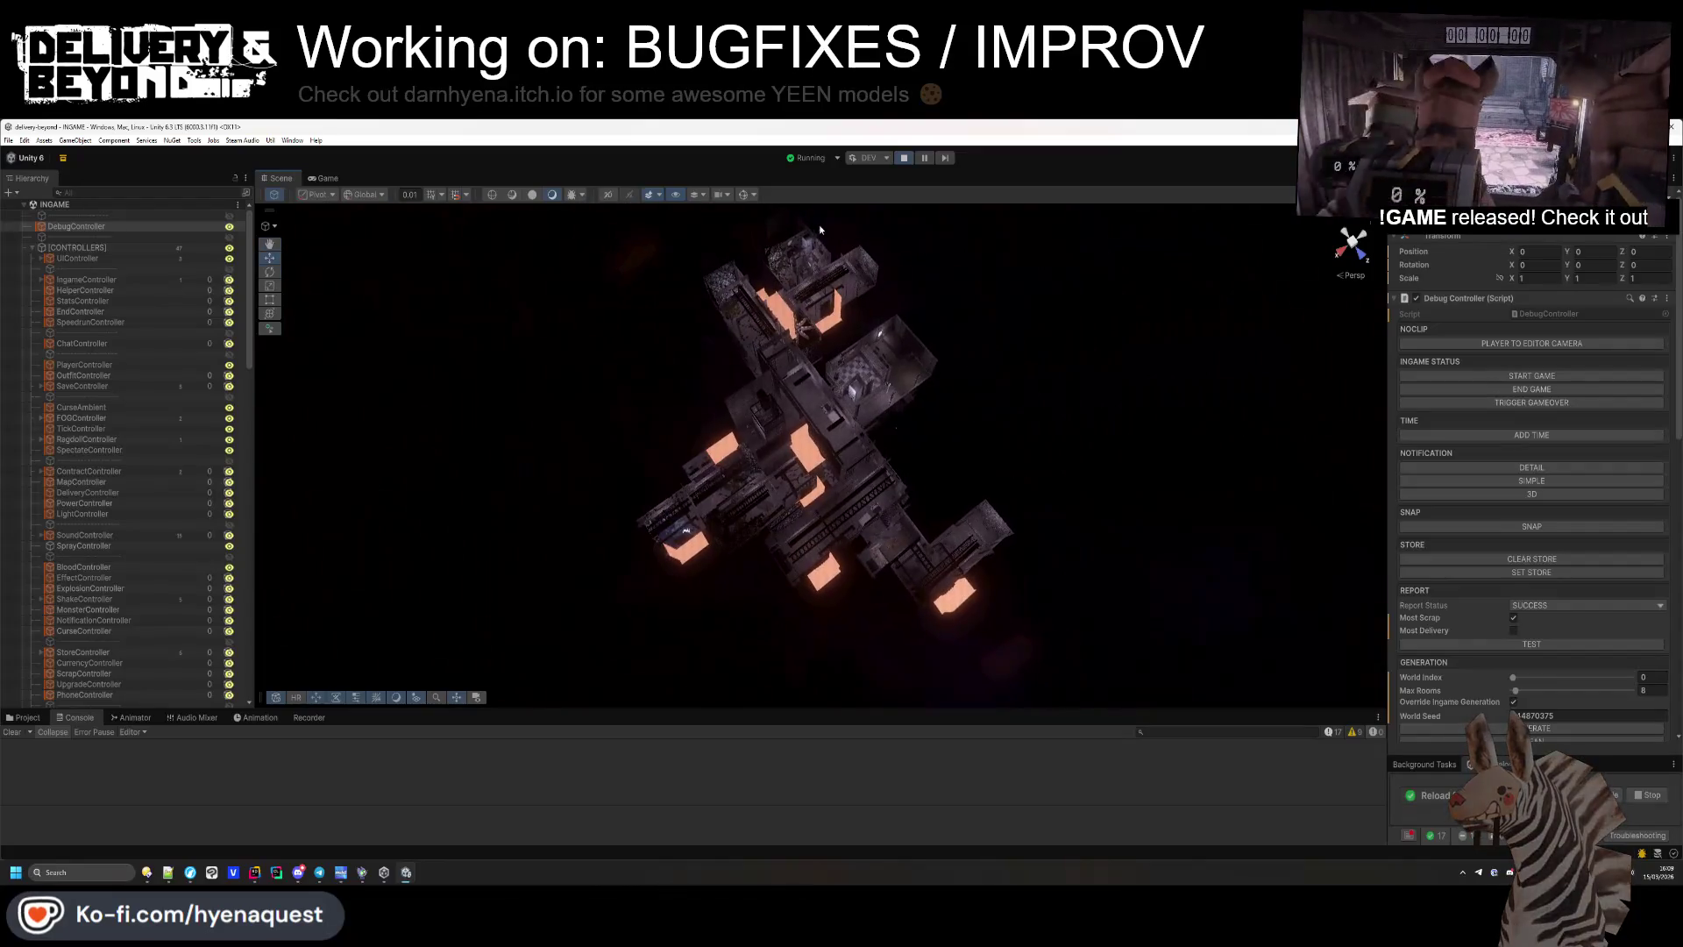
drag(949, 411, 864, 428)
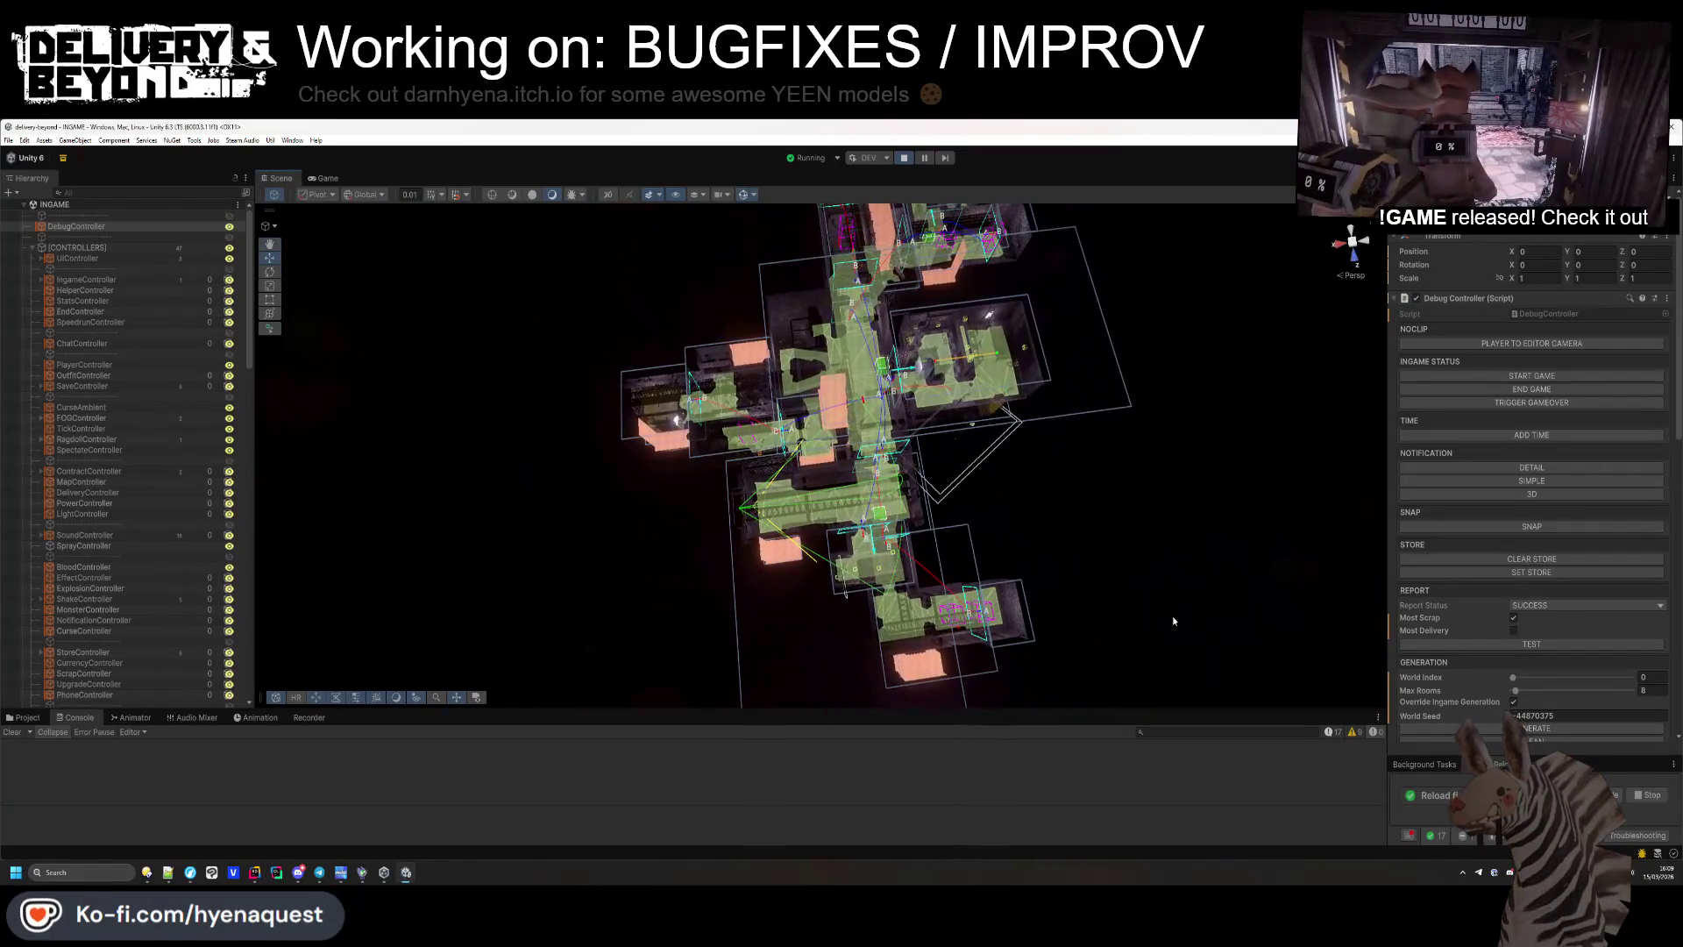
scroll(1556, 680, down, 5)
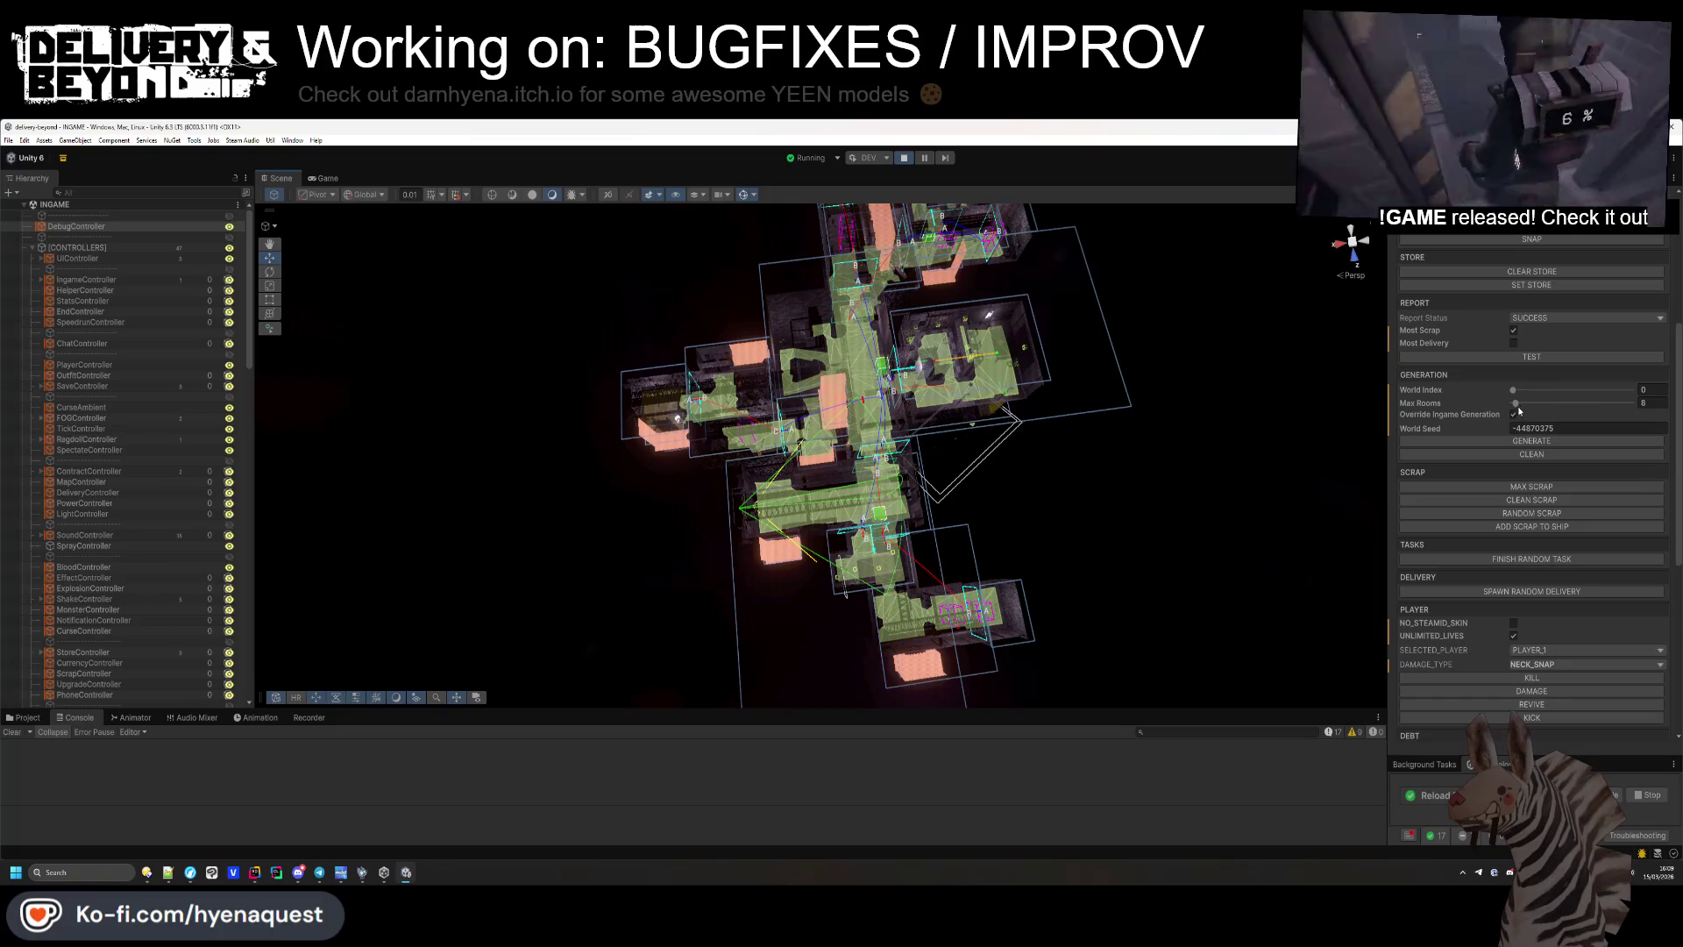
In the running game, paste the monster.spawn entity_monster_ram command from the TODO list into the console and face the ram.
click(324, 178)
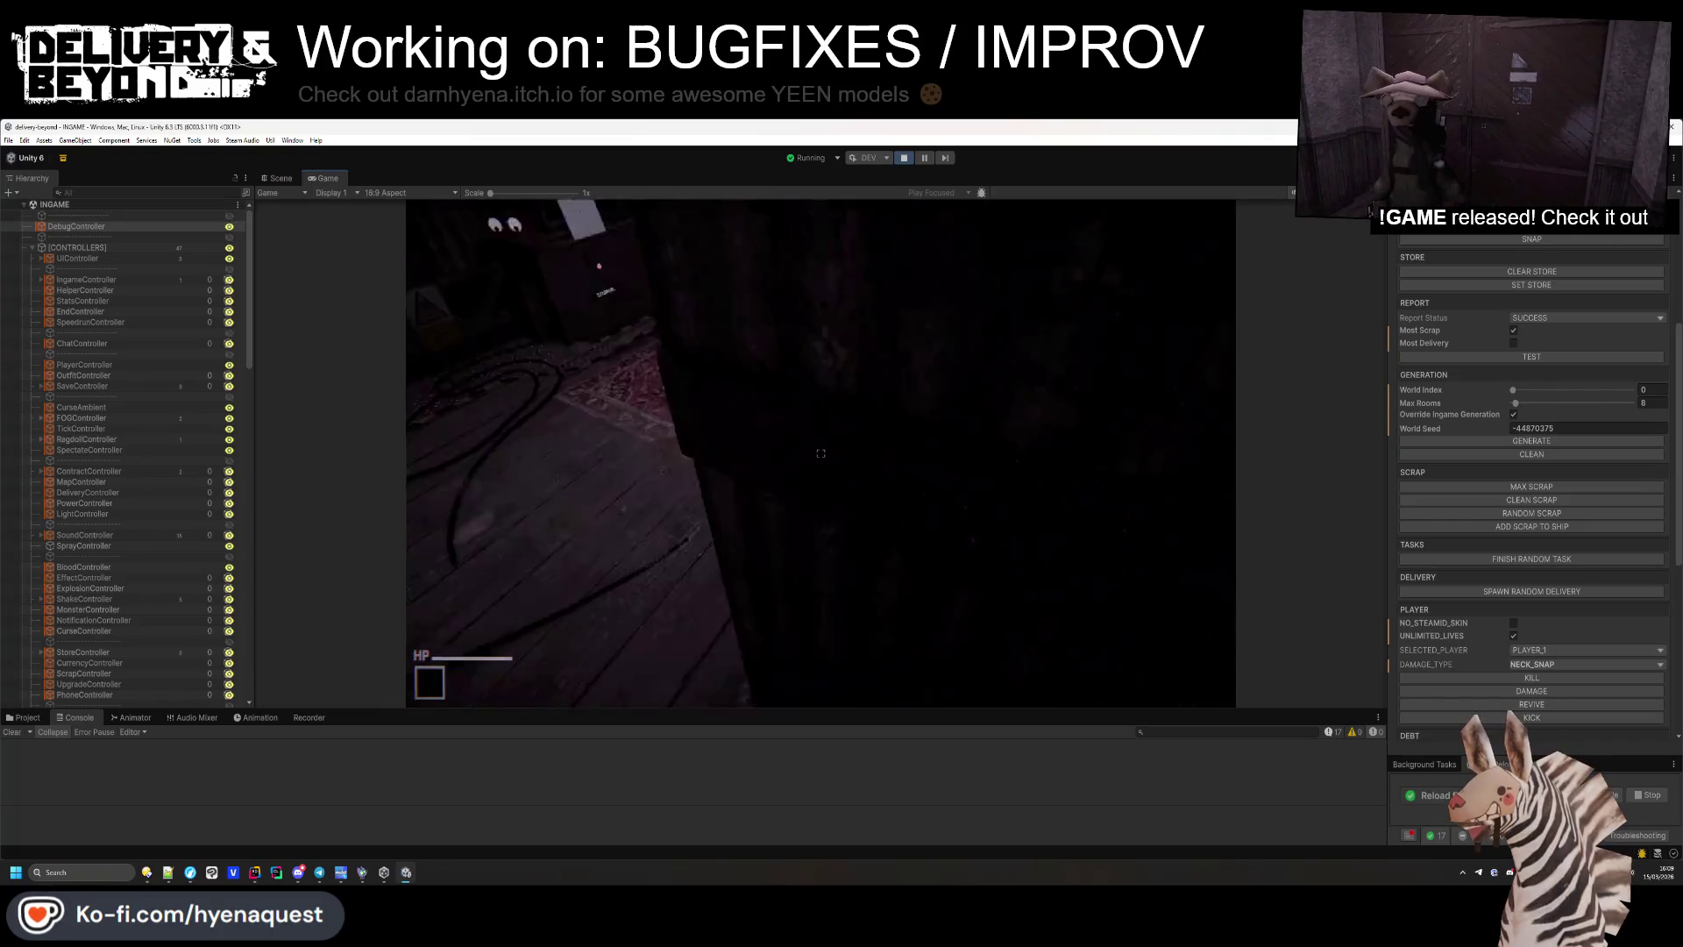
key(w)
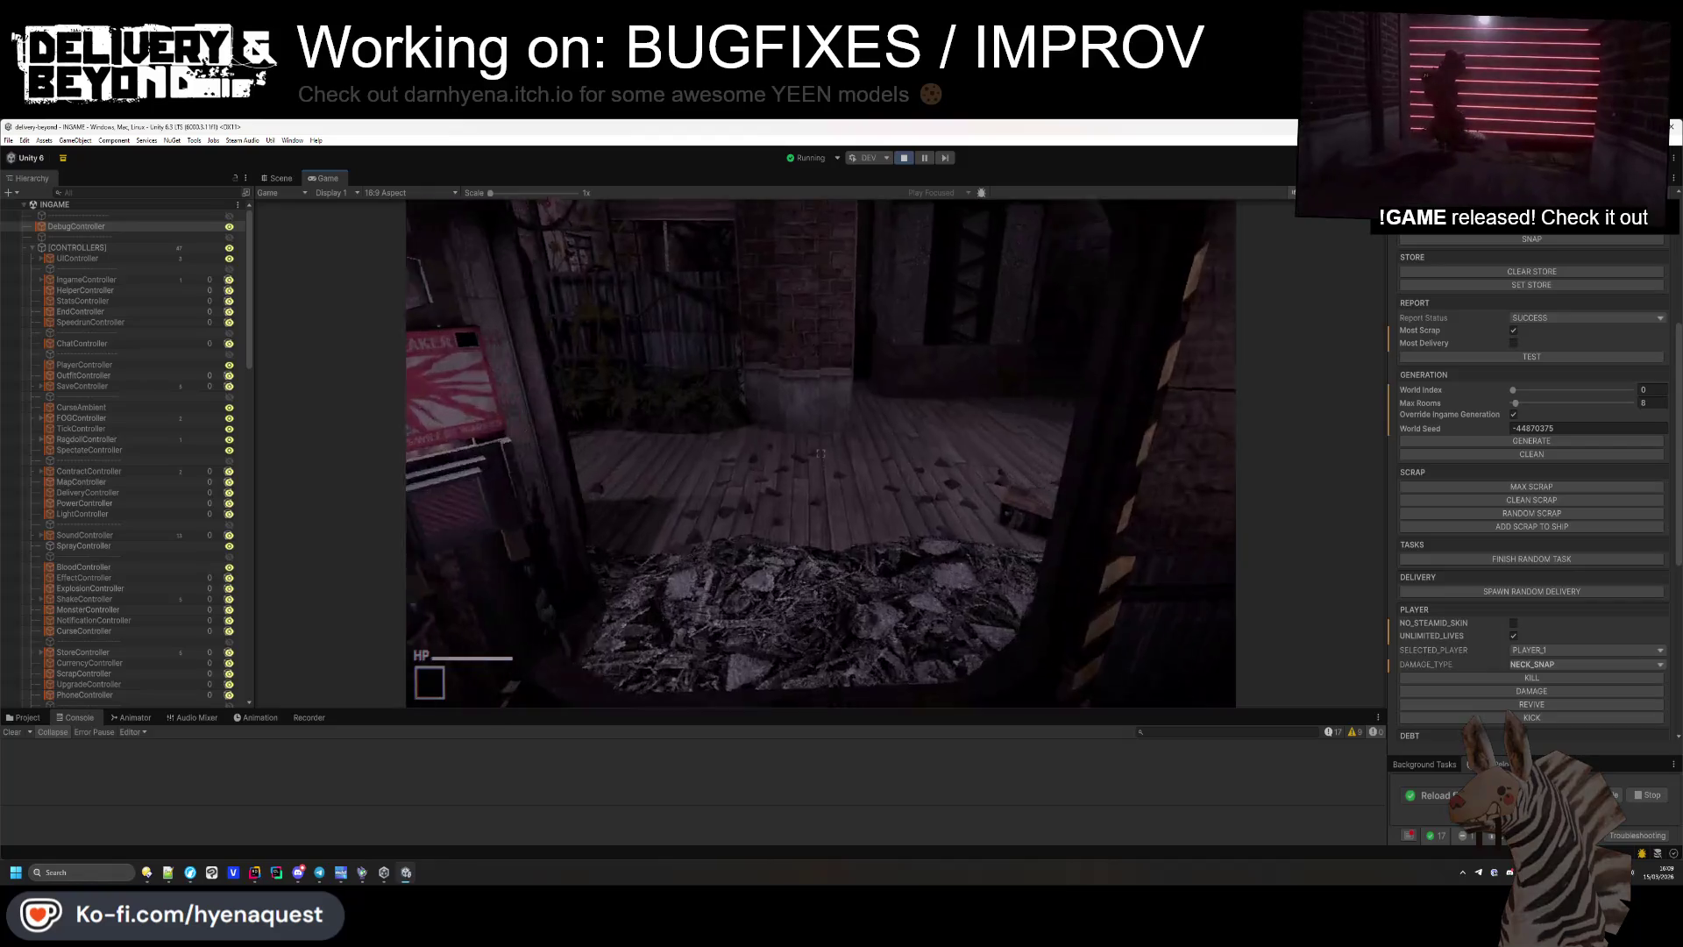
key(grave)
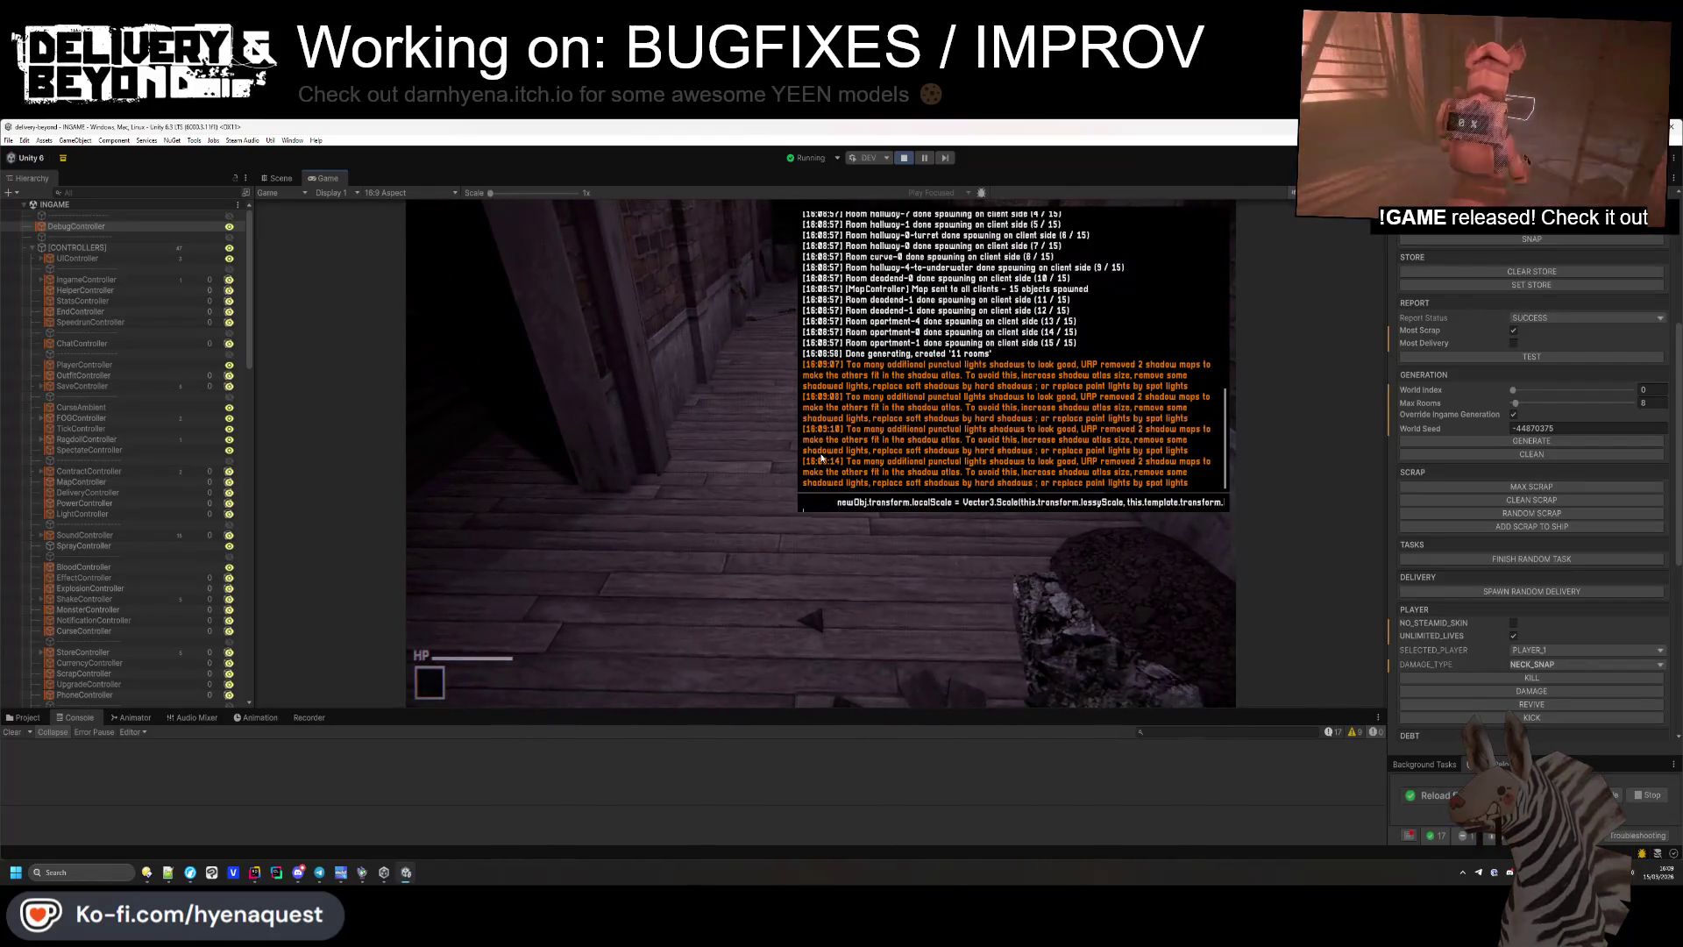
click(167, 873)
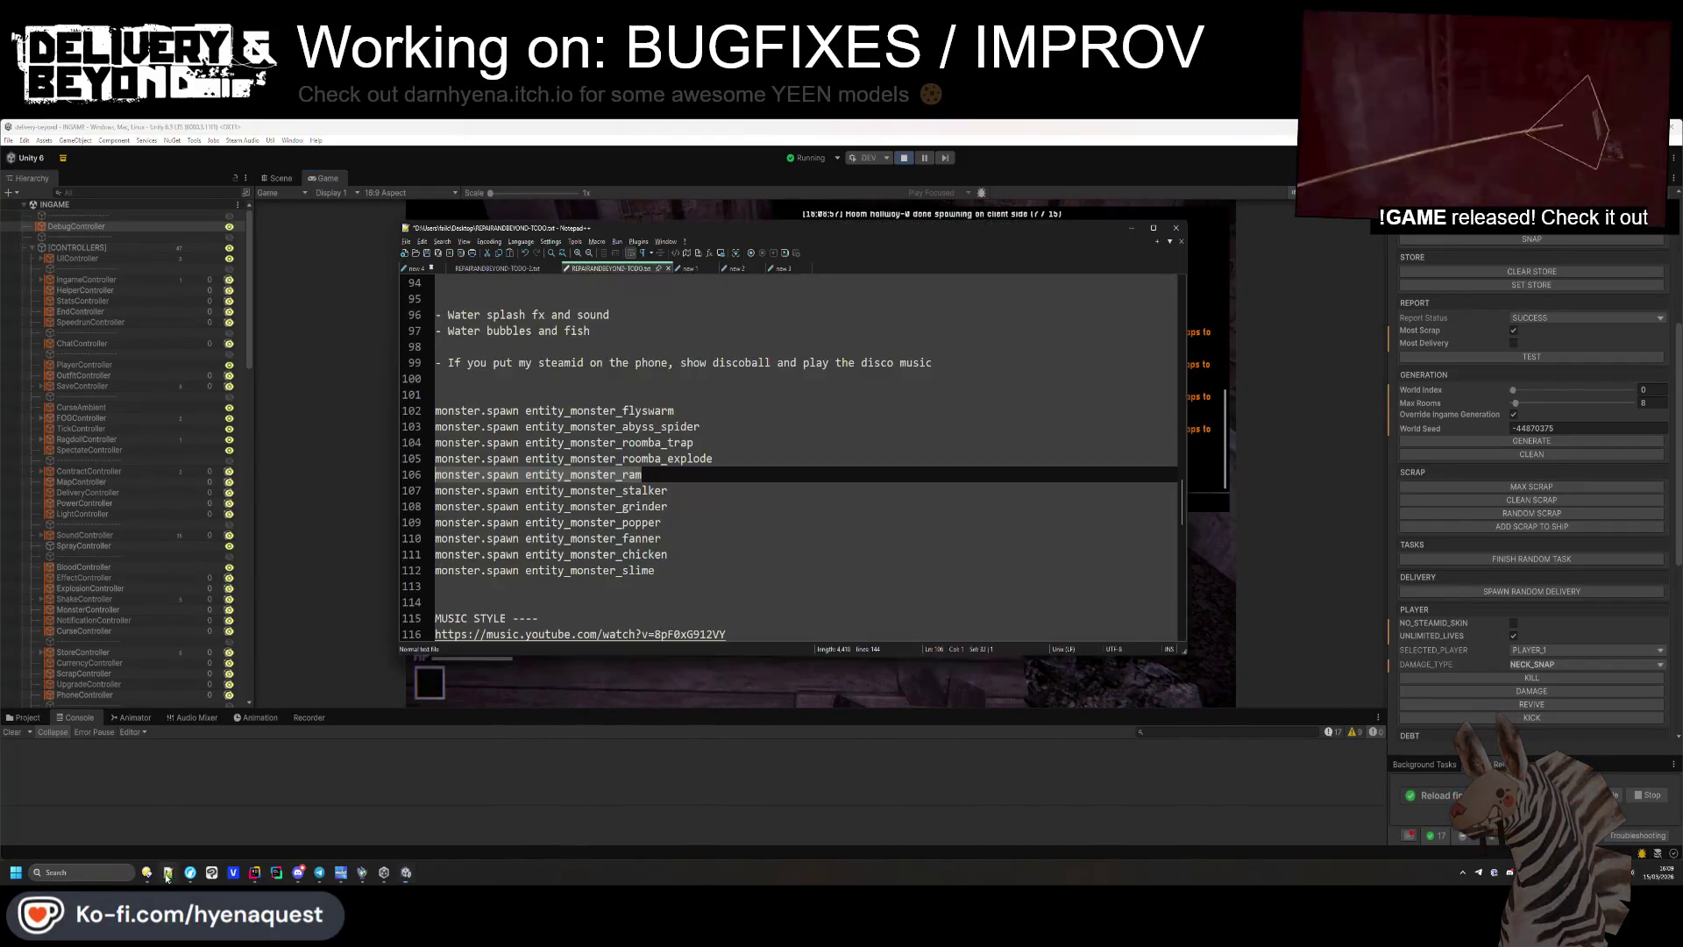
key(alt+Tab)
key(ctrl+v)
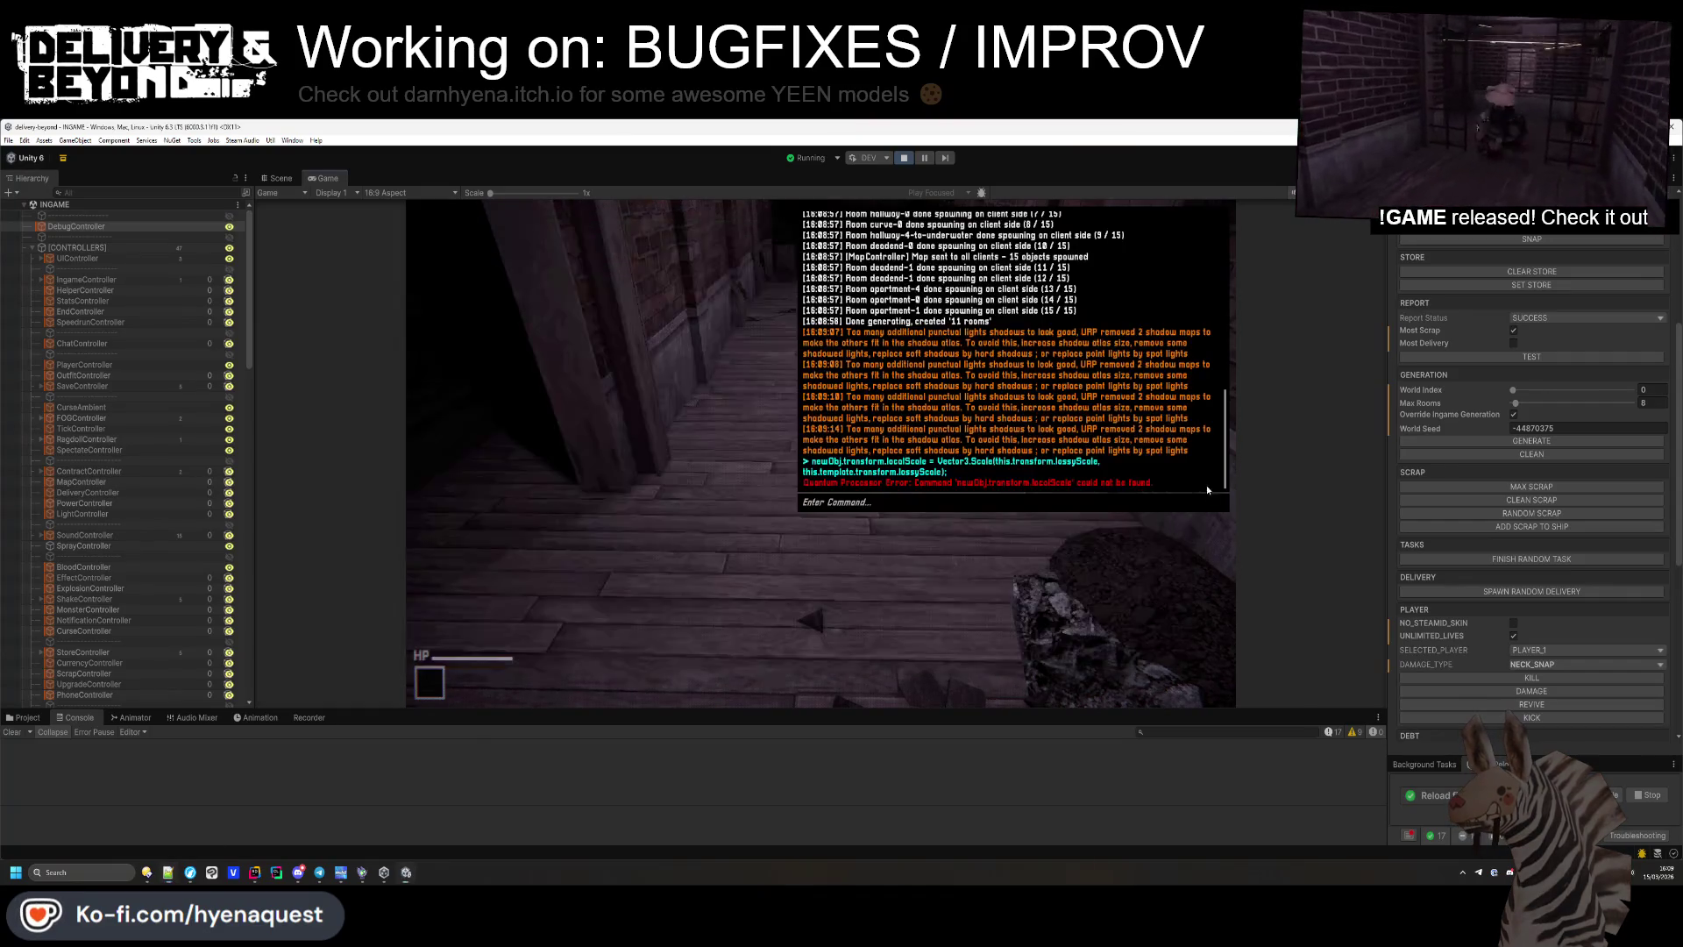
key(Return)
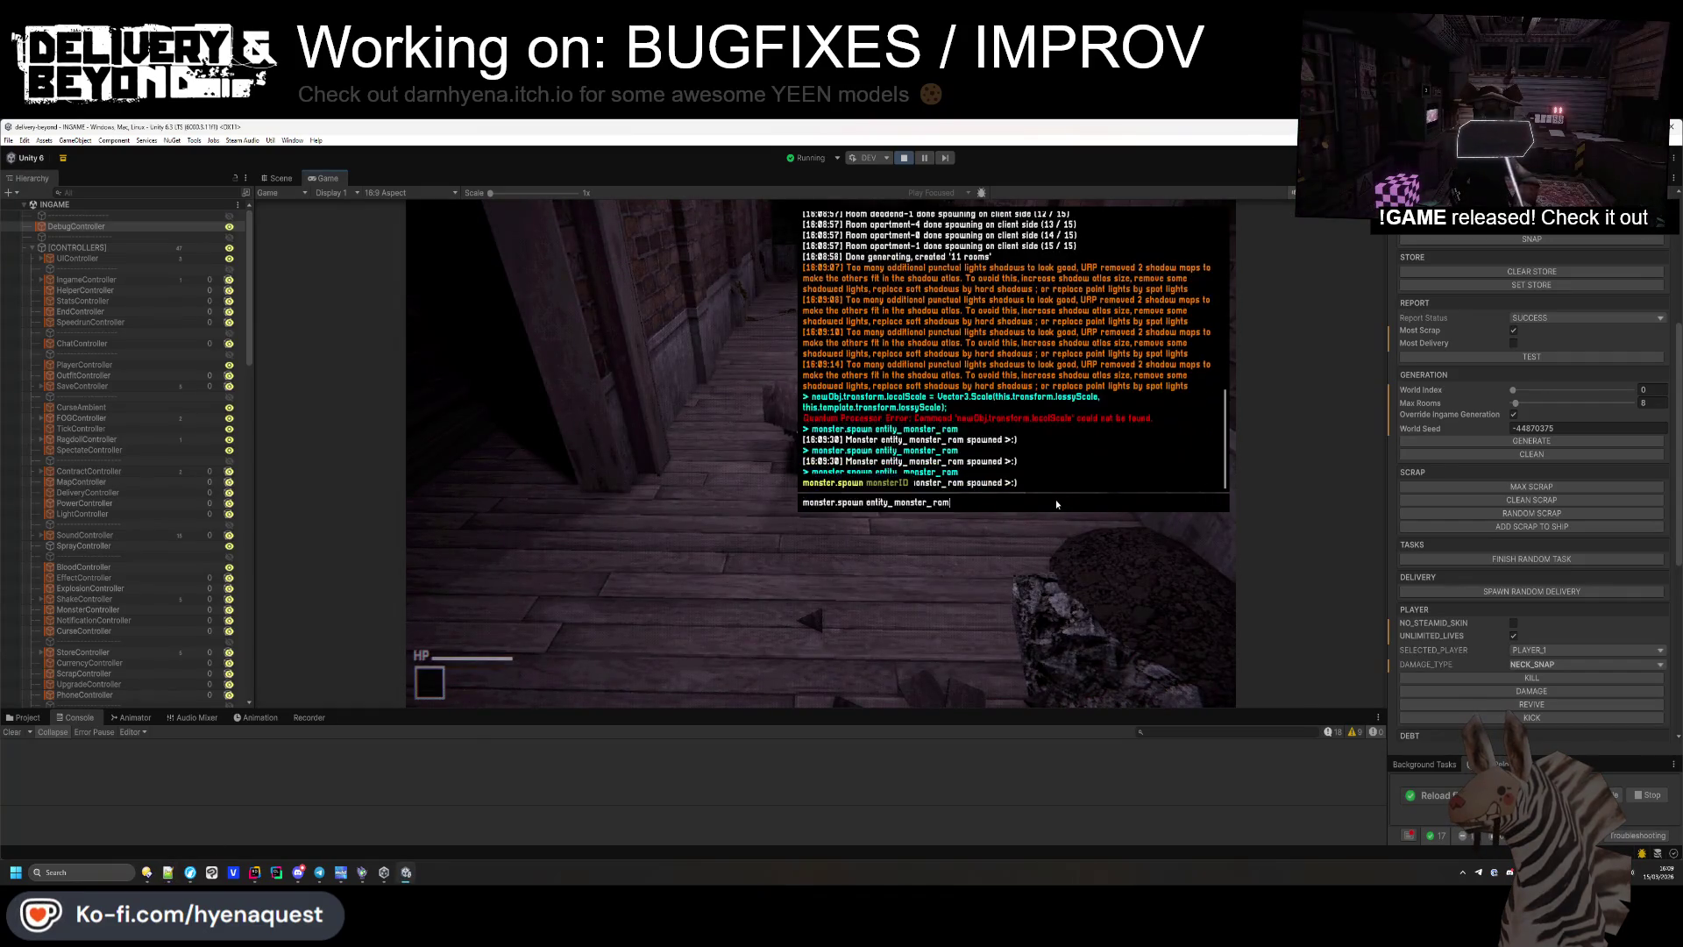
key(grave)
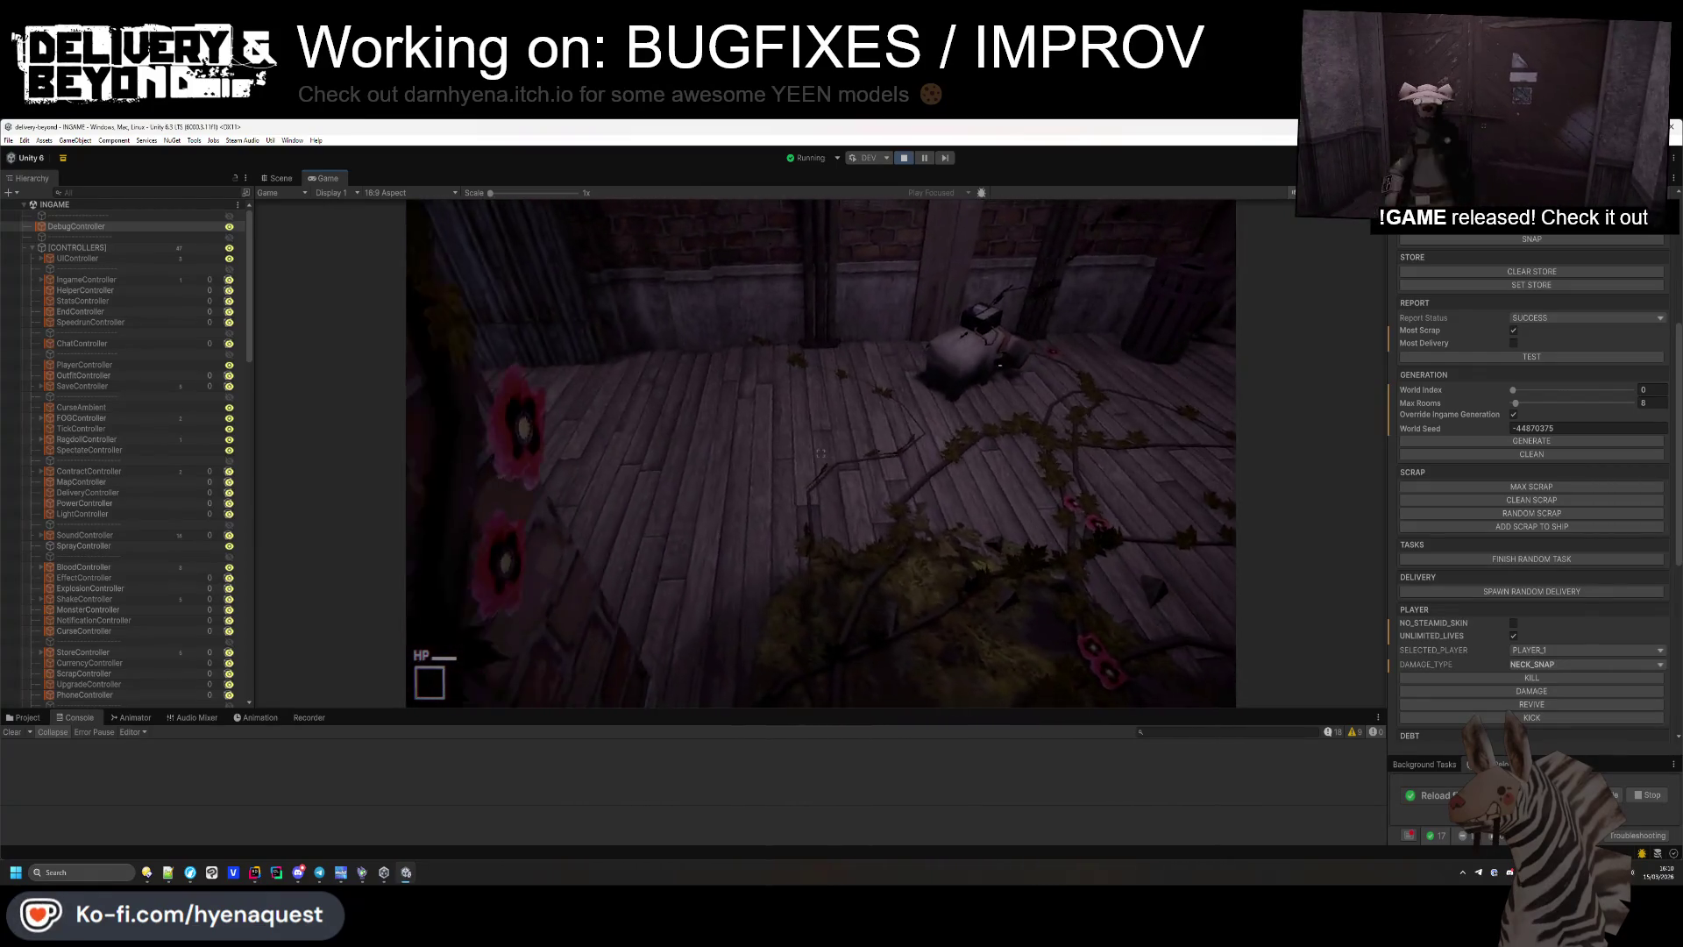
Open entity_monster_ram.cs via Search Everywhere with 'ram' and scroll to its cast-distance code.
key(alt+Tab)
click(663, 482)
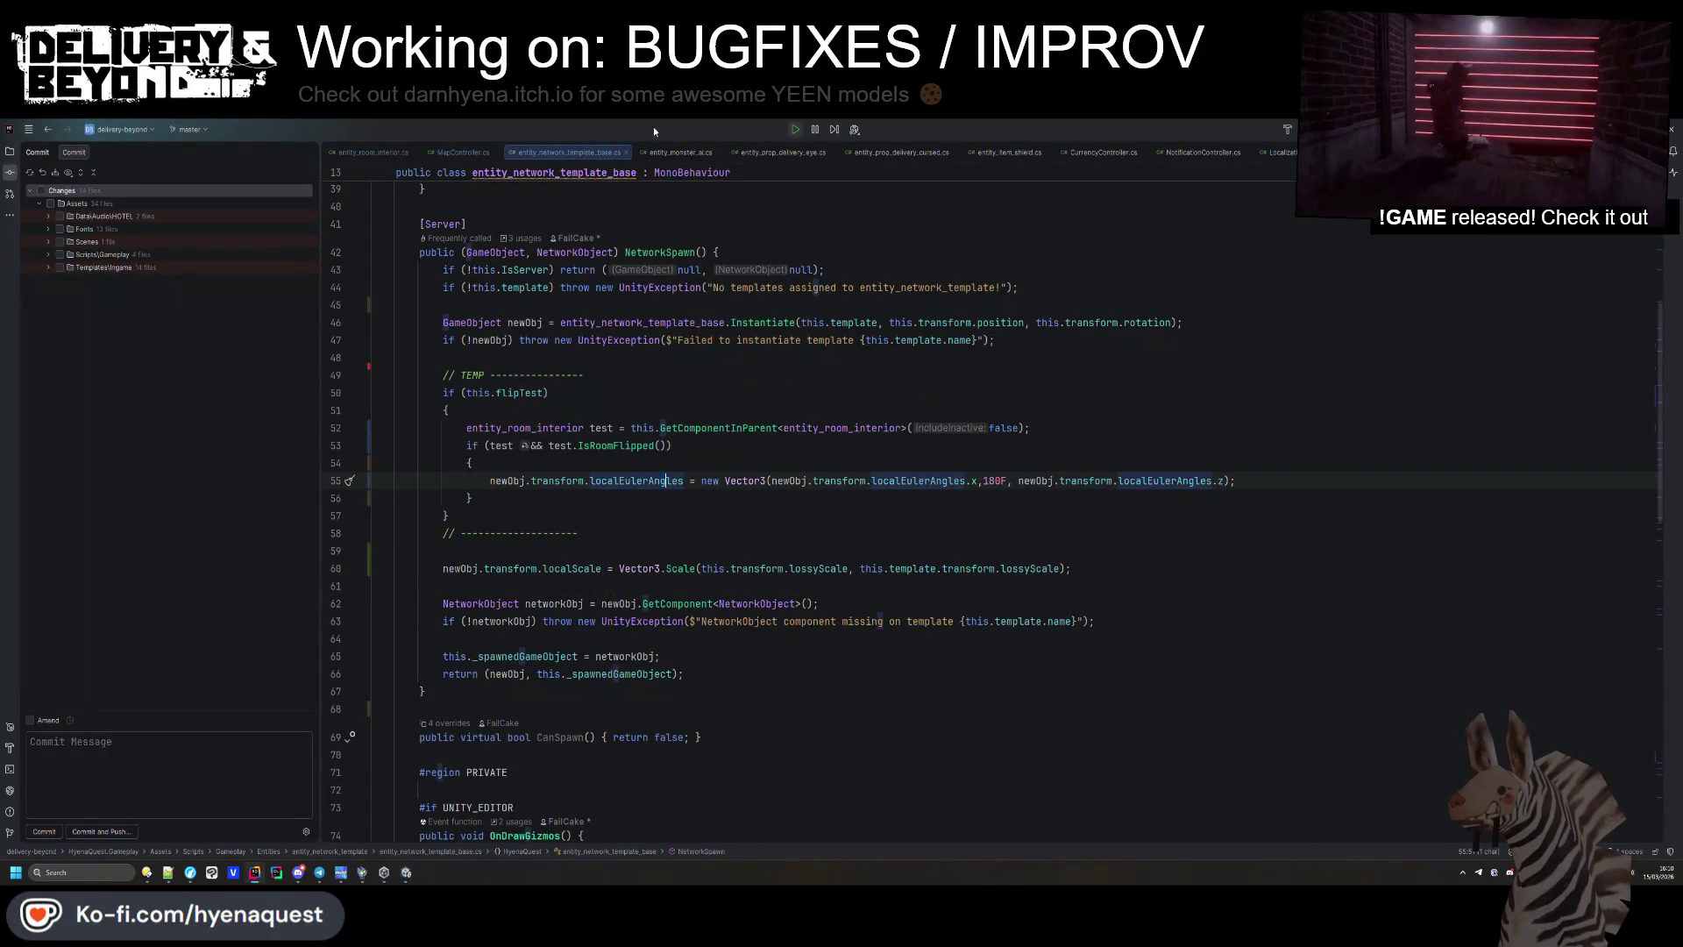
key(alt+Tab)
key(alt+Tab)
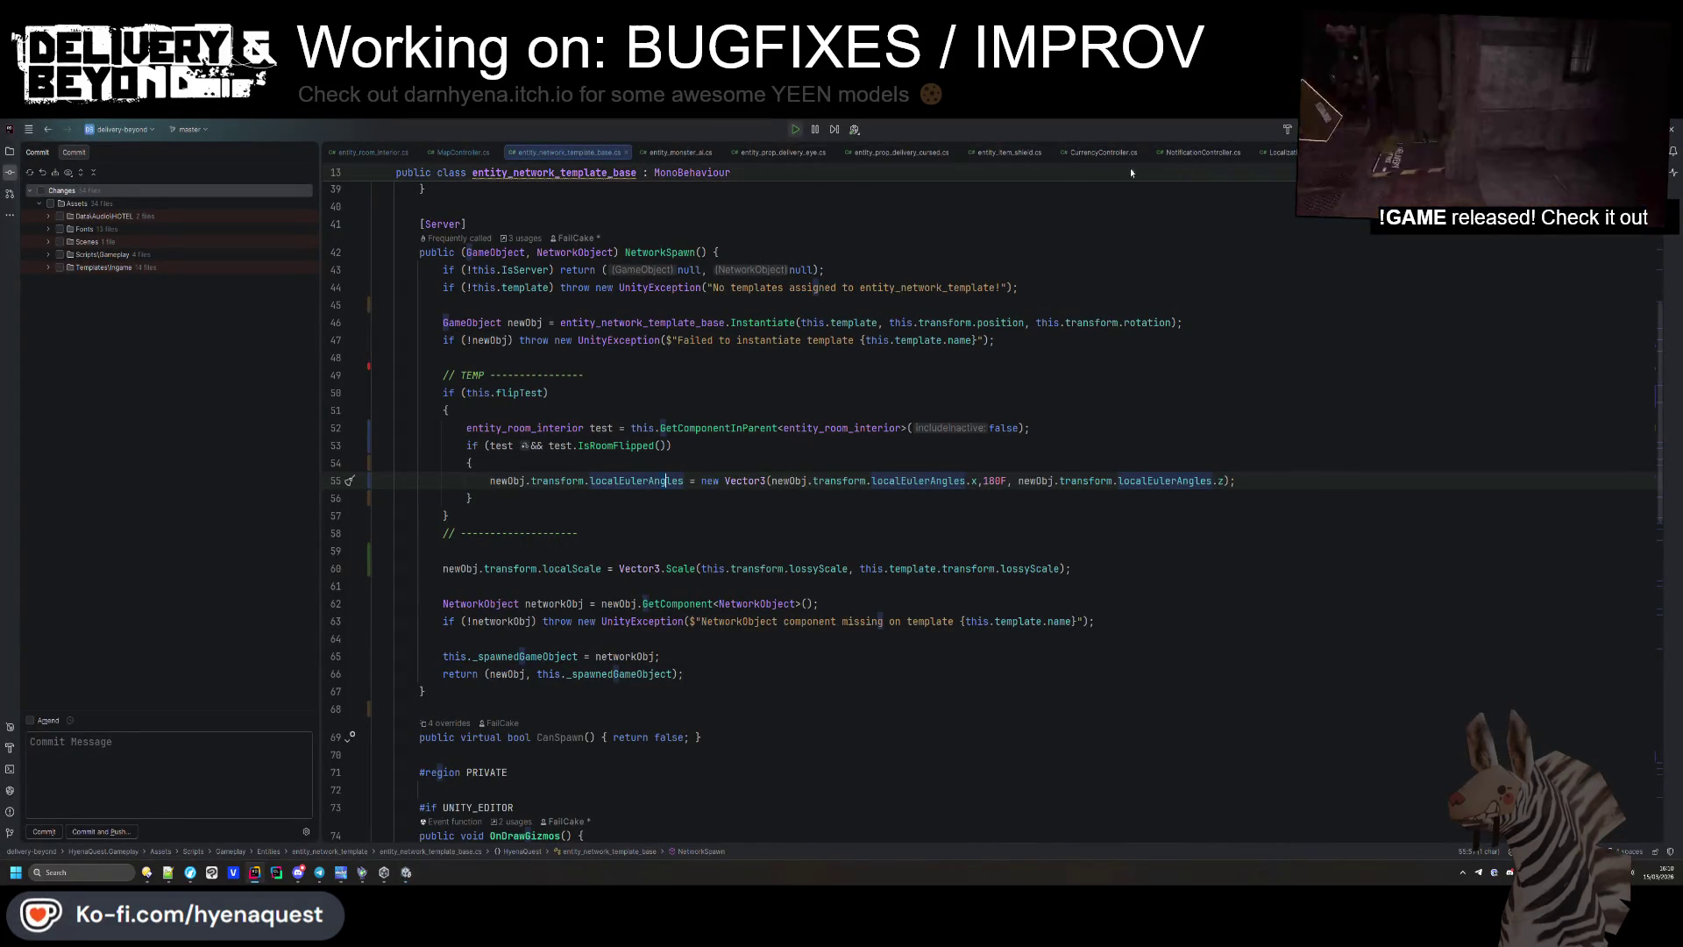
click(775, 219)
key(shift)
key(shift)
text(ram)
key(Return)
scroll(723, 313, up, 8)
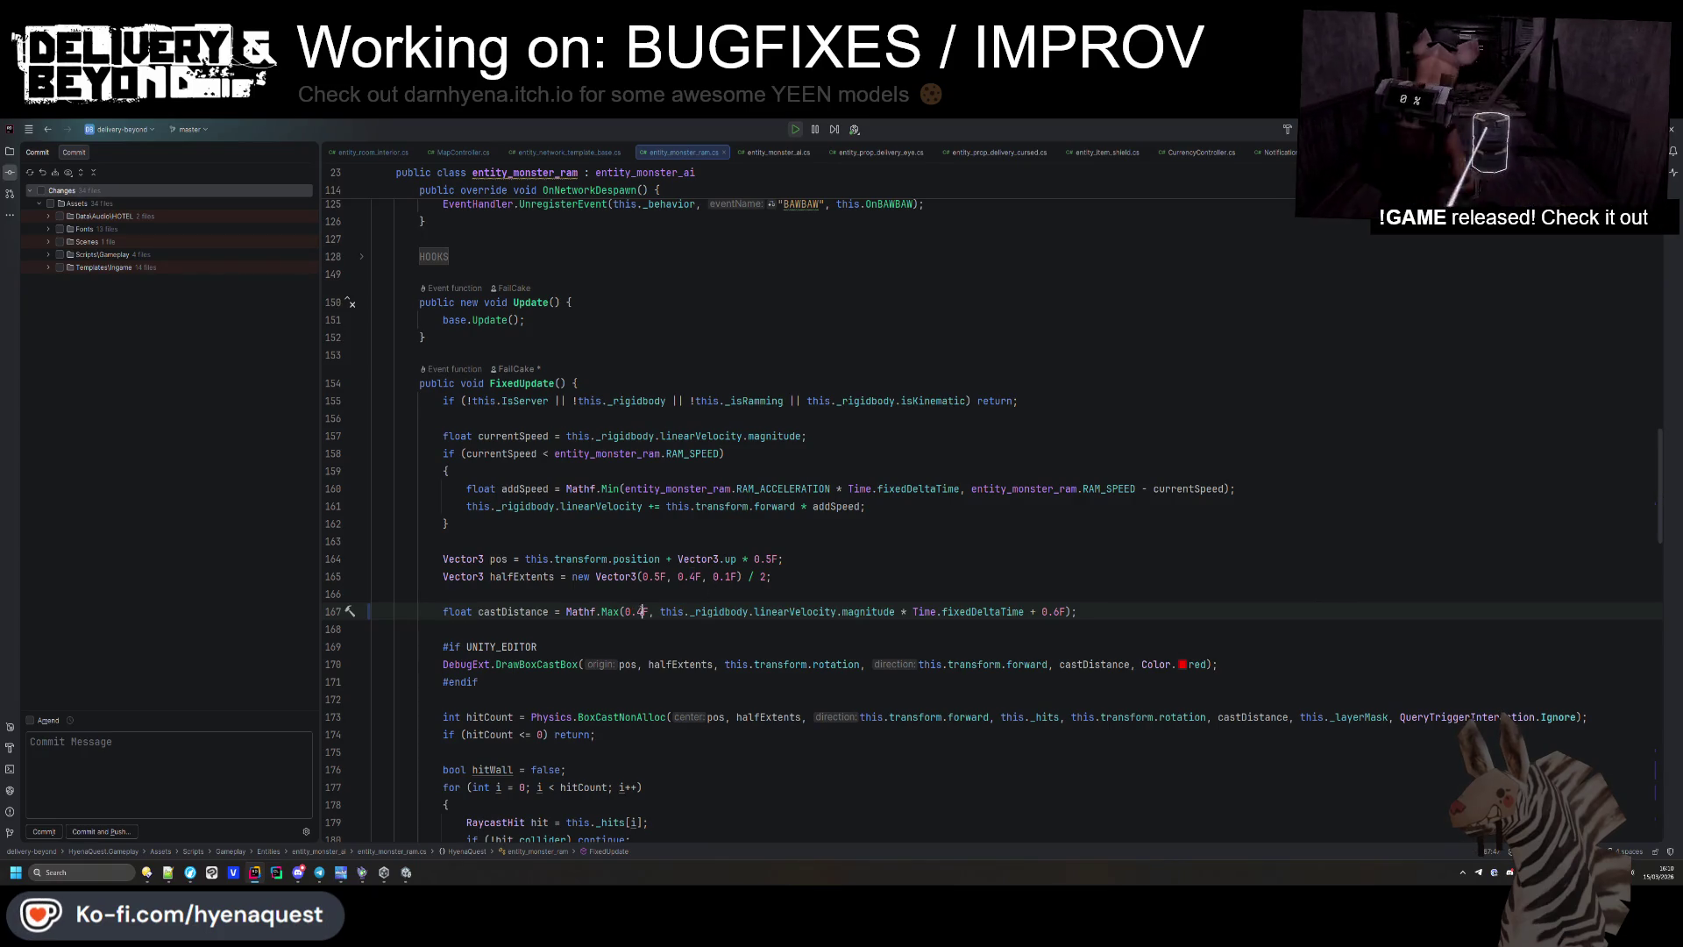
Test the 0.05F minimum cast distance in the running game, comparing against the ram script in Rider.
key(alt+Tab)
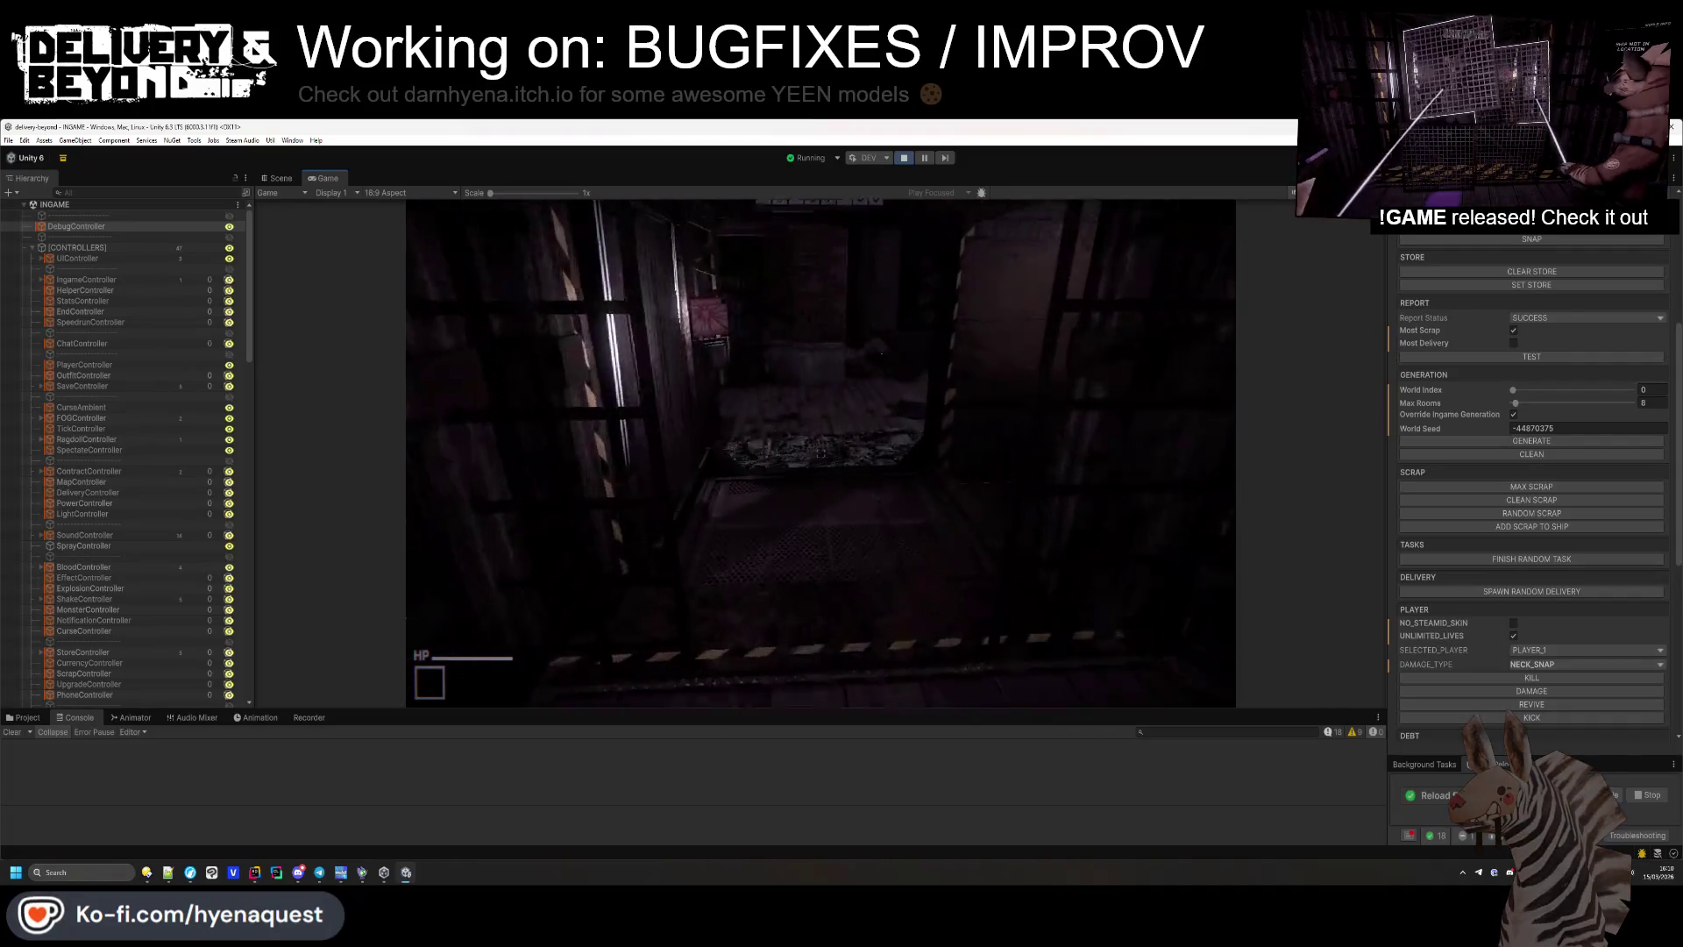
key(w)
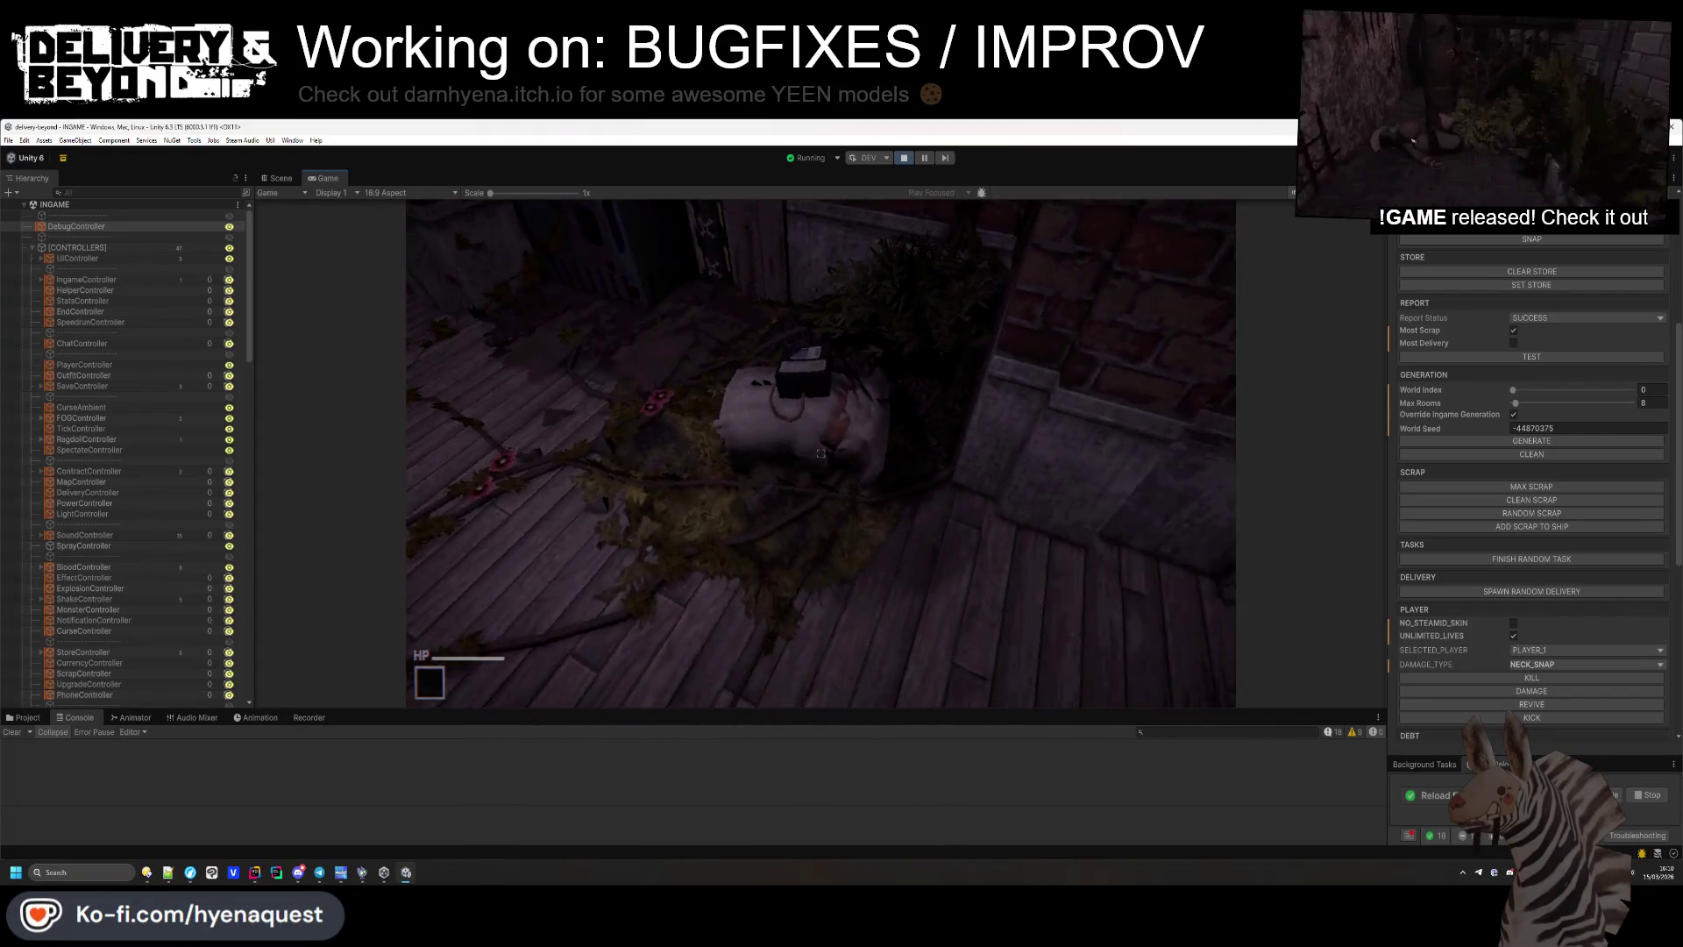
key(alt+Tab)
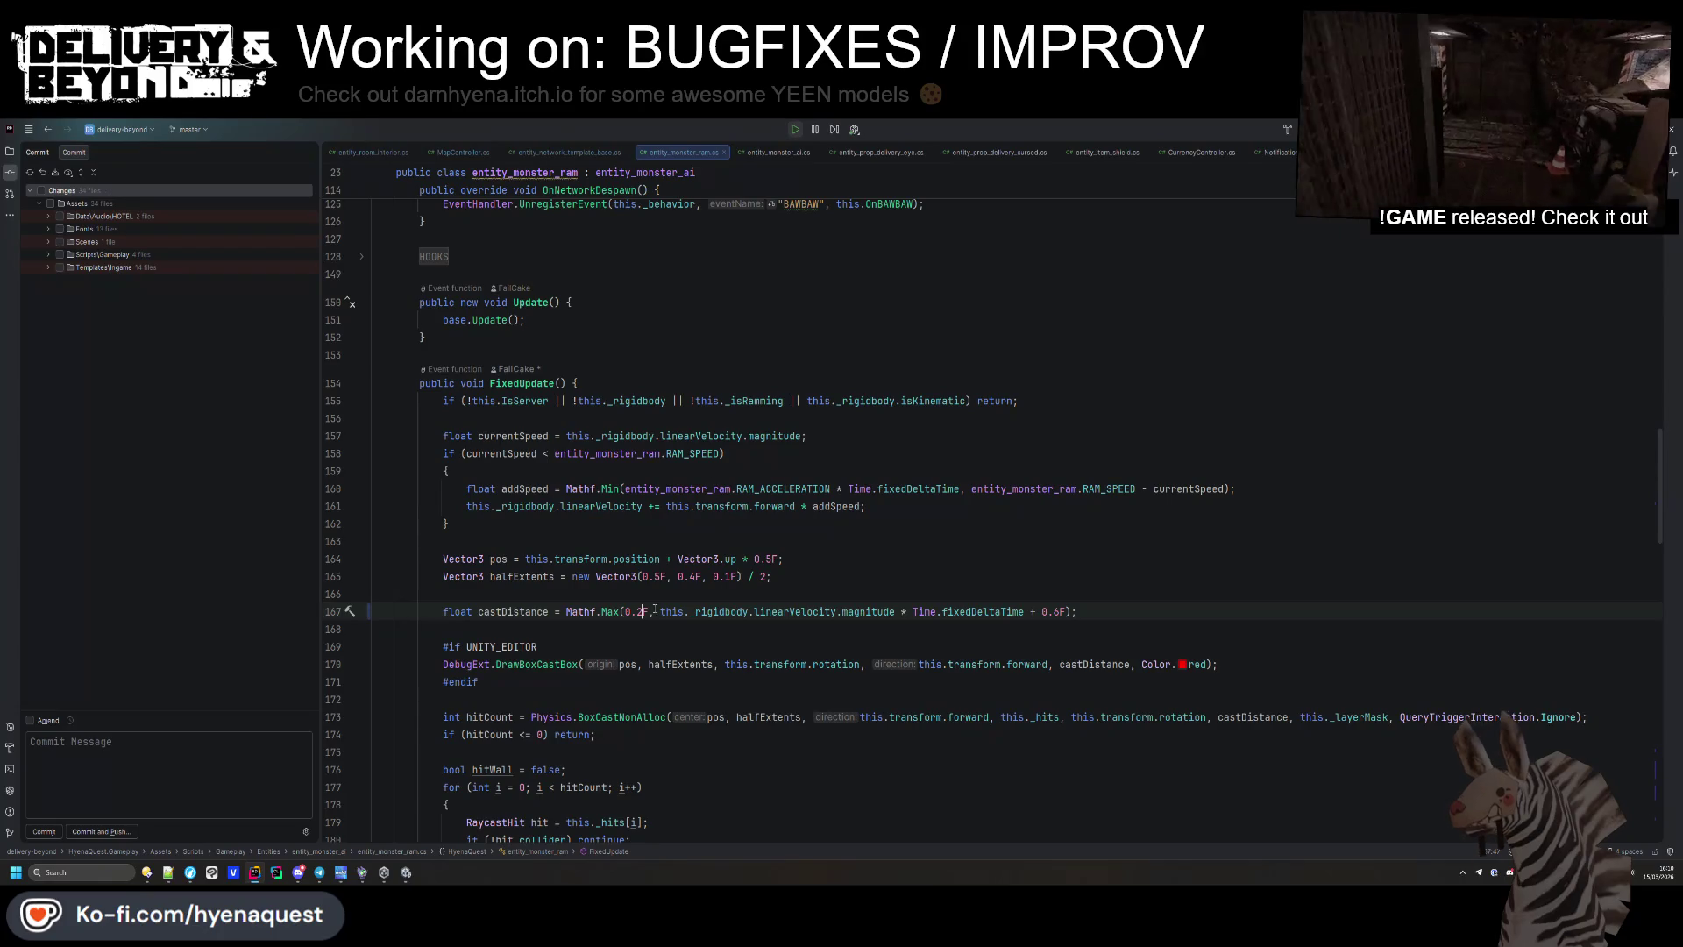
key(alt+Tab)
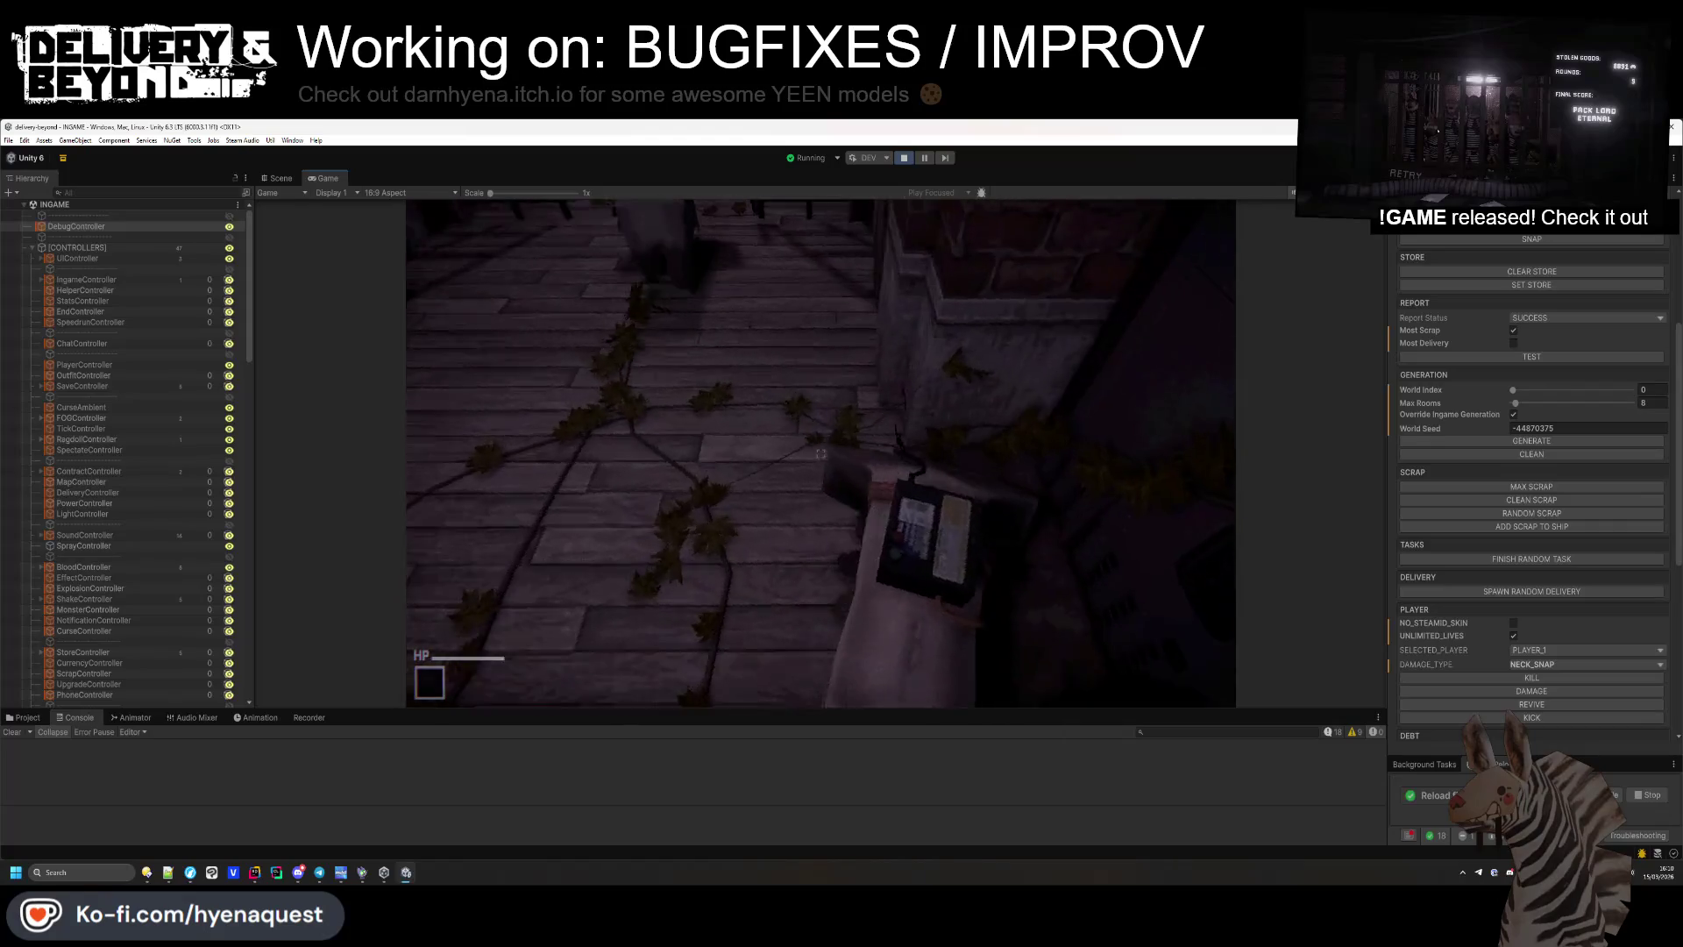
key(alt+Tab)
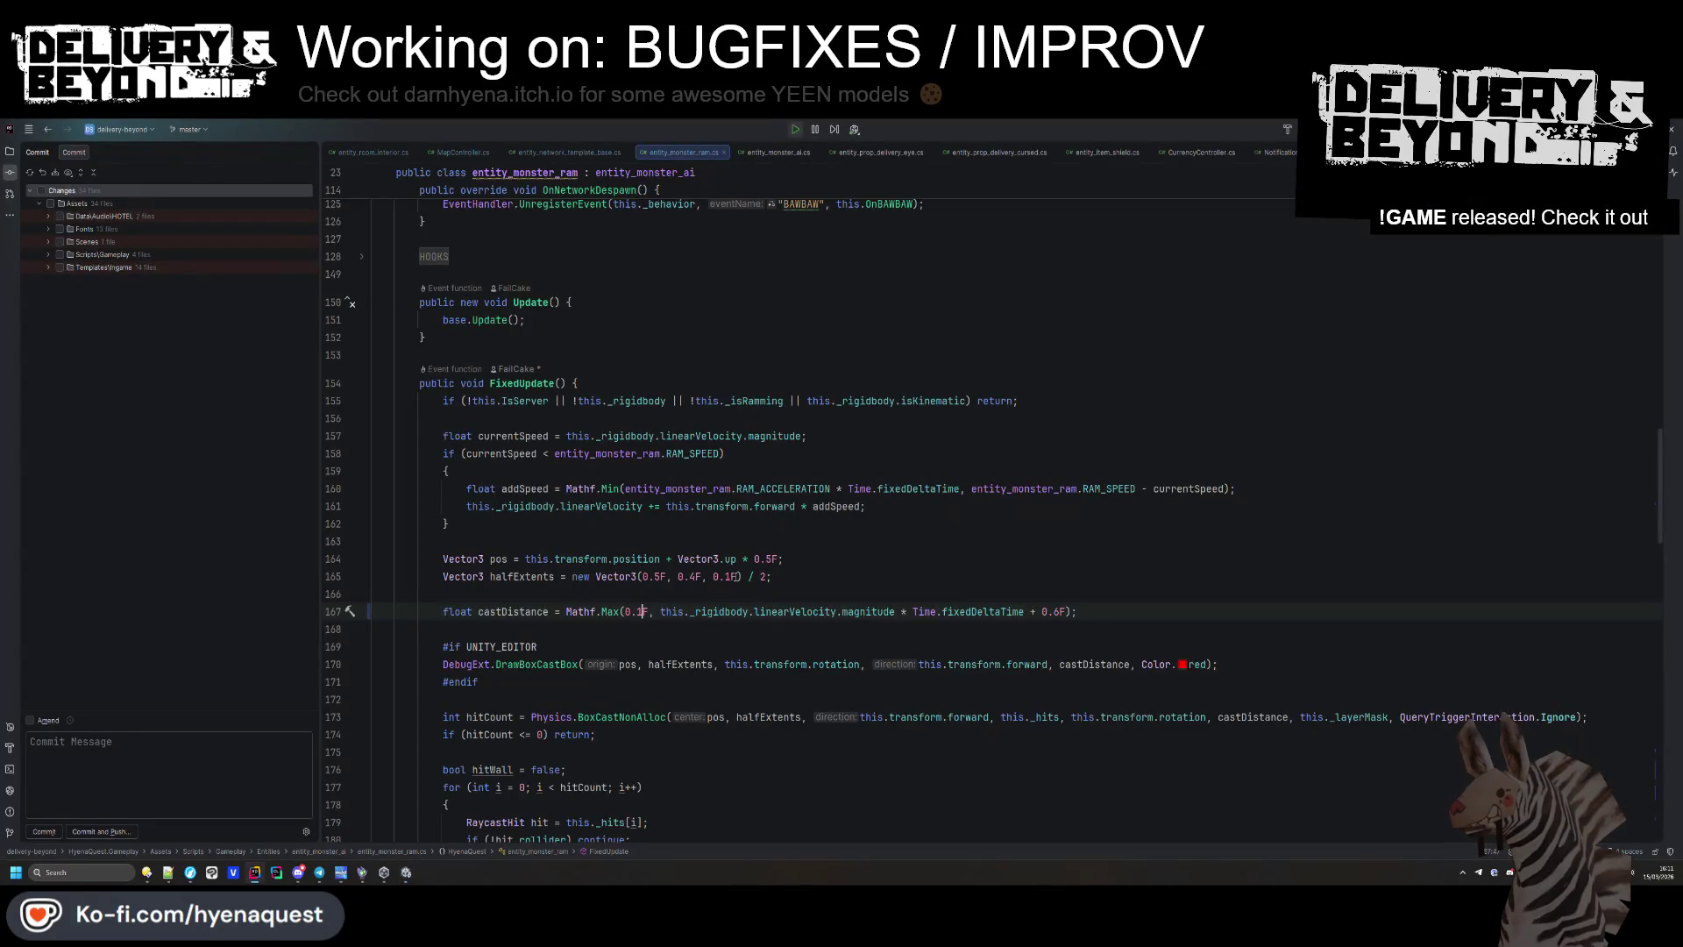
key(alt+Tab)
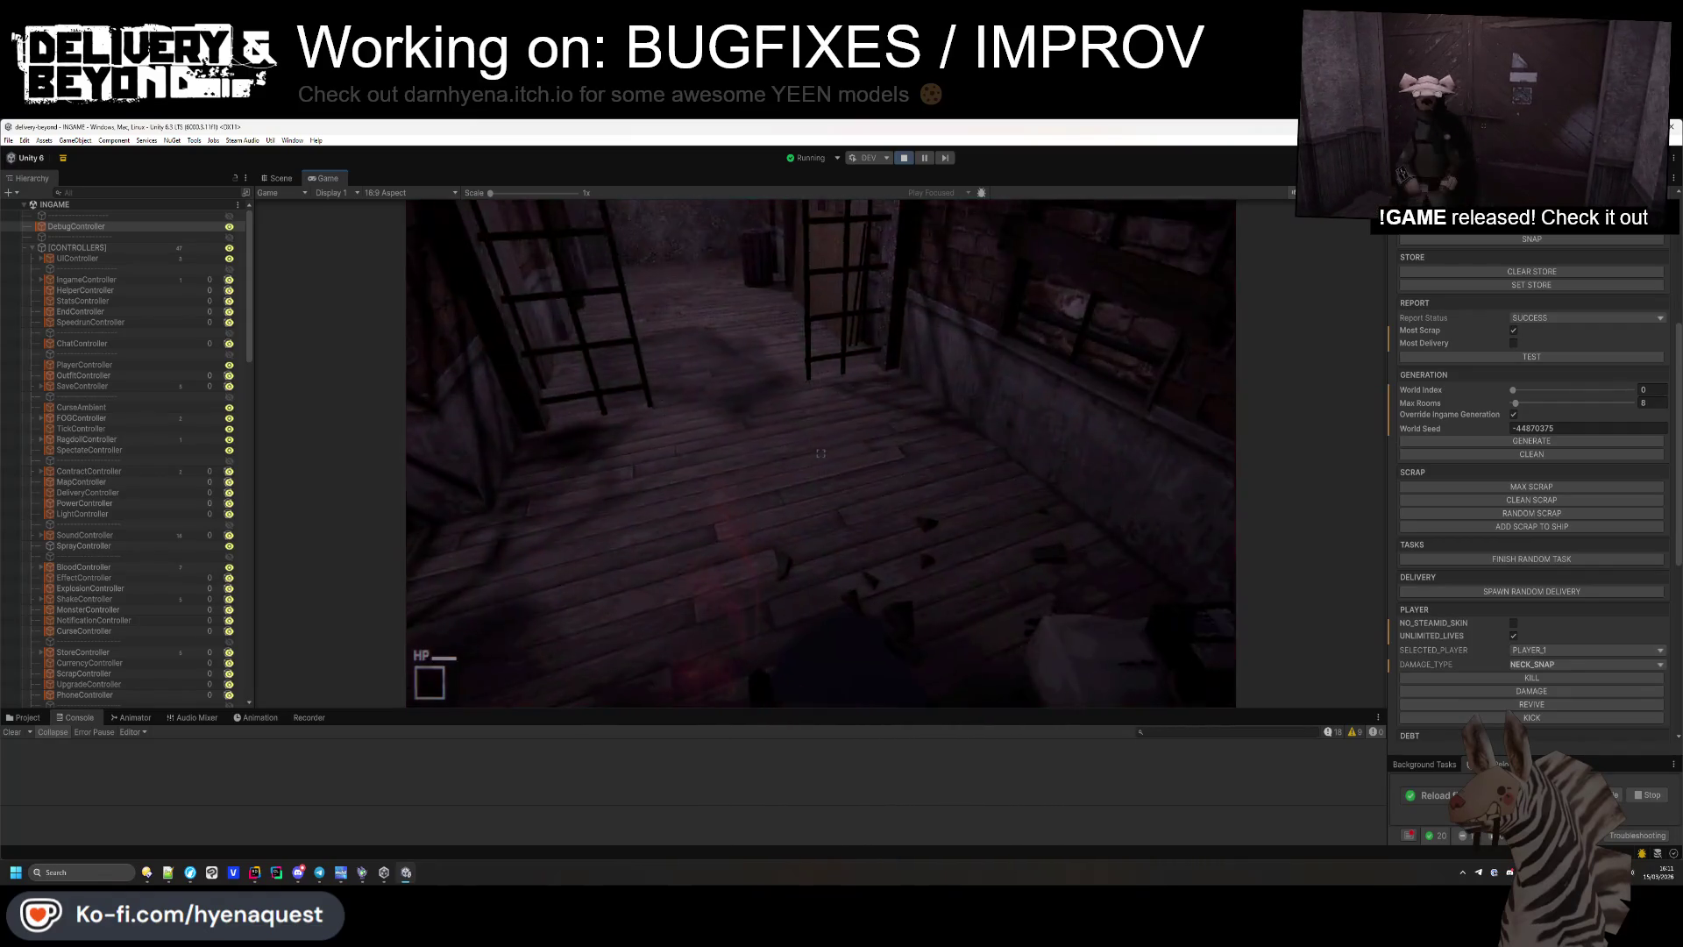
key(alt+Tab)
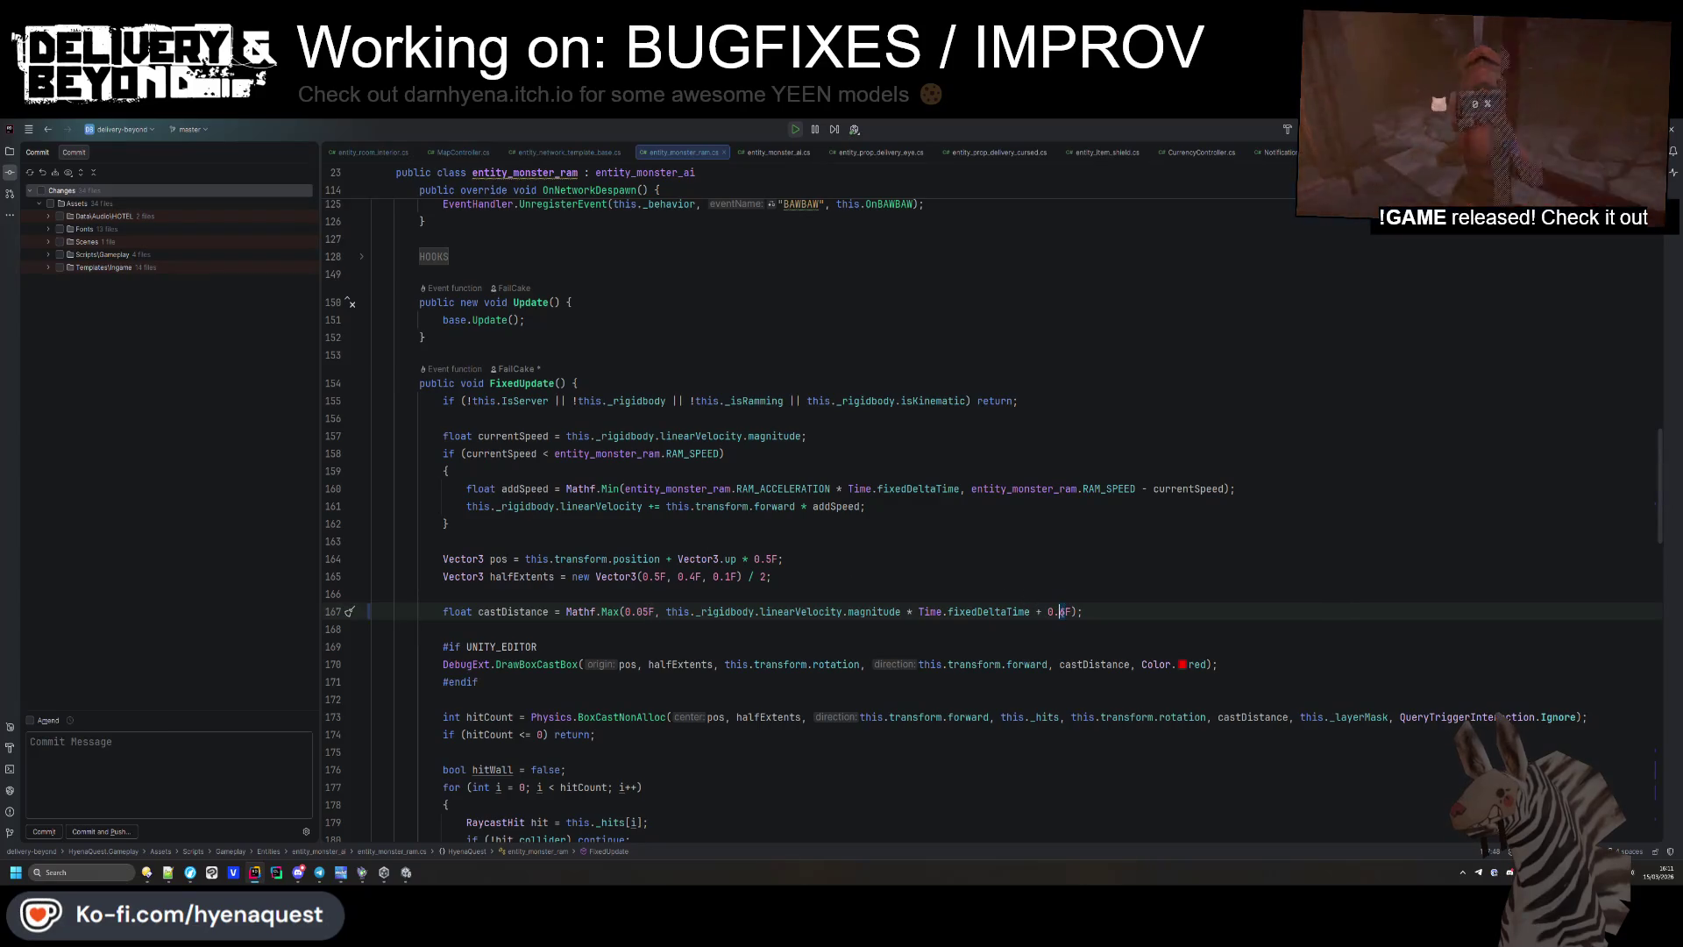
Bring Unity's running game back to front with the code changes applied.
key(alt+Tab)
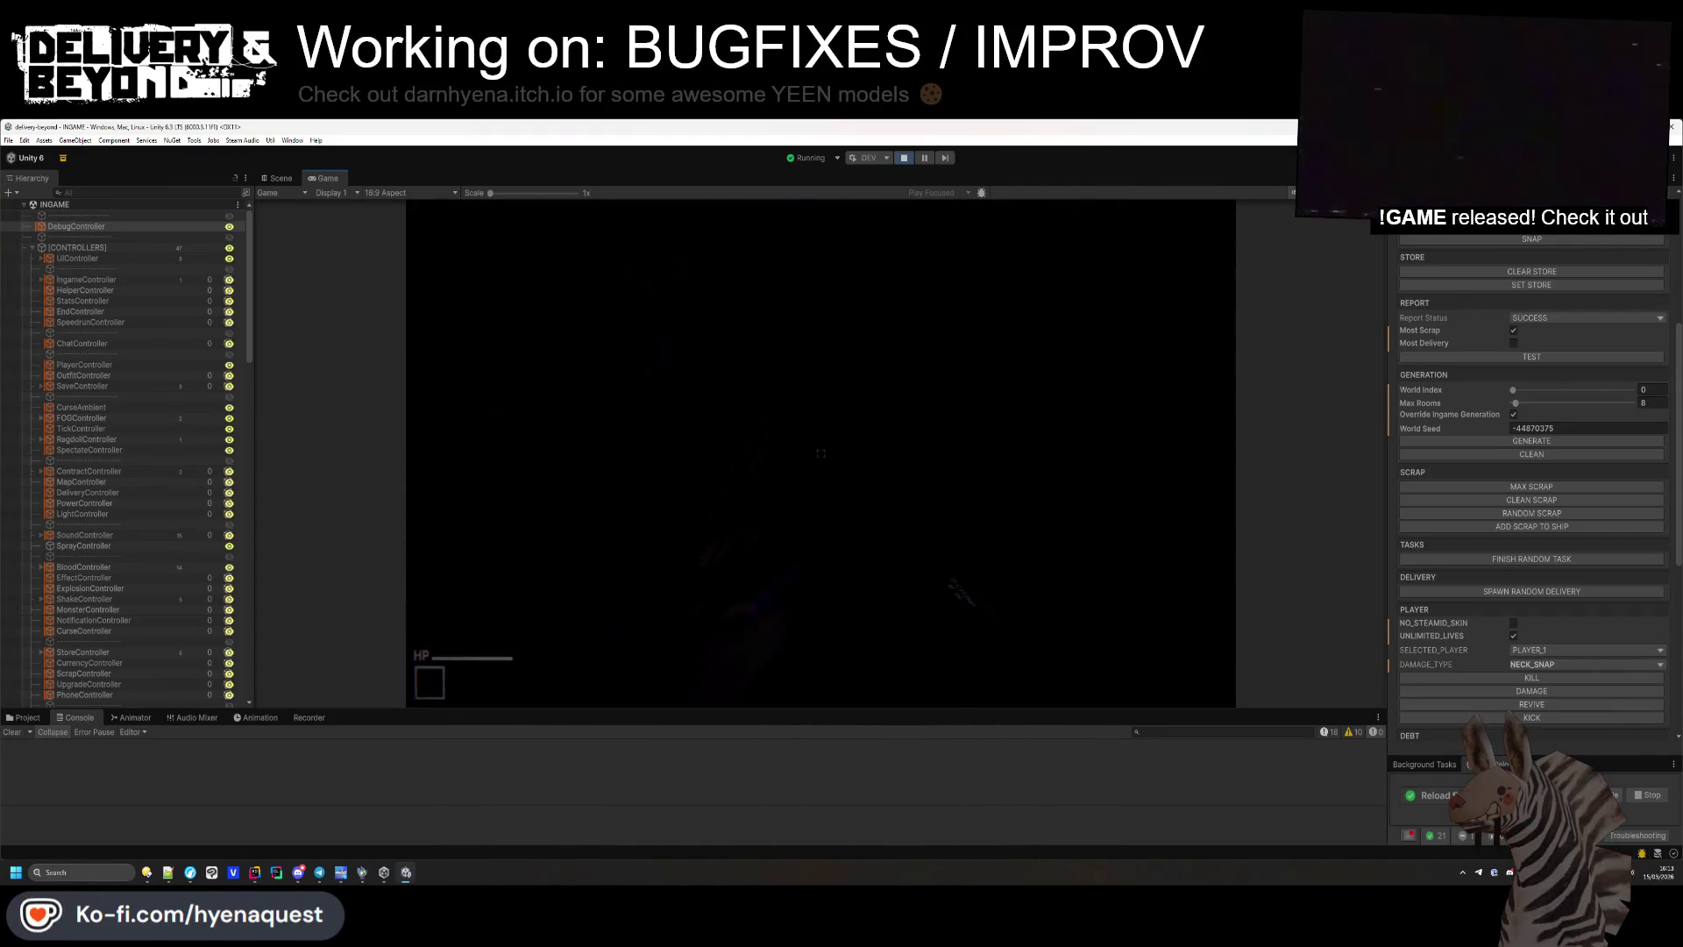
Move the Scene camera to the steam pipe area and select the steam leak object.
key(ctrl+1)
mouse_move(917, 410)
mouse_down()
mouse_move(925, 443)
mouse_move(1007, 275)
mouse_move(971, 231)
mouse_move(977, 349)
mouse_move(935, 319)
mouse_up()
scroll(927, 459, up, 5)
scroll(926, 459, up, 10)
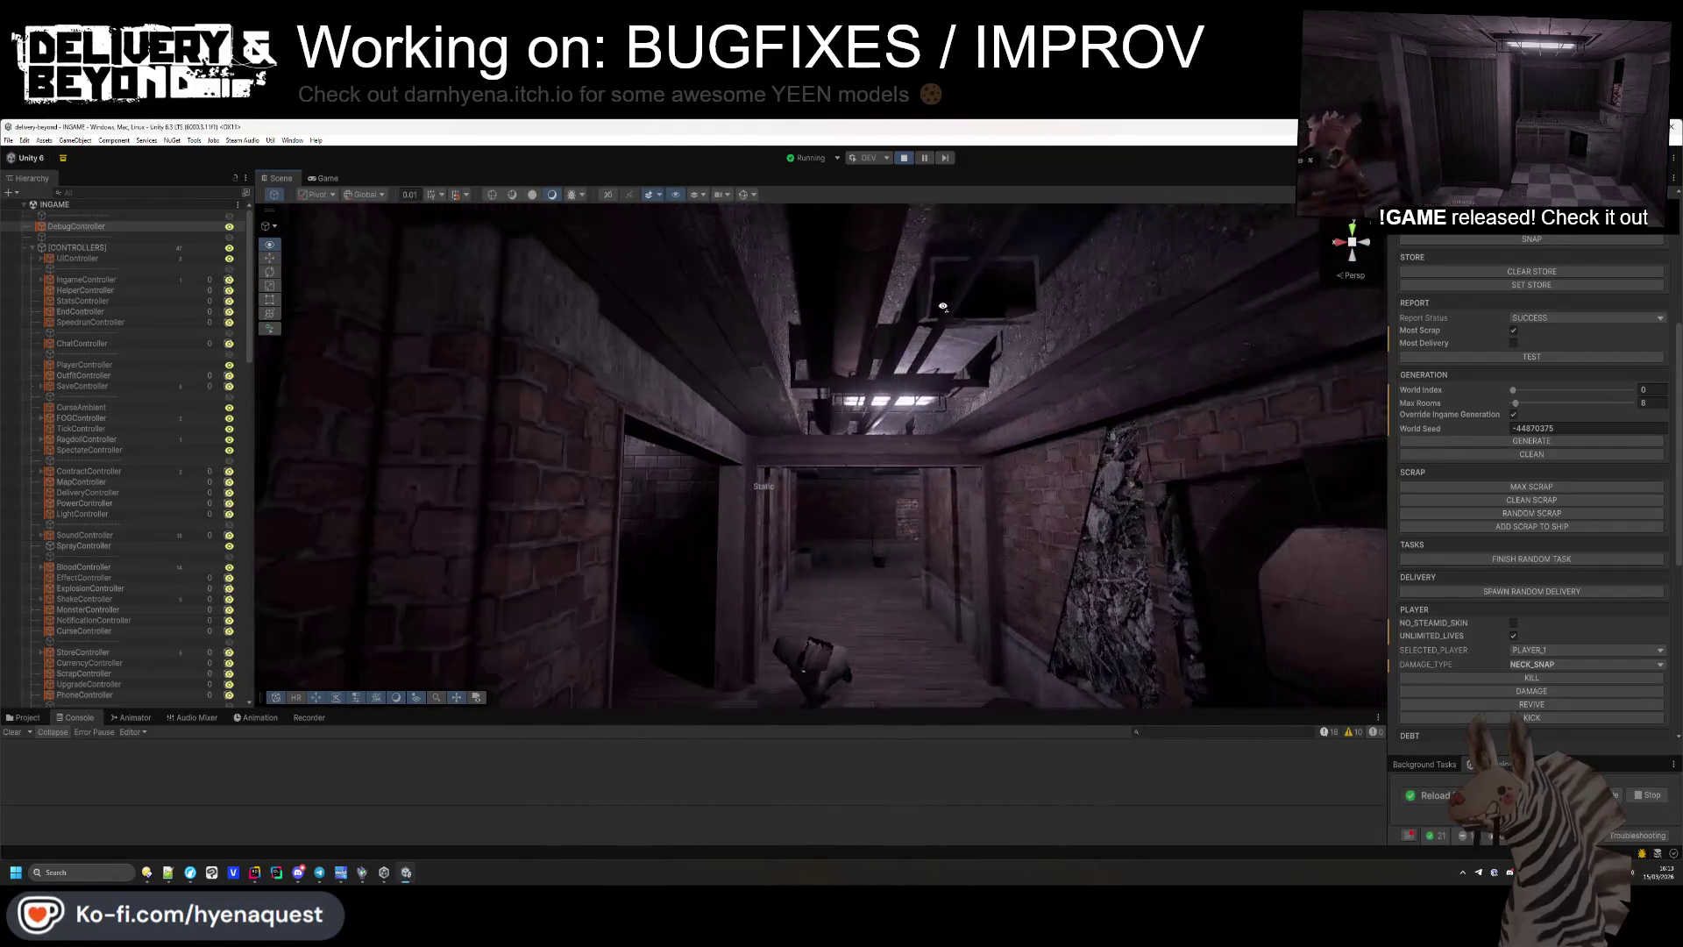
mouse_move(944, 306)
mouse_down()
mouse_move(747, 202)
mouse_move(697, 356)
mouse_move(834, 384)
mouse_up()
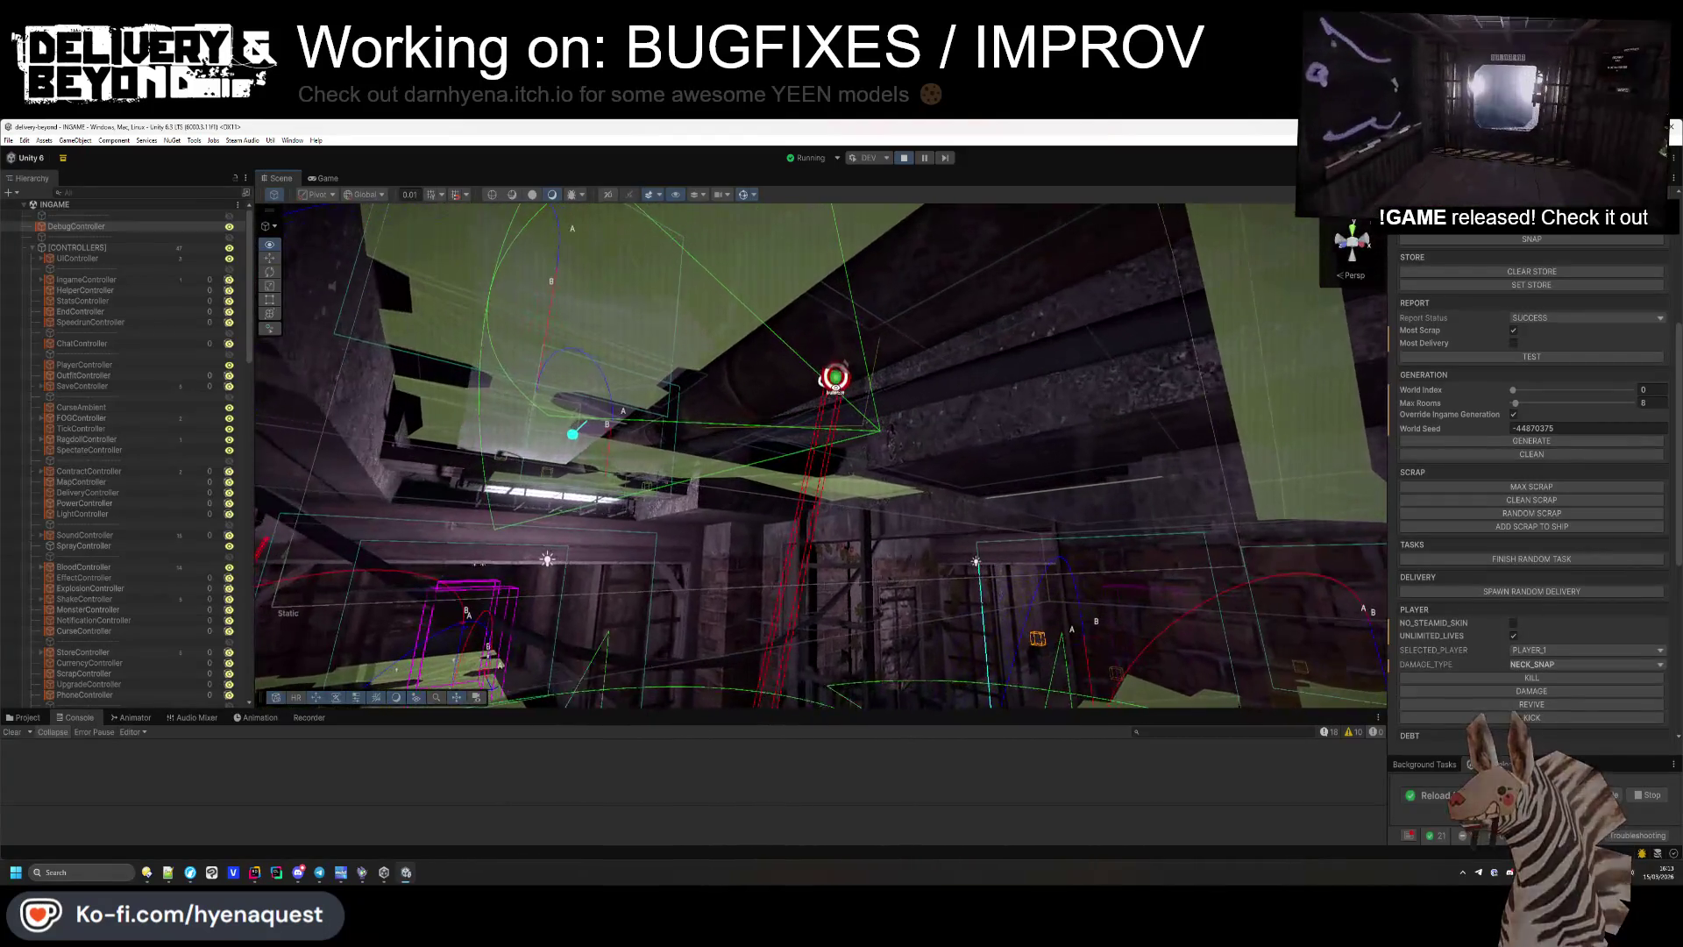
click(834, 379)
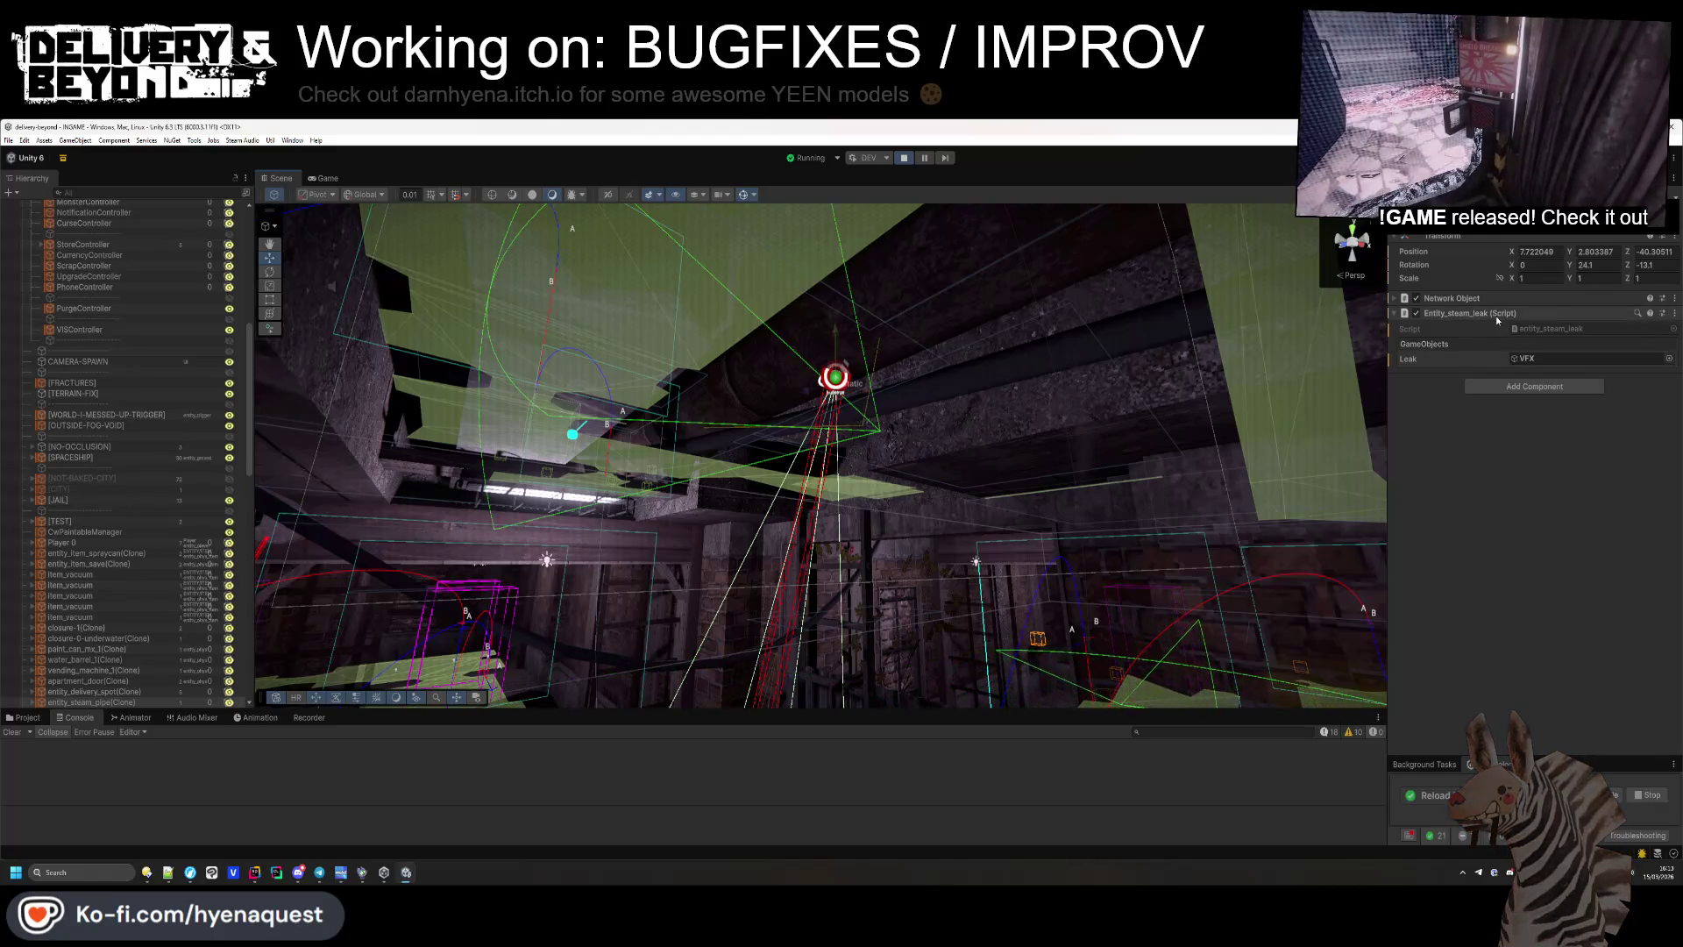
scroll(105, 570, down, 3)
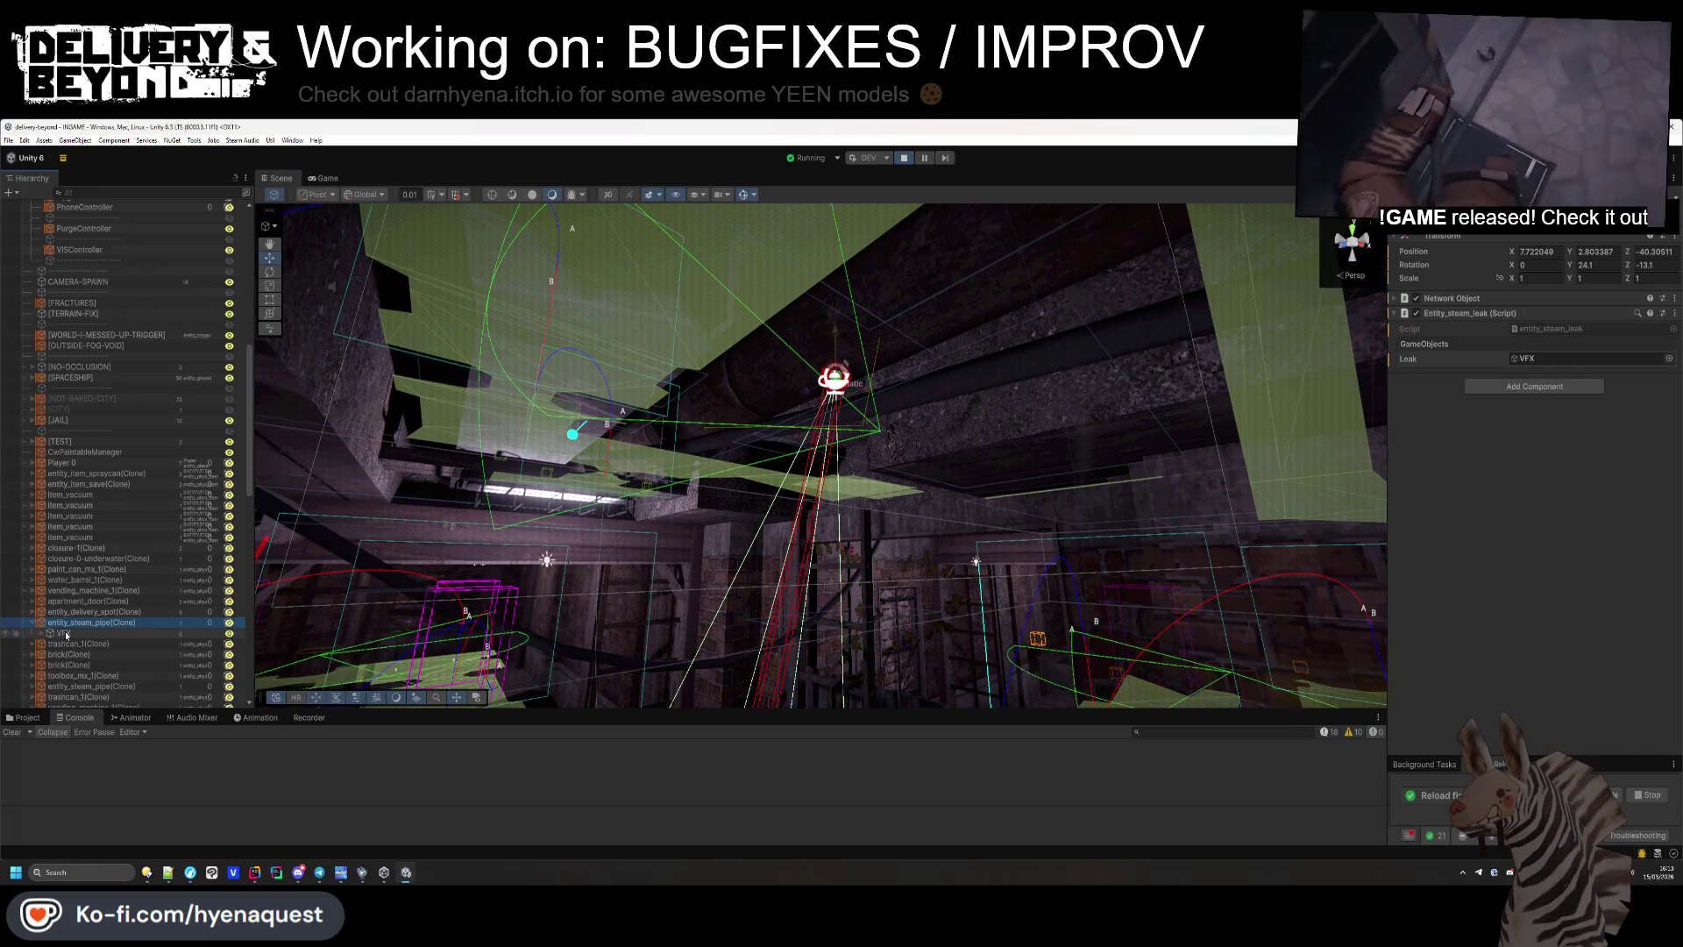
Select UNI_Steam_Leak under the pipe's VFX child and open the Realistic Explosions, Fire & Smoke folder.
click(41, 632)
click(63, 632)
click(133, 654)
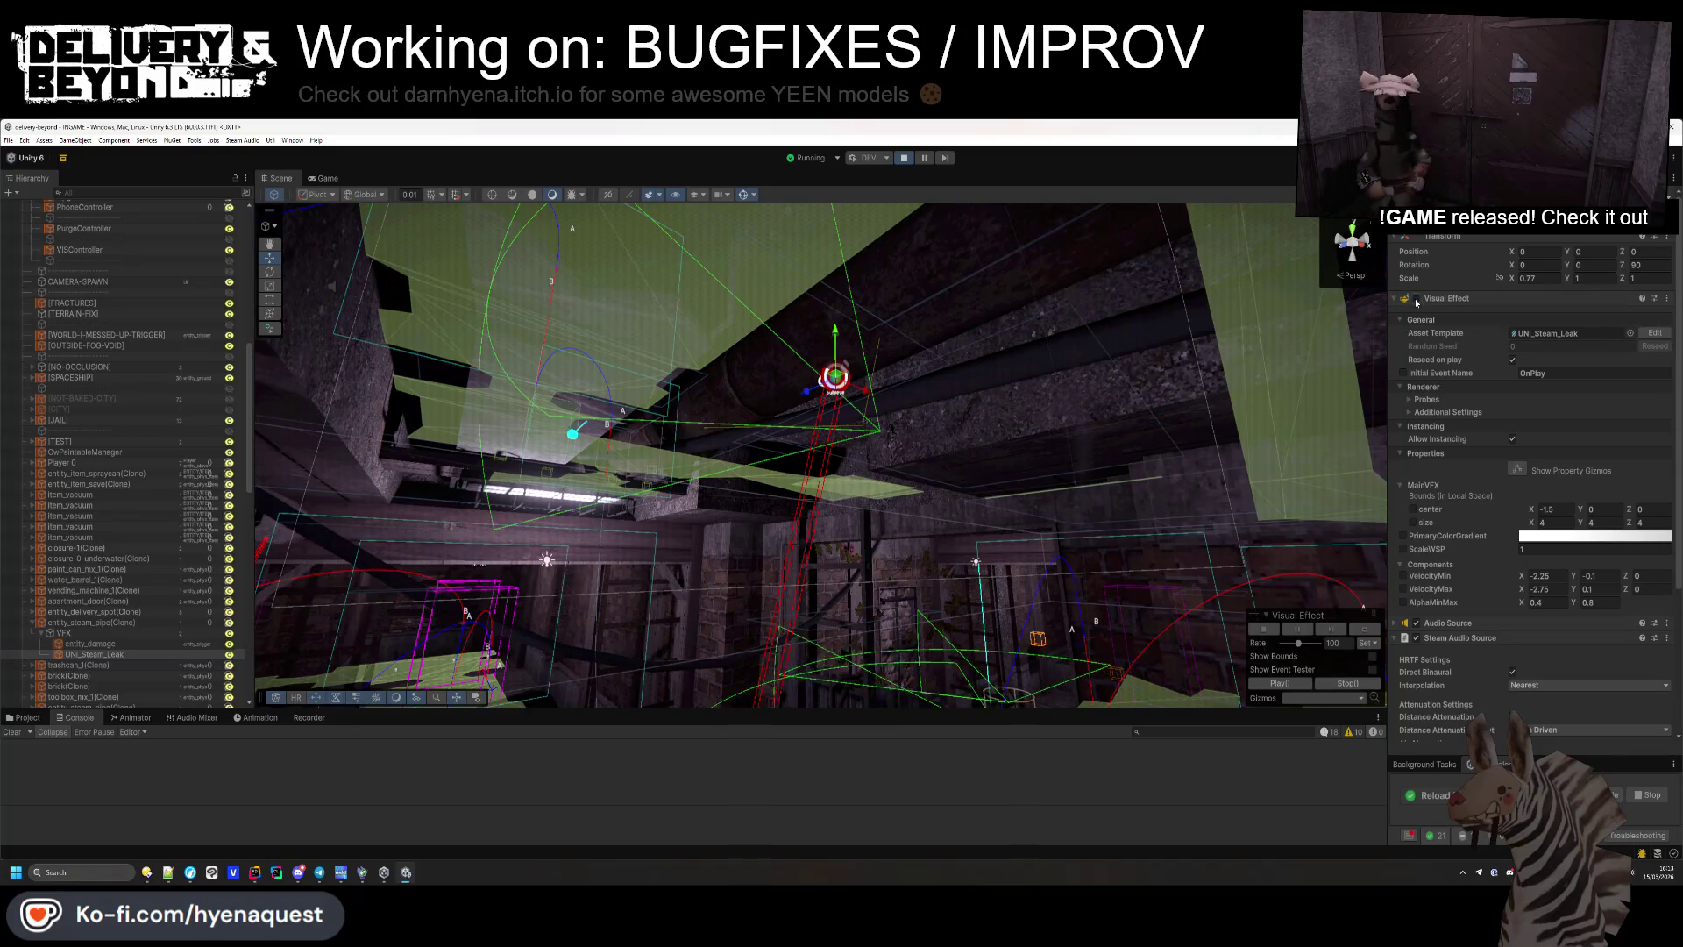
click(27, 717)
click(423, 750)
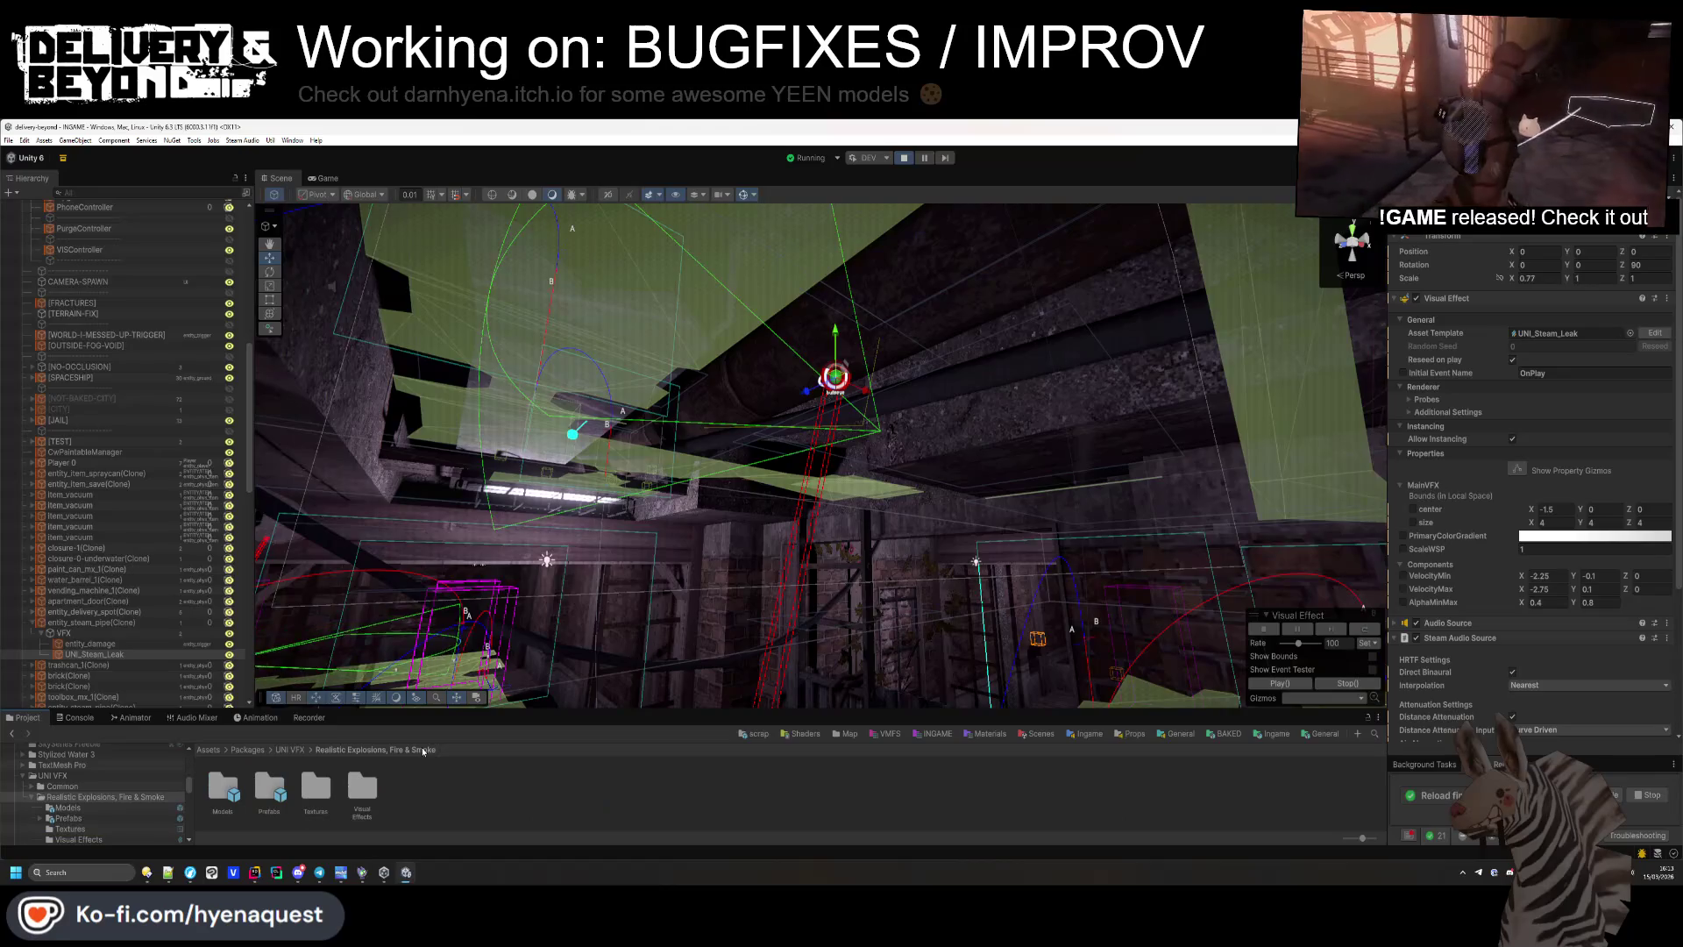
Reimport the effects pack's Visual Effects folder.
right_click(362, 789)
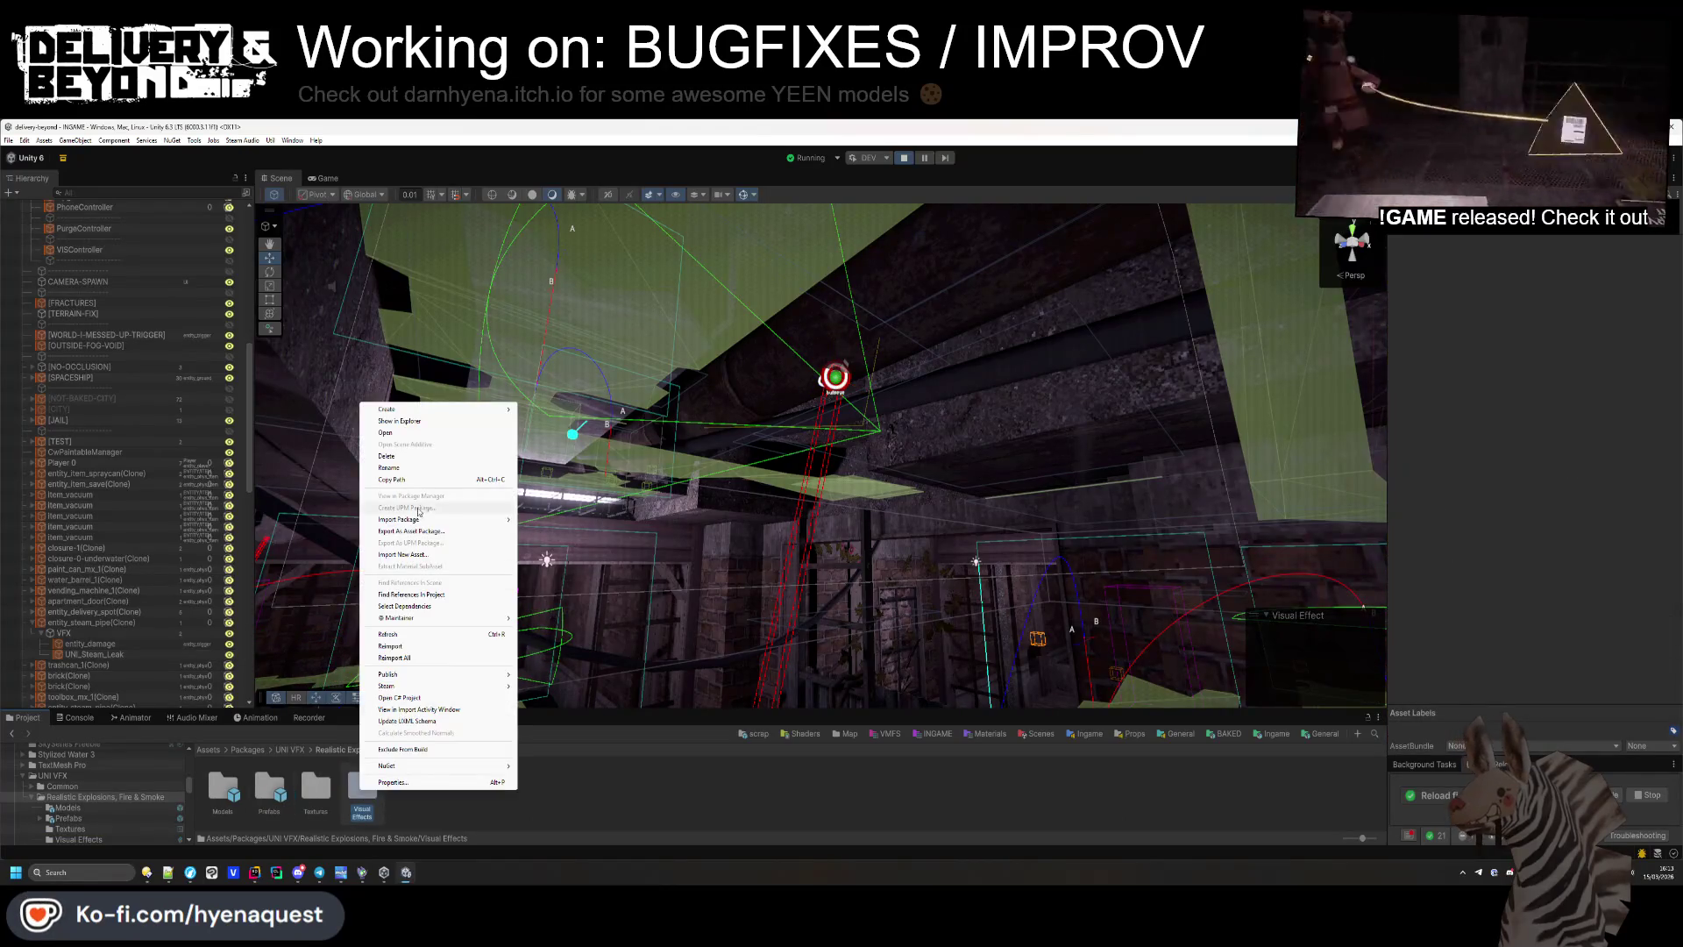
click(390, 646)
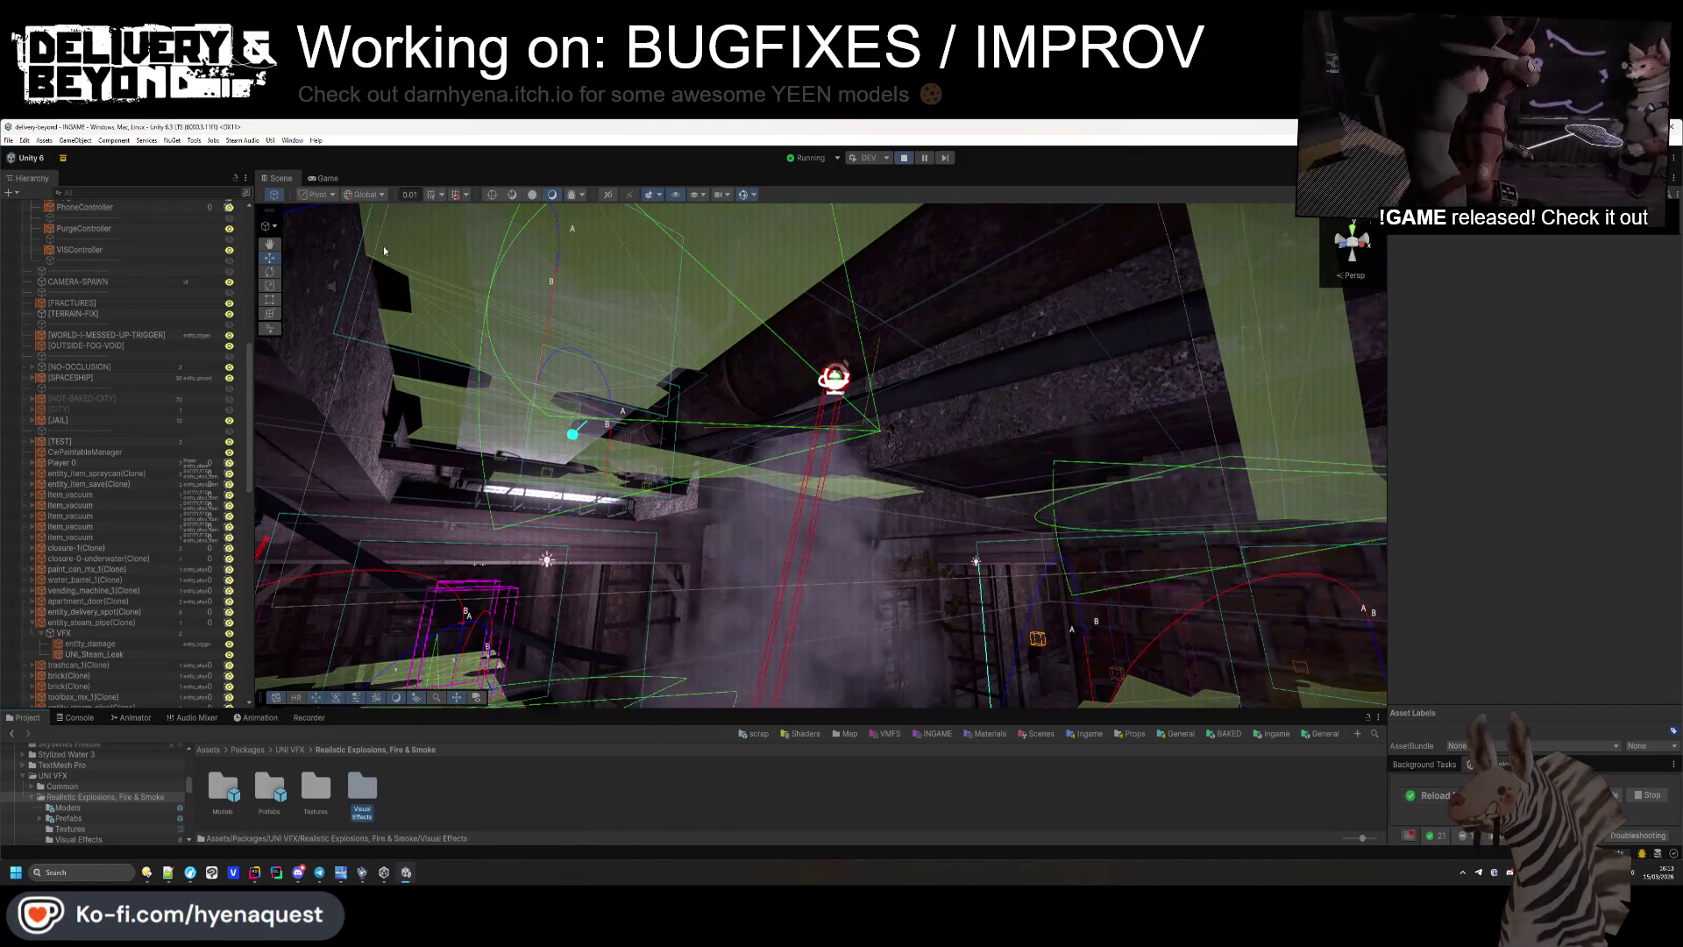
Walk the player through the metal doorway past the steam leak, then open the in-game Settings menu.
click(324, 177)
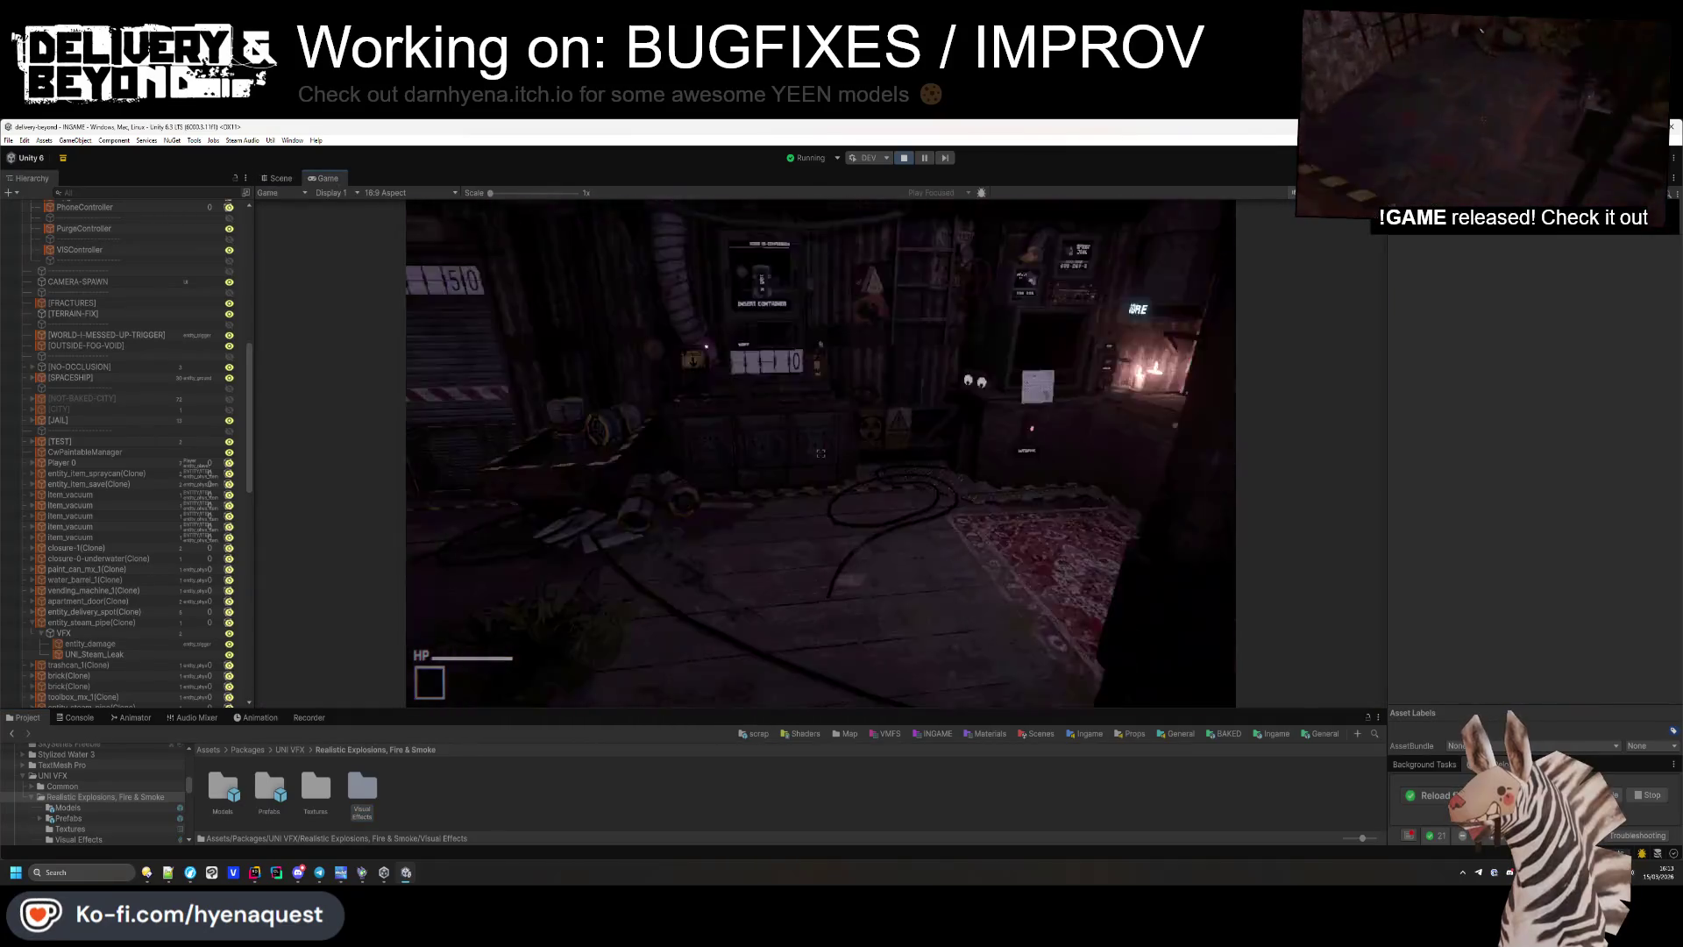
key(w)
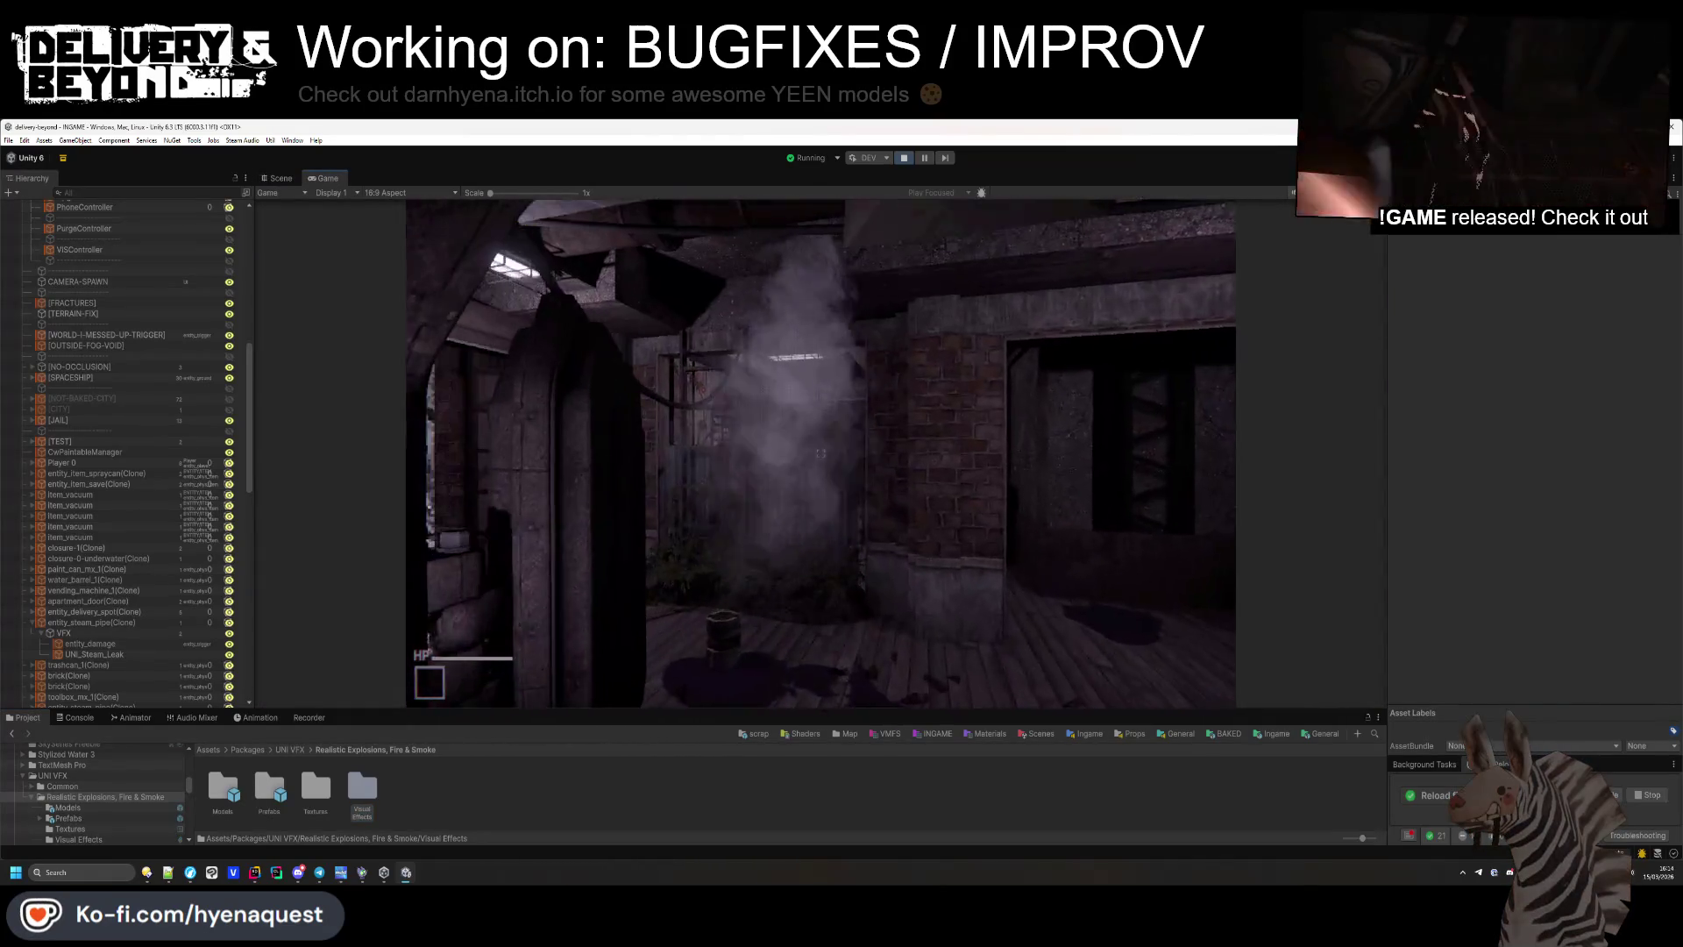
key(w)
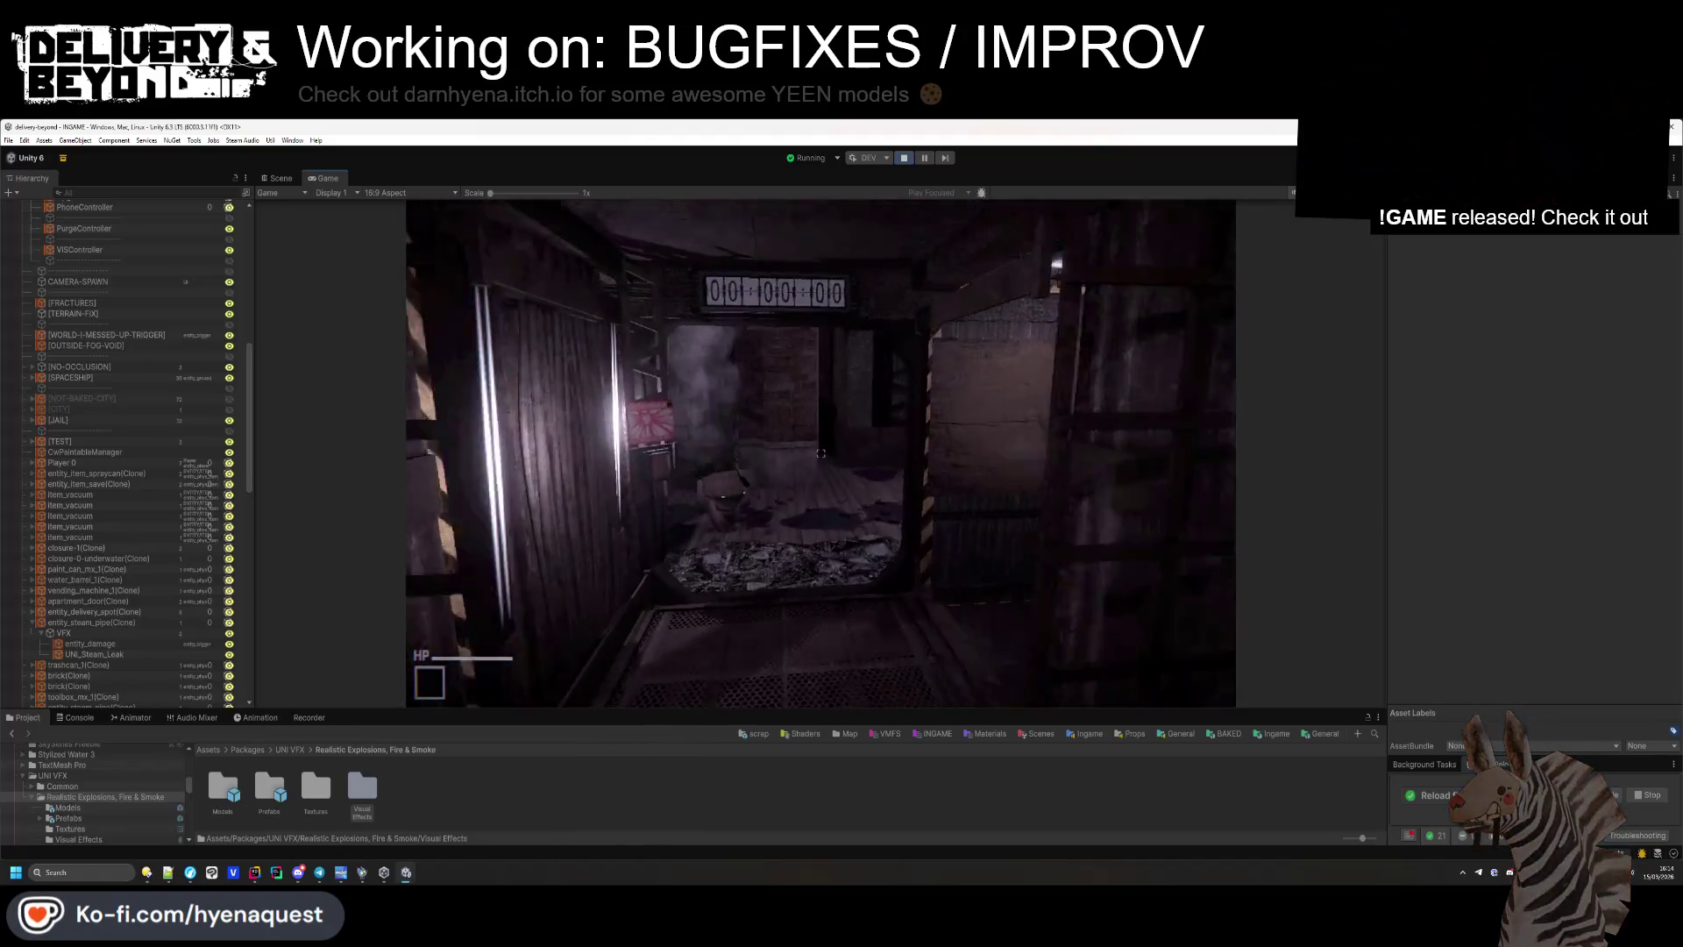
key(w)
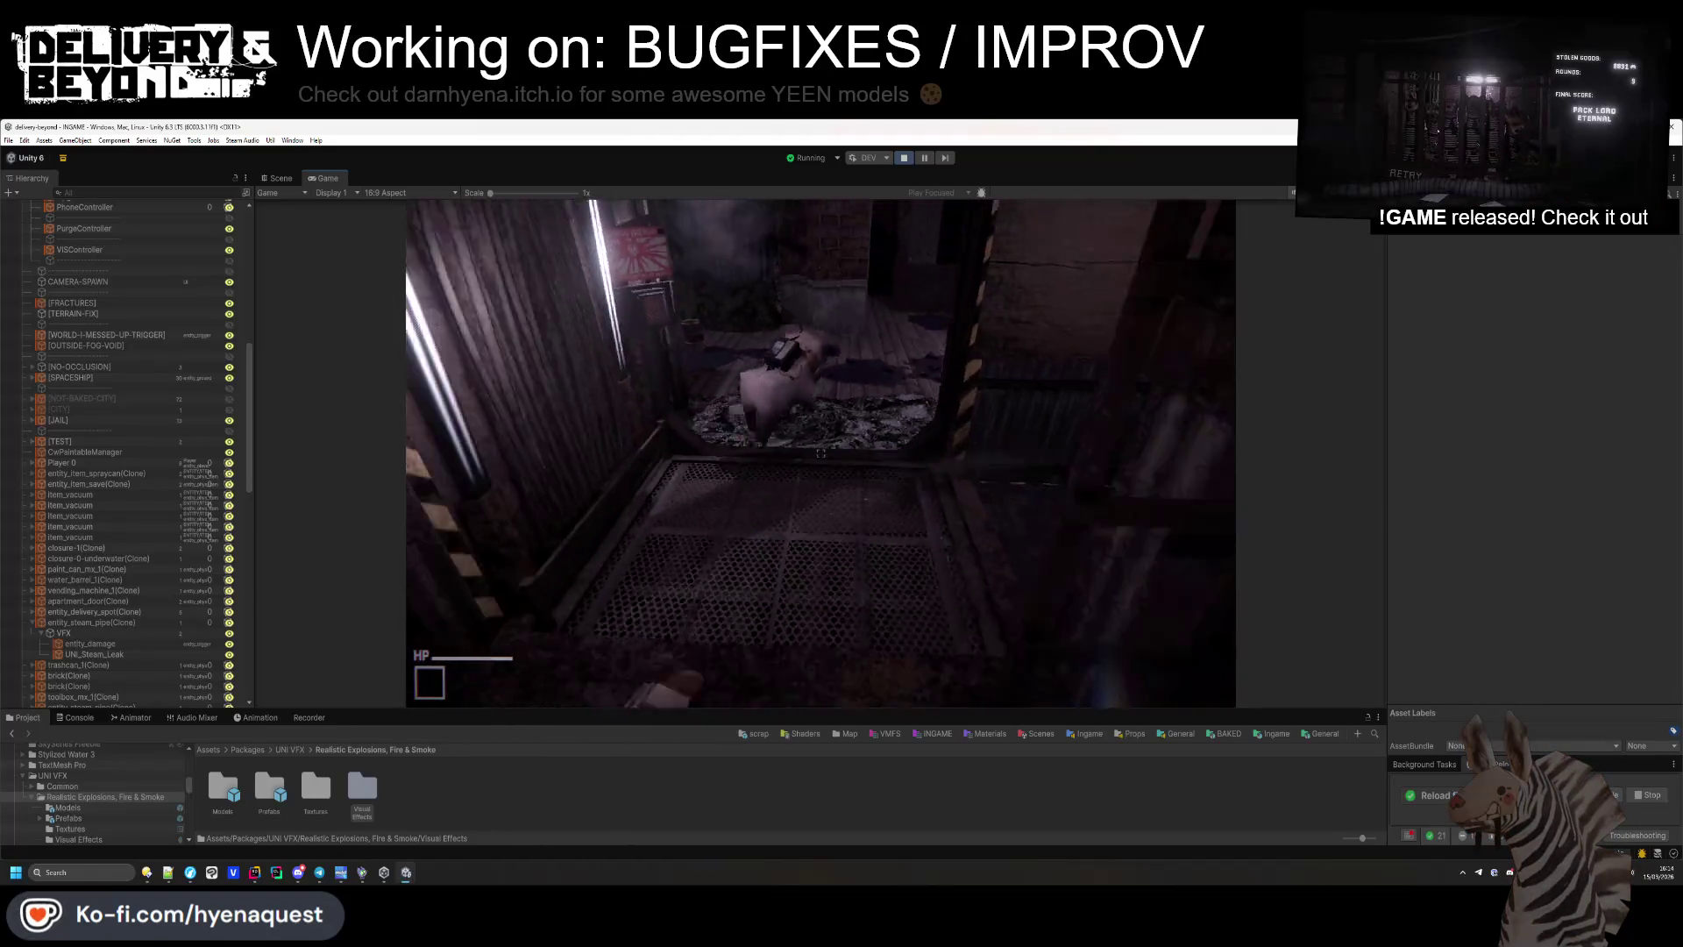
key(w)
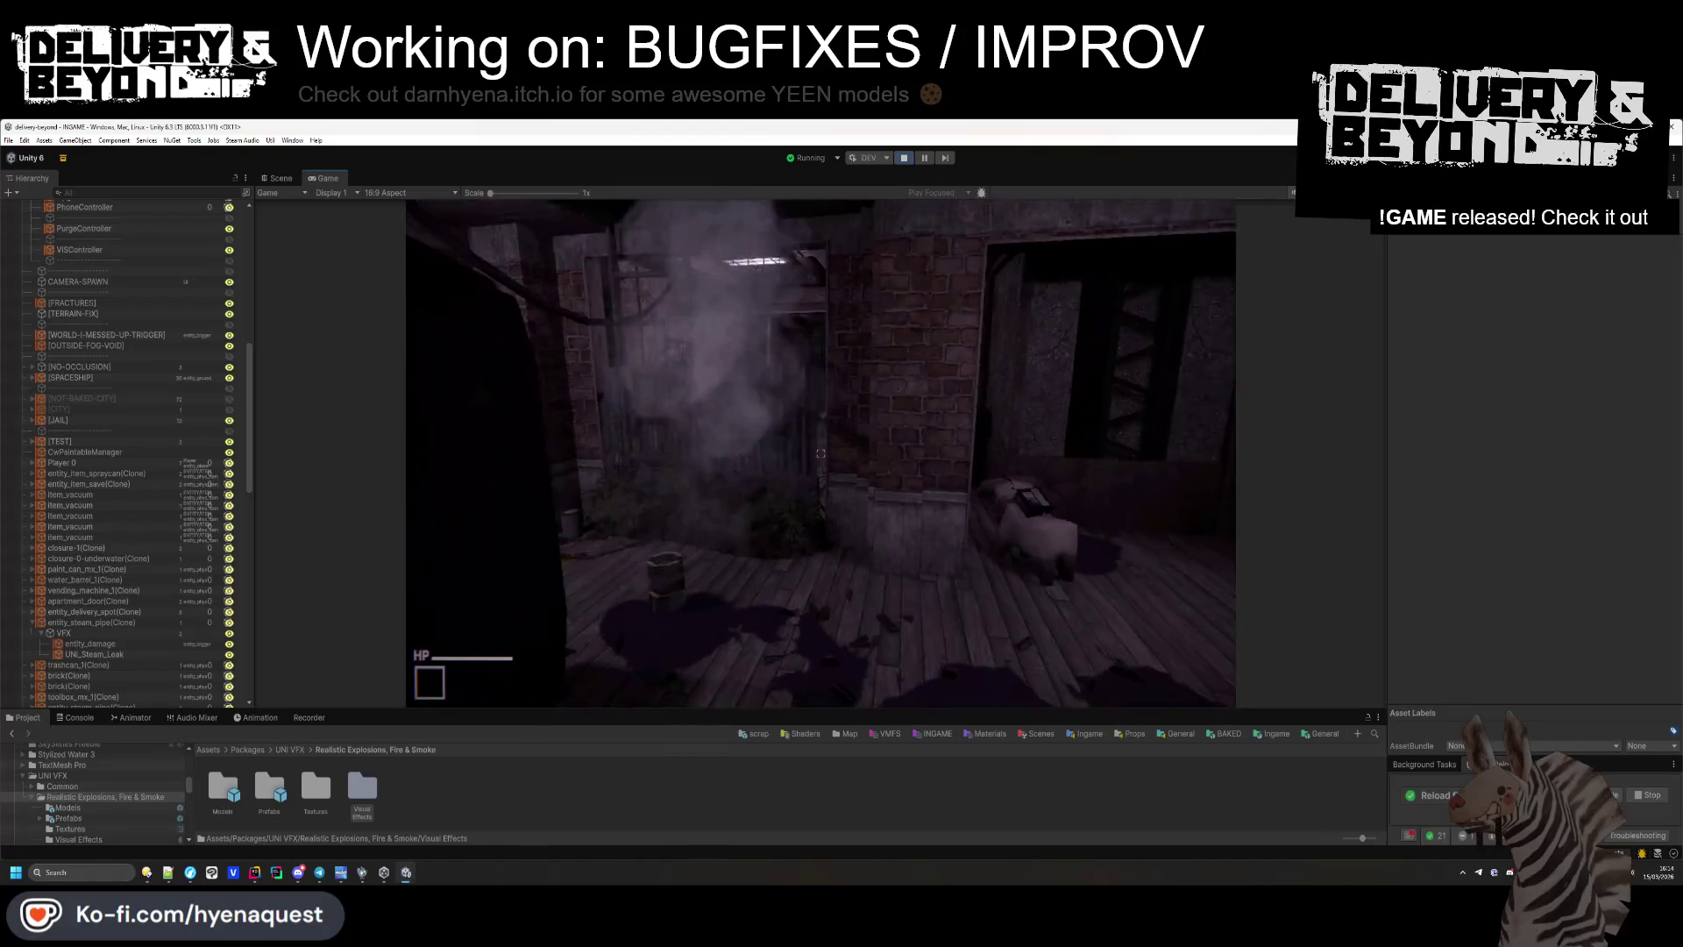
key(w)
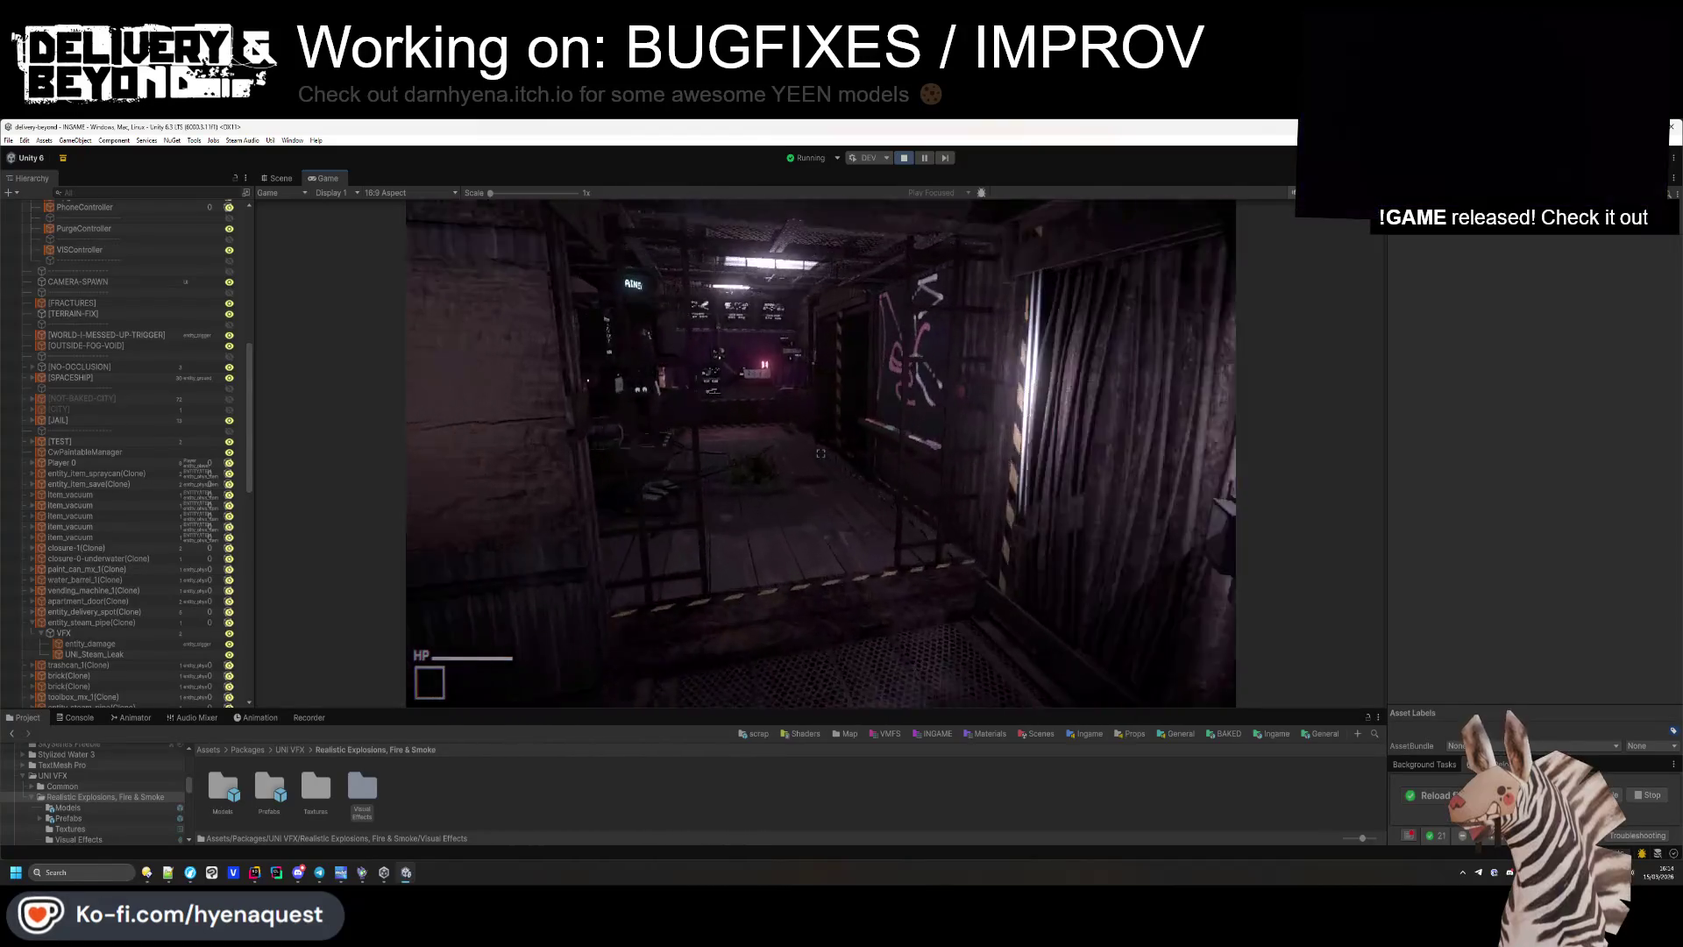
key(Escape)
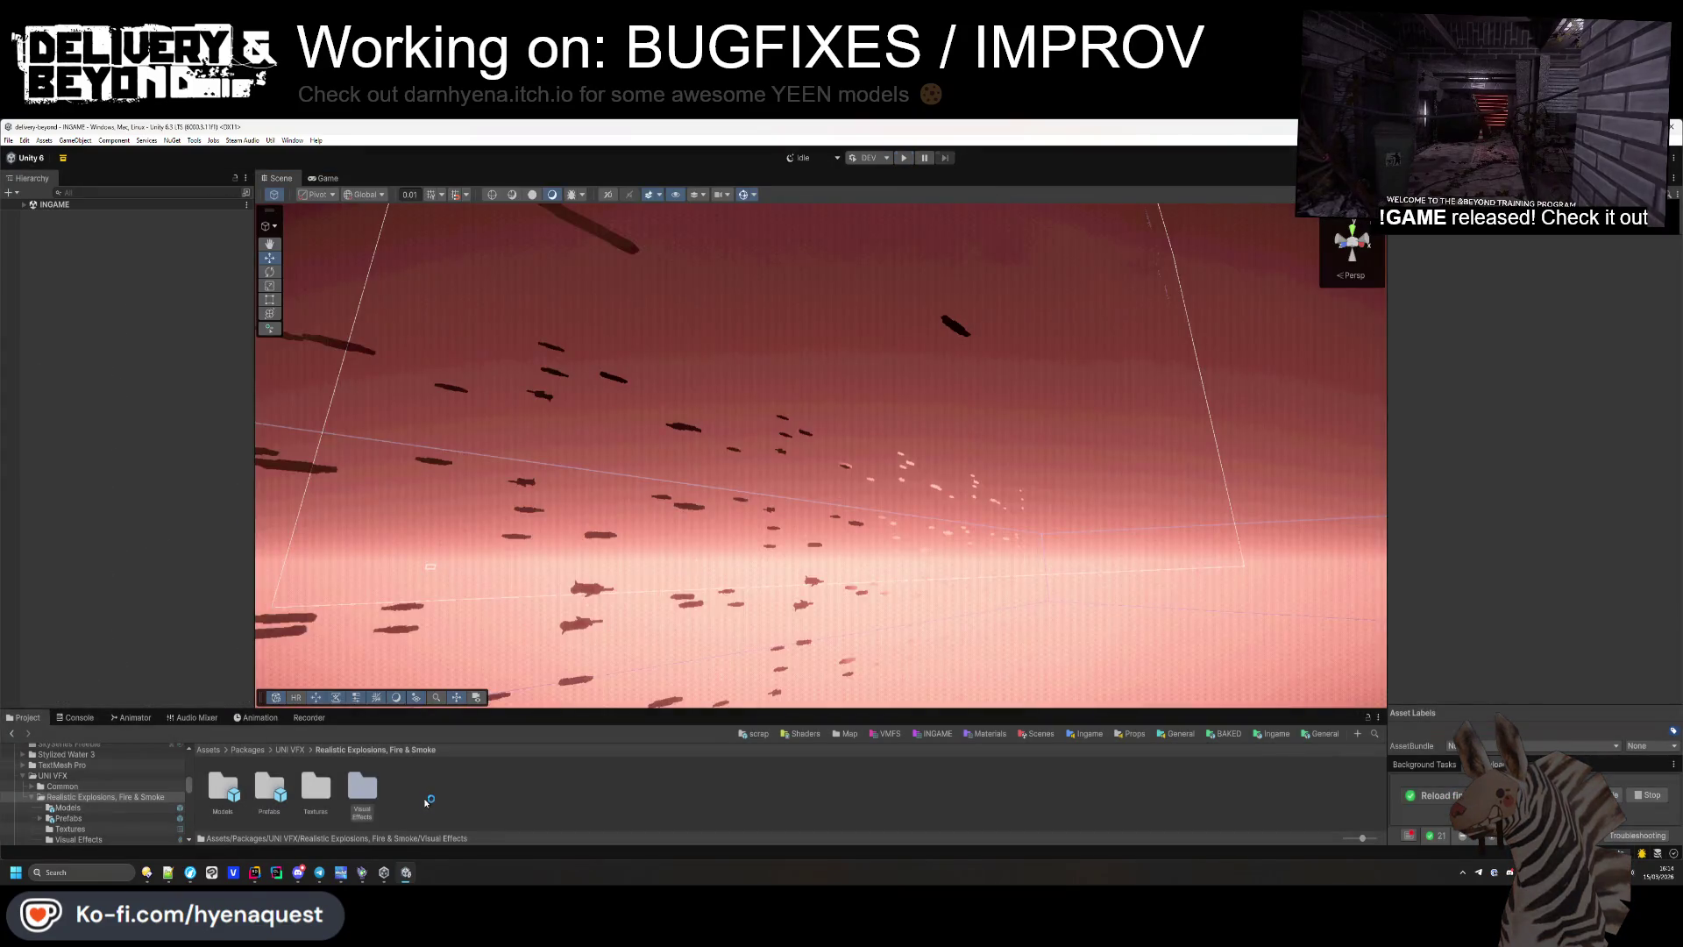
Reimport the Visual Effects folder with the game stopped, then browse into the Ingame sounds folder.
click(358, 796)
right_click(355, 800)
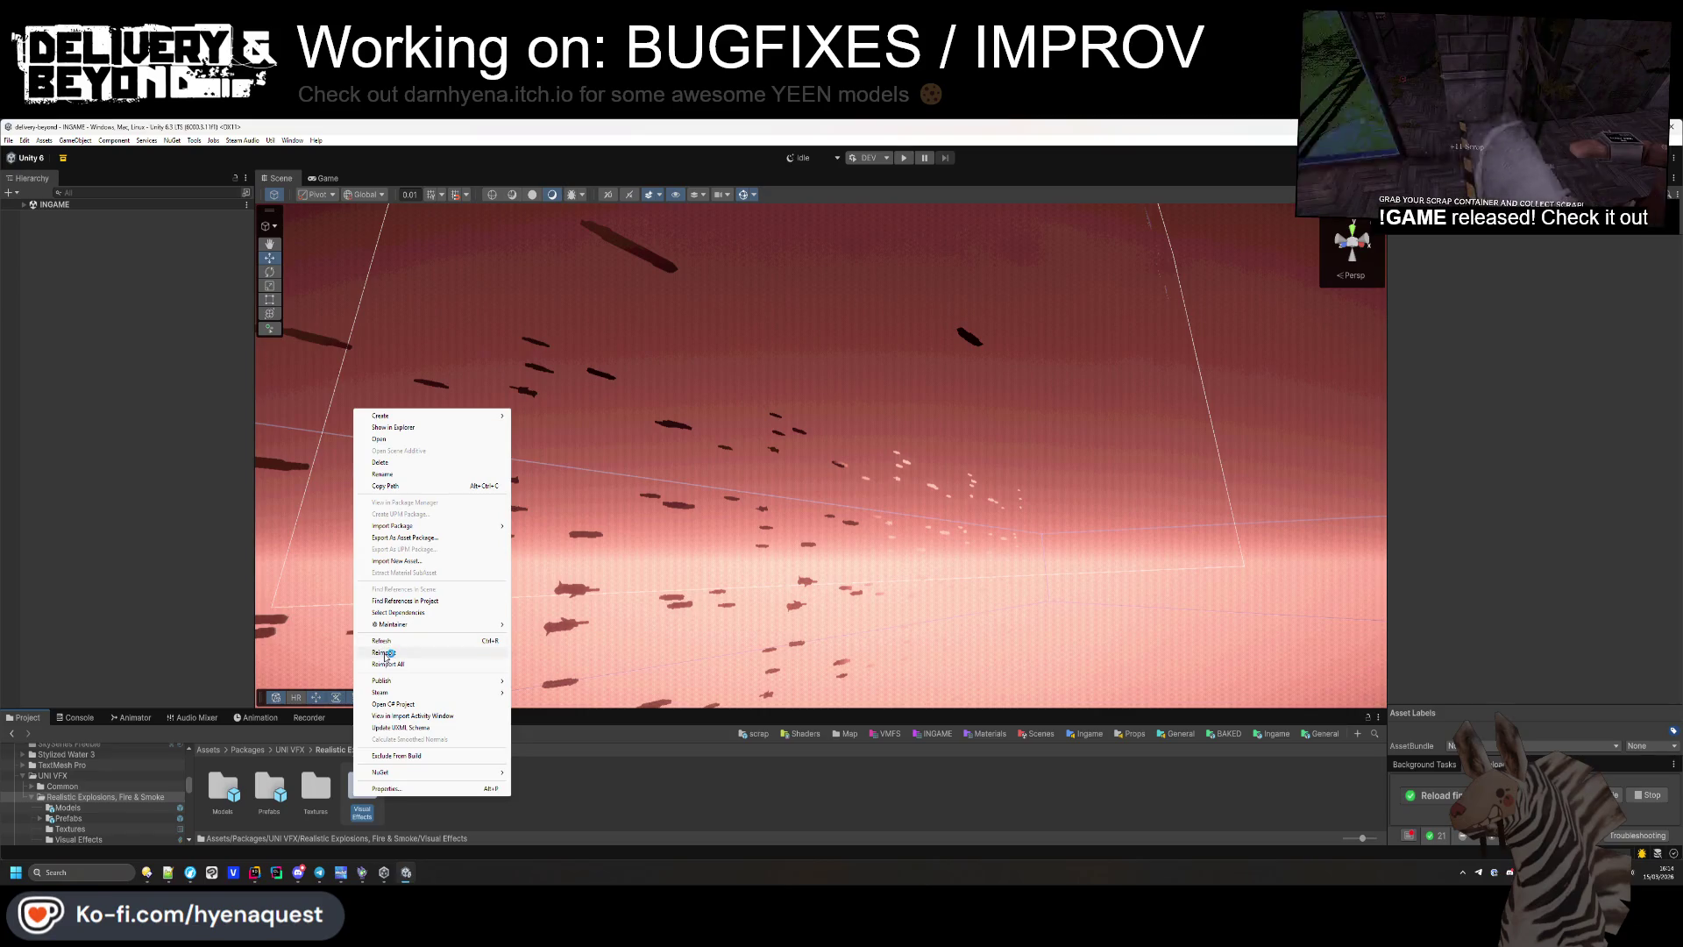
click(438, 652)
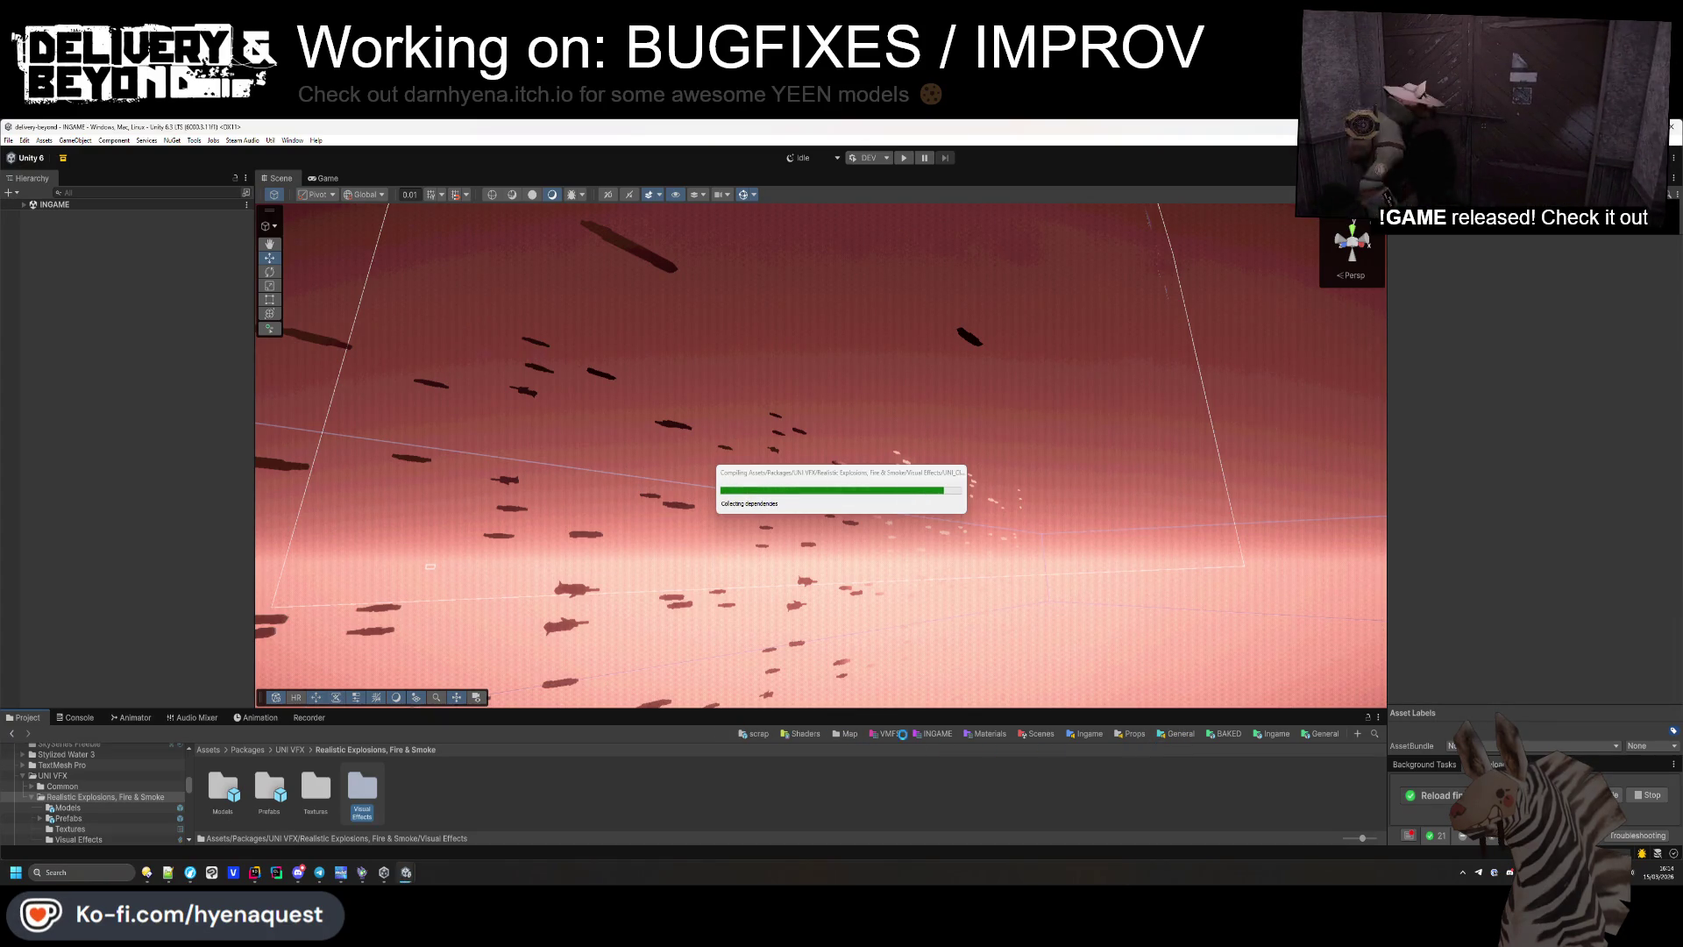
click(1087, 733)
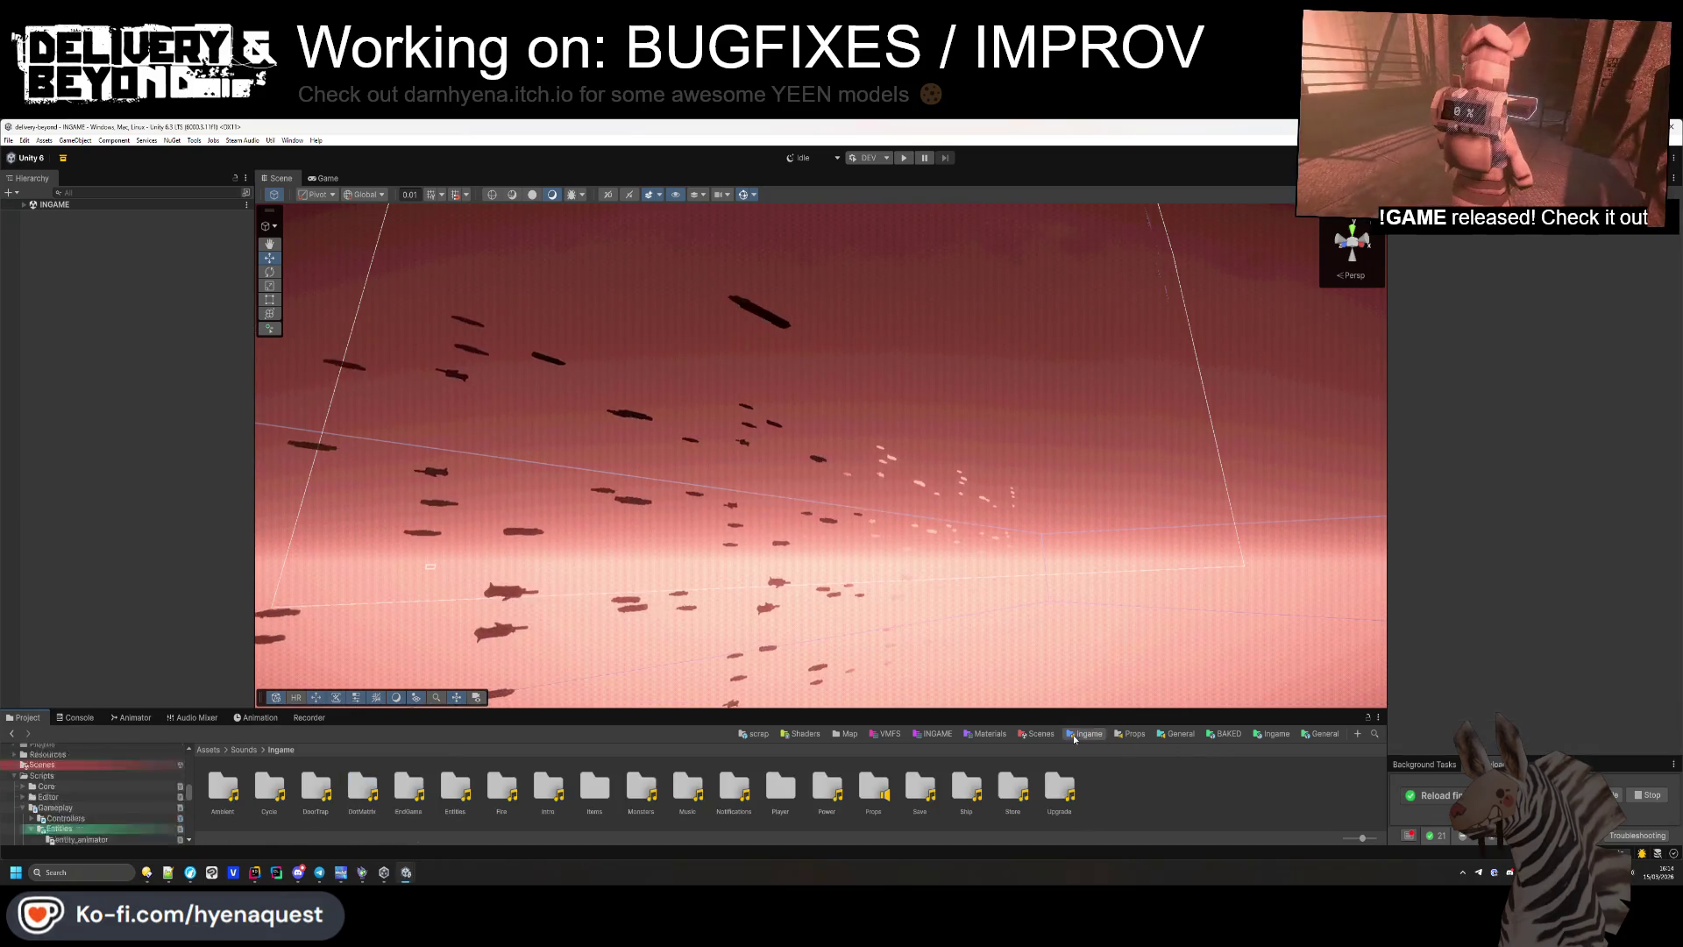
Return to the Assets root and run Edit > VFX > Rebuild And Save All VFX Graphs.
click(243, 750)
click(209, 749)
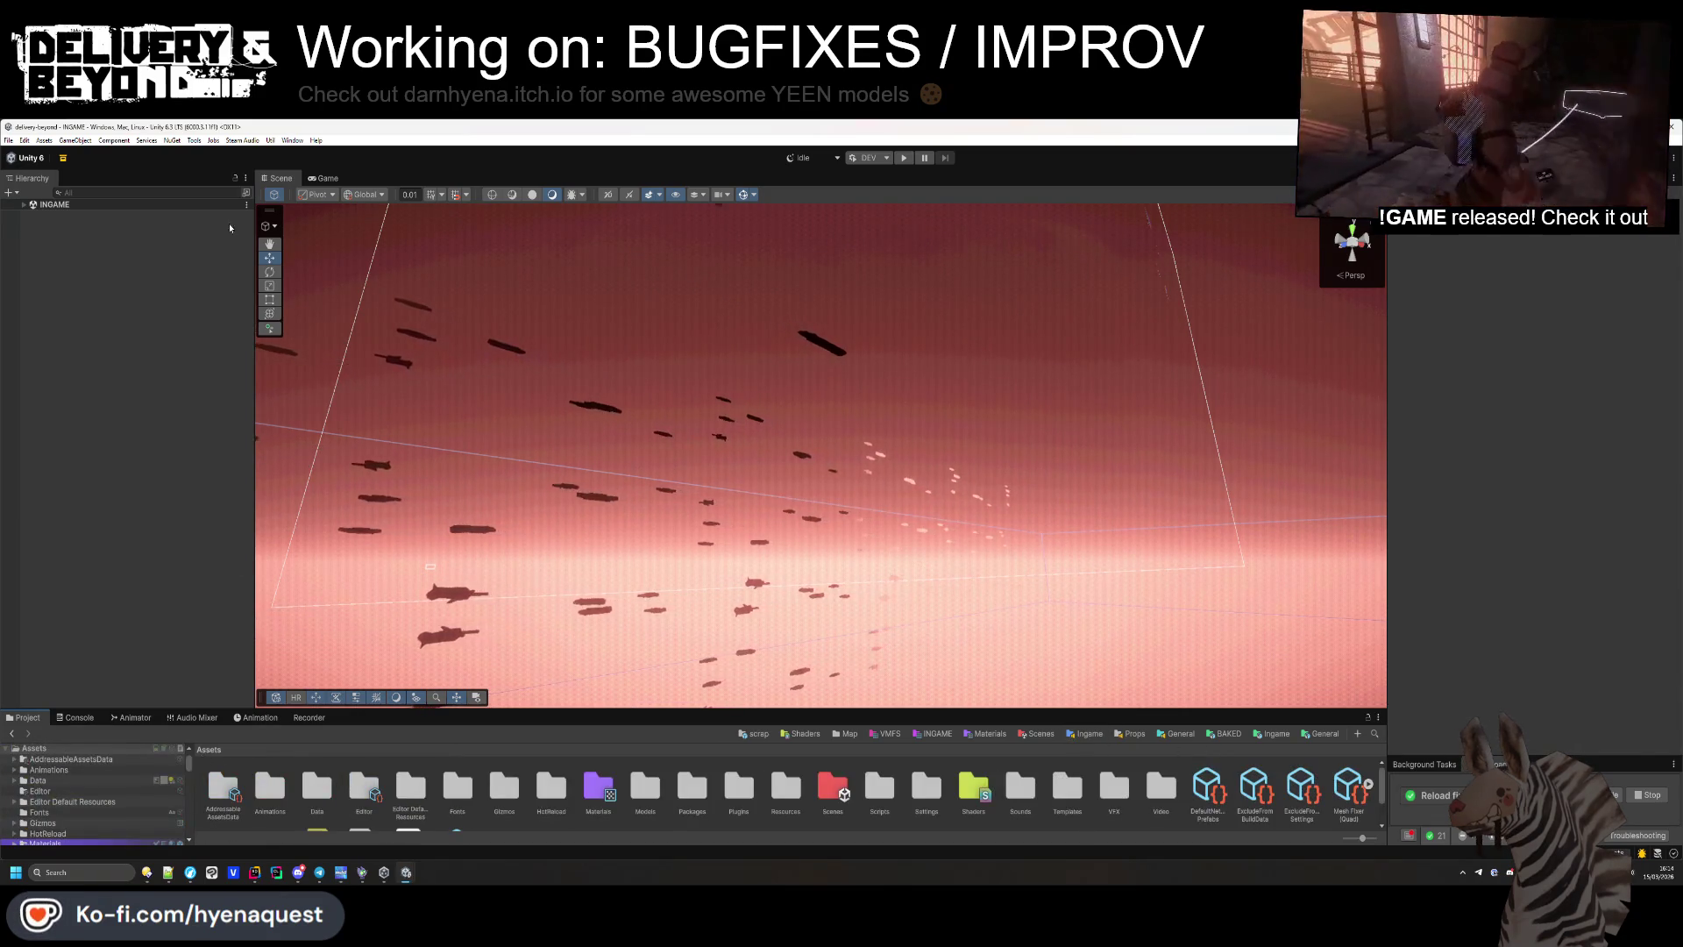
click(197, 141)
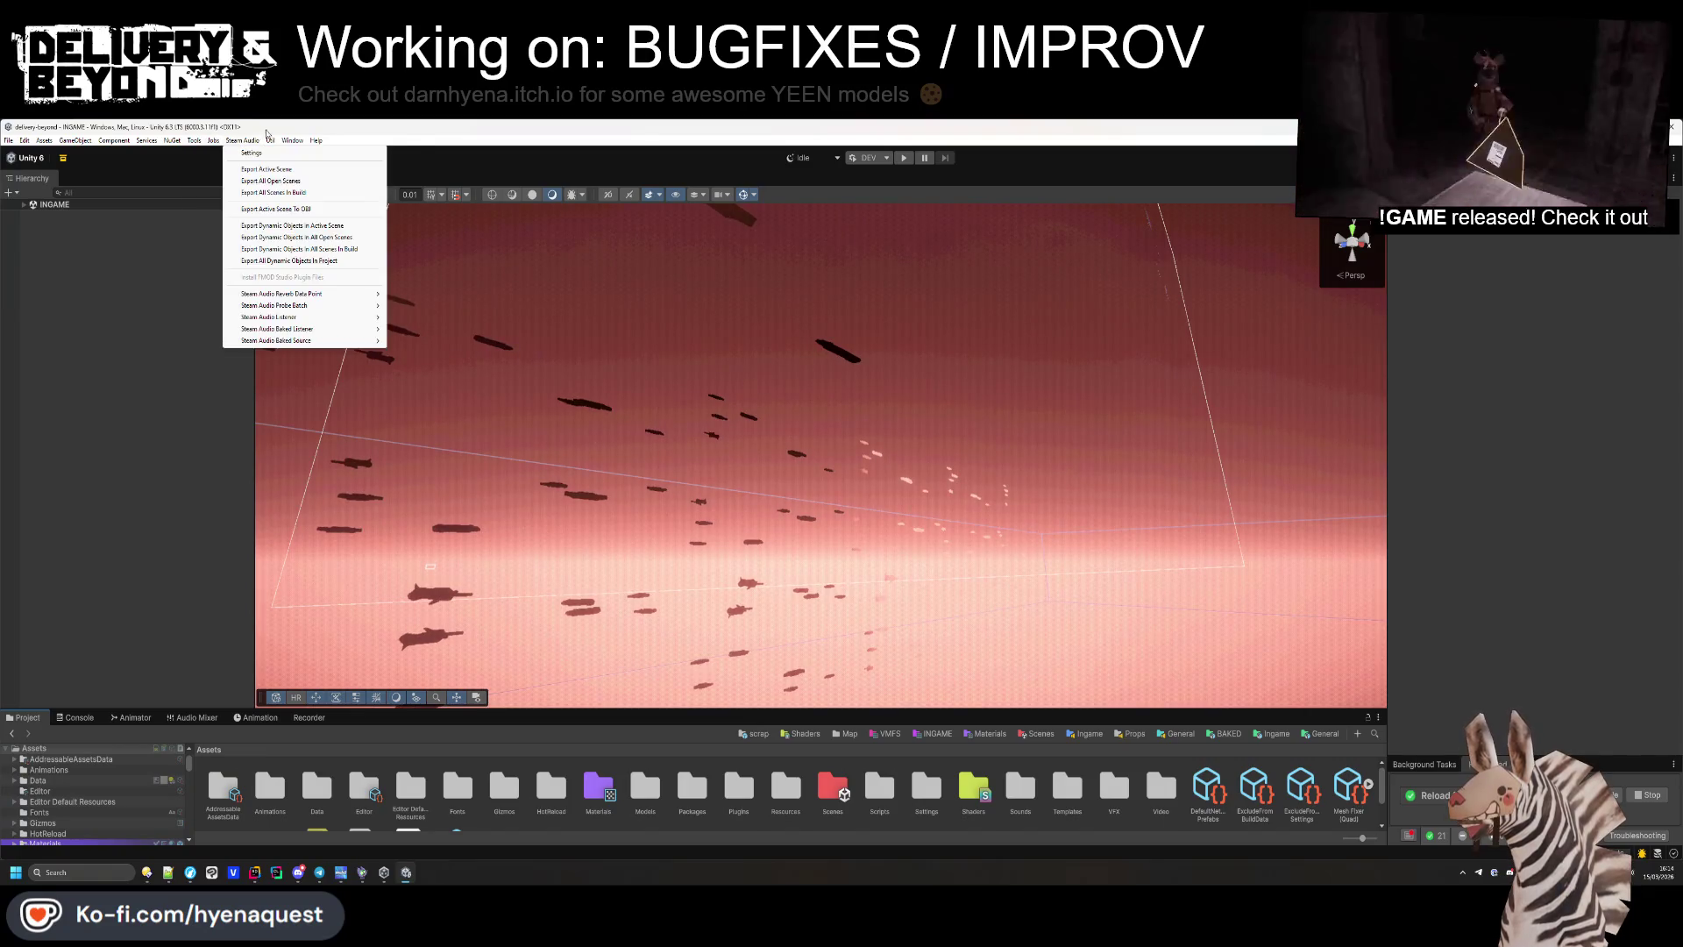
mouse_move(292, 145)
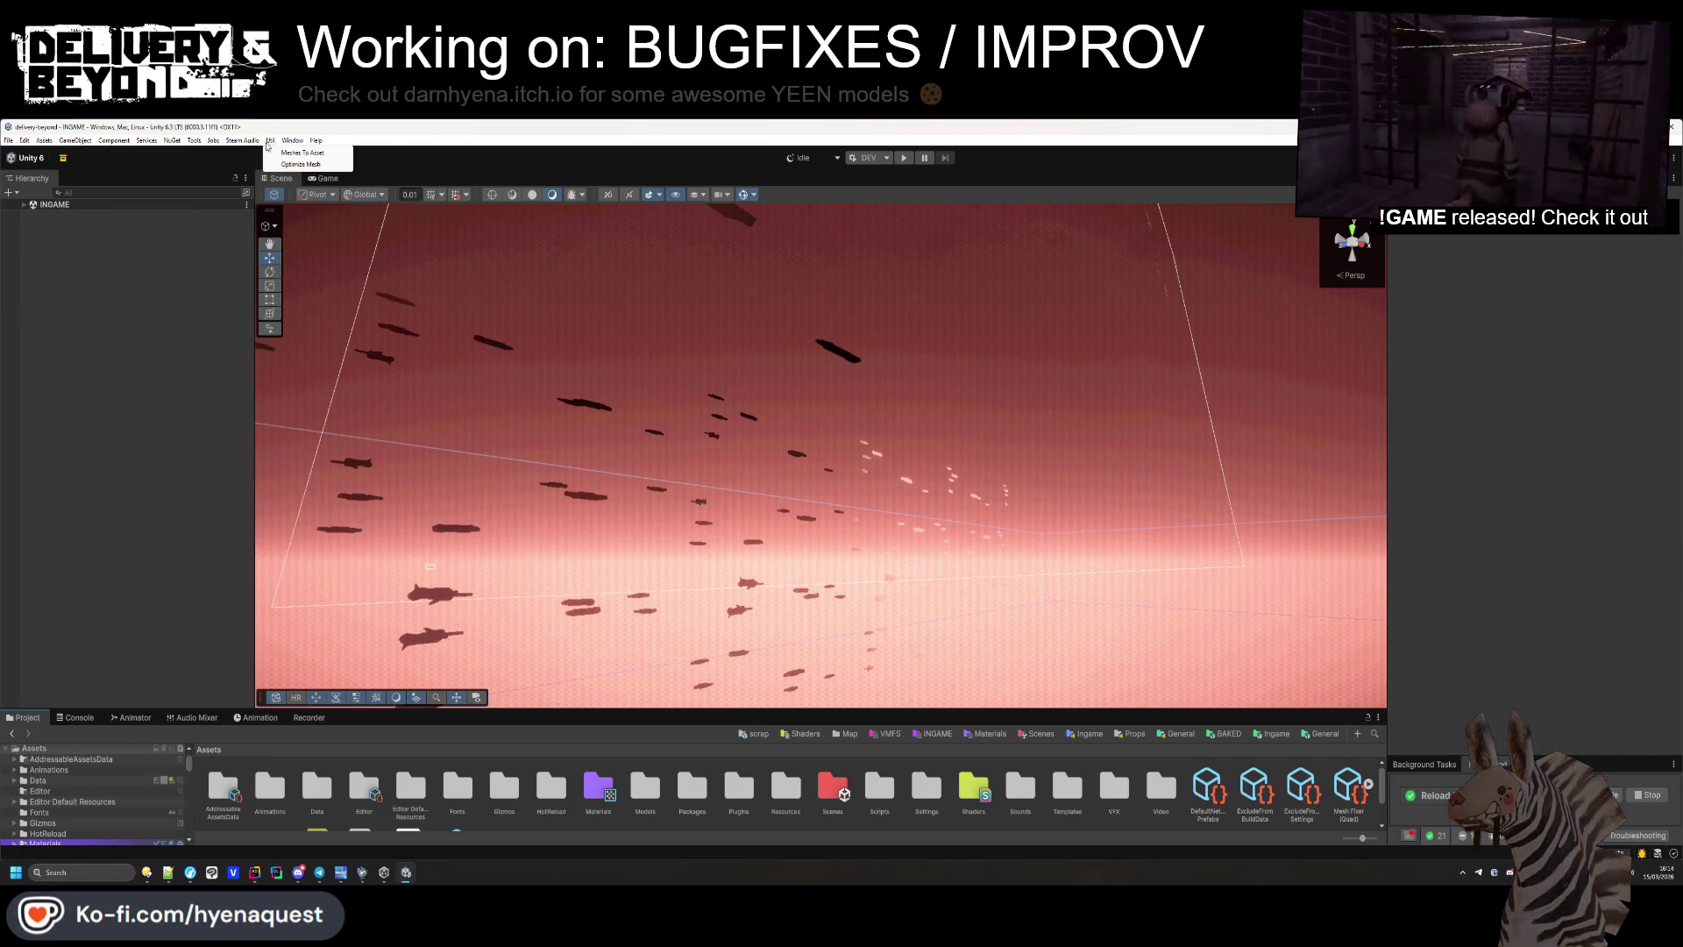
mouse_move(30, 144)
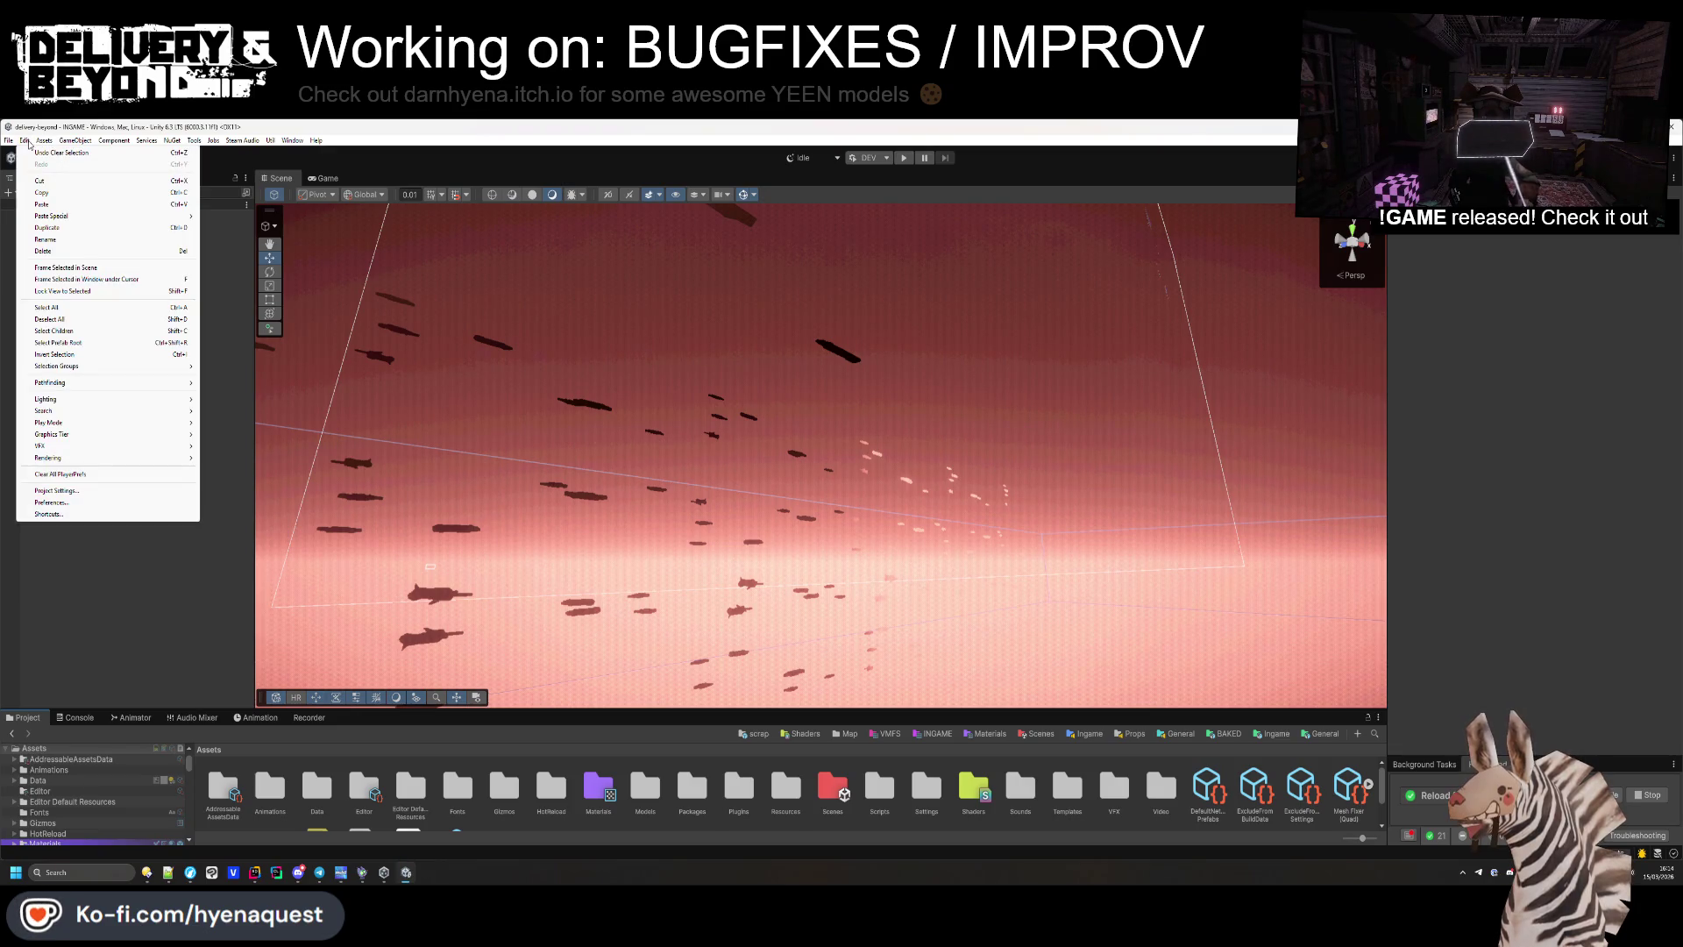
mouse_move(96, 446)
click(254, 446)
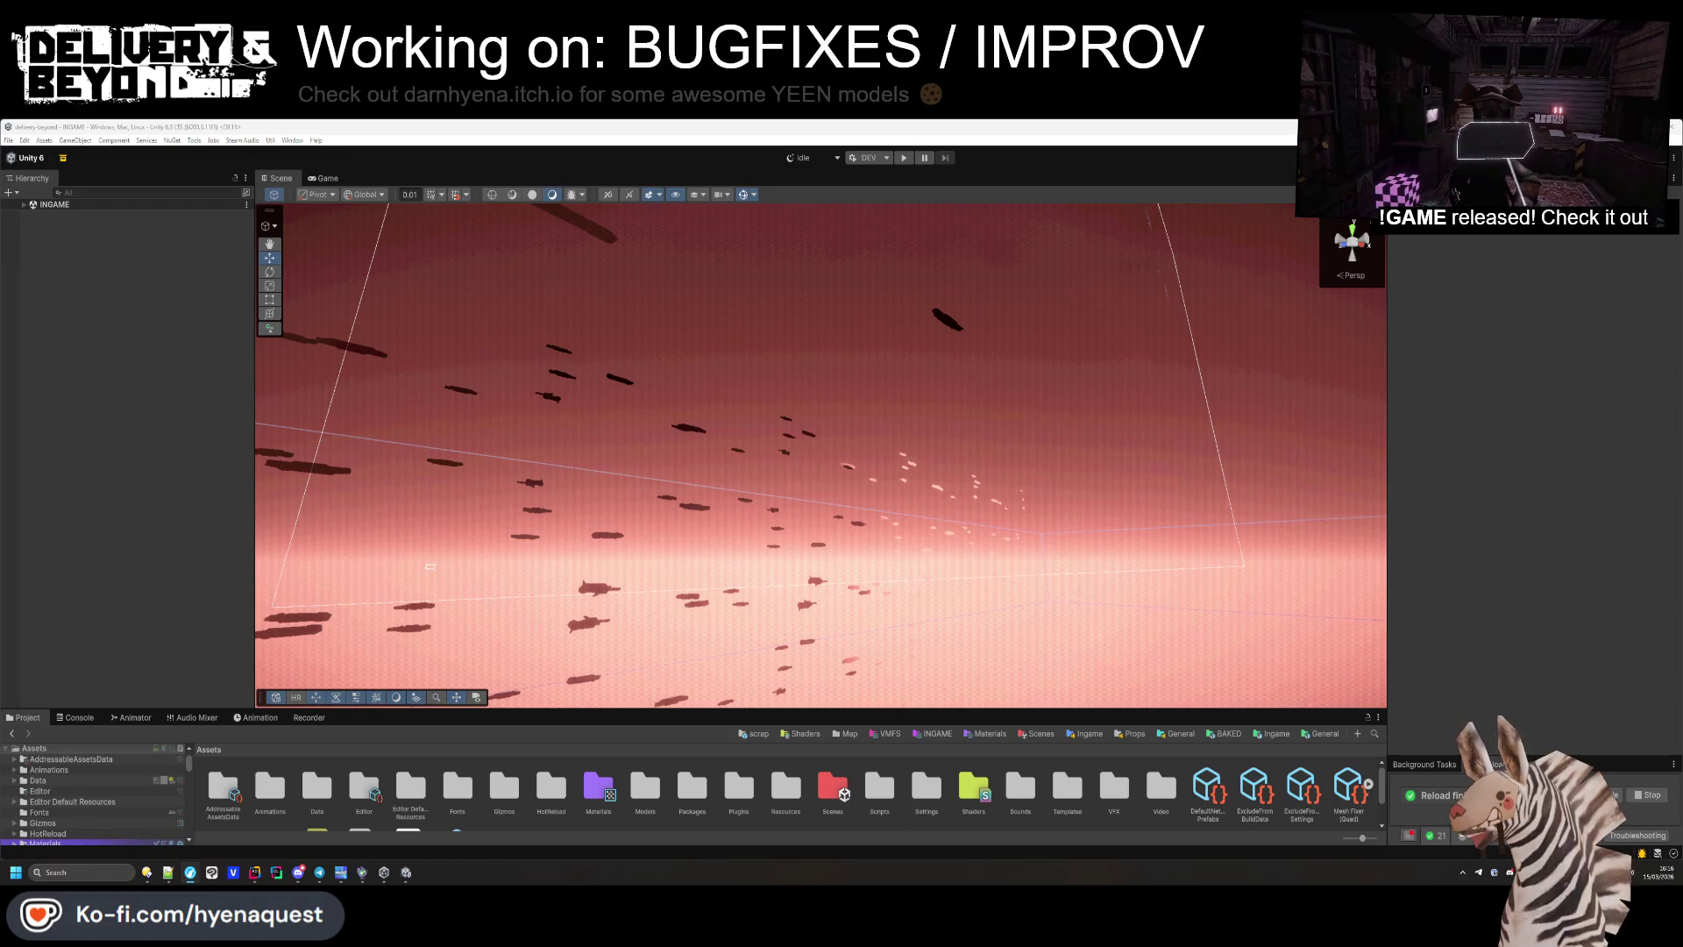
right_click(749, 489)
Switch to the second TODO file in Notepad++ and close two scratch notes without saving.
key(Escape)
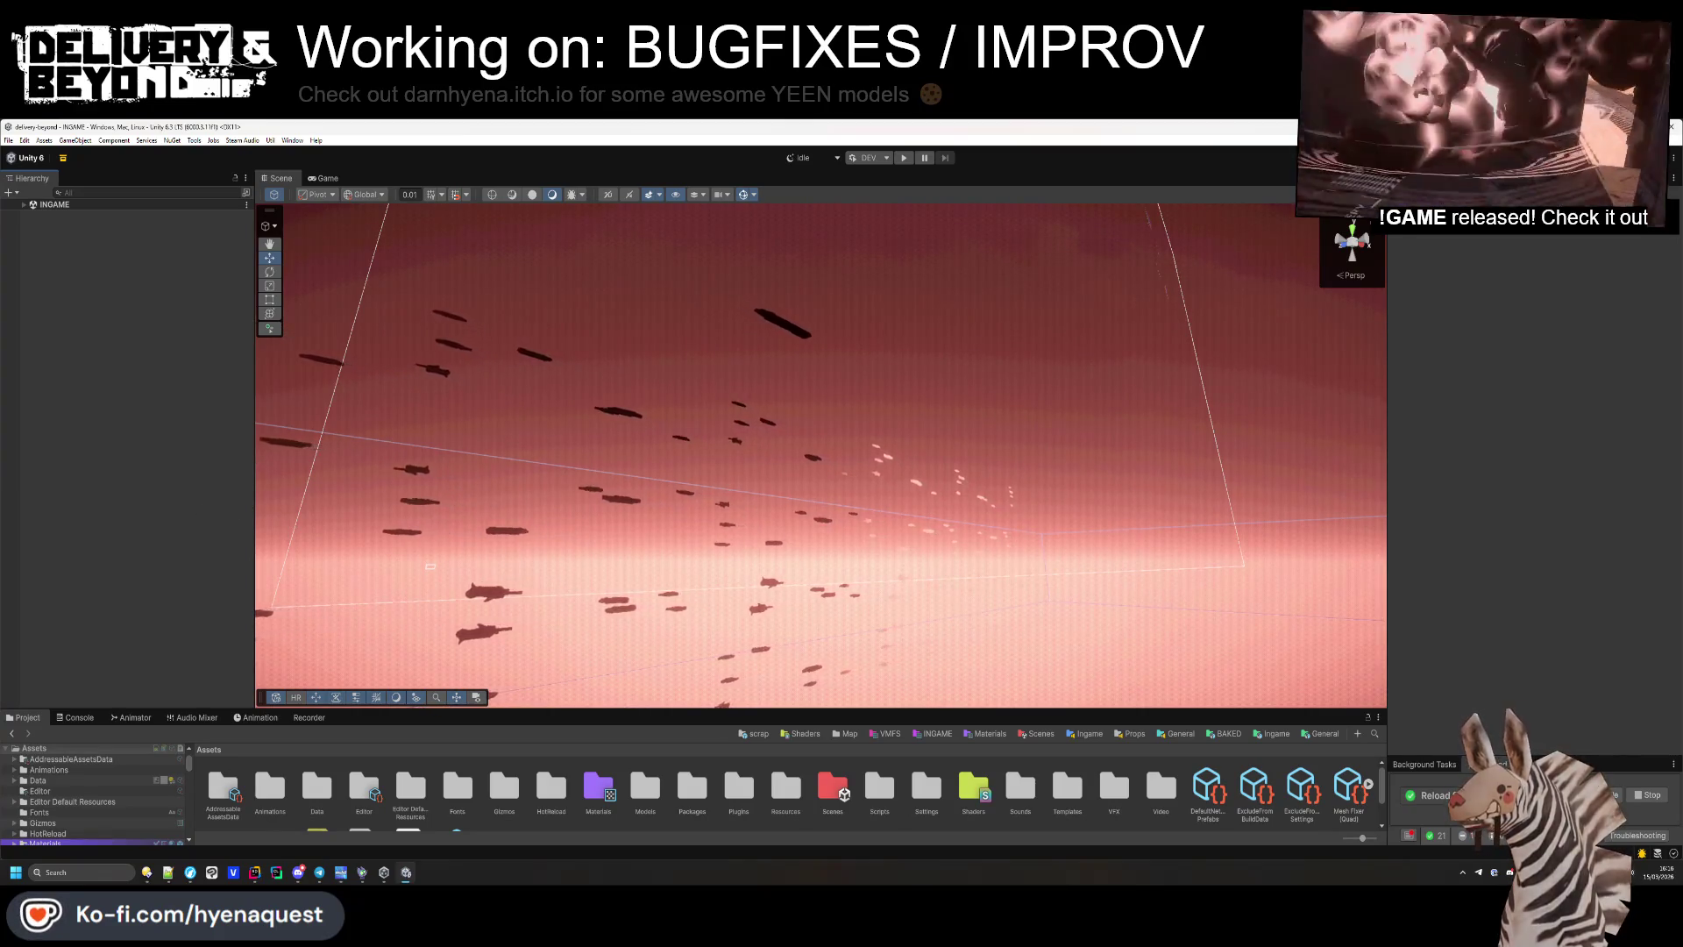
mouse_move(425, 513)
mouse_down()
mouse_move(271, 438)
mouse_move(981, 583)
mouse_move(817, 532)
mouse_move(657, 537)
mouse_up()
key(alt+Tab)
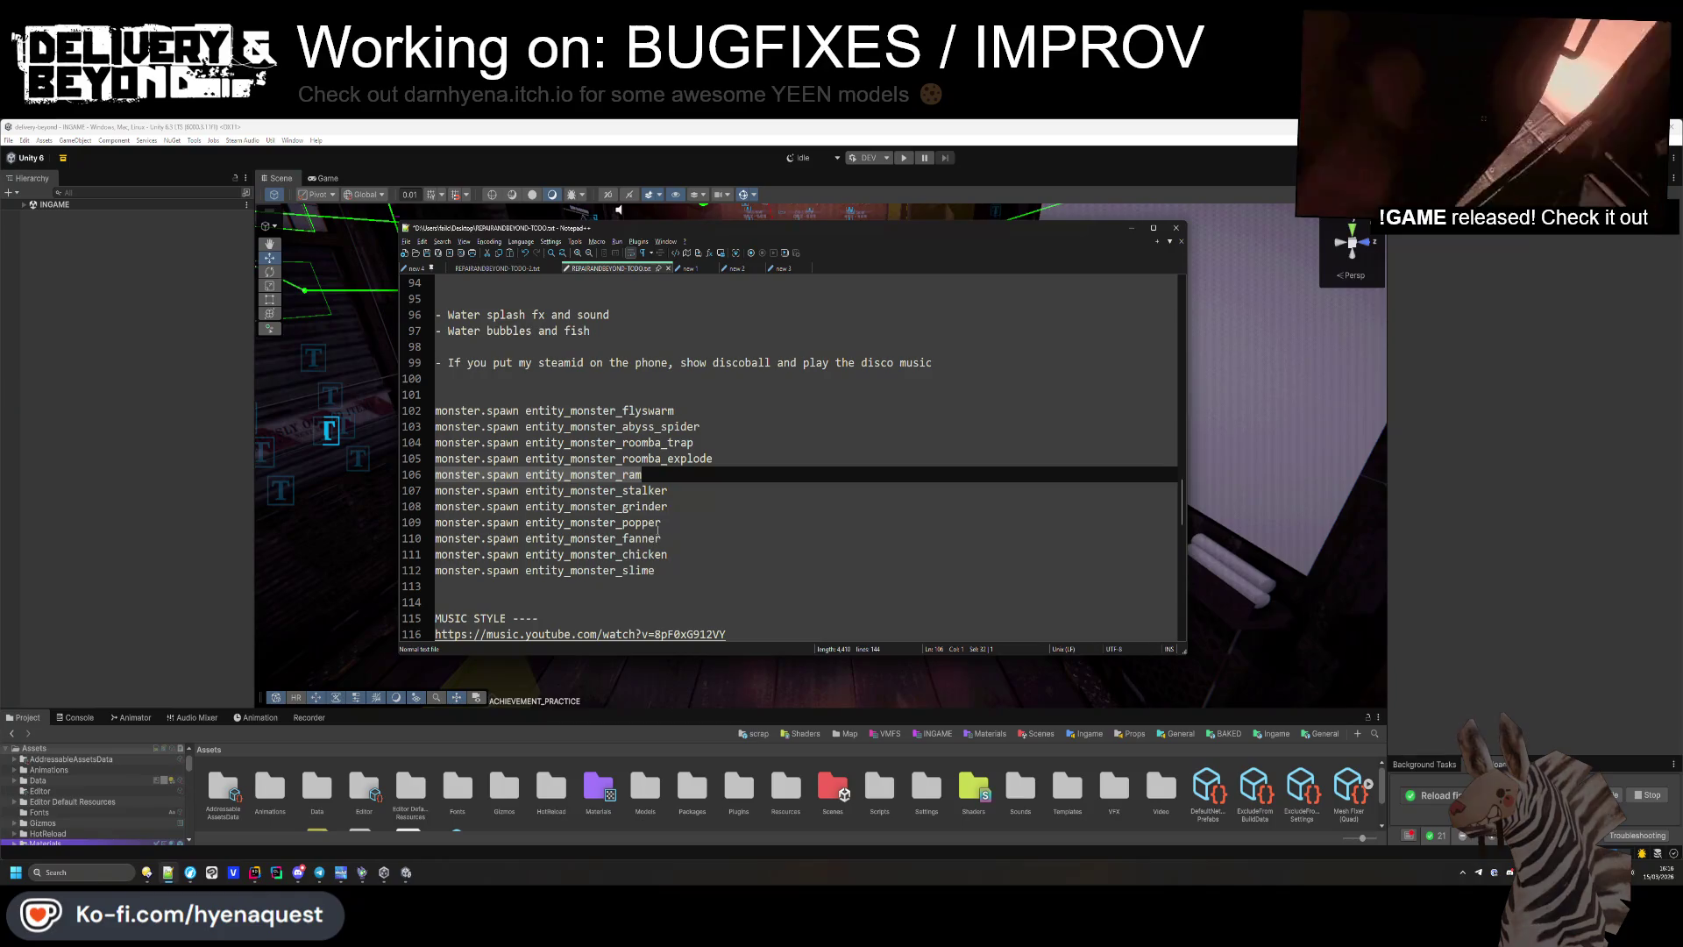
key(ctrl+Tab)
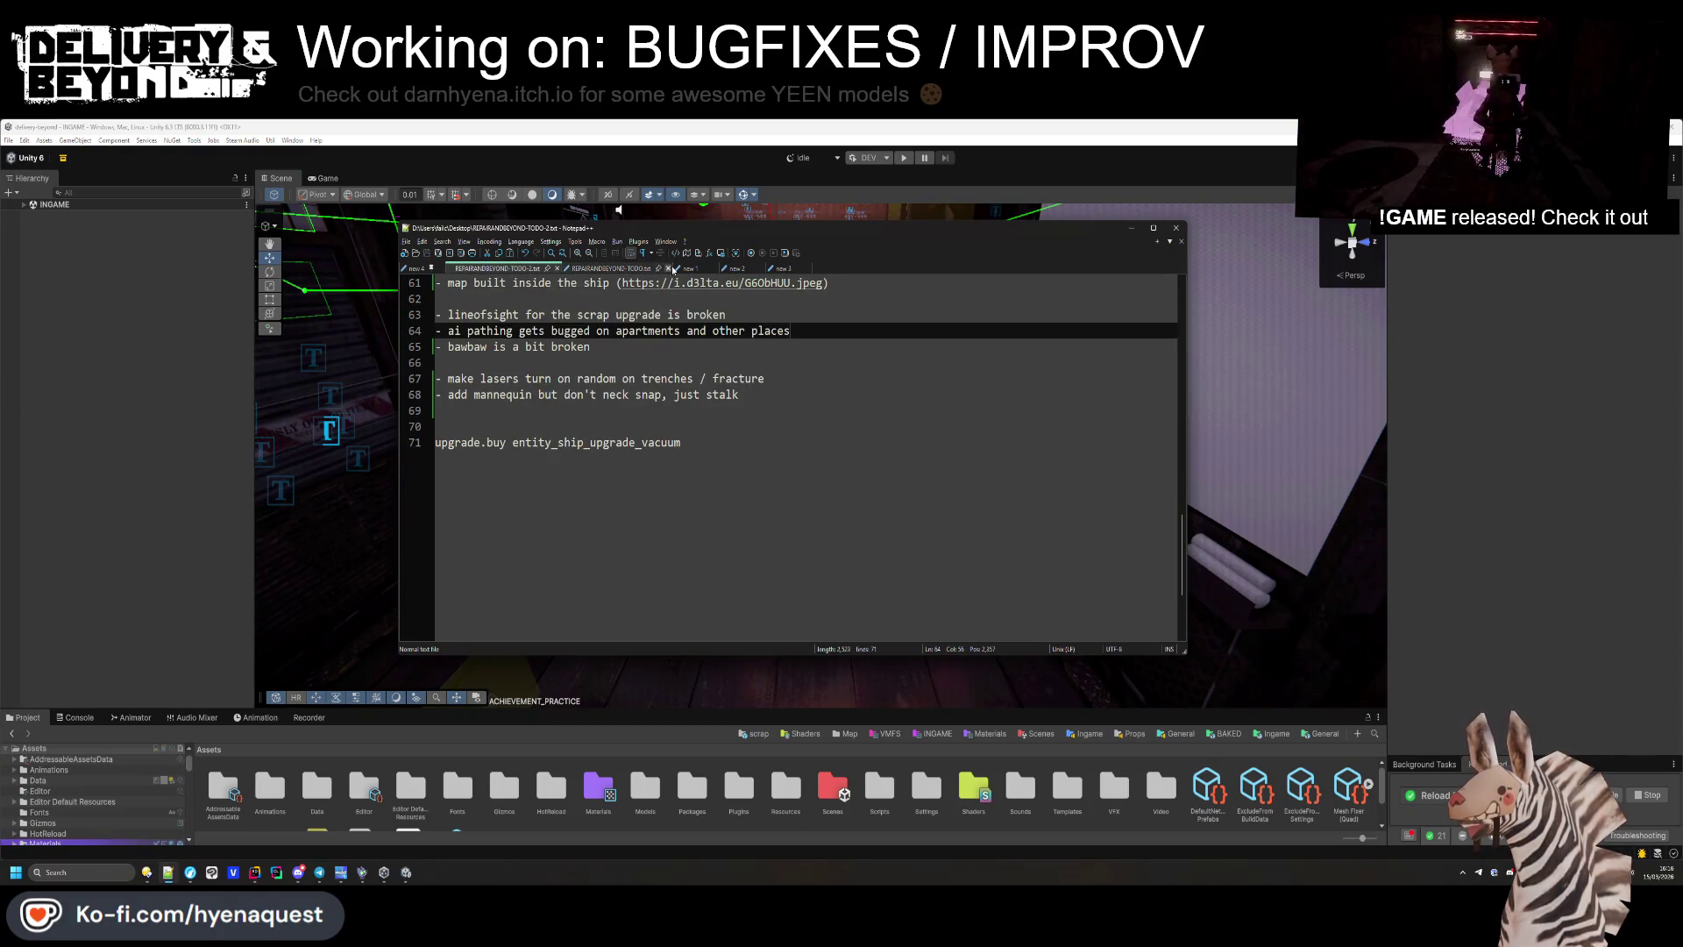
click(684, 269)
click(725, 269)
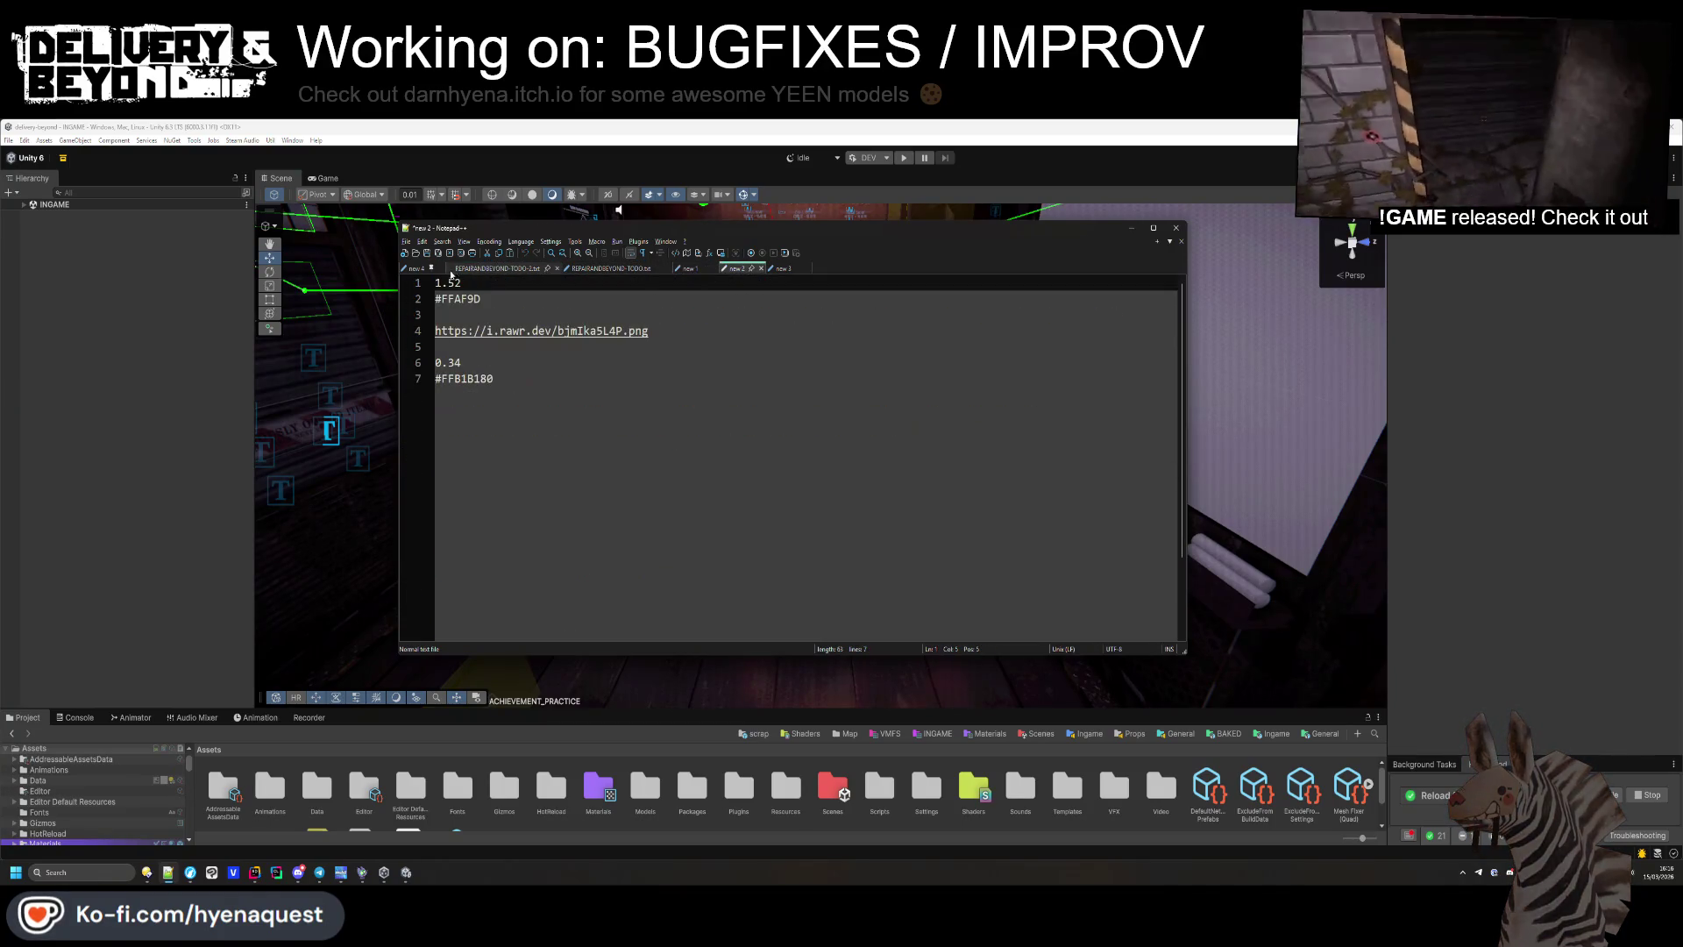
click(761, 268)
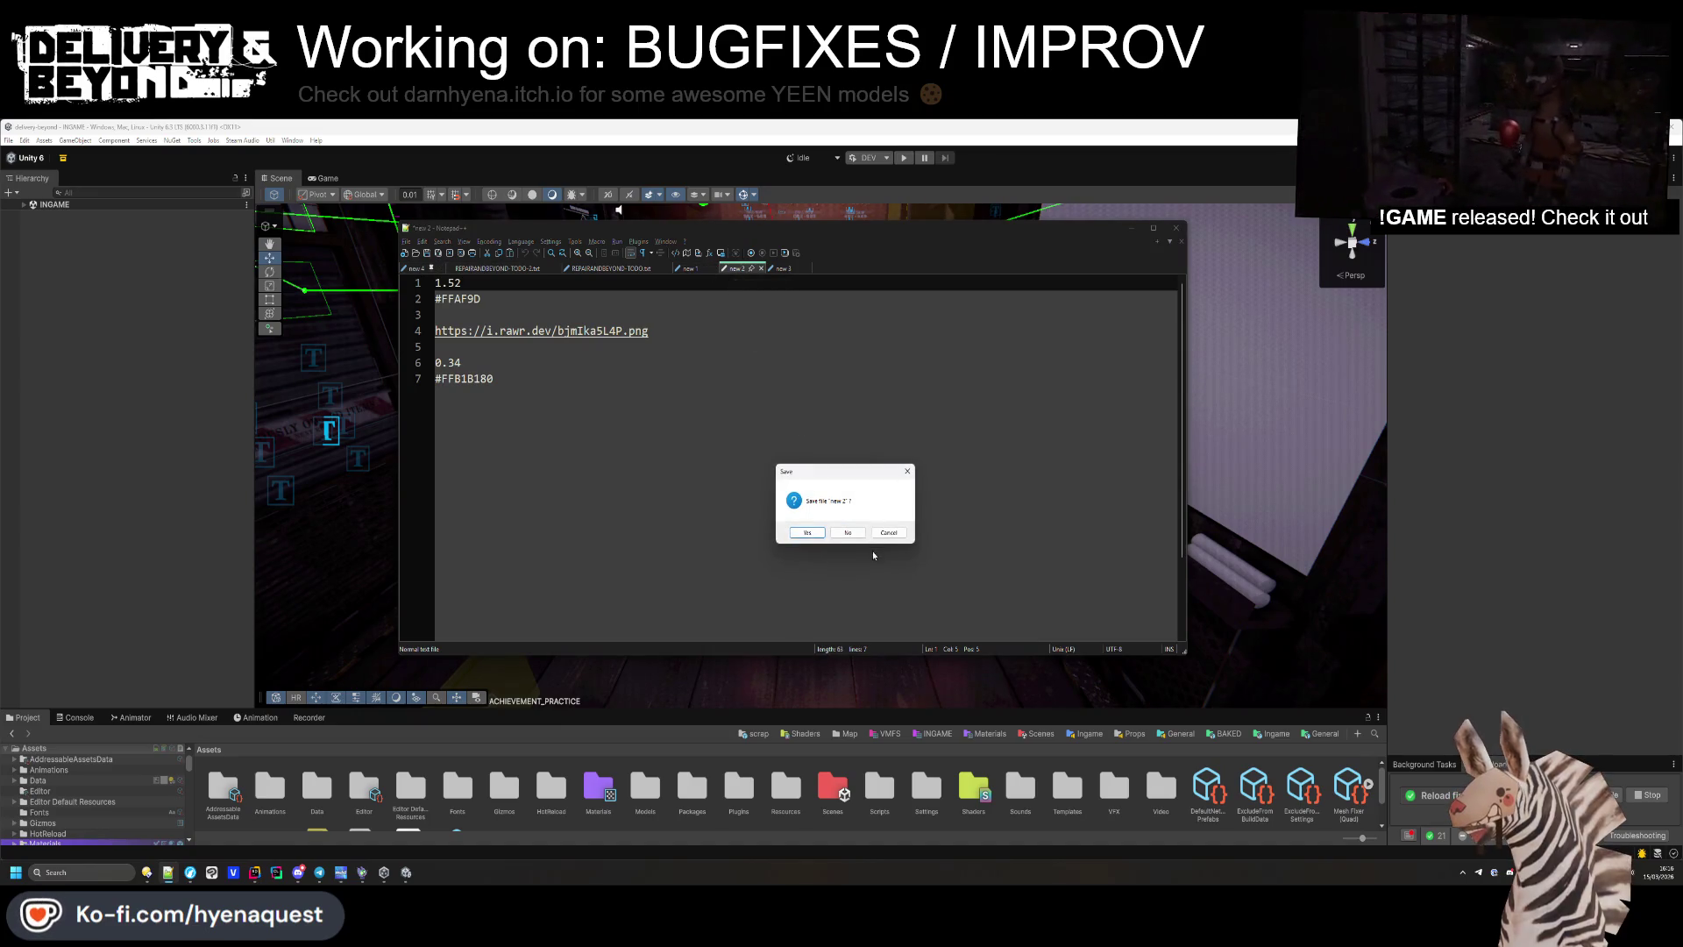
click(848, 532)
click(759, 268)
click(846, 531)
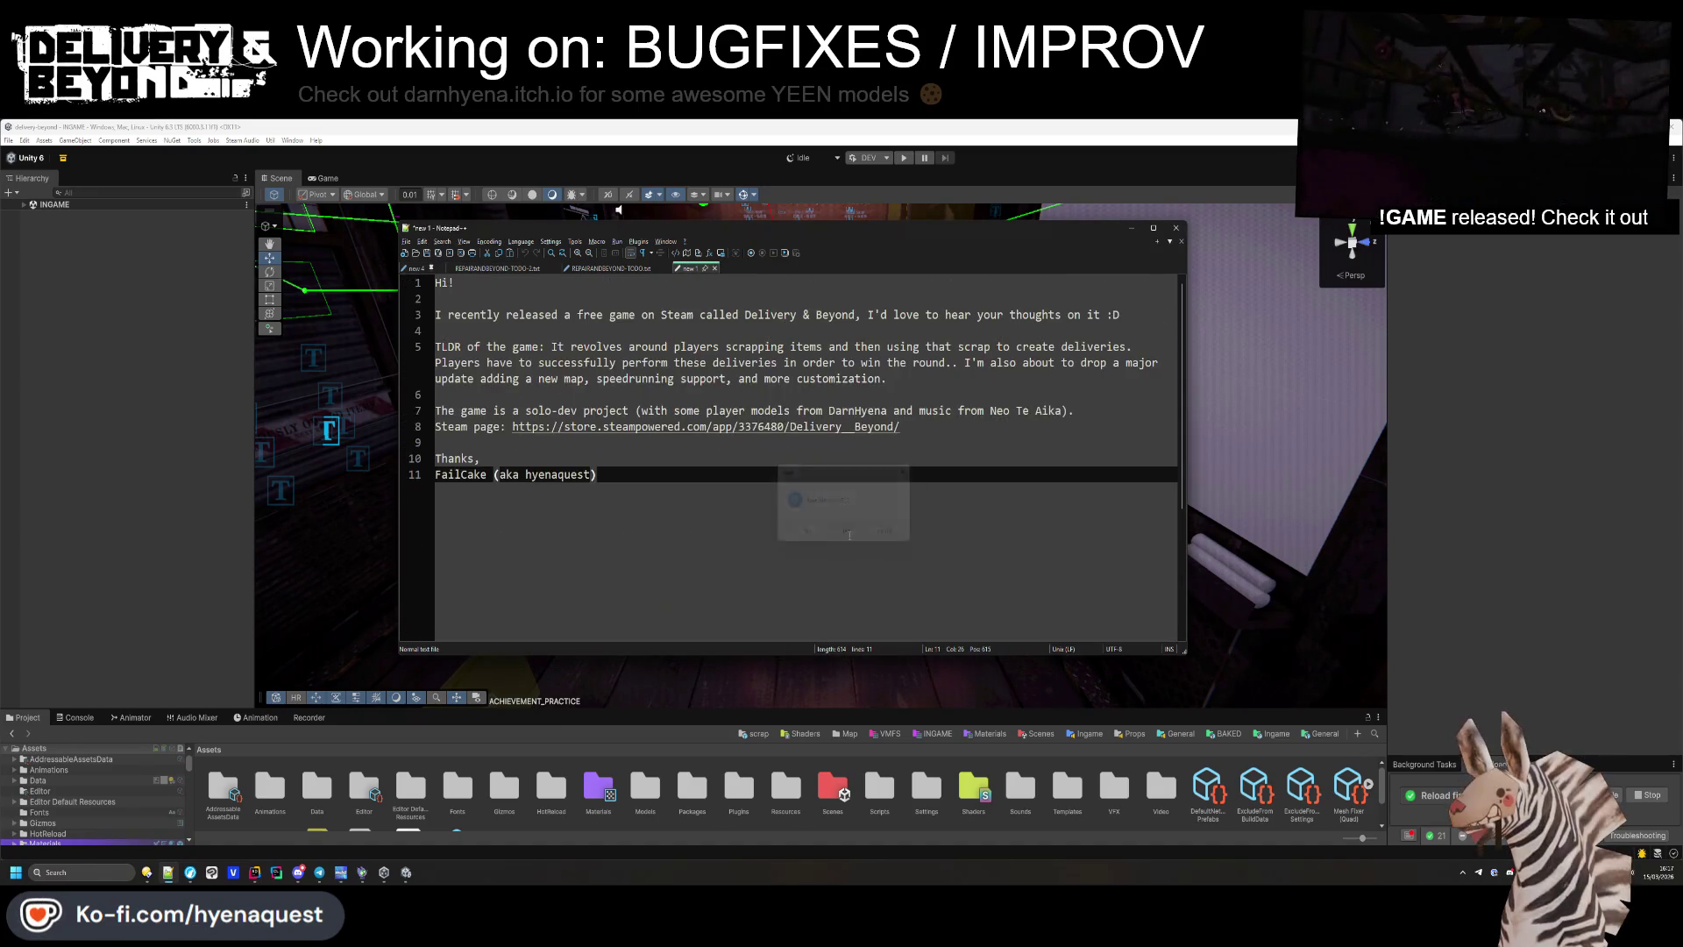
Delete the finished ai pathing and bawbaw items and a stray blank line from the TODO list.
click(414, 269)
click(497, 268)
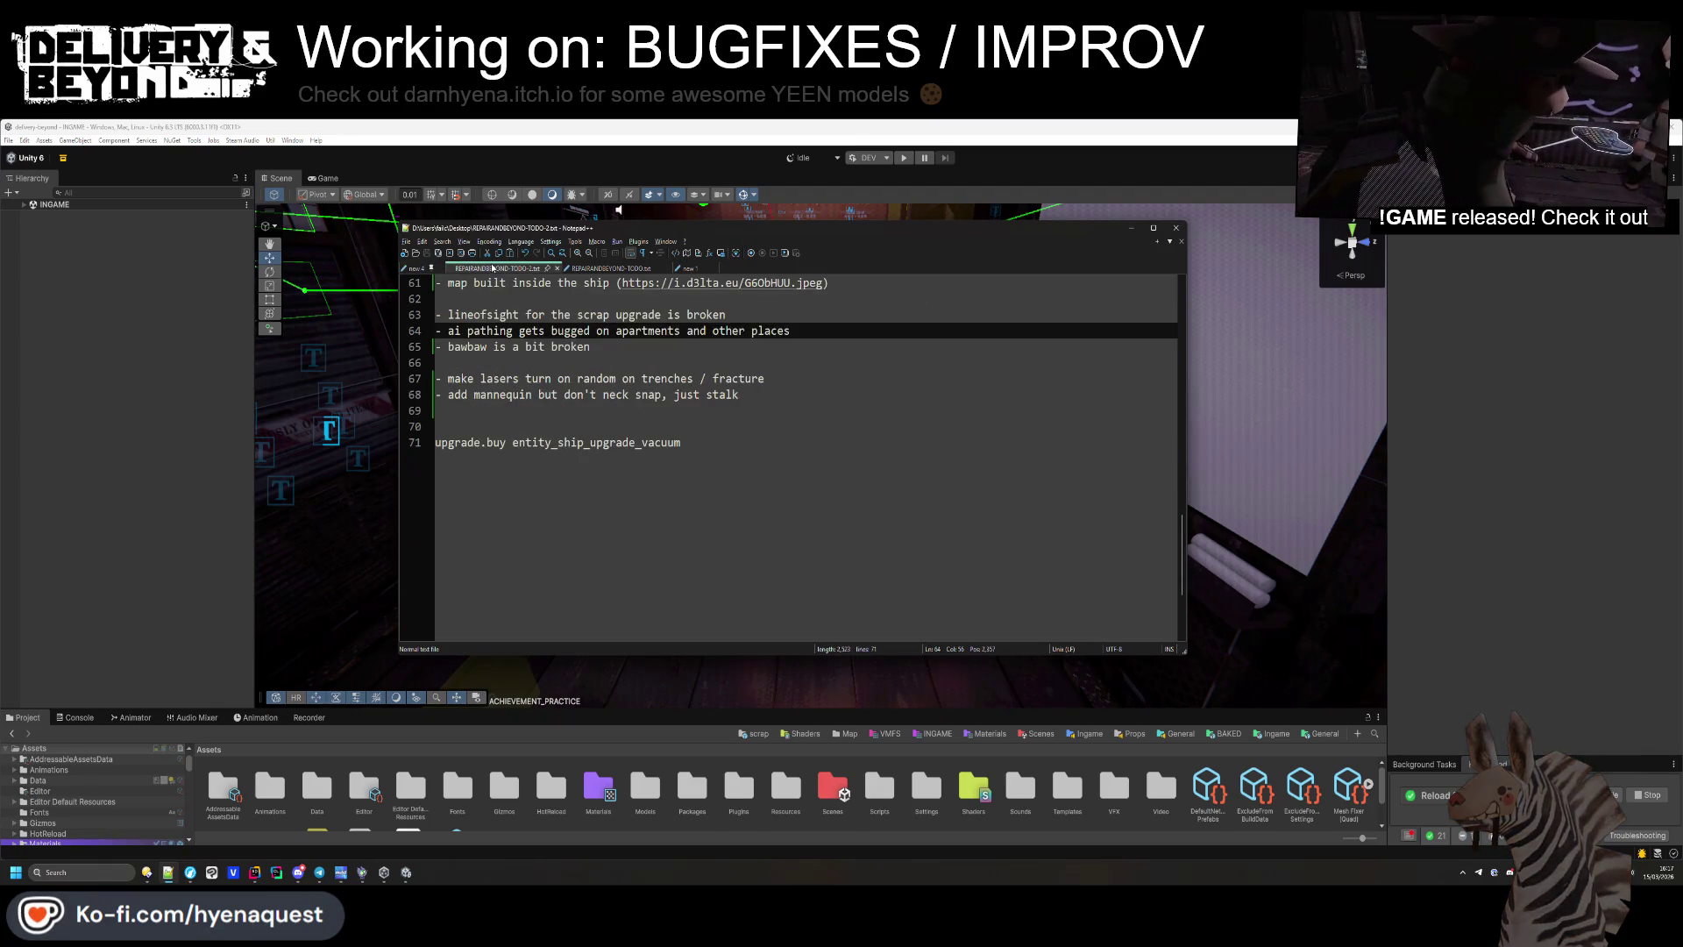
scroll(621, 484, up, 3)
click(622, 489)
key(BackSpace)
key(BackSpace)
key(BackSpace)
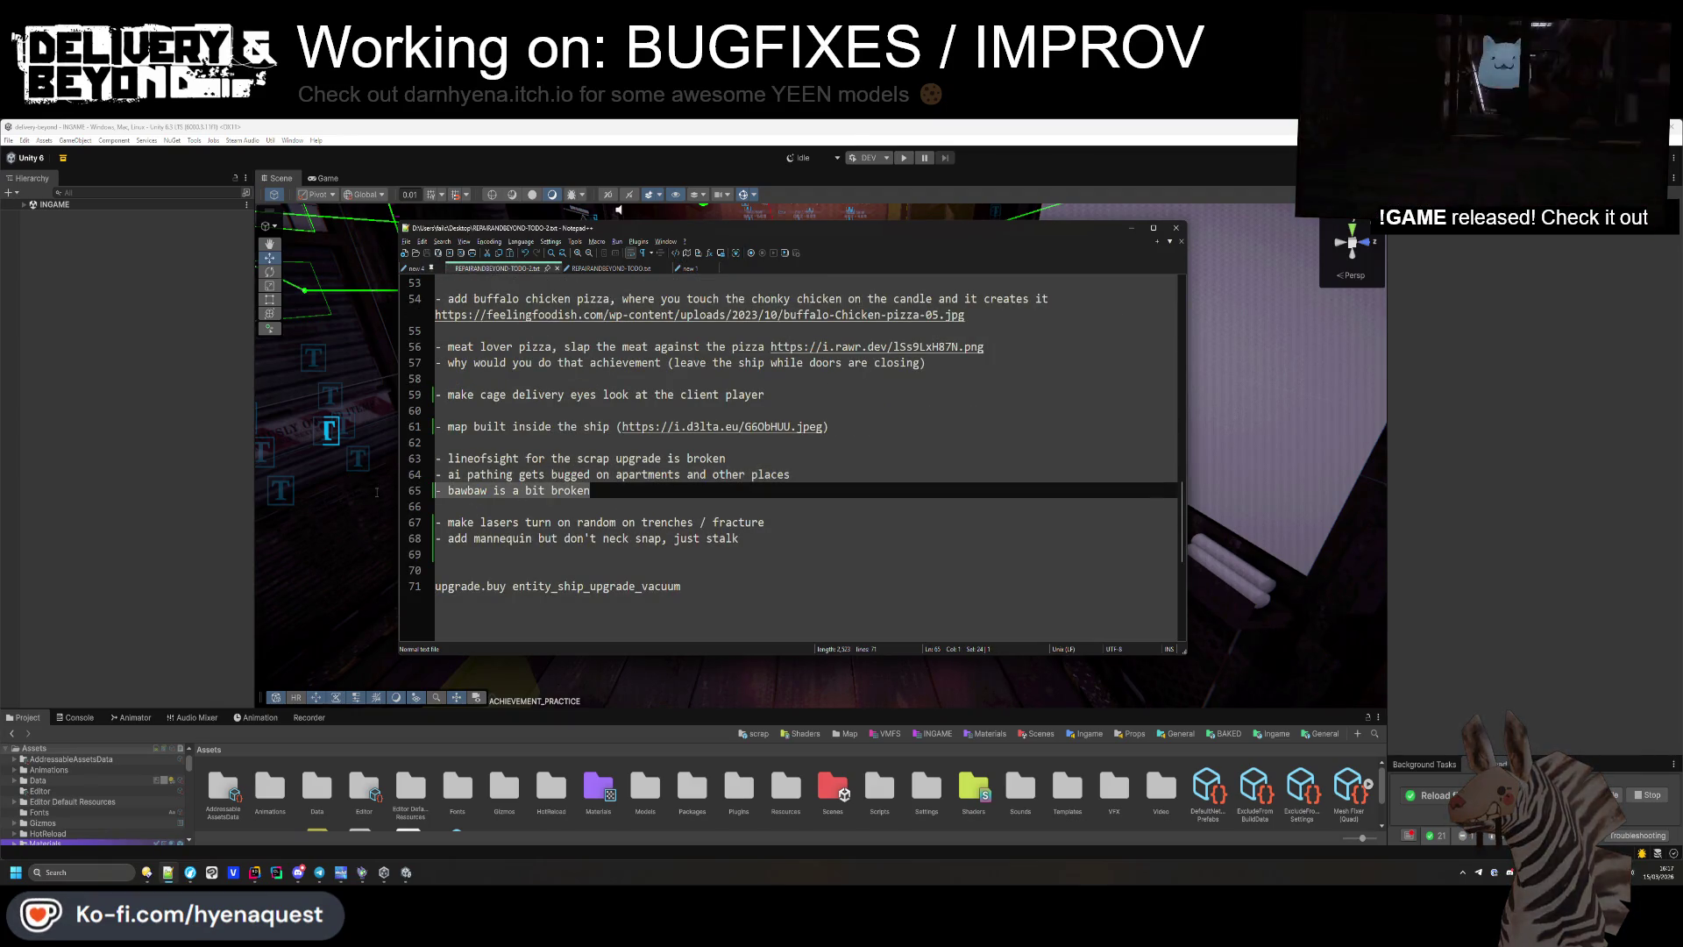
click(796, 474)
key(BackSpace)
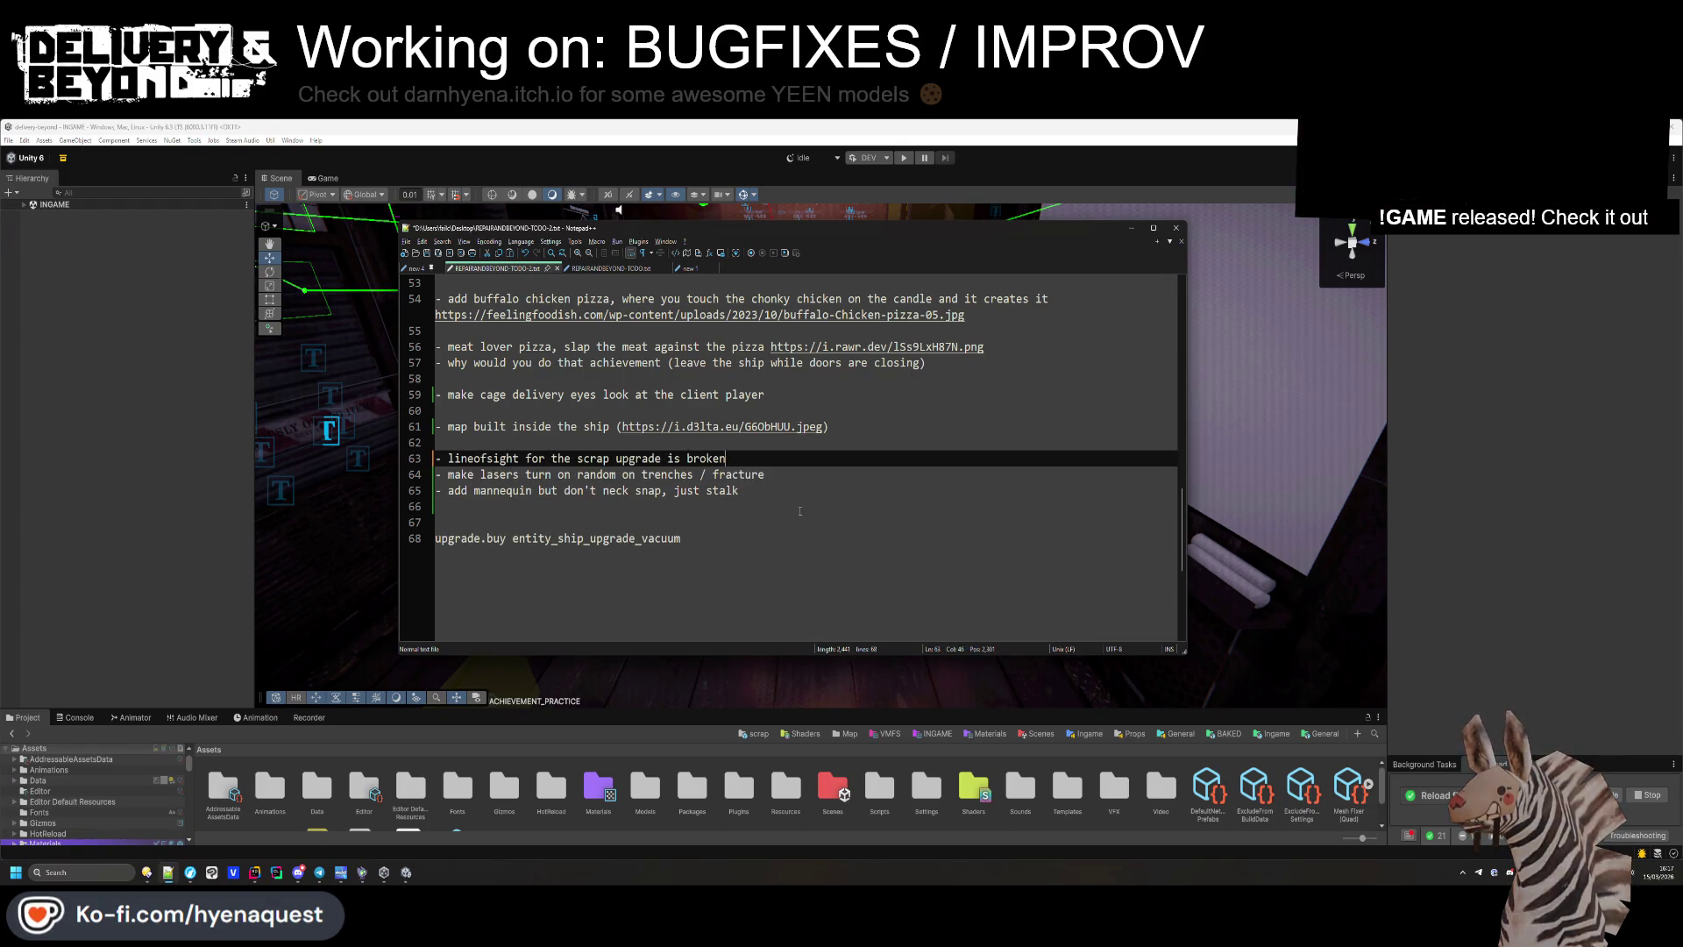
click(780, 524)
Delete the 'map built inside the ship' item and scroll back through the list.
scroll(705, 507, up, 3)
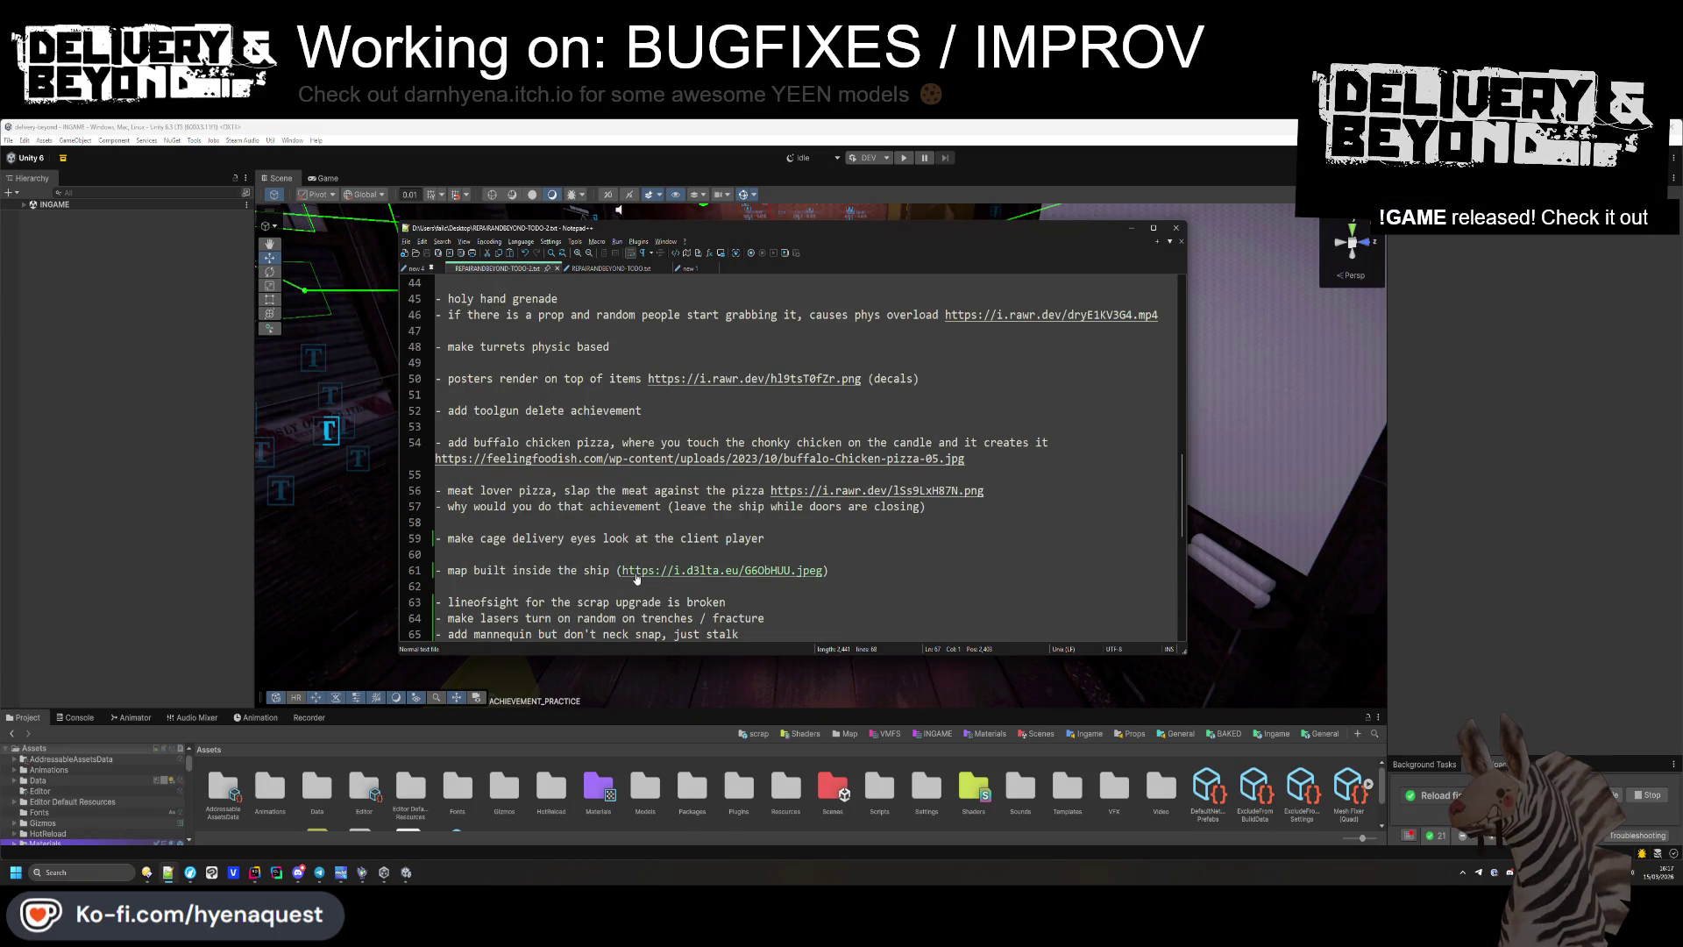
drag(877, 571, 883, 540)
key(Delete)
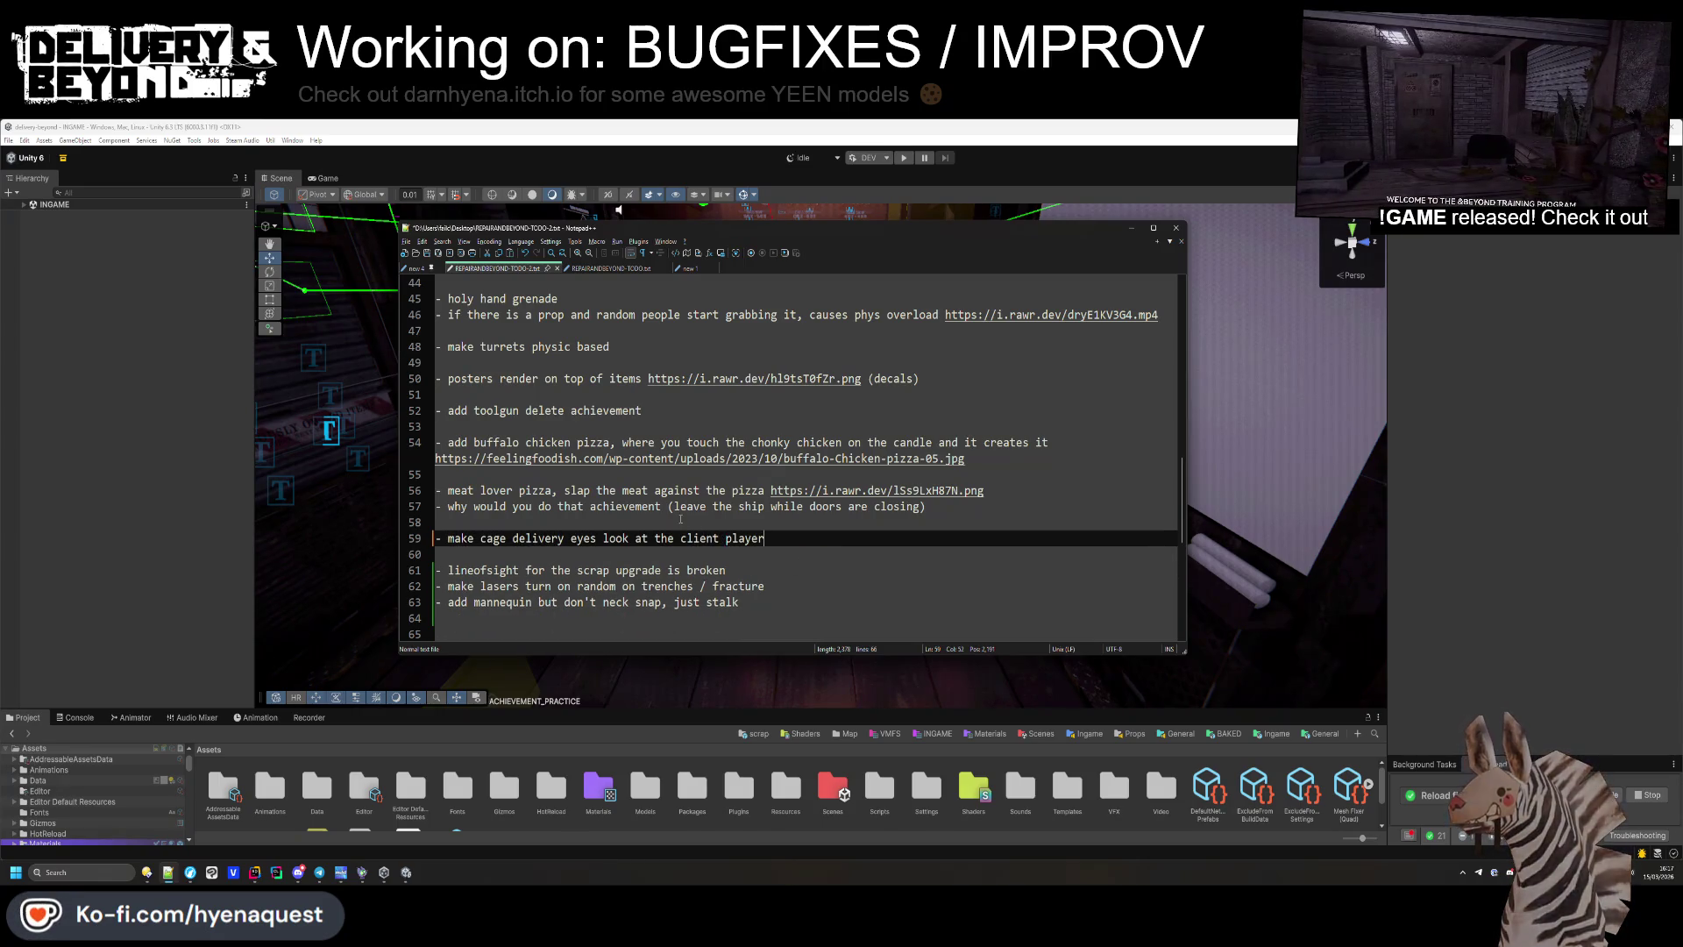
scroll(634, 488, up, 2)
scroll(477, 512, up, 1)
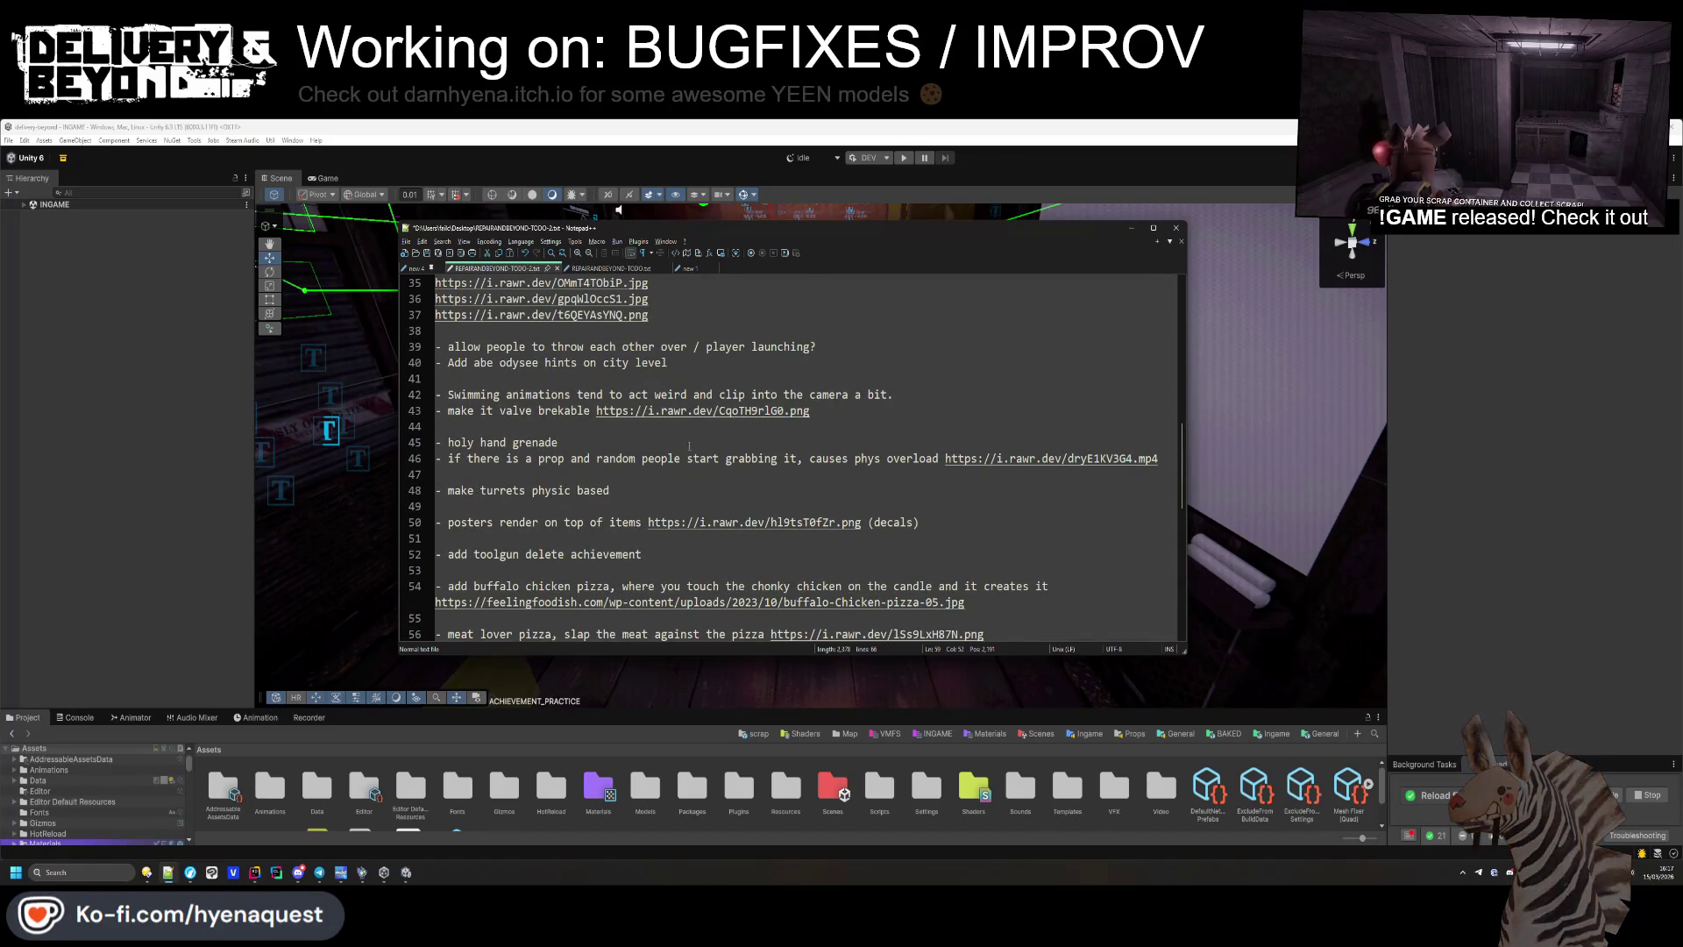
scroll(525, 421, up, 1)
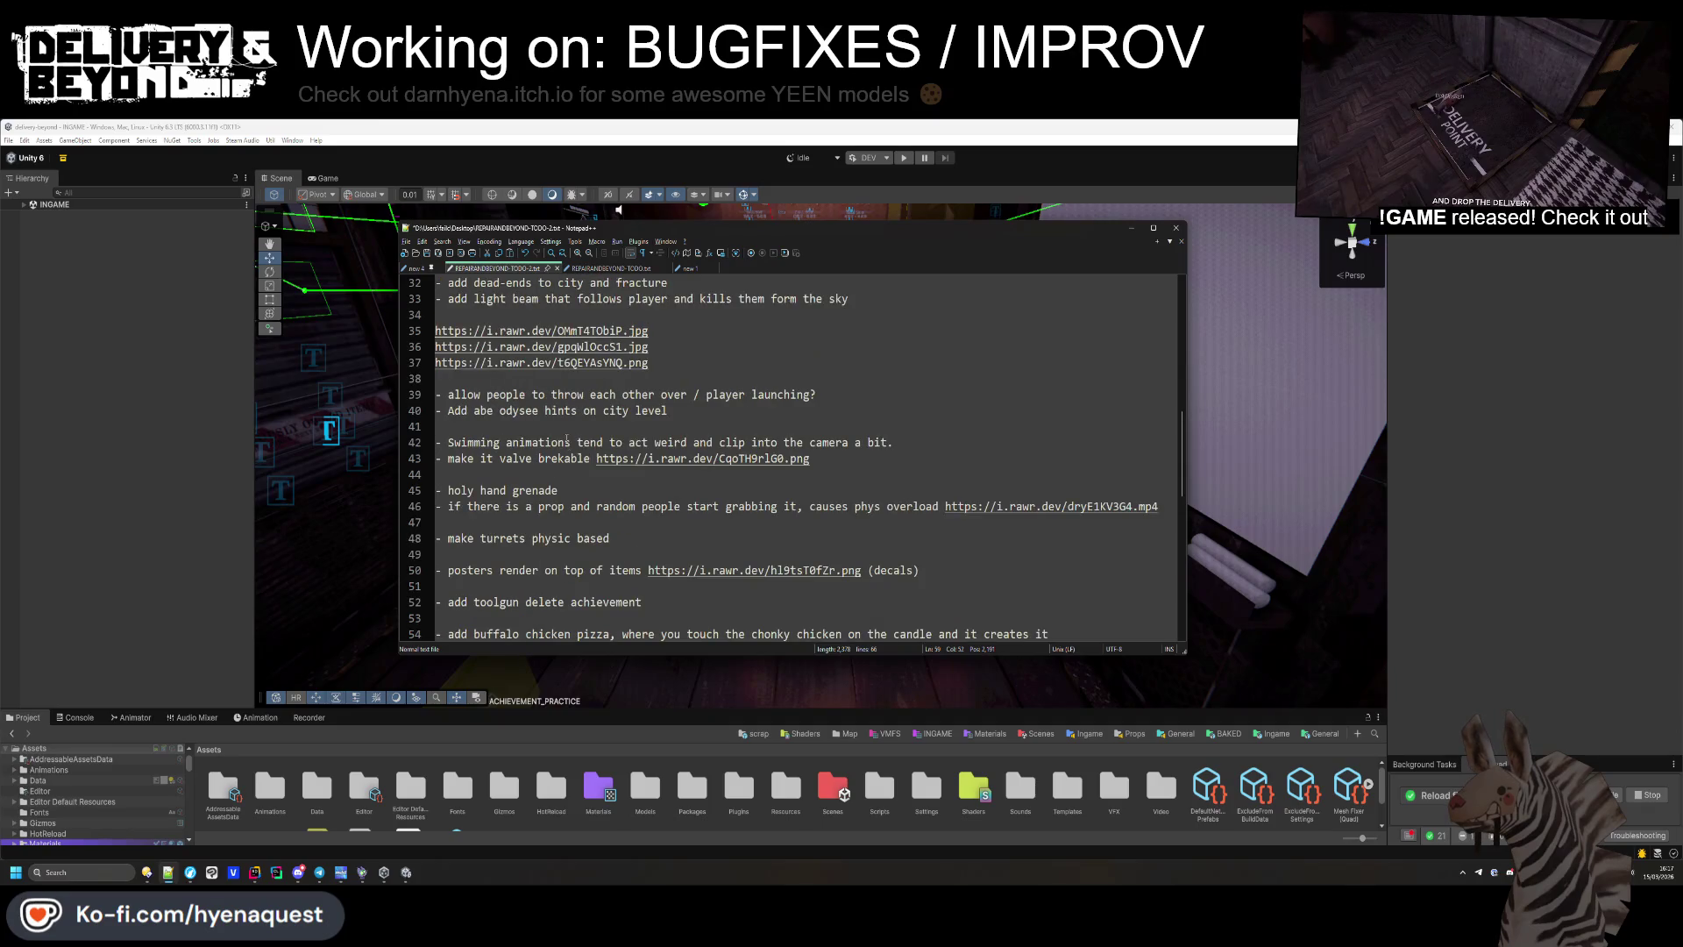
scroll(555, 427, up, 2)
scroll(569, 399, up, 4)
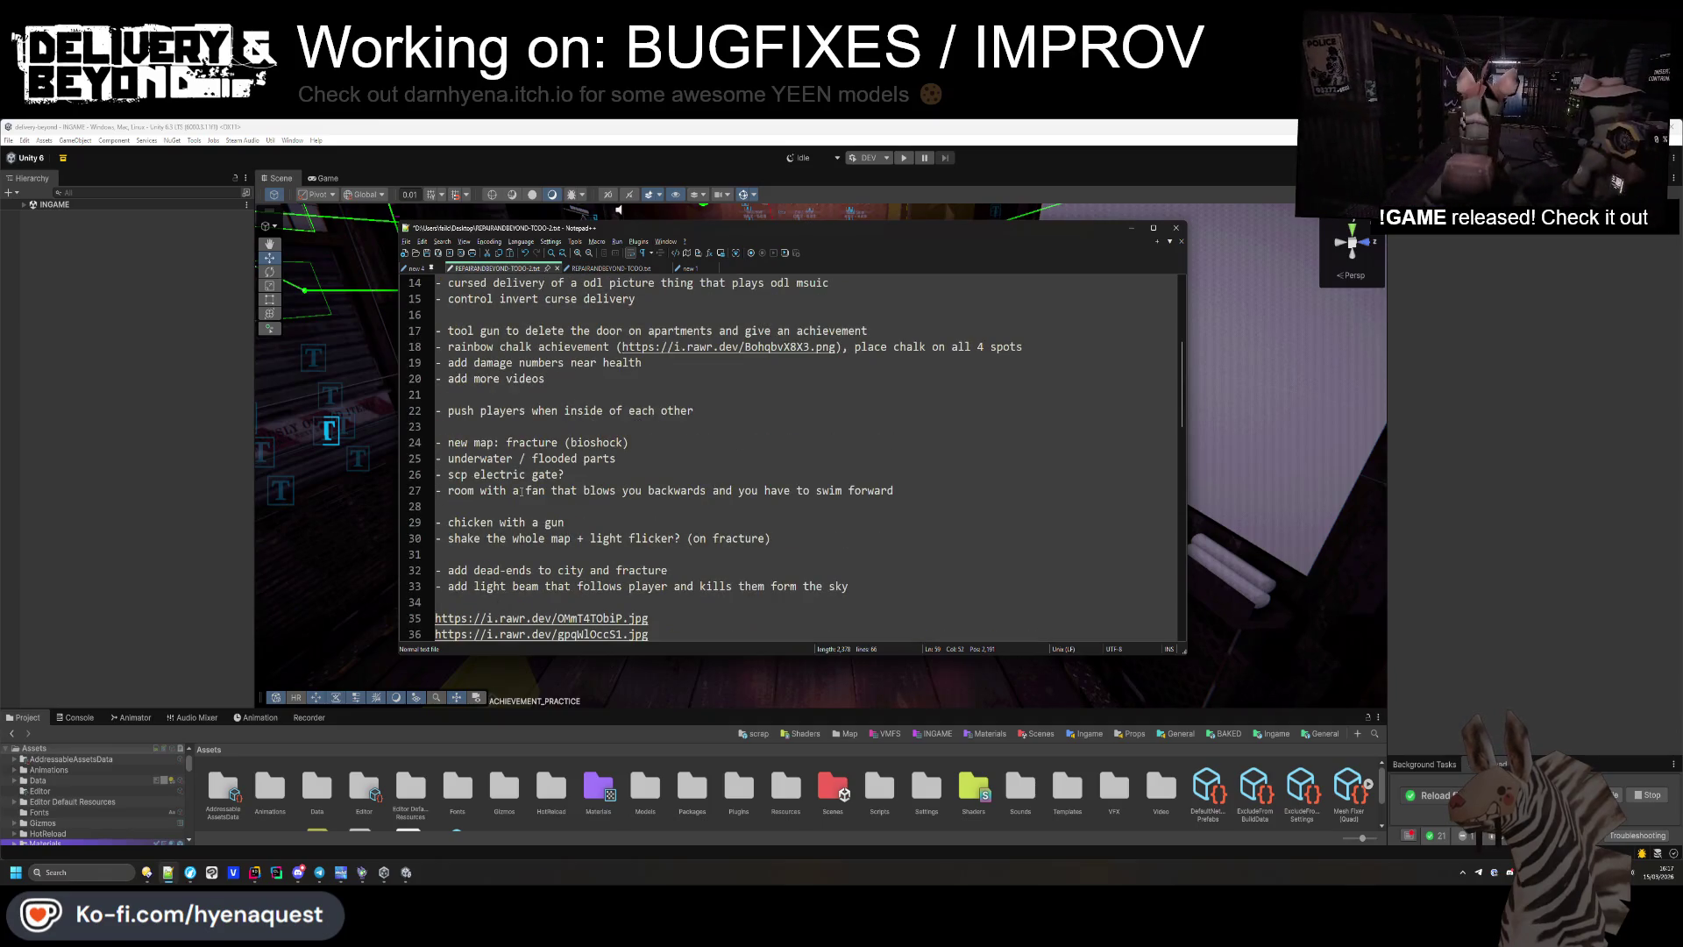
scroll(526, 444, down, 14)
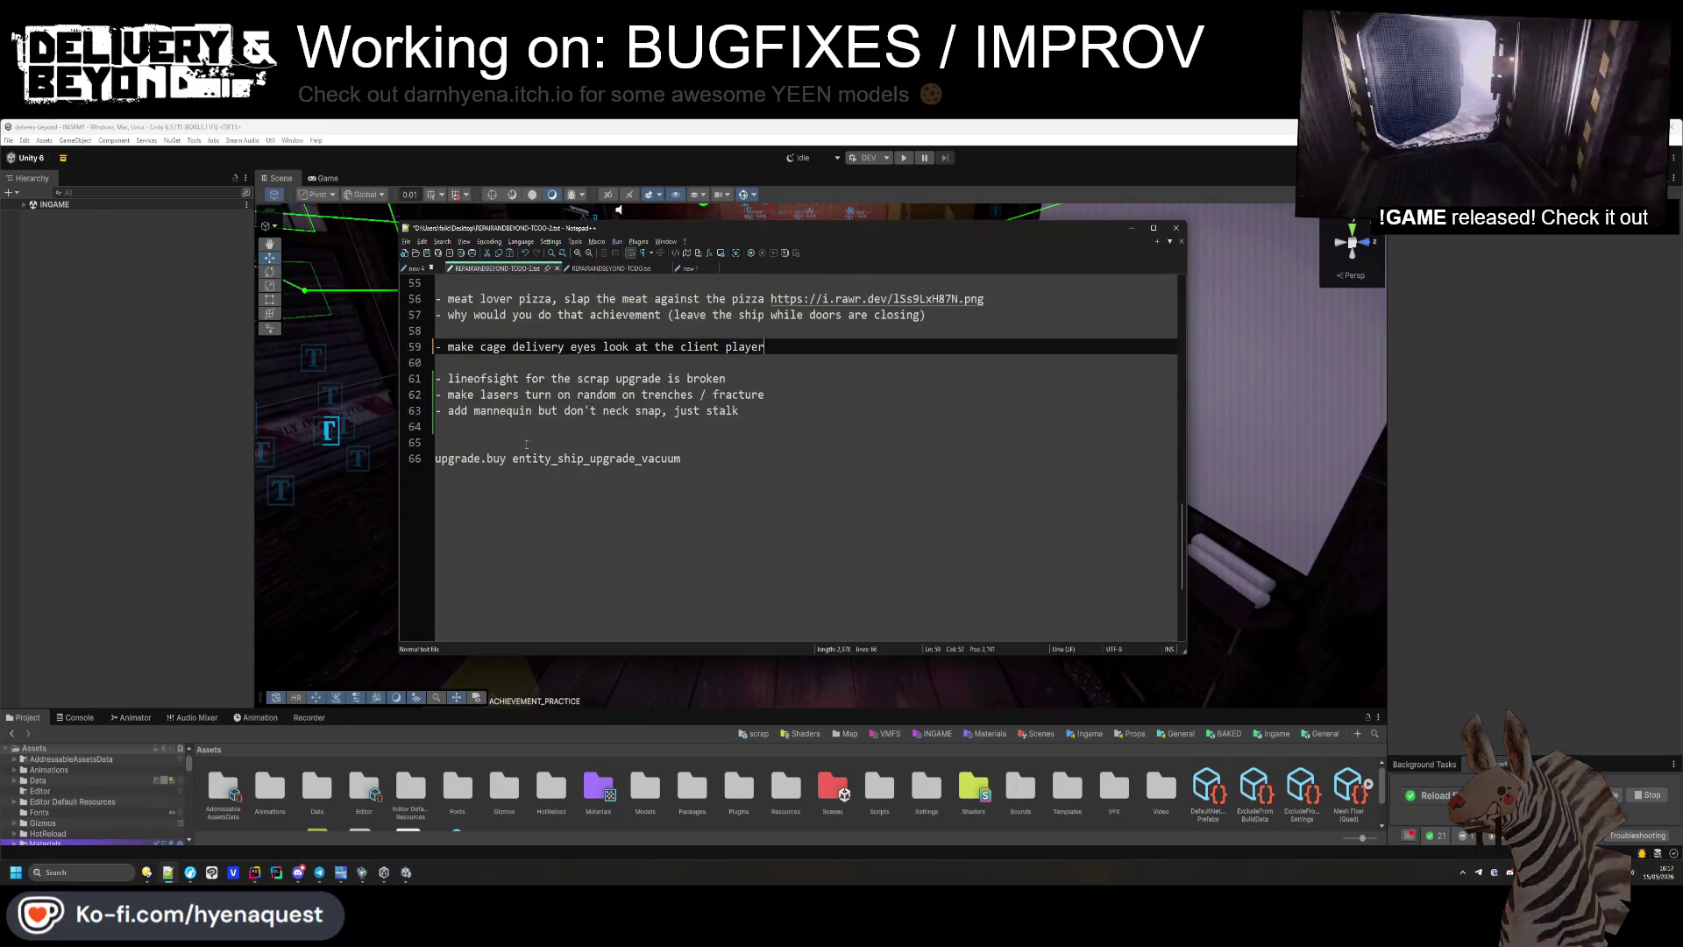
Tidy the blank lines around lines 62–64 and select the lasers item on line 62.
click(576, 461)
click(624, 427)
drag(750, 411, 783, 399)
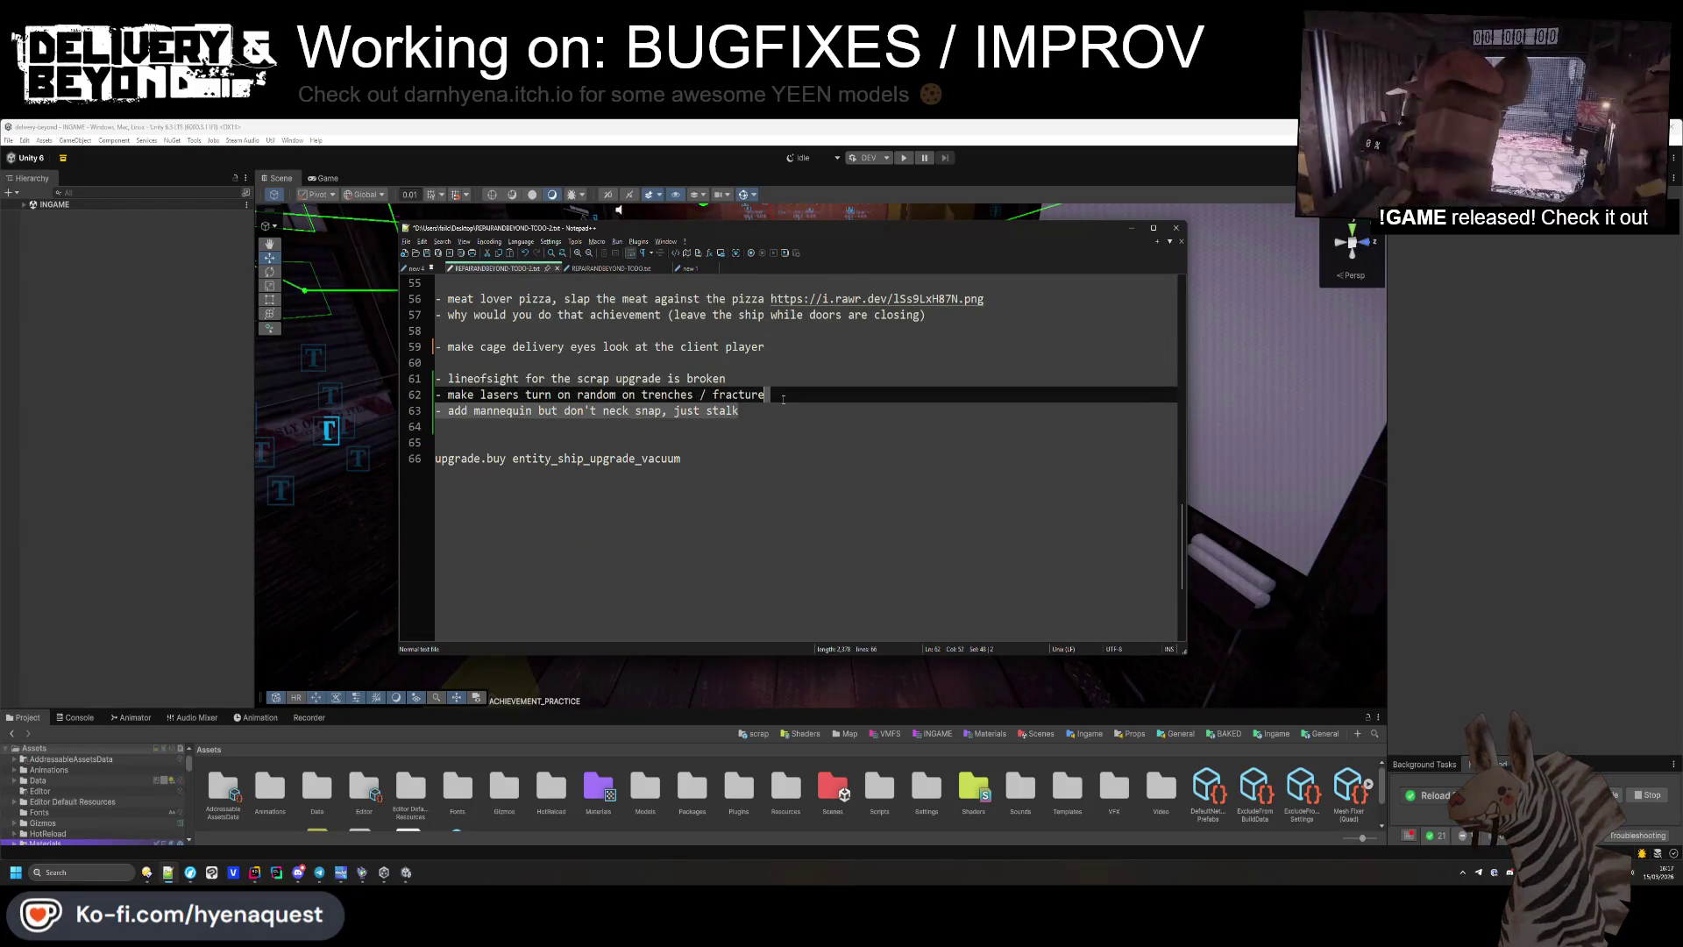
click(795, 403)
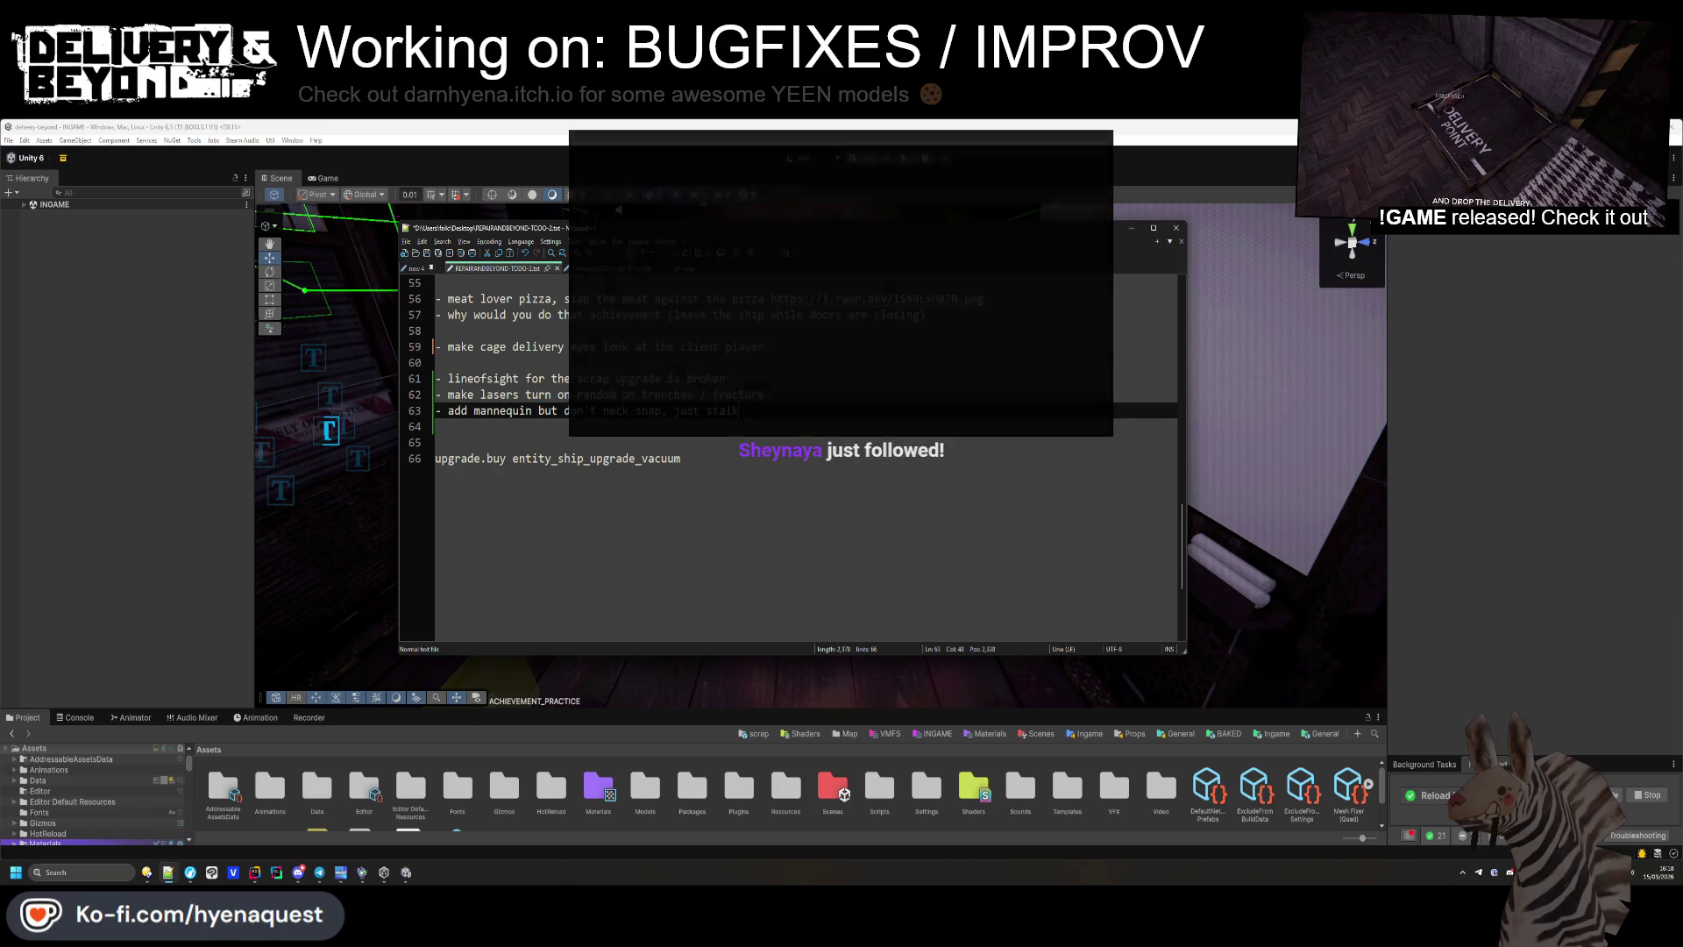
drag(765, 395, 448, 394)
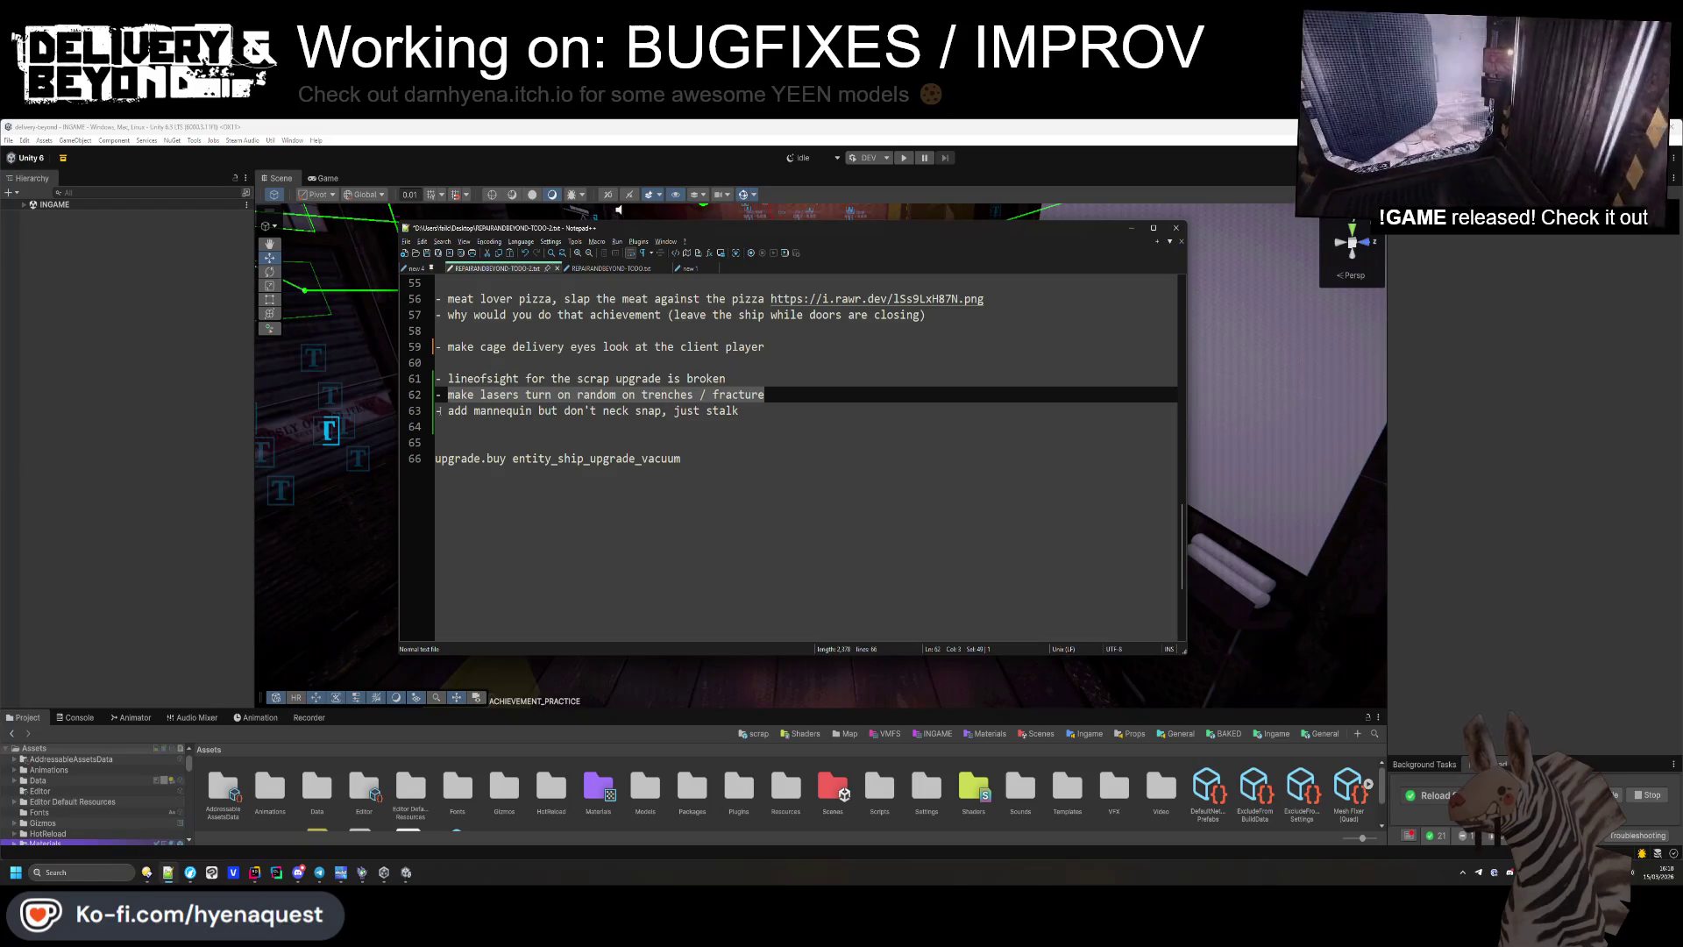
Zoom the TODO text, set the caret at the end of line 66, and return to Unity.
click(460, 394)
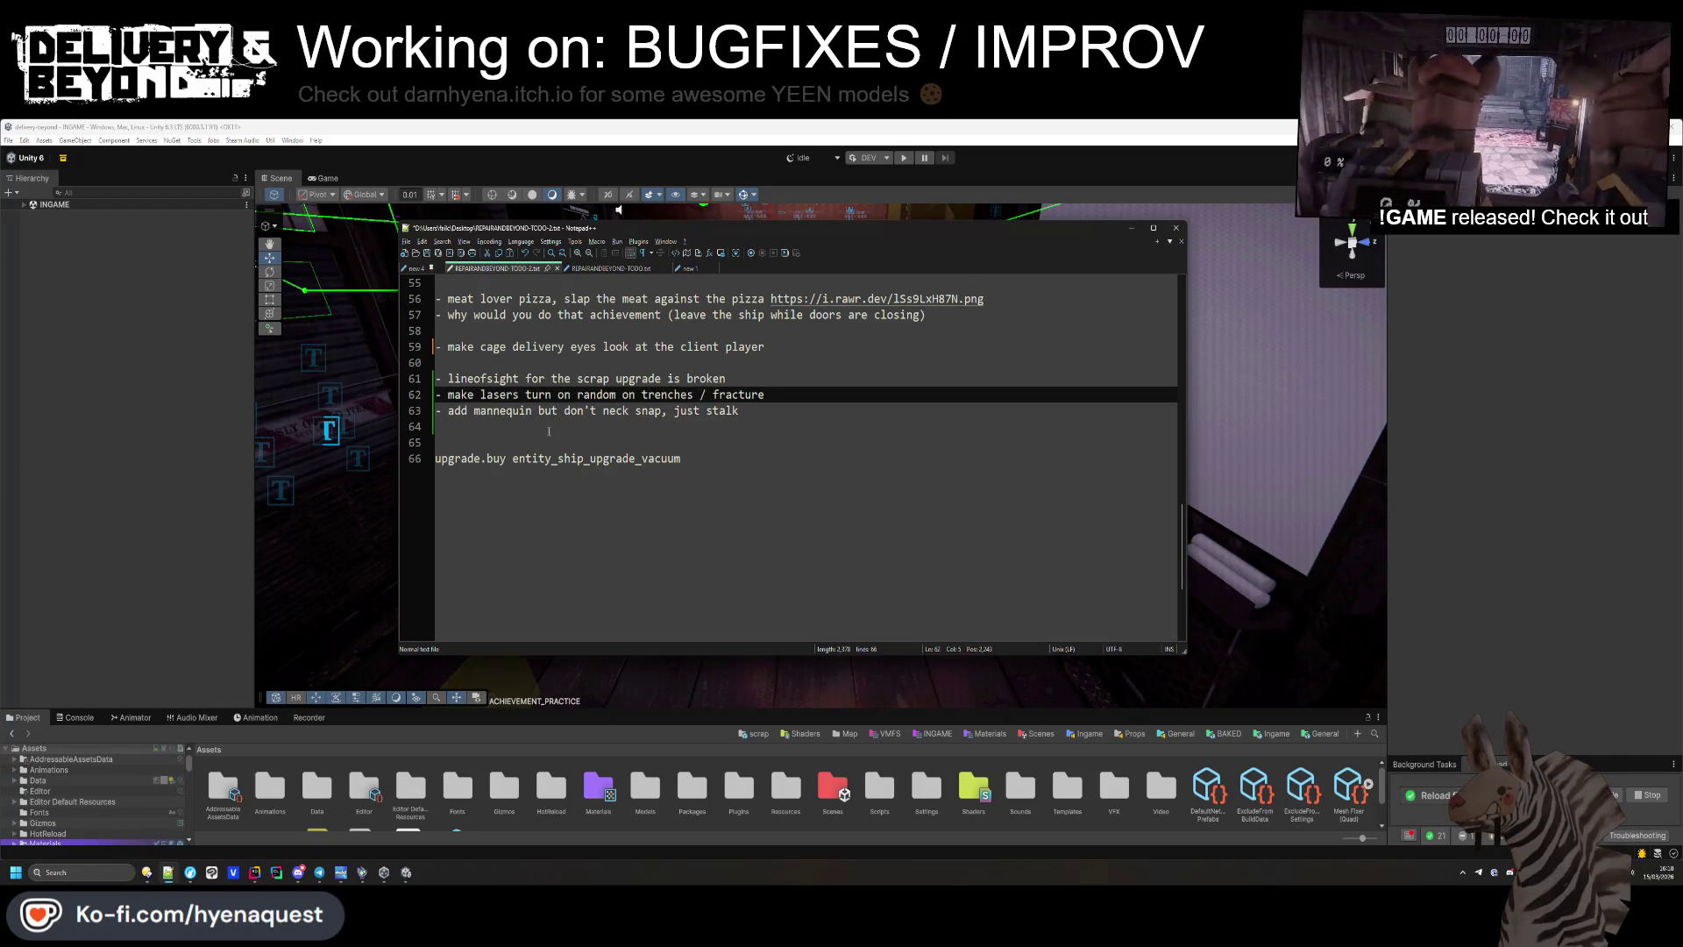
ctrl+scroll(549, 430, up, 3)
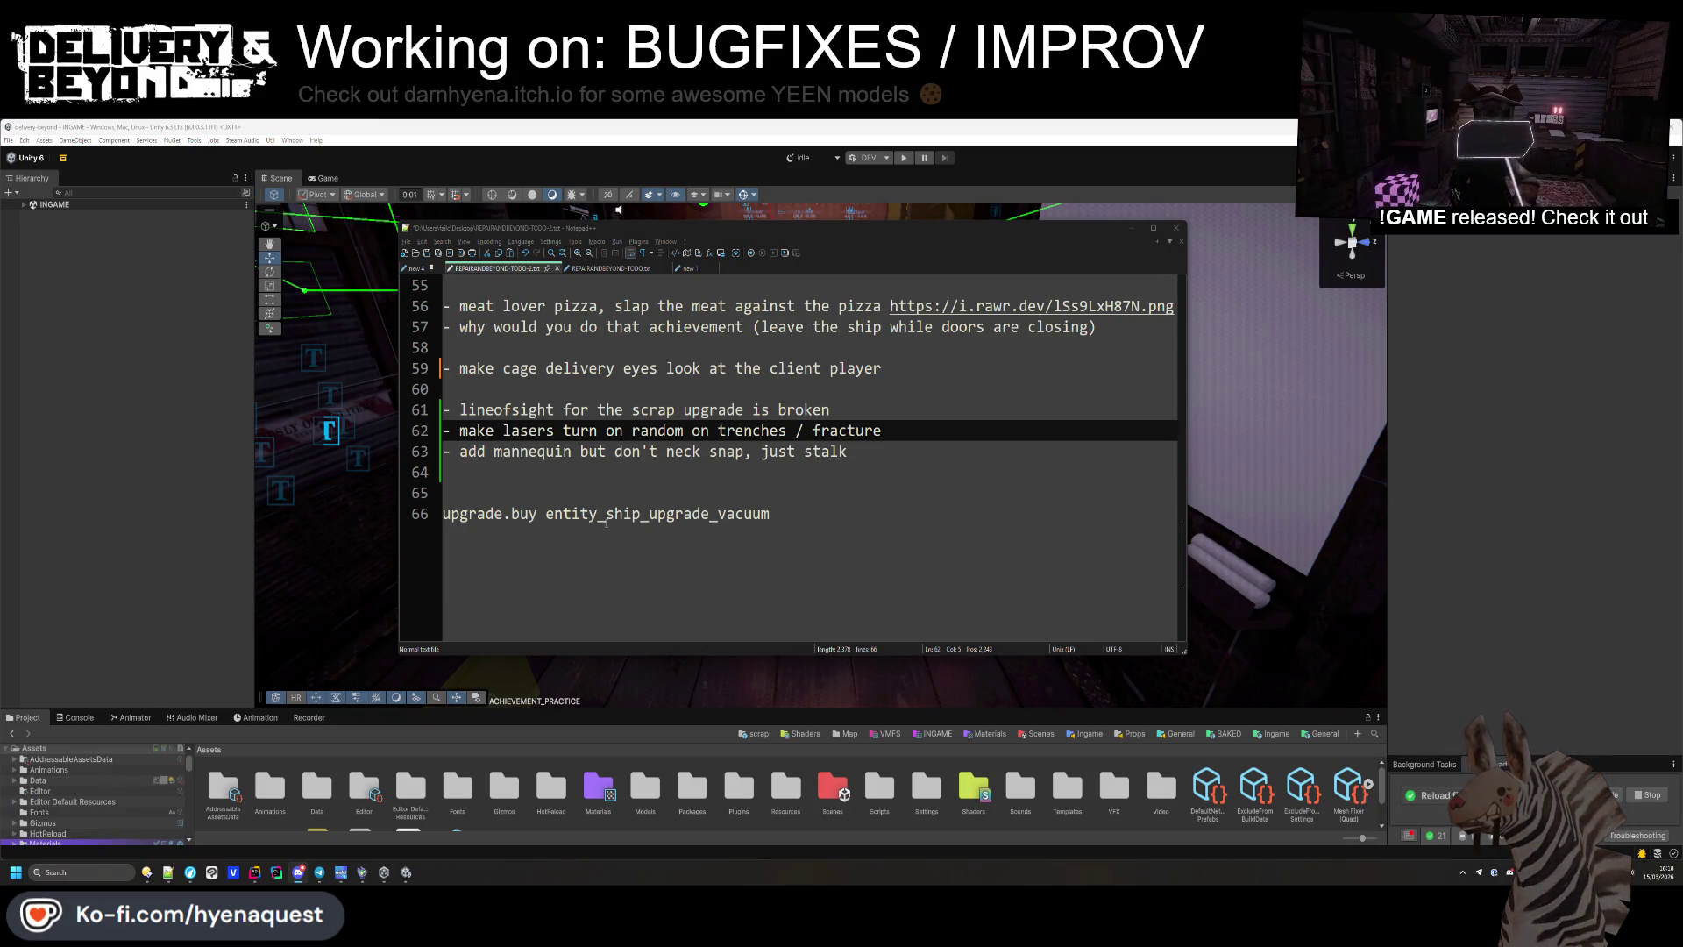
click(667, 546)
click(110, 619)
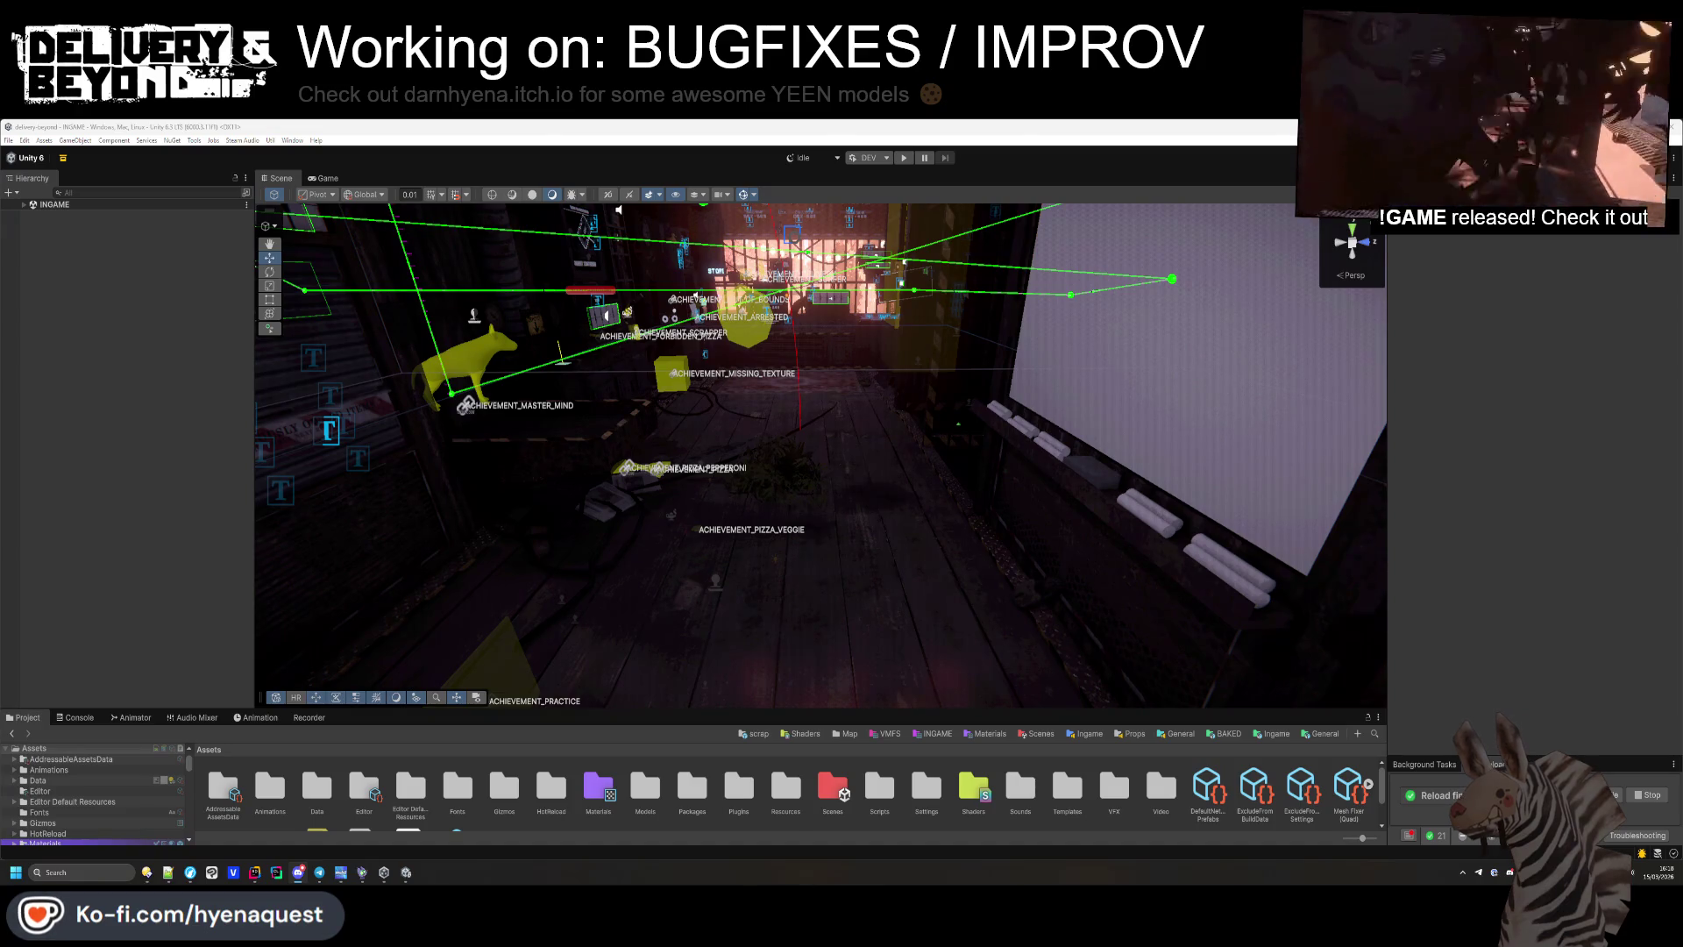
Pull the scene camera back and look down the corridor from the rafters to the floor.
mouse_move(789, 455)
mouse_down()
mouse_move(759, 430)
mouse_move(697, 498)
mouse_up()
scroll(728, 464, down, 2)
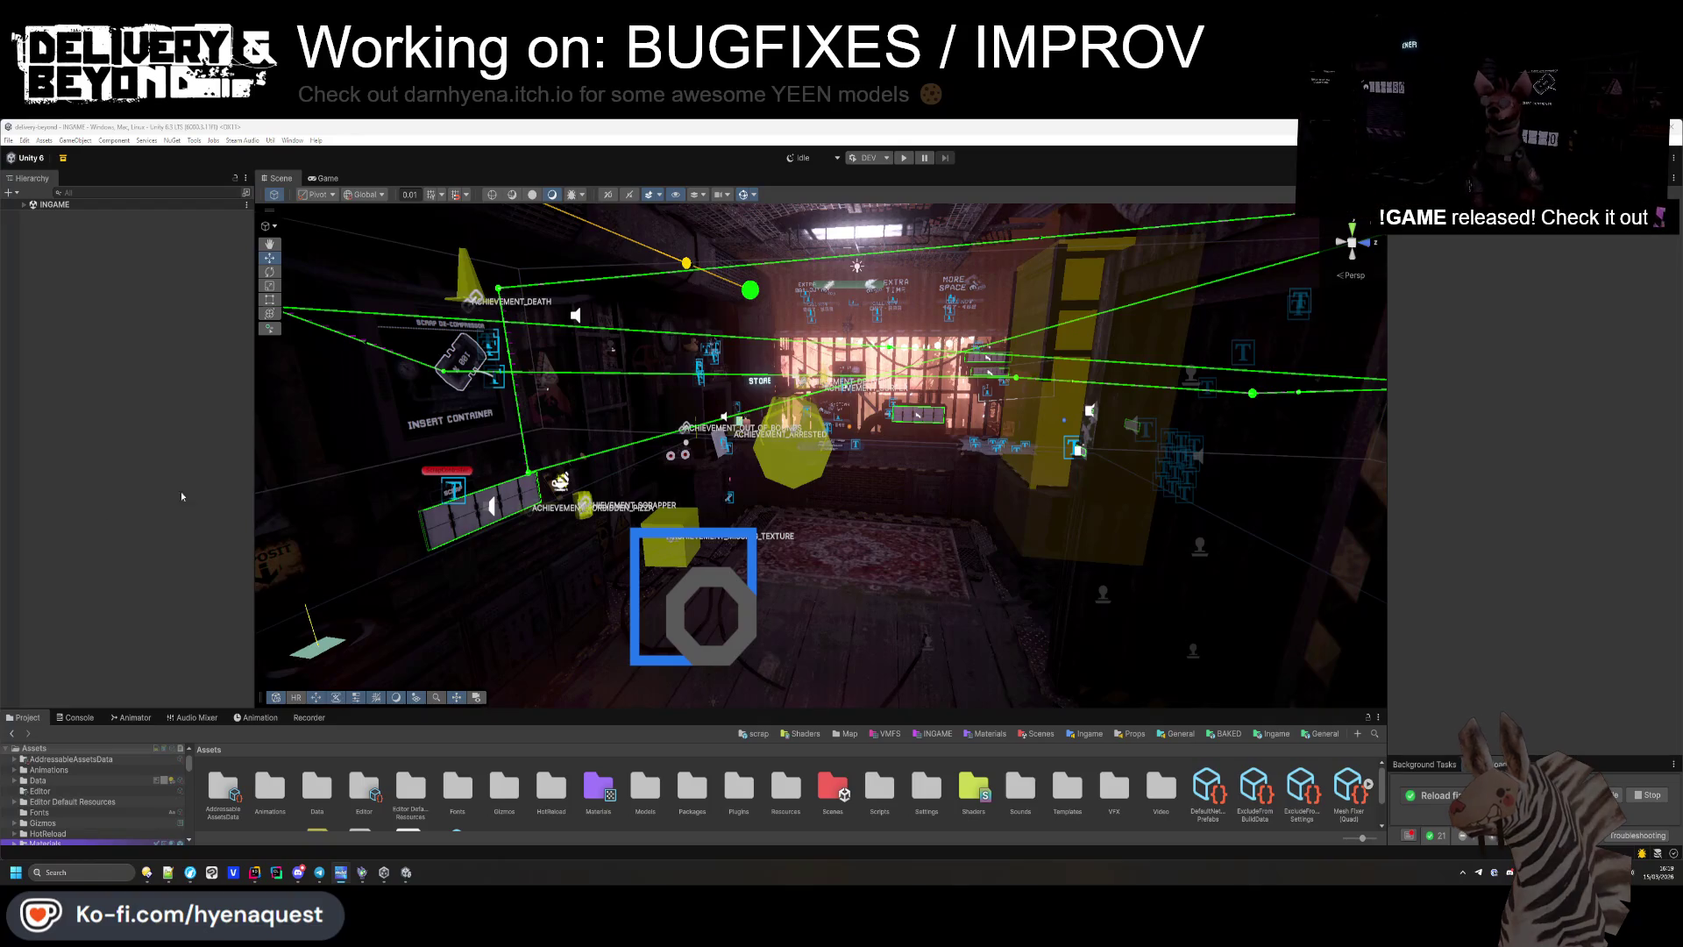
scroll(820, 539, down, 3)
mouse_move(820, 539)
mouse_down()
mouse_move(1343, 526)
mouse_move(1123, 558)
mouse_move(1052, 491)
mouse_move(789, 543)
mouse_move(1436, 669)
mouse_up()
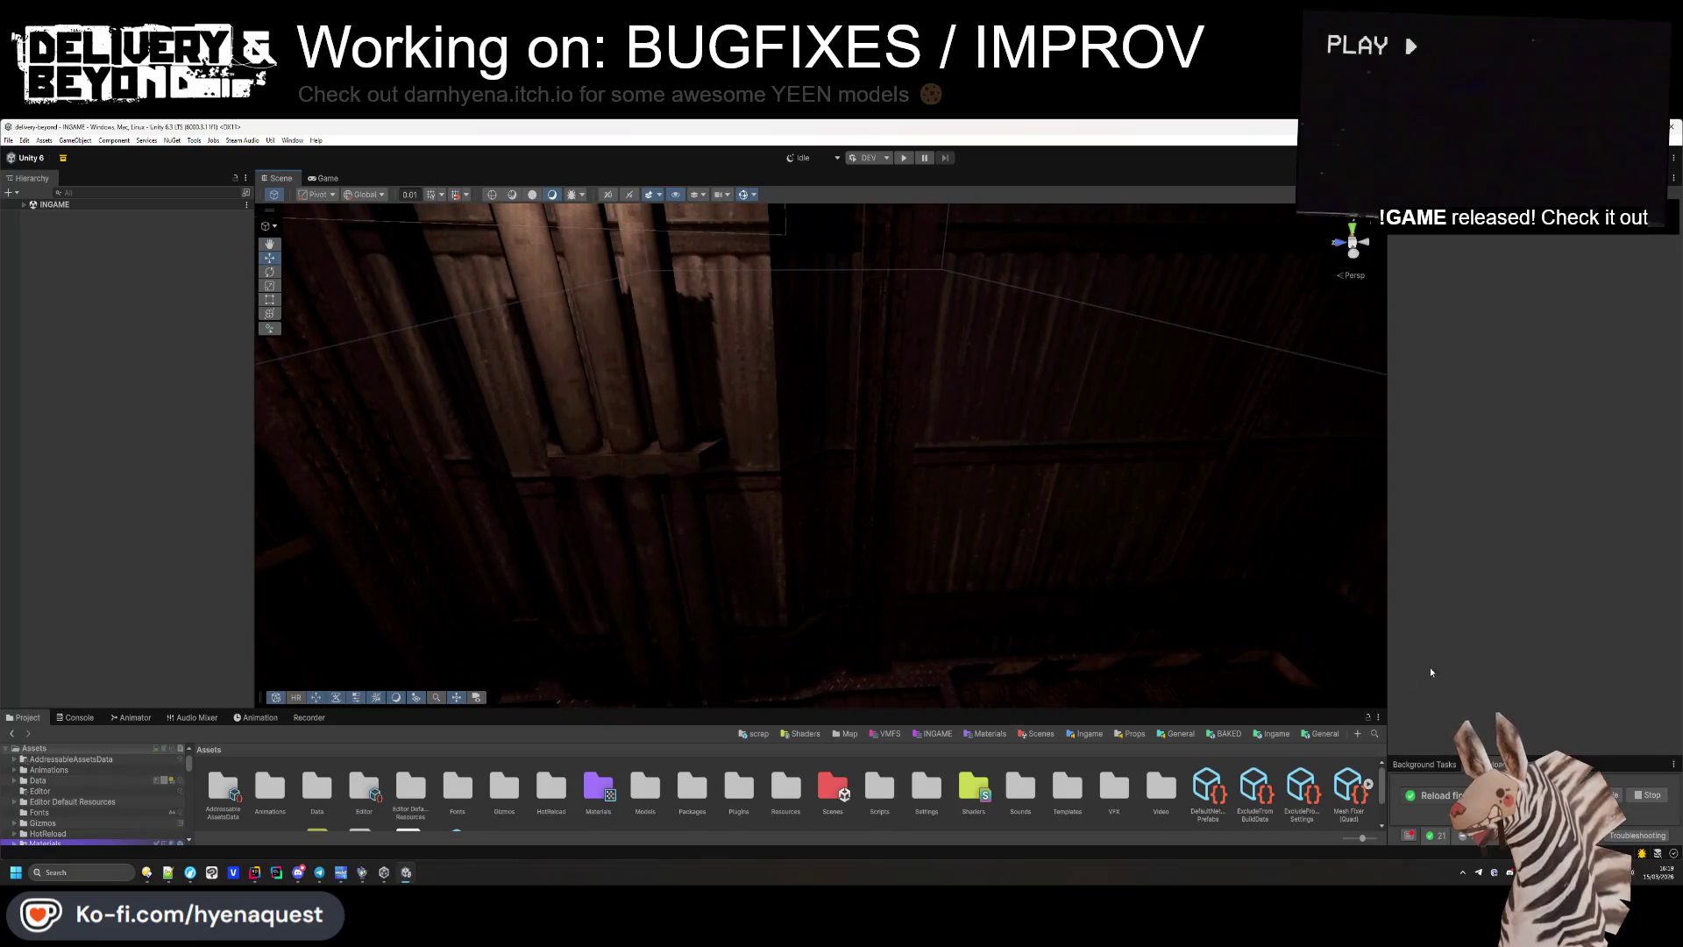
mouse_move(1096, 692)
mouse_down()
mouse_move(684, 601)
mouse_move(631, 421)
mouse_move(933, 663)
mouse_move(871, 646)
mouse_move(763, 672)
mouse_move(744, 593)
mouse_move(639, 571)
mouse_move(662, 589)
mouse_move(1135, 593)
mouse_move(781, 601)
mouse_move(834, 609)
mouse_move(845, 540)
mouse_move(902, 590)
mouse_move(905, 639)
mouse_move(639, 595)
mouse_move(704, 847)
mouse_up()
Select the ceiling lamp light, fly into the warehouse, collapse NO-OCCLUSION, then return to the TODO list.
click(826, 501)
mouse_move(738, 704)
mouse_down()
mouse_move(763, 391)
mouse_move(1344, 515)
mouse_move(1228, 519)
mouse_up()
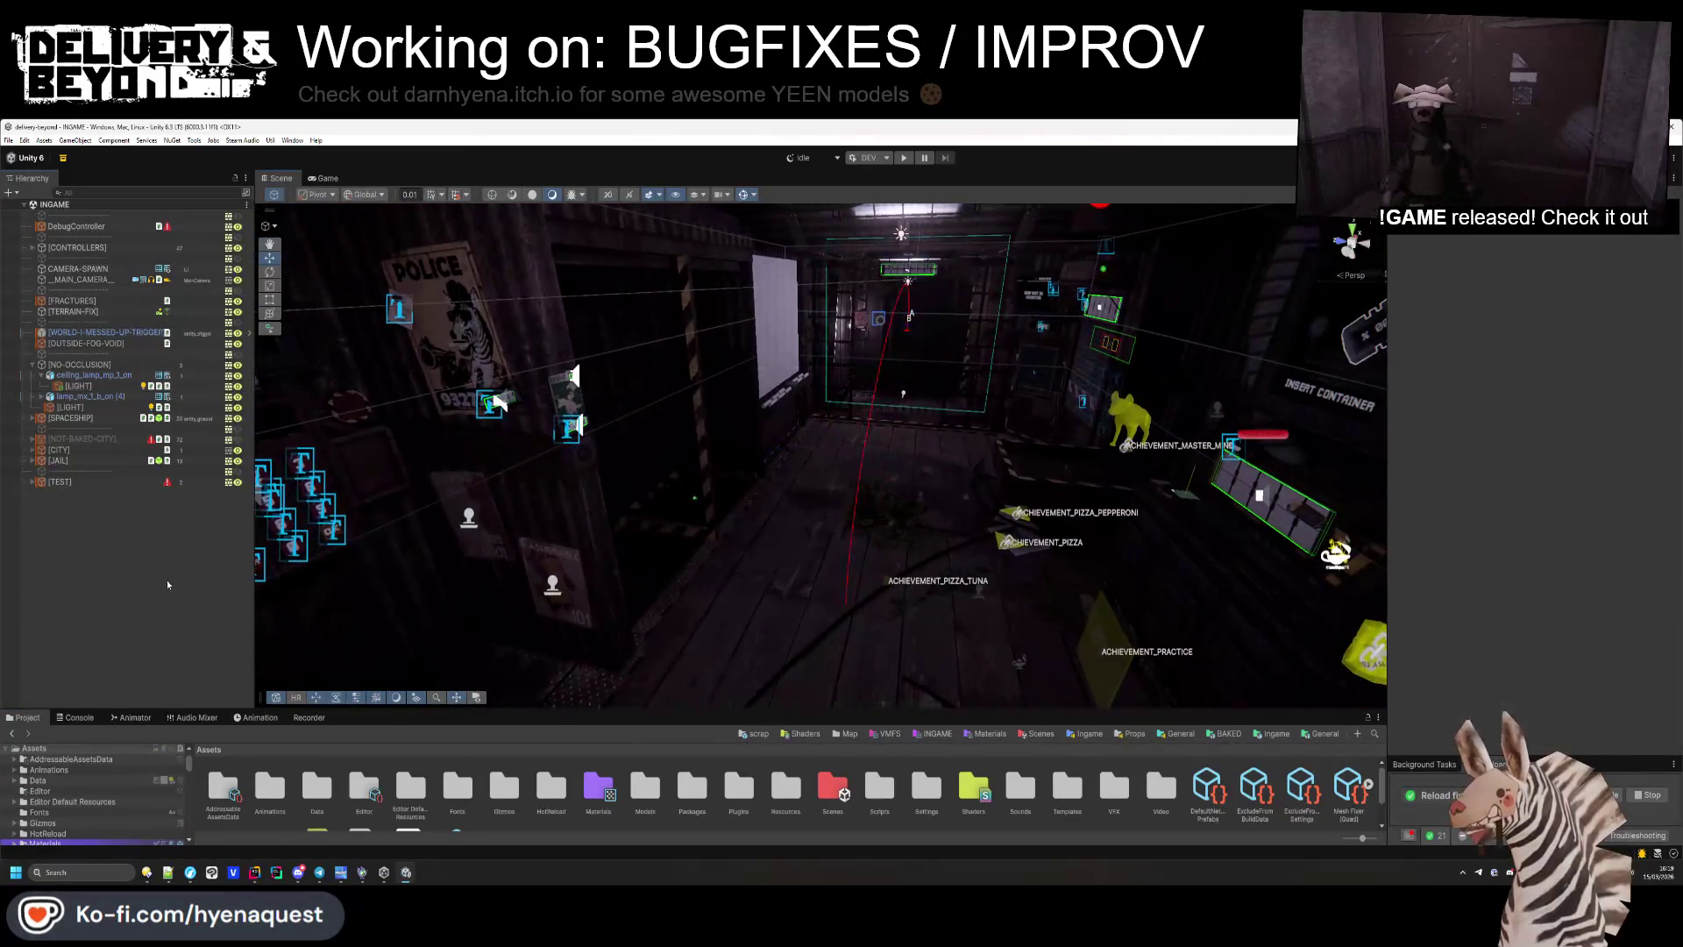
click(41, 377)
click(32, 365)
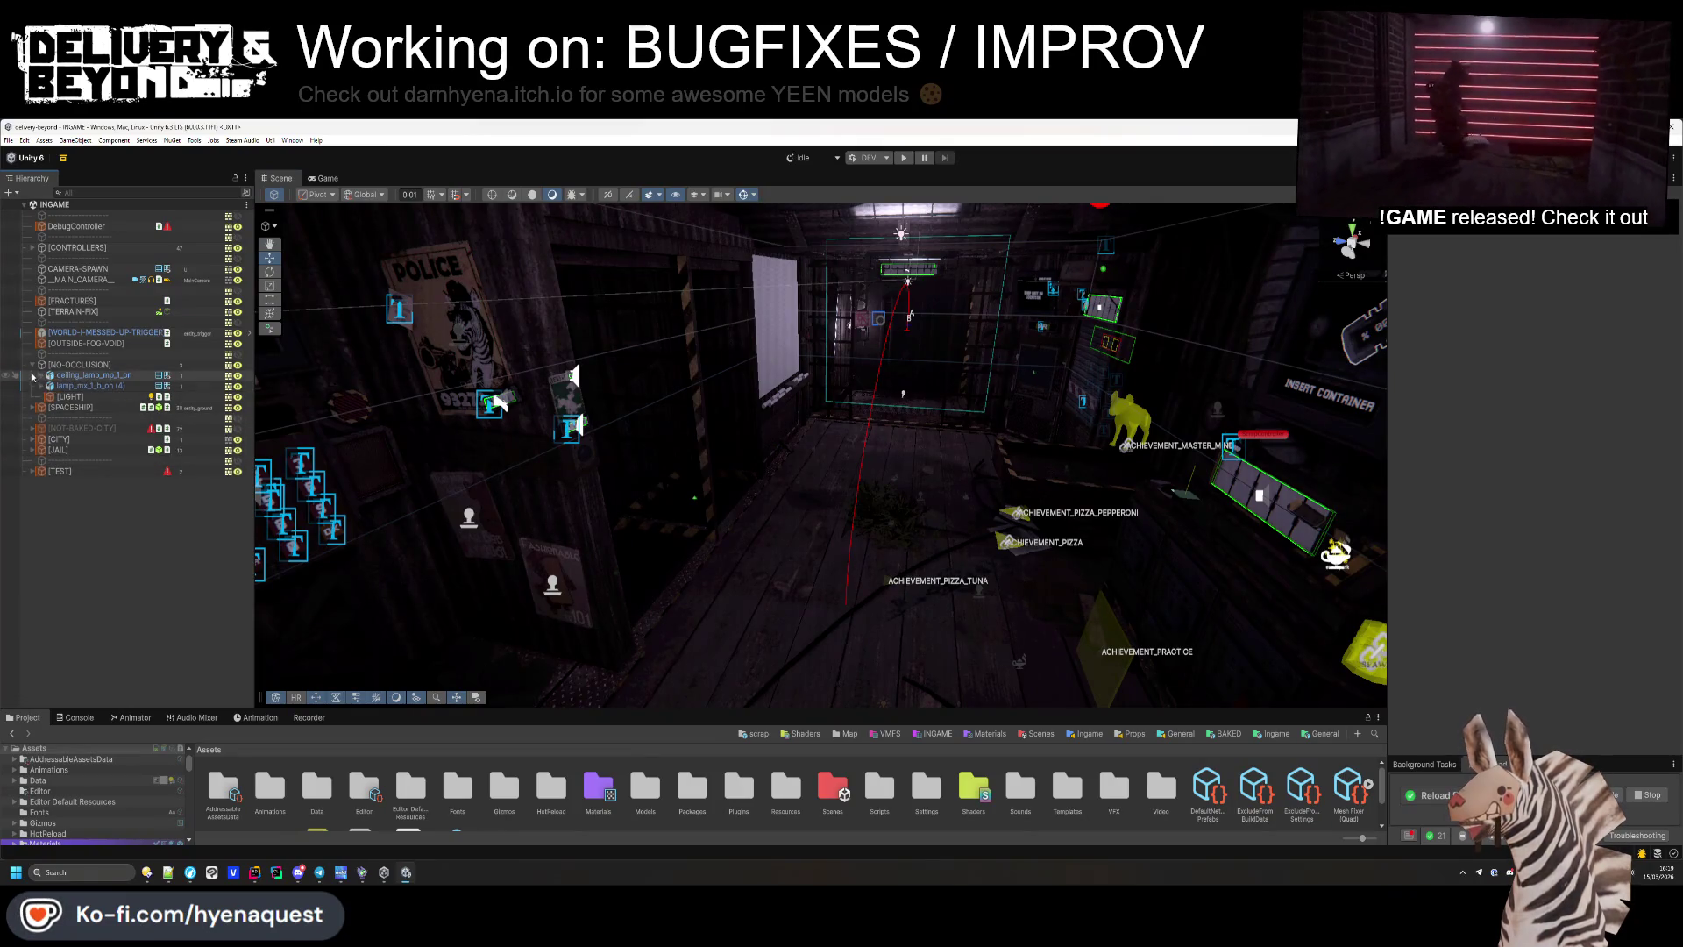
mouse_move(754, 421)
mouse_down()
mouse_move(775, 429)
mouse_move(762, 460)
mouse_up()
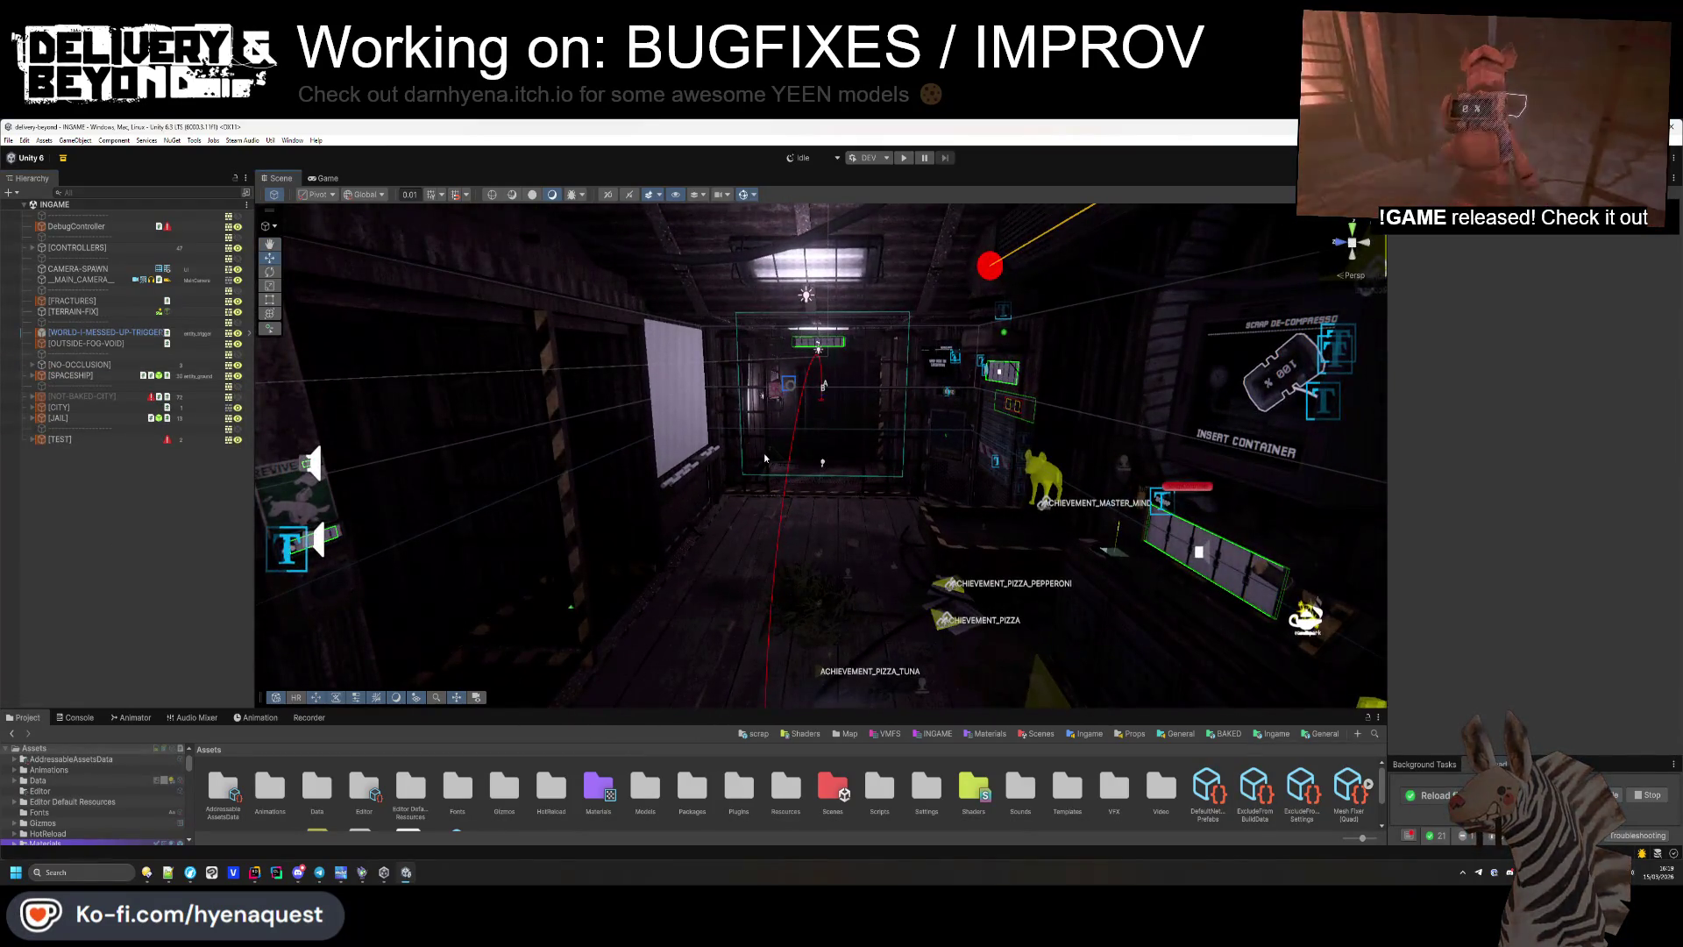
key(alt+Tab)
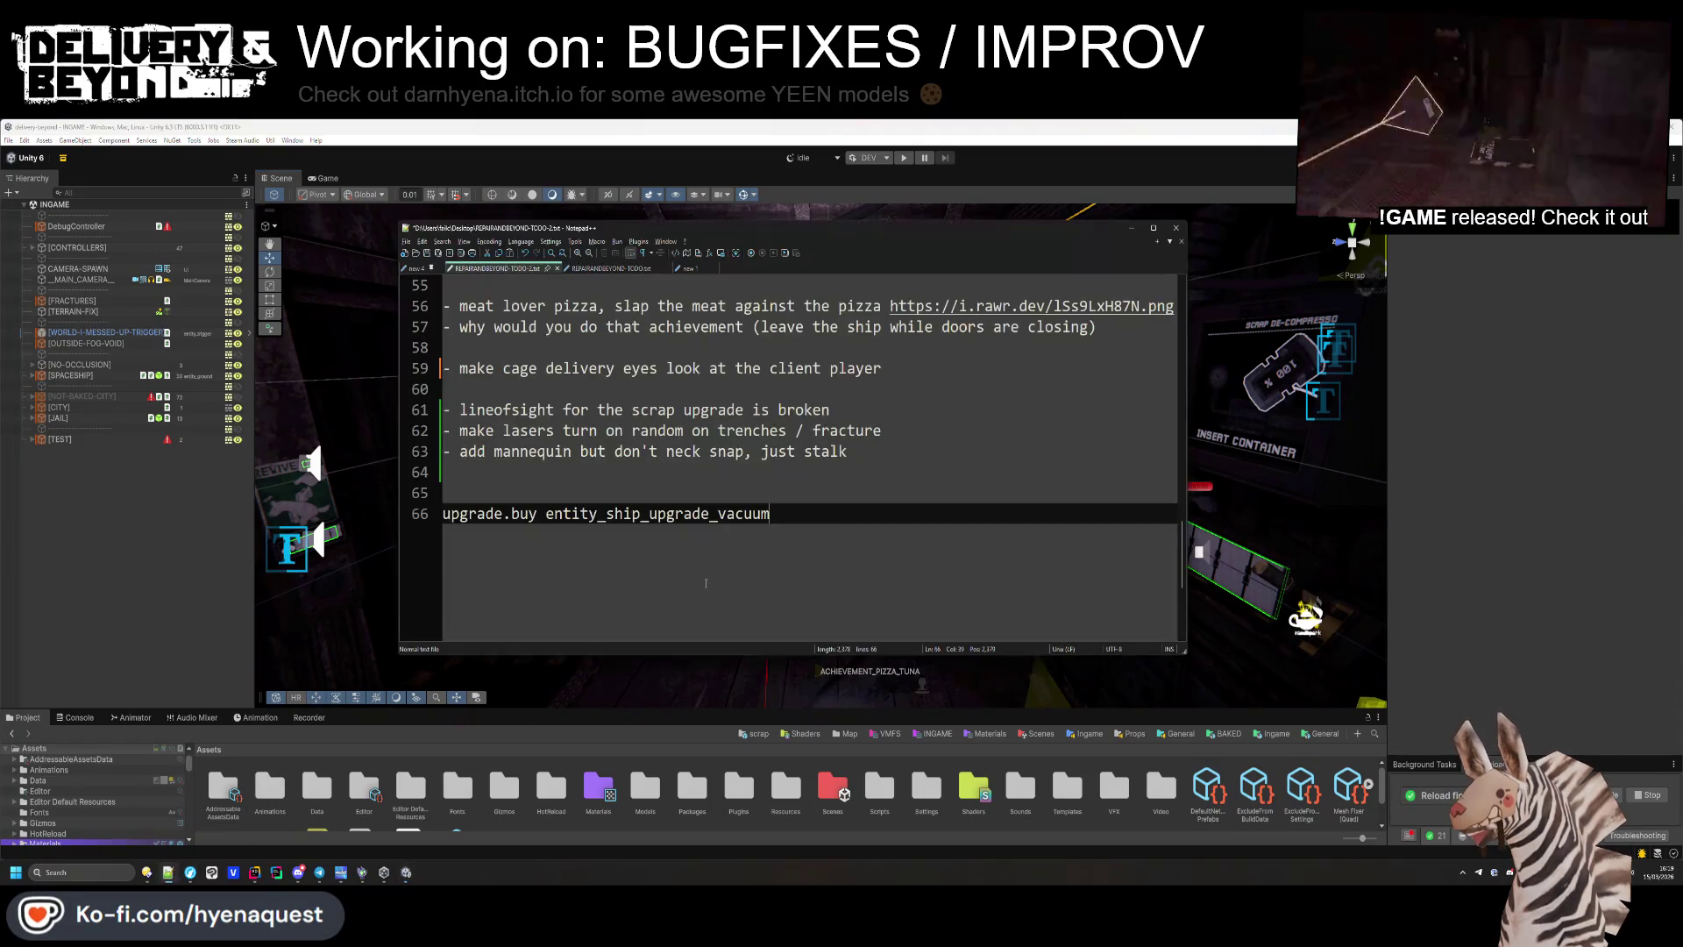
Reread the lasers item on line 62, including 'turn on random on trenches', then go back to Unity.
scroll(756, 571, up, 3)
click(614, 555)
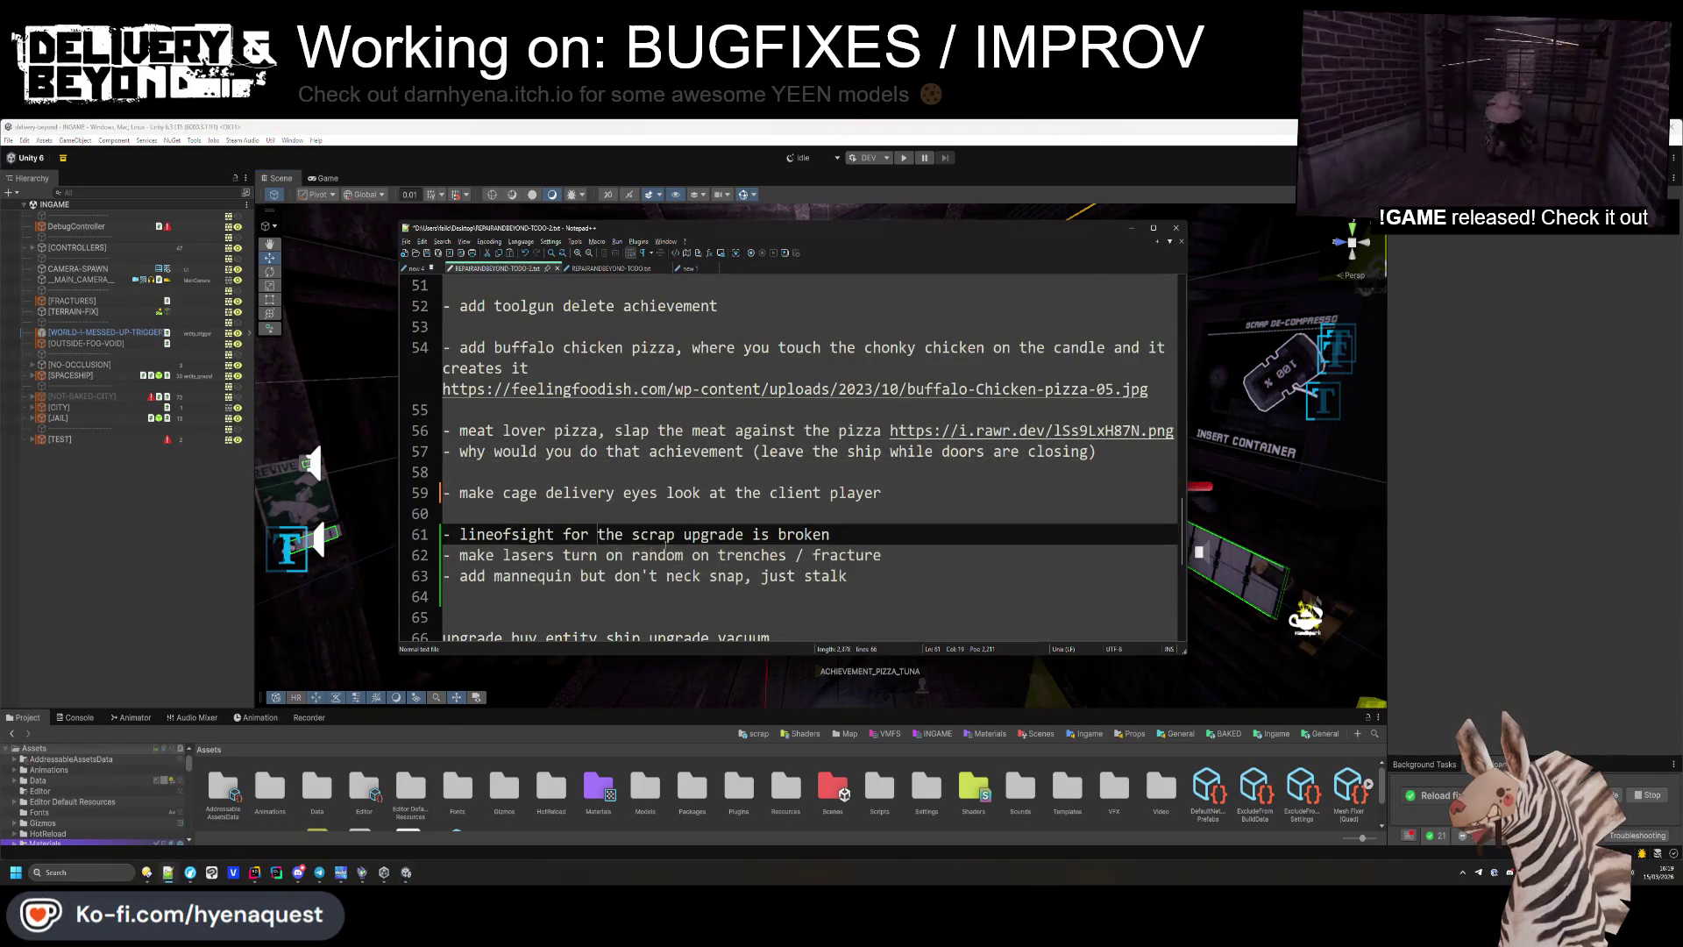
scroll(609, 581, up, 1)
scroll(608, 580, down, 2)
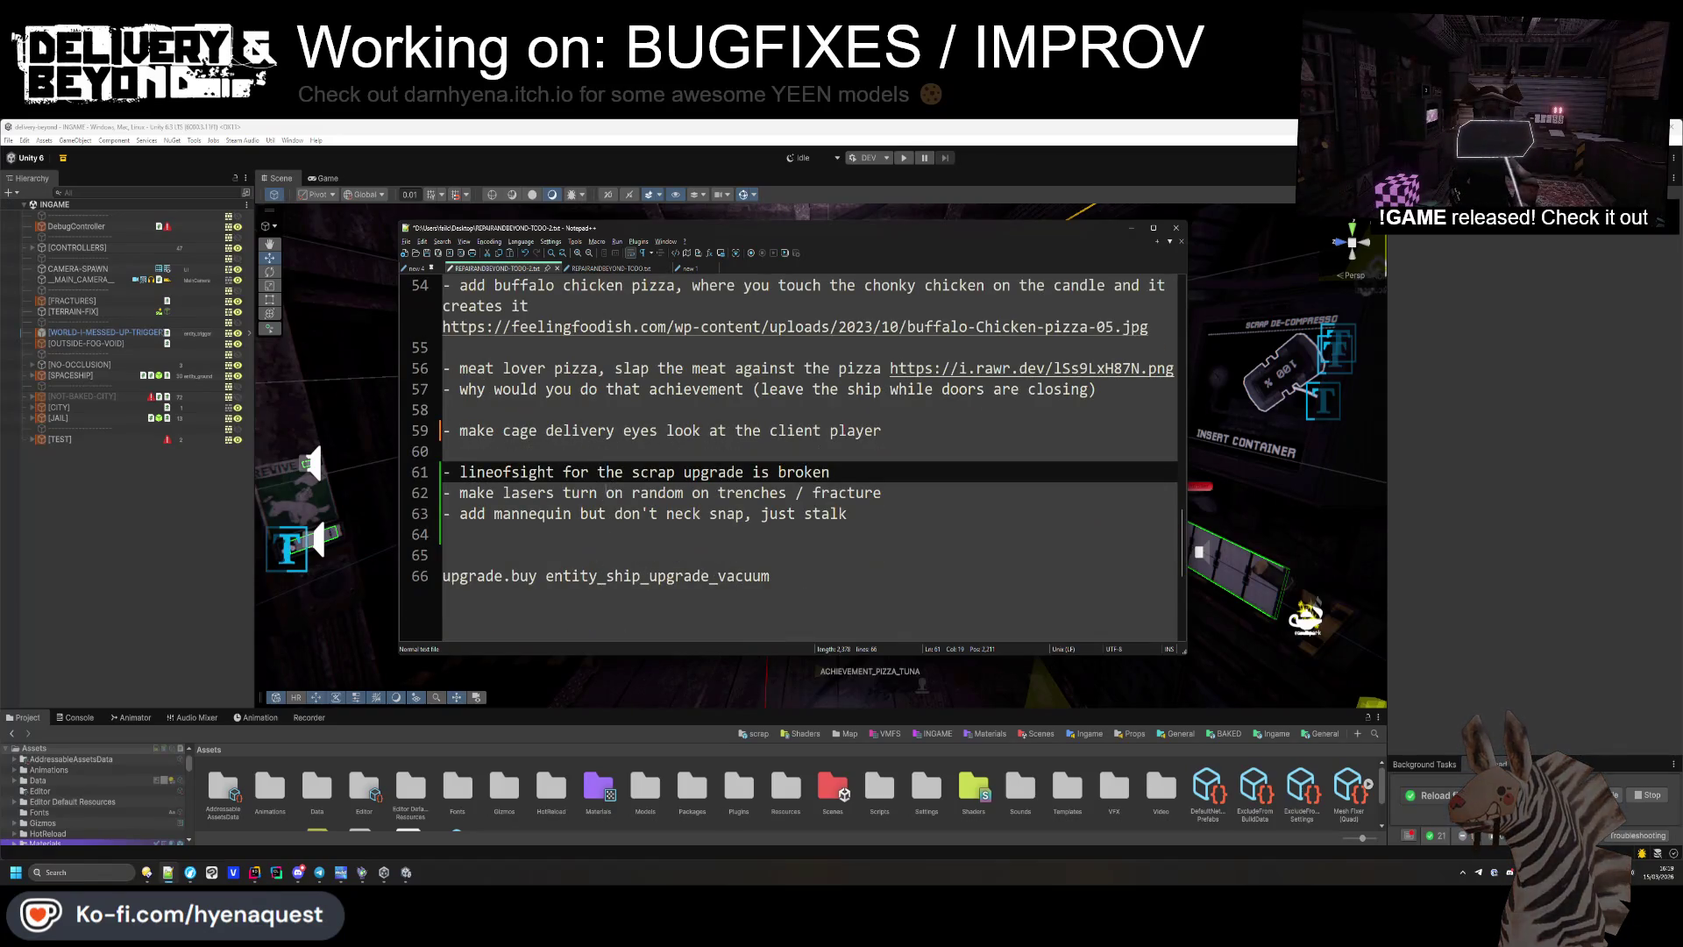
click(596, 493)
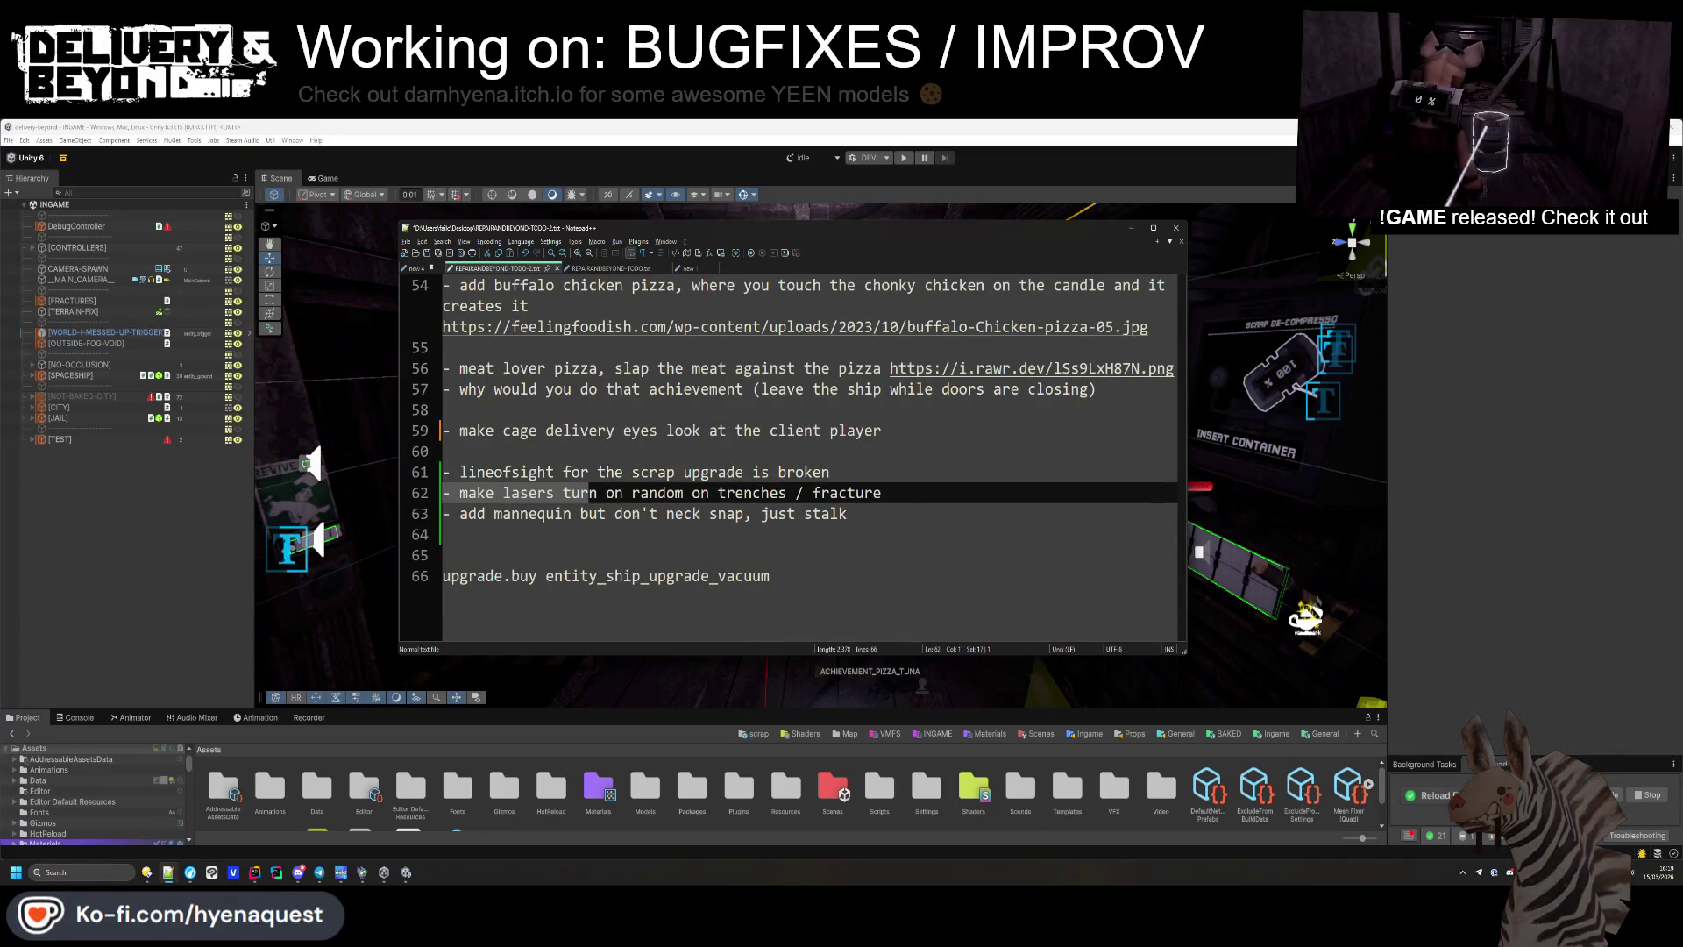
drag(881, 493, 415, 498)
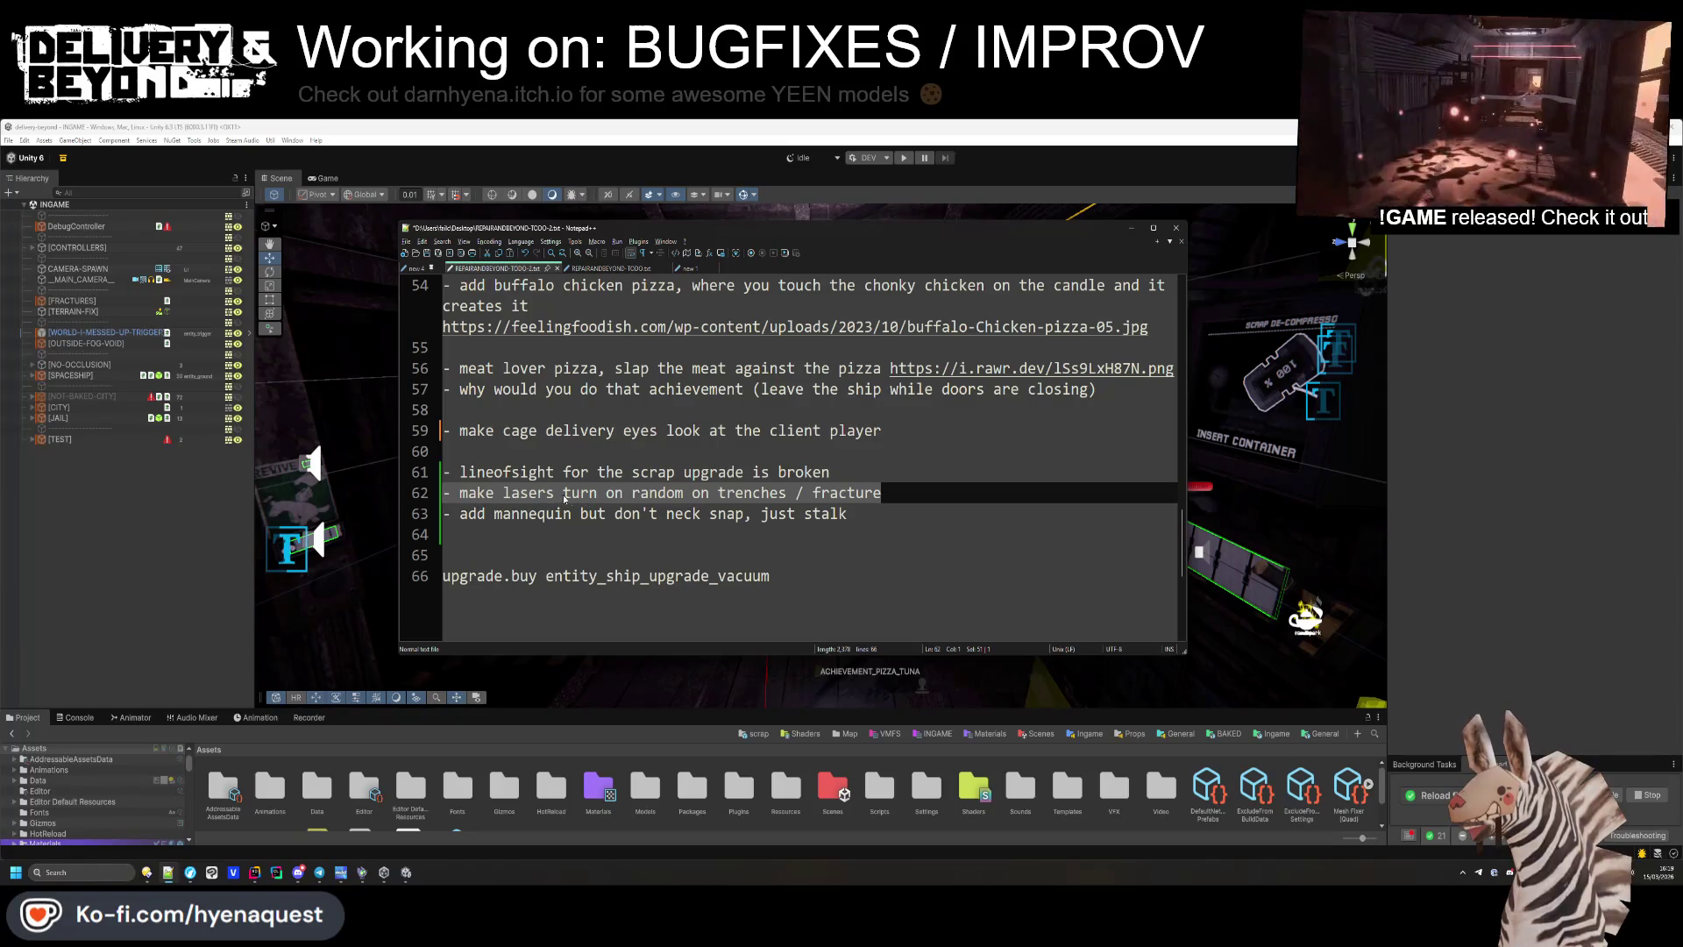
drag(584, 494, 797, 493)
click(812, 513)
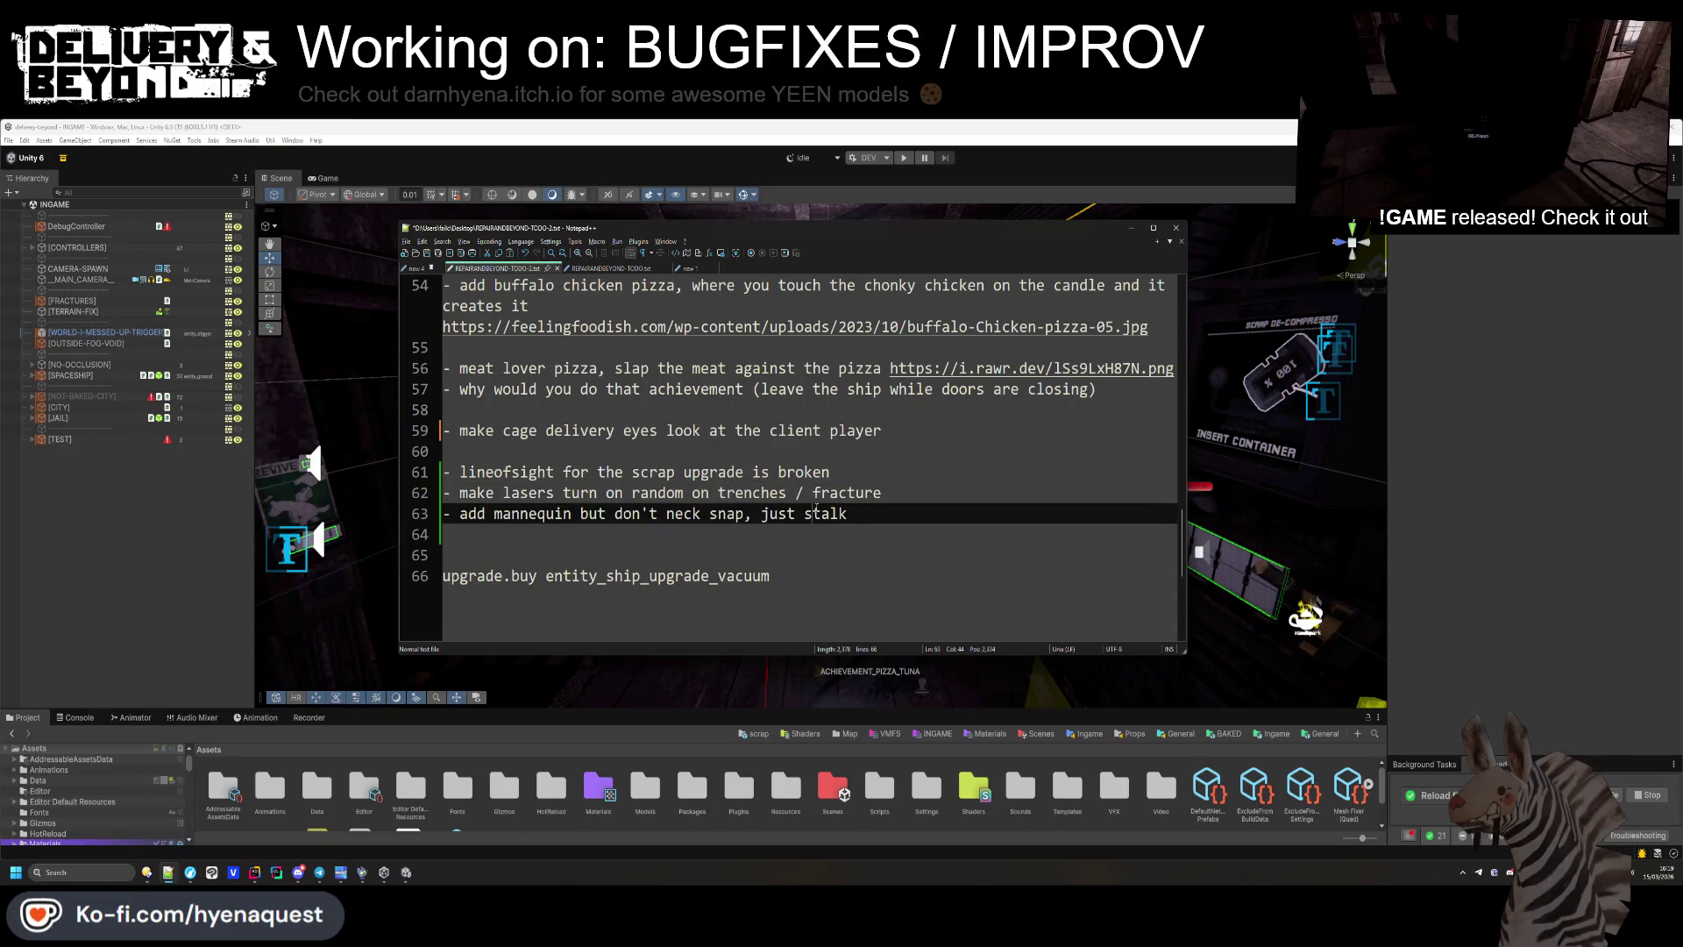
key(alt+Tab)
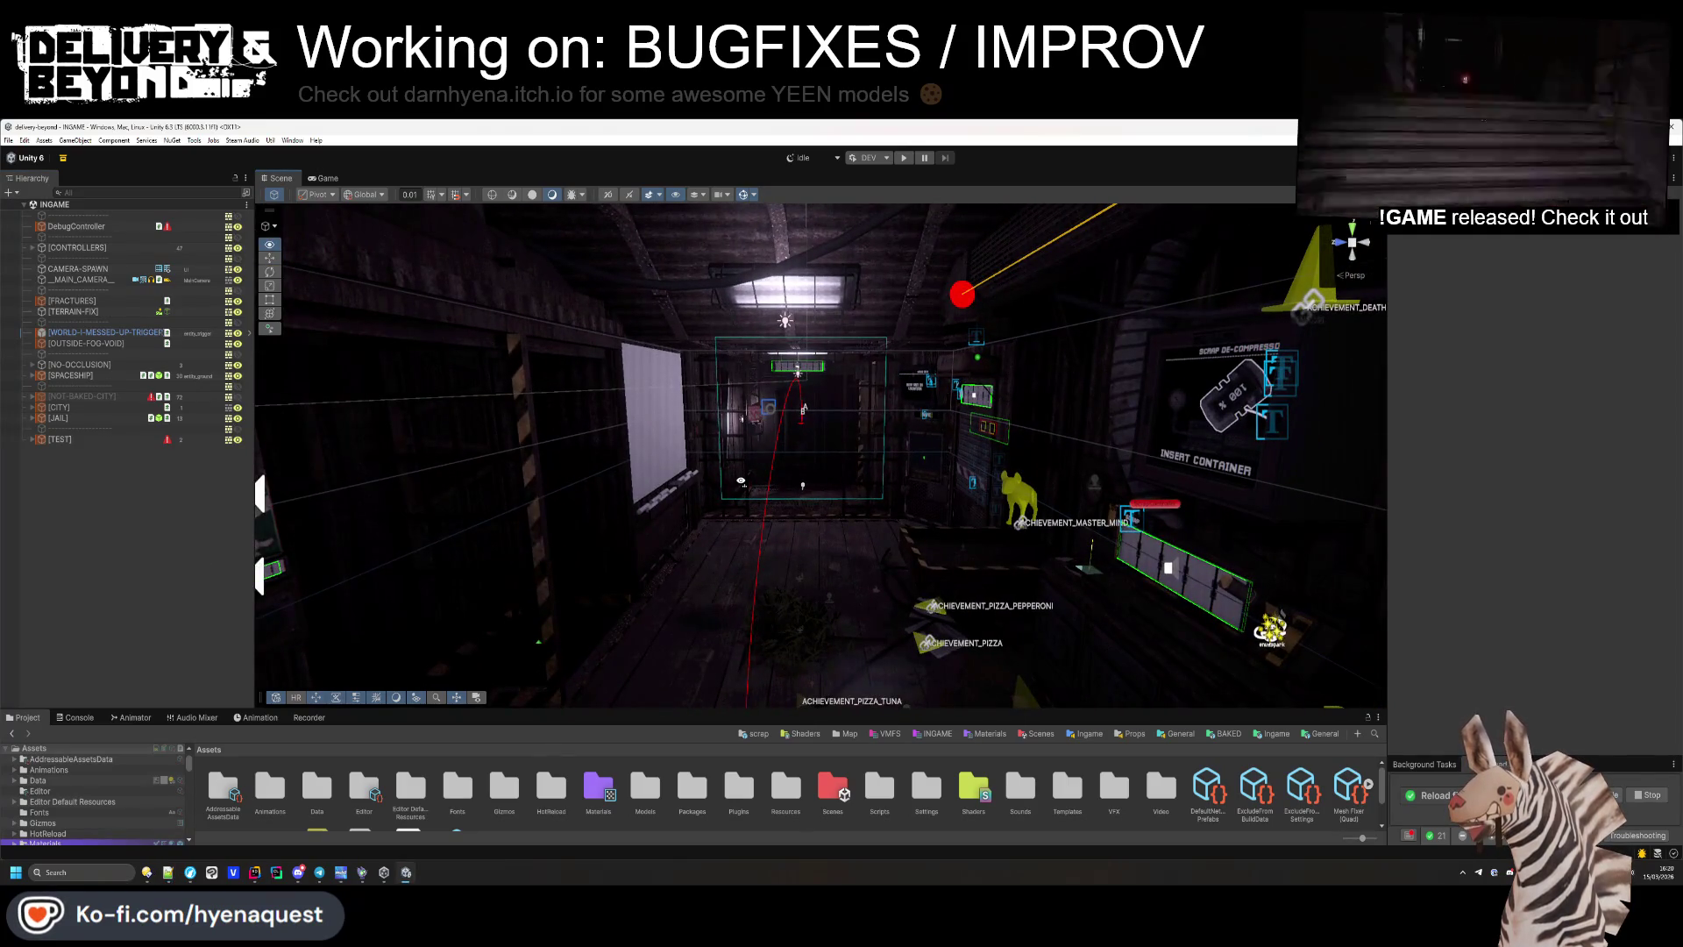
Fly into the corridor's caged room, look around past the wall light, and show the console.
scroll(820, 454, up, 5)
scroll(769, 482, up, 5)
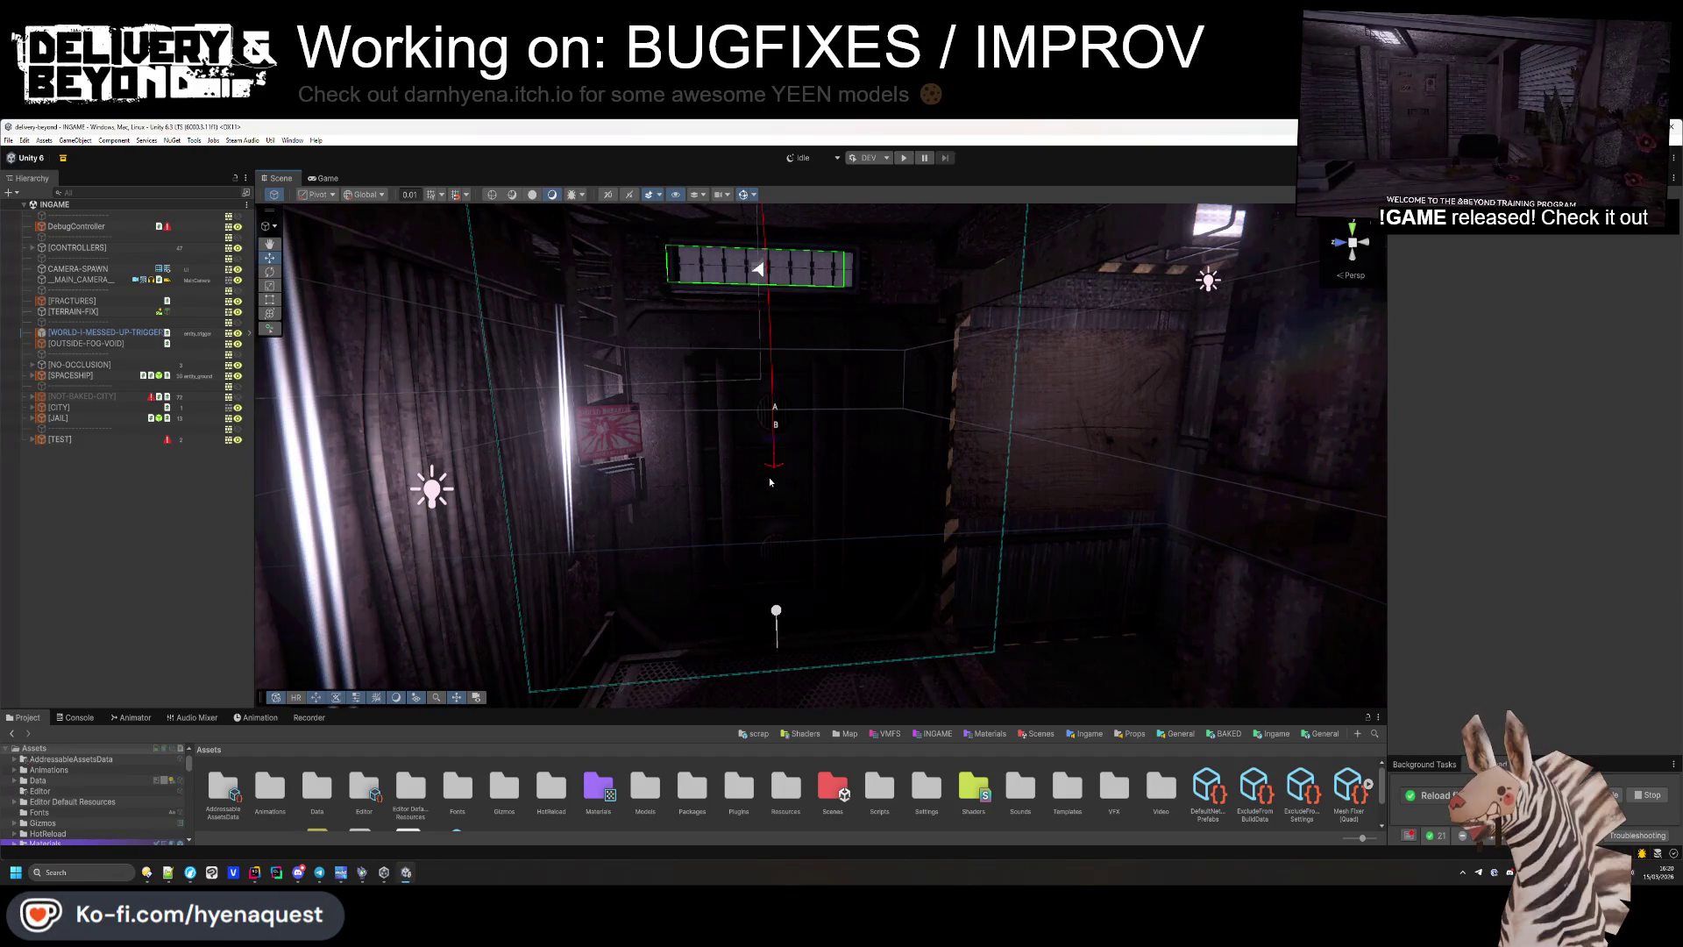
drag(750, 477, 788, 503)
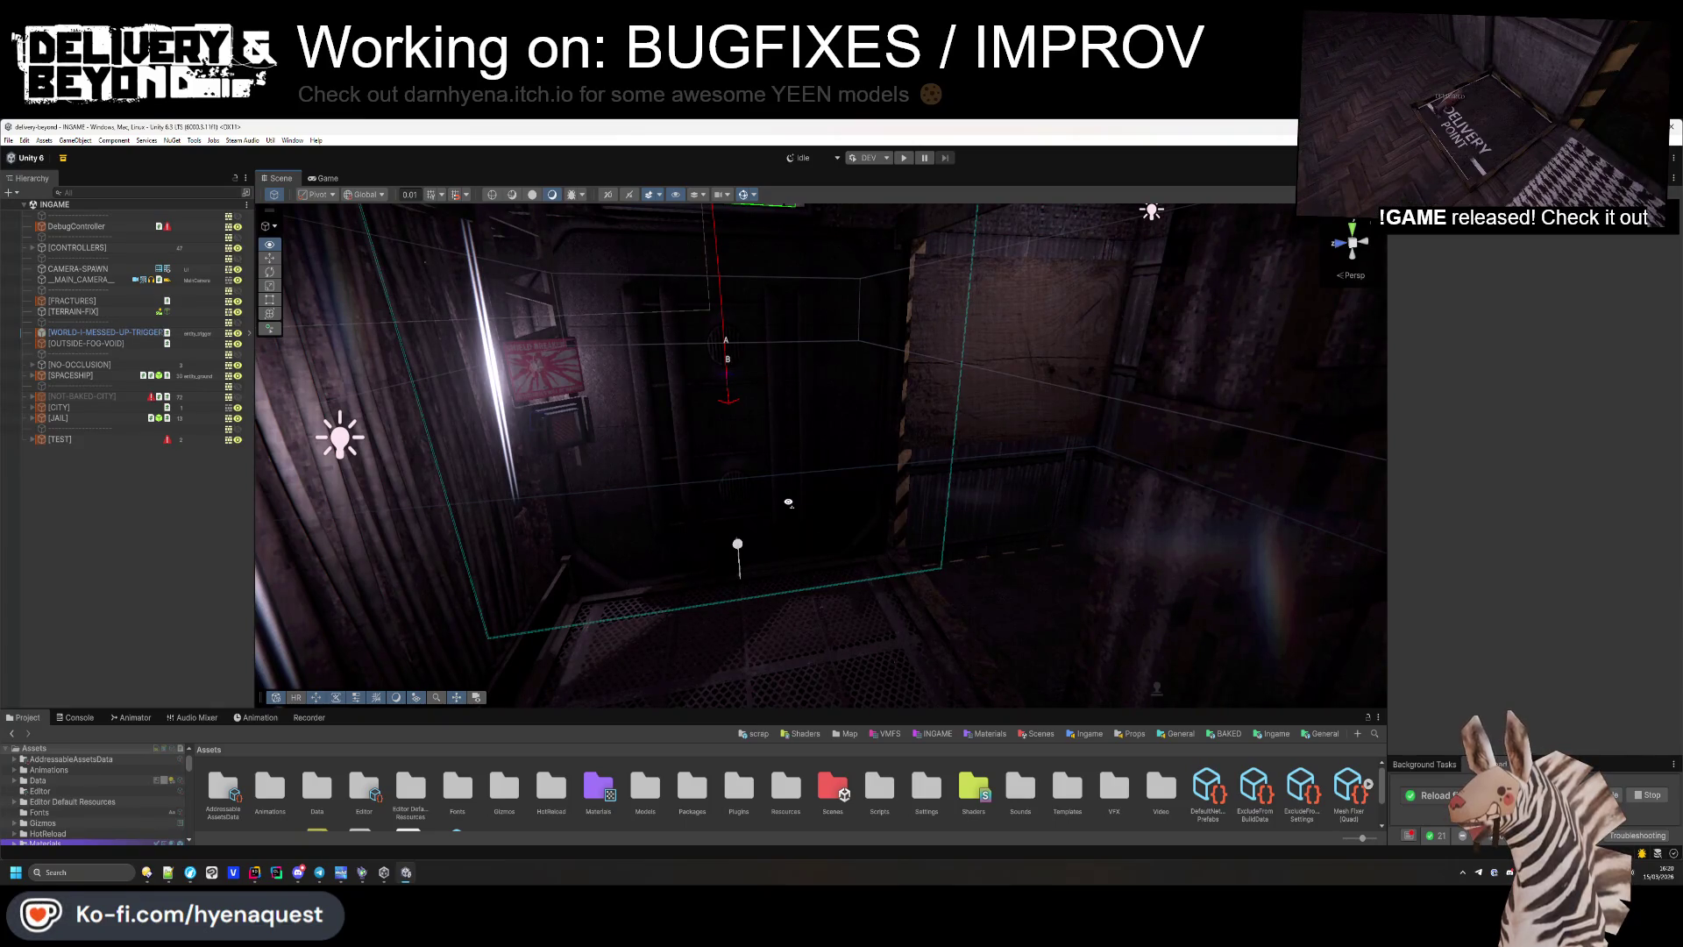
drag(788, 502, 780, 500)
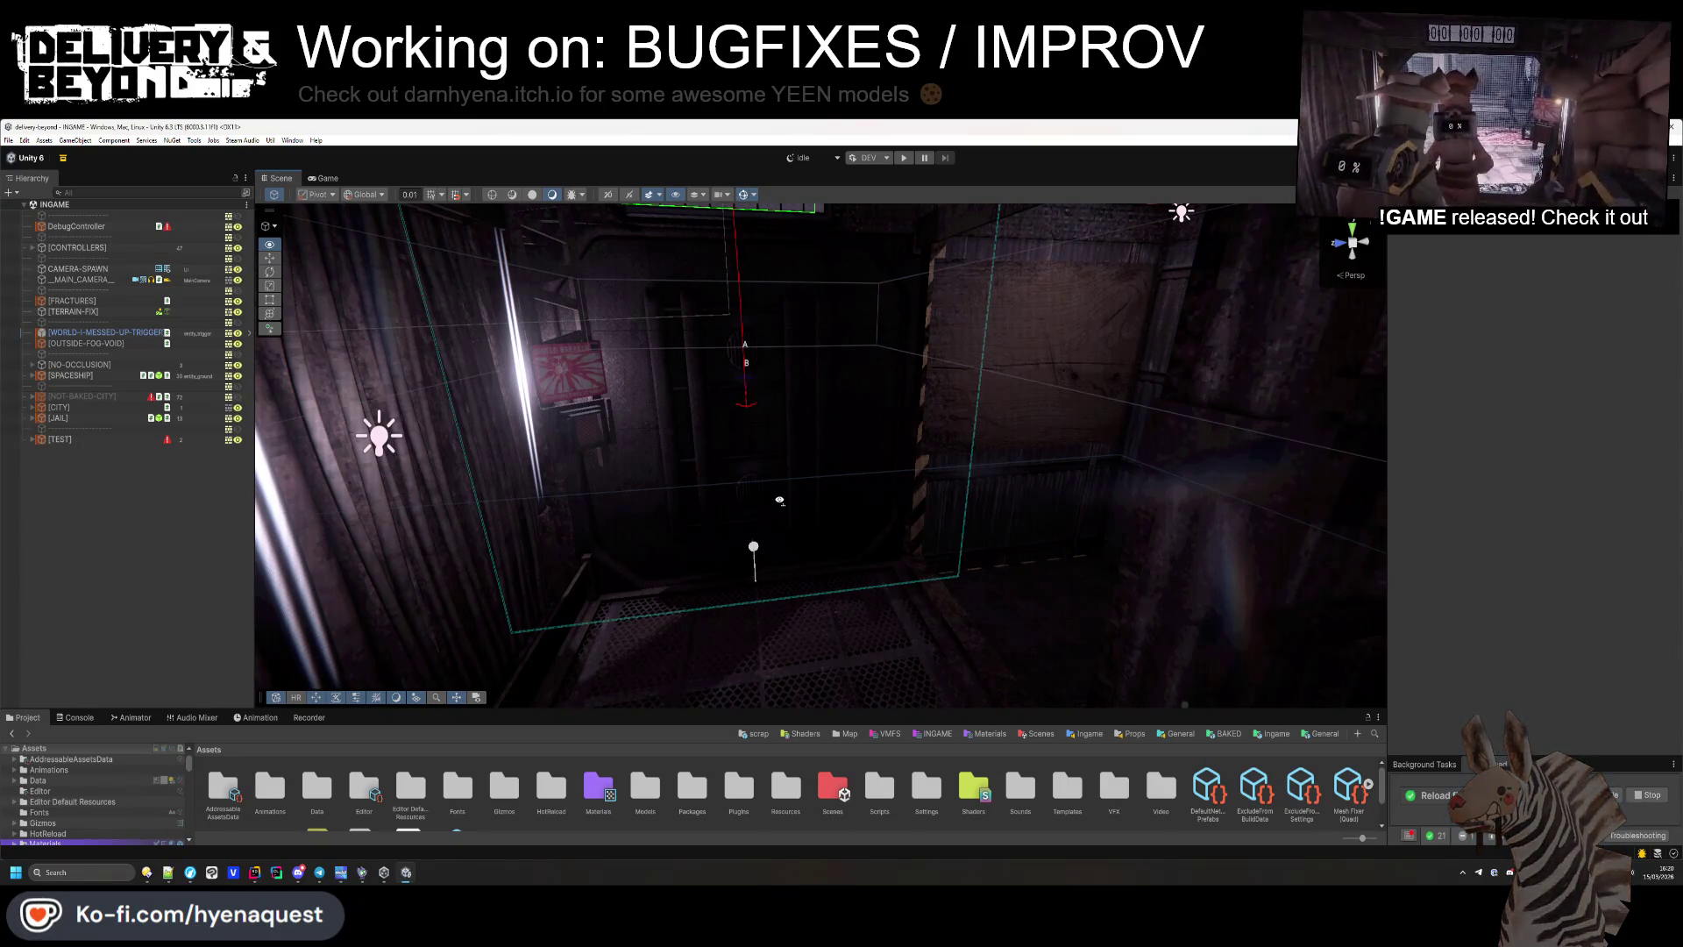
drag(879, 481, 884, 486)
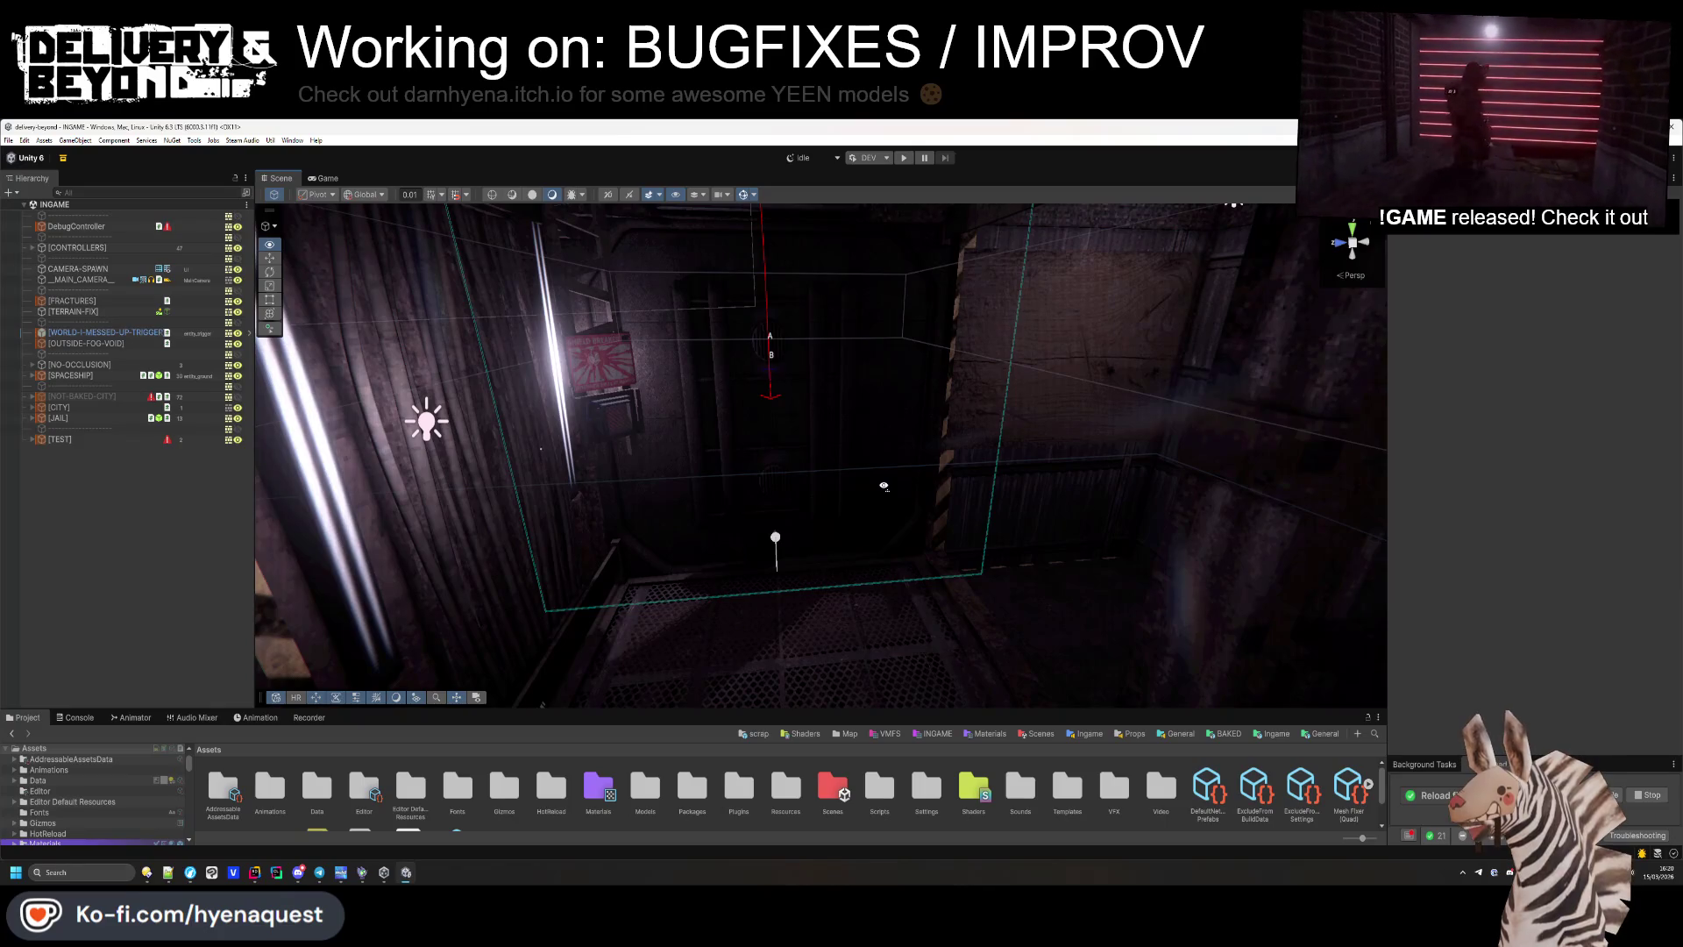
drag(884, 486, 903, 486)
click(70, 719)
Fly the scene camera over the floor grating toward the lit area, then right-click Delivery & Beyond in Steam.
drag(477, 633, 931, 510)
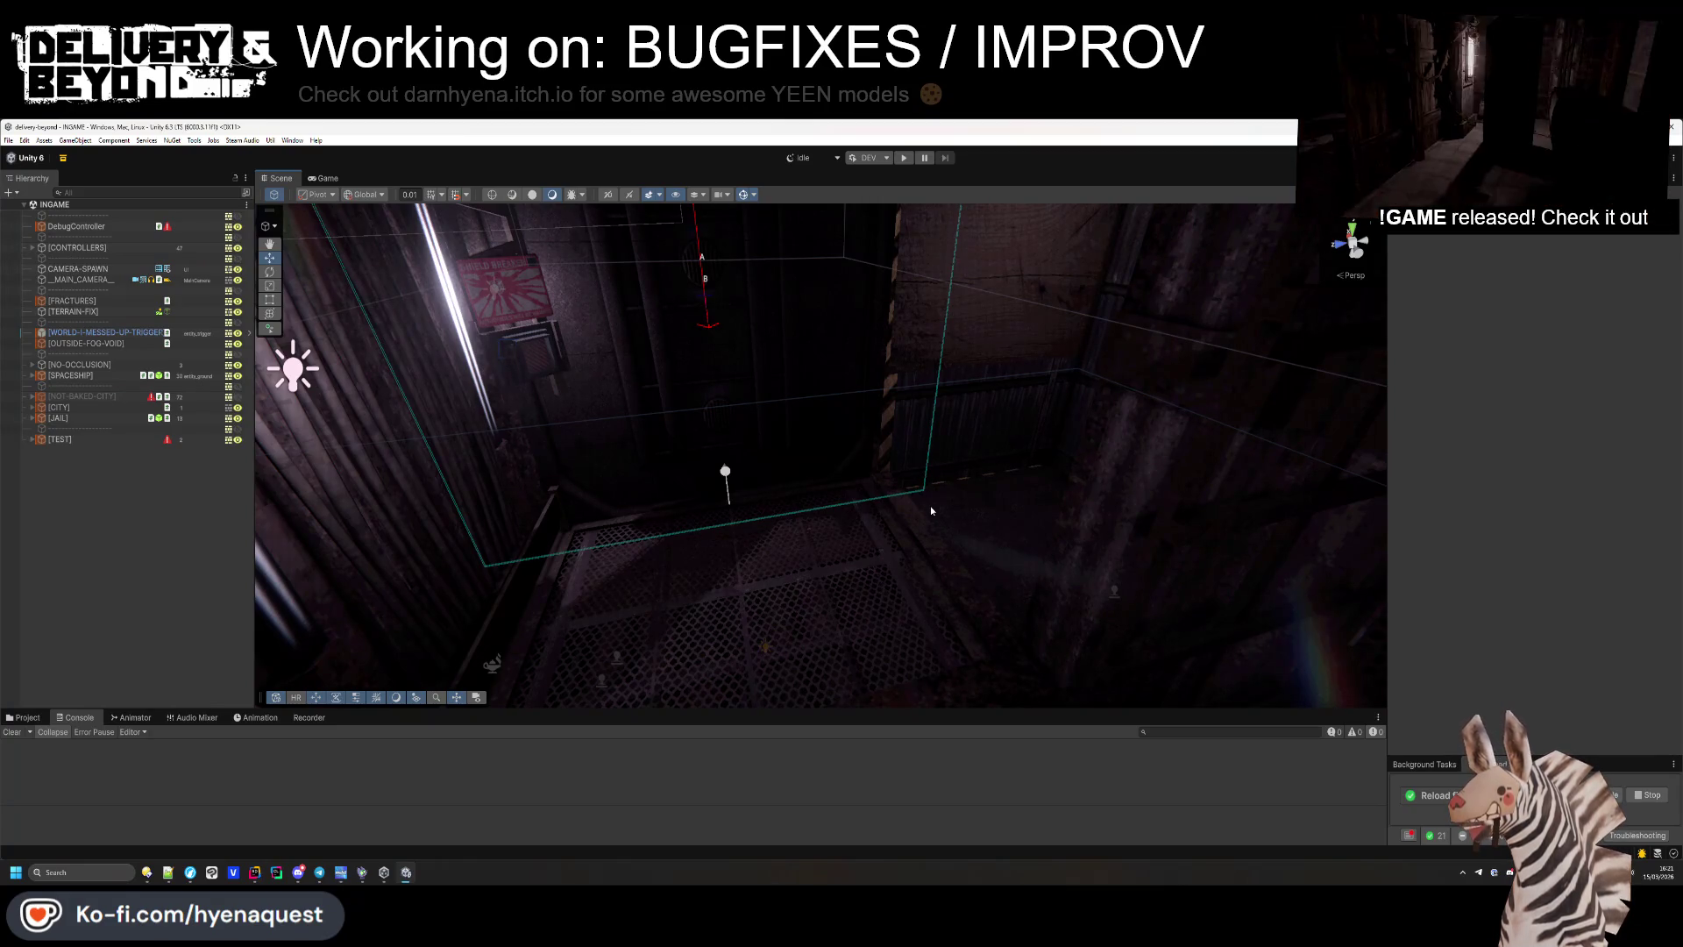
mouse_move(932, 511)
mouse_down()
mouse_move(1029, 496)
mouse_move(991, 407)
mouse_up()
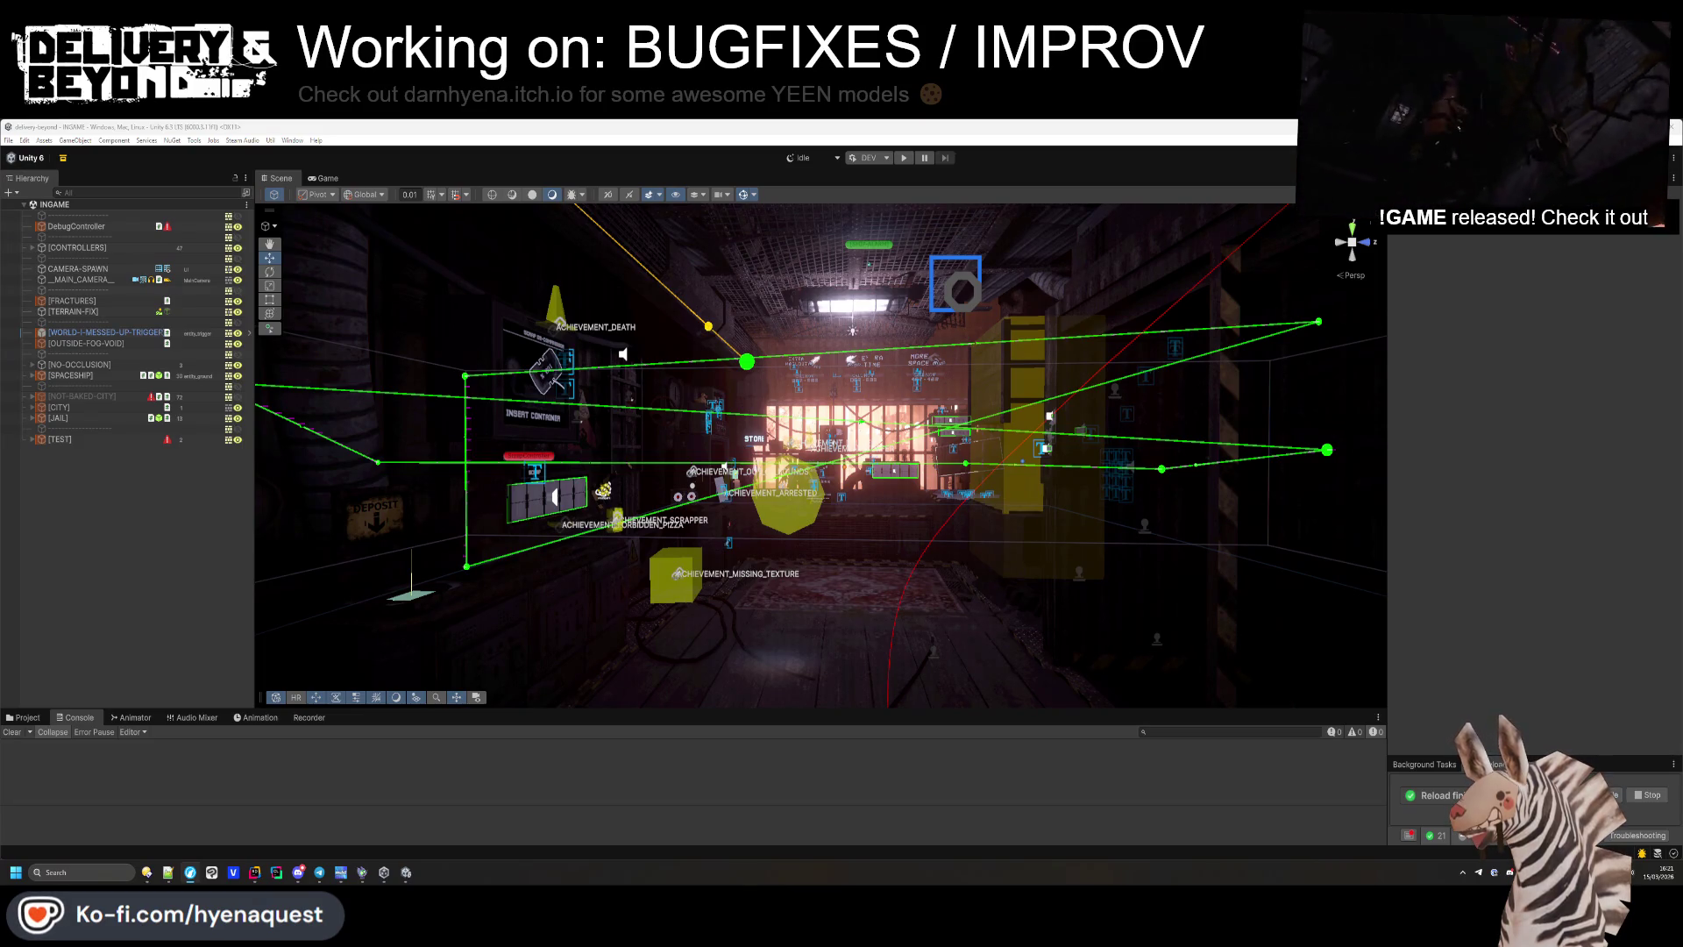
mouse_move(964, 405)
mouse_down()
mouse_move(939, 401)
mouse_move(940, 419)
mouse_move(1024, 470)
mouse_move(985, 503)
mouse_move(555, 488)
mouse_move(551, 423)
mouse_up()
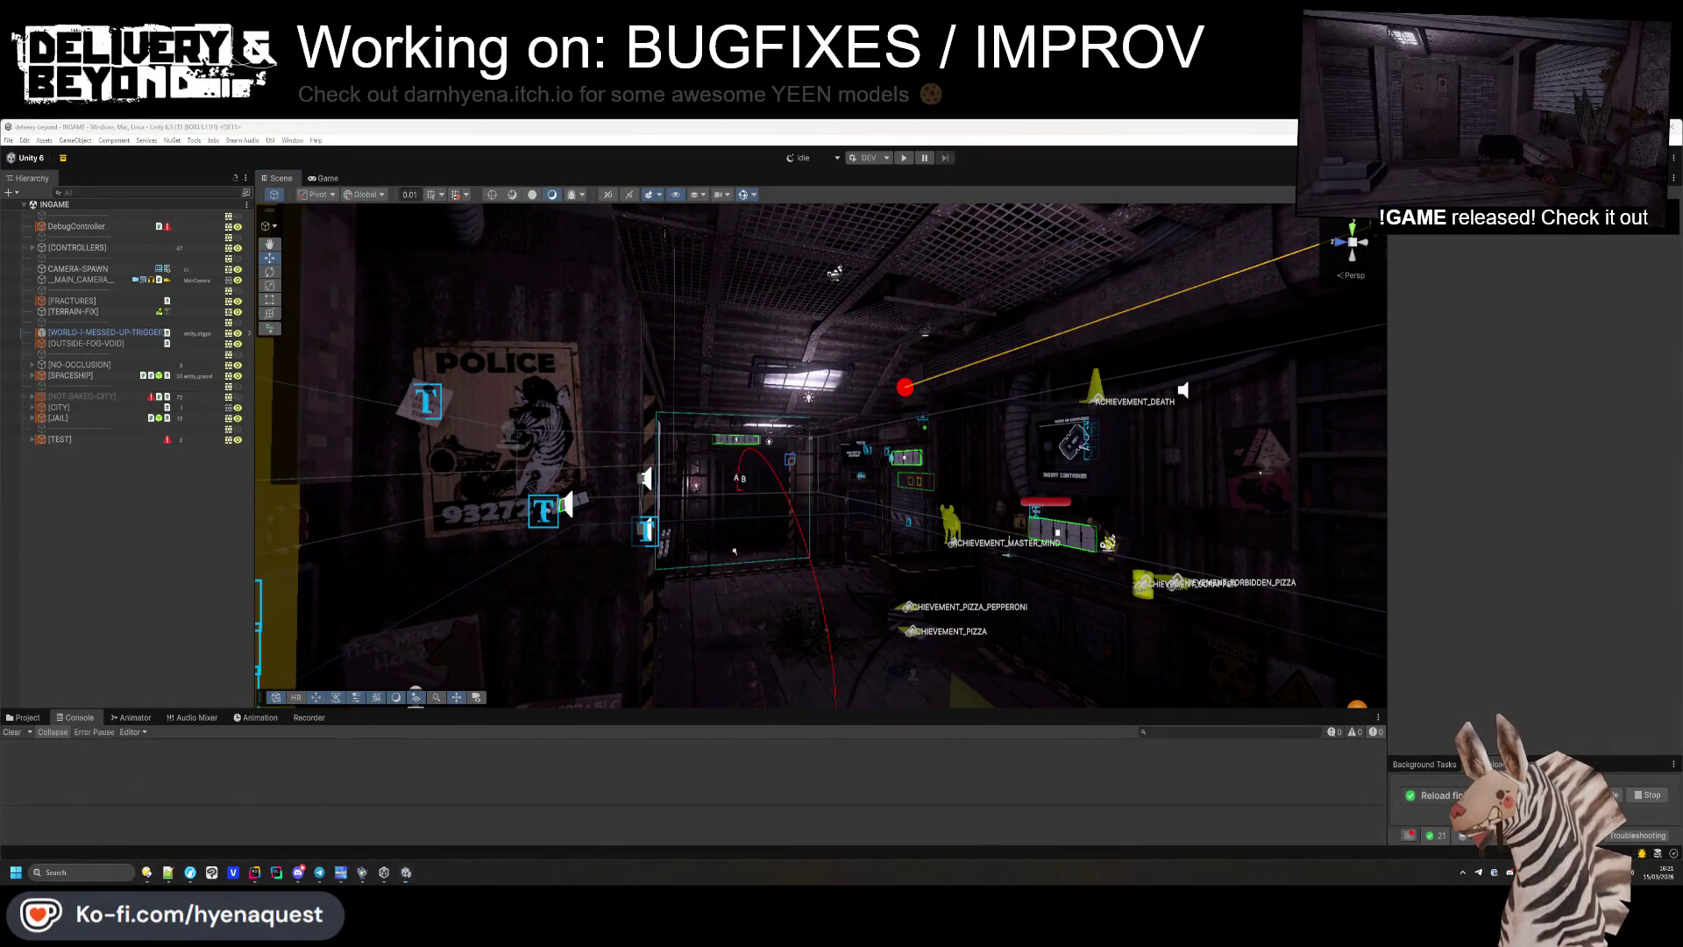
right_click(752, 550)
Browse Delivery & Beyond's installed files and open PATRONS.md with Notepad++.
click(776, 647)
click(766, 444)
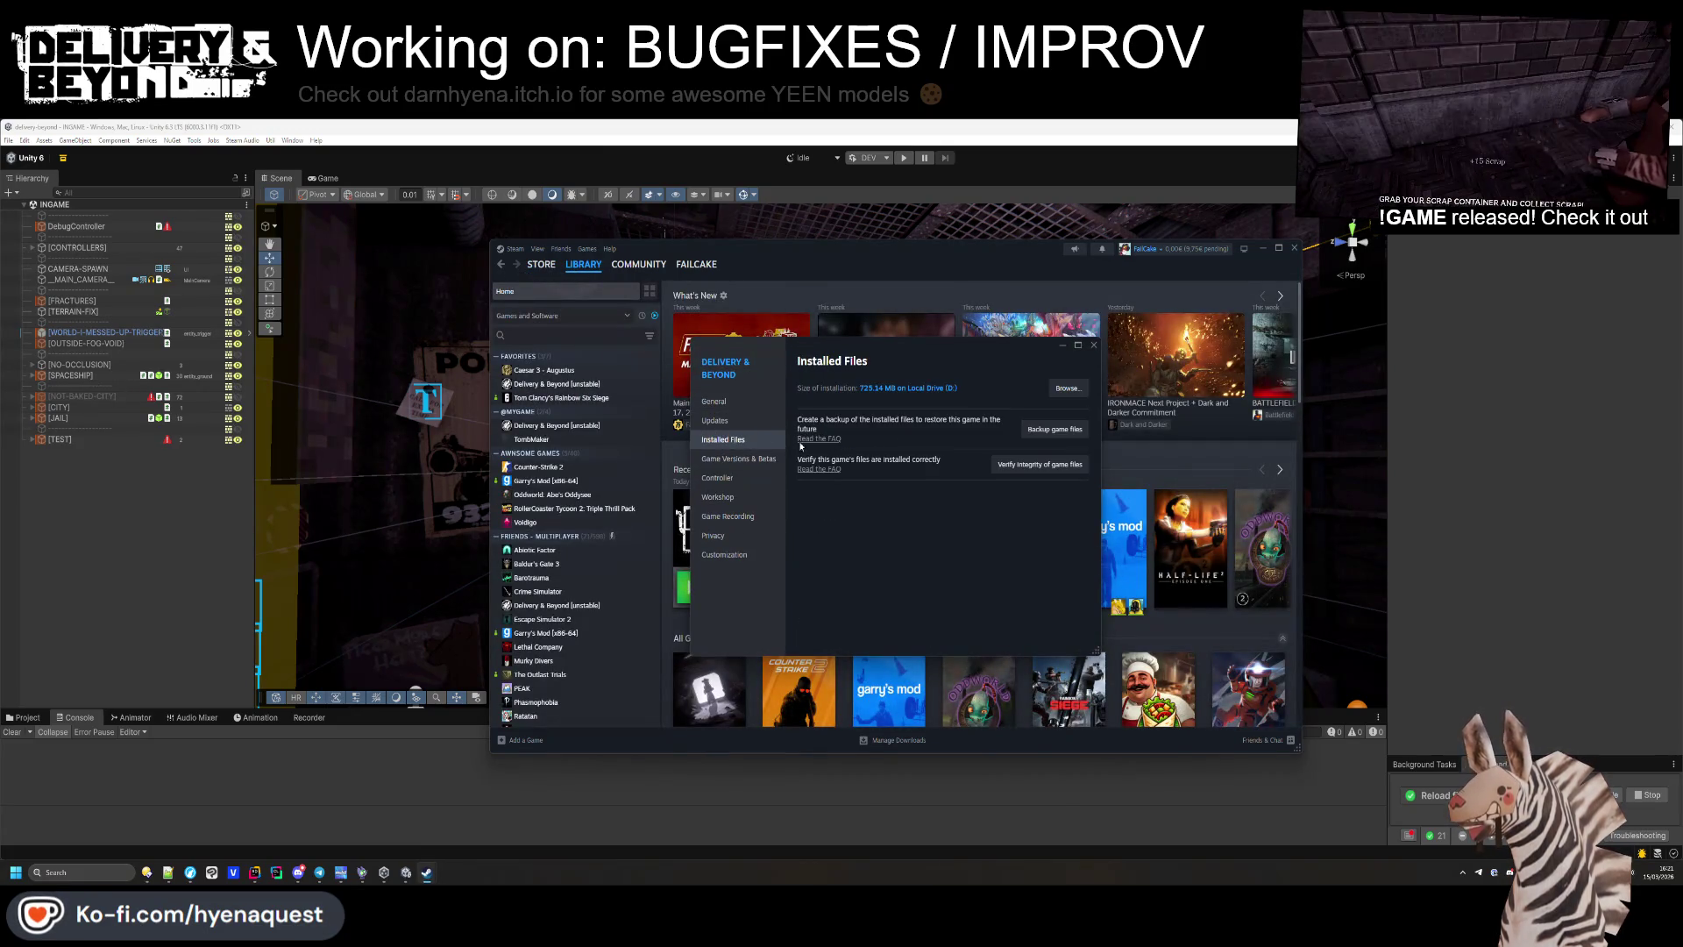
click(1067, 387)
click(665, 530)
right_click(688, 527)
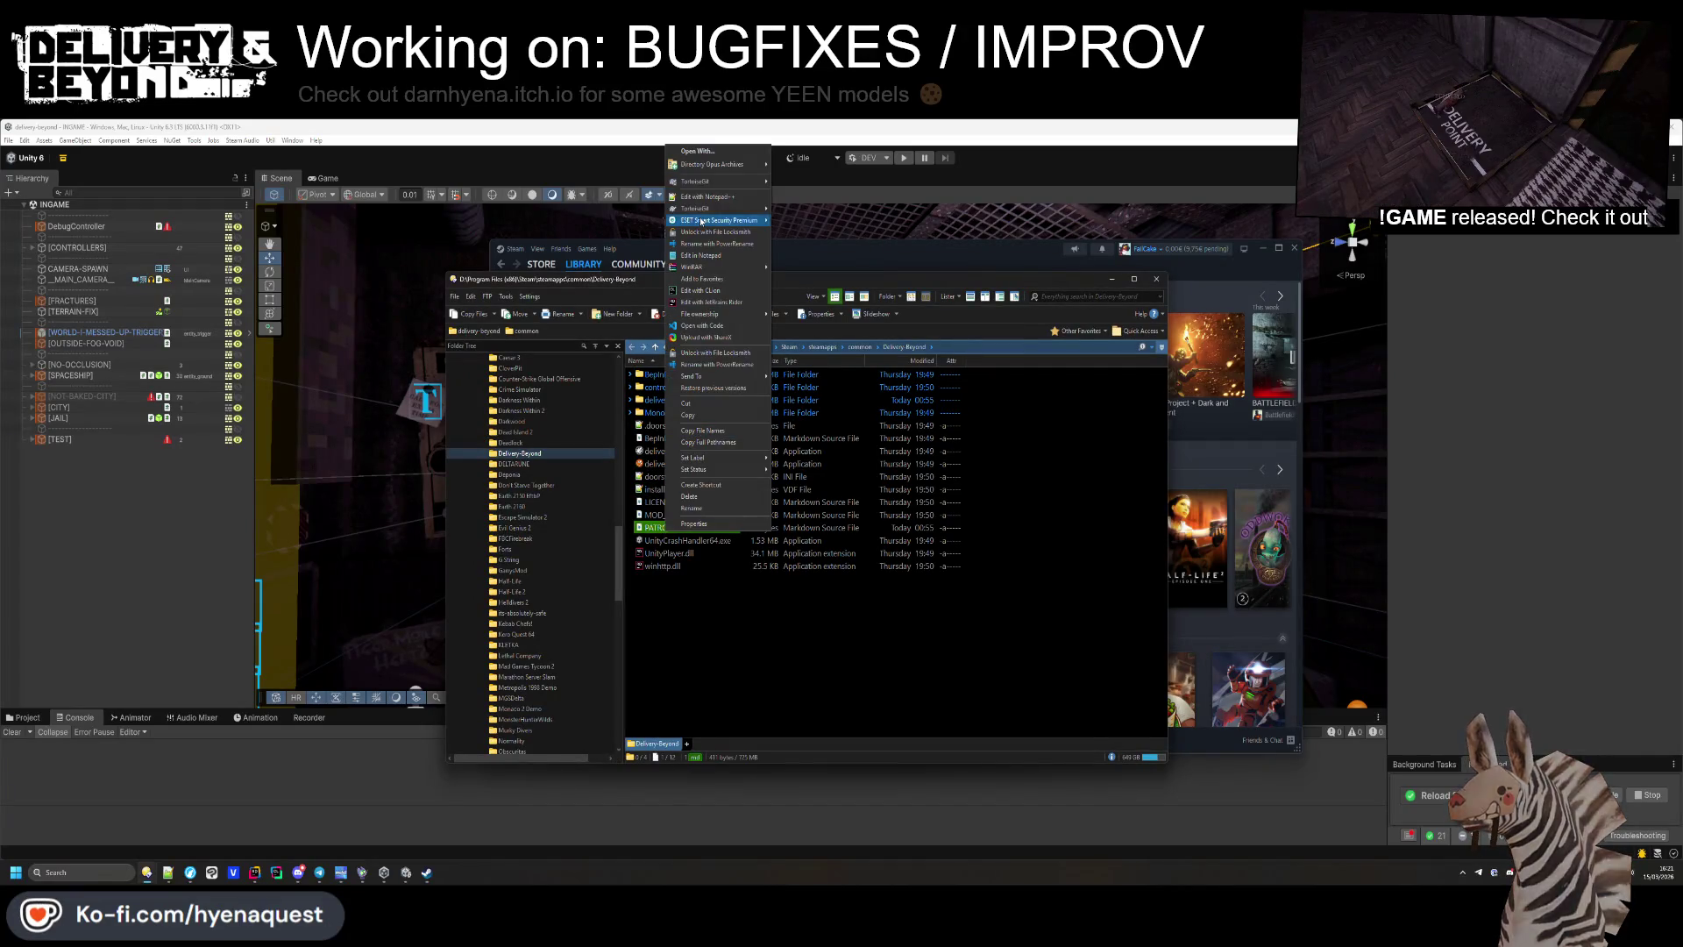
click(710, 197)
scroll(599, 350, down, 2)
scroll(599, 350, up, 2)
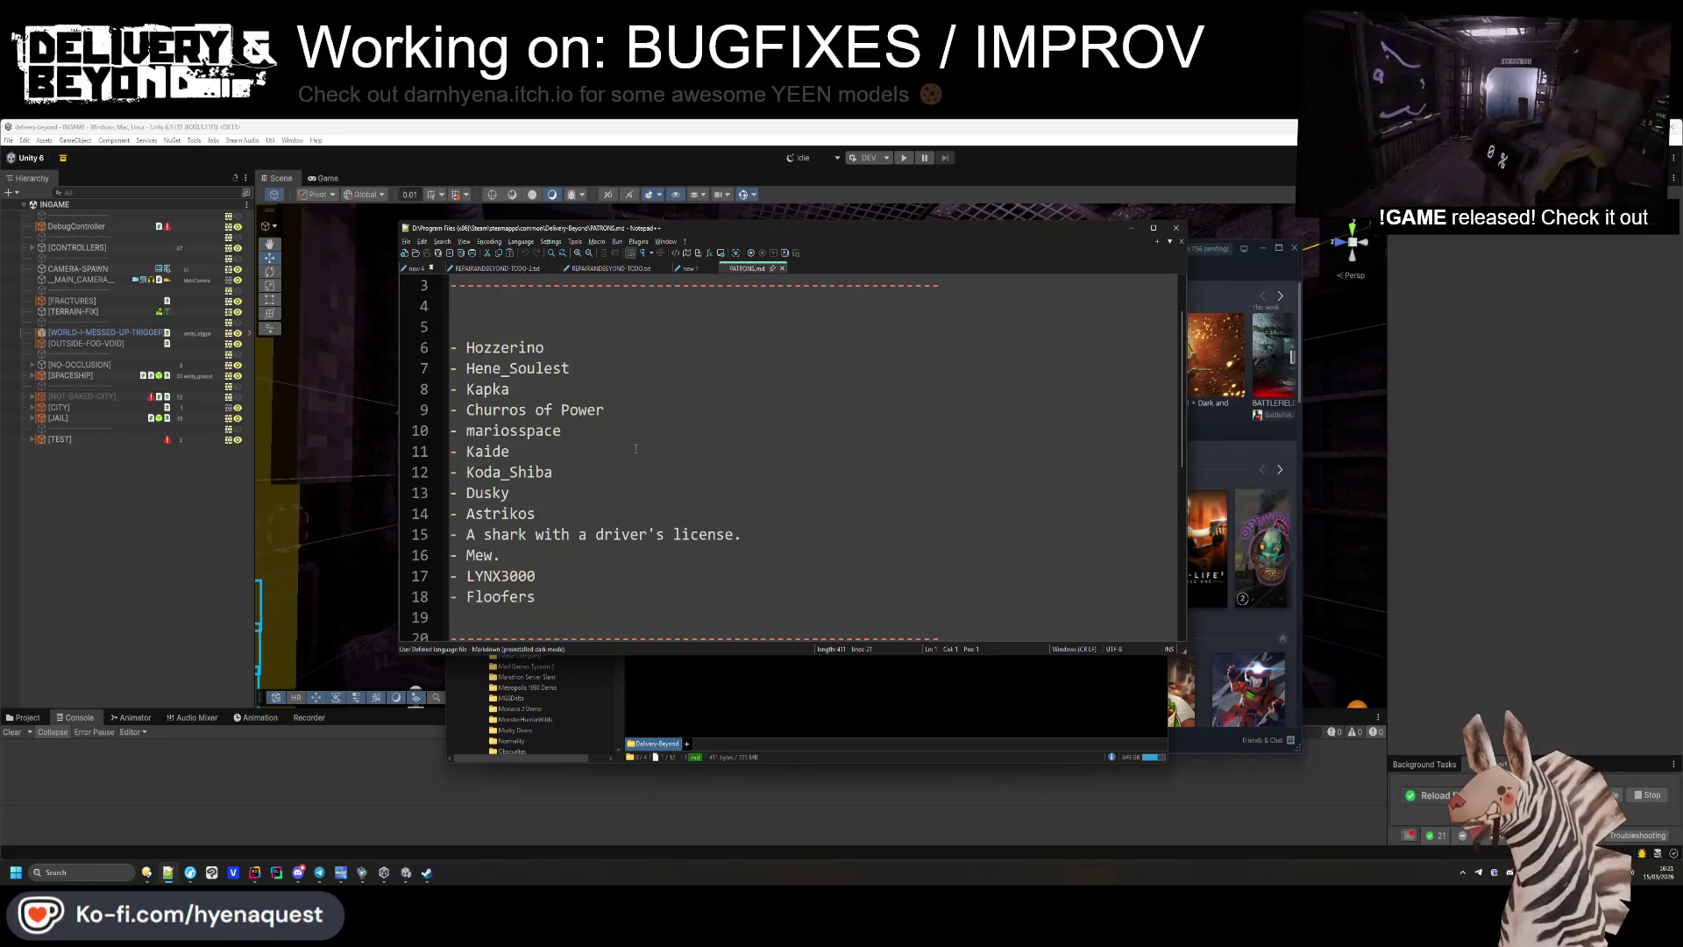
Scroll PATRONS.md and select a block of patron names to check them.
scroll(599, 350, down, 3)
scroll(599, 421, up, 3)
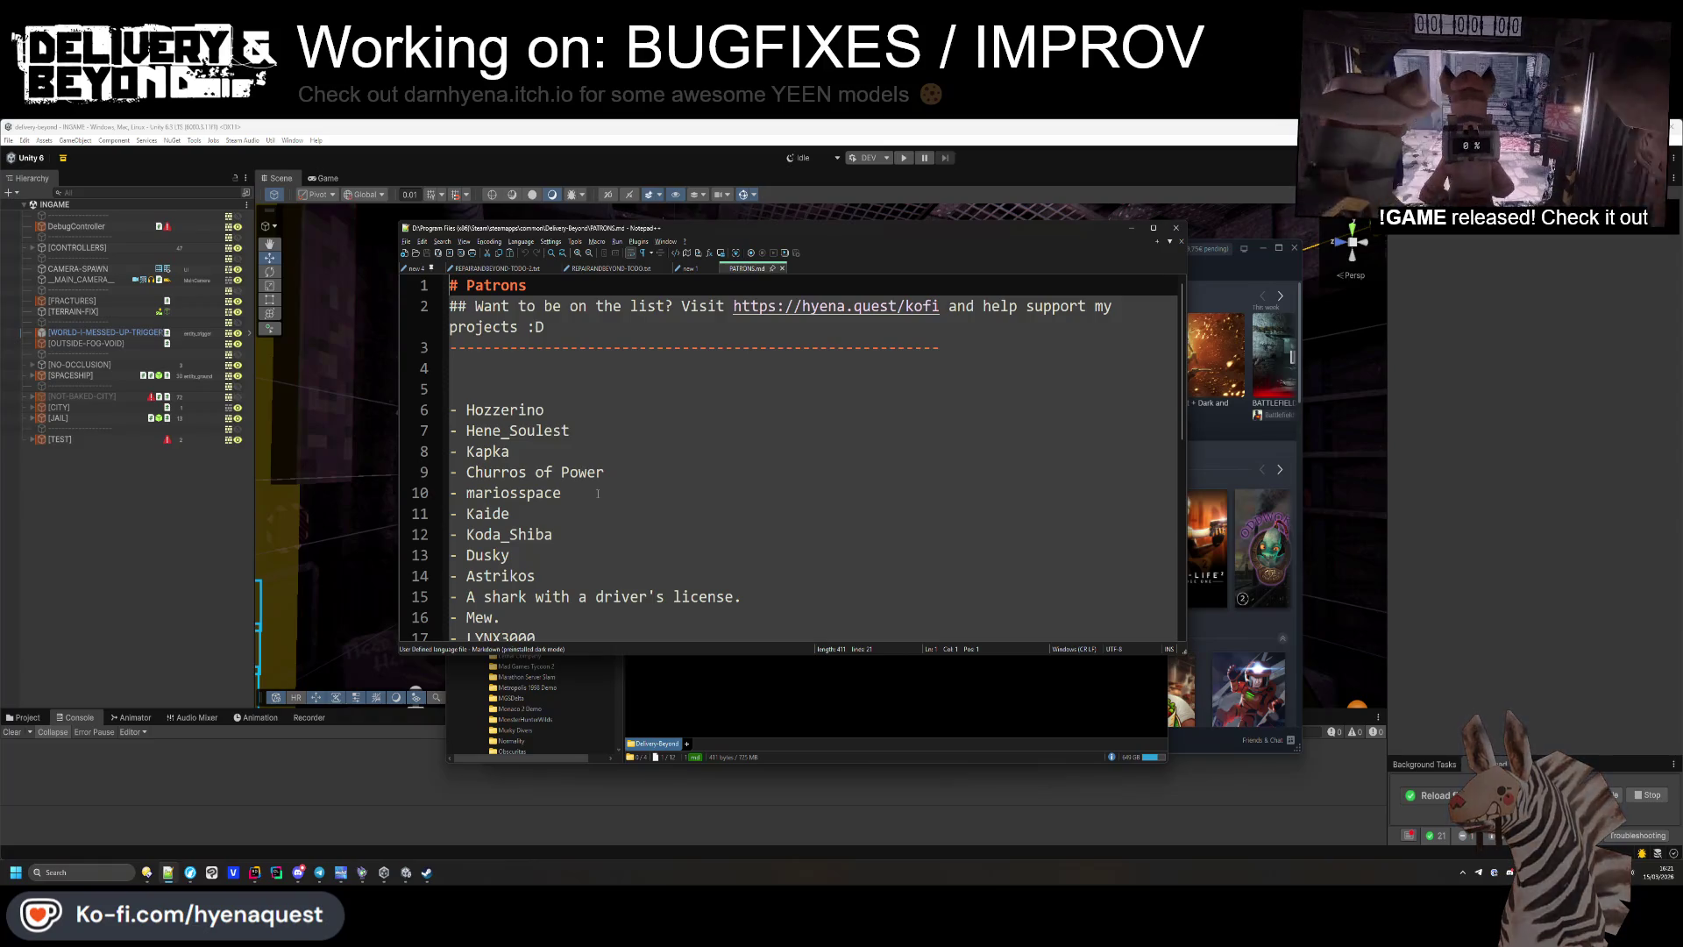
scroll(598, 494, down, 3)
mouse_move(537, 597)
mouse_down()
mouse_move(517, 493)
mouse_move(552, 410)
mouse_up()
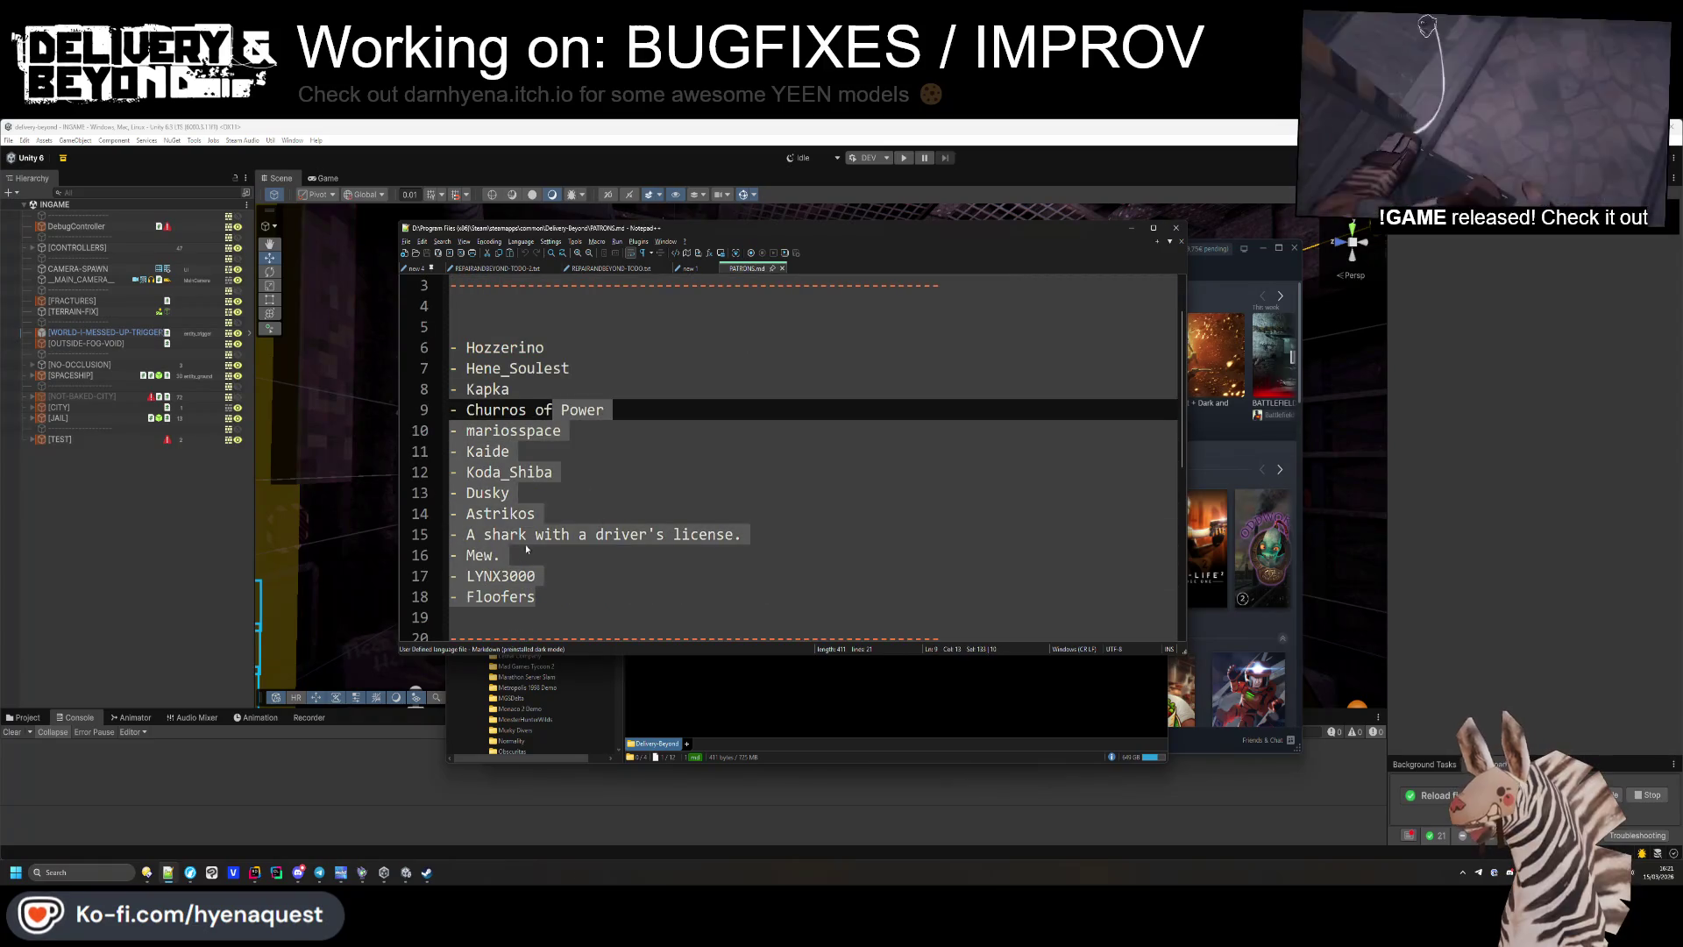
drag(537, 596, 408, 419)
click(583, 451)
Check the patron entries on lines 9–18, then close PATRONS.md.
scroll(587, 494, up, 3)
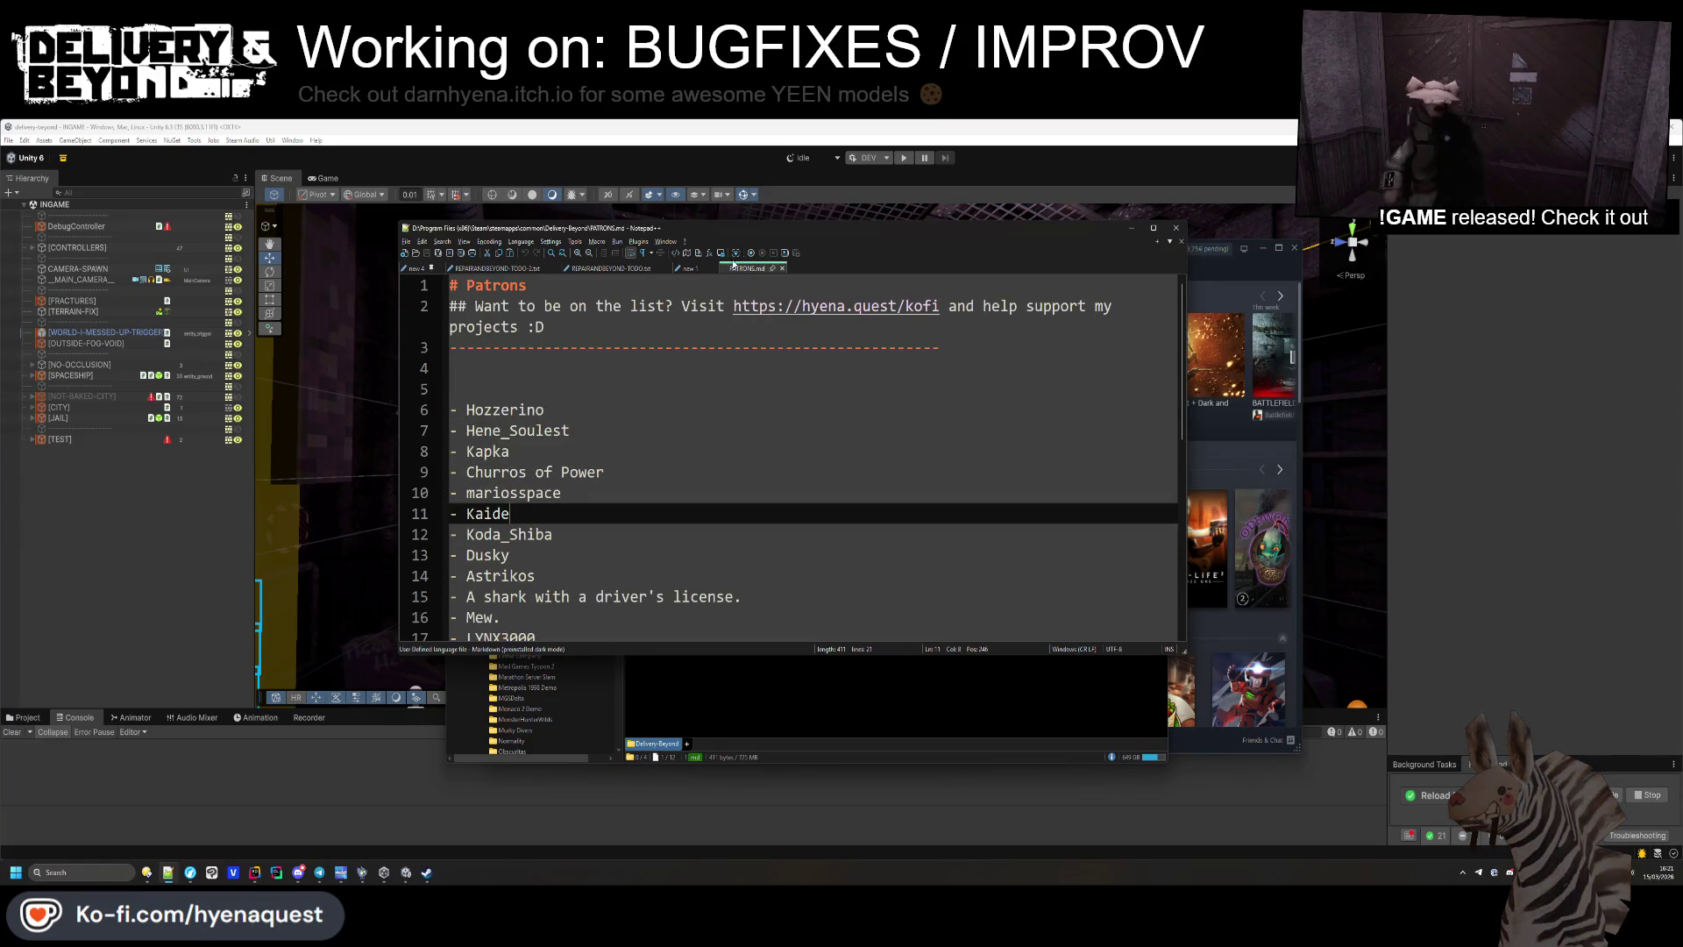
scroll(652, 360, down, 3)
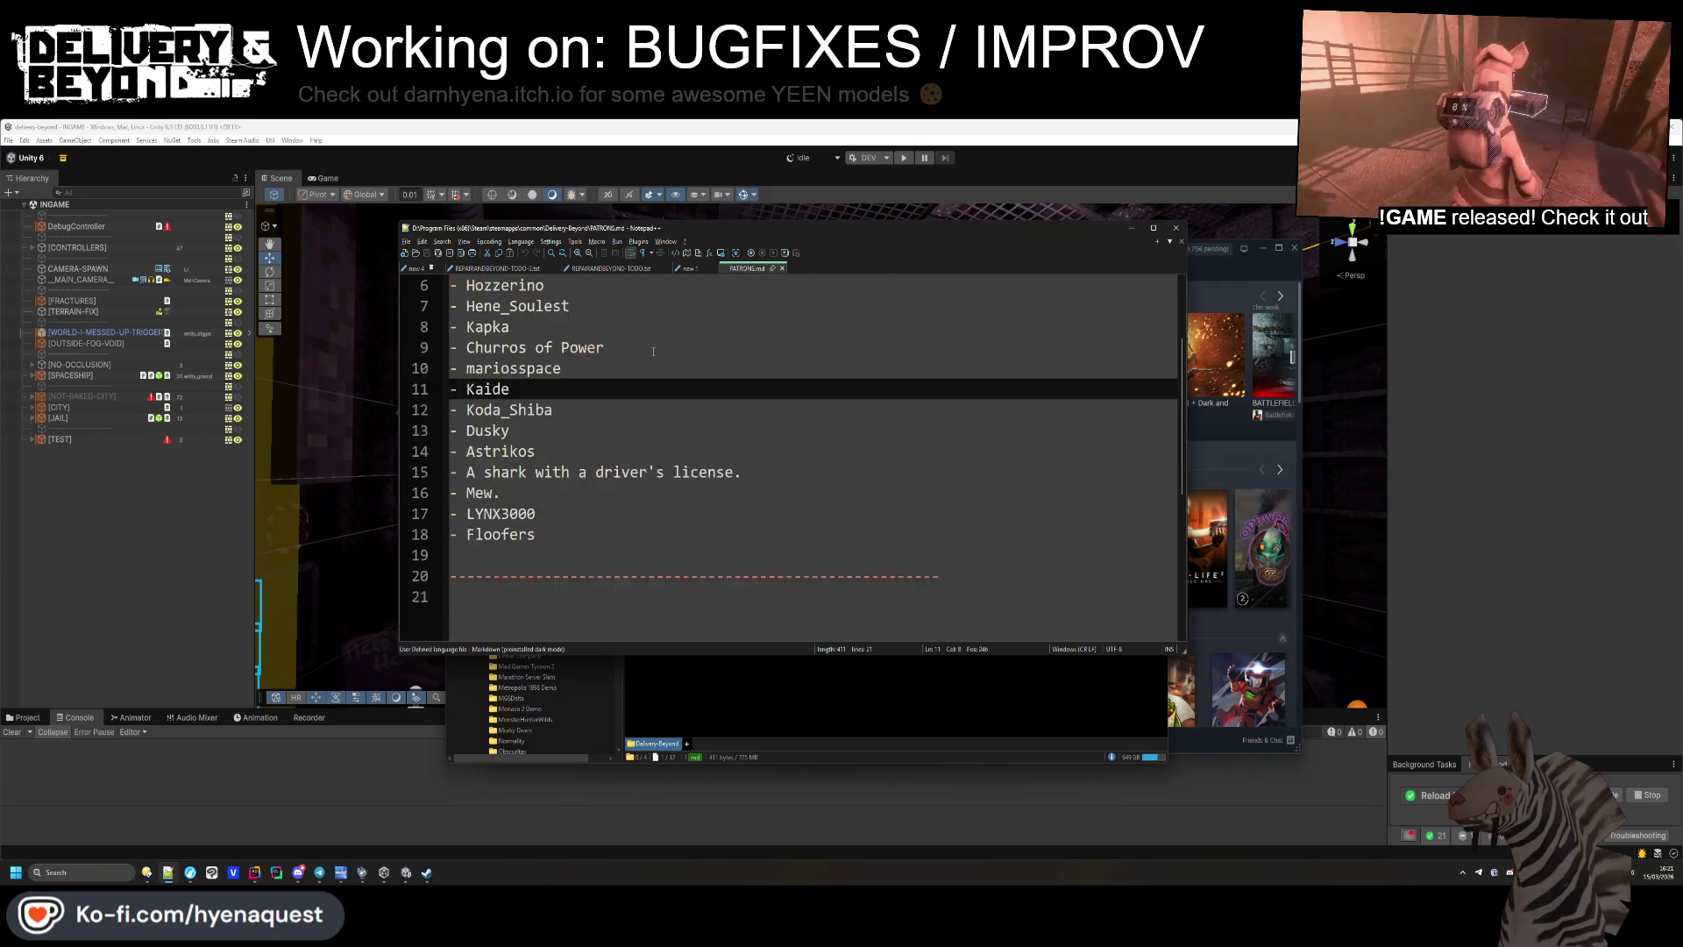
drag(632, 471, 451, 285)
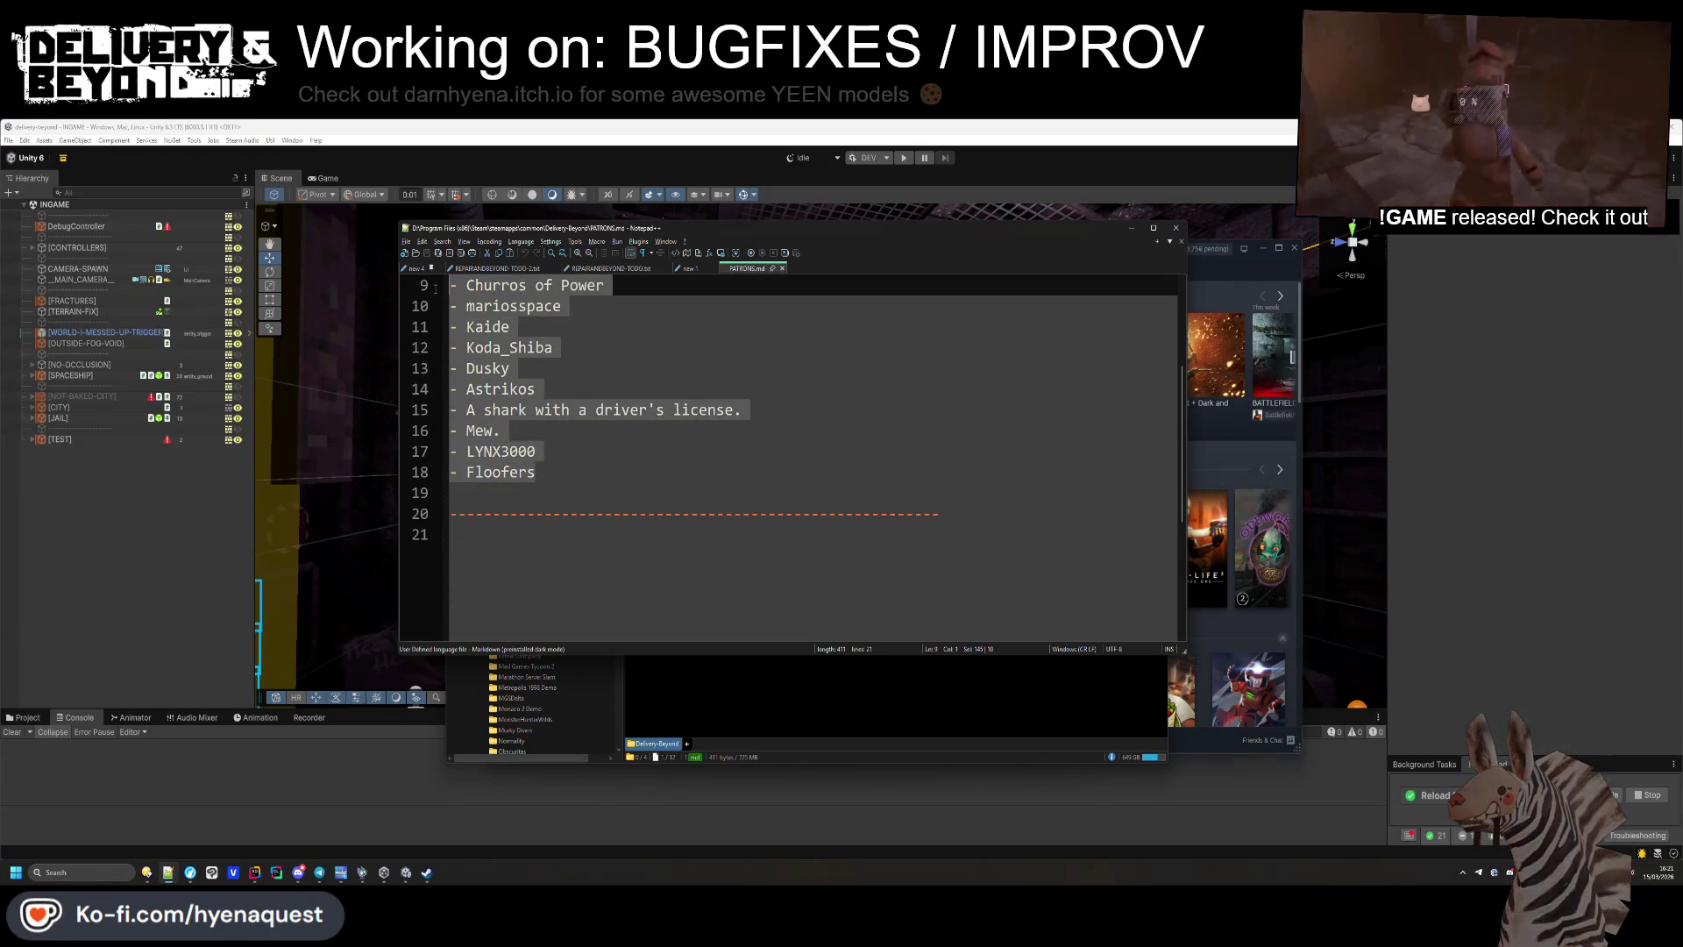
scroll(632, 453, up, 3)
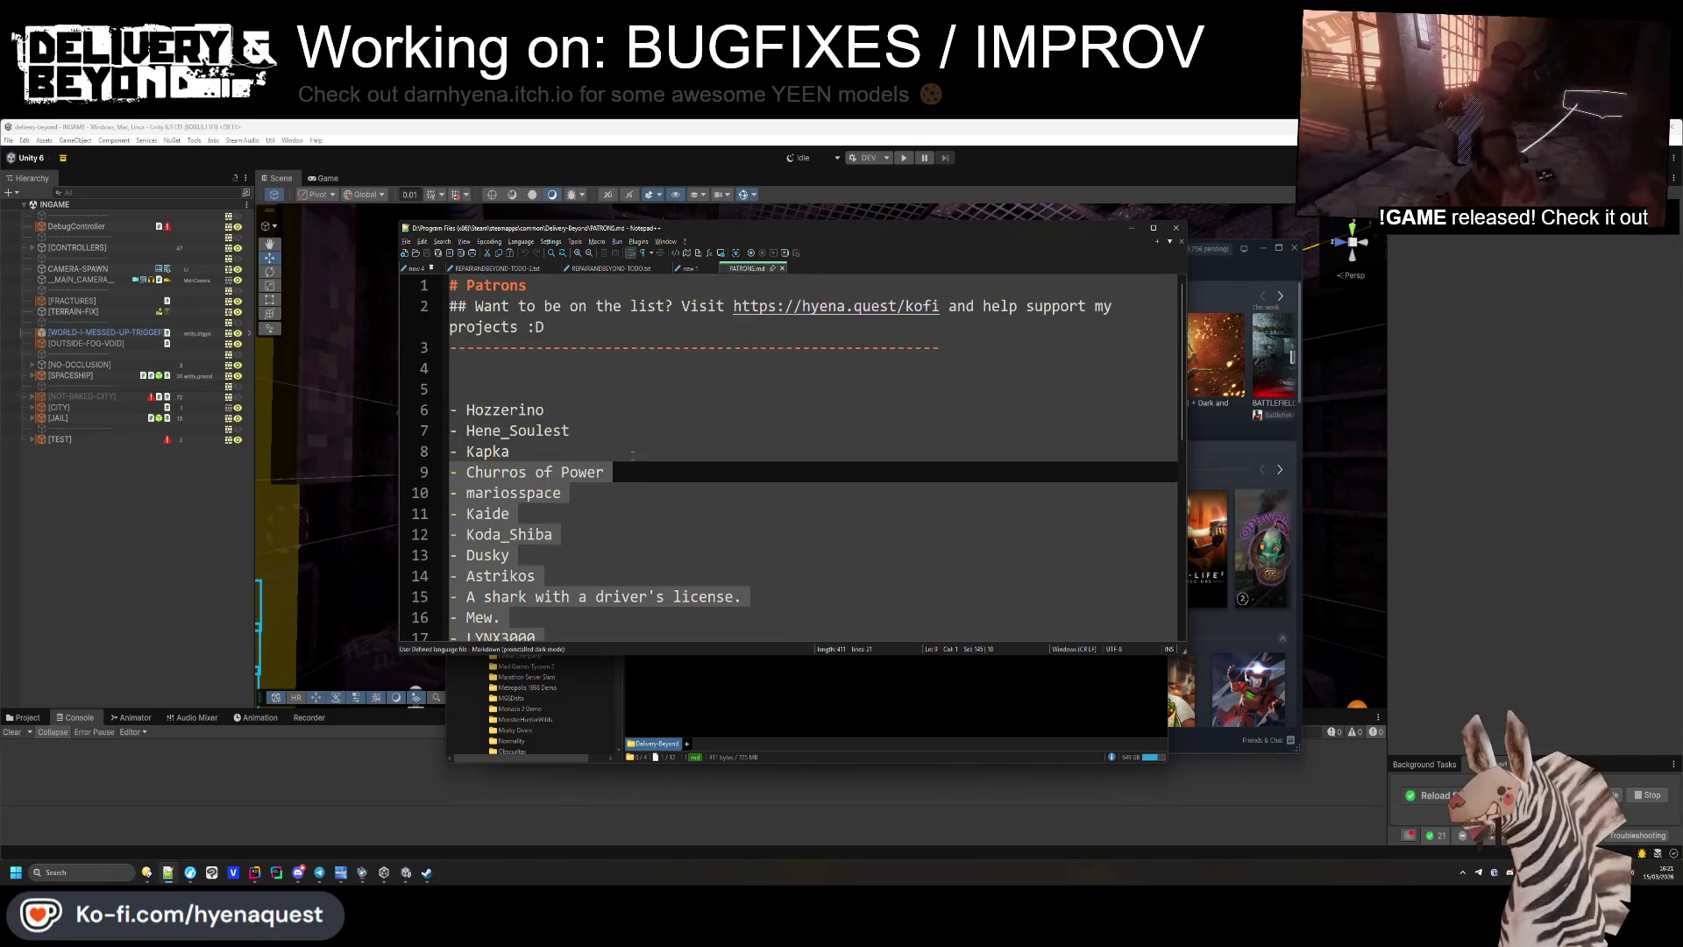
click(805, 308)
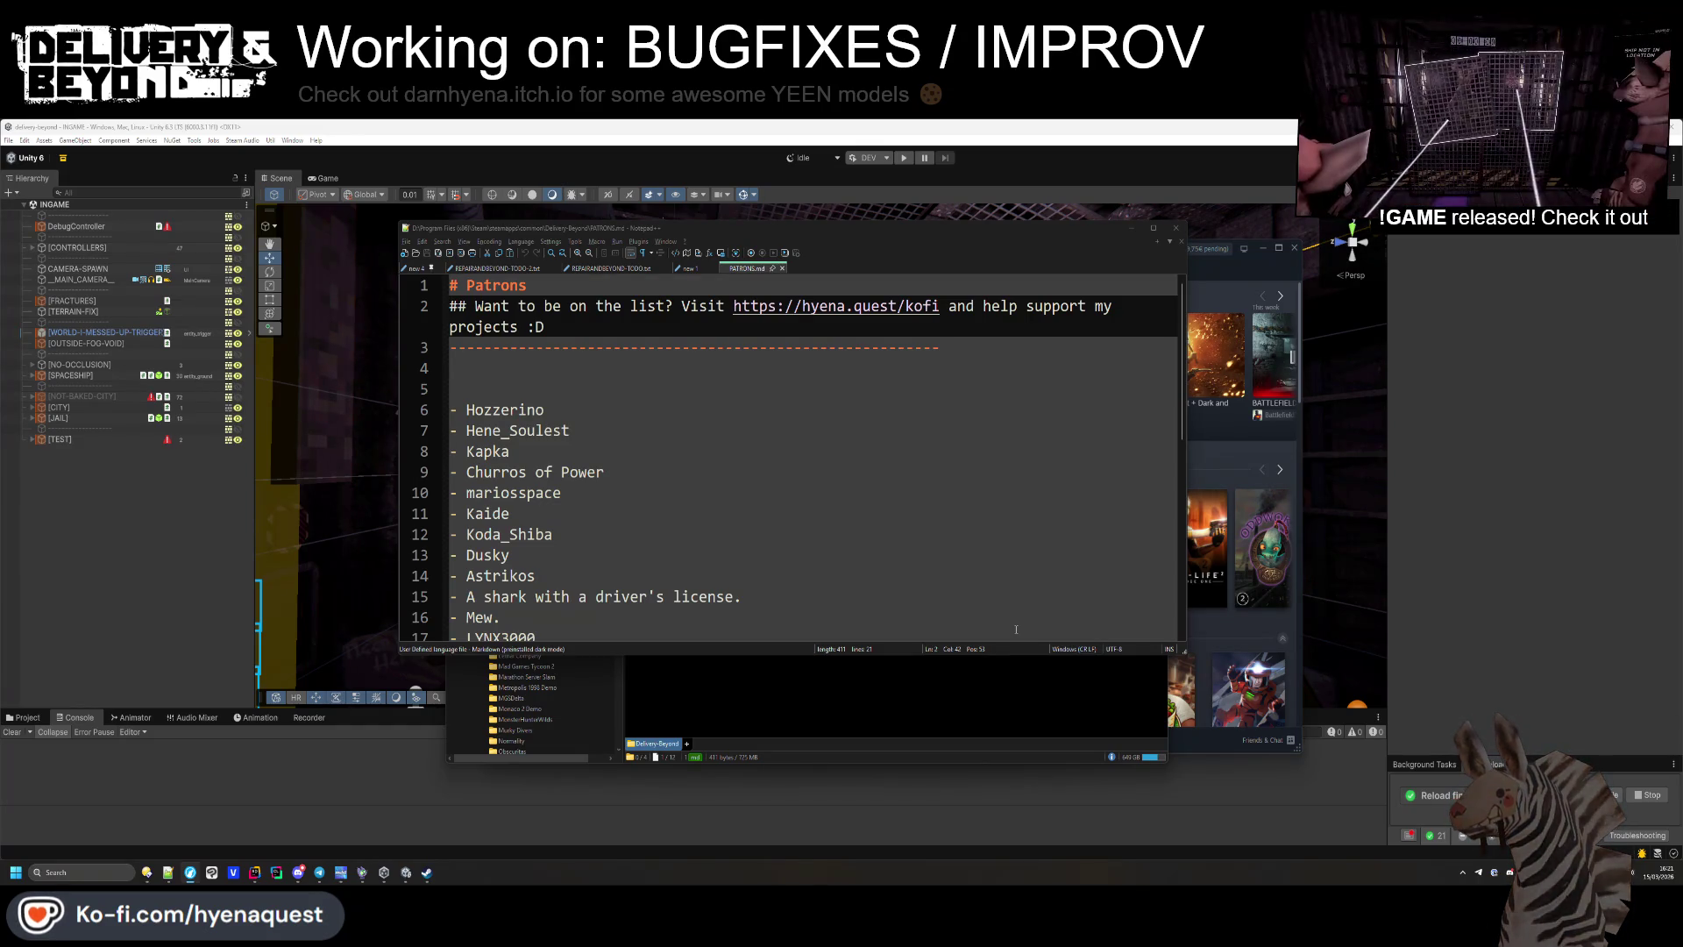
scroll(789, 482, down, 5)
scroll(789, 483, up, 4)
click(1176, 228)
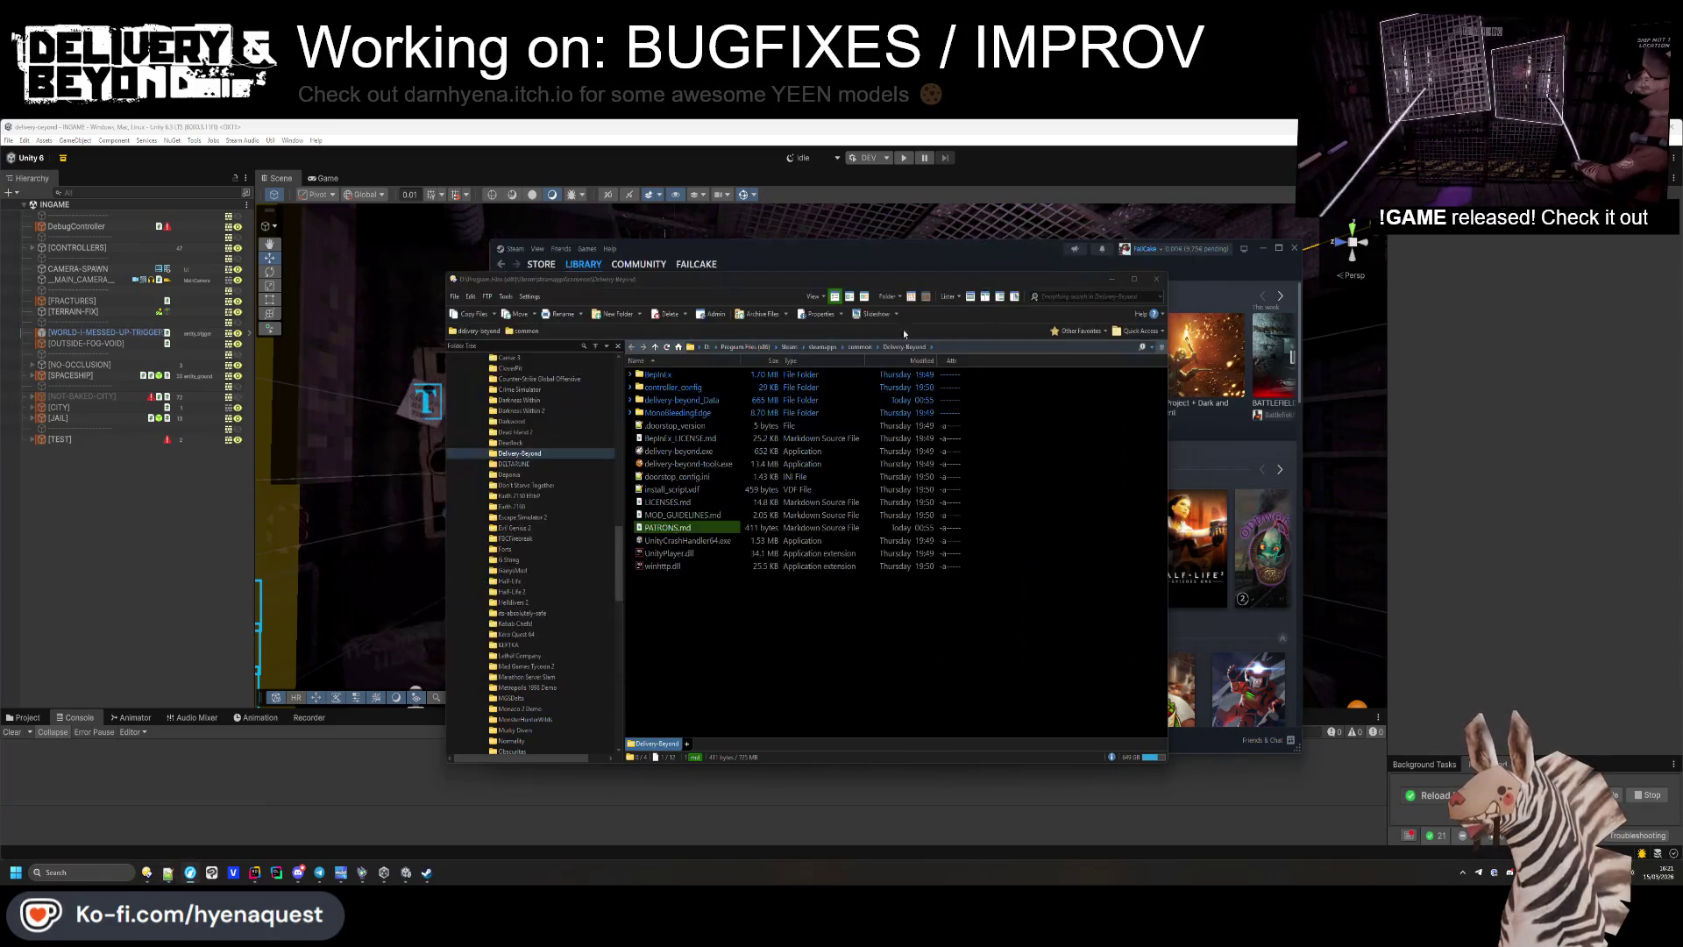
Bring Unity forward and fly the Scene camera into the dark grated room.
click(877, 202)
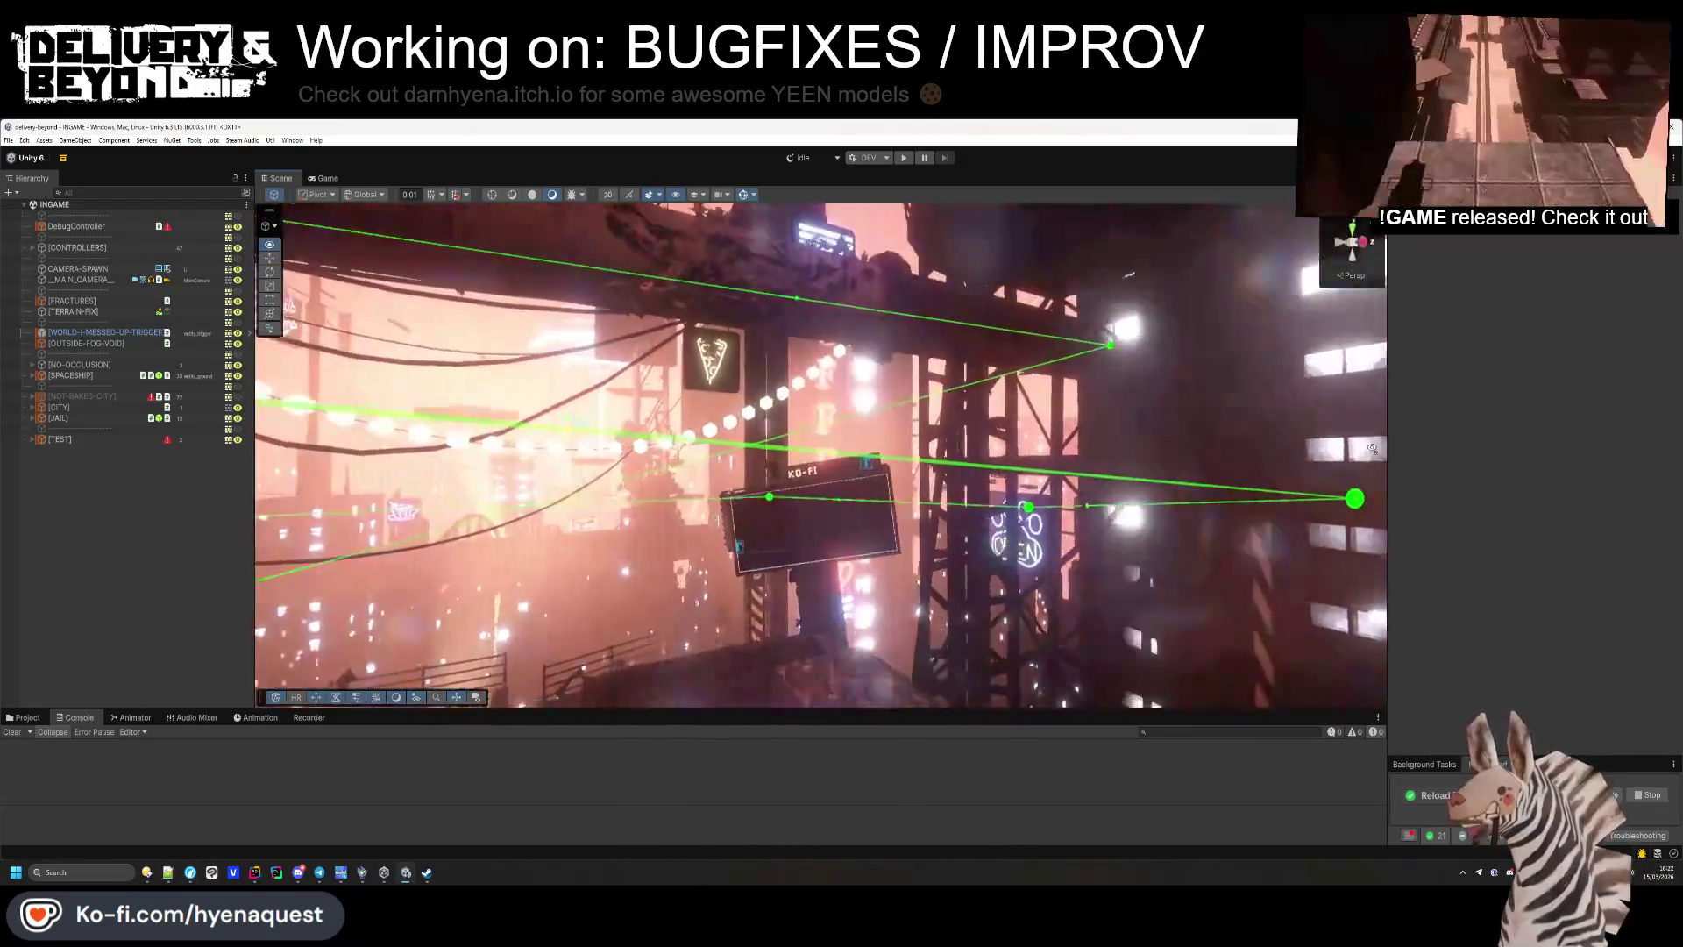
mouse_move(1371, 449)
mouse_down()
mouse_move(870, 476)
mouse_move(779, 535)
mouse_move(863, 529)
mouse_move(538, 553)
mouse_move(1148, 624)
mouse_move(865, 482)
mouse_move(692, 420)
mouse_move(552, 461)
mouse_move(871, 585)
mouse_move(986, 801)
mouse_move(1159, 761)
mouse_move(893, 493)
mouse_up()
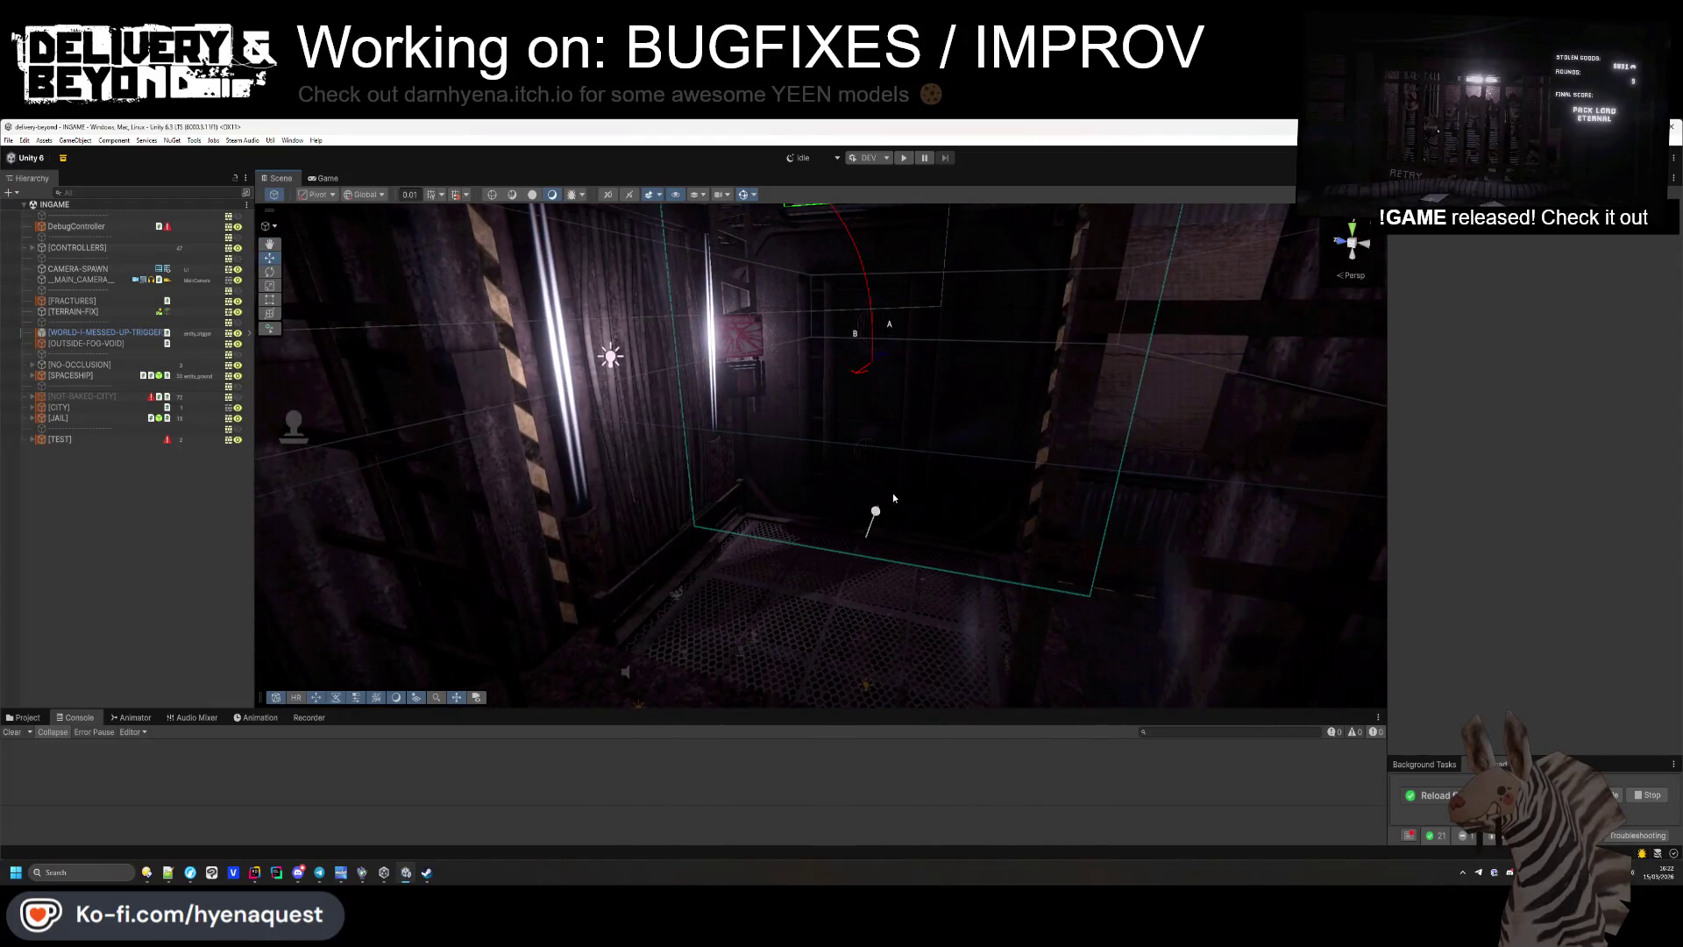
Show the project's asset folders and shrink the asset icons.
click(27, 717)
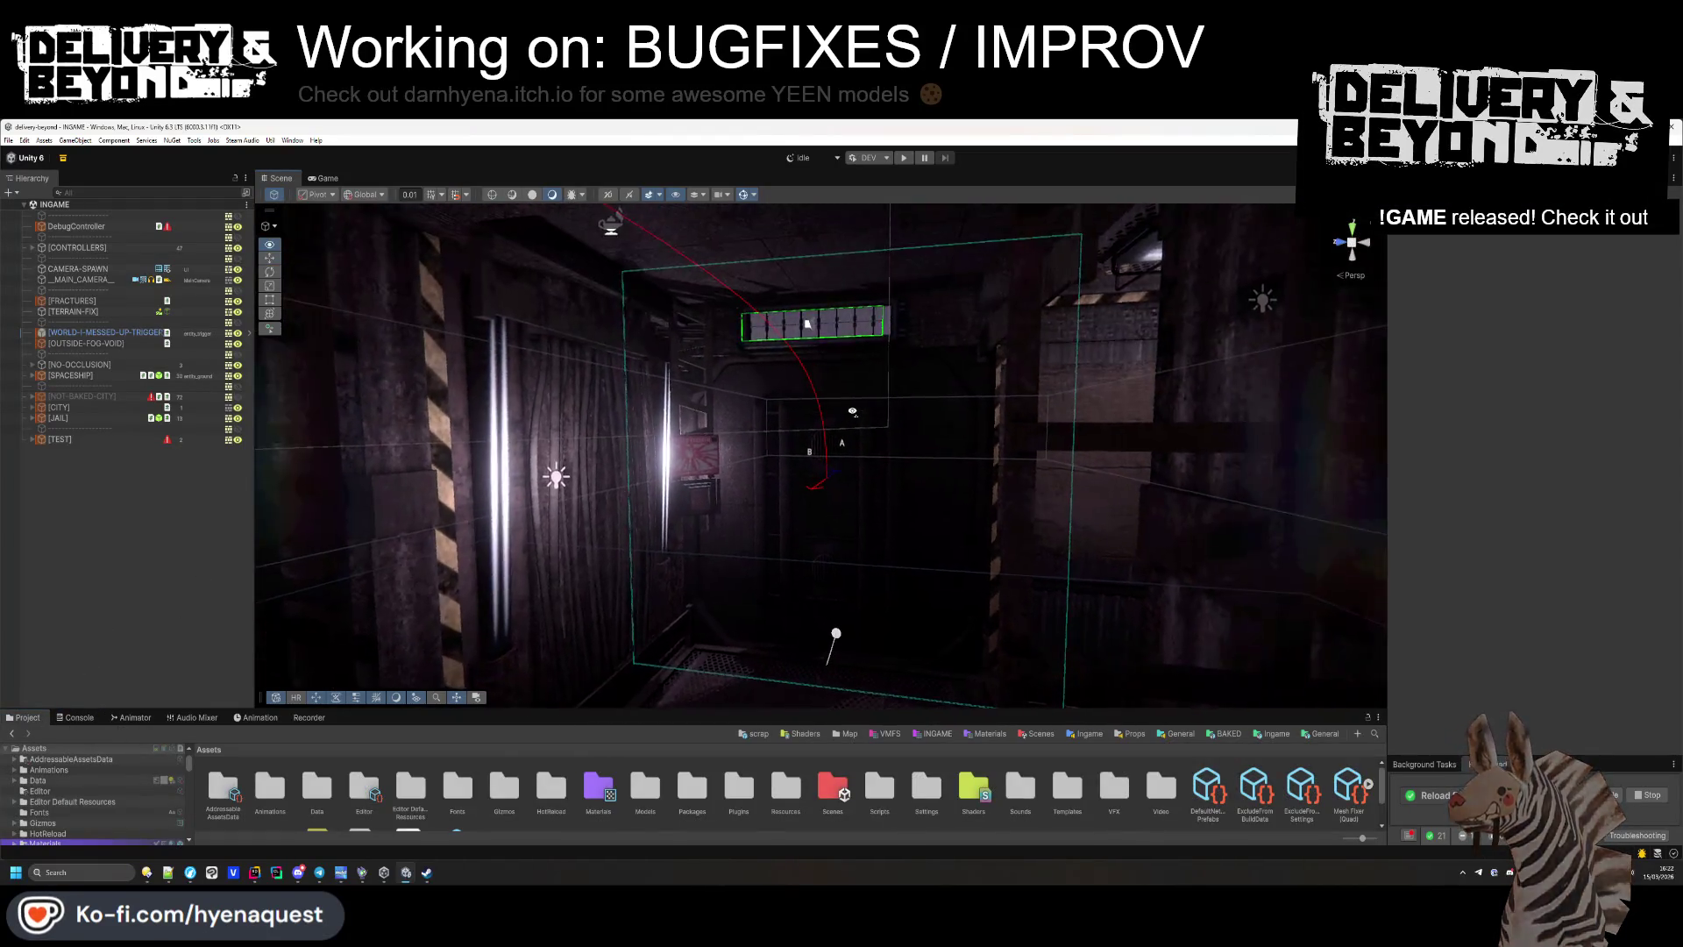
drag(1361, 838, 1354, 838)
mouse_move(982, 508)
mouse_down()
mouse_move(1043, 548)
mouse_move(1016, 534)
mouse_up()
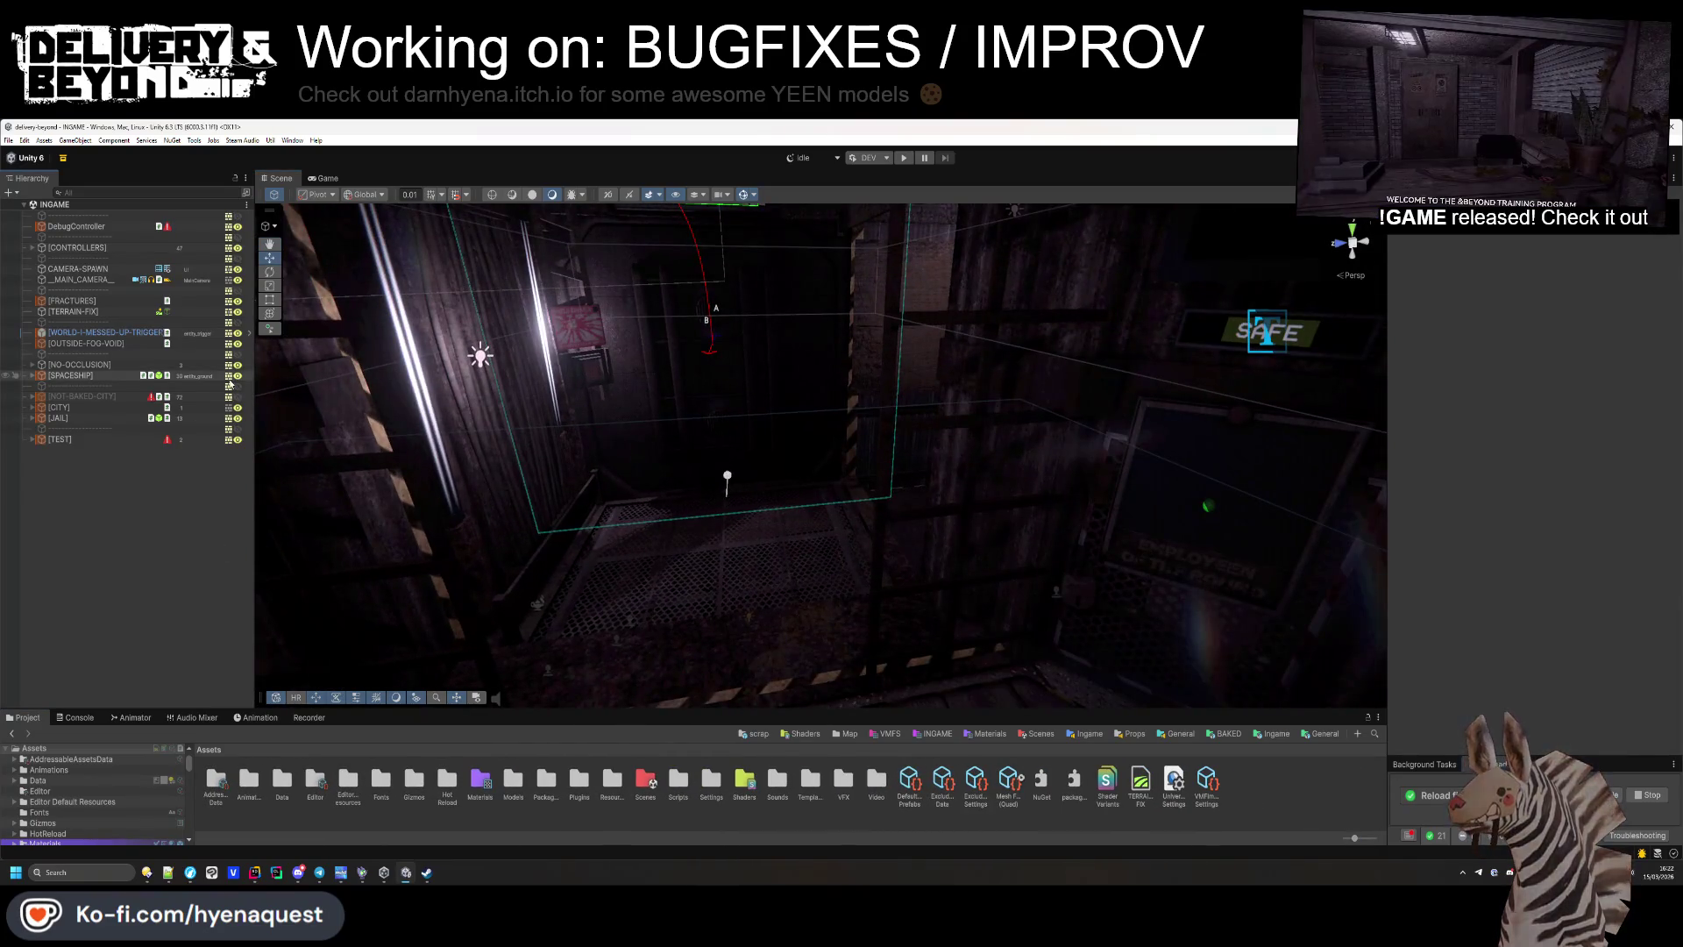
Remove, then restore, the ram's #if UNITY_EDITOR DrawBoxCastBox block, letting Unity hot-reload each change.
key(alt+Tab)
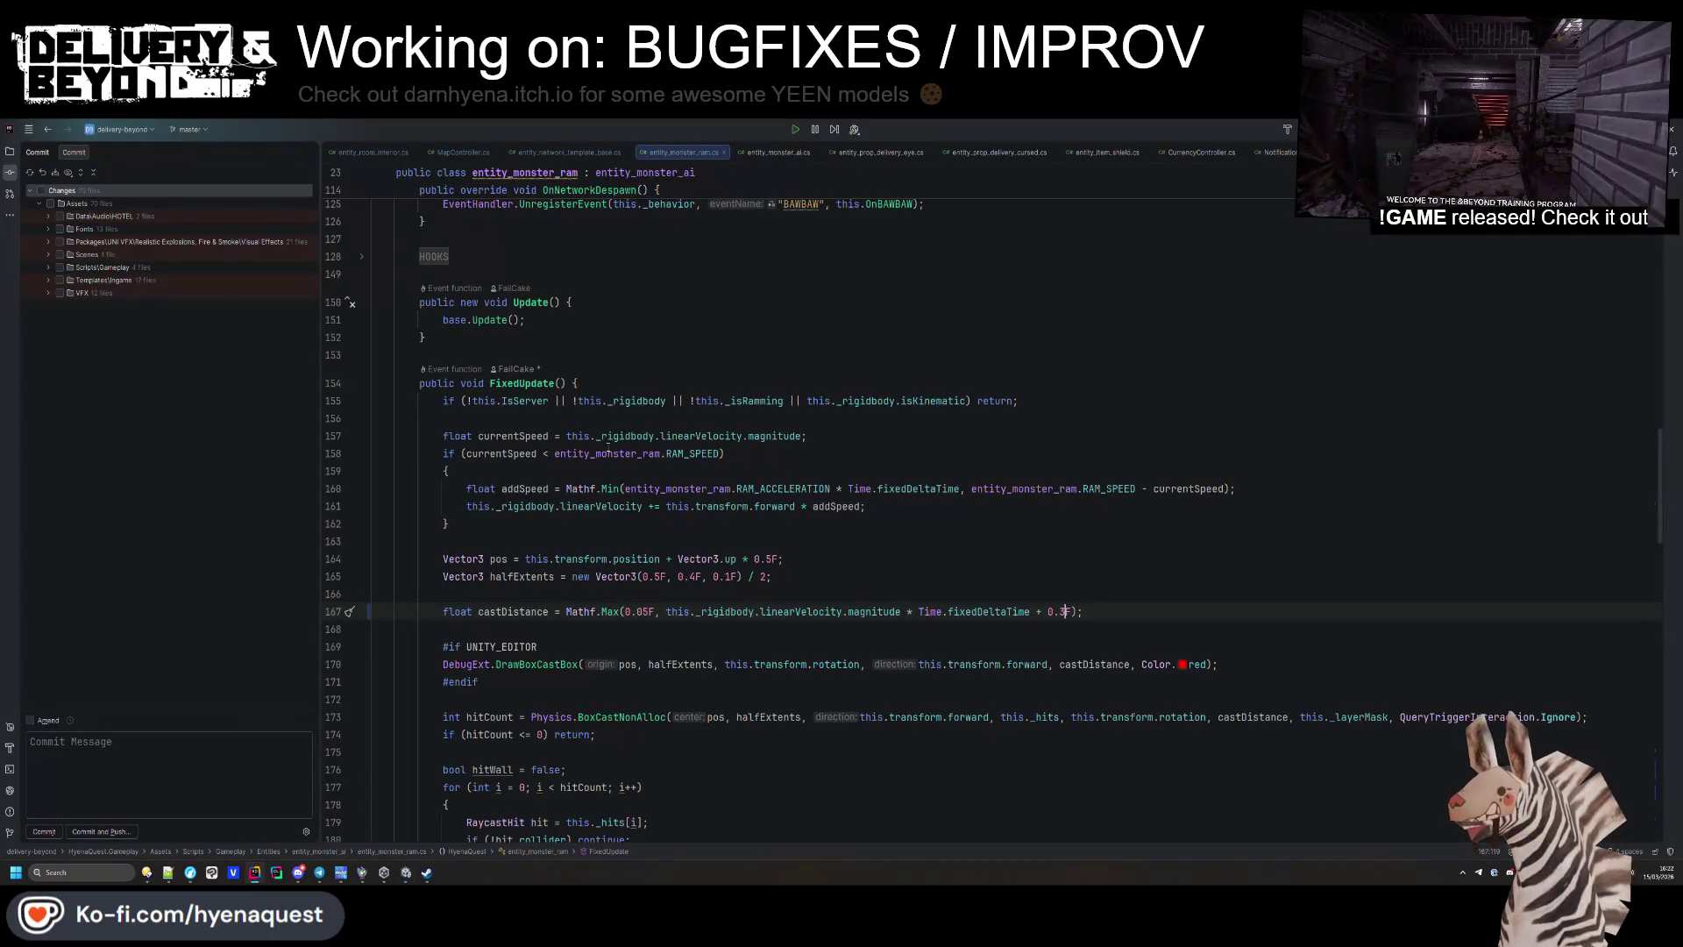
key(alt+Tab)
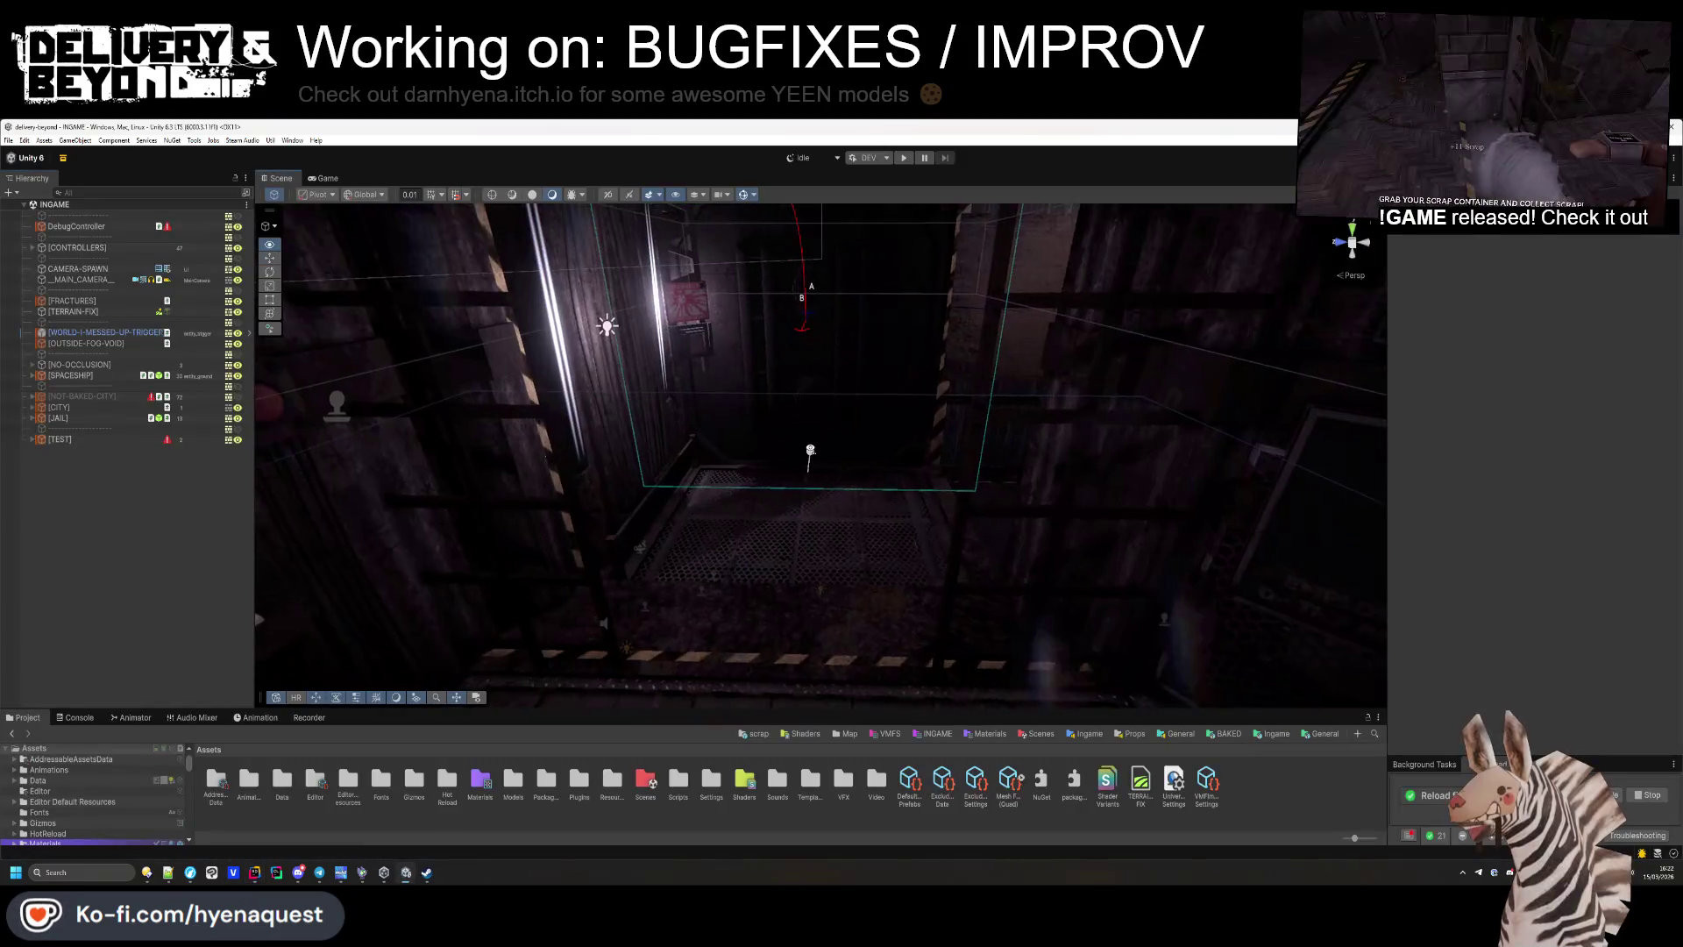
key(alt+Tab)
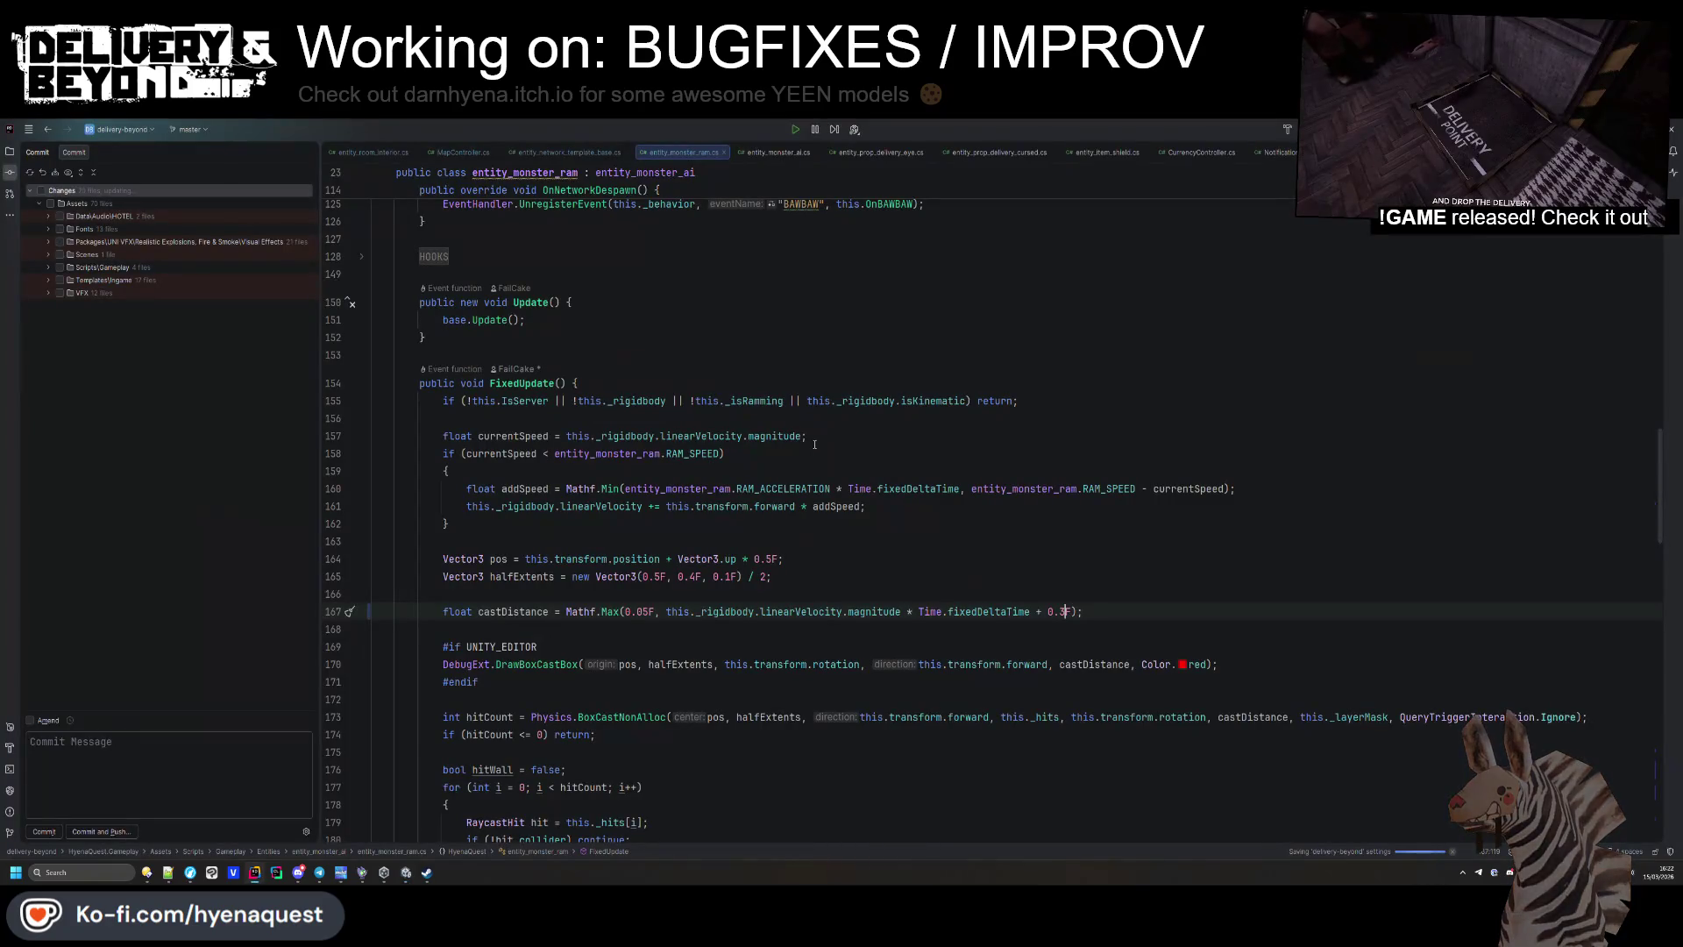
key(ctrl+z)
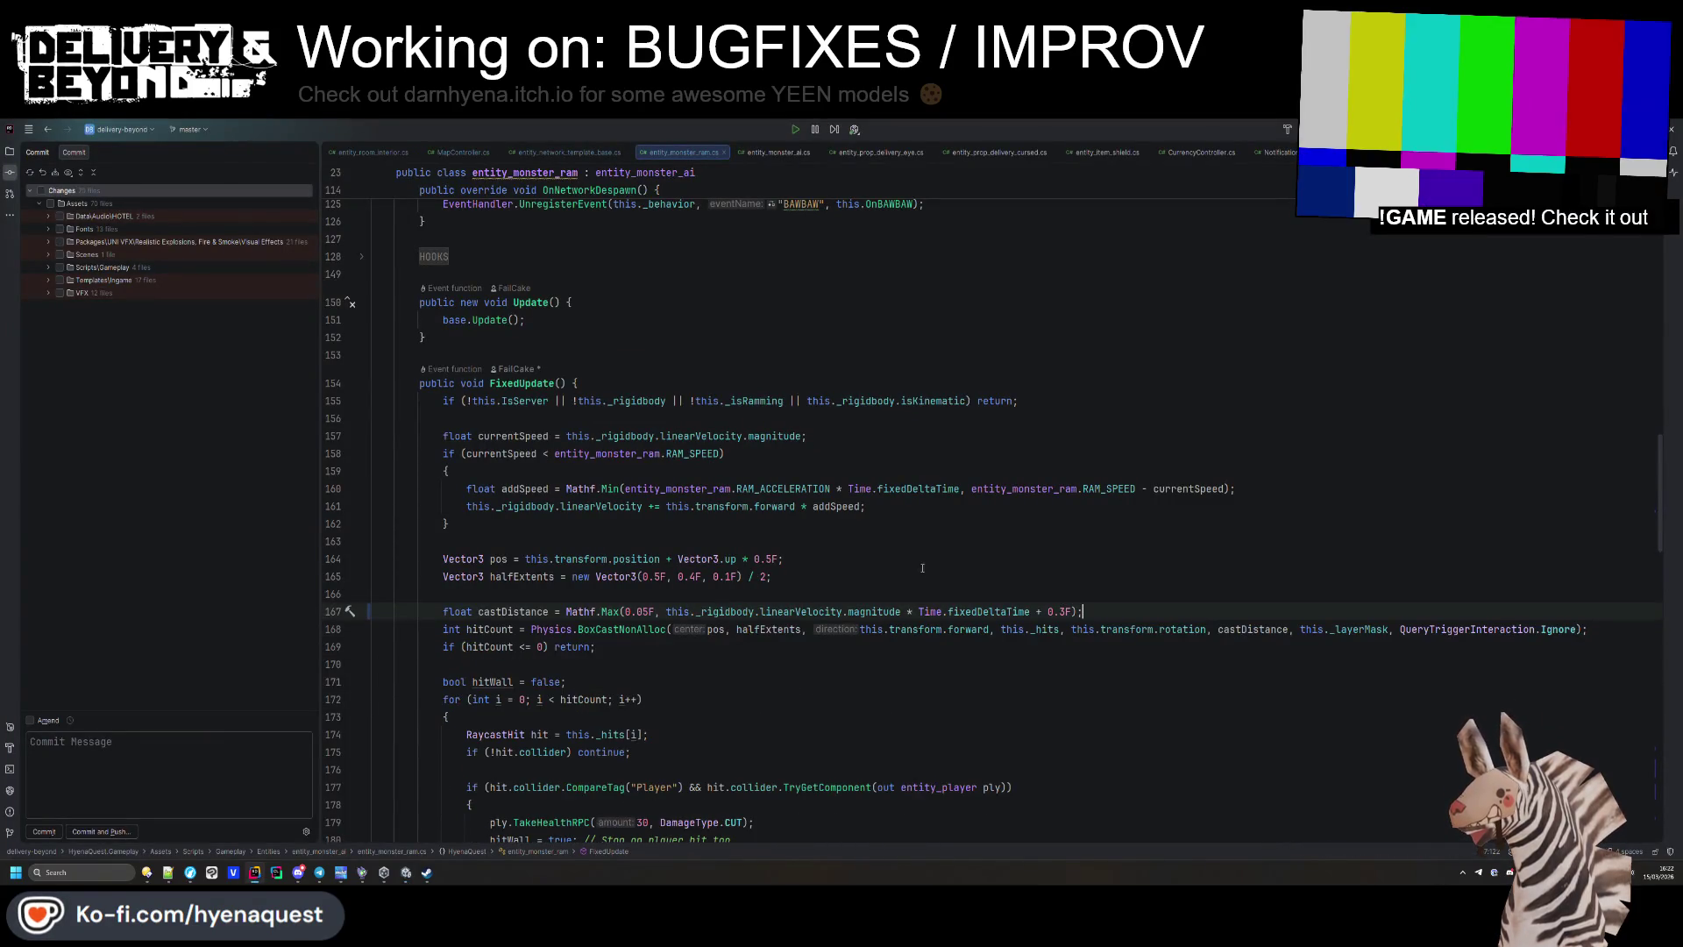
key(alt+Tab)
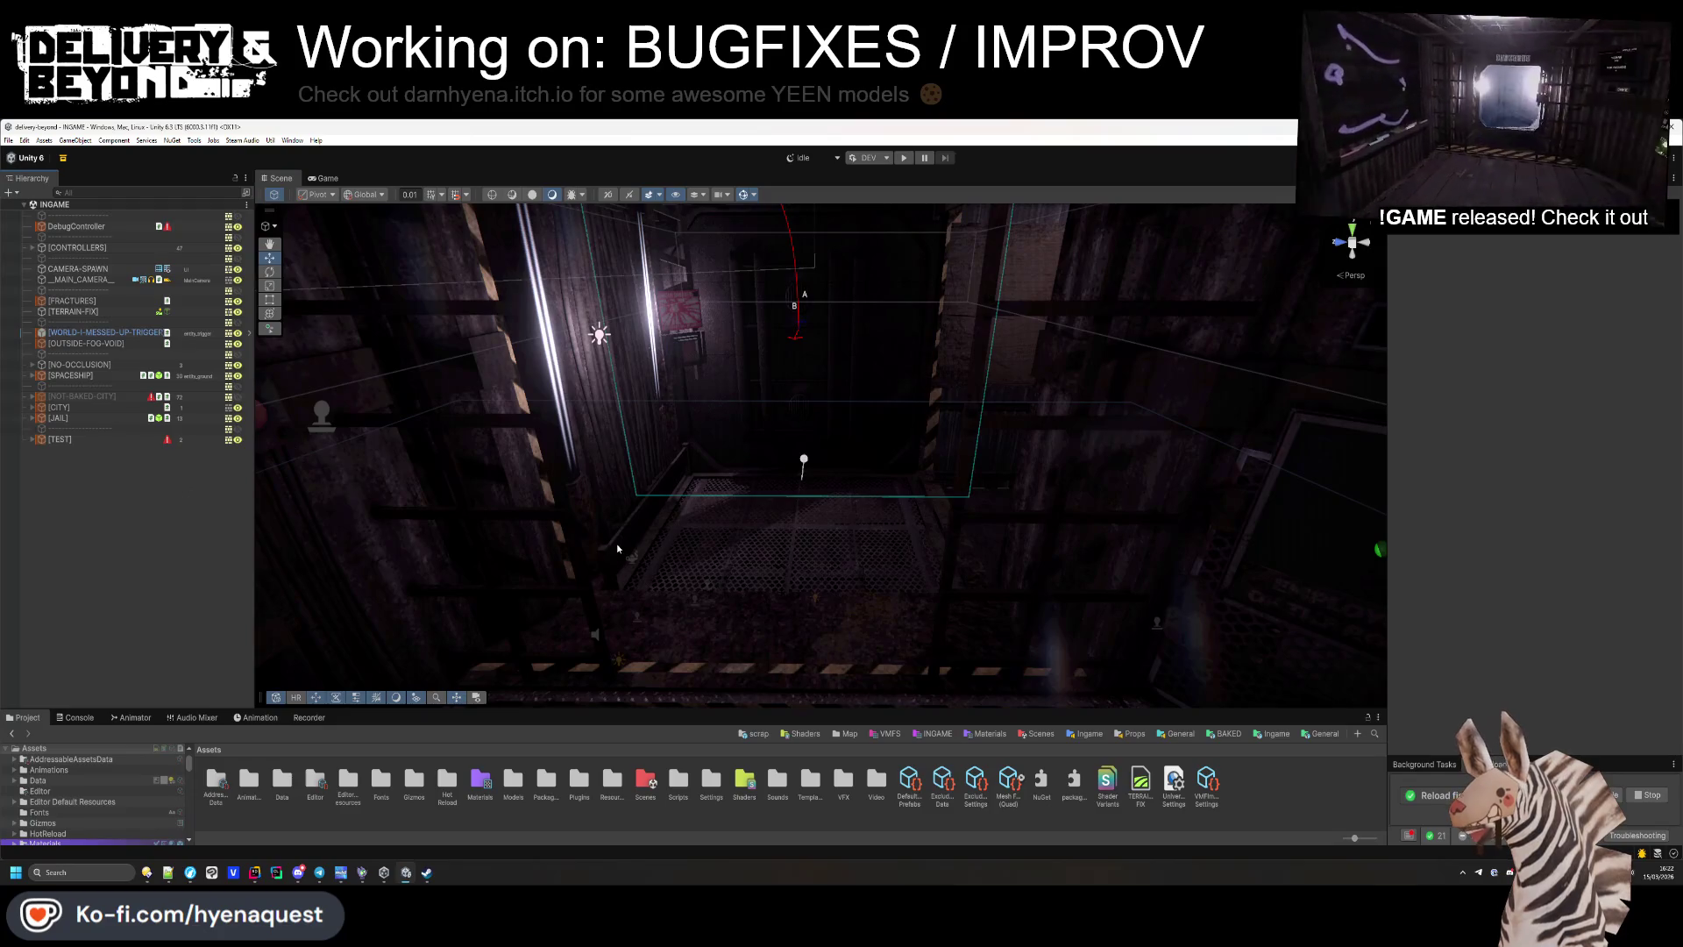
key(alt+Tab)
key(ctrl+shift+z)
key(alt+Tab)
mouse_move(618, 548)
mouse_down()
mouse_move(893, 635)
mouse_move(868, 631)
mouse_up()
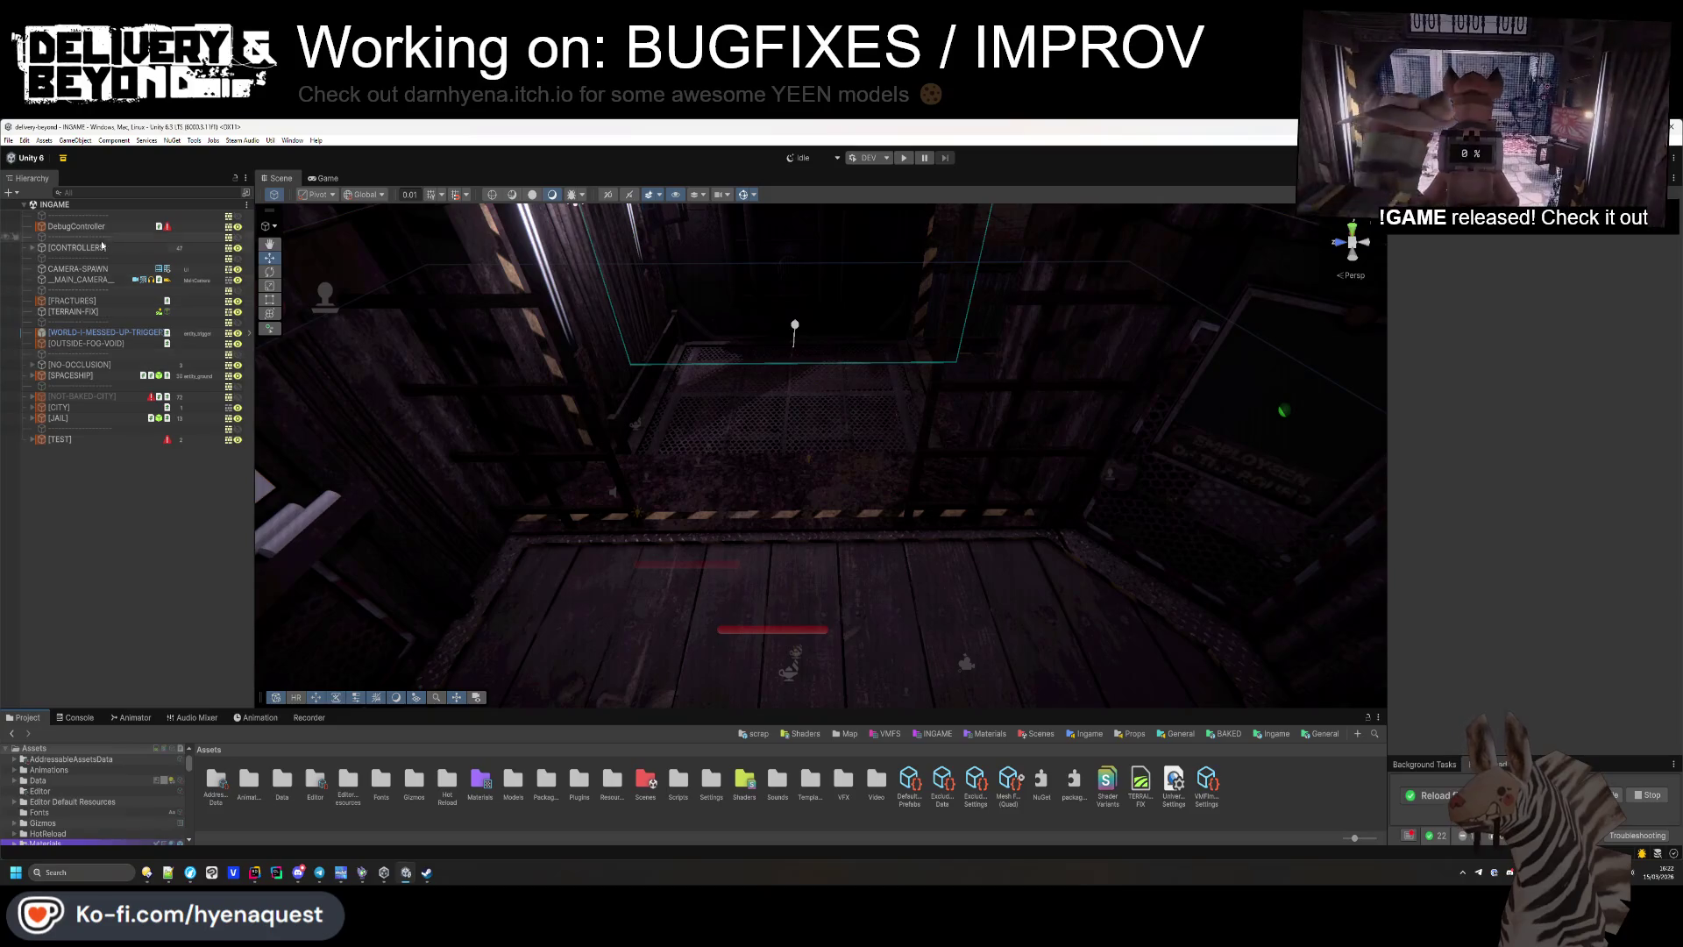
Play-test the scene, then return to the ram monster script in Rider.
click(899, 165)
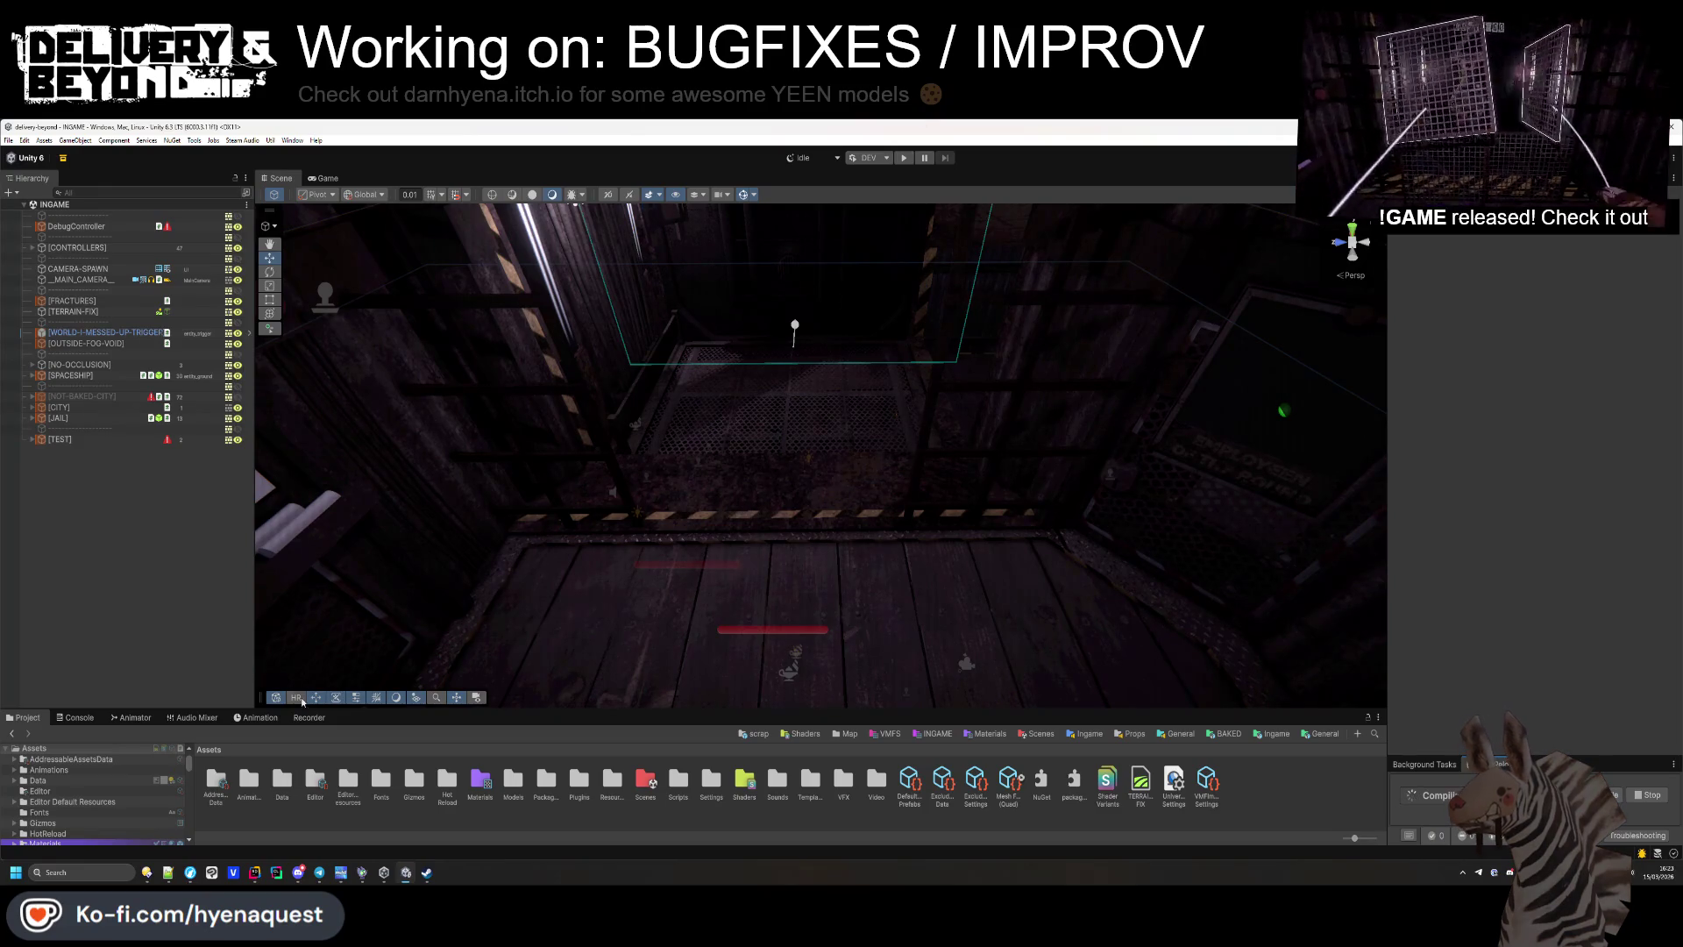
click(254, 872)
scroll(650, 506, up, 10)
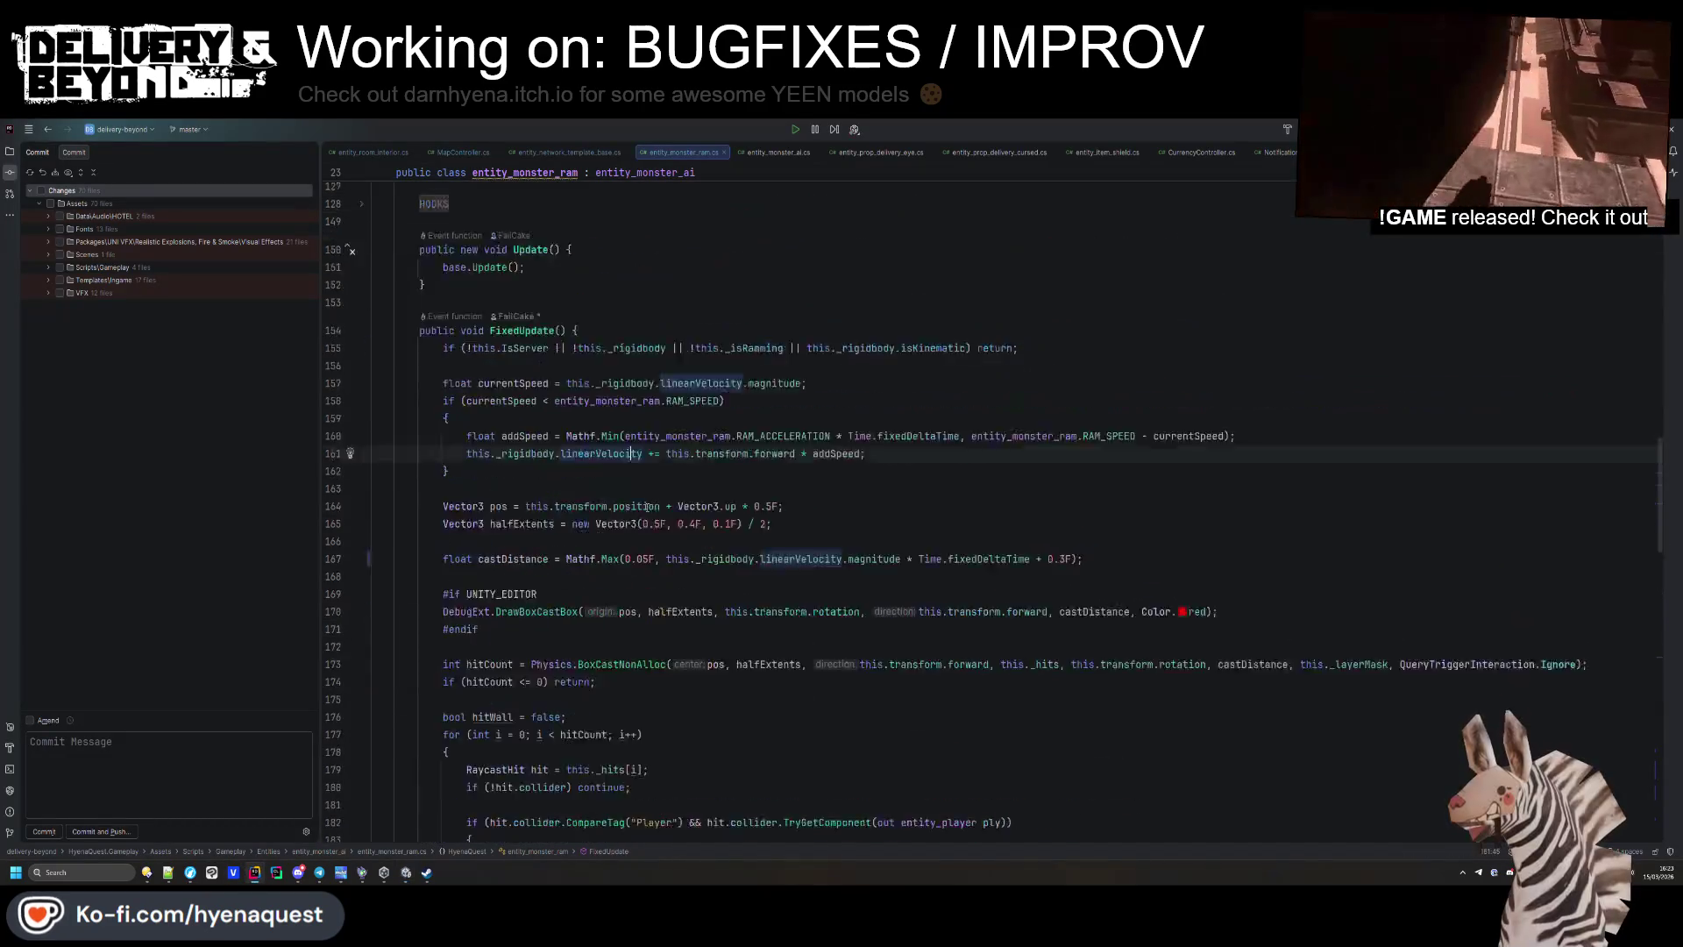
Review the ram's spawn/despawn code, then tilt Unity's Scene camera up the shaft and enlarge the asset browser.
scroll(854, 526, down, 5)
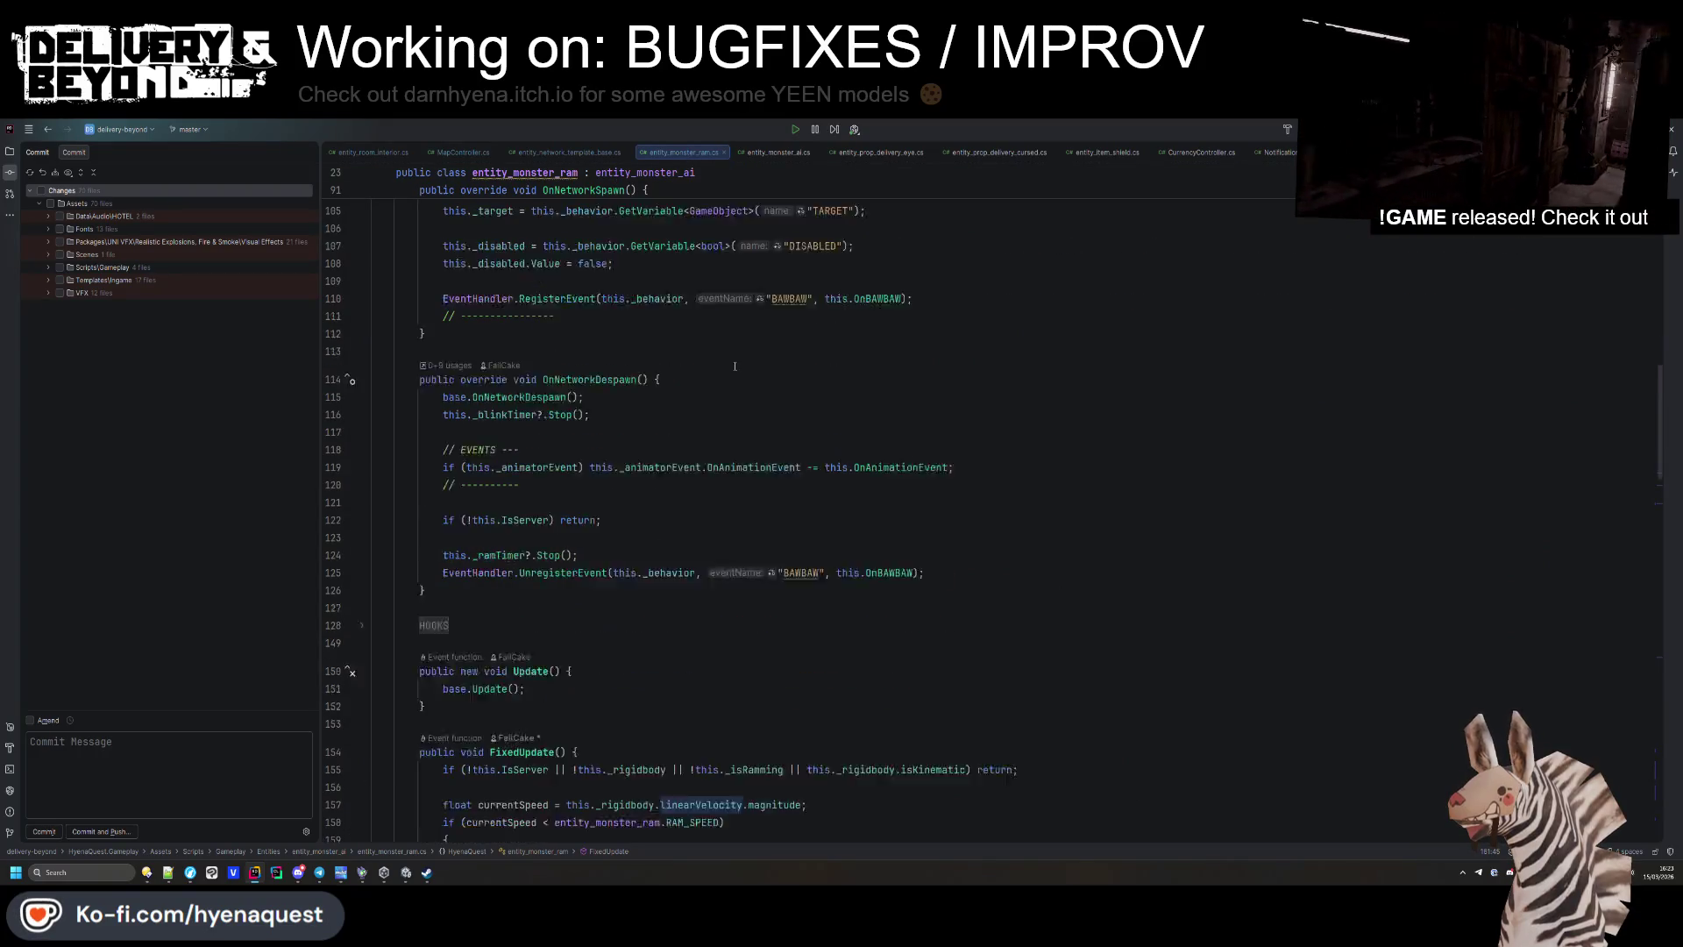
key(alt+Tab)
drag(896, 520, 760, 219)
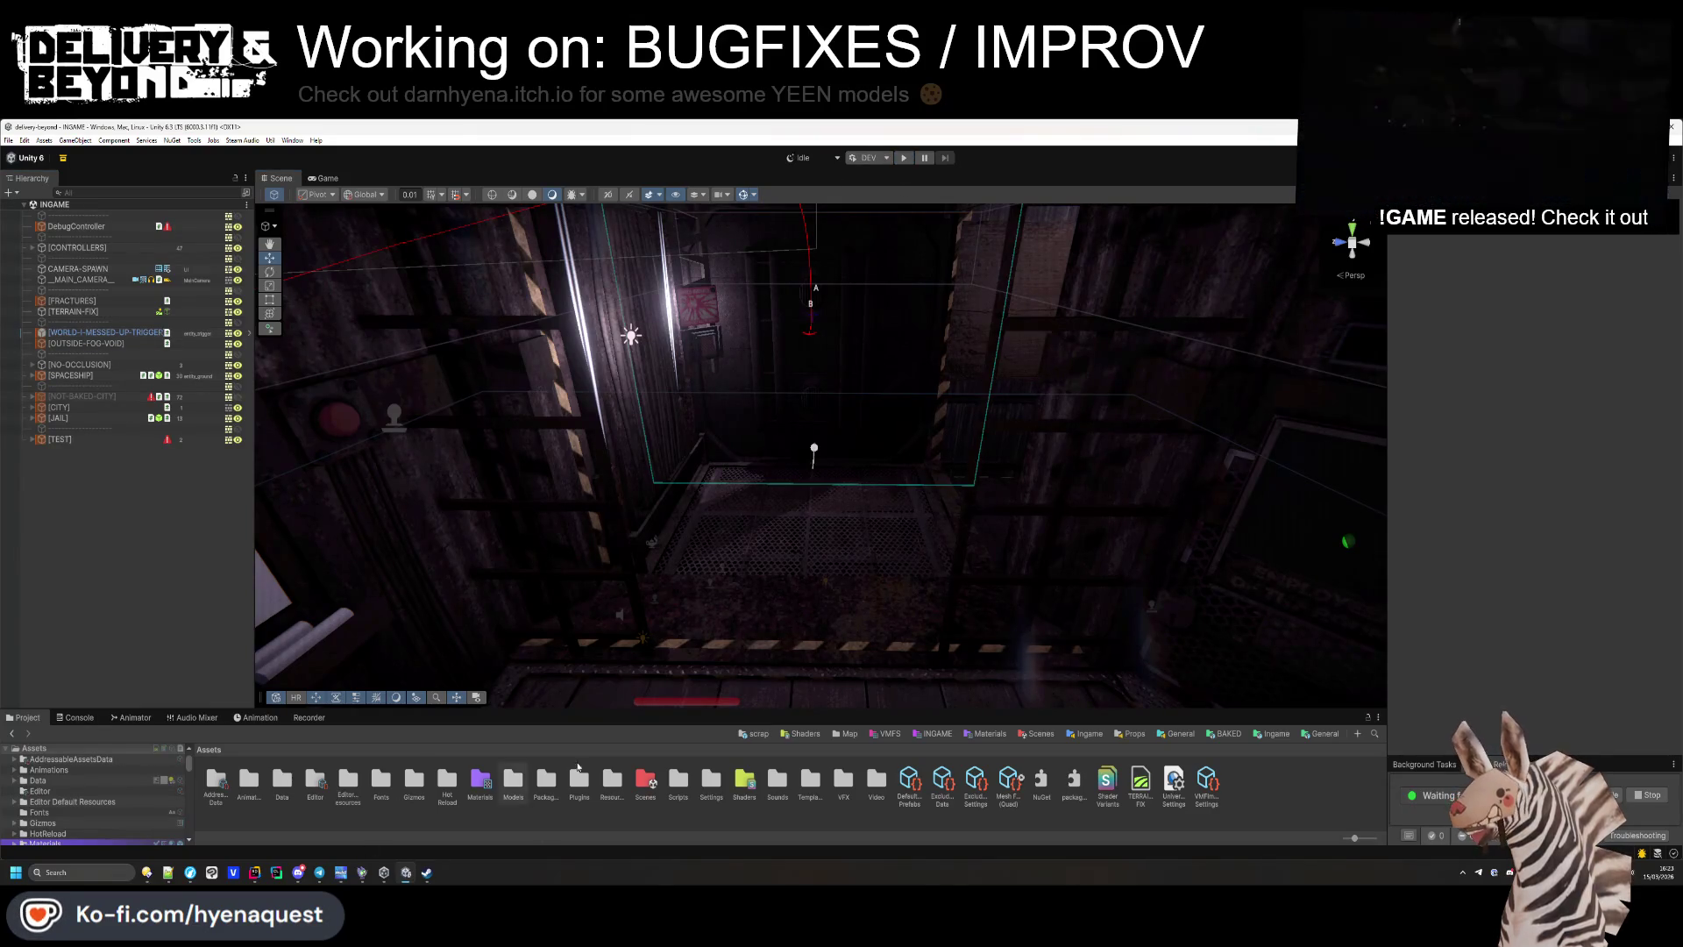
drag(698, 708, 699, 642)
Go to Templates > Ingame in the Project tree and enter its Map folder.
click(1271, 667)
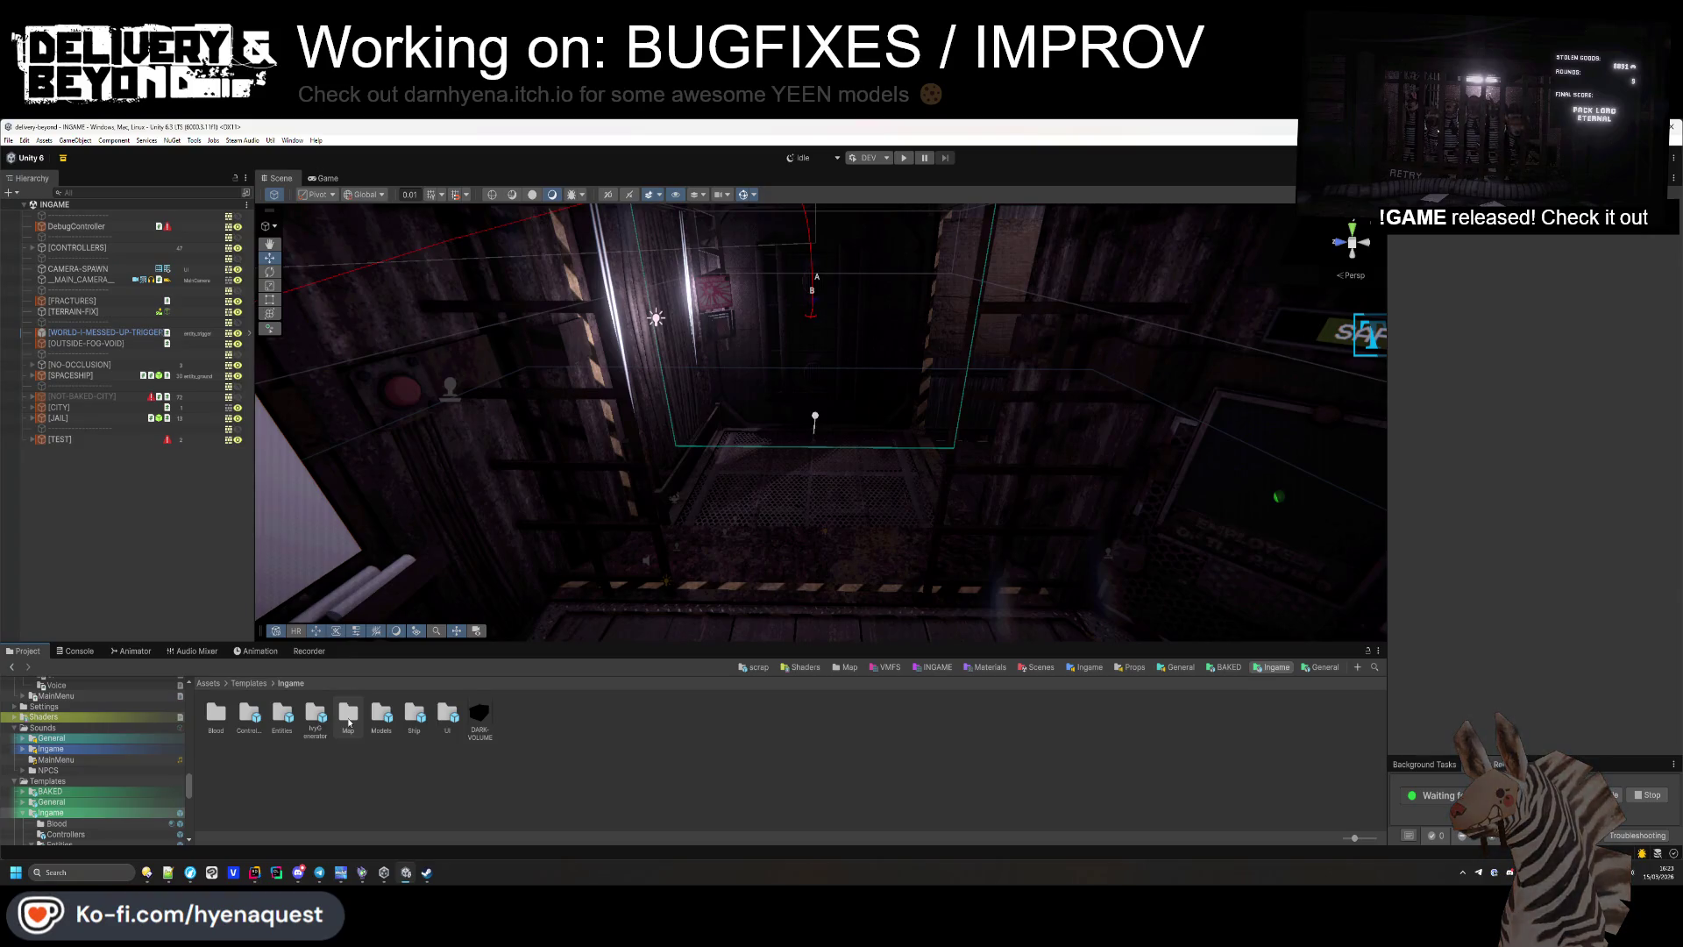
double_click(348, 715)
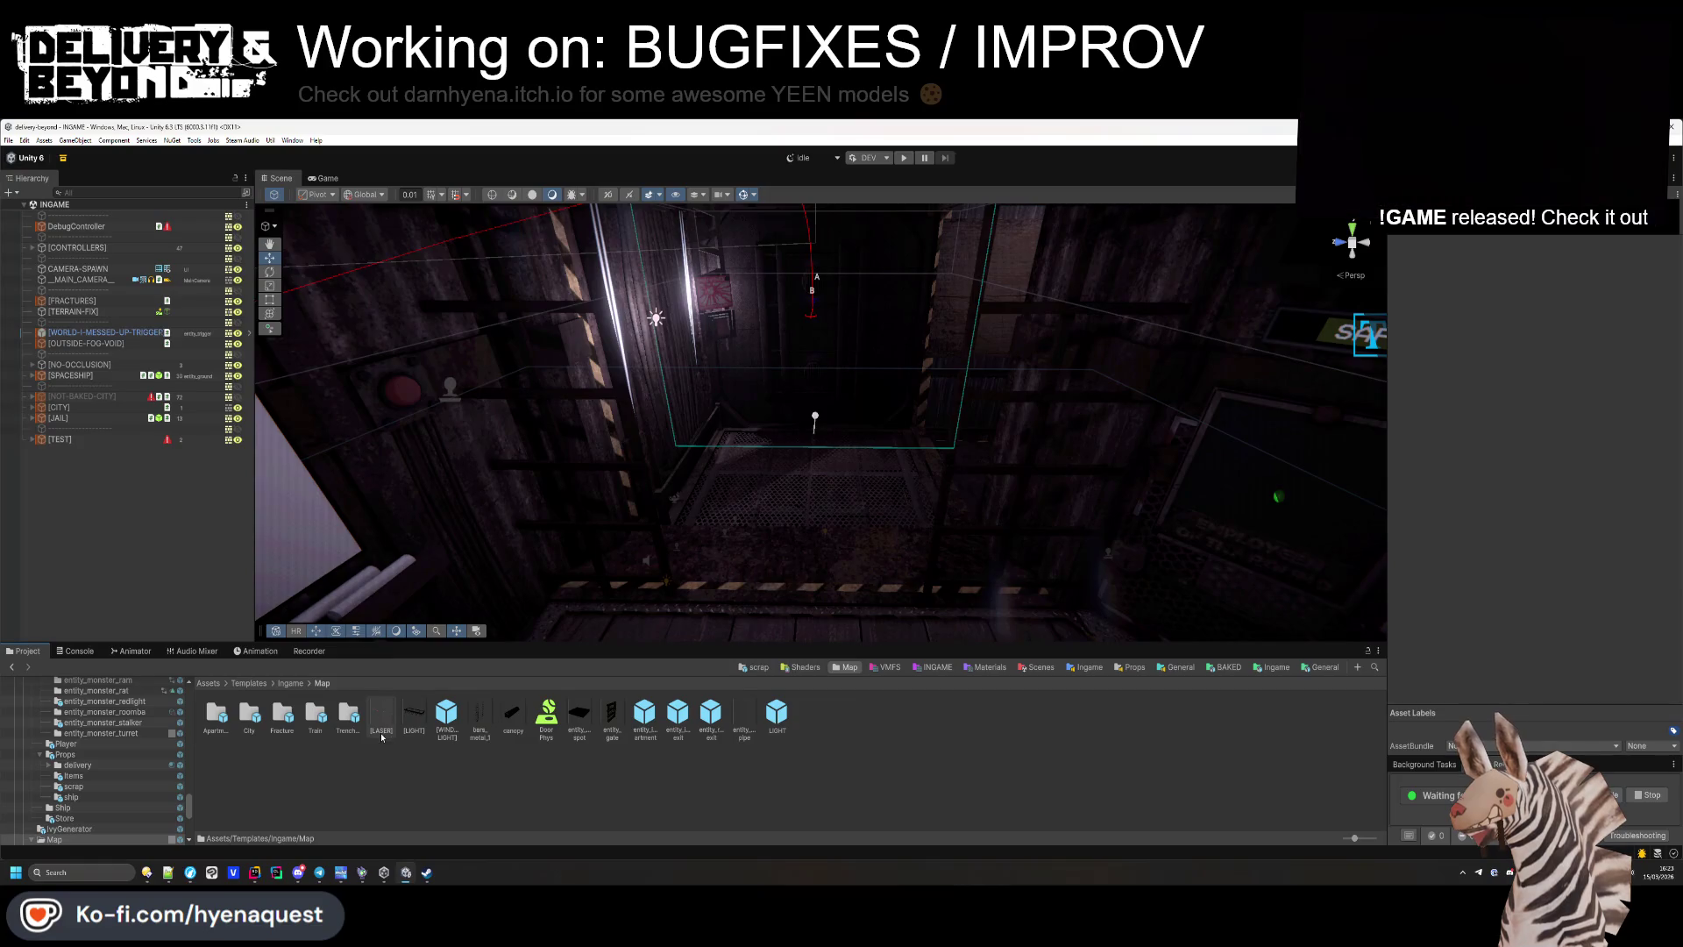